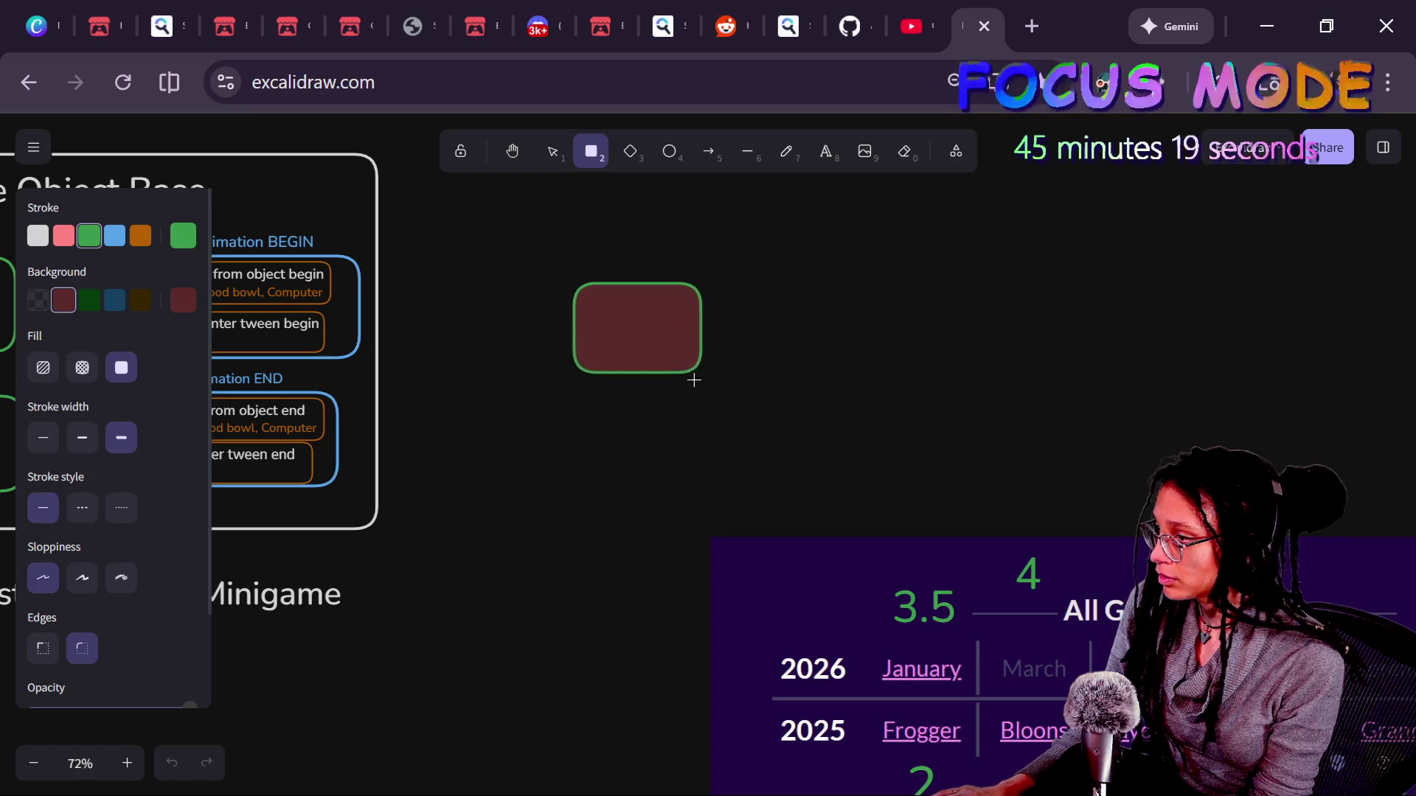
Step: Draw a maroon rounded rectangle, copy it rightward into a row of four, and align them
mouse_move(635, 330)
mouse_down()
mouse_move(1025, 354)
mouse_move(984, 358)
mouse_up()
drag(906, 338, 894, 338)
drag(1042, 317, 981, 307)
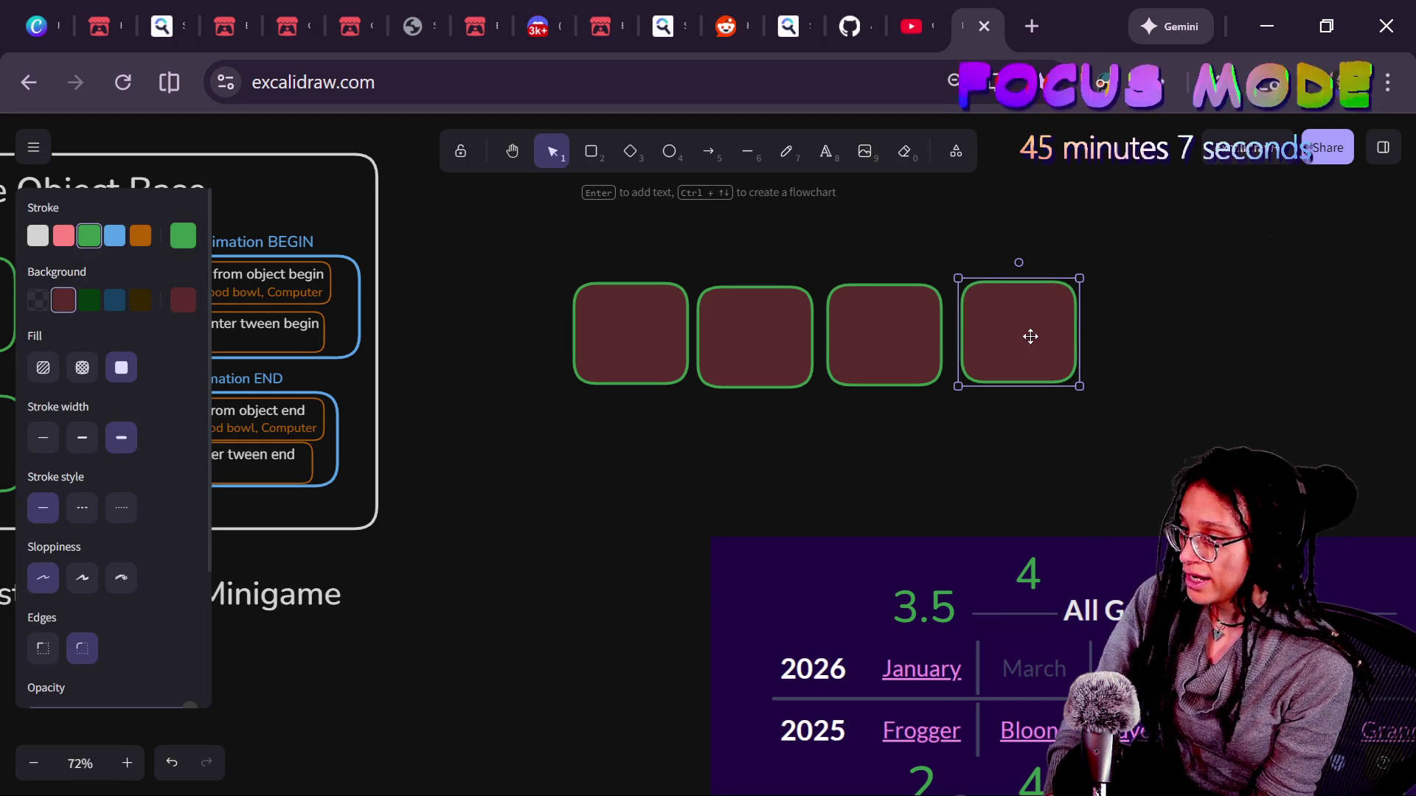
drag(1079, 339, 994, 343)
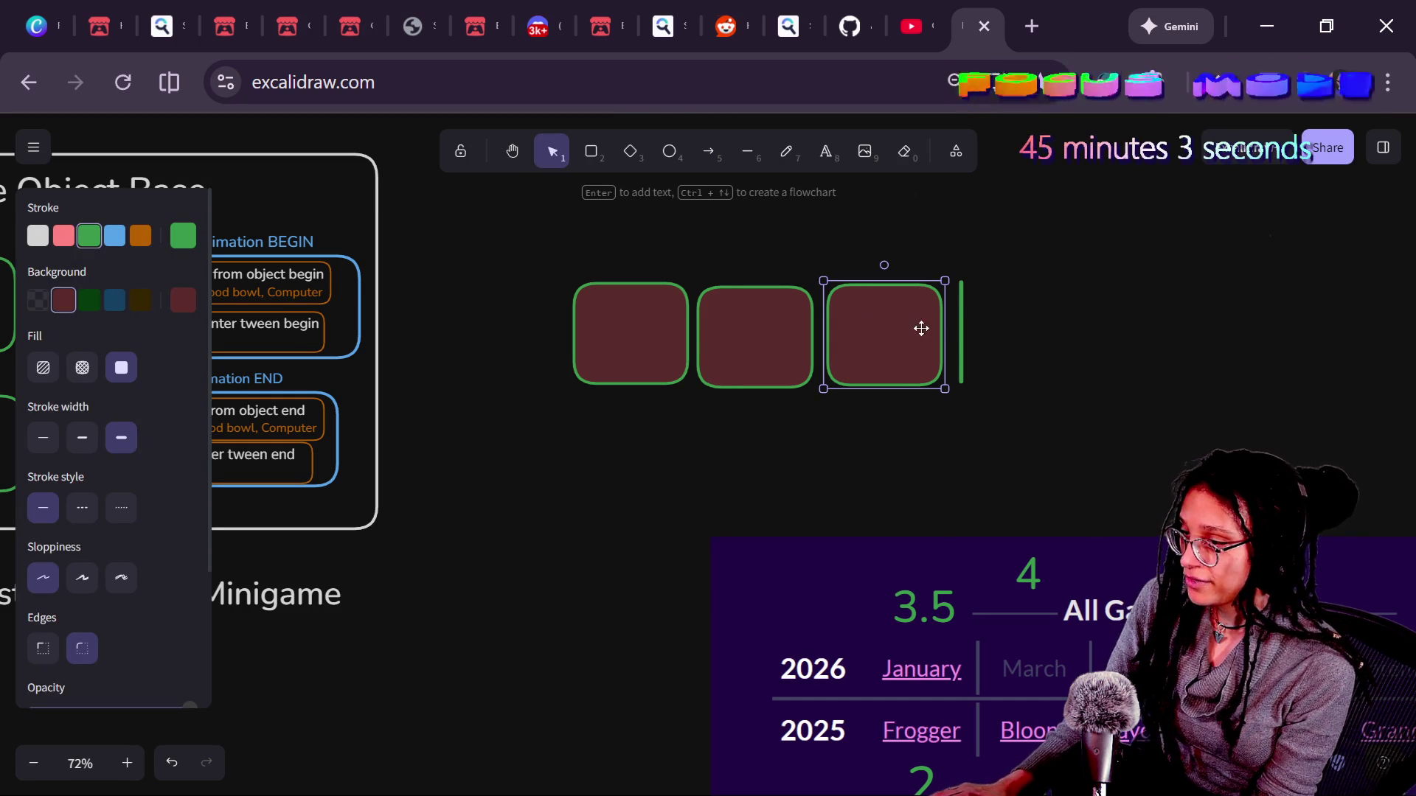
Step: Try narrowing the fourth rectangle, undoing each bad resize to keep full widths
key(ctrl+z)
key(ctrl+z)
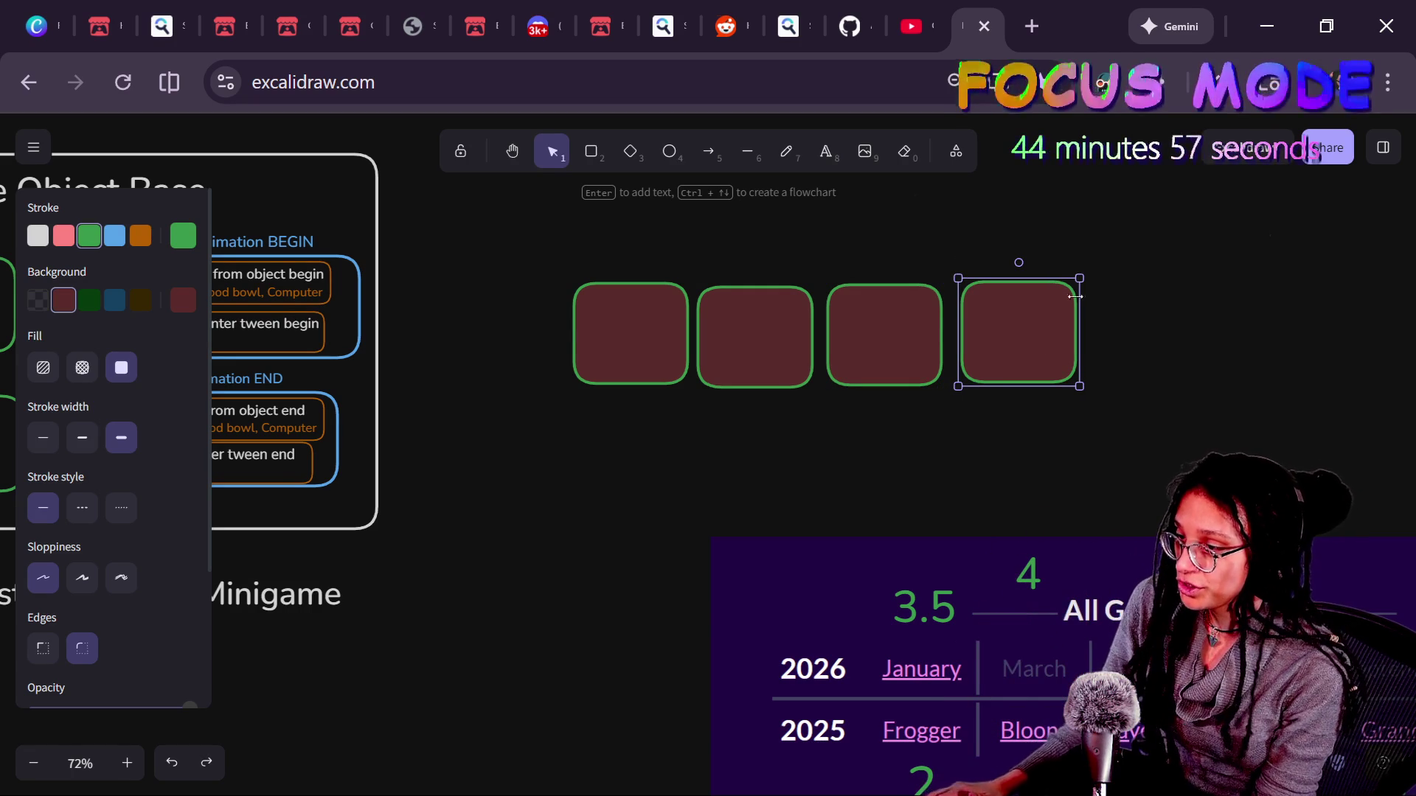
drag(1082, 310, 697, 343)
click(931, 335)
click(795, 343)
key(ctrl+z)
key(ctrl+z)
key(ctrl+z)
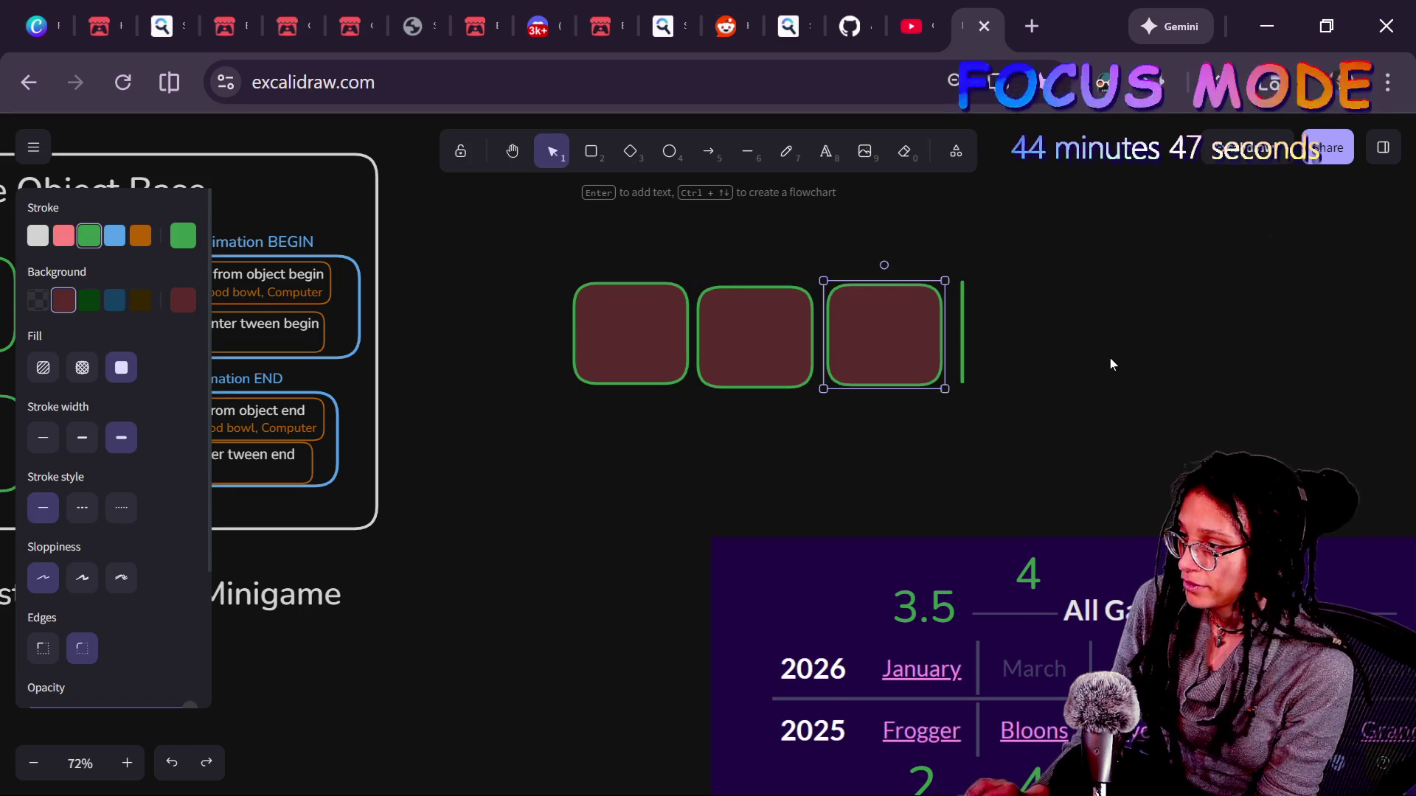
drag(1078, 328, 961, 330)
key(ctrl+z)
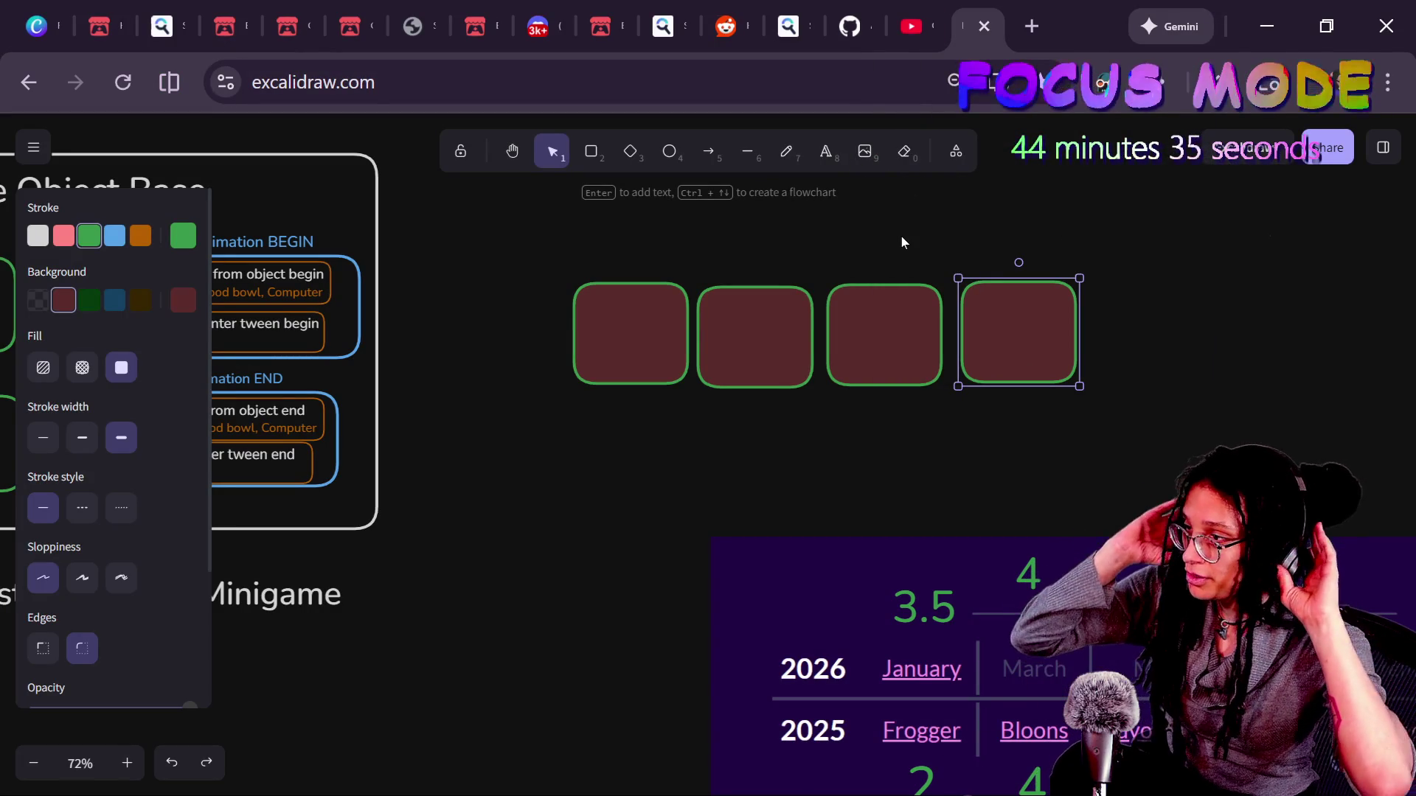
Step: Search the Alien-Meat-World-0.1 repository code for bar_hp
key(ctrl+shift+Tab)
key(ctrl+shift+Tab)
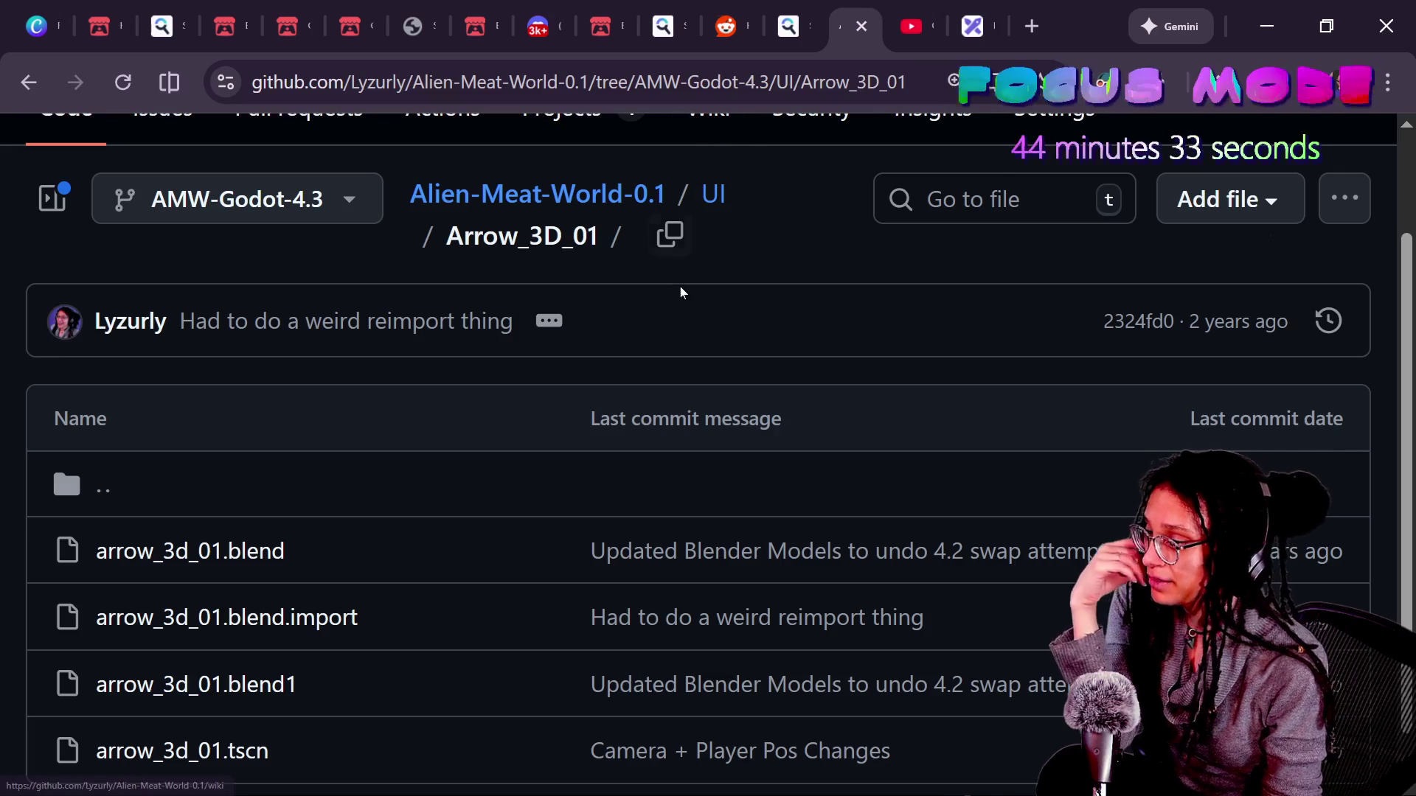
scroll(670, 417, down, 1)
scroll(820, 322, up, 3)
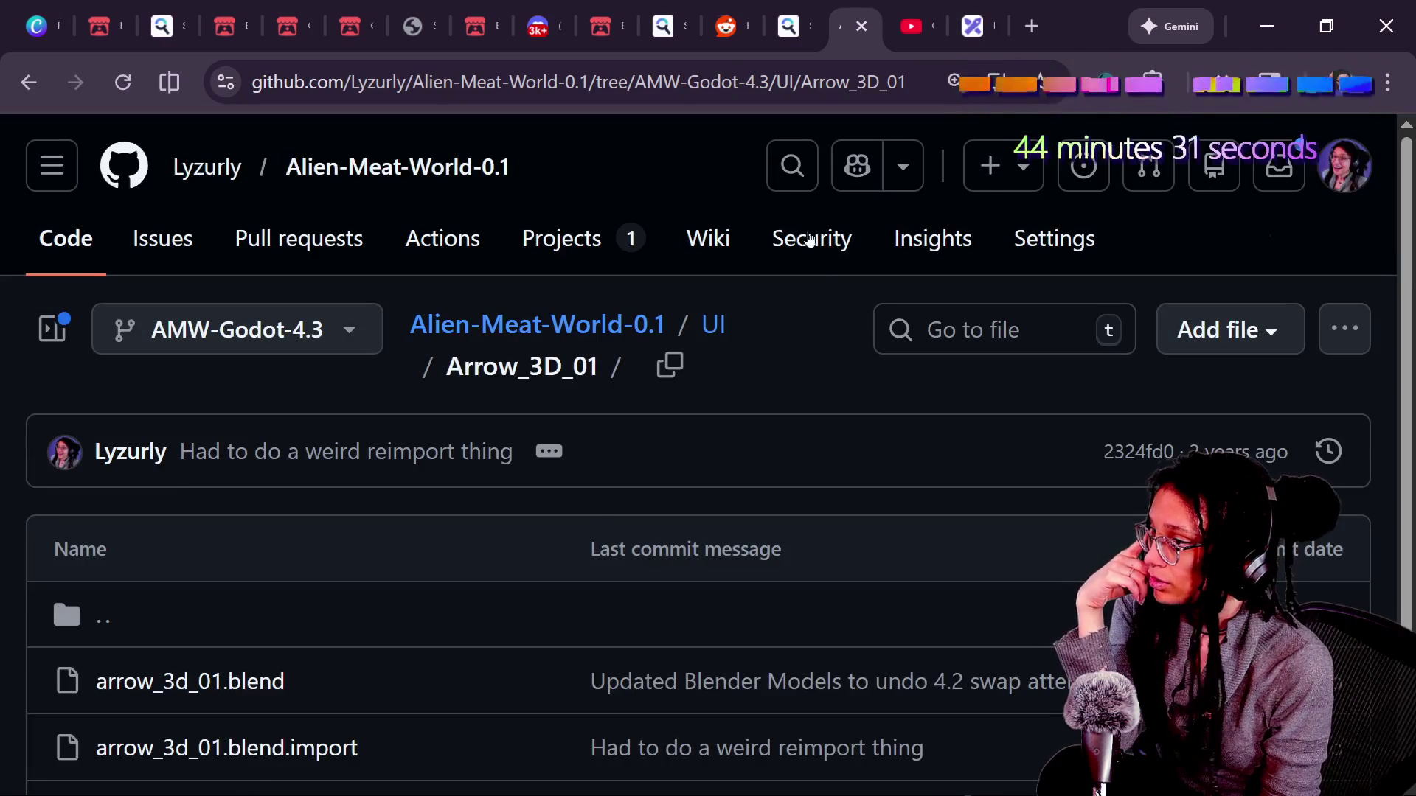
click(793, 165)
text(bar_hp)
key(Return)
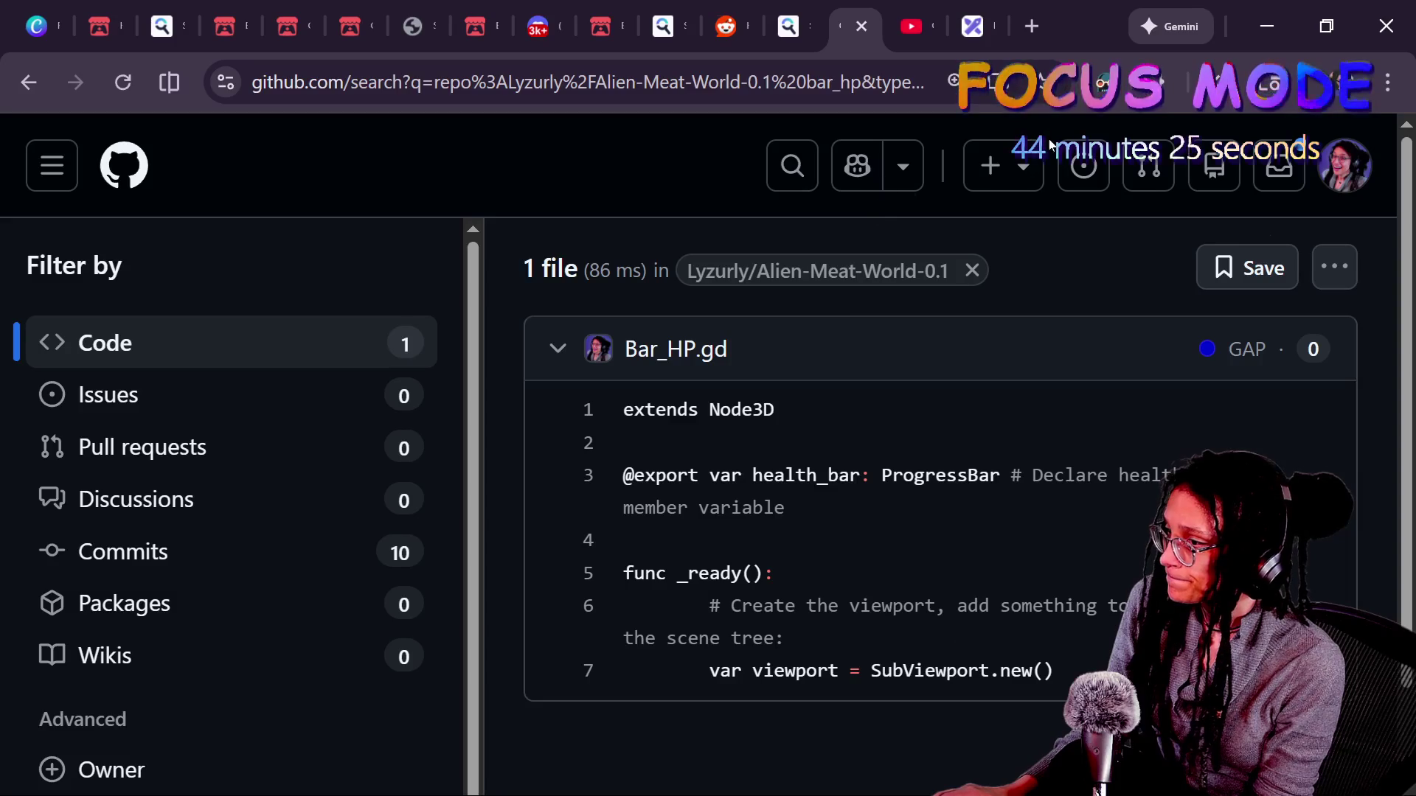
Step: Search the repository for health and preview the matching hp_bar.tscn file
click(792, 165)
text(hph)
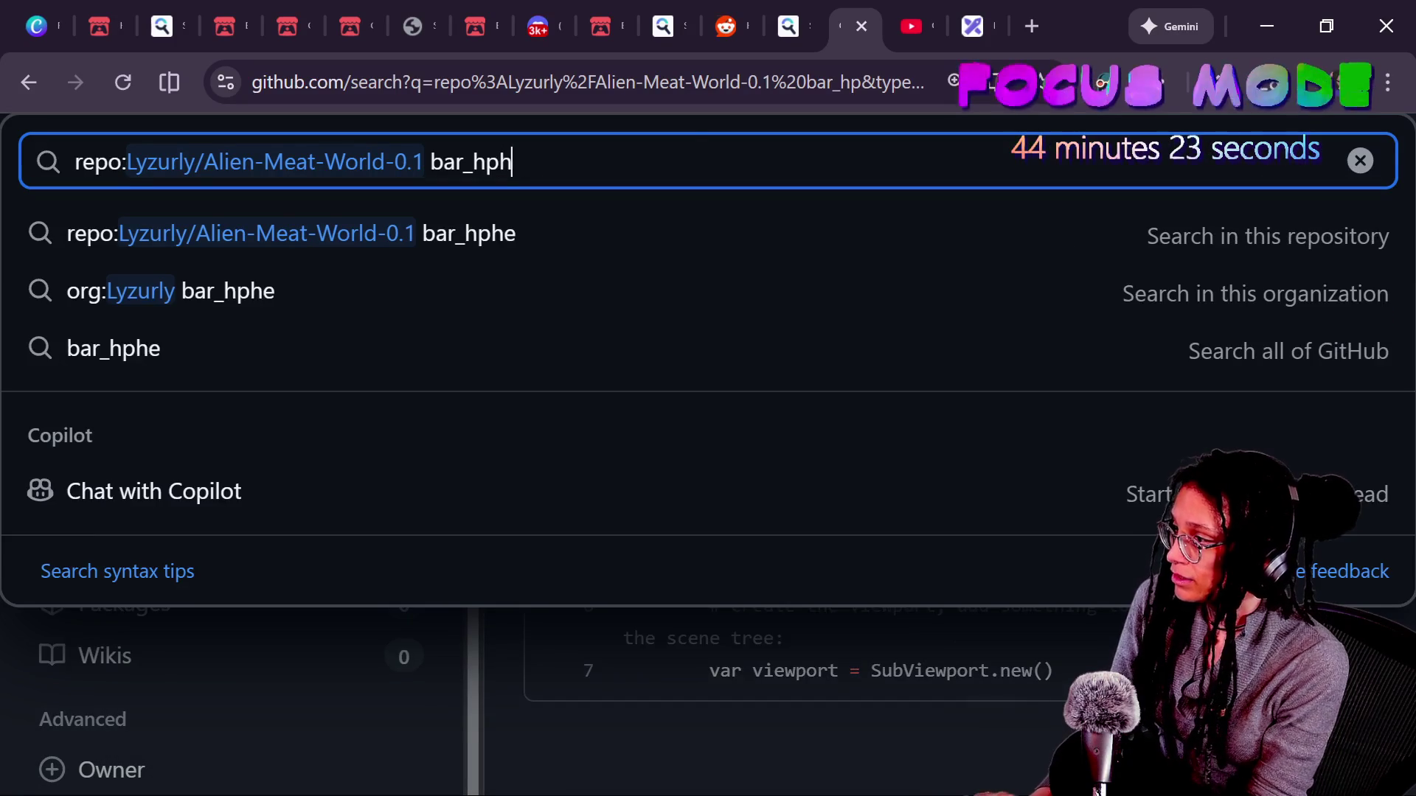
key(BackSpace)
key(BackSpace)
key(BackSpace)
text(health)
key(Return)
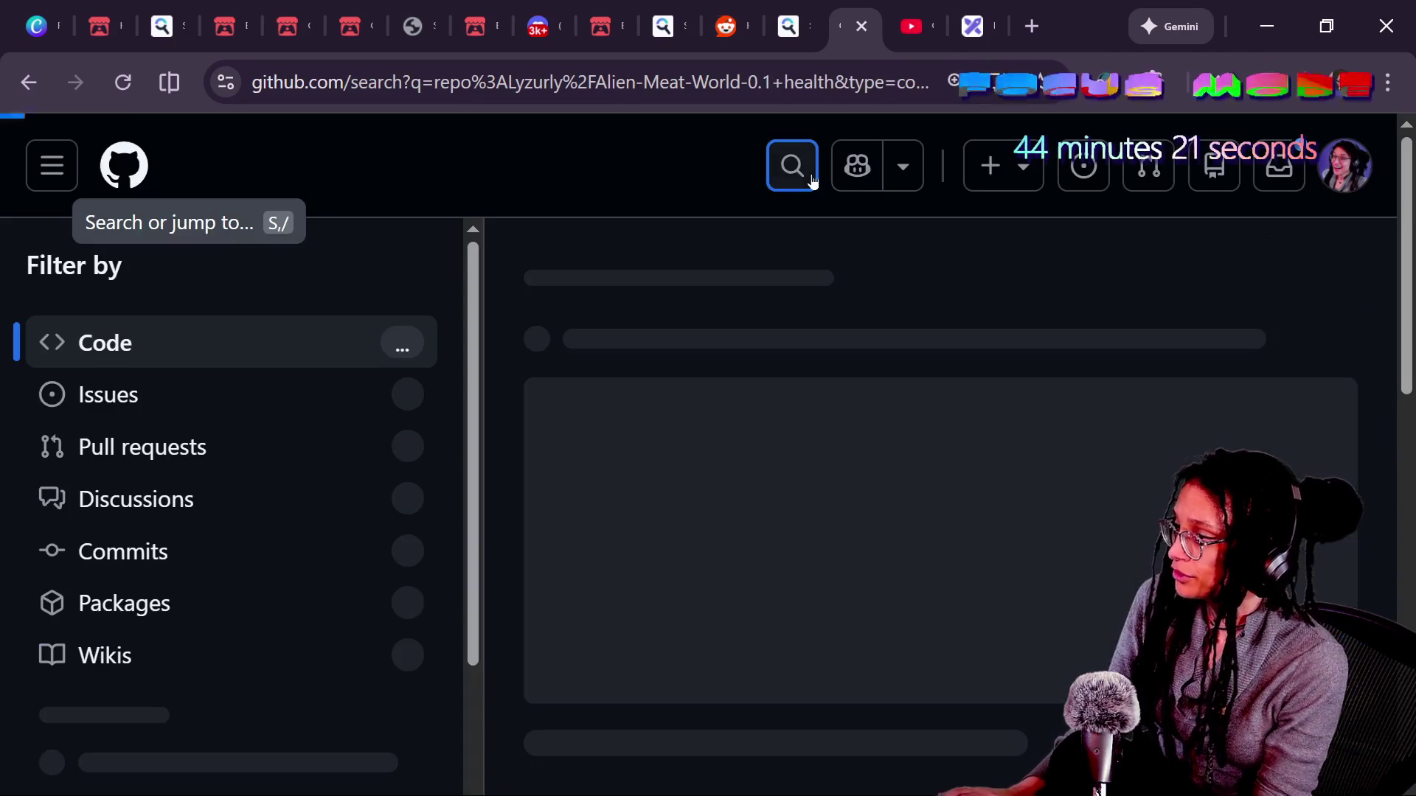
scroll(684, 382, down, 1)
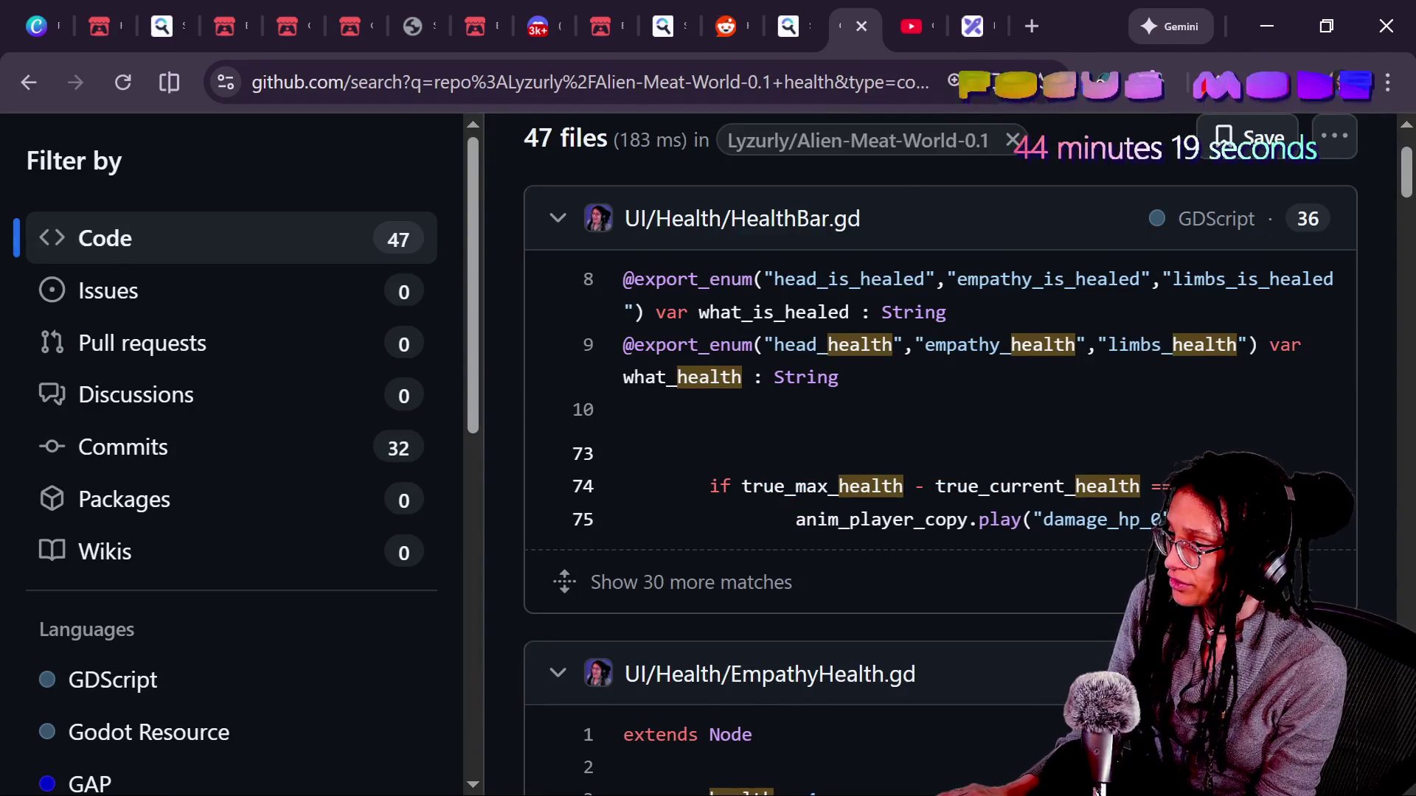
scroll(937, 443, down, 6)
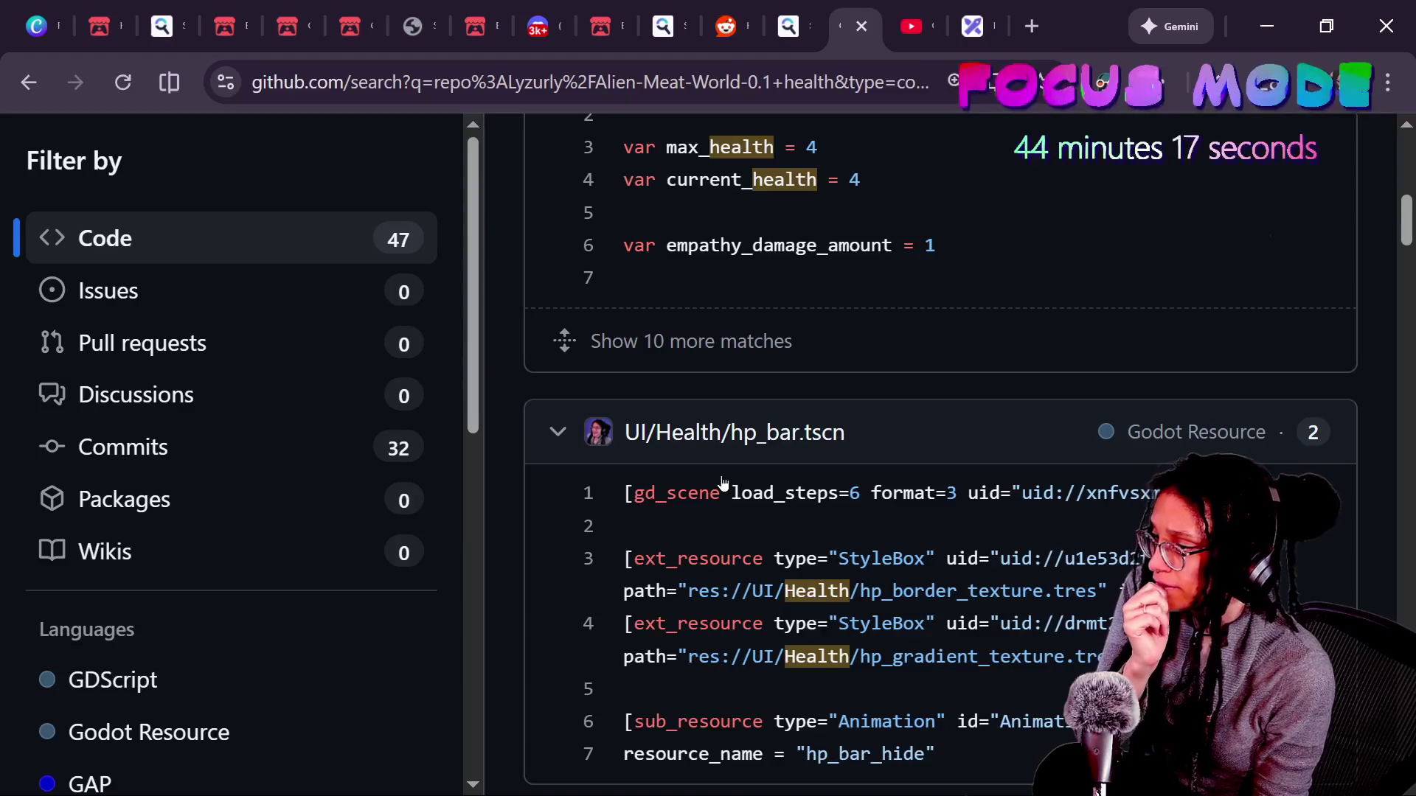
scroll(820, 524, down, 1)
click(782, 316)
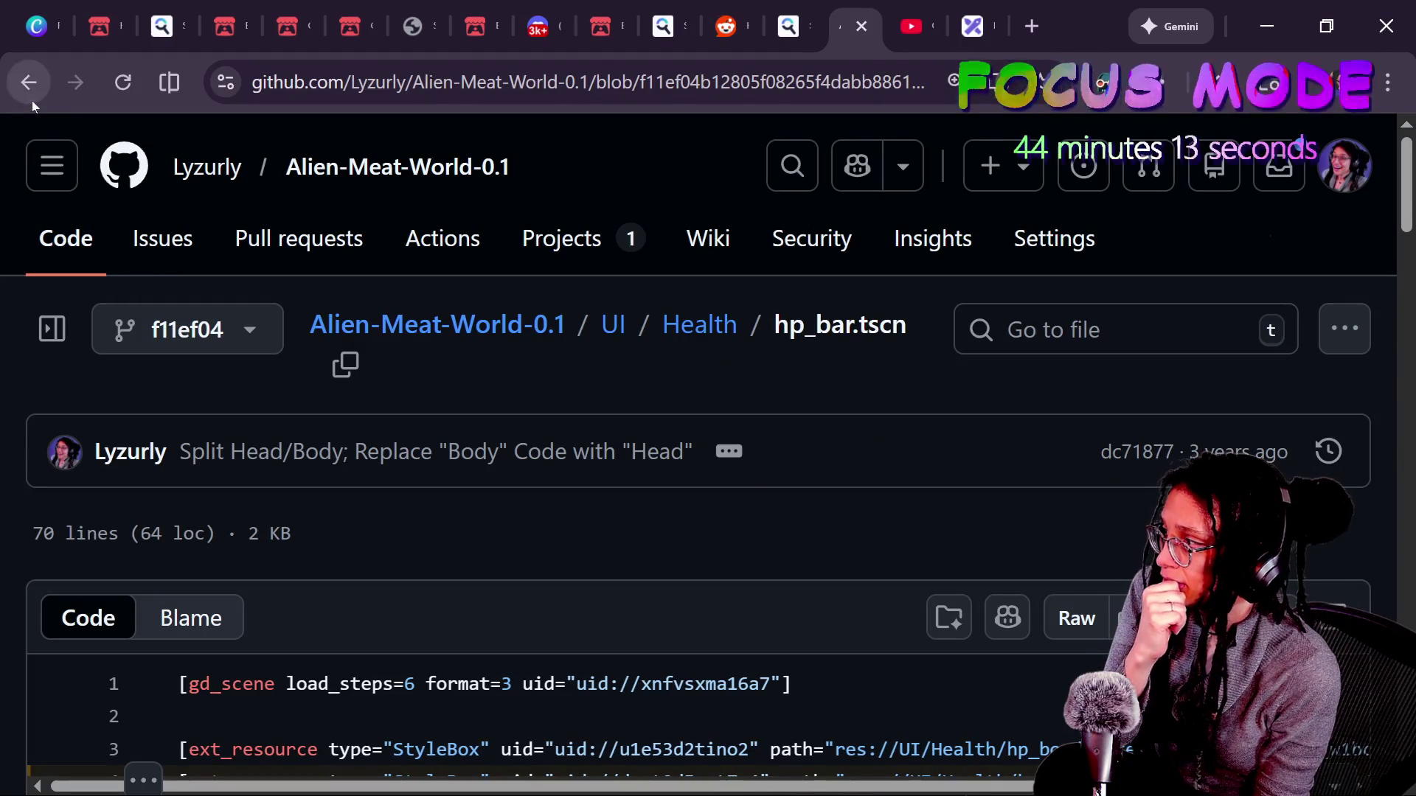
click(32, 100)
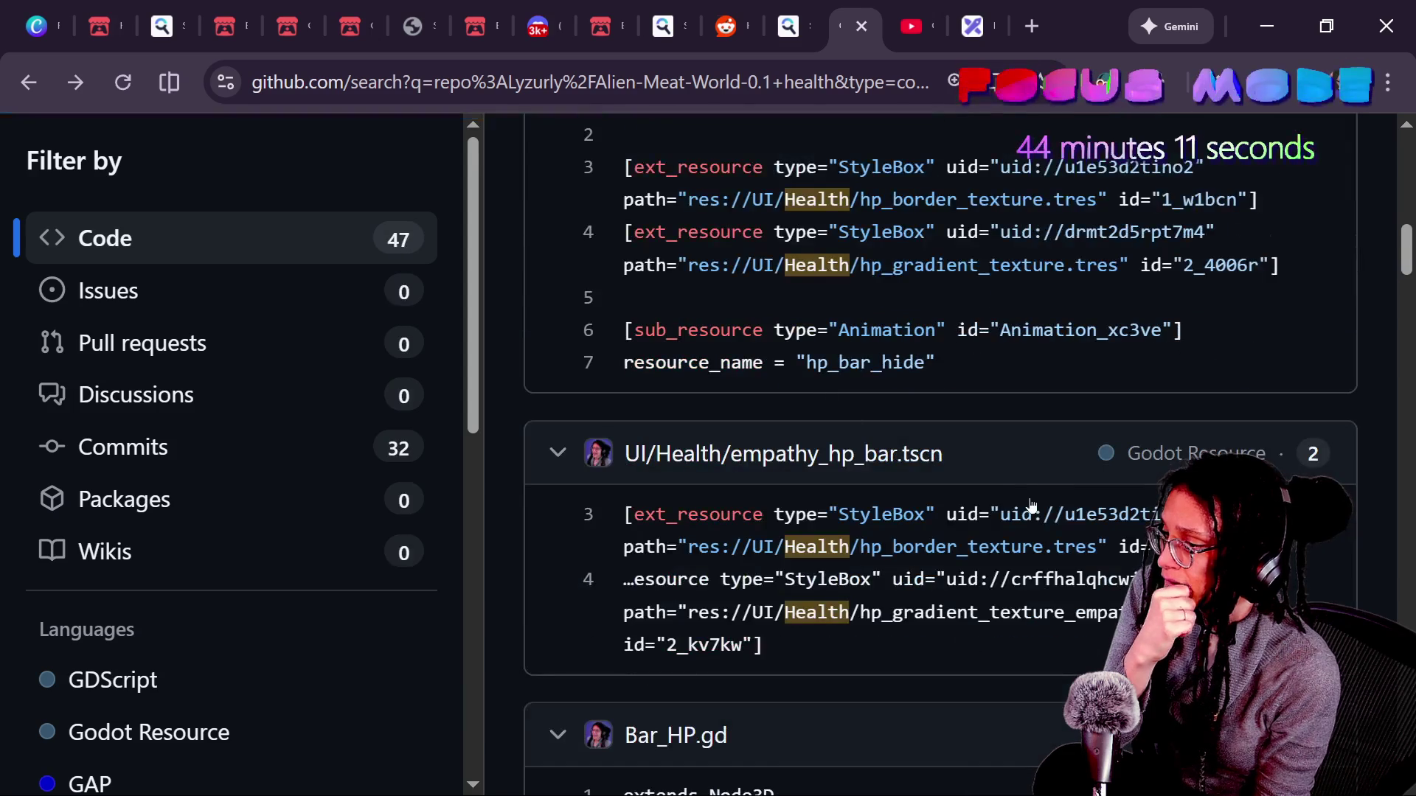
Step: Scroll through the 47 health code results
scroll(1031, 505, down, 2)
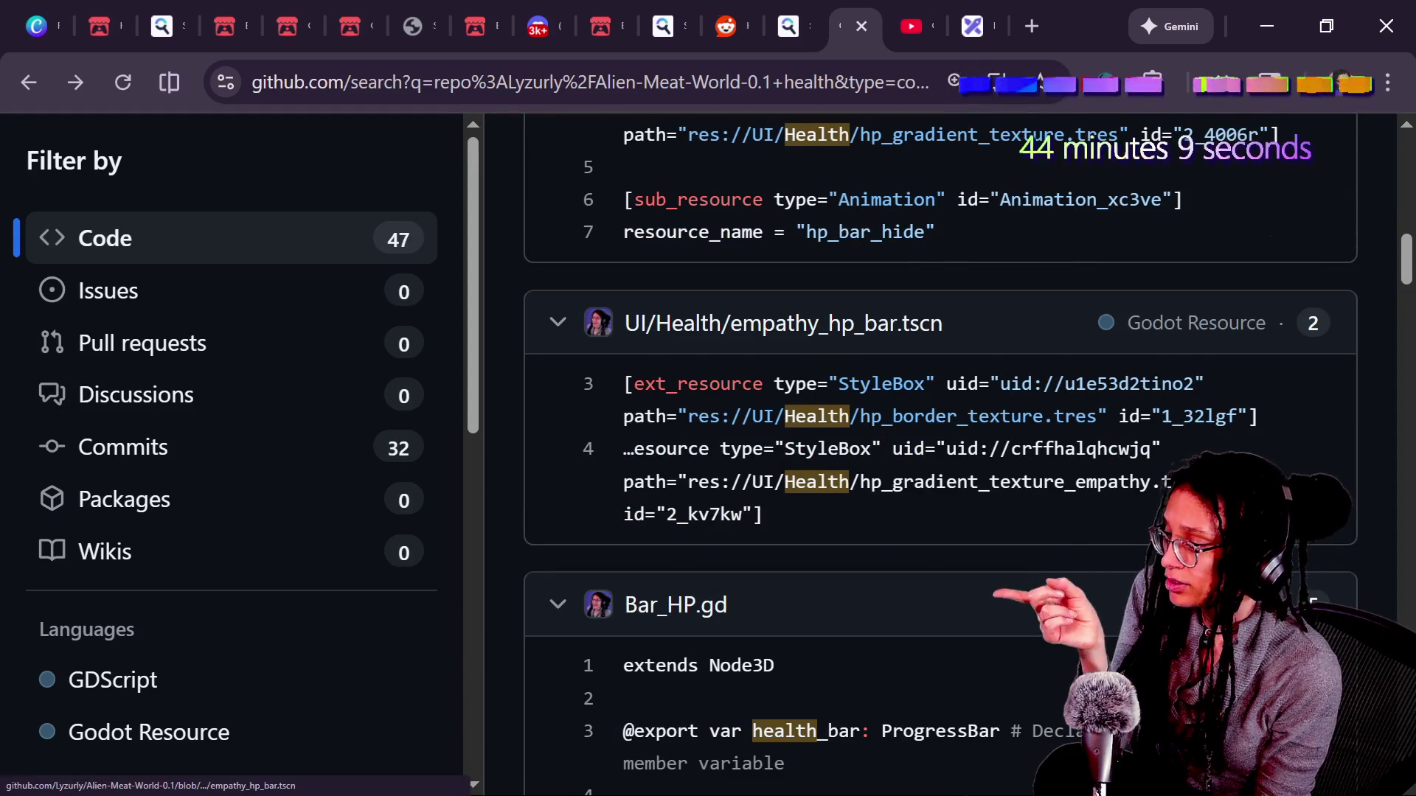
scroll(874, 484, down, 12)
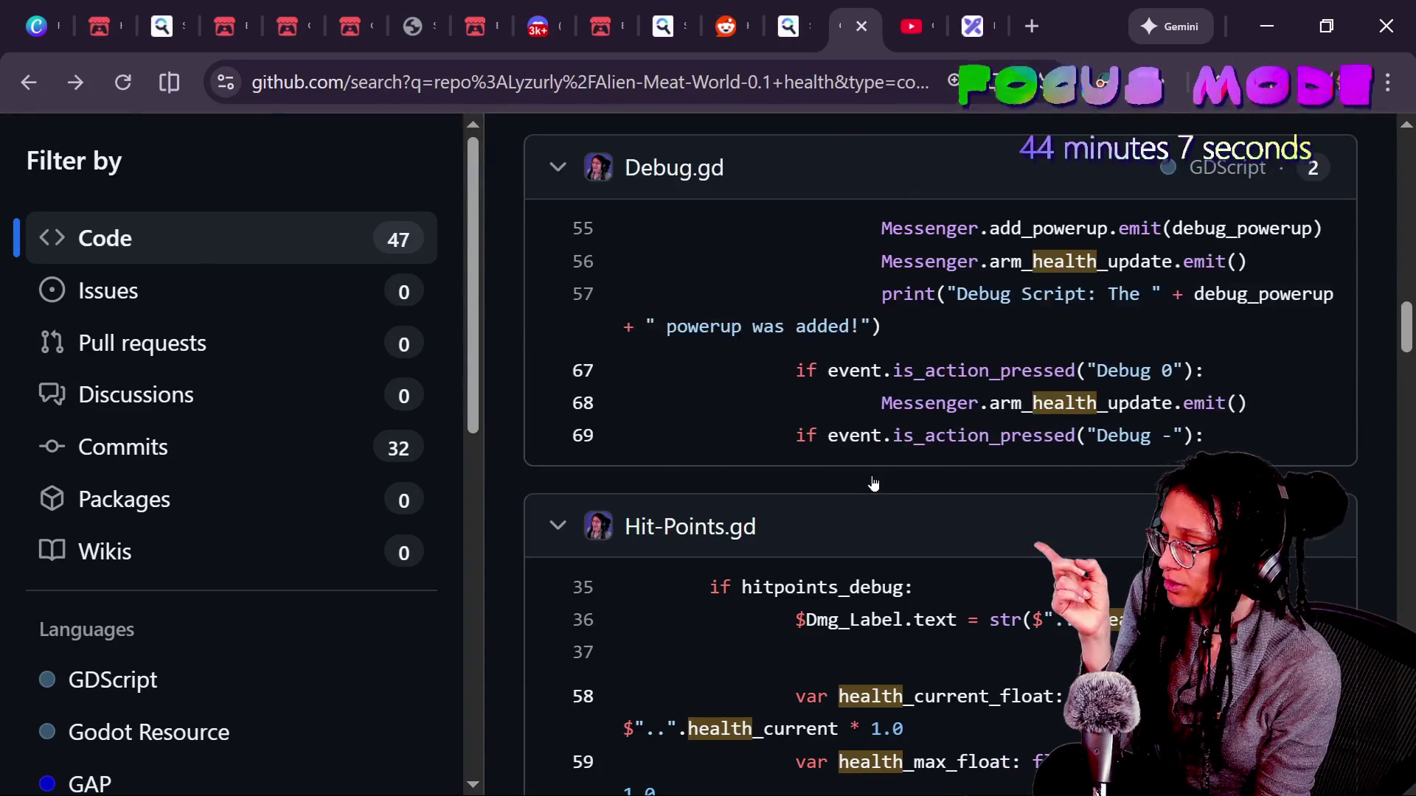
scroll(873, 482, down, 17)
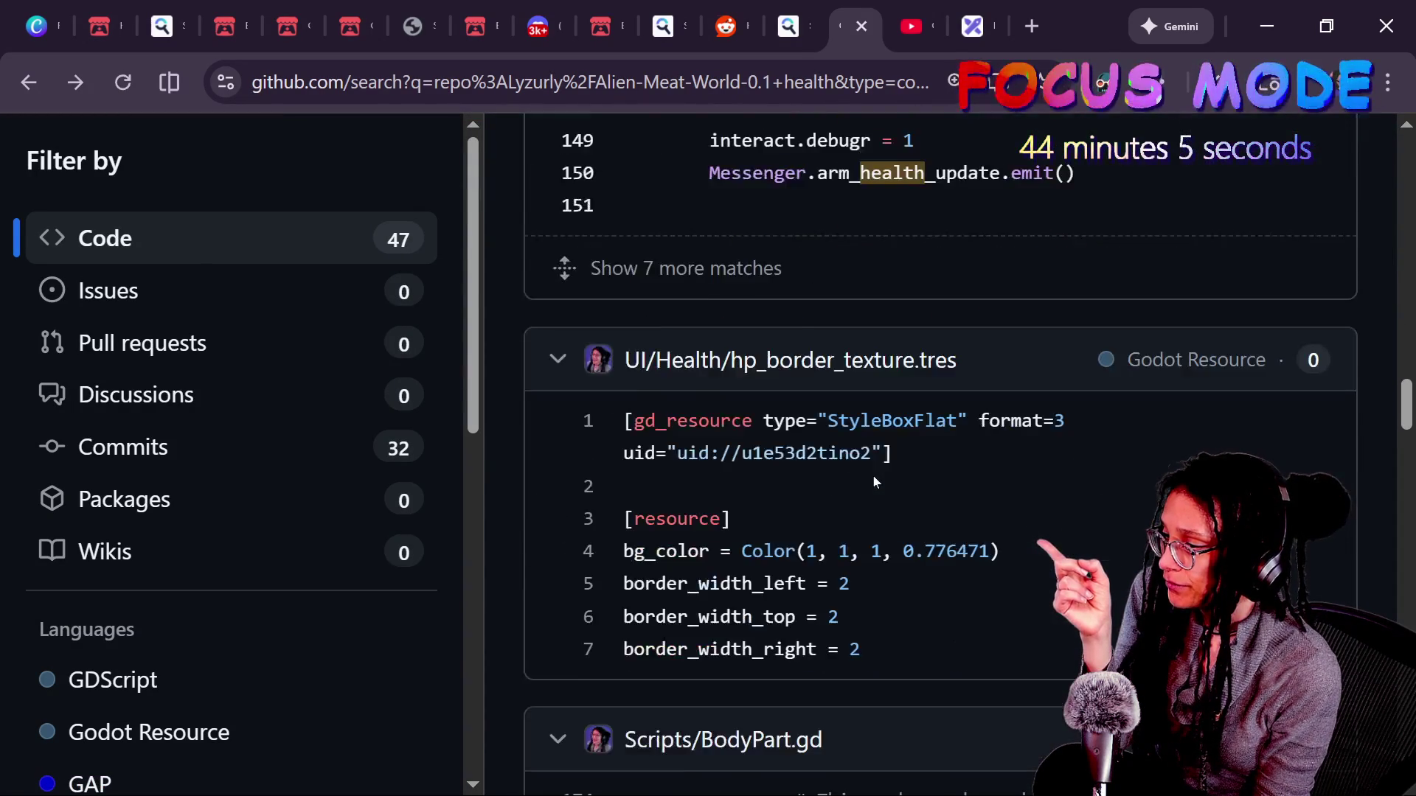
scroll(874, 484, down, 9)
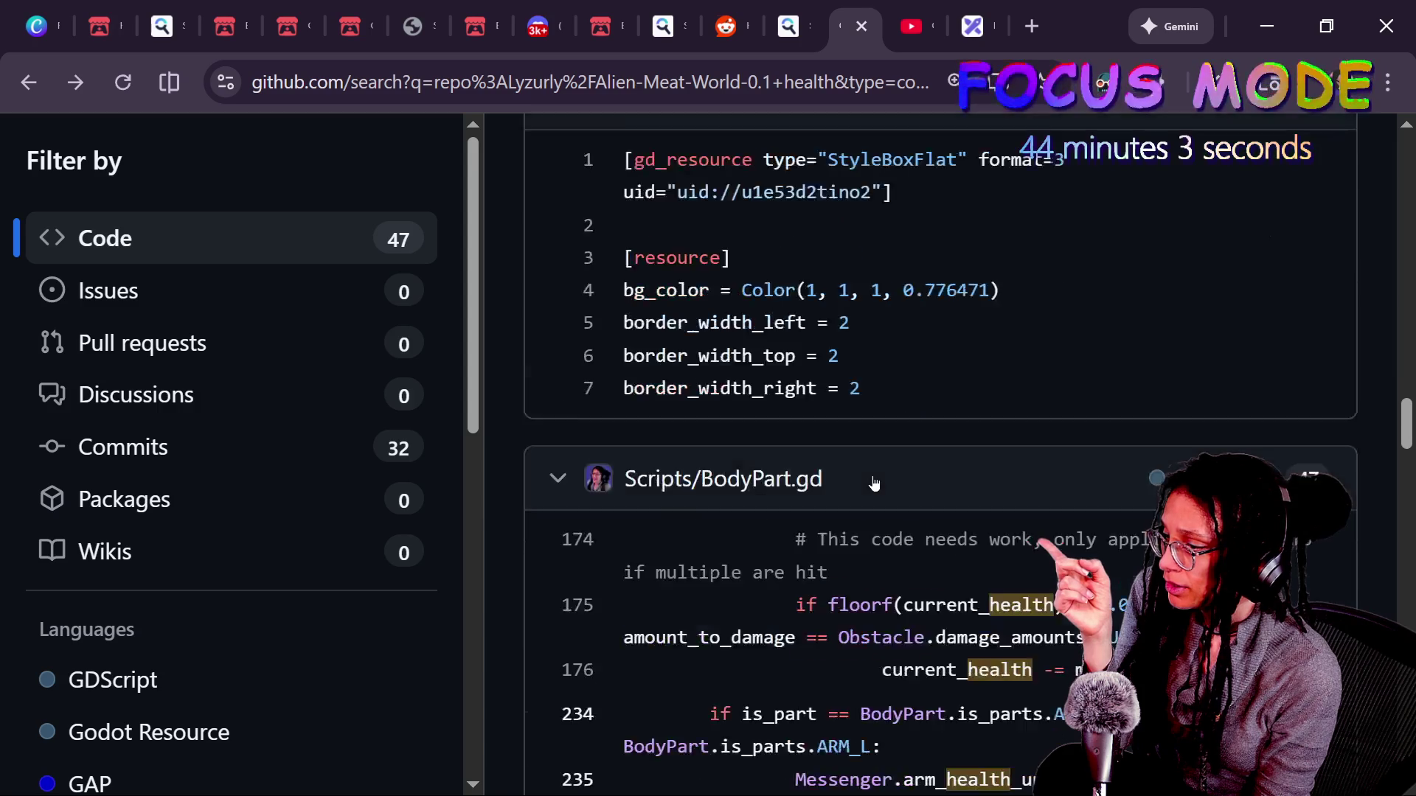
scroll(874, 480, down, 7)
scroll(874, 479, down, 5)
scroll(875, 481, up, 5)
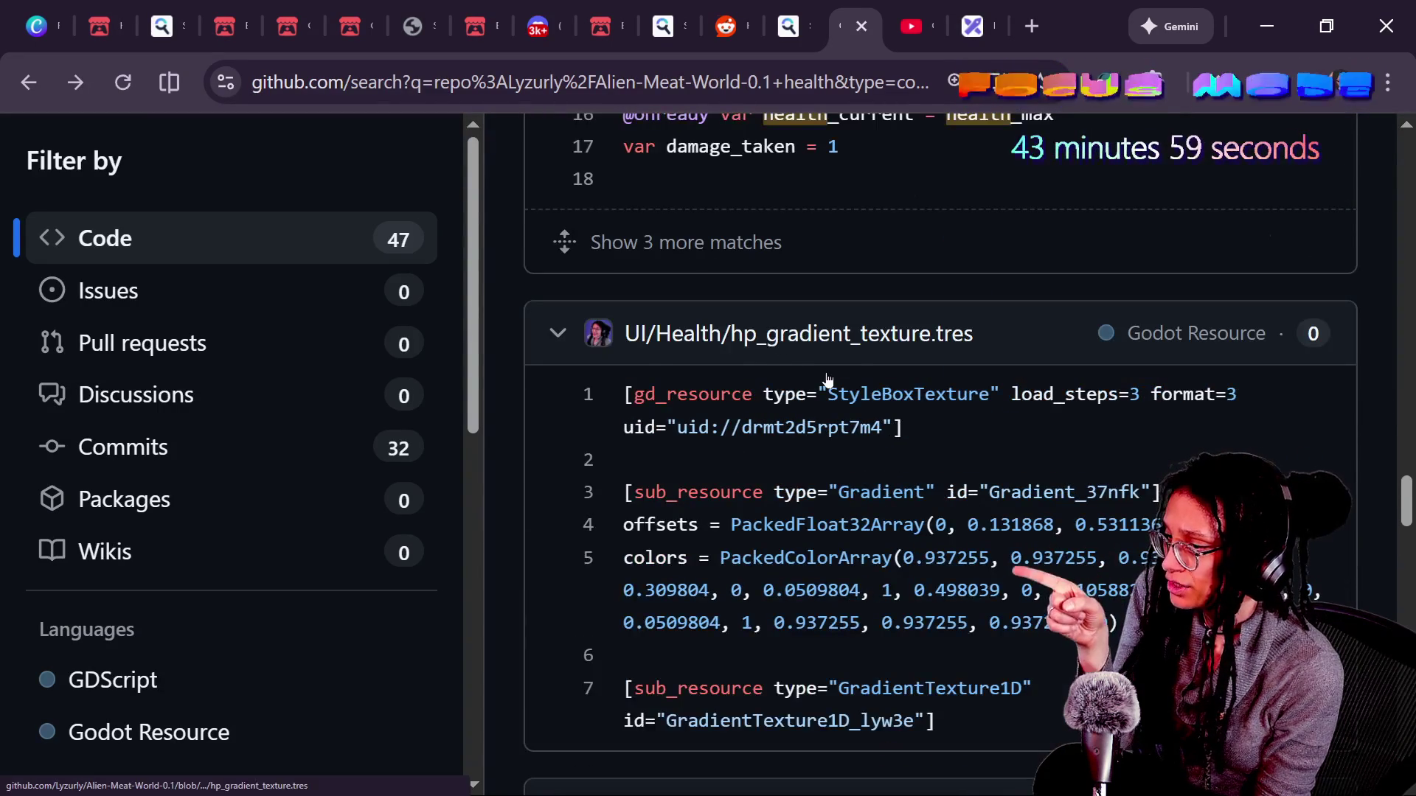
scroll(837, 349, down, 12)
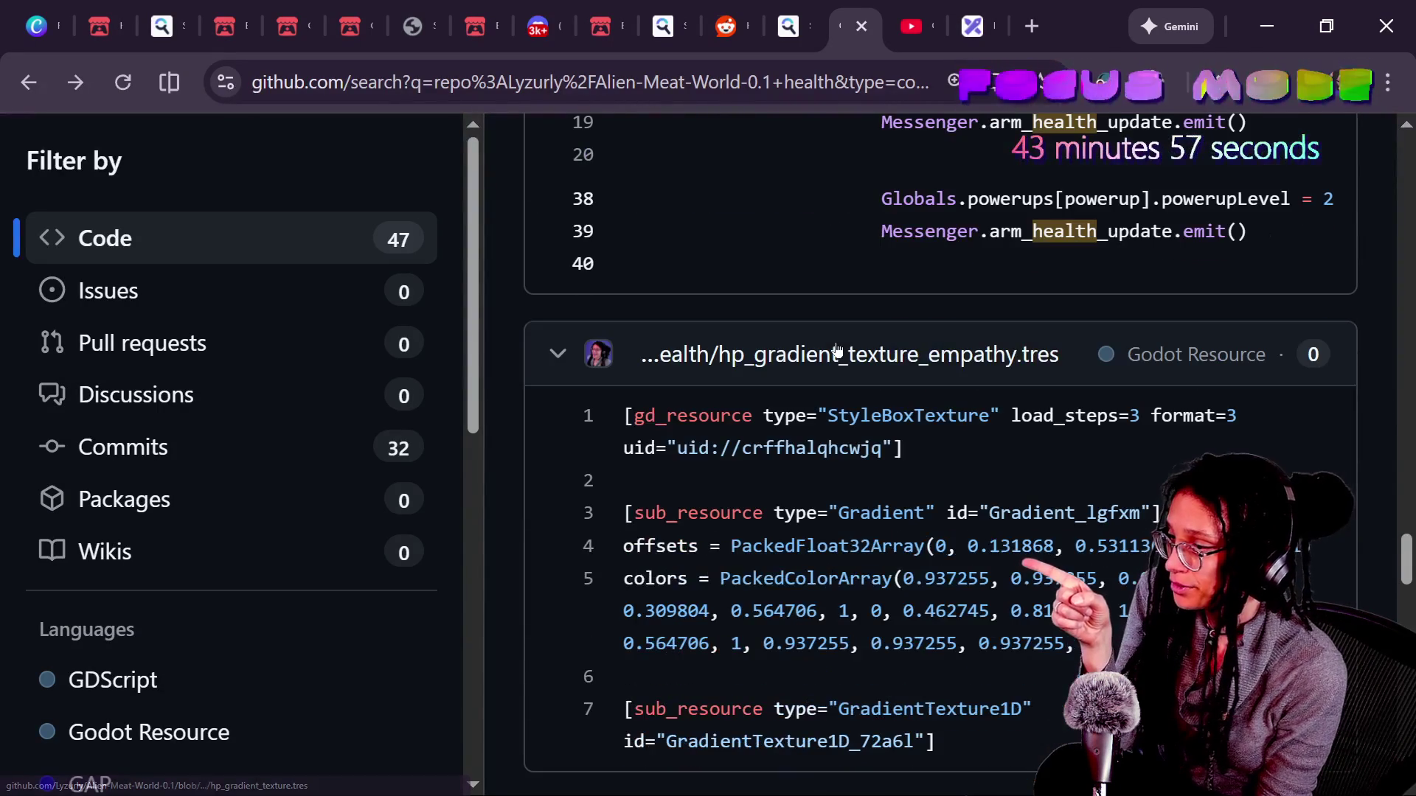
scroll(840, 358, down, 12)
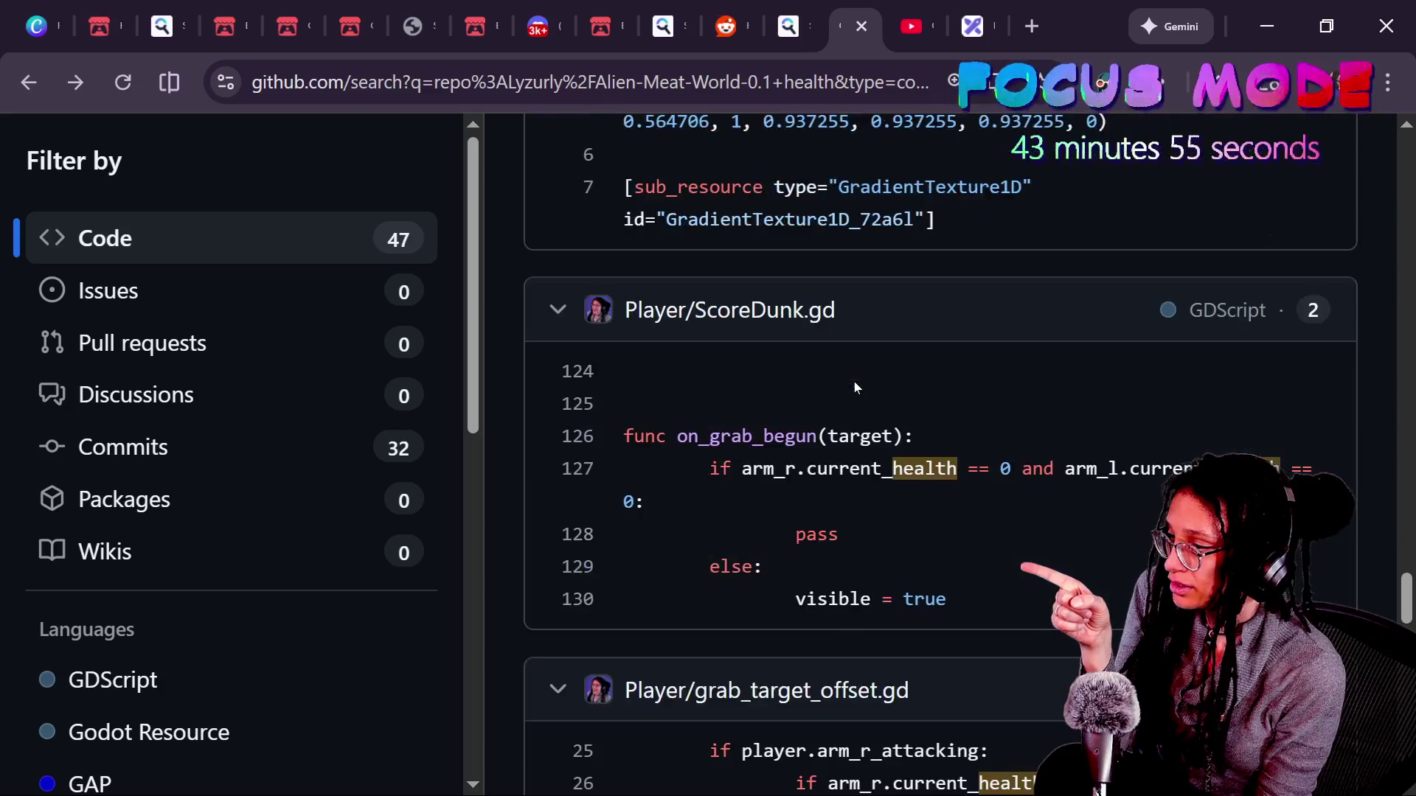
scroll(855, 386, down, 13)
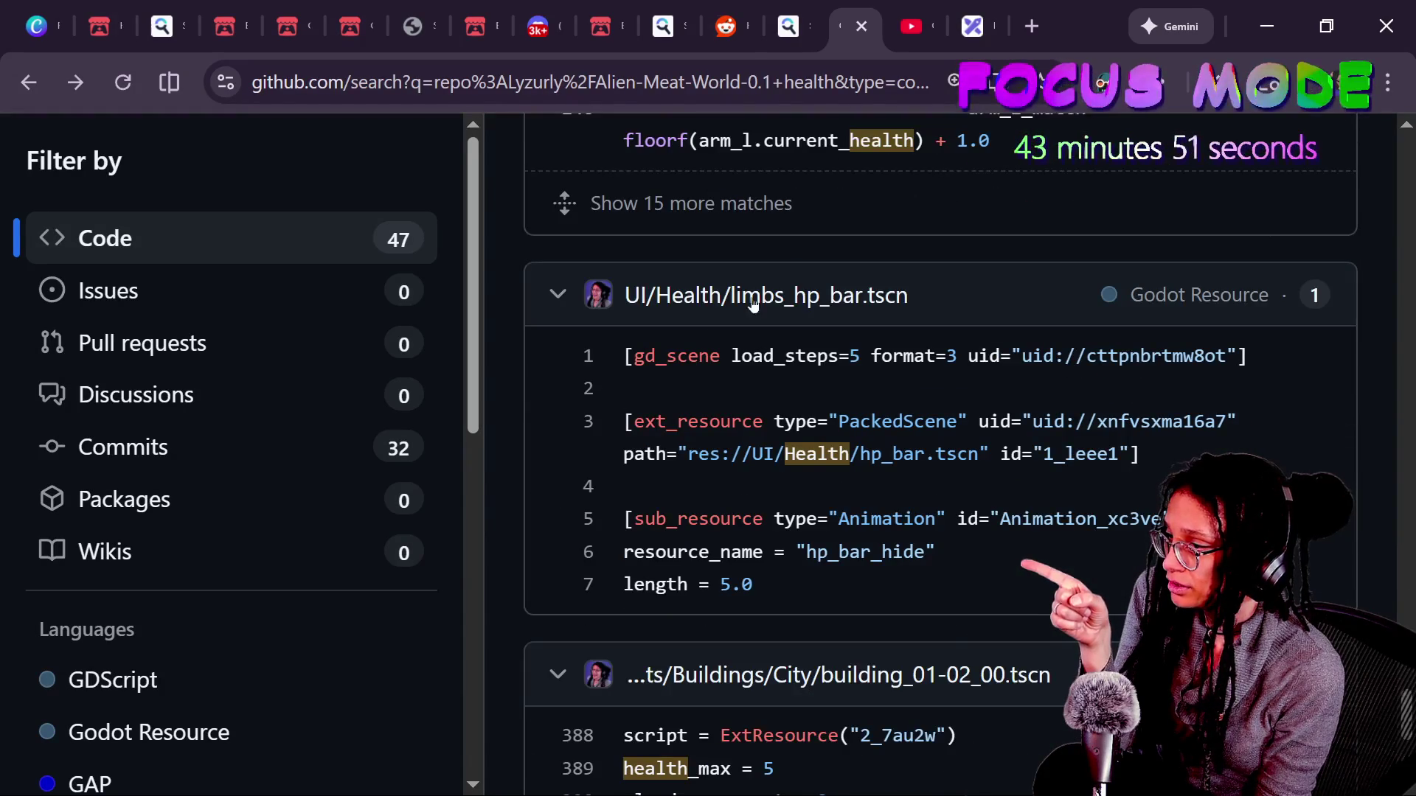
scroll(960, 307, down, 2)
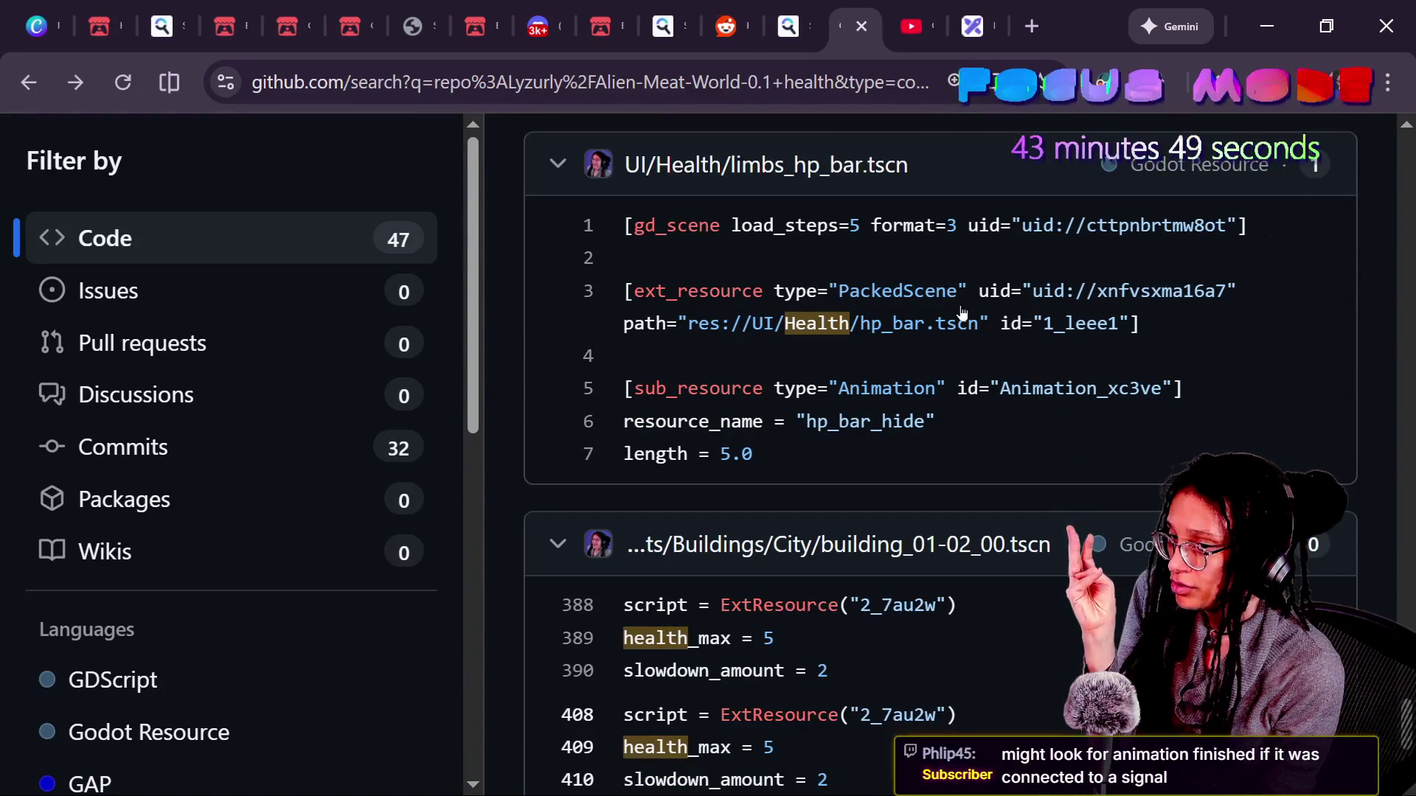
scroll(941, 443, down, 2)
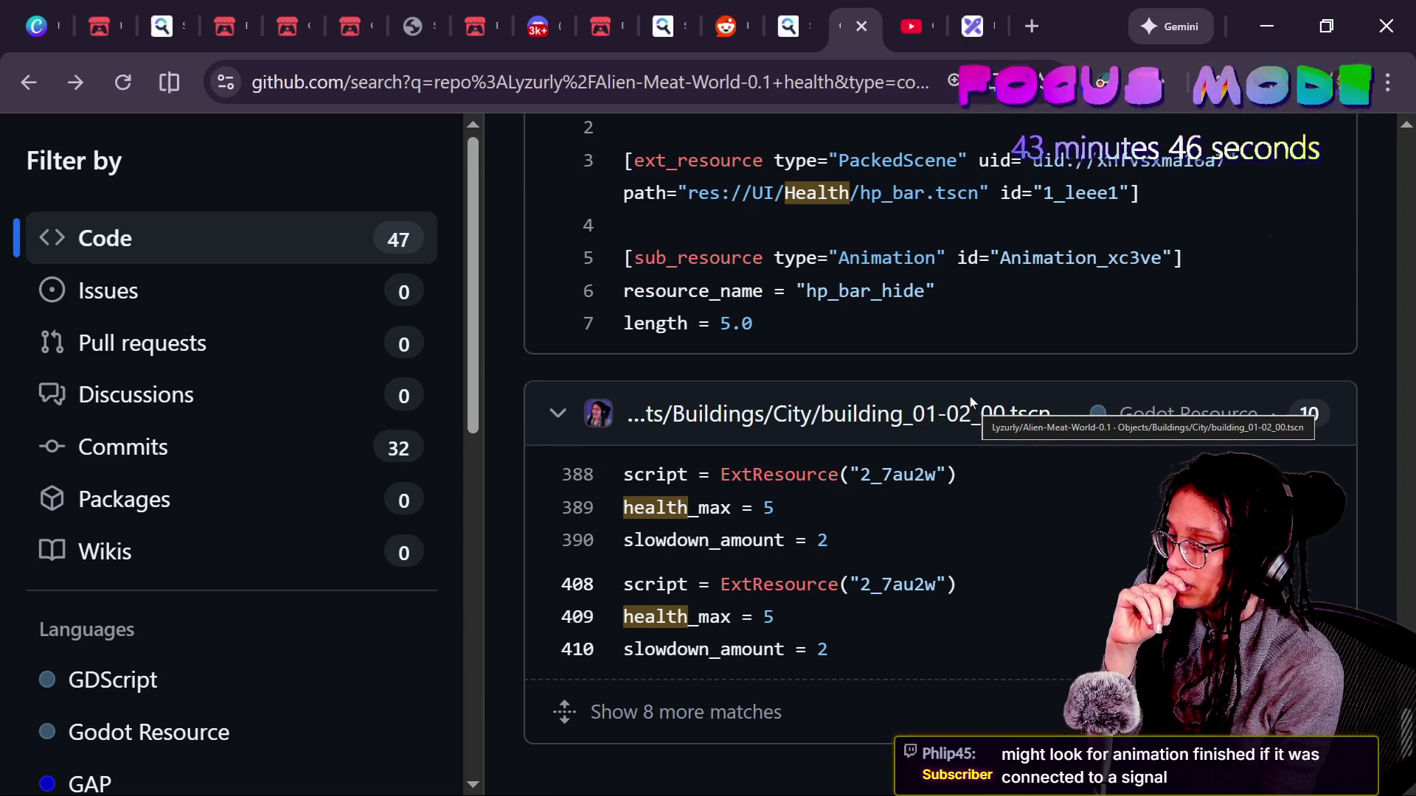
scroll(971, 396, down, 3)
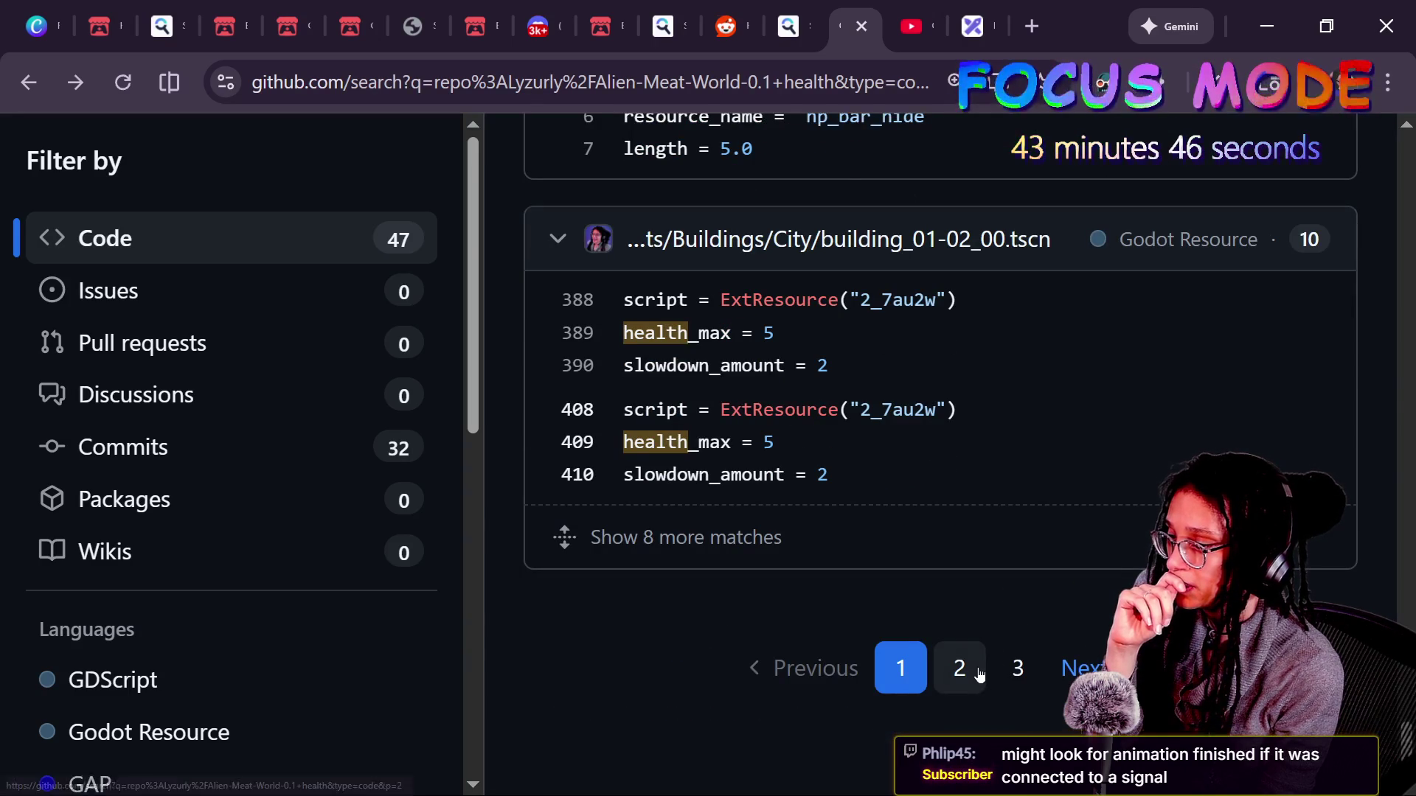
Step: Load the second page of health search results and scroll through it
click(979, 675)
scroll(940, 479, down, 5)
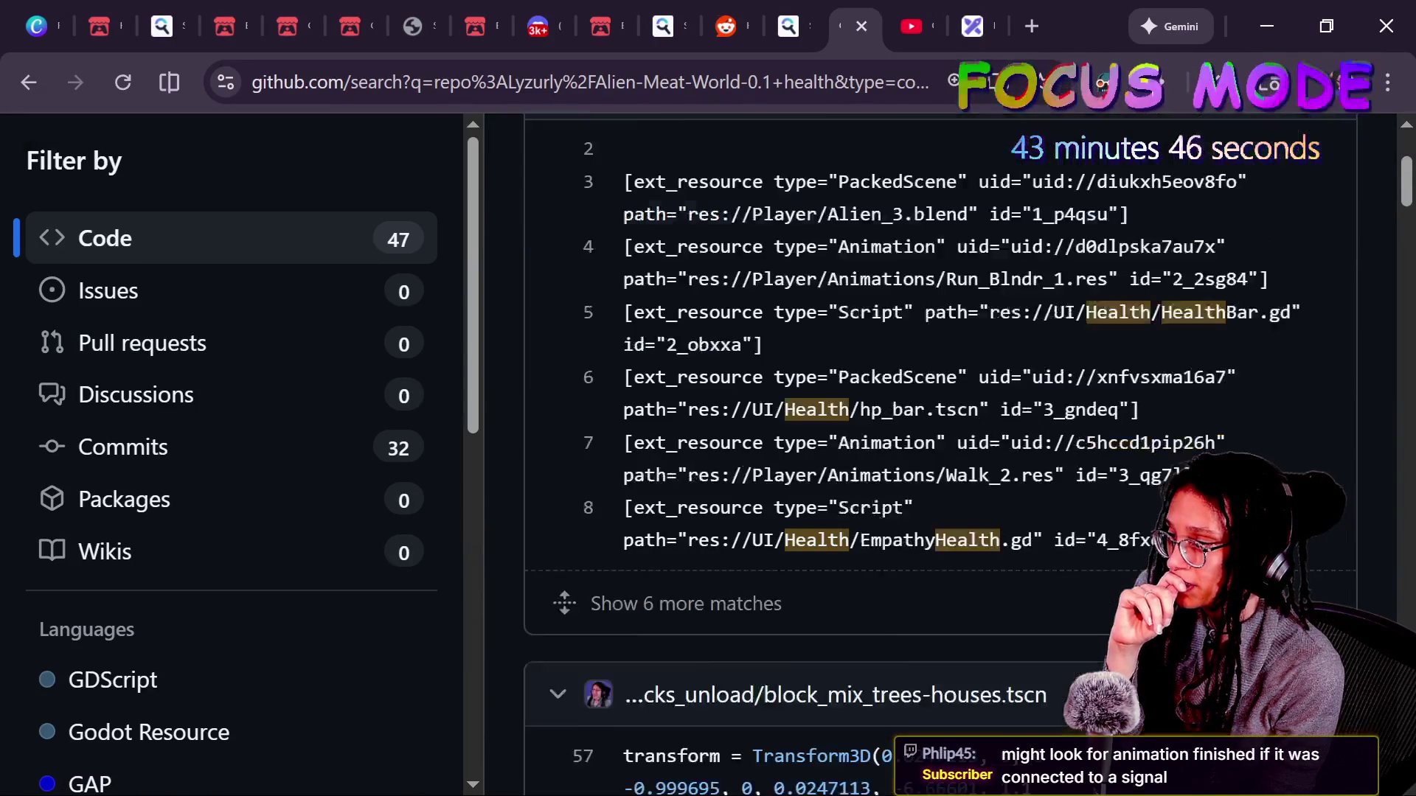
scroll(1032, 521, down, 2)
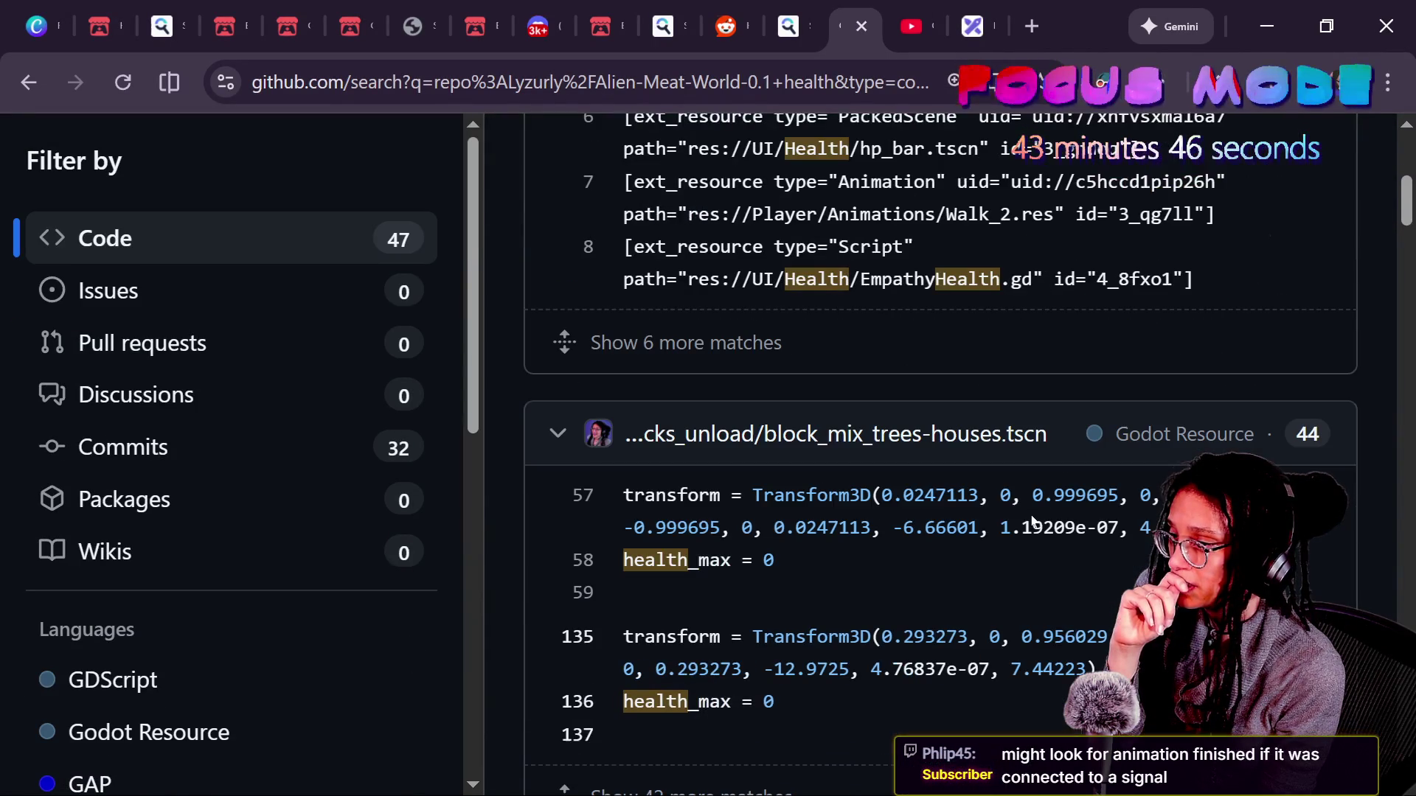
scroll(1033, 521, up, 7)
scroll(1033, 522, down, 9)
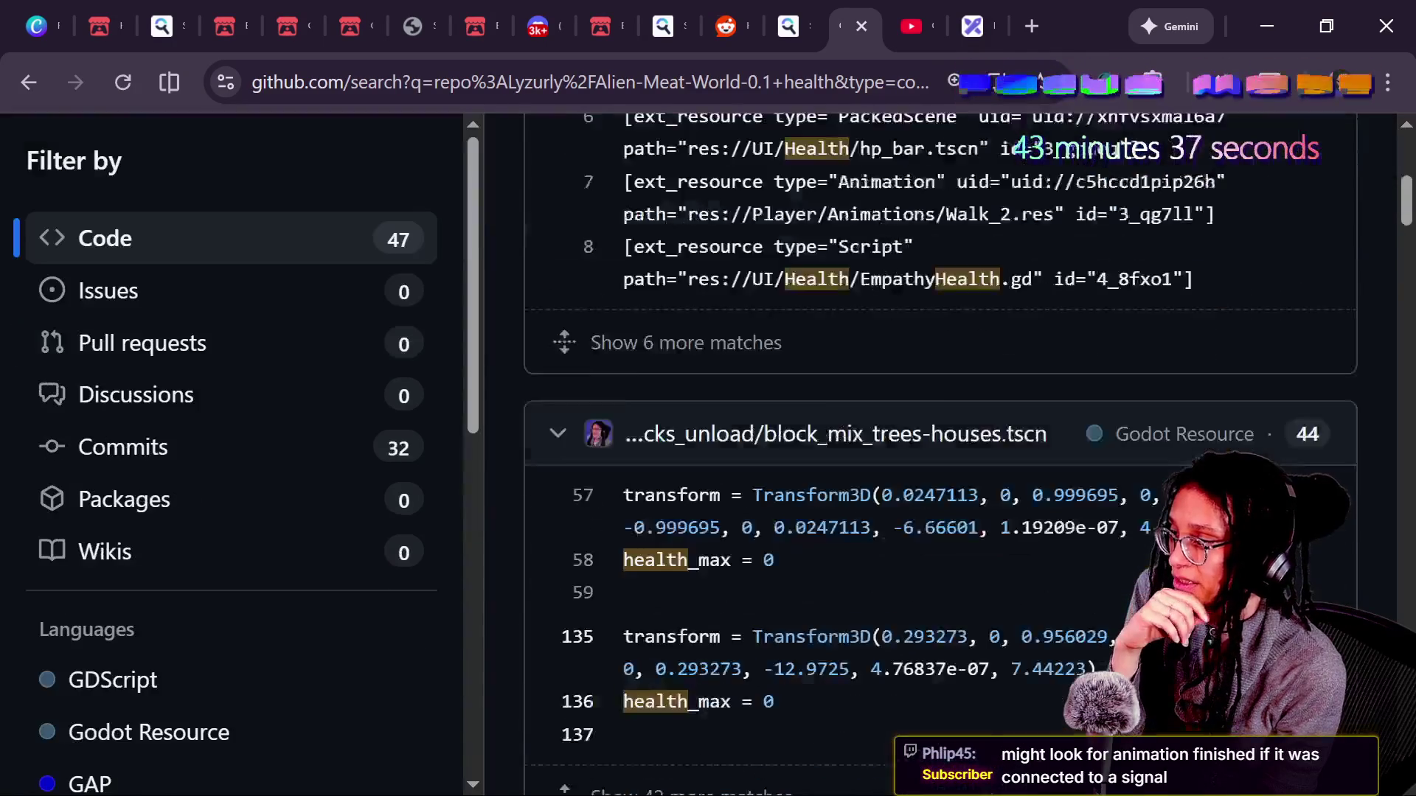
scroll(1033, 521, down, 2)
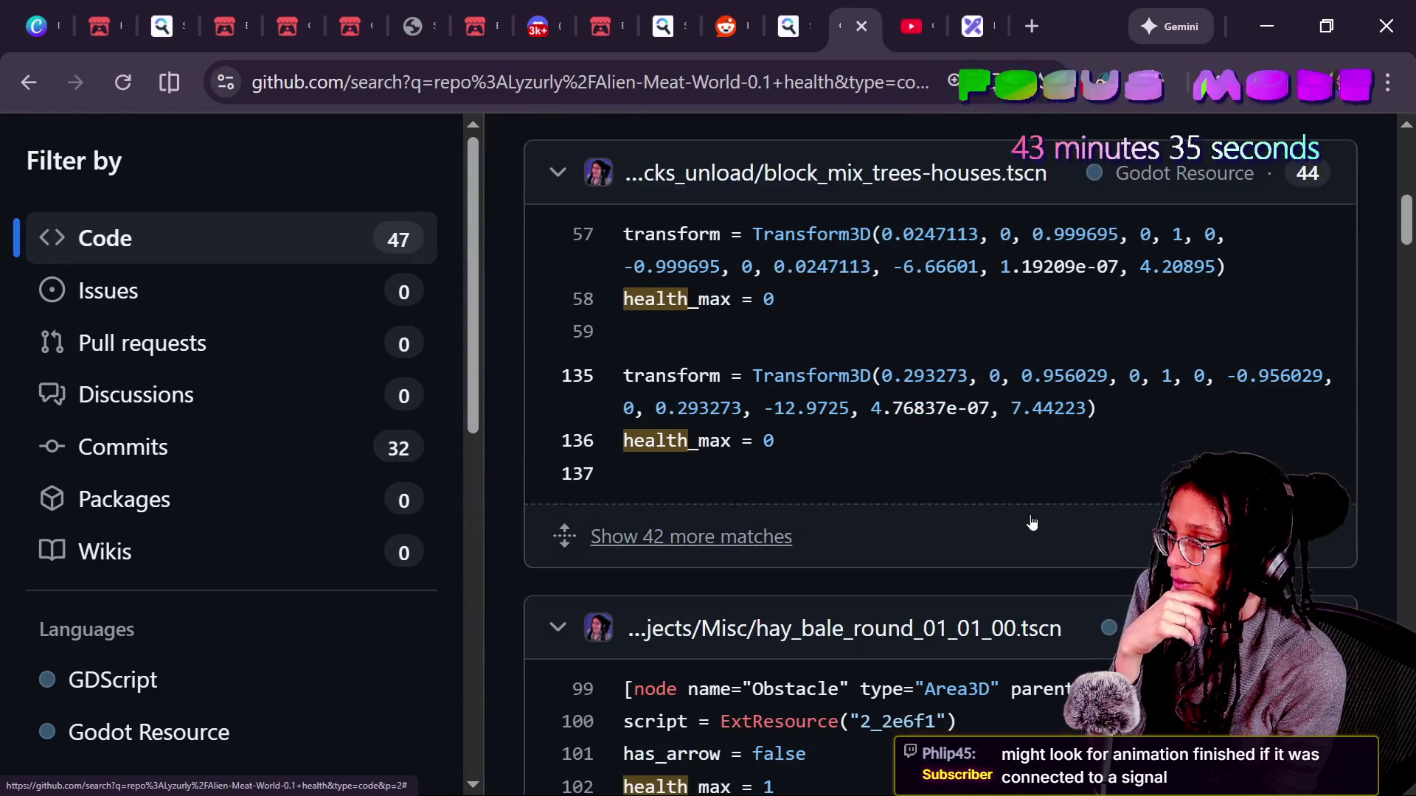
scroll(1033, 521, down, 11)
scroll(1033, 522, down, 5)
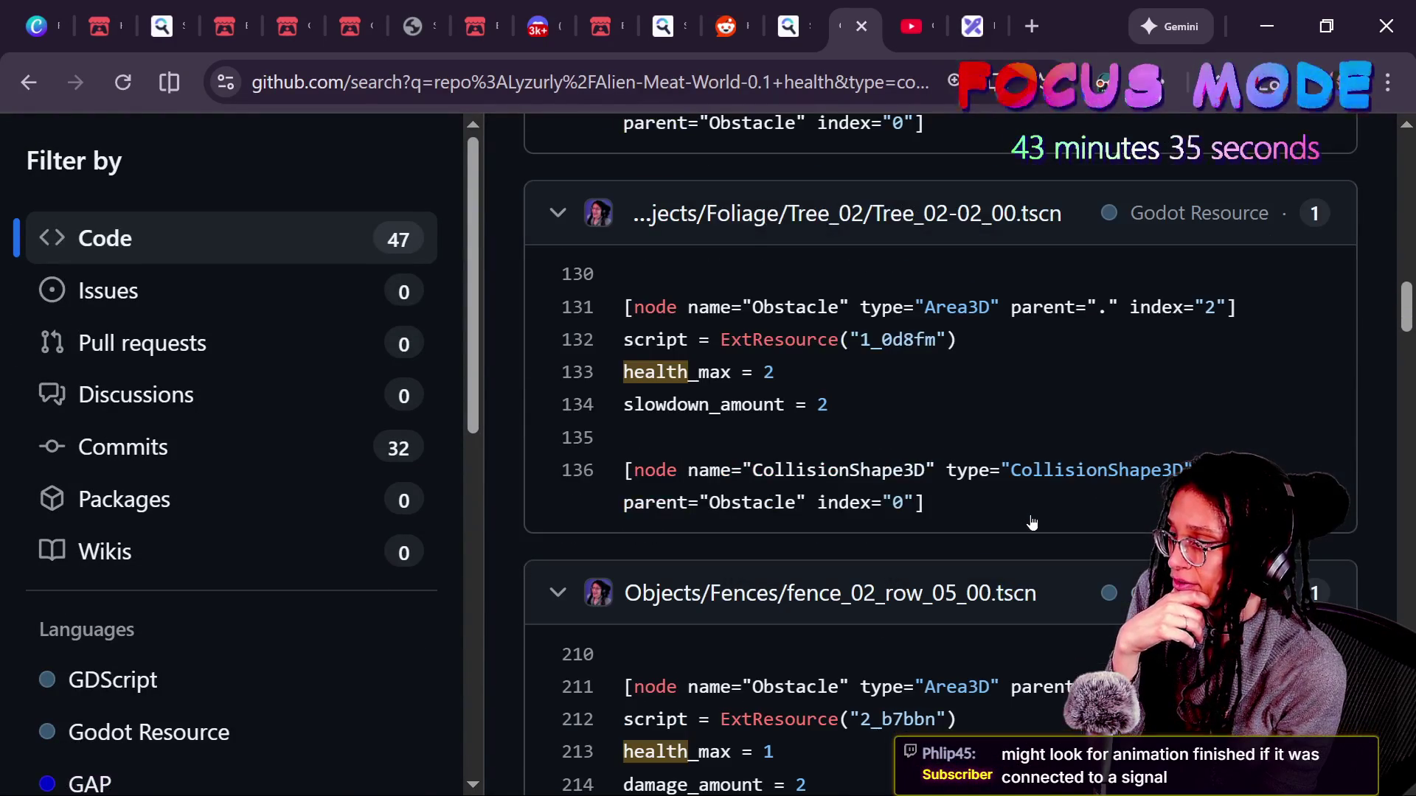
scroll(1033, 522, down, 15)
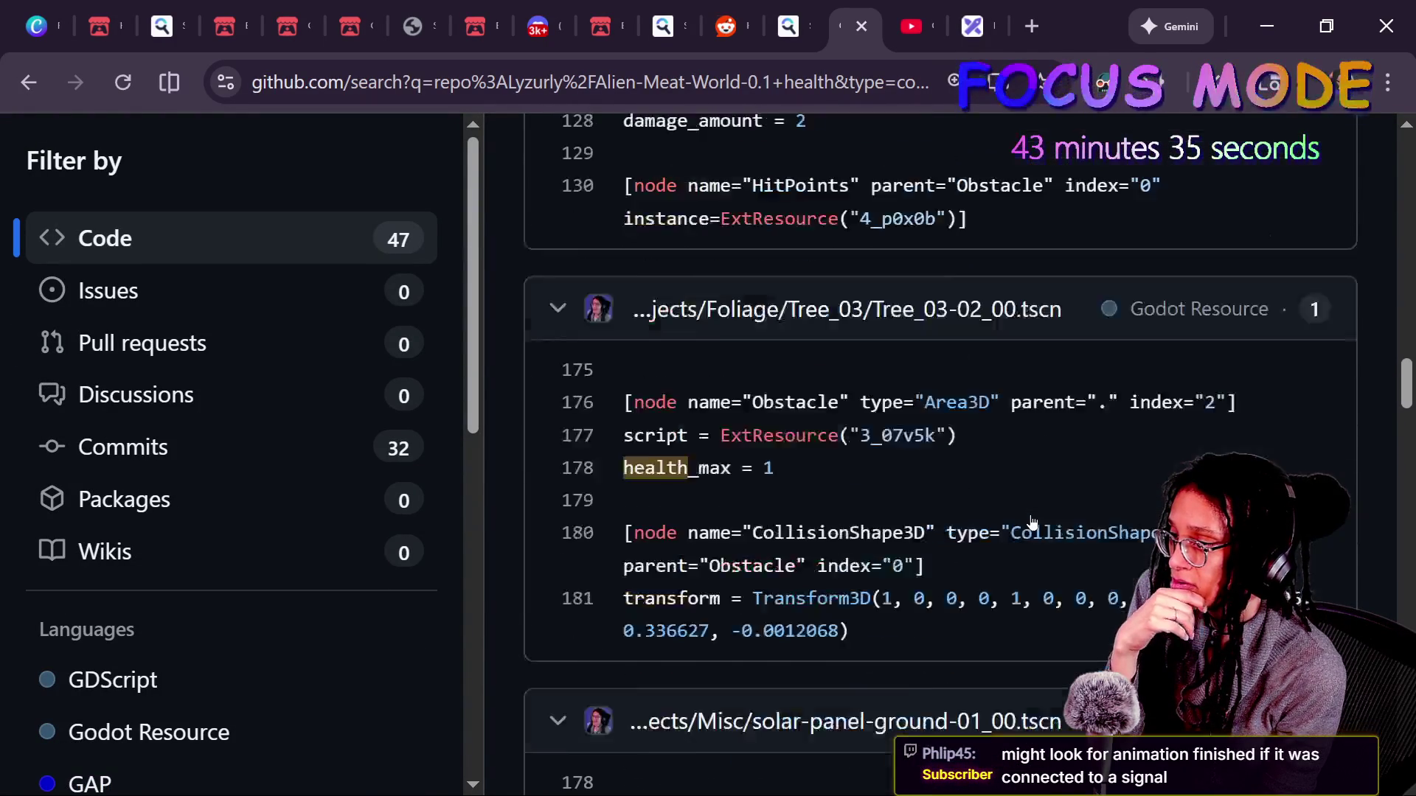
scroll(1032, 522, down, 14)
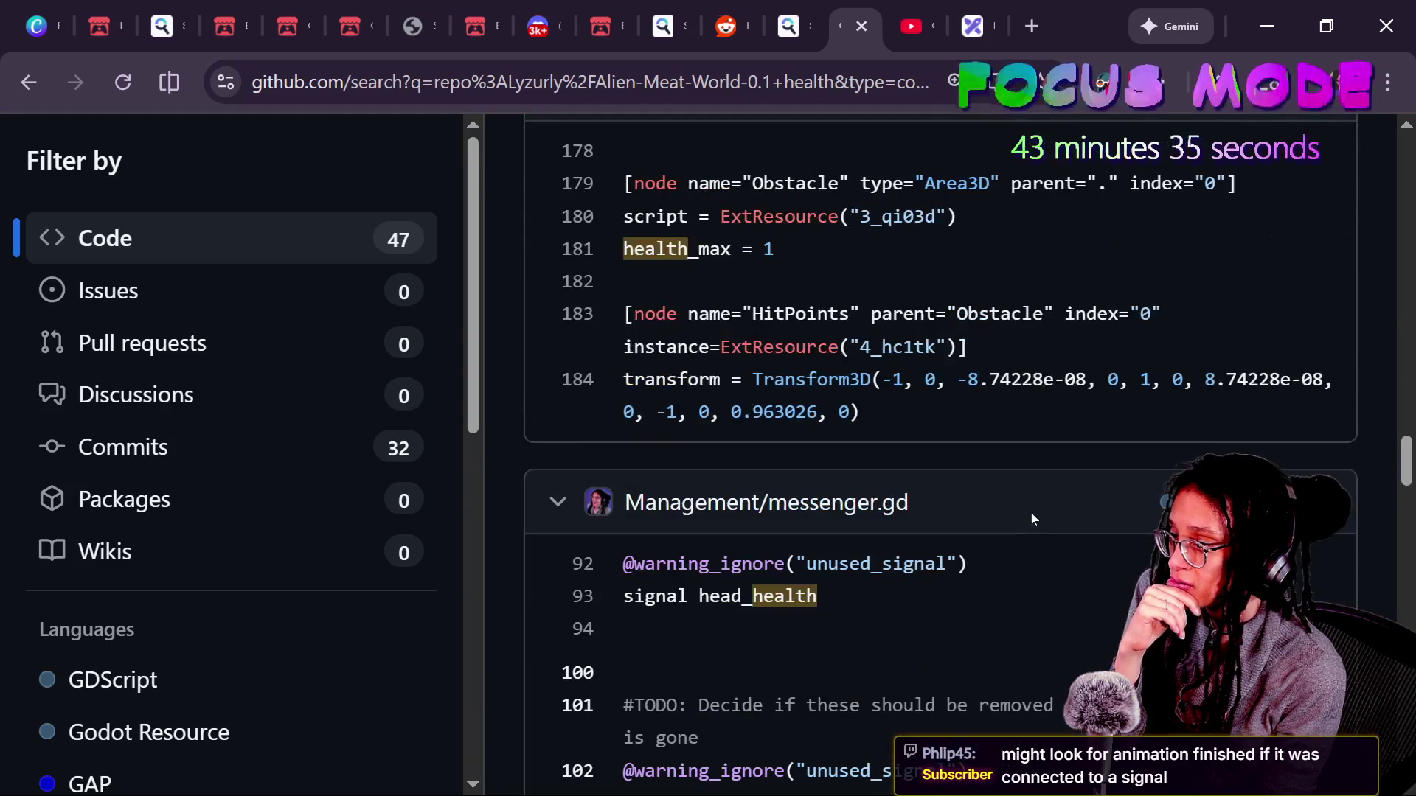
scroll(1031, 519, down, 5)
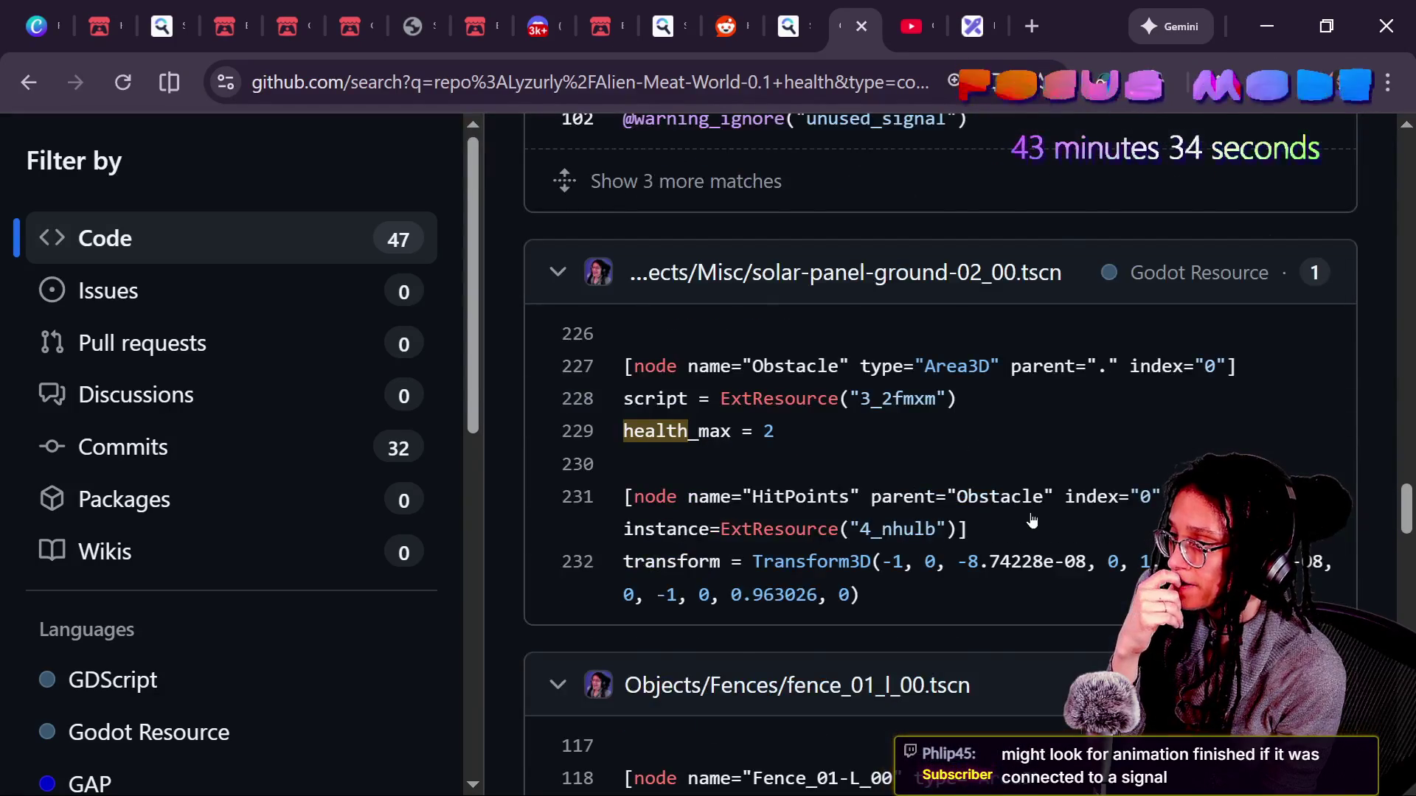
scroll(1031, 519, down, 9)
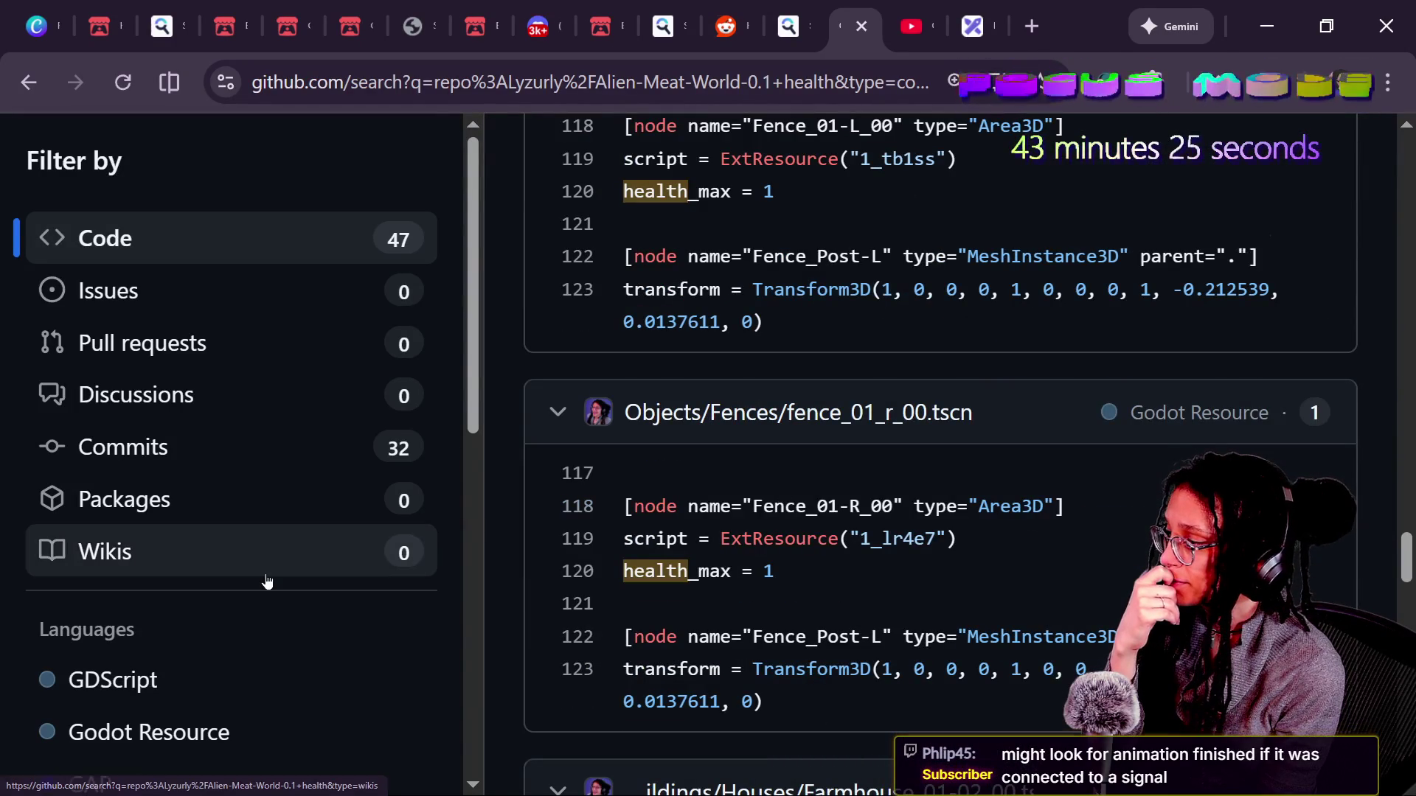
scroll(268, 578, down, 4)
scroll(941, 443, down, 5)
scroll(940, 442, down, 2)
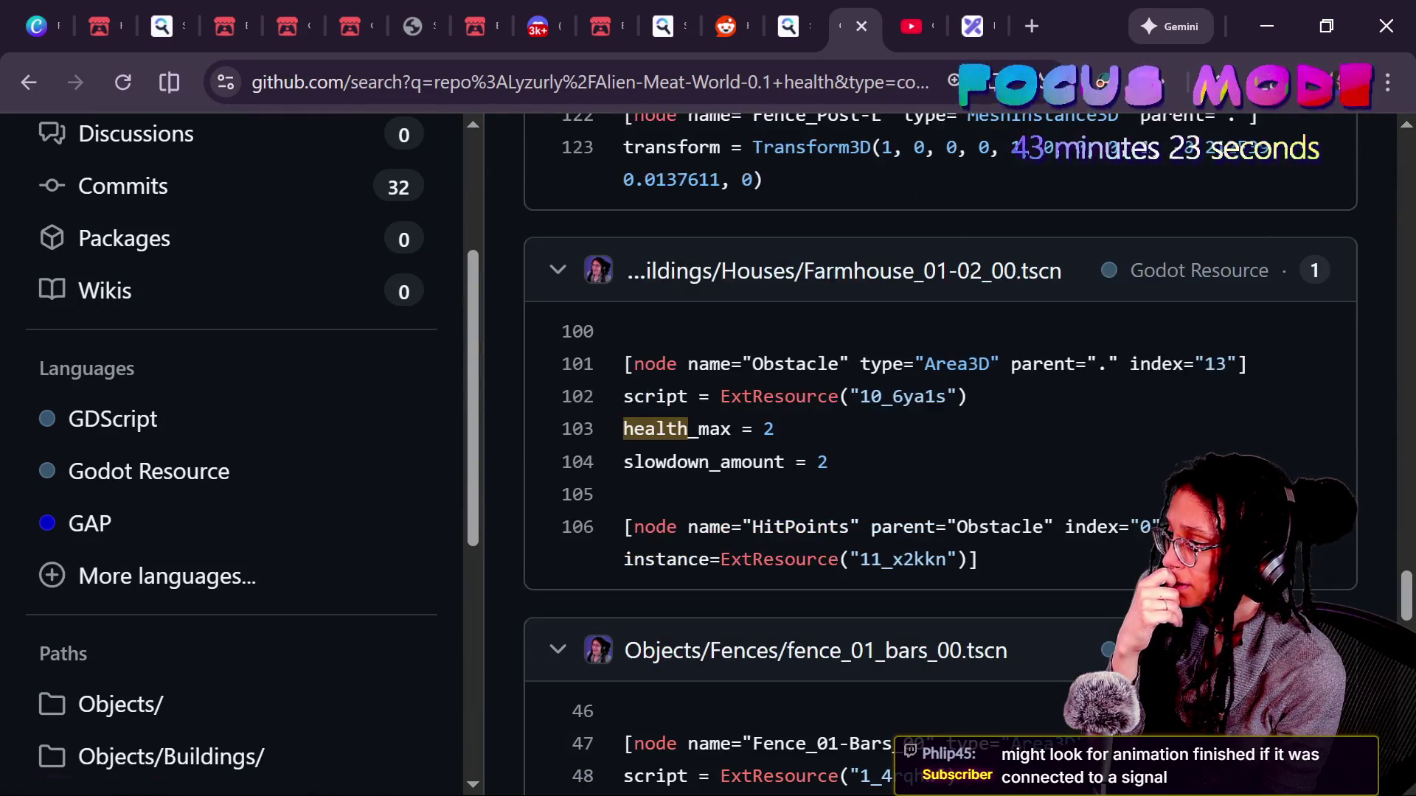
scroll(268, 630, down, 7)
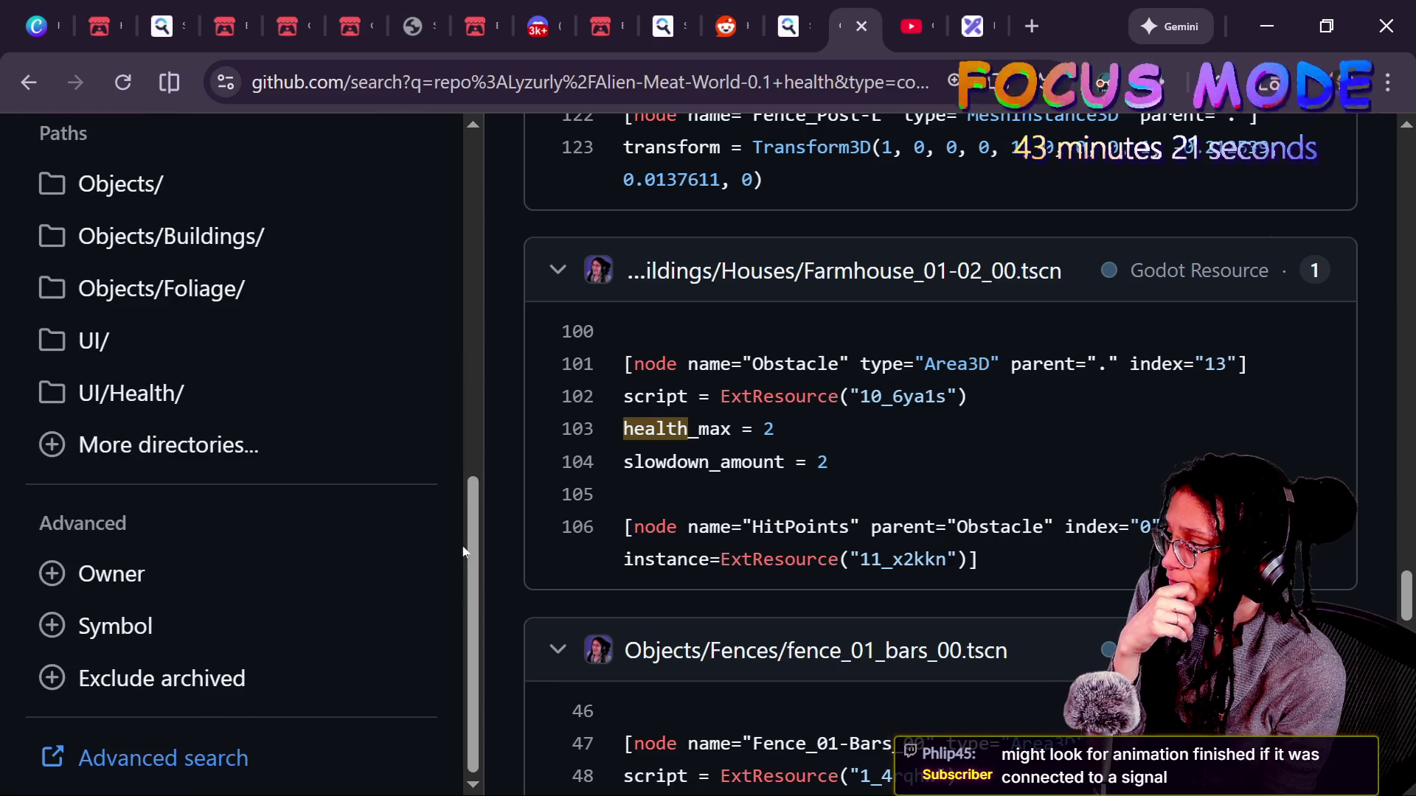
Step: Narrow the health search to one folder path, which matches no code
click(77, 393)
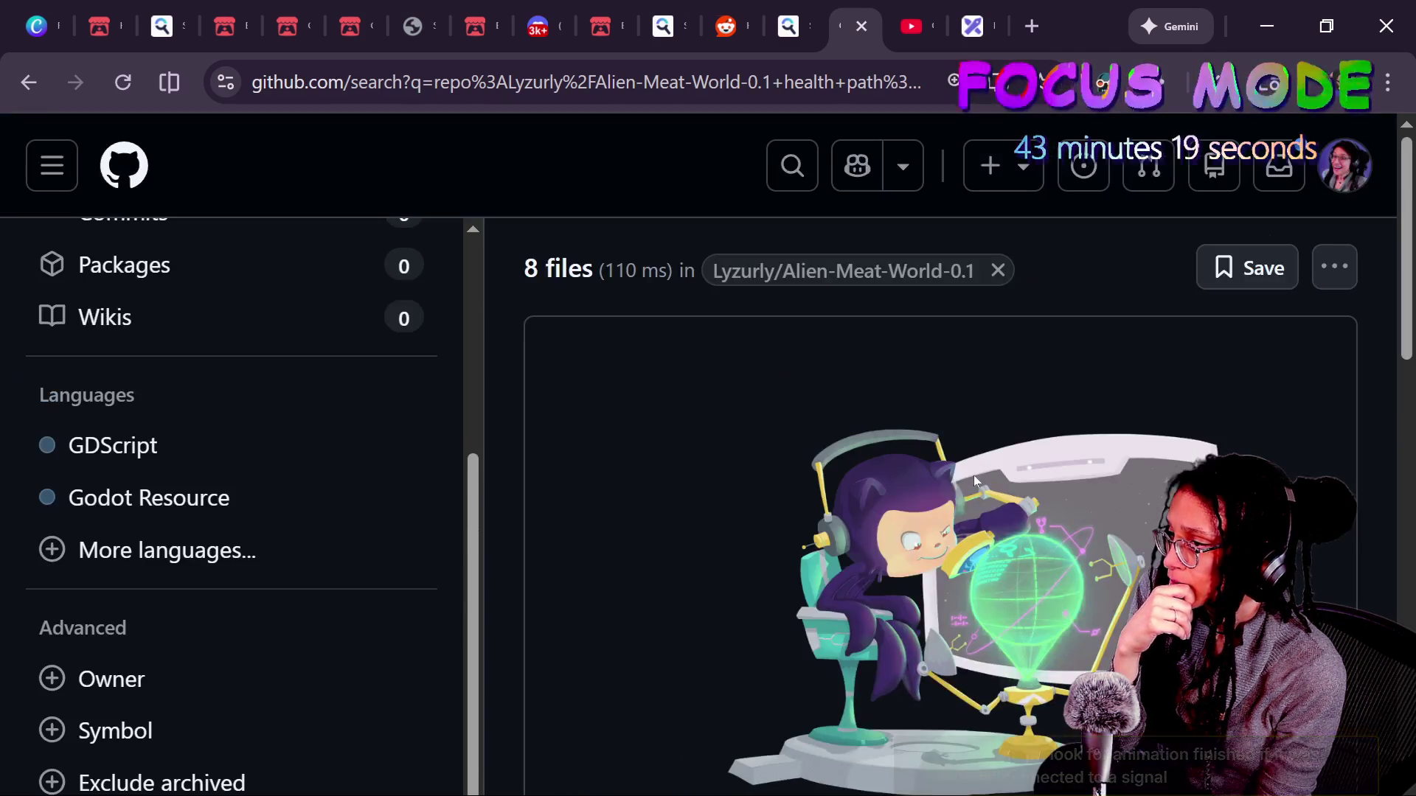
scroll(728, 290, down, 5)
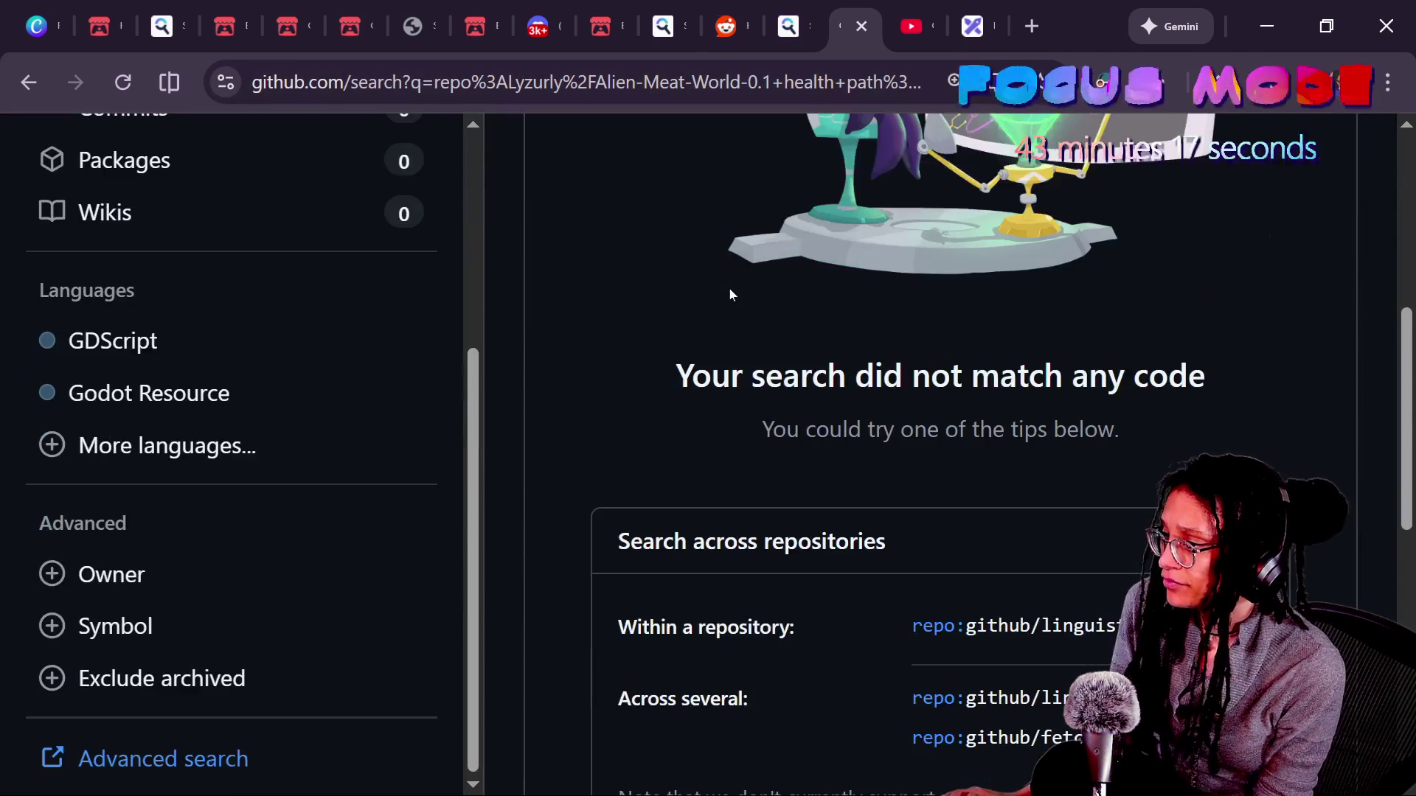
scroll(936, 442, down, 8)
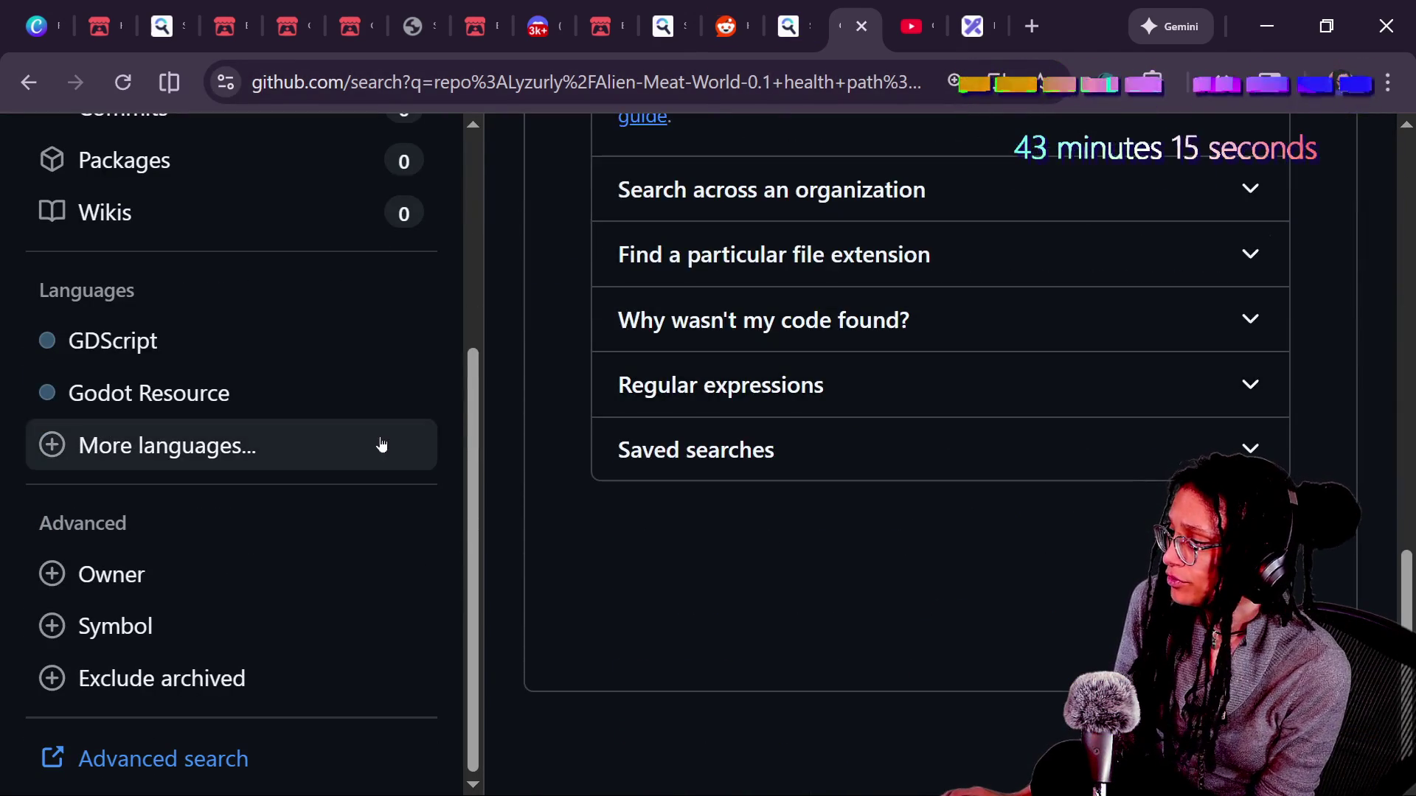
scroll(740, 527, up, 15)
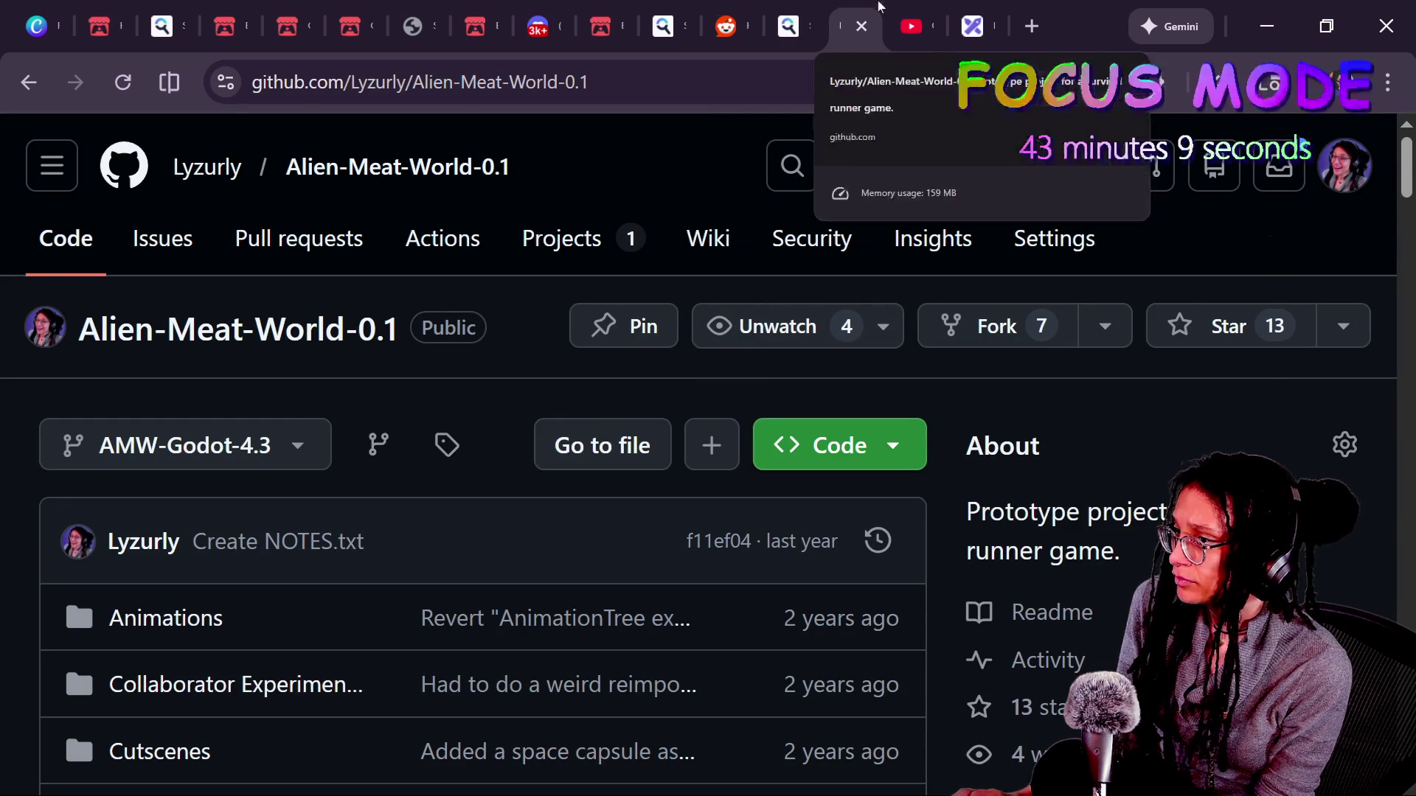
Step: Search the YouTube Studio channel's videos for health
click(931, 16)
click(248, 410)
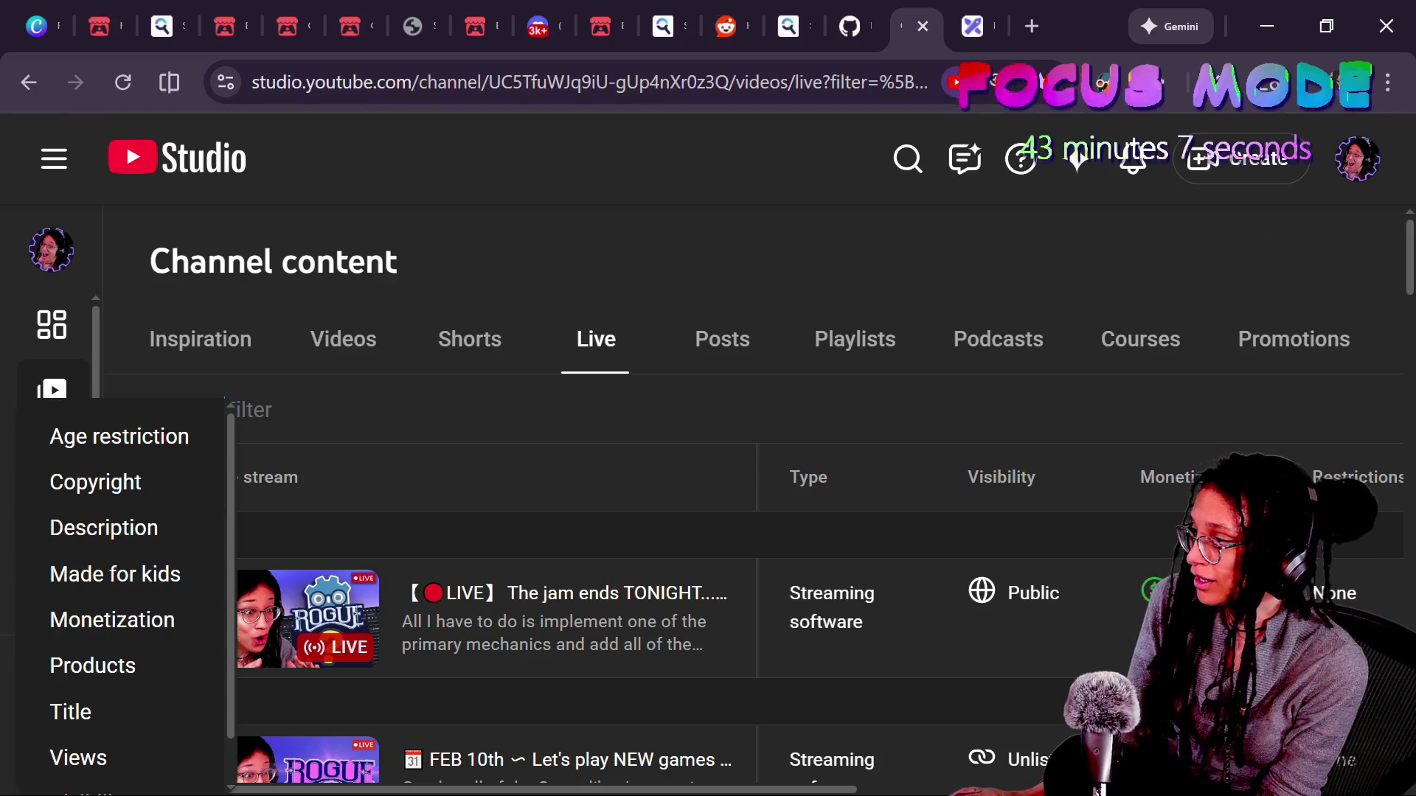
click(907, 158)
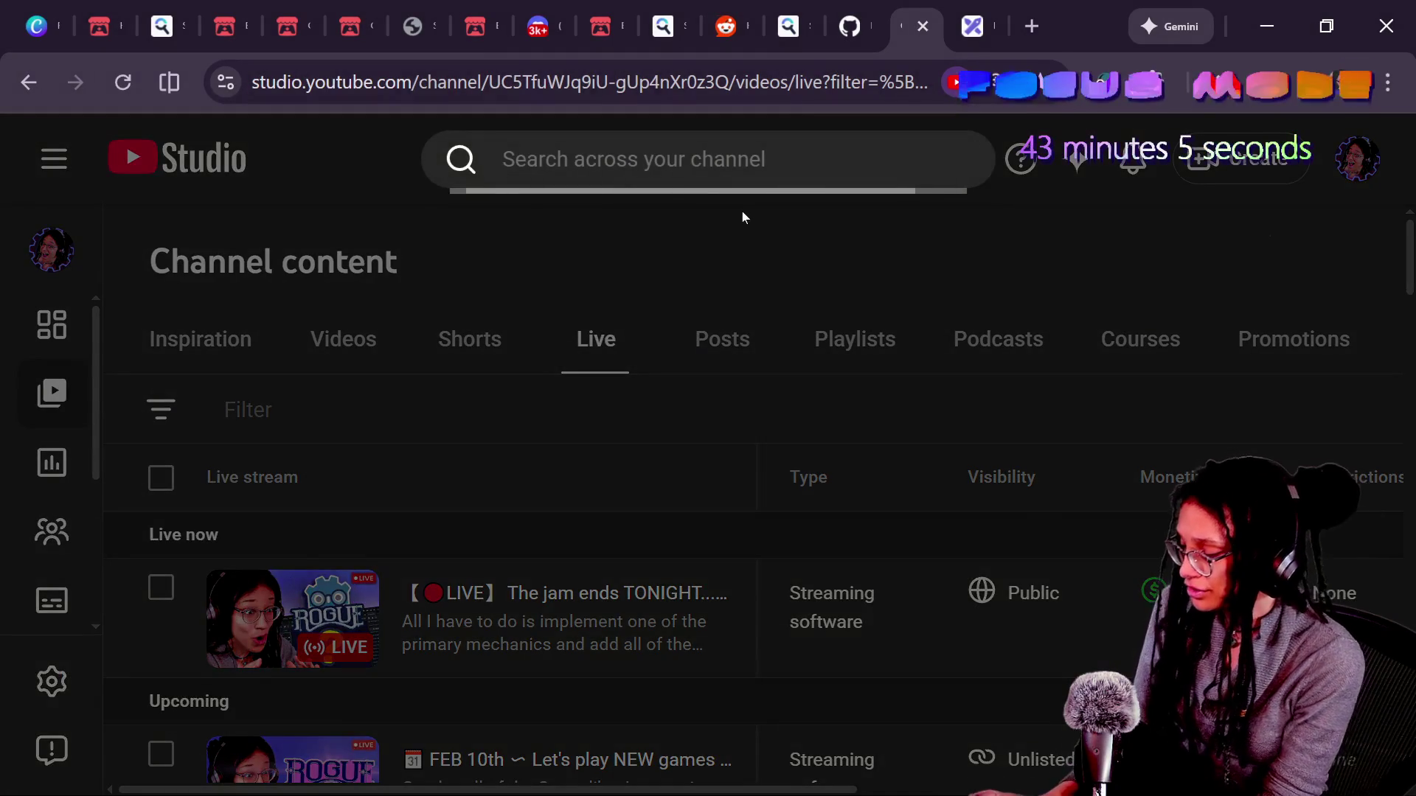
text(health)
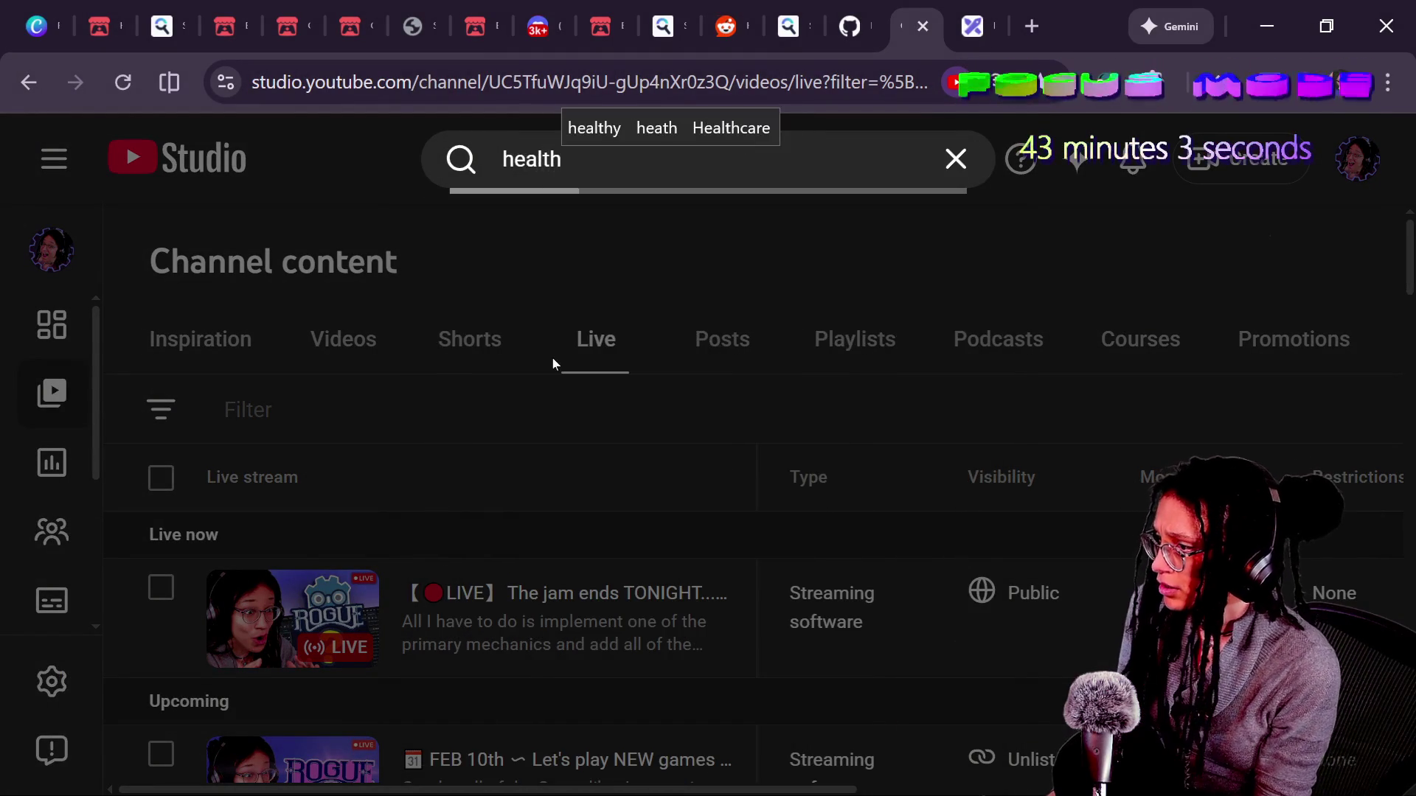
mouse_move(677, 344)
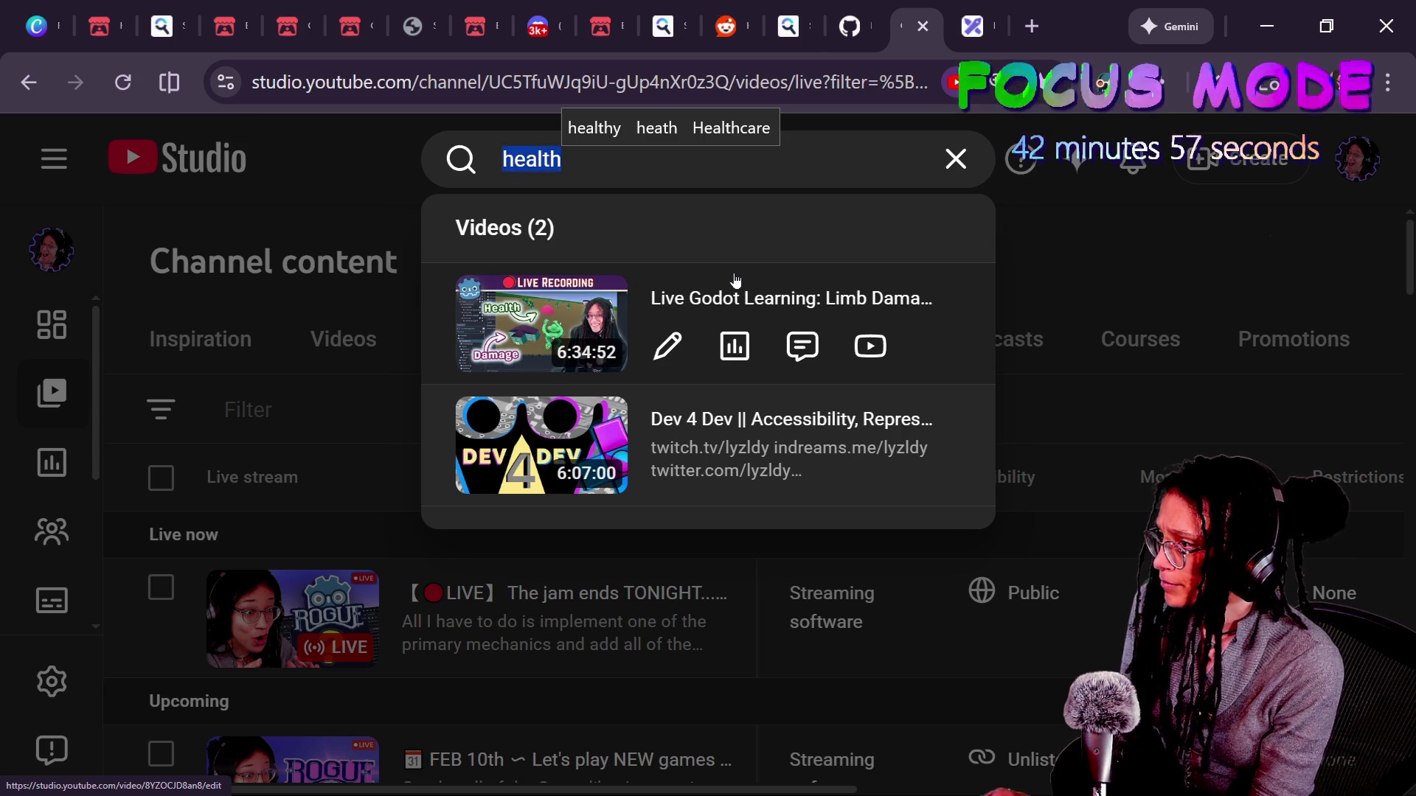
Step: Try searching bar, then search health again and open the Limb Damage And Health video
text(bar)
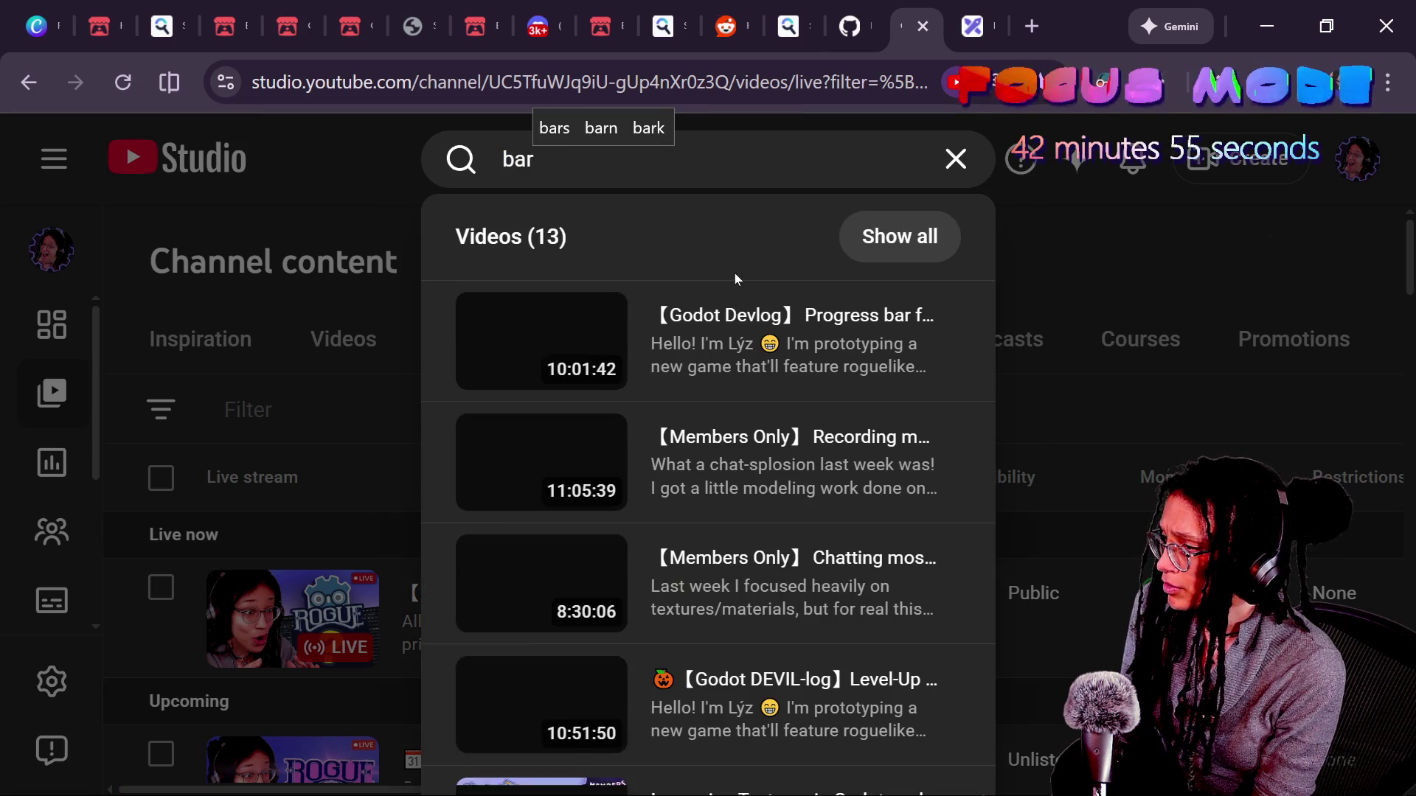
key(BackSpace)
key(BackSpace)
key(BackSpace)
text(health)
click(561, 313)
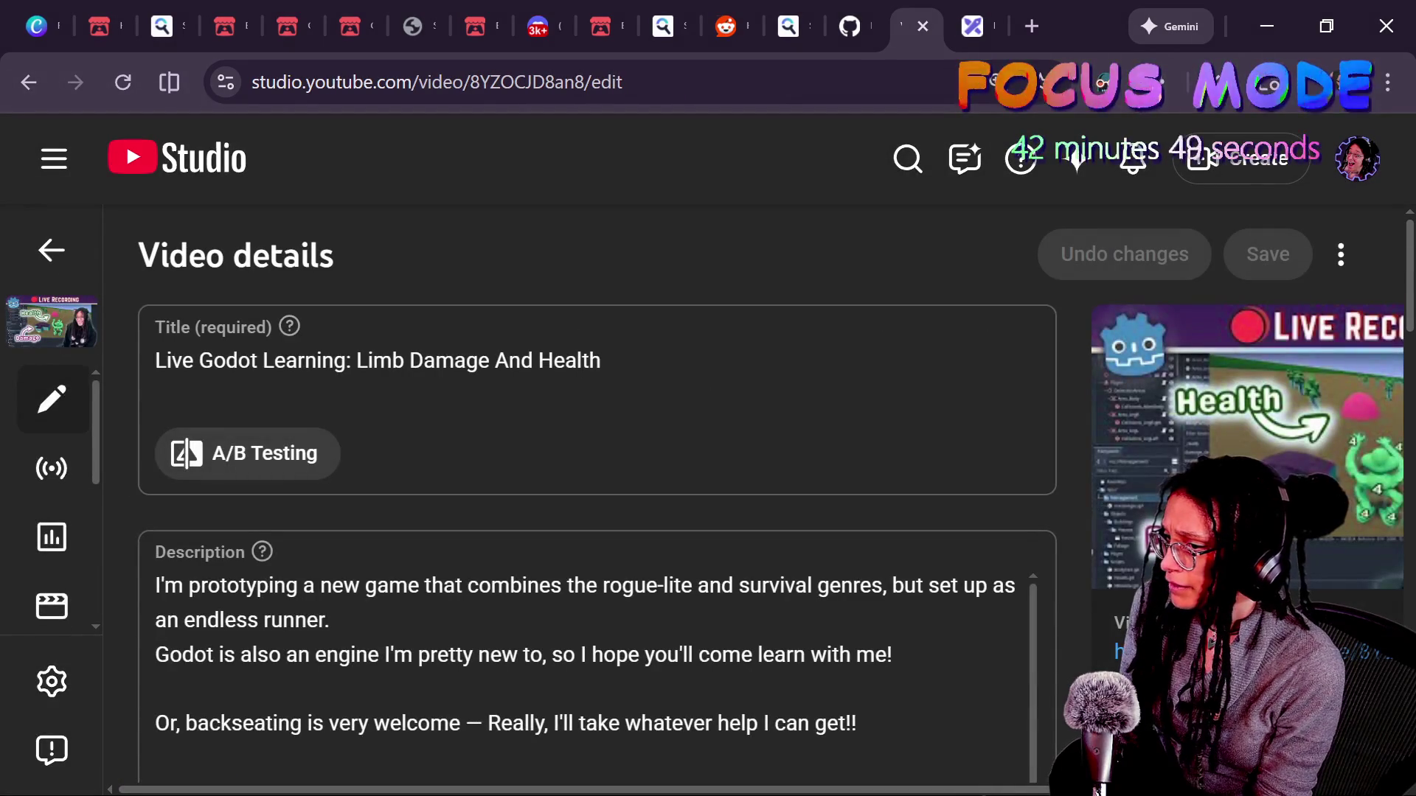
Step: Open the Limb Damage And Health stream's public watch page in a new tab and switch to it
scroll(1041, 474, down, 5)
scroll(1041, 475, up, 5)
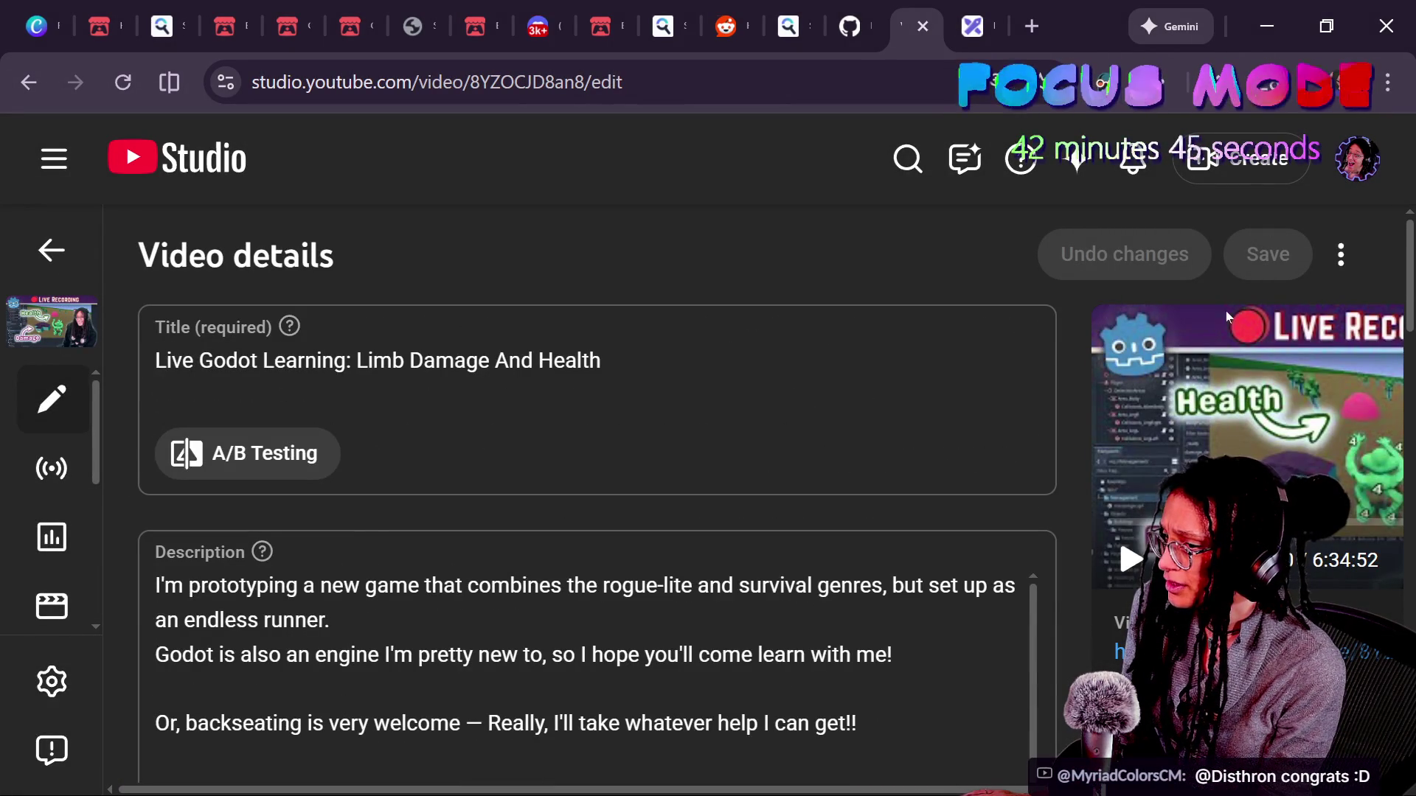
right_click(1126, 327)
click(1224, 360)
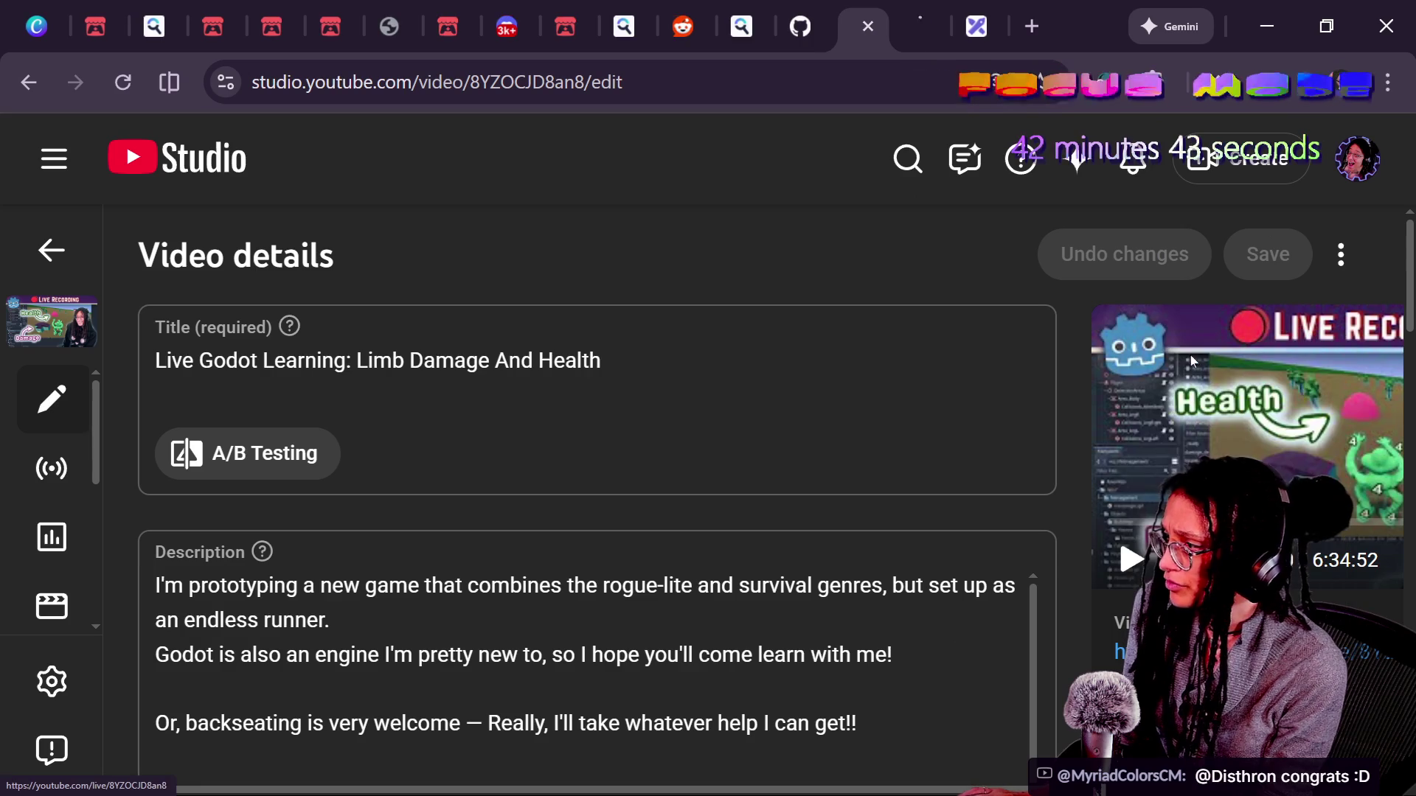
scroll(1037, 410, down, 2)
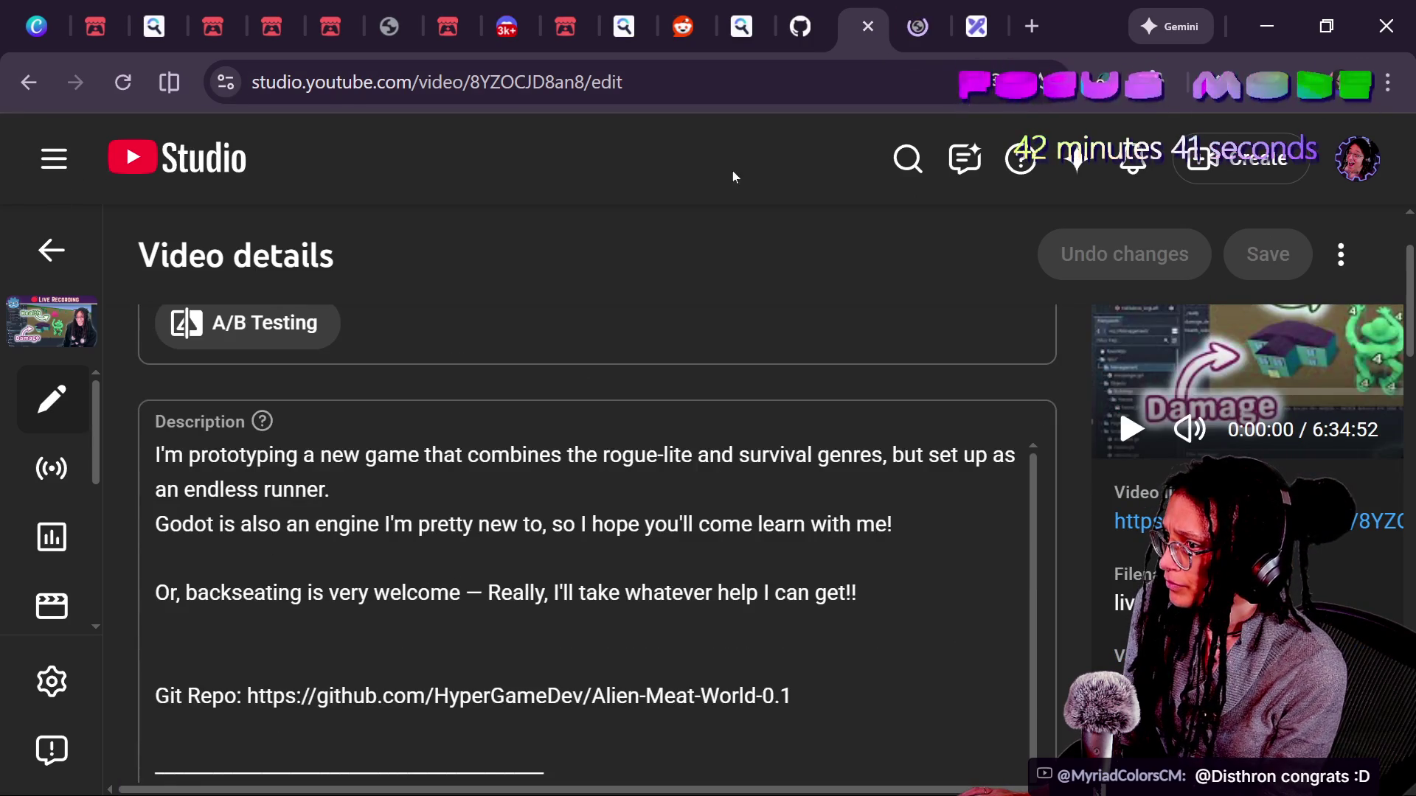
key(ctrl+Tab)
scroll(489, 511, down, 2)
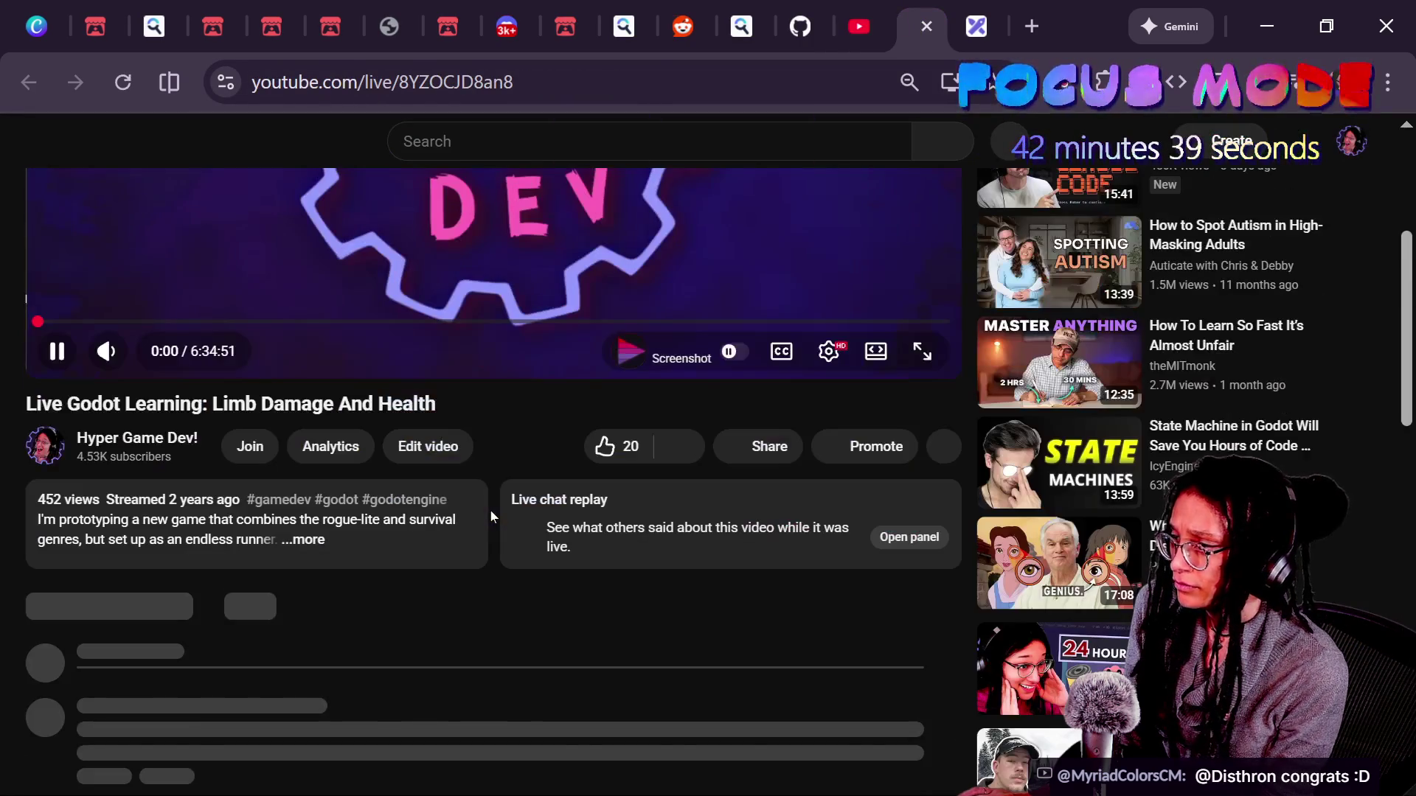
Step: Expand and read through the stream's full description
click(483, 516)
scroll(197, 524, down, 3)
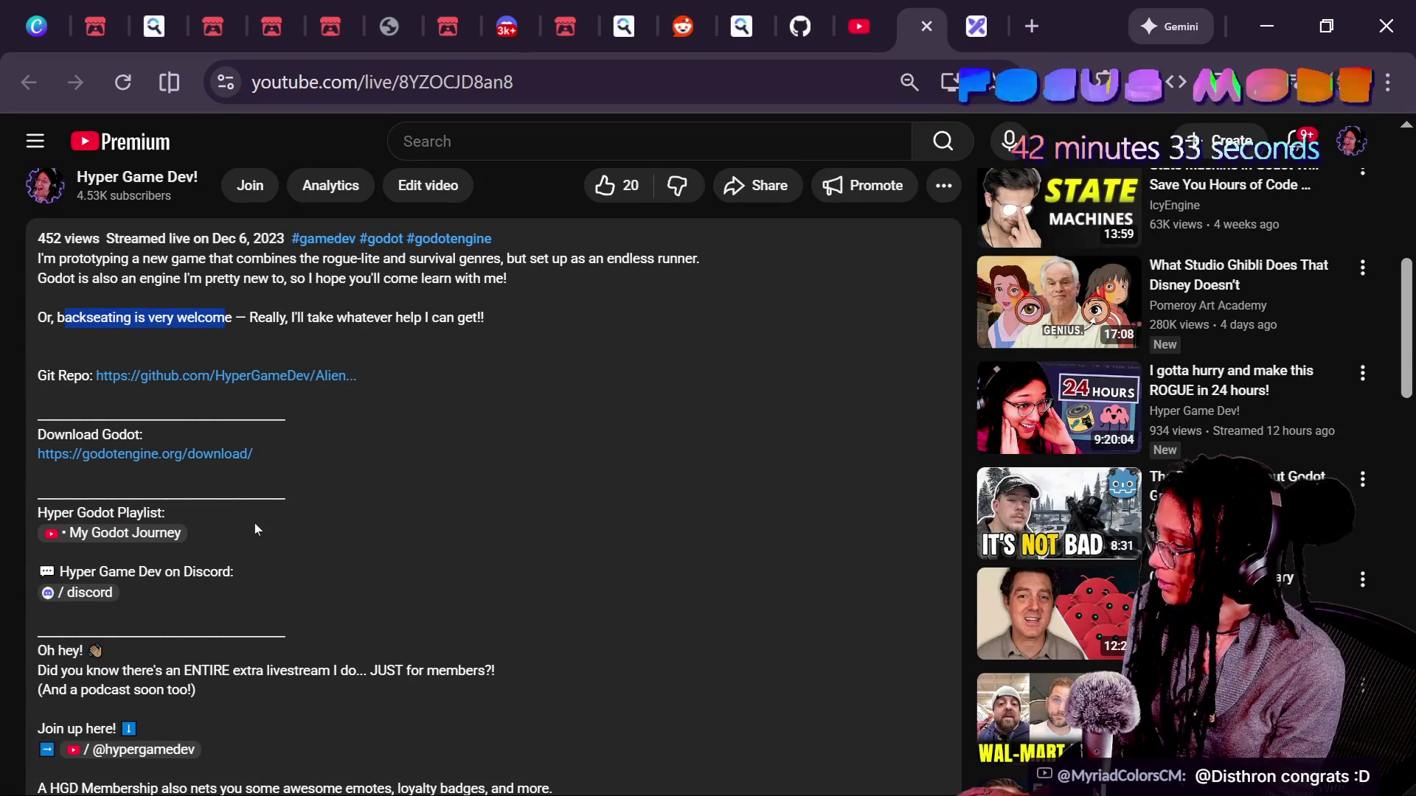
scroll(256, 528, down, 5)
scroll(255, 529, up, 5)
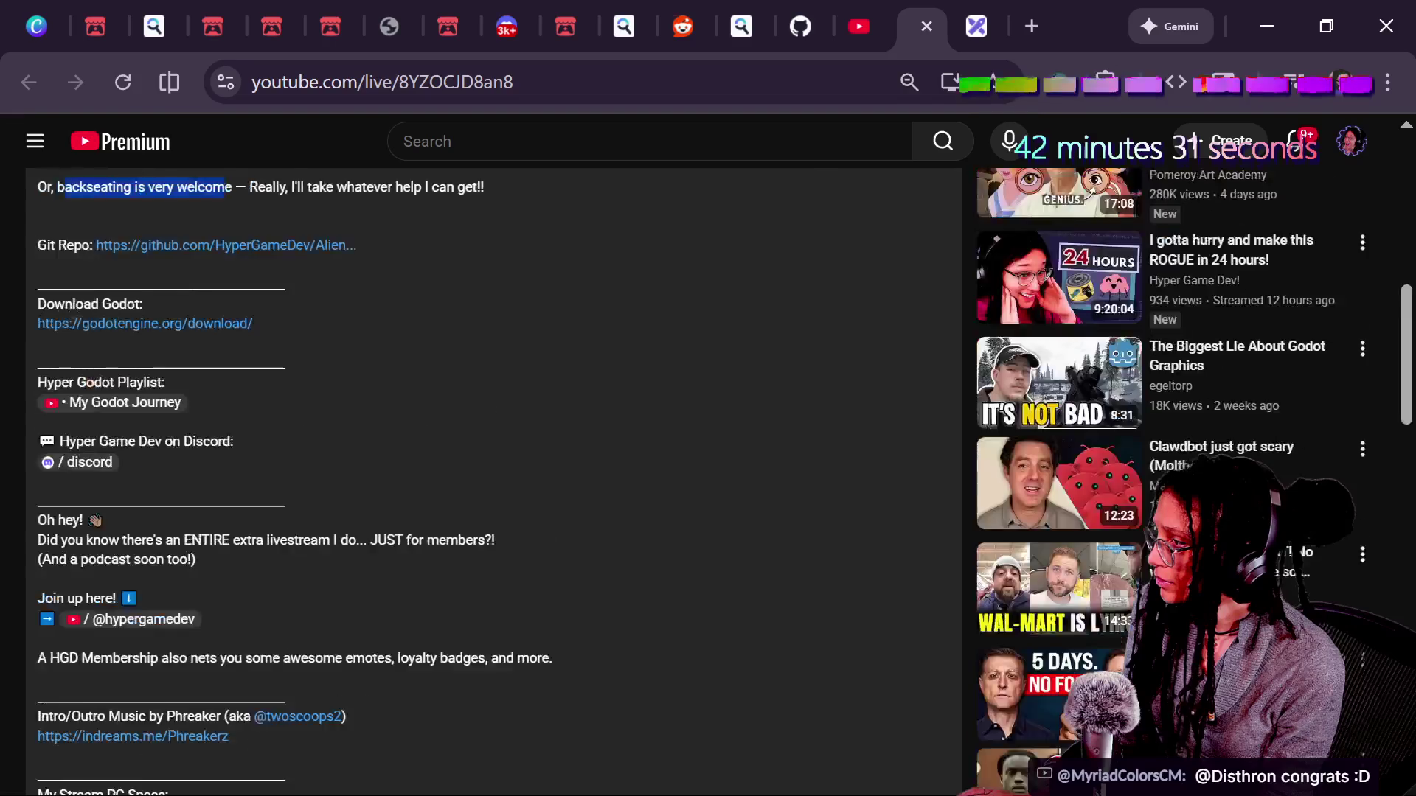
scroll(186, 470, up, 7)
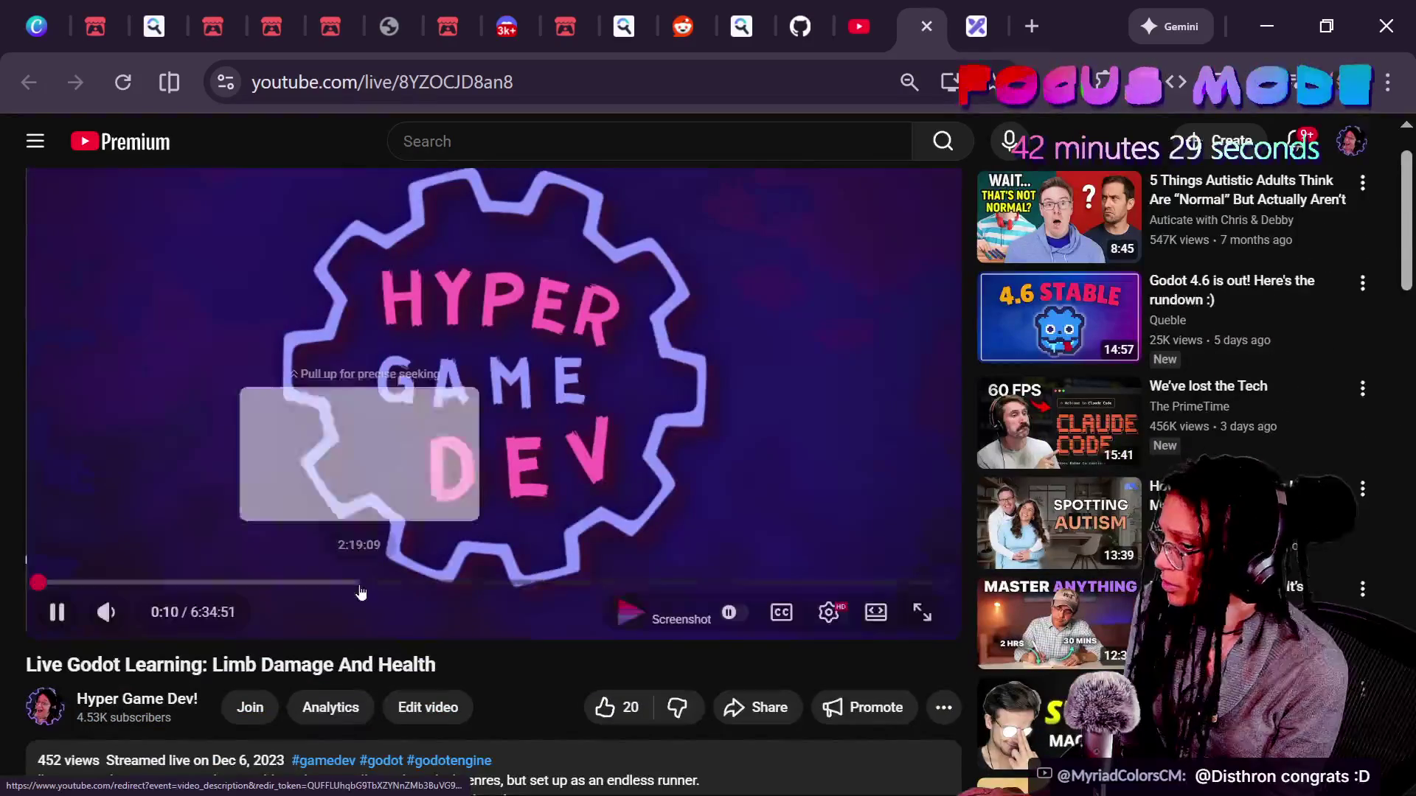
Step: Seek the stream ahead to about 5:45:28 of 6:34:51
mouse_move(250, 583)
mouse_down()
mouse_move(150, 584)
mouse_move(844, 601)
mouse_up()
right_click(425, 784)
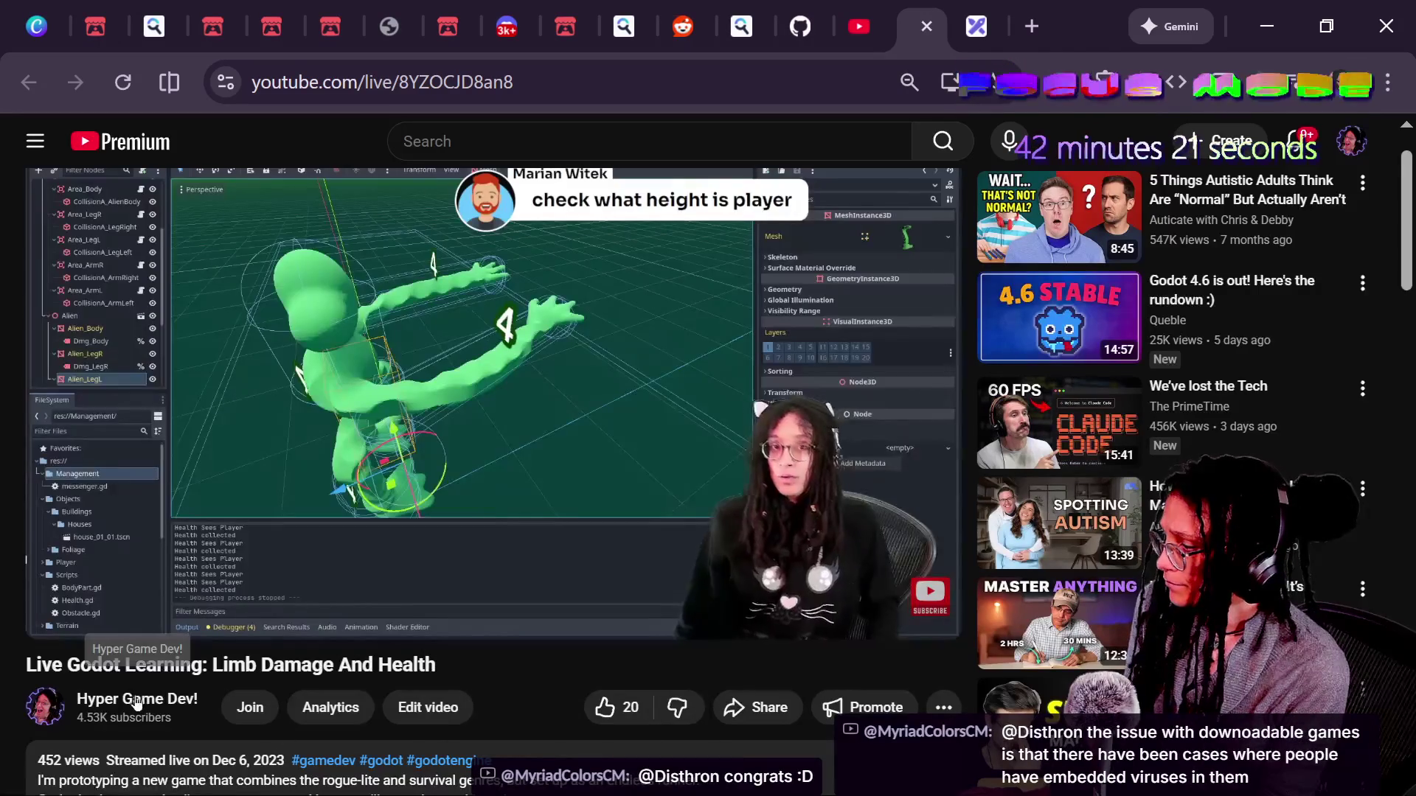
click(136, 699)
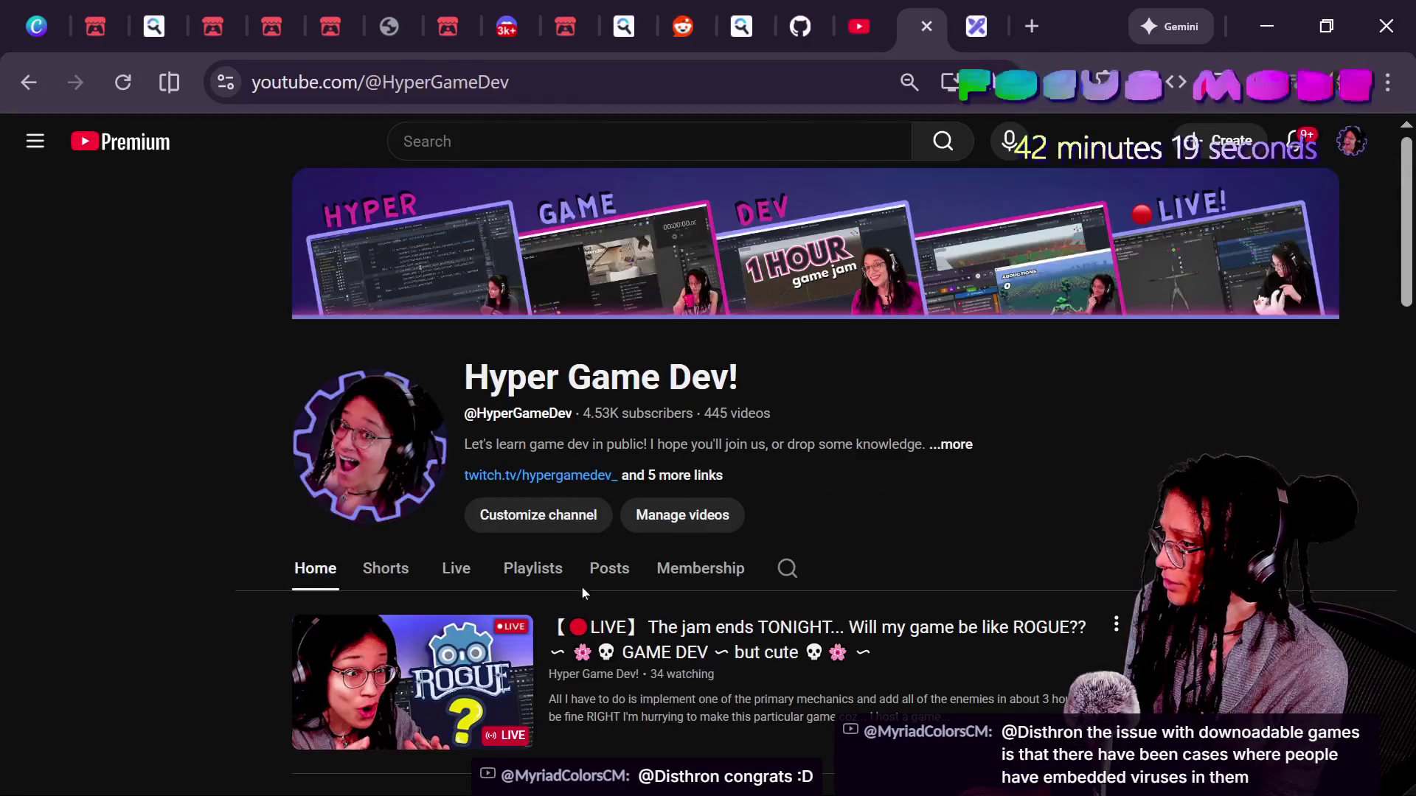
Step: Scroll the Live tab back to the early-2024 and late-2023 streams, reaching Godot LIVE Devlog: Fancy HP bar FX
scroll(521, 534, down, 10)
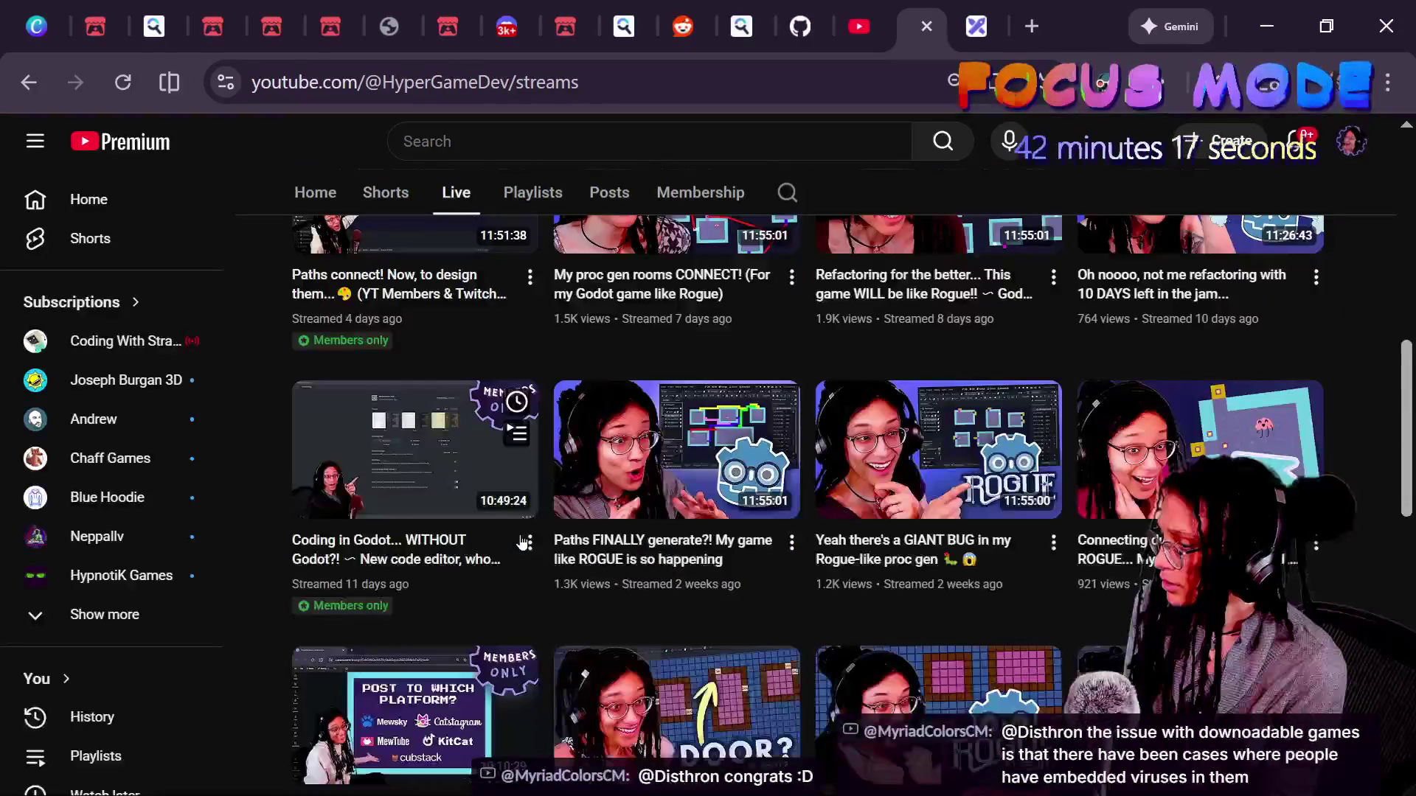
scroll(521, 543, down, 15)
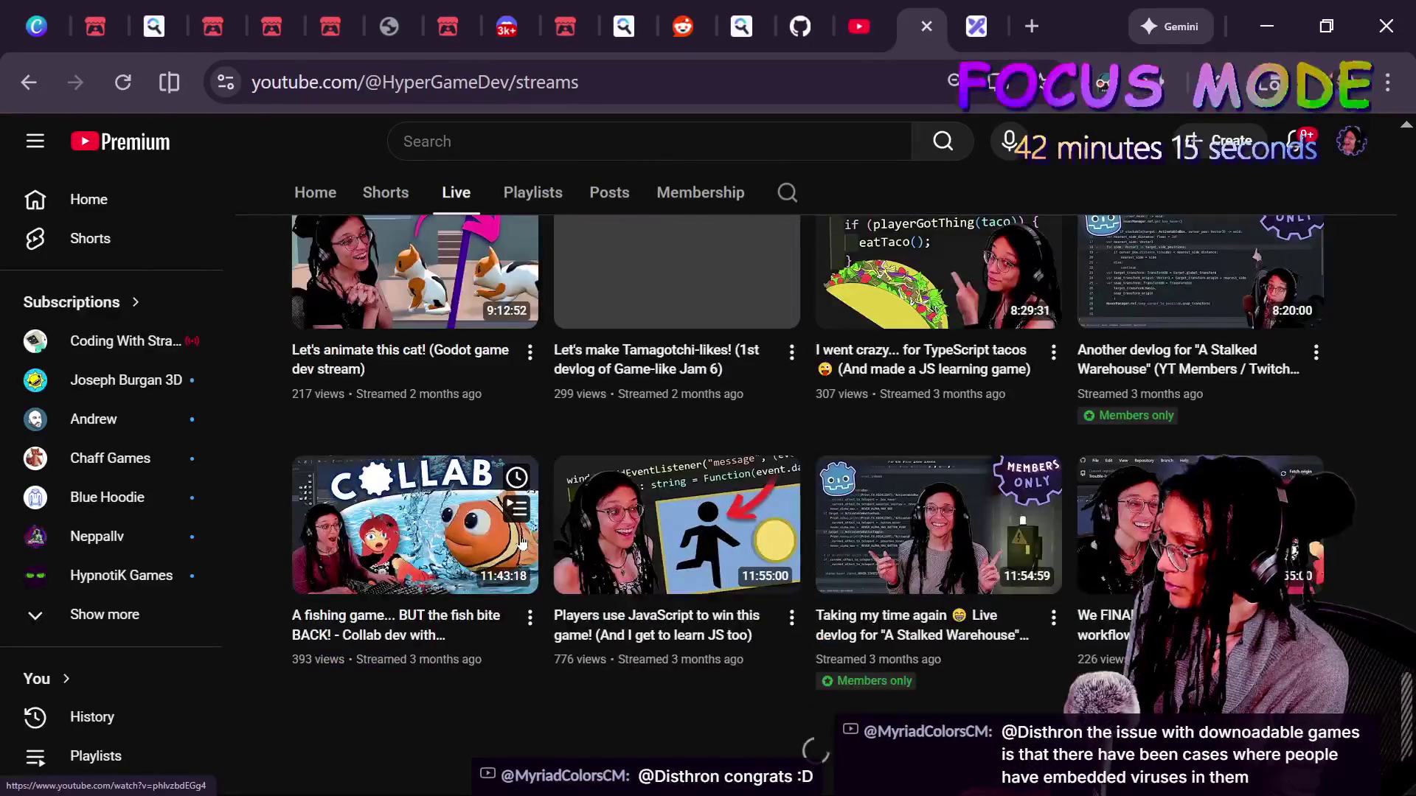
scroll(521, 543, down, 15)
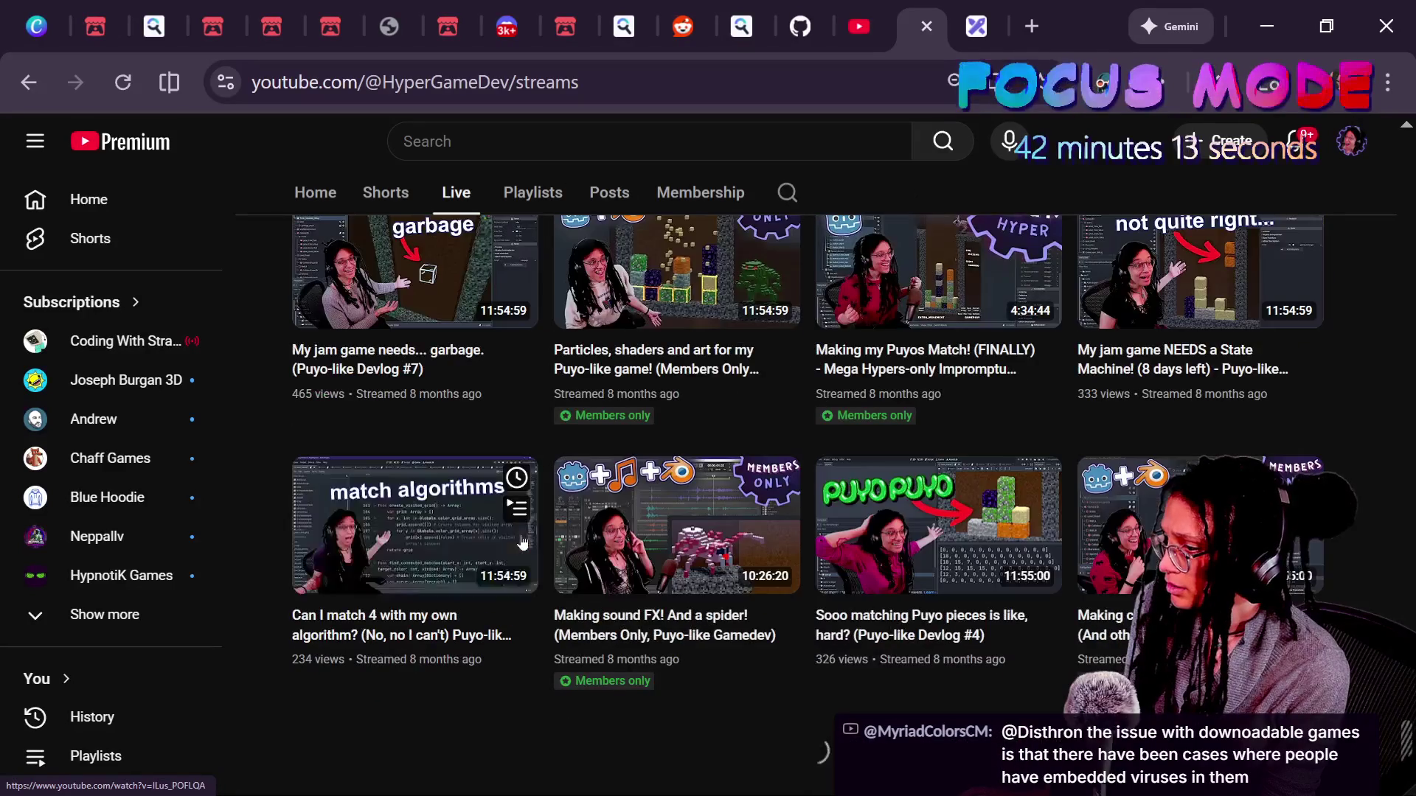
scroll(522, 542, down, 15)
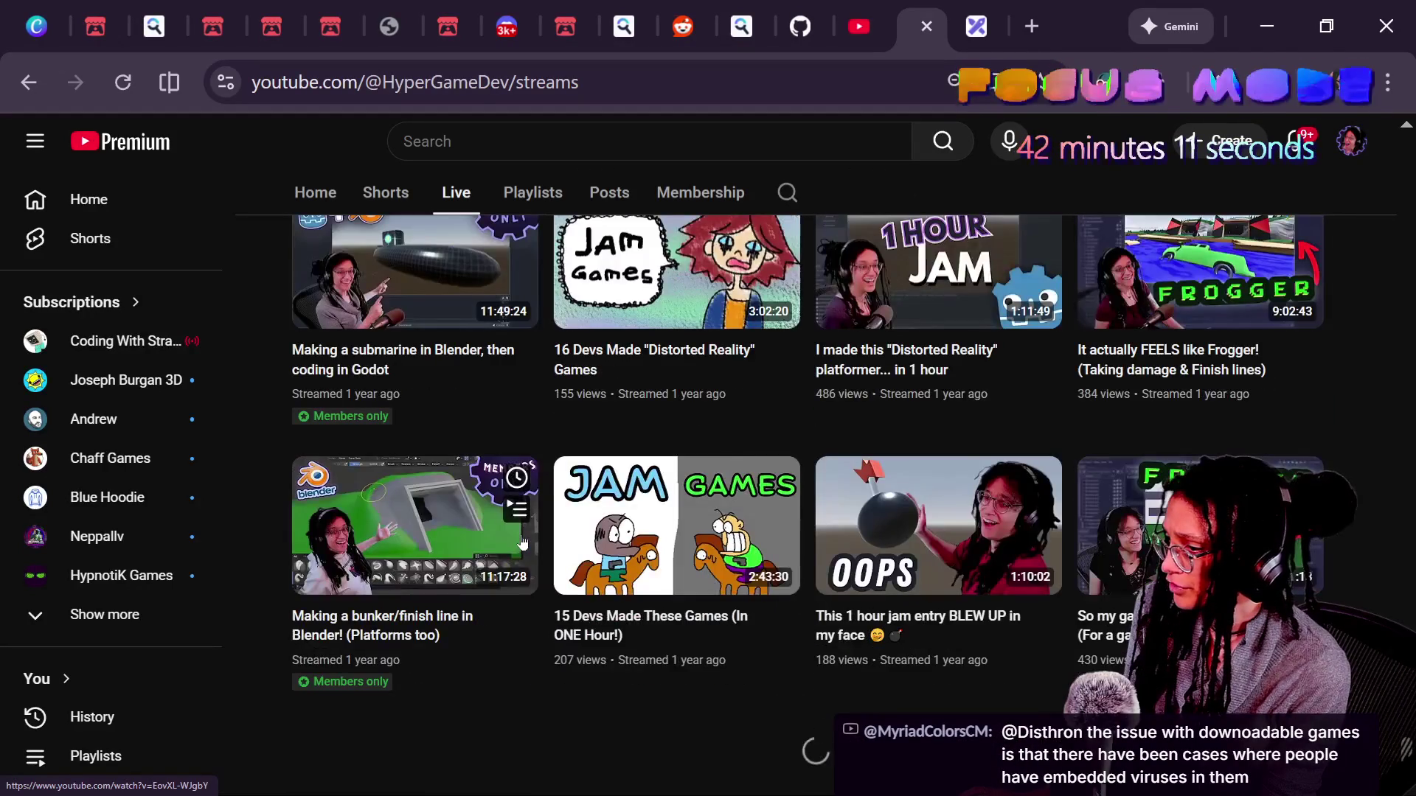
scroll(522, 542, down, 12)
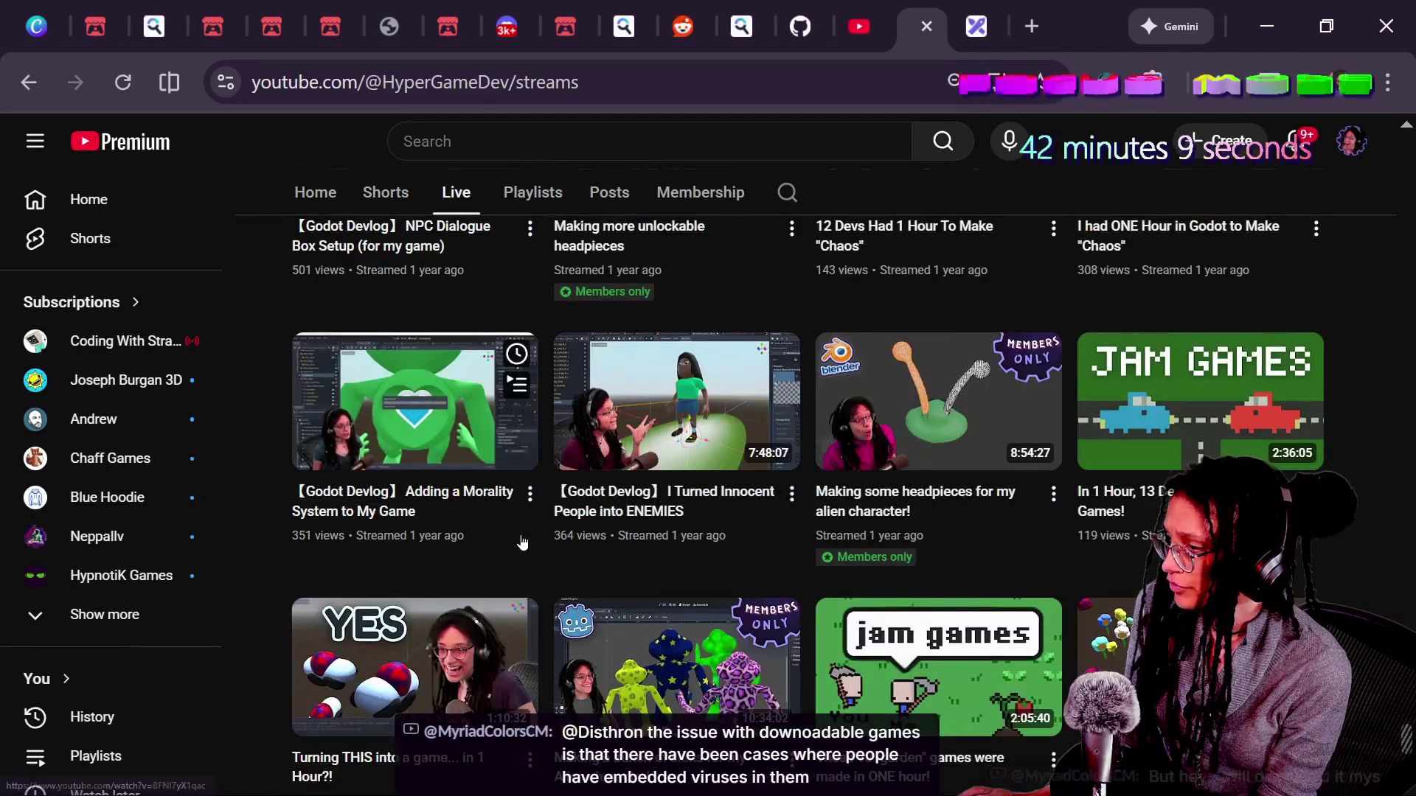
scroll(522, 543, down, 5)
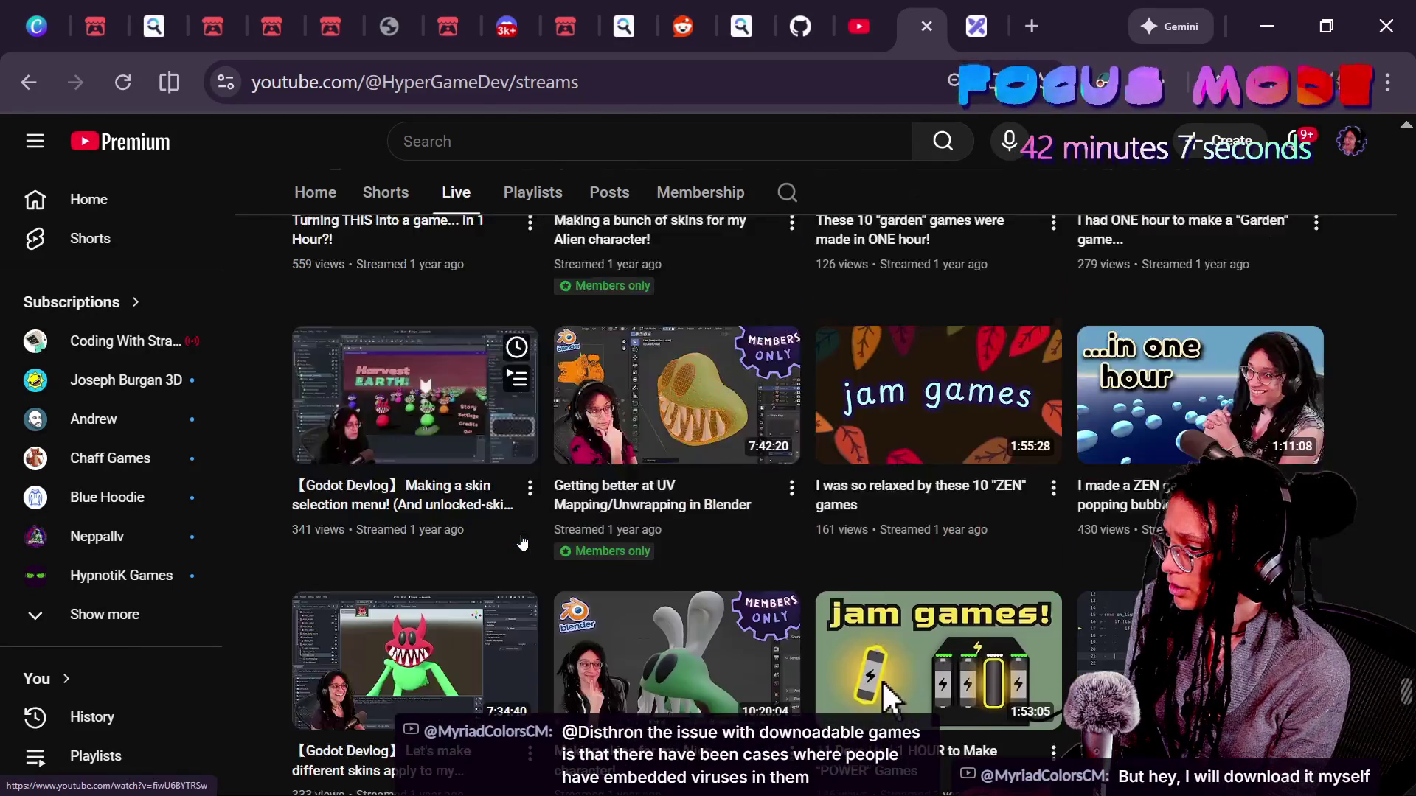
scroll(522, 543, down, 10)
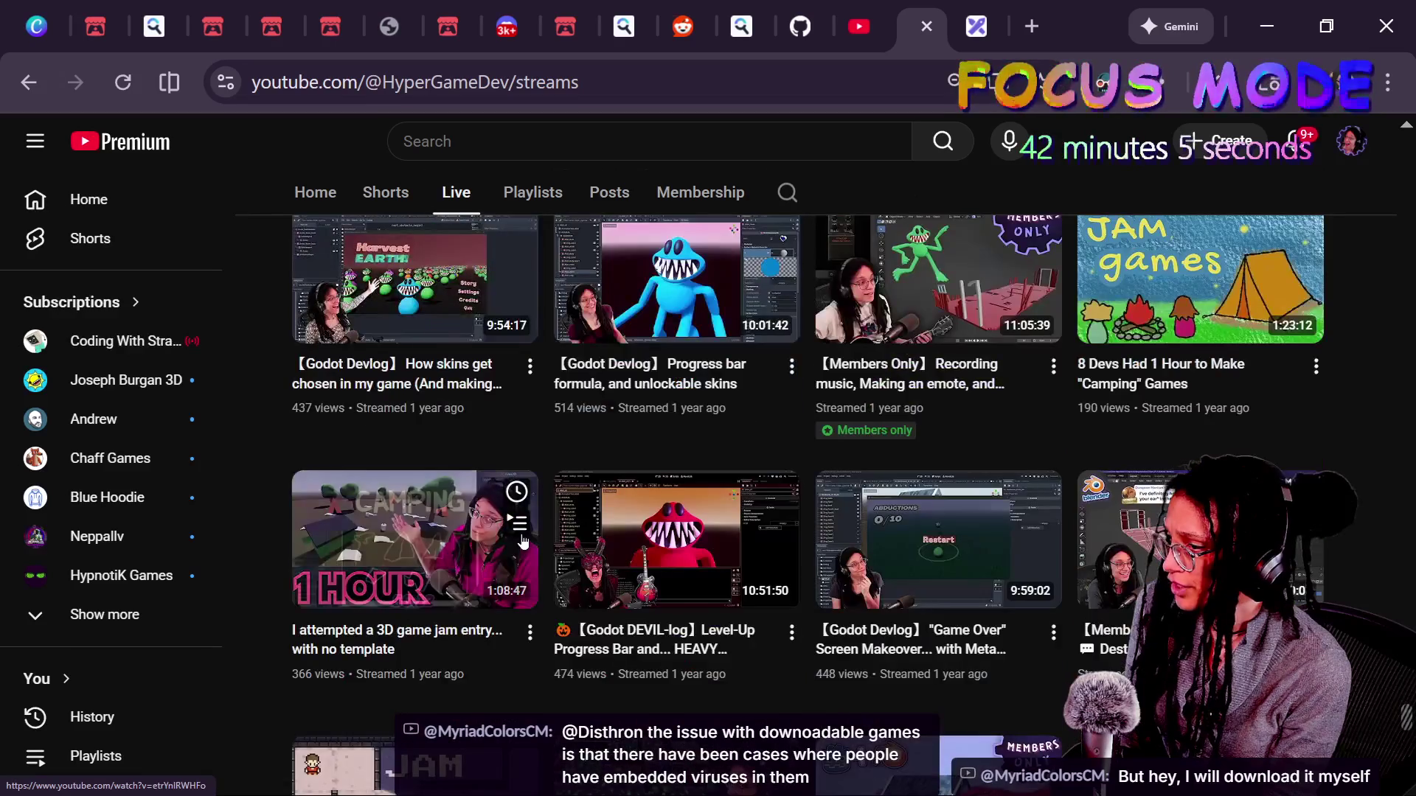
scroll(523, 542, down, 3)
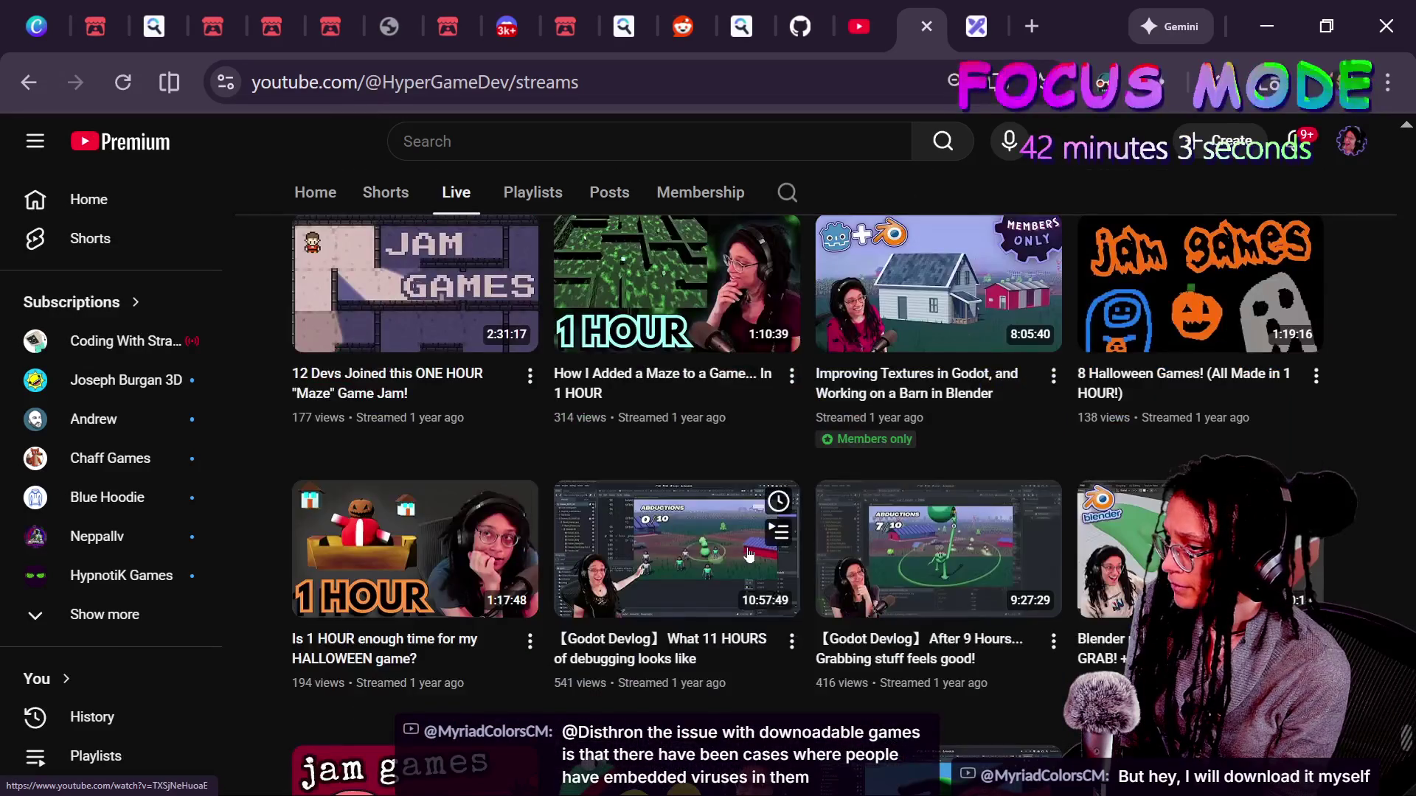
scroll(750, 555, down, 6)
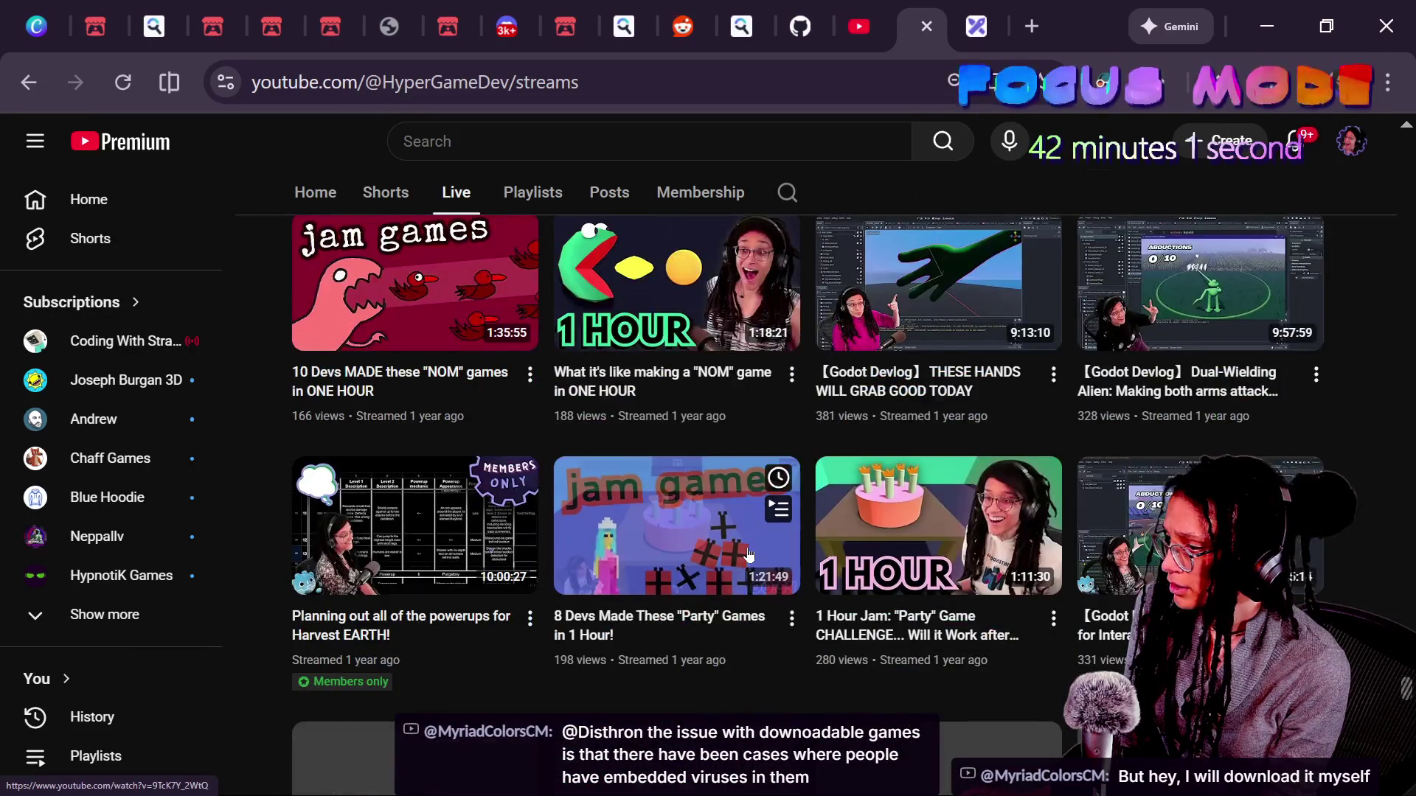
scroll(748, 553, down, 10)
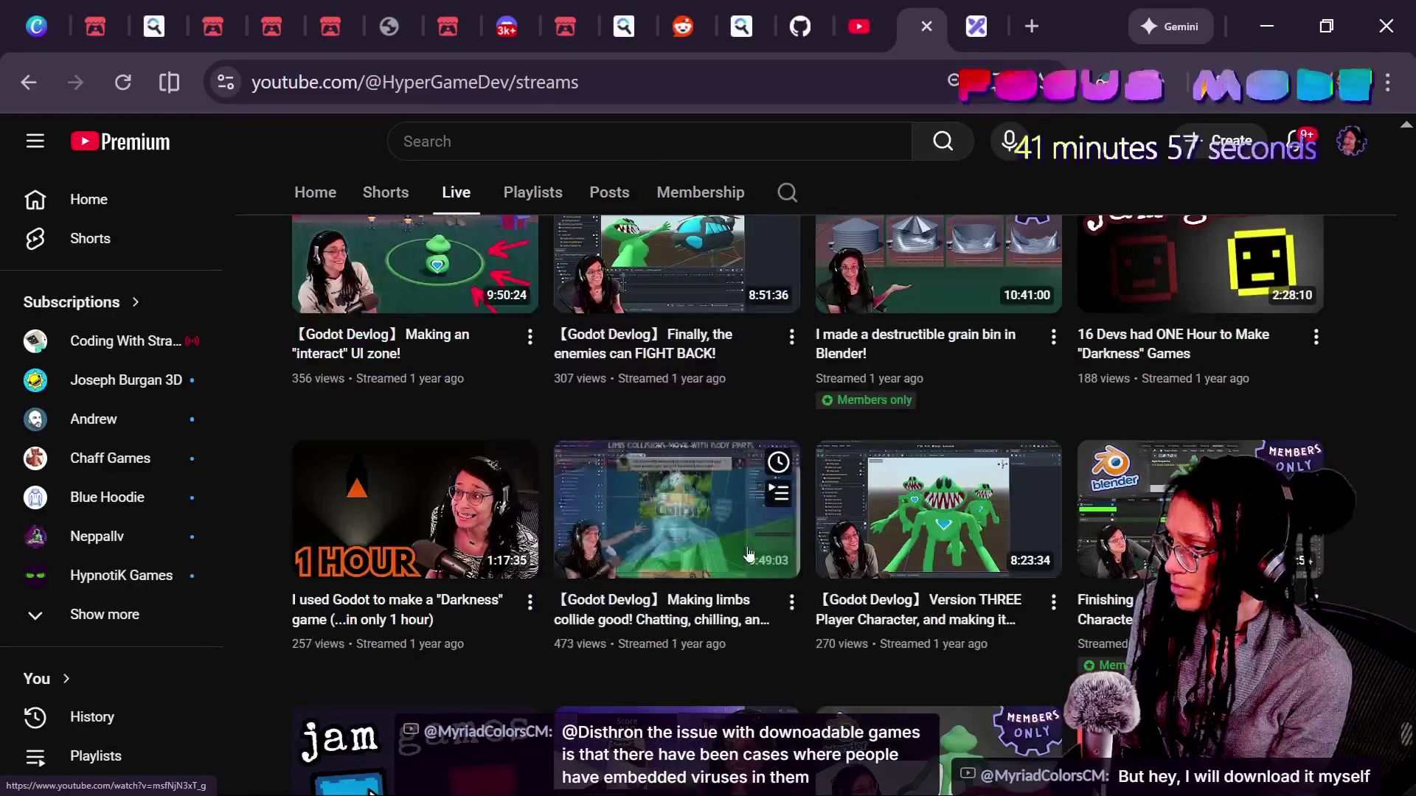
scroll(749, 553, down, 8)
scroll(752, 552, down, 5)
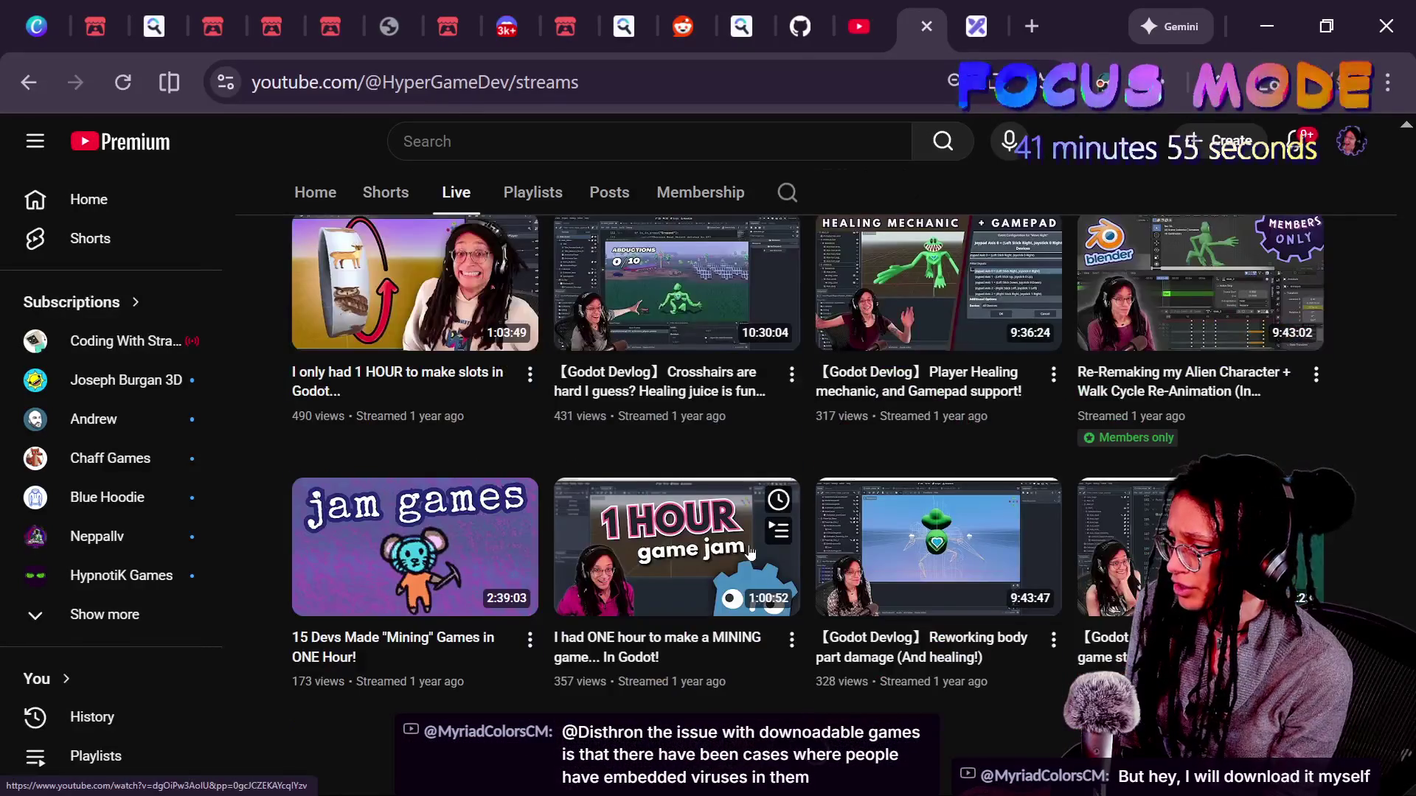
scroll(751, 552, down, 2)
scroll(751, 551, down, 6)
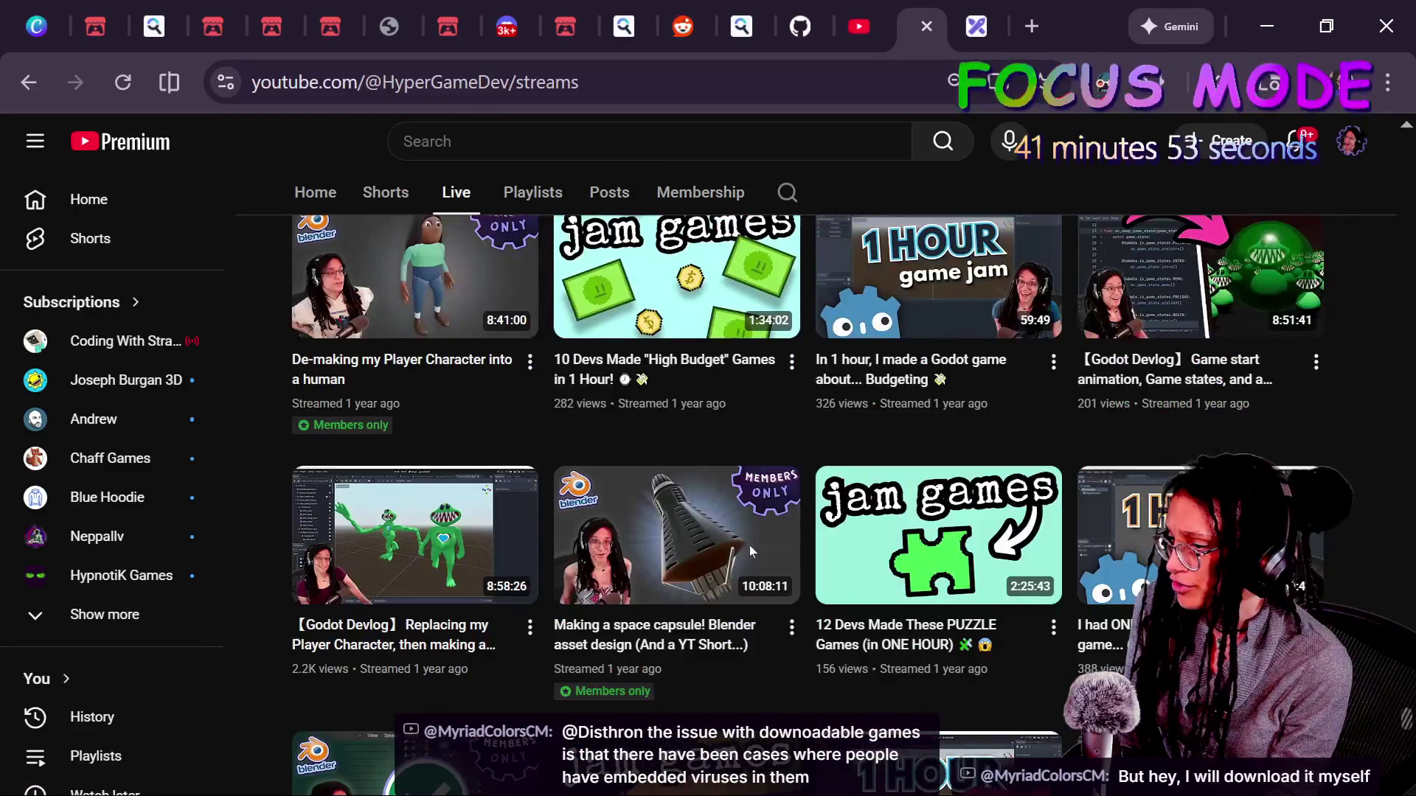
scroll(752, 551, down, 3)
scroll(750, 552, down, 5)
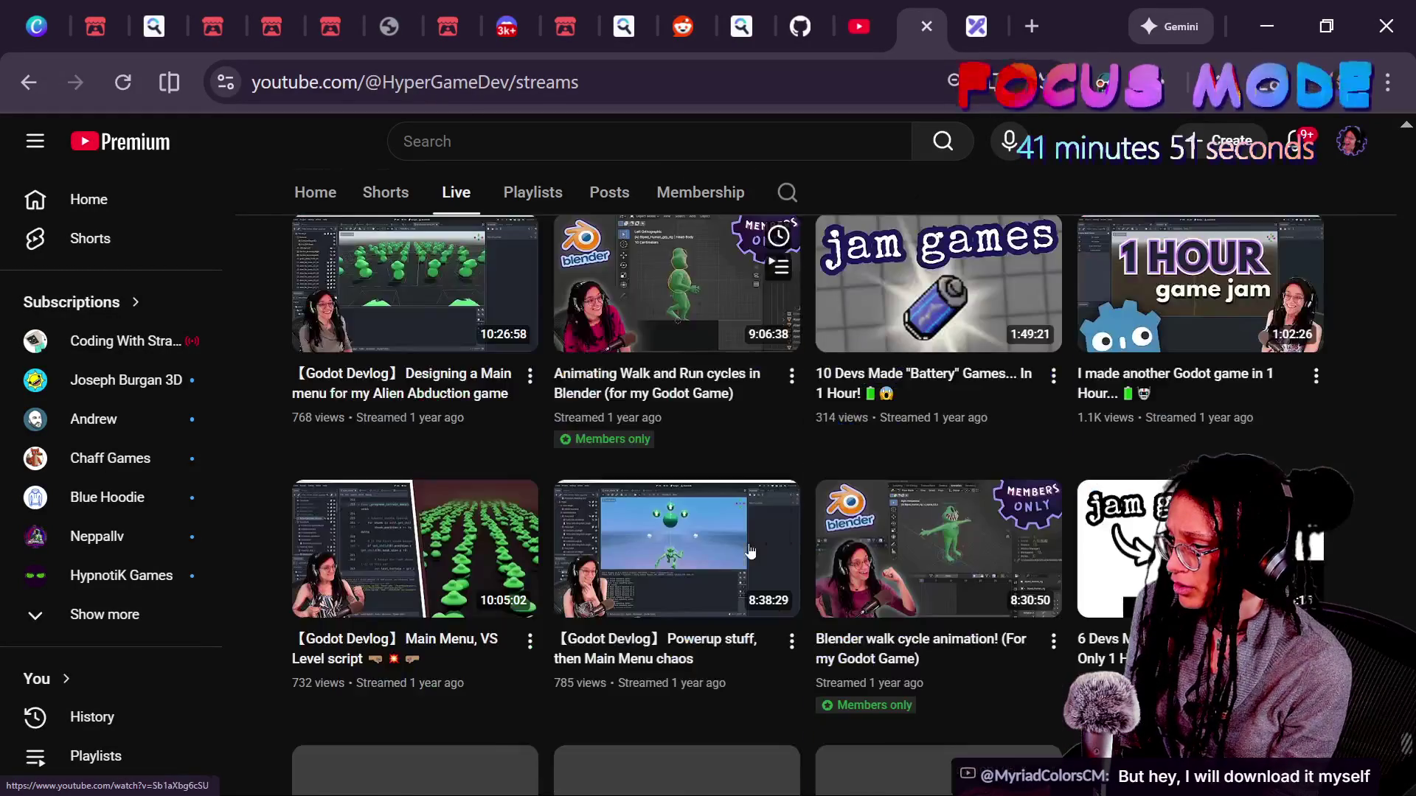
scroll(752, 551, down, 3)
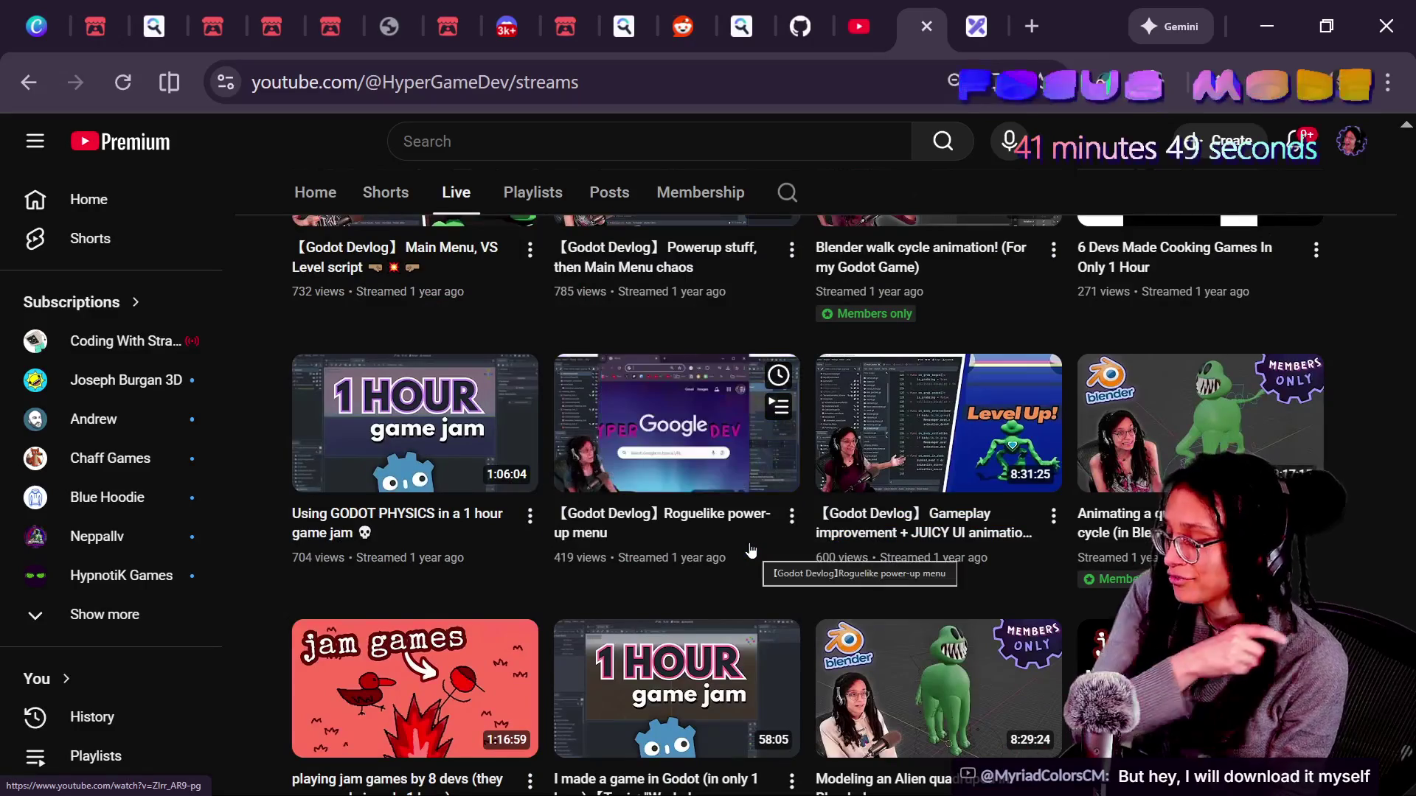
scroll(751, 552, down, 3)
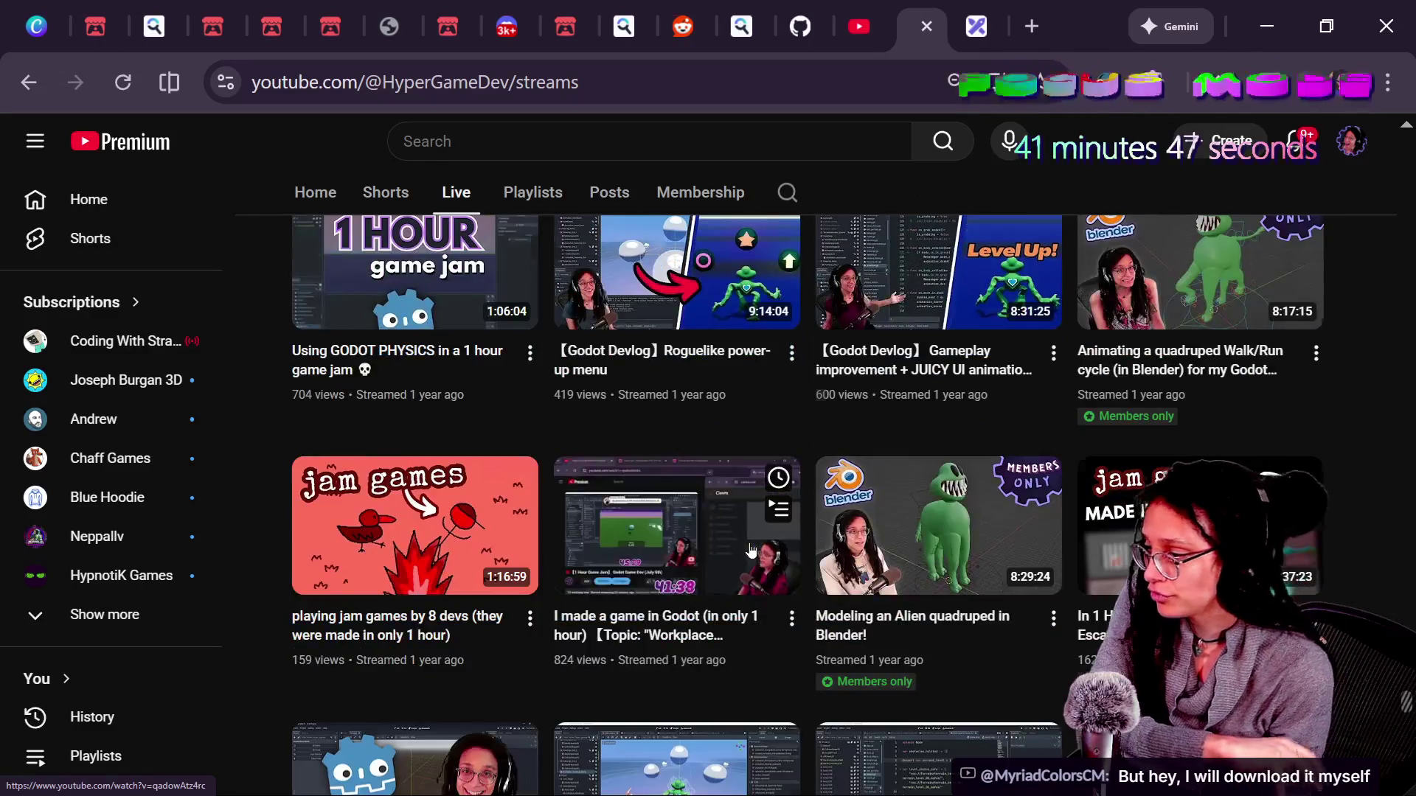
scroll(751, 552, down, 2)
scroll(752, 552, down, 2)
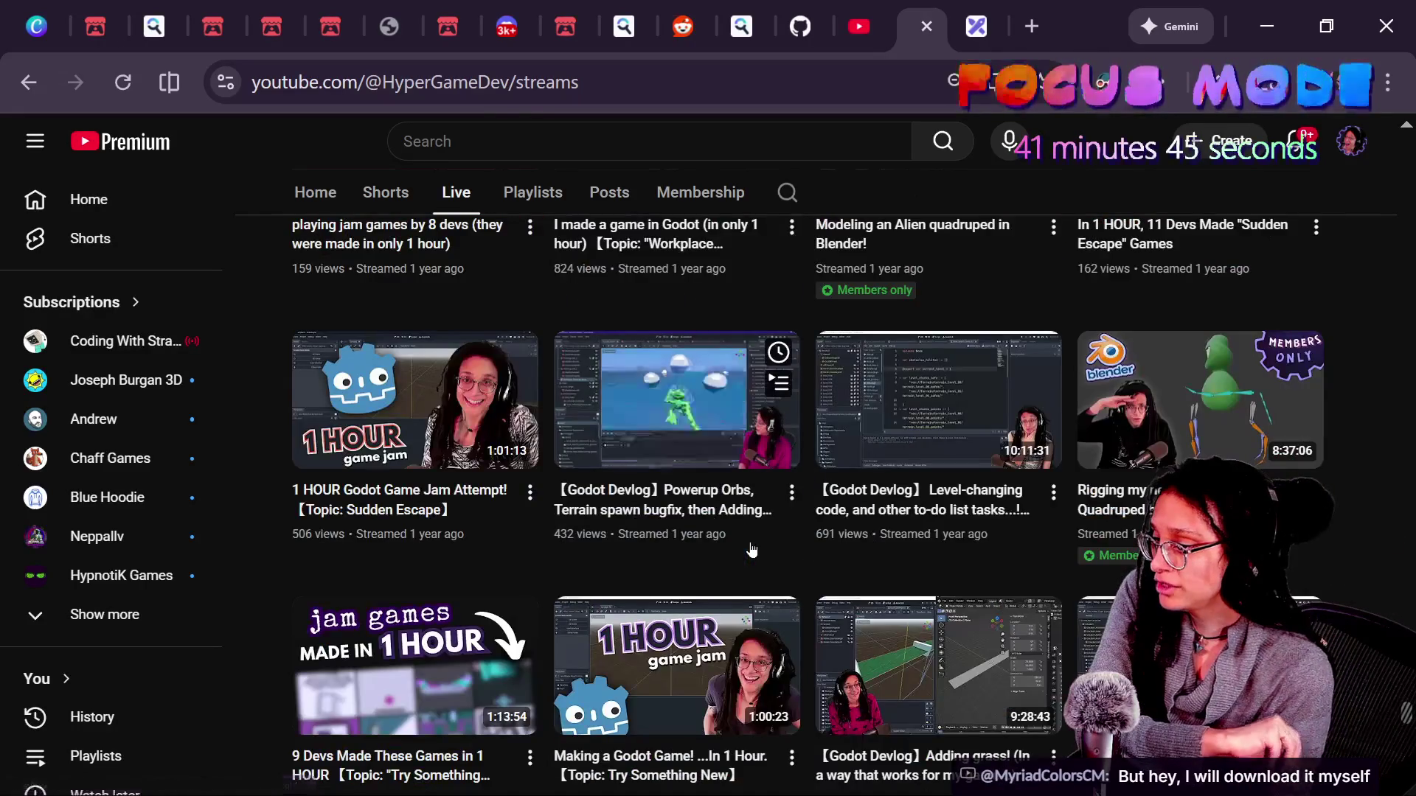
scroll(751, 552, down, 9)
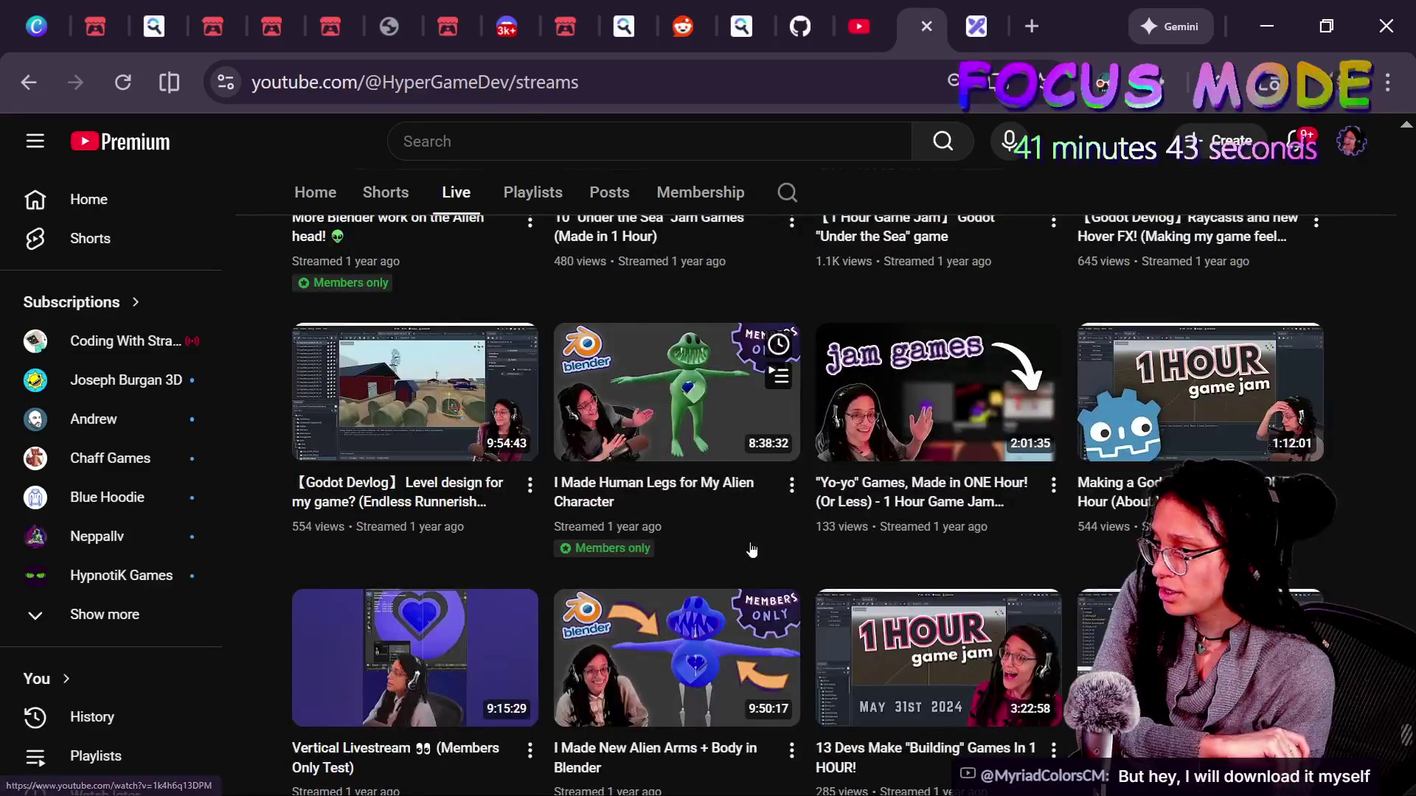
scroll(752, 550, down, 2)
scroll(751, 550, down, 8)
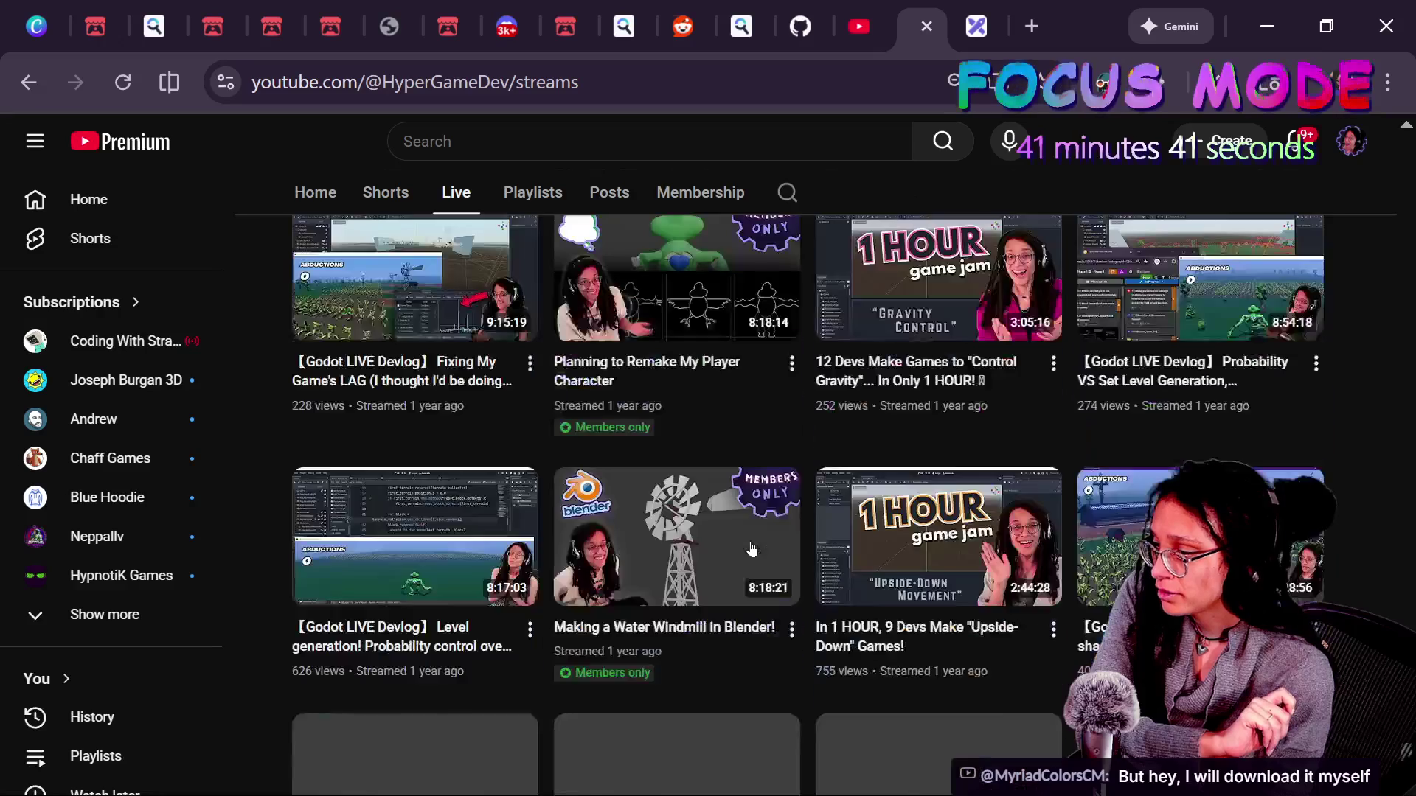
scroll(752, 550, down, 3)
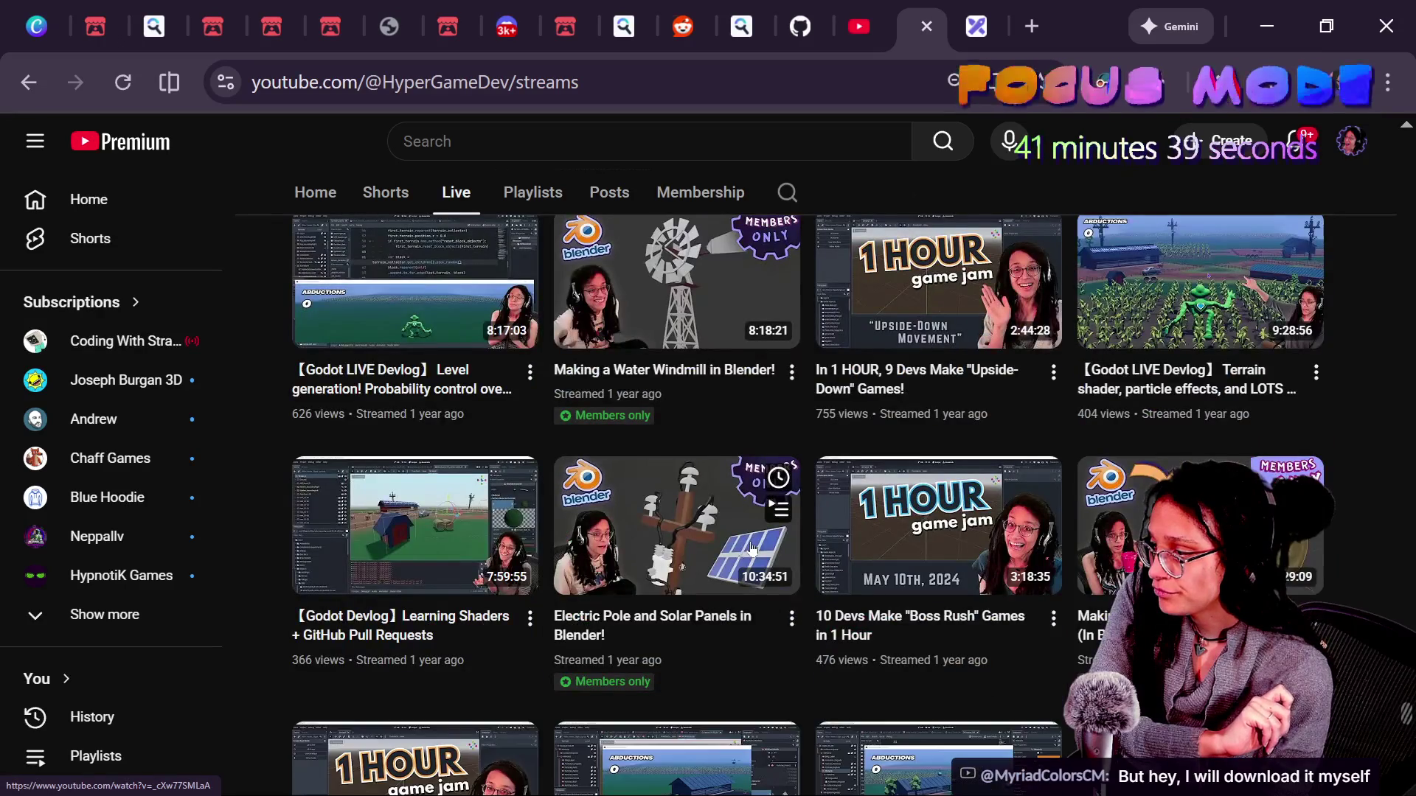
scroll(751, 549, down, 2)
scroll(751, 551, down, 12)
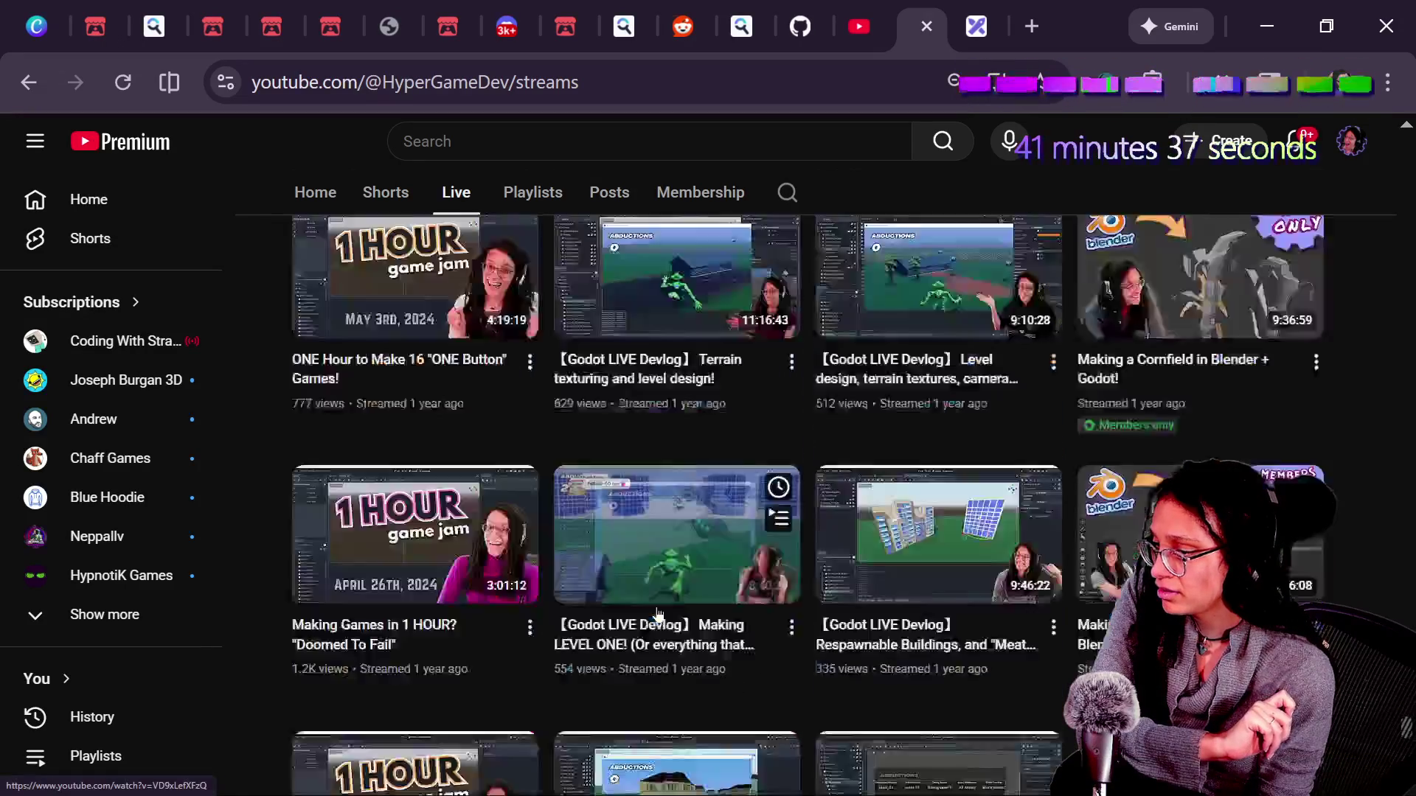
scroll(659, 615, down, 8)
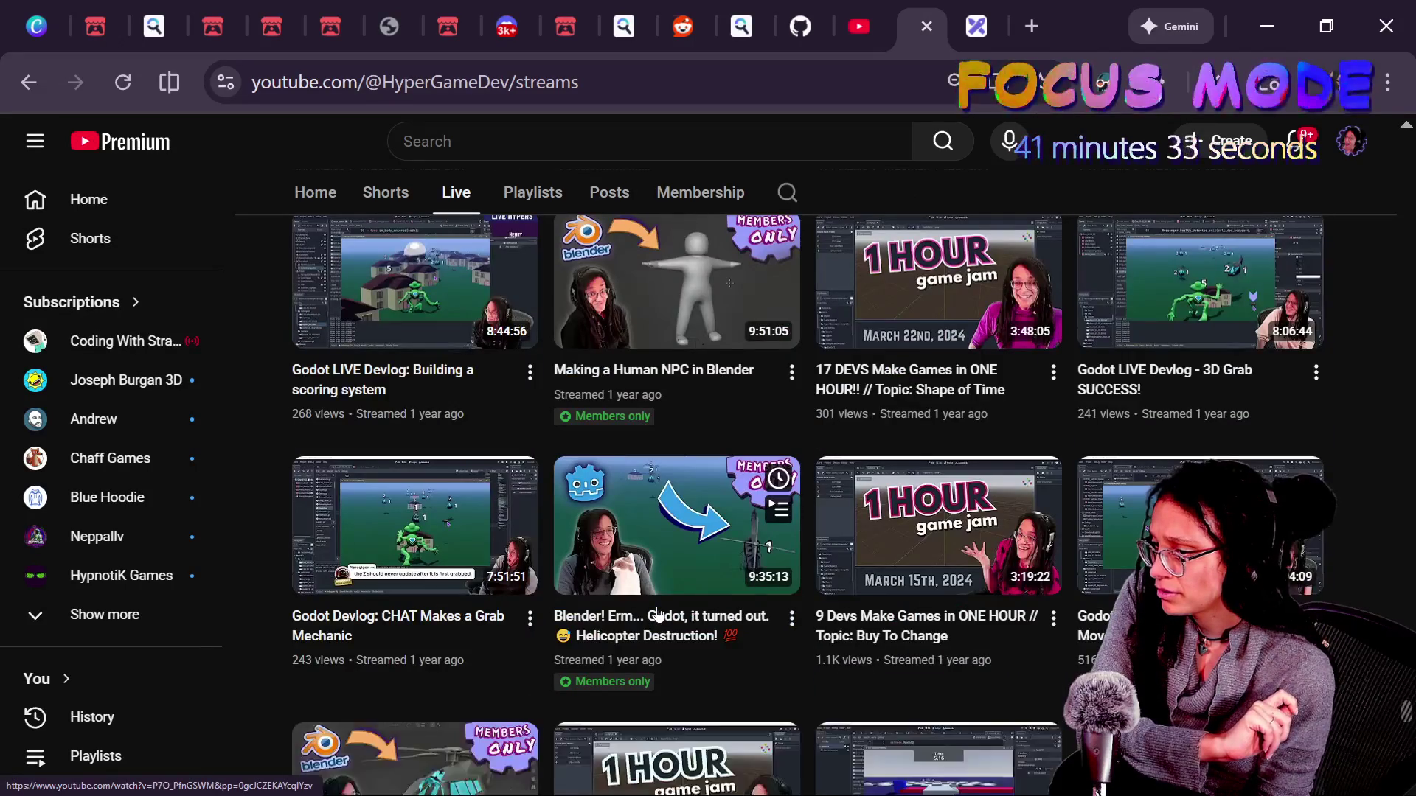
scroll(658, 615, down, 5)
scroll(659, 615, down, 11)
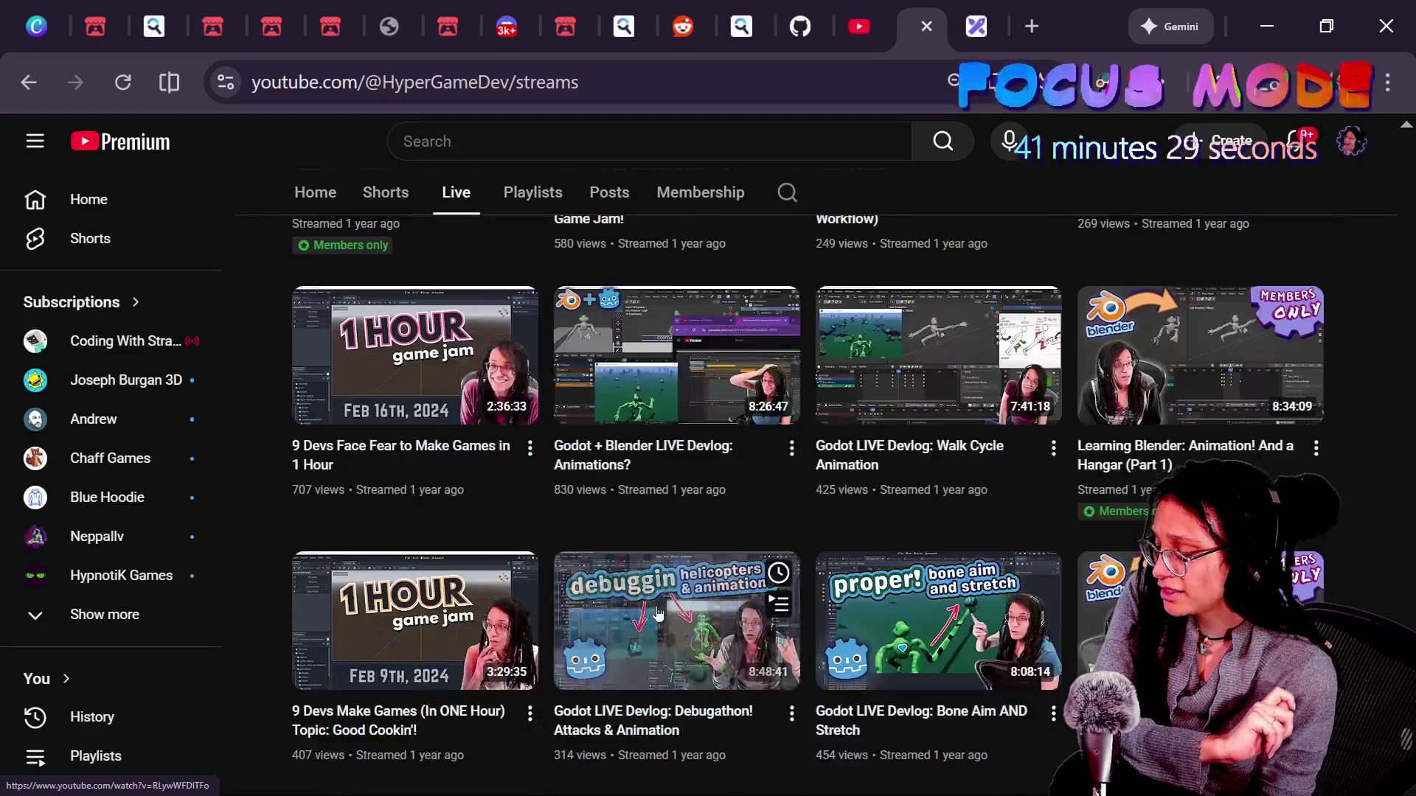
scroll(658, 615, down, 7)
scroll(659, 612, down, 5)
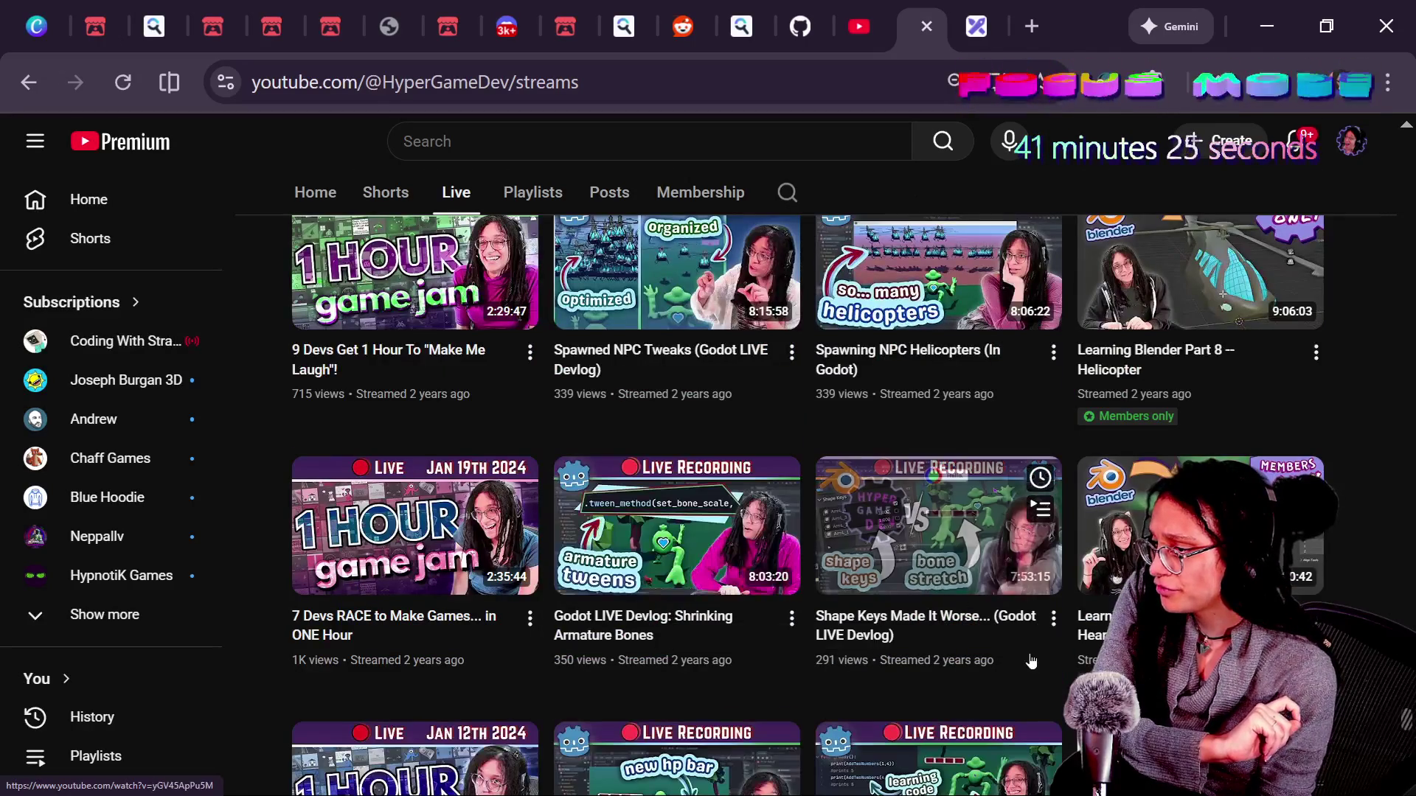
scroll(1033, 620, up, 2)
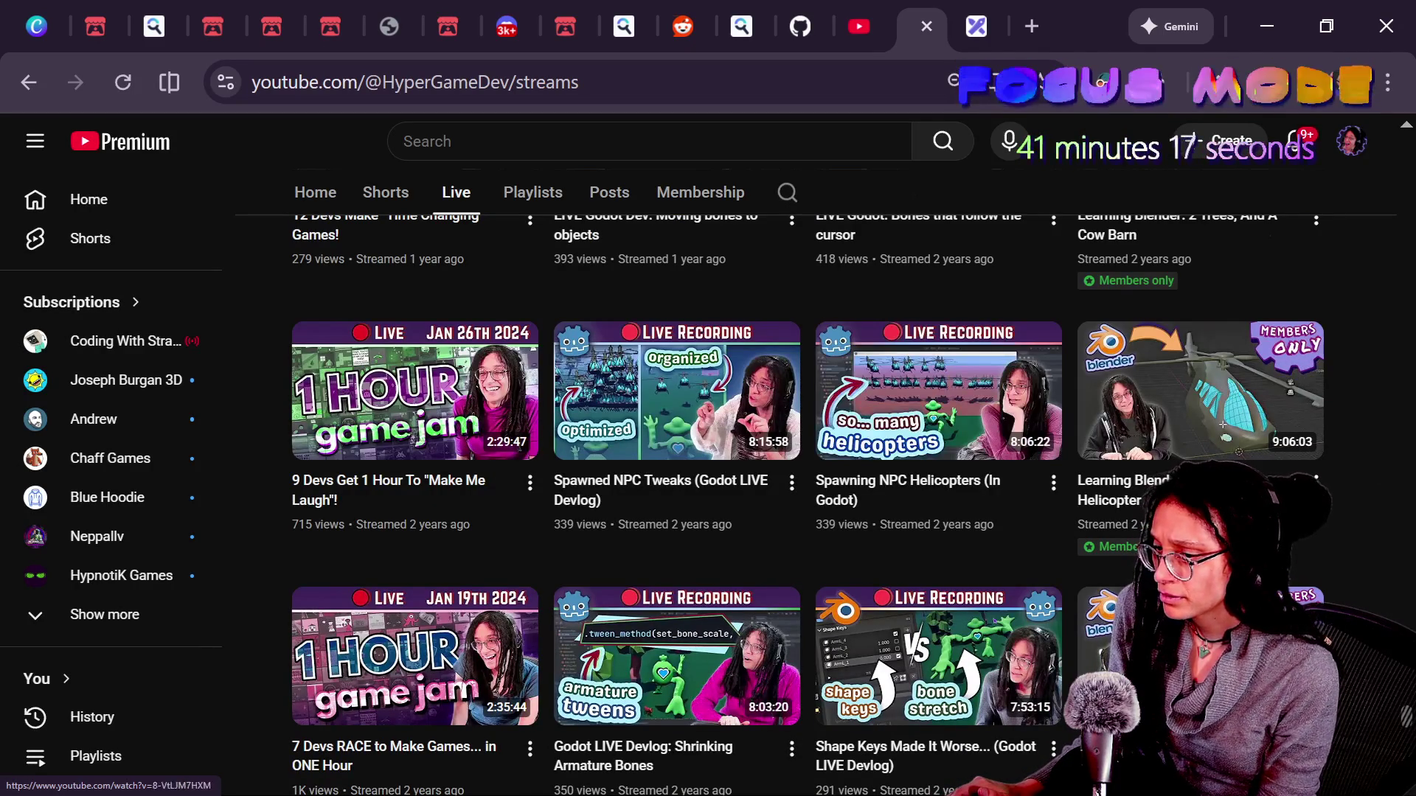
scroll(1223, 426, down, 6)
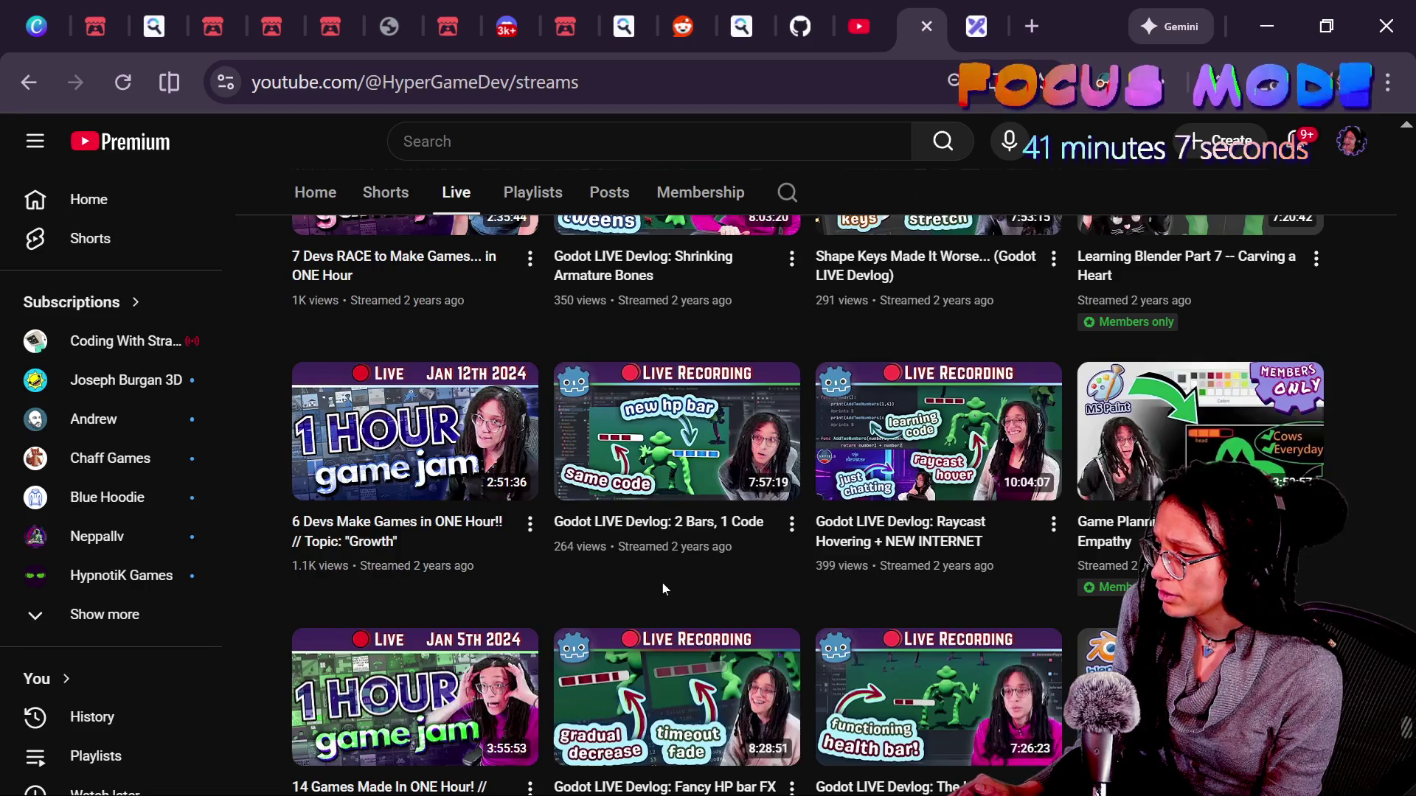
scroll(662, 588, down, 2)
scroll(807, 694, down, 2)
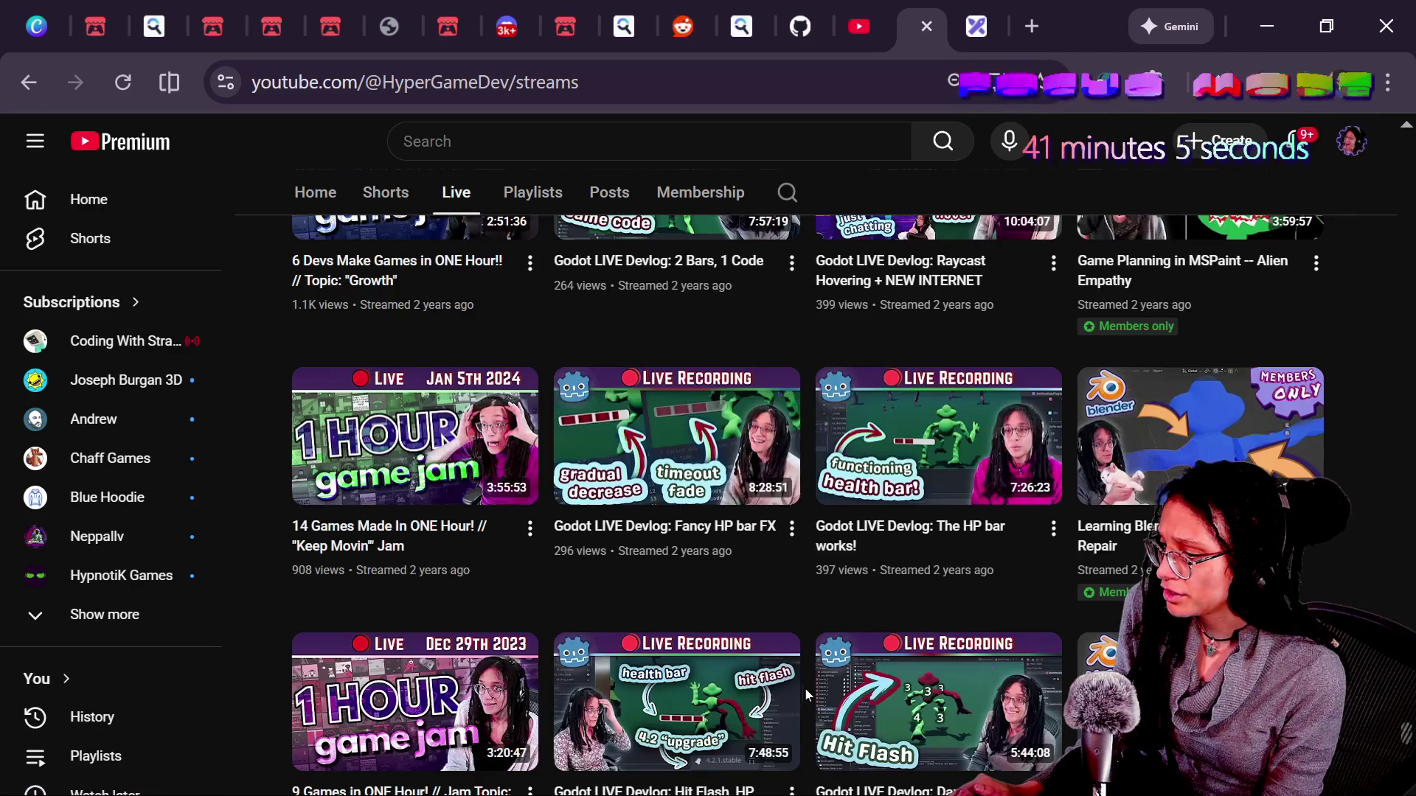
scroll(664, 562, down, 2)
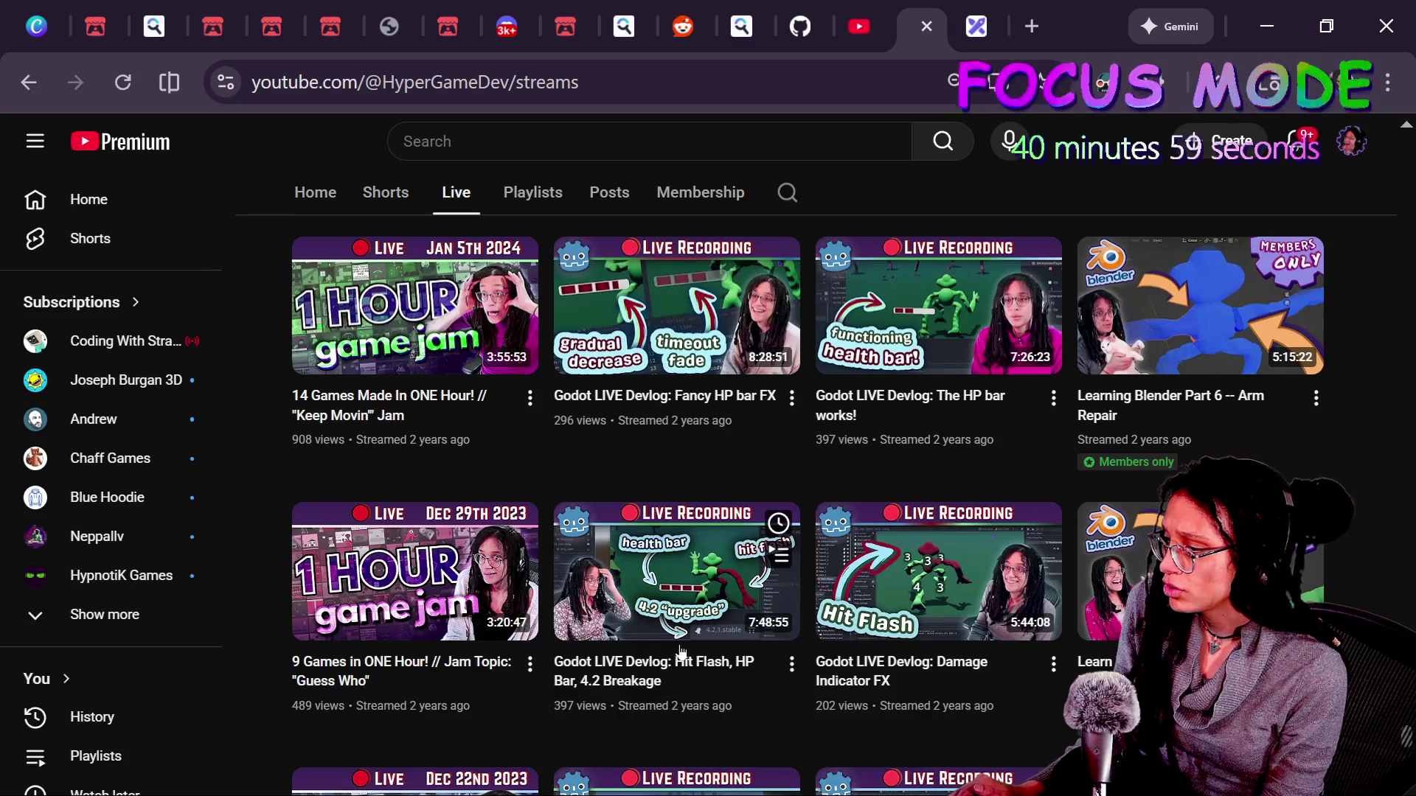
right_click(673, 402)
Step: Open the Fancy HP bar FX stream in a new tab and switch to it
click(719, 429)
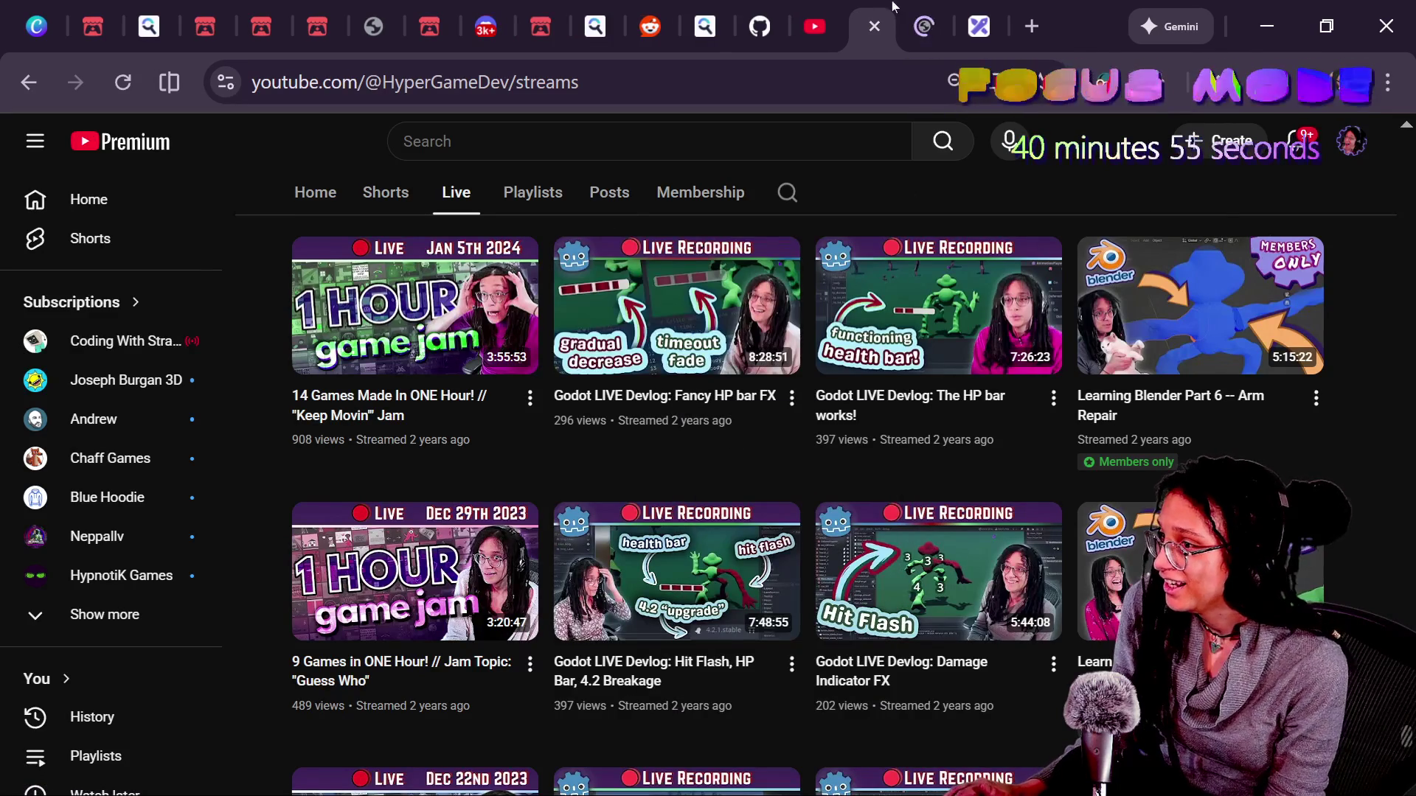
click(925, 26)
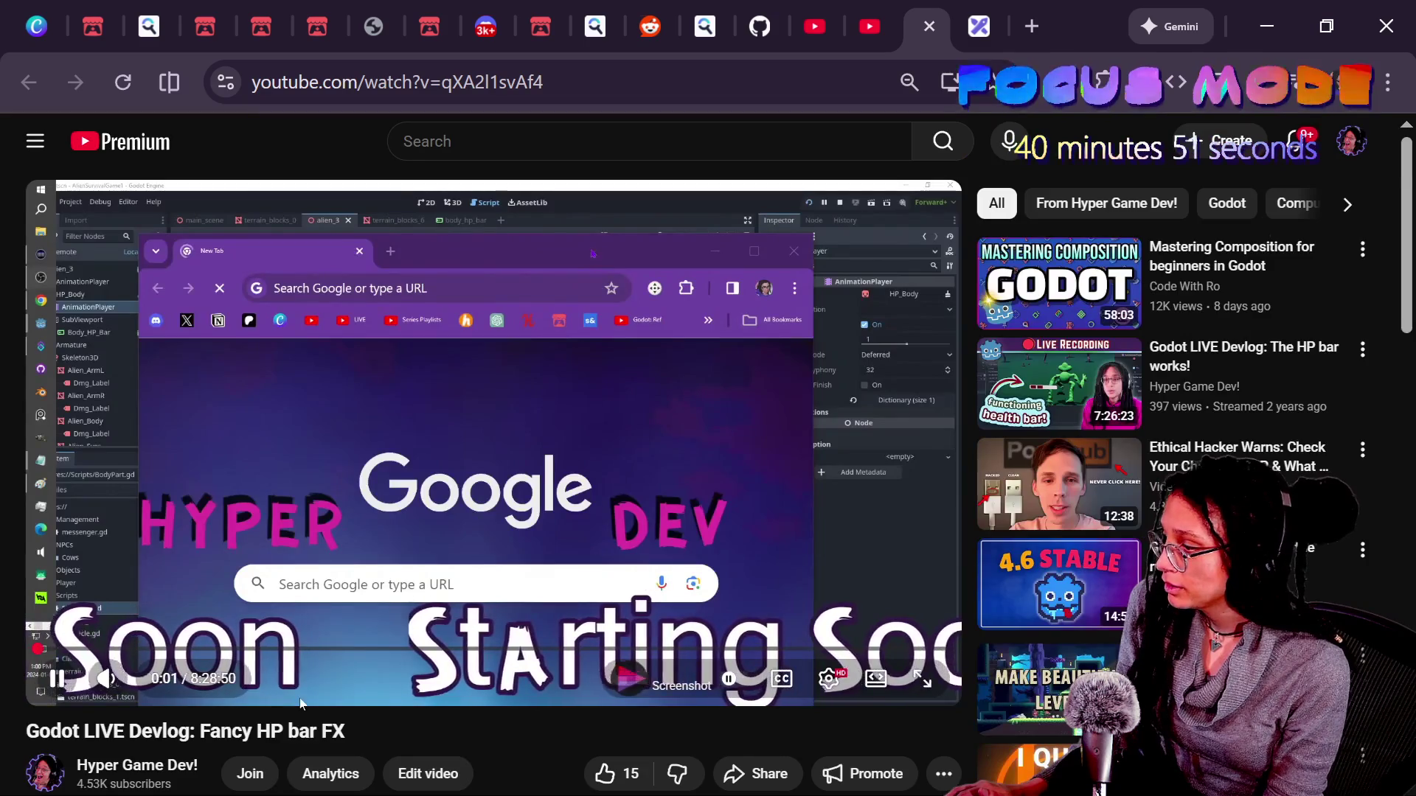
scroll(302, 697, down, 10)
scroll(302, 698, up, 4)
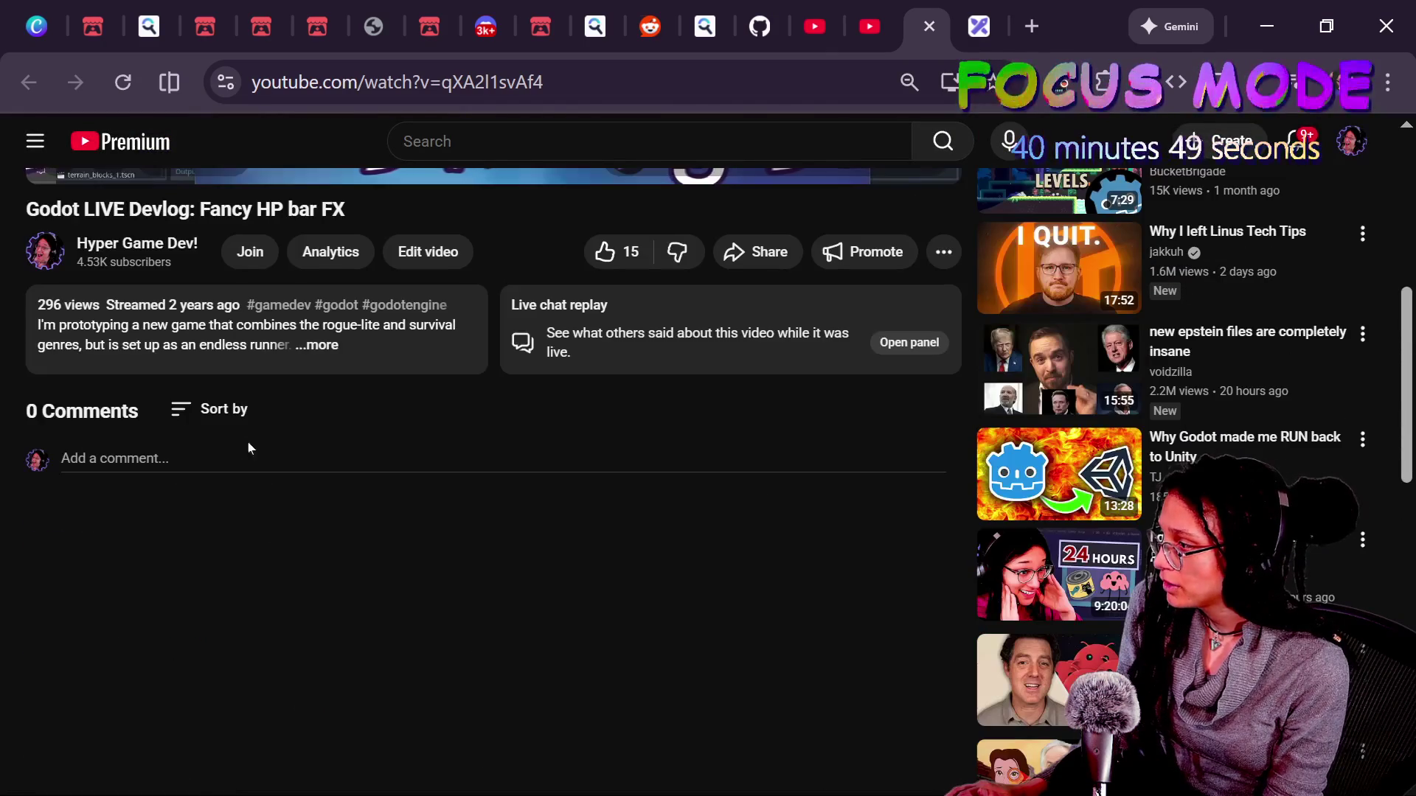
Step: Expand the stream's description and show its transcript beside the video
click(354, 361)
scroll(354, 360, down, 15)
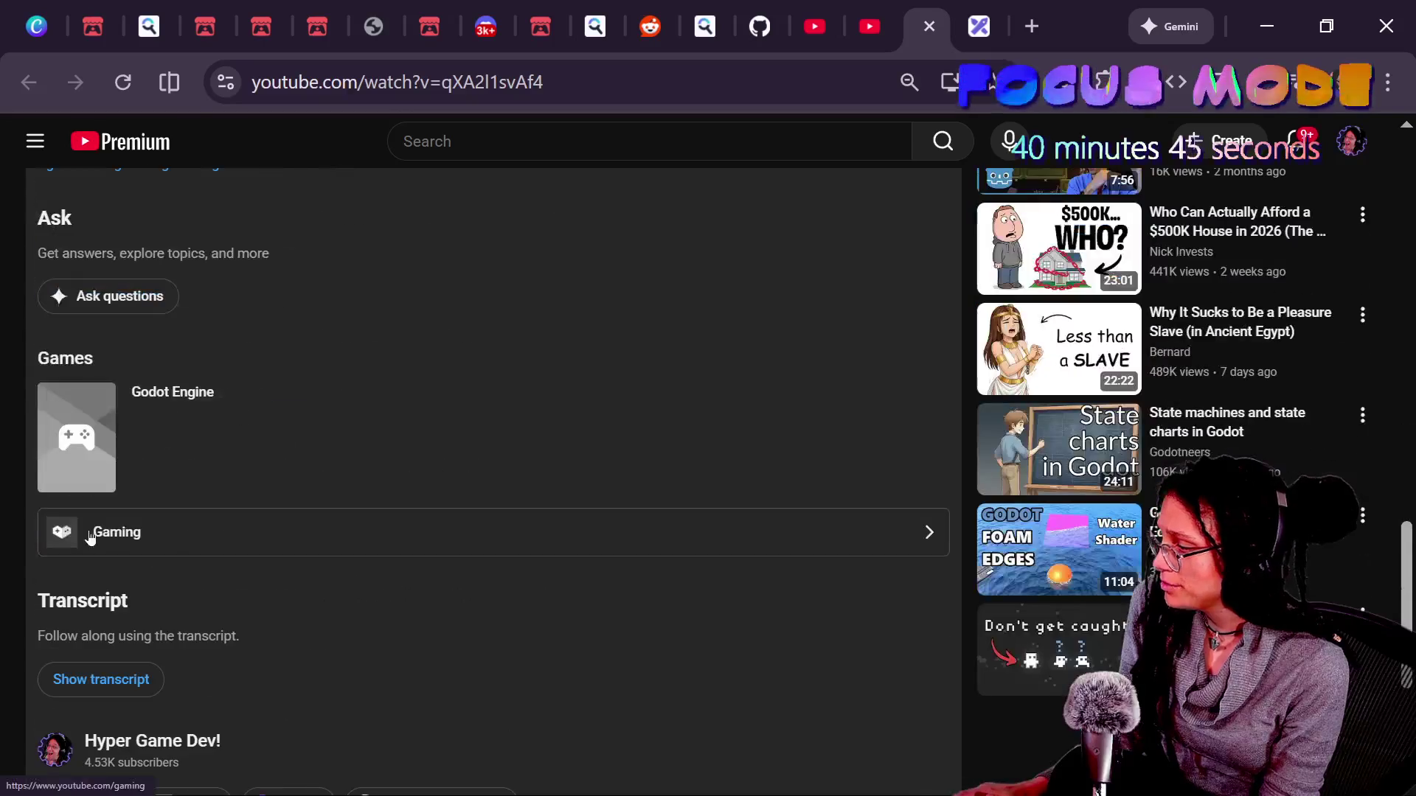
scroll(134, 319, down, 2)
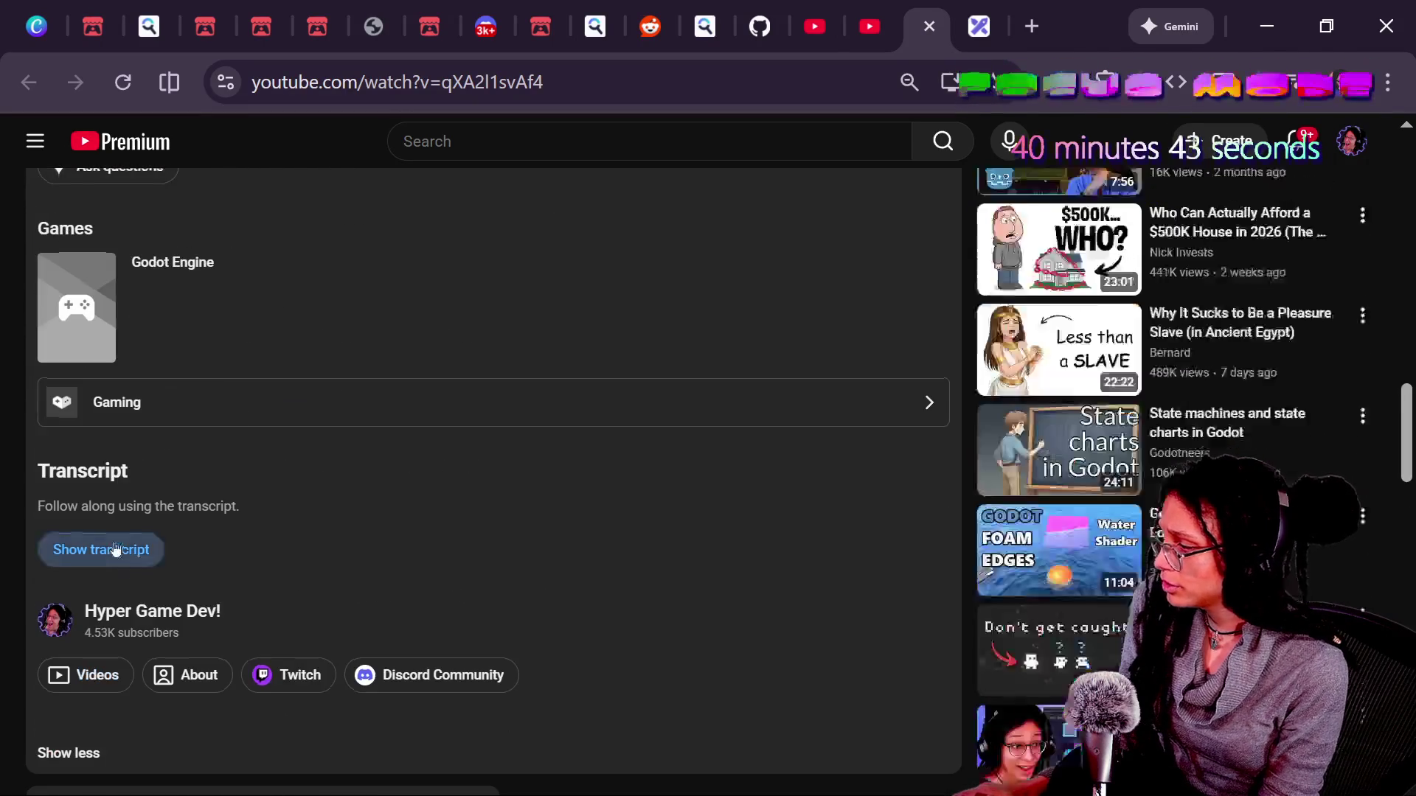
click(118, 547)
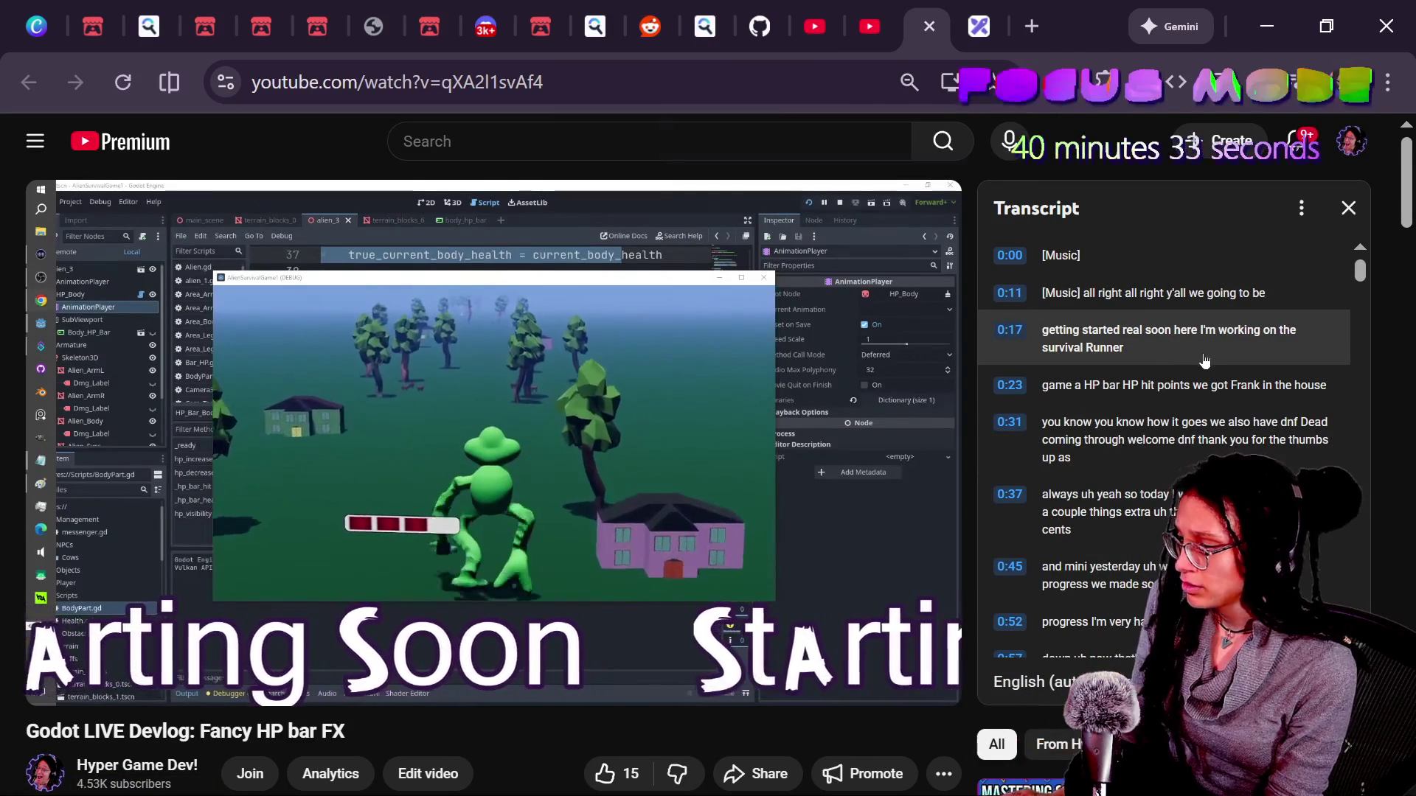
Step: Find 'cents' in the transcript, then seek the devlog forward to the gameplay at 5:10
key(ctrl+f)
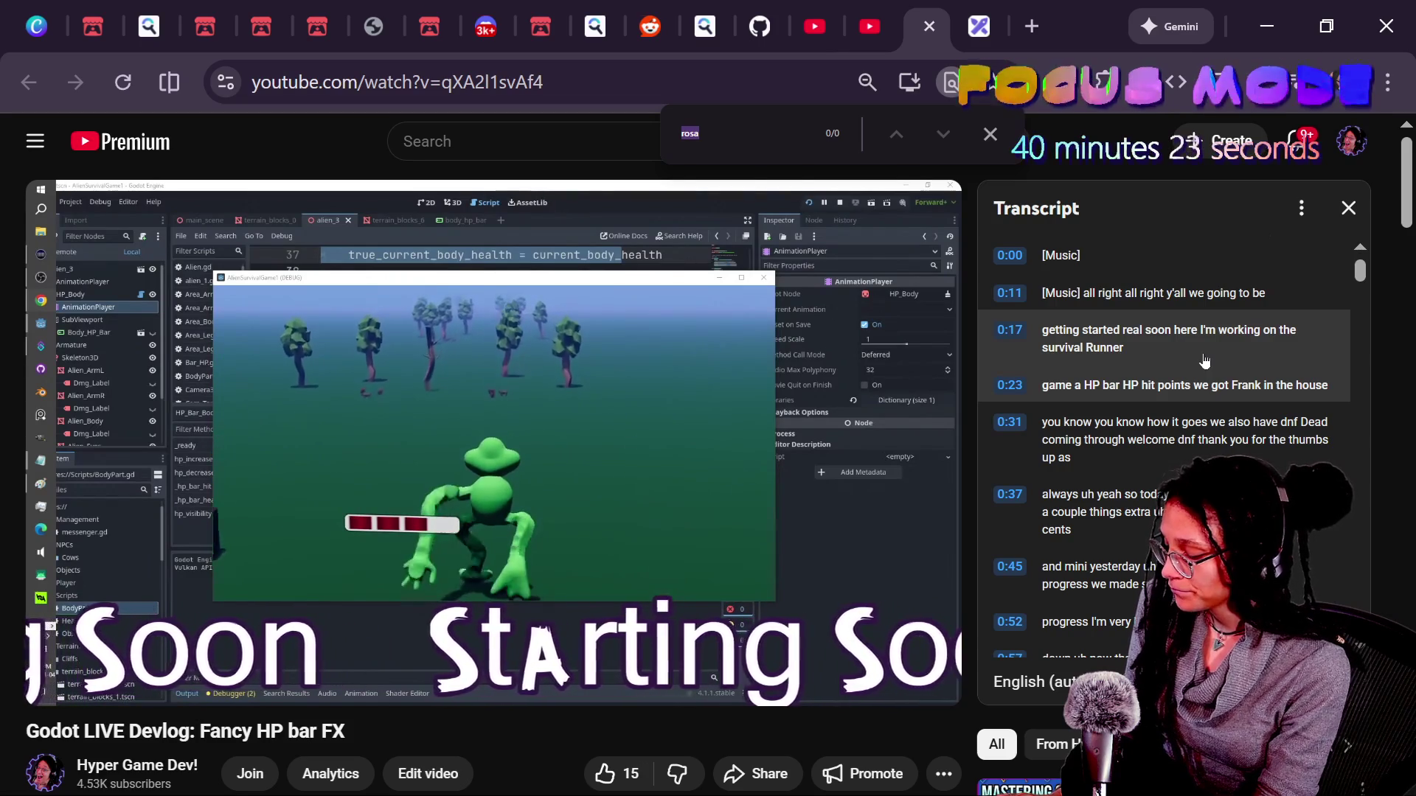
text(cents)
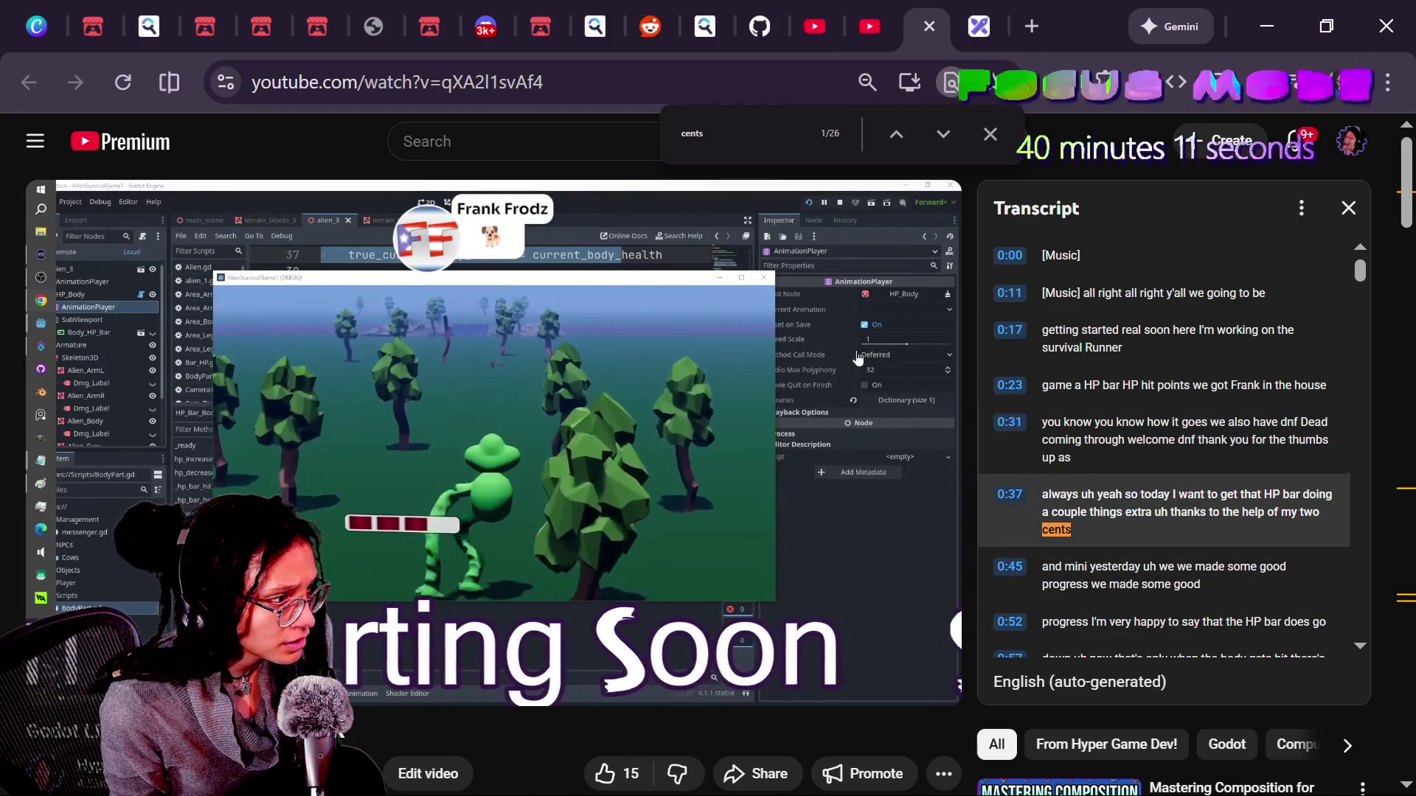
key(Return)
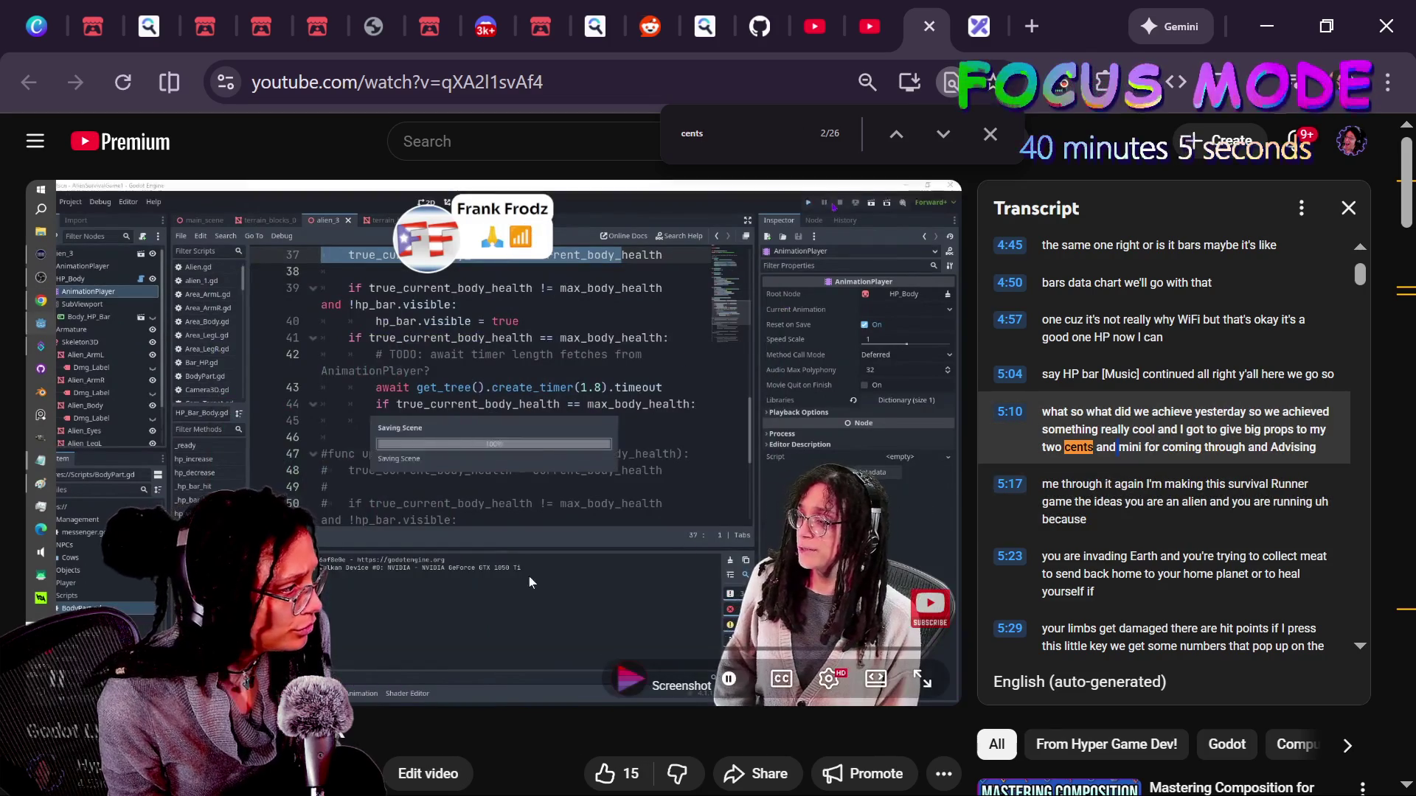
drag(922, 652, 298, 652)
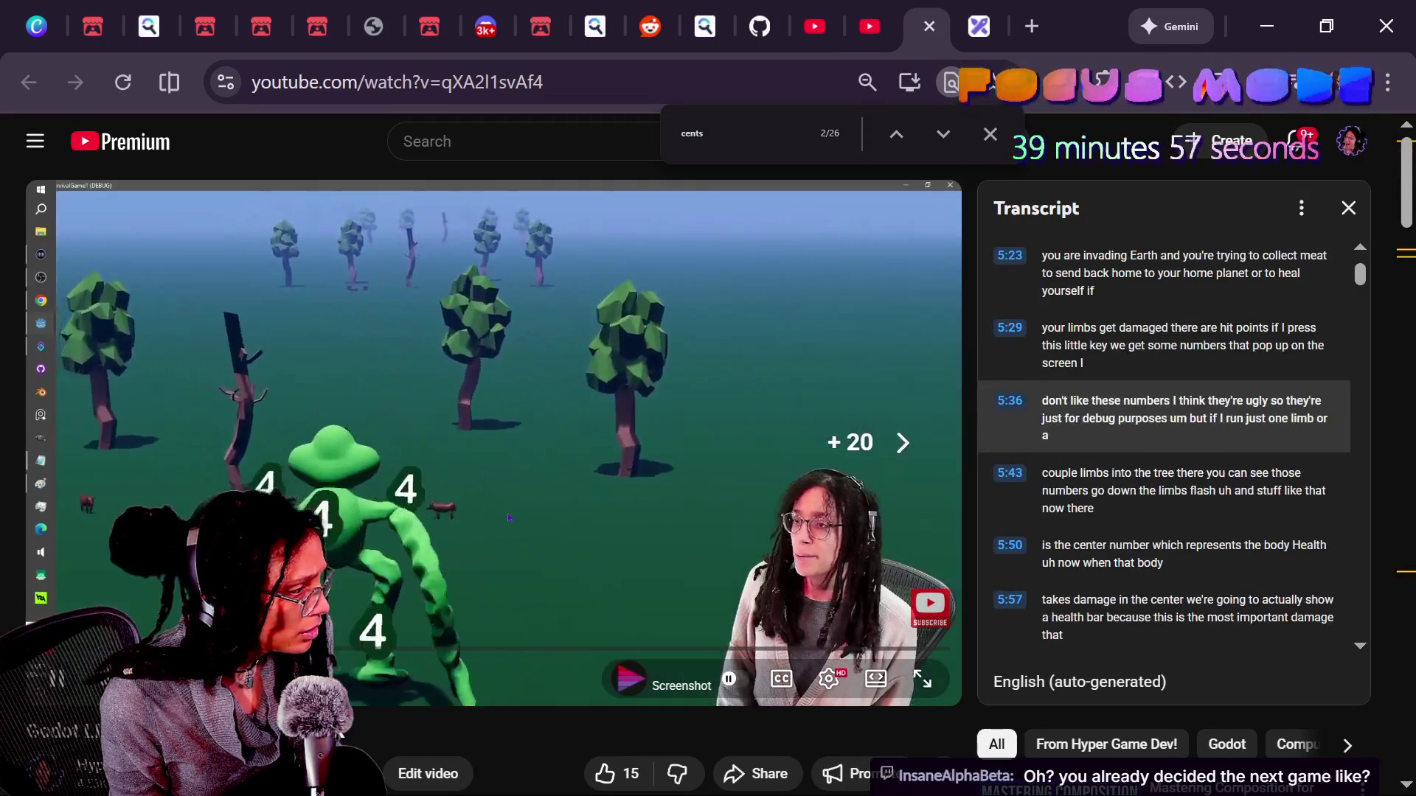
Step: Seek the devlog back and forth between the limb damage demo and the hit points explanation
key(Right)
key(Right)
key(Right)
key(Right)
key(Right)
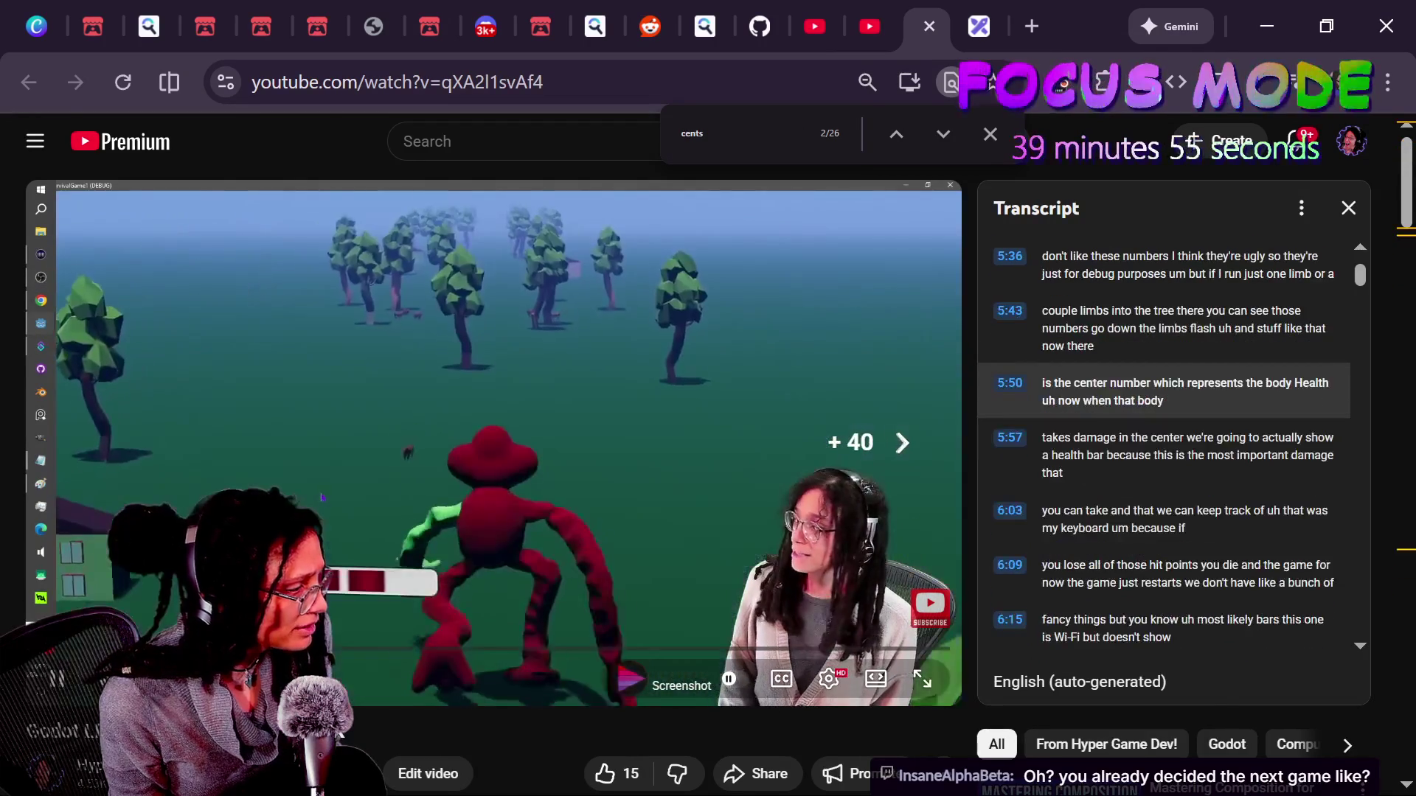
key(Left)
key(Right)
key(Right)
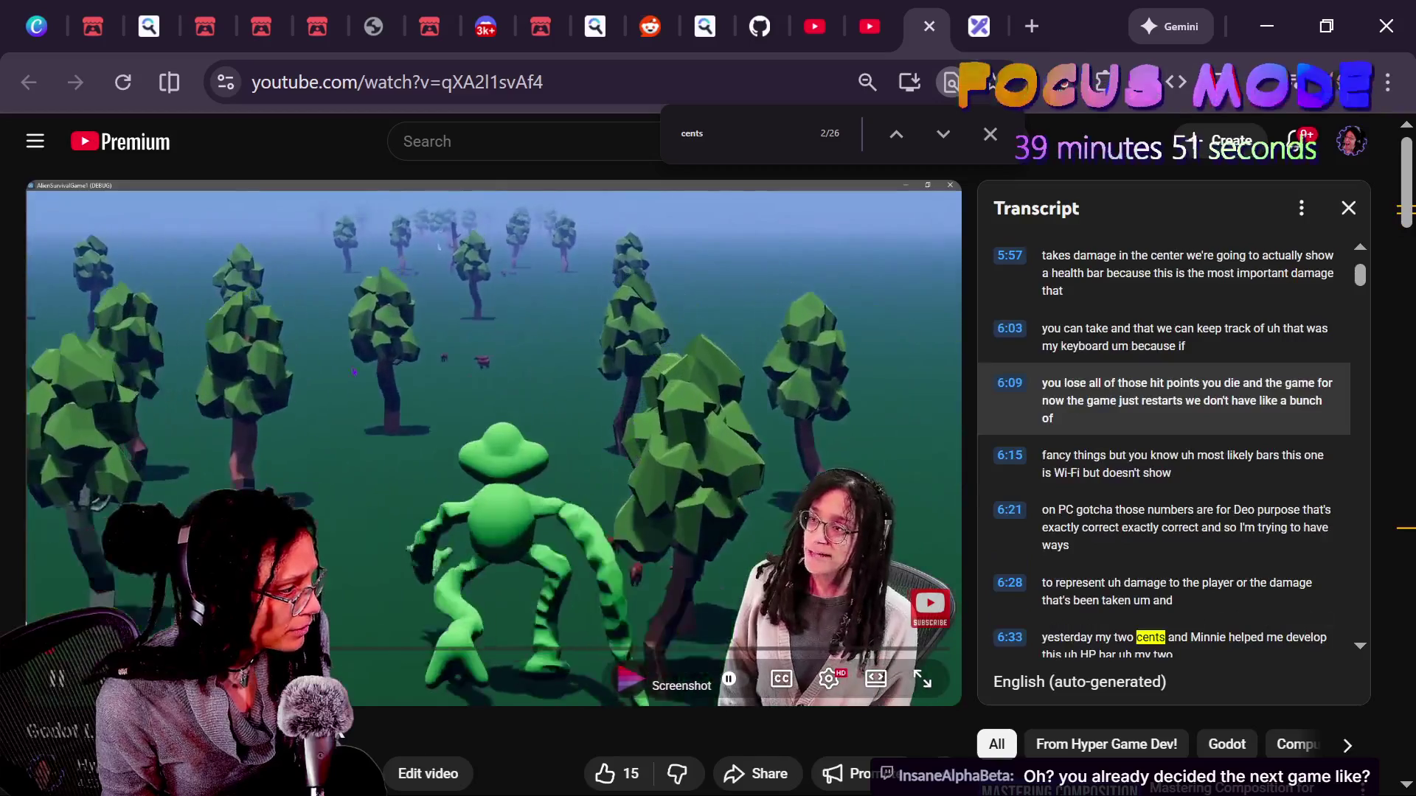
key(Left)
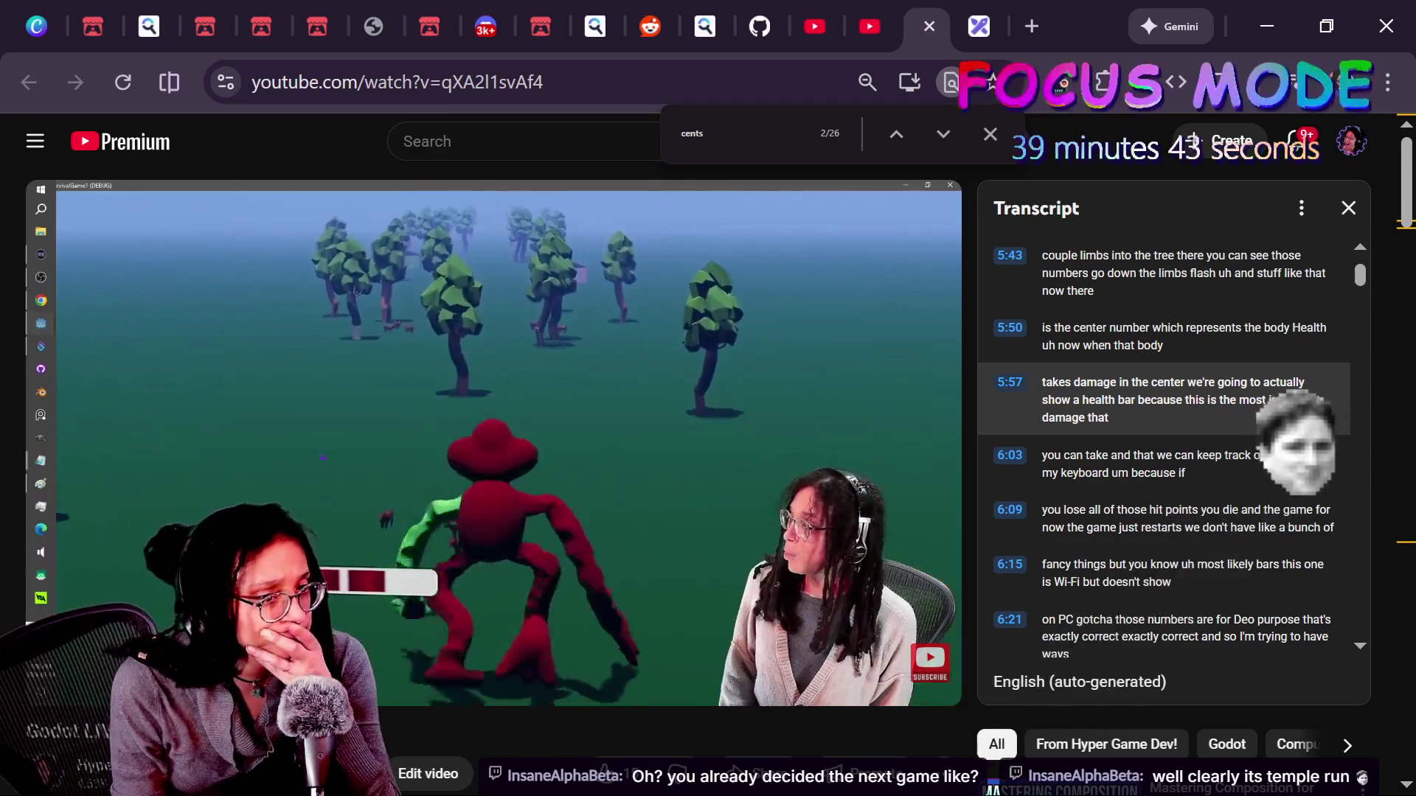
key(Left)
key(Left)
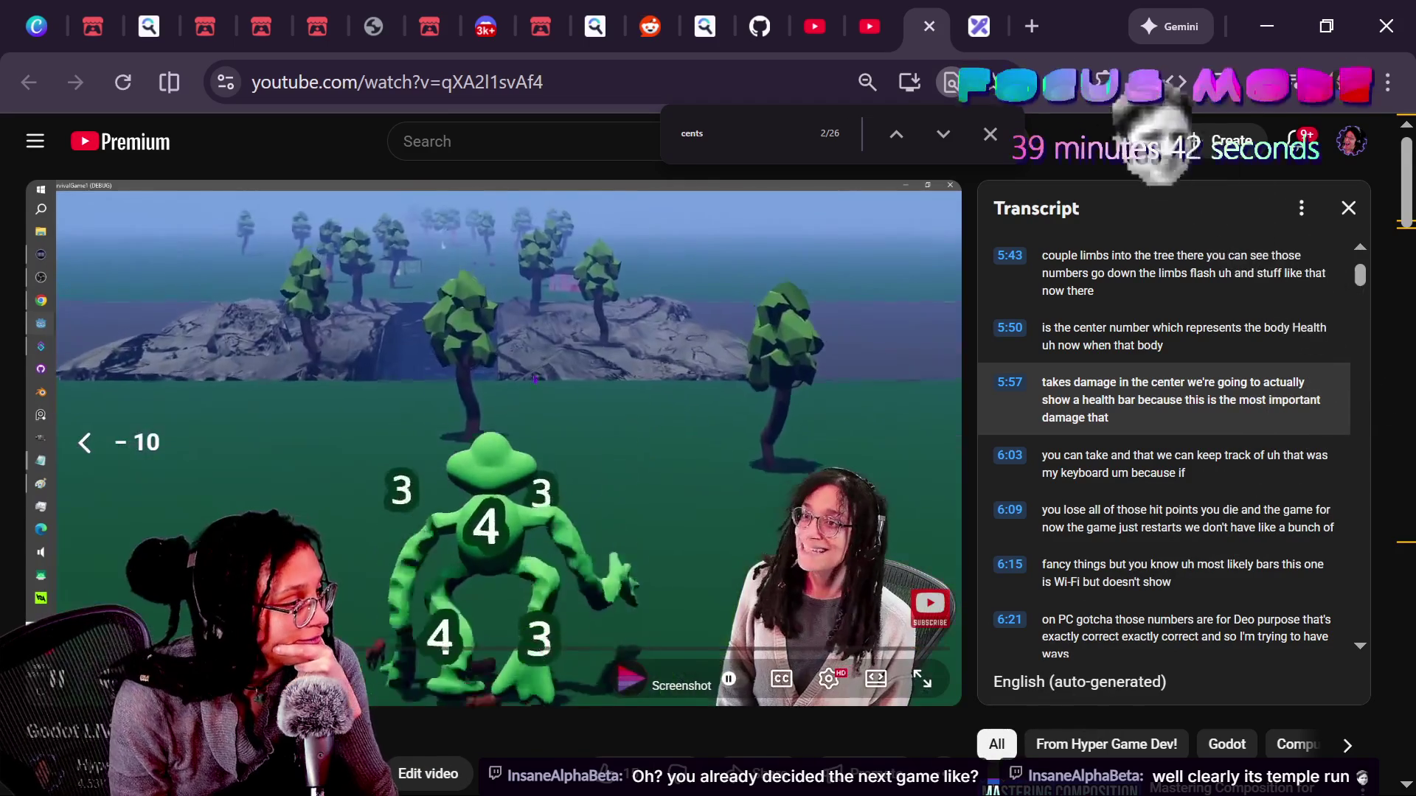
key(Left)
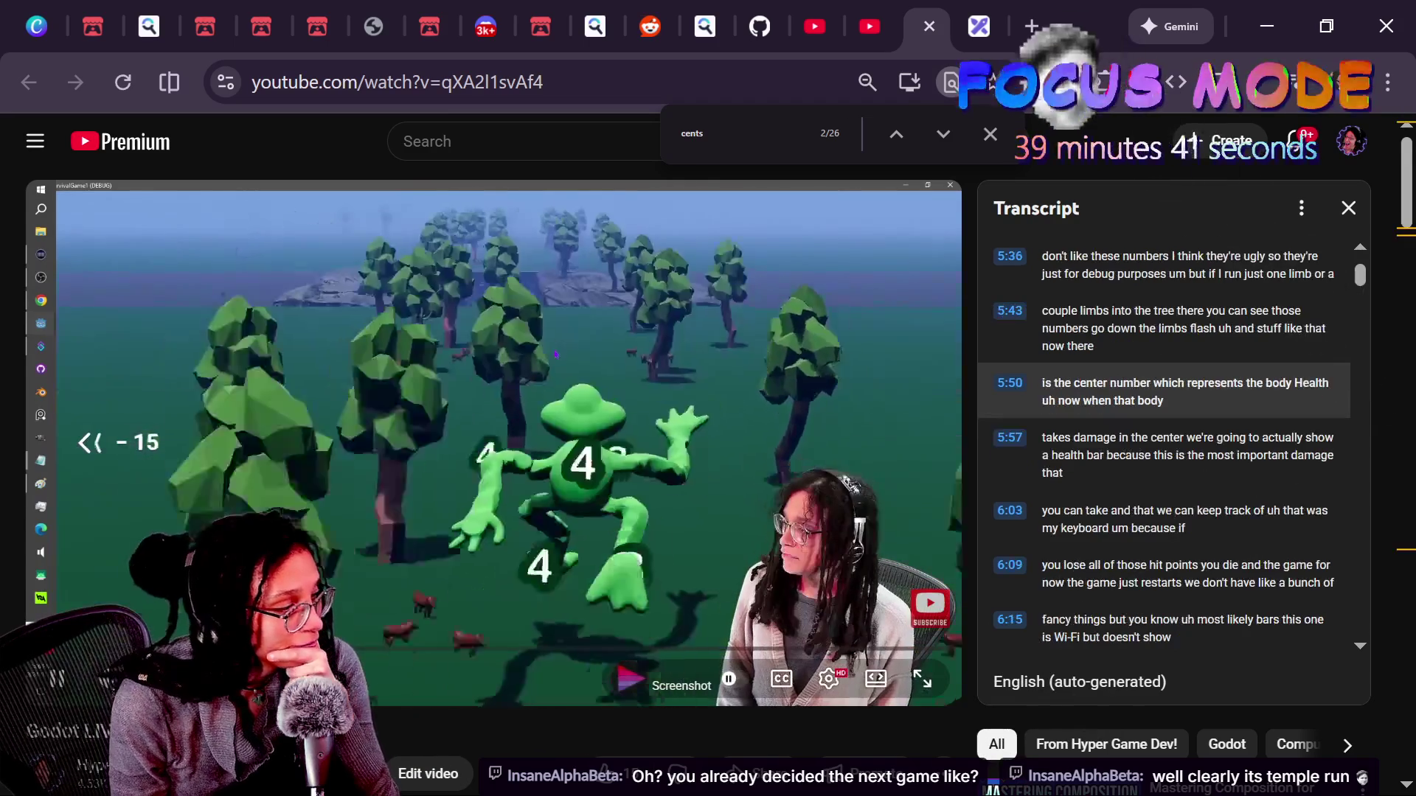
key(Left)
key(Right)
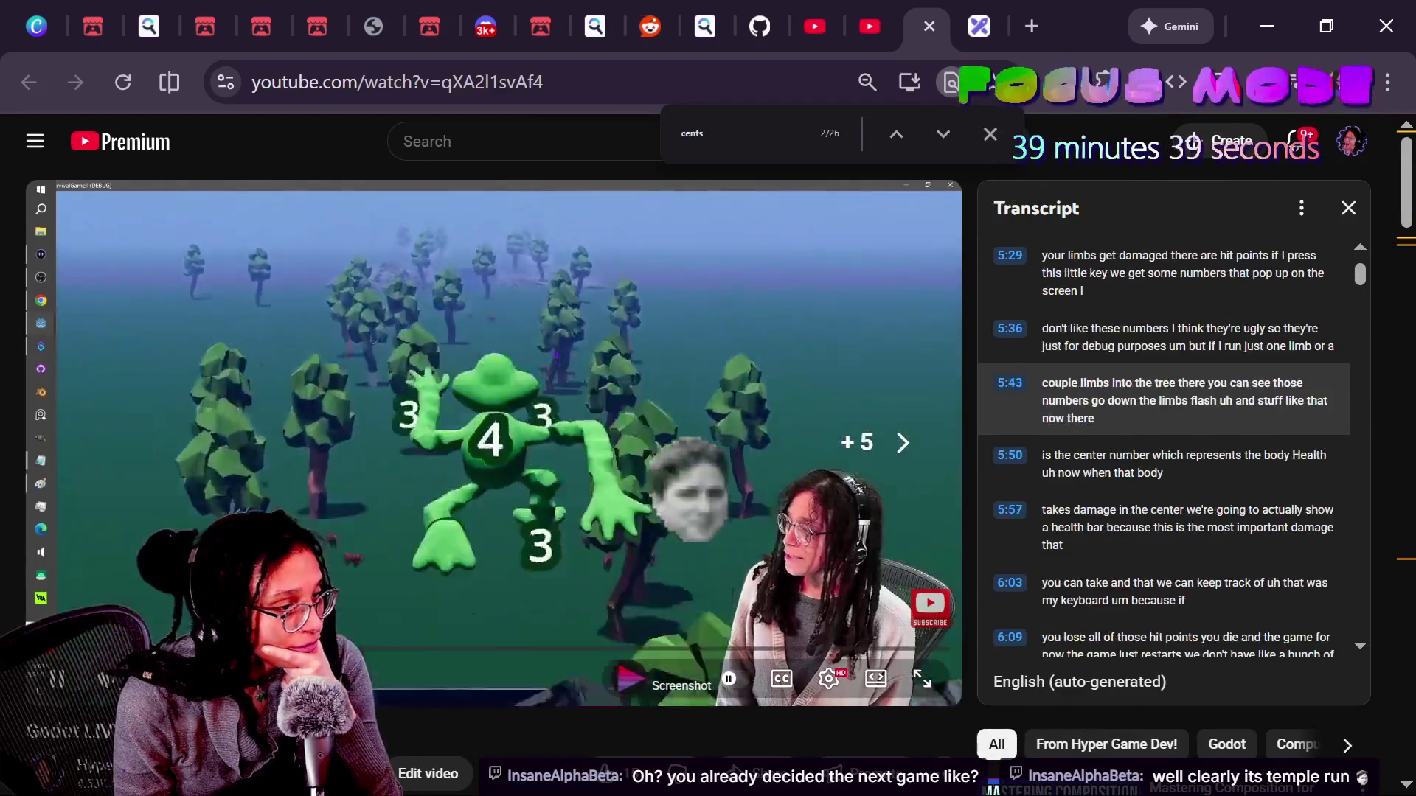
key(Right)
key(Left)
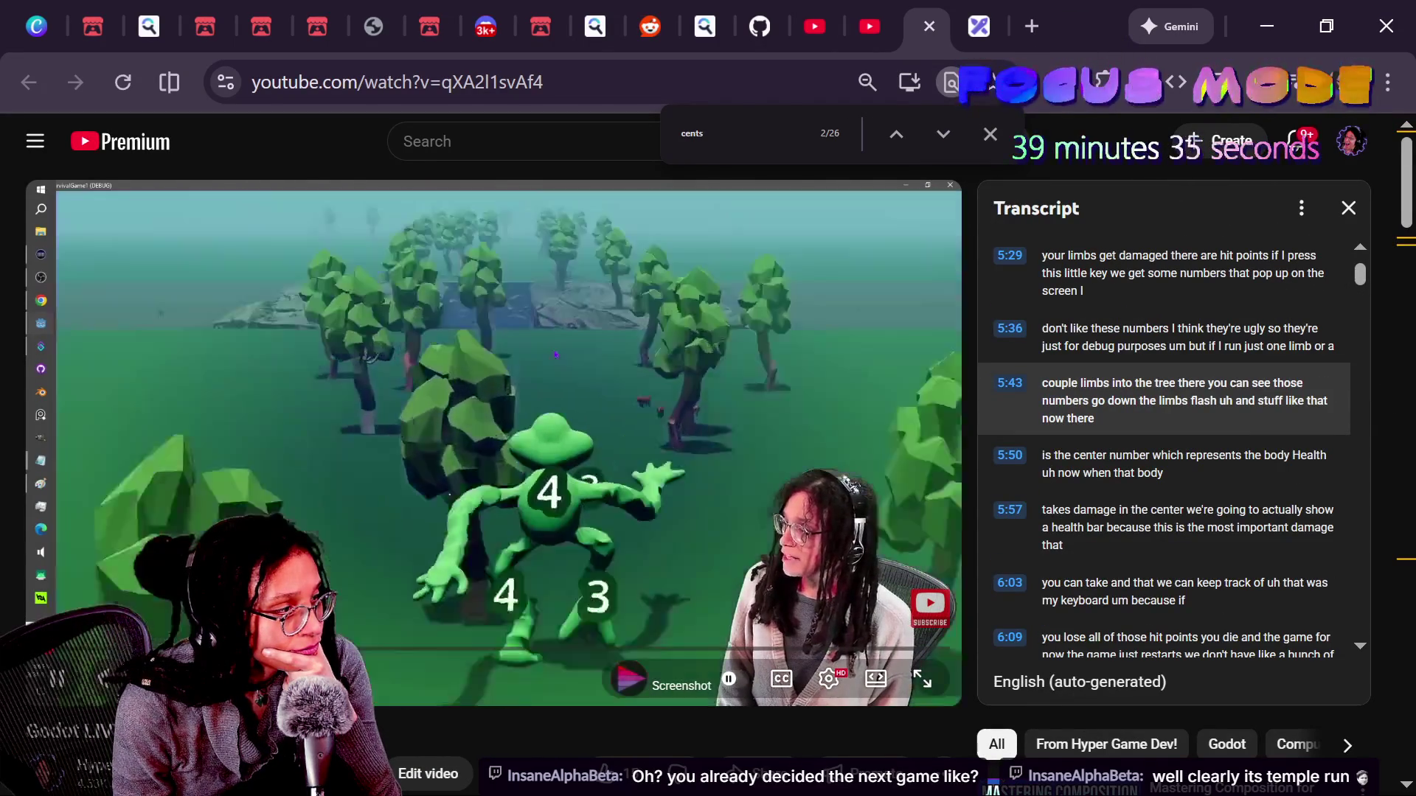
key(Right)
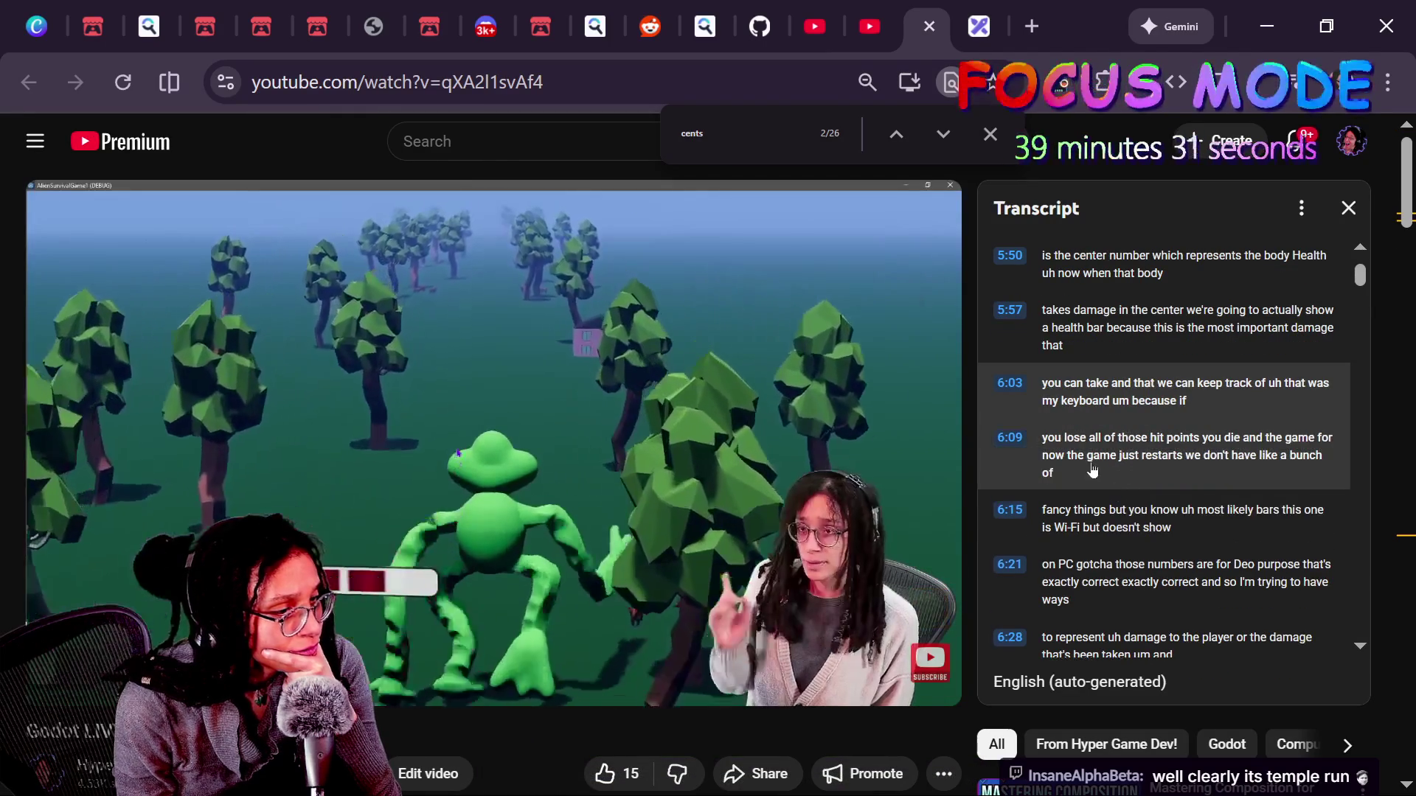
drag(628, 647, 626, 646)
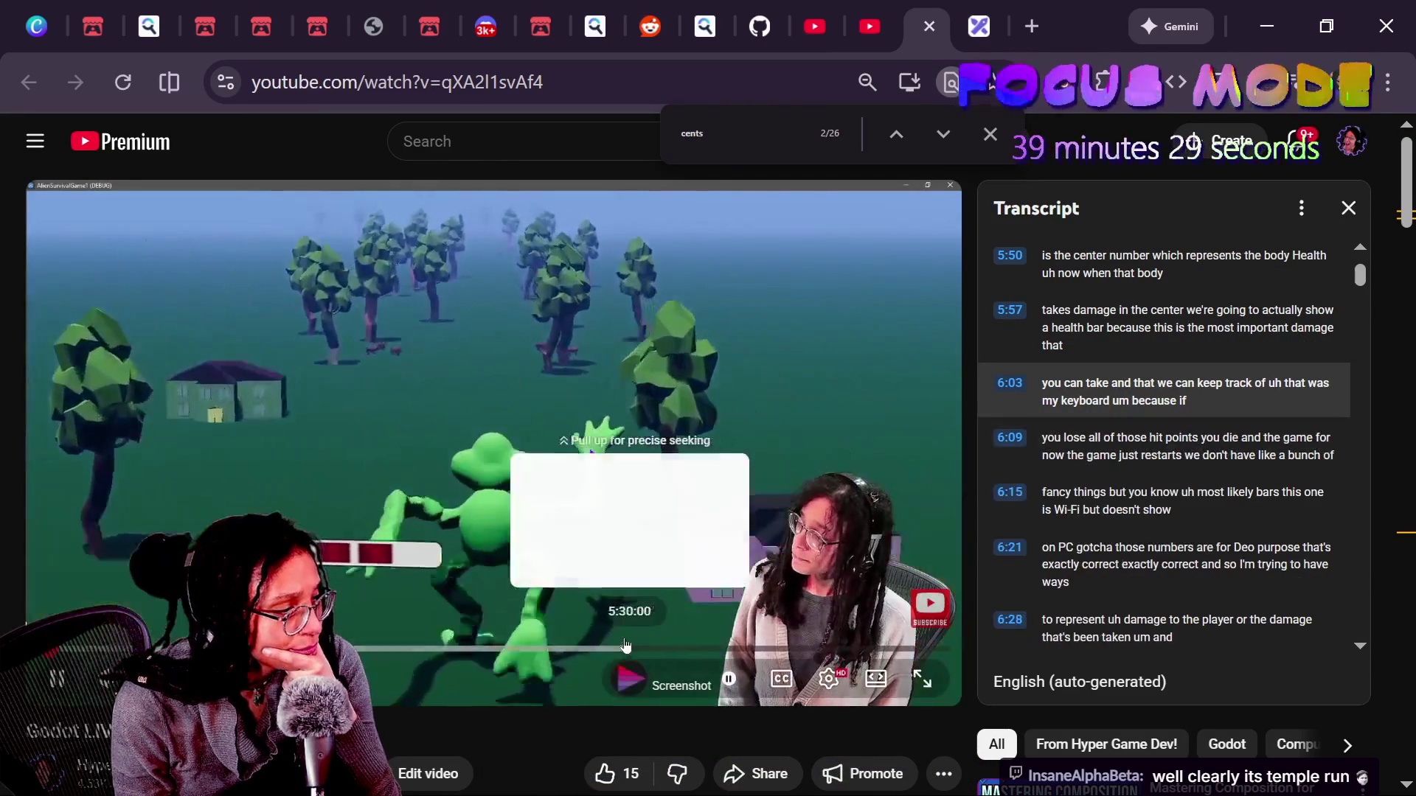
Step: Turn on the devlog's captions, then open and close the Dark Reader settings popup
key(c)
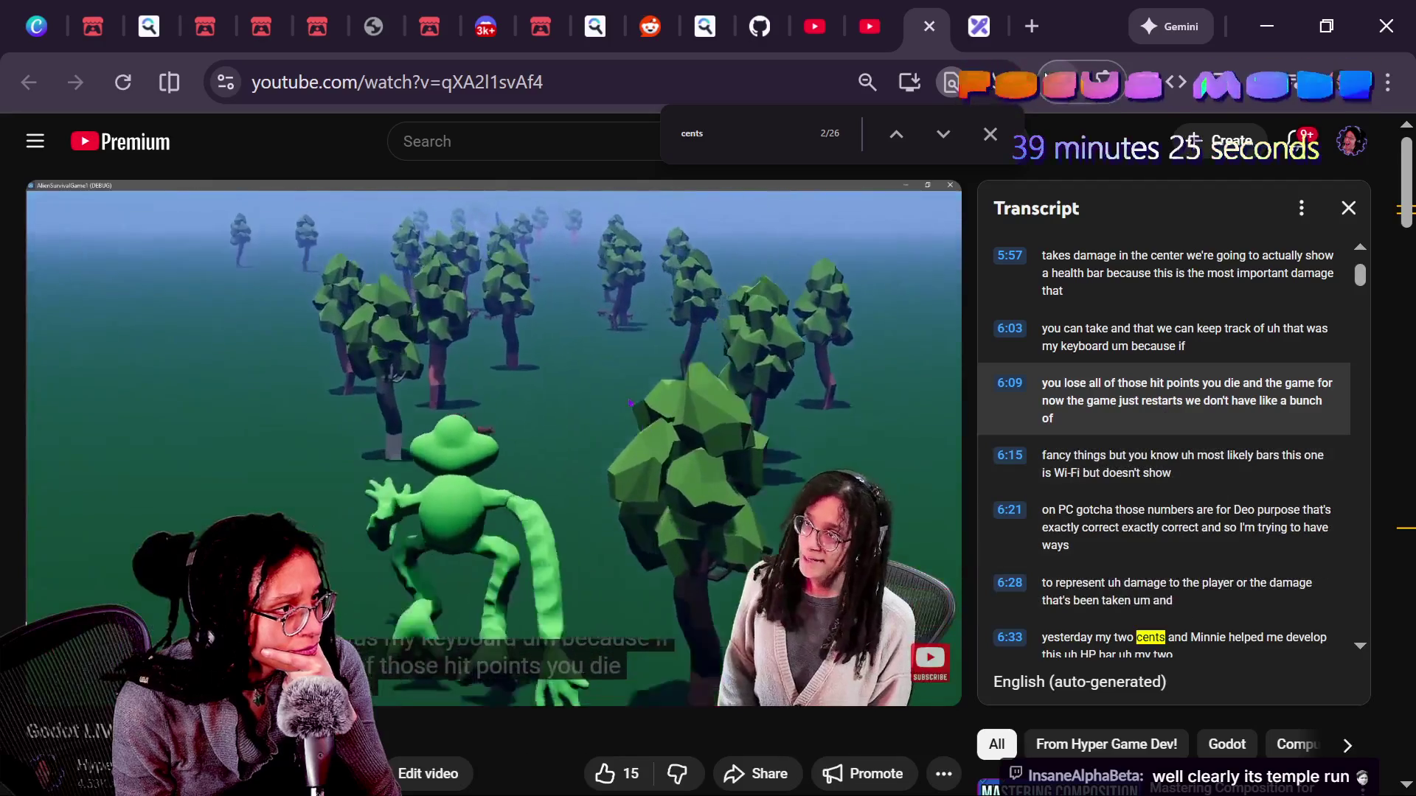
click(1060, 82)
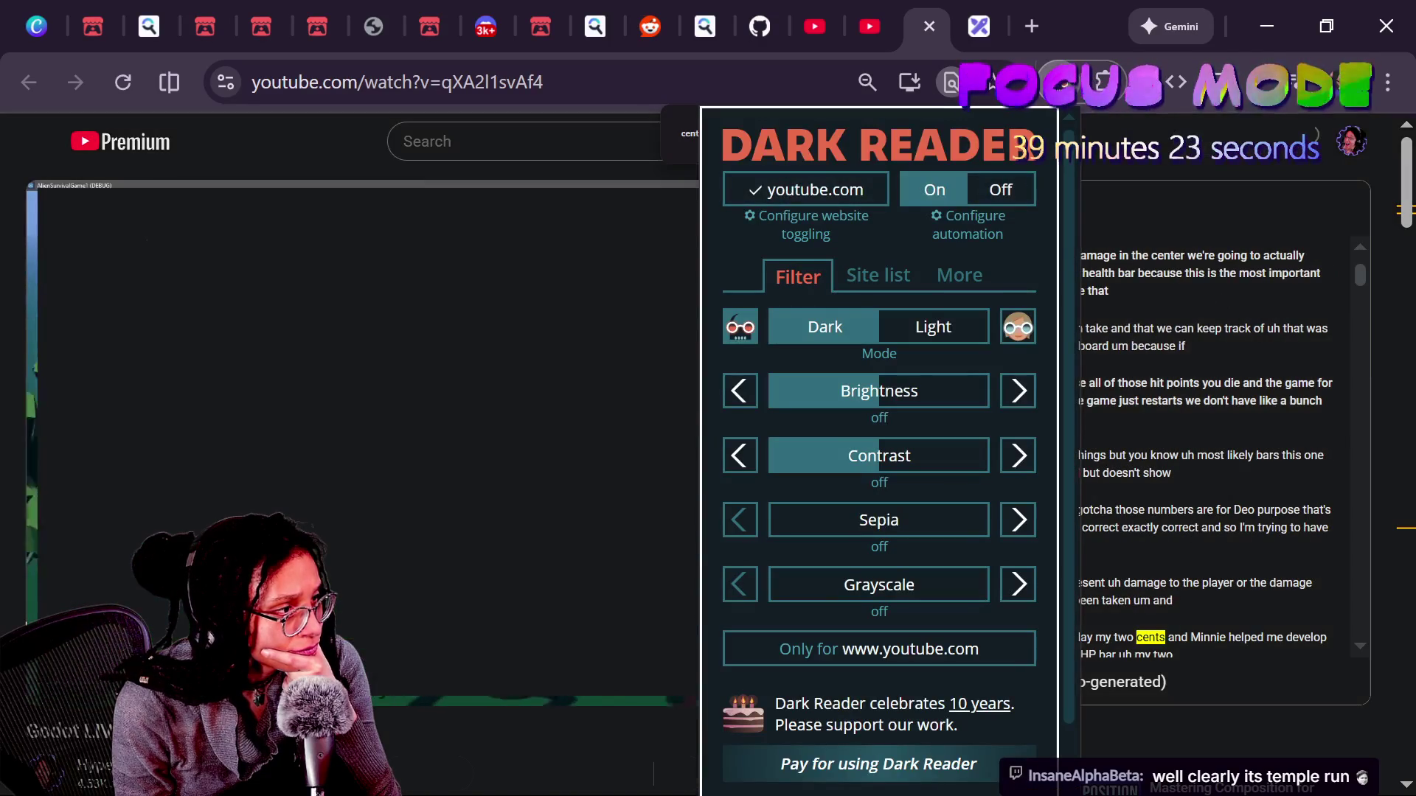
click(1377, 324)
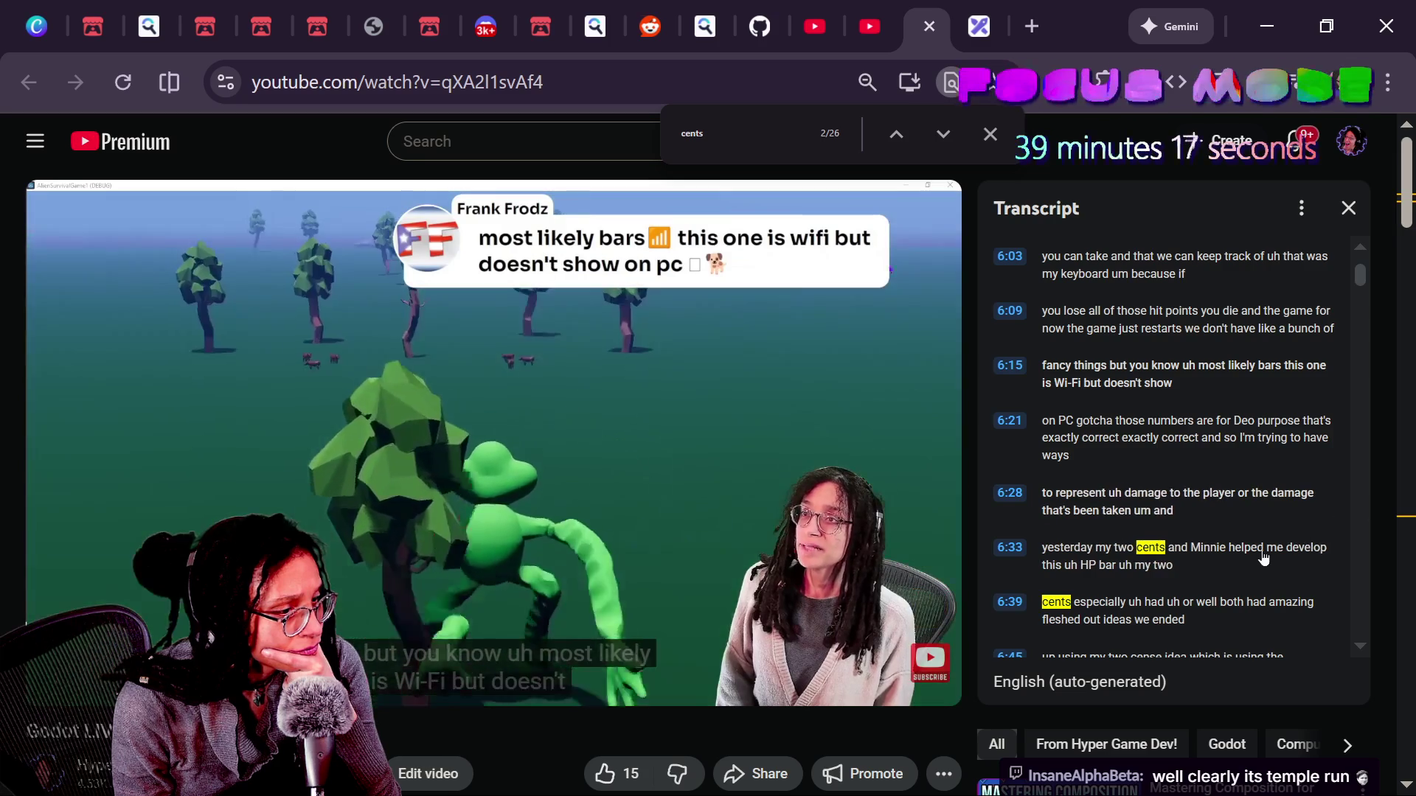
Step: Scroll down the watch page while the devlog plays on toward the HP bar code
scroll(1254, 566, down, 3)
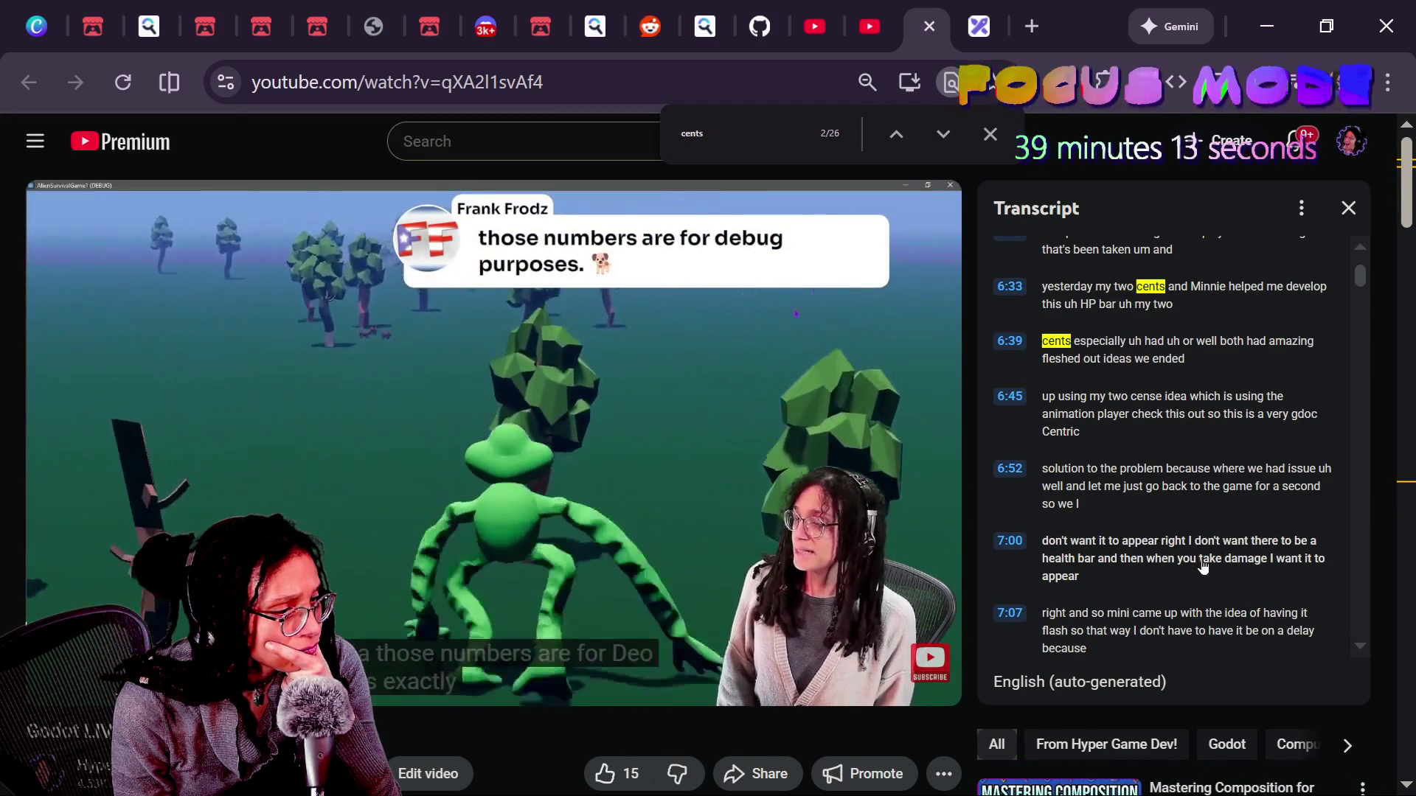
scroll(1211, 598, down, 2)
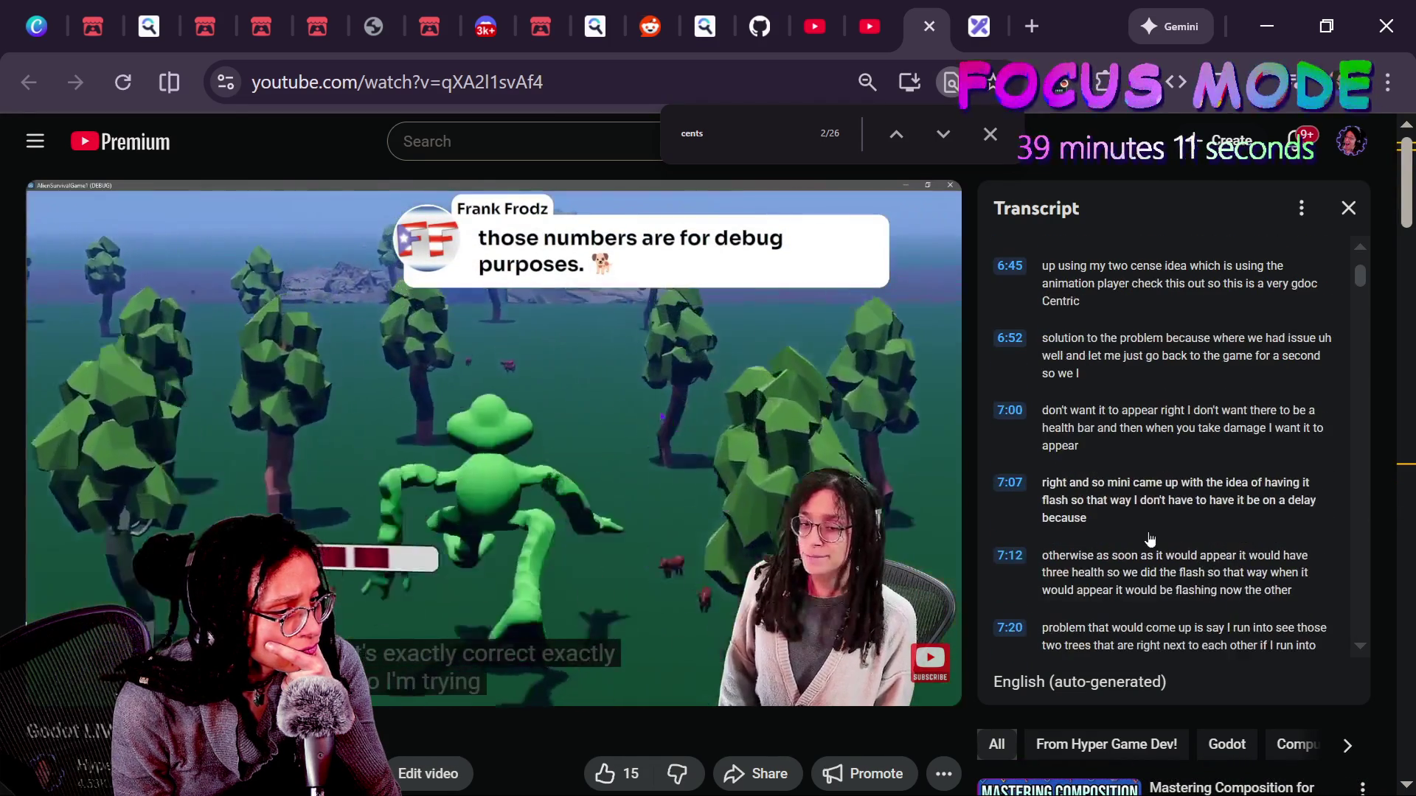
scroll(1210, 565, down, 2)
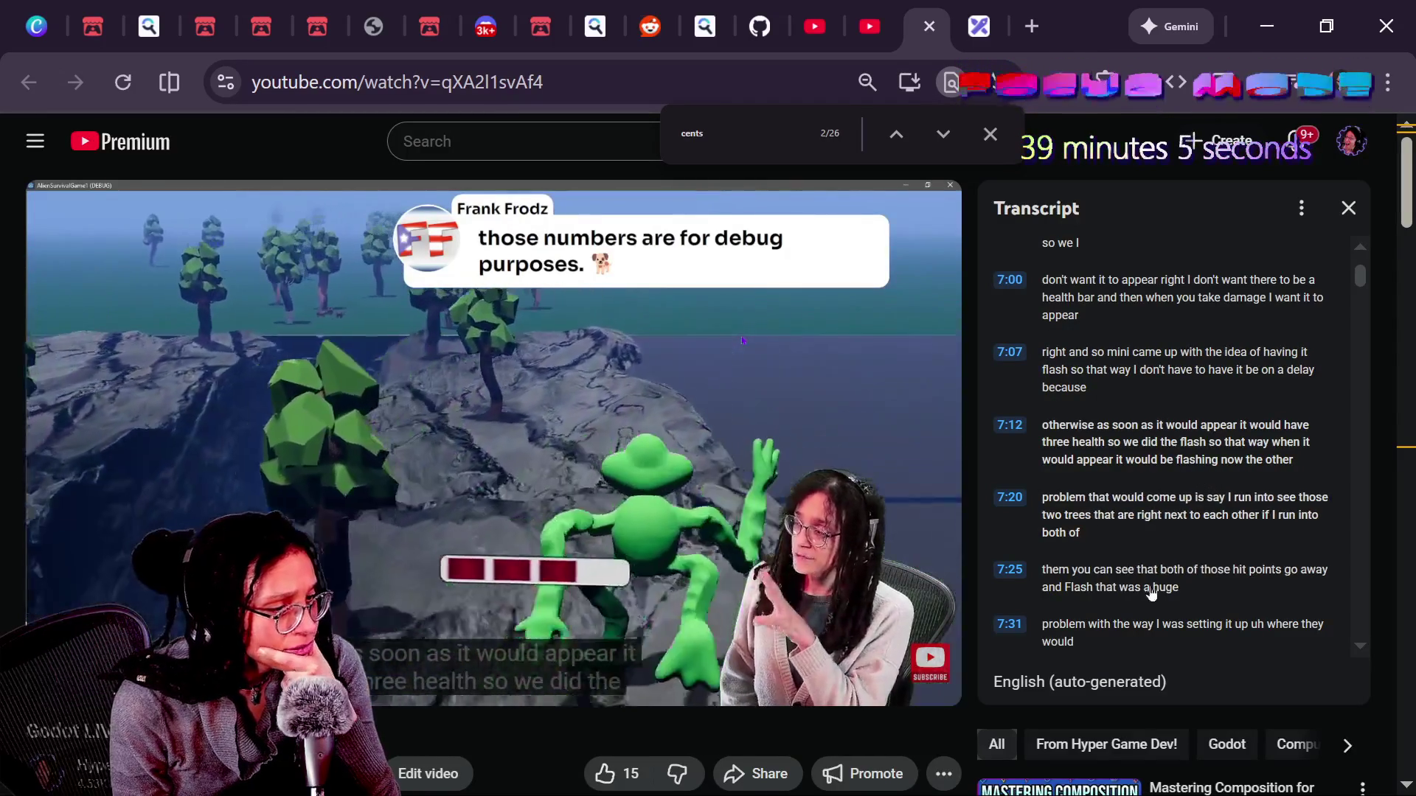
scroll(1193, 612, down, 4)
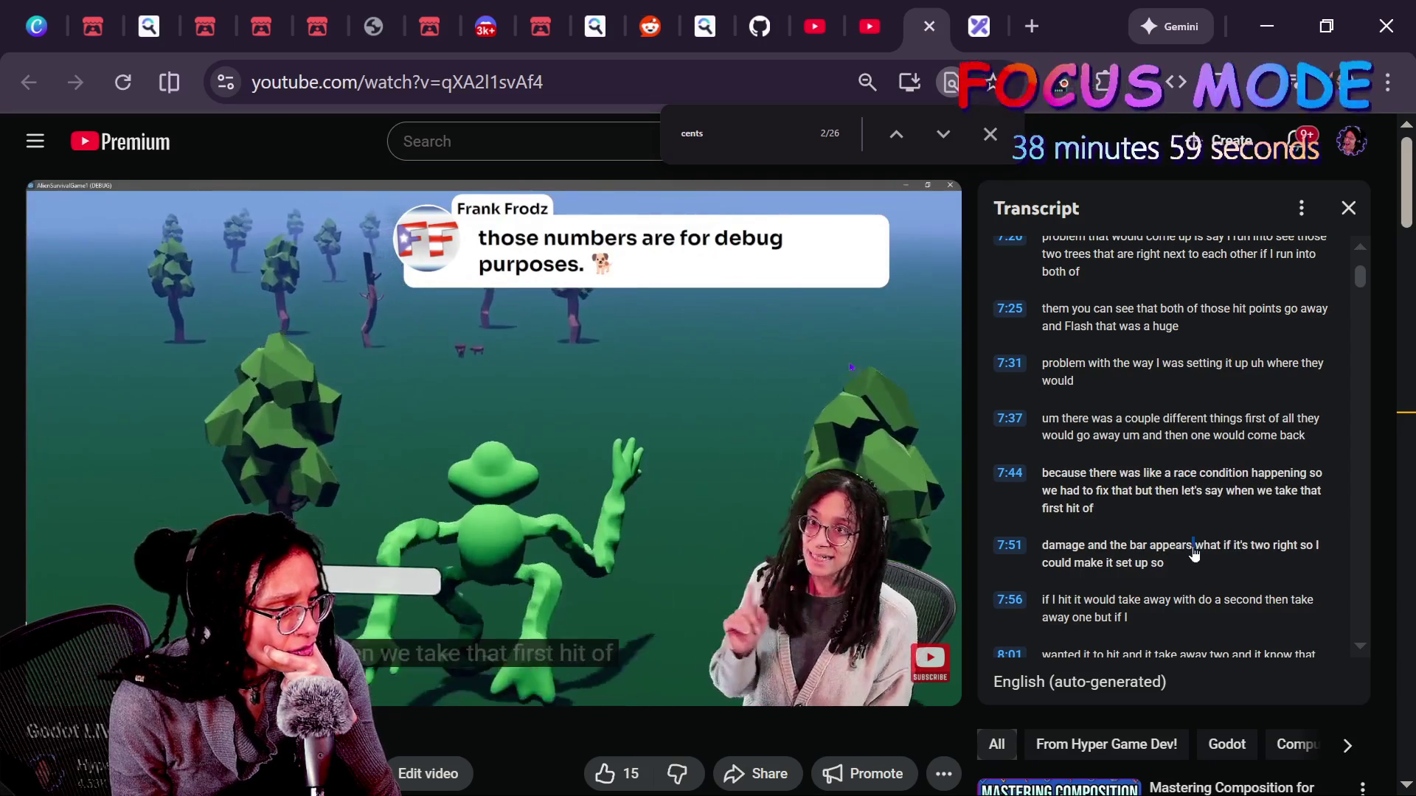
scroll(1191, 562, down, 2)
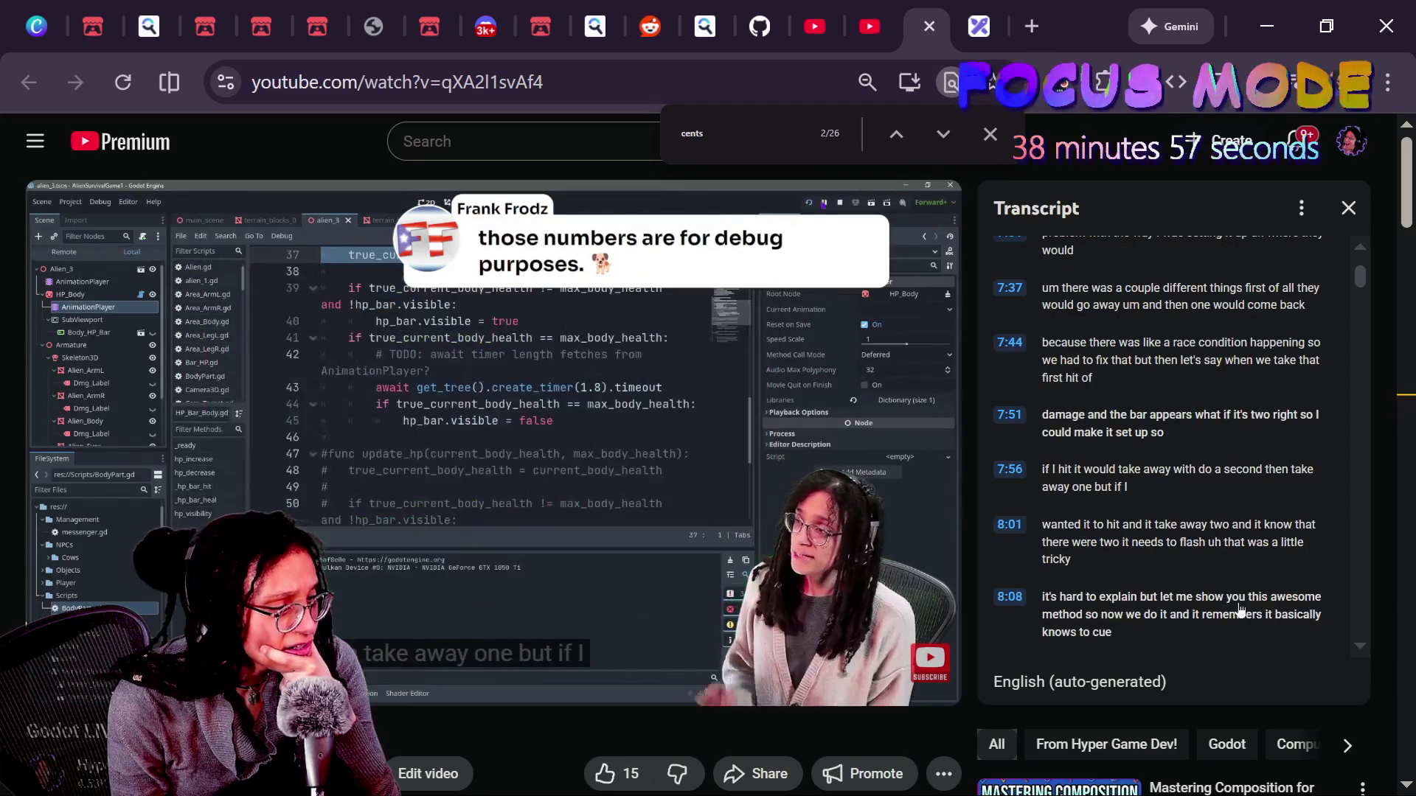
Step: Pause the devlog on the HP bar script and return to the YouTube Studio video details
scroll(1244, 611, down, 5)
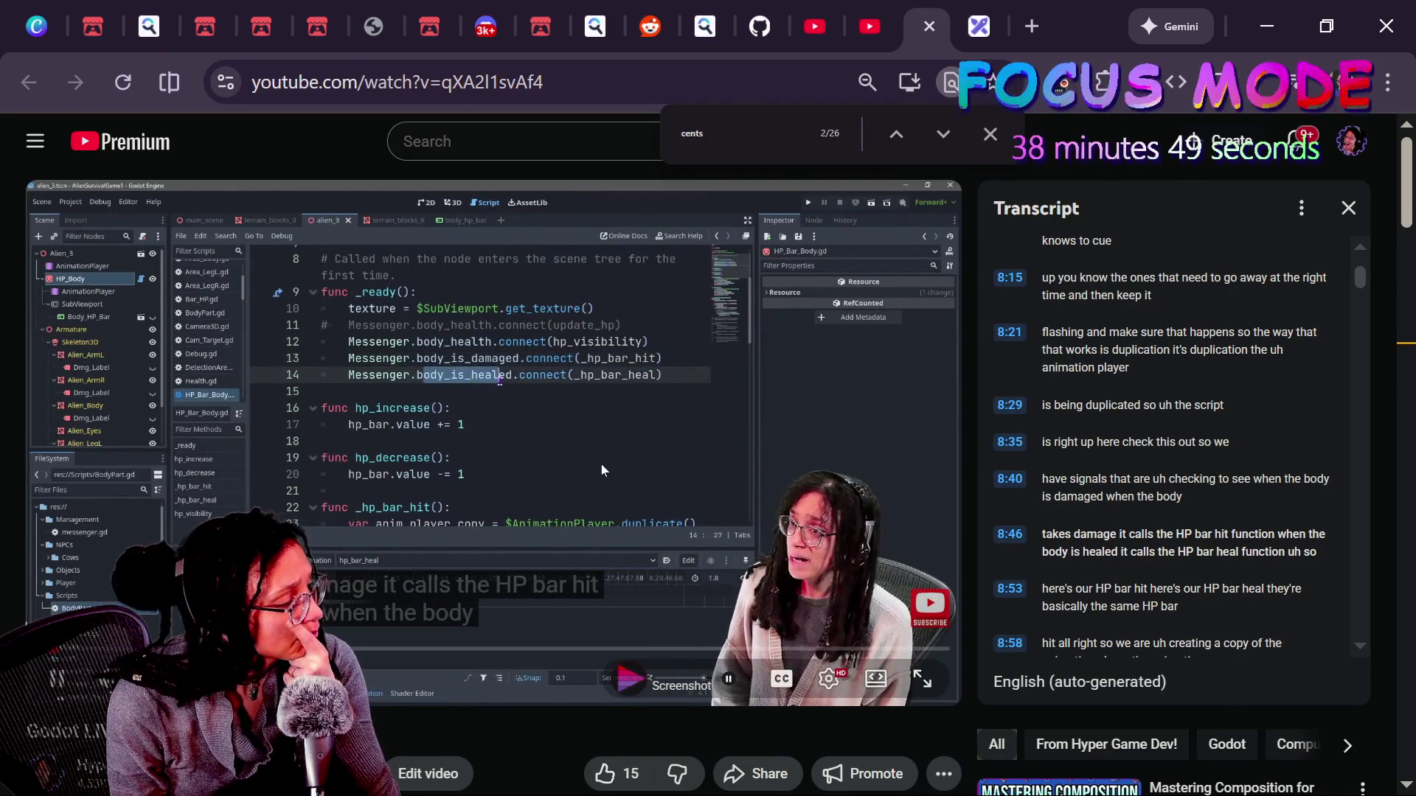
click(680, 527)
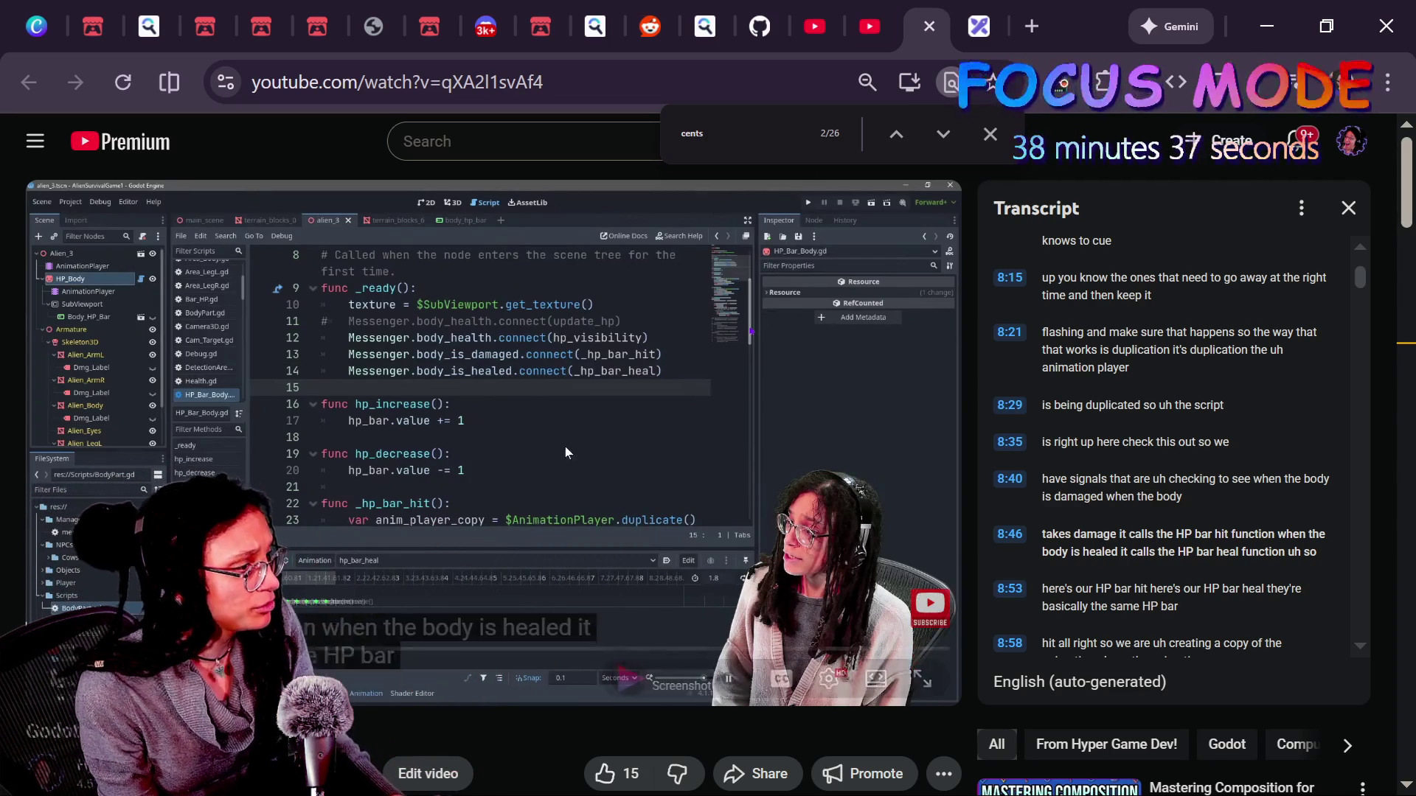
click(911, 13)
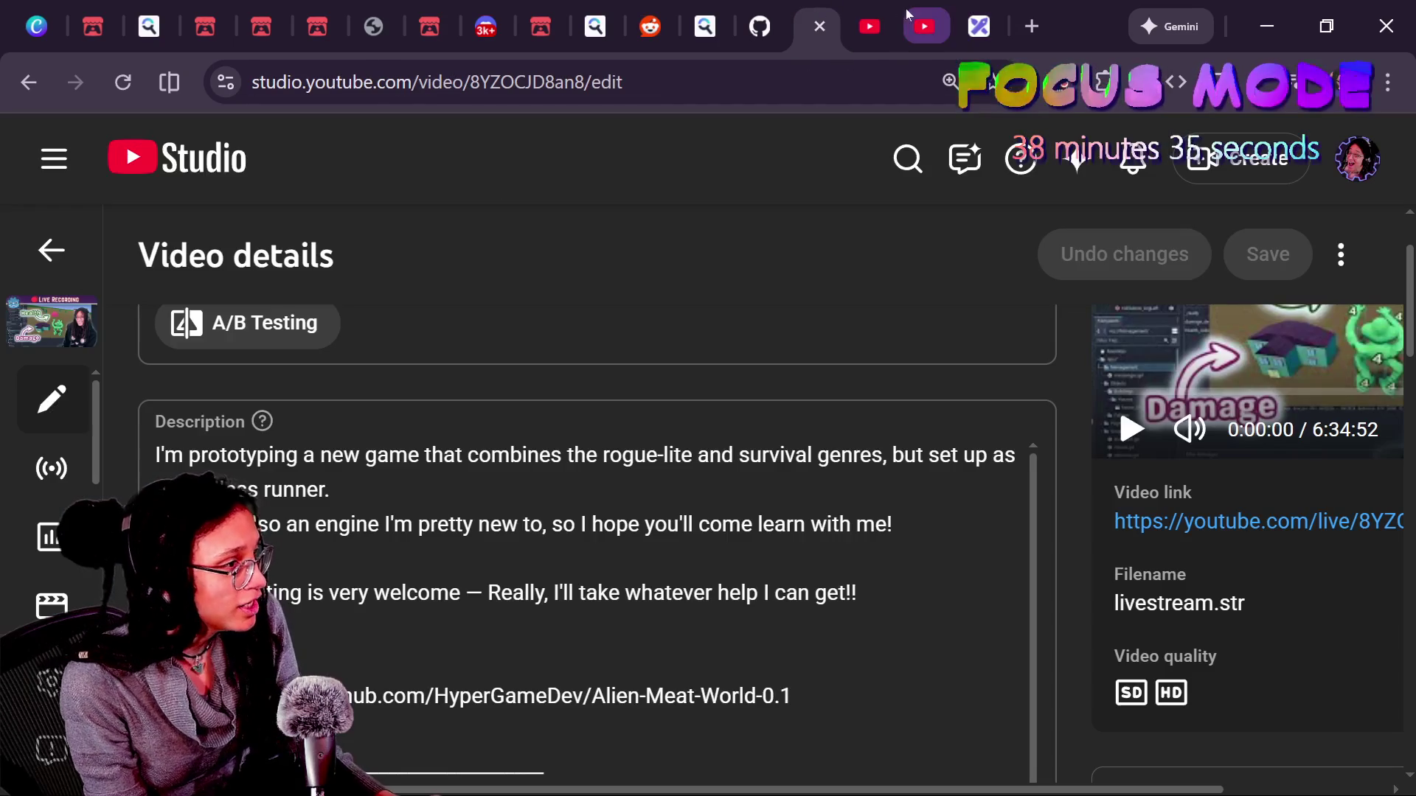
Step: Open a code search scoped to the Alien-Meat-World-0.1 repository, briefly cycling through the other tabs
click(739, 11)
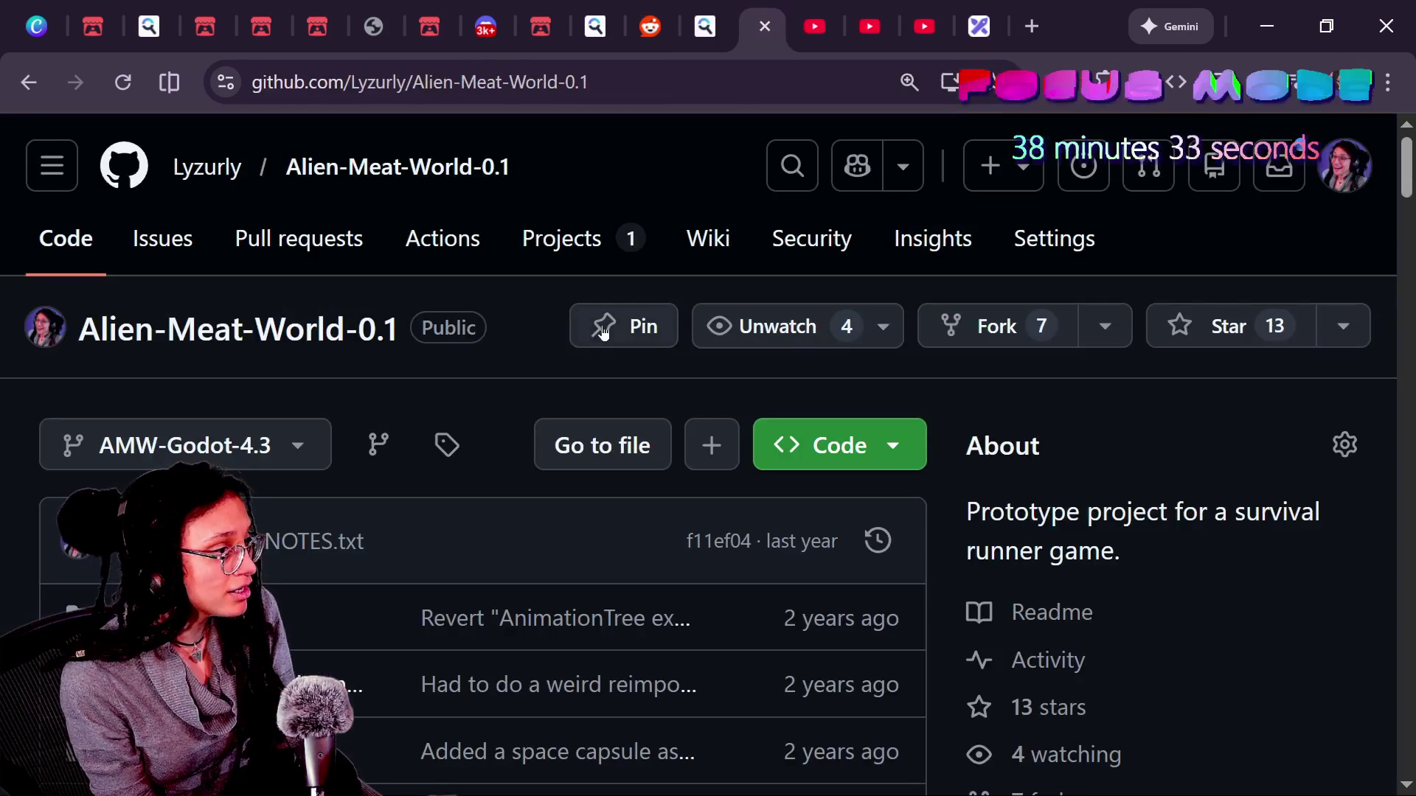
click(792, 166)
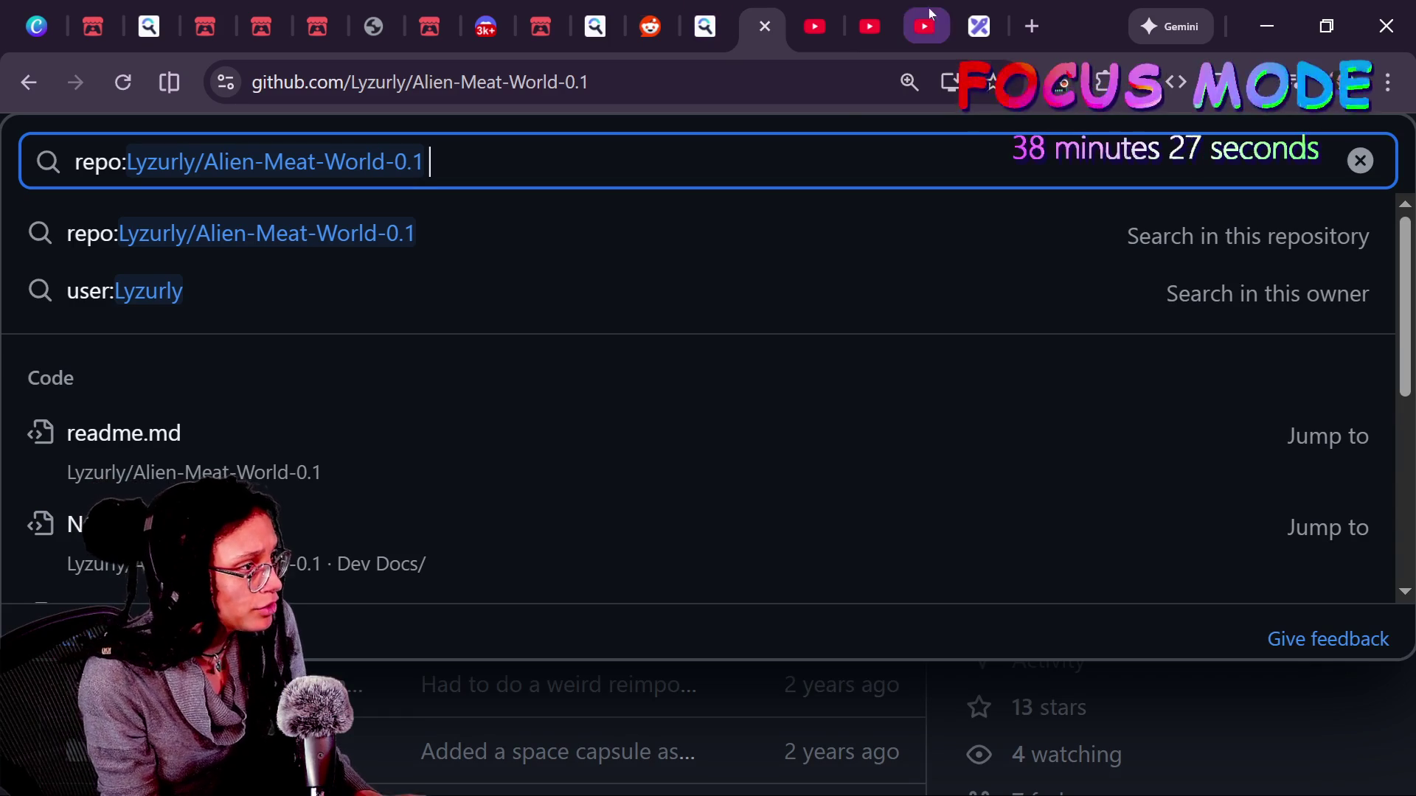
click(832, 9)
click(867, 9)
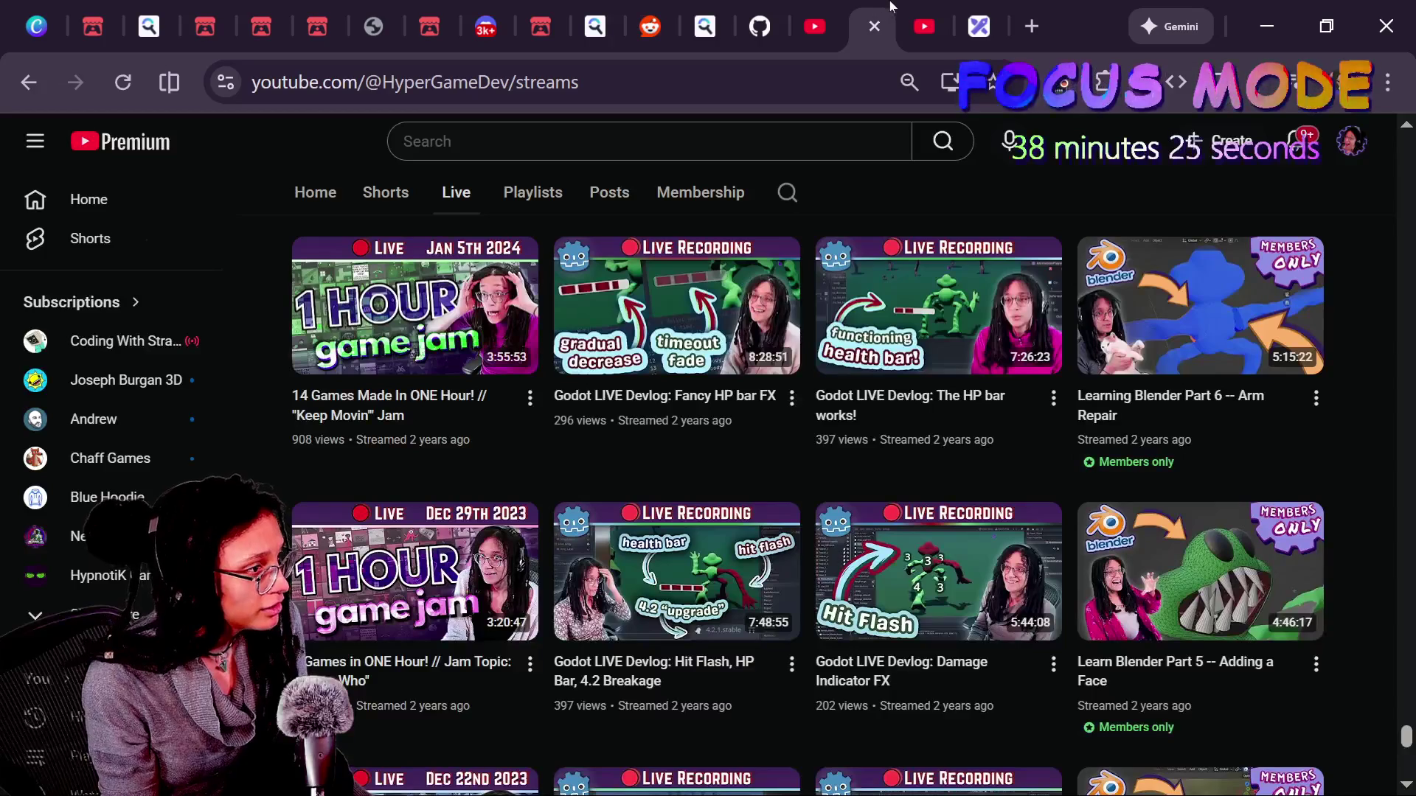
click(907, 9)
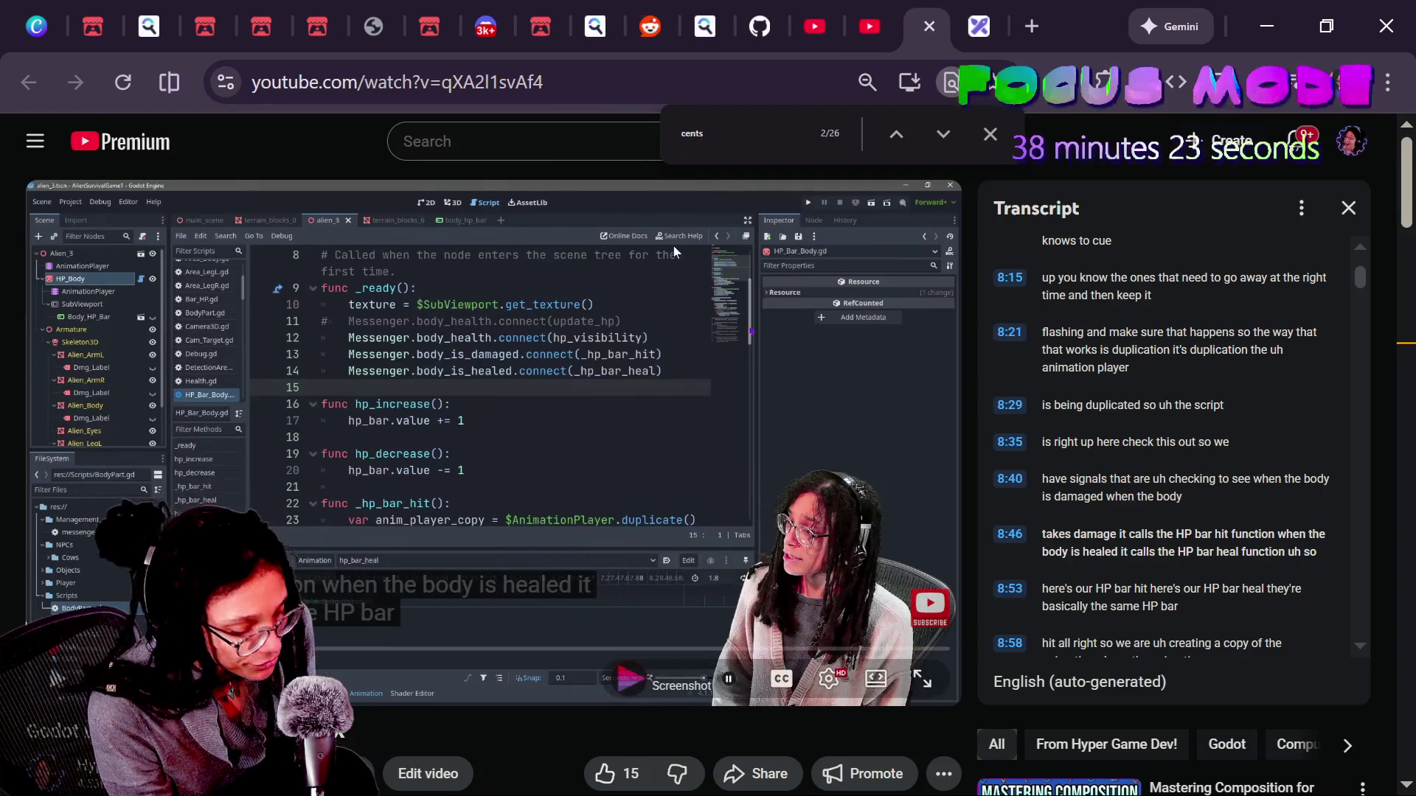
click(747, 8)
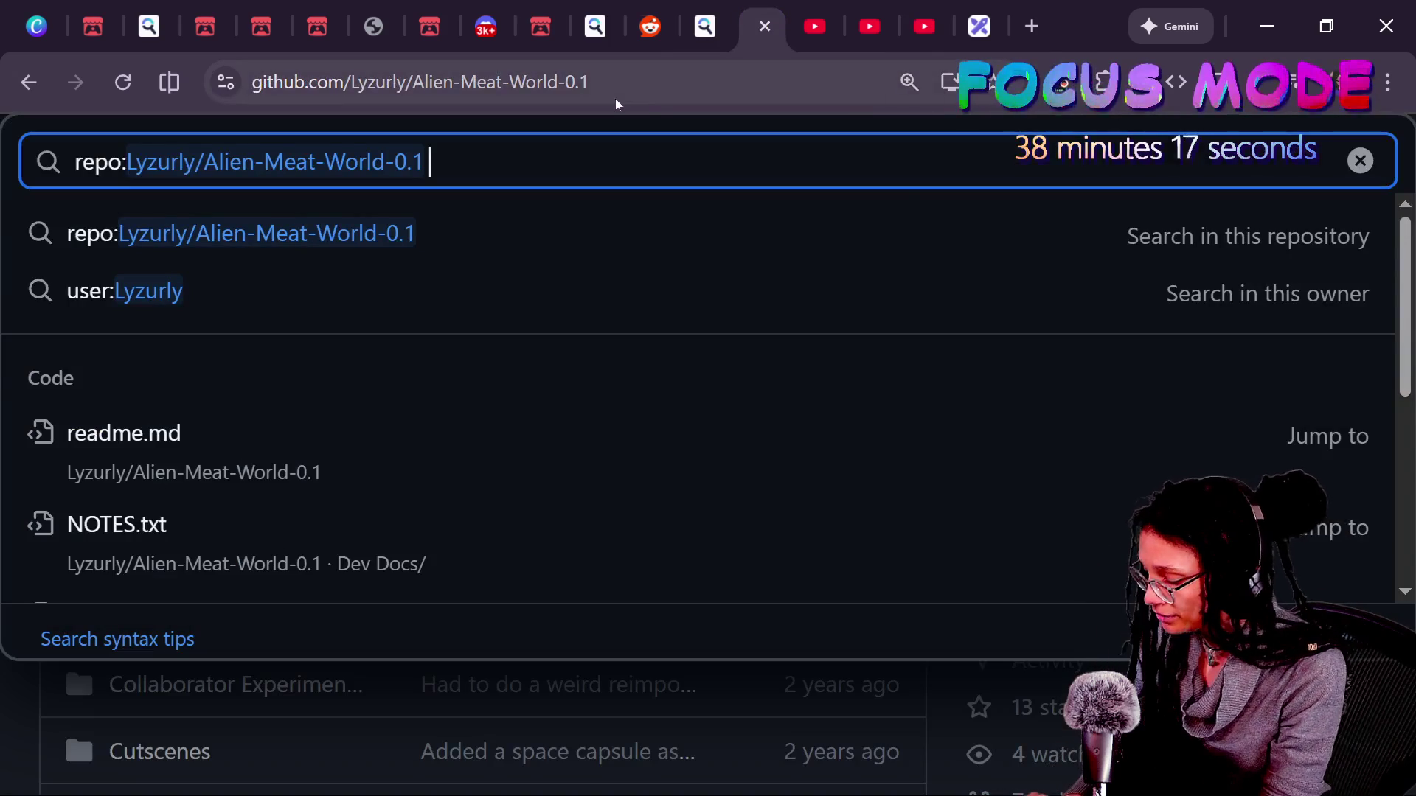
Step: Search the repository code for 'player.duplica' and look over the results
text(player.duplica)
key(Return)
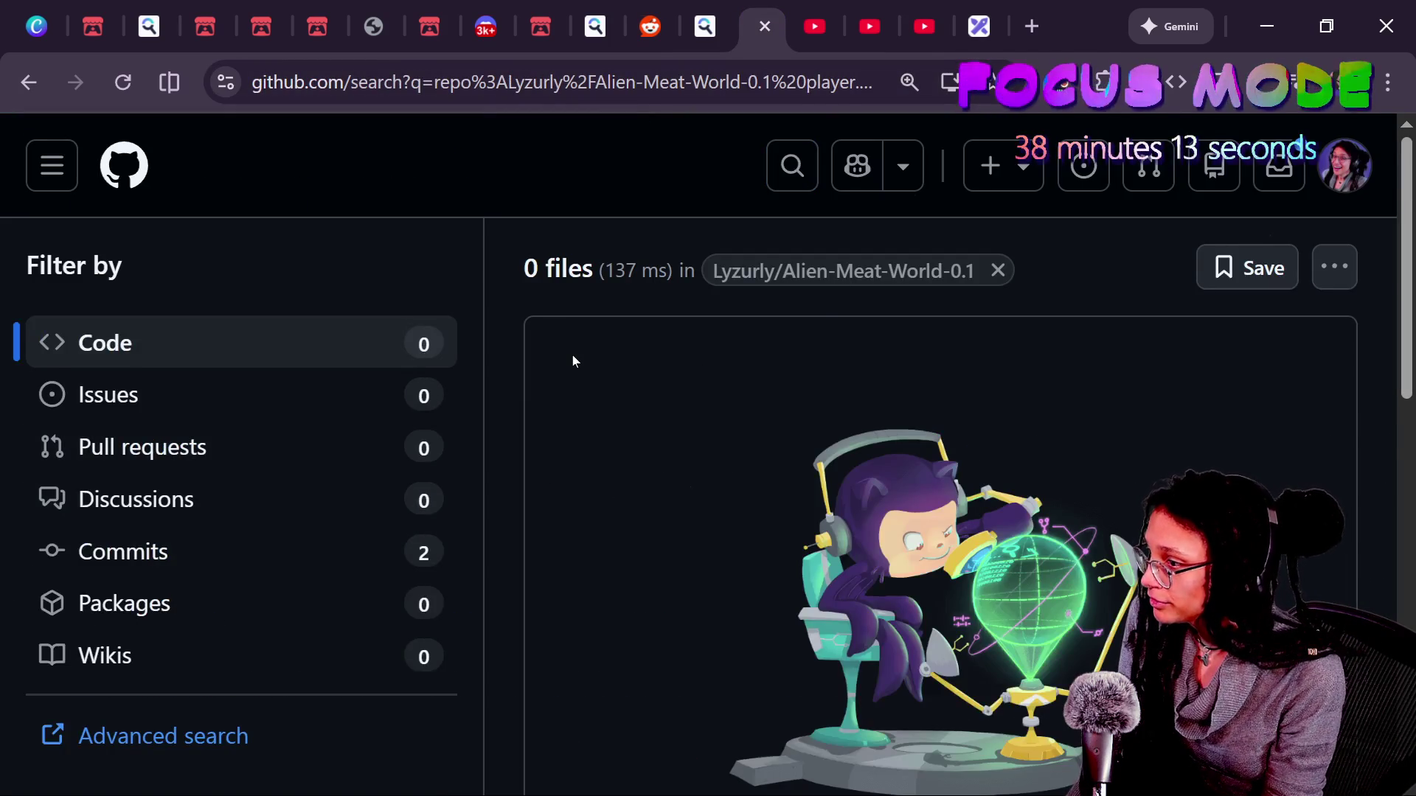
scroll(572, 356, down, 5)
scroll(572, 356, up, 5)
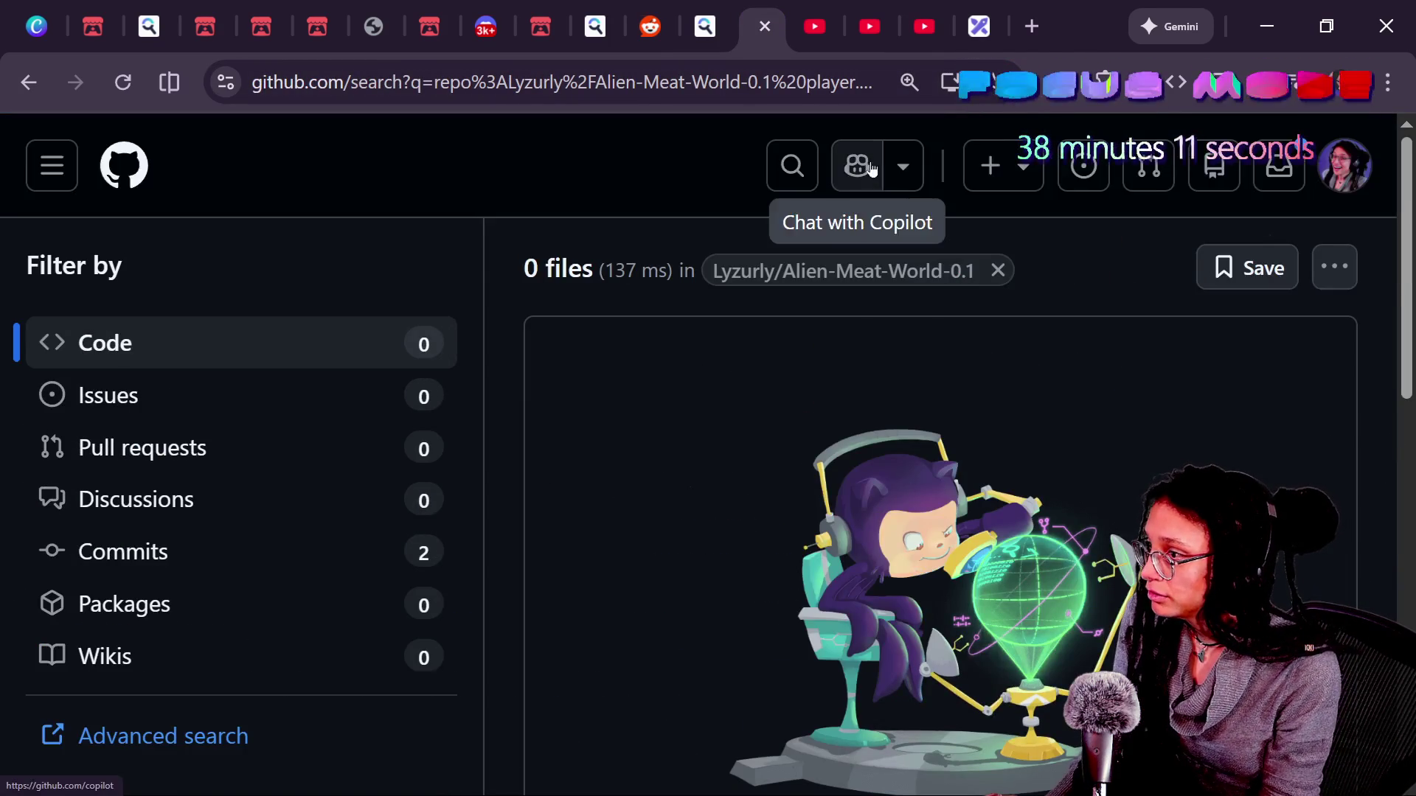
Step: Refine the query to 'duplicate()' and highlight anim_player_copy in the HealthBar.gd result
click(792, 166)
text(tedupli)
key(BackSpace)
key(BackSpace)
key(BackSpace)
key(BackSpace)
key(BackSpace)
text(duplicate())
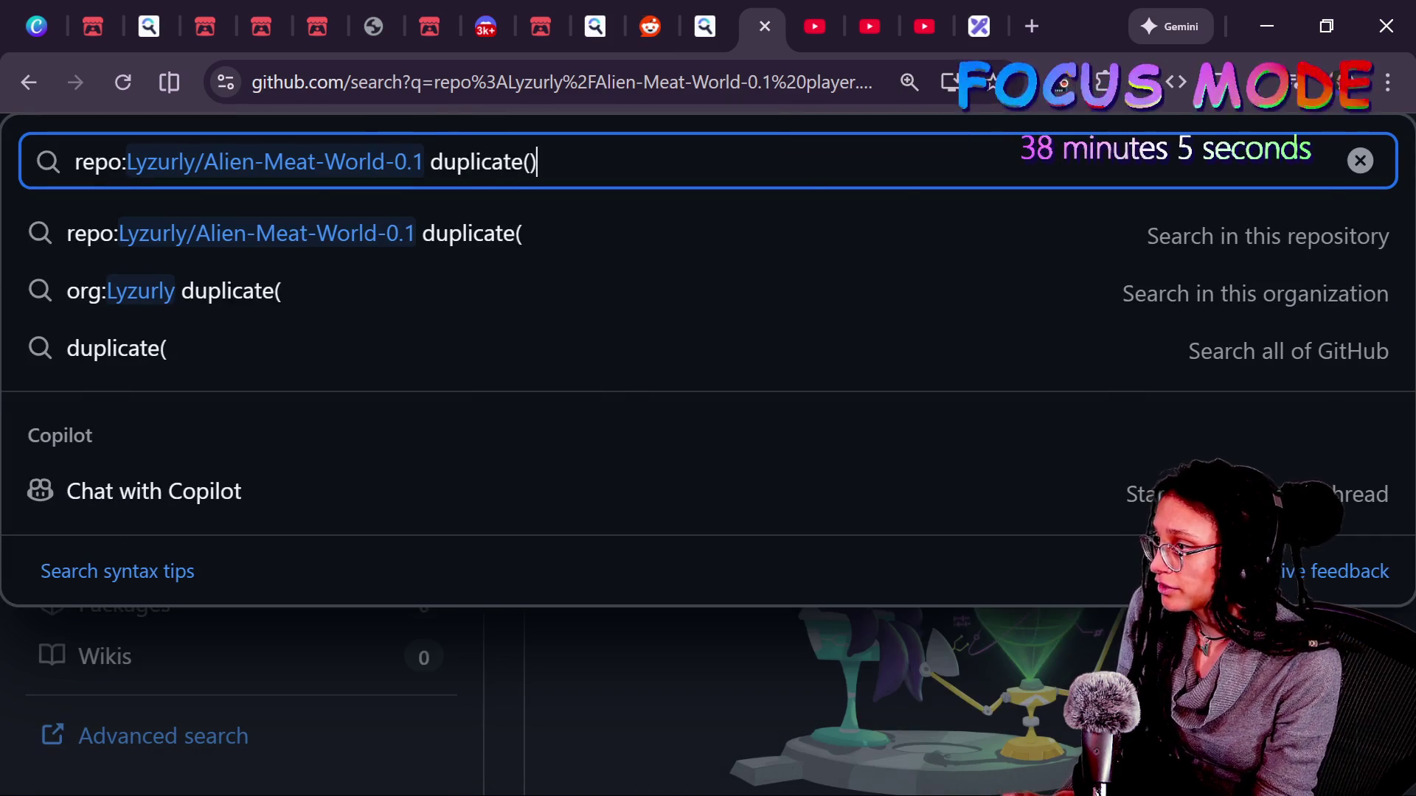
key(Return)
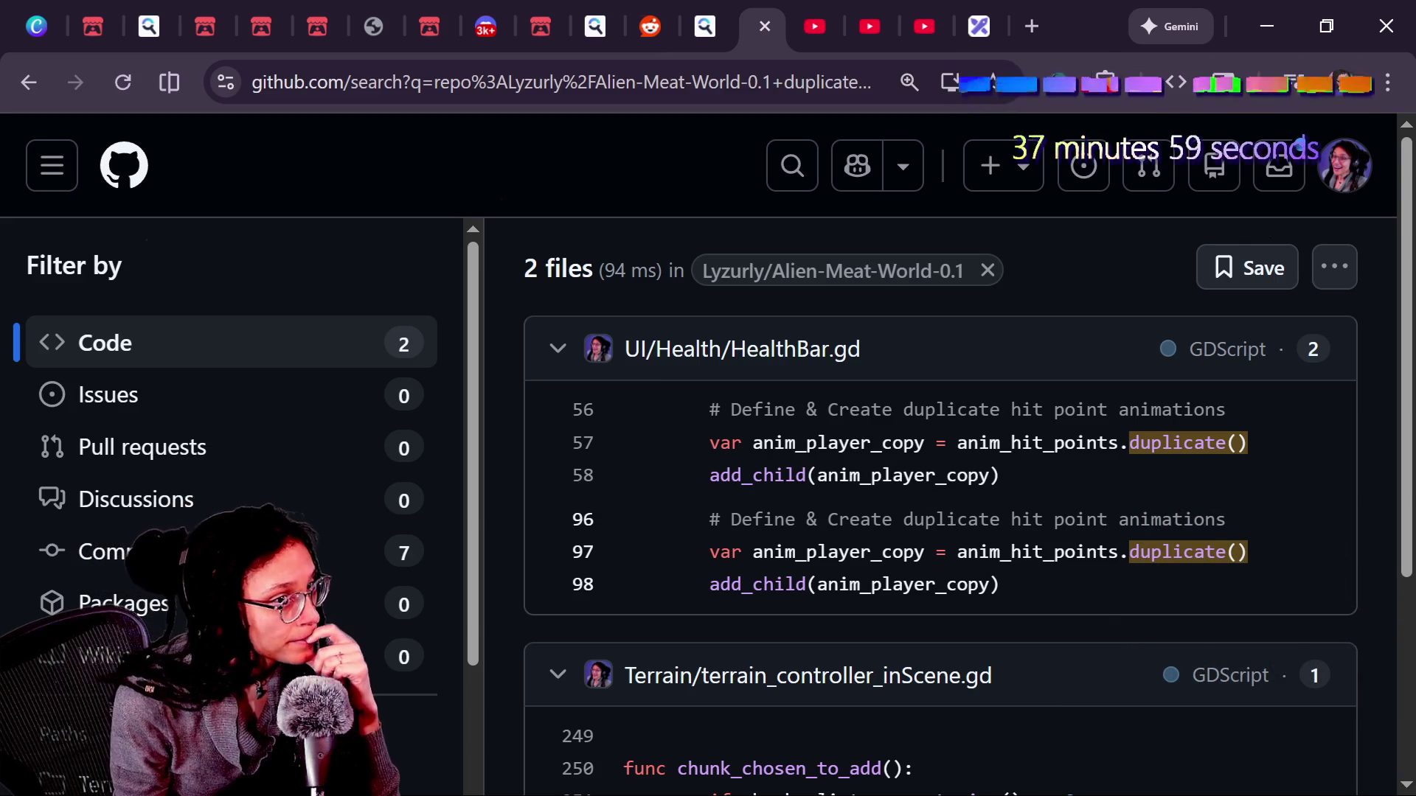
drag(797, 444, 915, 443)
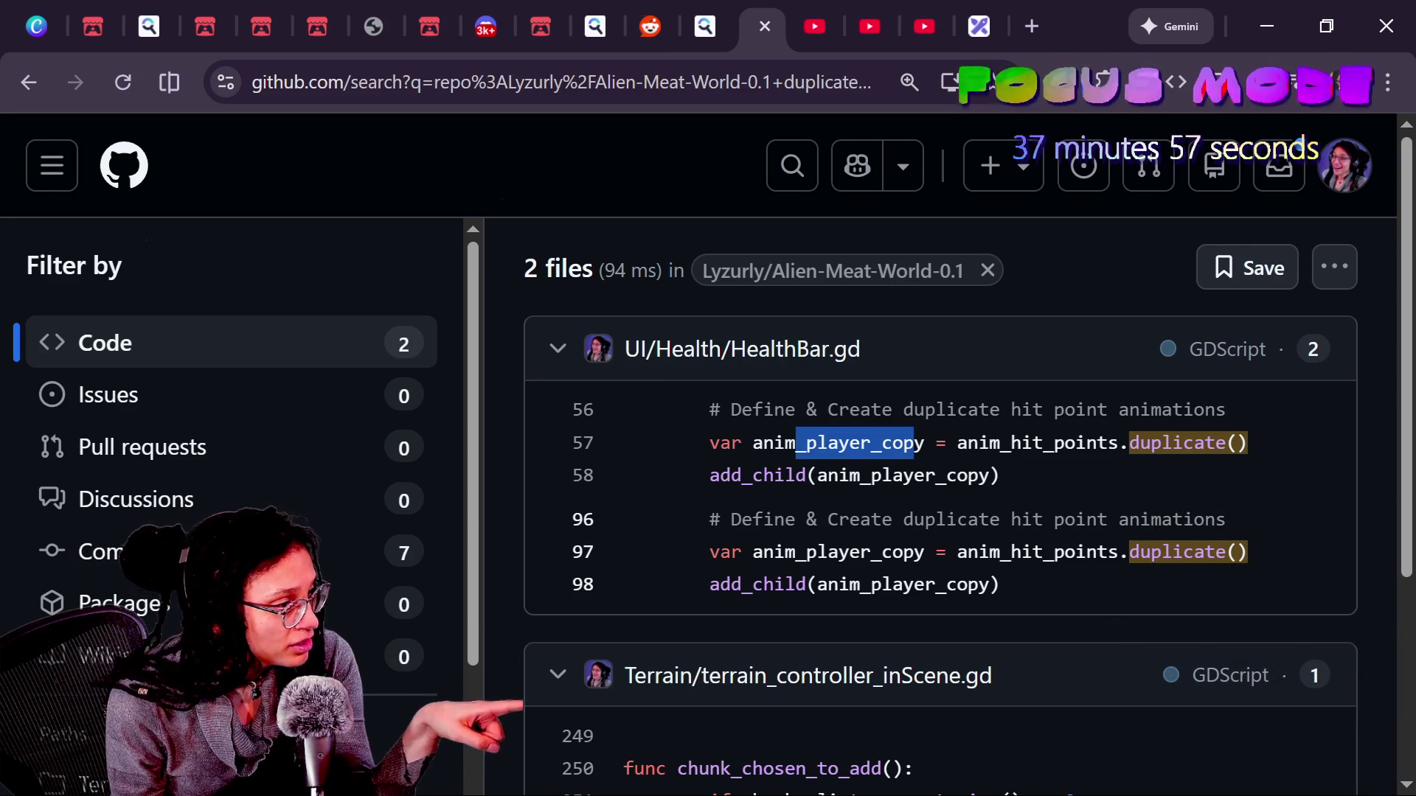
Step: Open HealthBar.gd and check references for duplicate, add_child, anim_player_copy and create_timer
click(776, 349)
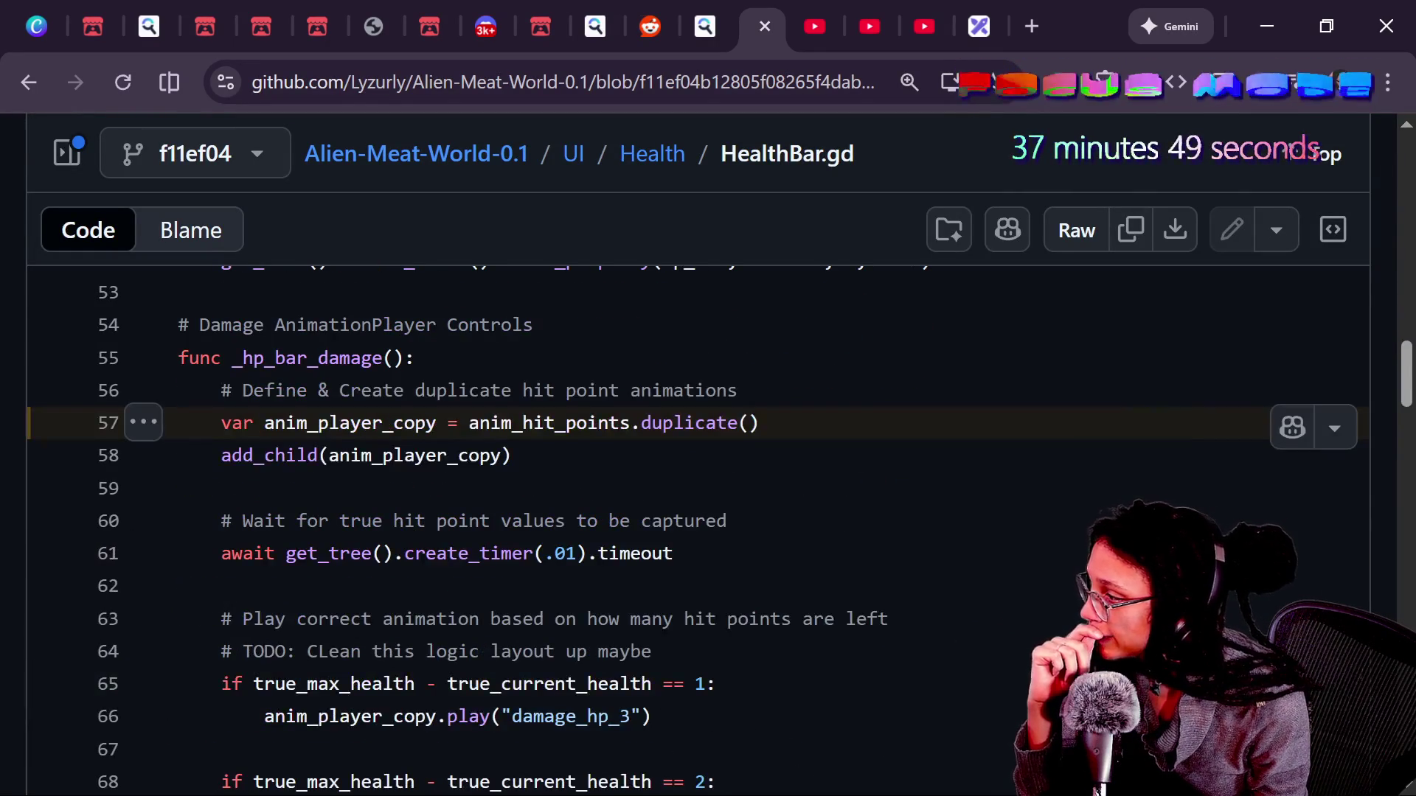
drag(231, 358, 405, 390)
click(405, 390)
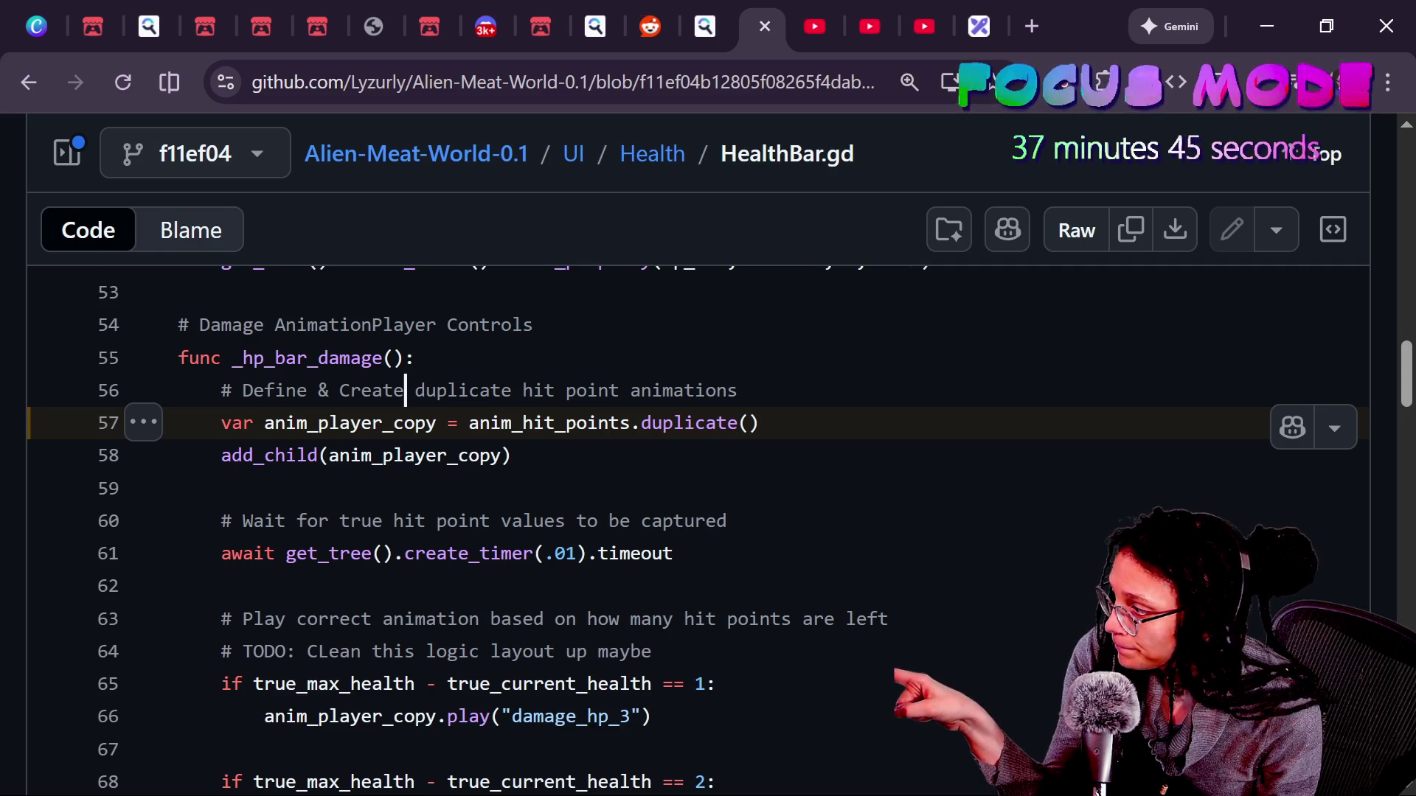
drag(458, 422, 727, 422)
click(726, 422)
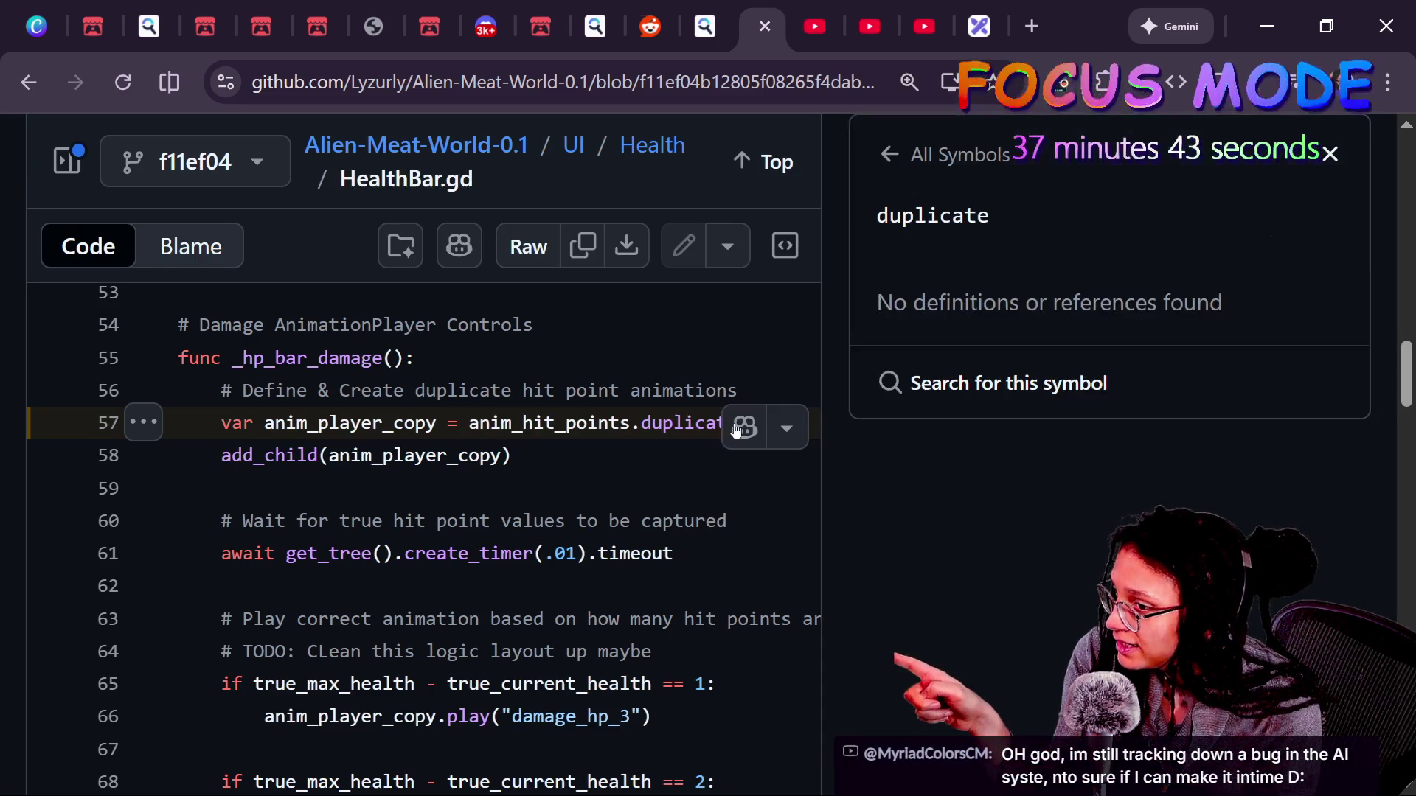
click(254, 455)
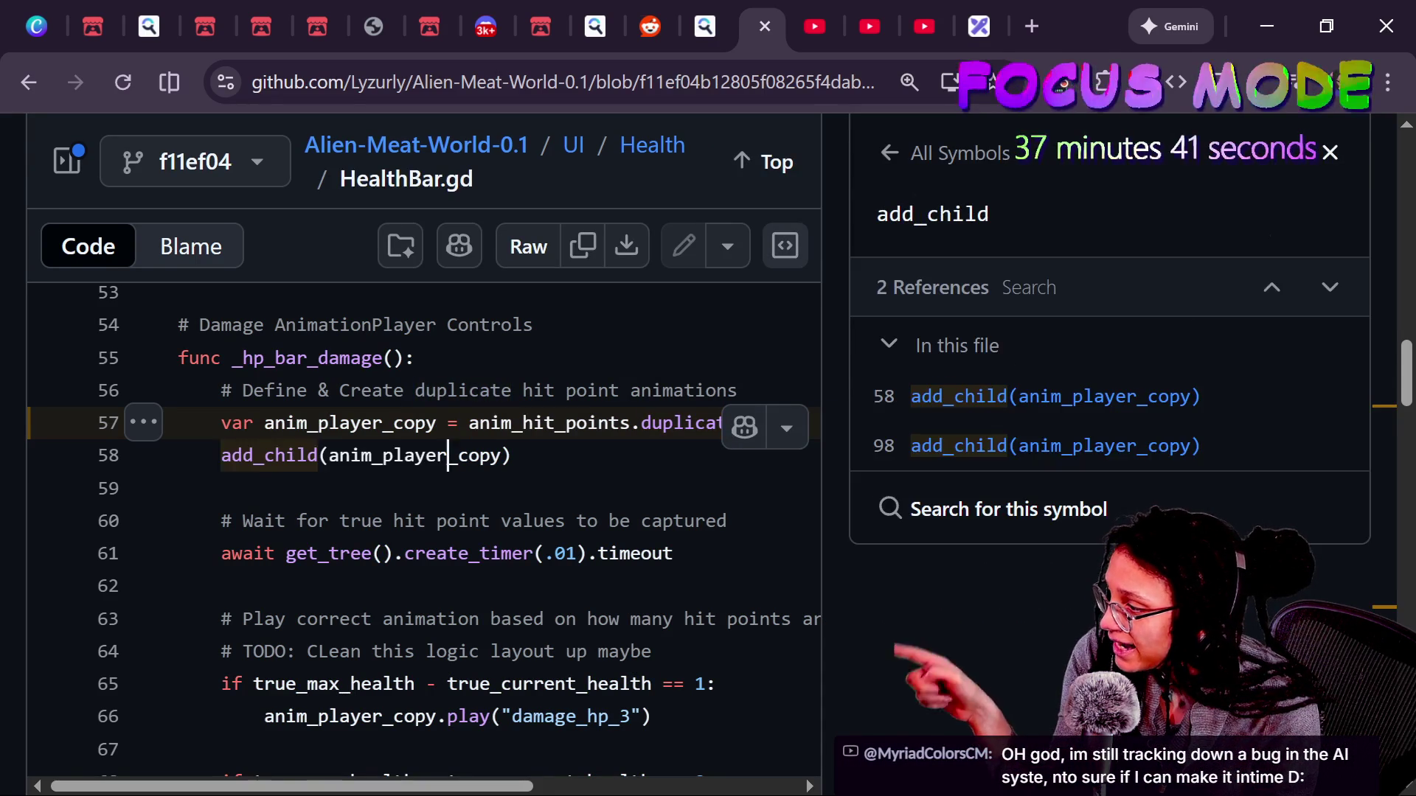
click(470, 455)
click(502, 553)
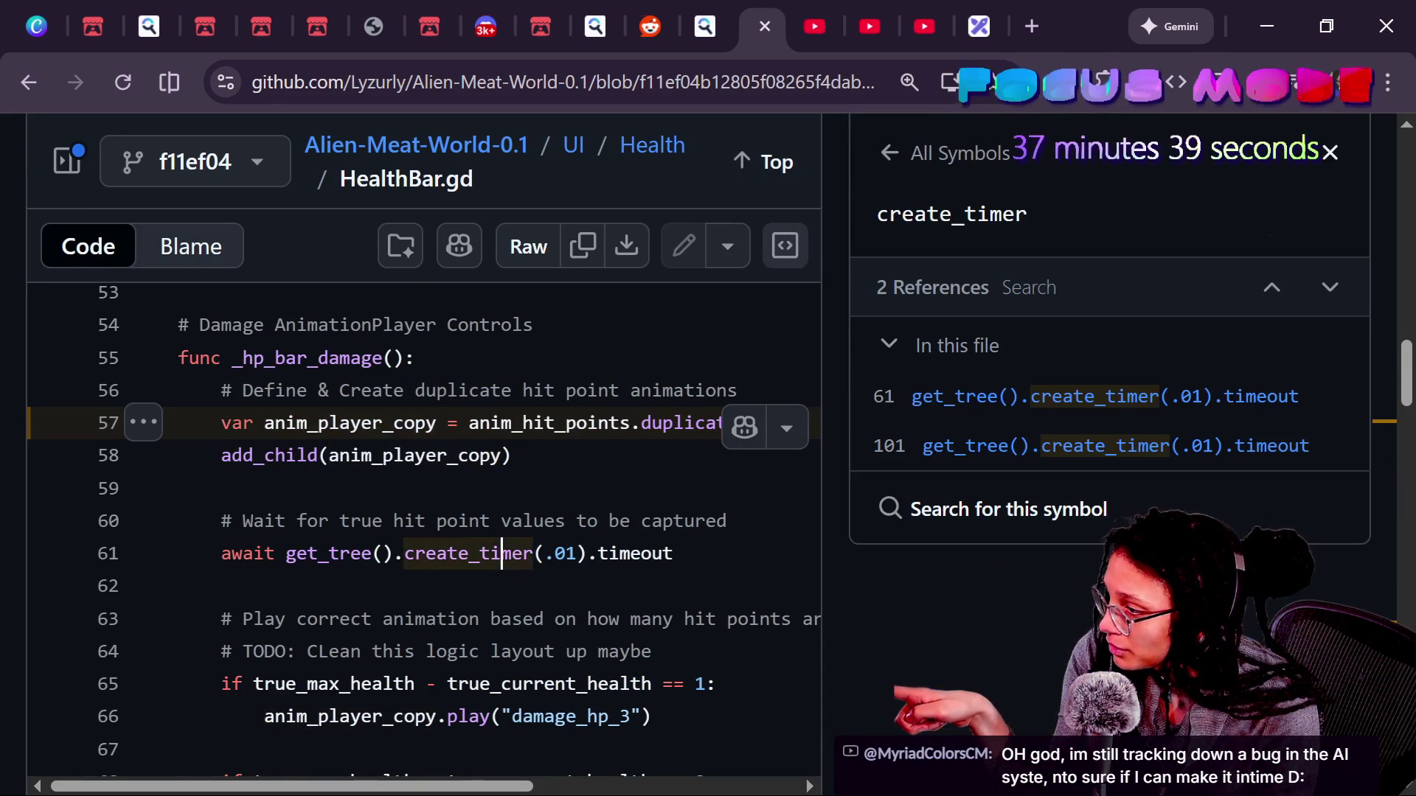
scroll(502, 553, down, 2)
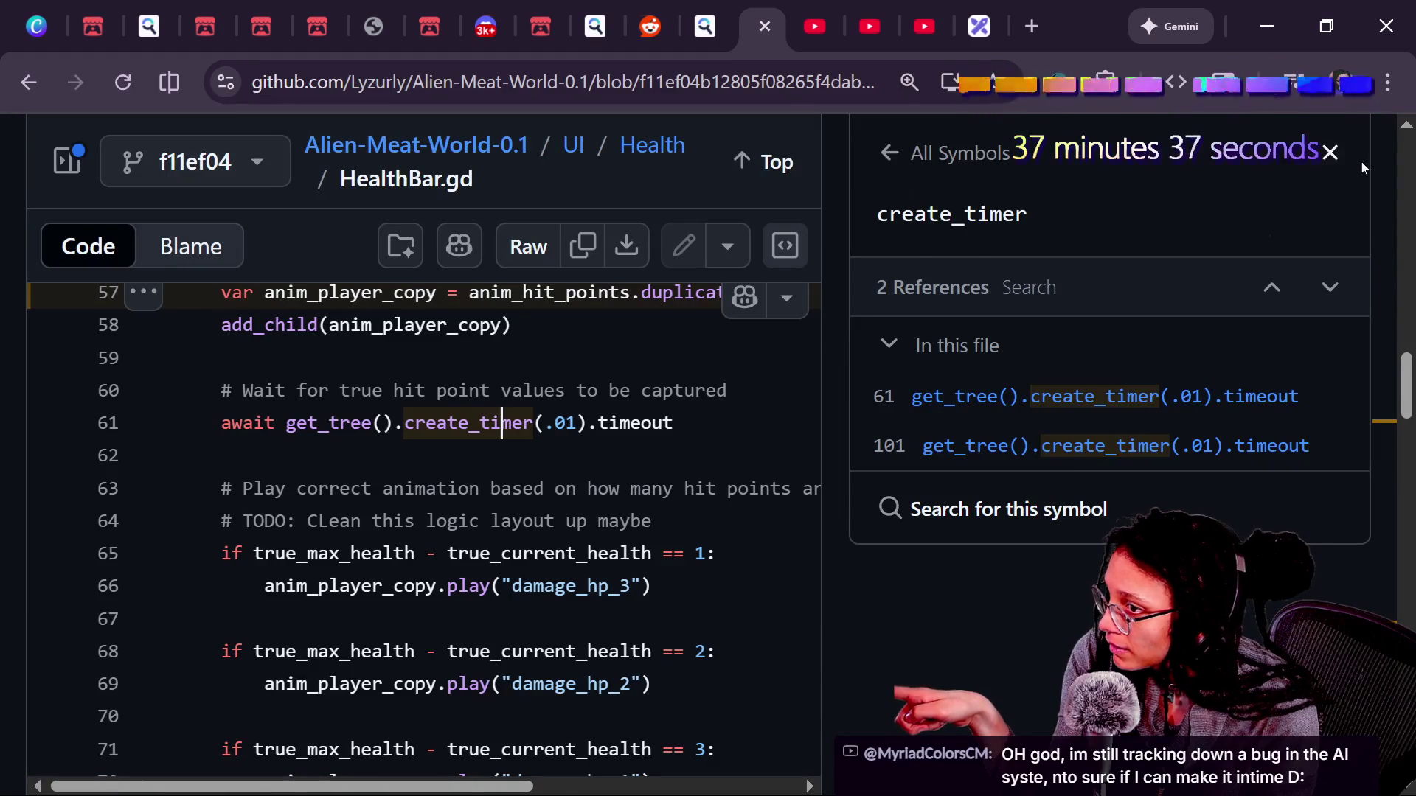
click(1330, 152)
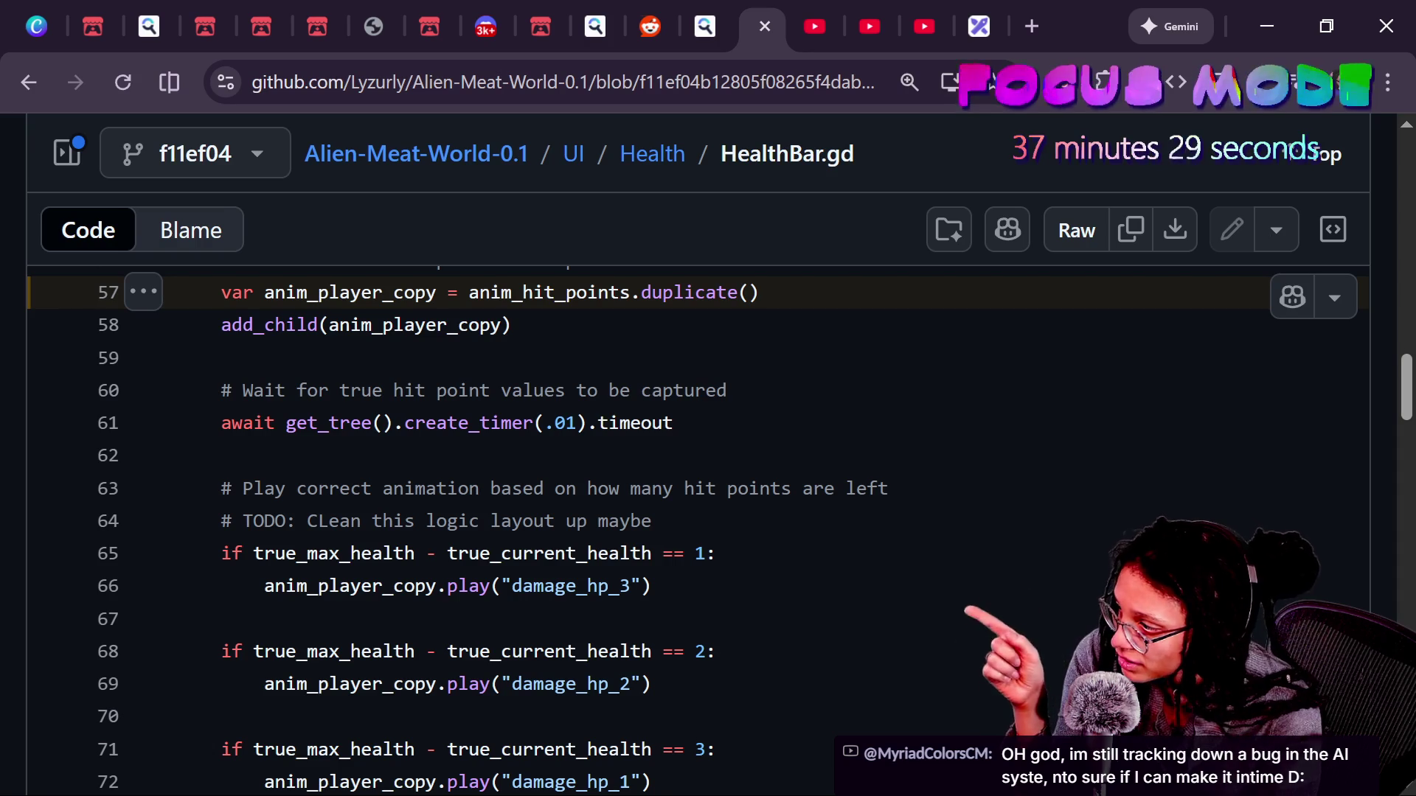
Step: Read through _hp_bar_damage, select from line 55, then return to Godot's script editor
scroll(664, 516, down, 2)
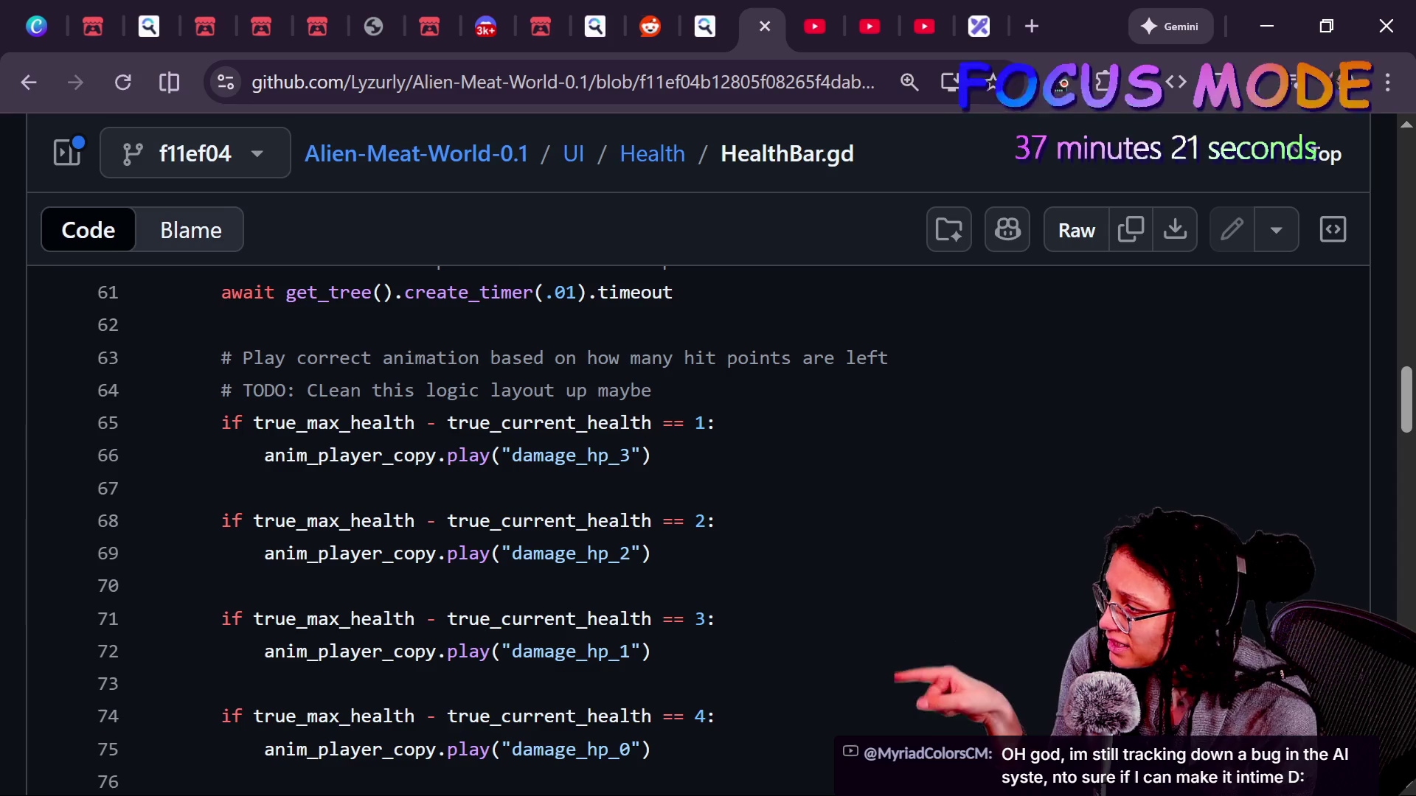
scroll(694, 516, down, 2)
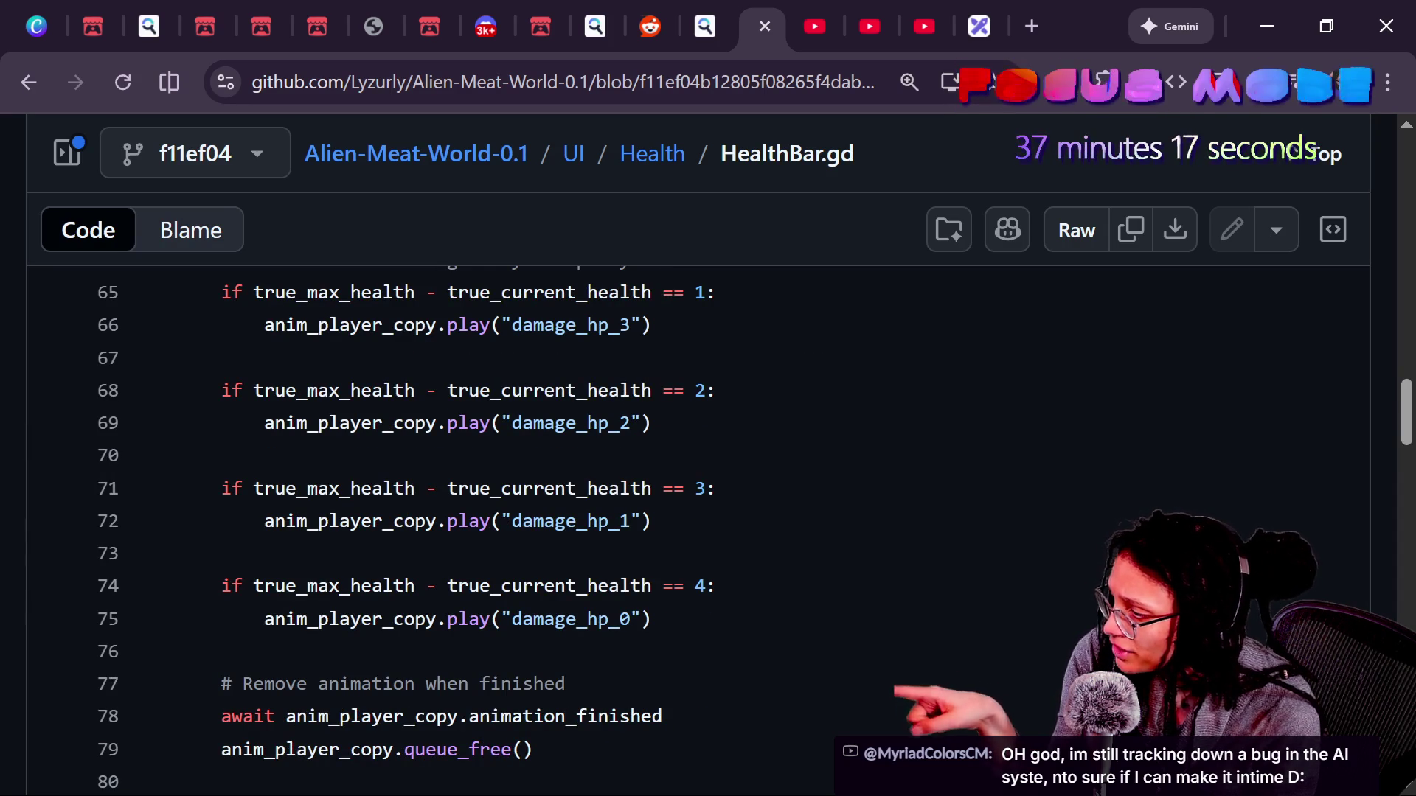
scroll(693, 517, down, 2)
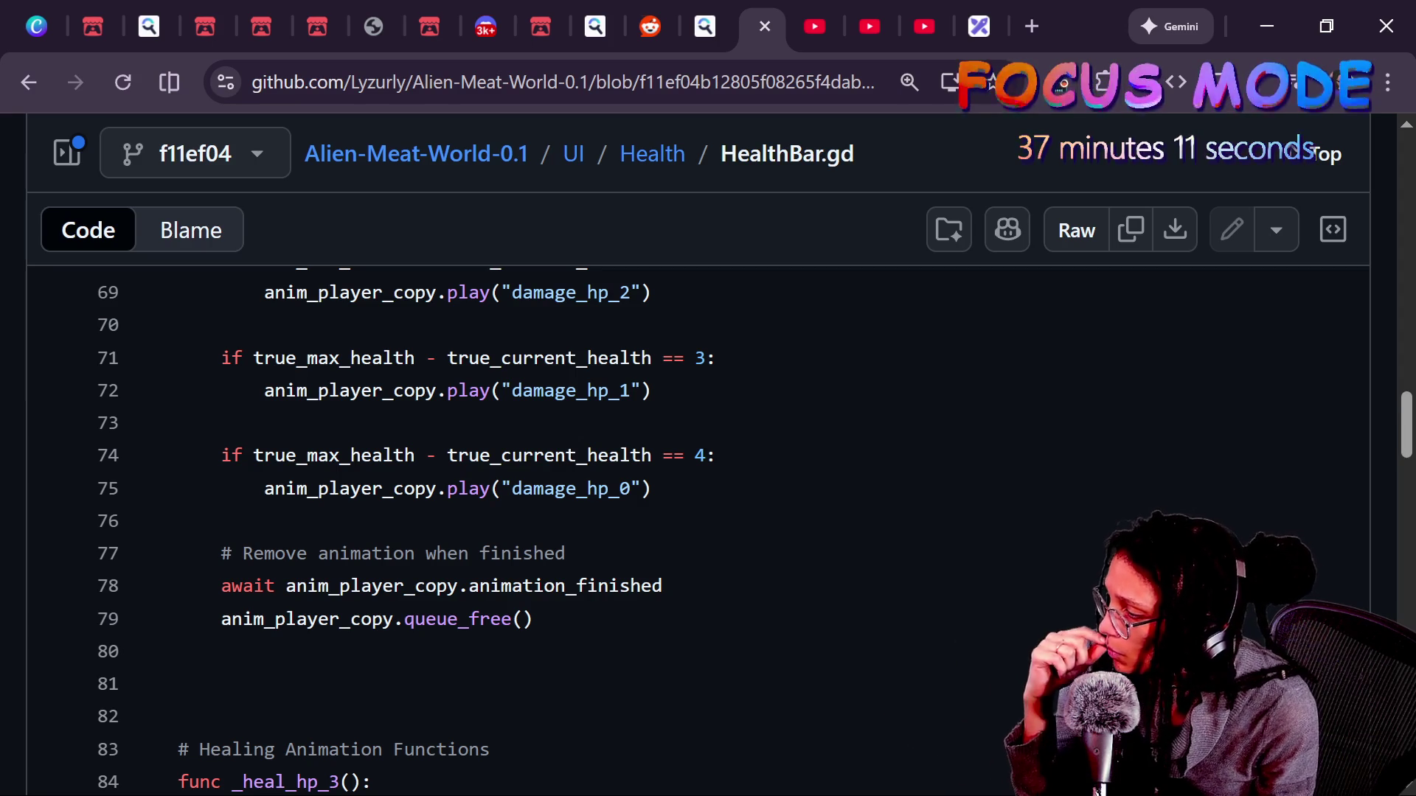
drag(533, 619, 522, 555)
scroll(522, 563, up, 6)
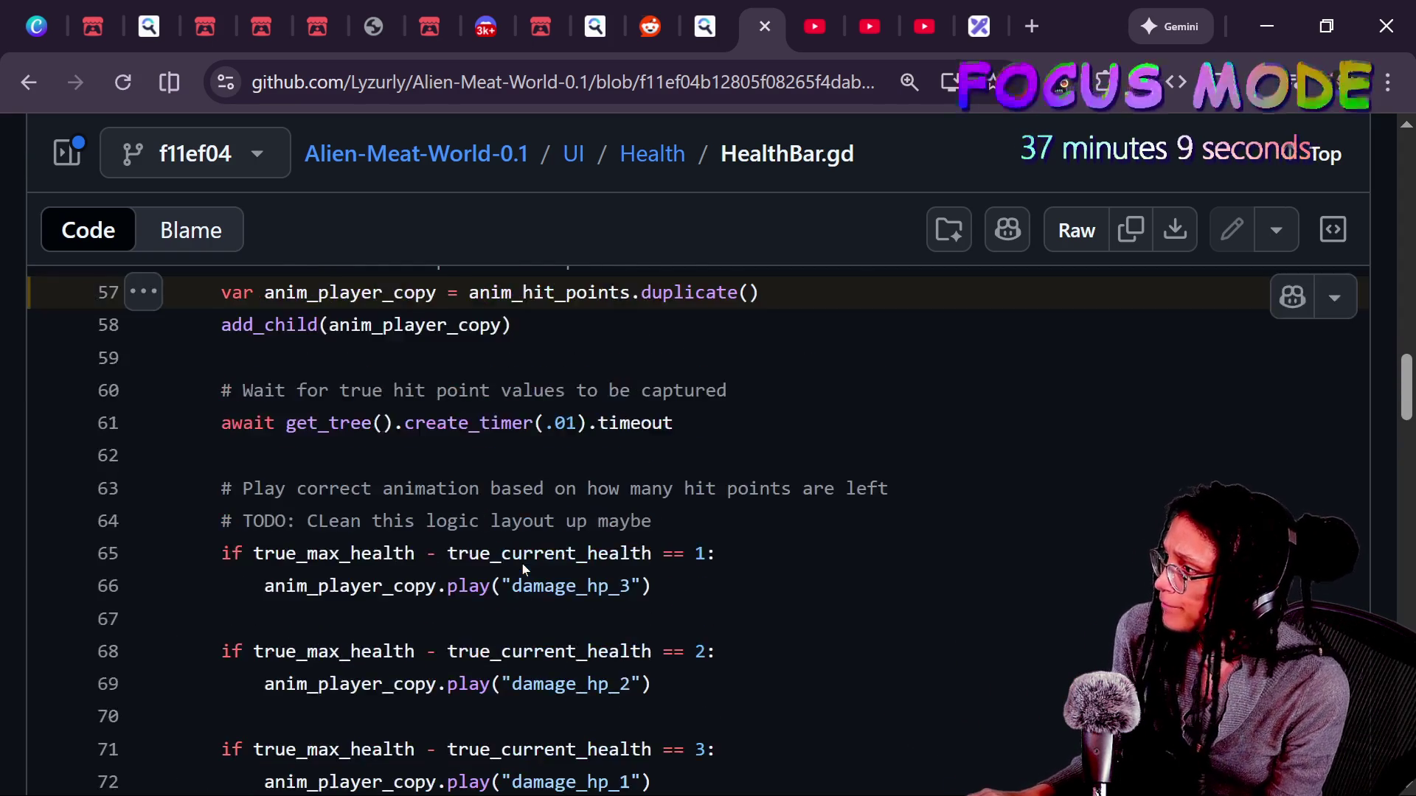
scroll(522, 564, up, 4)
shift+click(152, 489)
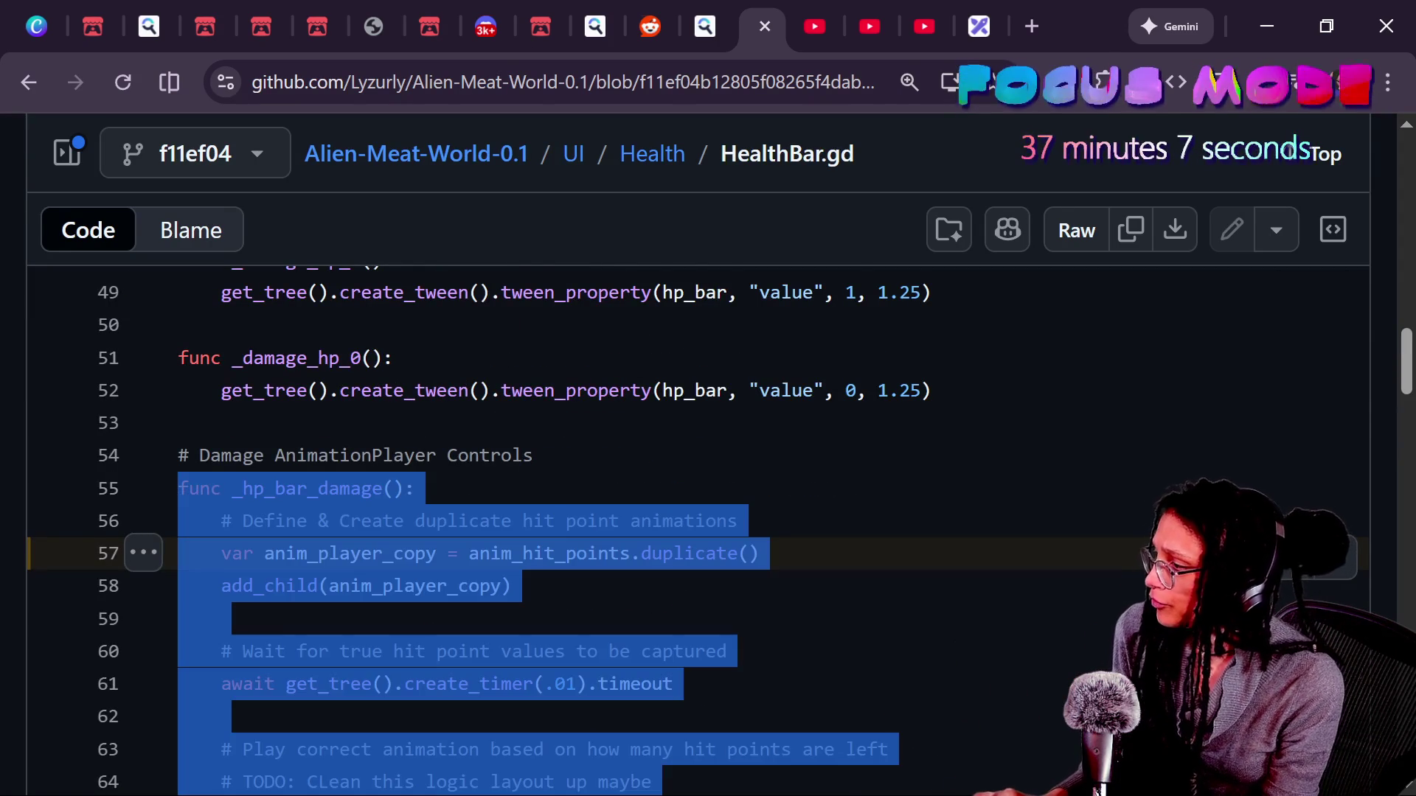
key(Home)
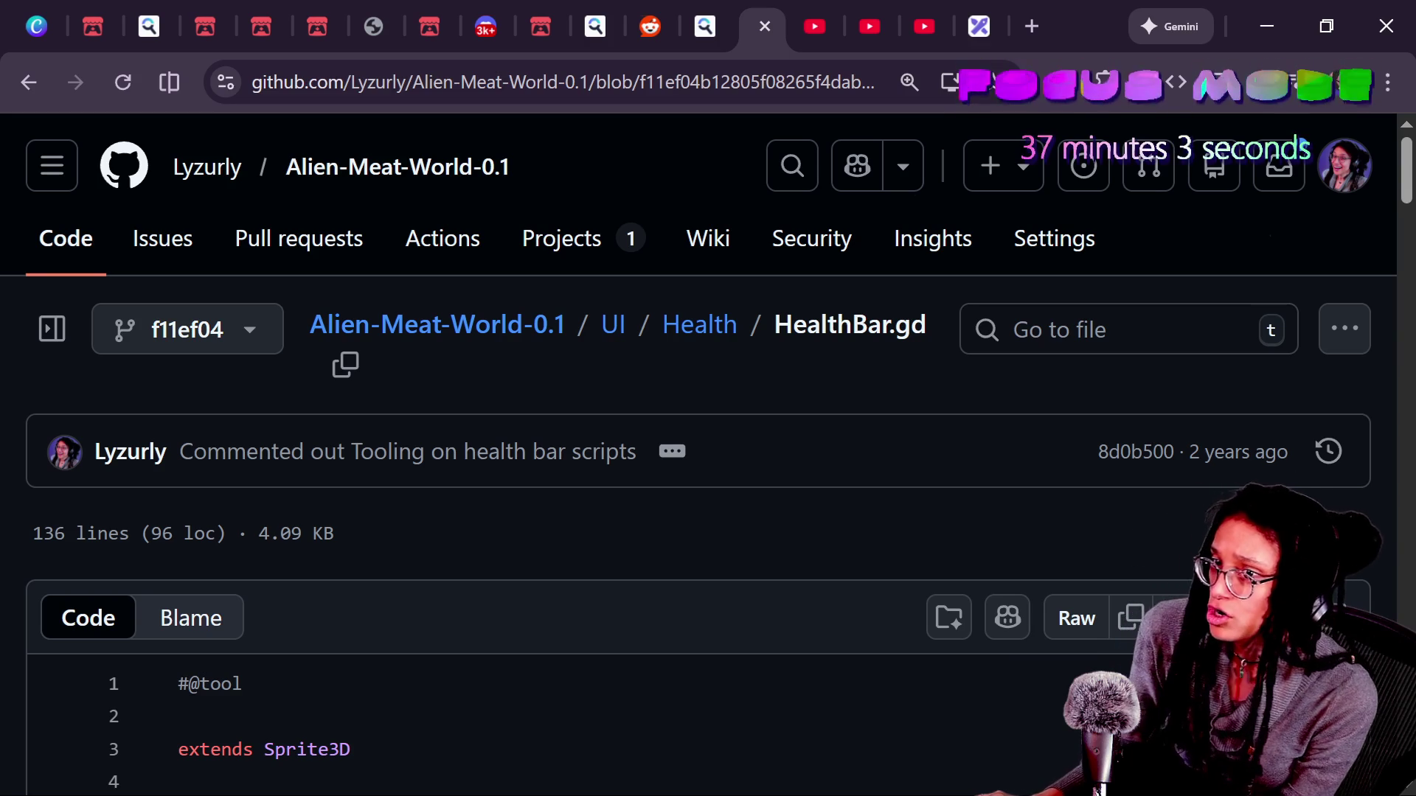
key(alt+Tab)
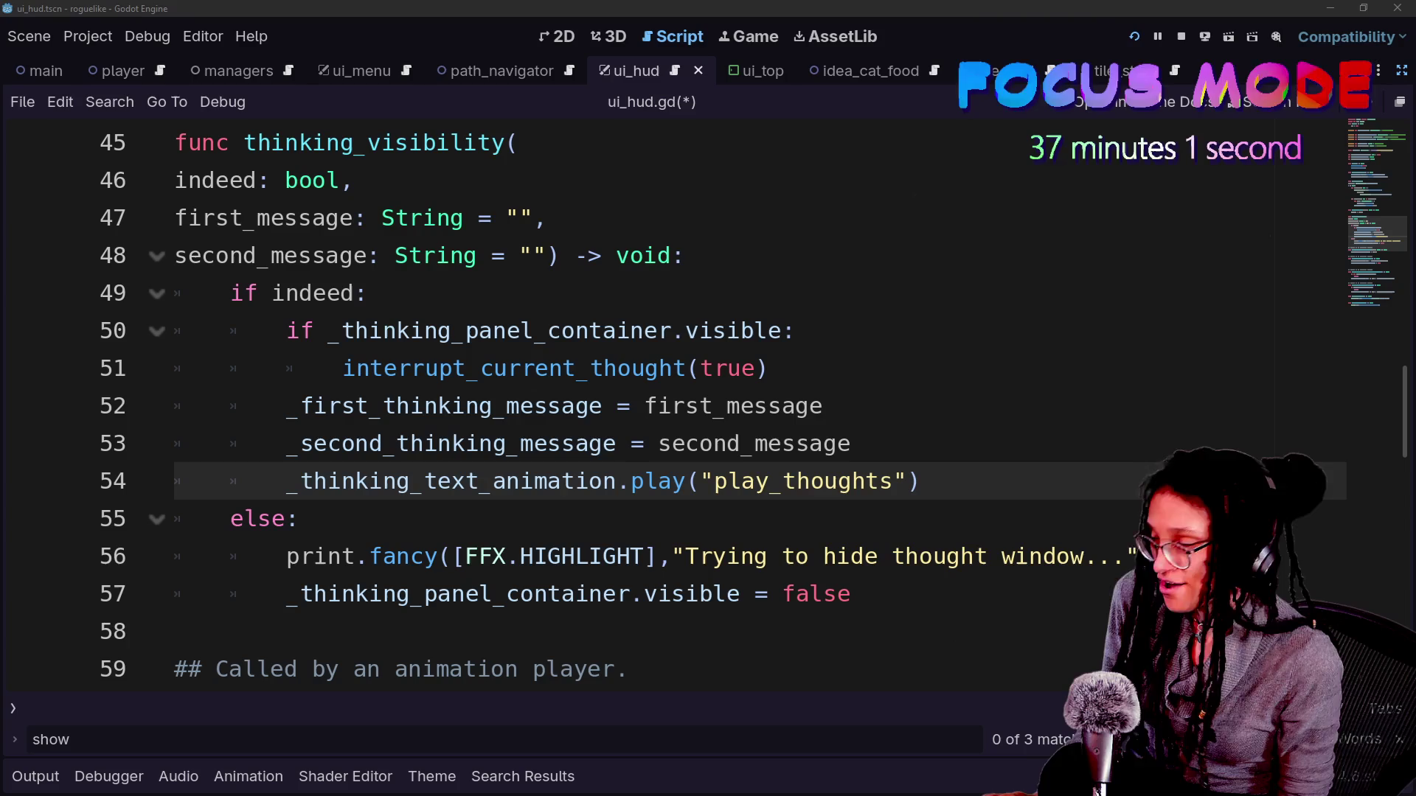
Step: Add a _create_message_animation() call on a new line after line 53 of thinking_visibility
click(618, 406)
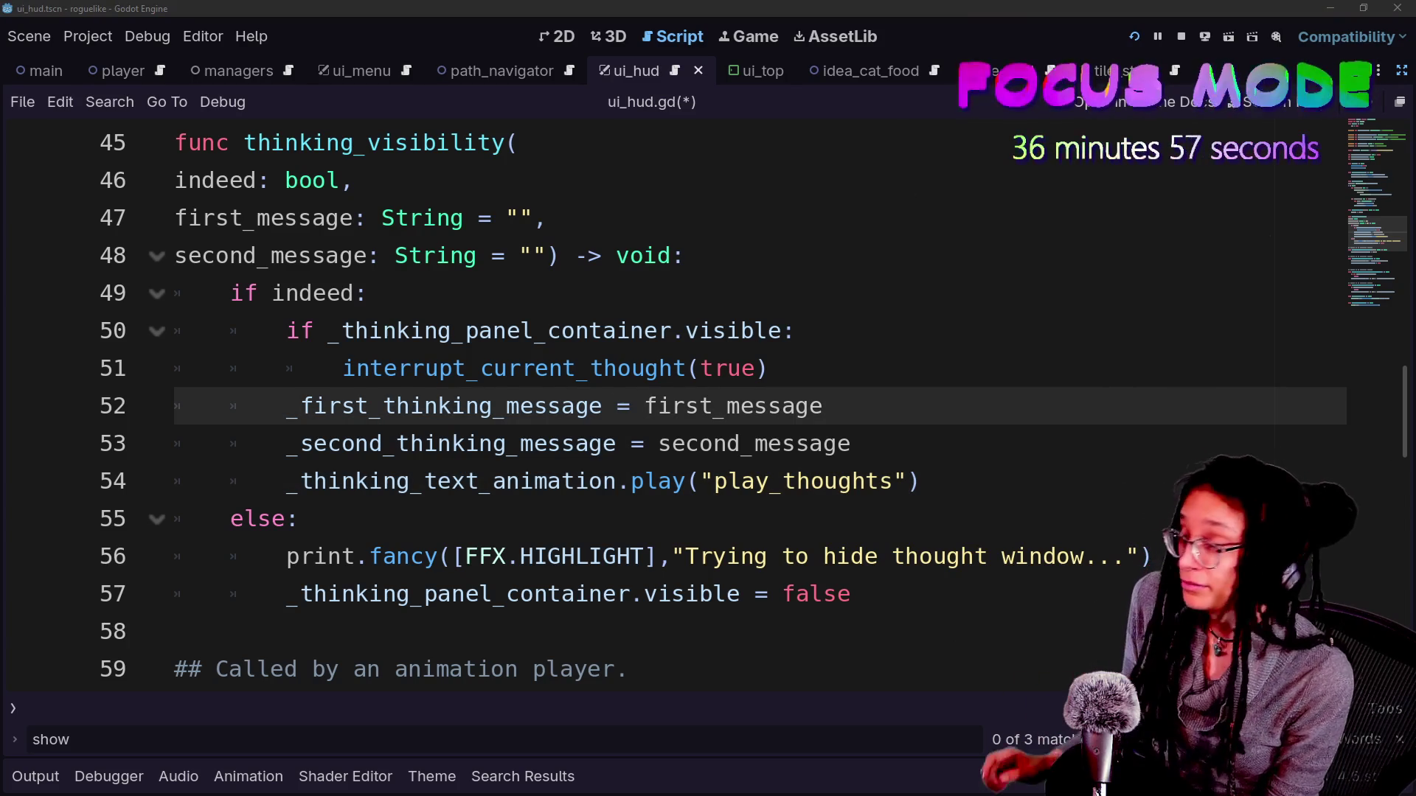
click(649, 331)
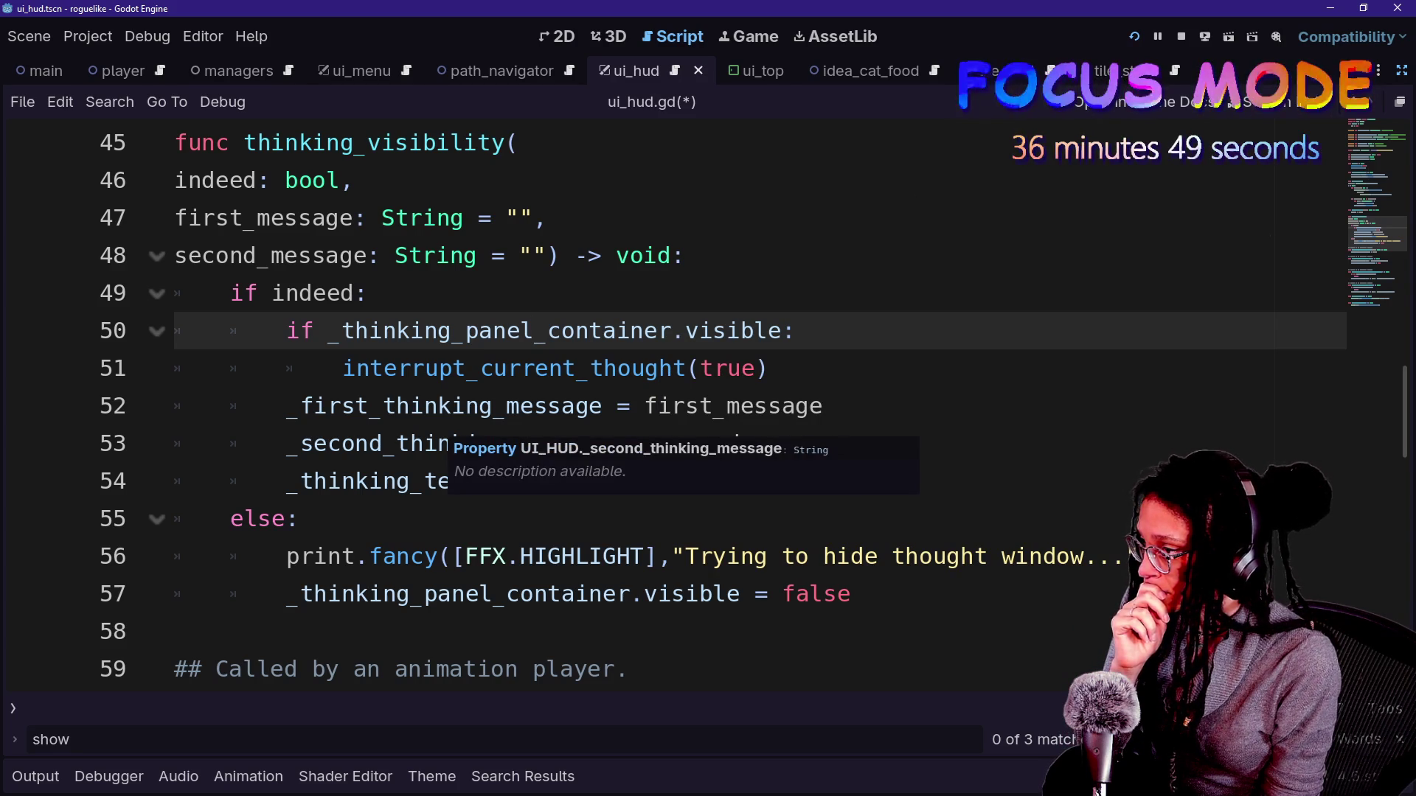
click(474, 405)
click(854, 443)
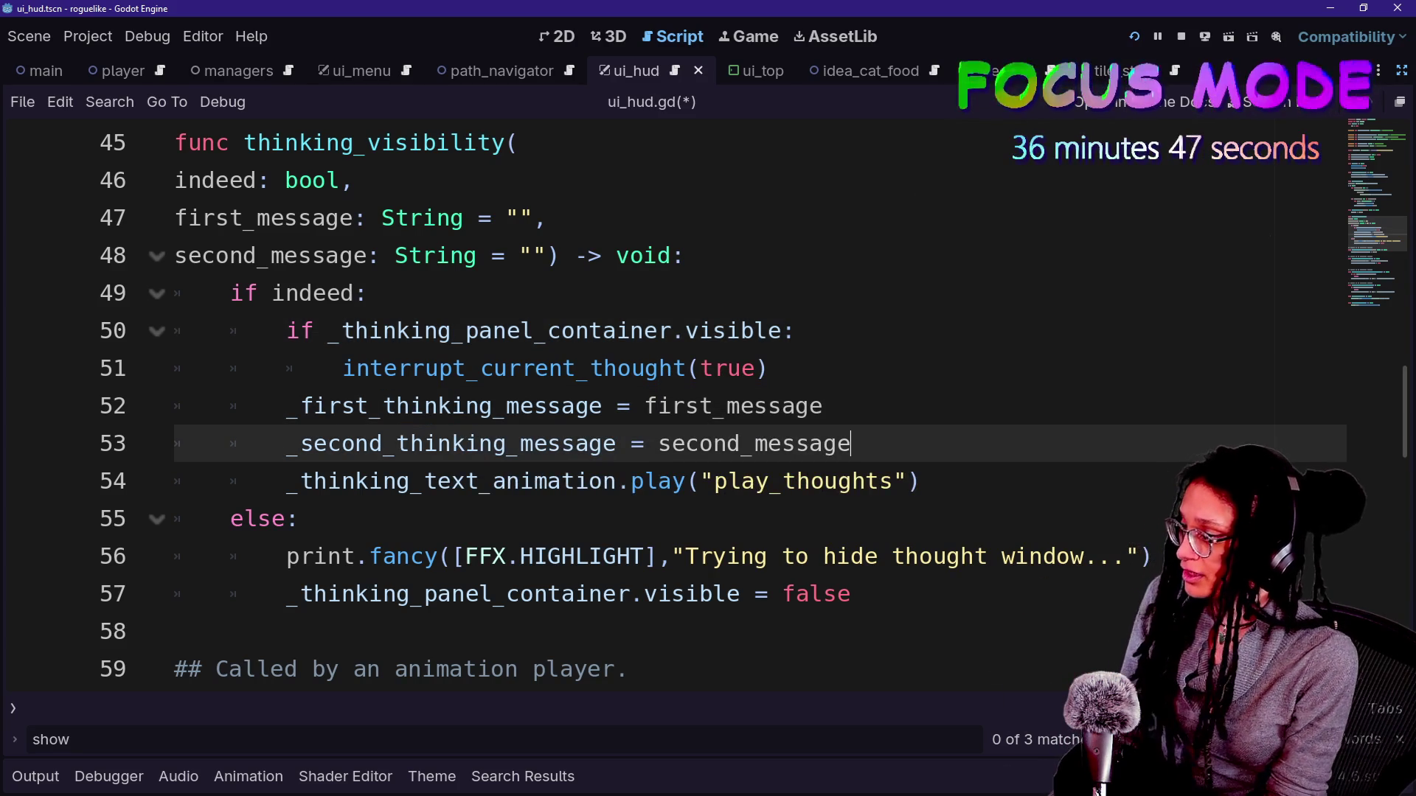
key(Return)
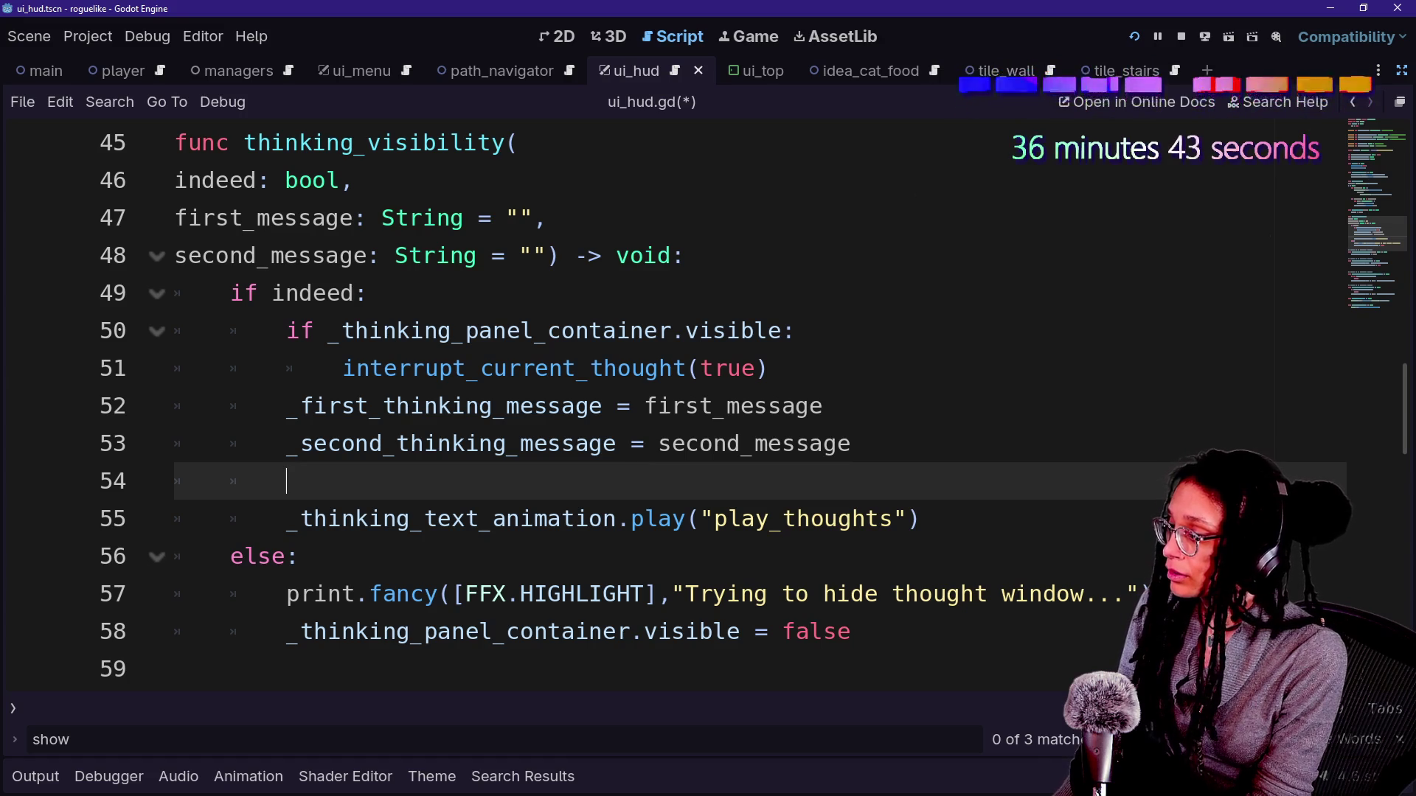
text(_create_message_)
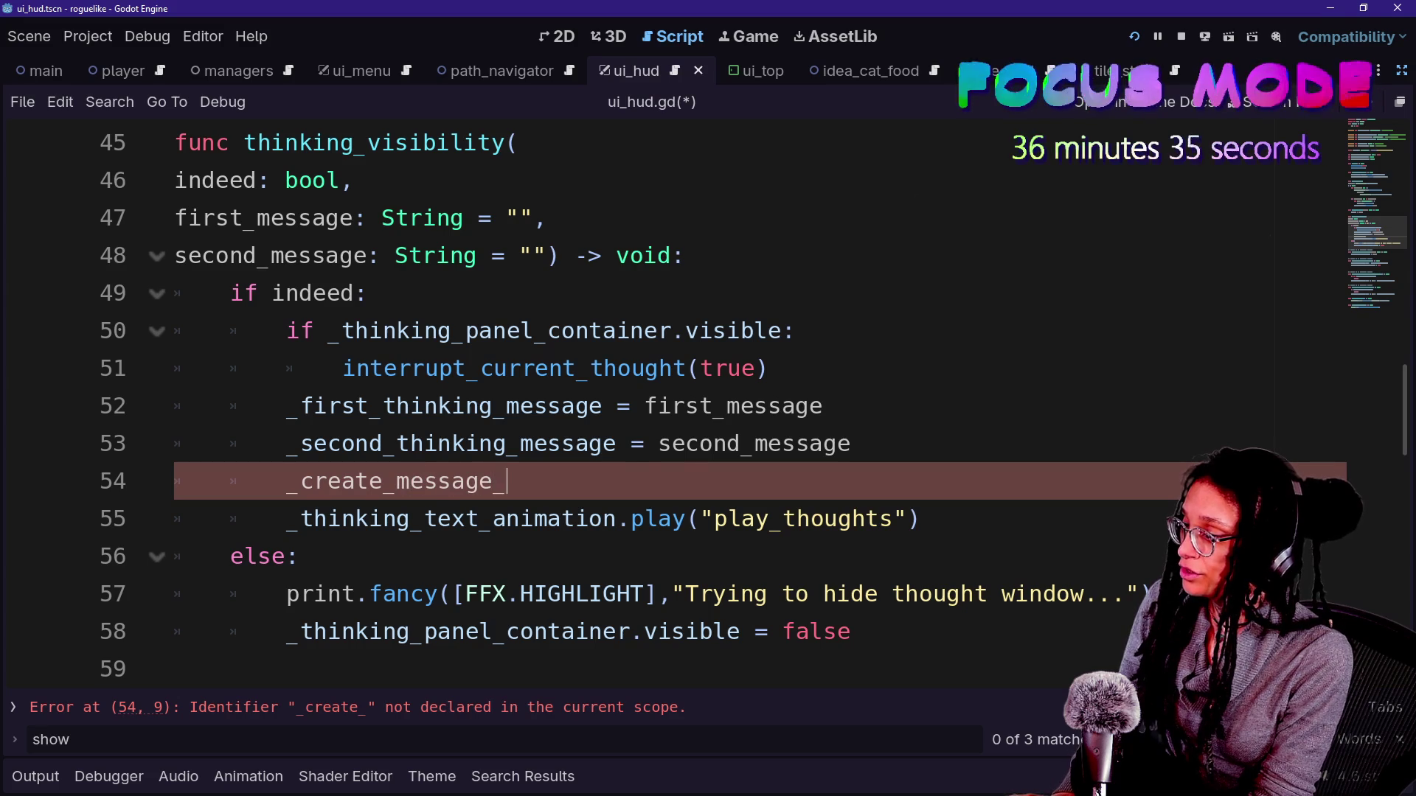
text(n())
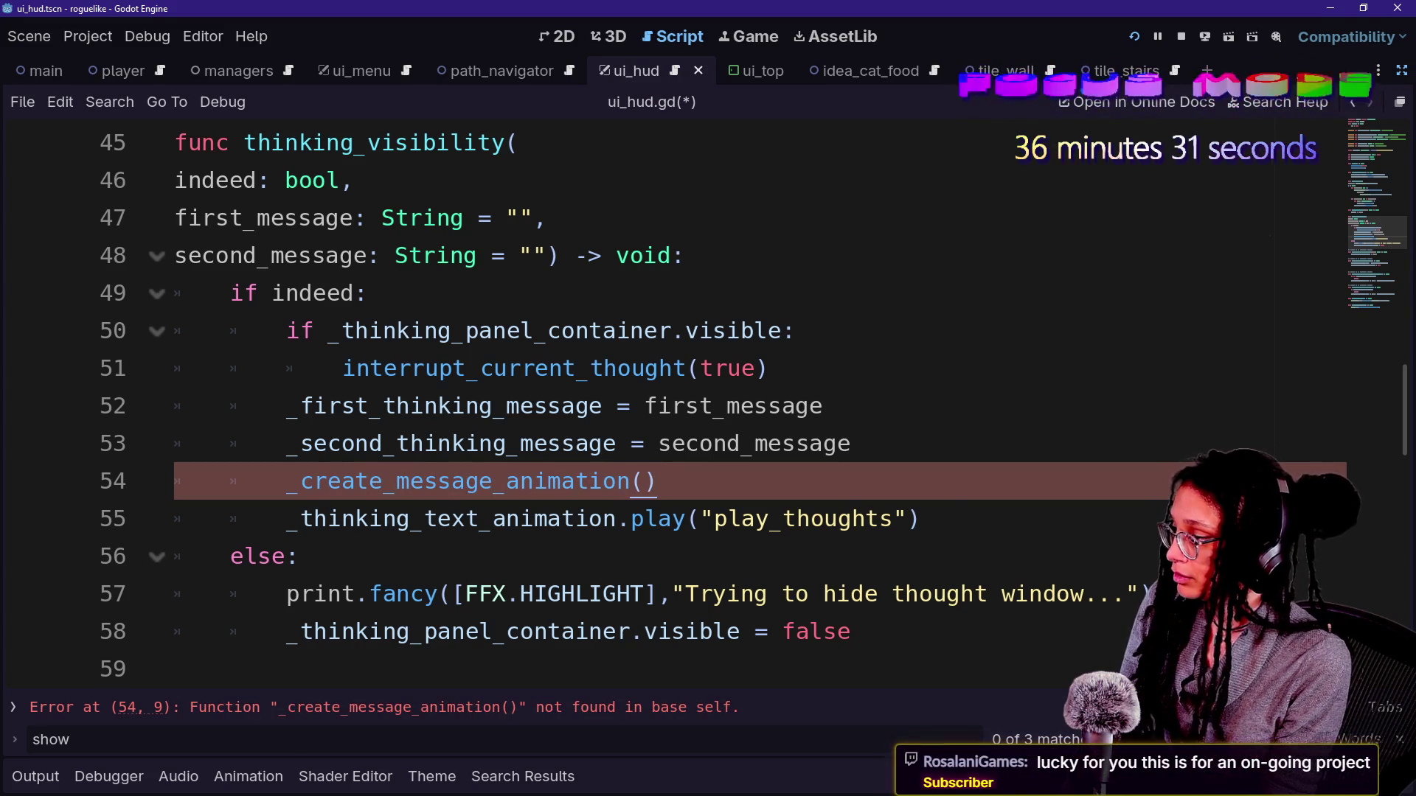
Step: Insert blank lines around line 59 below the function for a new declaration
scroll(708, 398, down, 2)
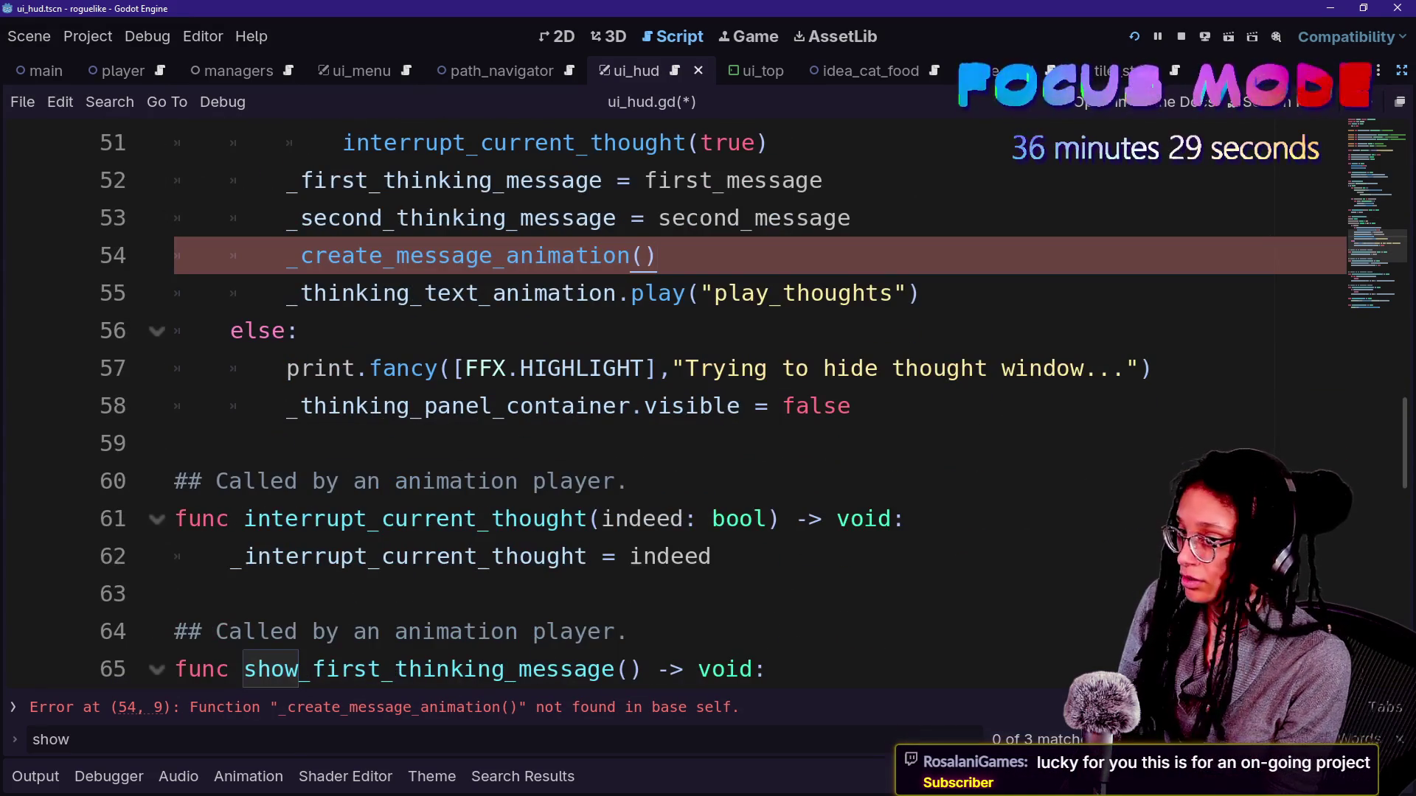
click(493, 556)
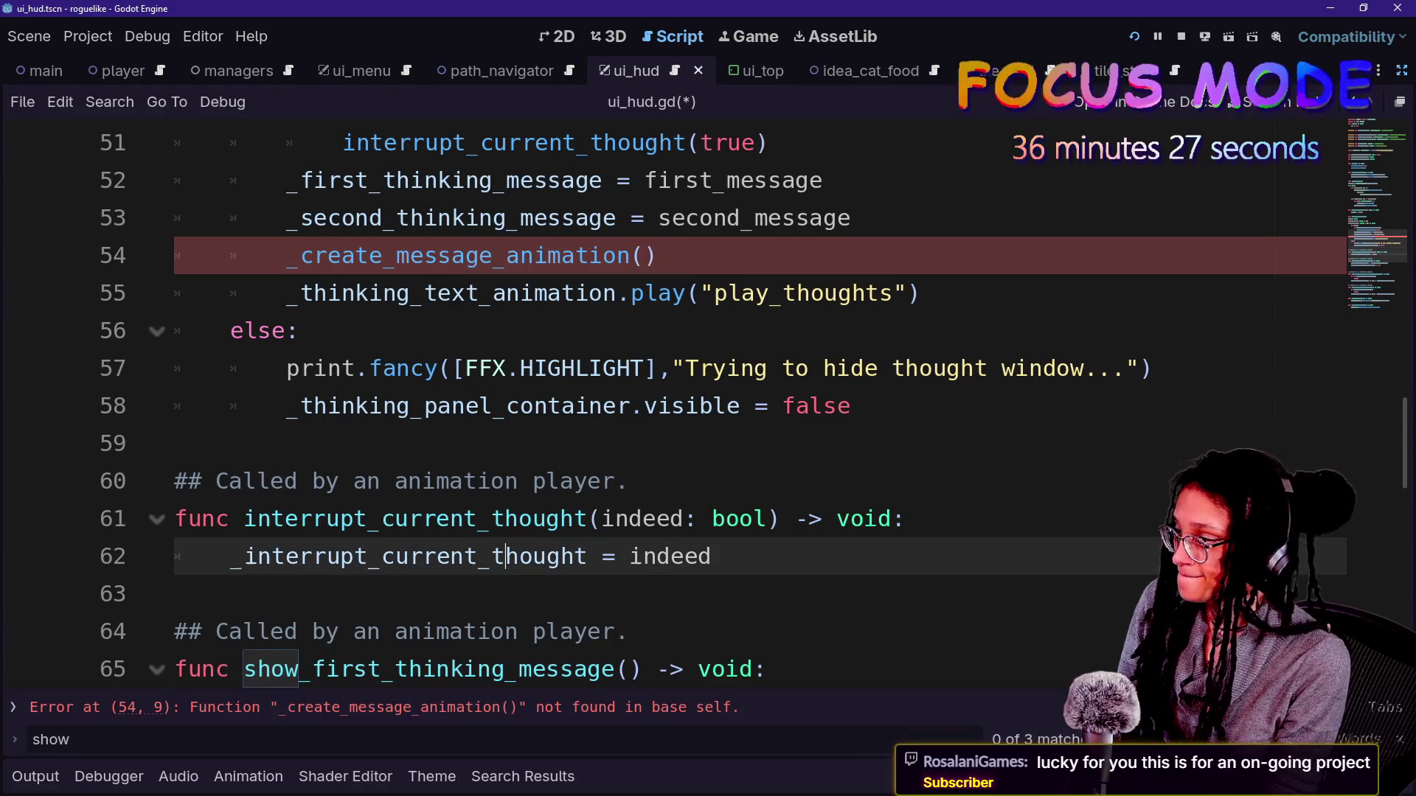
click(175, 443)
key(Return)
key(Return)
key(Up)
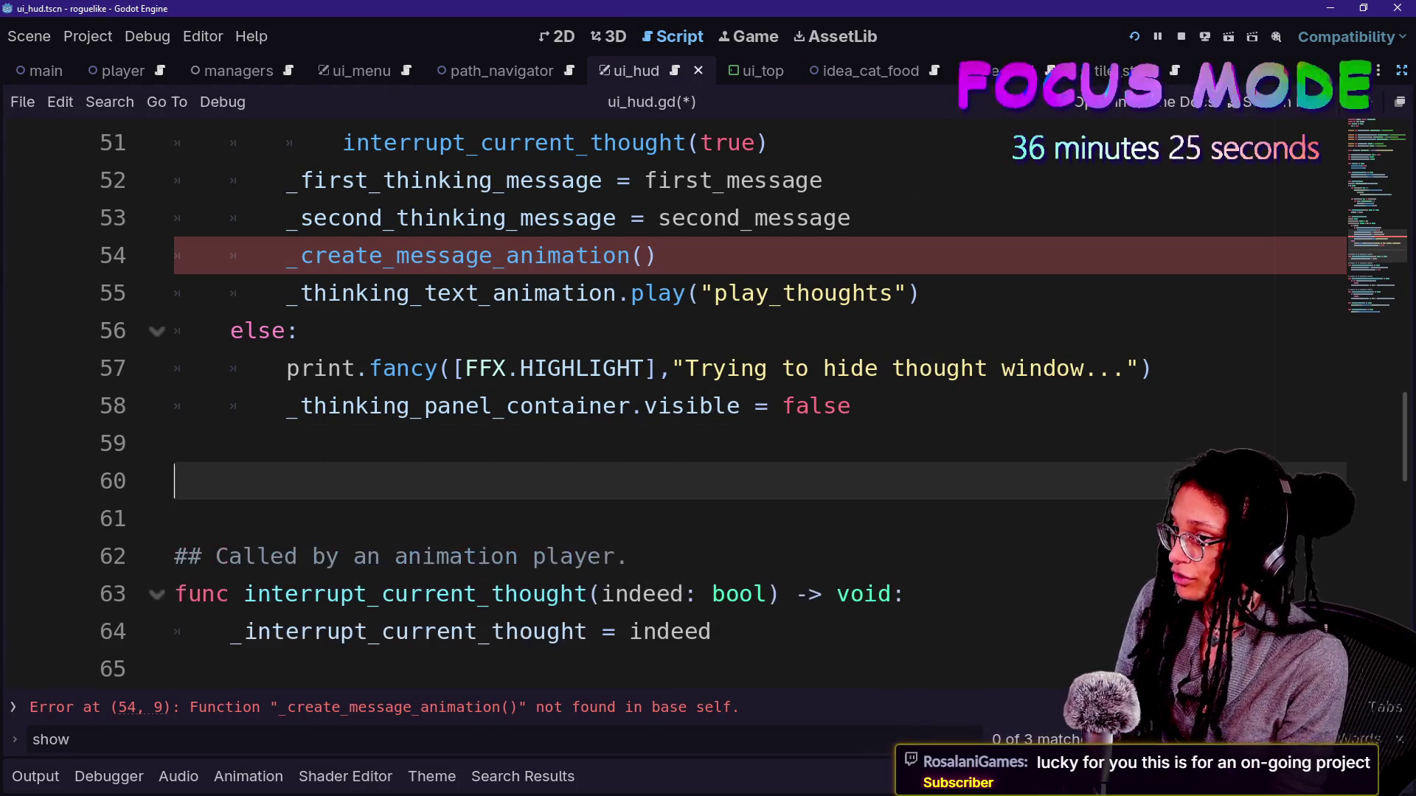
Step: Start the func declaration on line 60, trying and erasing several names
text(nc)
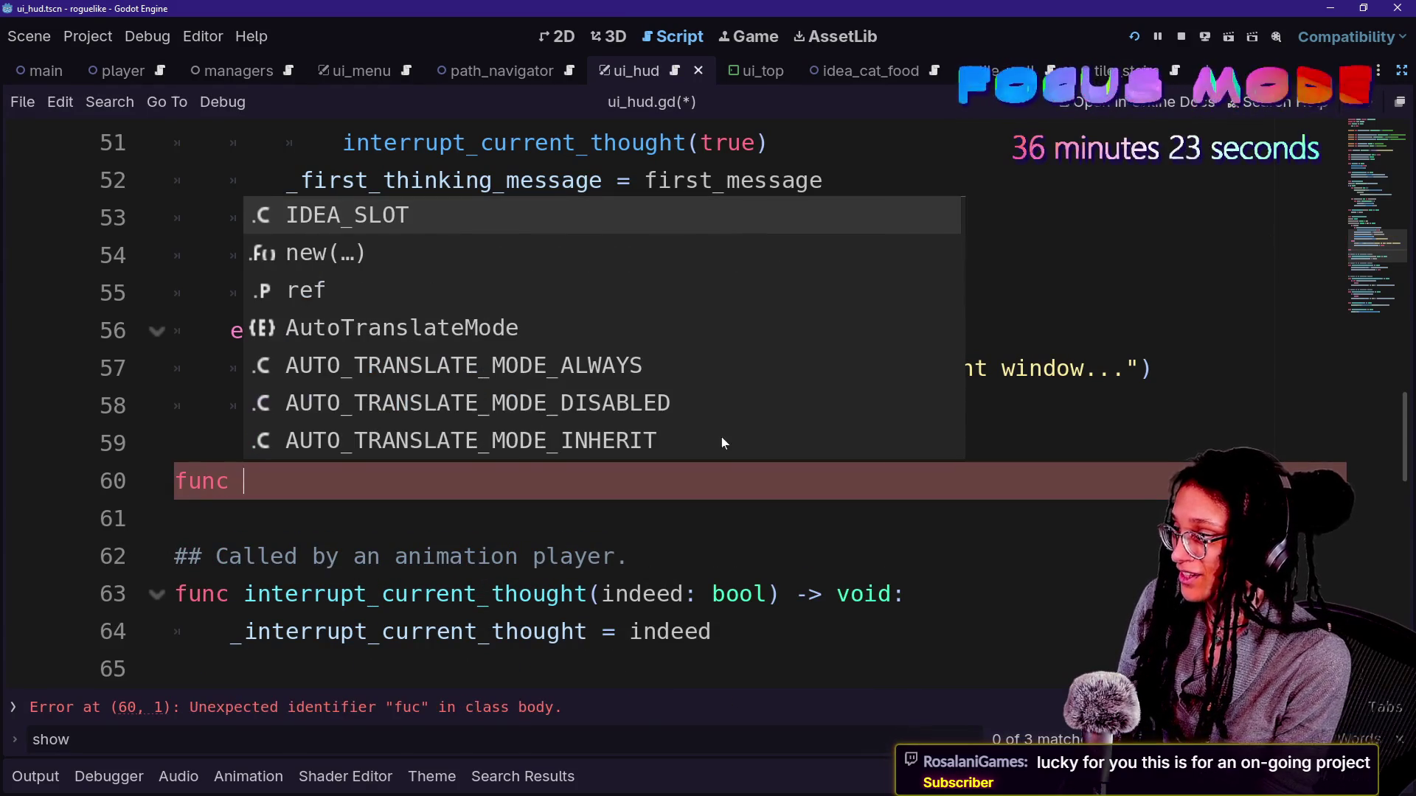
click(657, 593)
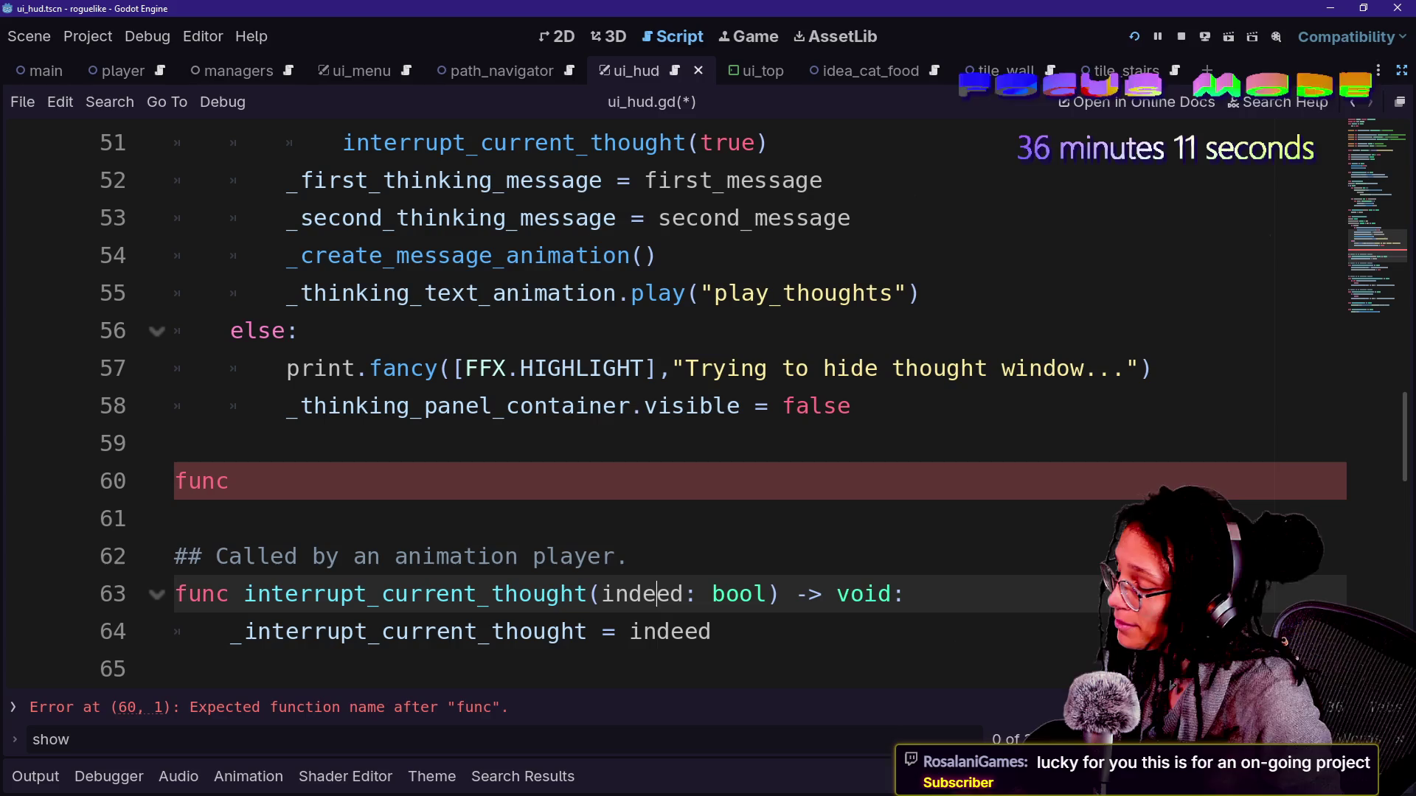
click(243, 481)
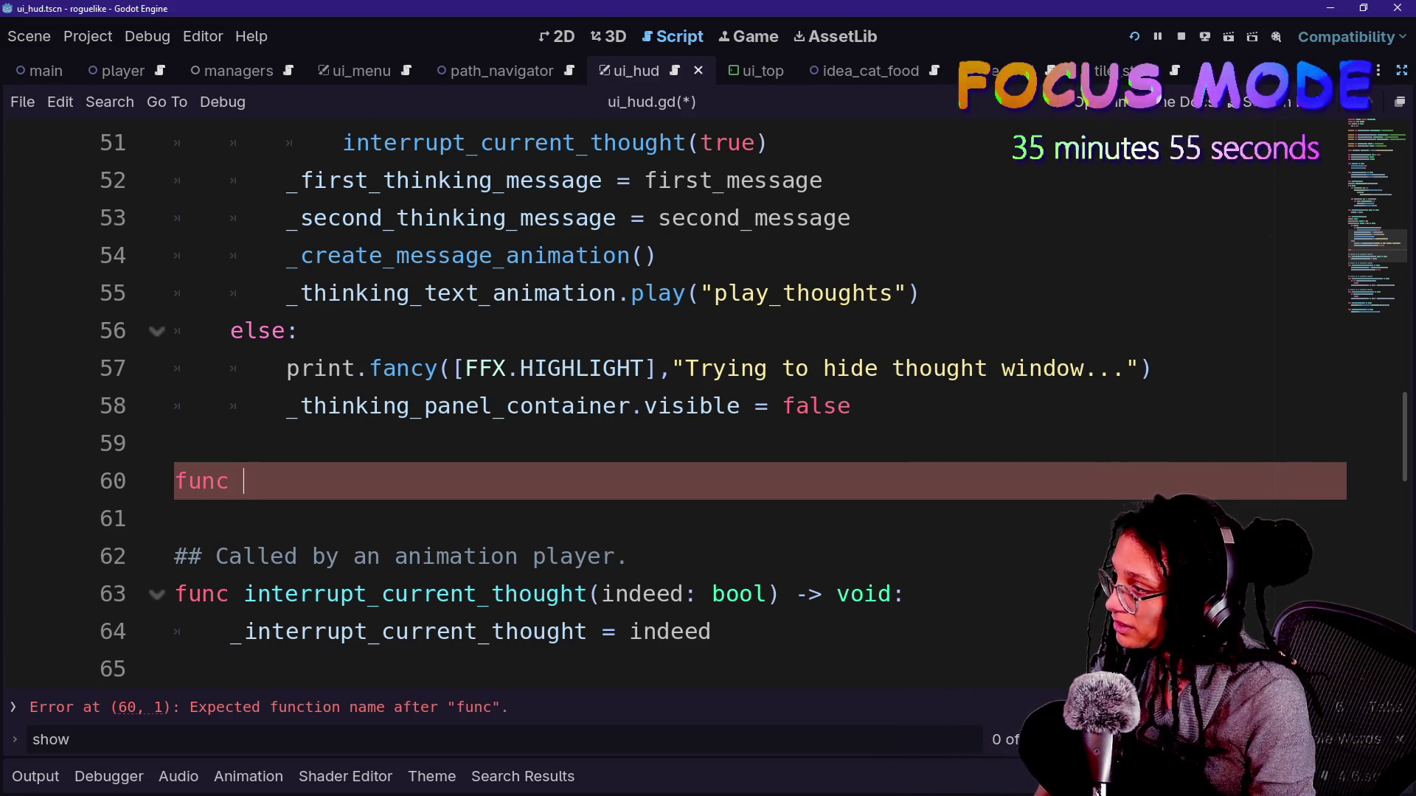
text(t)
key(BackSpace)
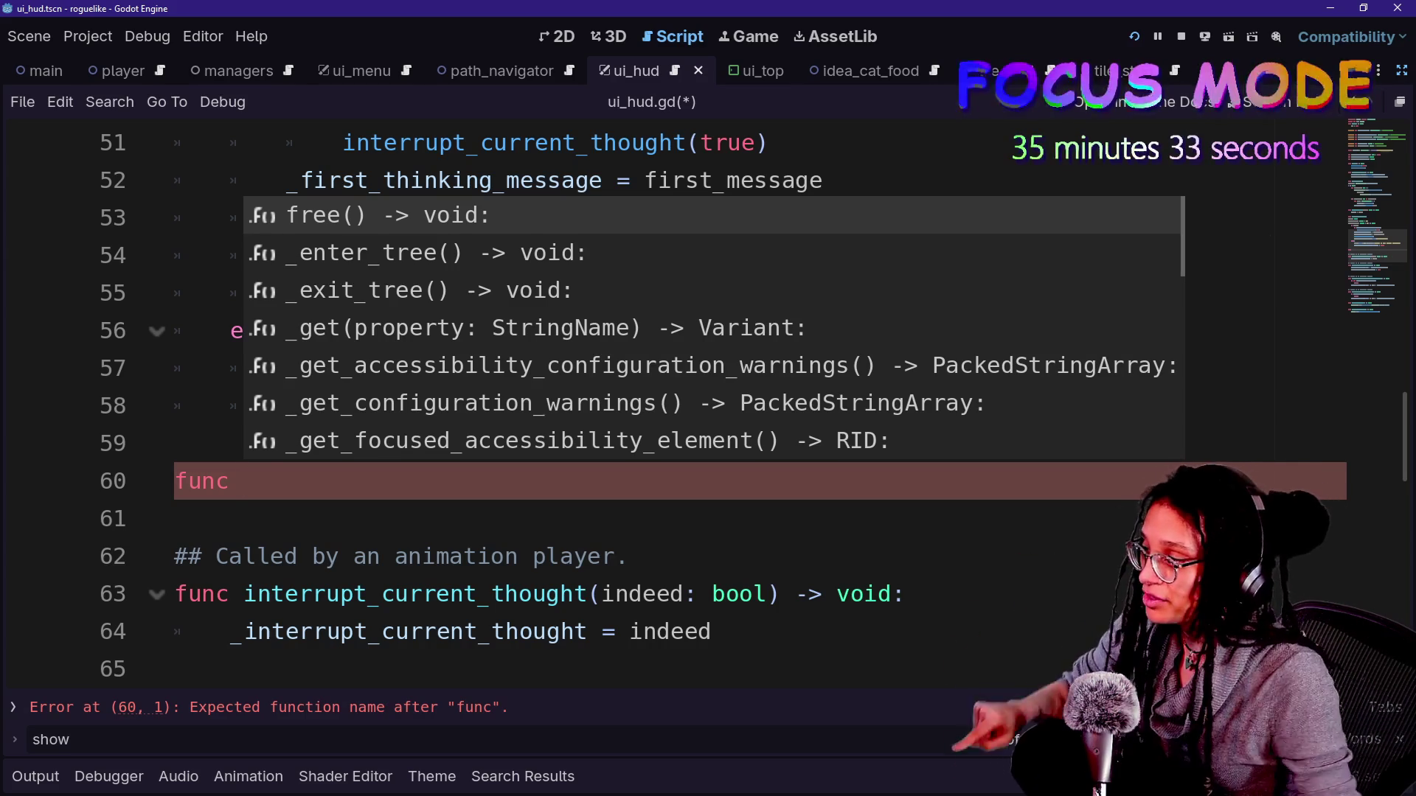
text(ed)
key(BackSpace)
key(BackSpace)
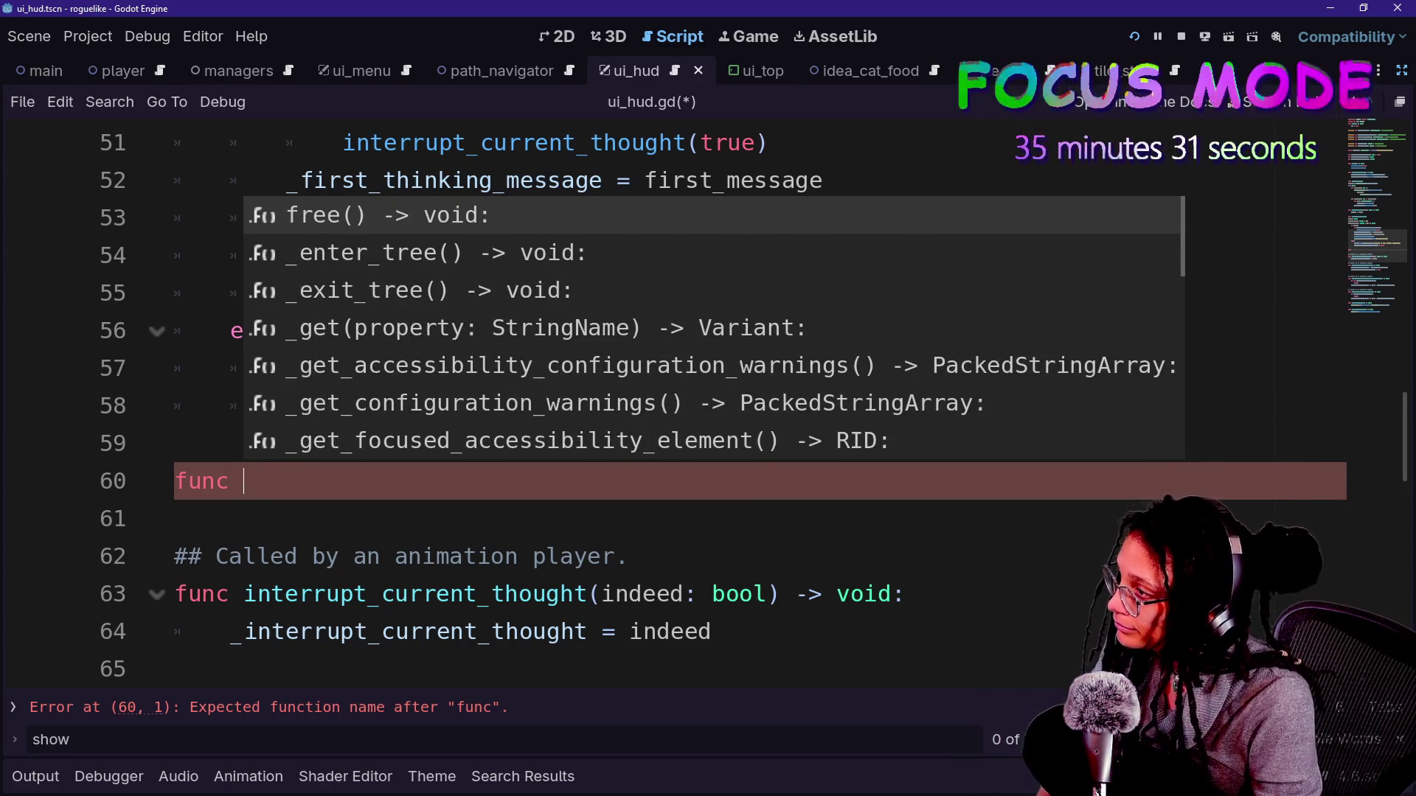
text(thi)
key(BackSpace)
key(BackSpace)
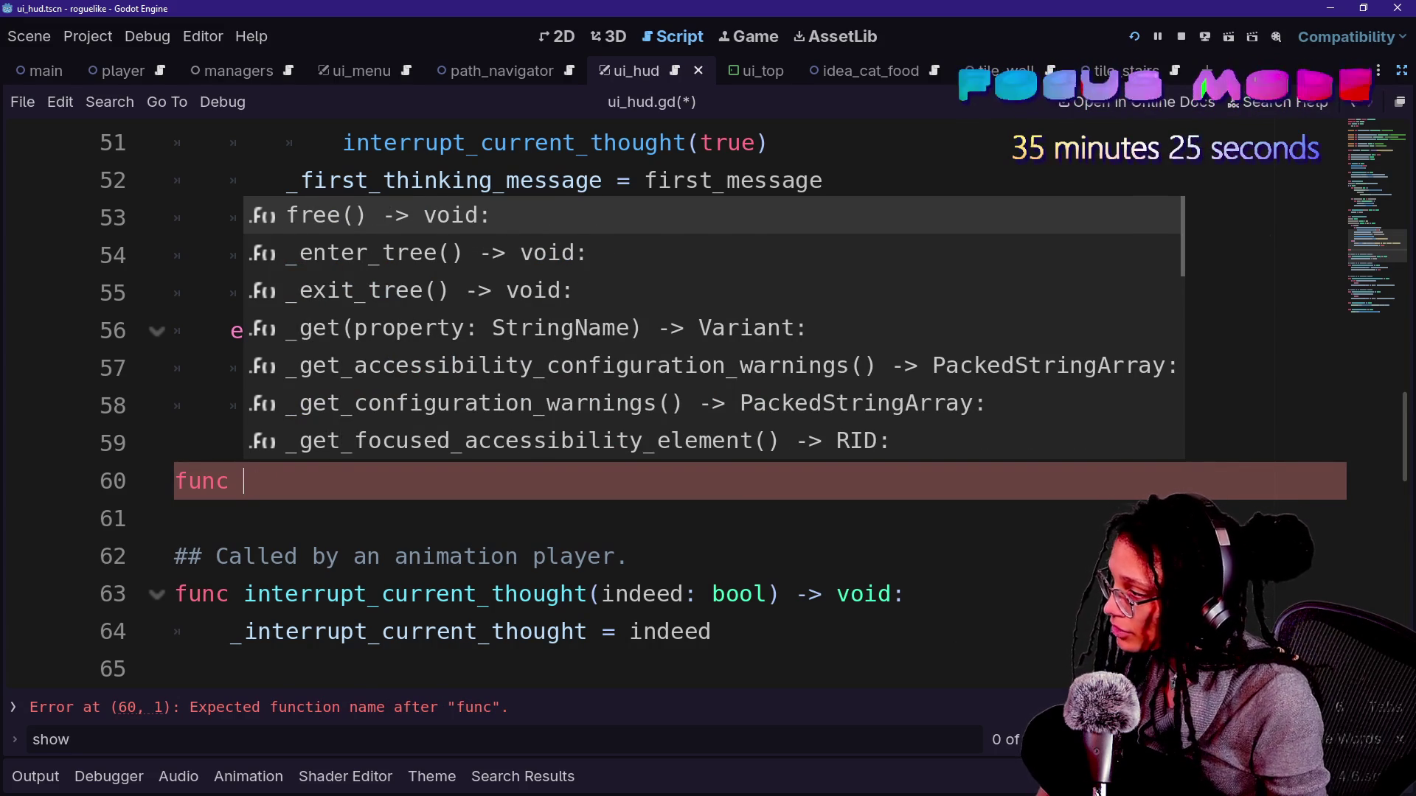
text(crr)
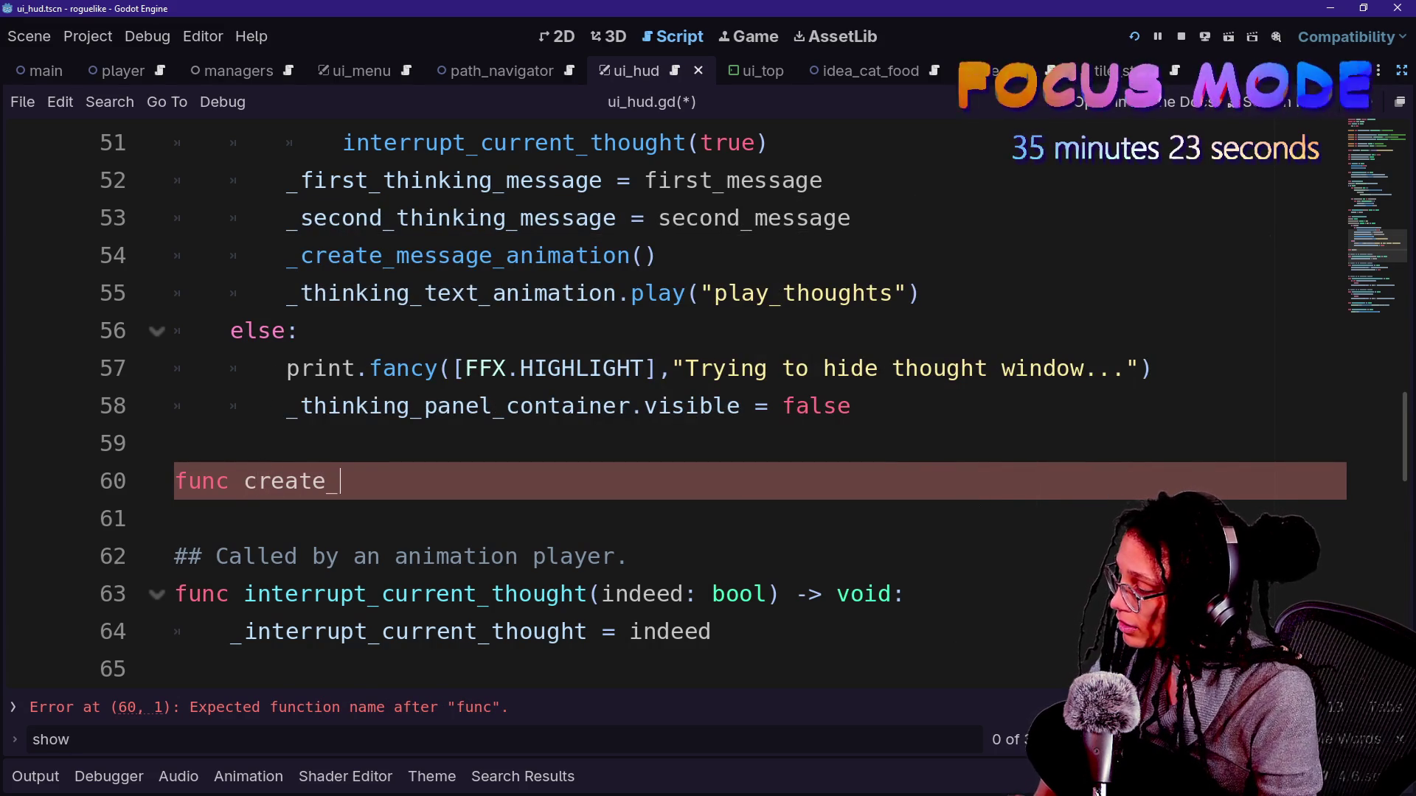
Step: Complete the declaration as 'create_thought_text_animation() -> void:' and begin its body
scroll(664, 406, up, 5)
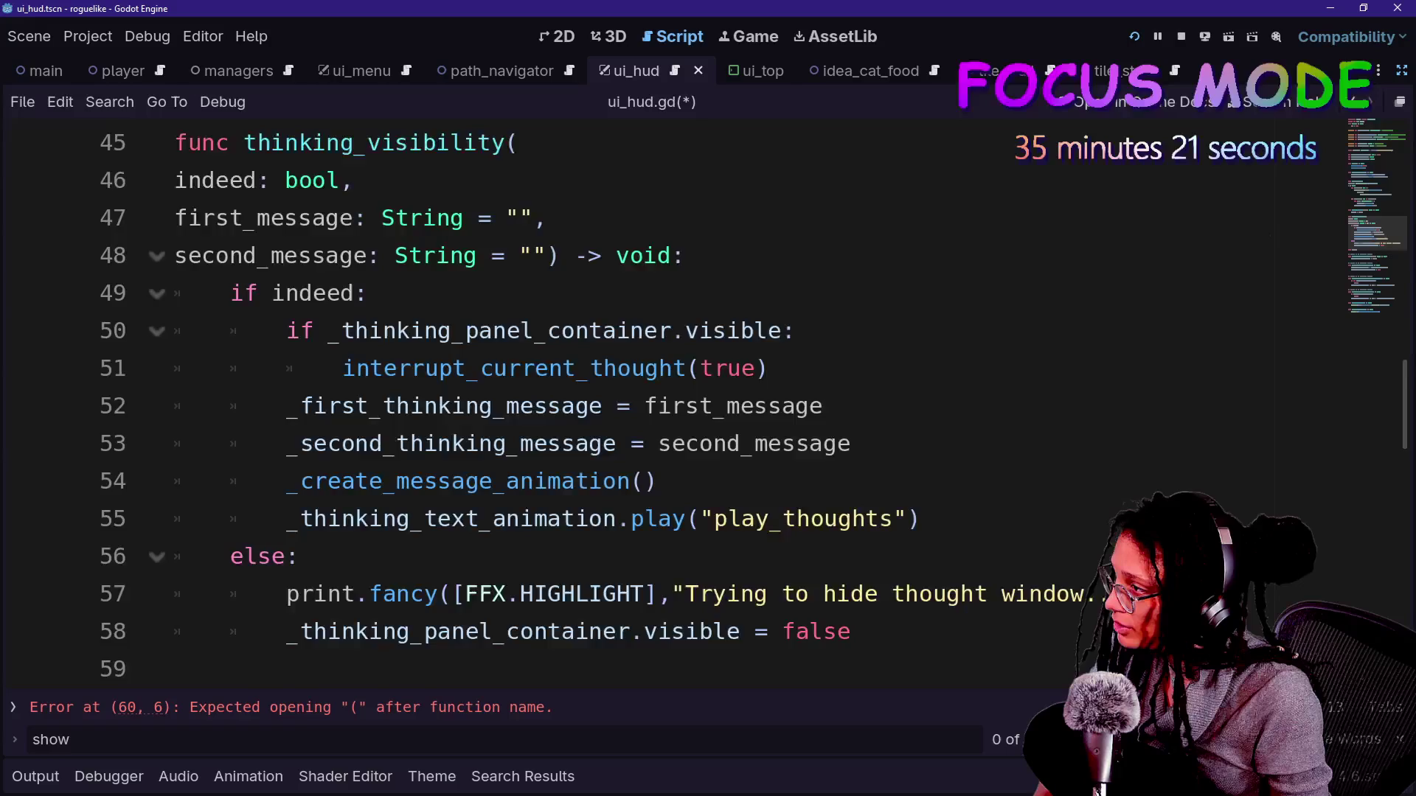
text(reate_message)
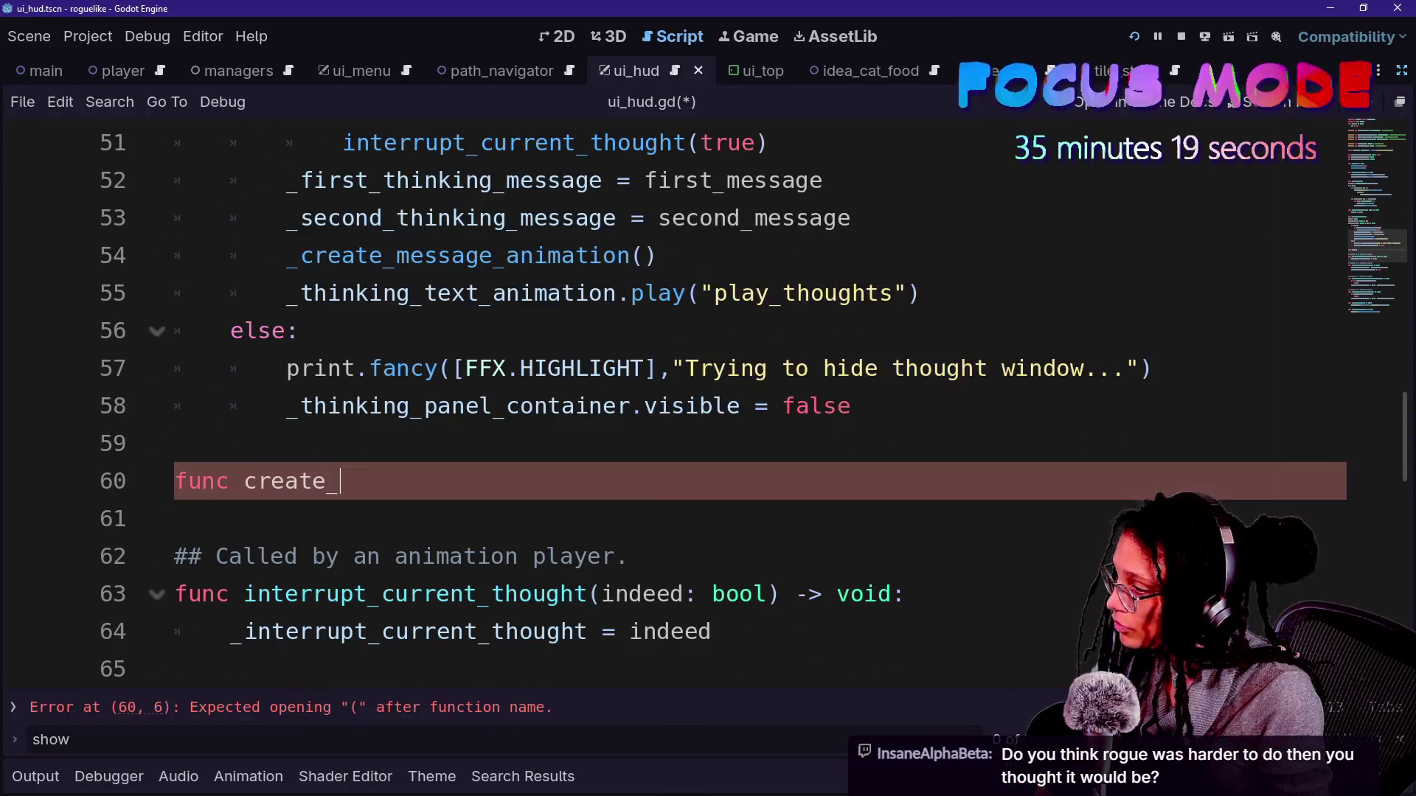
key(BackSpace)
key(BackSpace)
key(BackSpace)
text(thought_message_animation)
key(BackSpace)
key(BackSpace)
key(BackSpace)
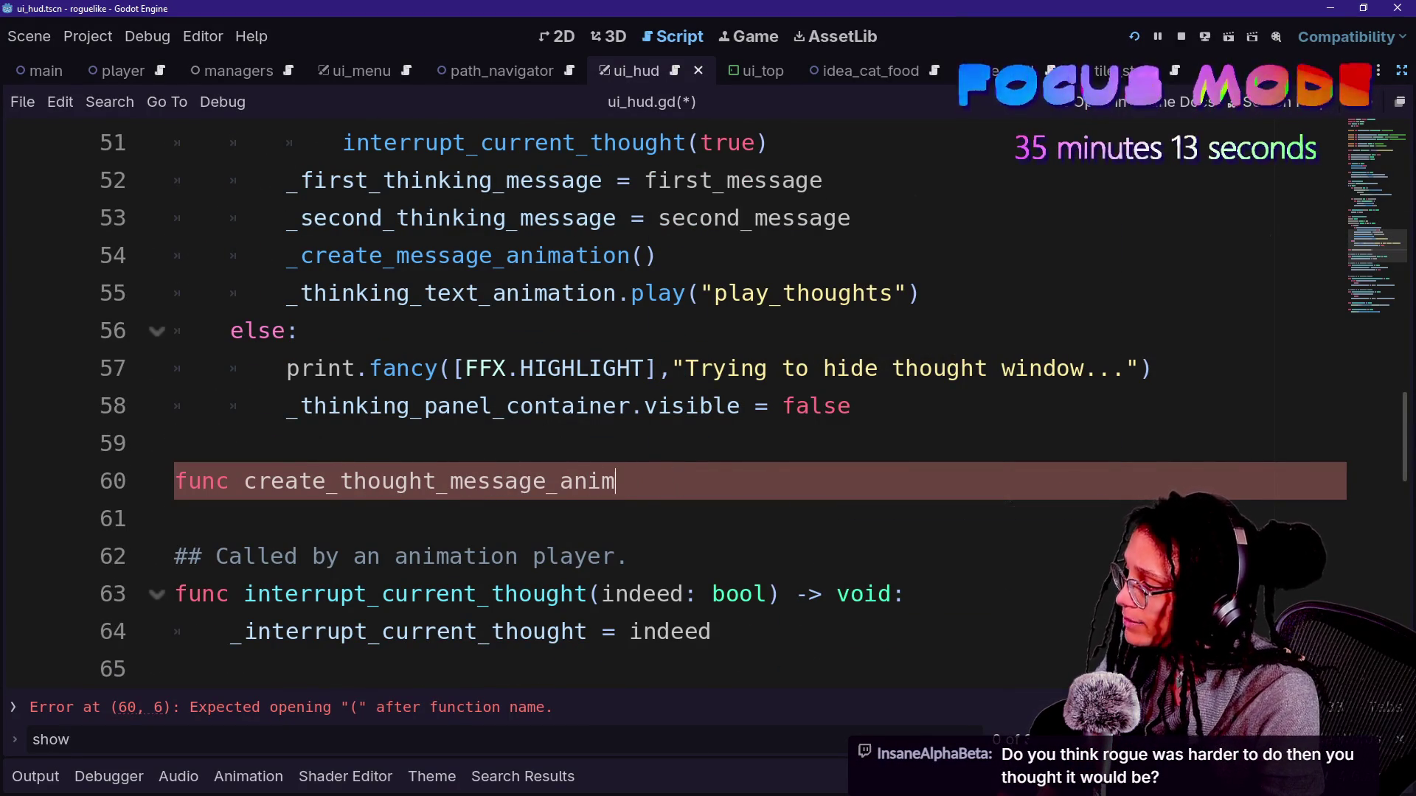
key(BackSpace)
key(BackSpace)
key(BackSpace)
text(animate)
key(BackSpace)
key(BackSpace)
key(BackSpace)
text(eate)
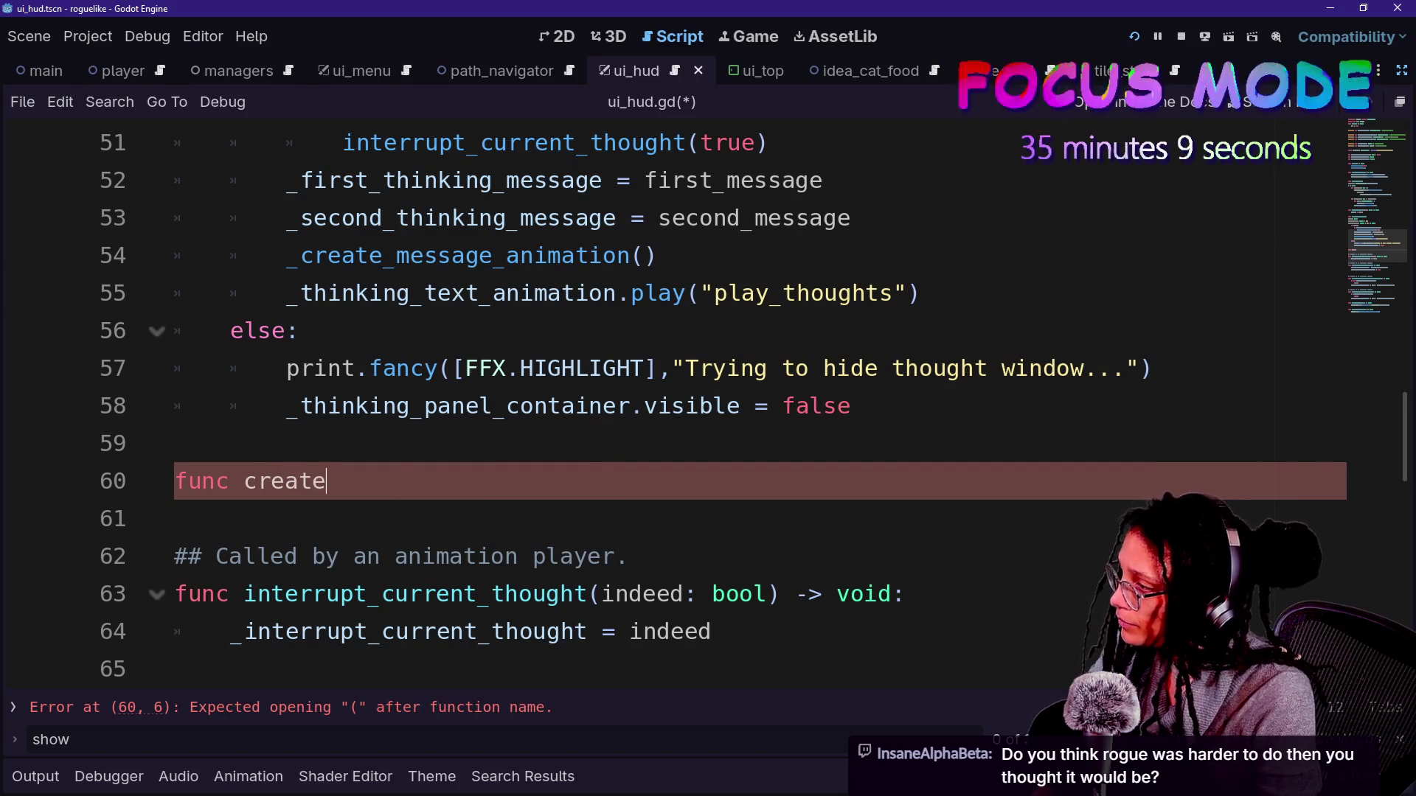
text(thought)
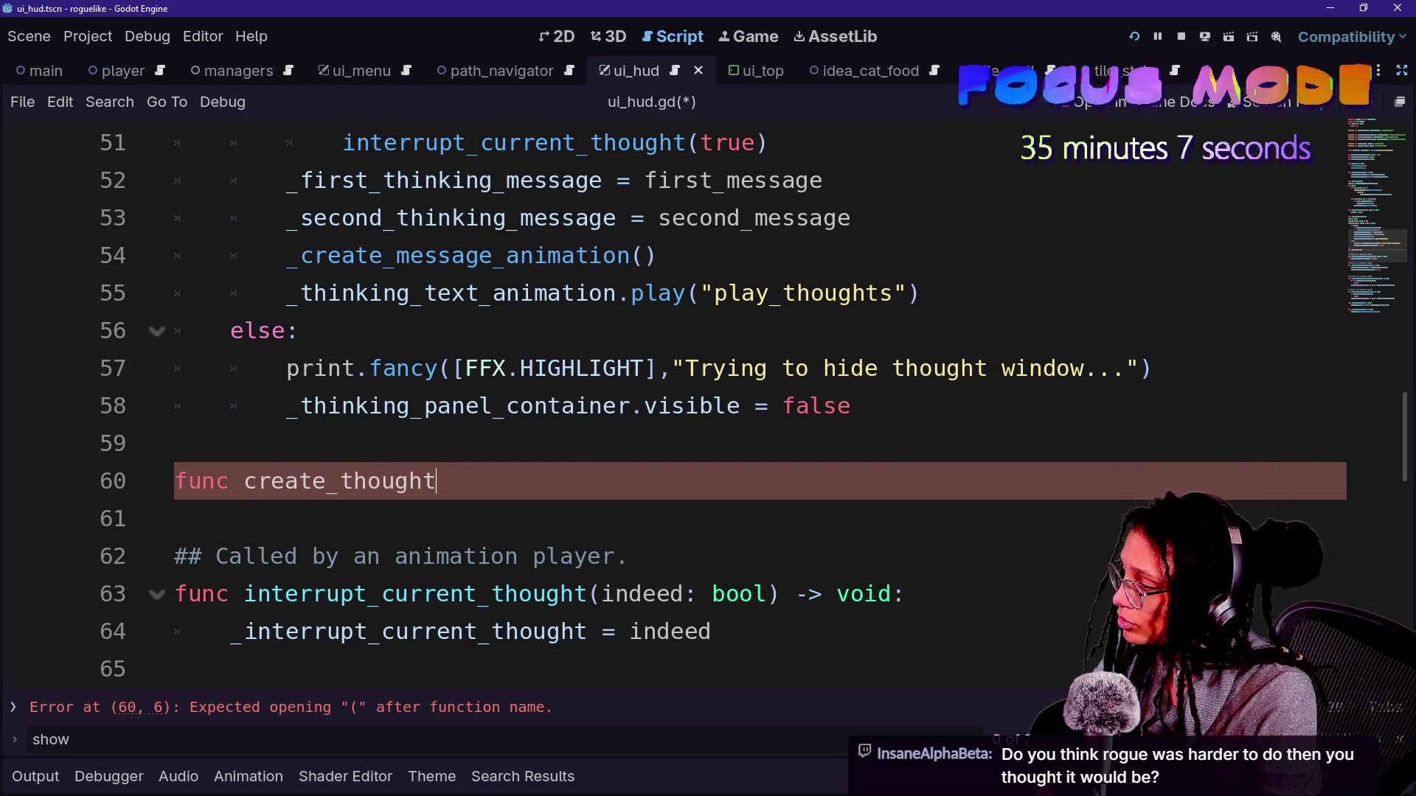
text(mat)
key(BackSpace)
key(BackSpace)
key(BackSpace)
key(BackSpace)
key(BackSpace)
key(BackSpace)
text(me)
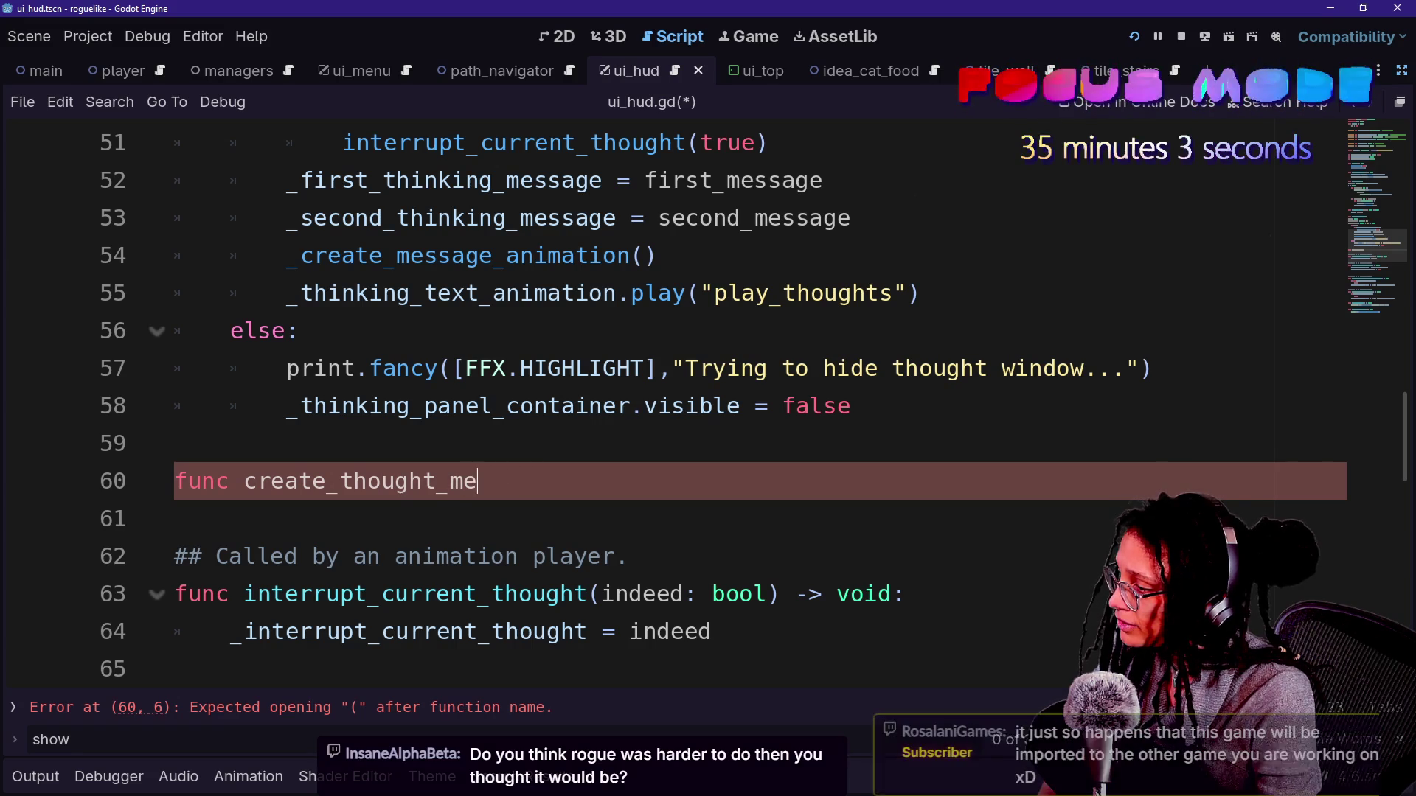
text(ssag)
key(BackSpace)
key(BackSpace)
key(BackSpace)
key(BackSpace)
key(BackSpace)
text(text_animation() -> void:)
key(Return)
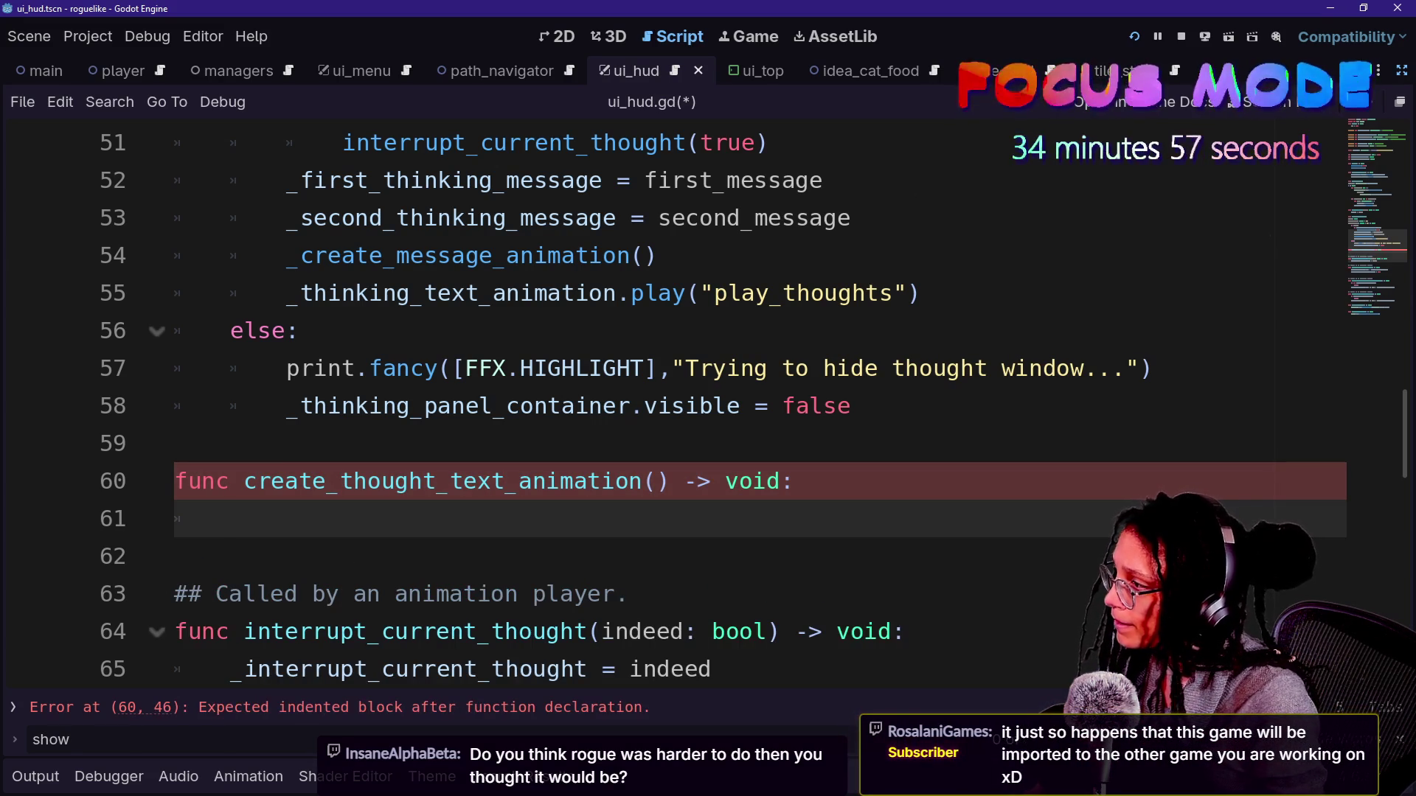
click(628, 255)
Step: Rename the line 54 call to _create_thought_text_animation()
double_click(628, 255)
text(c)
key(BackSpace)
text(_create)
key(BackSpace)
key(BackSpace)
key(BackSpace)
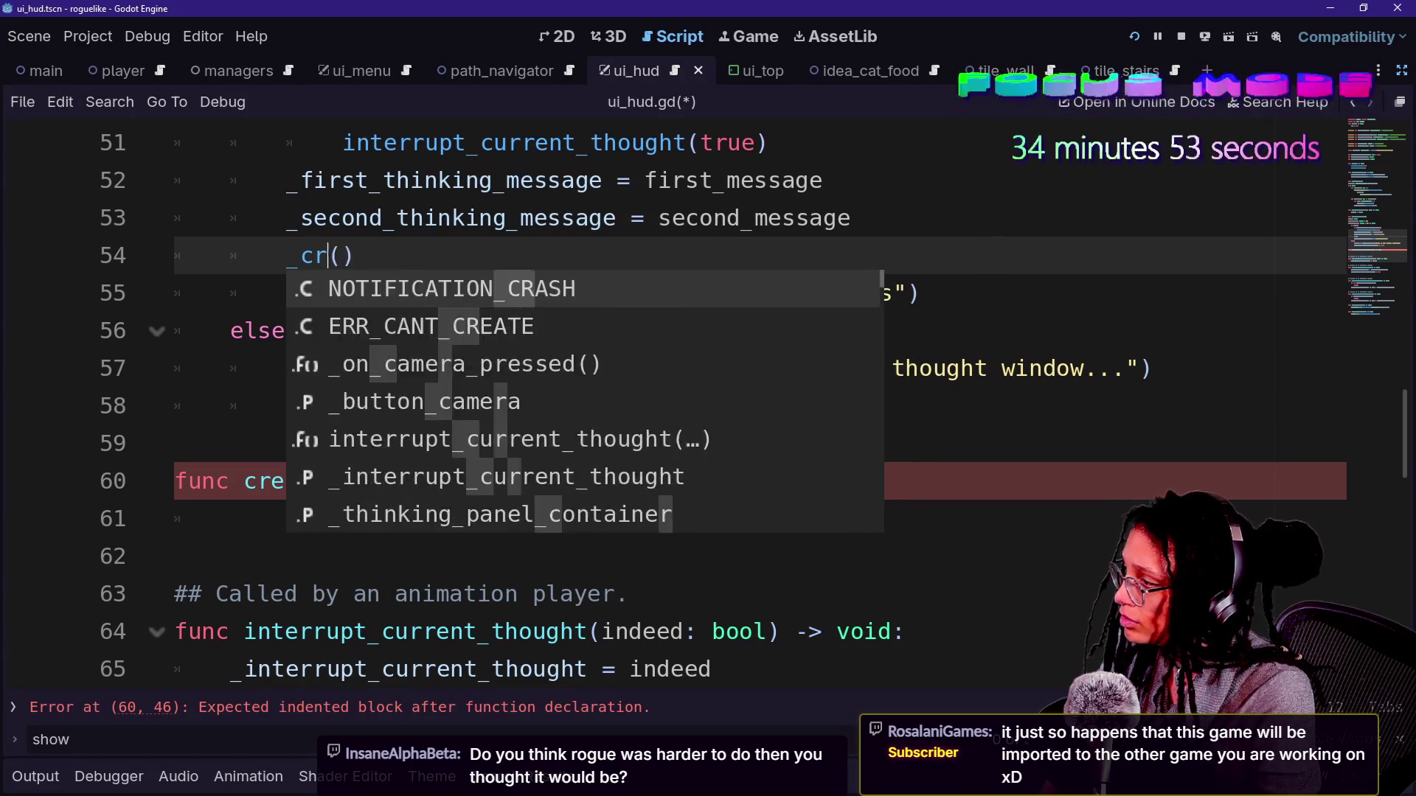
text(eate_thought_text_animation)
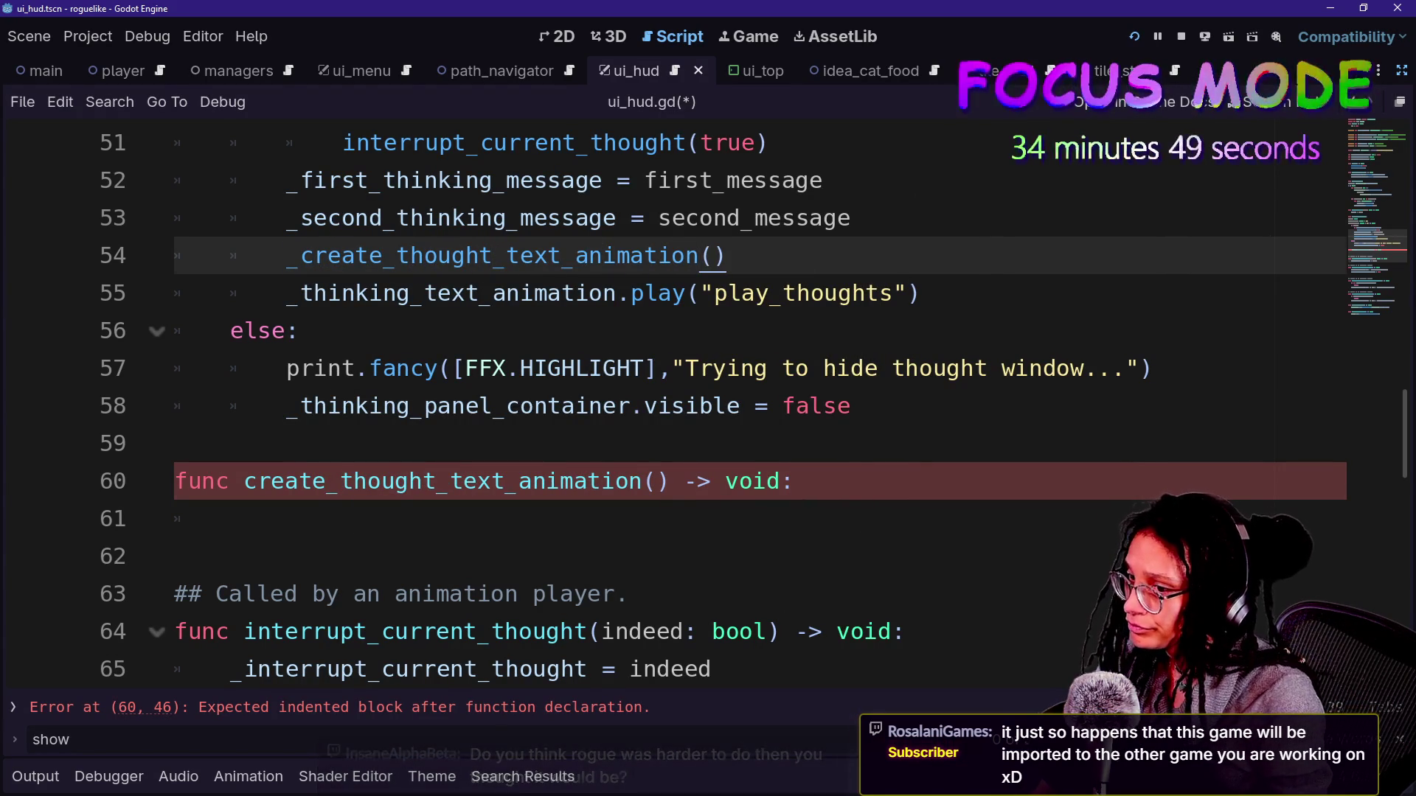
click(856, 521)
Step: Add a leading underscore to the create_thought_text_animation declaration on line 60
click(288, 406)
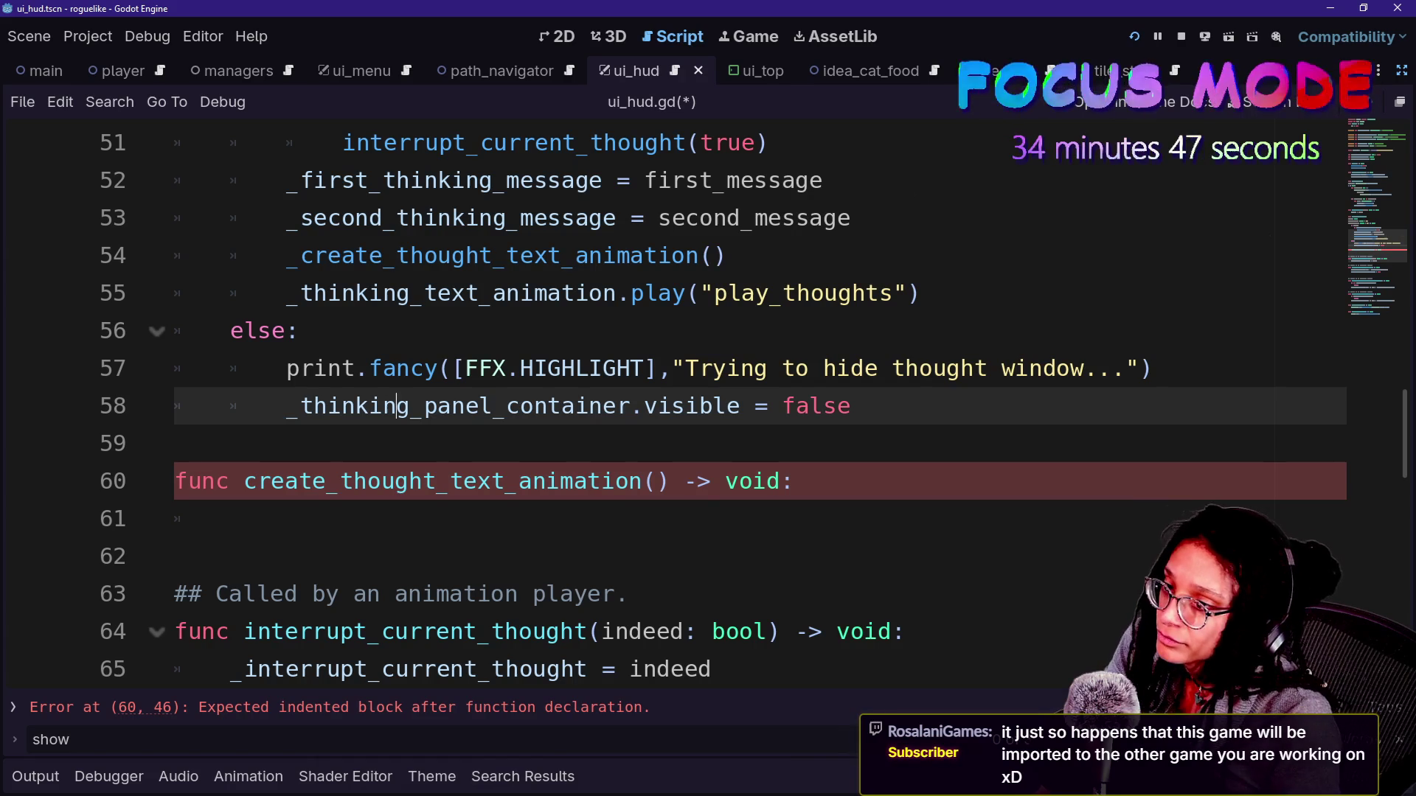
click(314, 406)
click(396, 481)
click(286, 481)
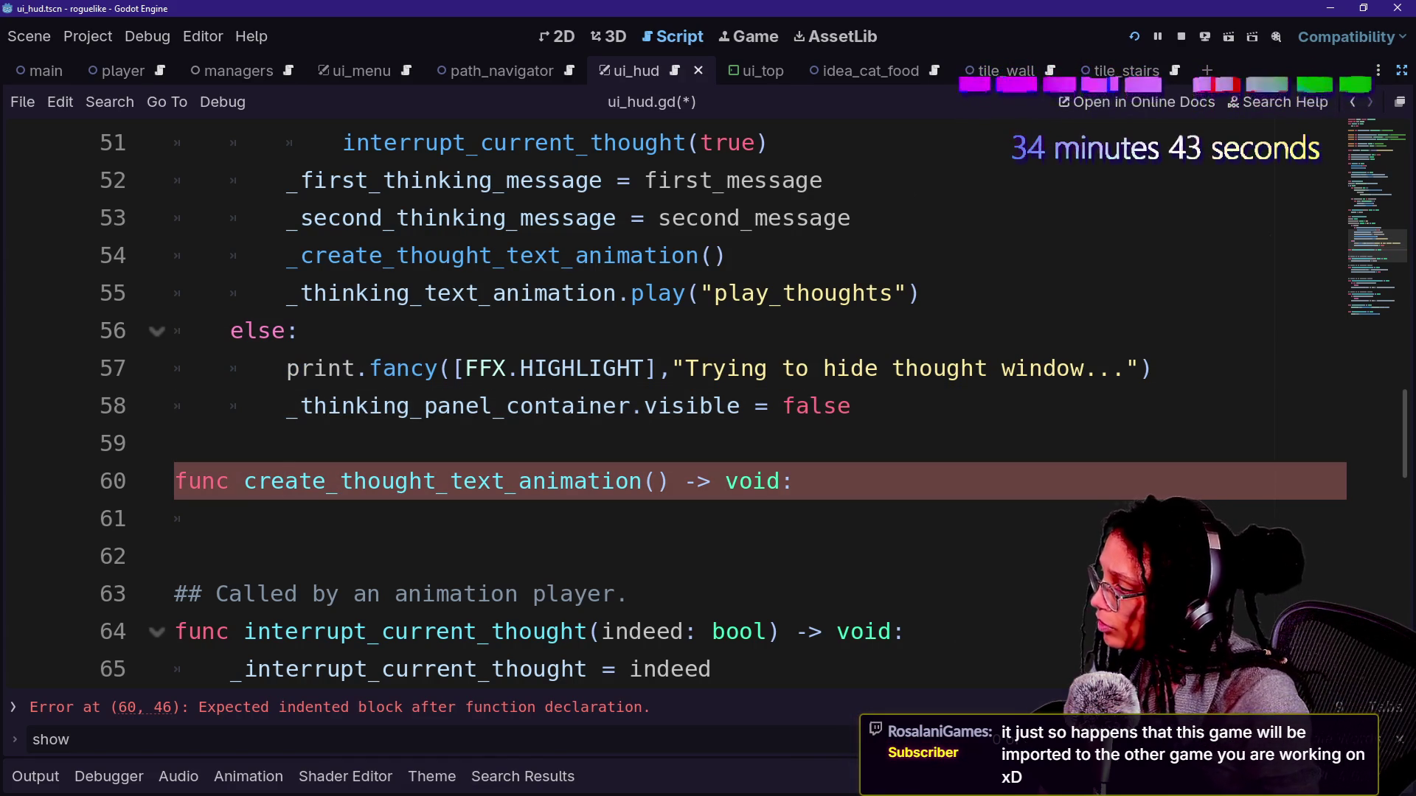
text(_)
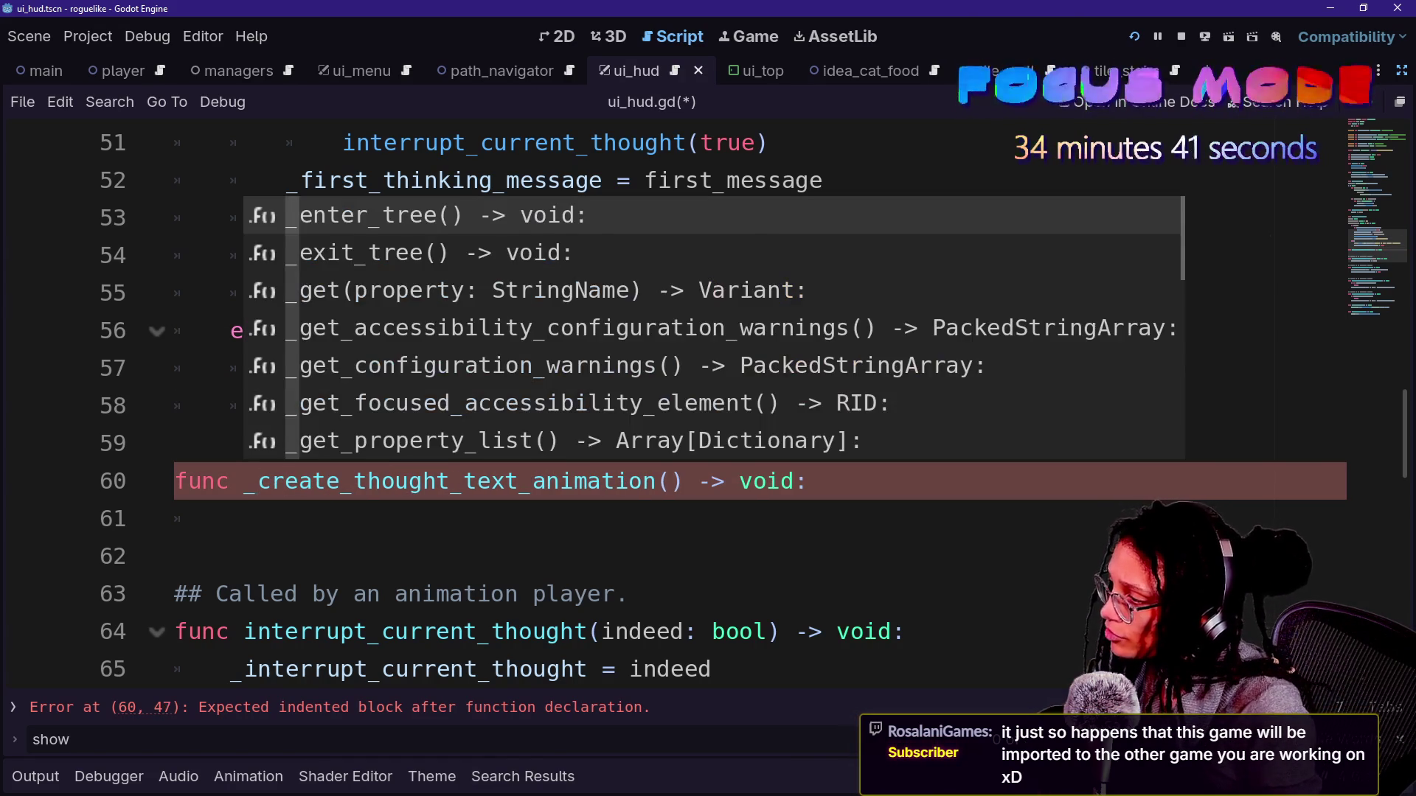
click(230, 519)
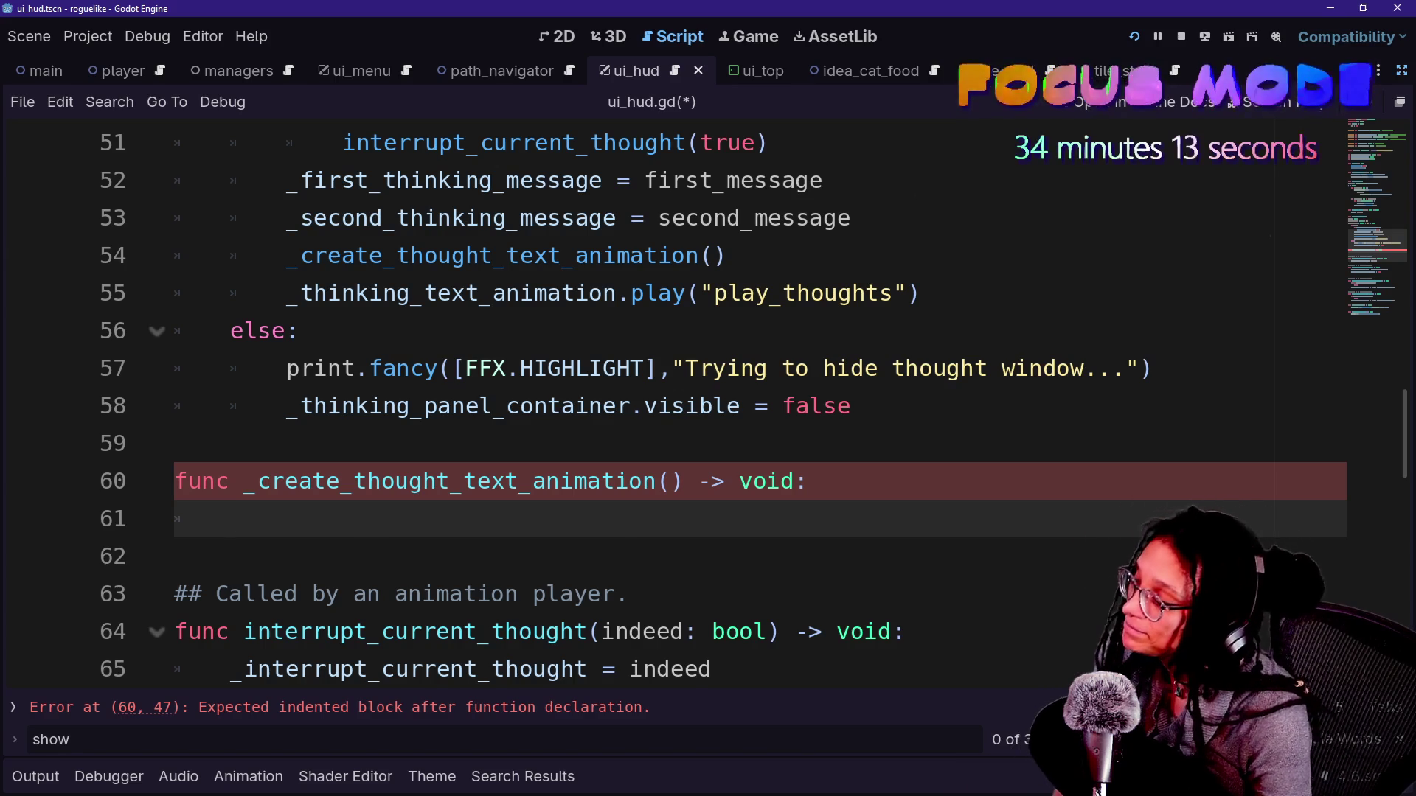
Step: Paste the hit-point animation code into the new function and delete the _hp_bar_damage header
key(ctrl+z)
key(ctrl+shift+z)
key(ctrl+z)
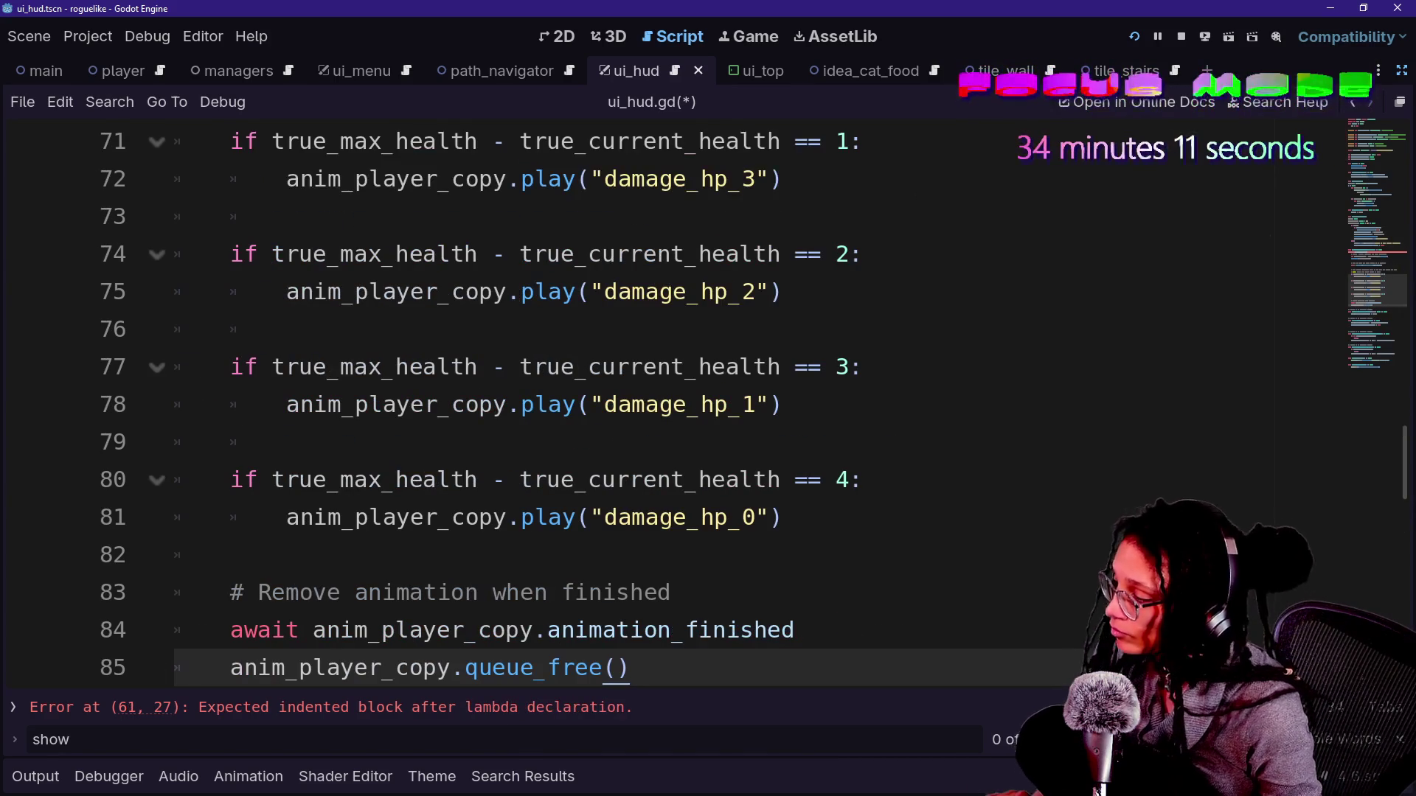
key(ctrl+minus)
key(ctrl+minus)
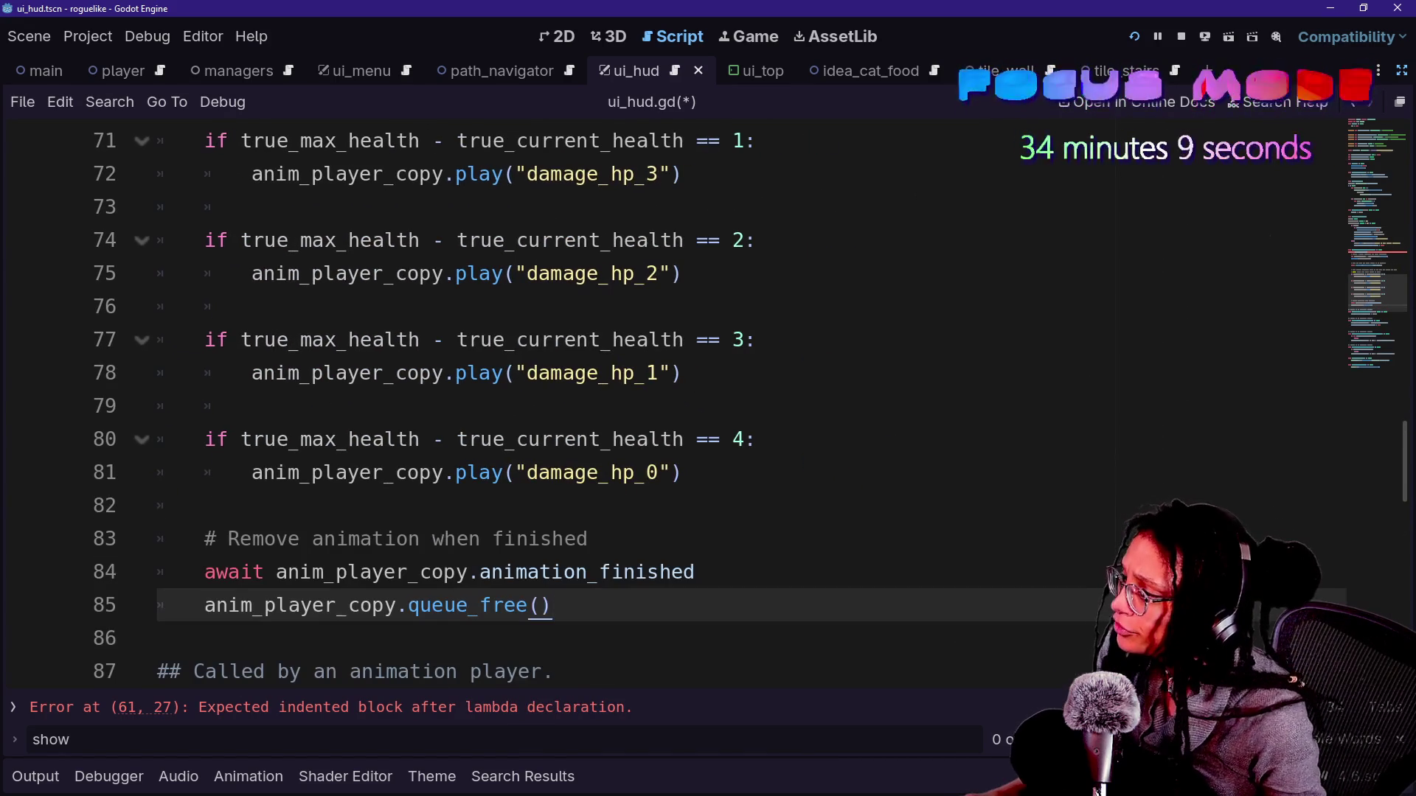
scroll(561, 406, up, 3)
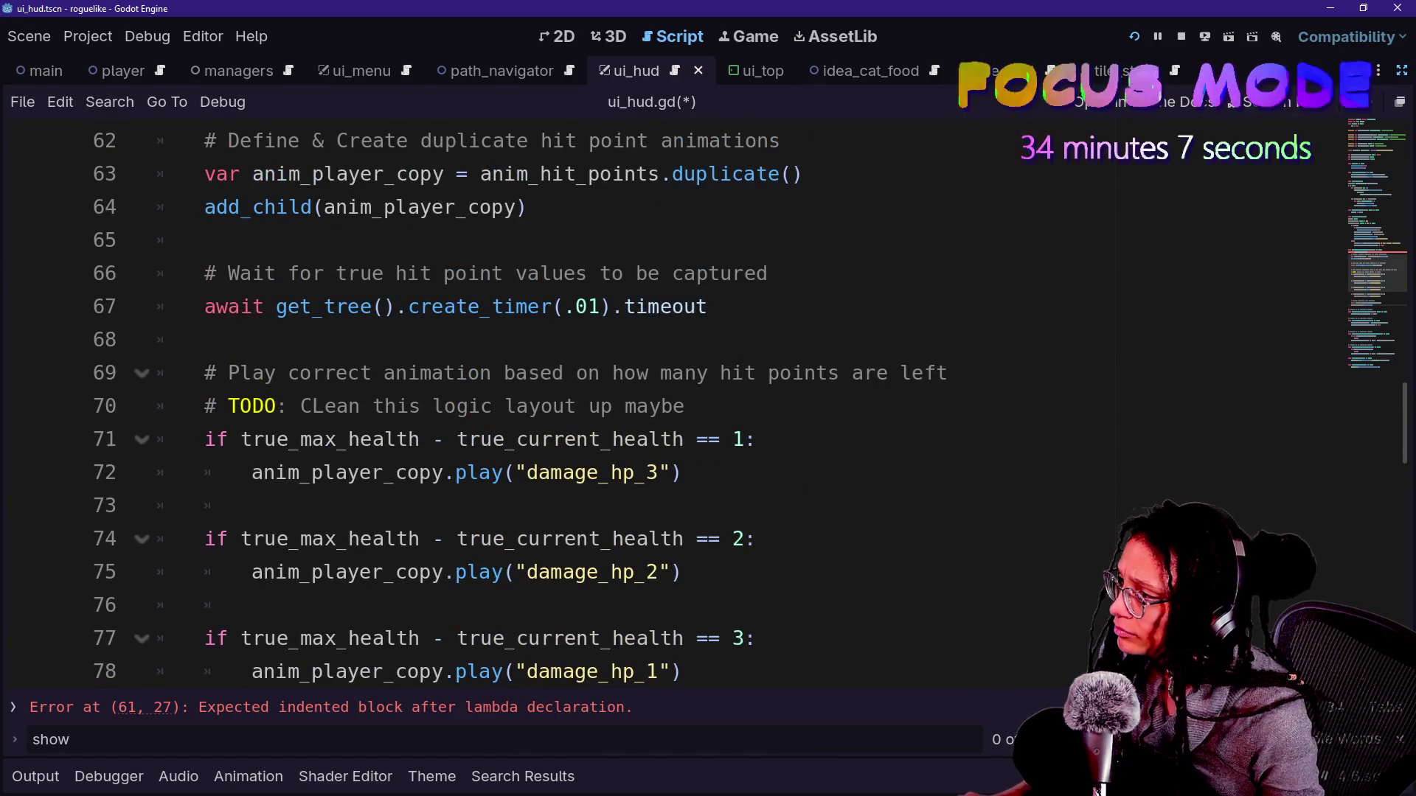
scroll(560, 406, up, 2)
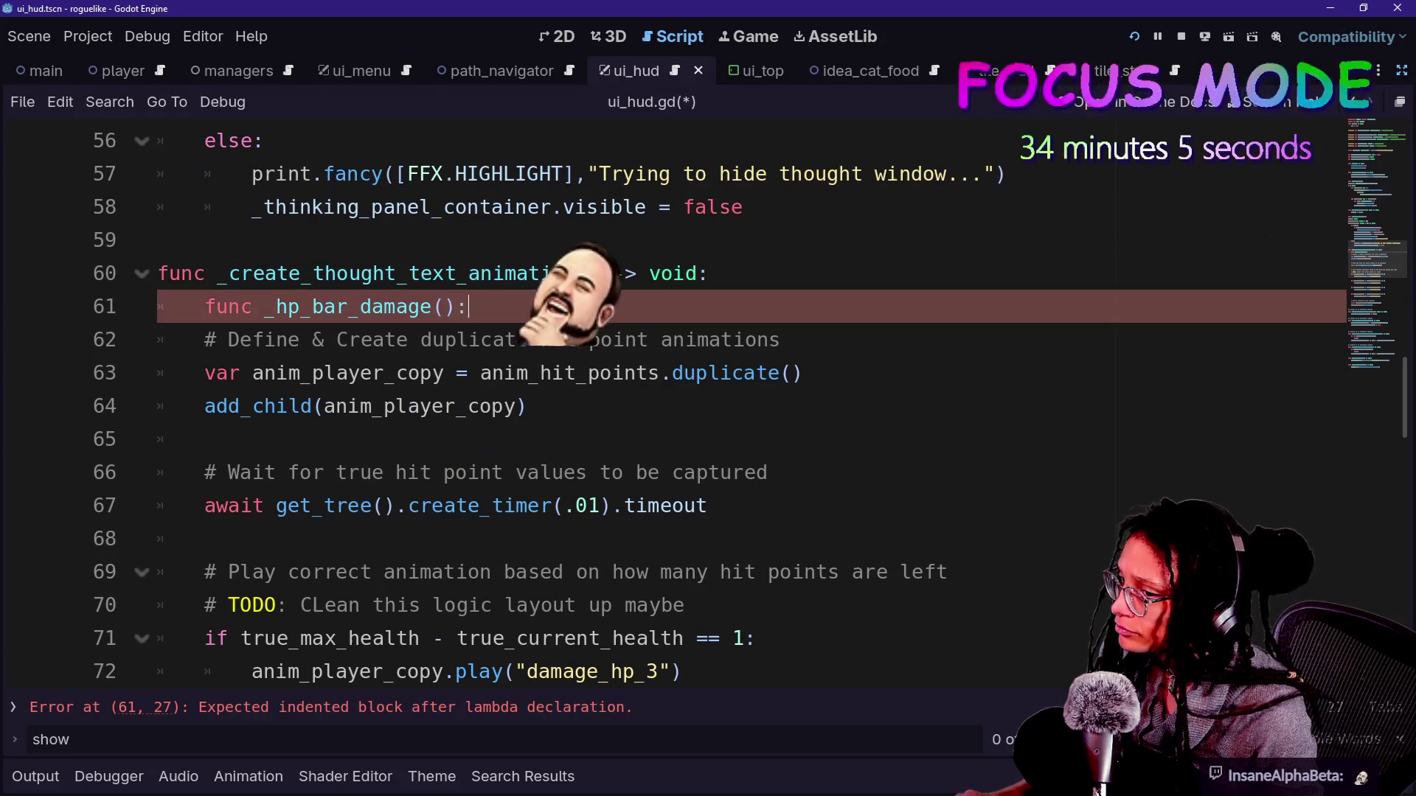
key(ctrl+shift+k)
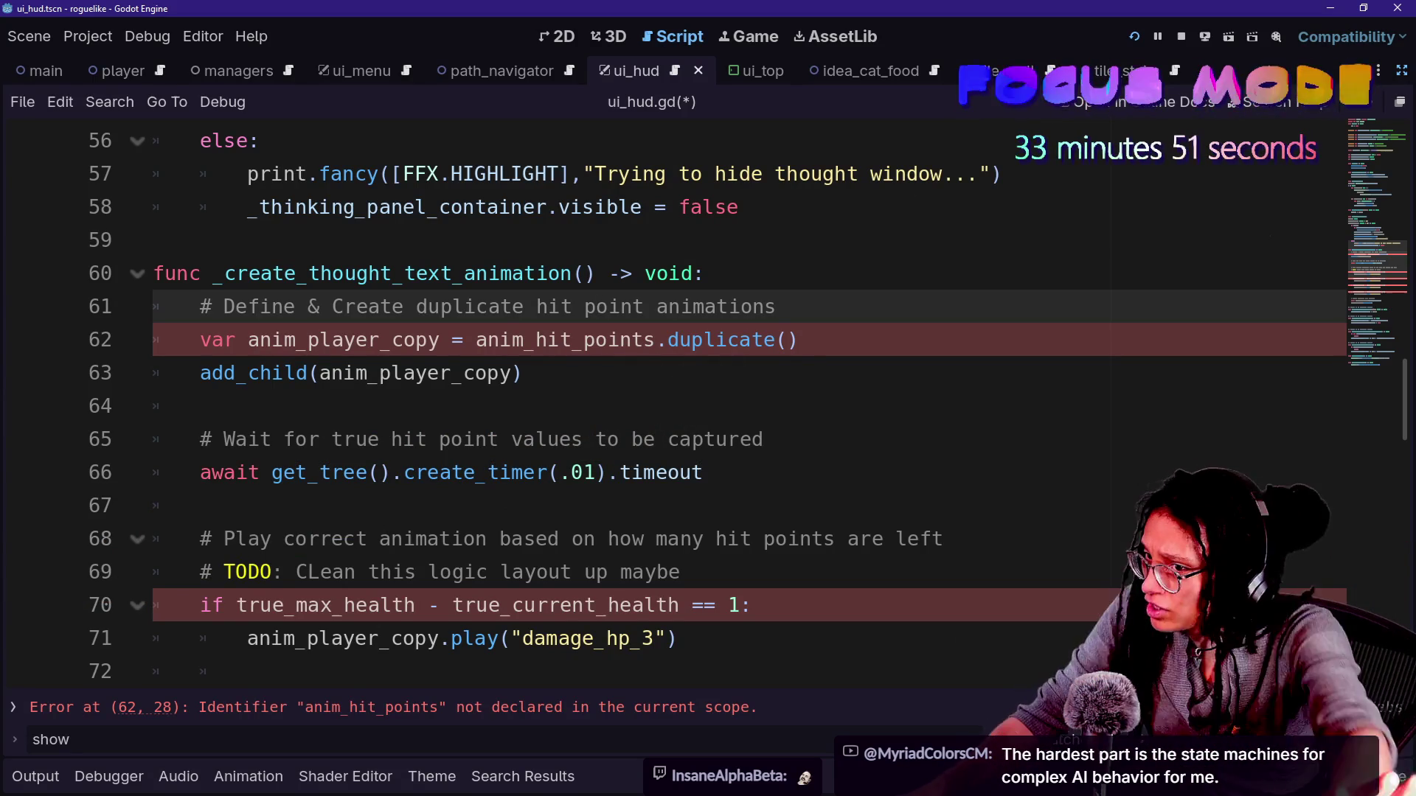
Step: Select the comment about duplicating hit point animations, then leave it unchanged
key(Left)
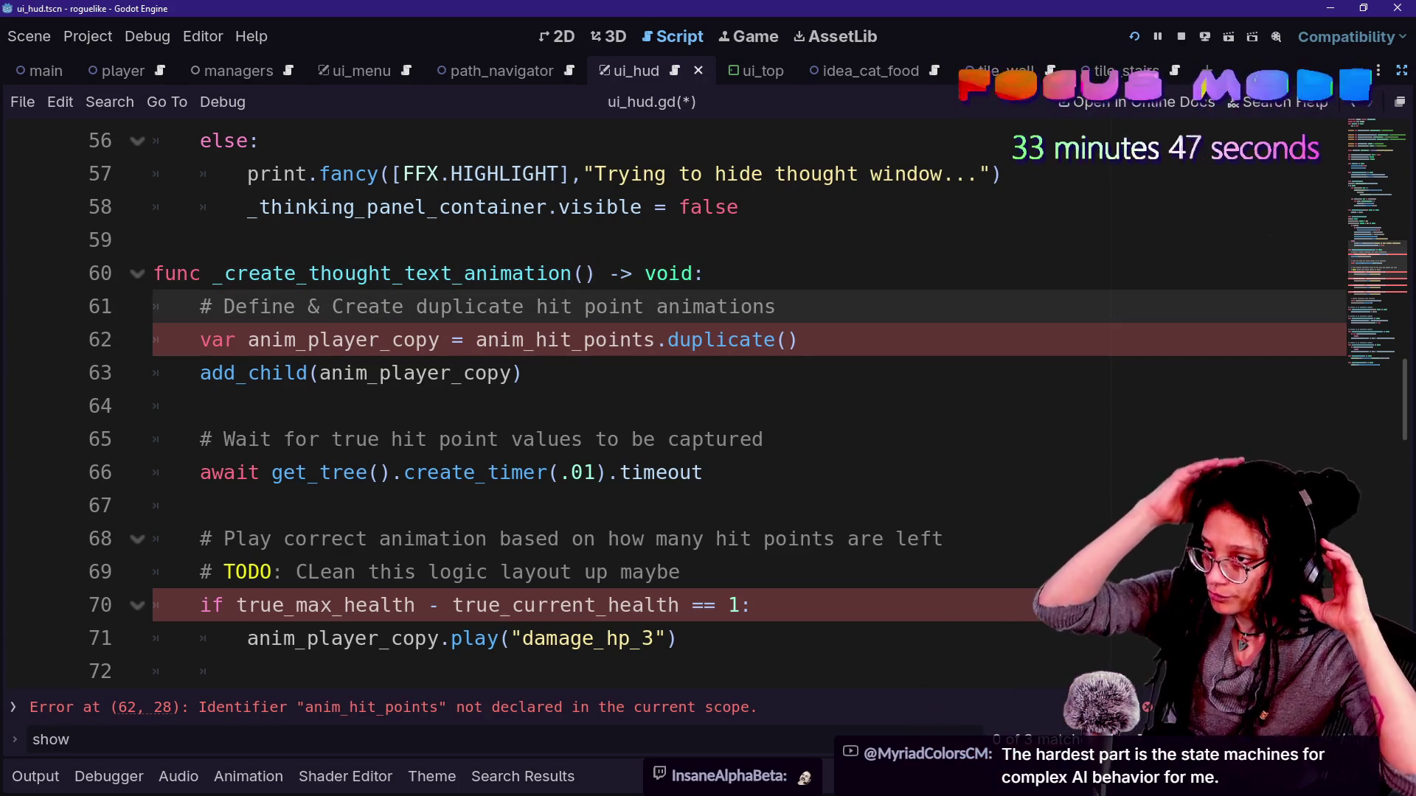
click(500, 374)
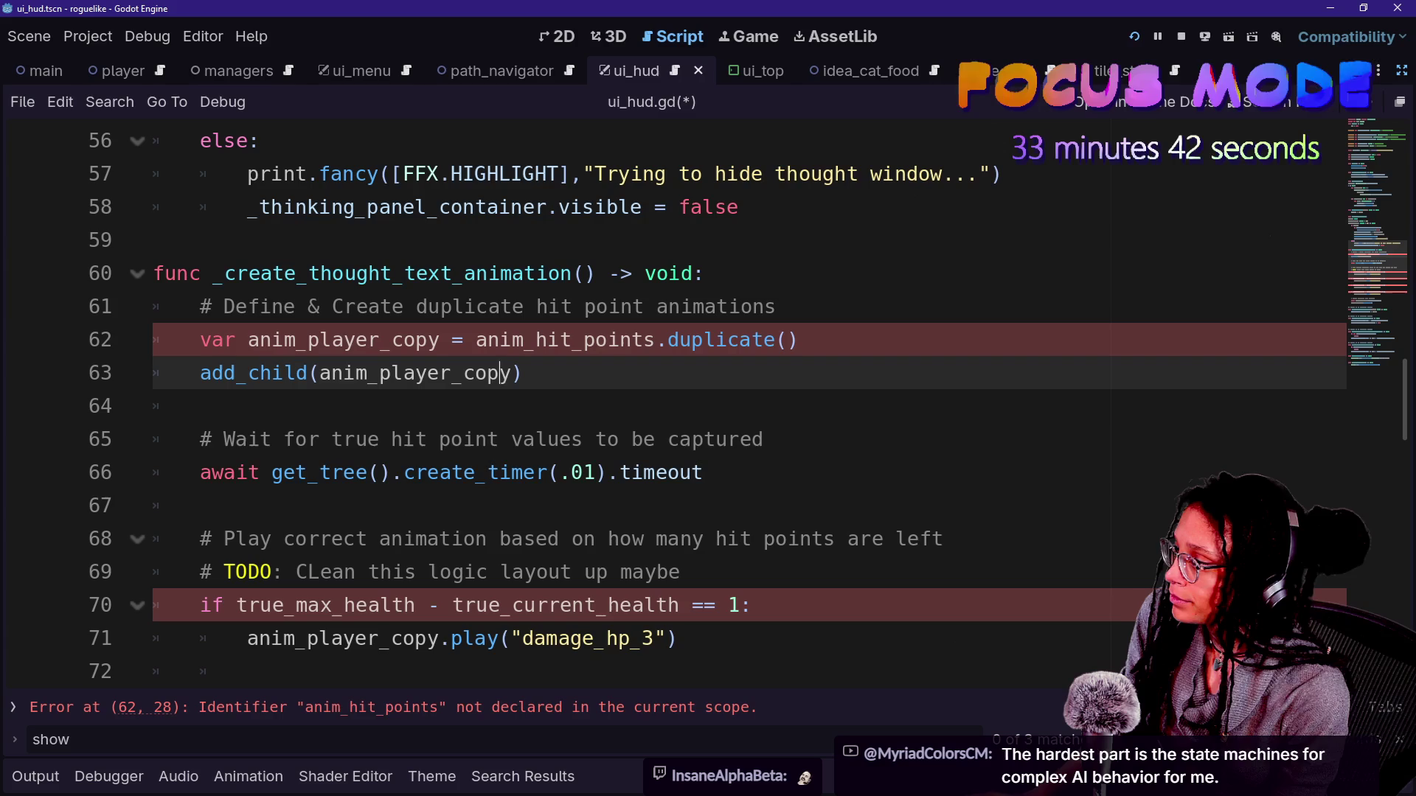
key(Up)
key(Up)
key(Home)
key(shift+End)
key(Escape)
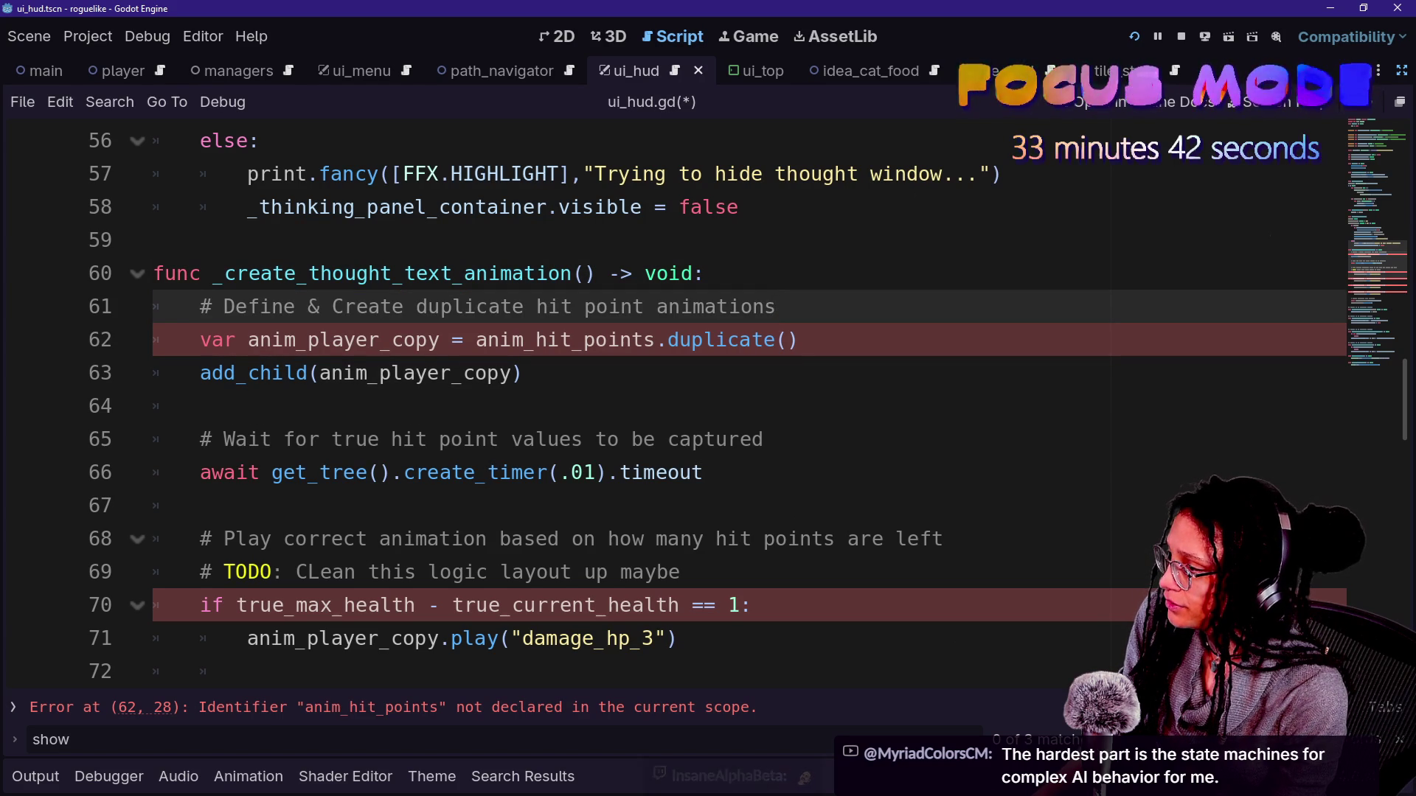
scroll(664, 406, up, 4)
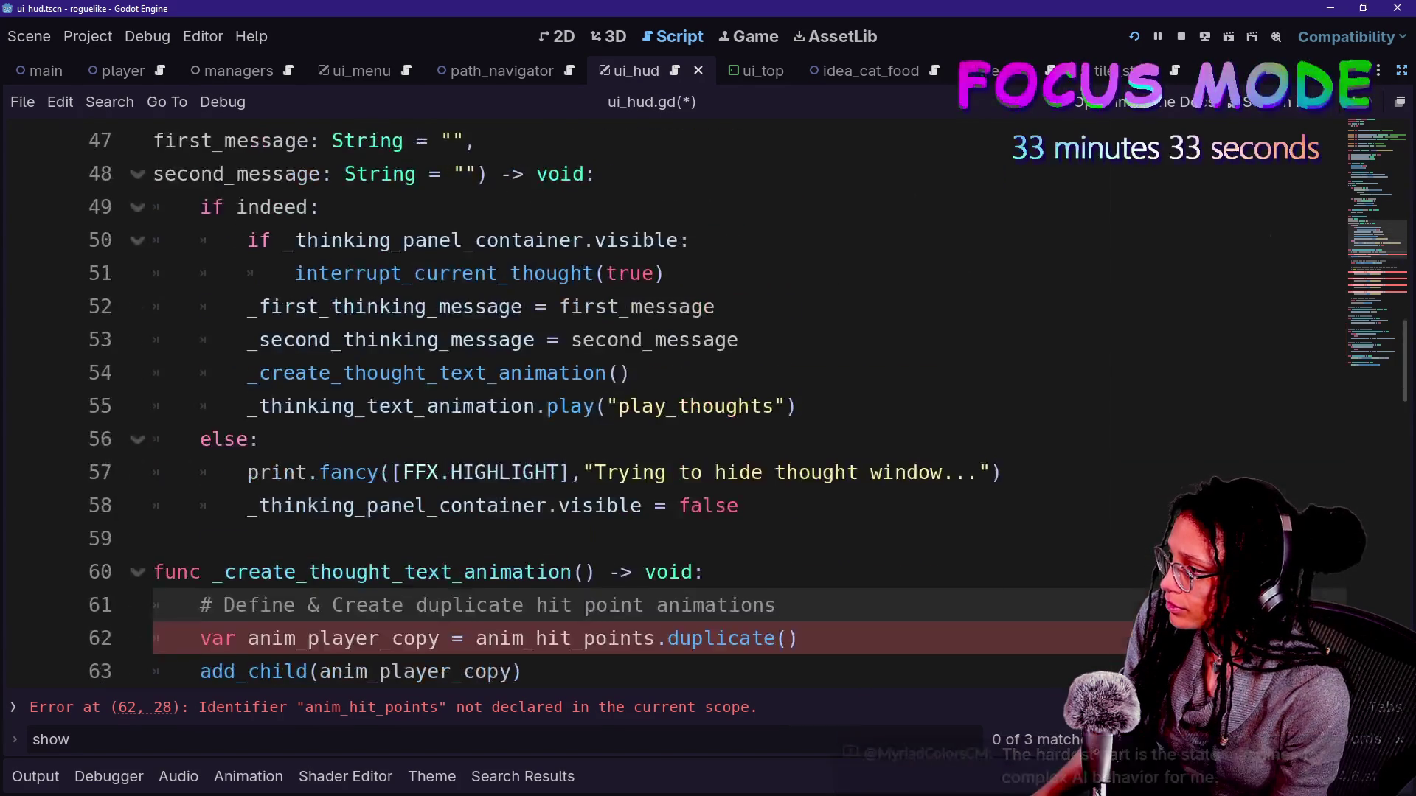
Step: Move the _thinking_text_animation line onto line 61 in place of anim_hit_points, without its .play("play_thoughts") call
drag(631, 472, 796, 506)
key(ctrl+c)
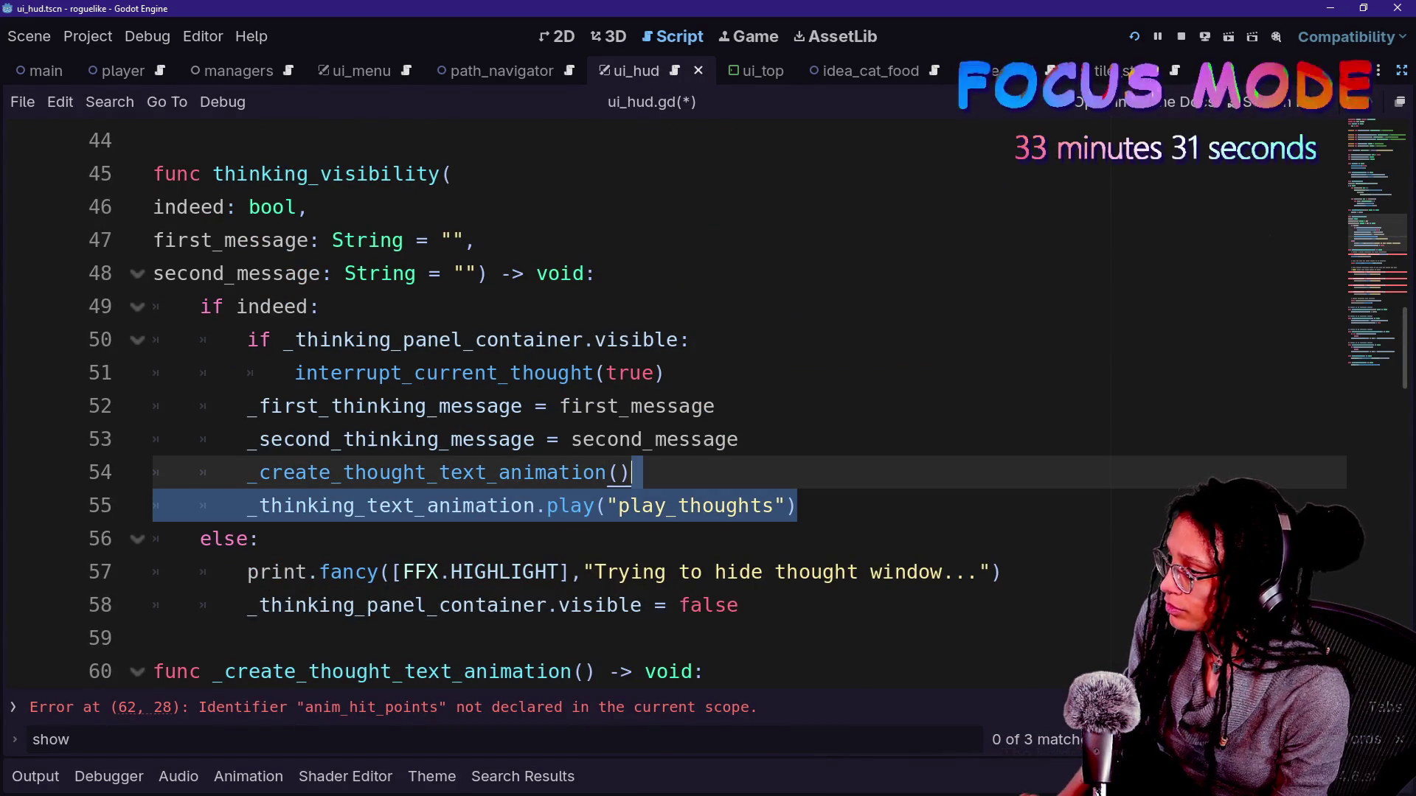
key(BackSpace)
scroll(664, 405, down, 1)
scroll(664, 405, down, 1)
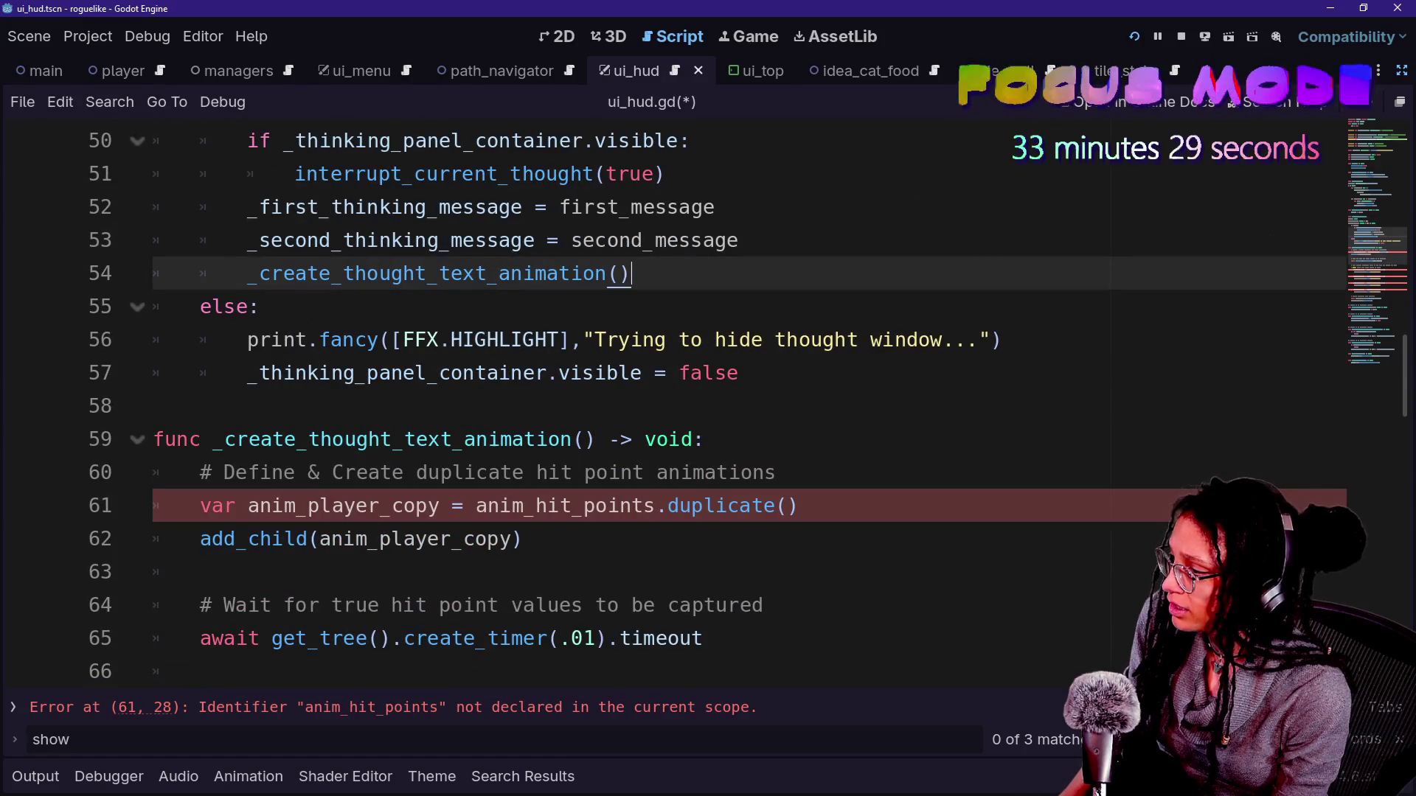
double_click(564, 506)
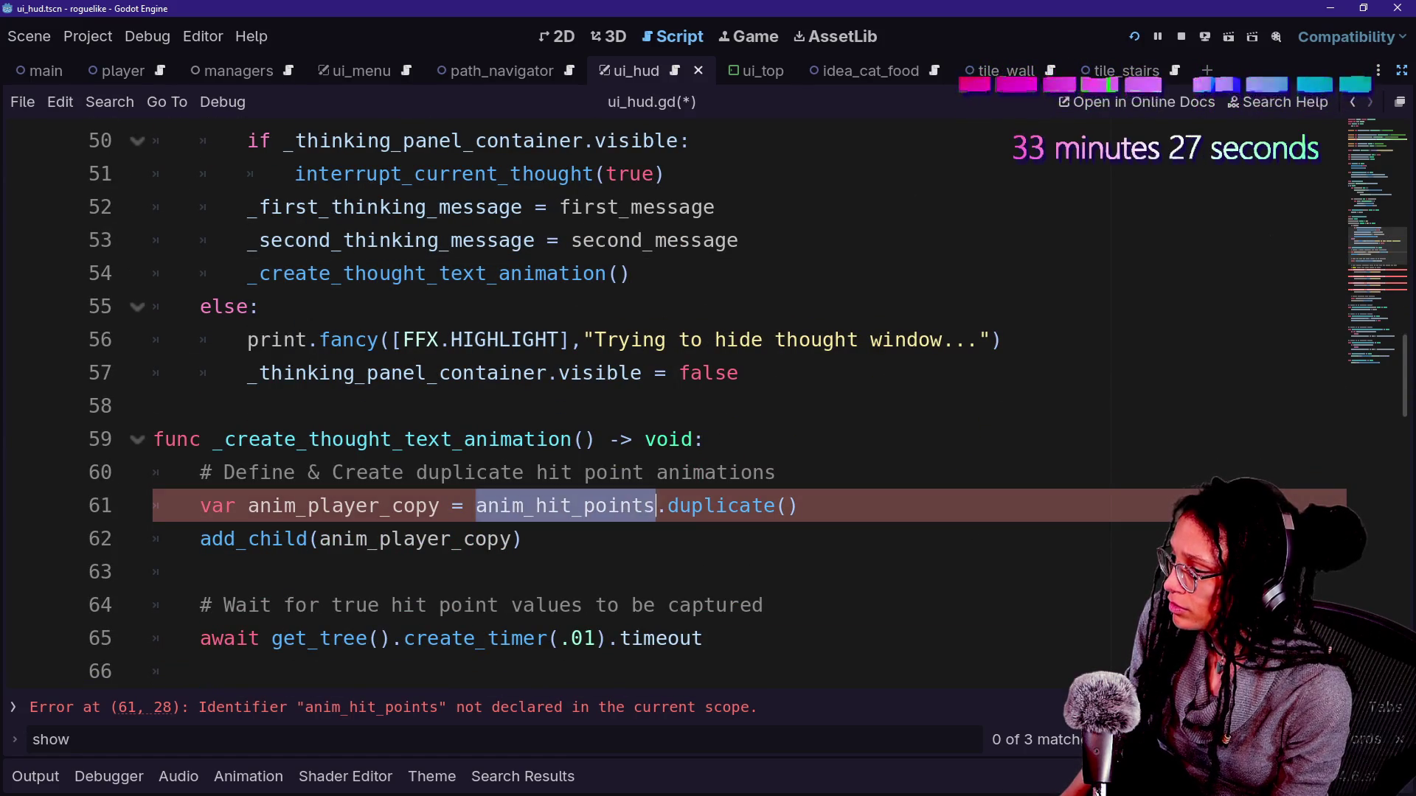
key(ctrl+v)
key(ctrl+shift+Left)
key(ctrl+shift+Left)
key(ctrl+shift+Left)
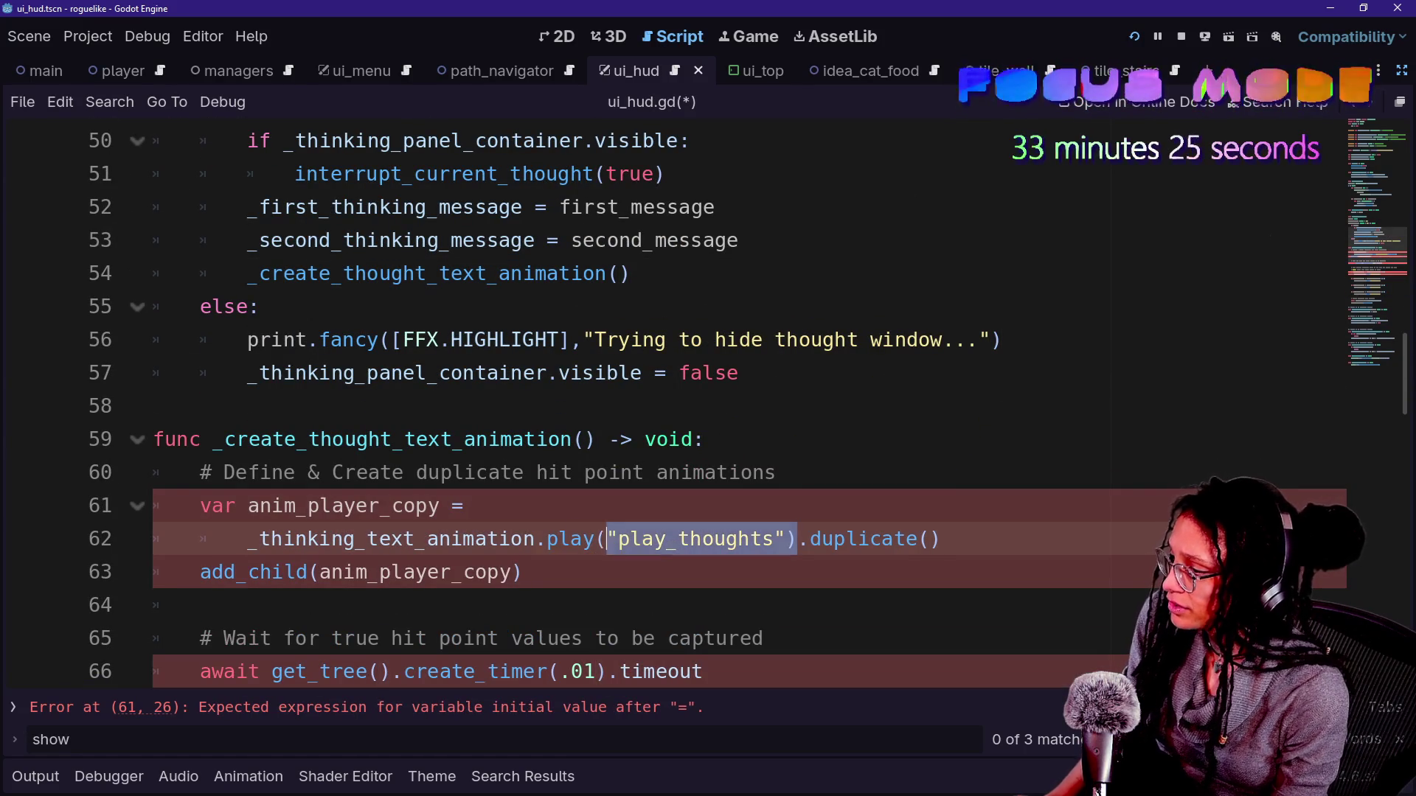
key(BackSpace)
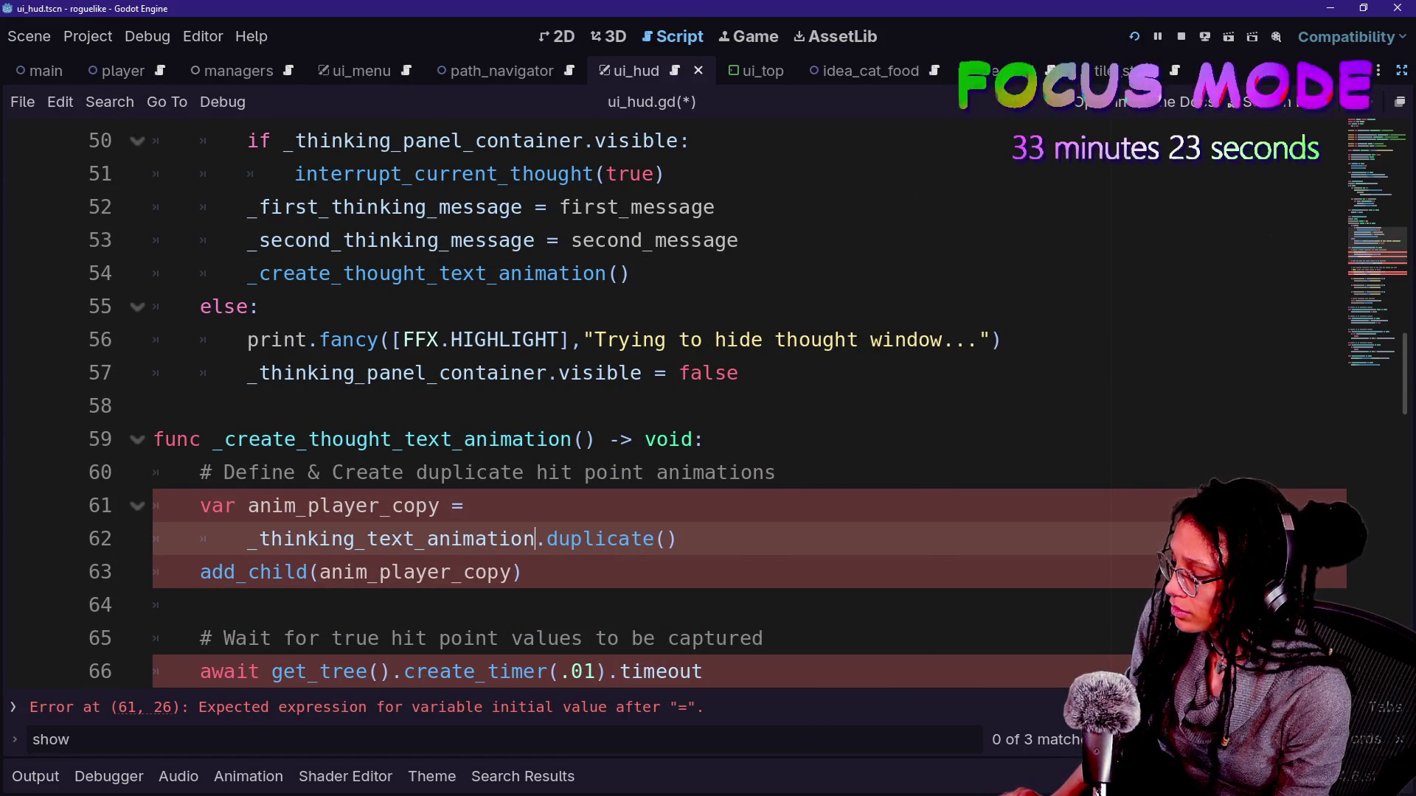
key(ctrl+shift+k)
key(ctrl+z)
key(ctrl+z)
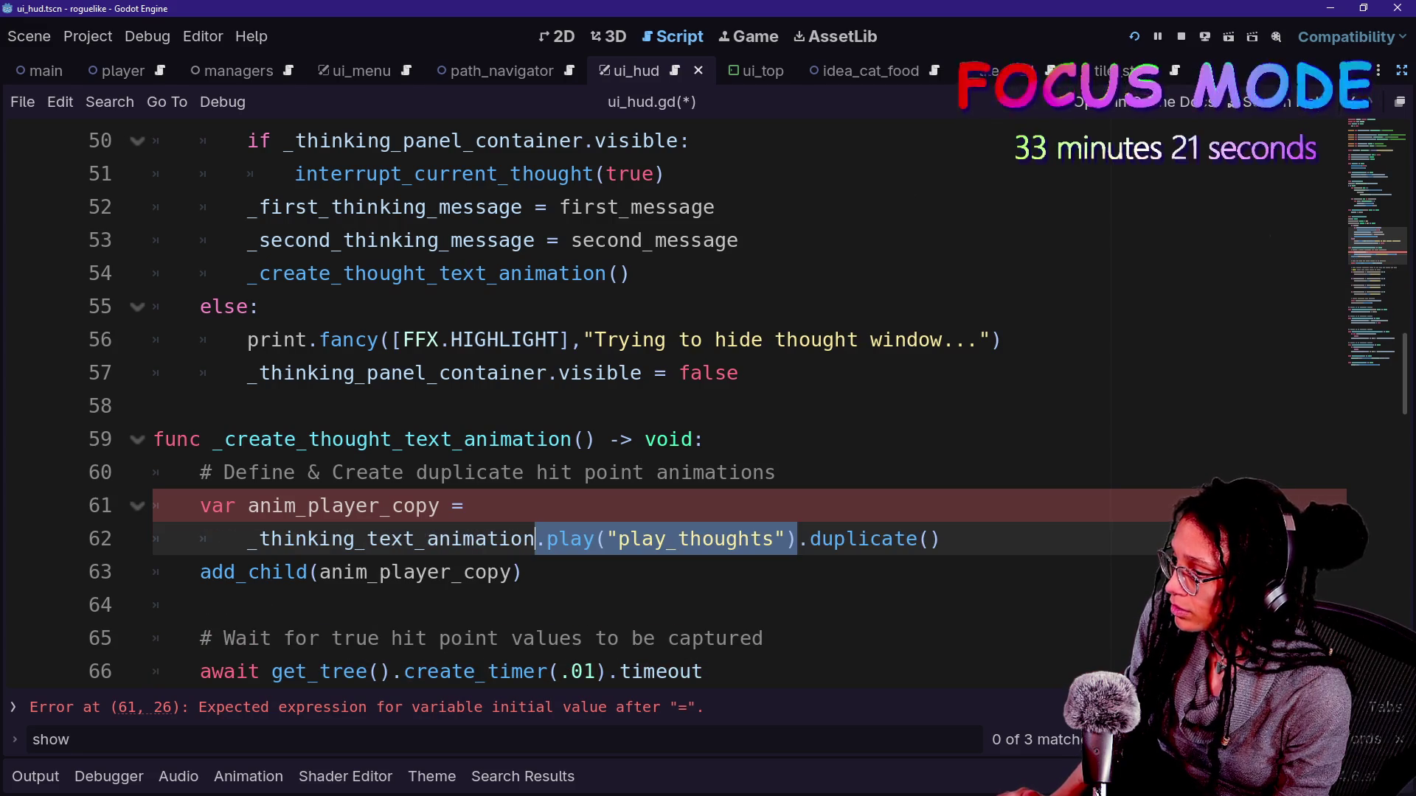
key(ctrl+y)
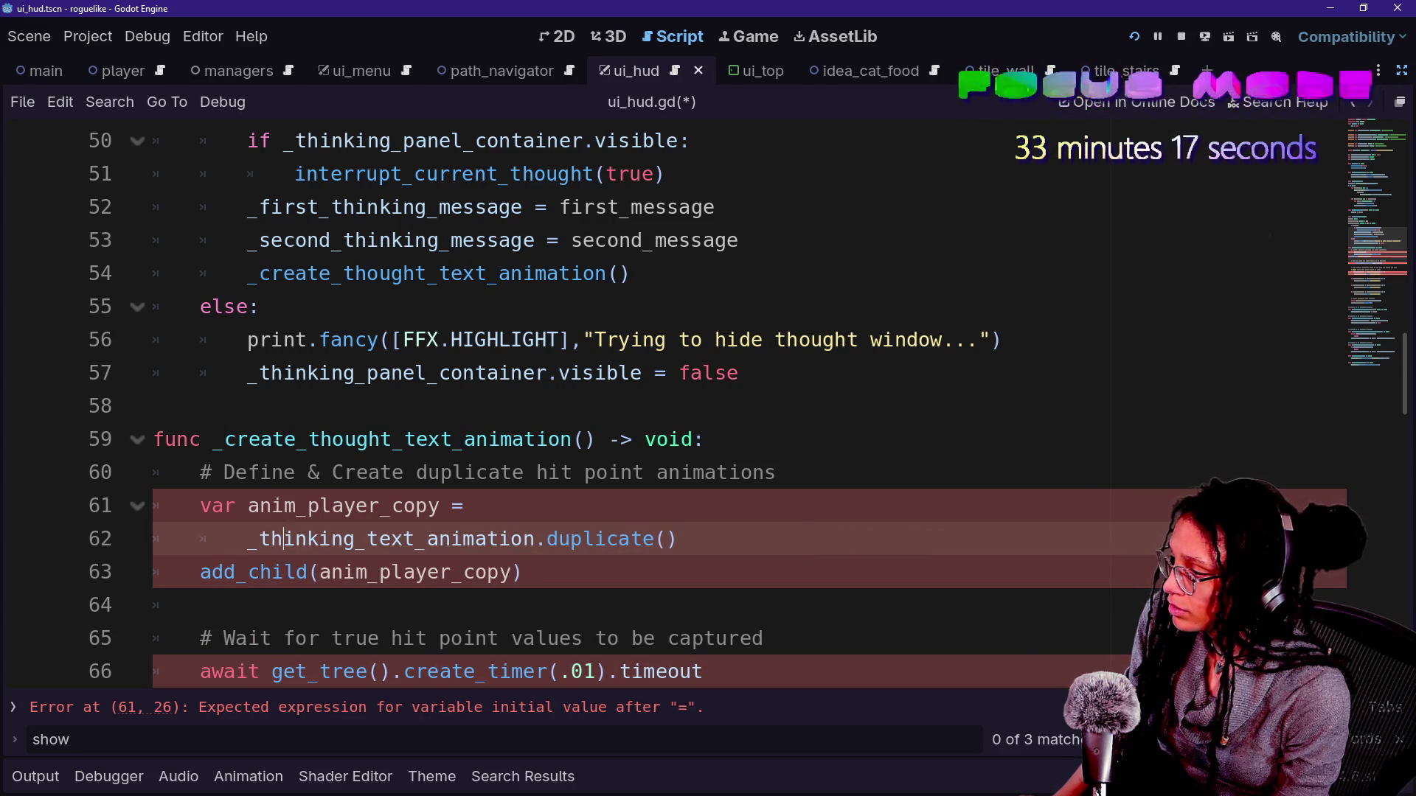
Step: Type anim_player_copy as AnimationPlayer with a '\' continuation onto the duplicate() line
key(Up)
text(AnimationPlayer)
key(End)
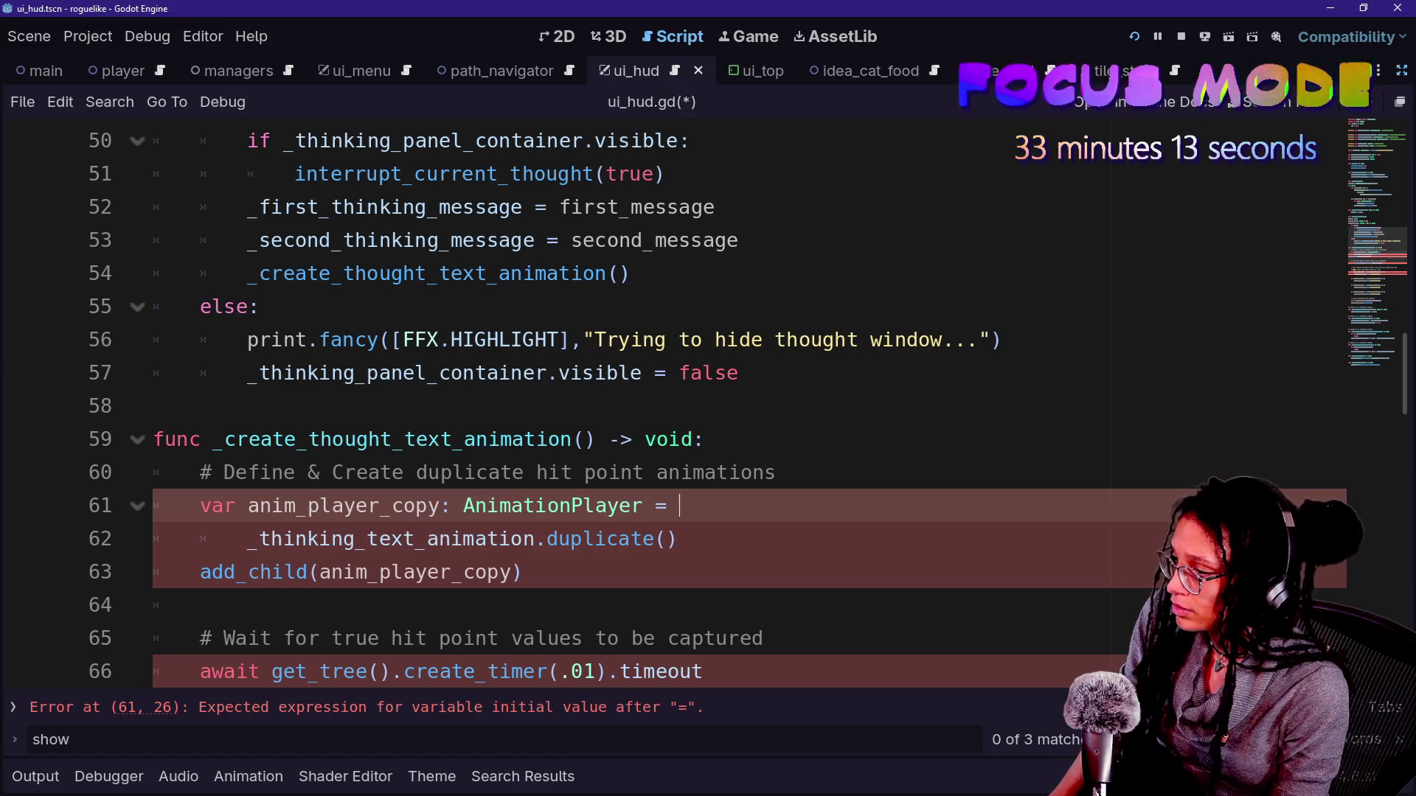
text(\)
key(Left)
key(BackSpace)
click(153, 538)
scroll(517, 516, down, 1)
click(463, 472)
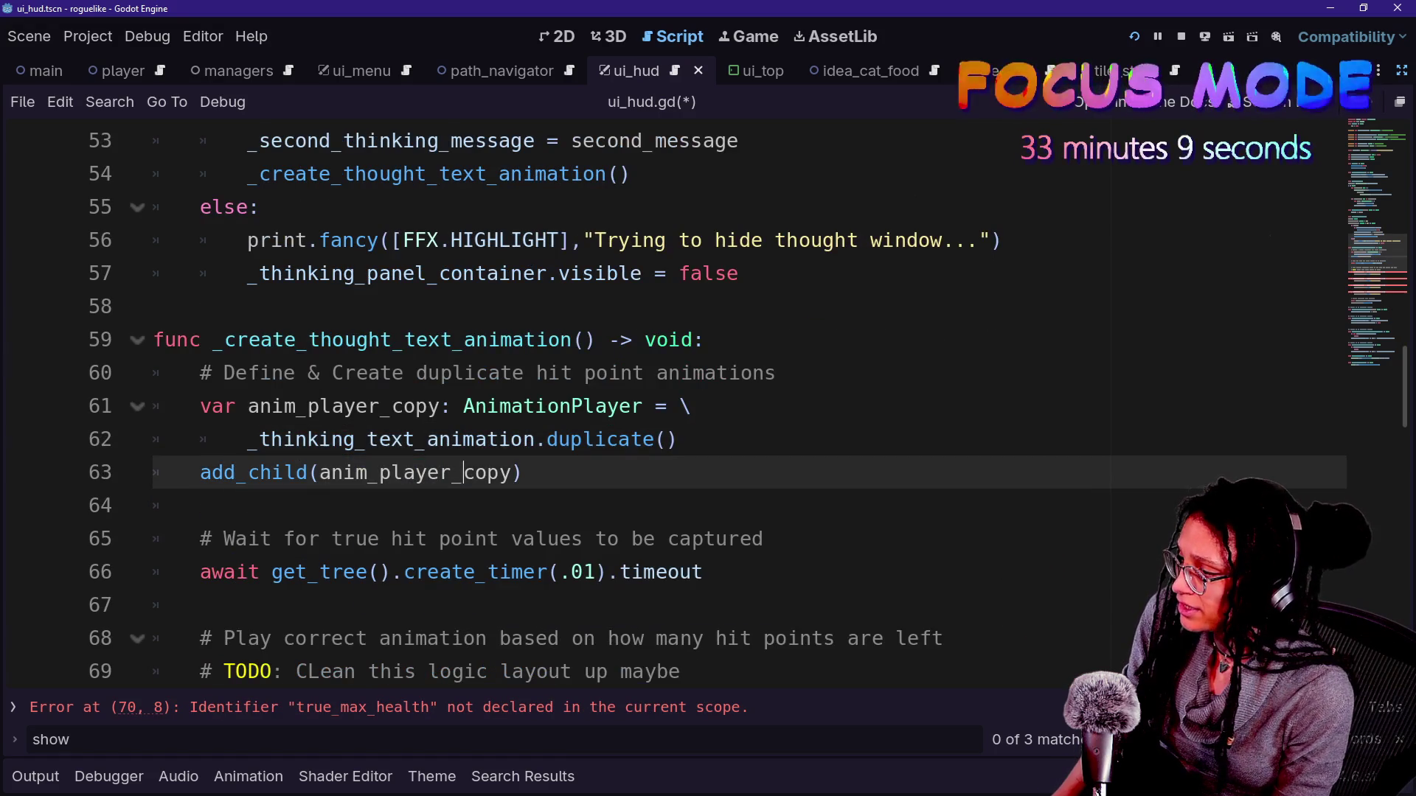
Step: Review the timer wait and damage_hp health-check blocks in ui_hud.gd
scroll(516, 443, down, 1)
drag(248, 438, 465, 439)
click(606, 438)
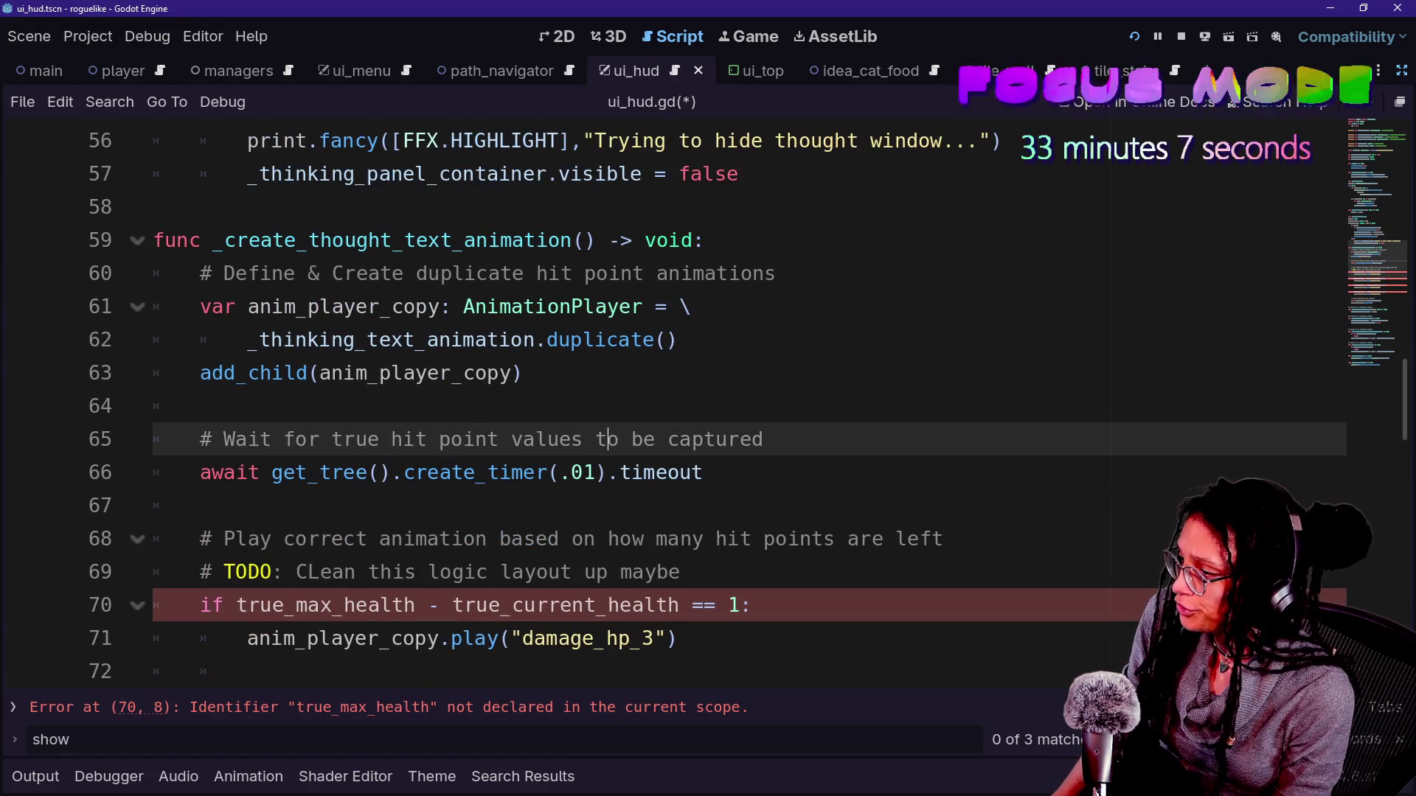
drag(200, 506, 199, 406)
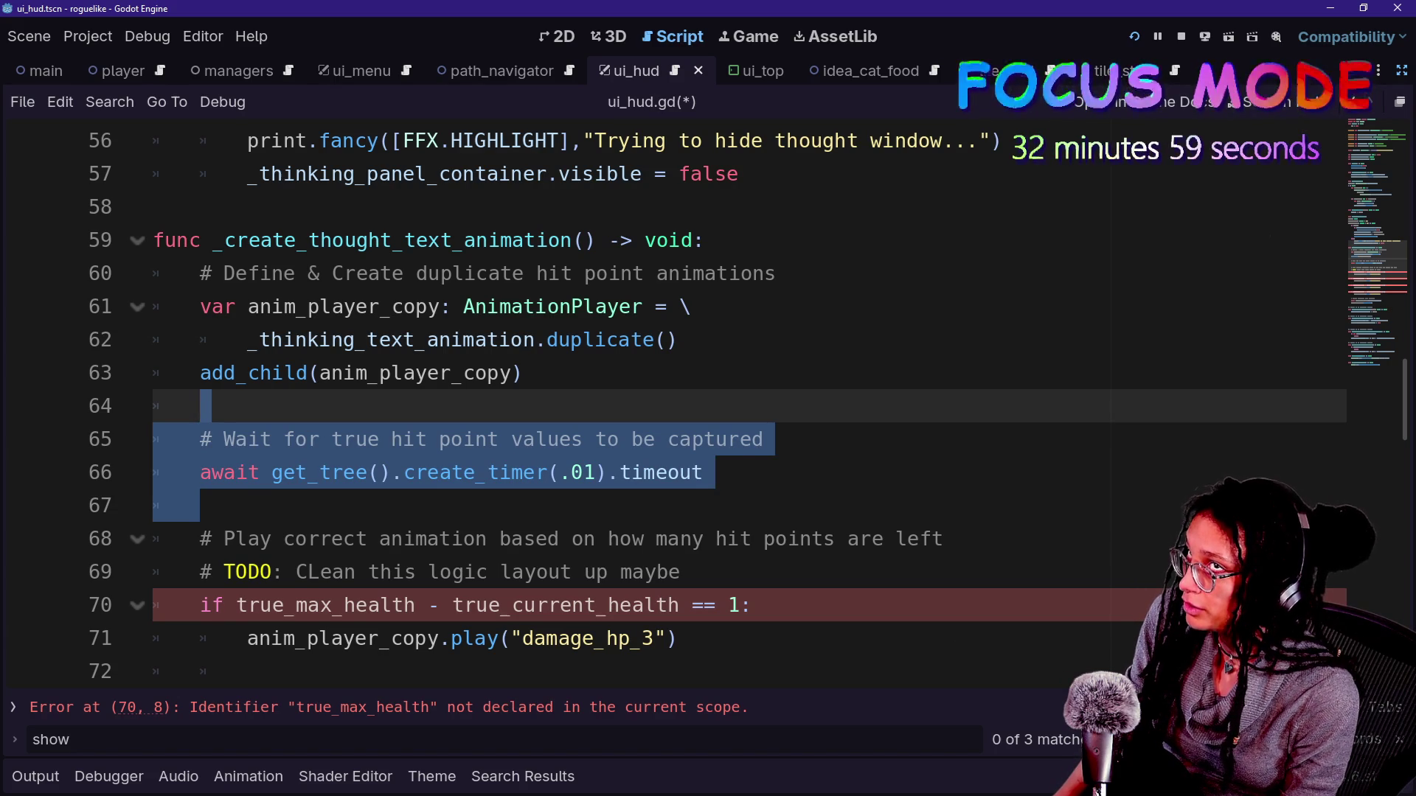
click(200, 405)
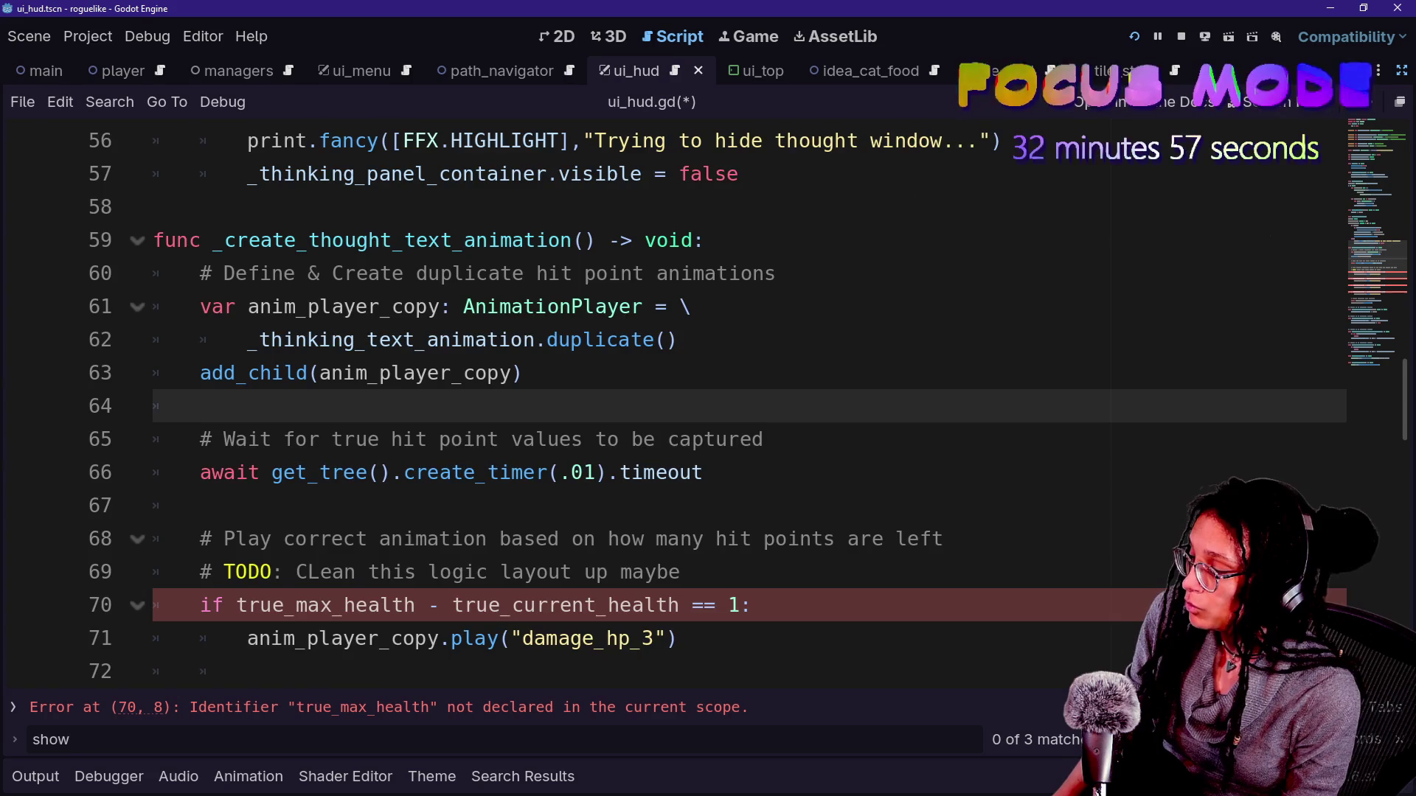
scroll(663, 406, down, 2)
click(522, 439)
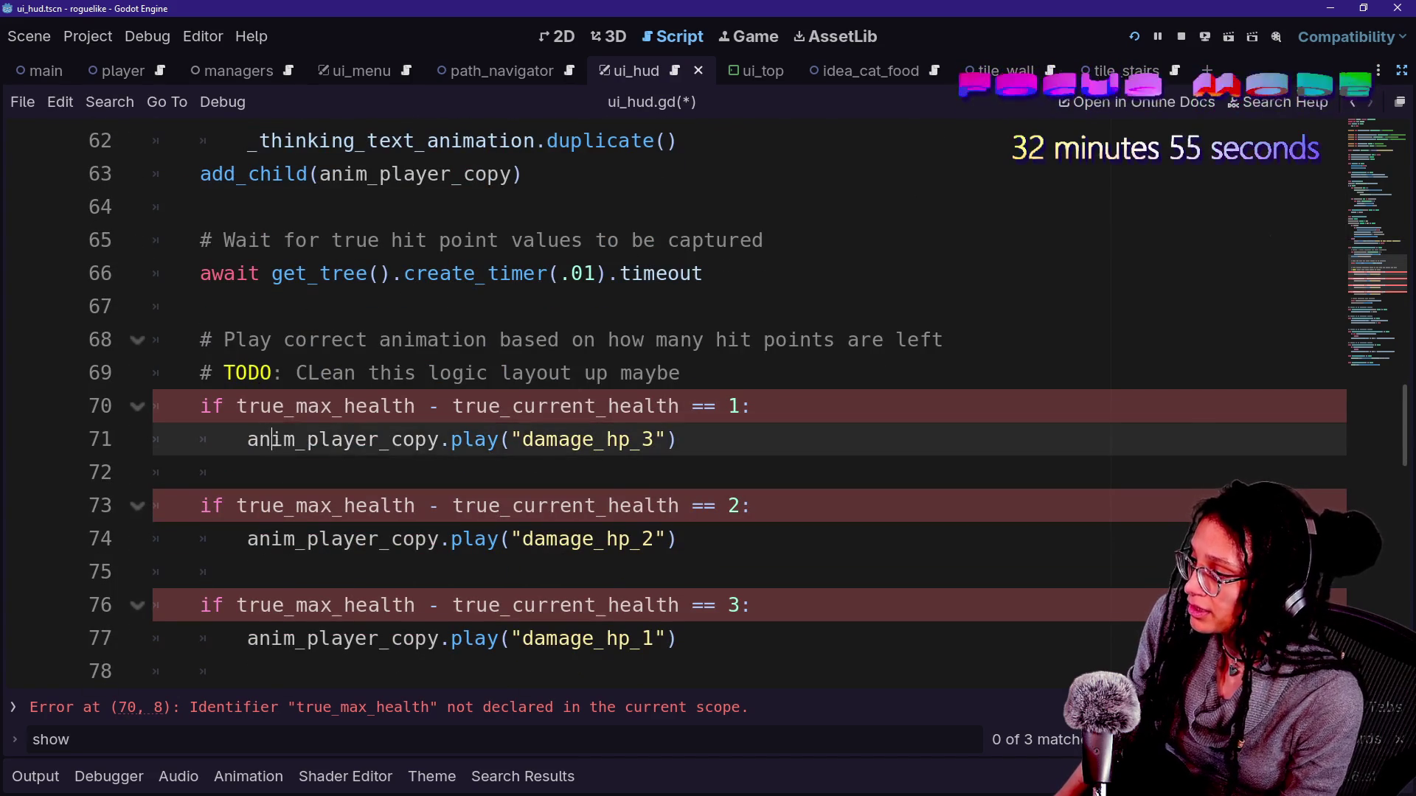
drag(522, 439, 247, 472)
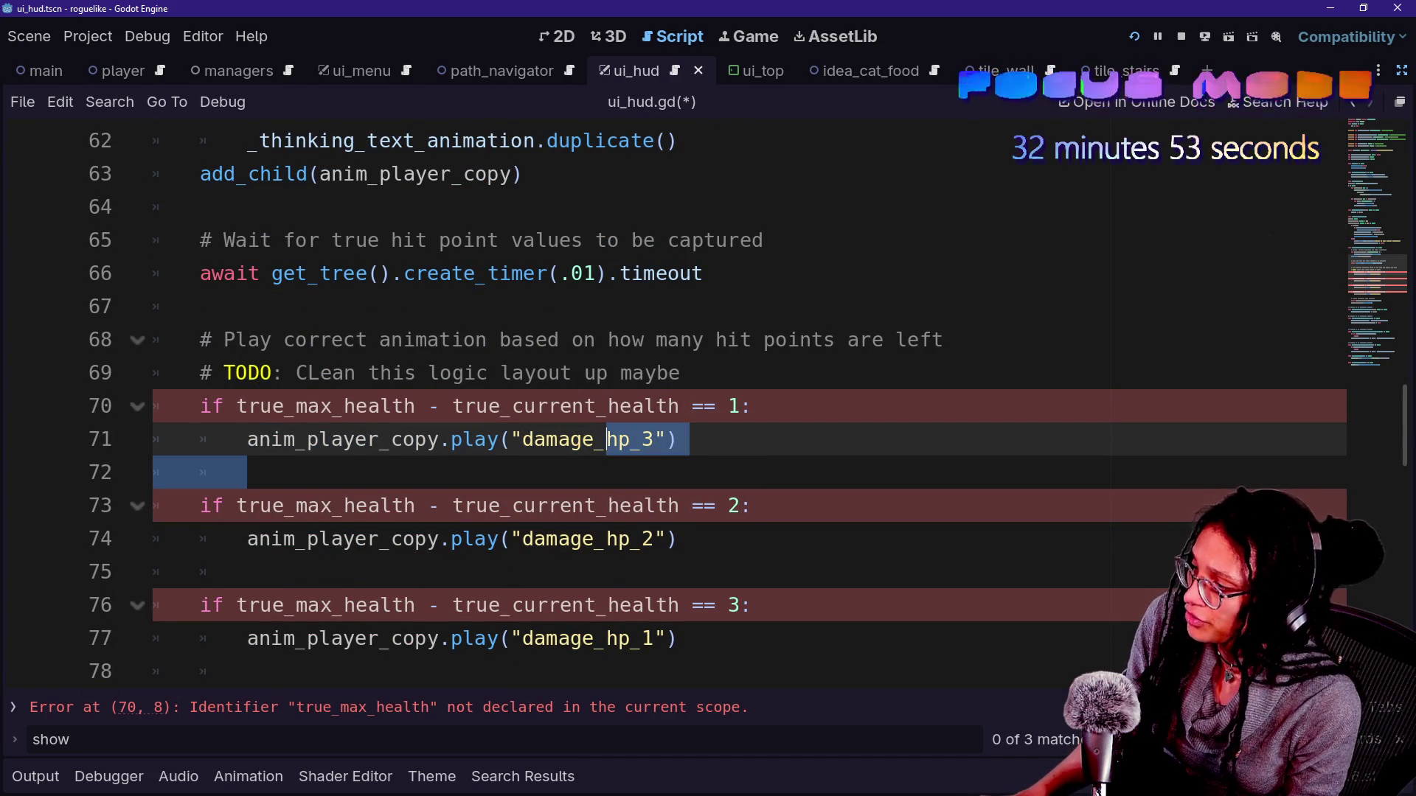
double_click(588, 539)
key(shift+Right)
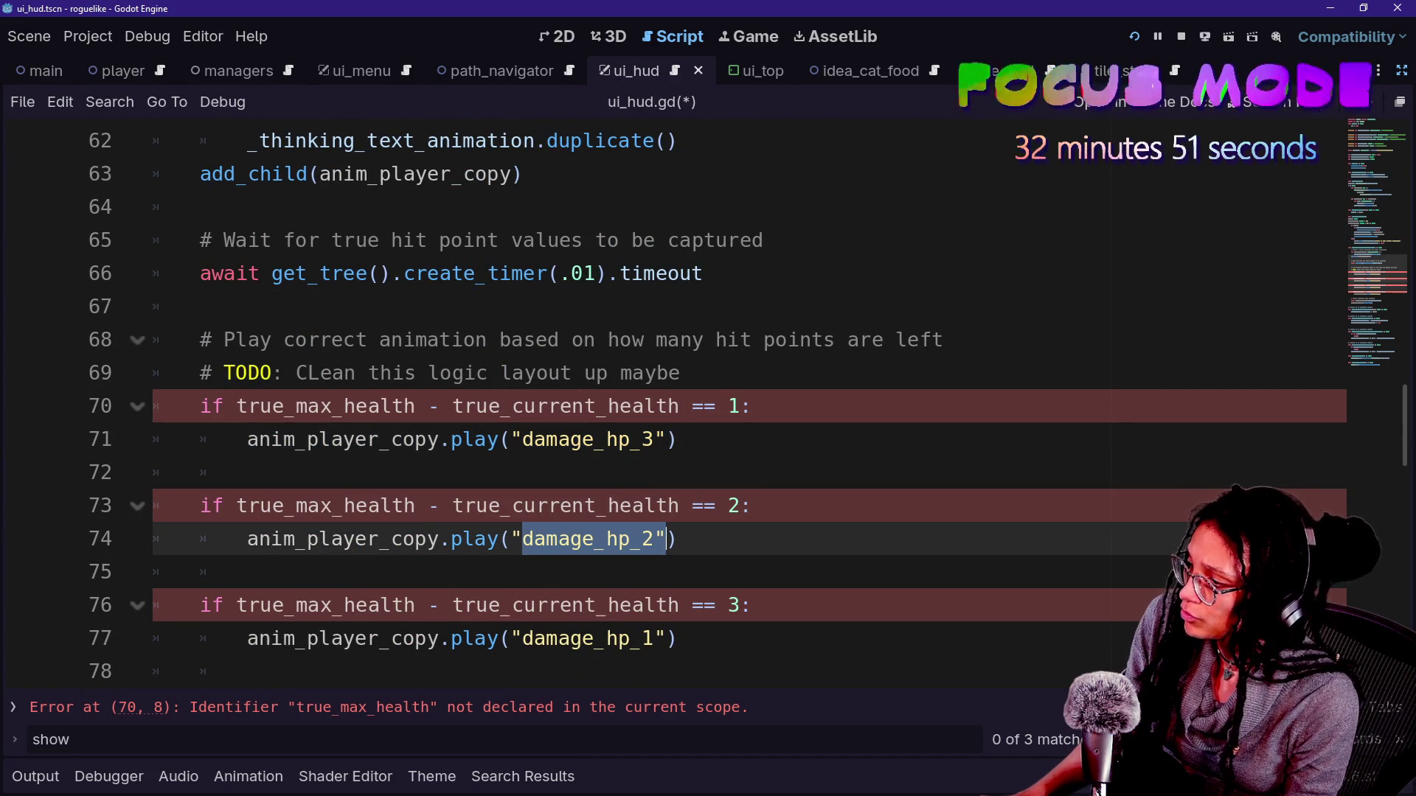
drag(203, 307, 247, 472)
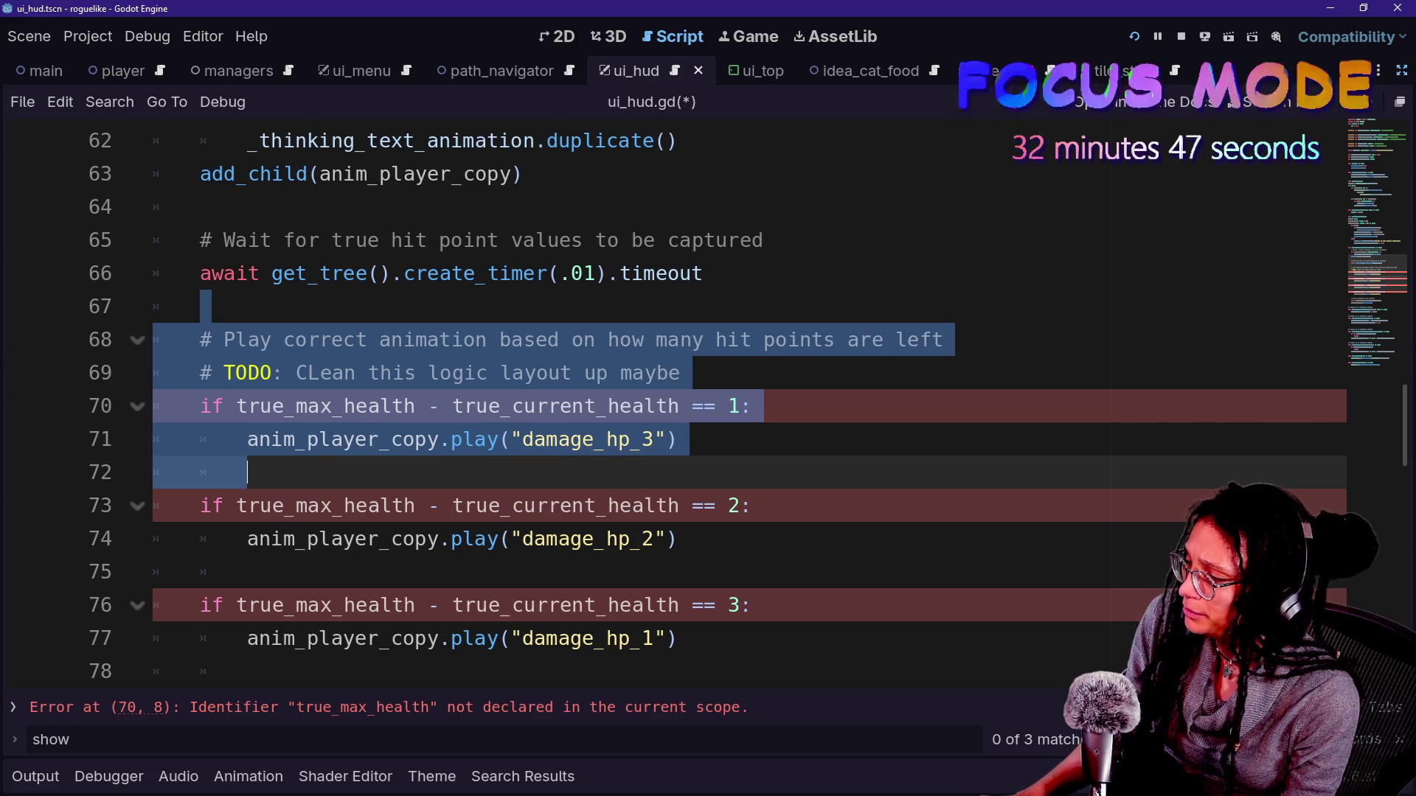
scroll(737, 406, down, 1)
click(247, 472)
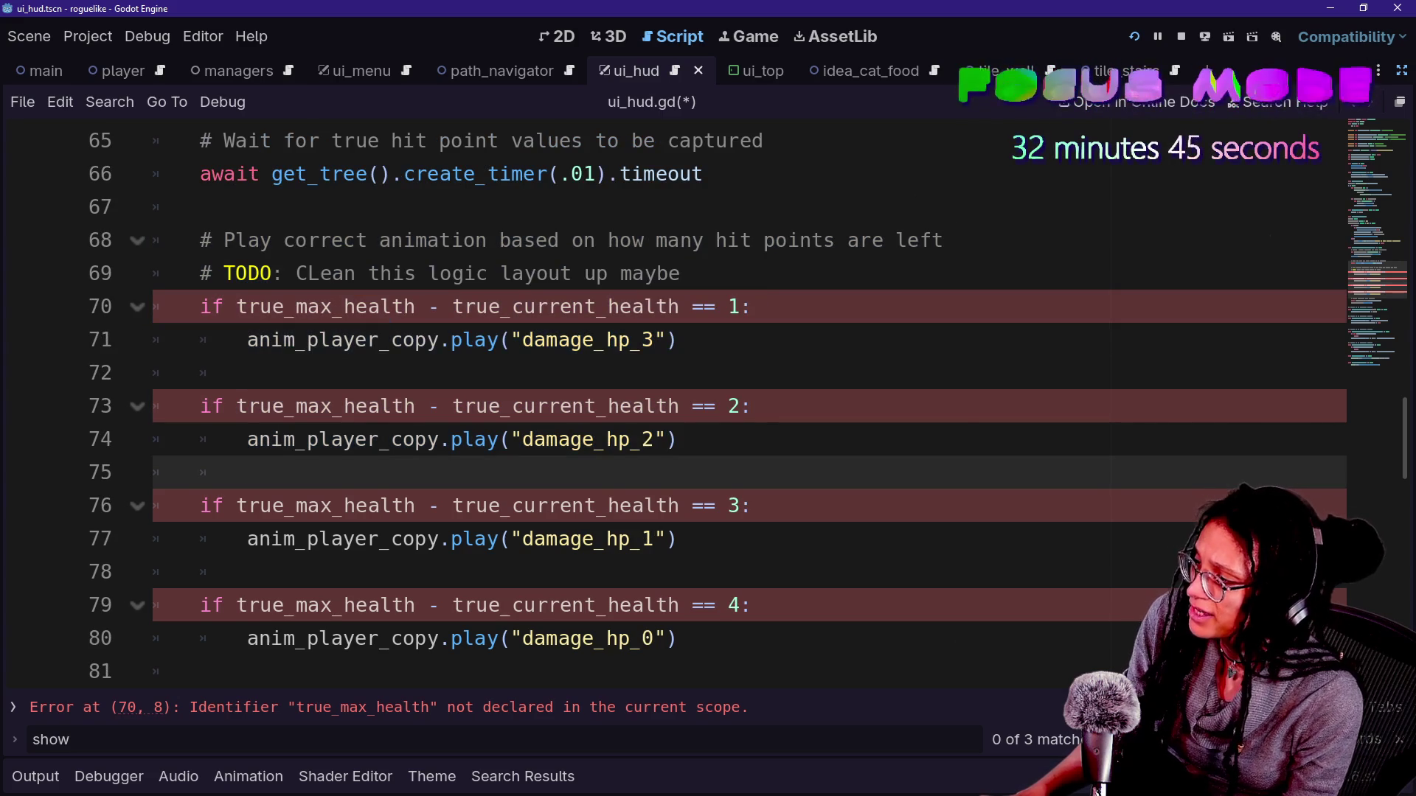
click(631, 340)
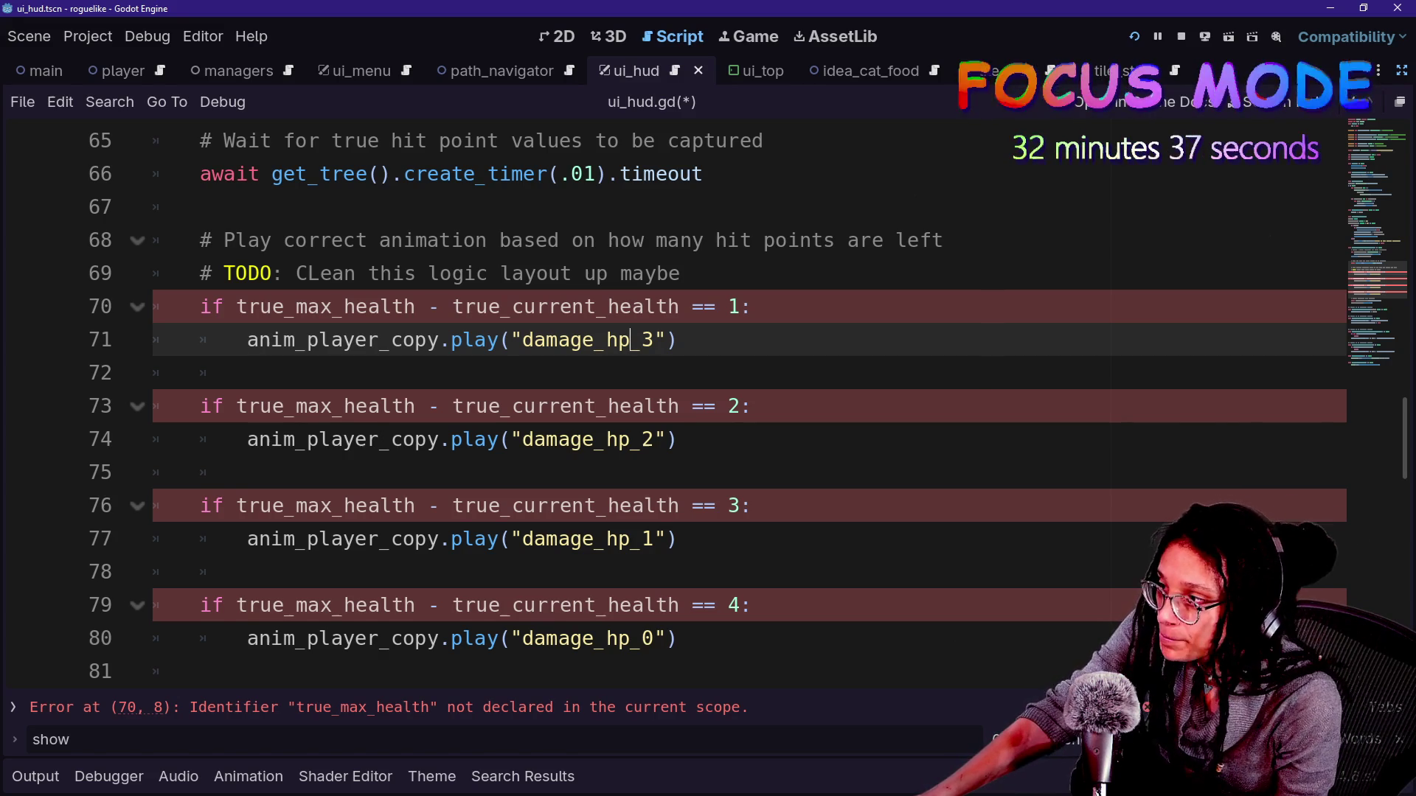
Step: Scroll to the top and open player.gd through Quick Open (Shift+Alt+O)
scroll(664, 406, up, 10)
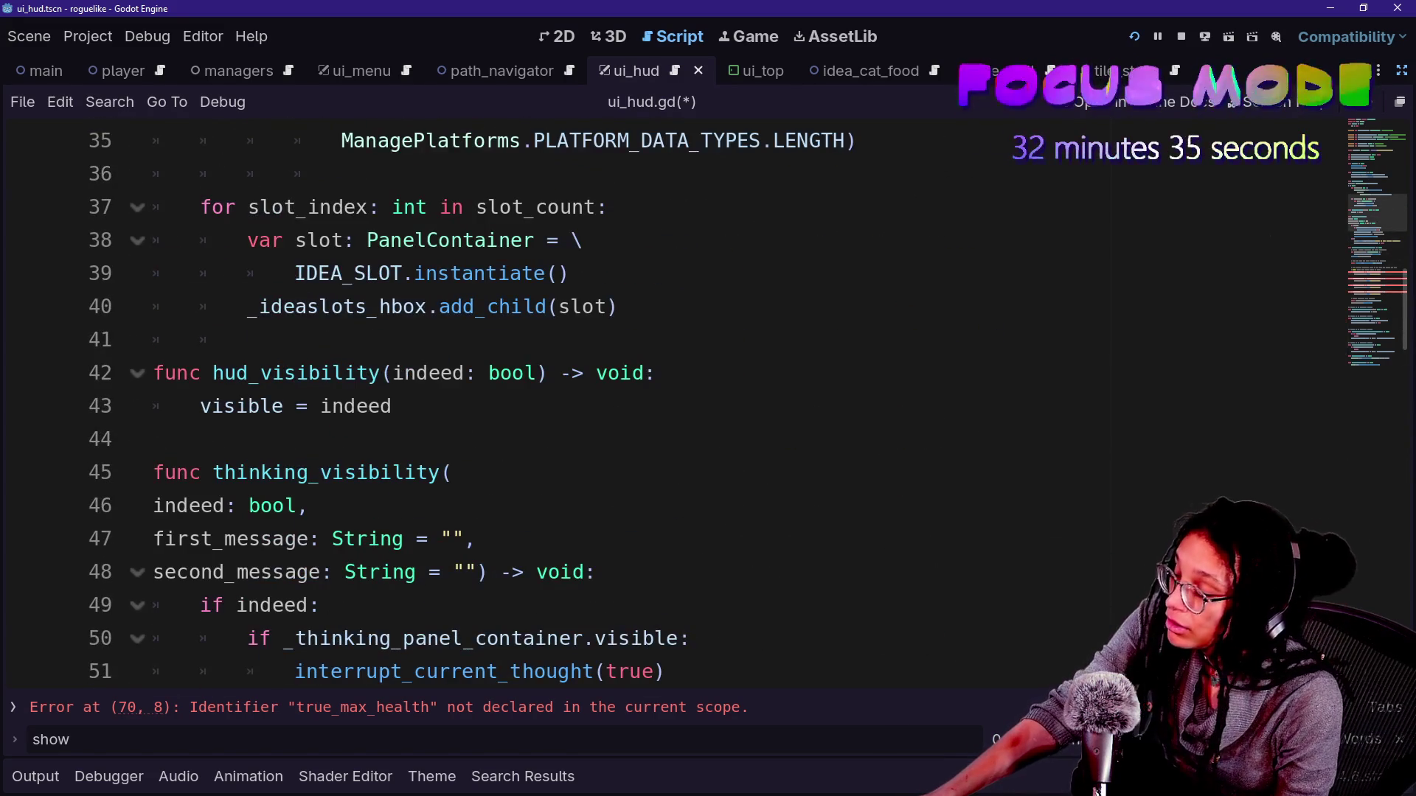
scroll(664, 406, up, 7)
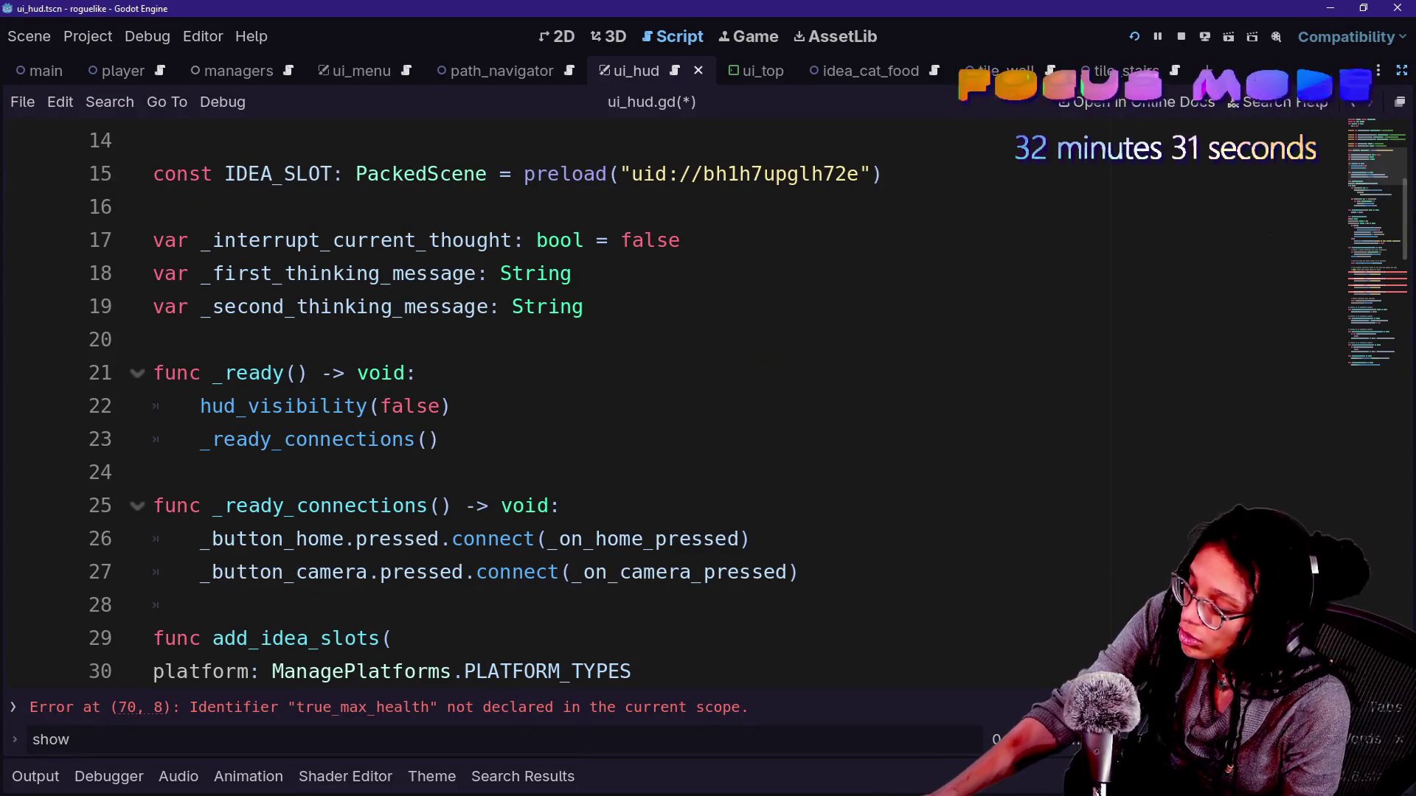
key(shift+alt+o)
text(gene)
key(Escape)
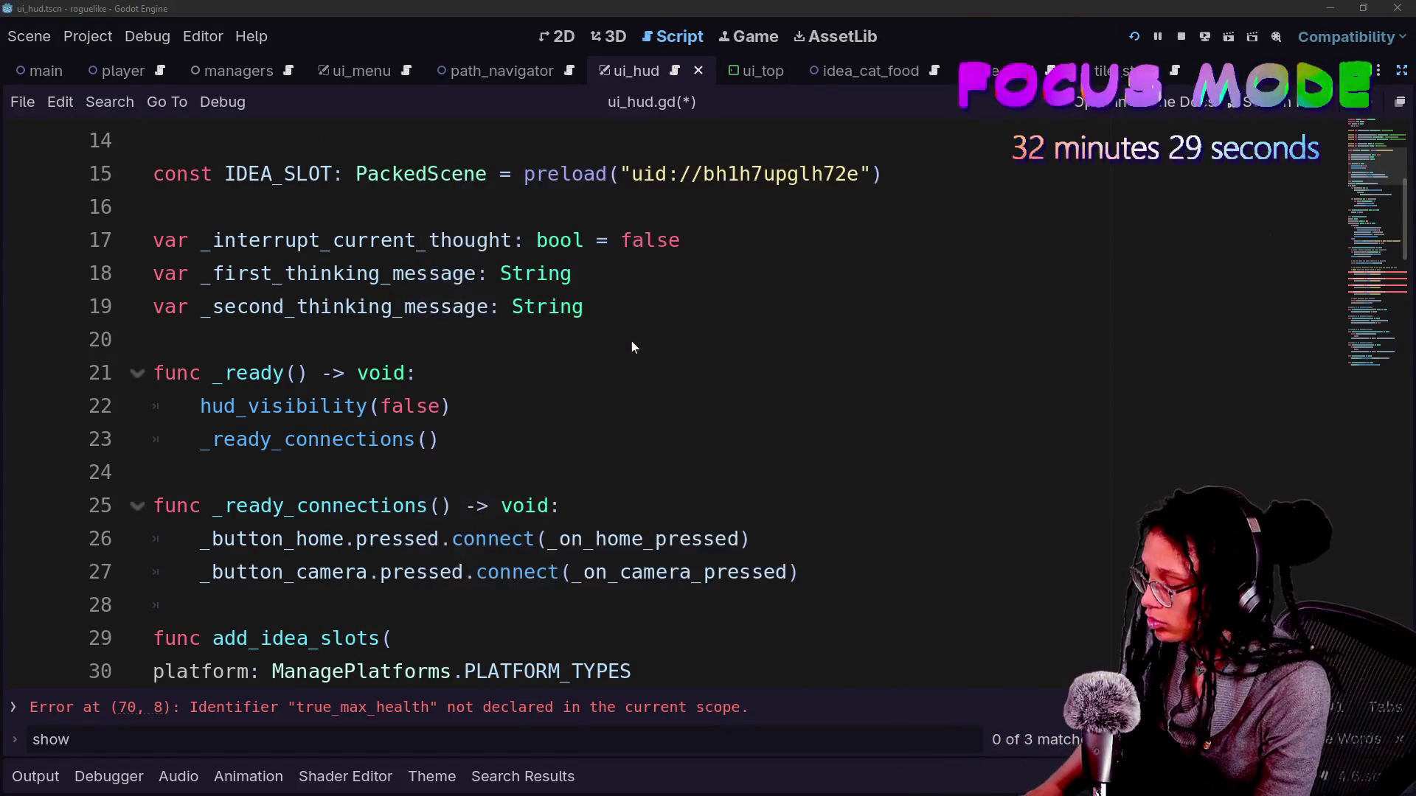
key(shift+alt+o)
text(player)
key(Return)
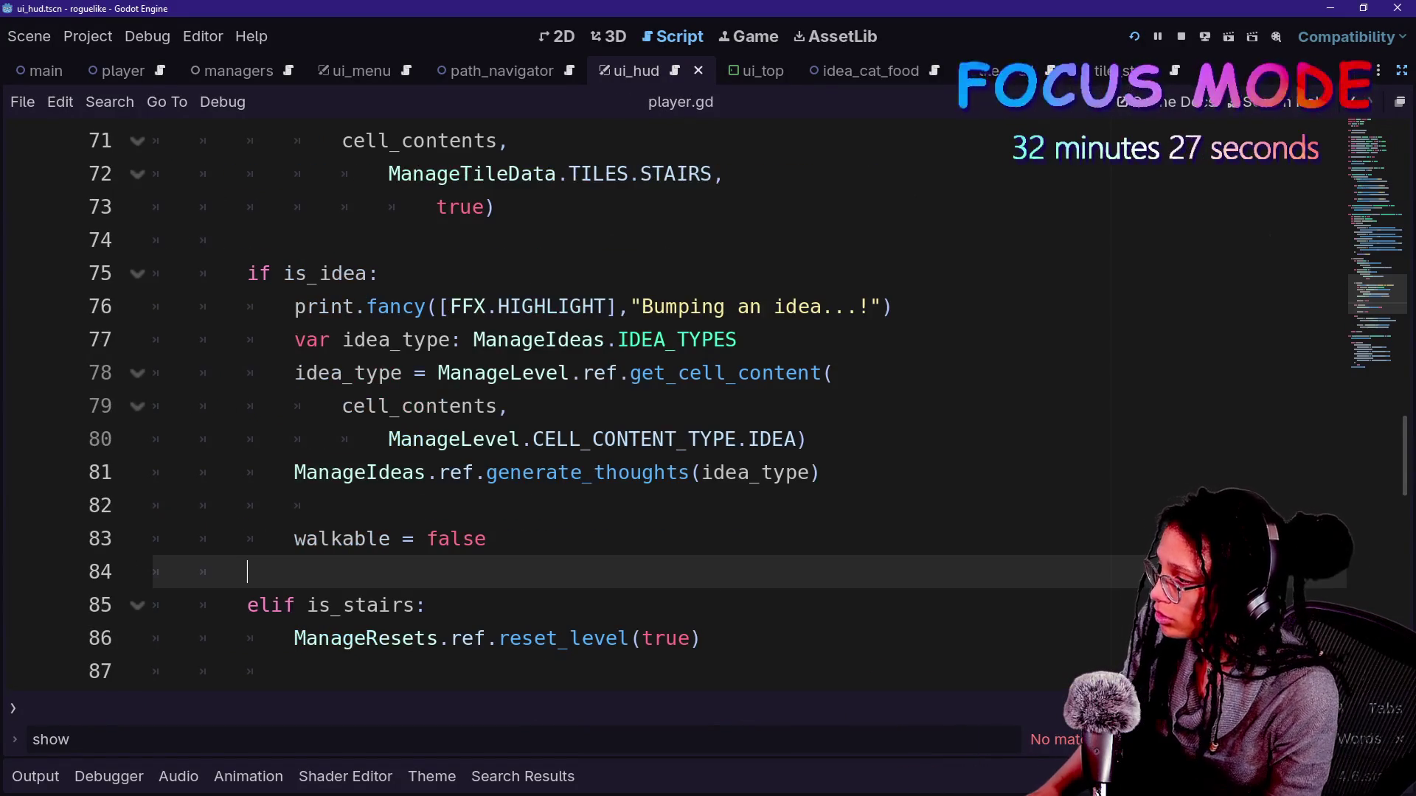
Step: Go to the generate_thoughts definition and cut its thinking_visibility call
scroll(453, 443, down, 1)
click(452, 373)
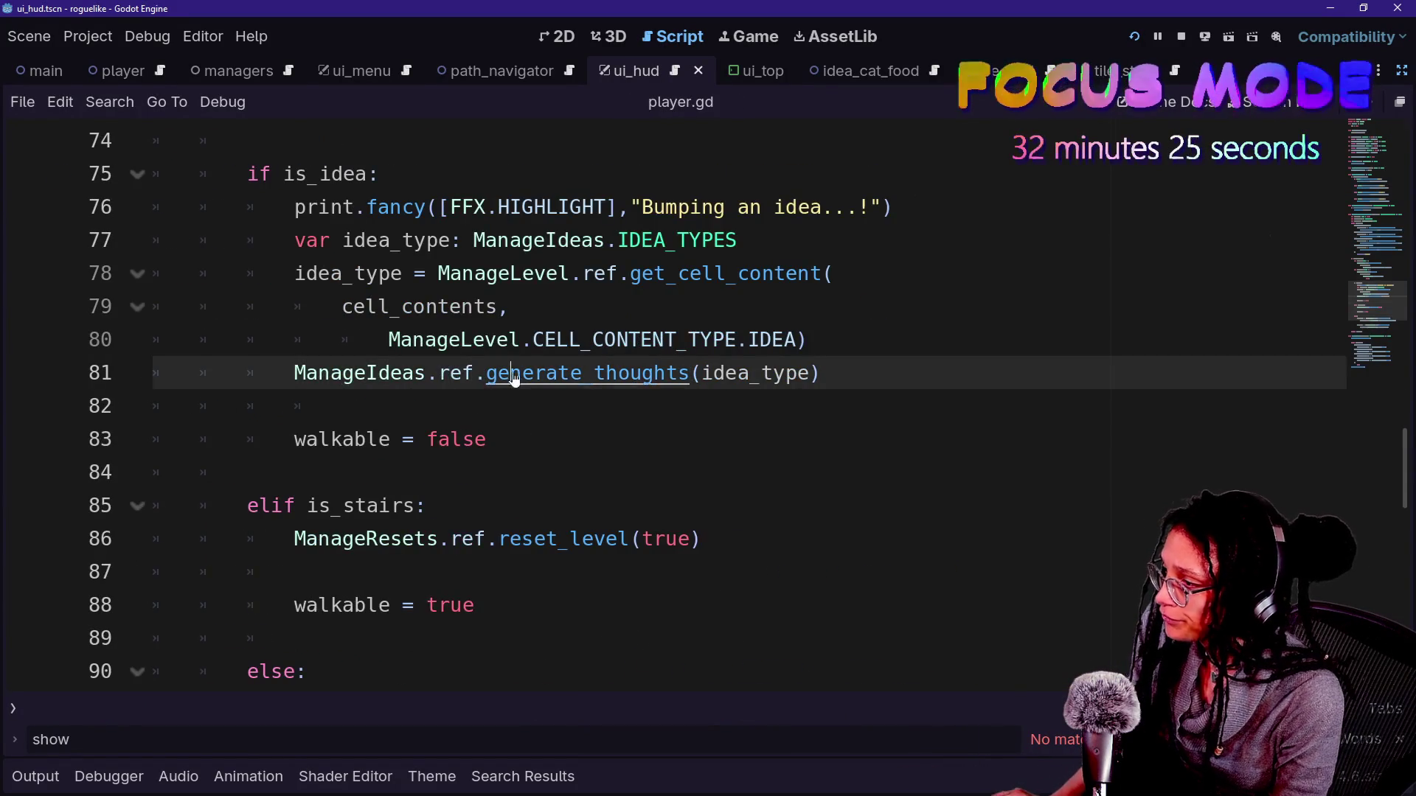
ctrl+click(490, 373)
scroll(747, 403, down, 3)
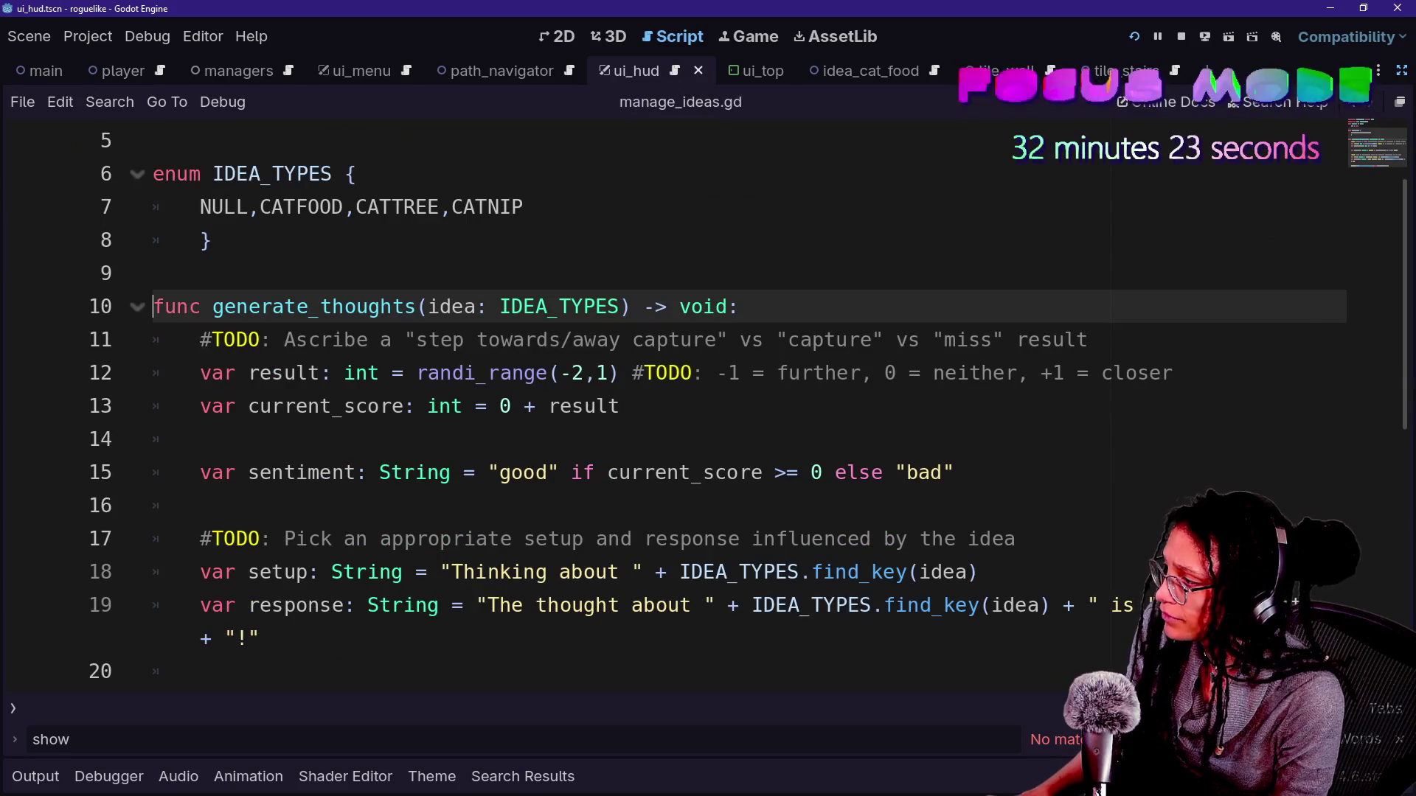
scroll(747, 403, down, 1)
scroll(748, 402, up, 1)
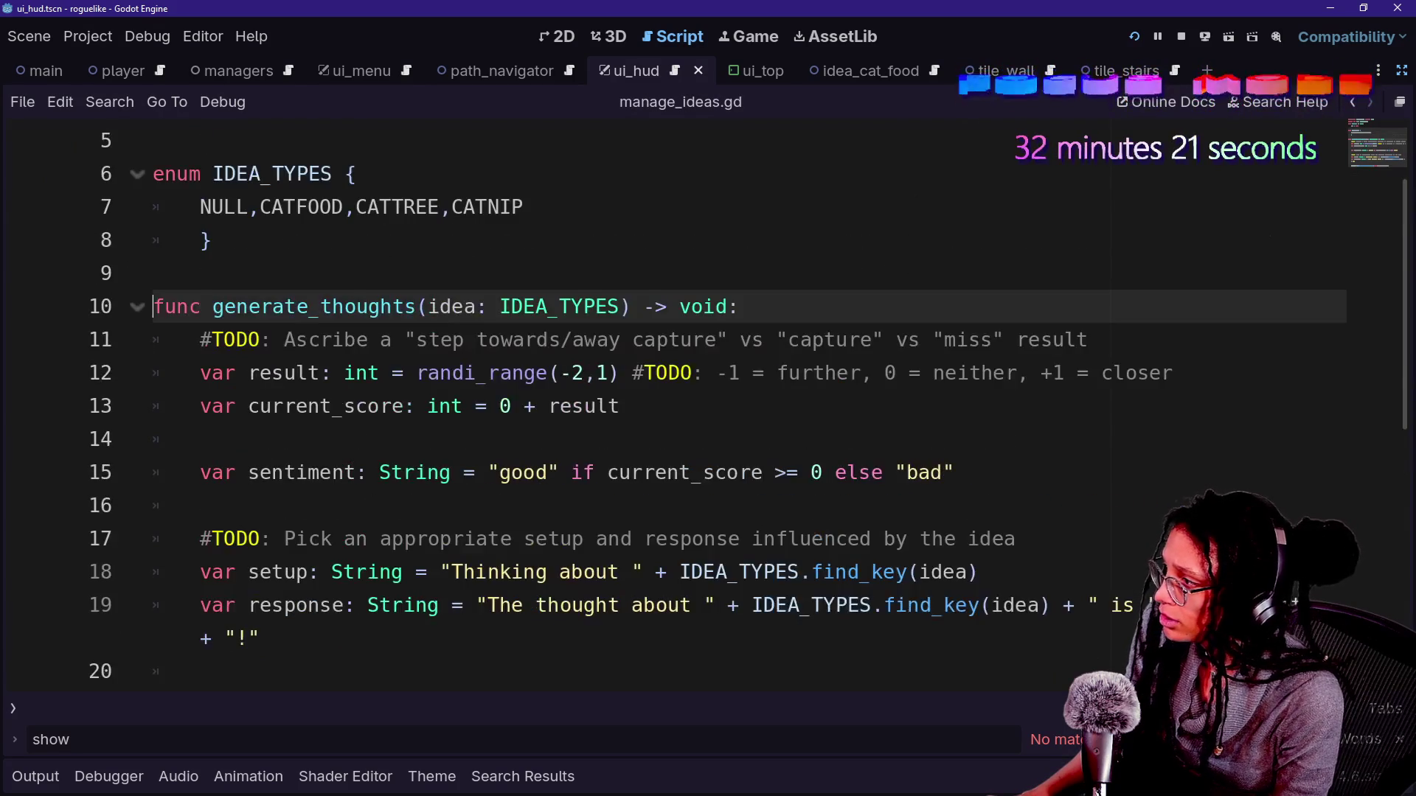
scroll(748, 402, down, 2)
mouse_move(811, 506)
mouse_down()
mouse_move(197, 472)
mouse_move(200, 506)
mouse_up()
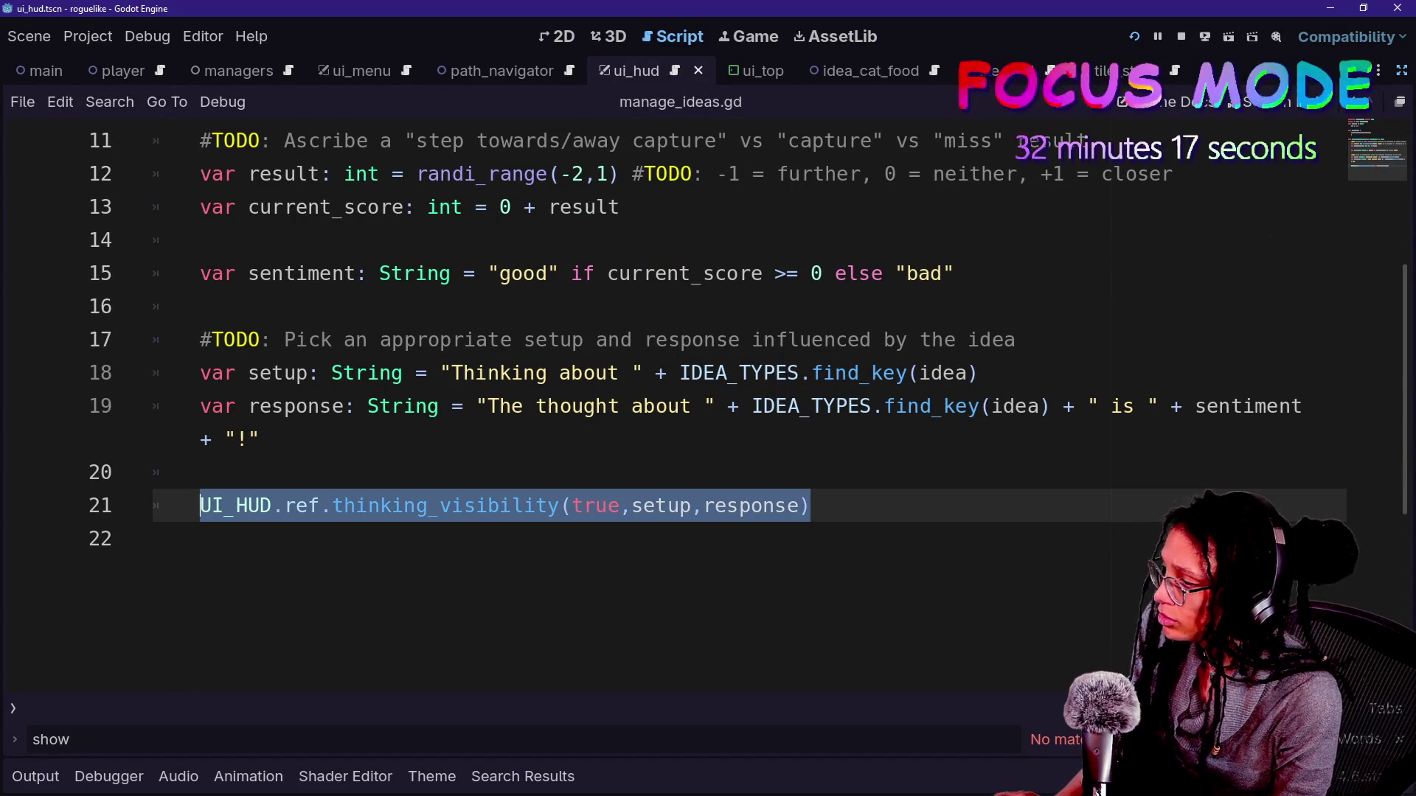
key(ctrl+x)
Step: Paste the thinking_visibility call into player.gd on a new line above generate_thoughts
key(shift+alt+o)
text(palyer)
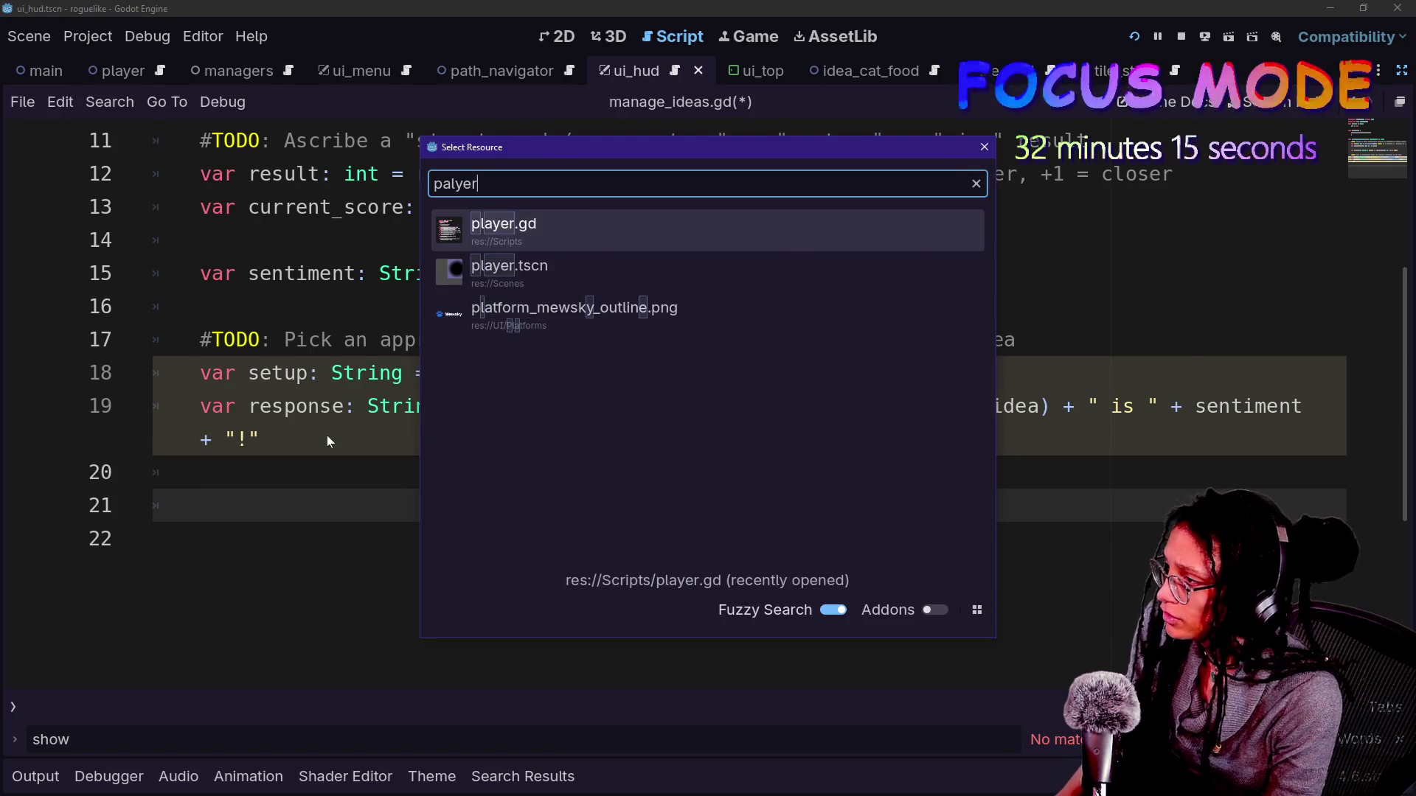
key(Return)
key(Up)
key(End)
key(Return)
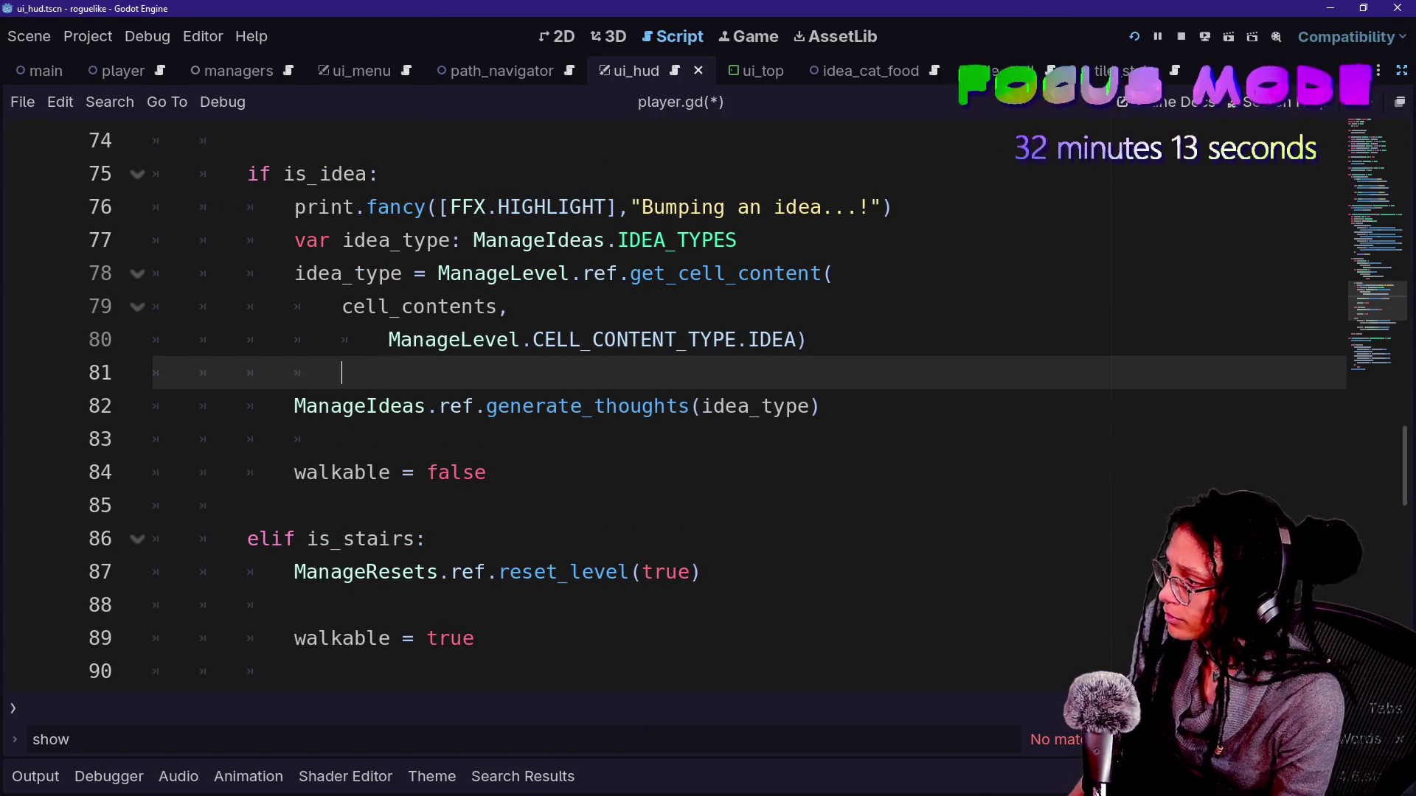
key(ctrl+v)
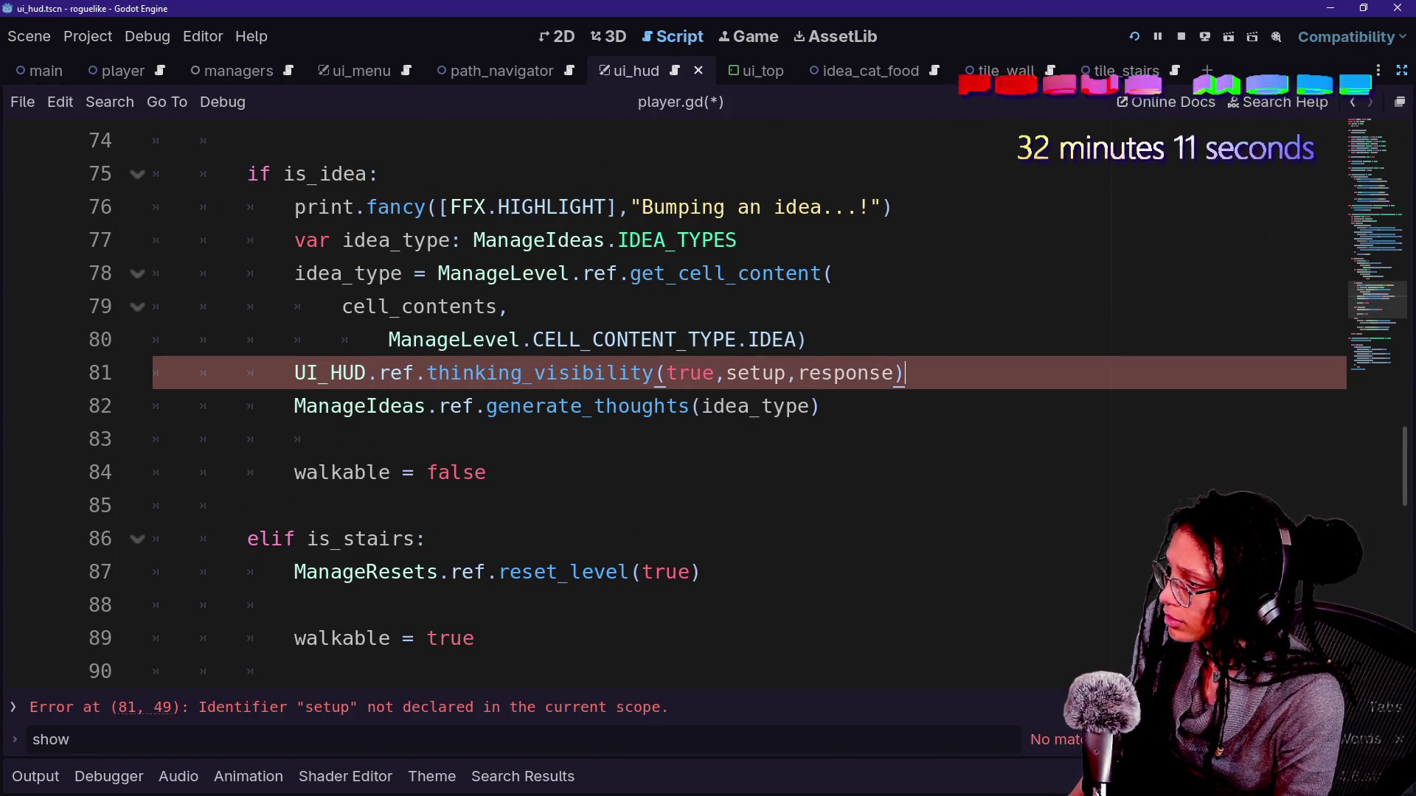
Step: Change the call's arguments to (true,idea_type) and delete the generate_thoughts line
text(idea_type,)
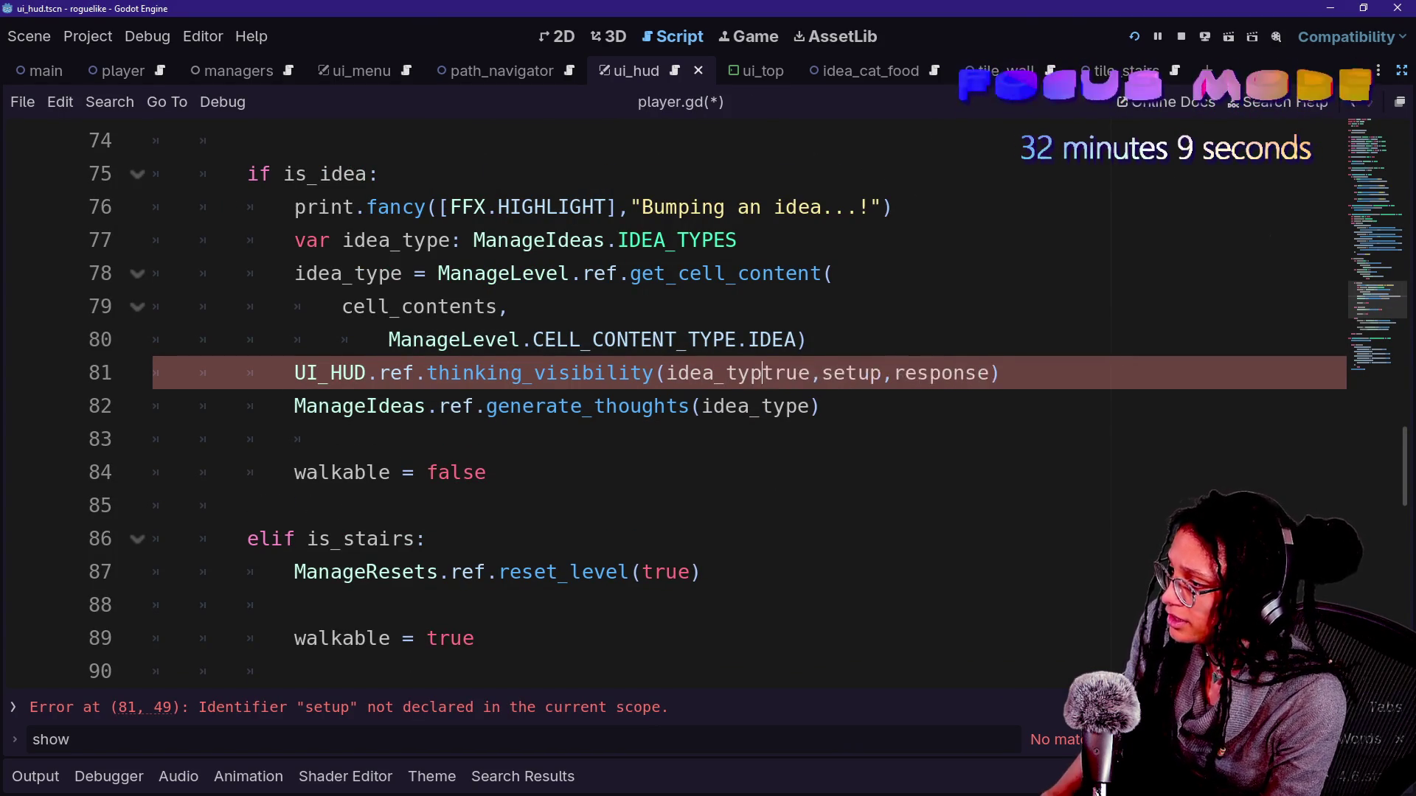
drag(668, 373, 678, 406)
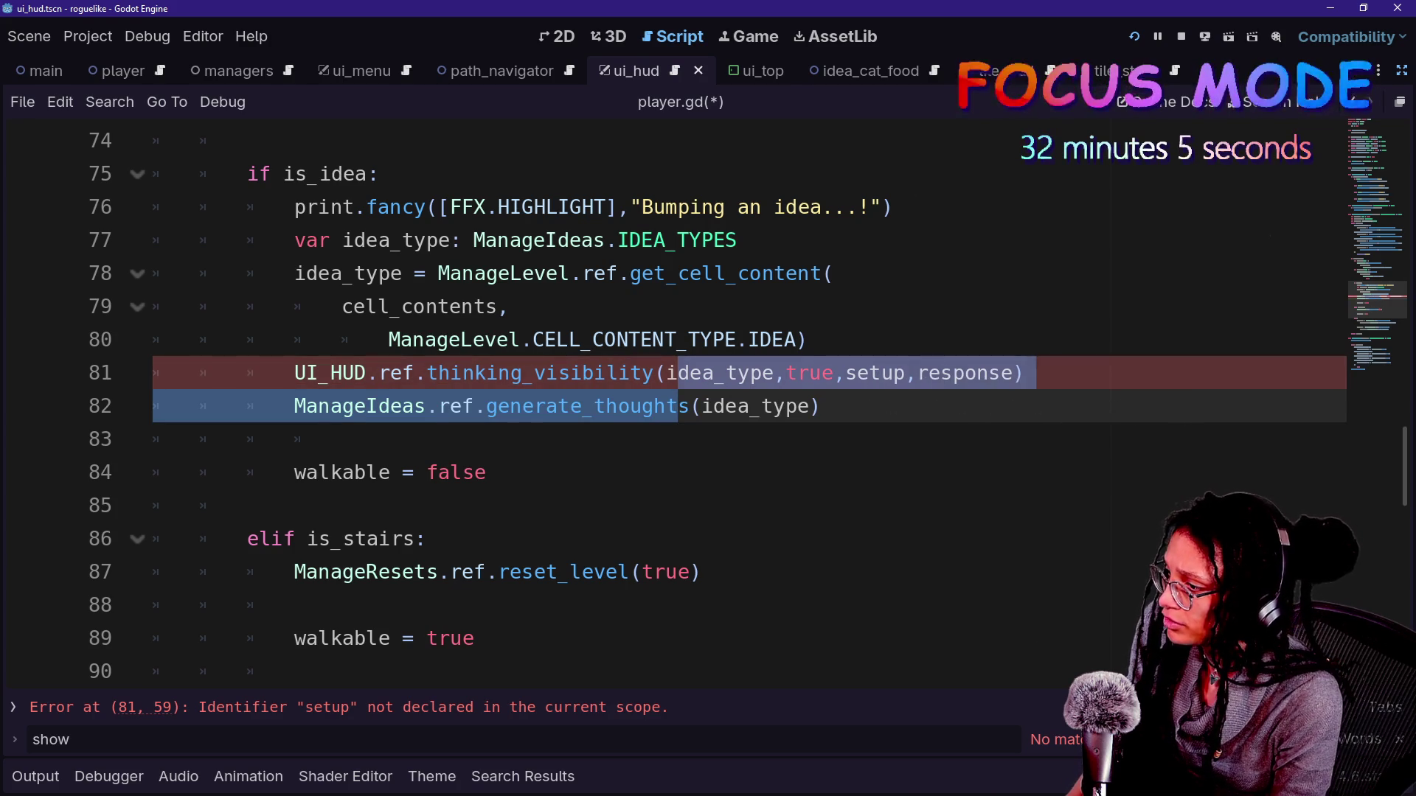
click(941, 372)
key(ctrl+z)
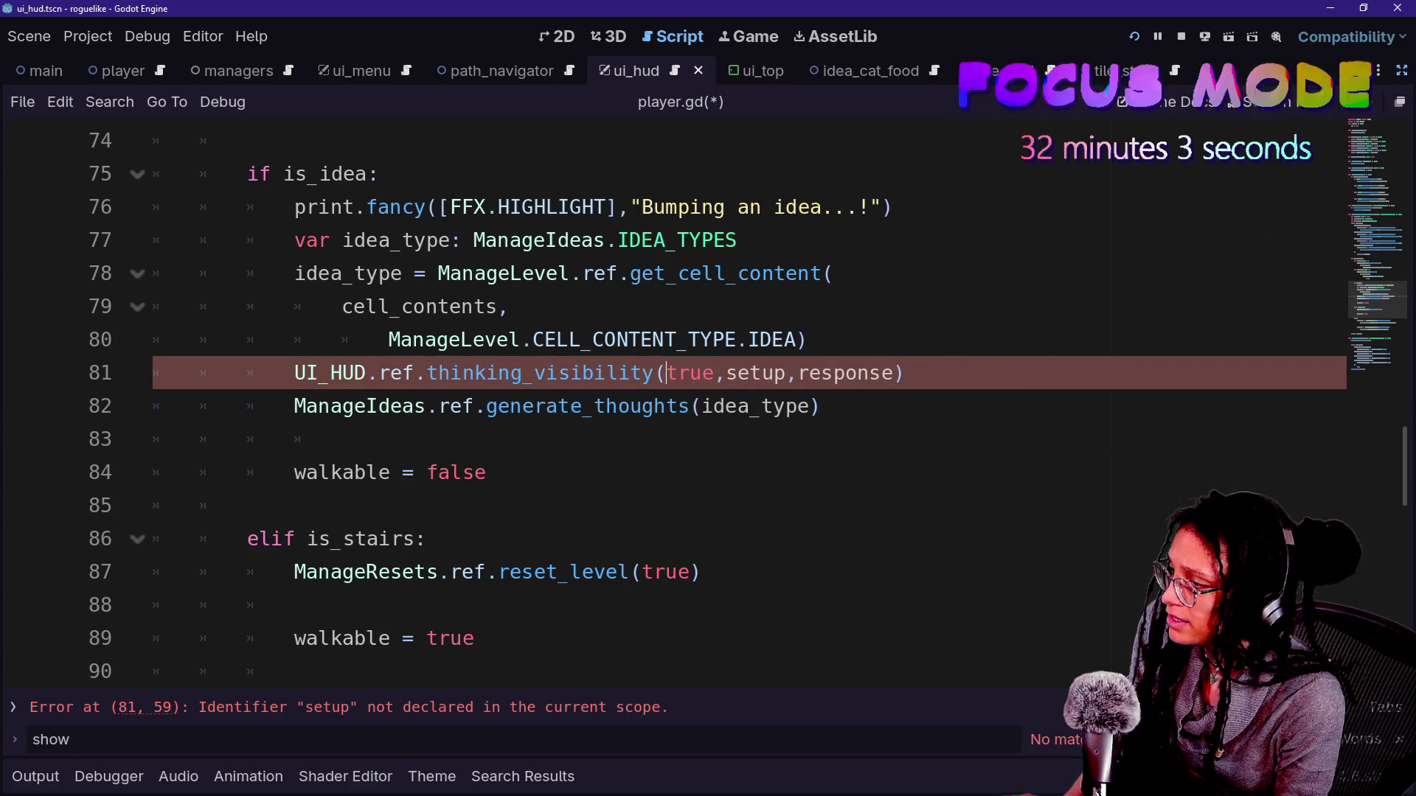
text(idea_t)
key(Escape)
text())
key(shift+Right)
key(shift+Right)
key(shift+Right)
key(shift+Right)
key(shift+Right)
key(shift+Right)
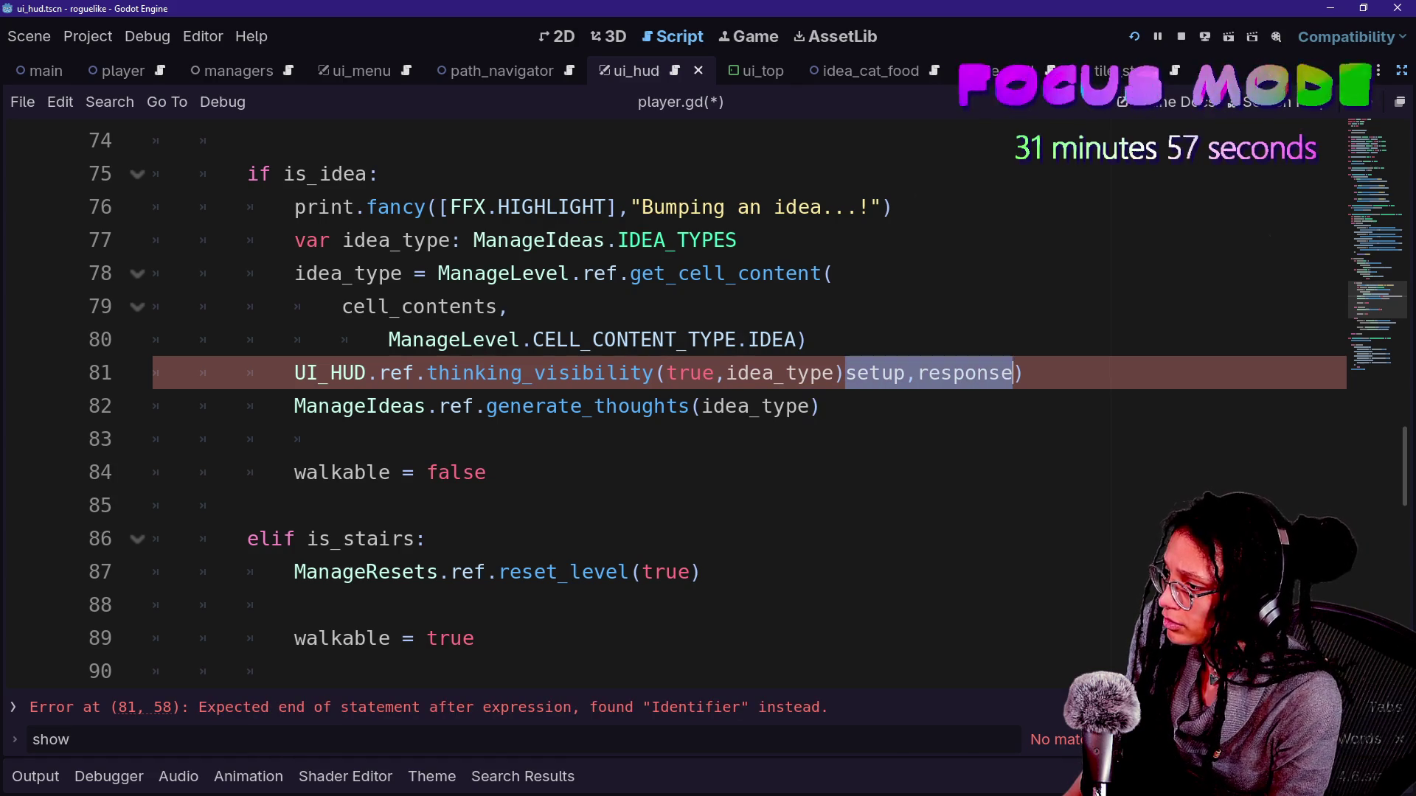
key(BackSpace)
key(shift+Down)
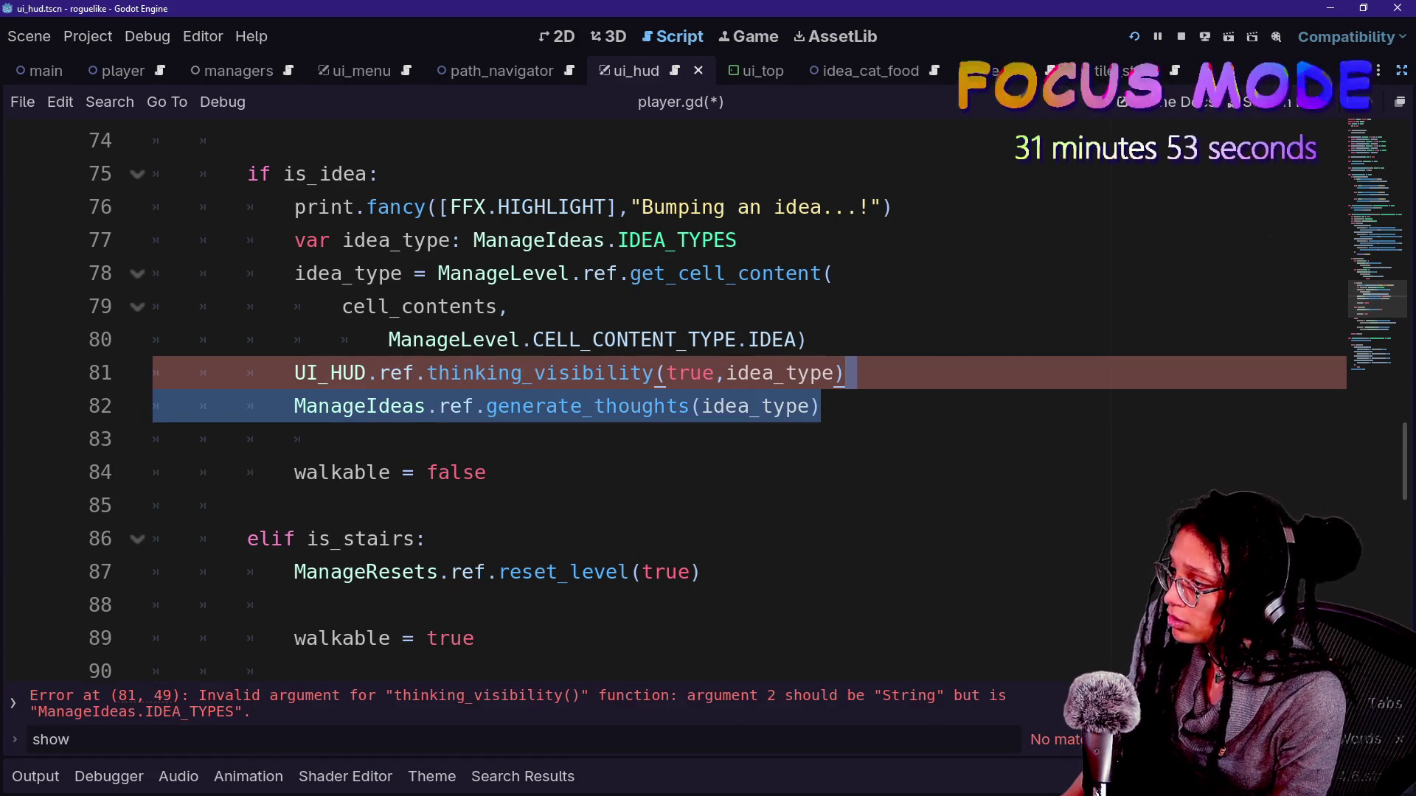
key(BackSpace)
Step: Remove the first_message and second_message parameters from thinking_visibility in ui_hud.gd
scroll(664, 406, up, 2)
click(152, 406)
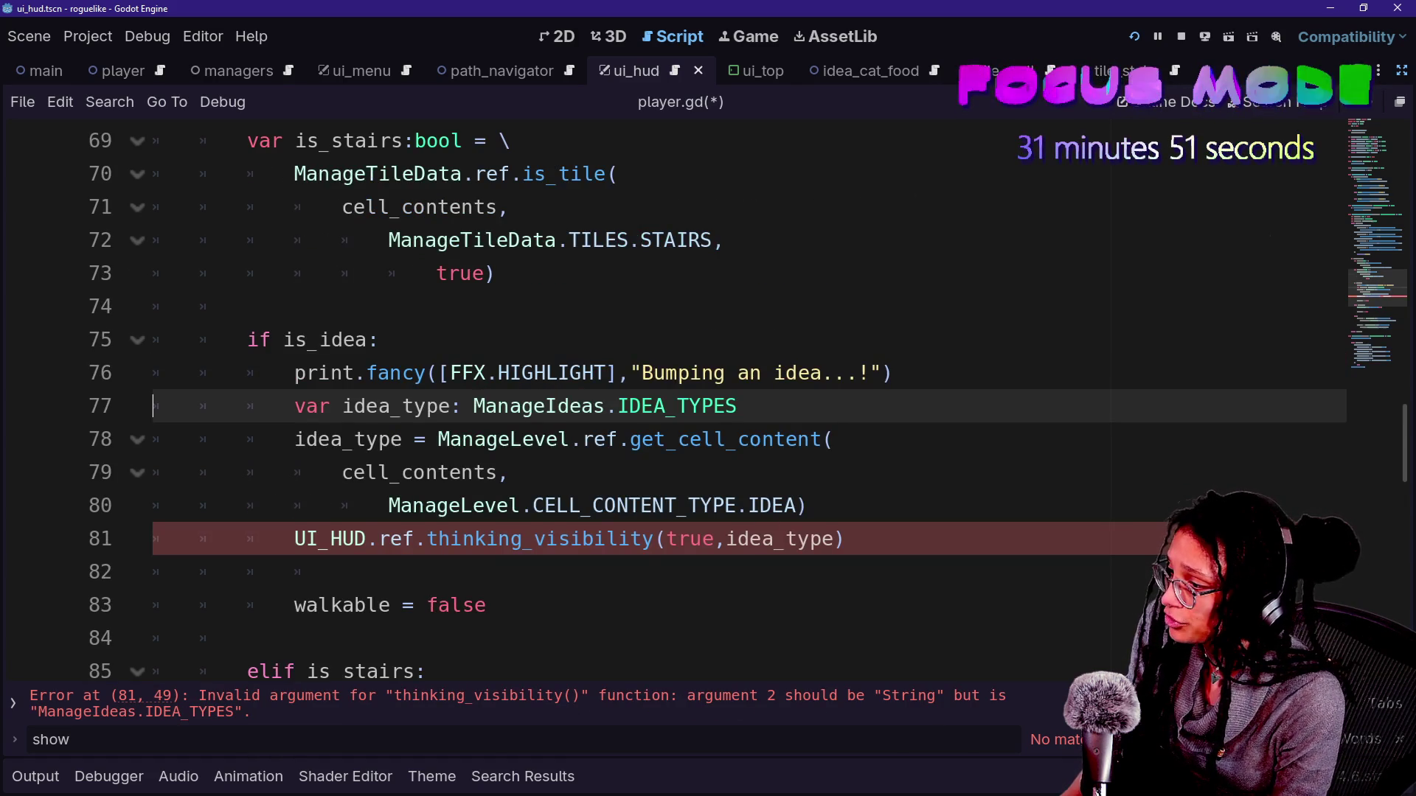
ctrl+click(538, 539)
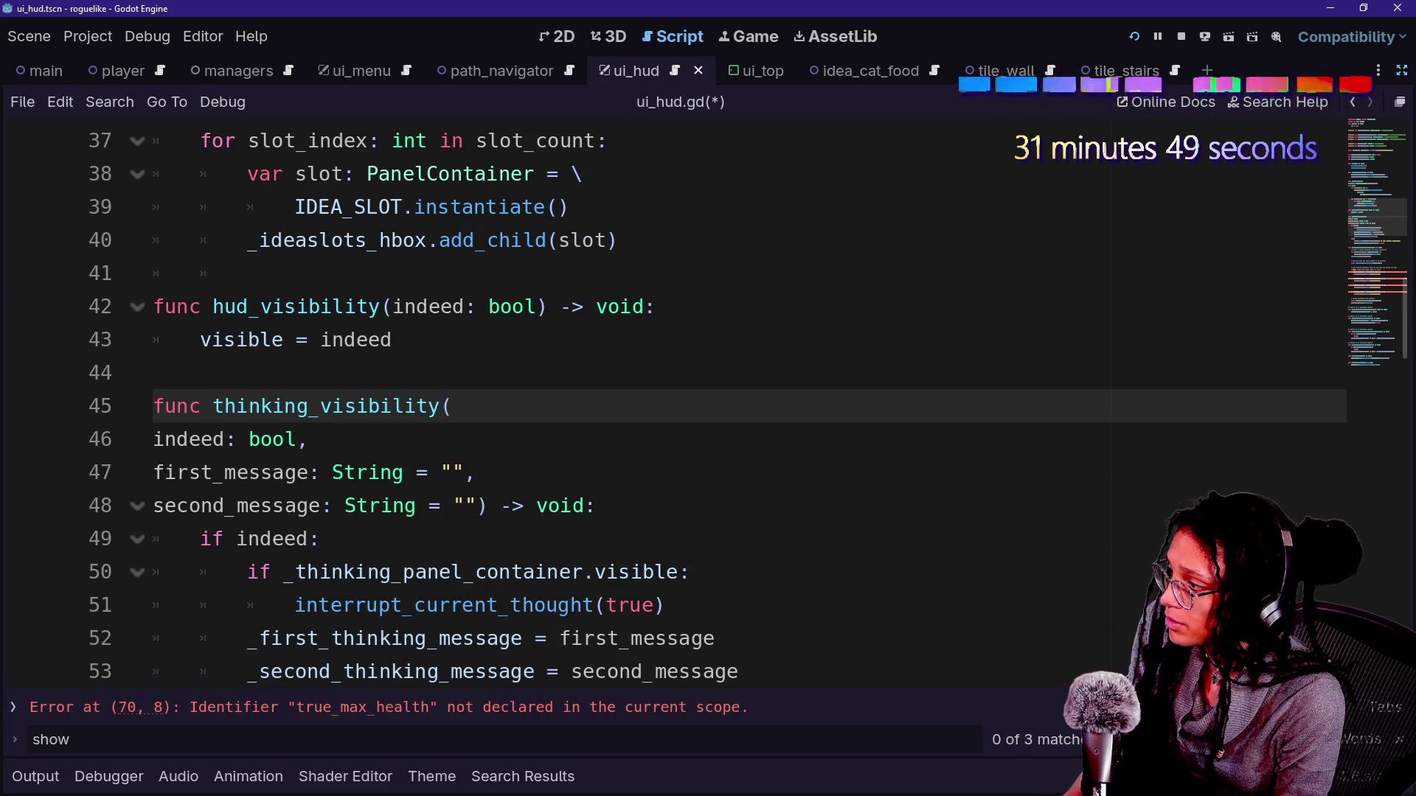
drag(153, 474, 487, 506)
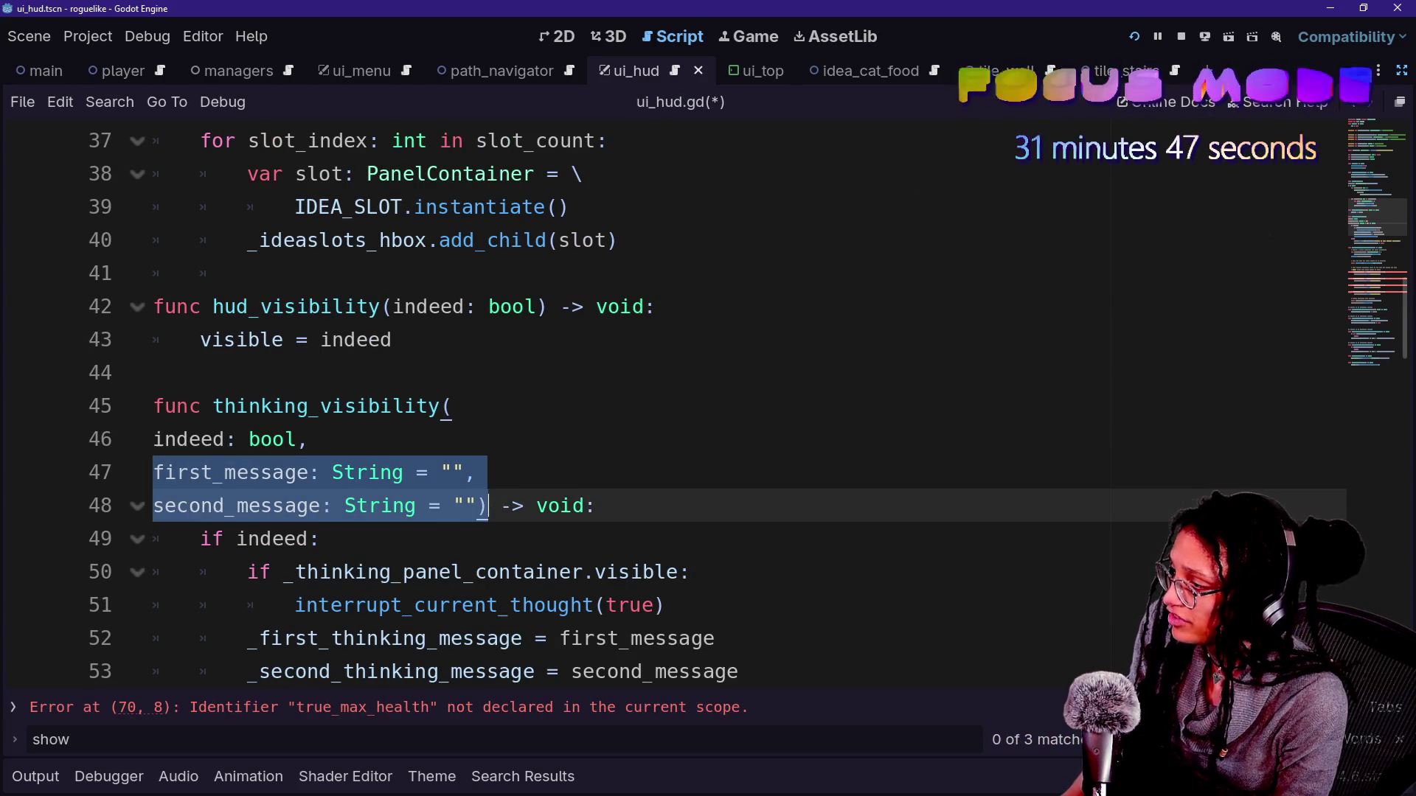
key(BackSpace)
text())
key(Left)
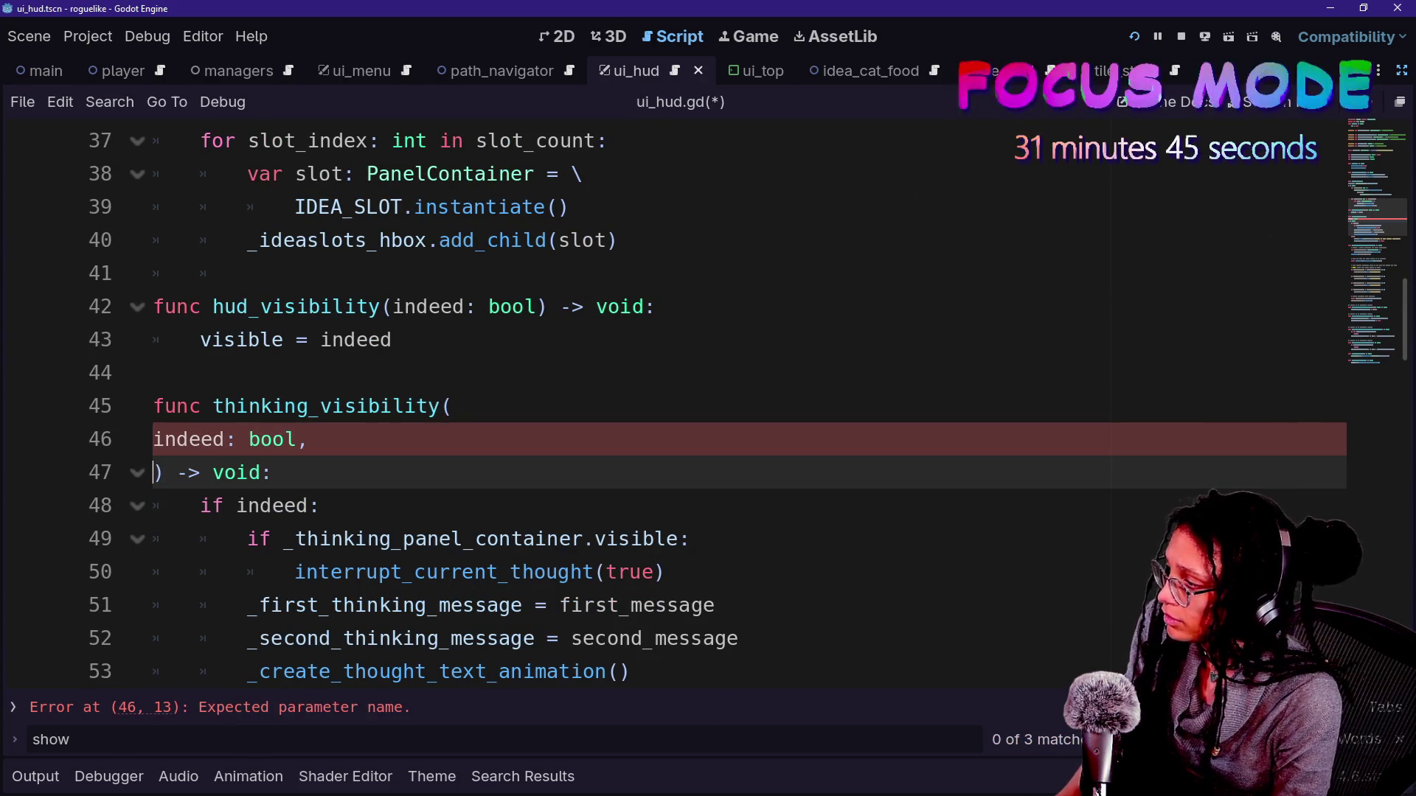
Step: Add the parameter 'idea_type: ManageIdeas.IDEA_TYPES = ManageIdeas.IDEA_TYPES.NULL', fixing the ManageIDEAS typo
text(idea_)
text(type: Mana)
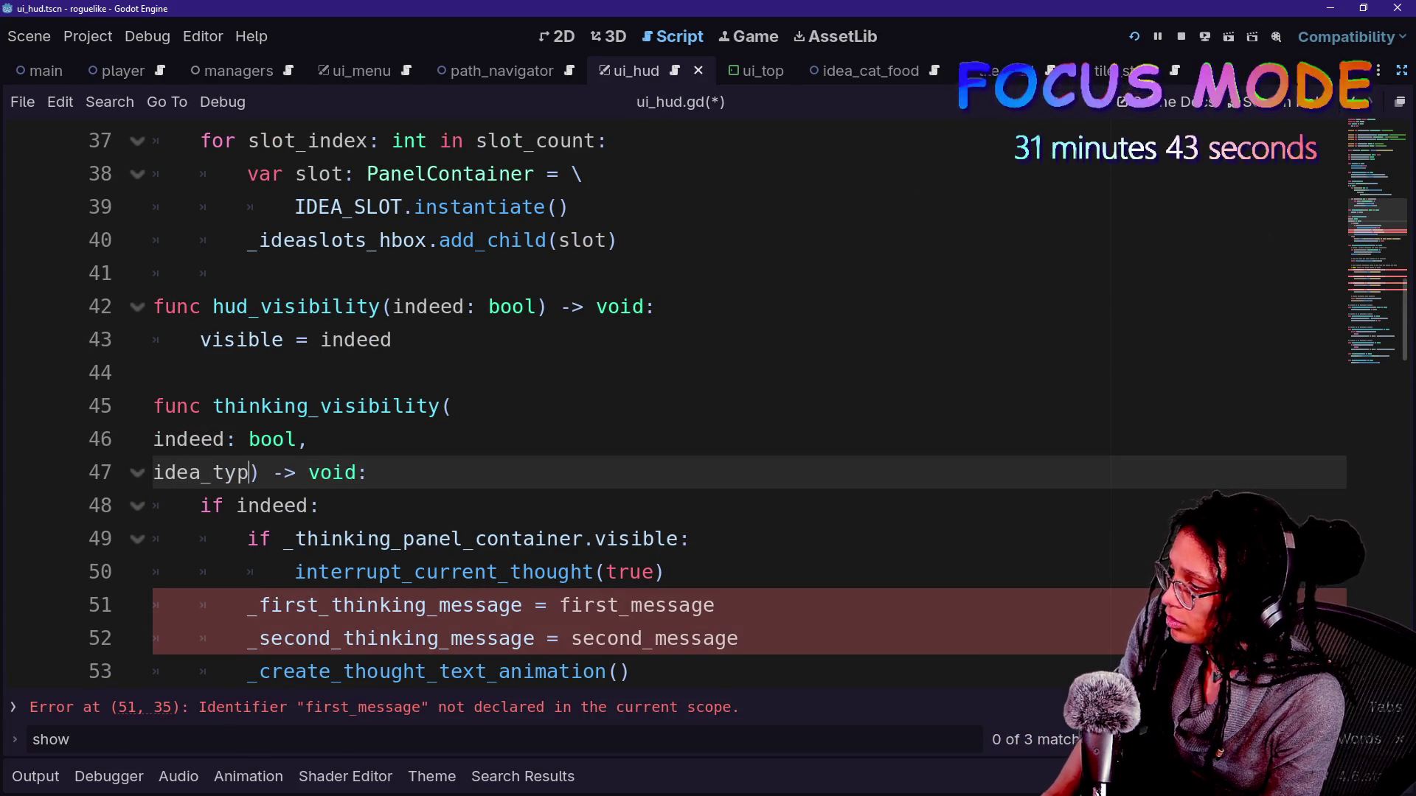
text(geIdeas.)
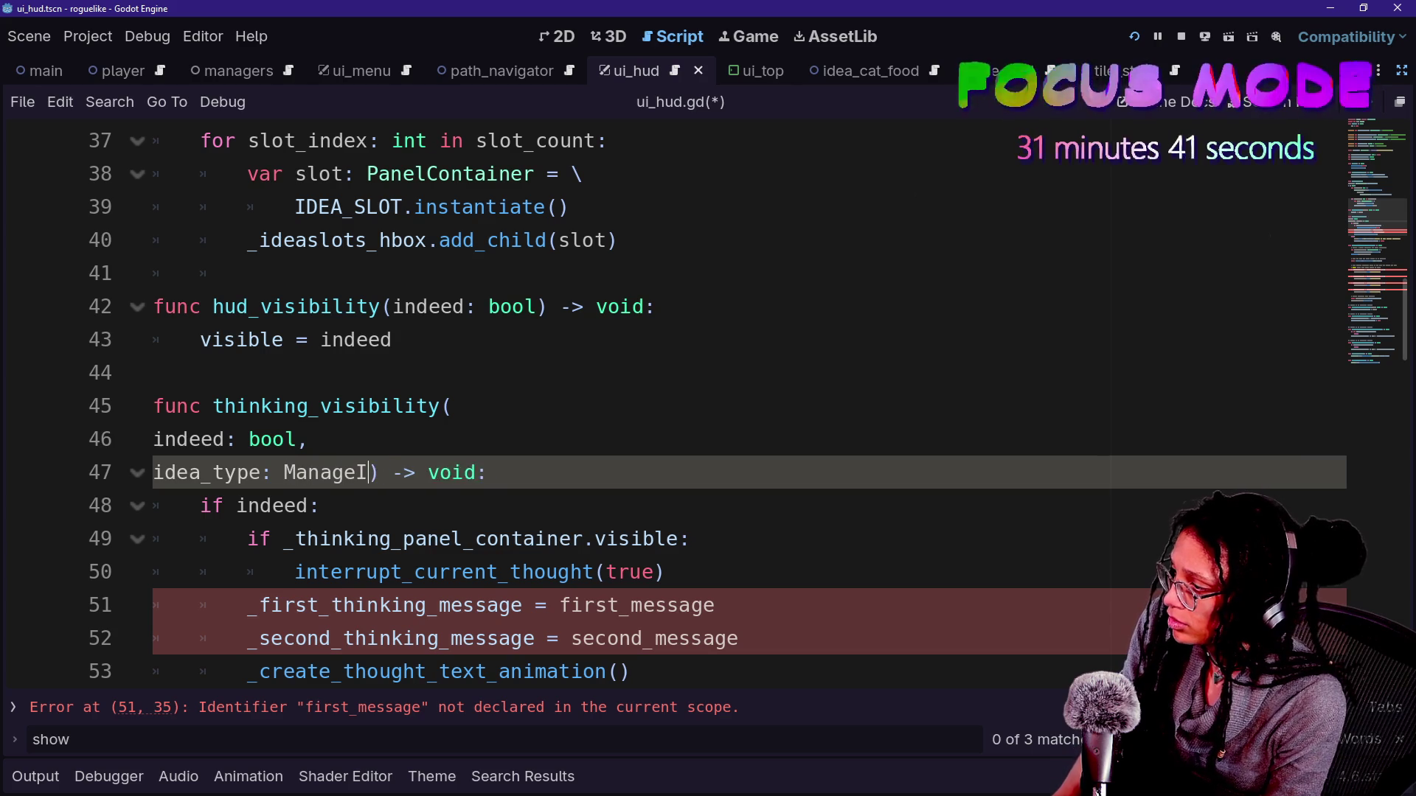
key(Return)
text(.)
key(BackSpace)
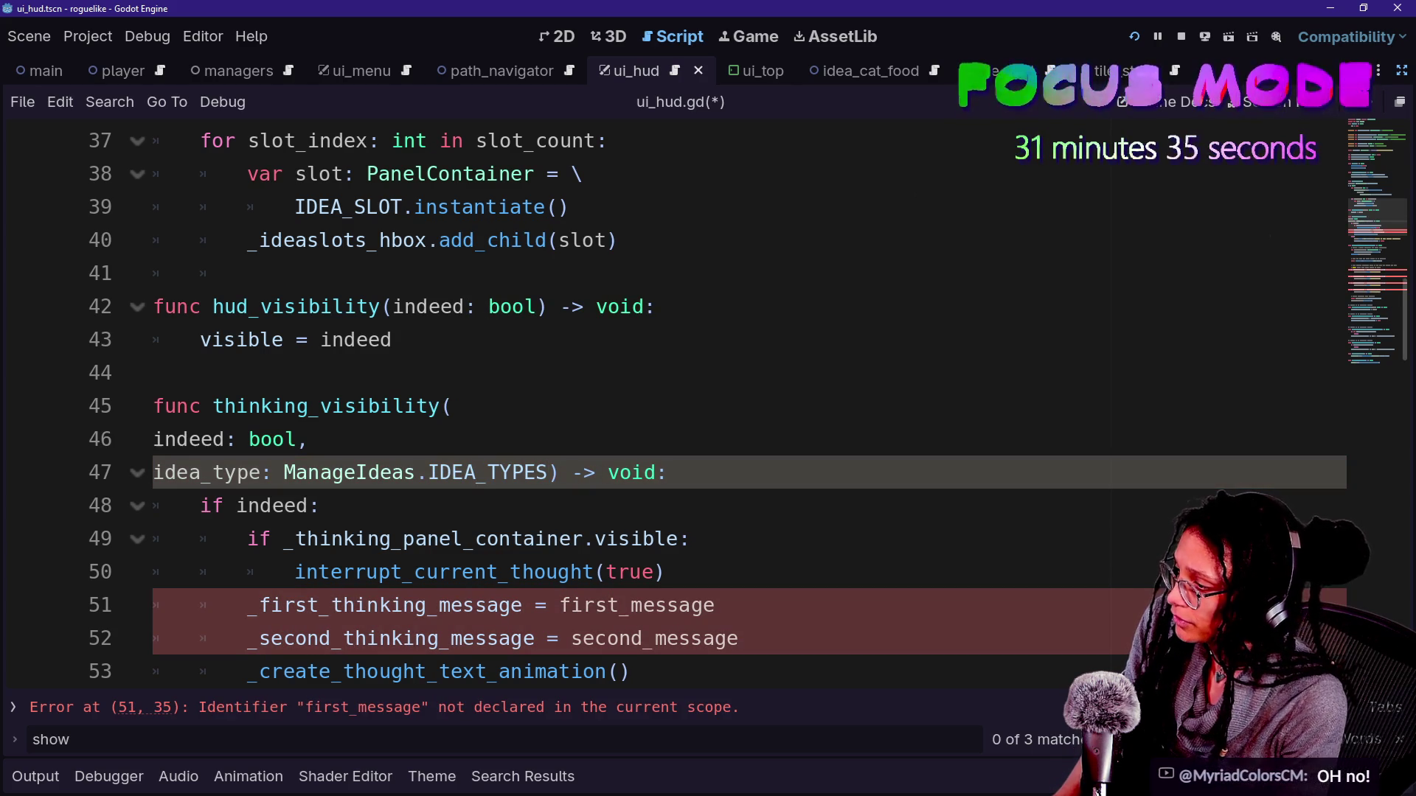
text(= Ma)
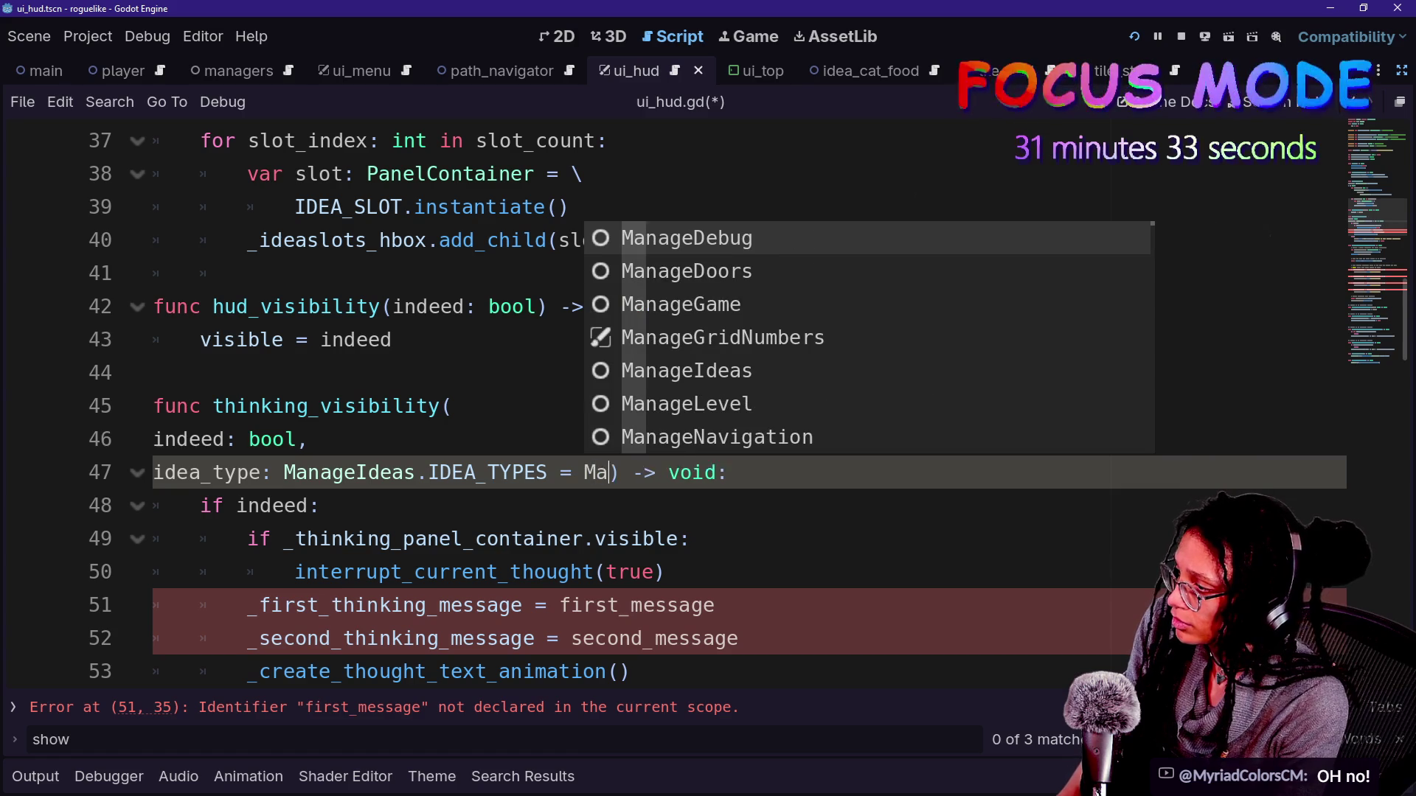
text(nageIDEAS)
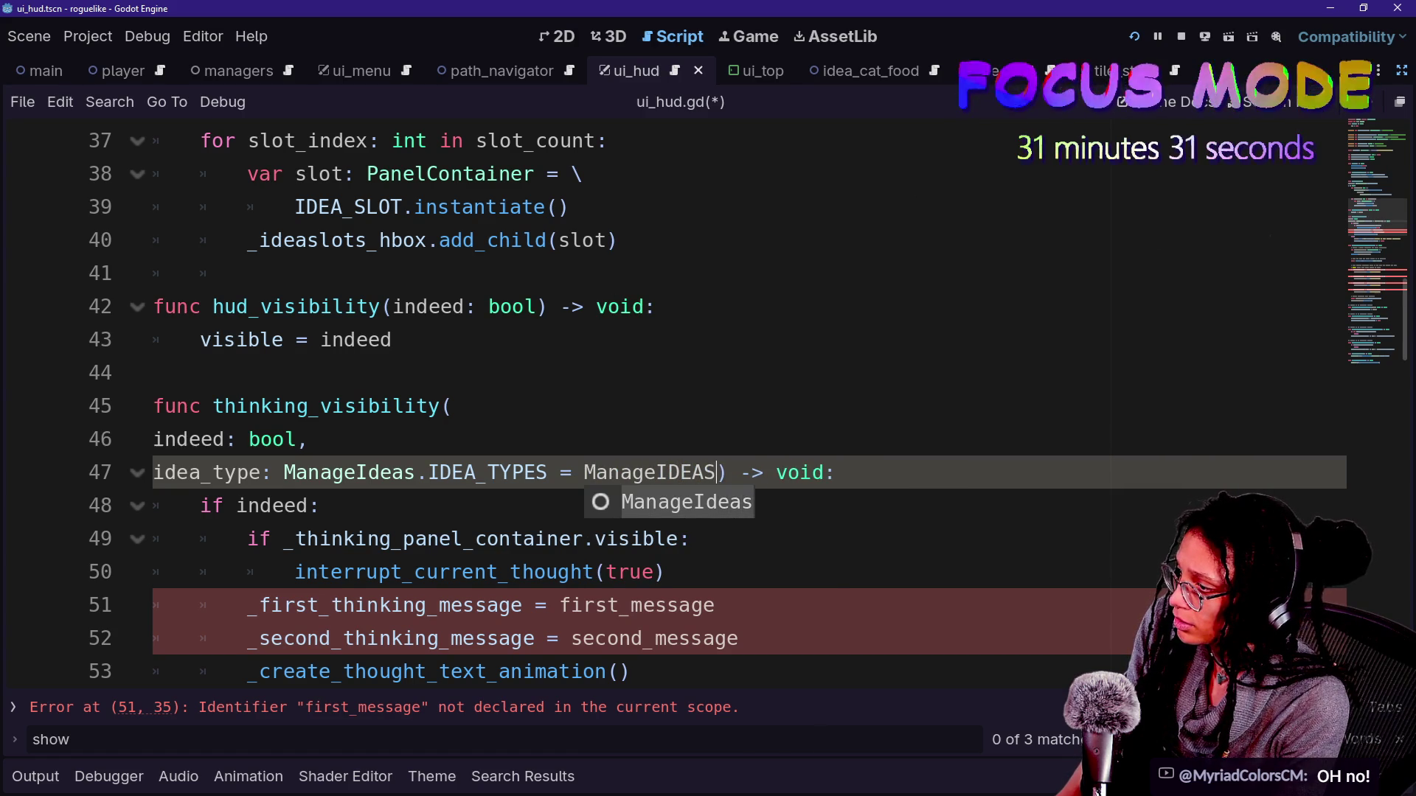
text(.)
key(BackSpace)
key(BackSpace)
key(BackSpace)
key(BackSpace)
key(BackSpace)
text(deas.IDE)
key(Return)
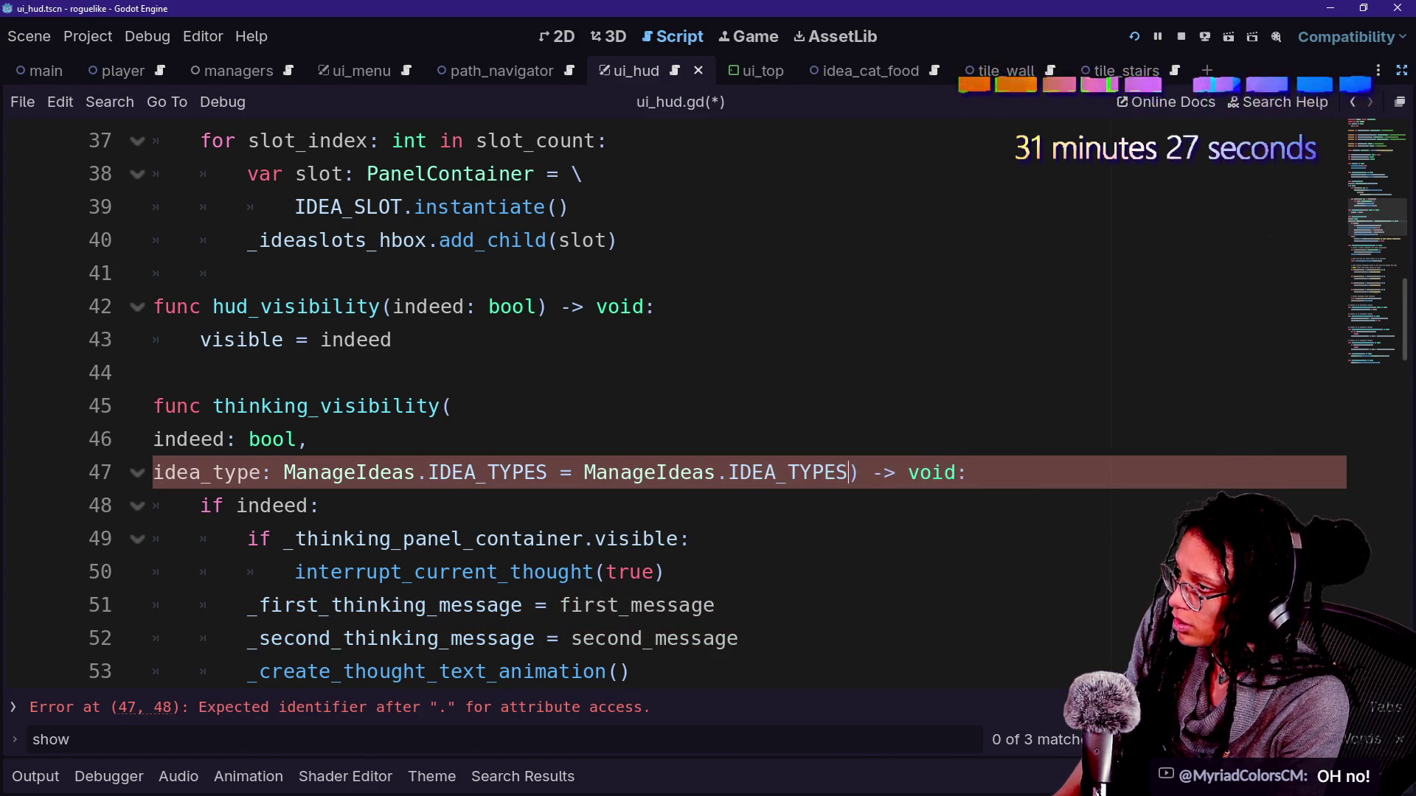
text(.)
key(Return)
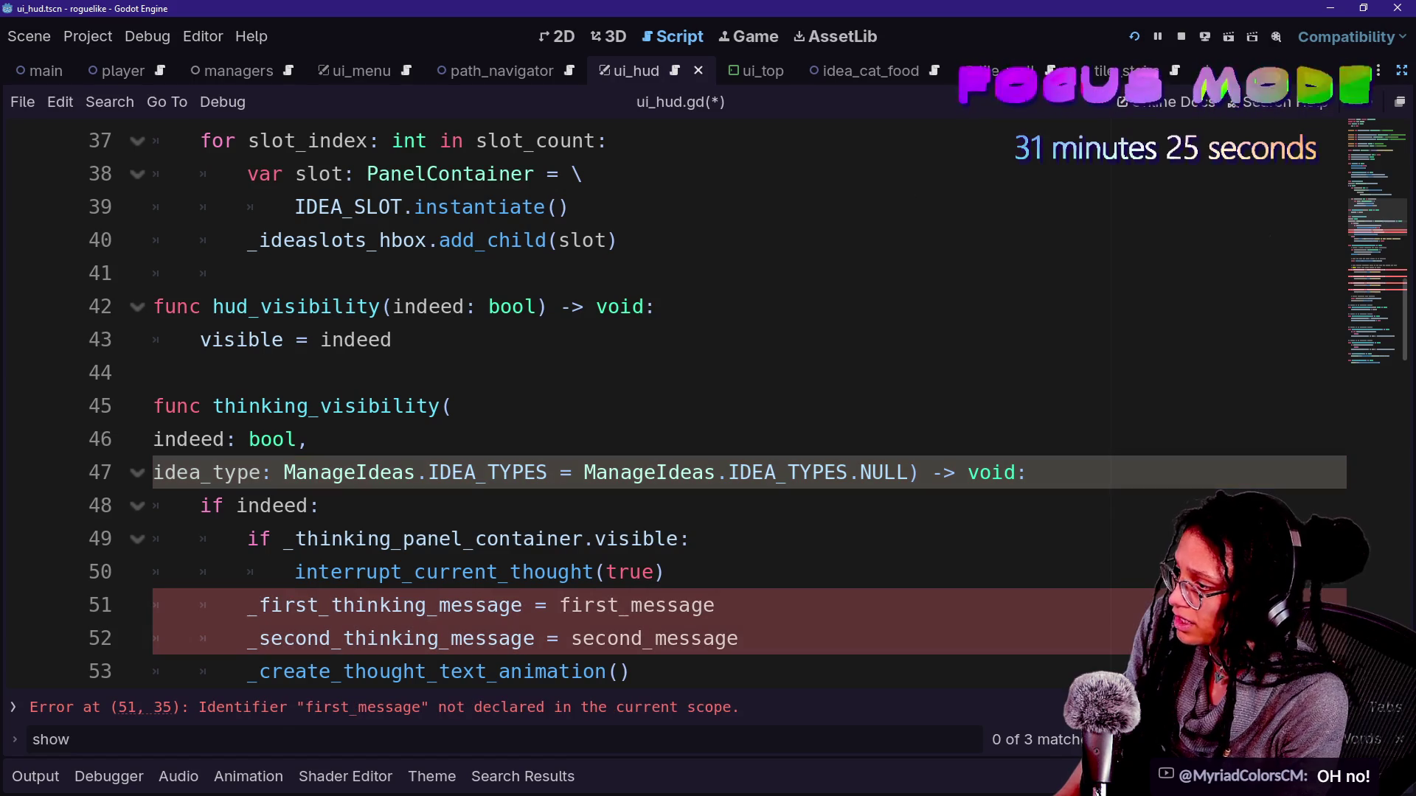
scroll(748, 406, down, 1)
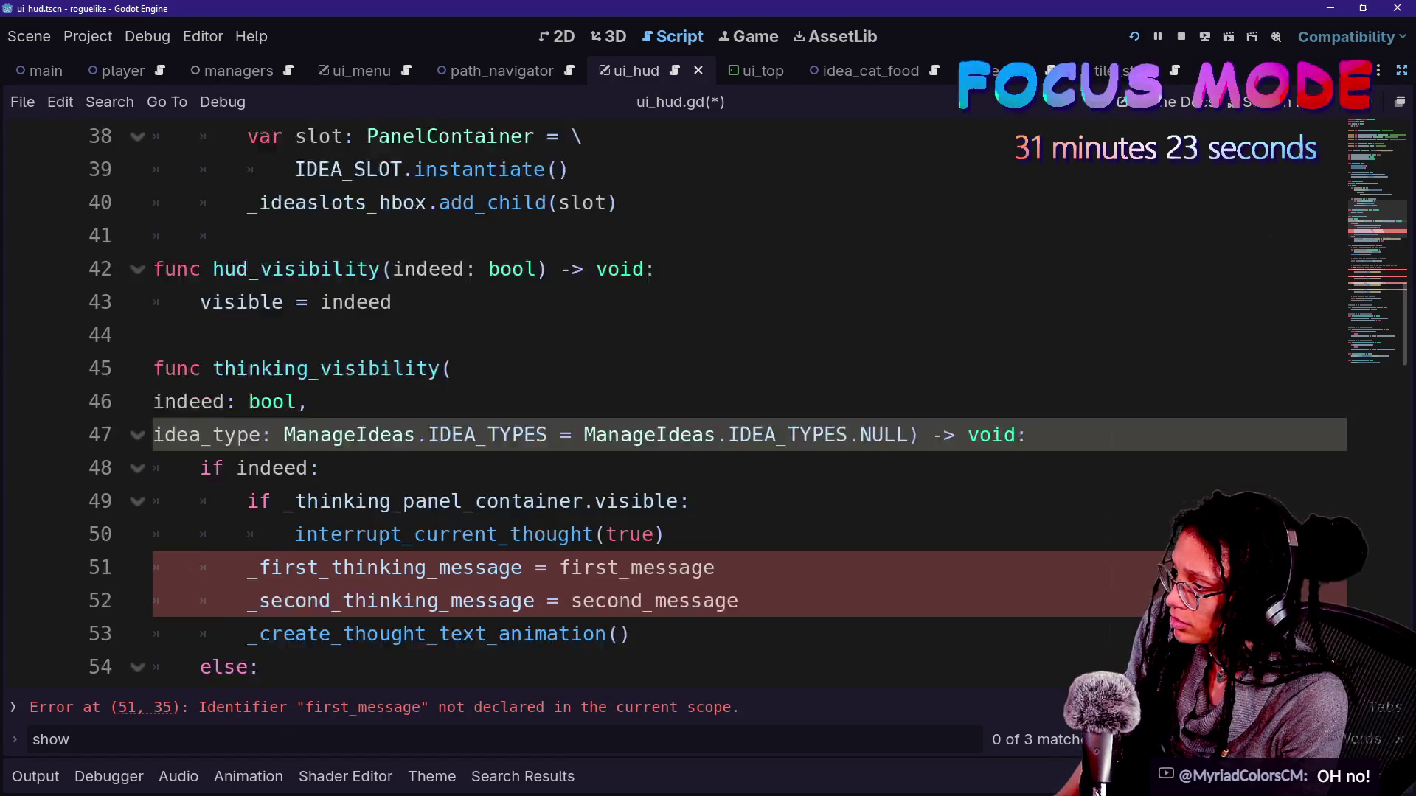
Step: Delete the timer await and the four true_max_health damage blocks, adding blank lines after add_child
scroll(748, 405, down, 1)
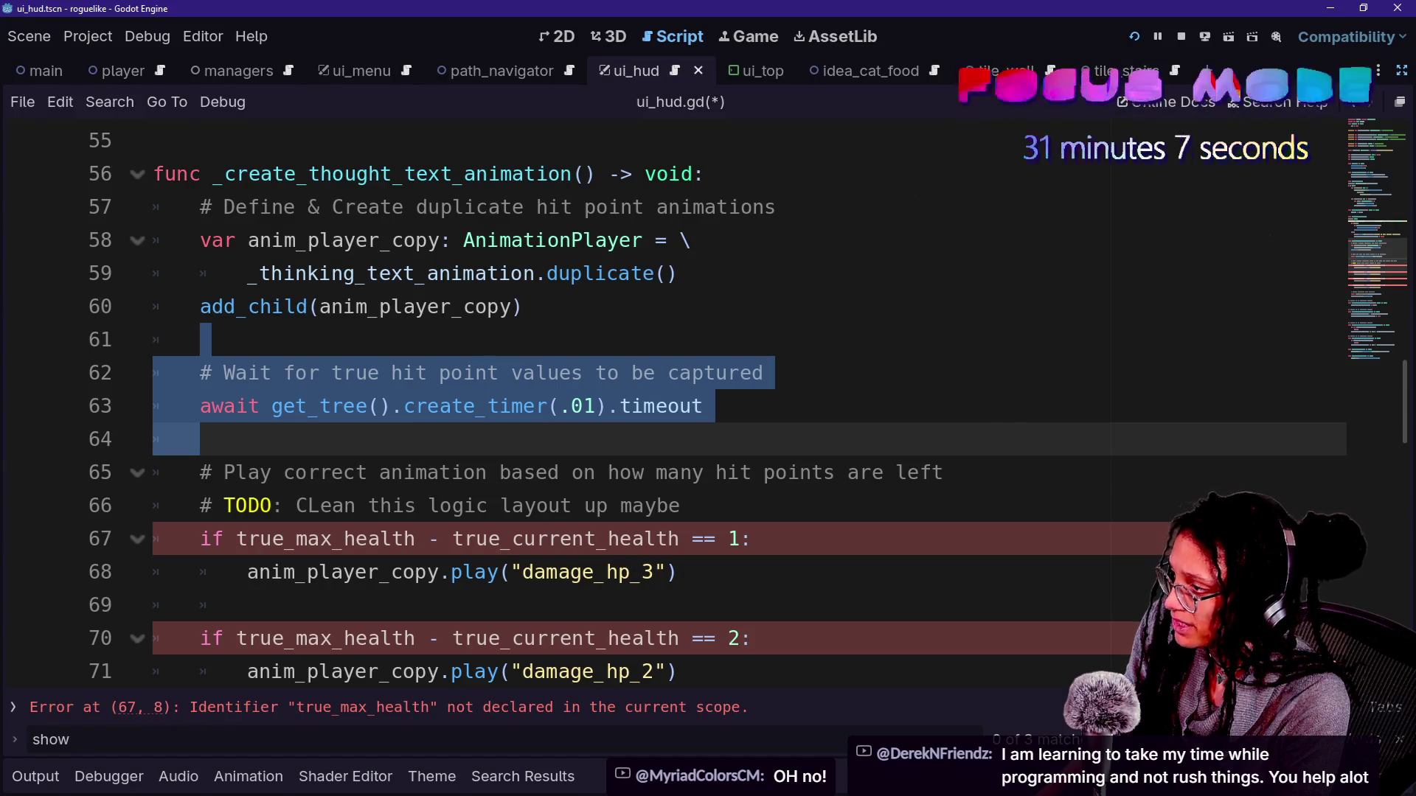
scroll(747, 405, down, 1)
scroll(748, 405, down, 3)
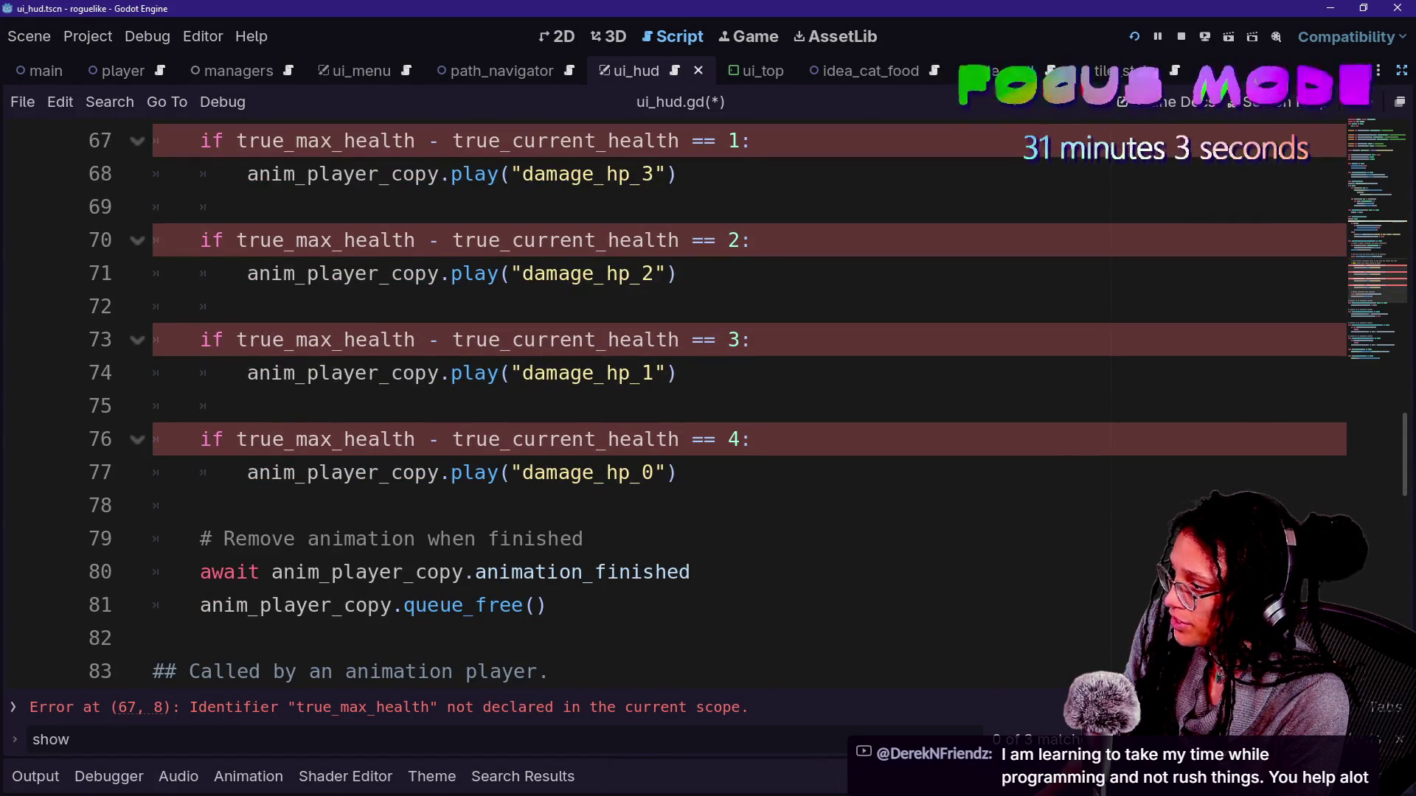
shift+click(199, 505)
key(BackSpace)
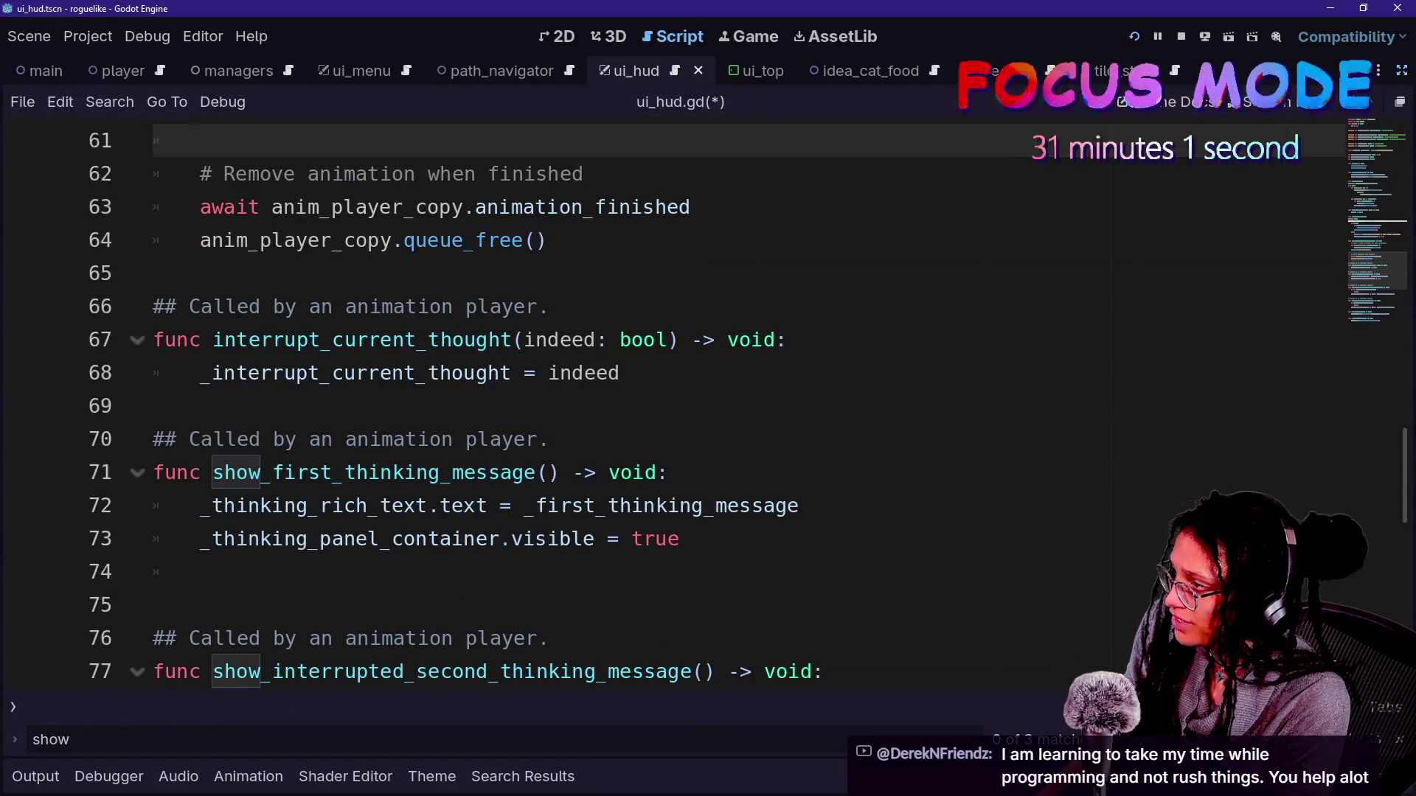
scroll(748, 406, up, 2)
click(522, 306)
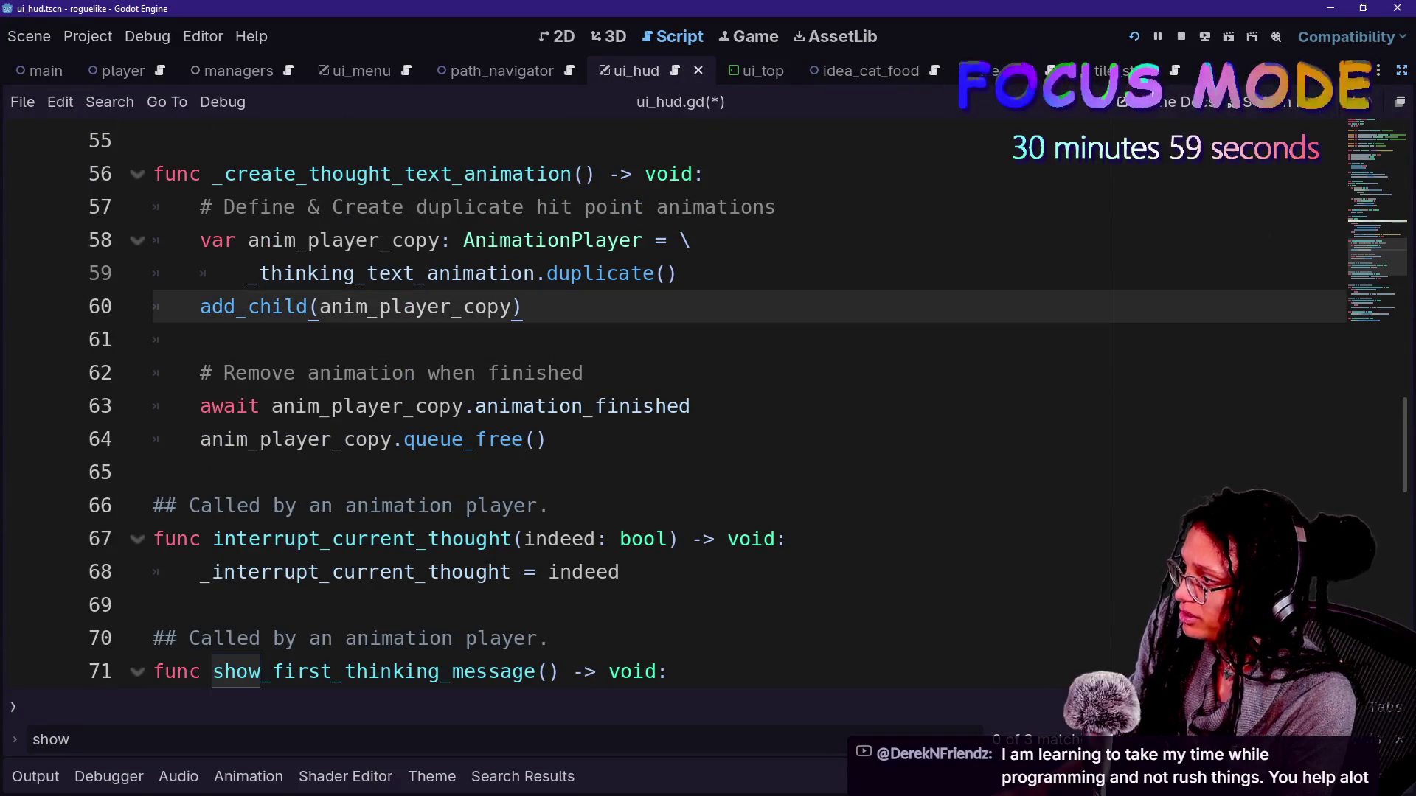
key(Return)
key(Return)
key(super+v)
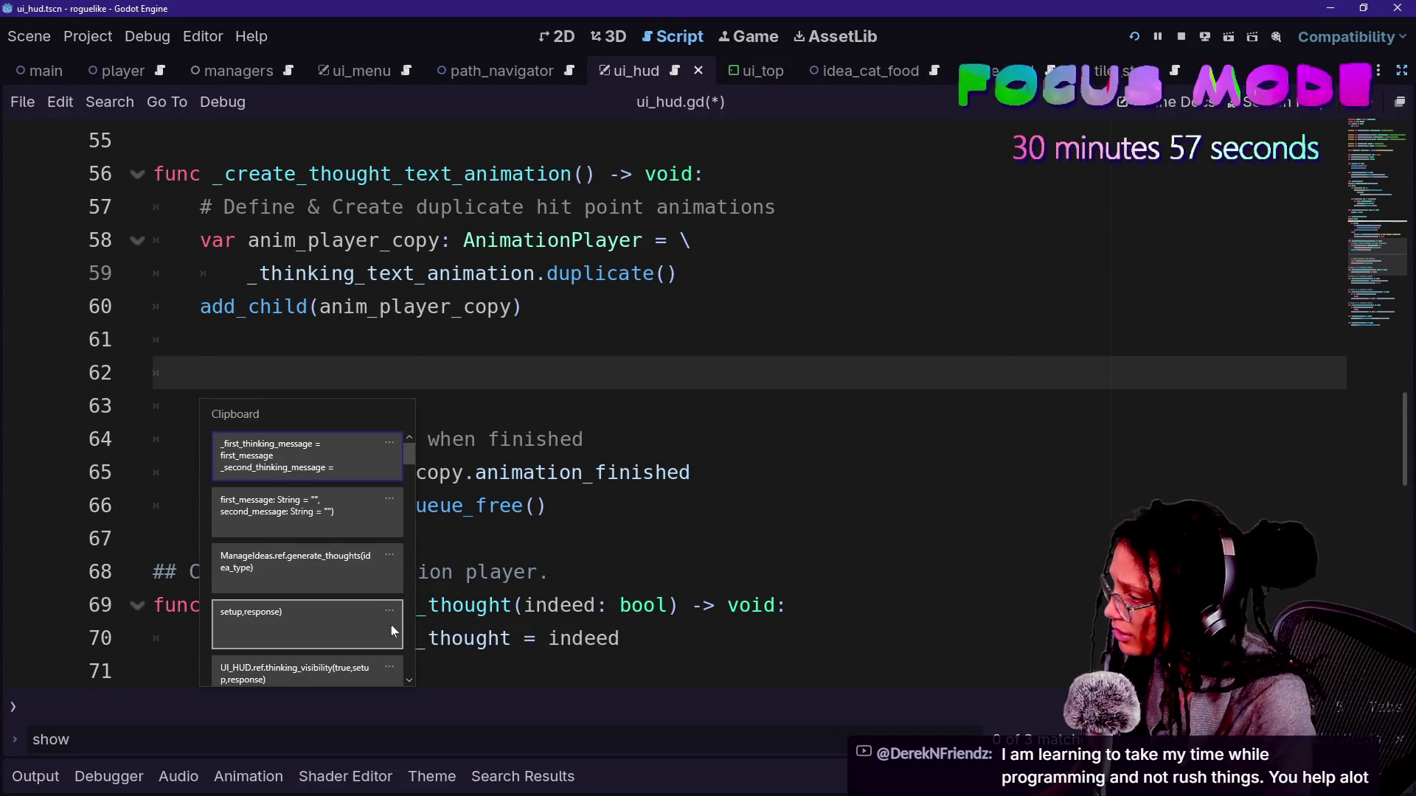
Step: Paste the play("play_thoughts") line from clipboard history below add_child and fix its indent
scroll(355, 604, down, 3)
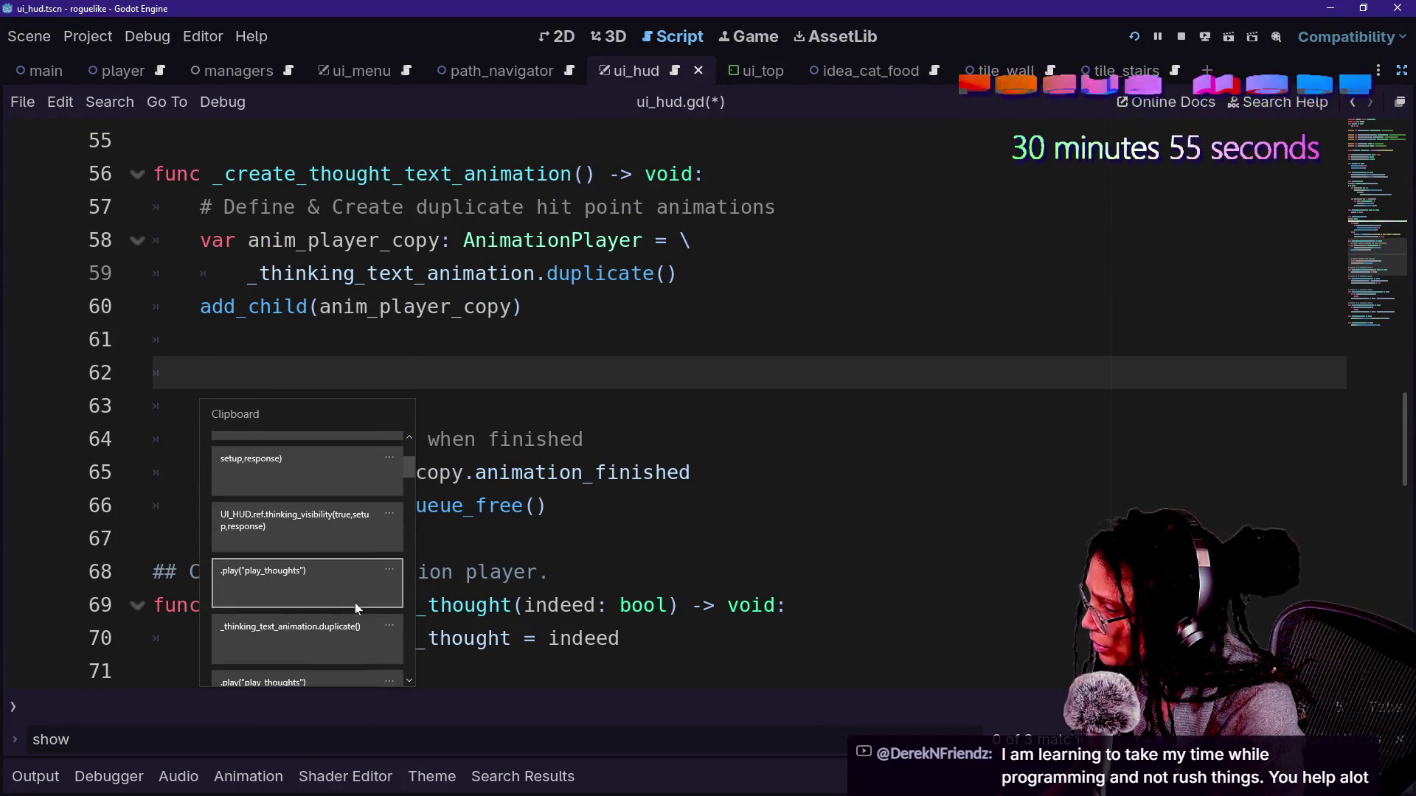
scroll(366, 607, down, 3)
click(360, 633)
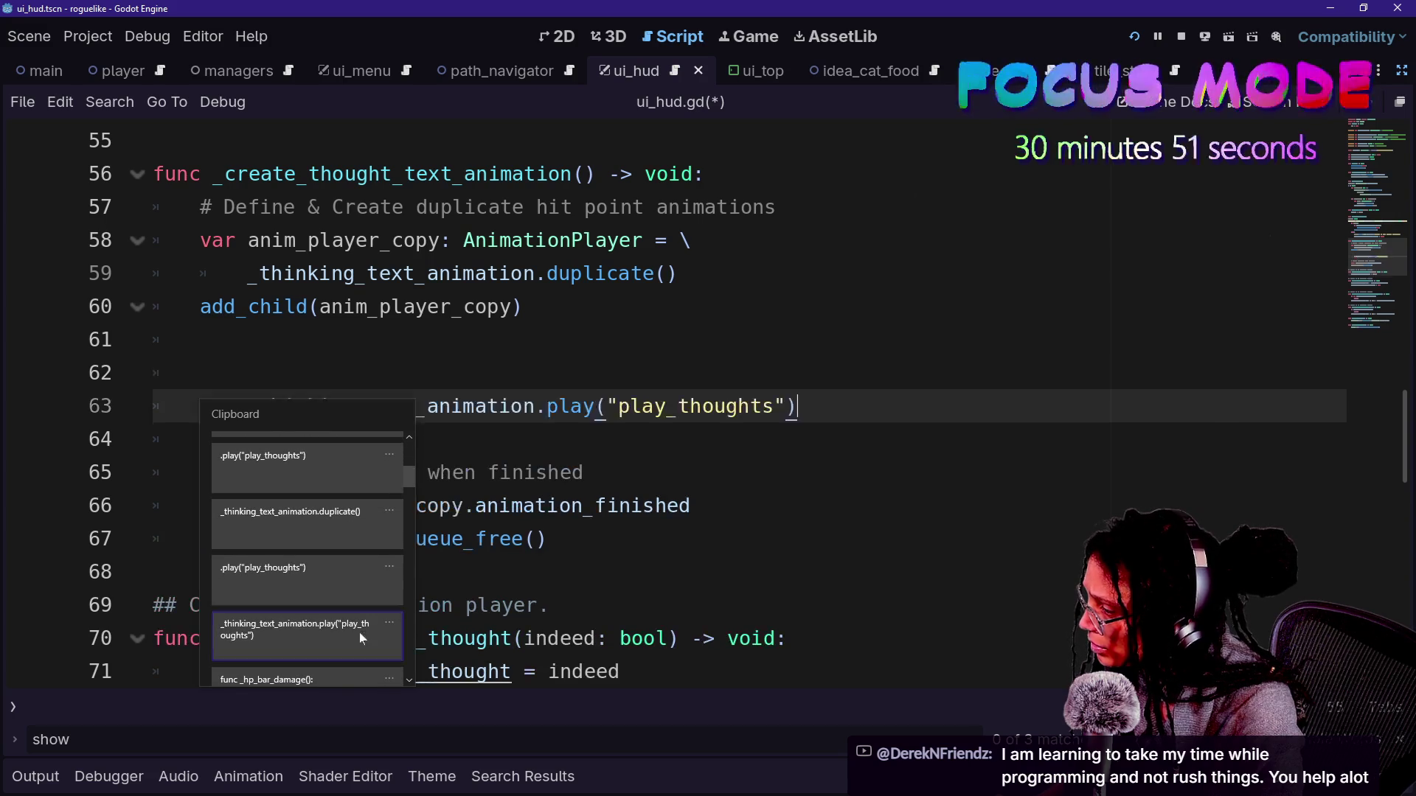
key(Home)
key(BackSpace)
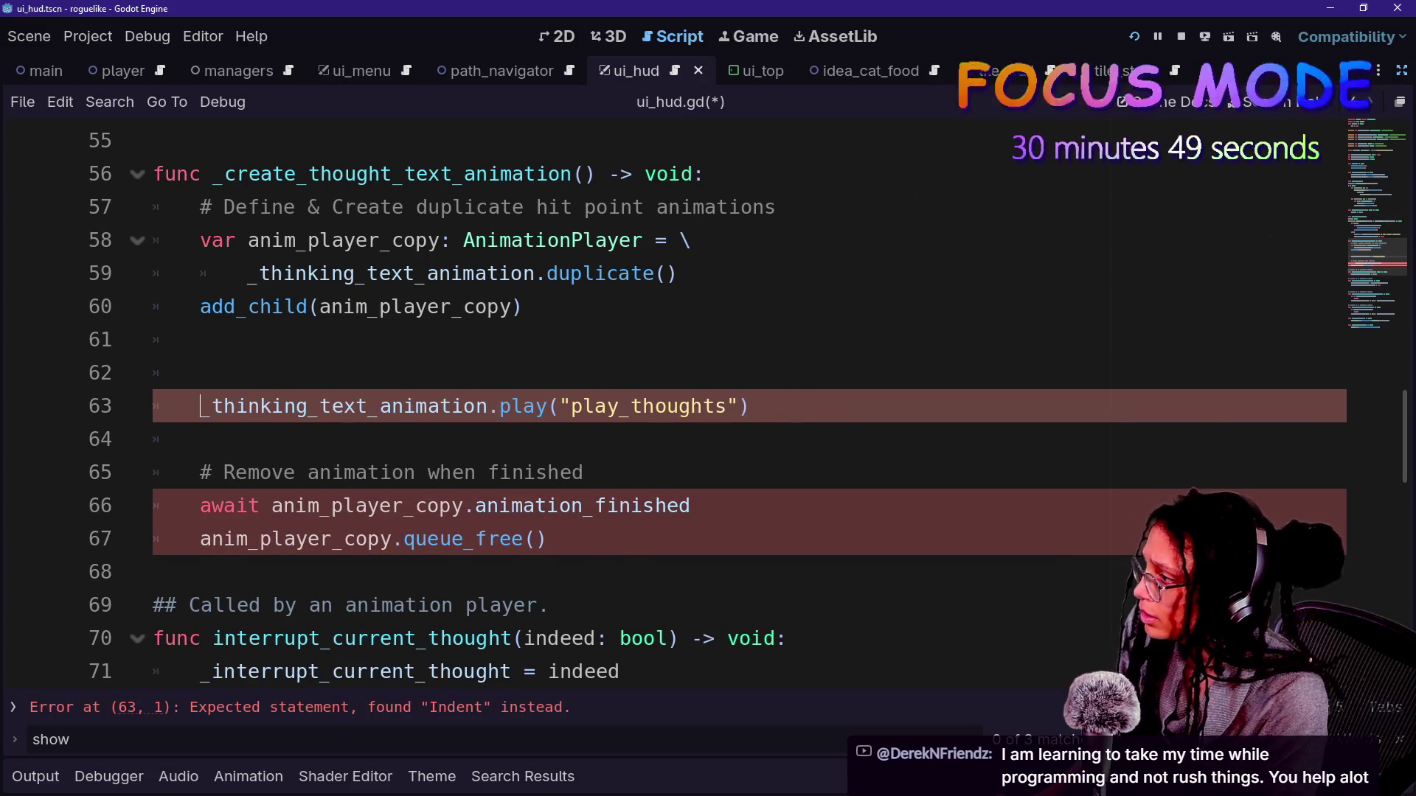
Step: Retarget the play call to anim_player_copy, fixing the typo and leading underscore
drag(211, 406, 502, 406)
text(anim_player_co)
text(pt:)
key(BackSpace)
key(BackSpace)
text(y.)
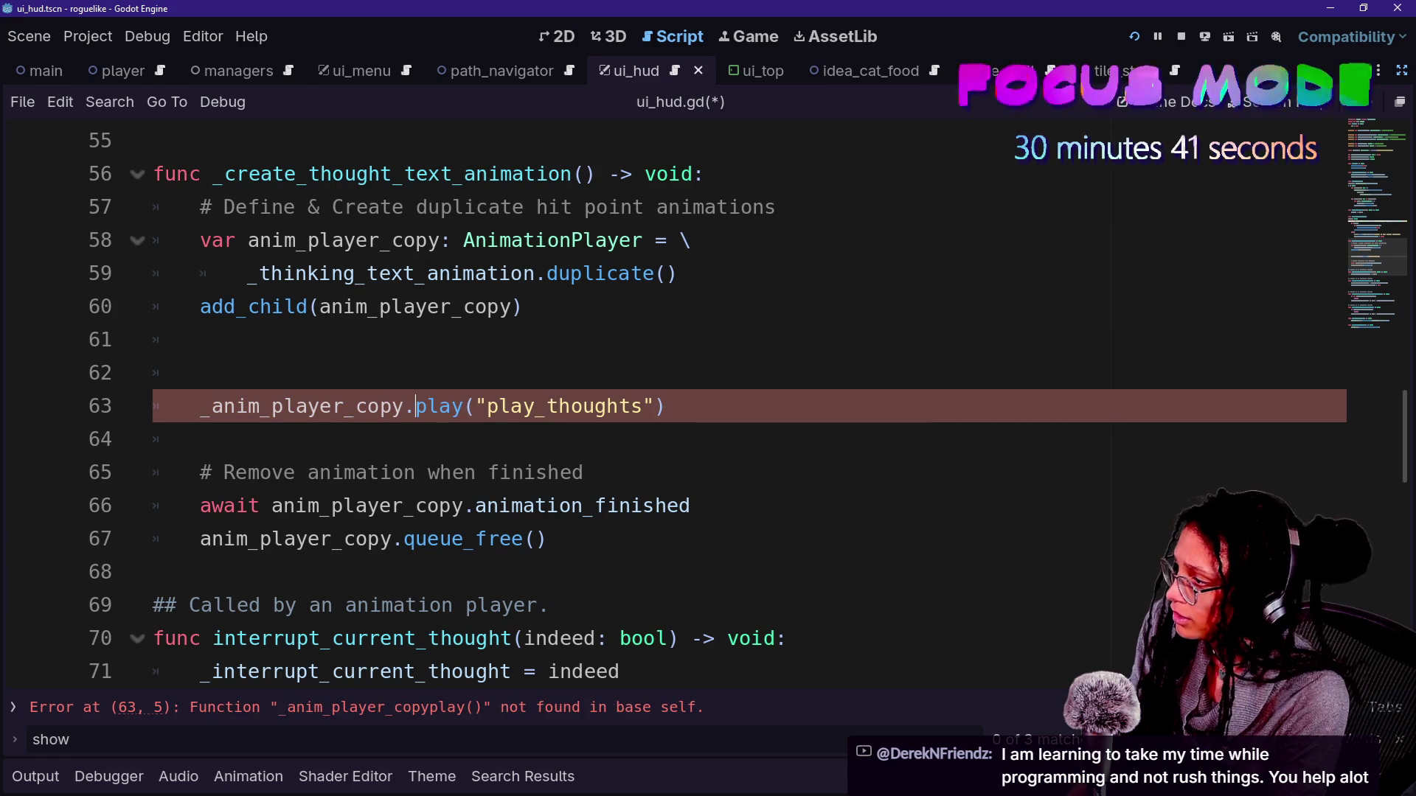
click(200, 372)
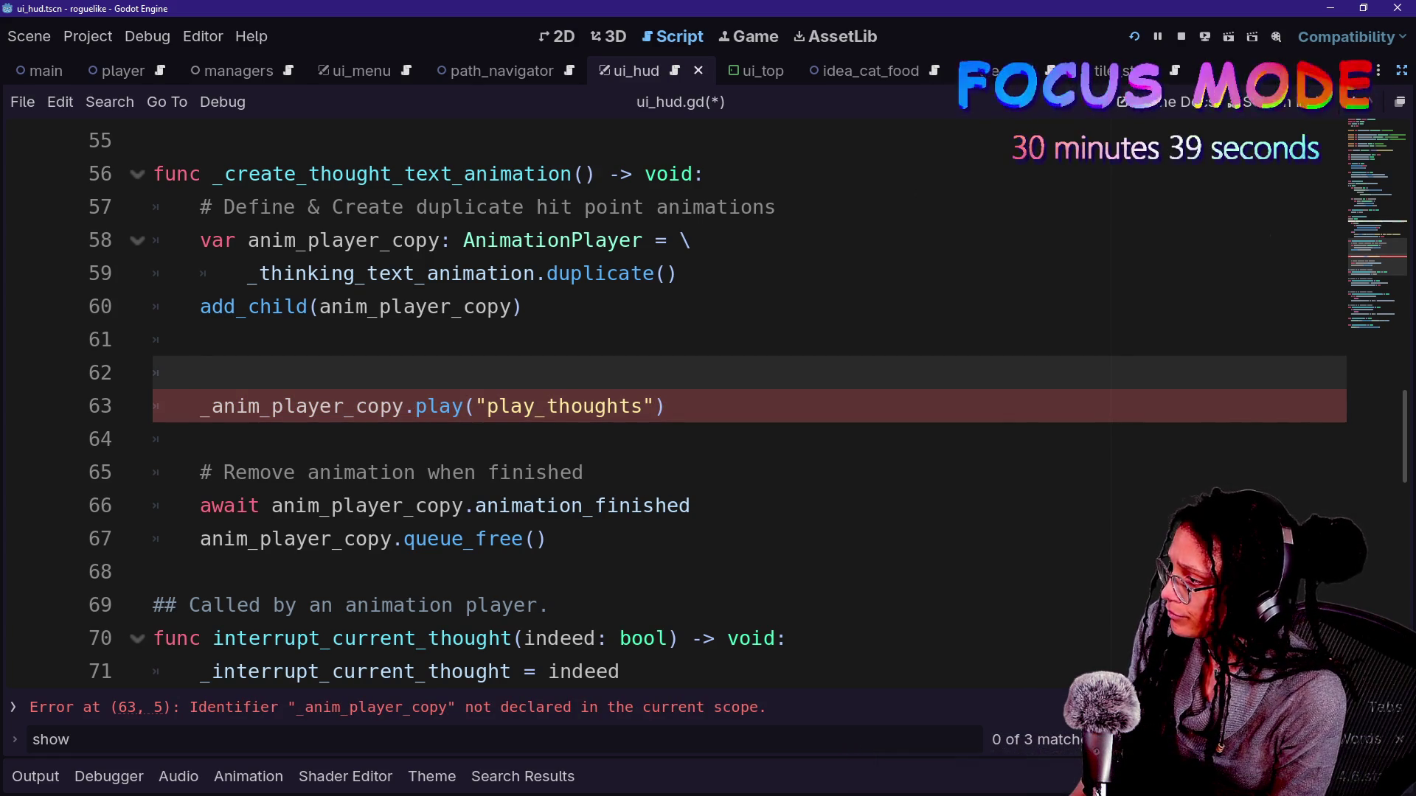
key(Down)
key(Delete)
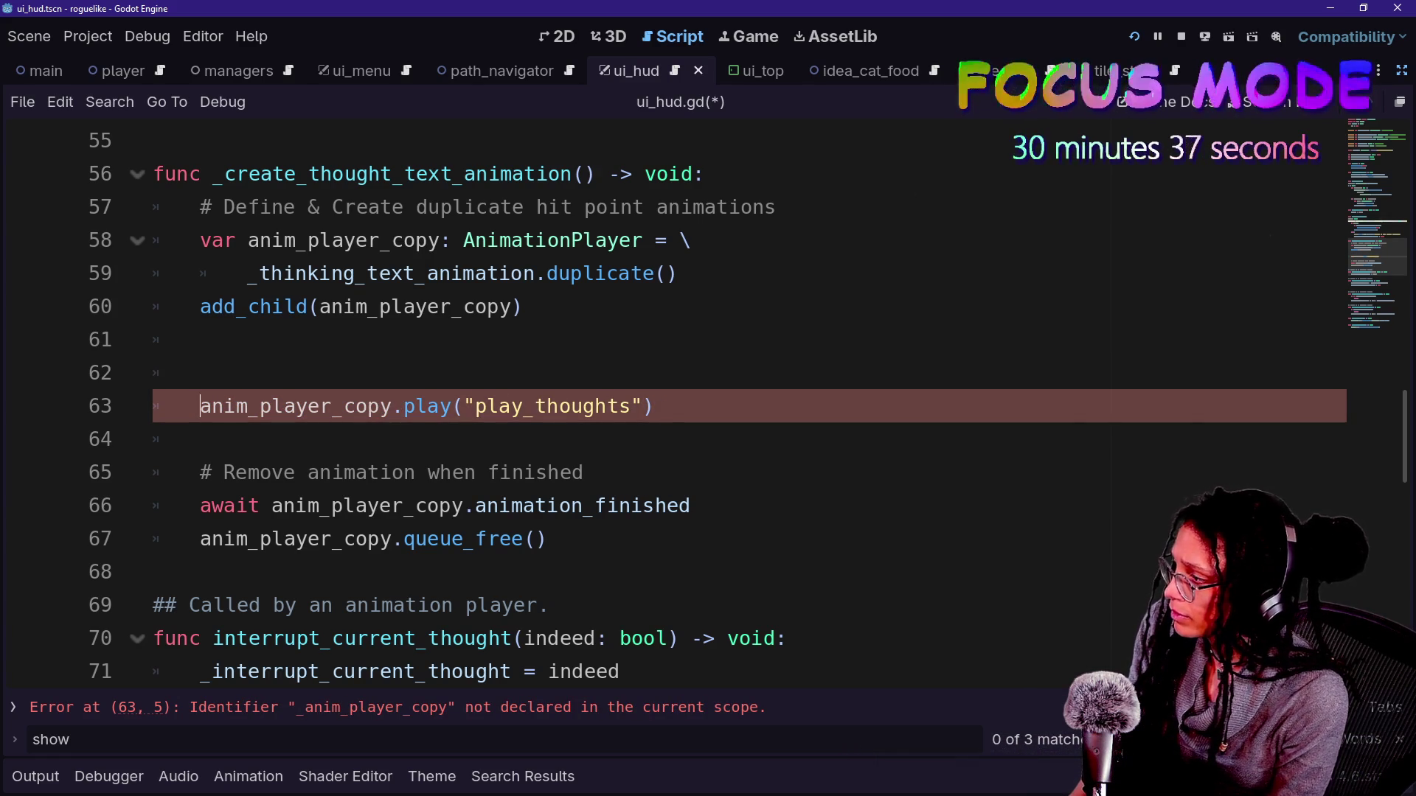
key(Down)
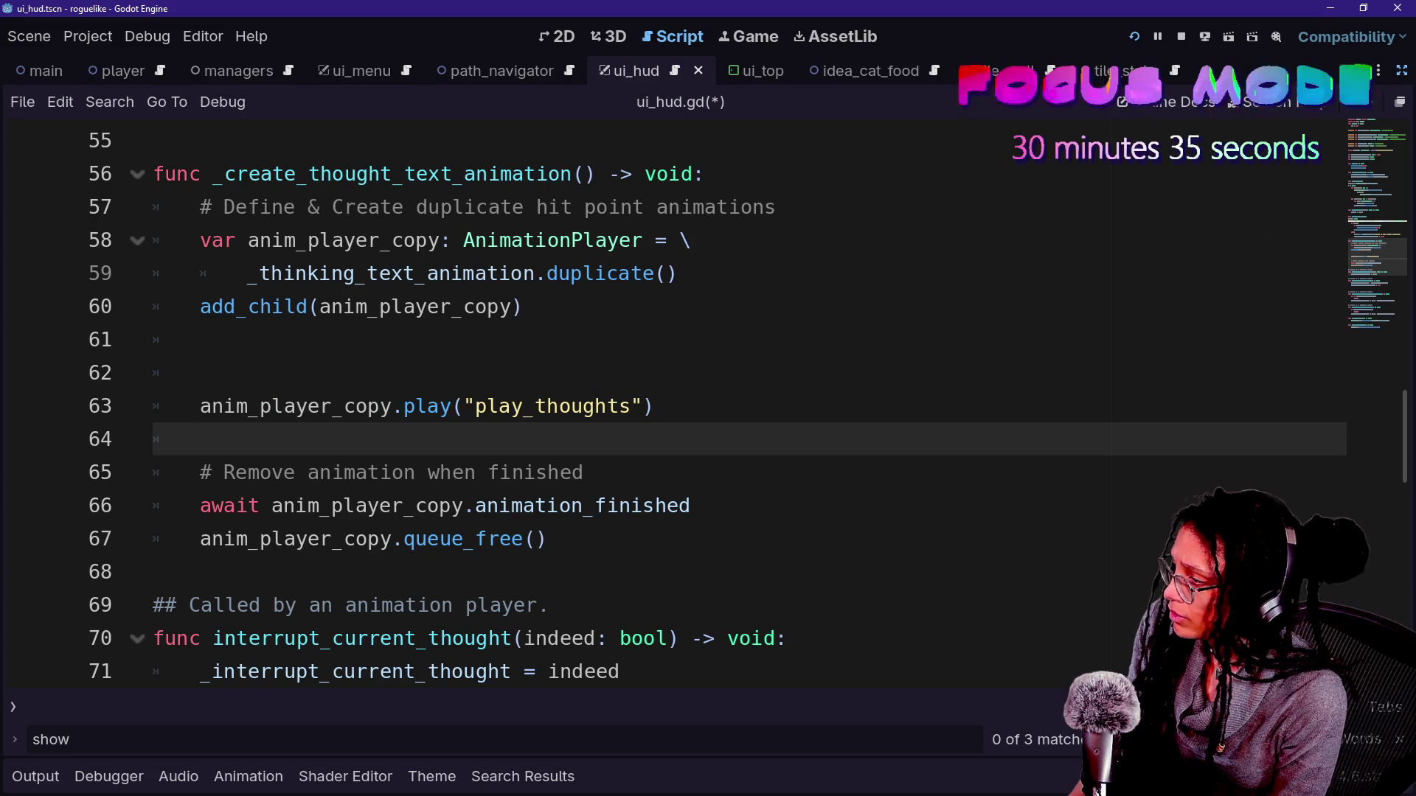
click(584, 472)
Step: Remove the stray dot after finished on the await anim_player_copy.animation_finished line
double_click(369, 506)
click(632, 506)
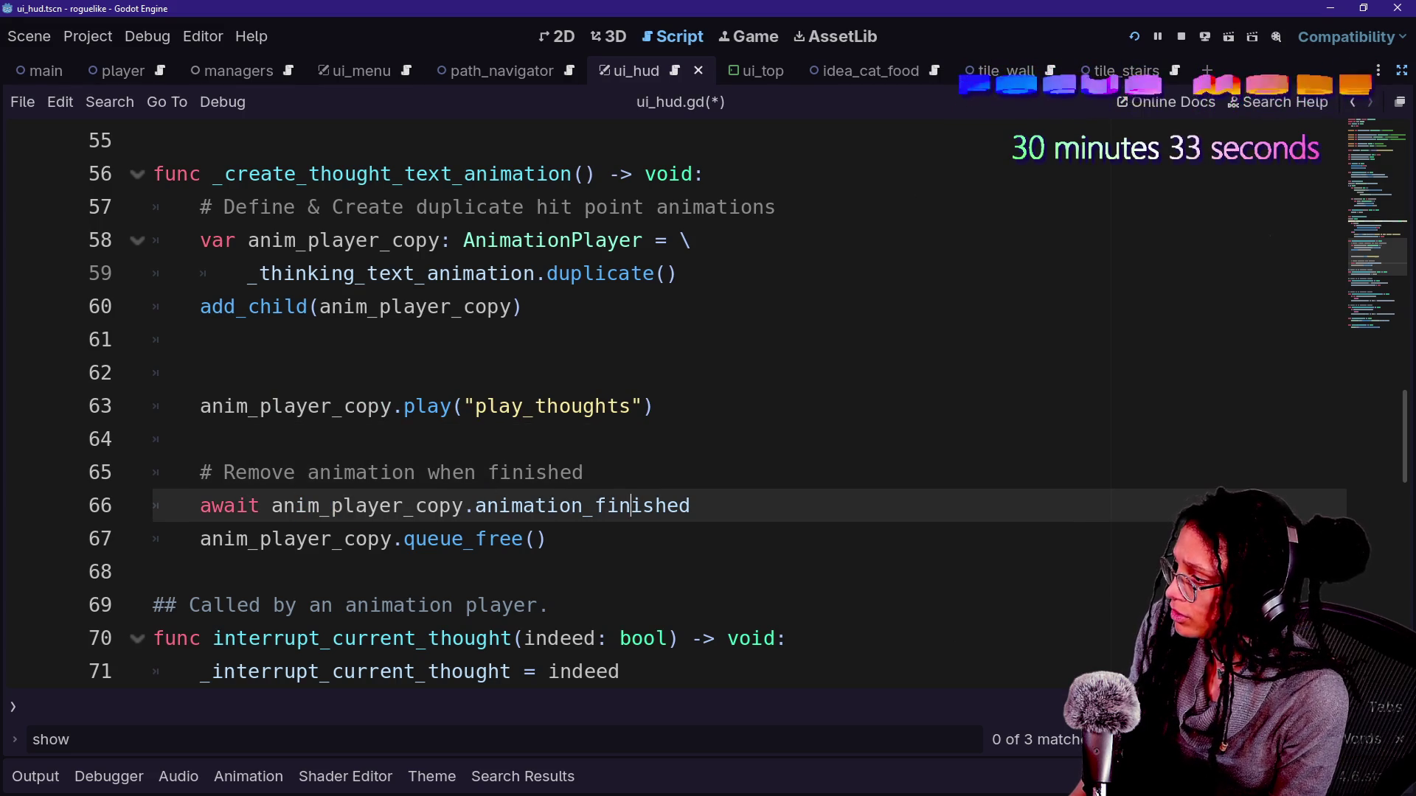
click(428, 506)
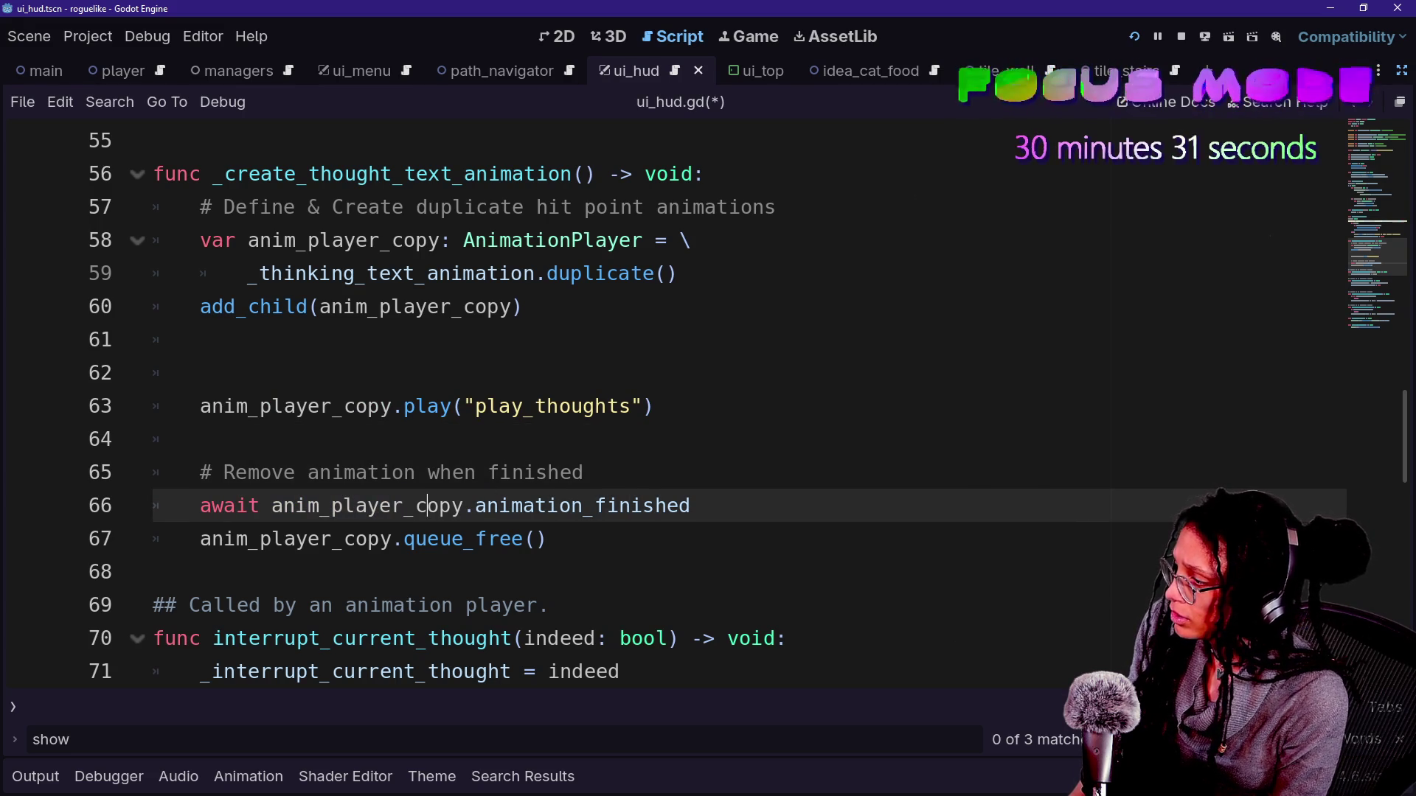
mouse_move(428, 506)
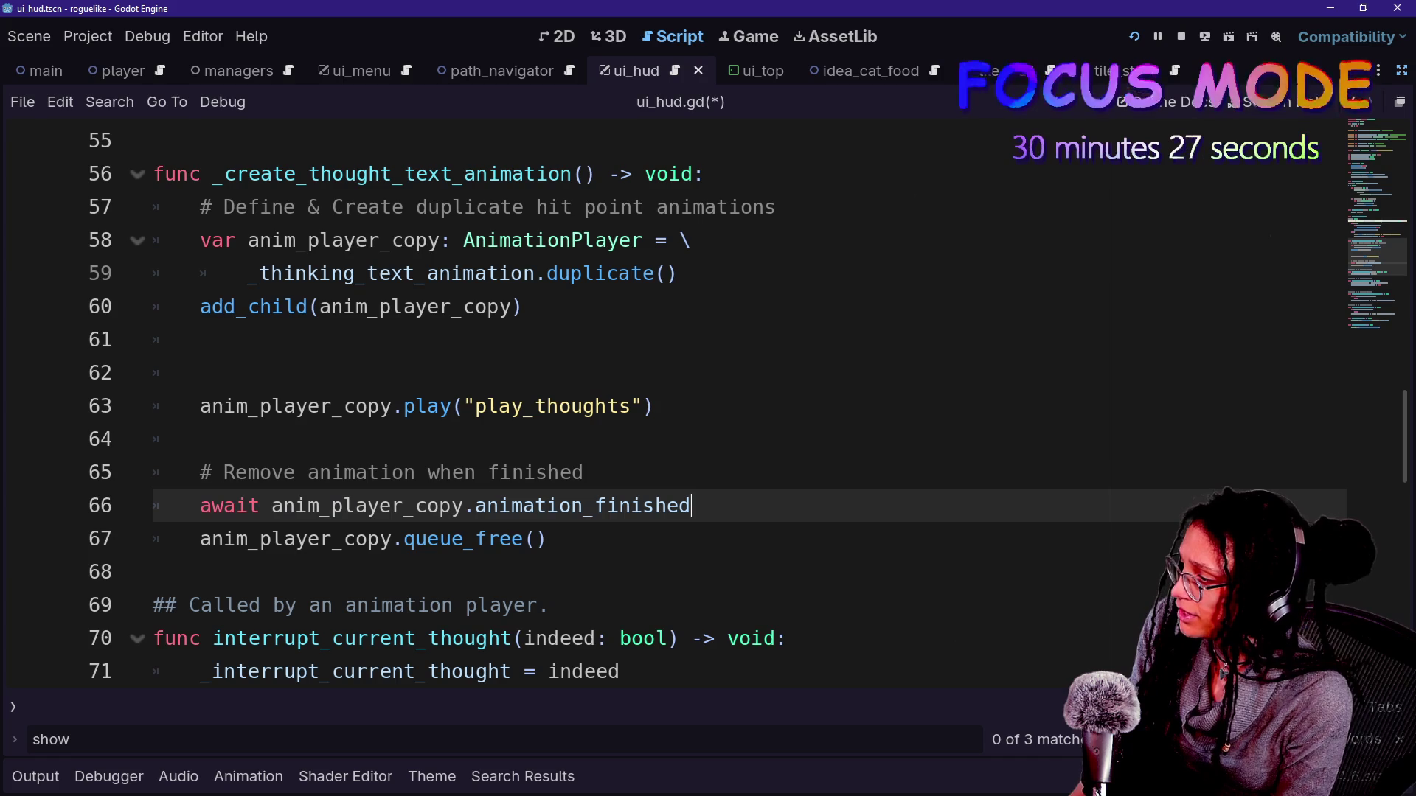
mouse_move(692, 507)
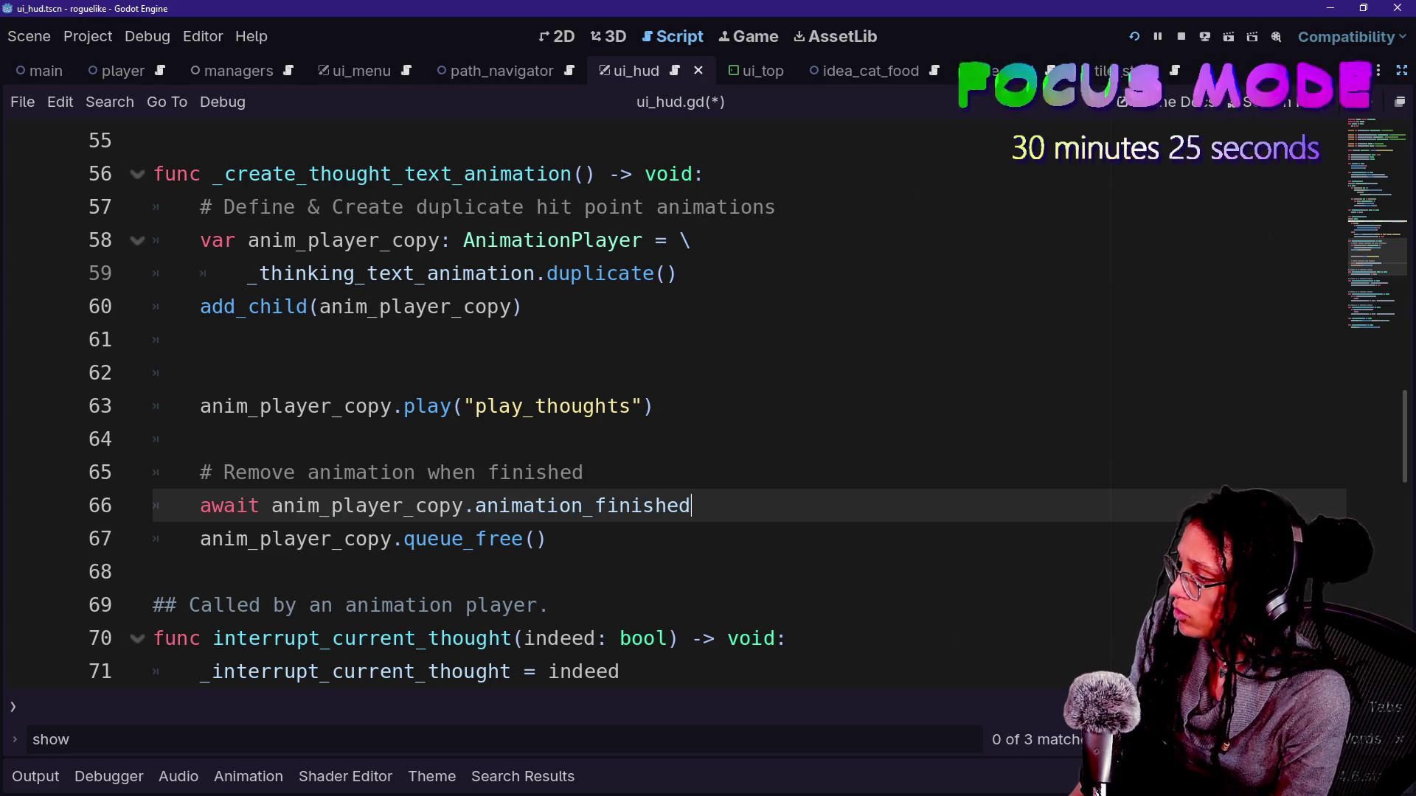
key(BackSpace)
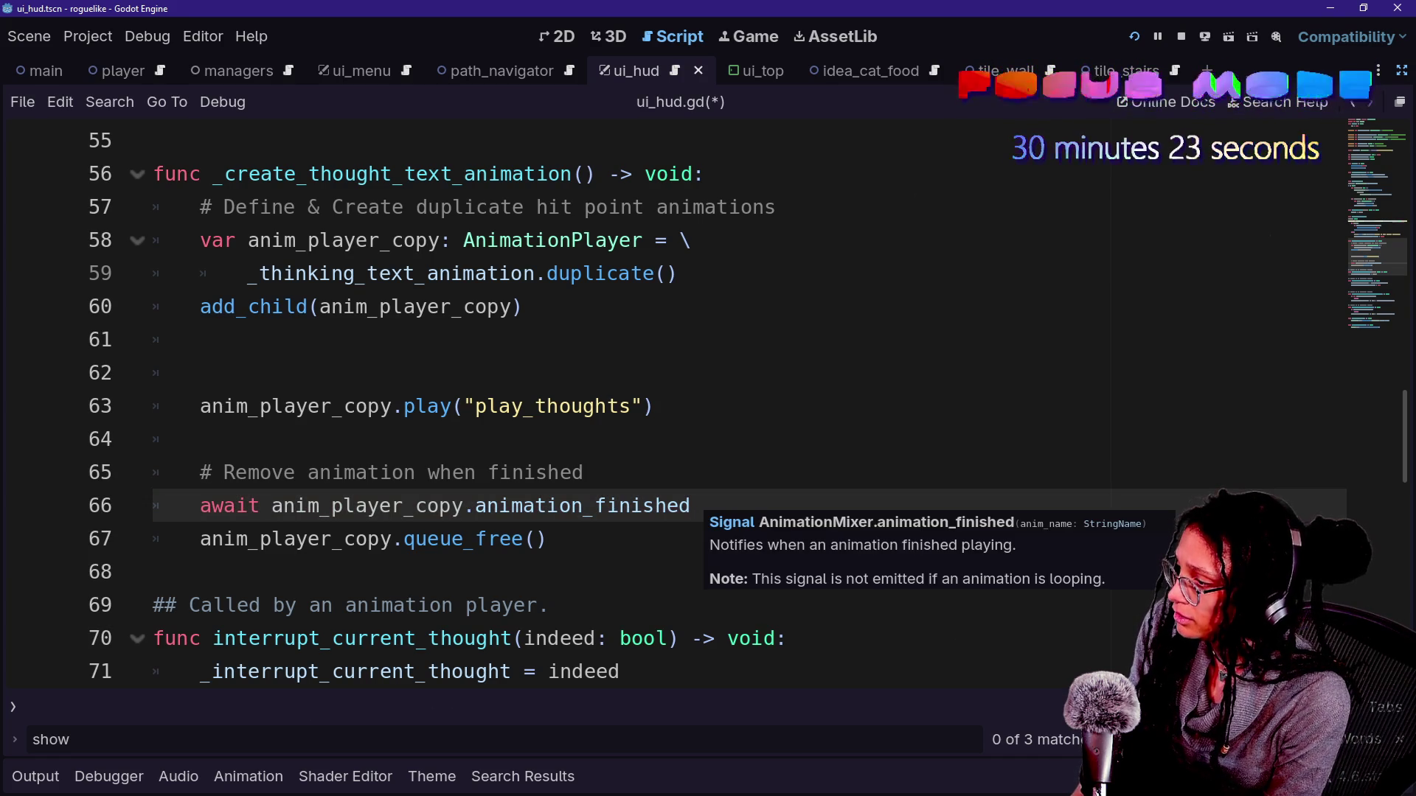
Step: Duplicate the animation_finished line, drop 'await' from the first copy, and start a connect( call
key(shift+Up)
key(ctrl+c)
key(Escape)
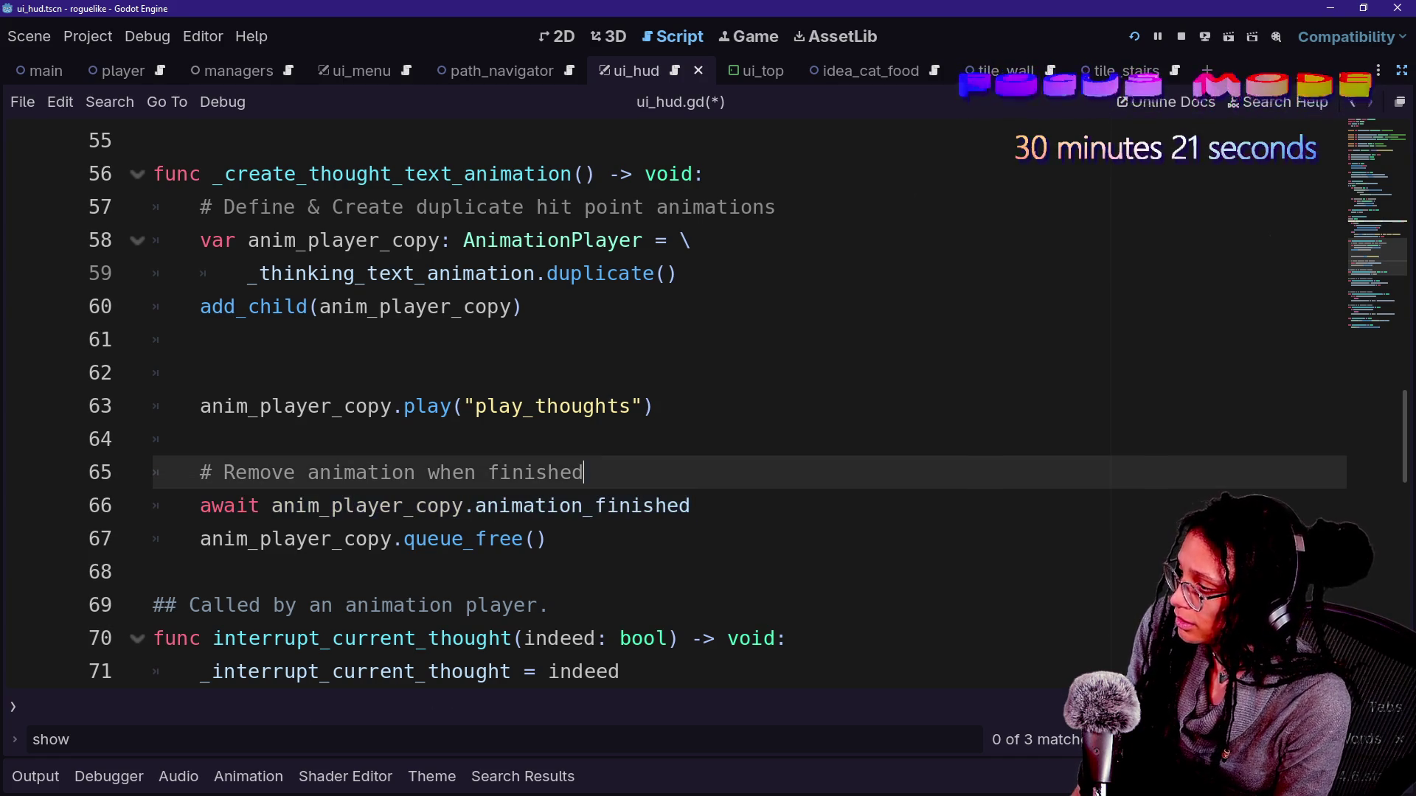
key(ctrl+v)
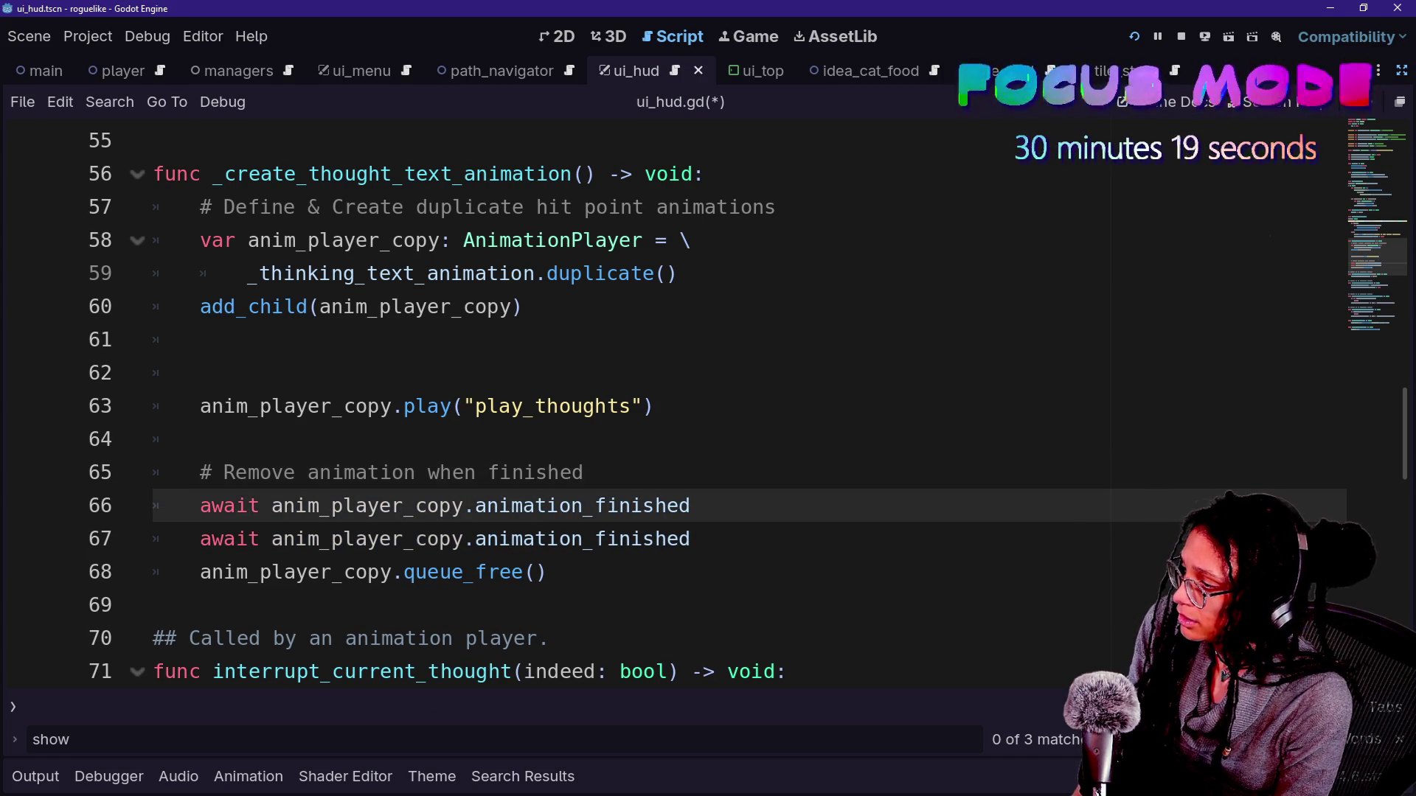
drag(199, 506, 272, 506)
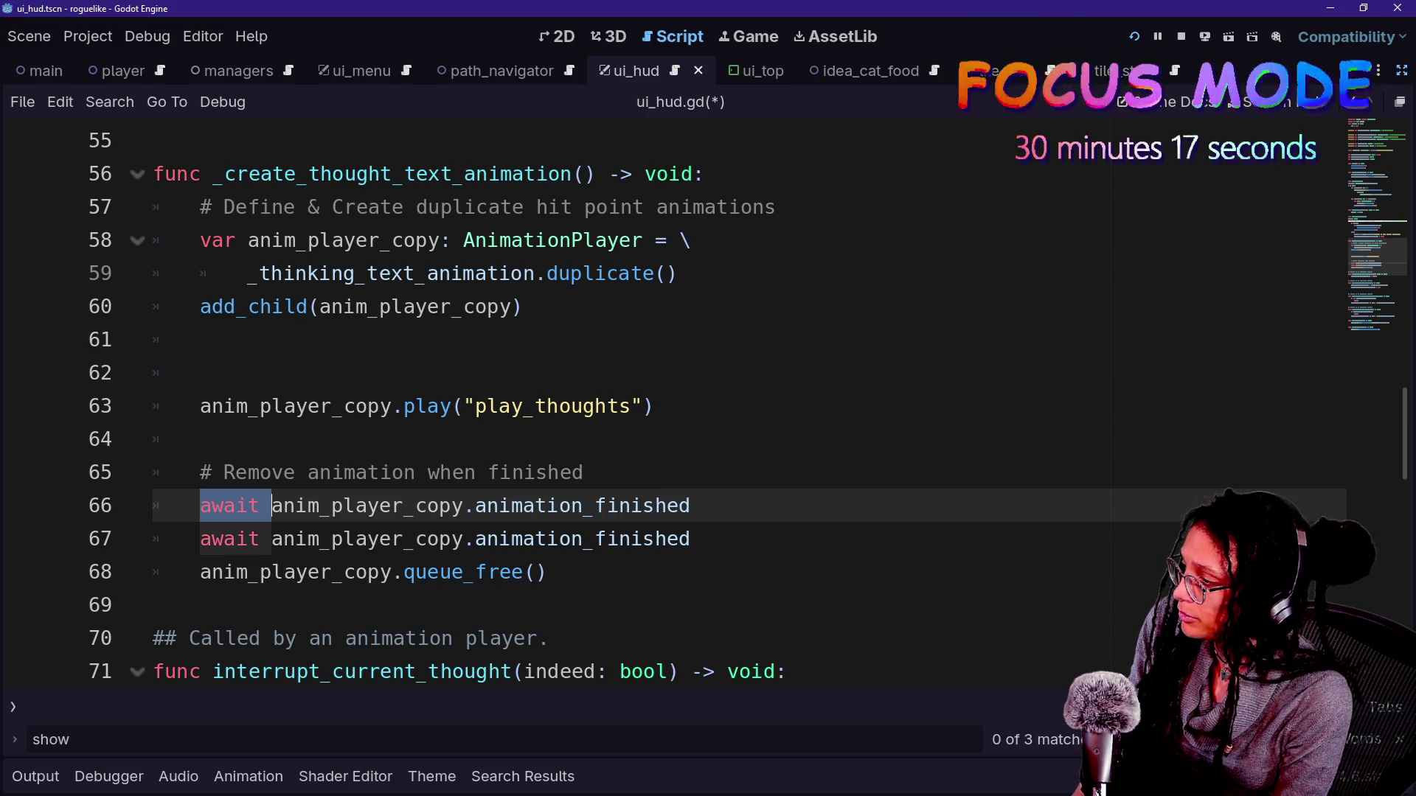
key(BackSpace)
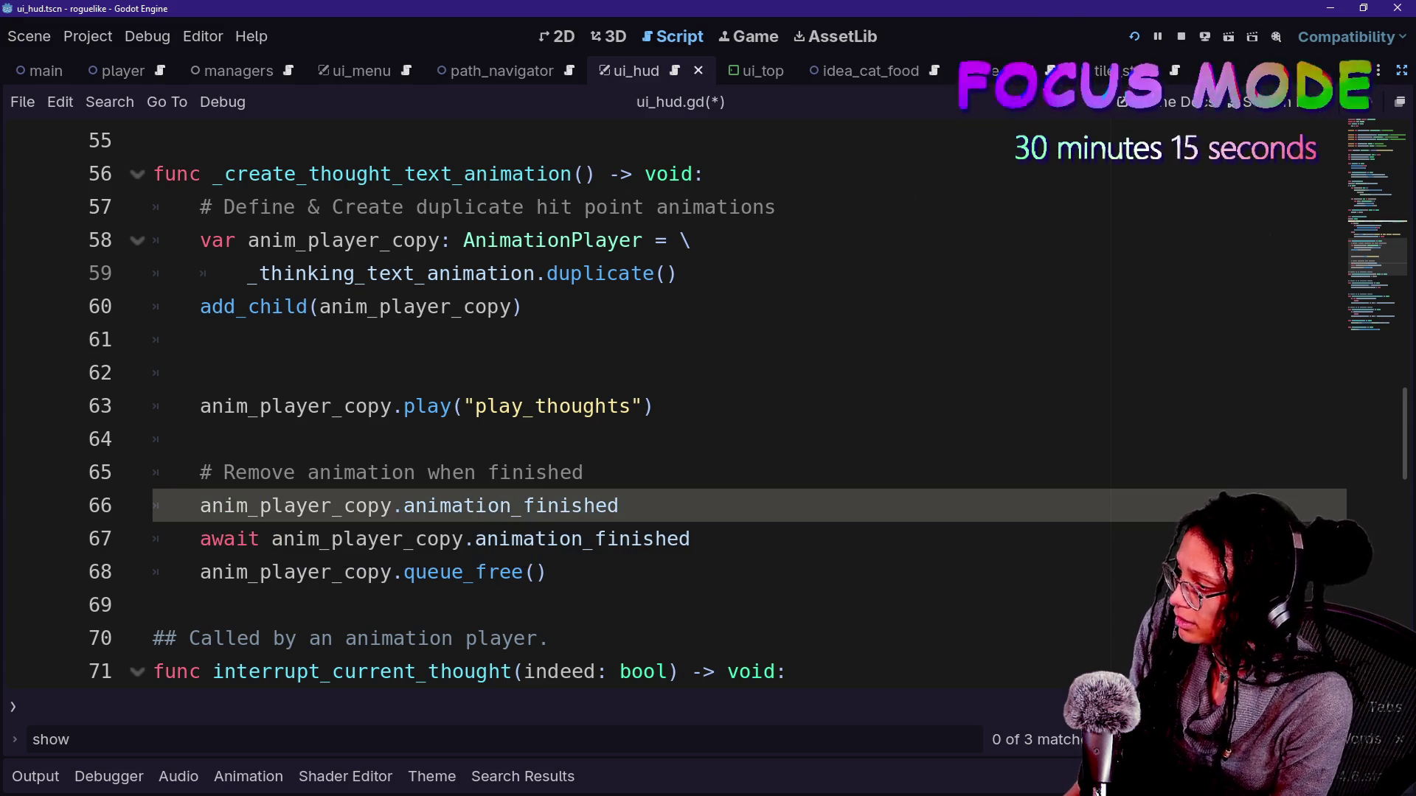
text(connect()
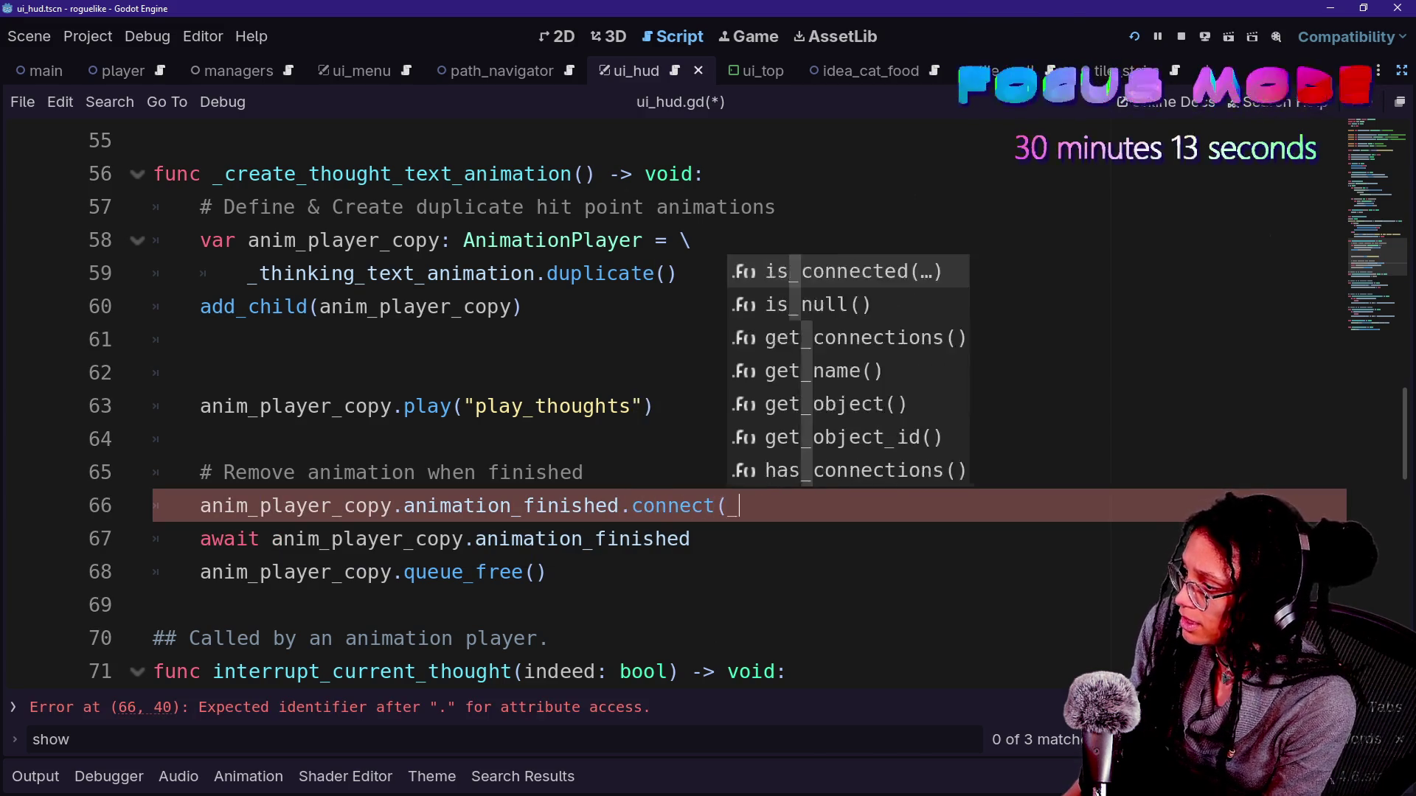
text(_g)
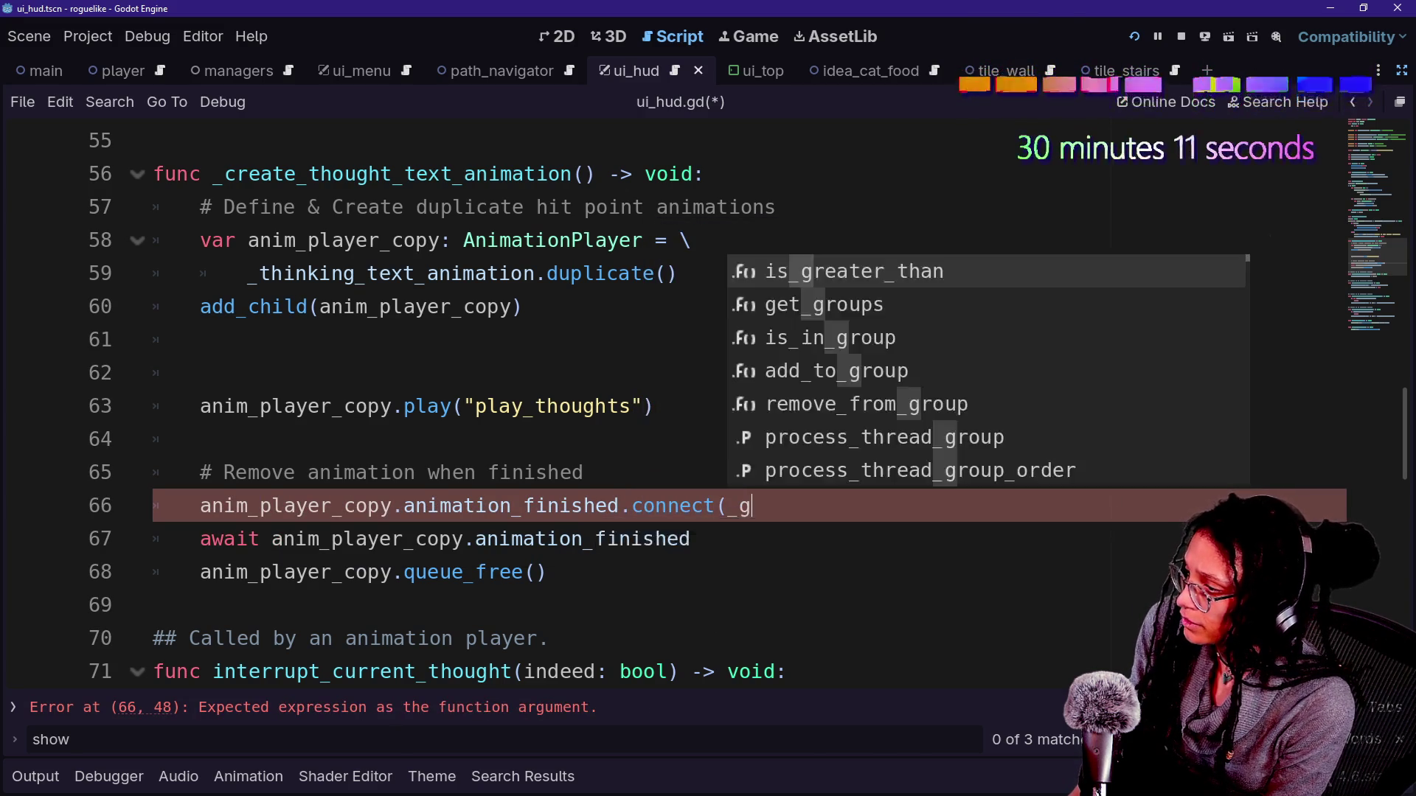
Step: Paste the saved generate_thoughts(idea_type) call from clipboard history below the queue_free line
click(607, 586)
key(Return)
key(Return)
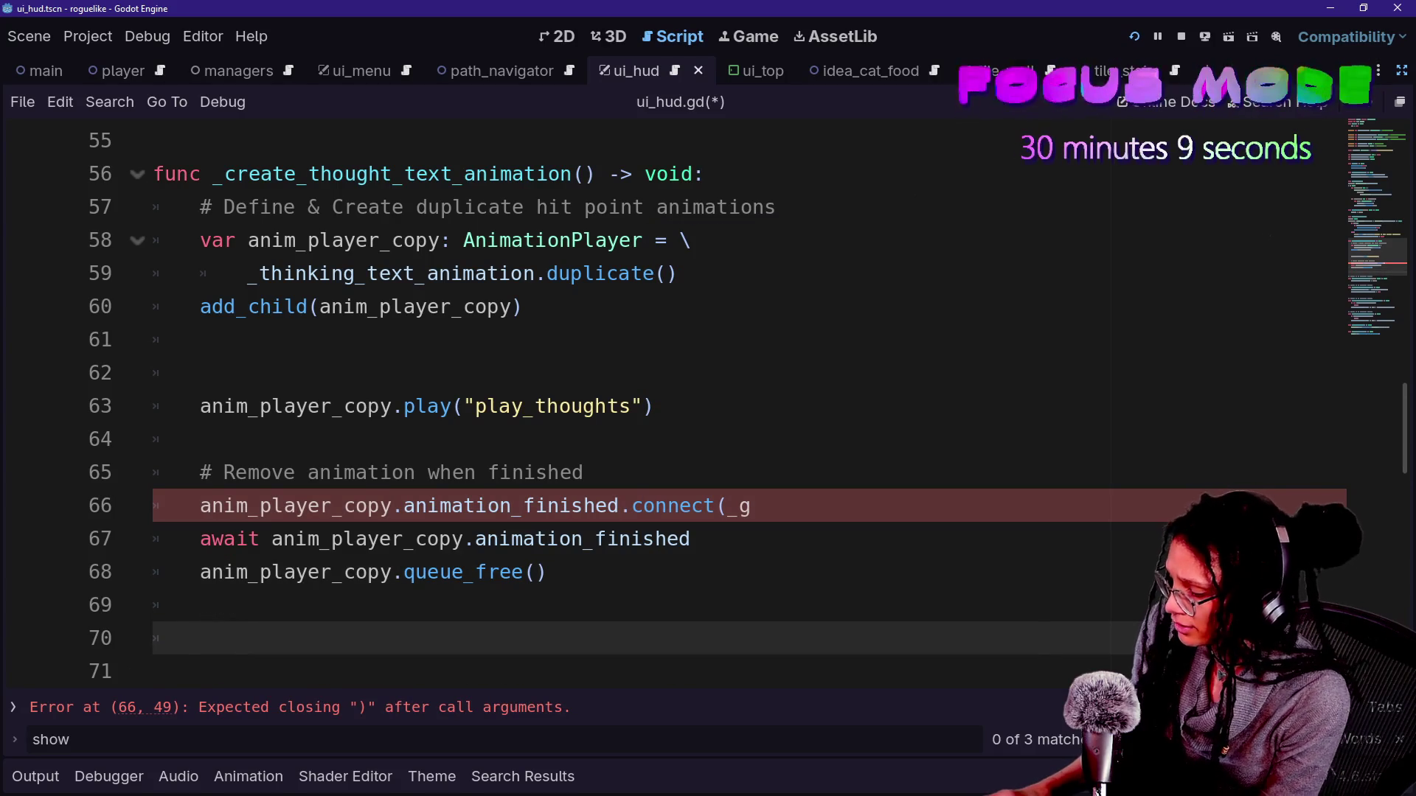
key(super+v)
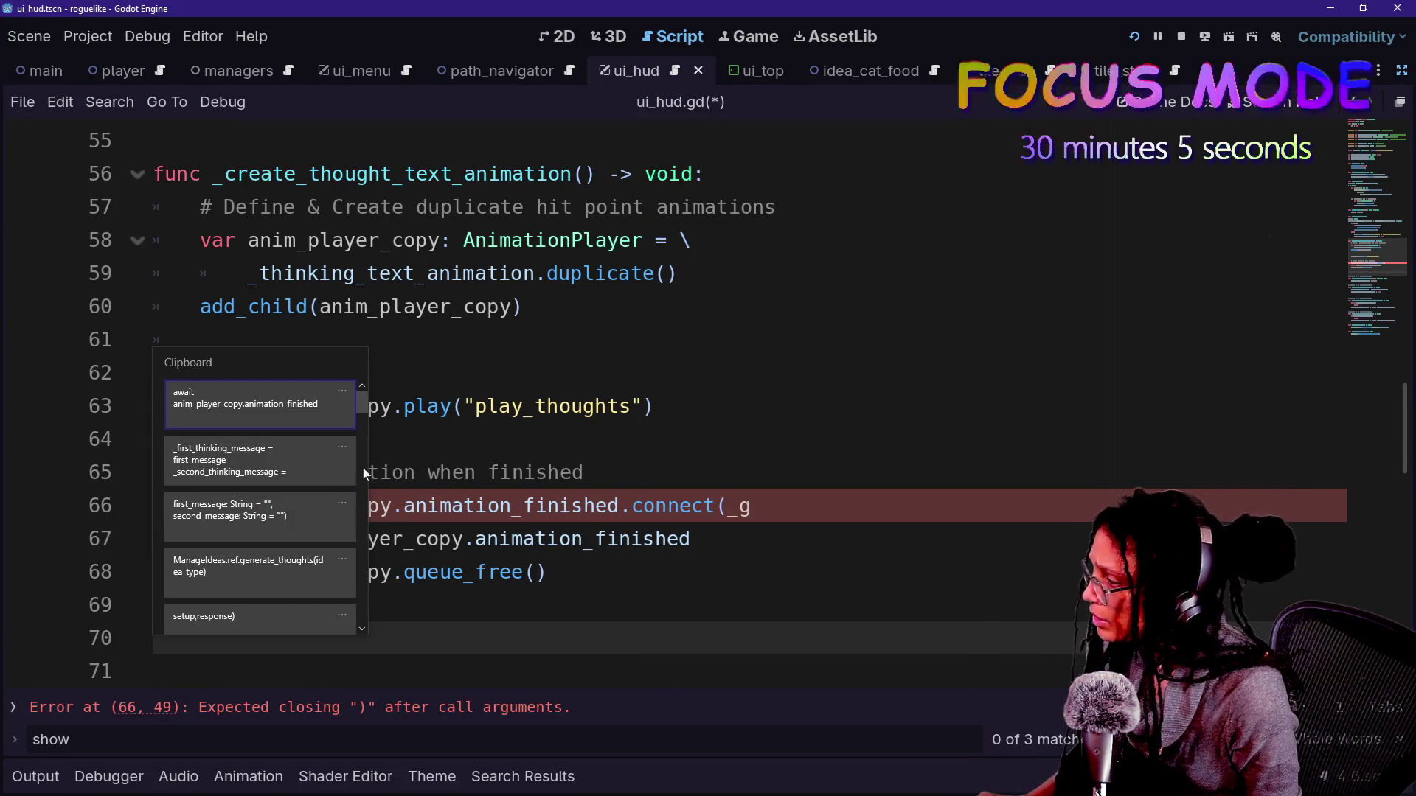
click(295, 572)
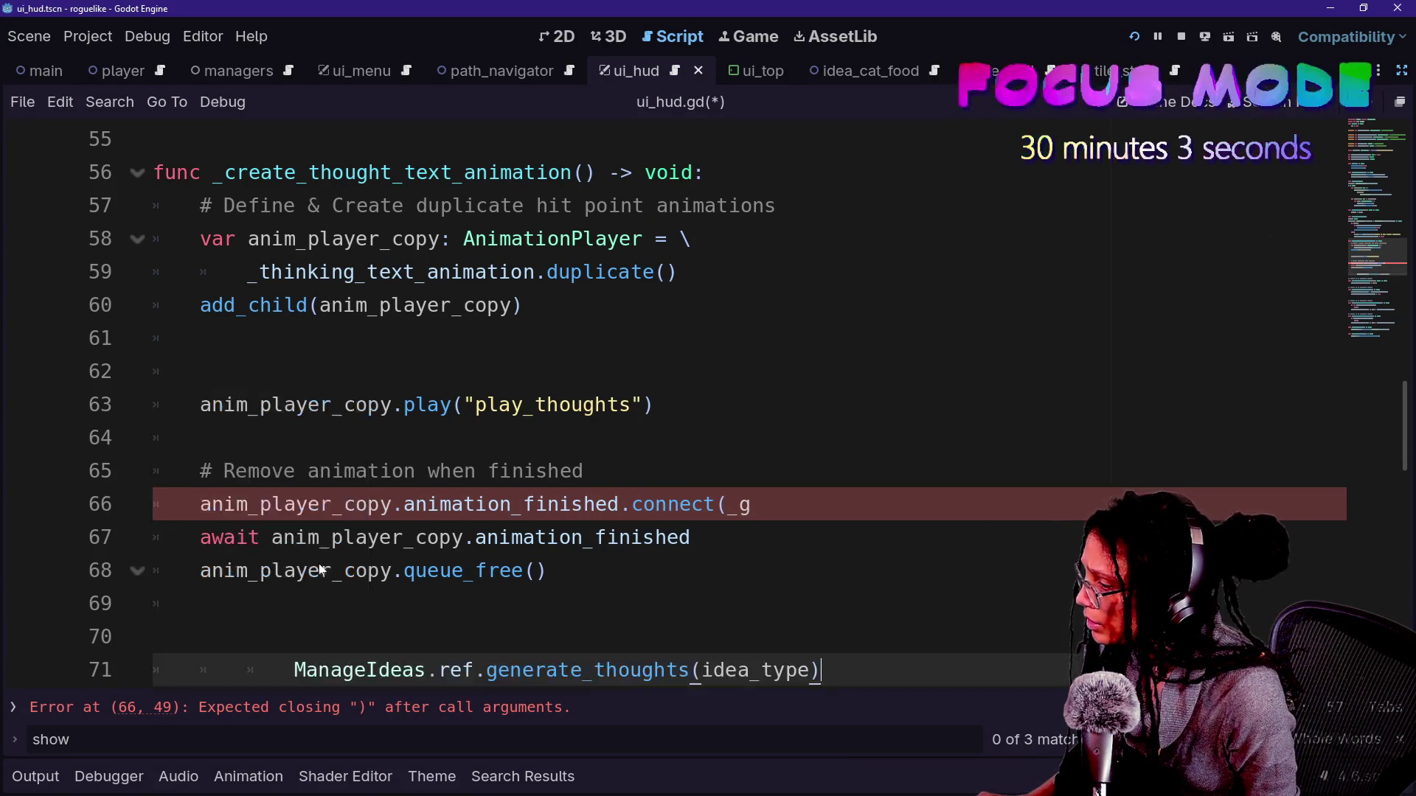
Step: Move the generate_thoughts call onto its own line 67 under animation_finished.connect(
scroll(738, 406, down, 1)
key(ctrl+shift+Left)
key(ctrl+shift+Left)
key(ctrl+shift+Left)
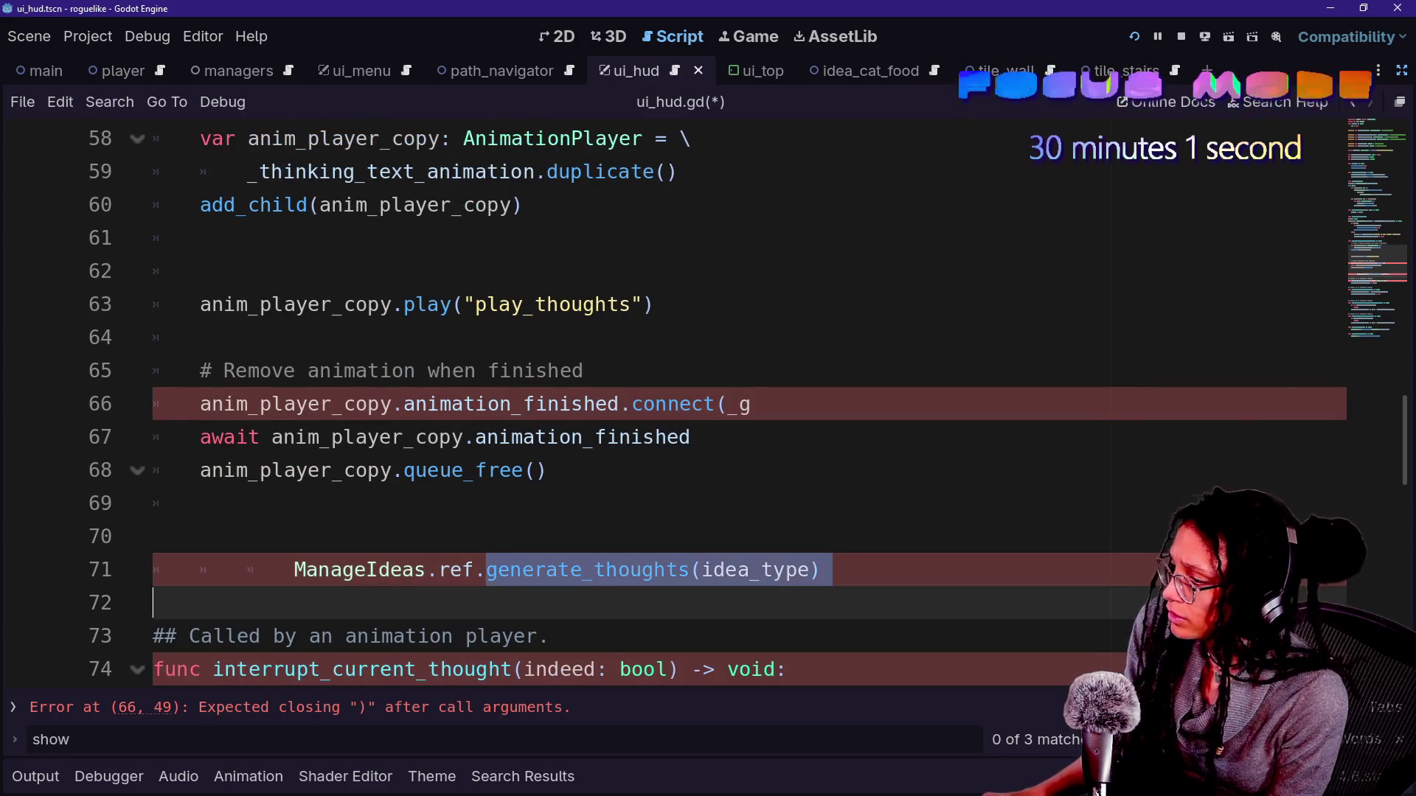
key(Down)
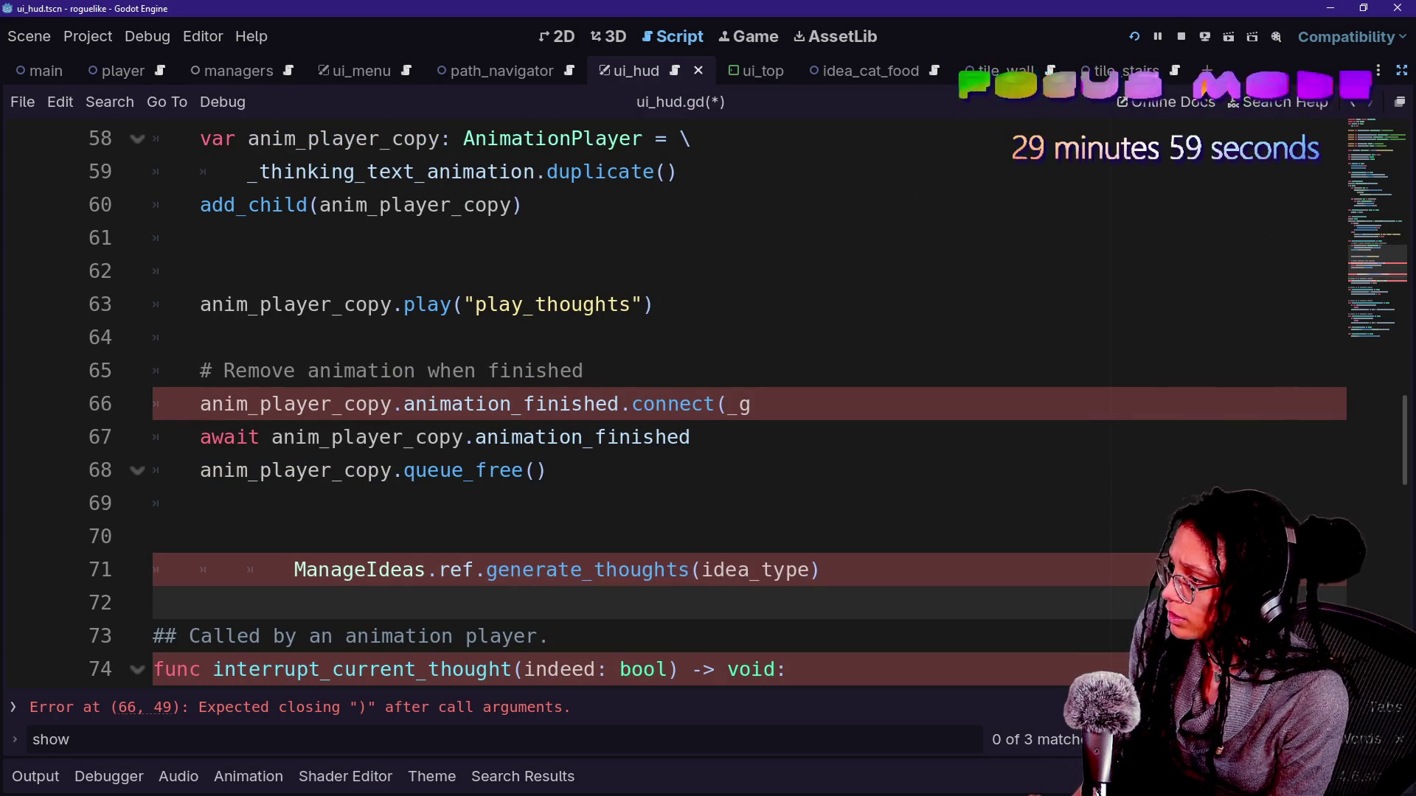
key(Up)
key(Up)
key(Up)
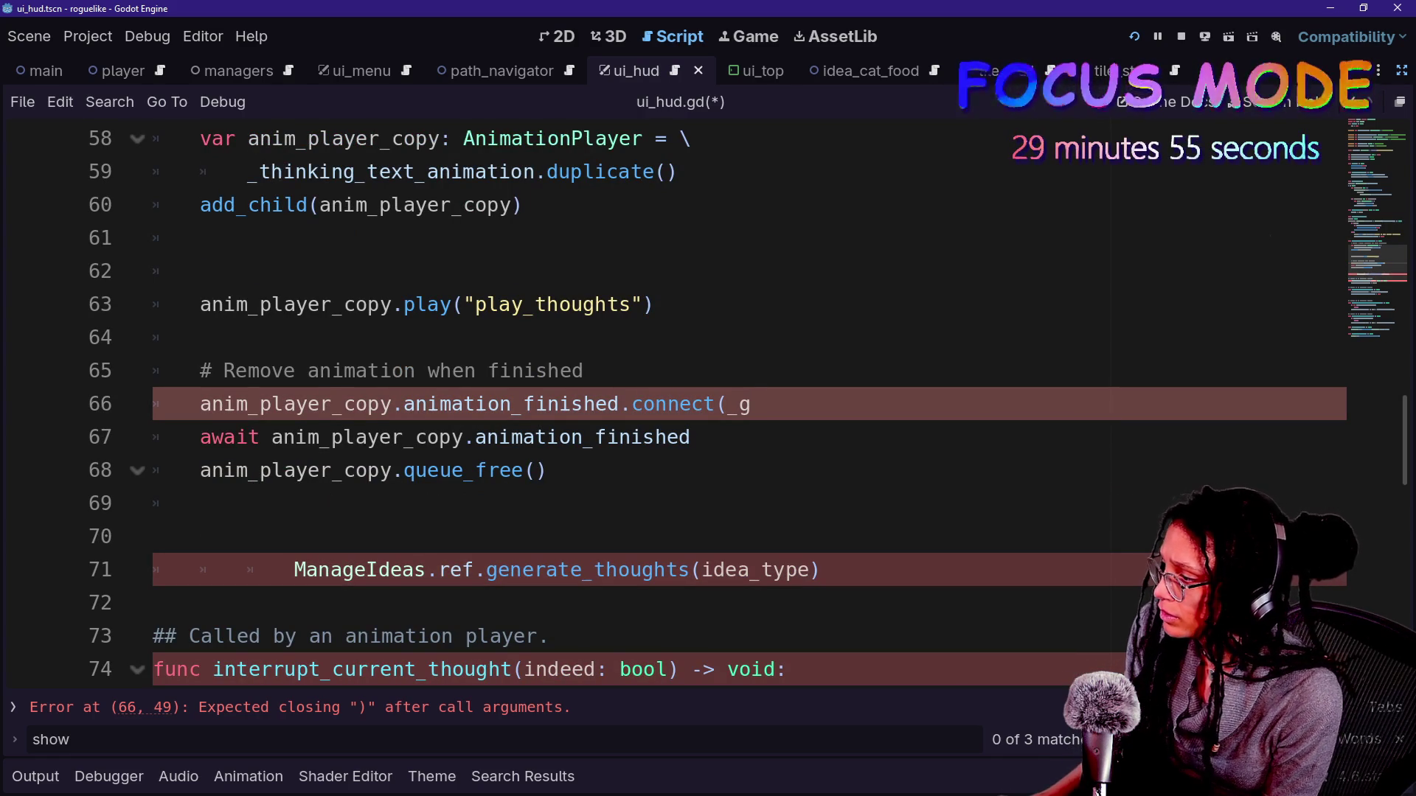
key(Down)
key(Down)
key(Down)
key(shift+Home)
key(ctrl+c)
key(BackSpace)
key(Up)
key(Up)
key(Up)
key(End)
key(BackSpace)
key(Return)
key(ctrl+v)
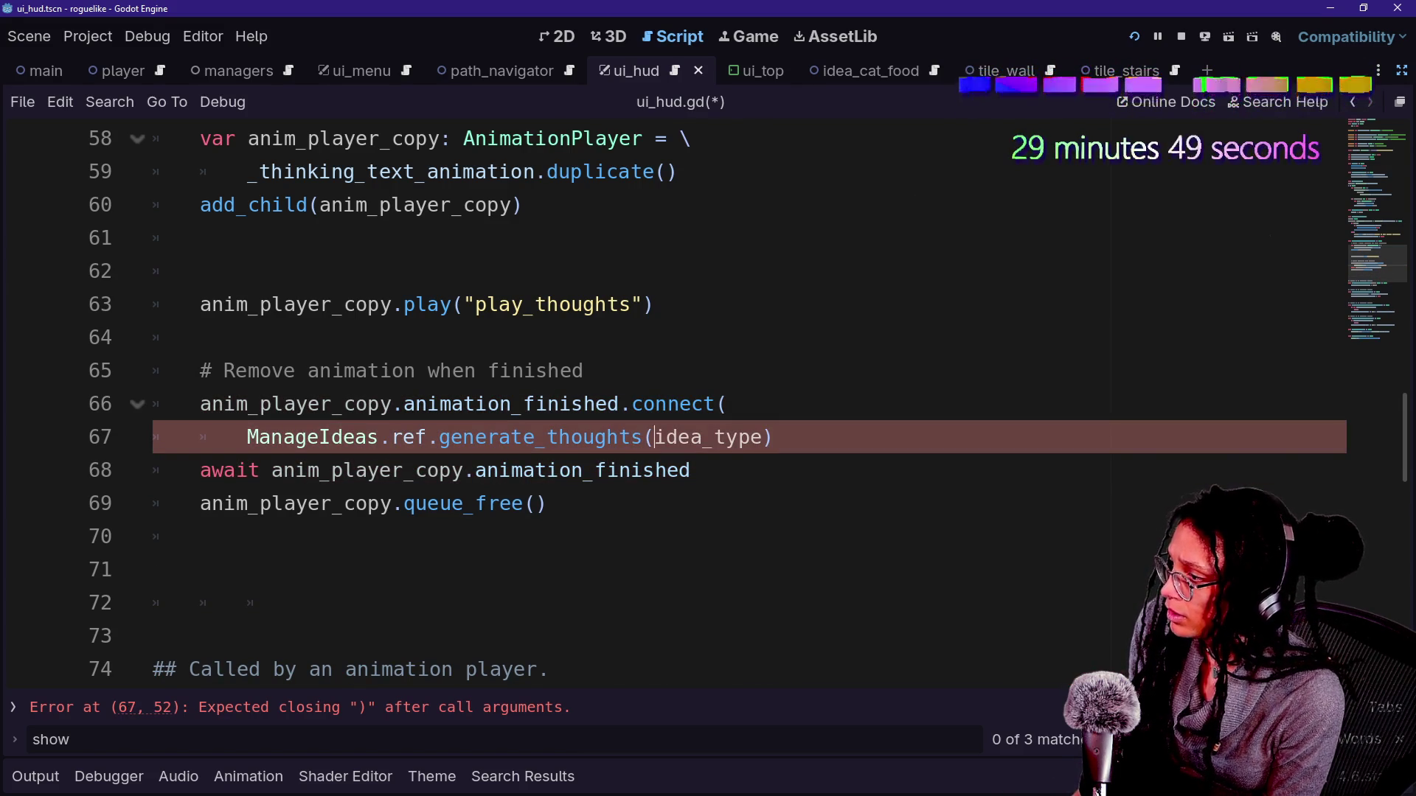
Step: Turn the call into ManageIdeas.ref.generate_thoughts.bind(idea_type))
key(BackSpace)
text(.bind)
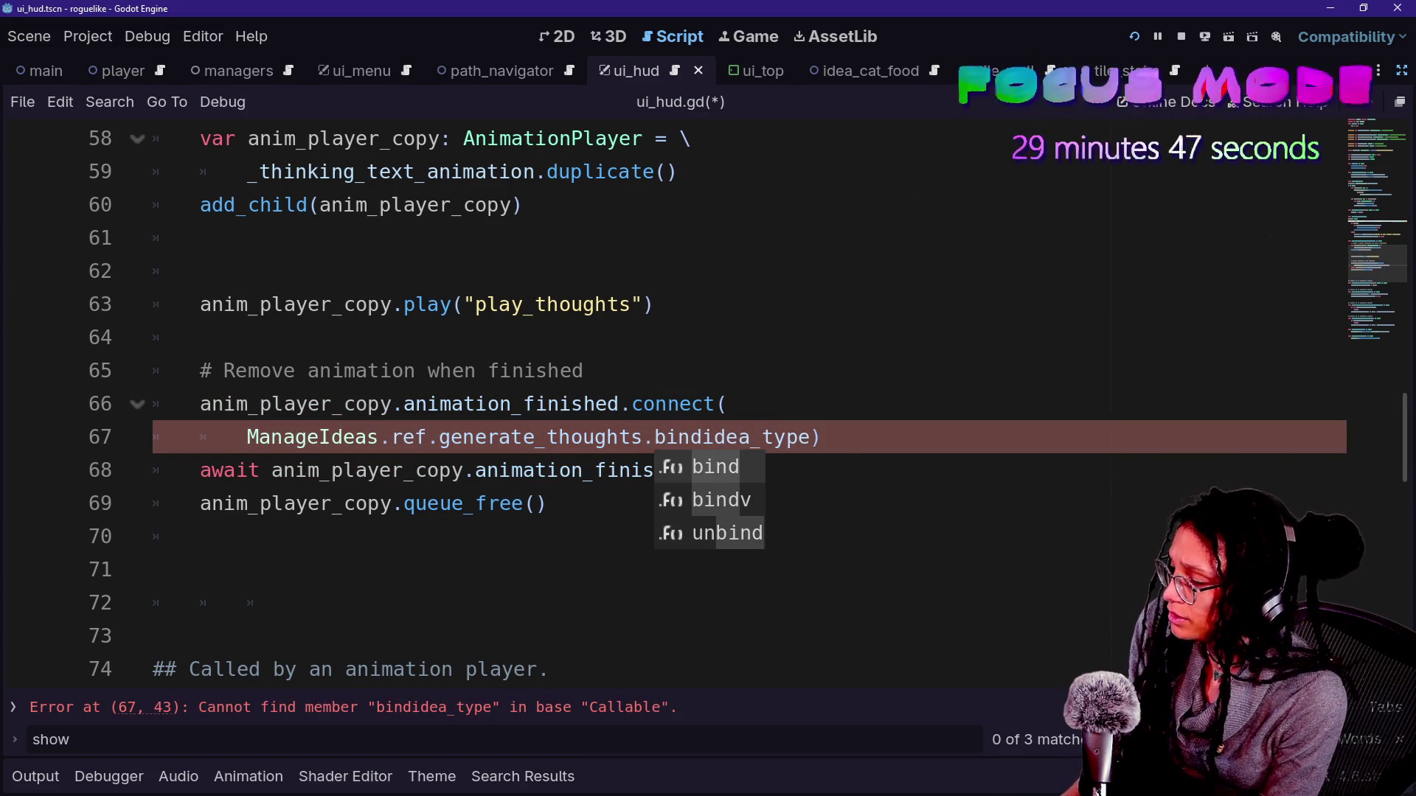
text(()
key(End)
text())
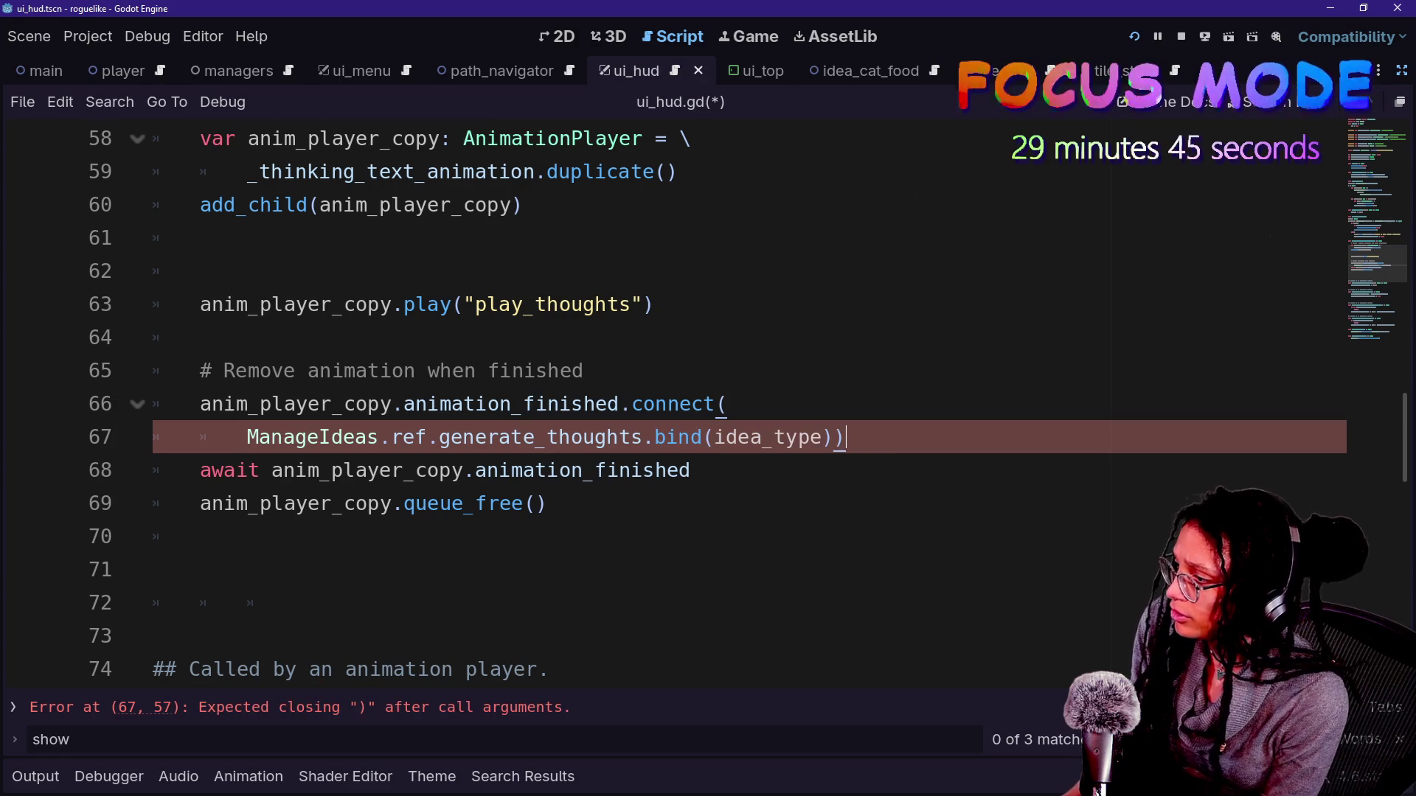
Step: Start the parameter idea_type: ManageIdeas.IDEA_T in _create_thought_text_animation's header
scroll(310, 435, up, 3)
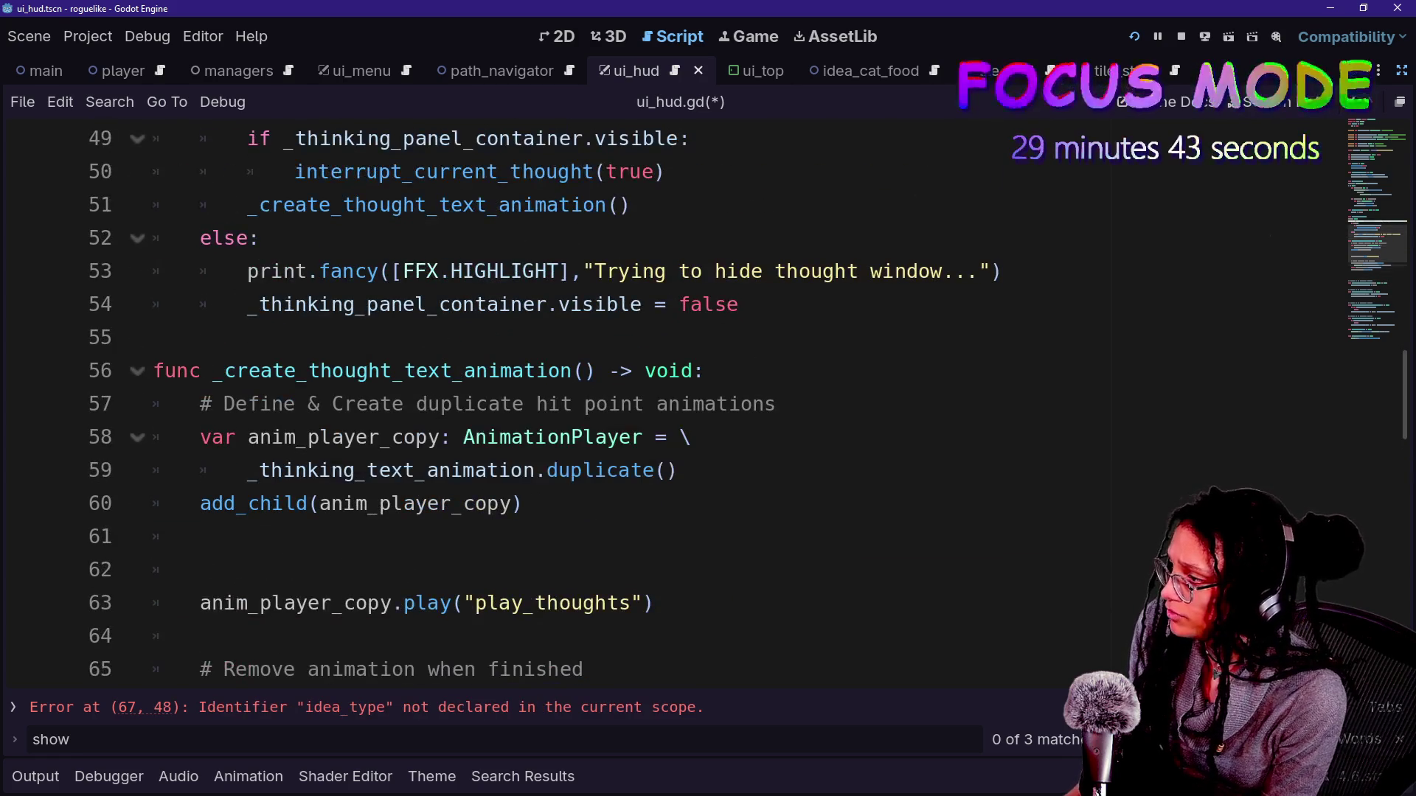
click(585, 371)
text(idea_type: )
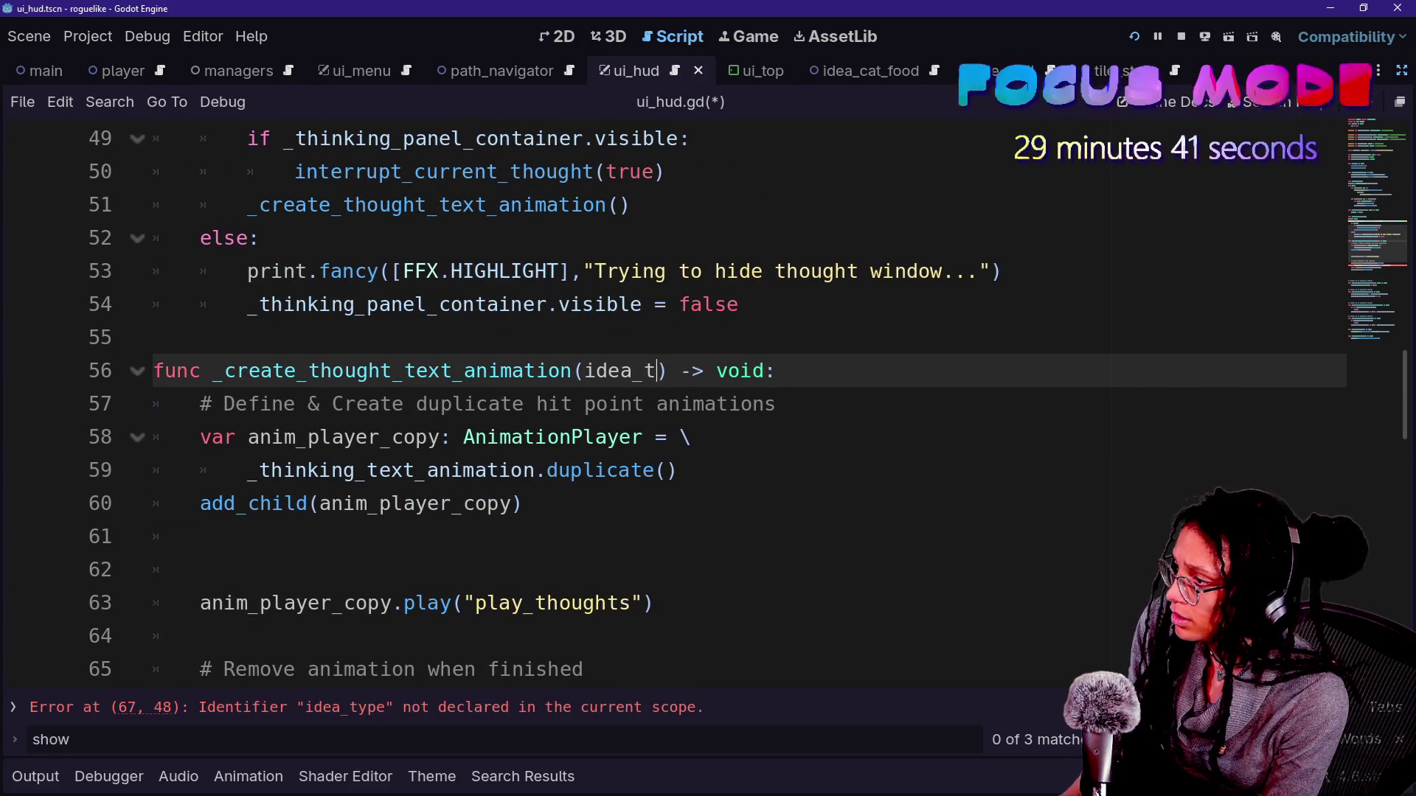
text(ManageIdea)
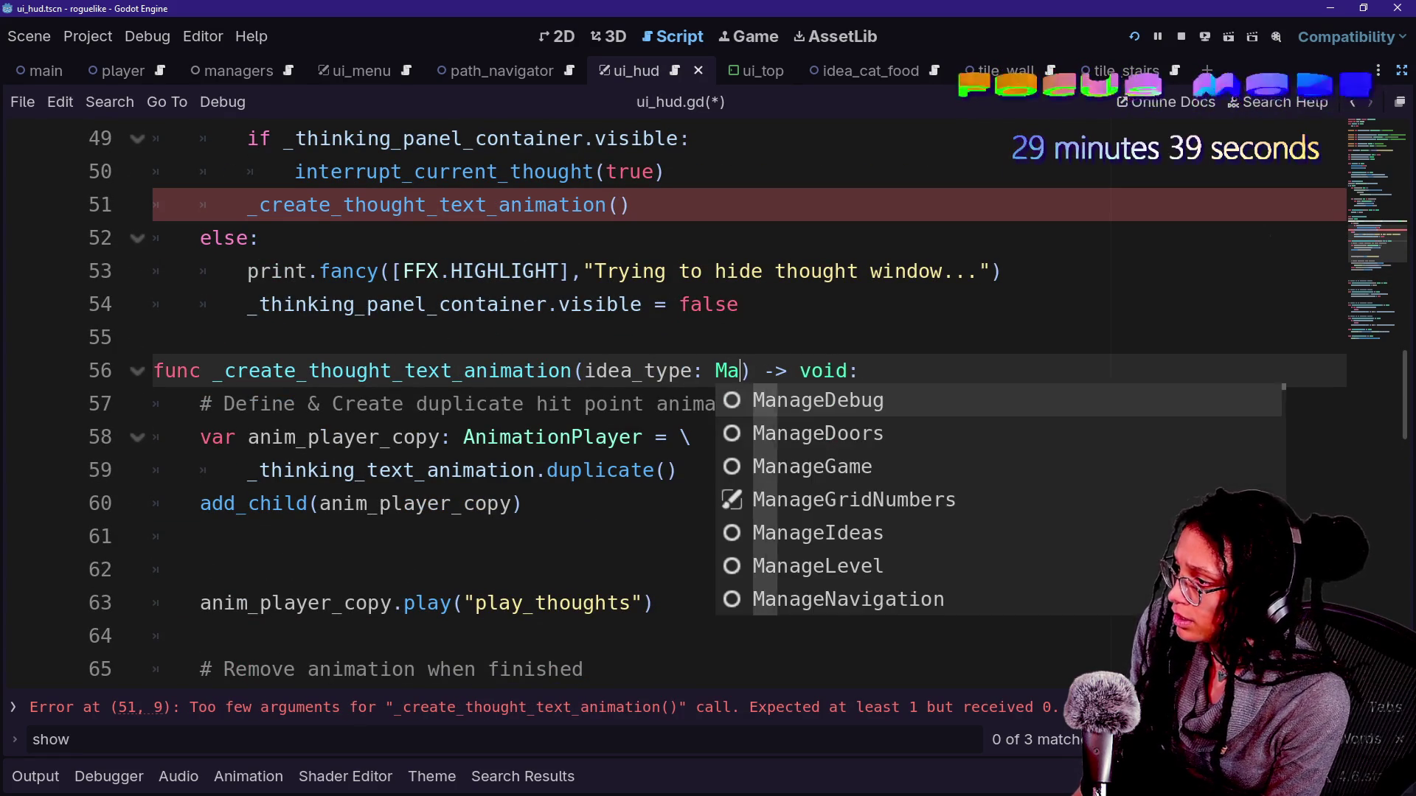
text(s.IDEA_T)
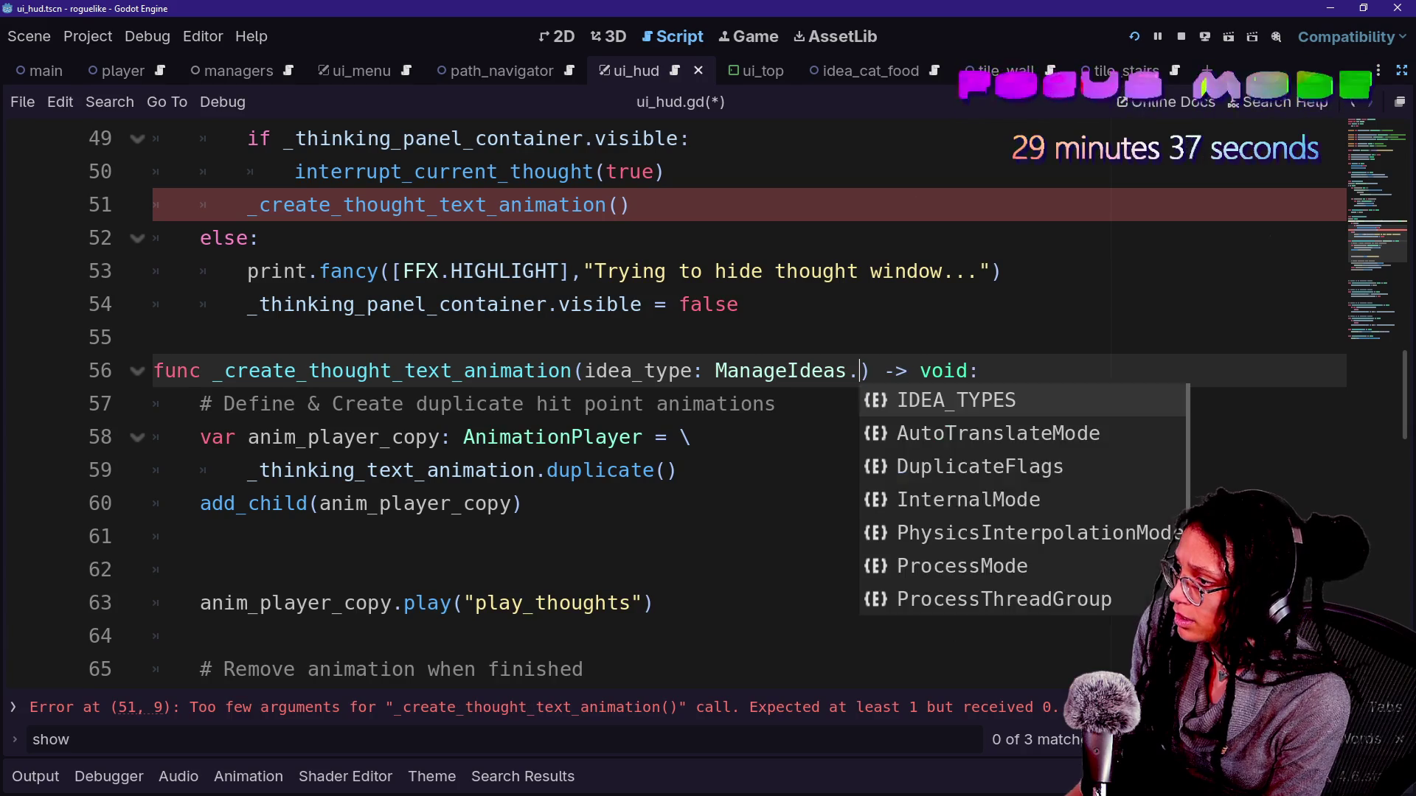
Step: Complete the parameter type as ManageIdeas.IDEA_TYPES
key(Return)
scroll(708, 405, up, 2)
click(516, 271)
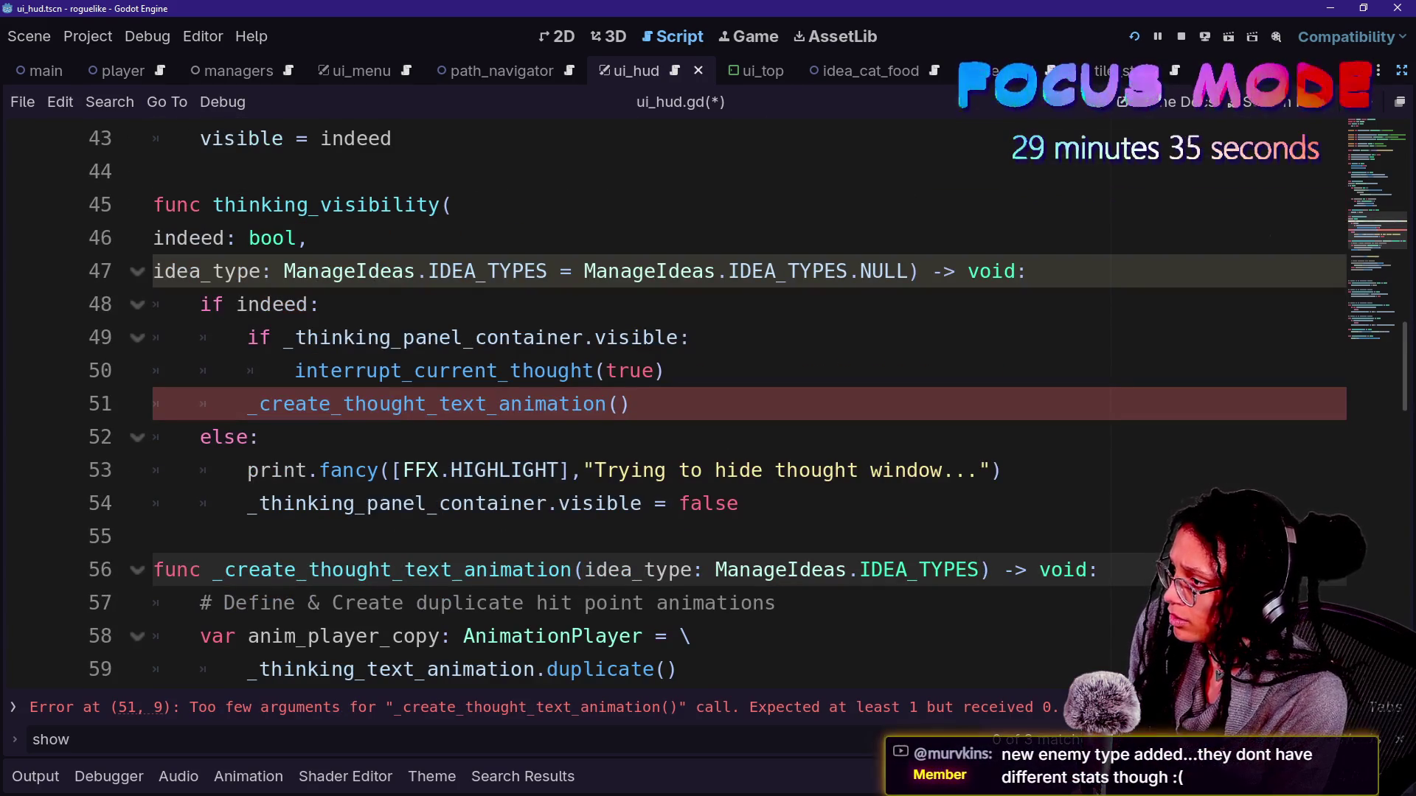
Step: Pass idea_type into the _create_thought_text_animation call on line 51
click(618, 404)
text(idea_type)
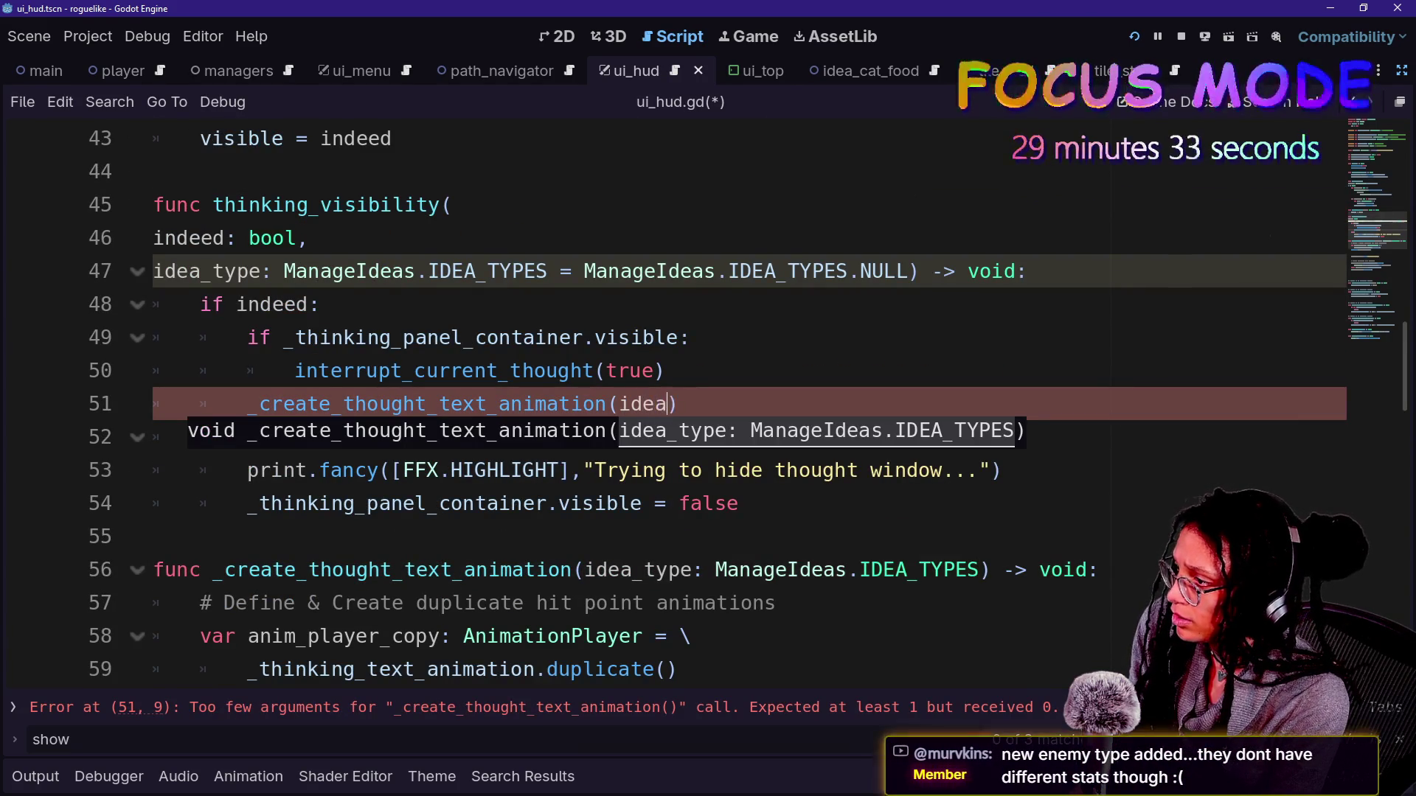
click(703, 472)
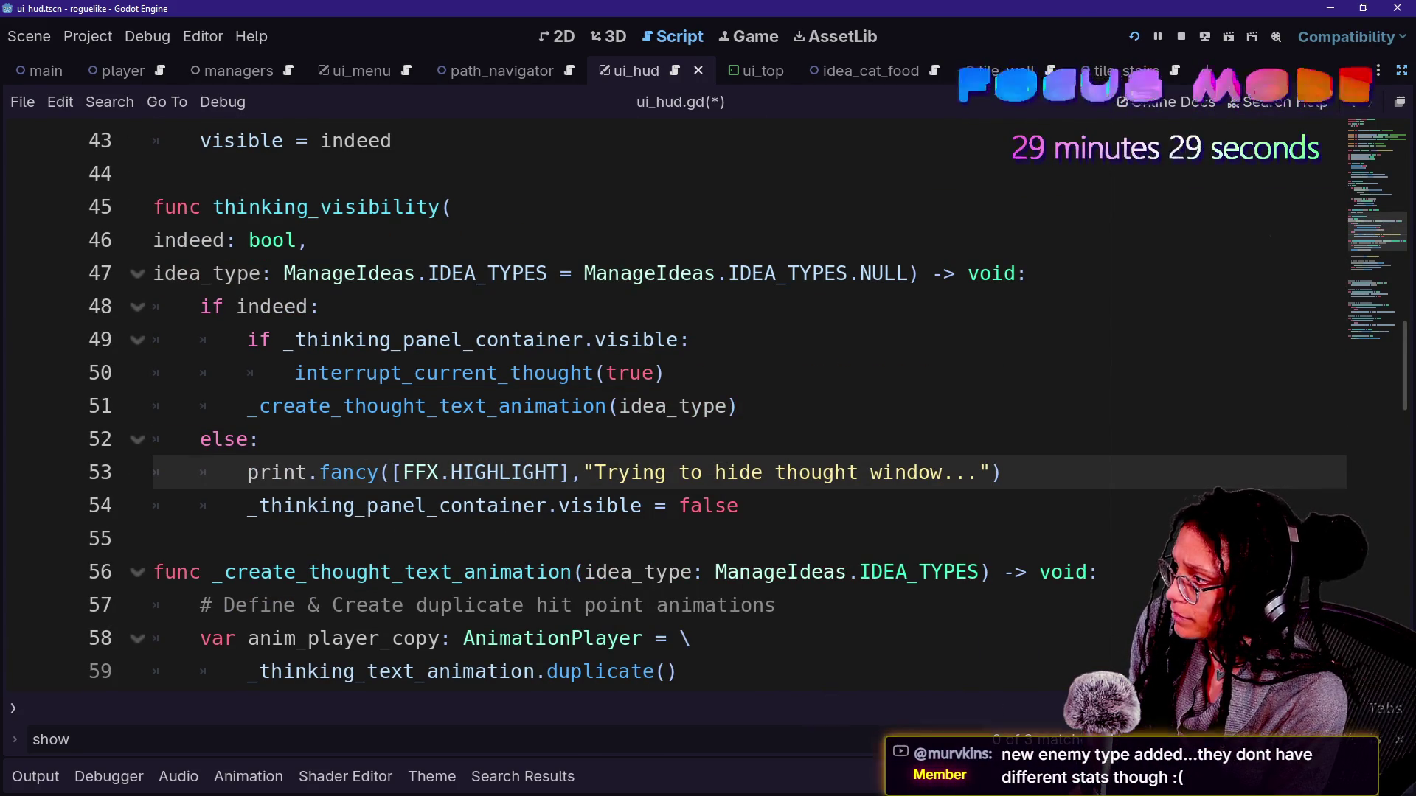
click(308, 306)
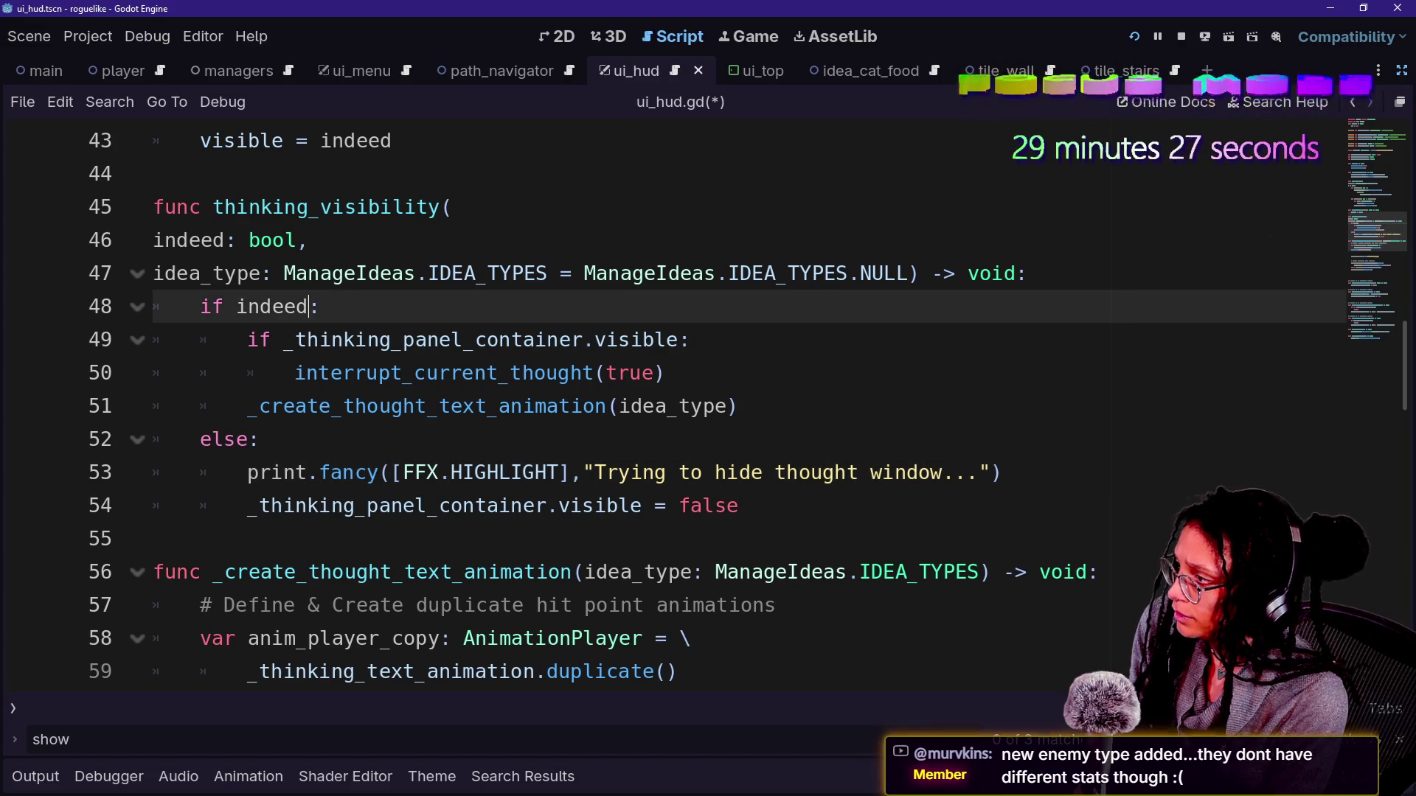
Step: Extend line 48's condition to 'if indeed and not idea_type =='
text(and)
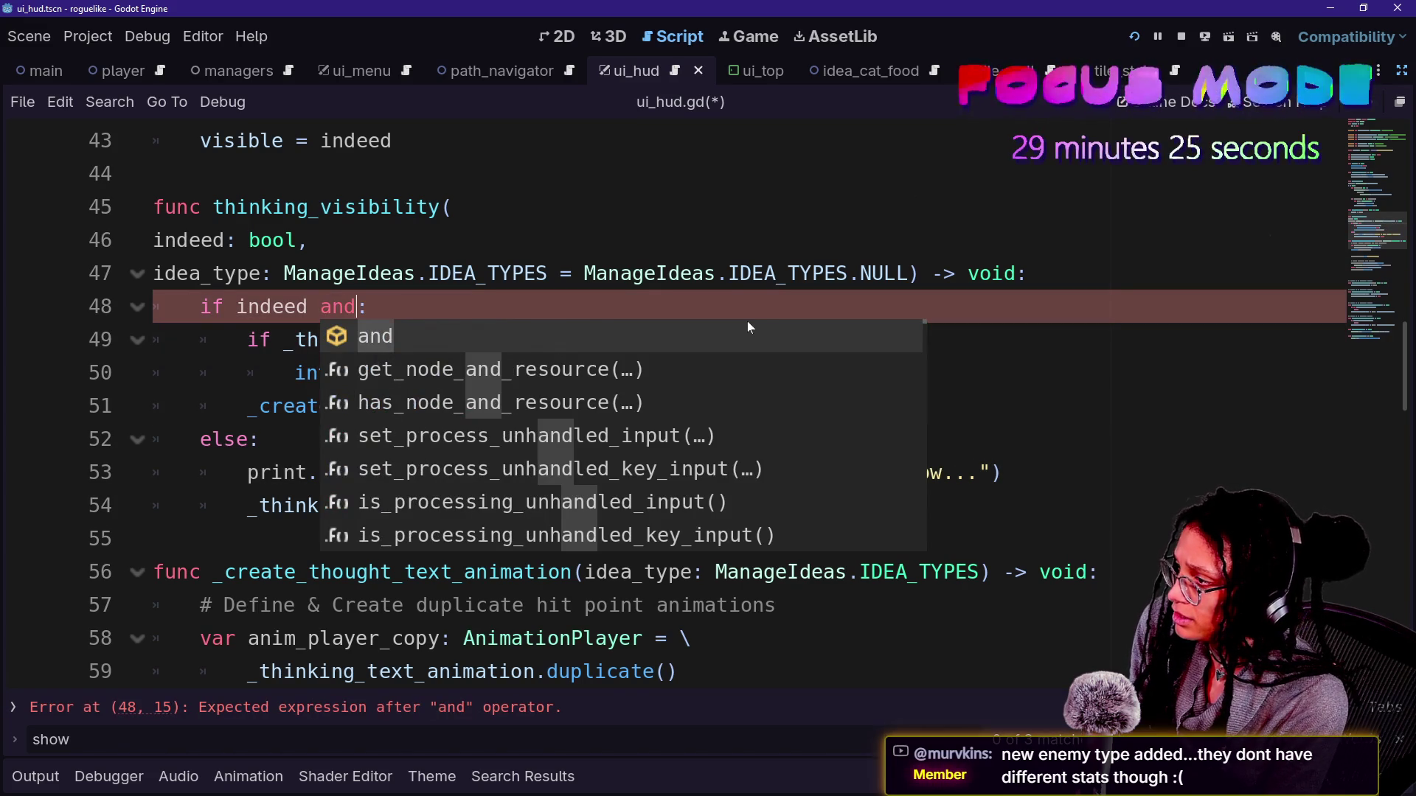
text( Man)
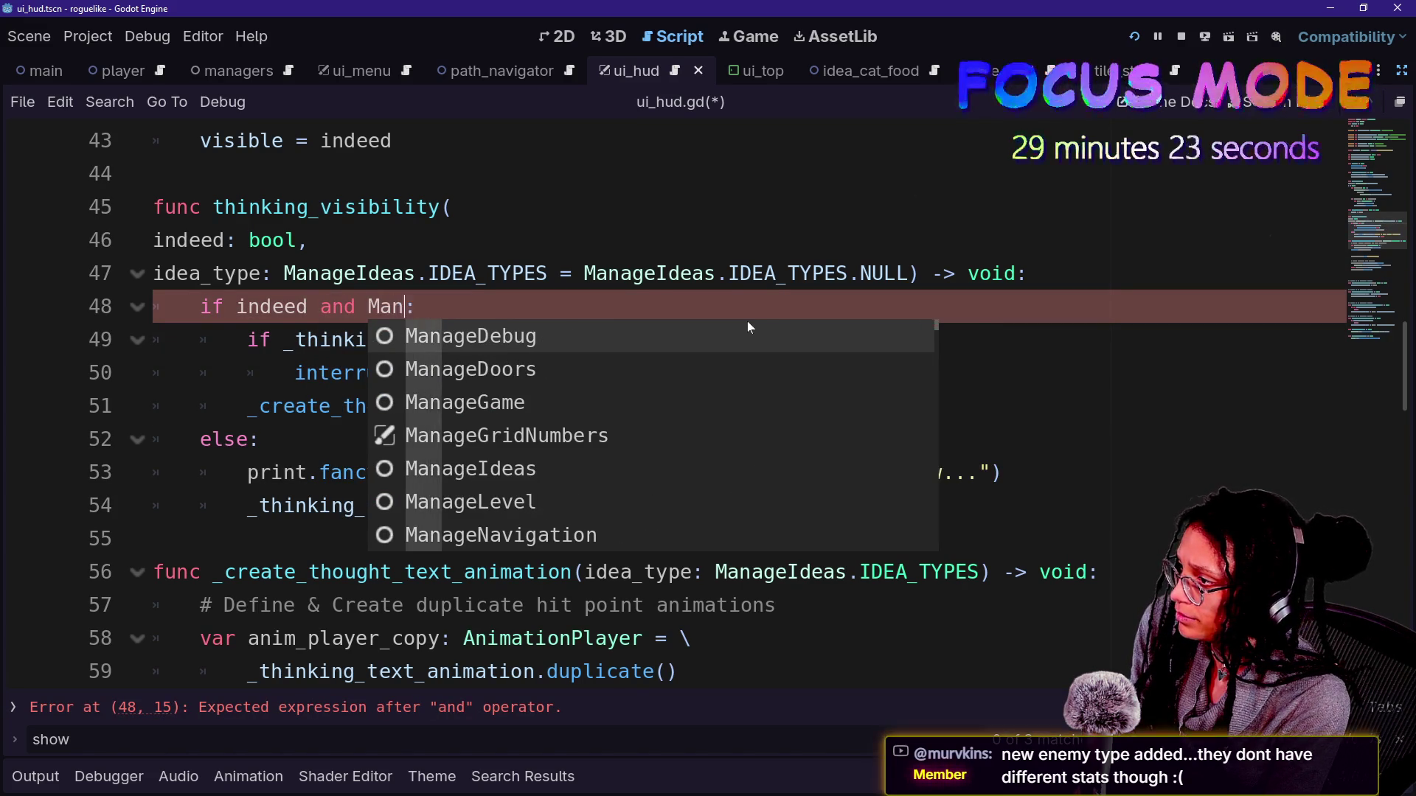
key(BackSpace)
key(BackSpace)
key(BackSpace)
text(idea_type)
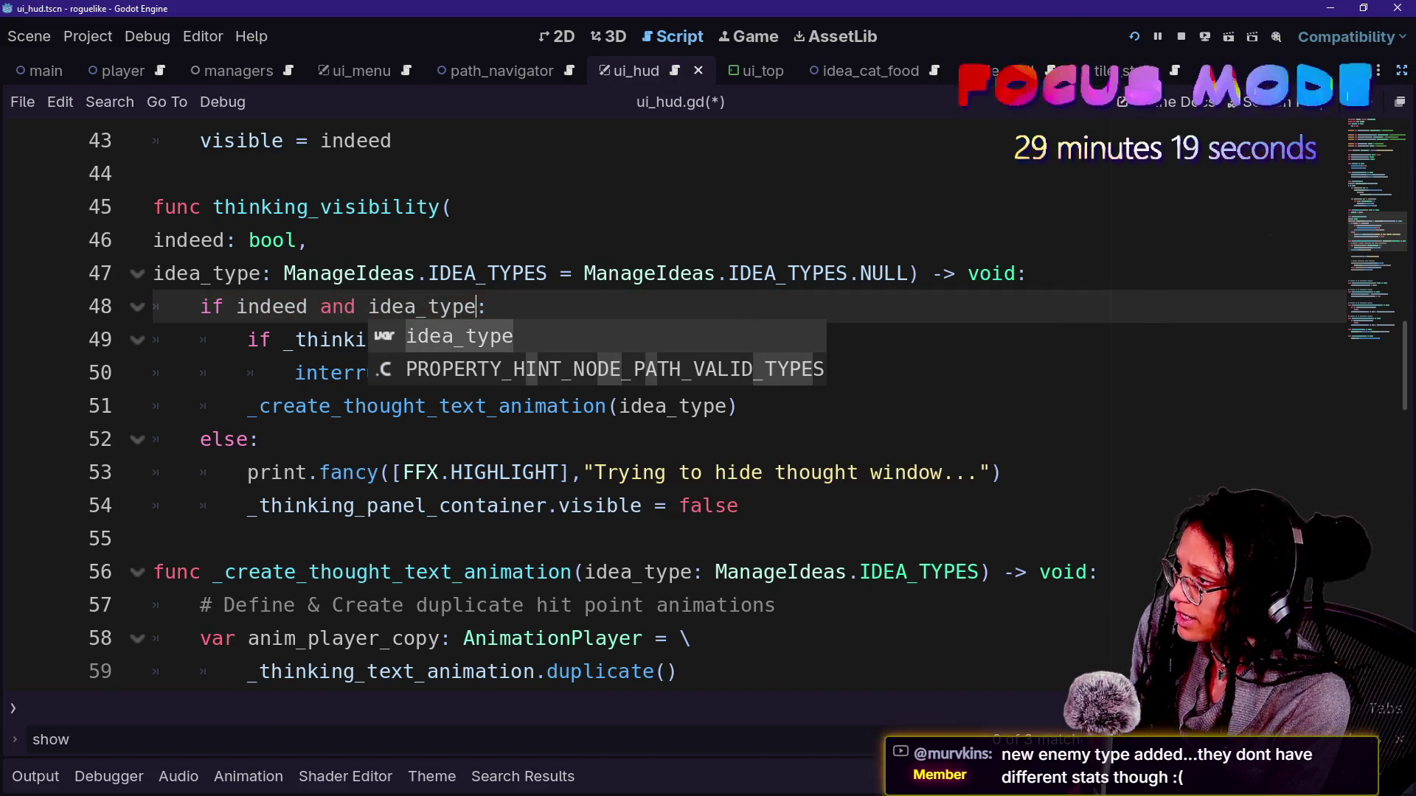
click(368, 306)
text(not)
click(525, 307)
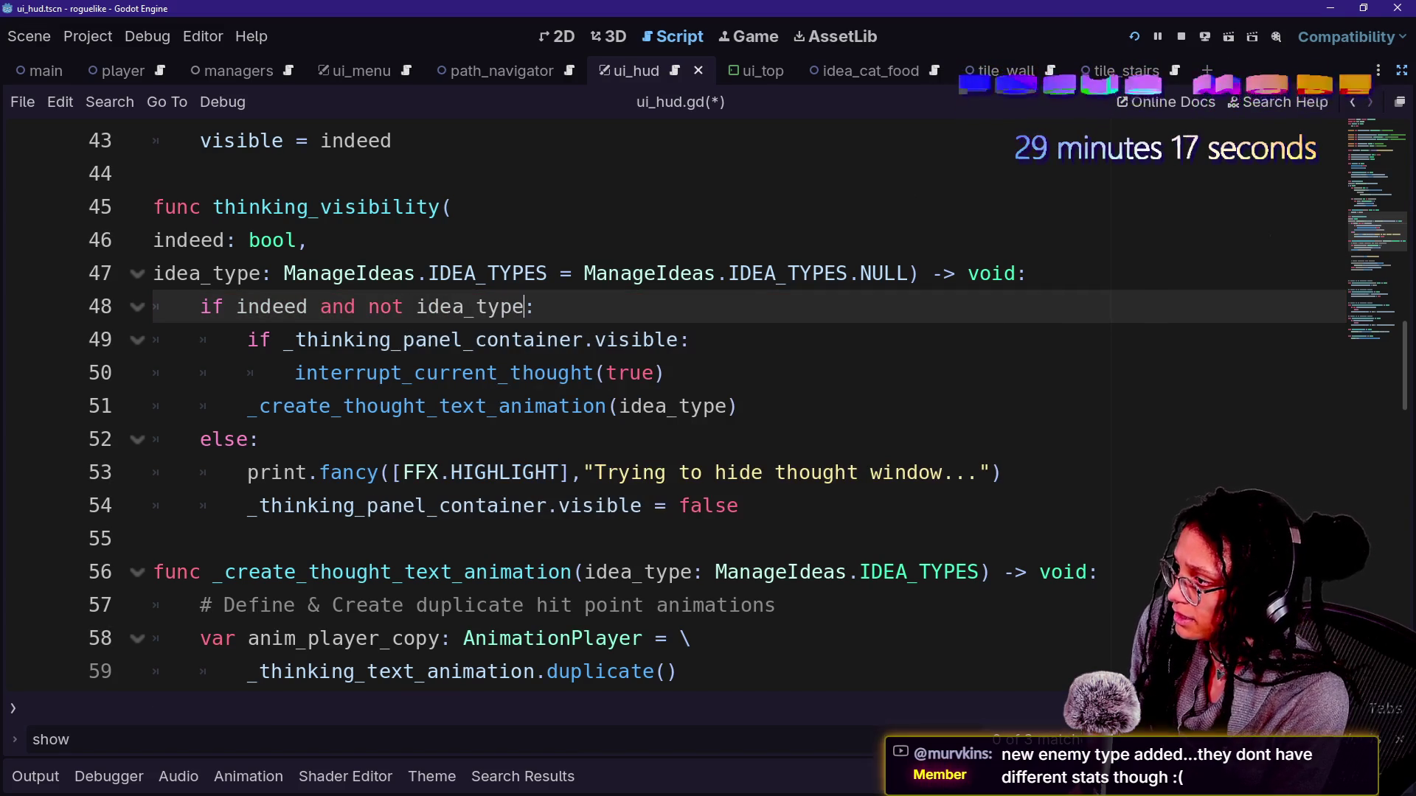
text(-Mana)
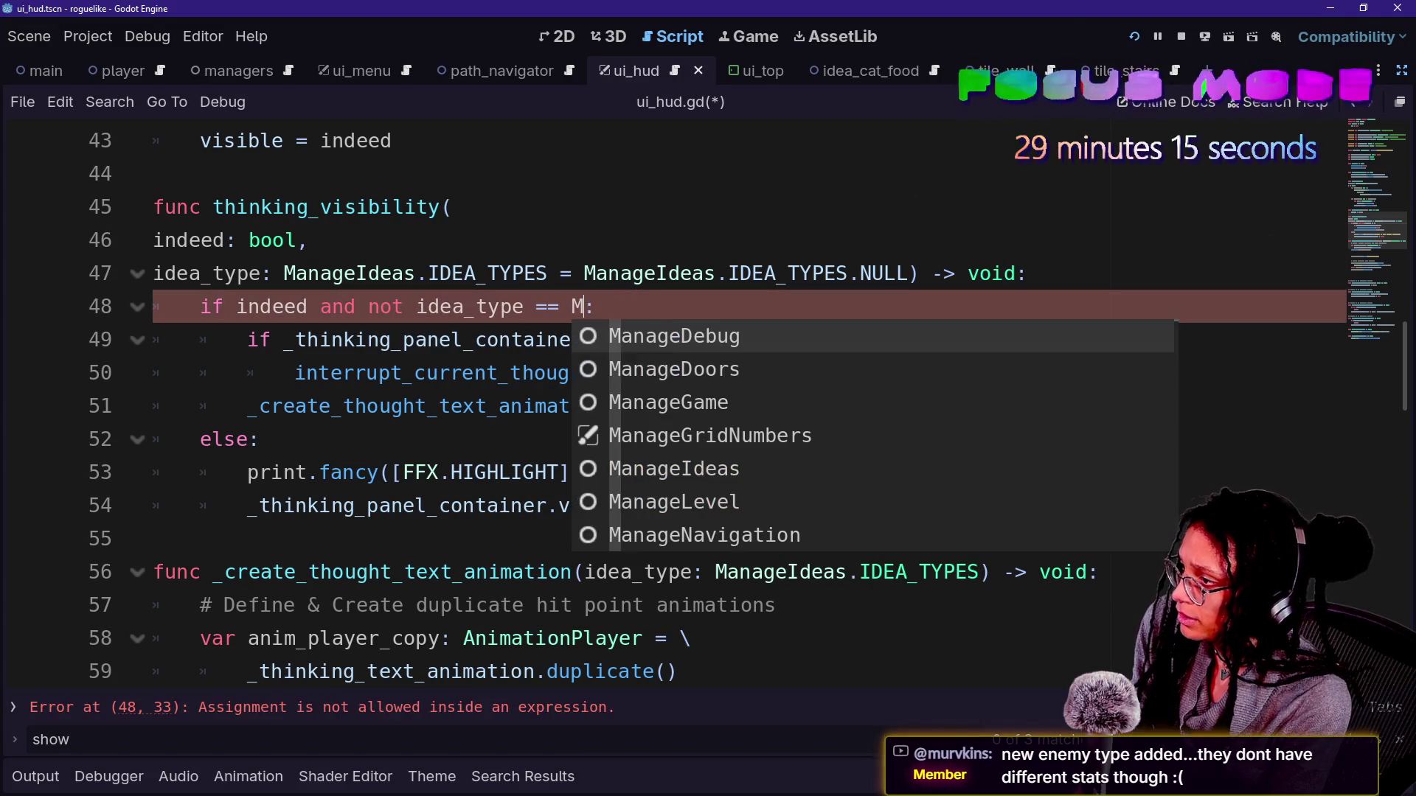
Step: Complete the comparison with ManageIdeas.IDEA_TYPES.NULL, copied from line 47's default value
drag(575, 274, 897, 274)
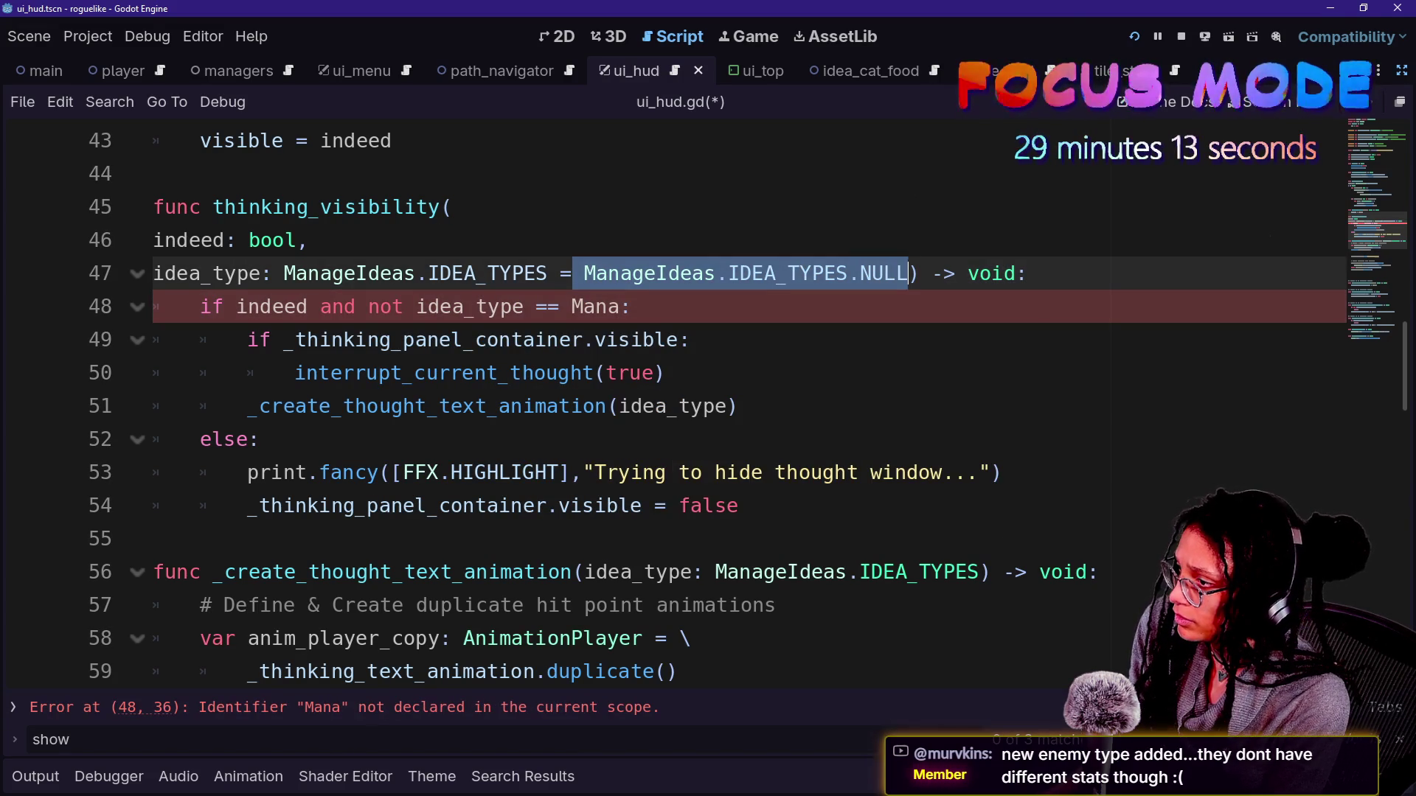
click(596, 306)
key(BackSpace)
key(BackSpace)
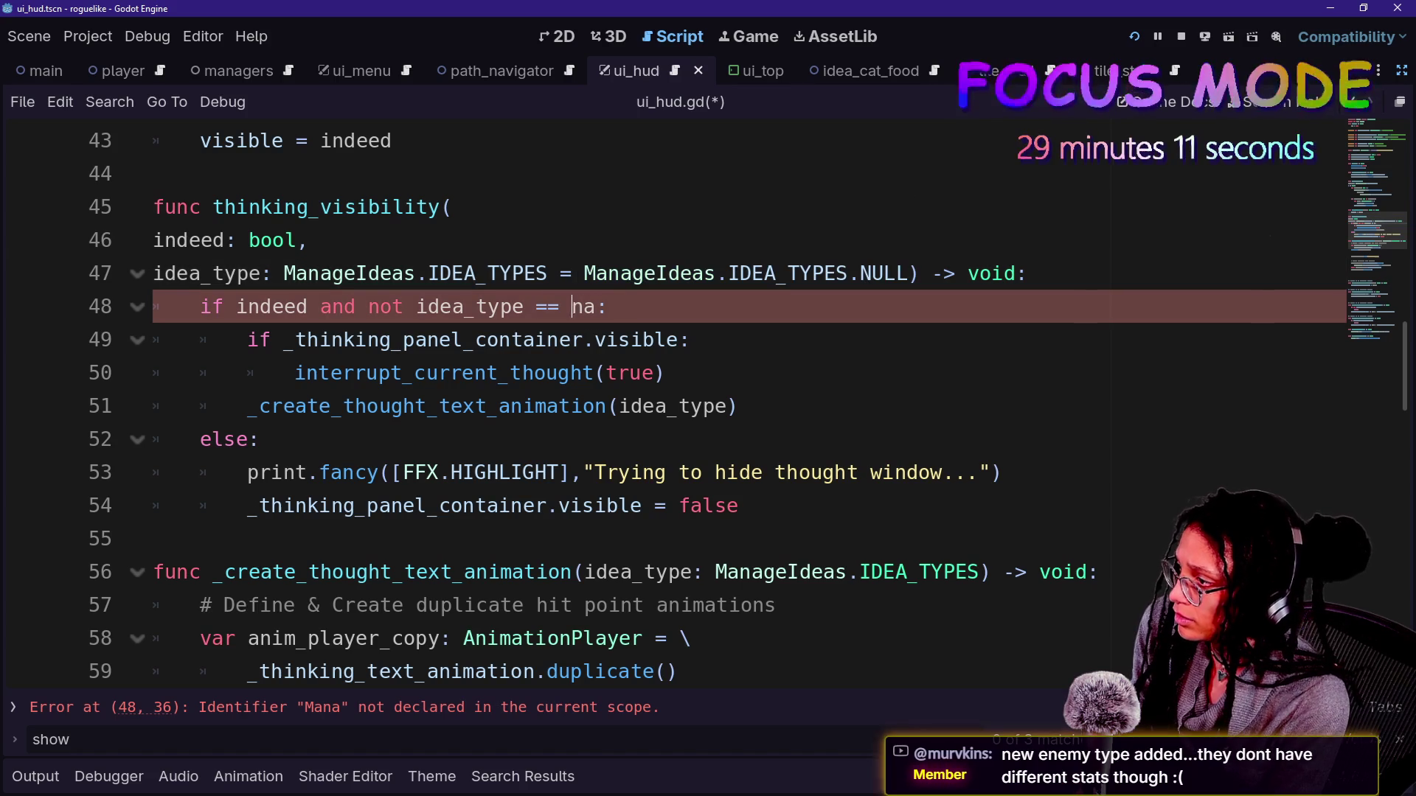
text(ManageIdeas.IDEA_TYPES.NULL)
scroll(663, 406, down, 5)
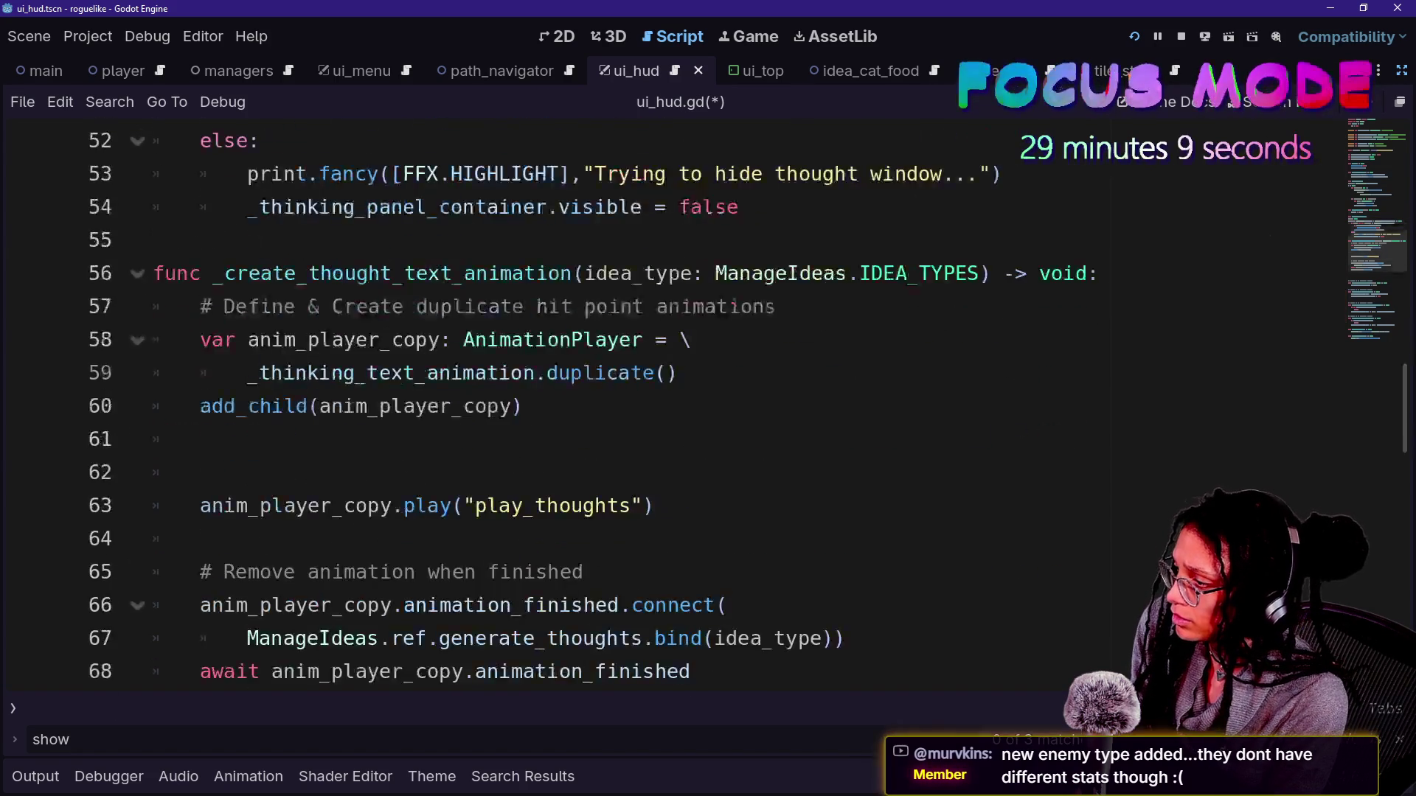
scroll(325, 399, up, 2)
click(450, 672)
key(Up)
key(Up)
scroll(442, 627, up, 3)
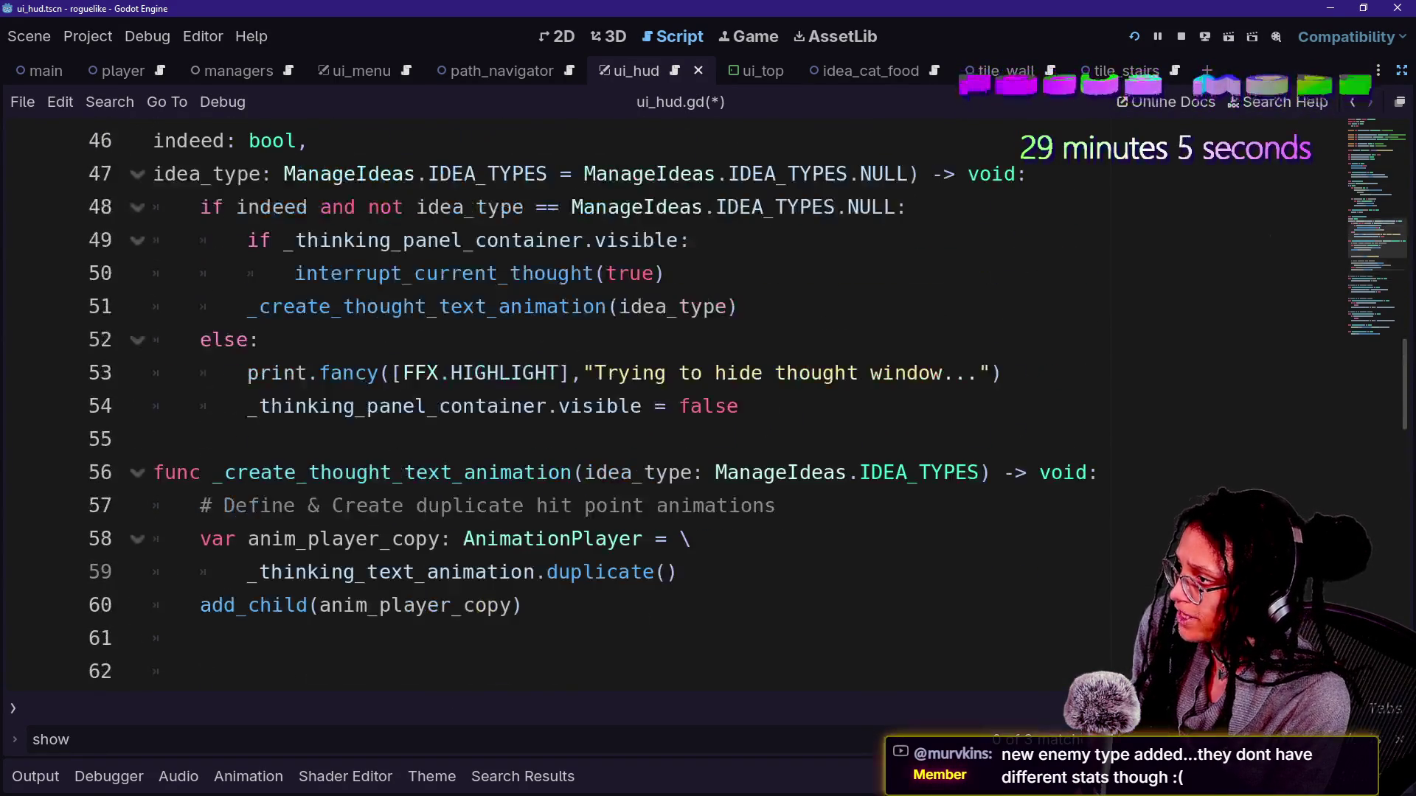
scroll(443, 627, down, 6)
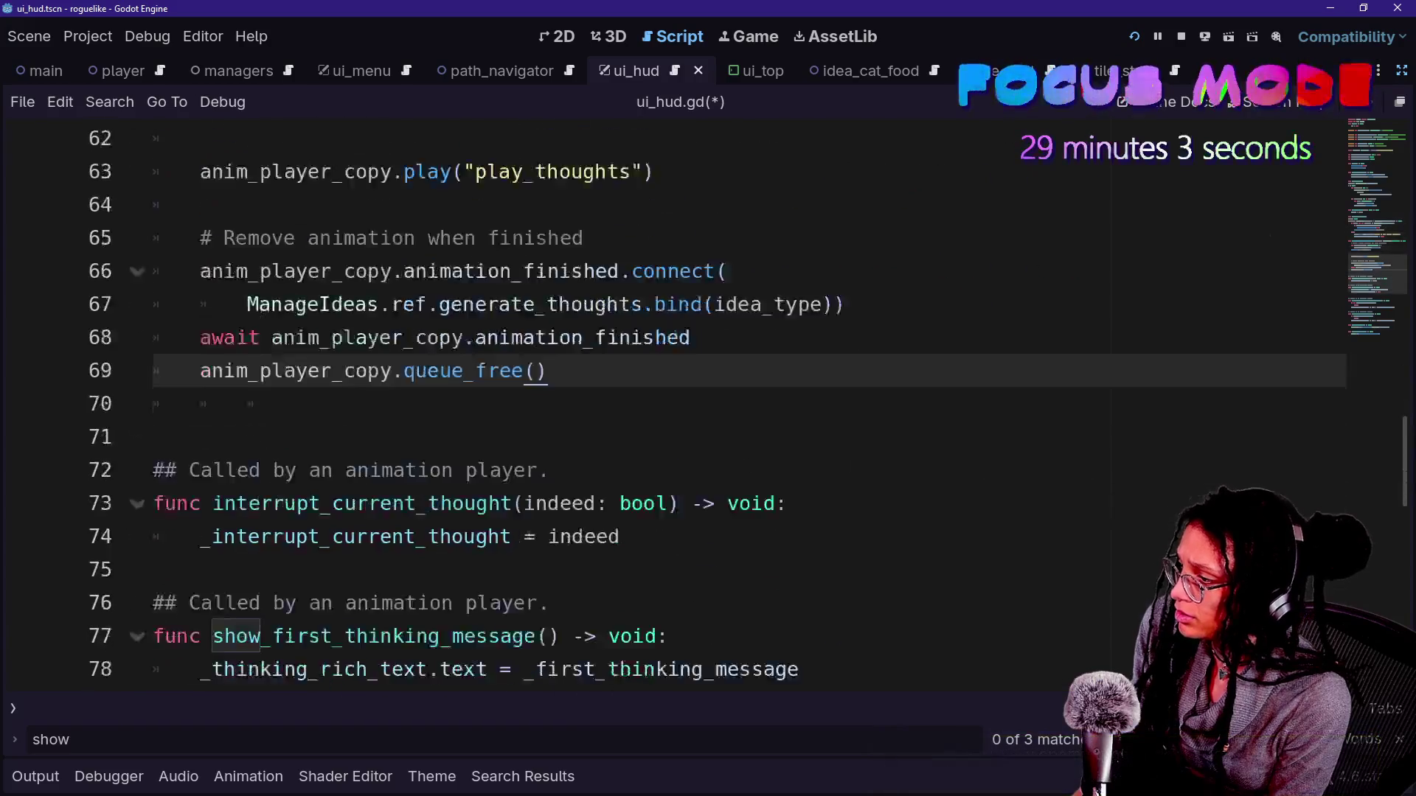
scroll(443, 627, up, 5)
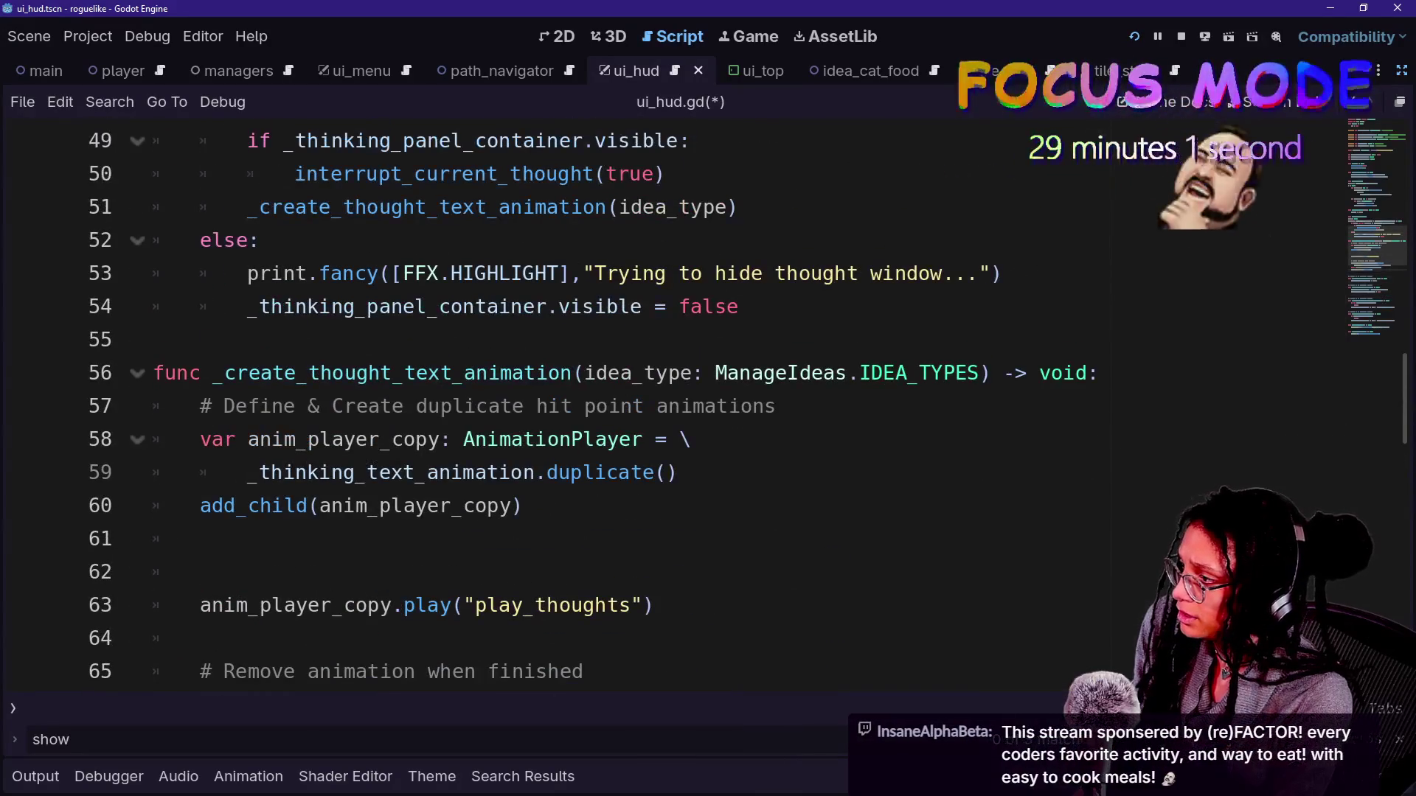
scroll(535, 493, up, 2)
Step: Find generate_thoughts and change its return type from void to Array[String]
key(ctrl+f)
text(generate)
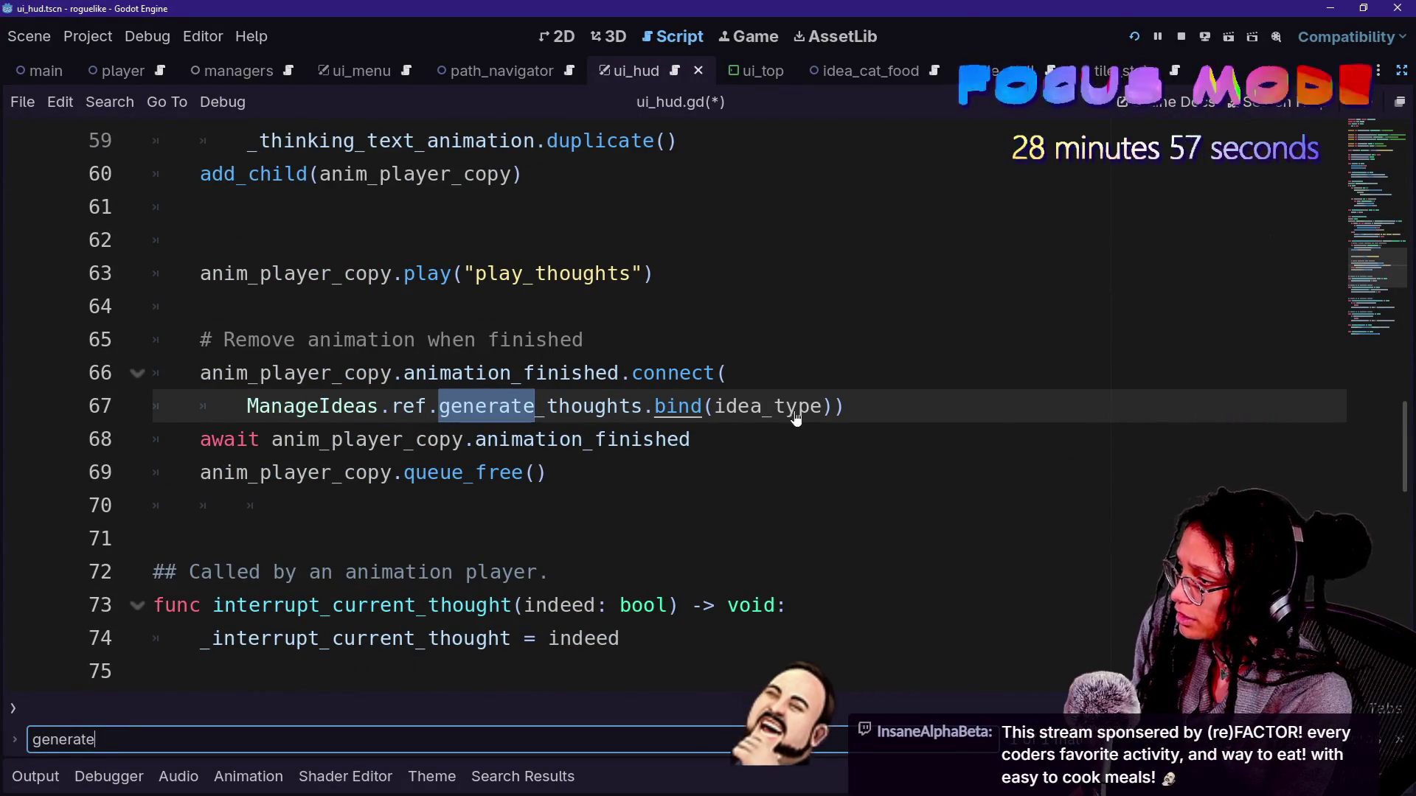
ctrl+click(553, 415)
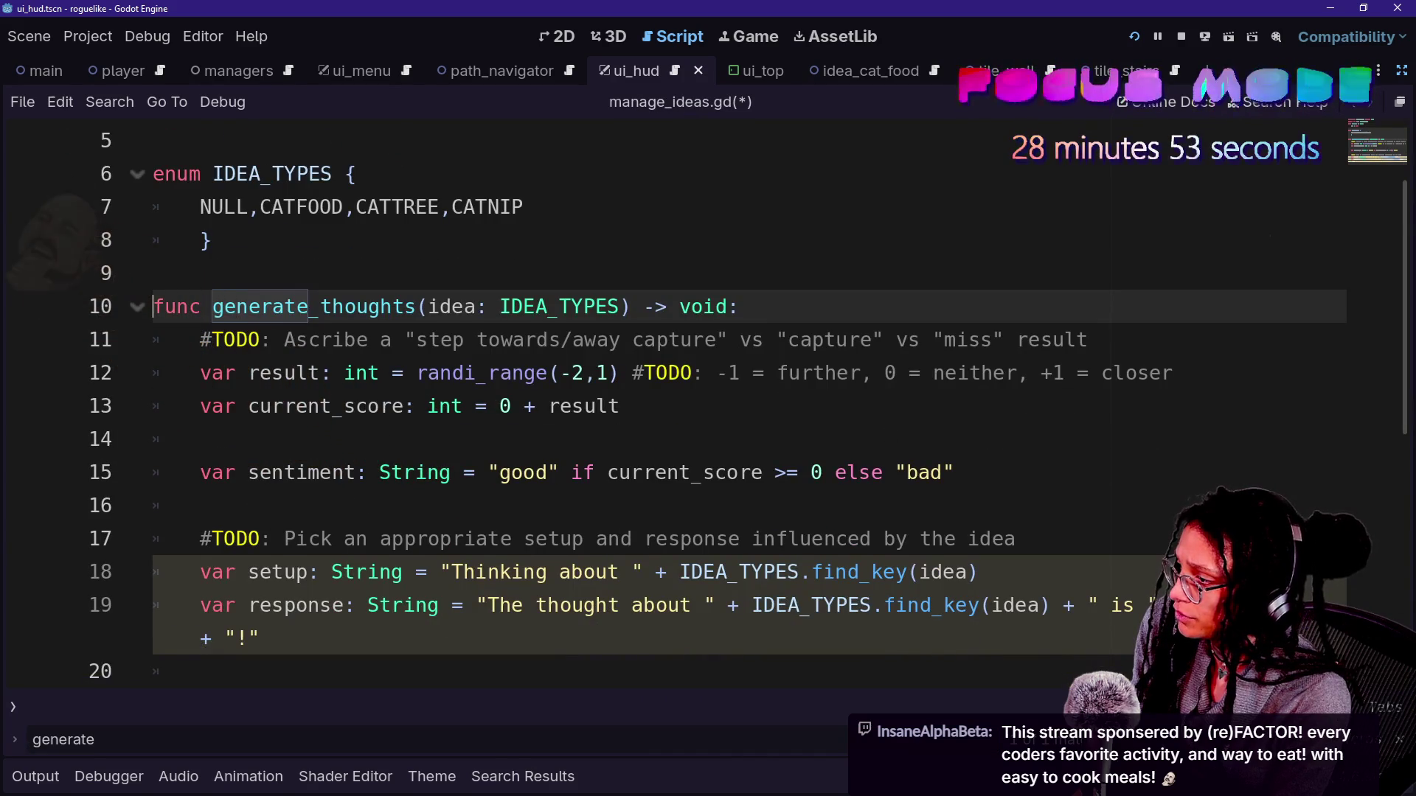
scroll(694, 464, down, 1)
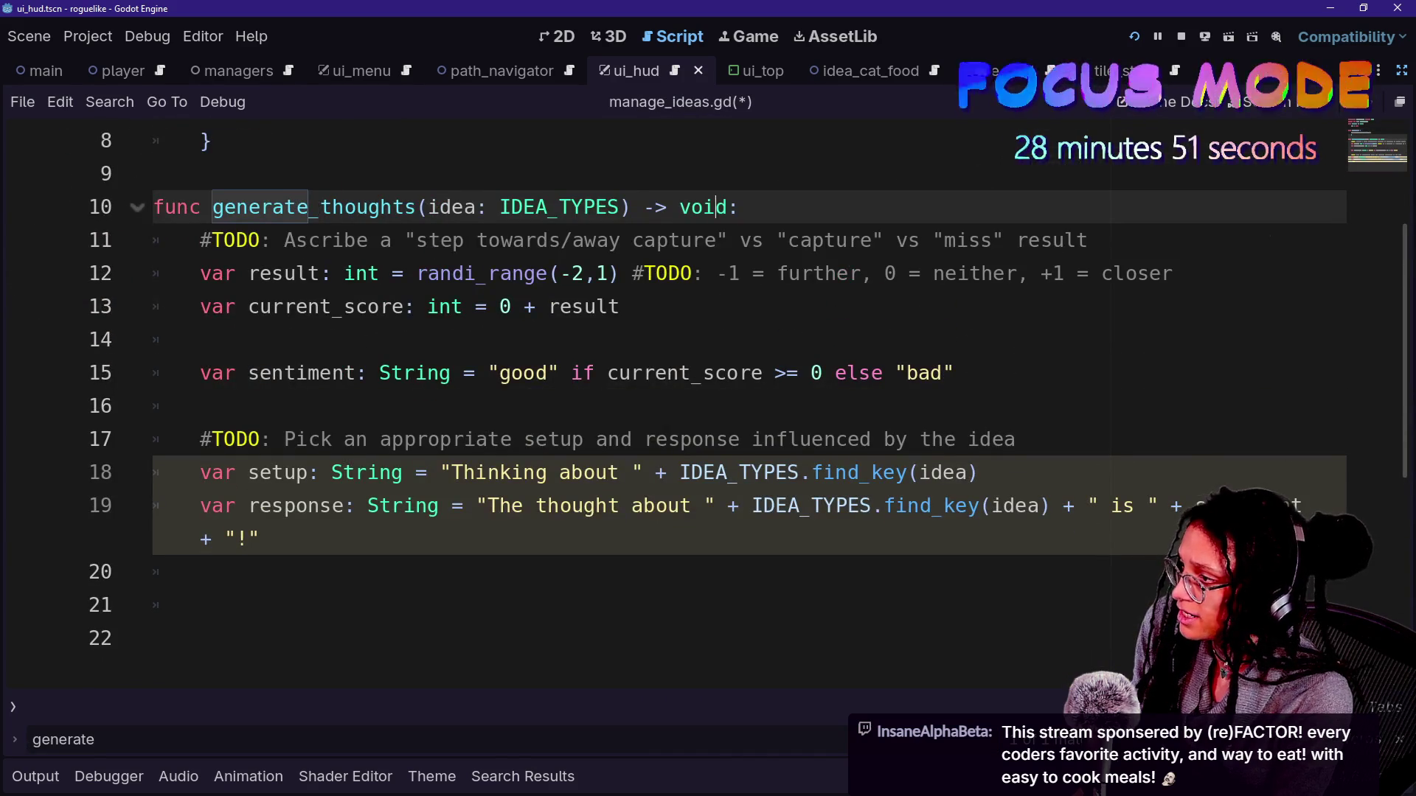
double_click(716, 207)
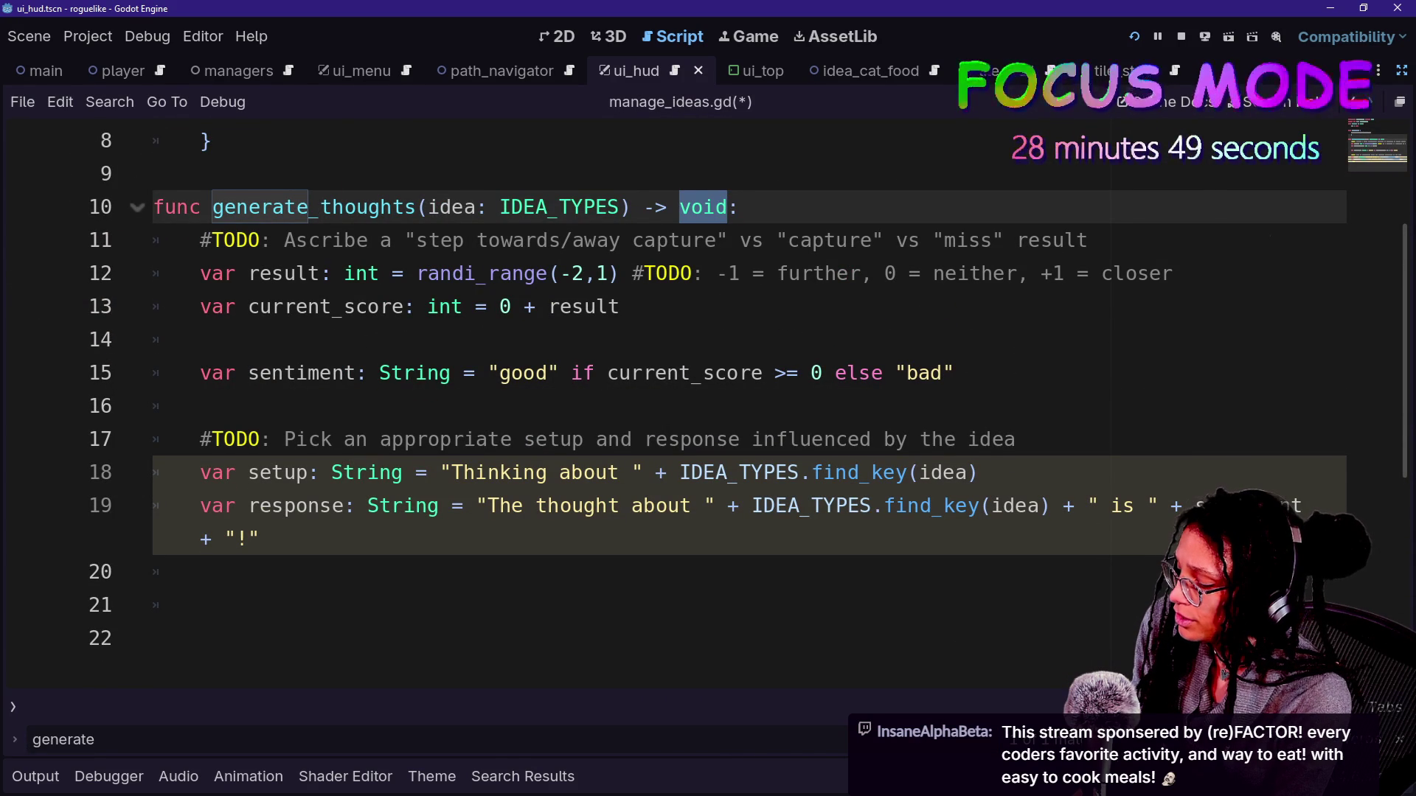
text(Array[Stromg)
key(BackSpace)
key(BackSpace)
key(BackSpace)
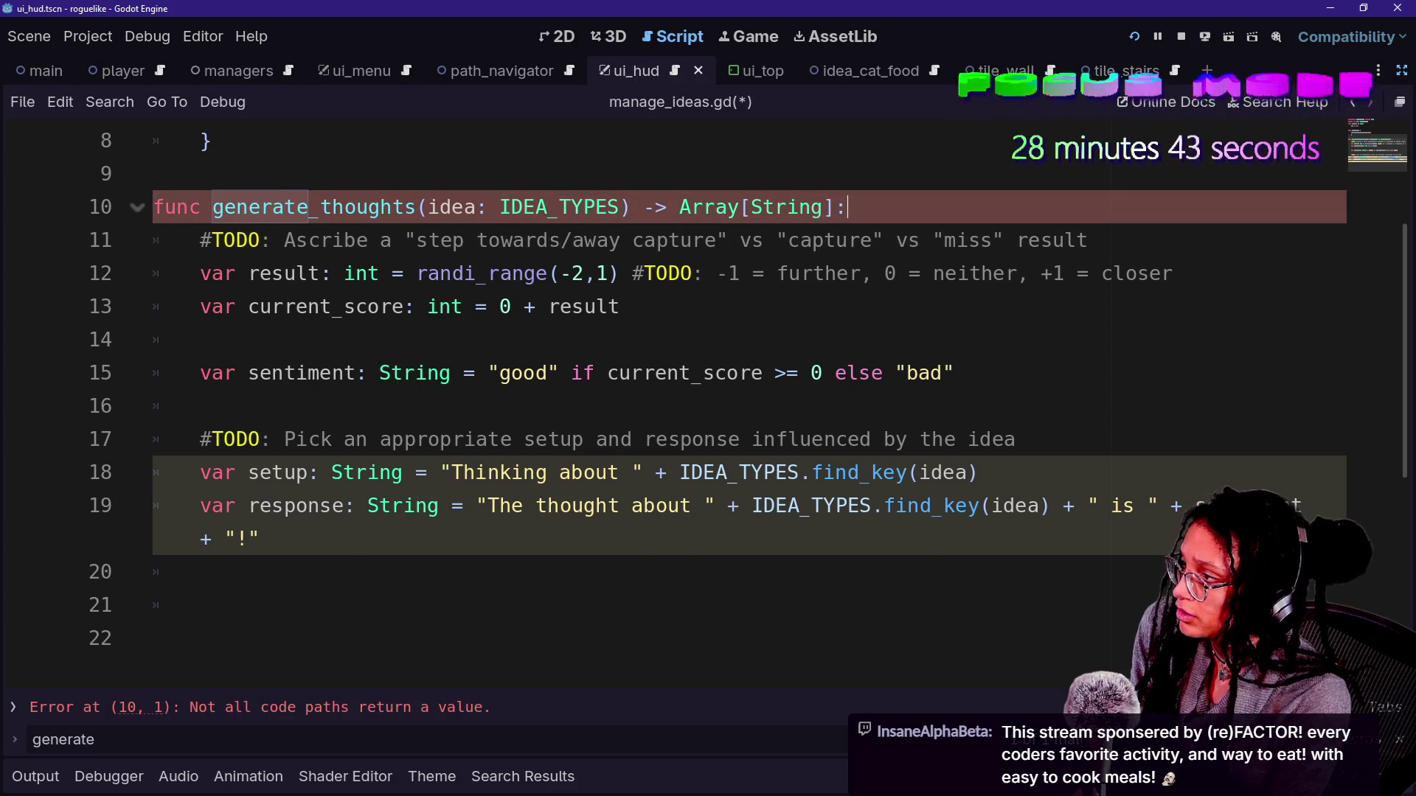
Step: Make generate_thoughts end with 'return [setup,response]'
scroll(737, 405, up, 1)
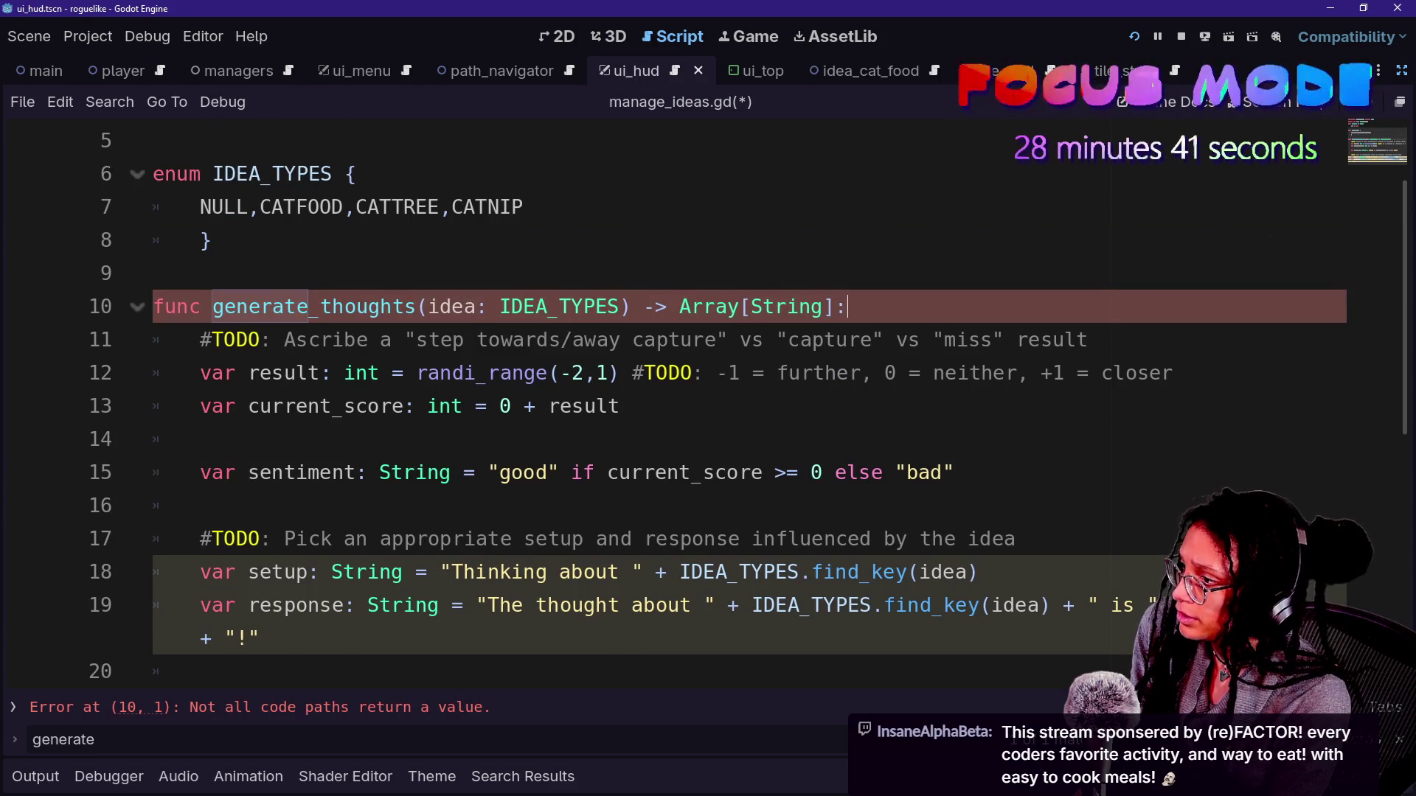
key(Return)
key(Return)
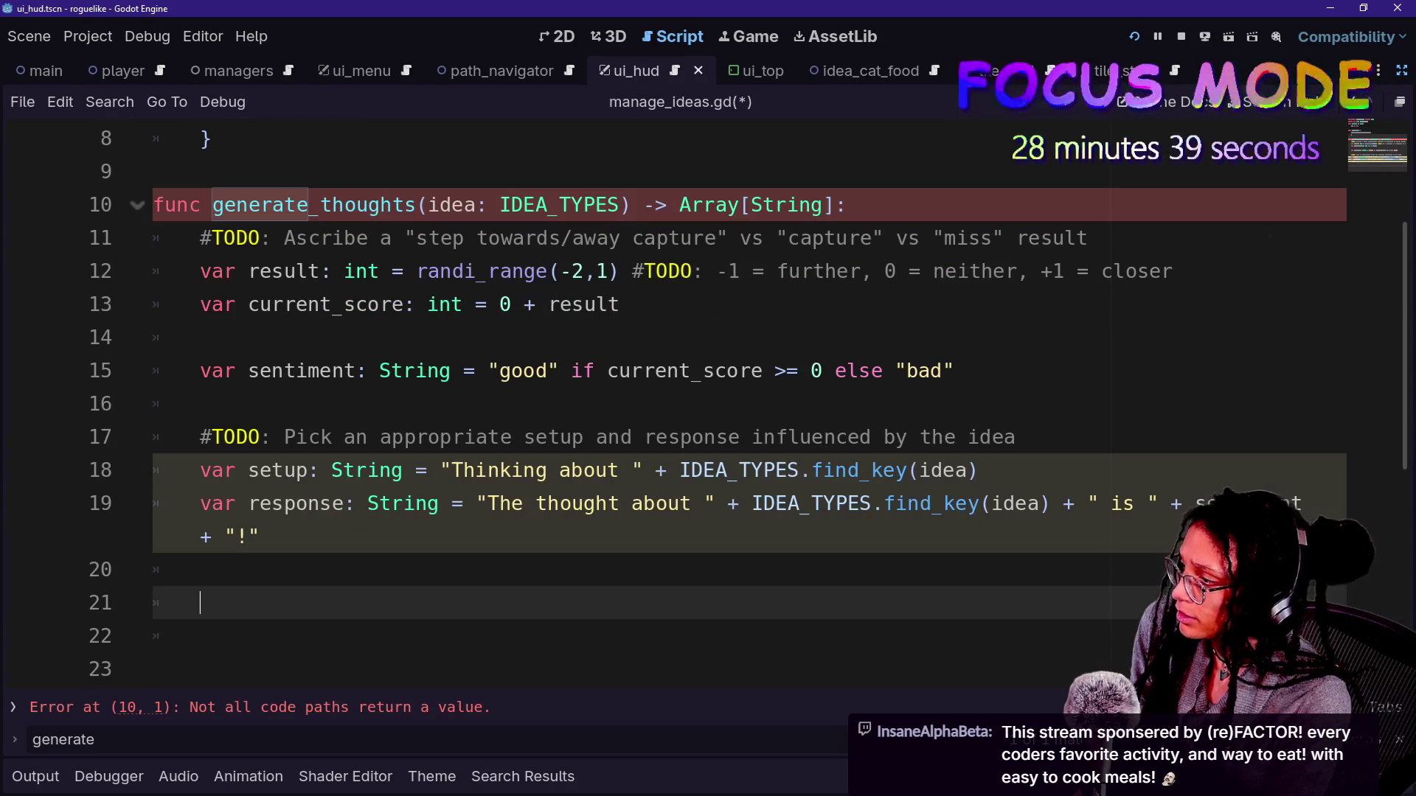
text(urn setup)
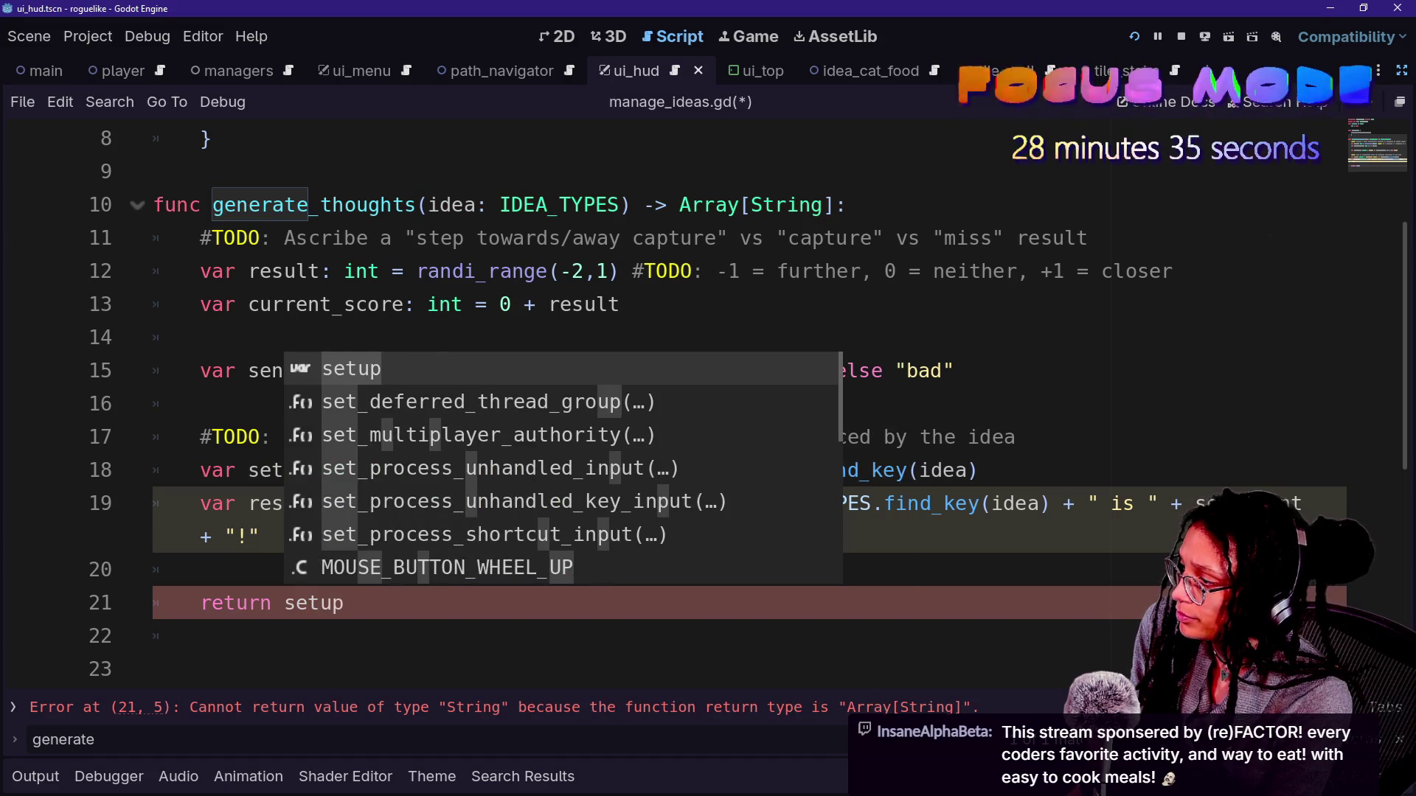
key(BackSpace)
key(BackSpace)
key(BackSpace)
text([setup,)
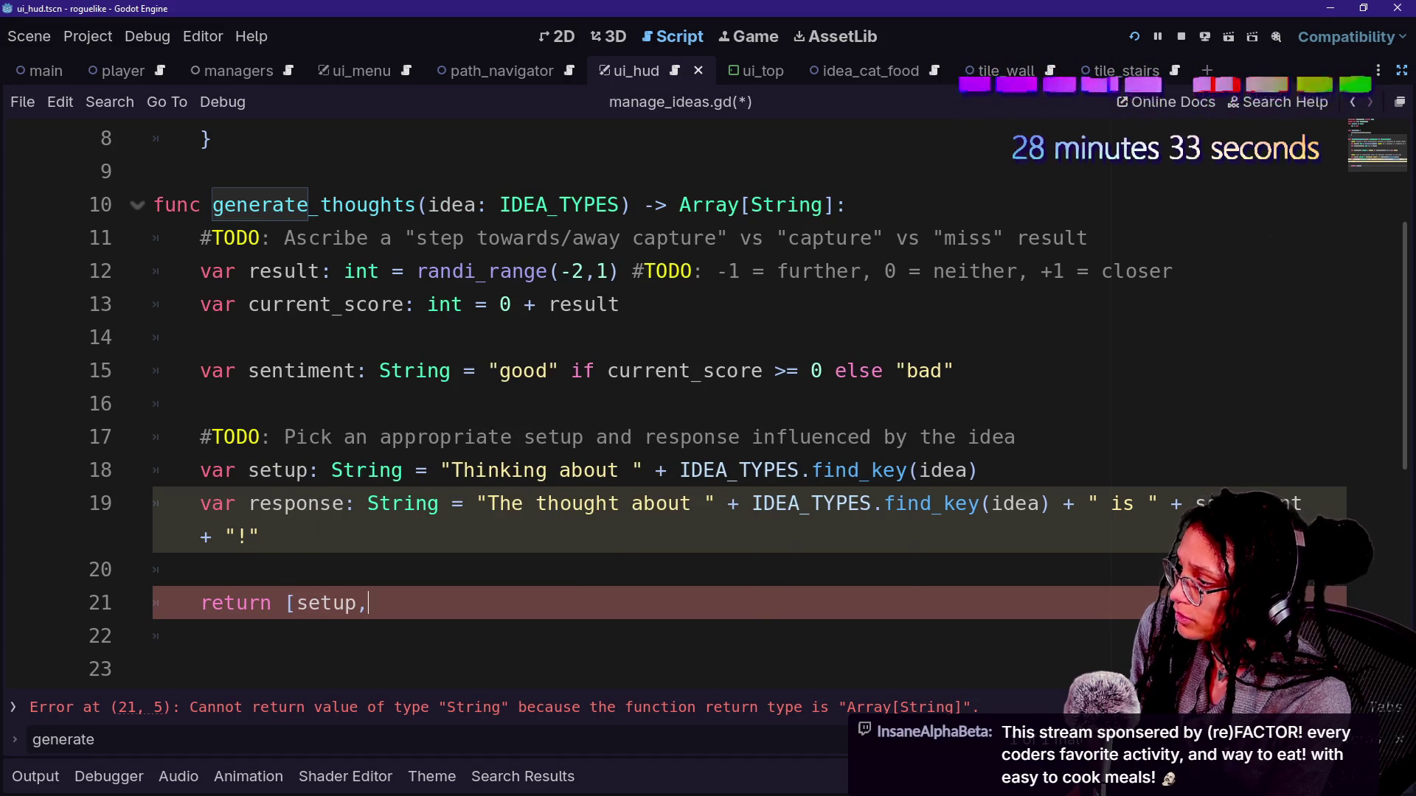
text(response])
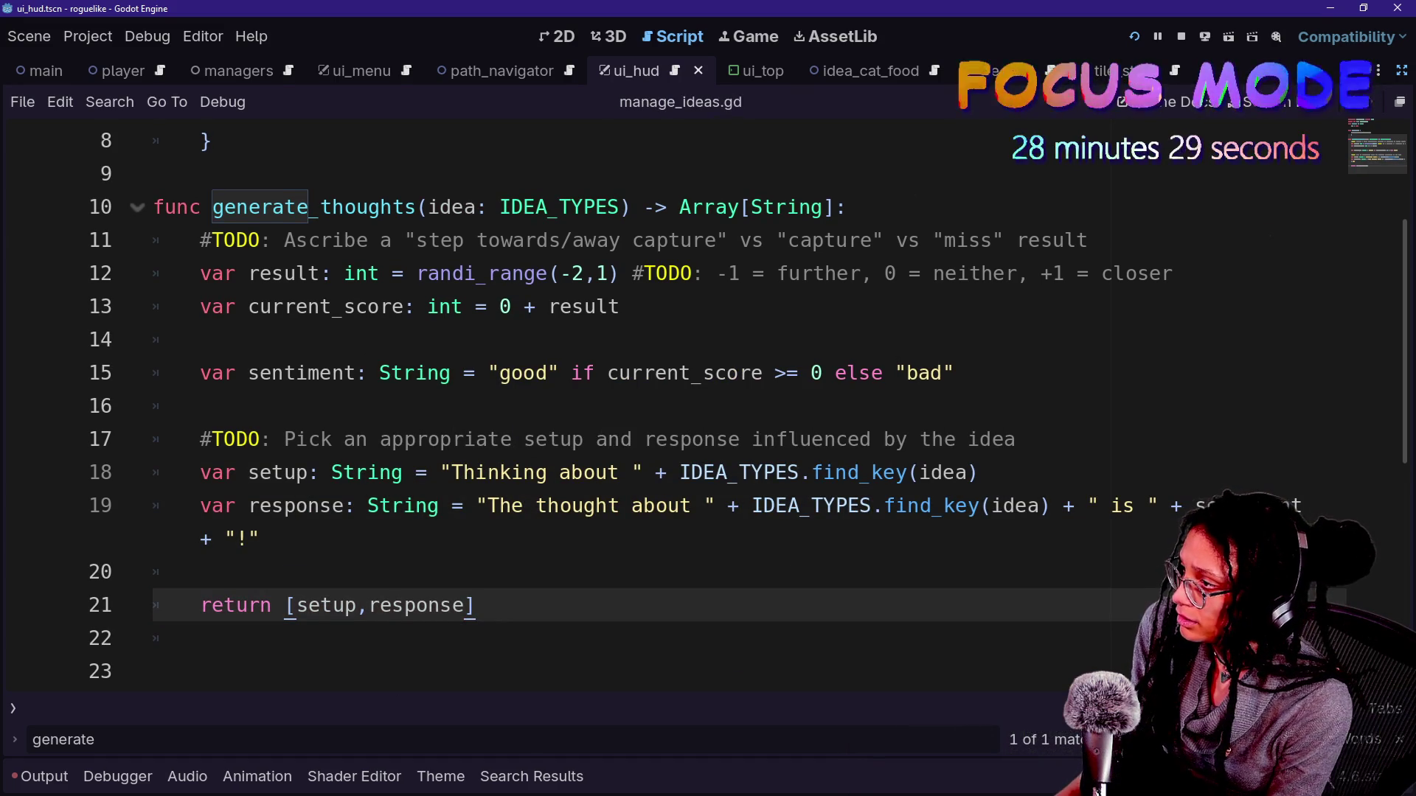
drag(200, 406, 201, 572)
click(201, 572)
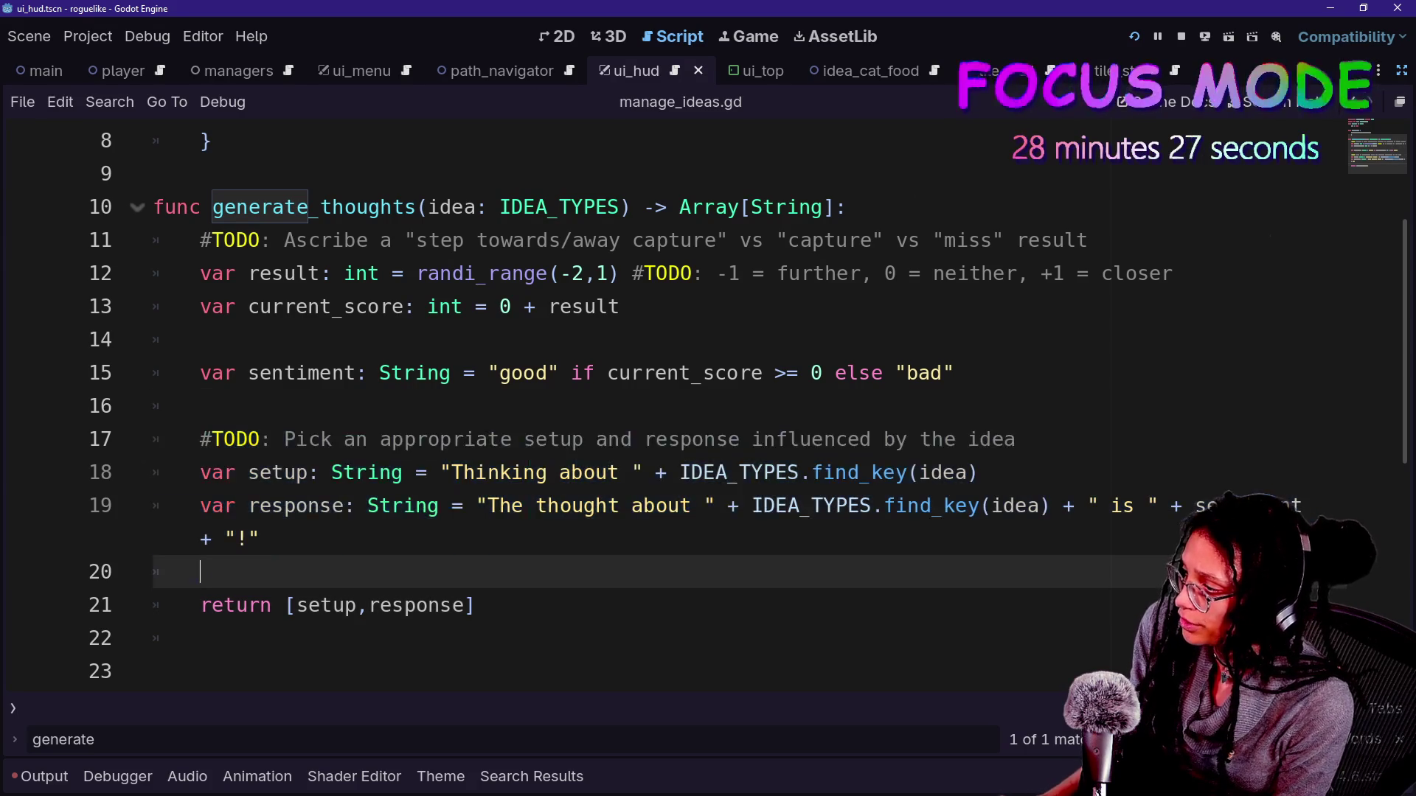
drag(223, 440, 789, 507)
key(alt+shift+o)
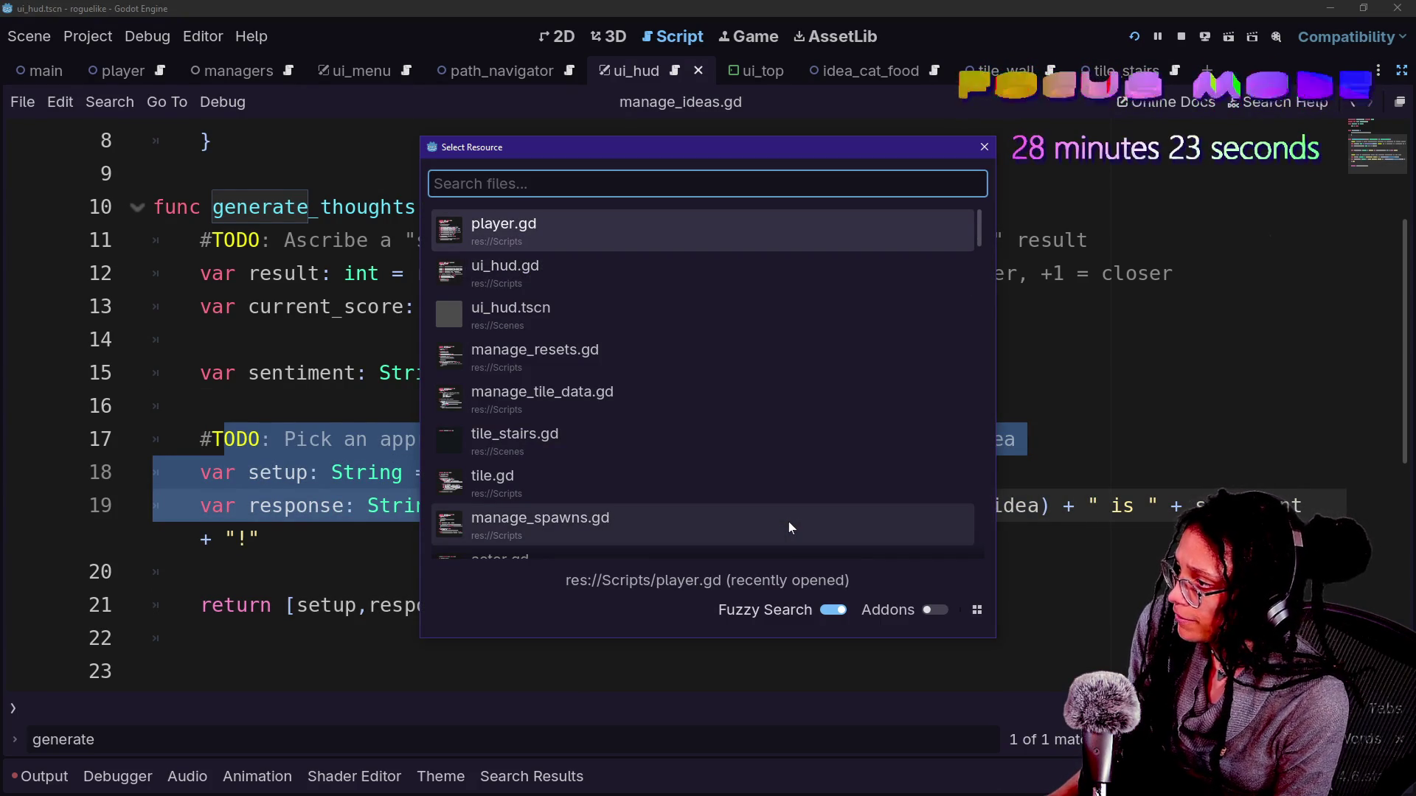
Step: Open ui_hud.gd and delete the stray blank lines 81 and 70
key(Down)
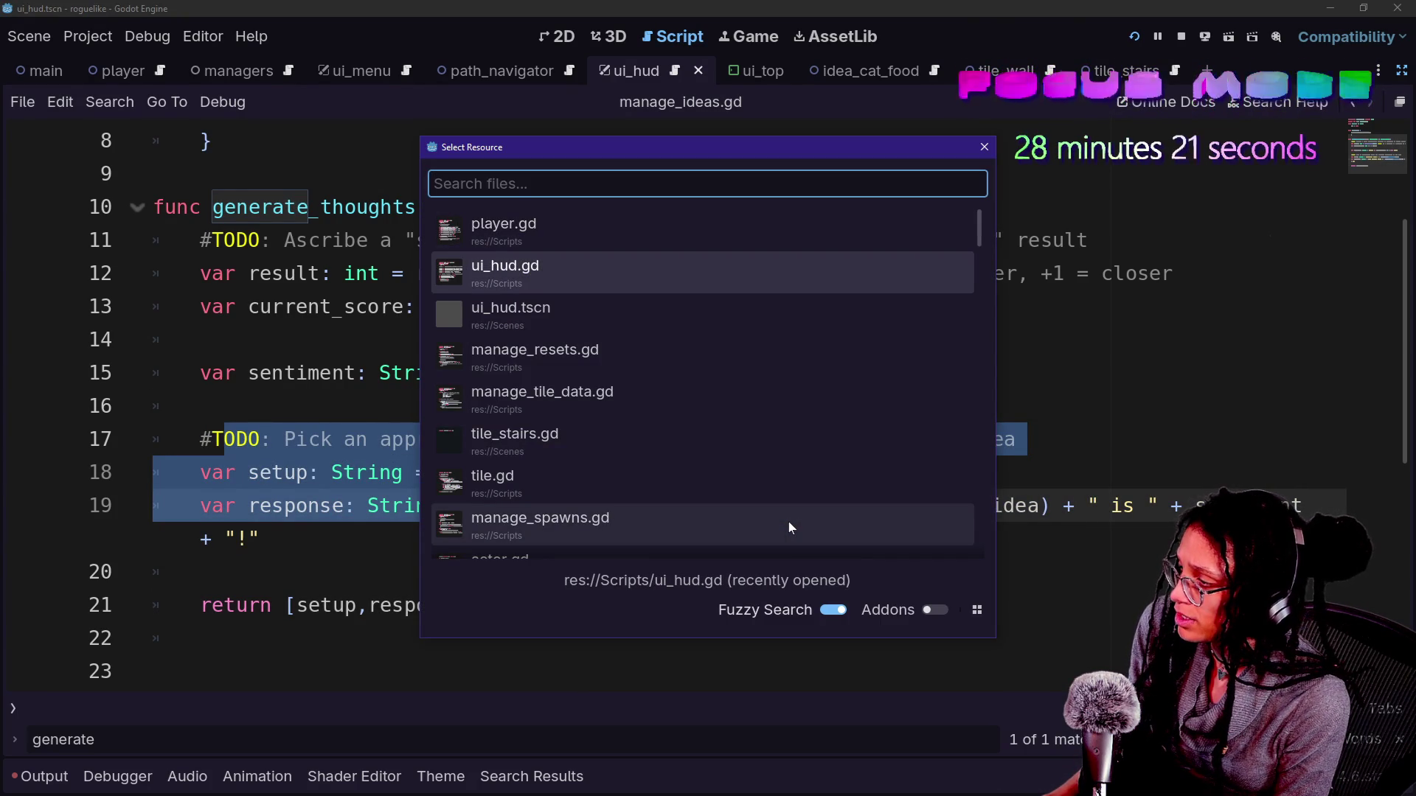
key(Return)
scroll(708, 406, down, 3)
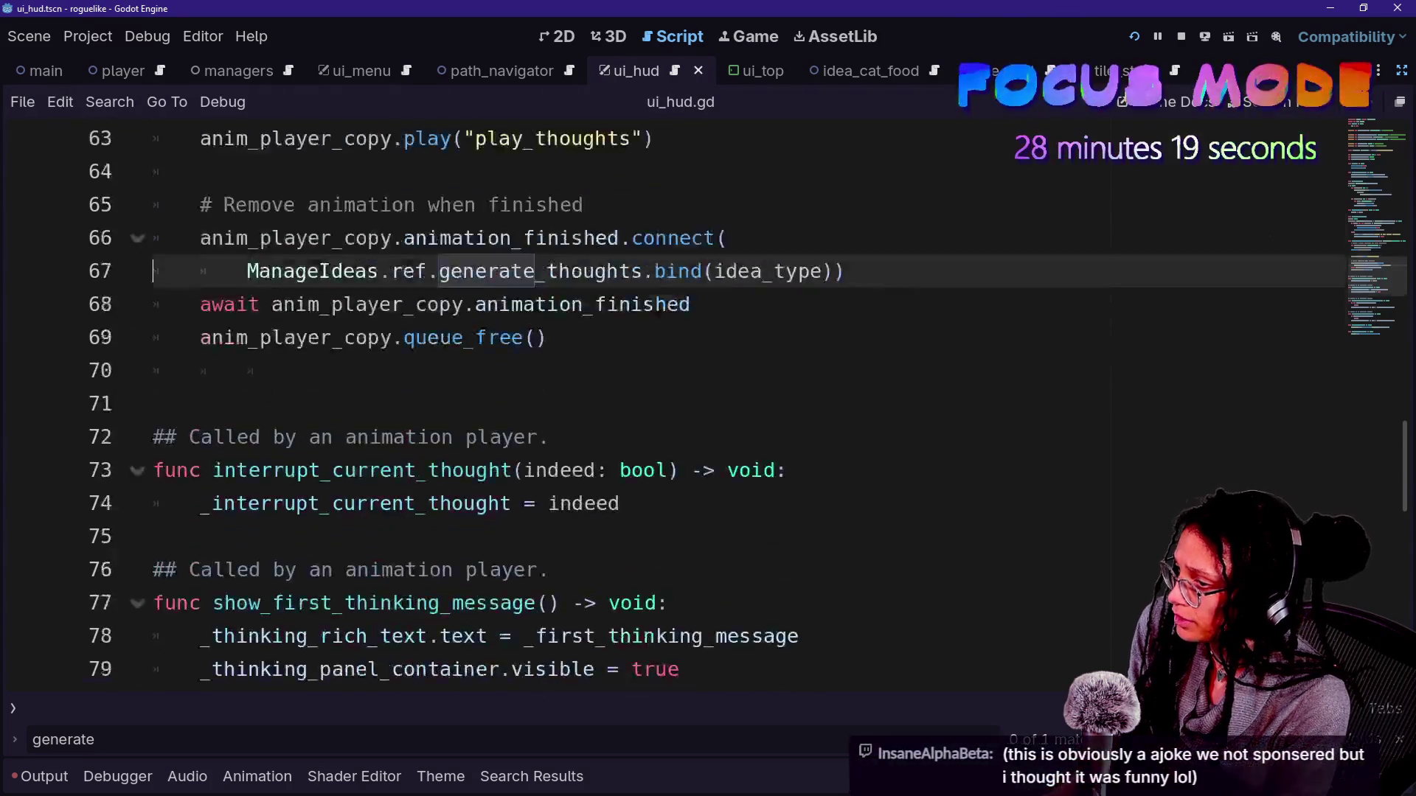
scroll(708, 406, down, 1)
click(153, 472)
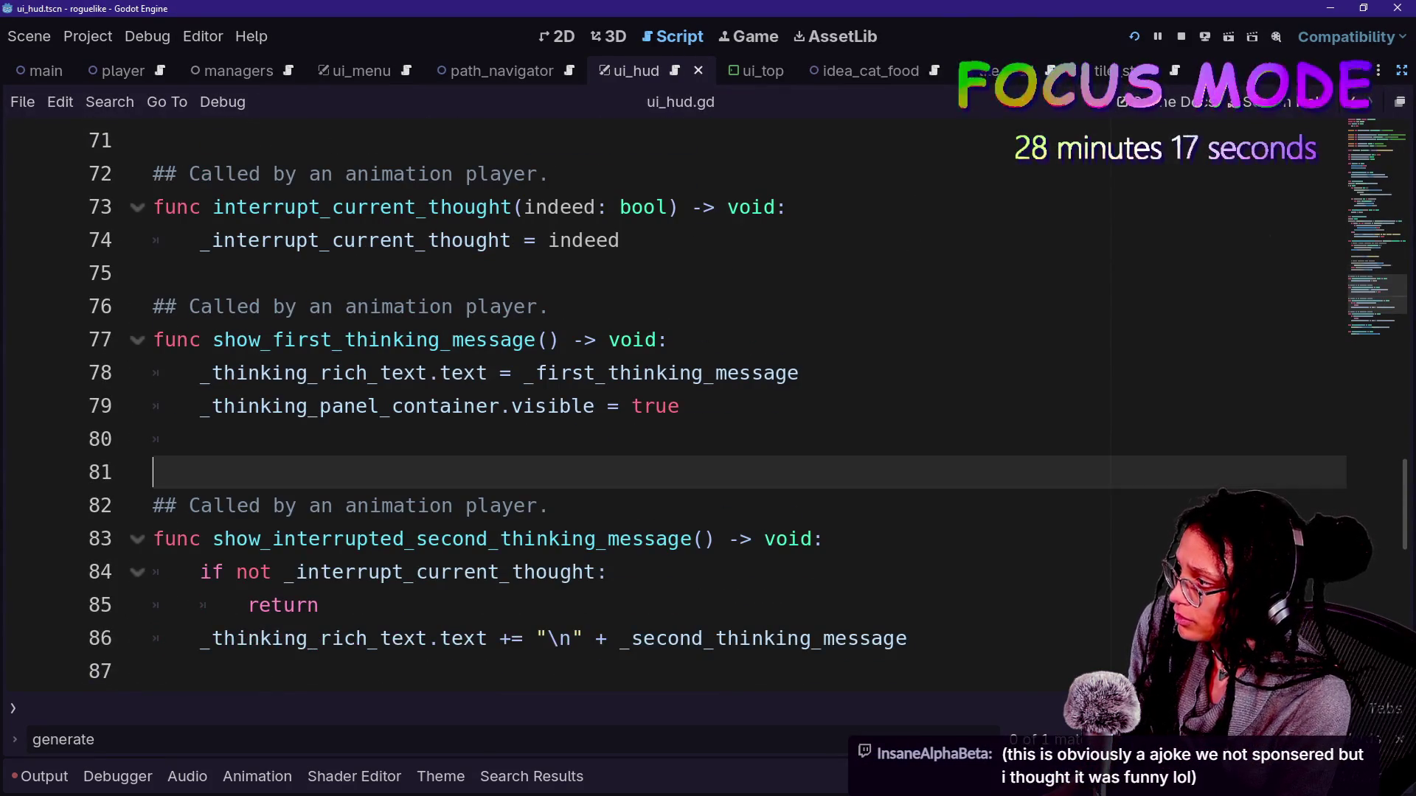
key(BackSpace)
key(BackSpace)
scroll(708, 406, down, 1)
scroll(708, 406, up, 7)
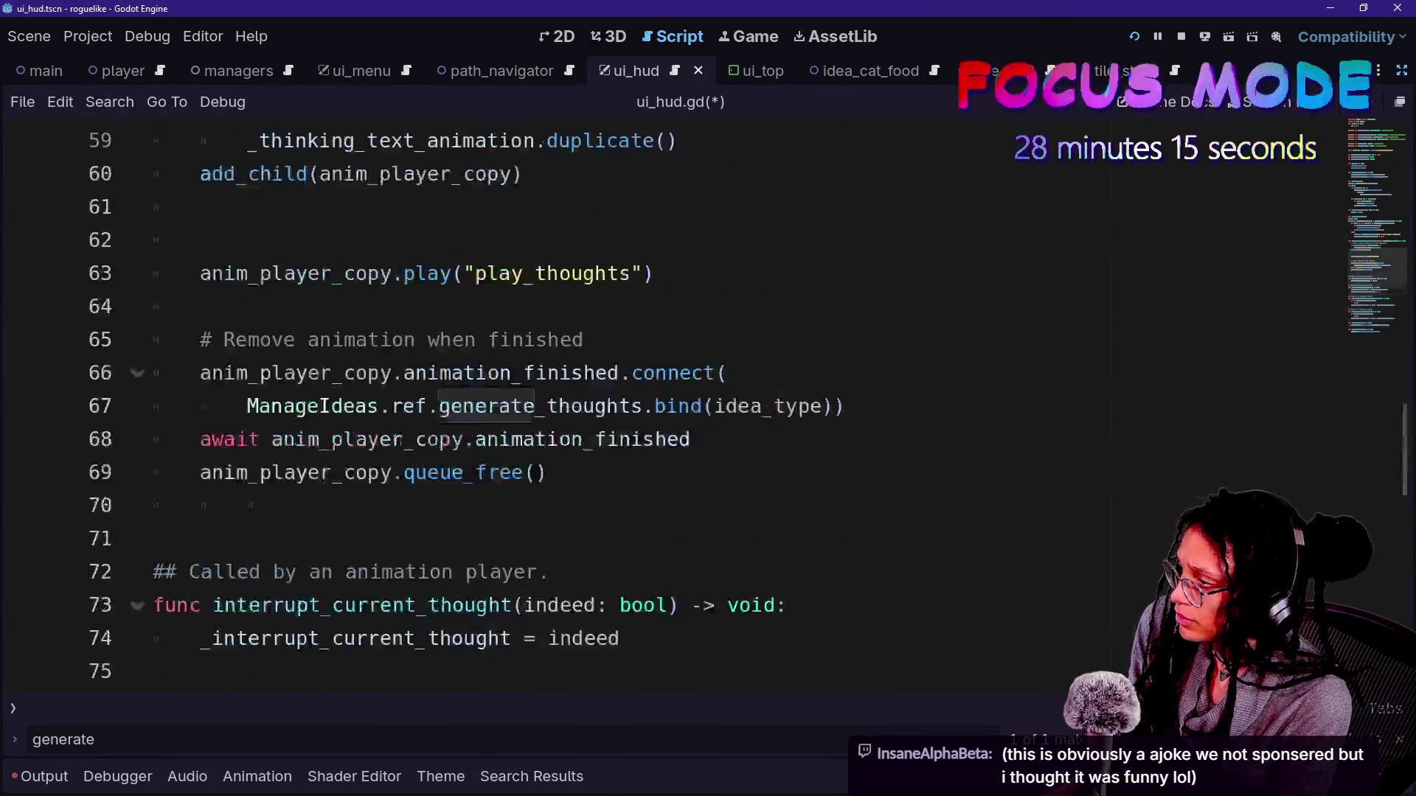
scroll(708, 405, down, 1)
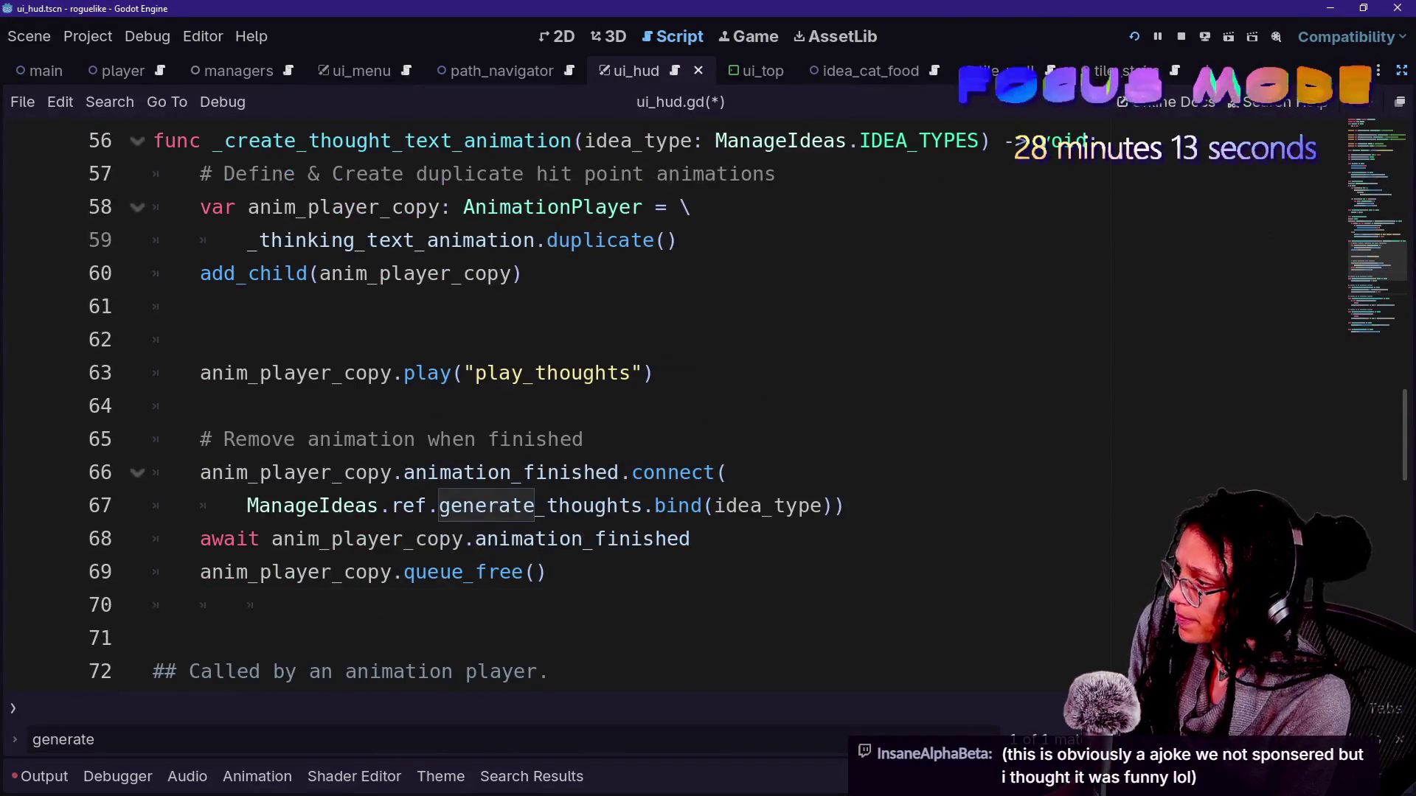
click(247, 605)
key(BackSpace)
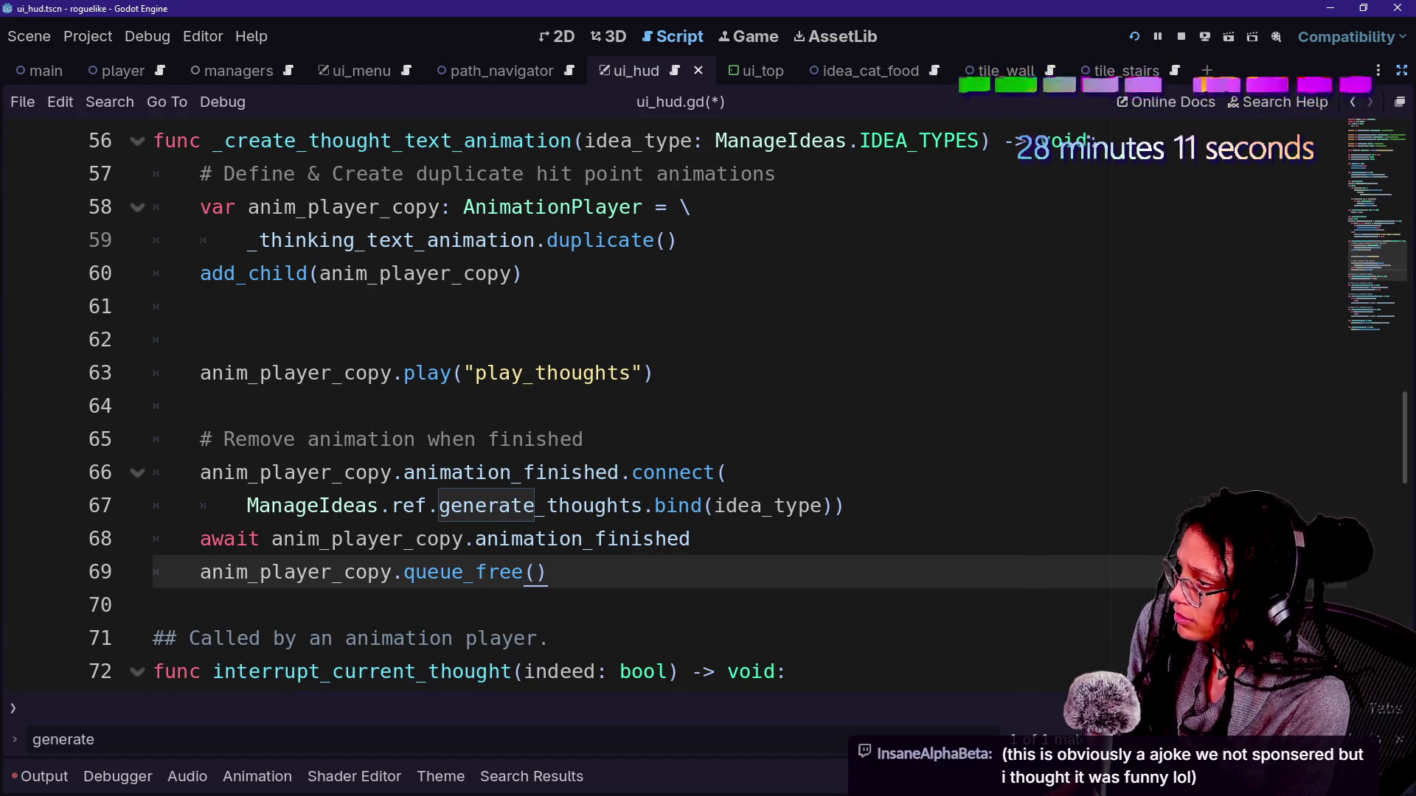
Step: Replace the bound generate_thoughts argument in connect( with _apply_thoughts_
click(332, 506)
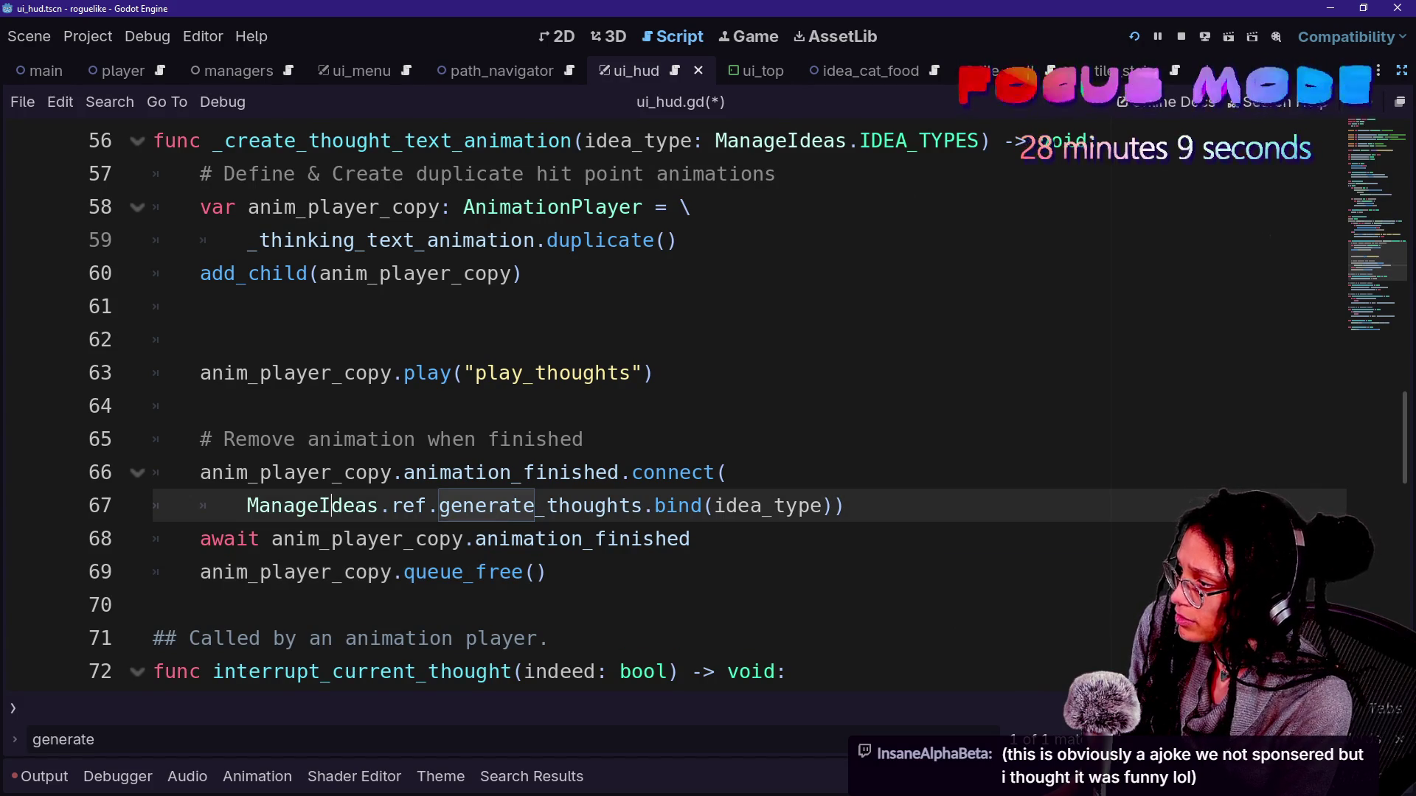
mouse_move(247, 506)
mouse_down()
mouse_move(586, 506)
mouse_move(488, 472)
mouse_move(664, 506)
mouse_up()
mouse_move(226, 539)
mouse_down()
mouse_move(403, 506)
mouse_move(595, 505)
mouse_up()
click(595, 506)
drag(152, 505, 834, 505)
key(BackSpace)
key(BackSpace)
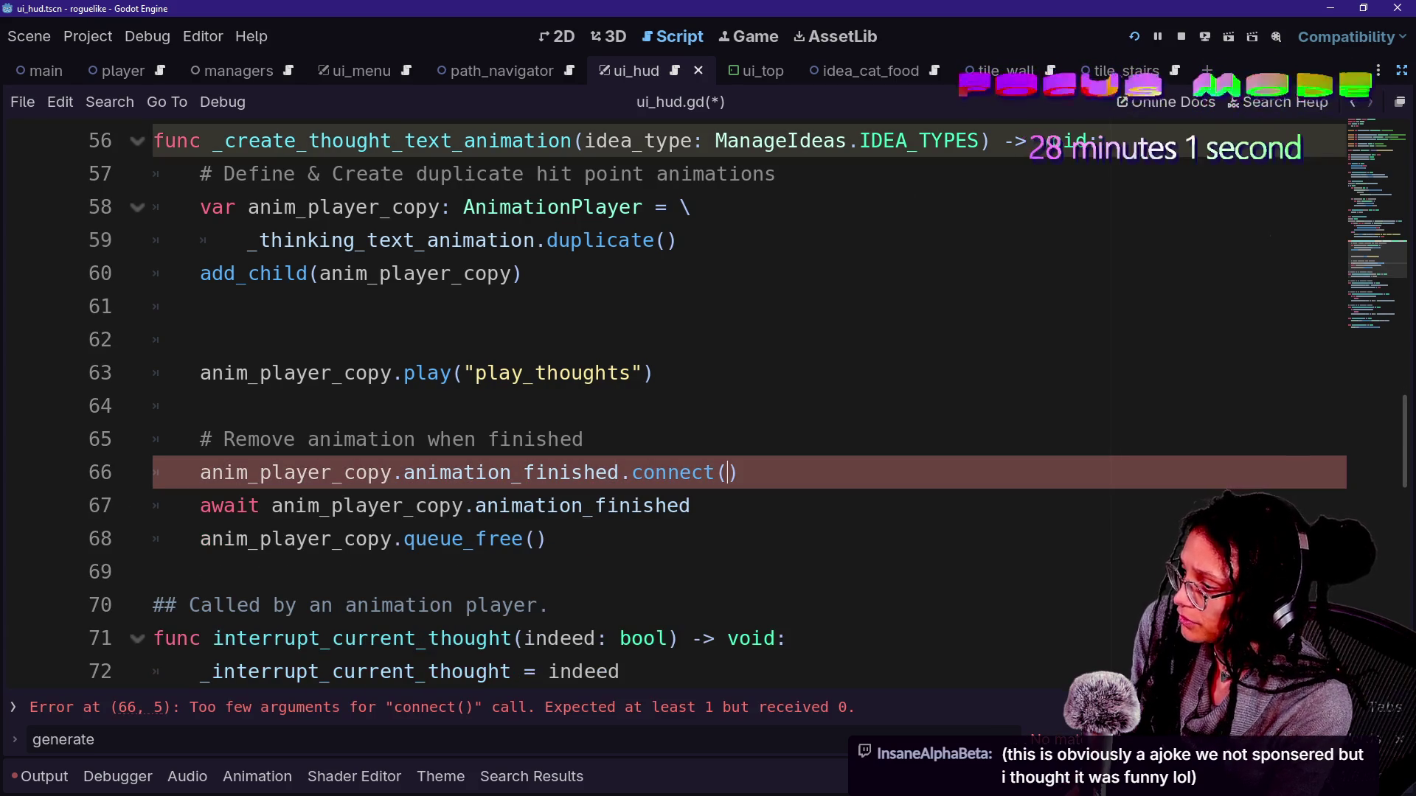
key(BackSpace)
text(apply_)
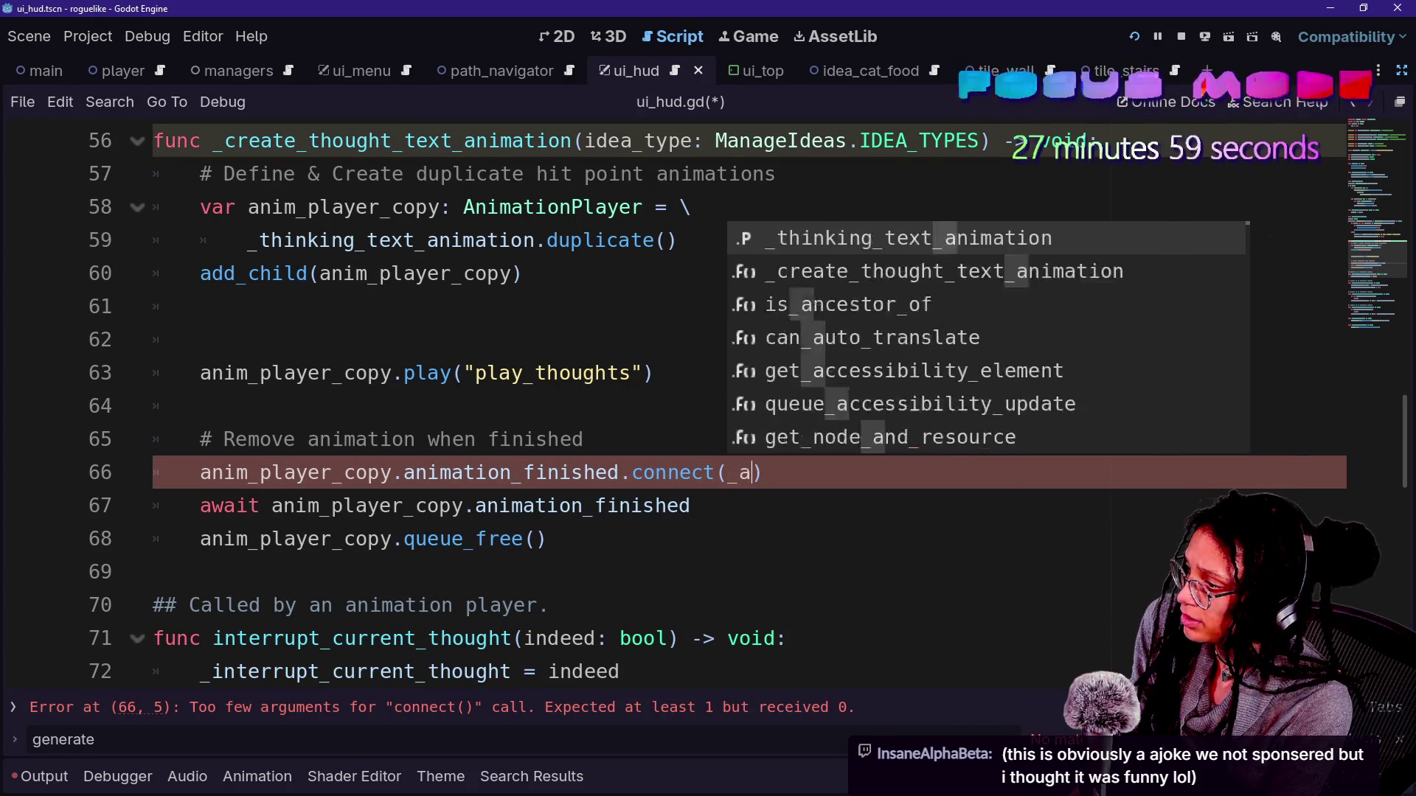
text(thoughts_to_text)
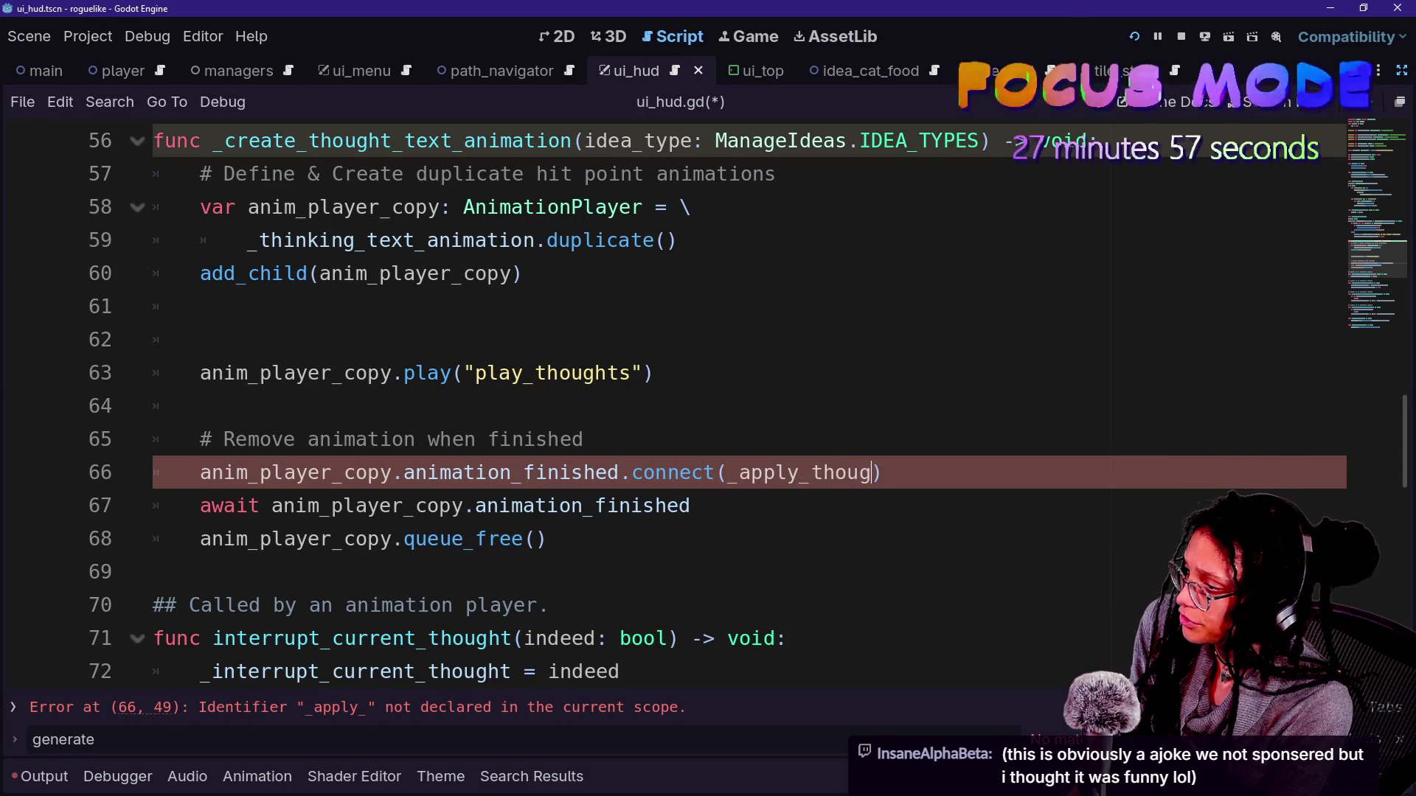
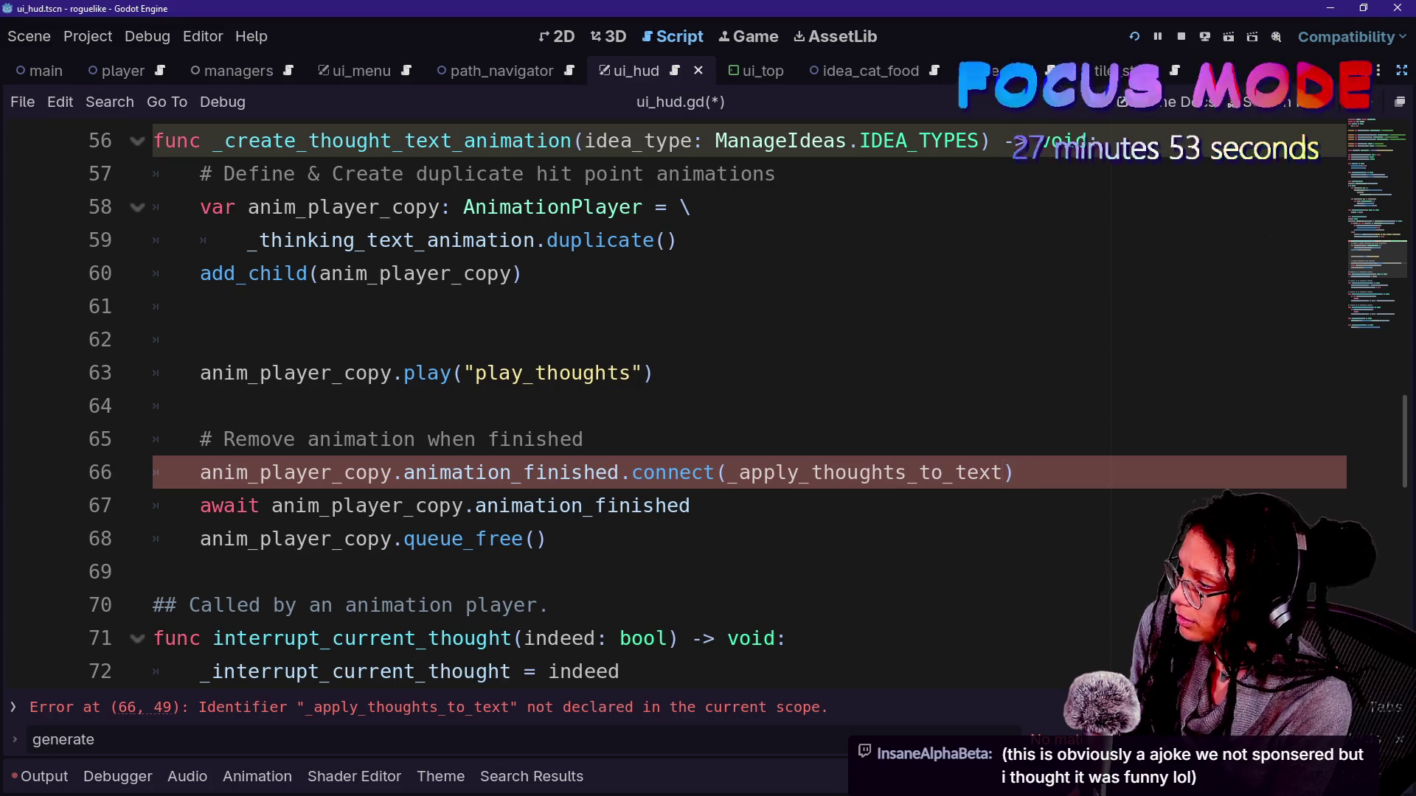
Step: Add a new _apply_thoughts_to_text() -> void function whose body is the pasted bind line
scroll(663, 406, down, 1)
click(549, 438)
key(Return)
key(Return)
key(BackSpace)
text(func _apply_th)
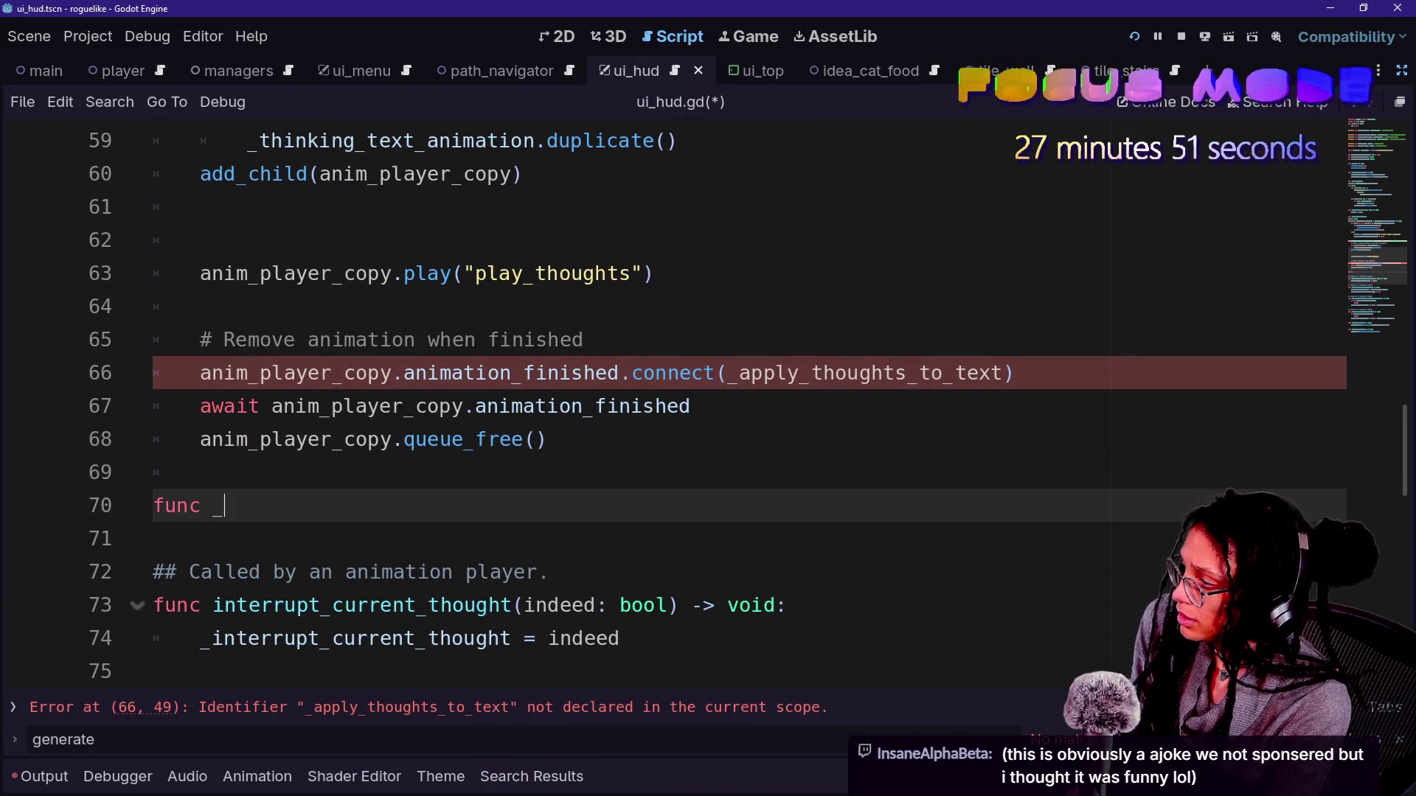
text(oughts_to_text() ->)
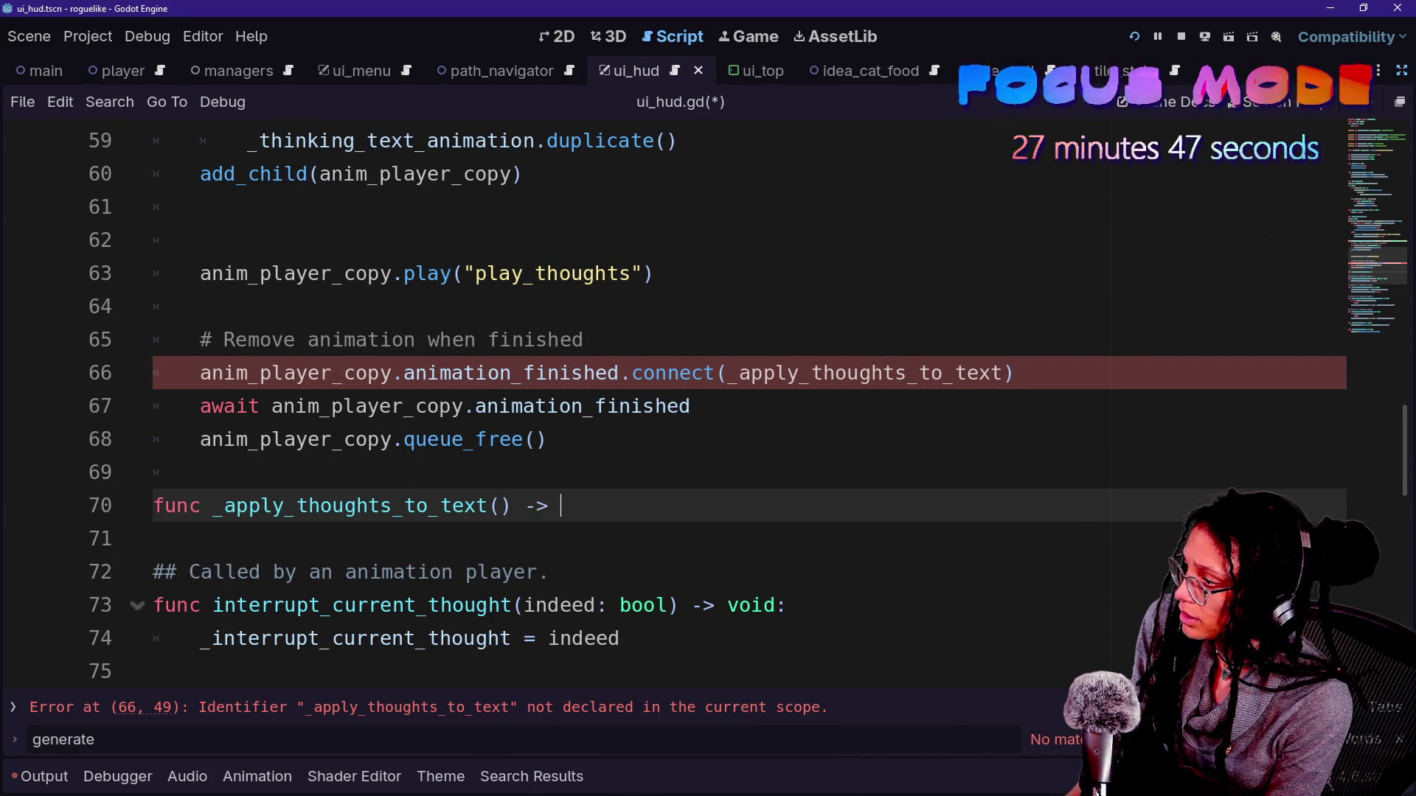
key(Return)
text(:)
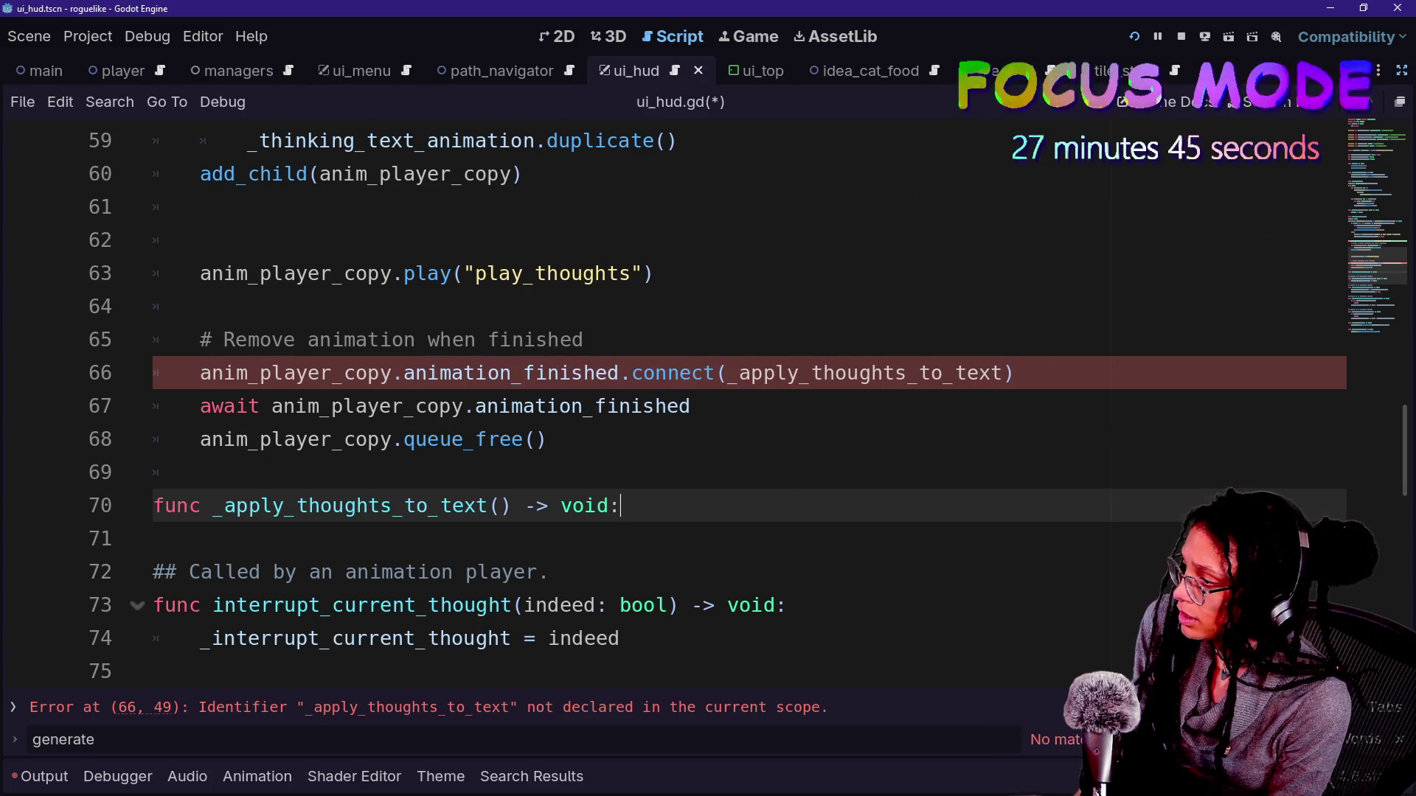
key(Return)
text(ManageIdeas.ref.generate_thoughts.bind(idea_type))
key(Home)
key(BackSpace)
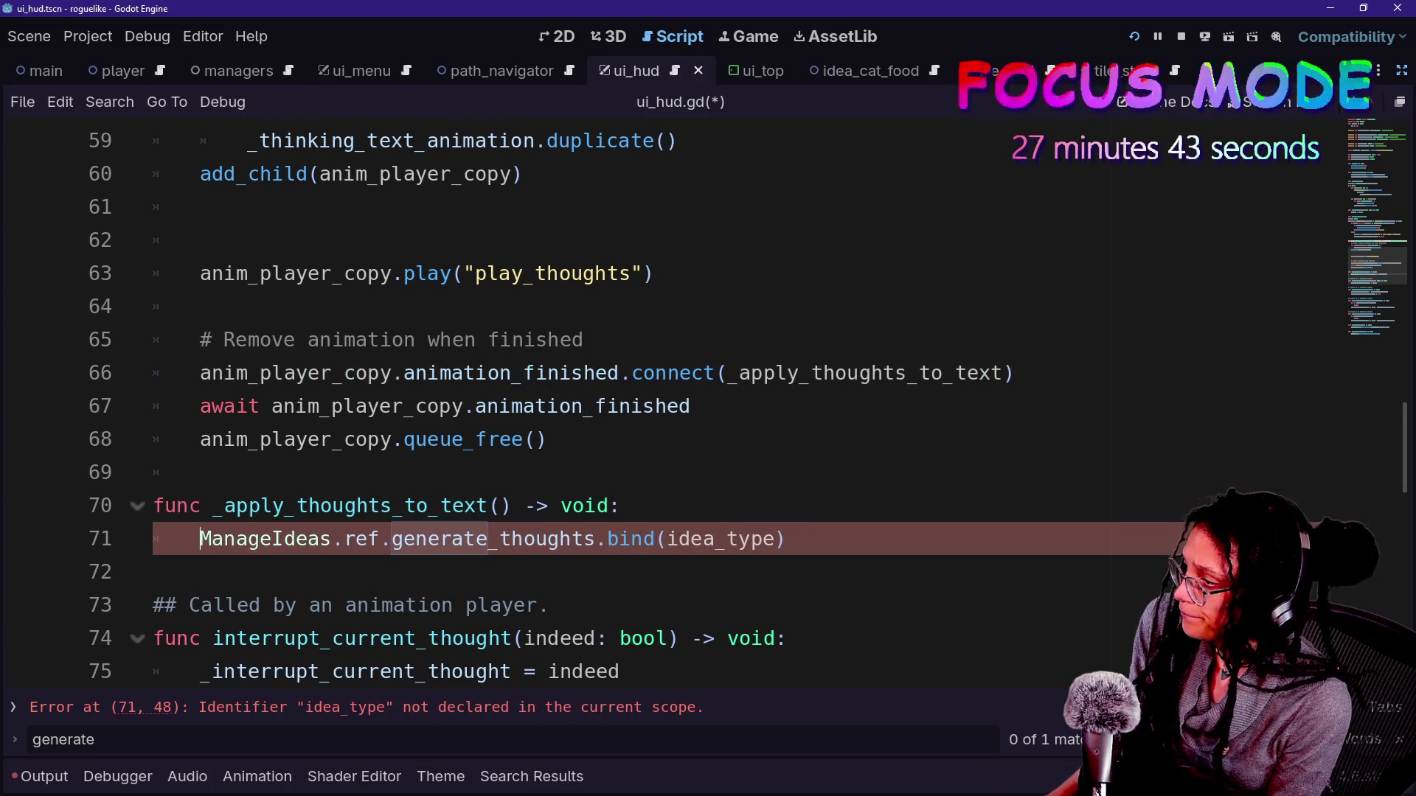
Step: Change the animation_finished connect callback to _apply_thoughts_to_text.bind(idea_type)
key(Up)
key(Up)
key(Up)
key(End)
key(Left)
text(.)
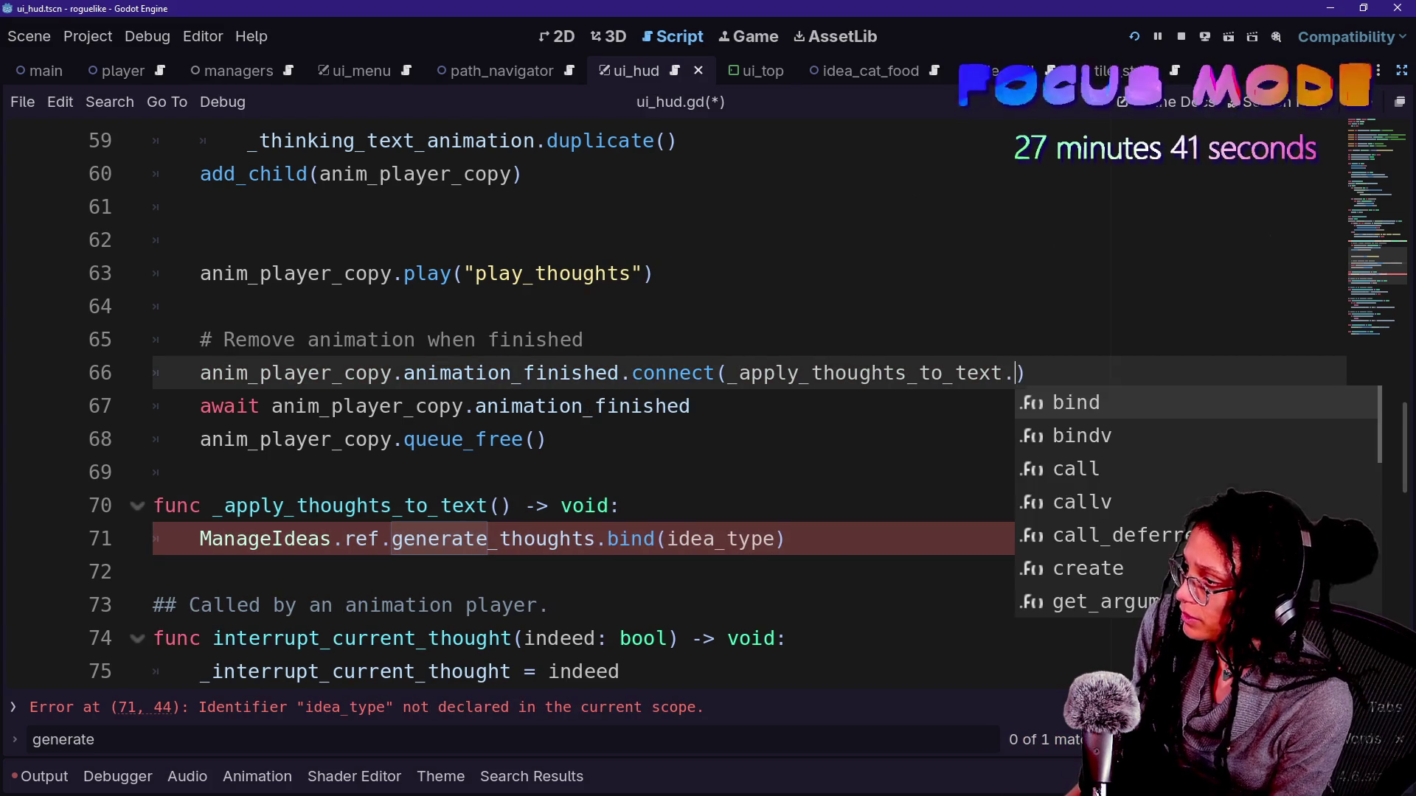
key(Escape)
key(ctrl+Left)
key(ctrl+Left)
key(Return)
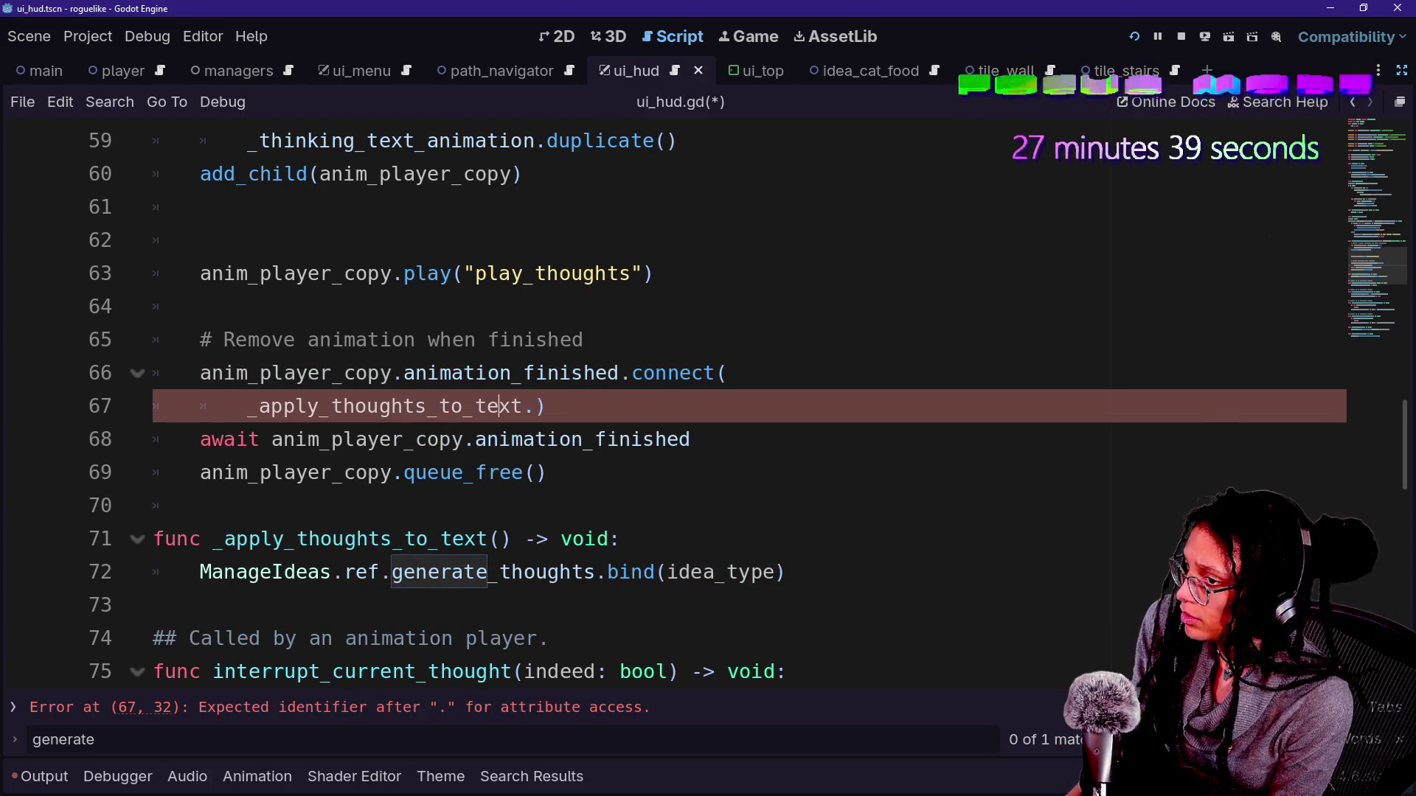
text(ind()
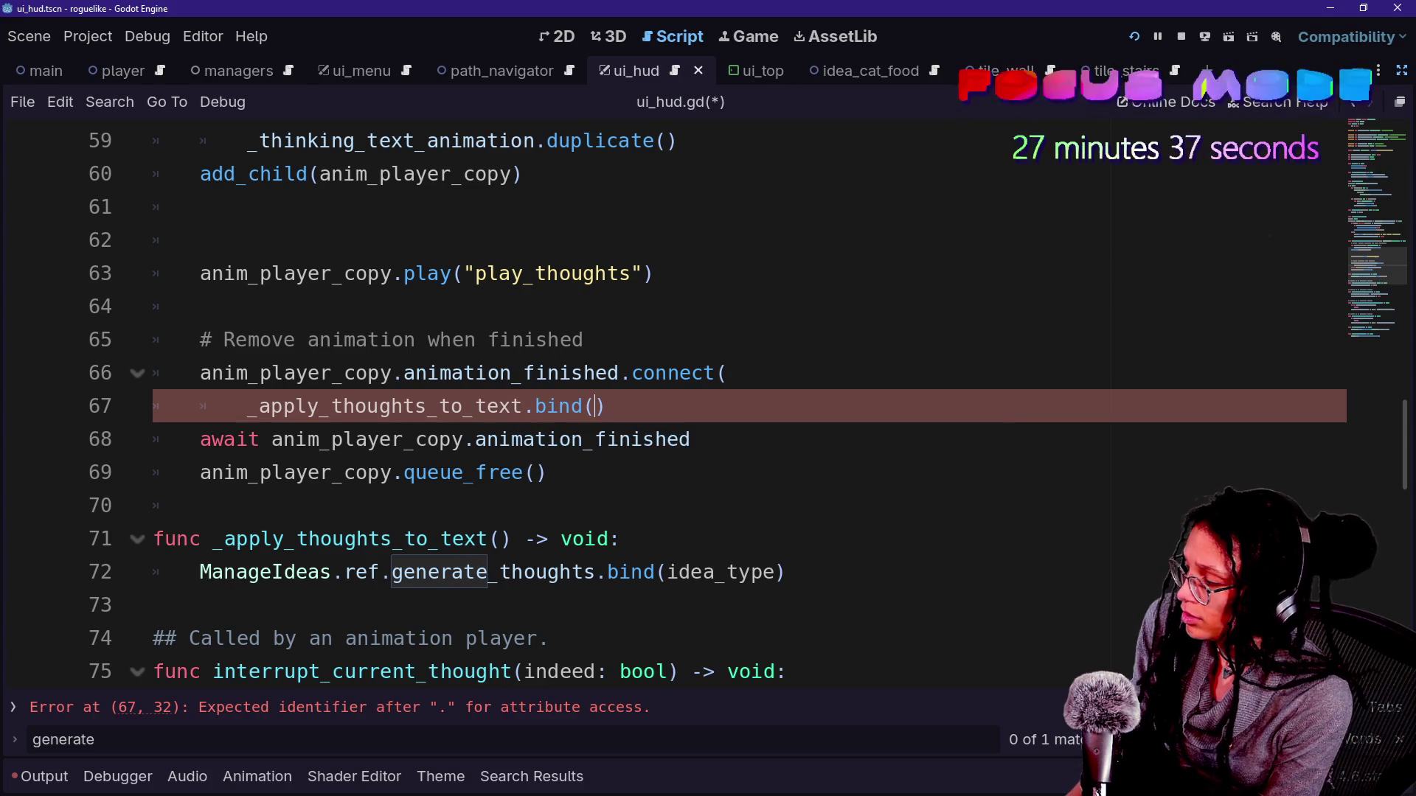
text(idea)
key(Return)
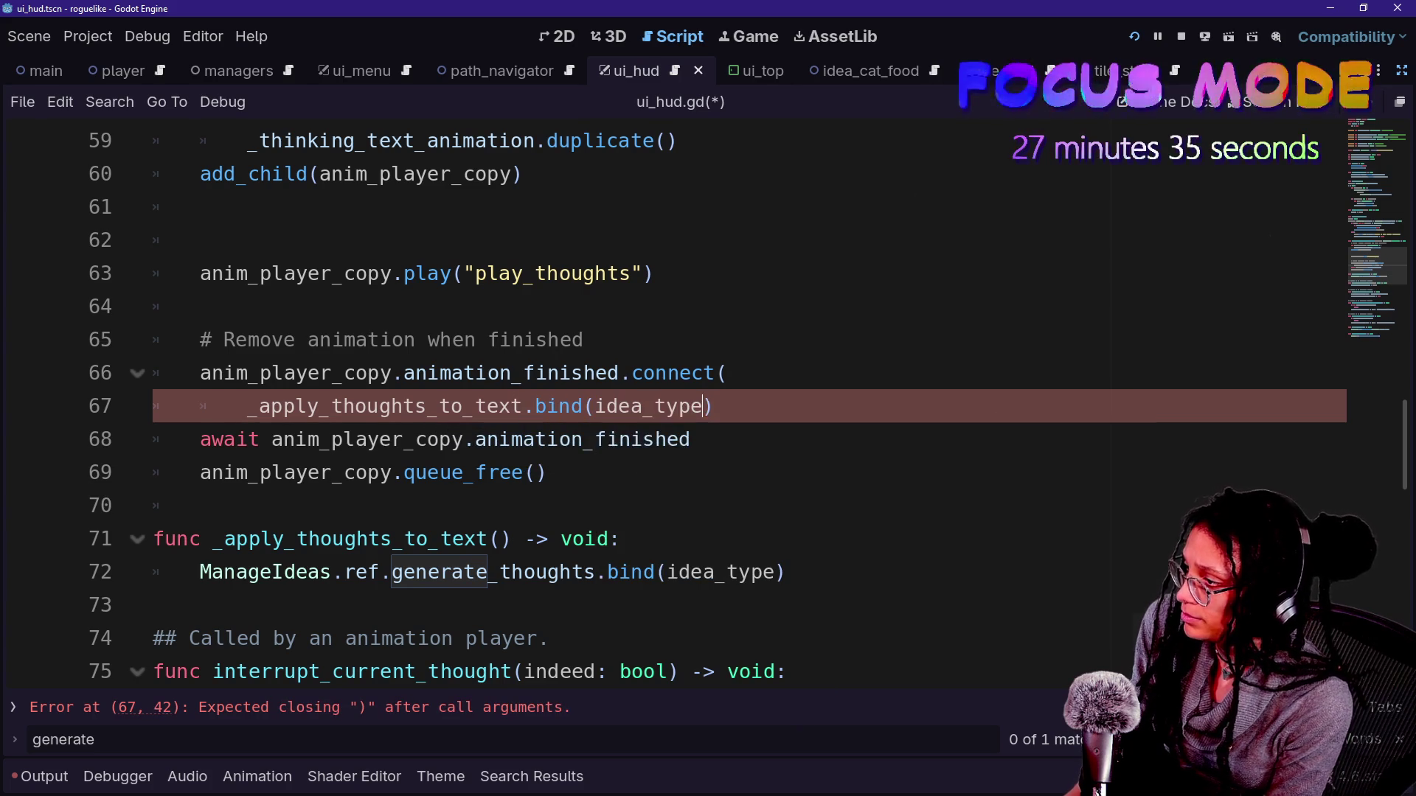
text())
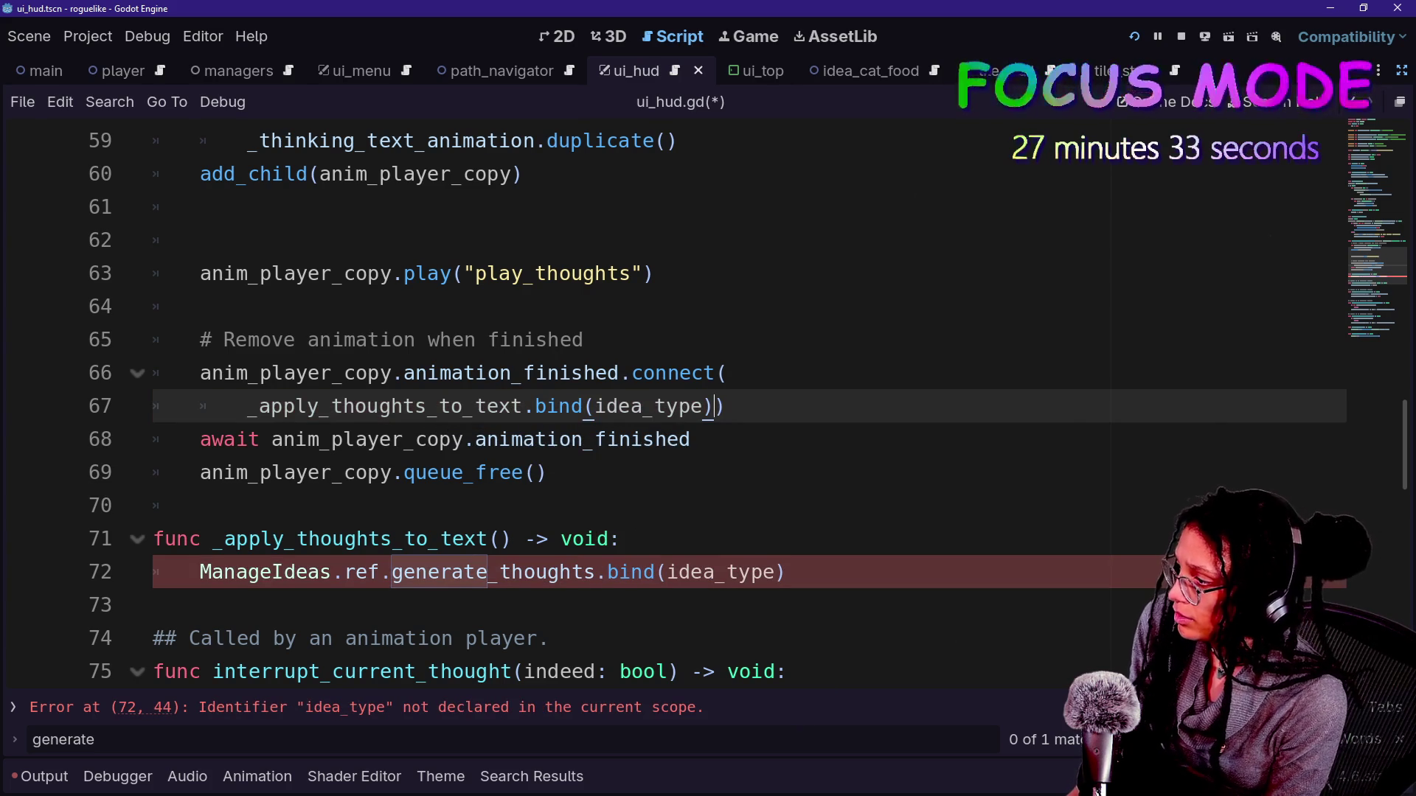
Step: Give _apply_thoughts_to_text the parameter idea_type: ManageIdeas.IDEA_TYPES
click(499, 539)
text(idea_type: ManageIdeas.id)
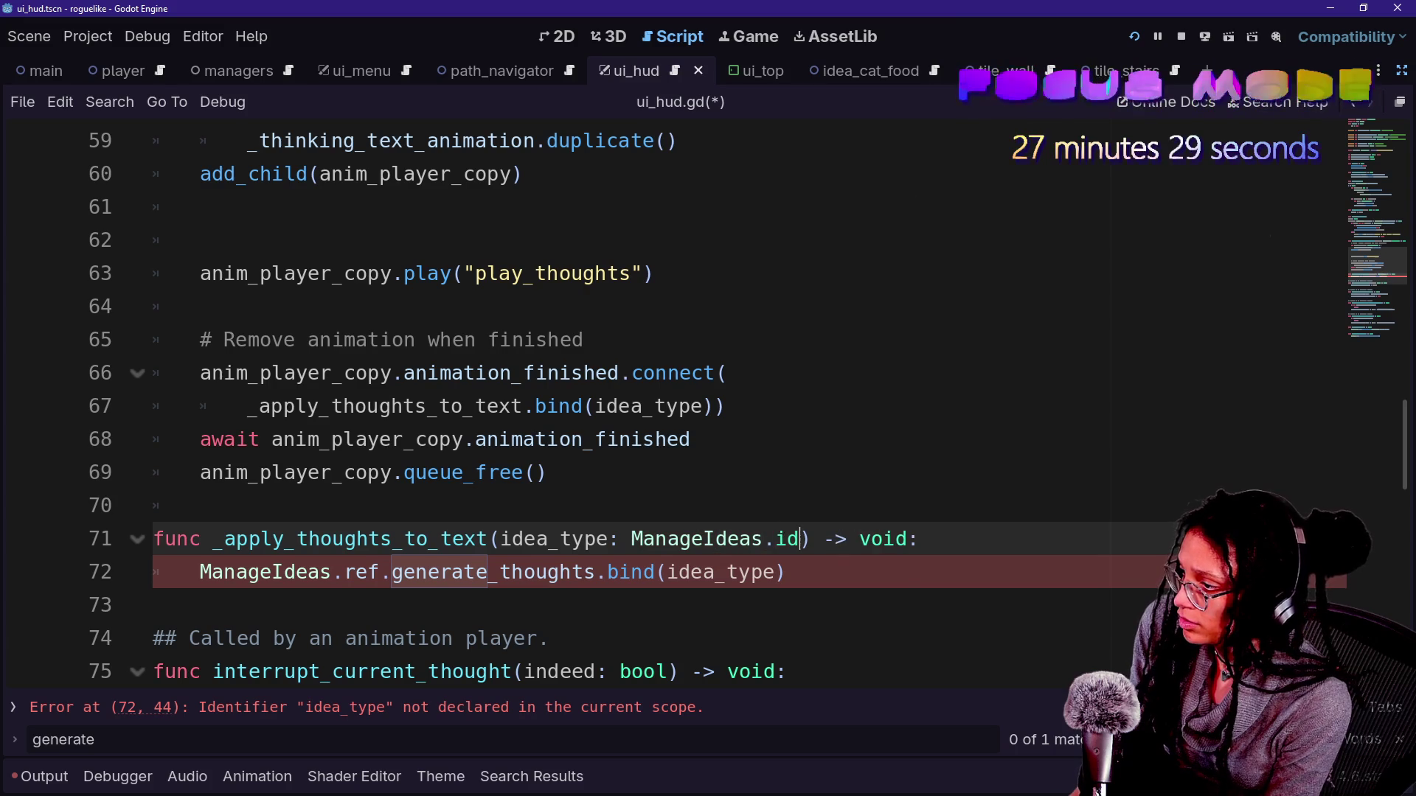
key(Return)
scroll(708, 398, down, 1)
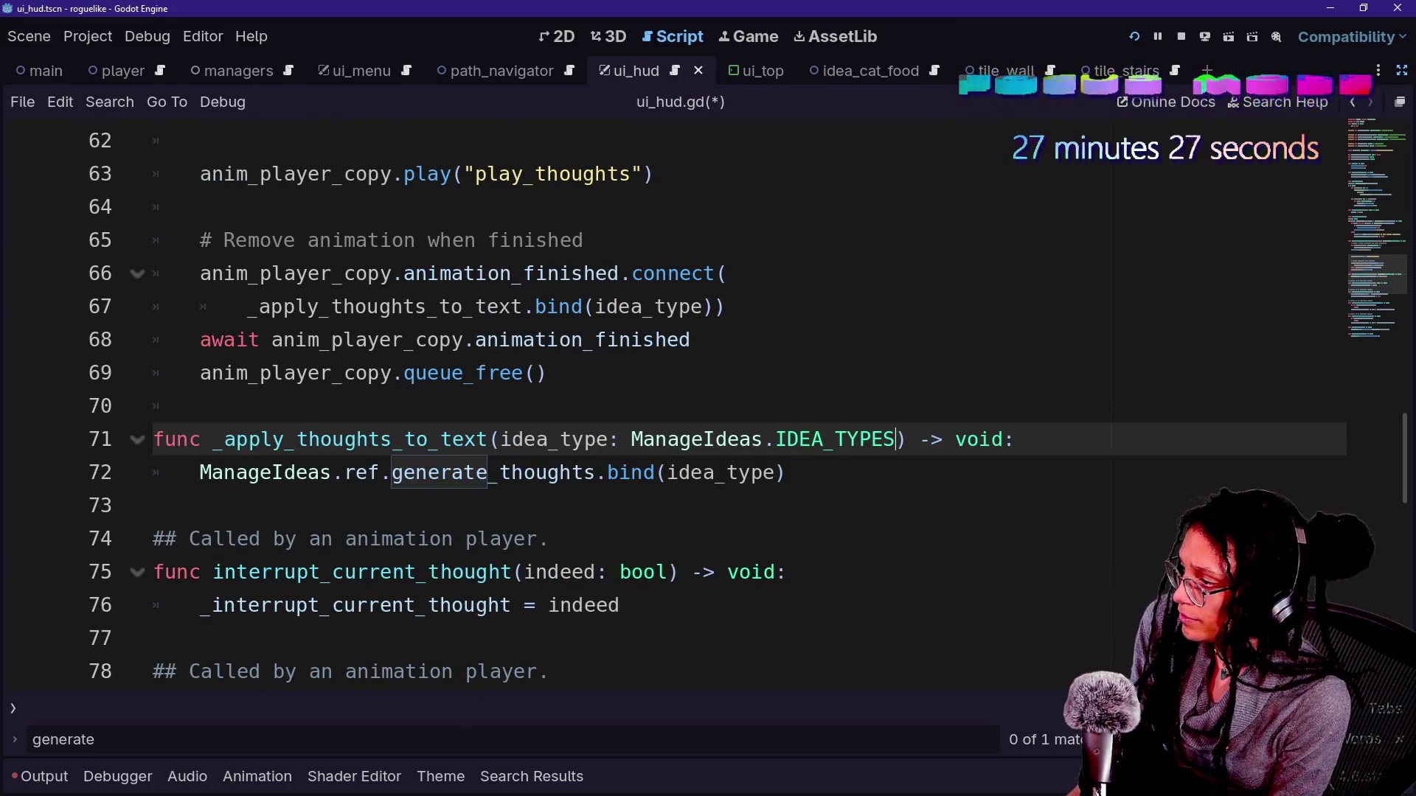
click(785, 473)
click(153, 505)
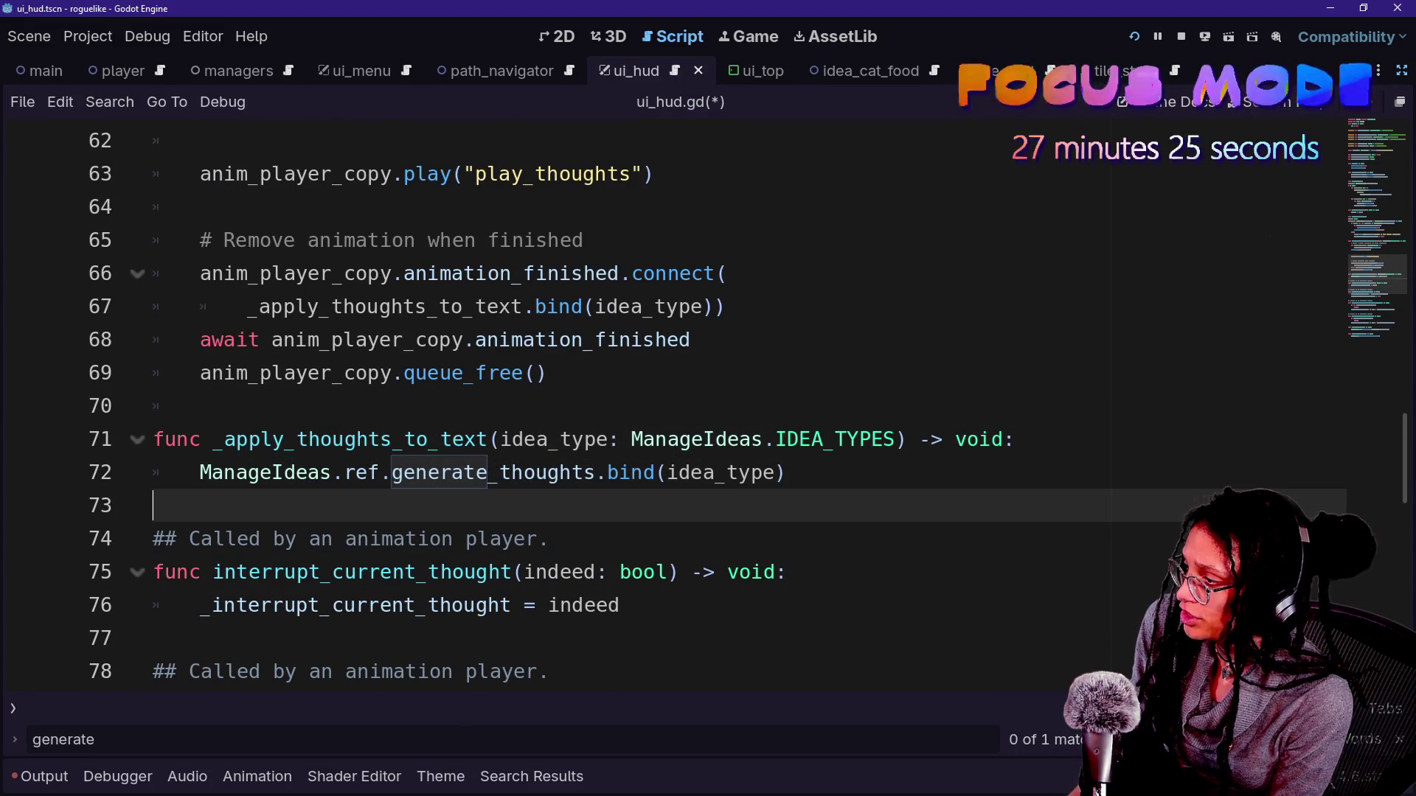
click(153, 473)
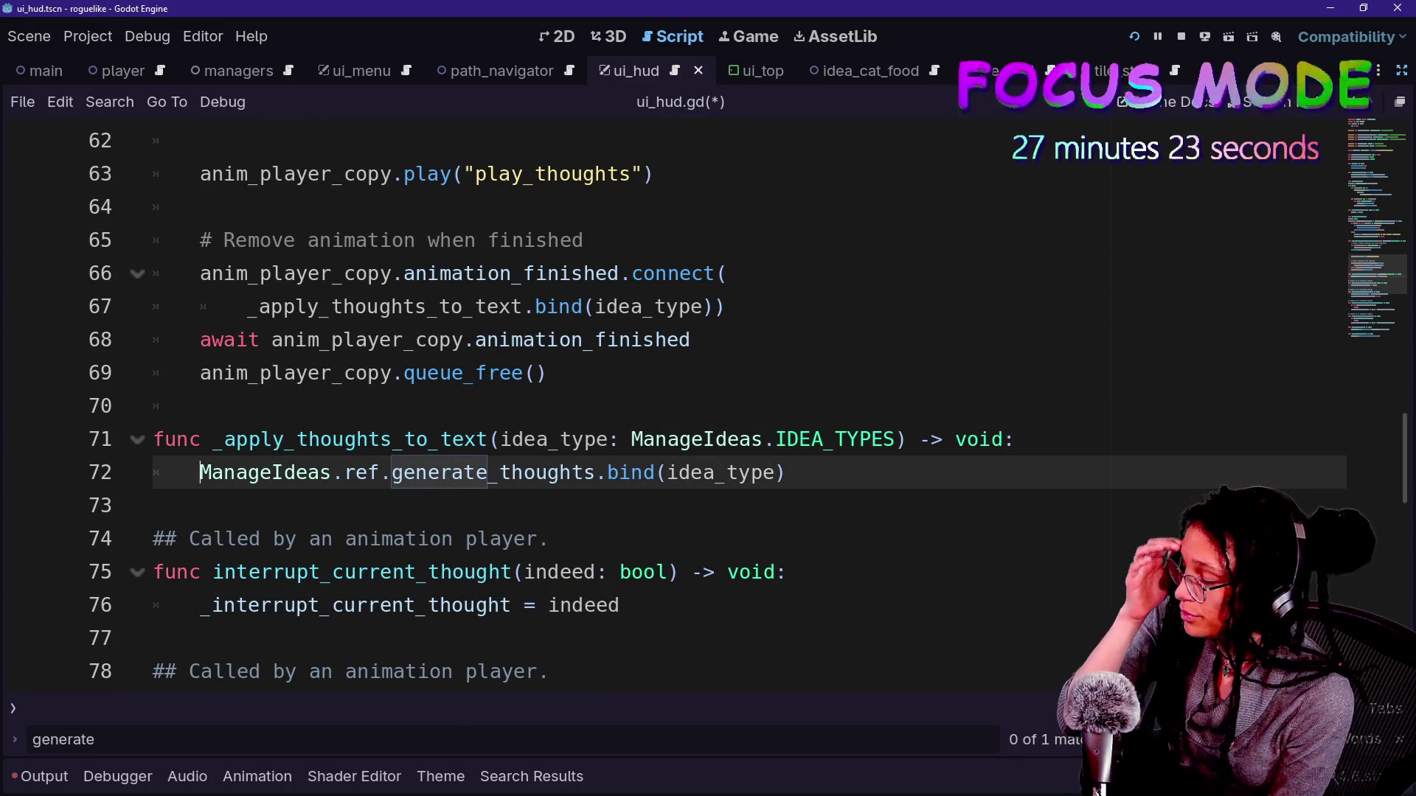
Step: Declare thoughts_array: Array[String] = ManageIdeas.ref.generate_thoughts(idea_type) on a continuation line
text(var thought)
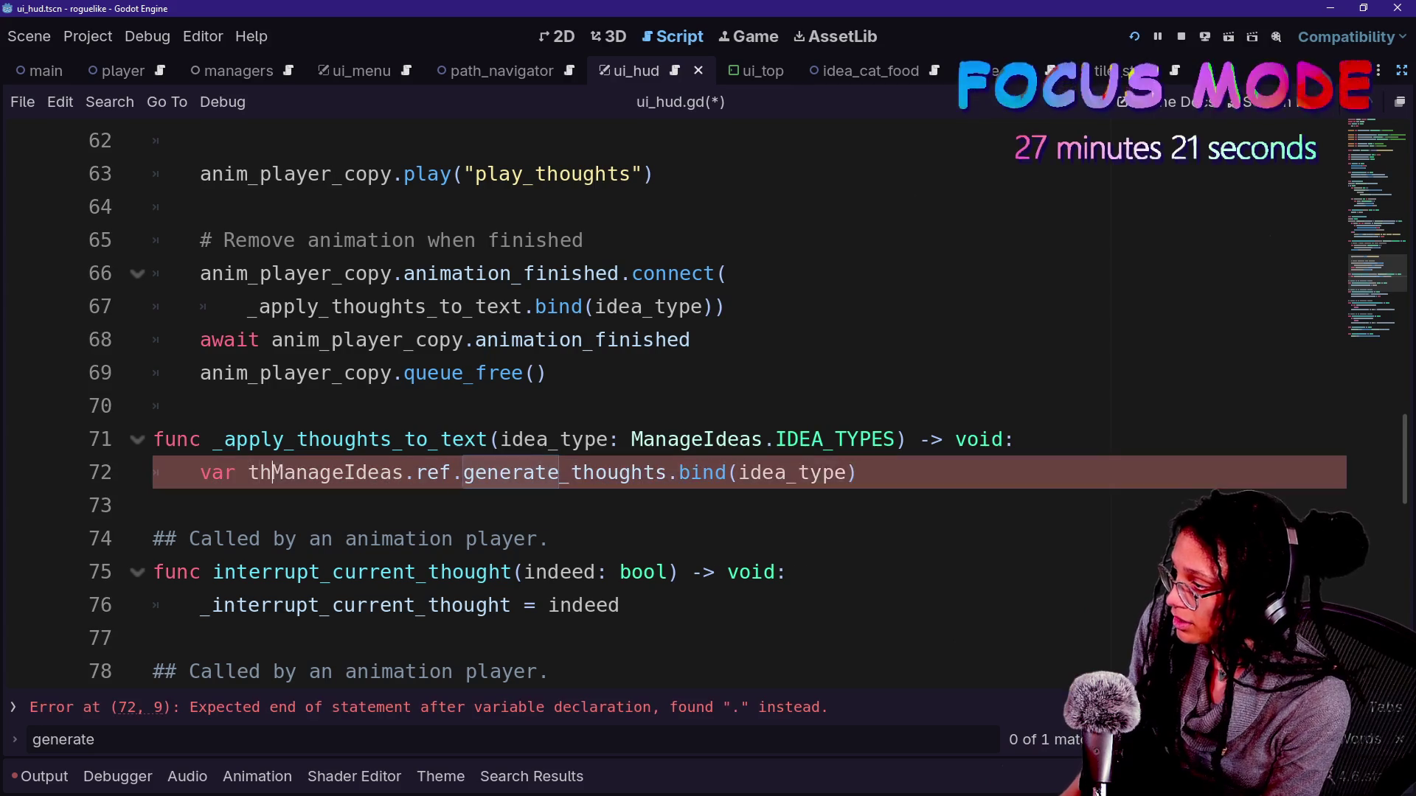
text(s_array: Array[)
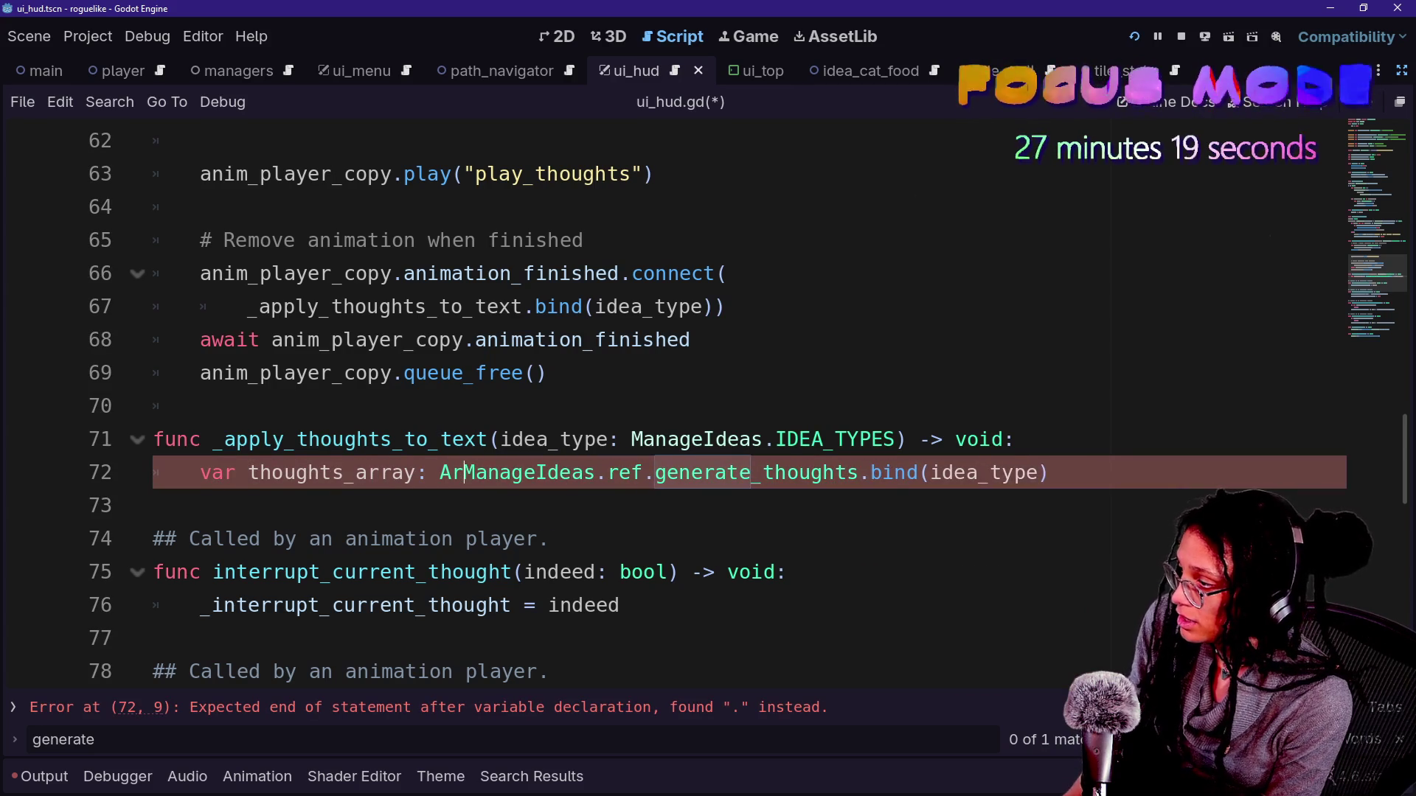
text(St)
key(BackSpace)
key(BackSpace)
key(BackSpace)
text([String] = )
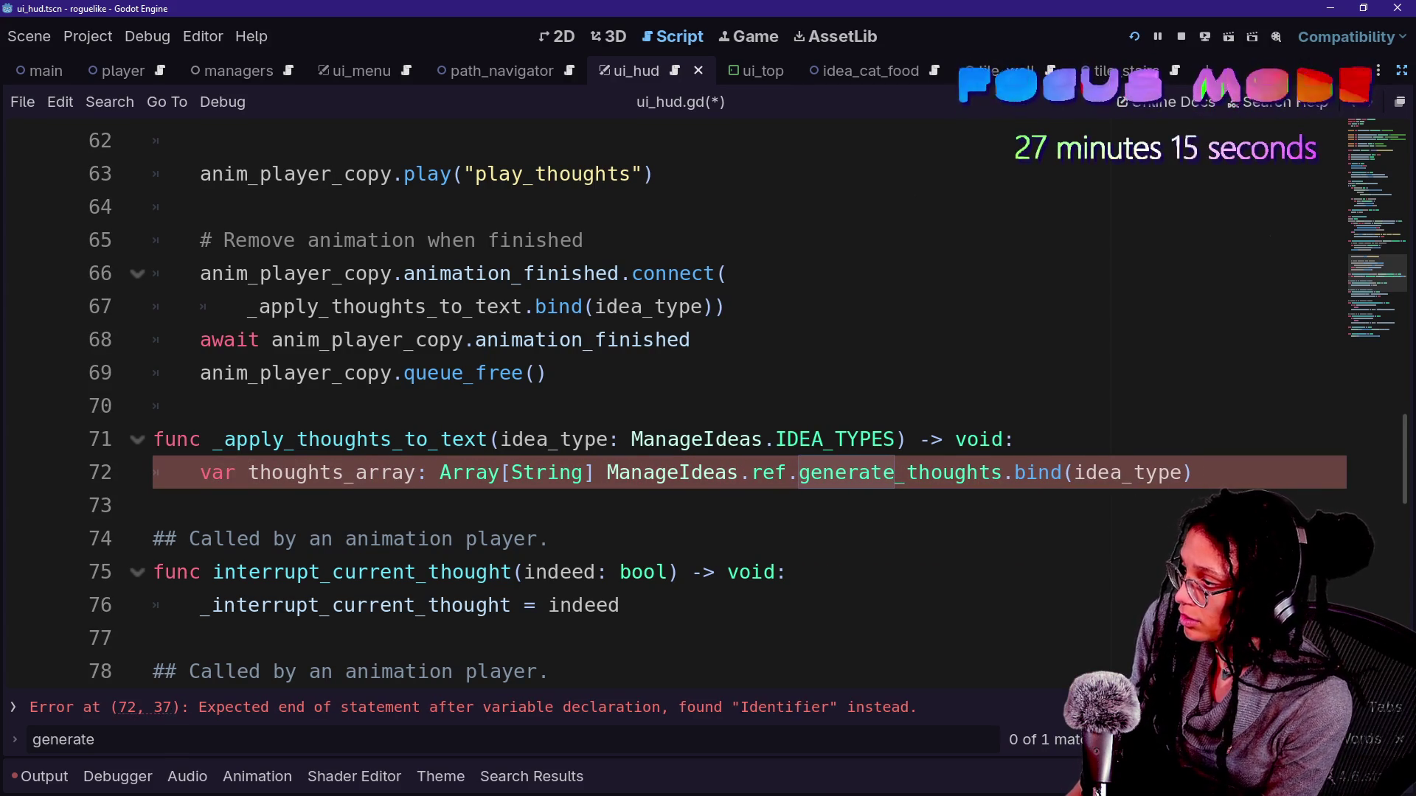
text(\)
key(Return)
key(Tab)
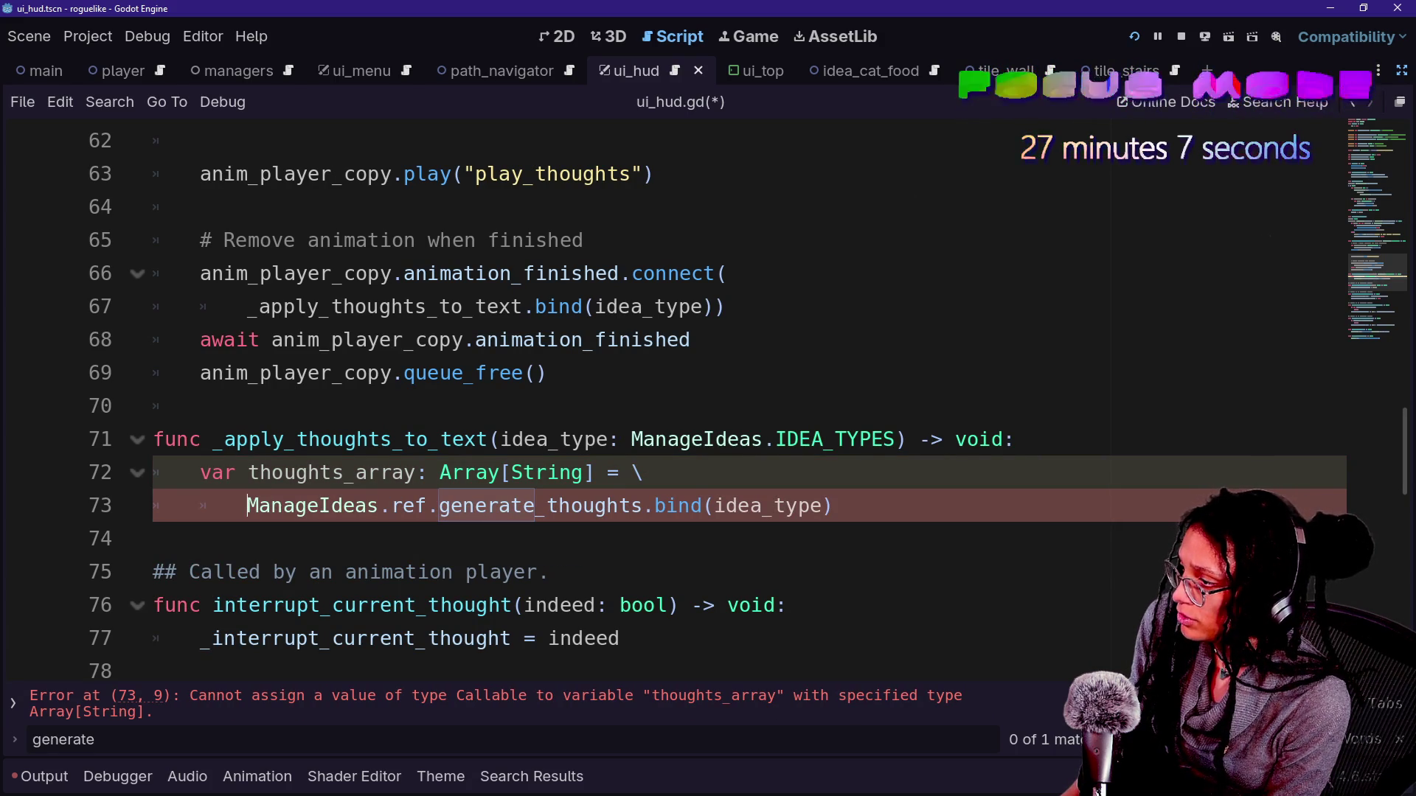
key(BackSpace)
key(BackSpace)
key(BackSpace)
key(Delete)
key(BackSpace)
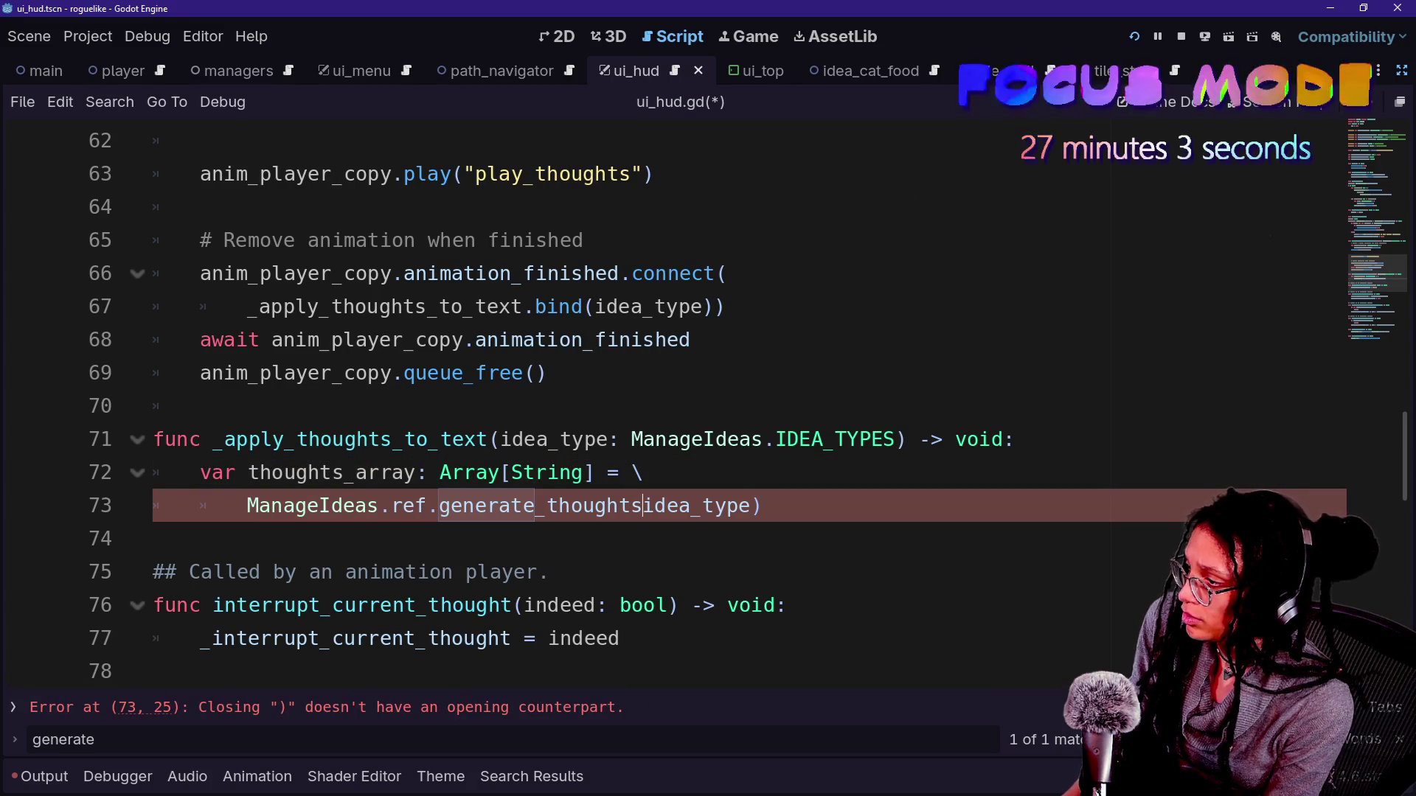
text(()
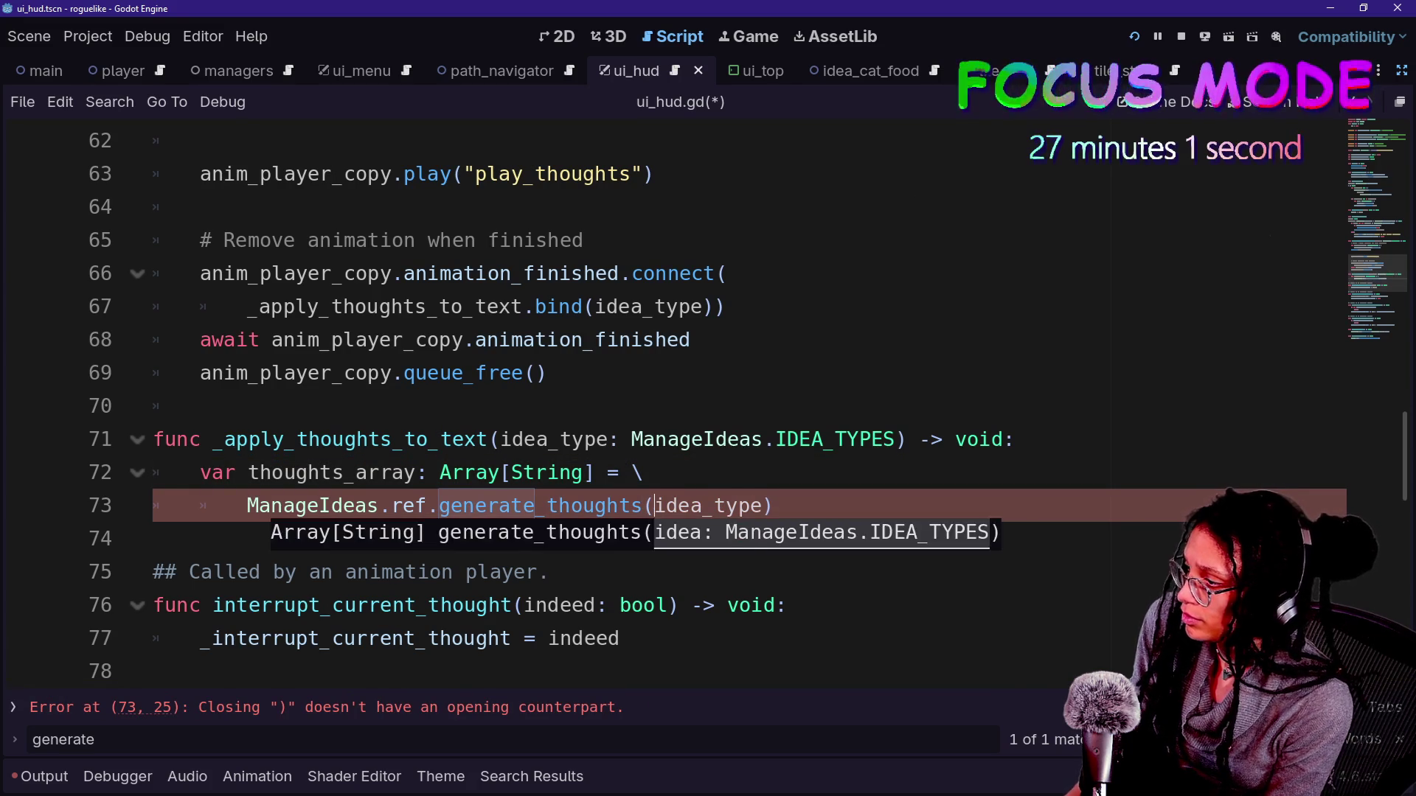
key(Up)
key(Down)
key(Down)
Step: Add blank lines below the assignment and save ui_hud.gd
key(Return)
key(Up)
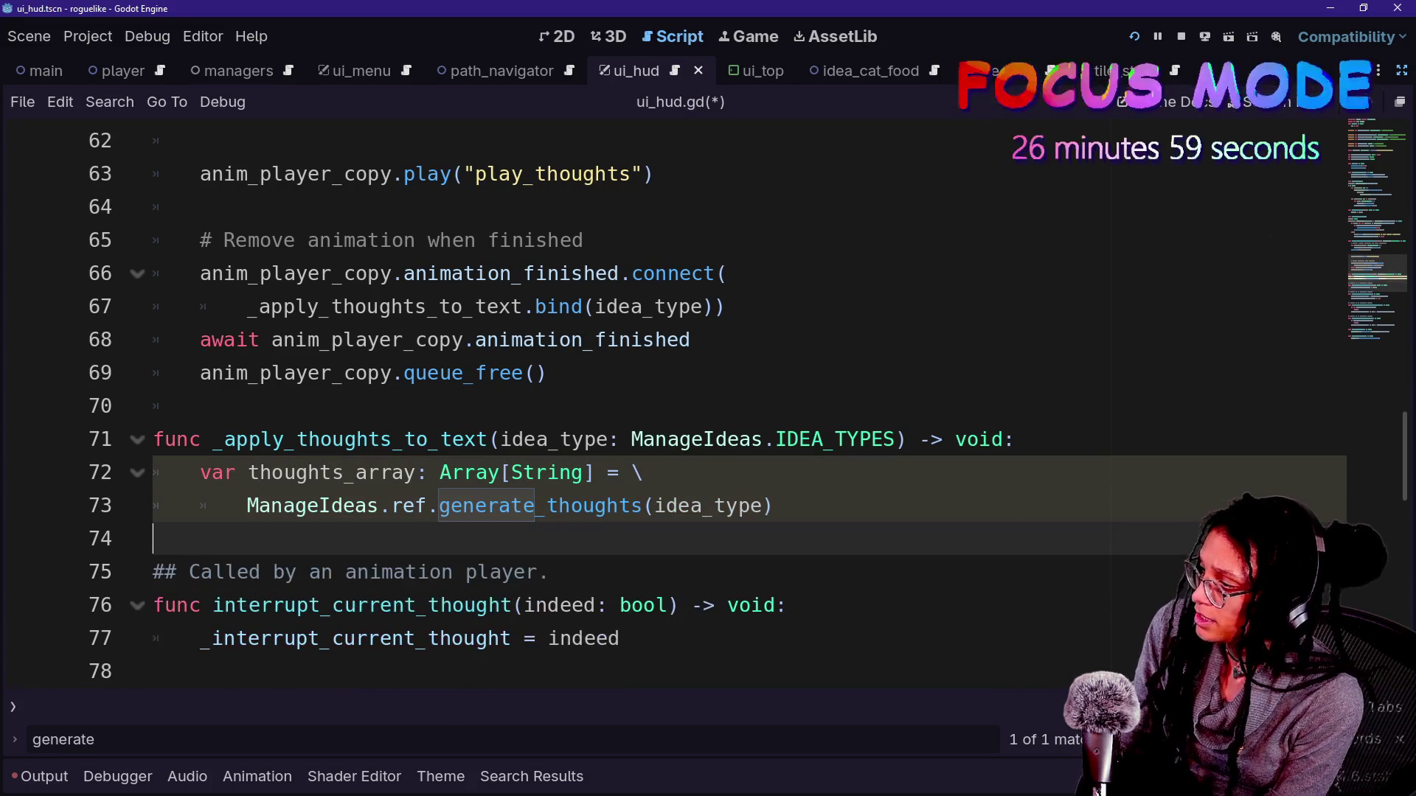
key(Return)
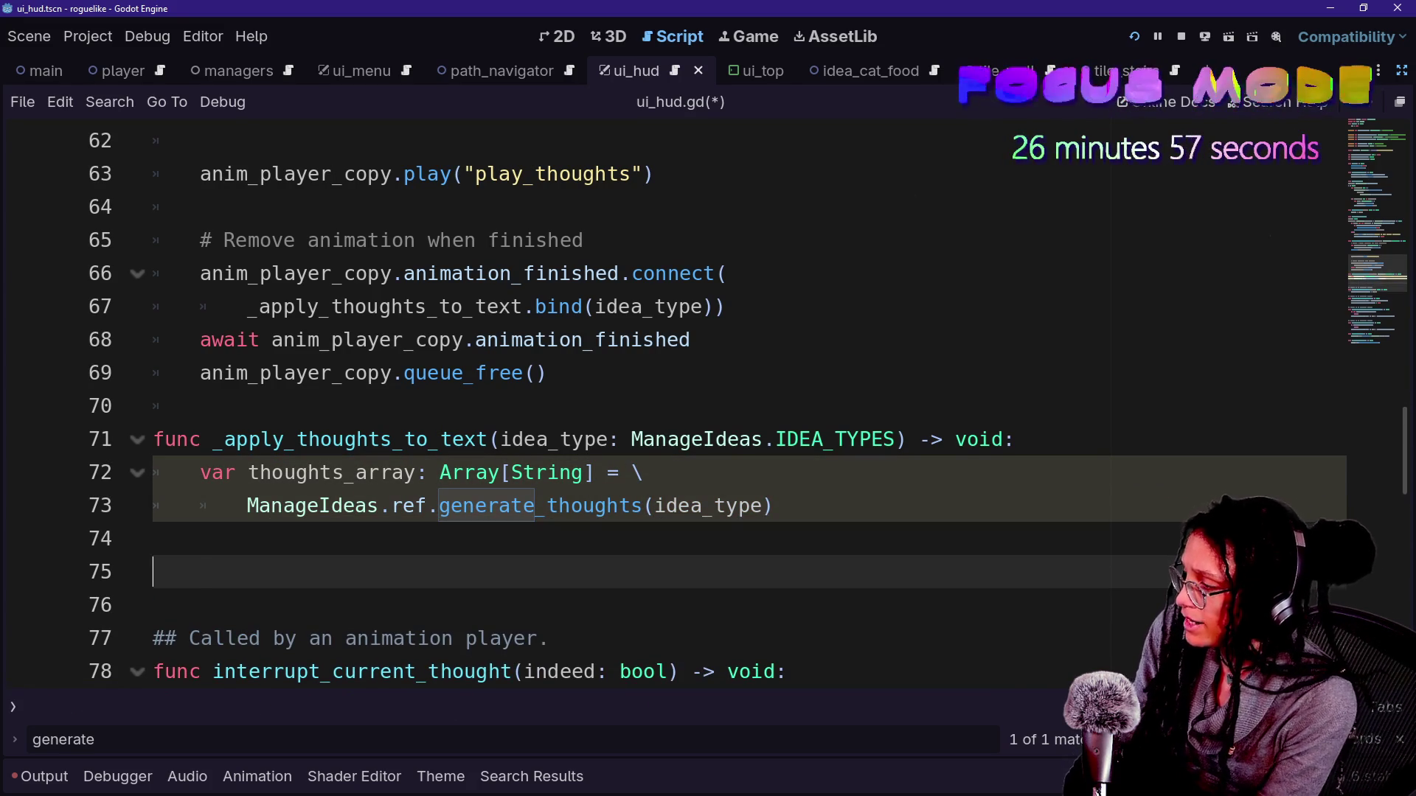
key(ctrl+s)
key(super+v)
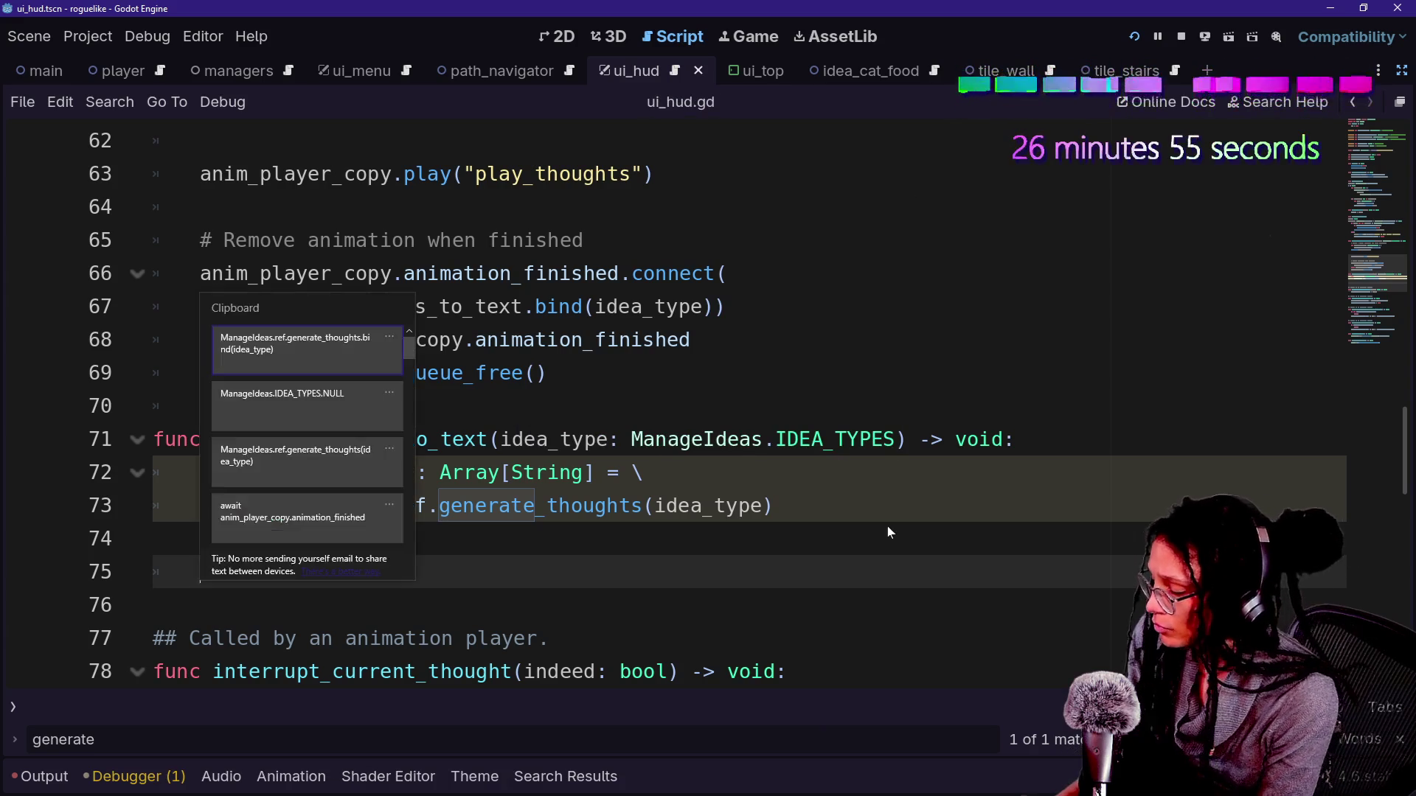
Step: Paste the two thinking-message assignments and have them use thoughts_array[0] and thoughts_array[1]
scroll(344, 443, down, 1)
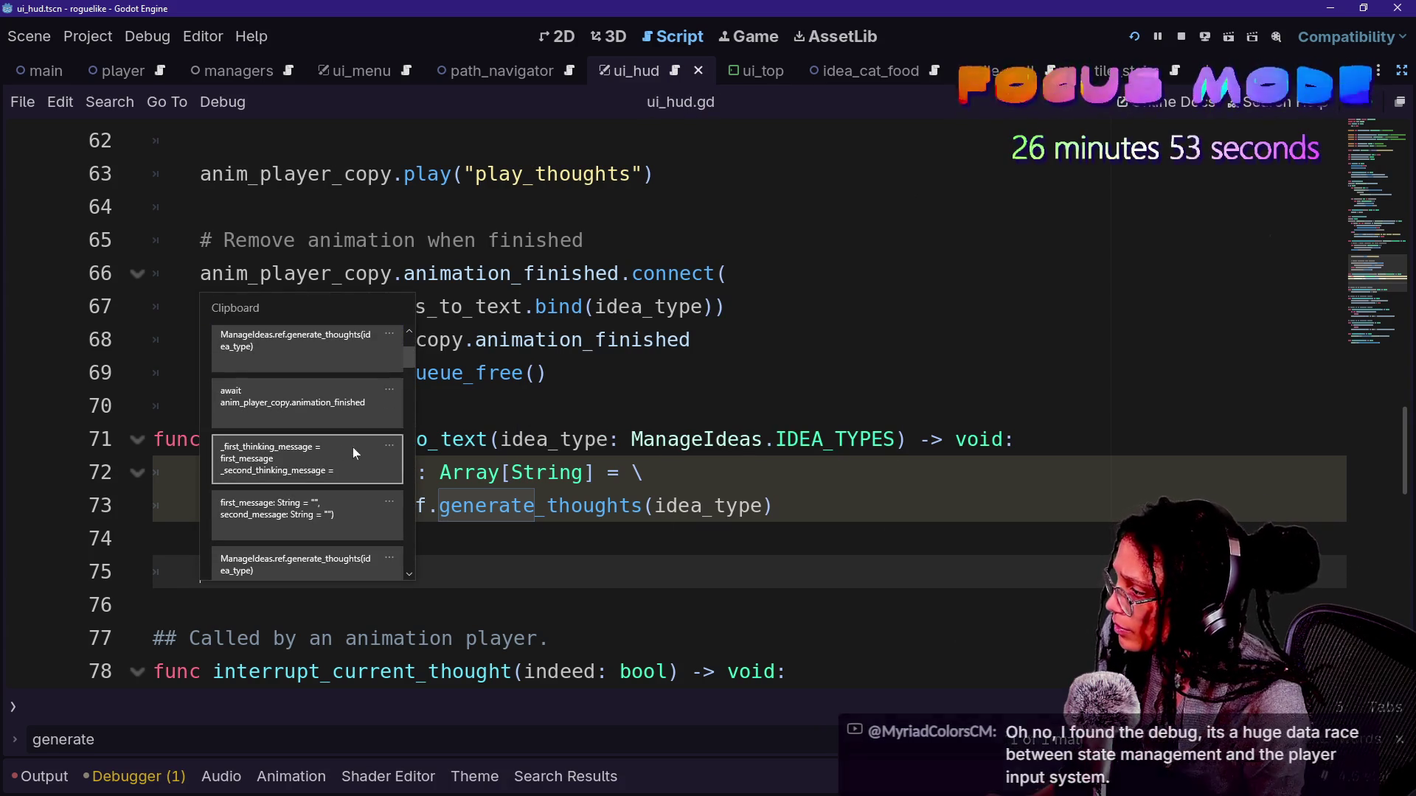
click(354, 451)
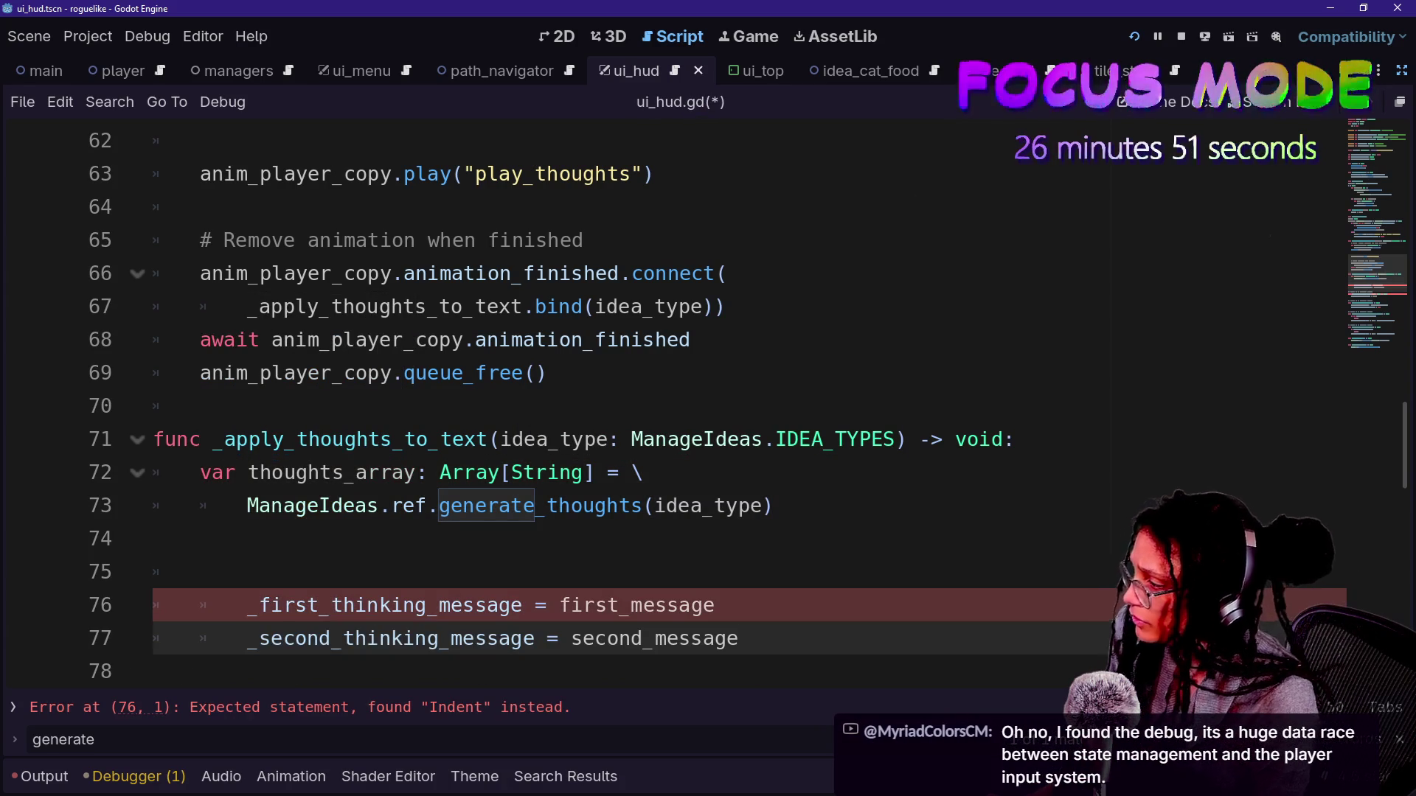
key(BackSpace)
drag(560, 572, 715, 572)
text(thoughts_)
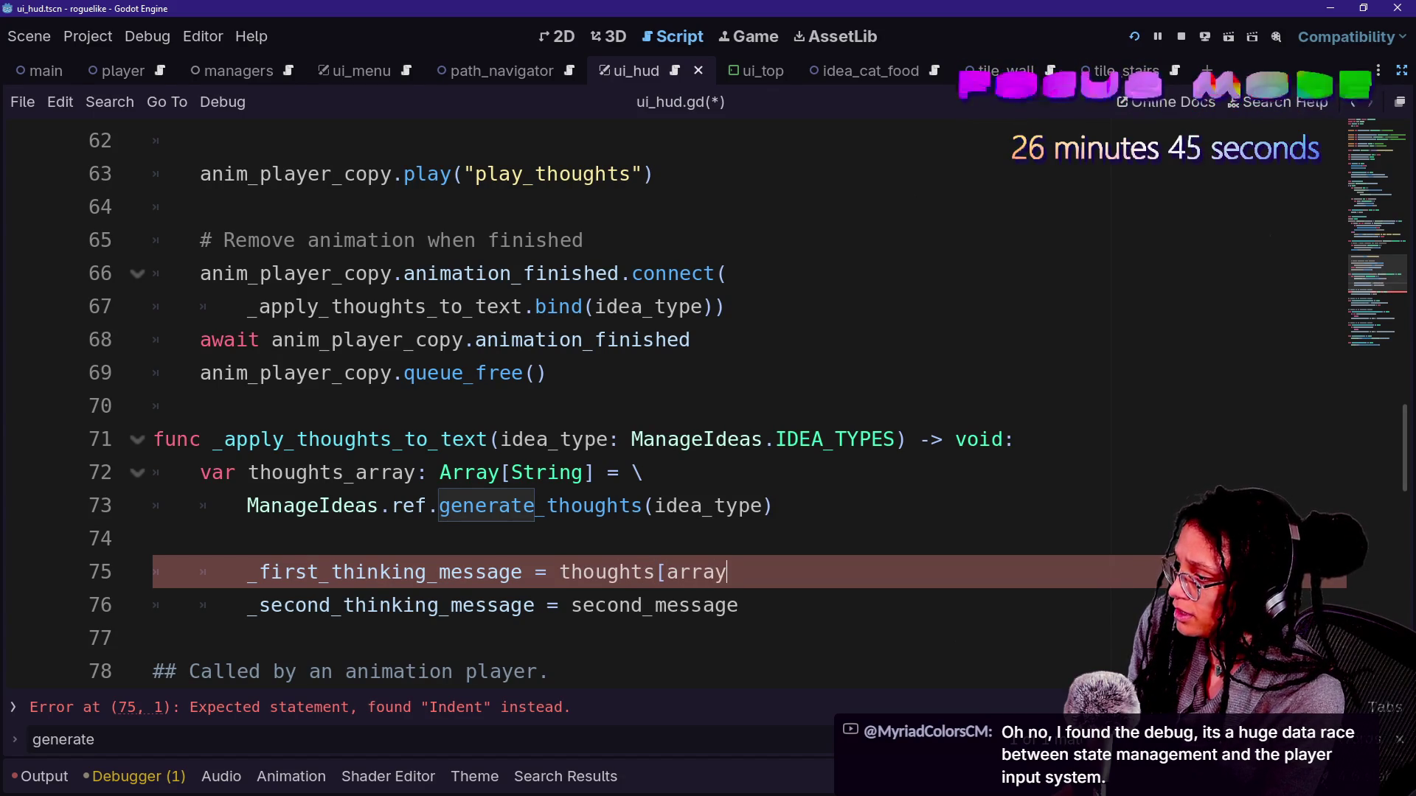
text(arra)
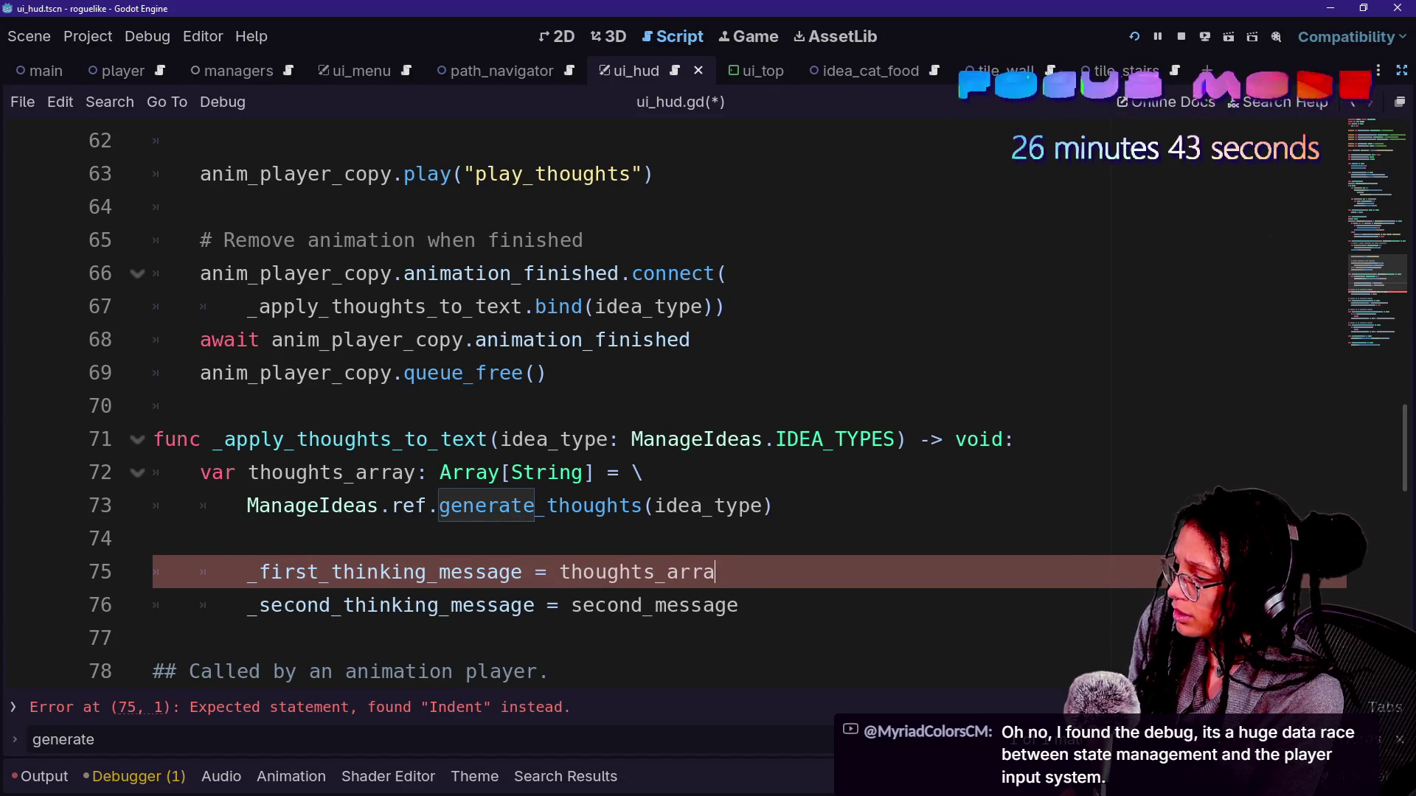
drag(762, 572, 560, 573)
key(ctrl+c)
drag(738, 606, 572, 605)
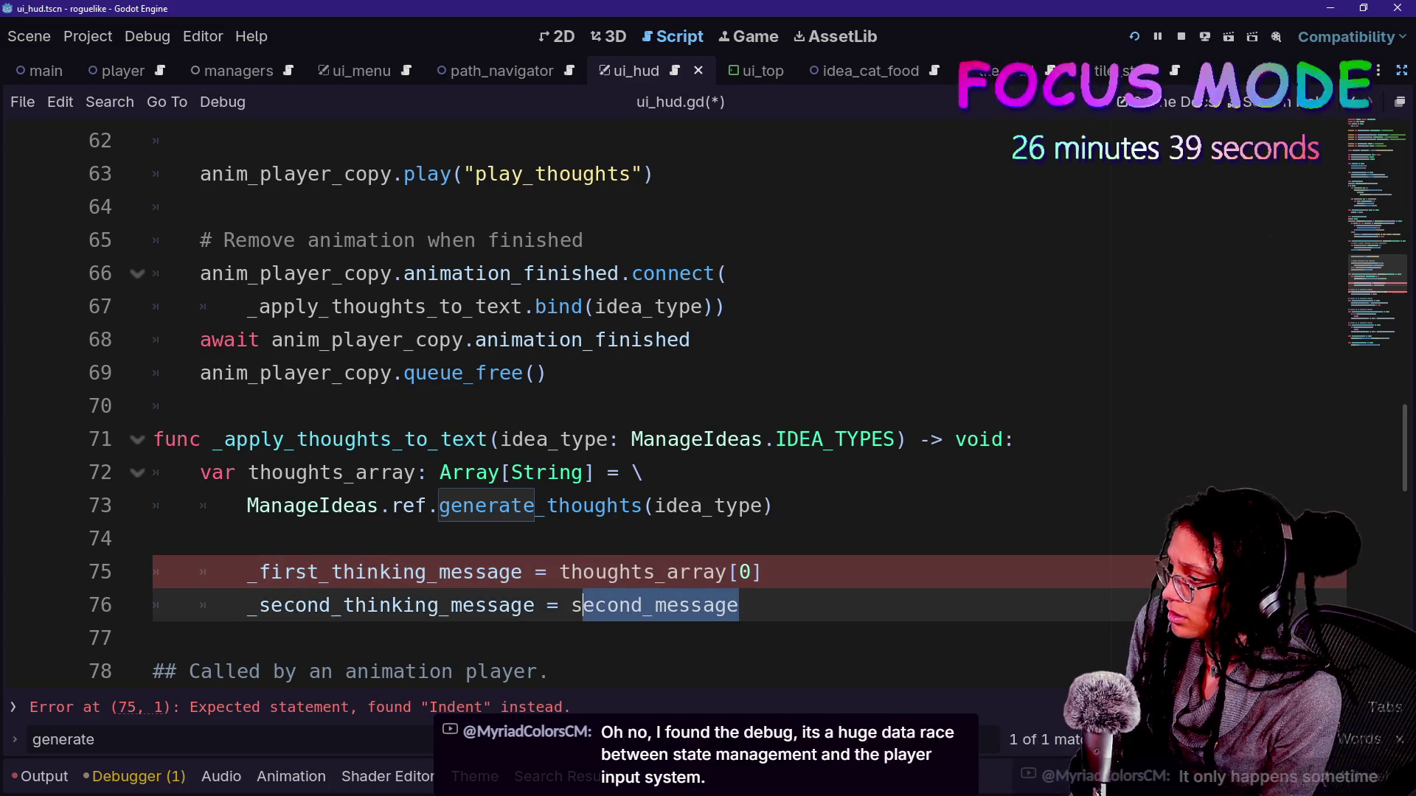
key(ctrl+v)
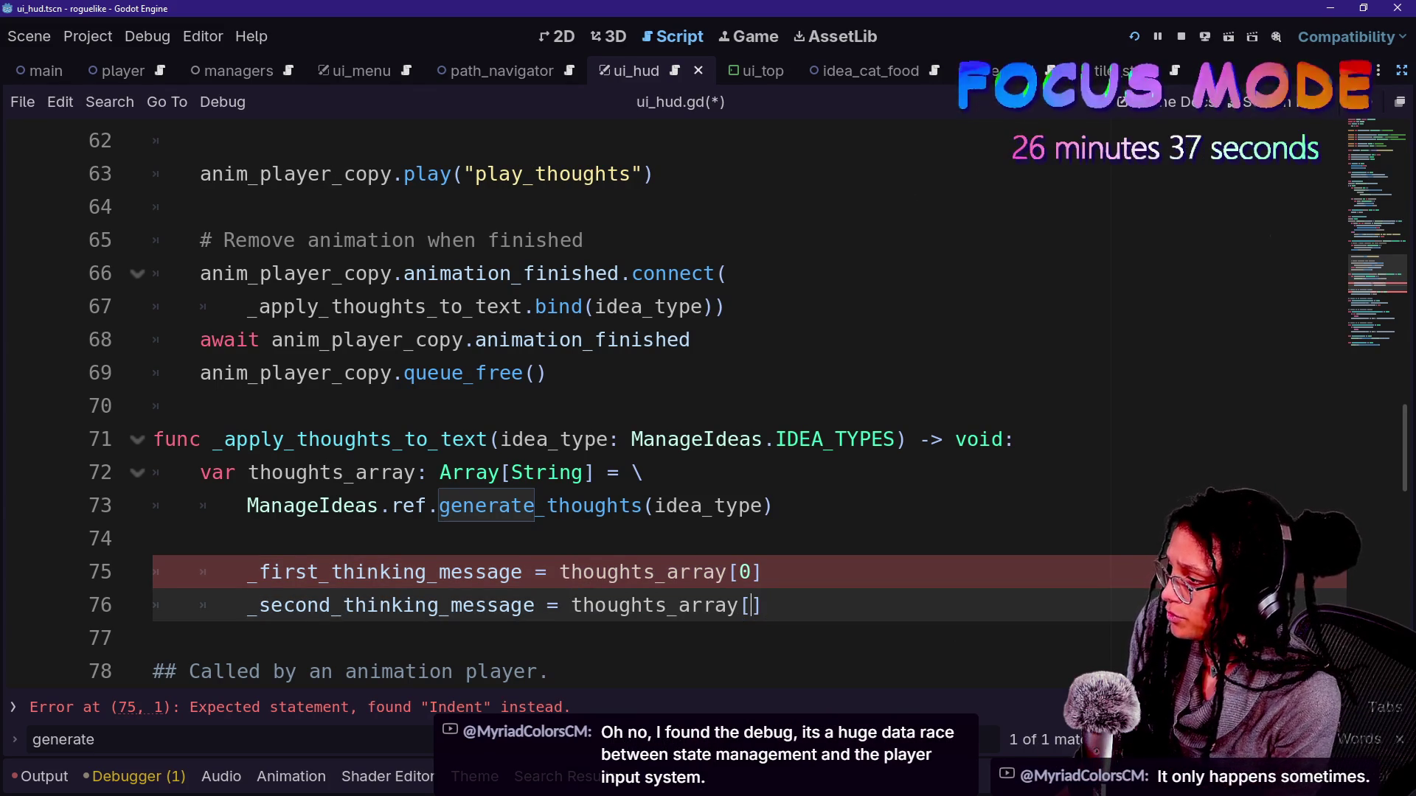
click(154, 540)
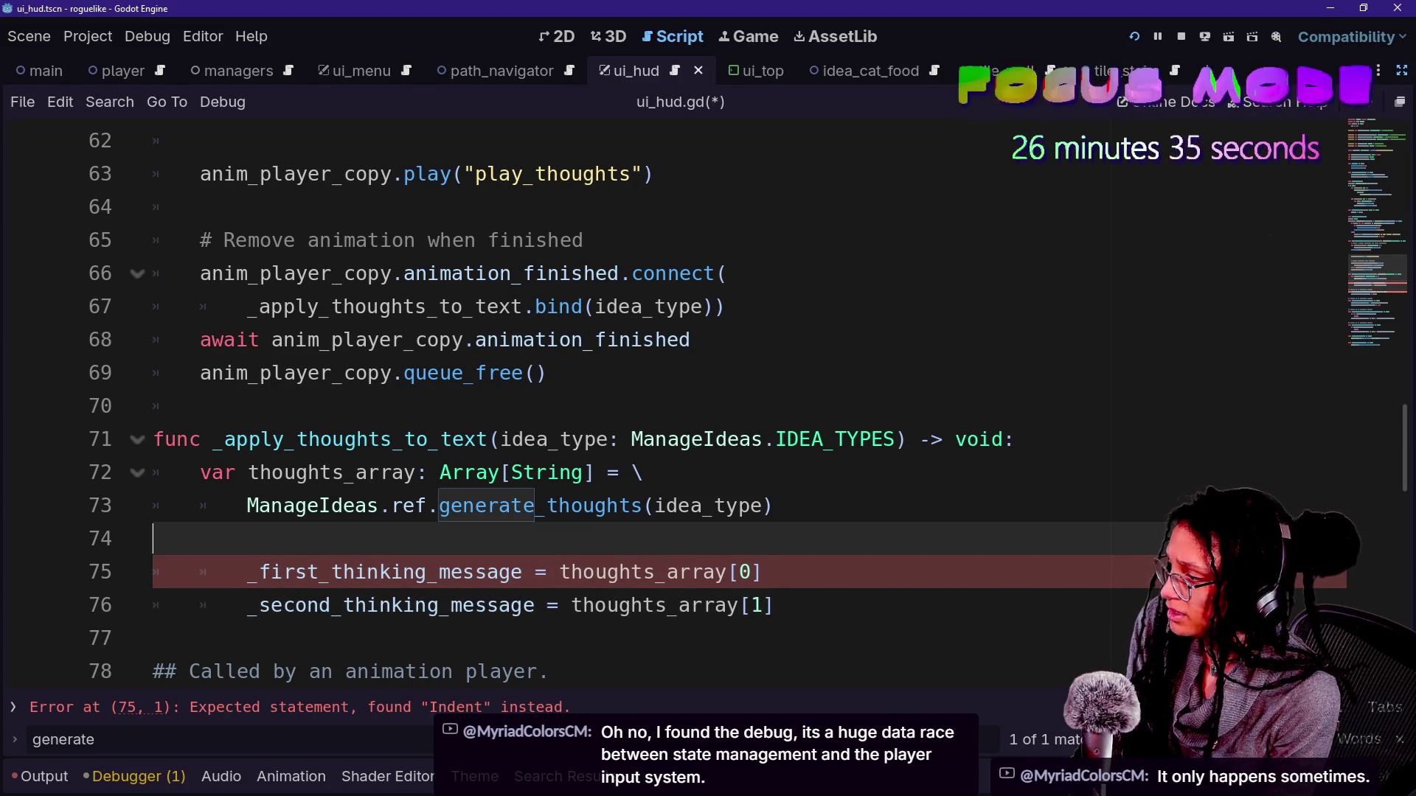
Step: Dedent the _first_thinking_message and _second_thinking_message lines by one level
drag(153, 573, 332, 605)
key(shift+Tab)
click(153, 539)
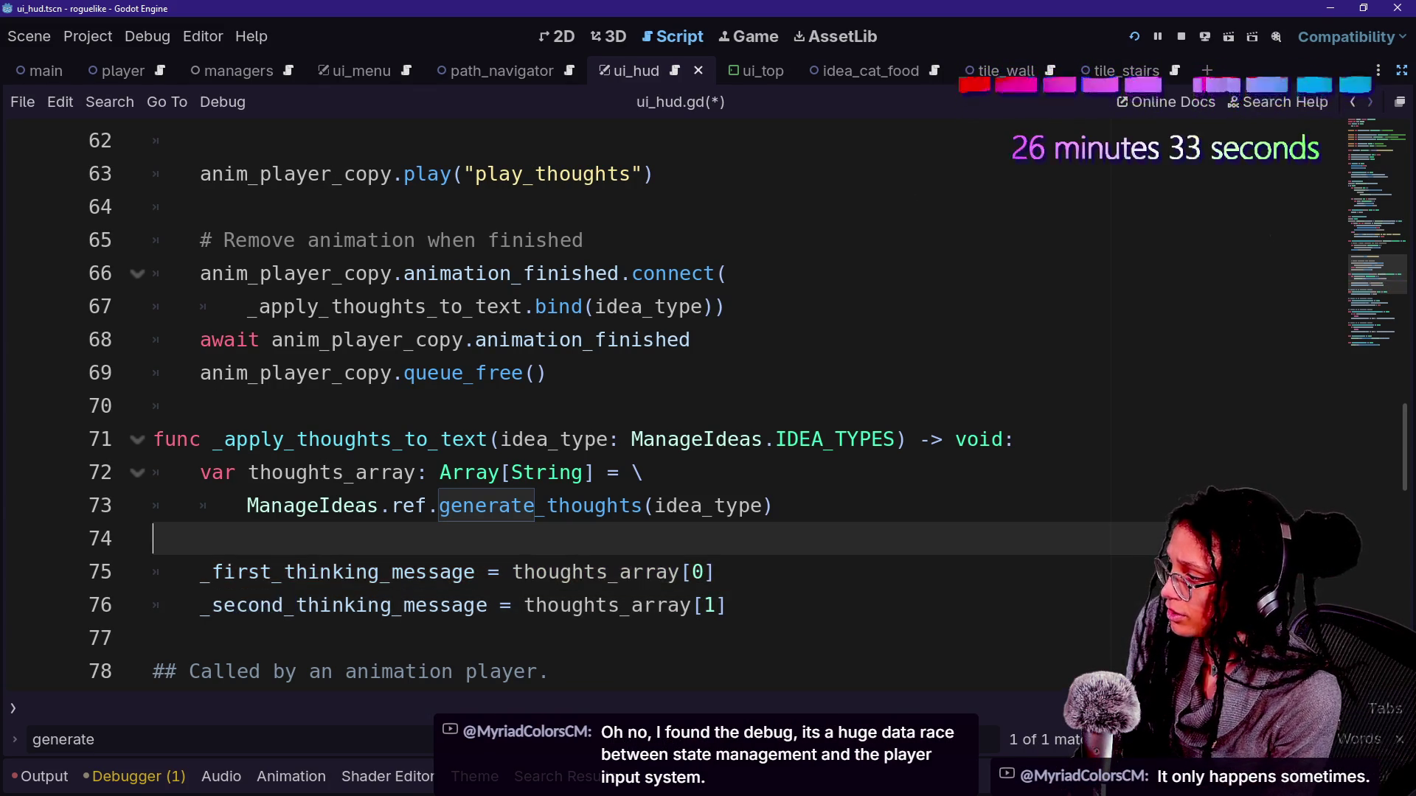
scroll(590, 406, up, 2)
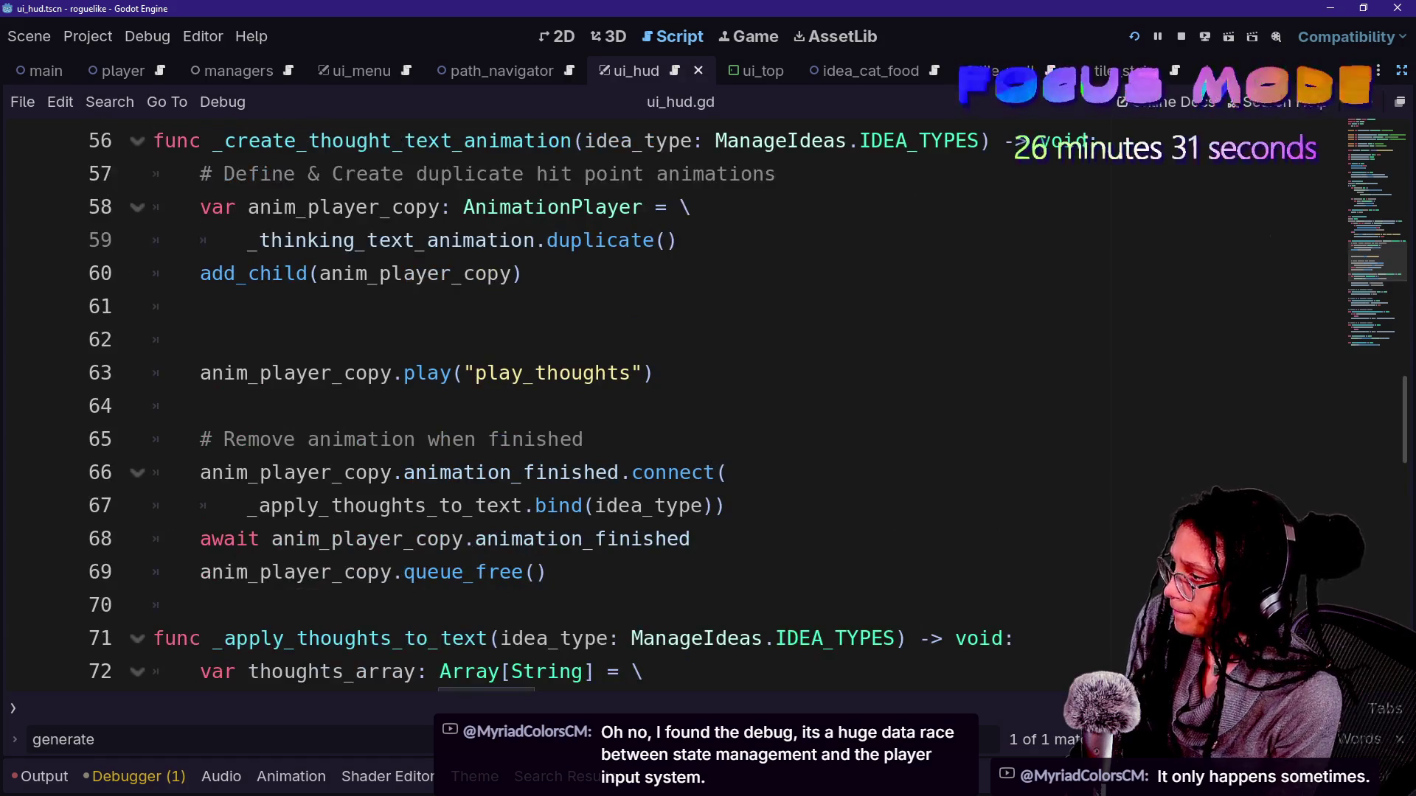
Step: Cut the bind argument from connect and call _apply_thoughts_to_text(idea_type) directly after add_child
scroll(380, 406, down, 1)
right_click(380, 406)
key(Escape)
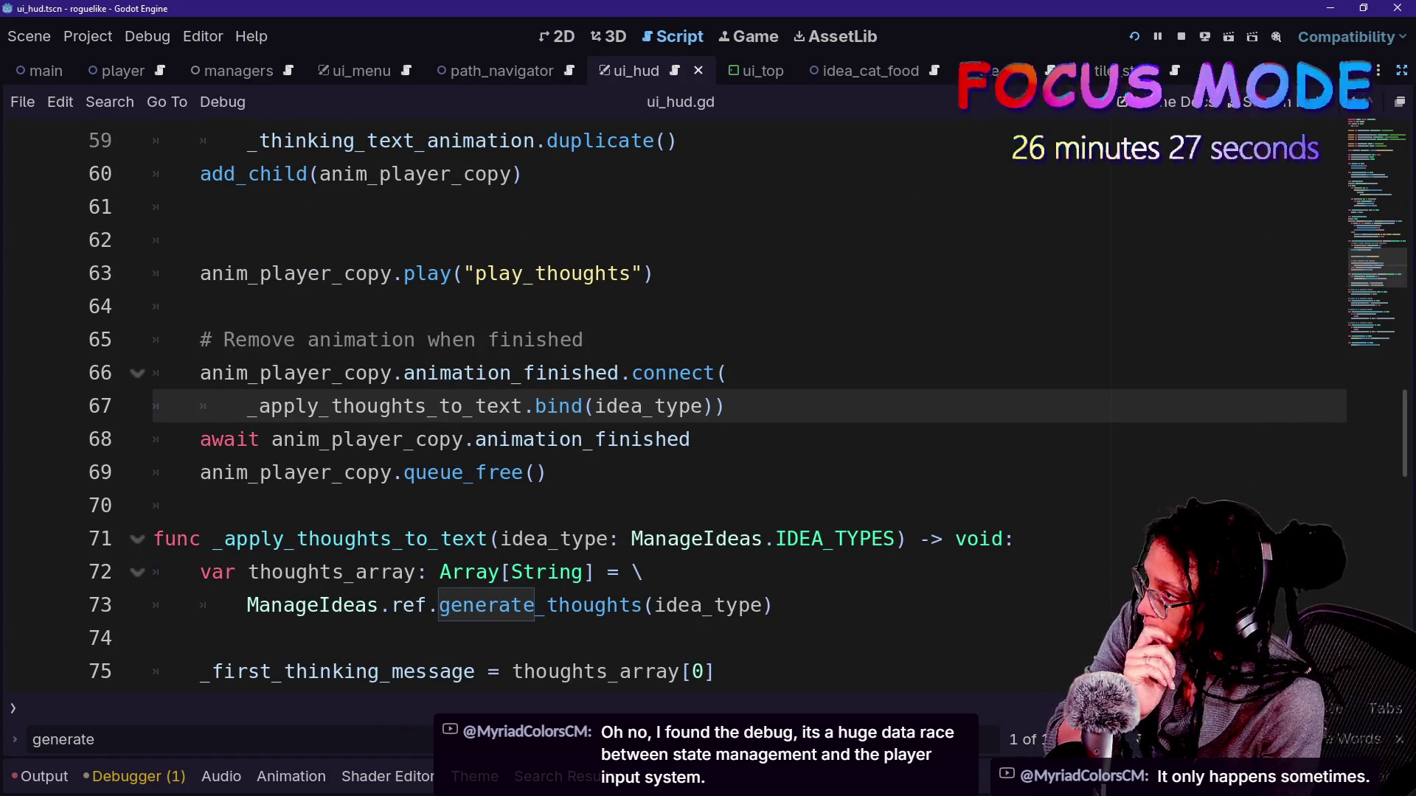
scroll(664, 405, up, 1)
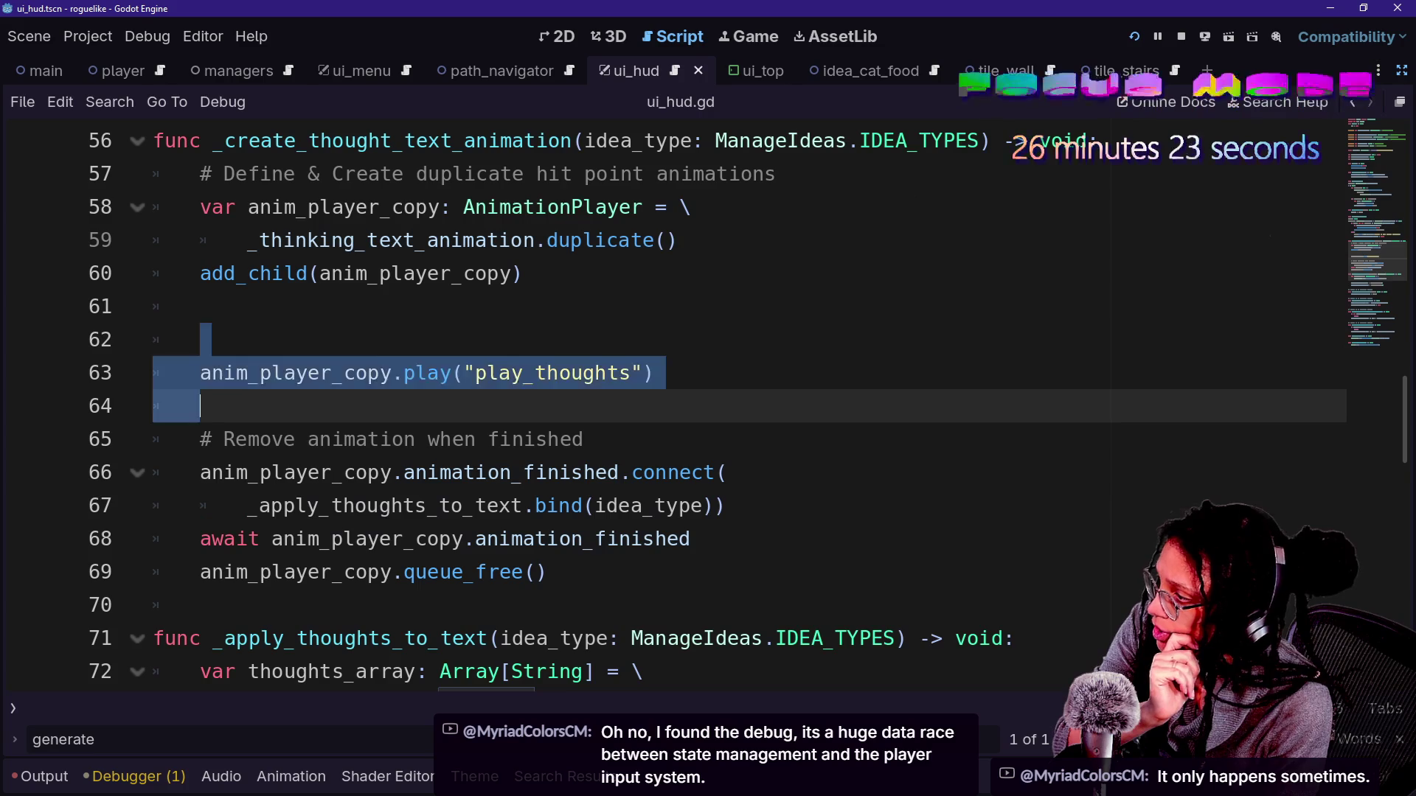
click(585, 372)
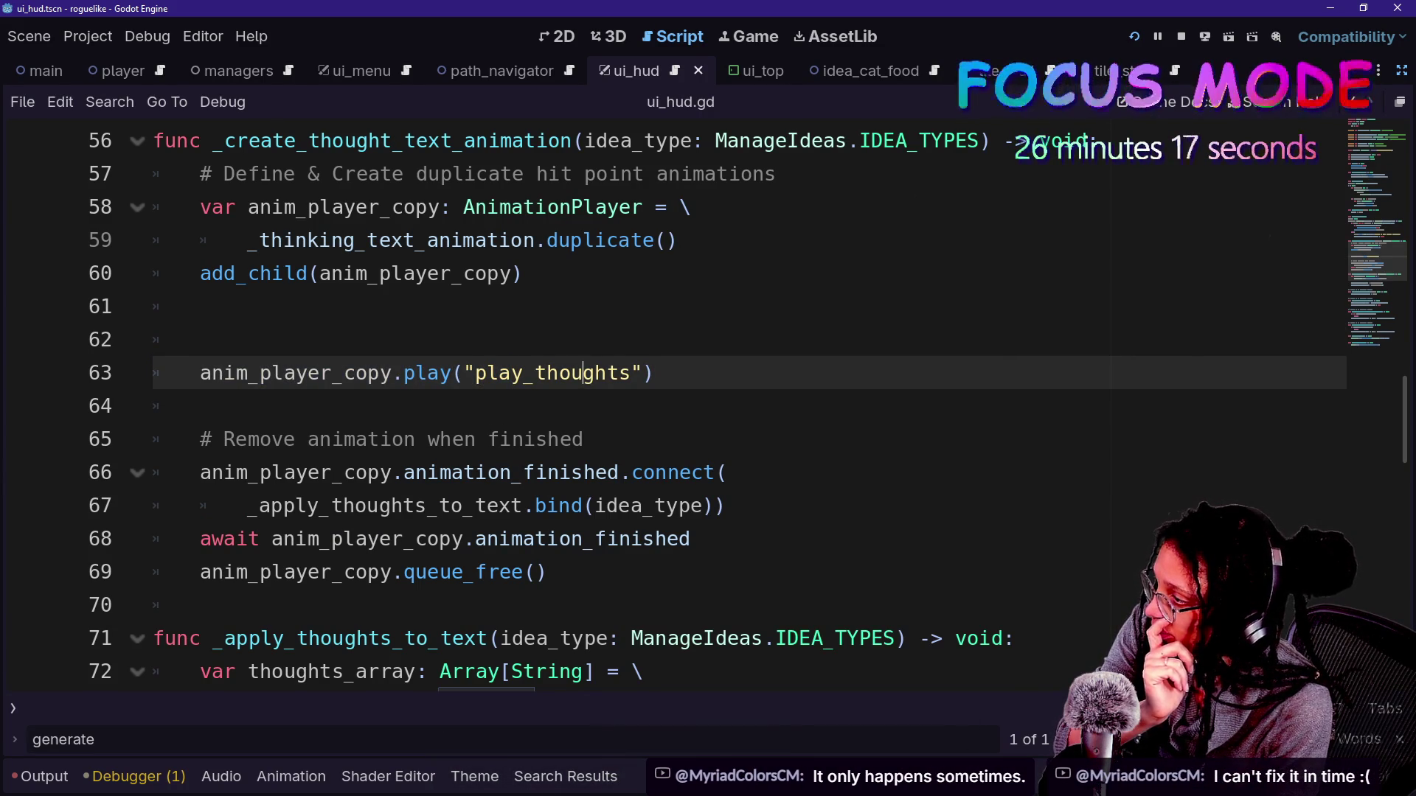
click(632, 472)
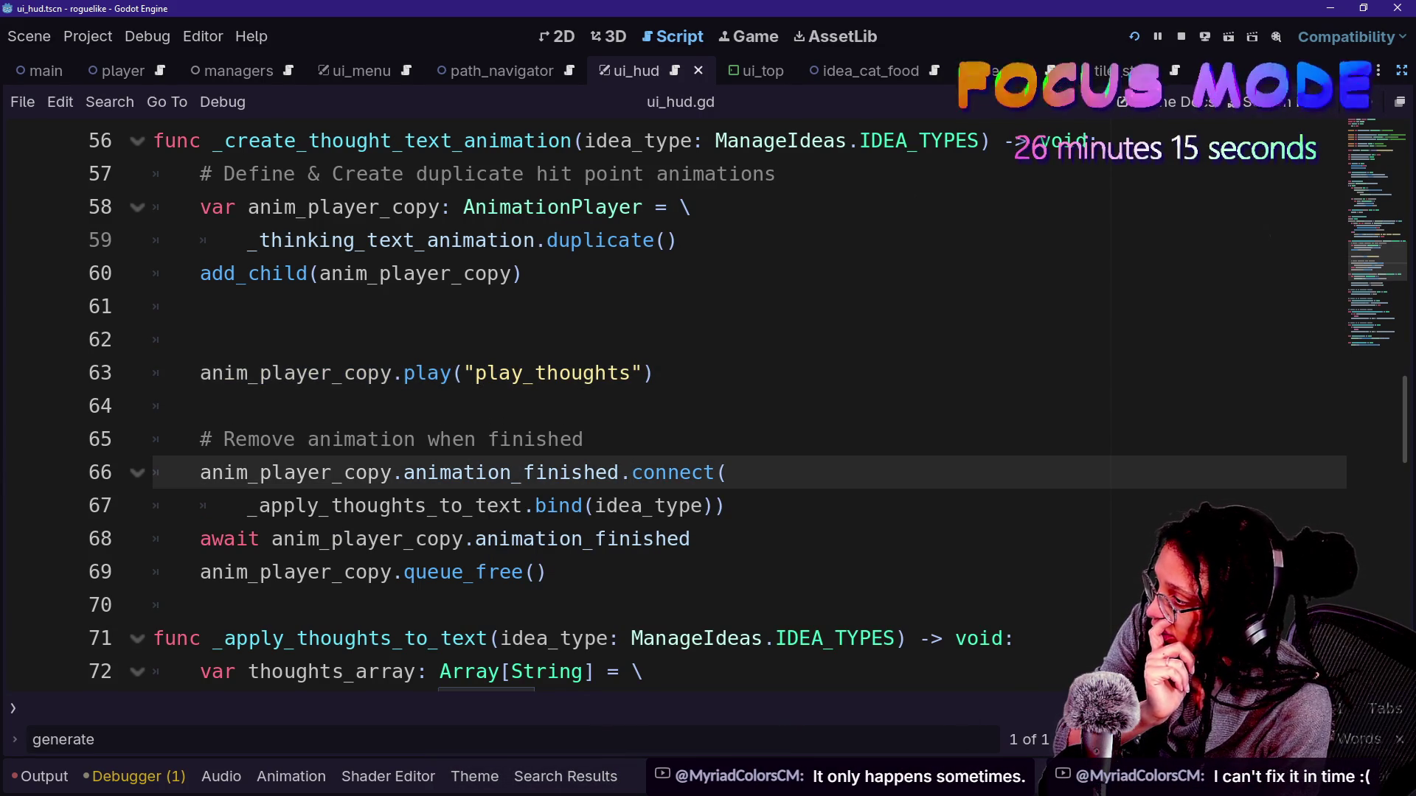
drag(247, 506, 714, 506)
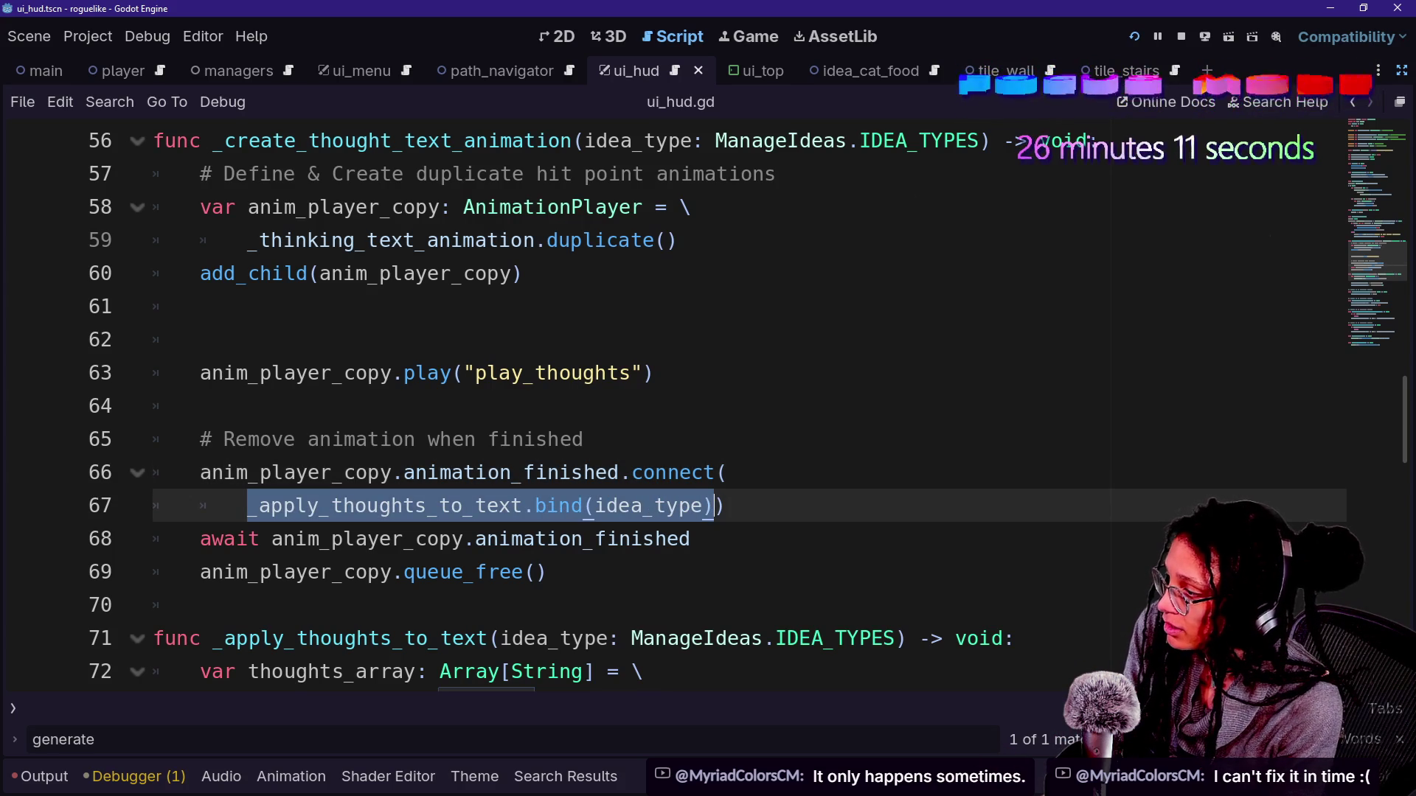
key(ctrl+x)
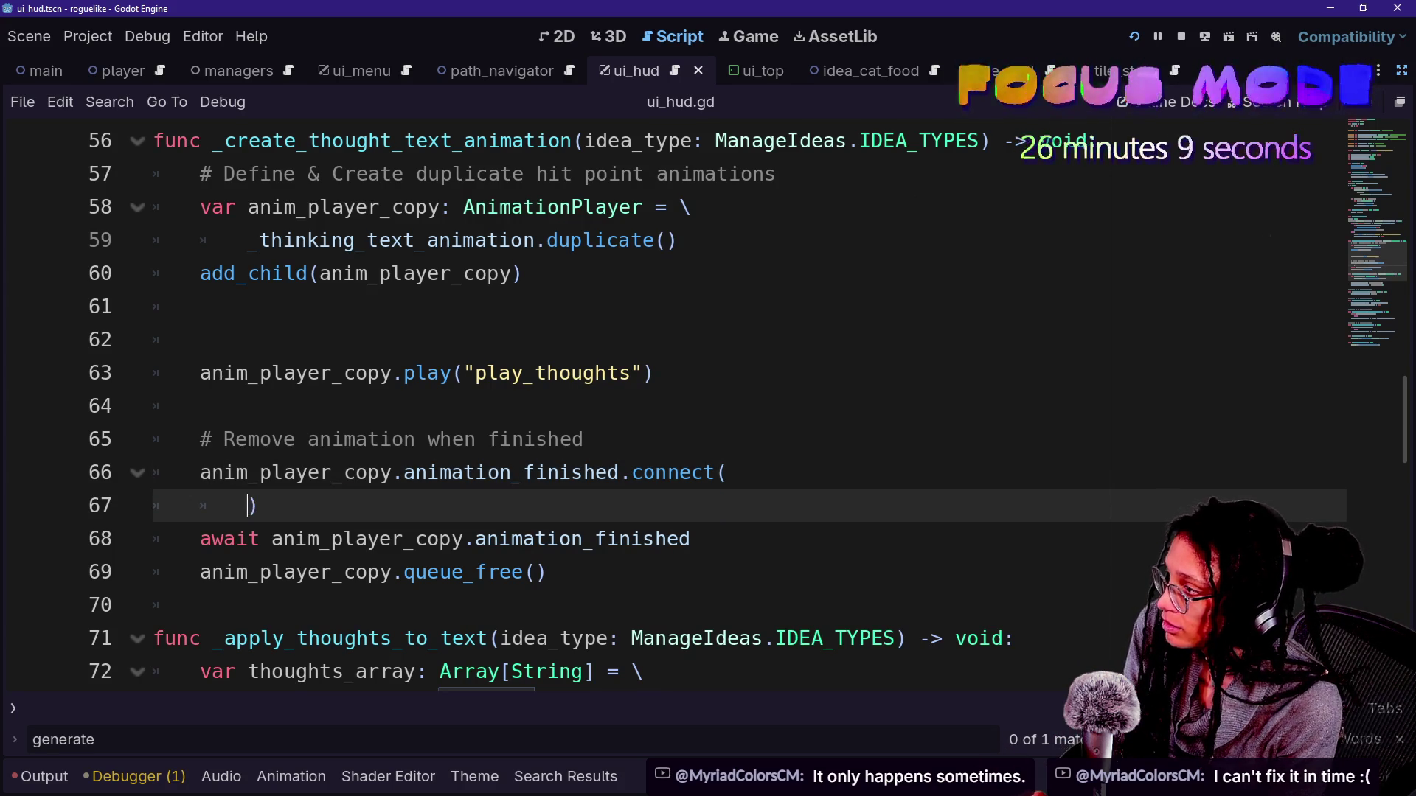
key(Up)
key(Up)
key(Up)
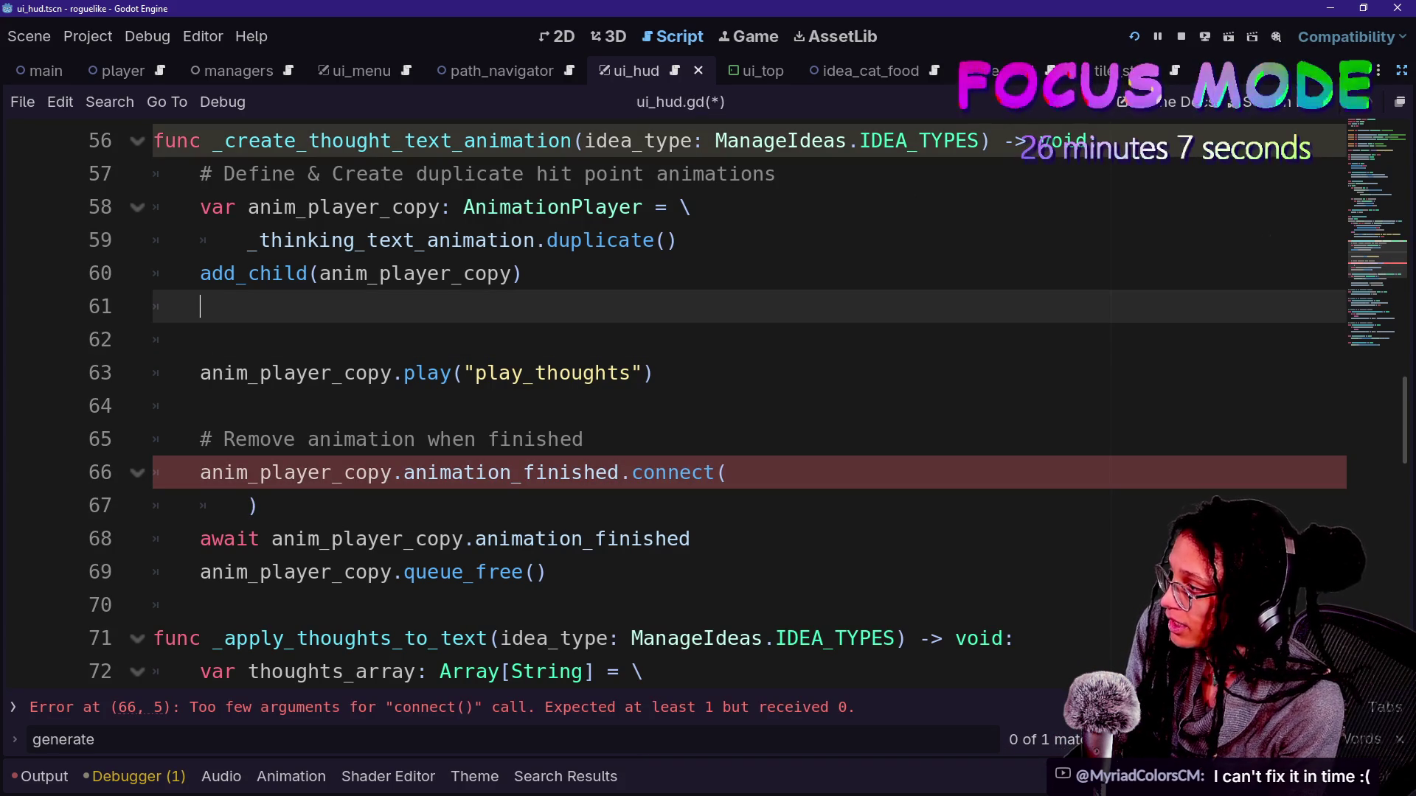
key(Return)
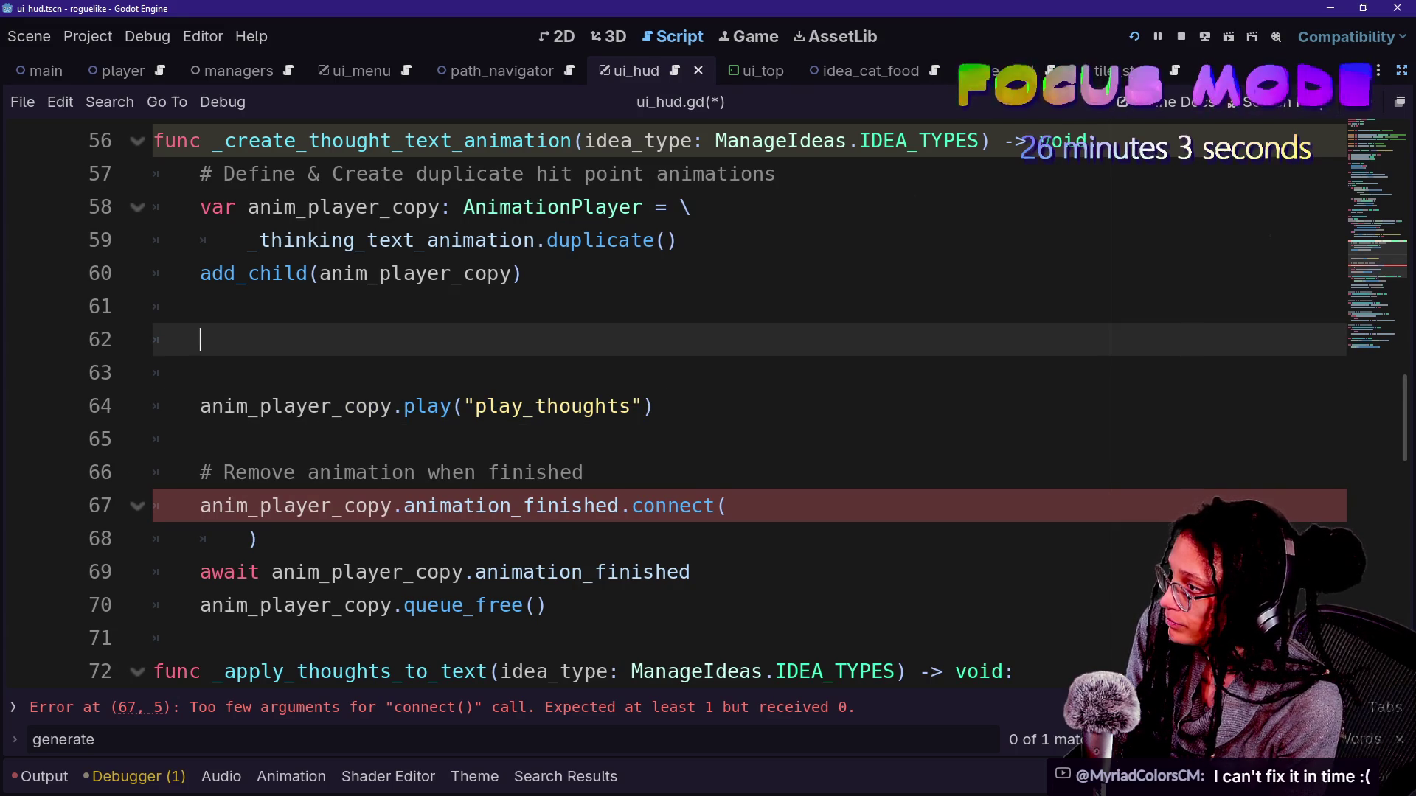
text(_apply_thoughts_to_text.bind(idea_type))
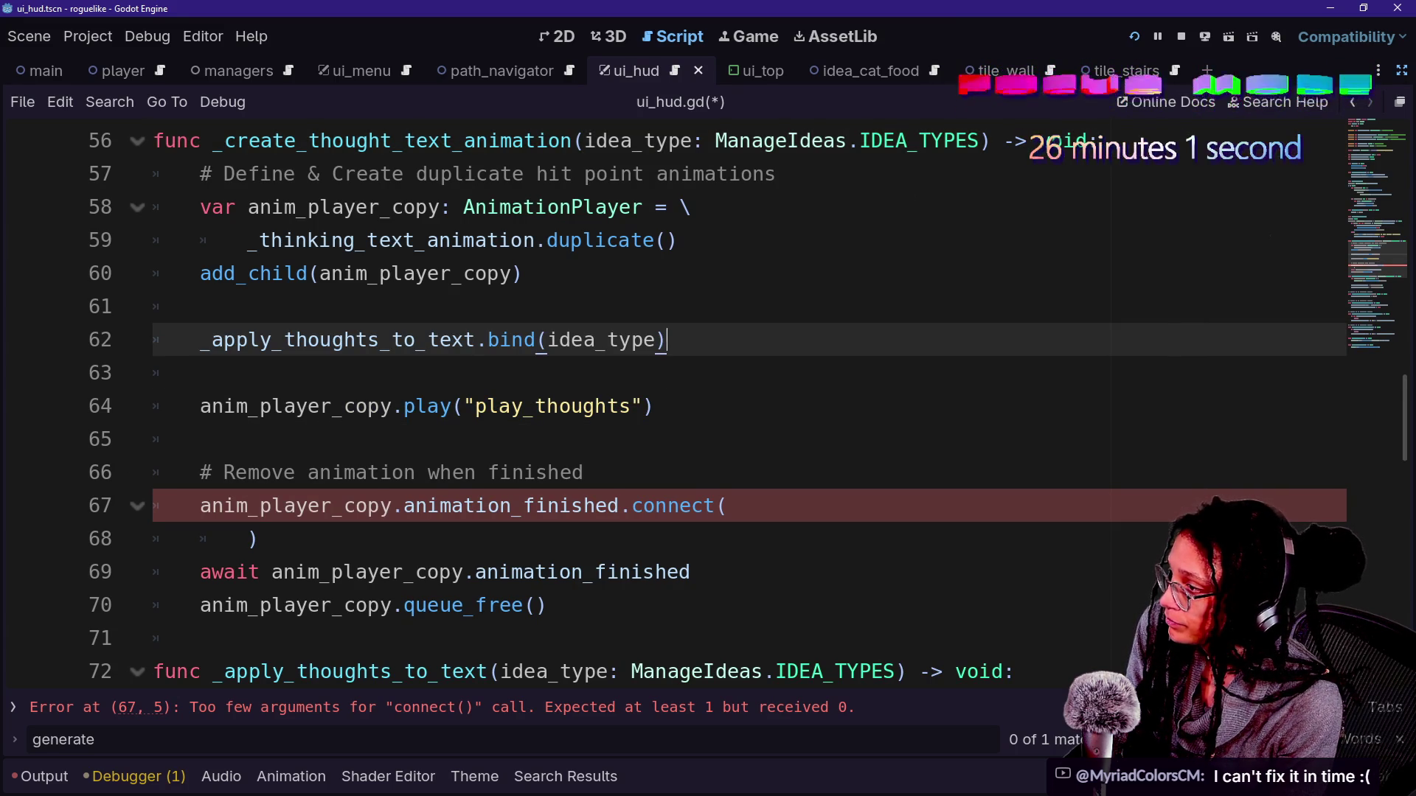
key(BackSpace)
key(BackSpace)
key(BackSpace)
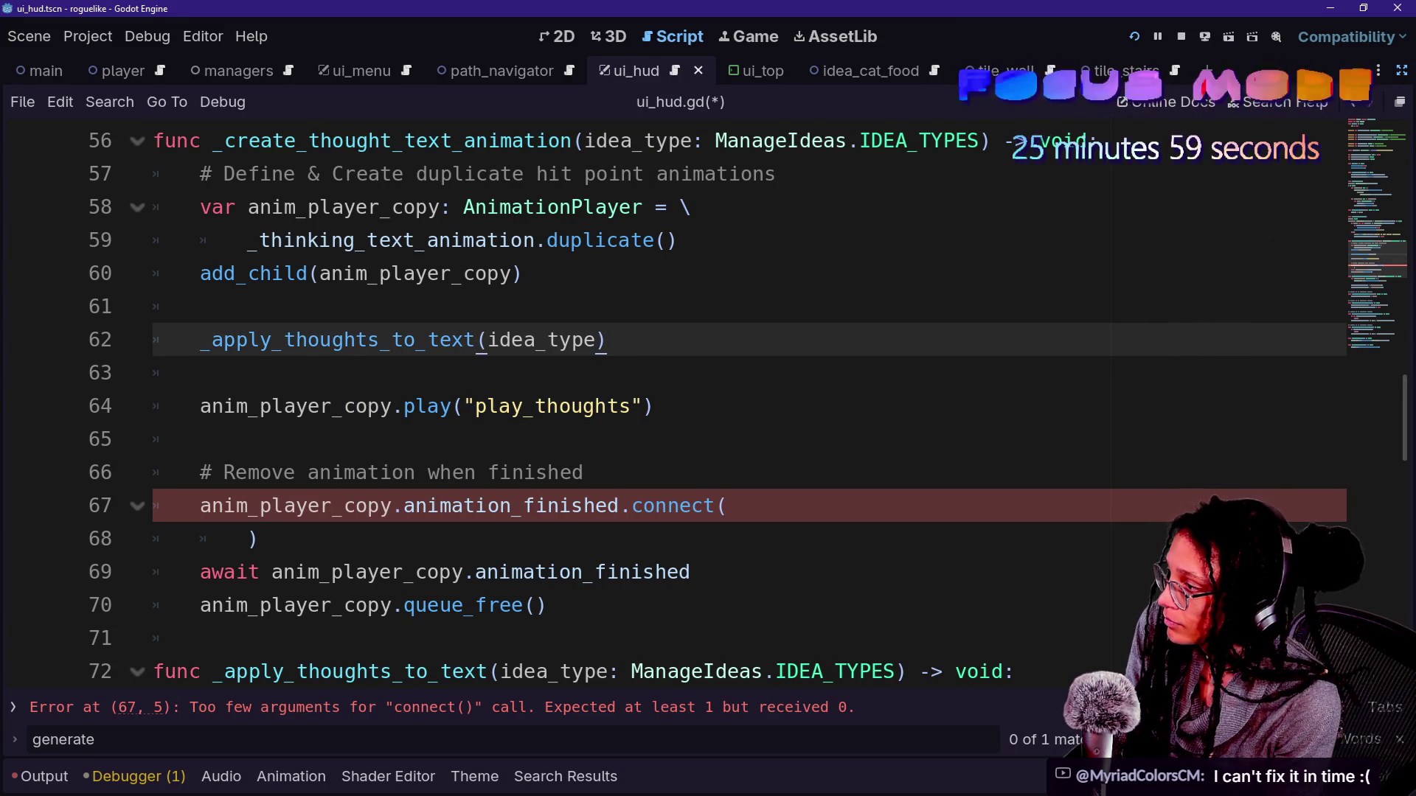
Step: Comment out the animation_finished connect lines and run the game
click(200, 439)
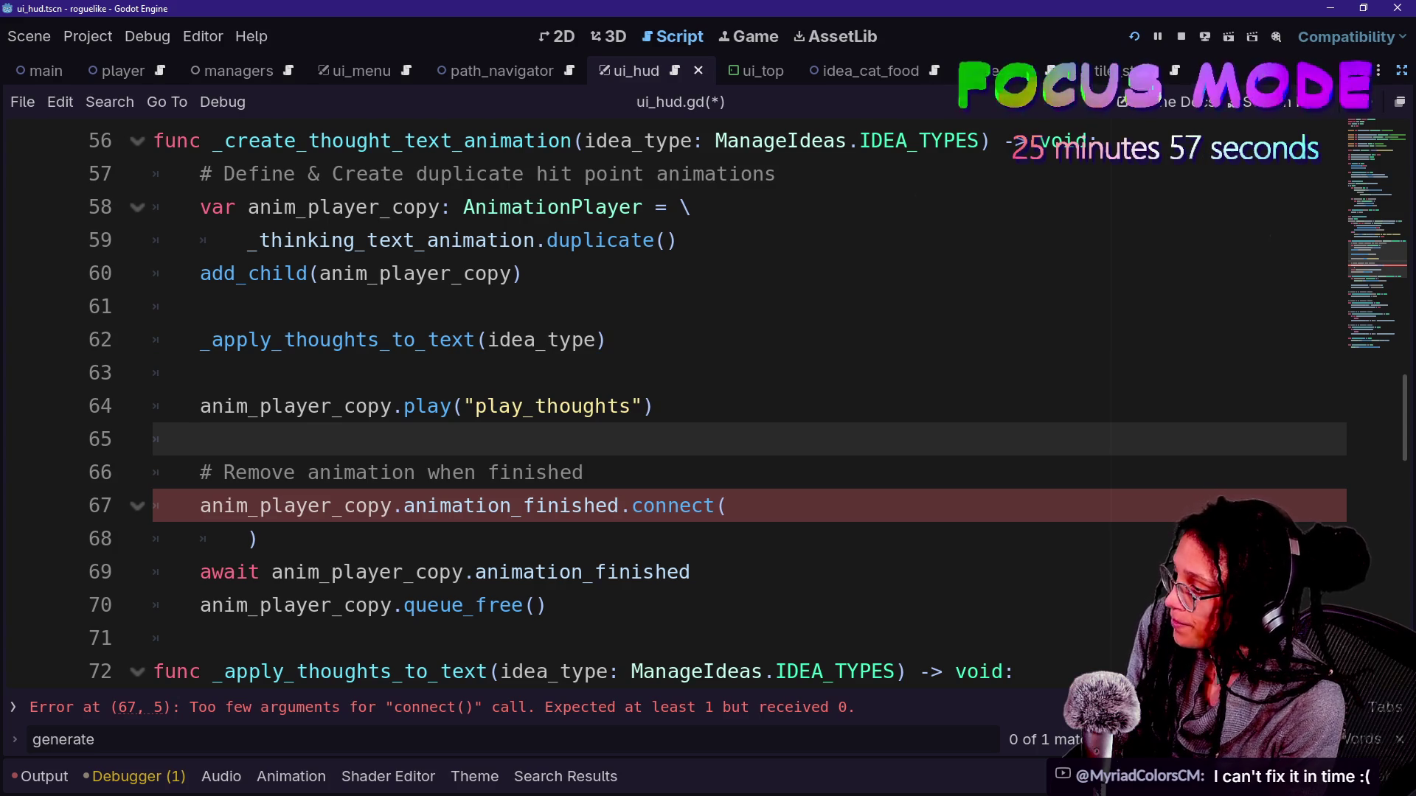
click(248, 538)
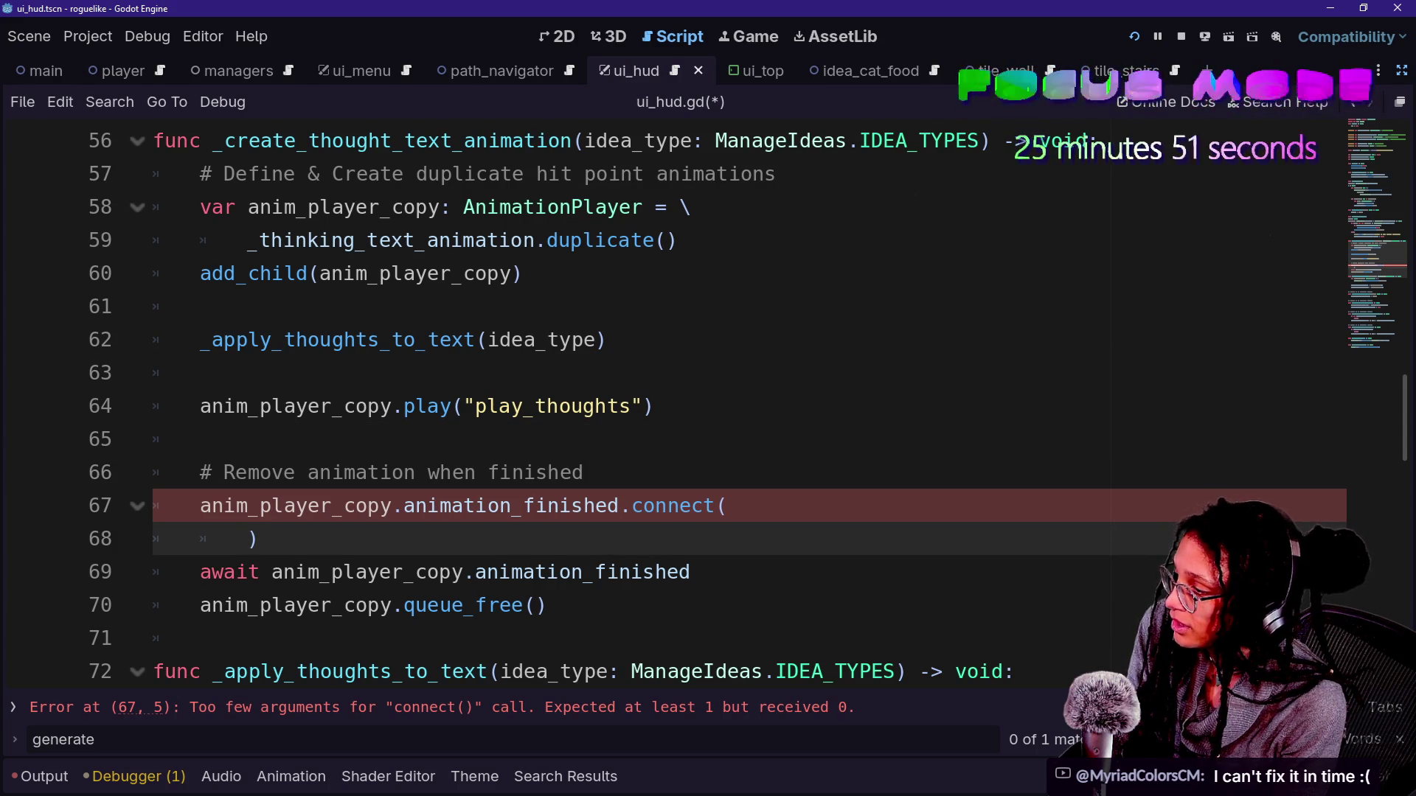
drag(295, 506, 258, 538)
key(ctrl+k)
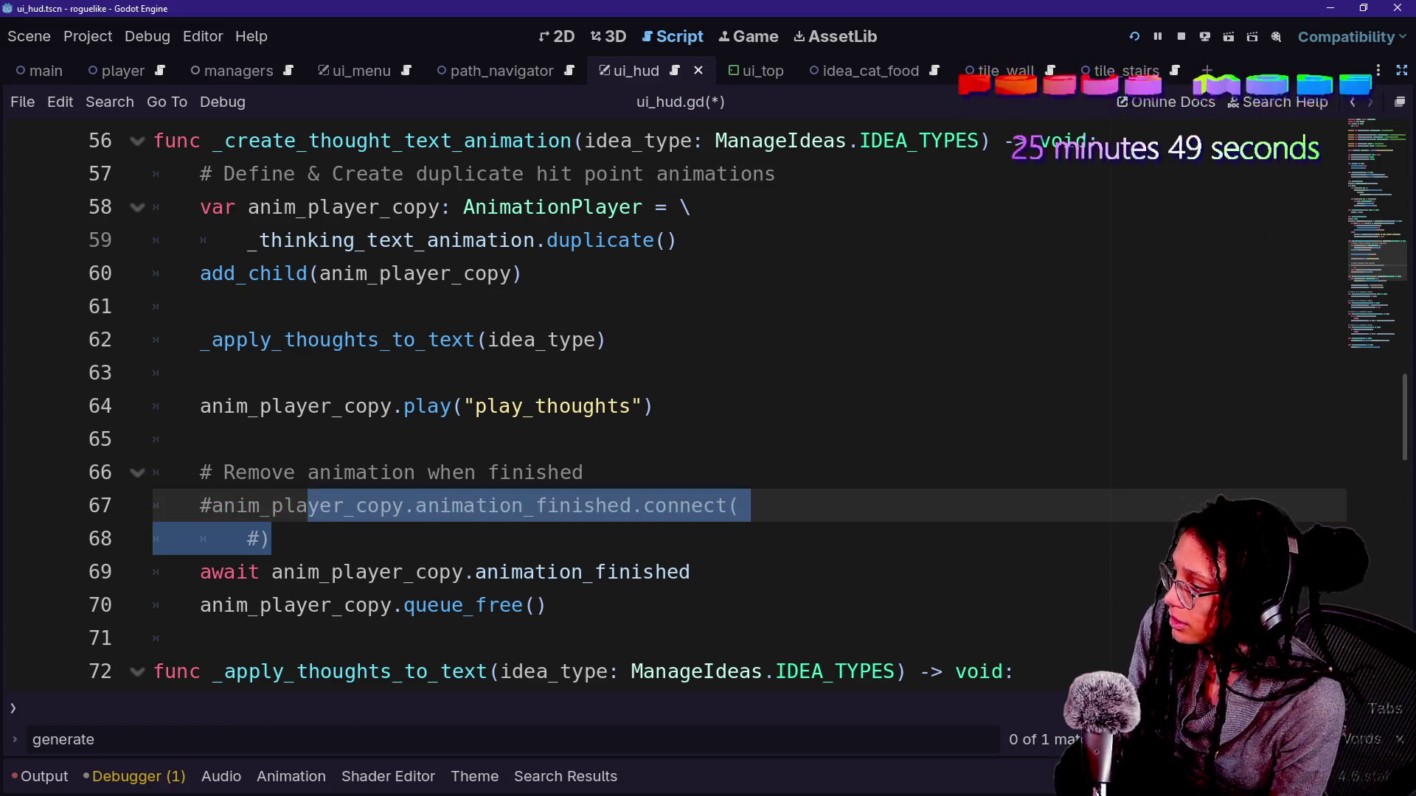
scroll(663, 406, down, 4)
click(1136, 36)
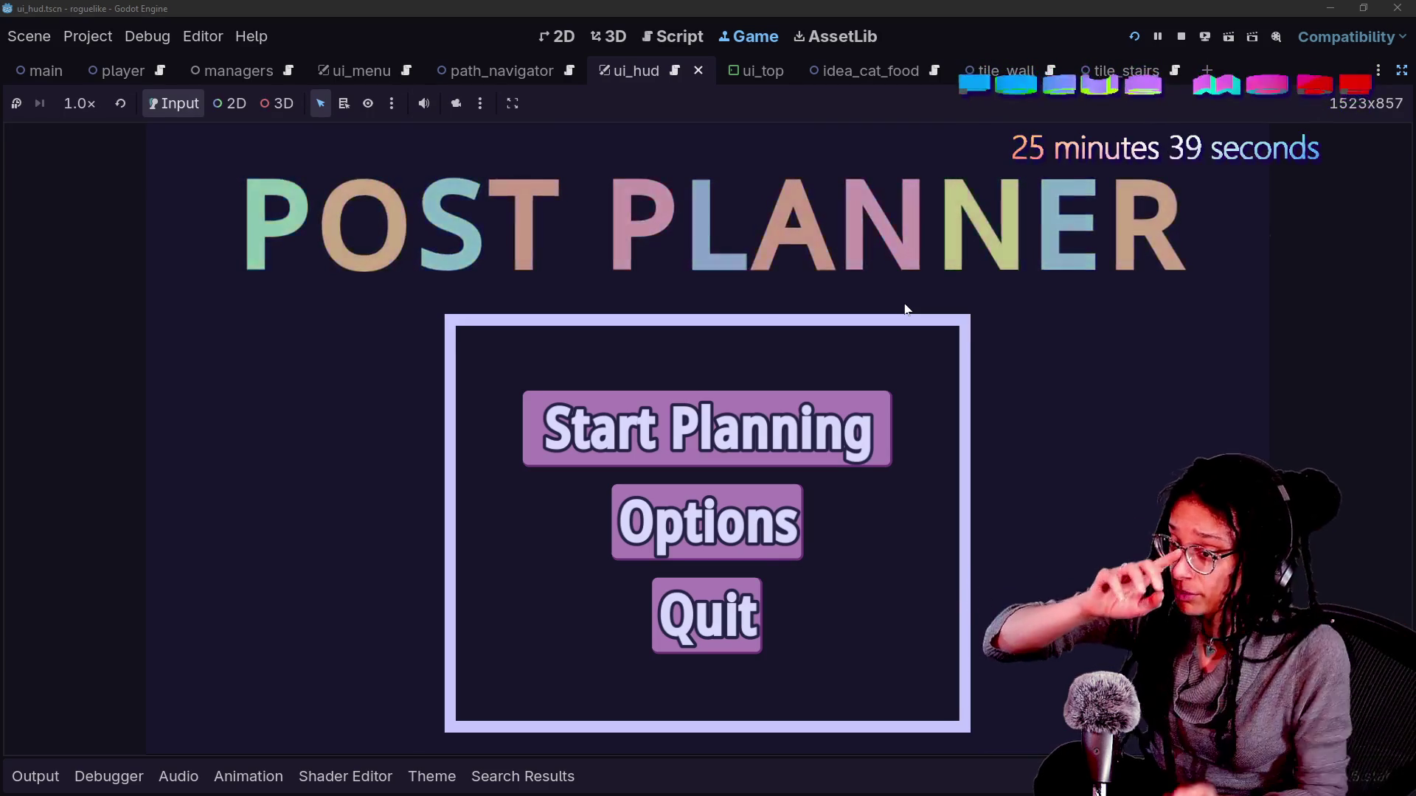
Step: Start planning, choose Catstagram, play the level, then return to ui_hud.gd
click(737, 460)
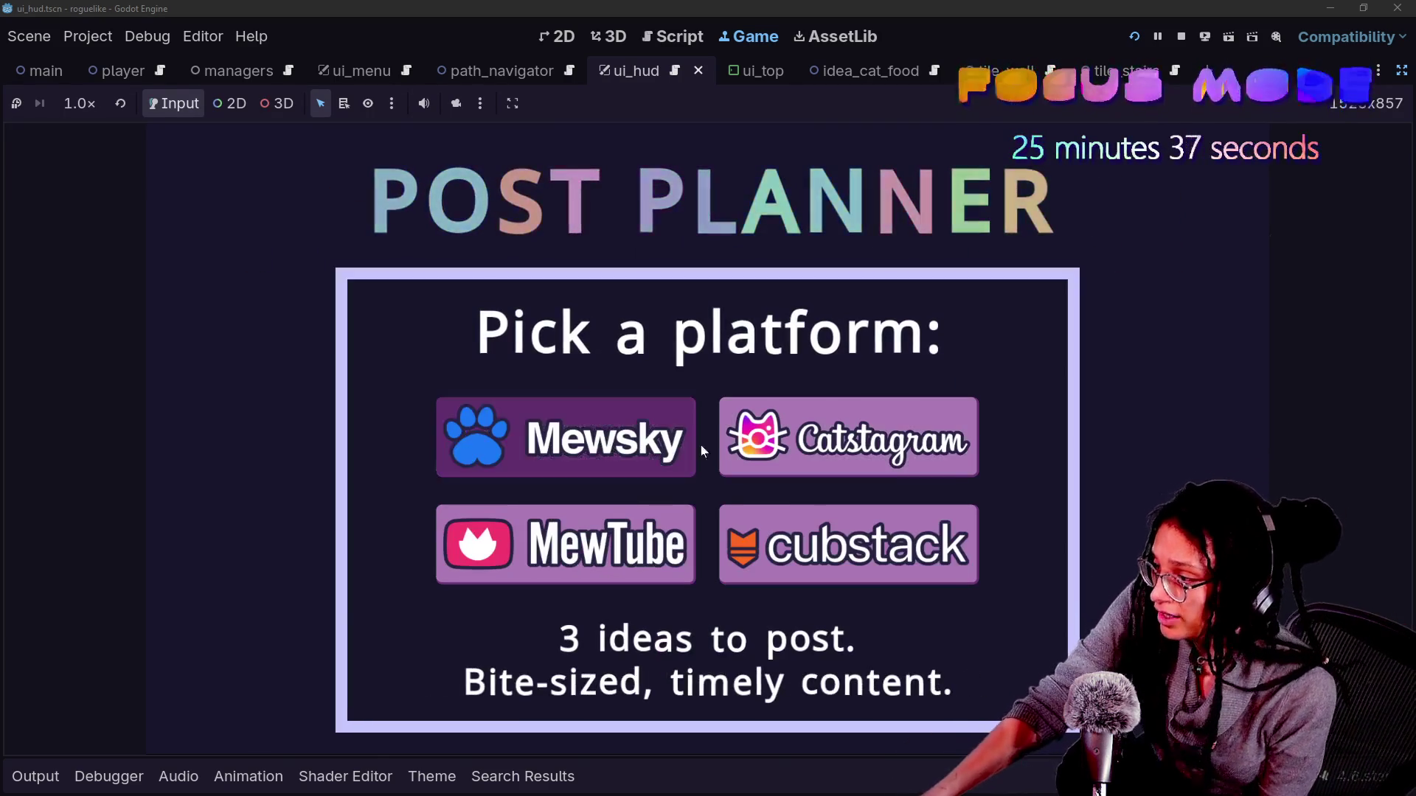
click(741, 445)
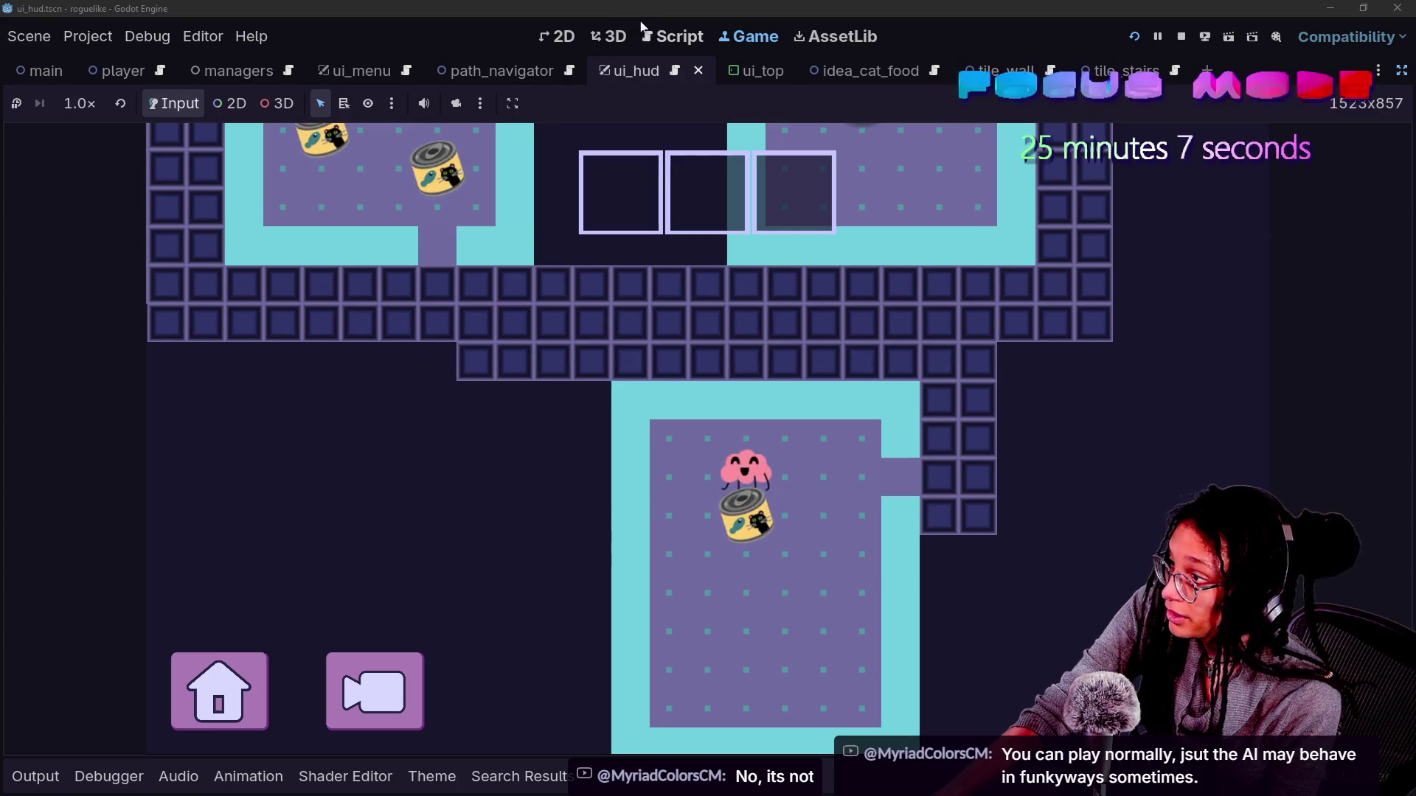
click(672, 36)
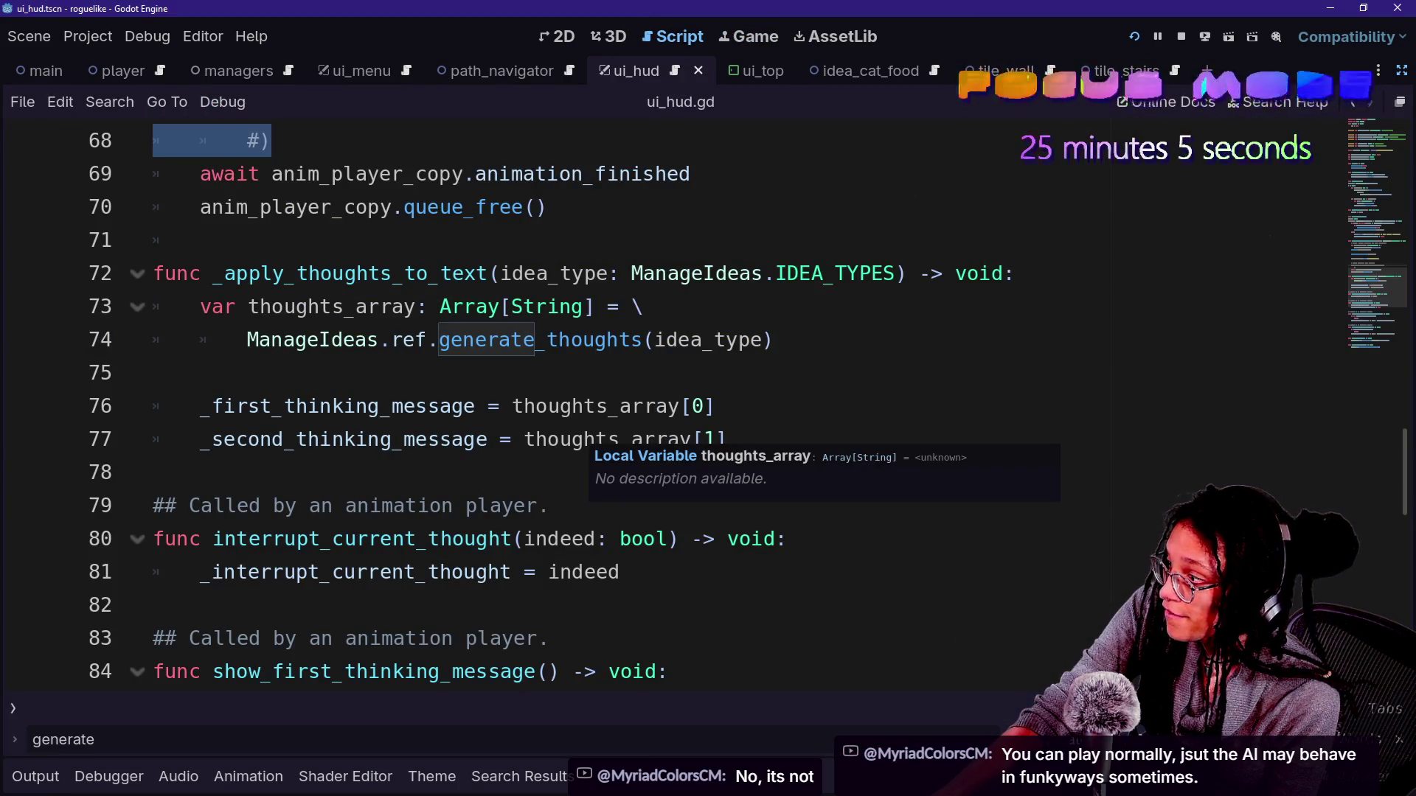
Step: Review the thought-text animation code around add_child, duplicate() and play() in ui_hud.gd
scroll(553, 501, up, 5)
scroll(553, 502, down, 1)
scroll(553, 406, up, 2)
click(200, 571)
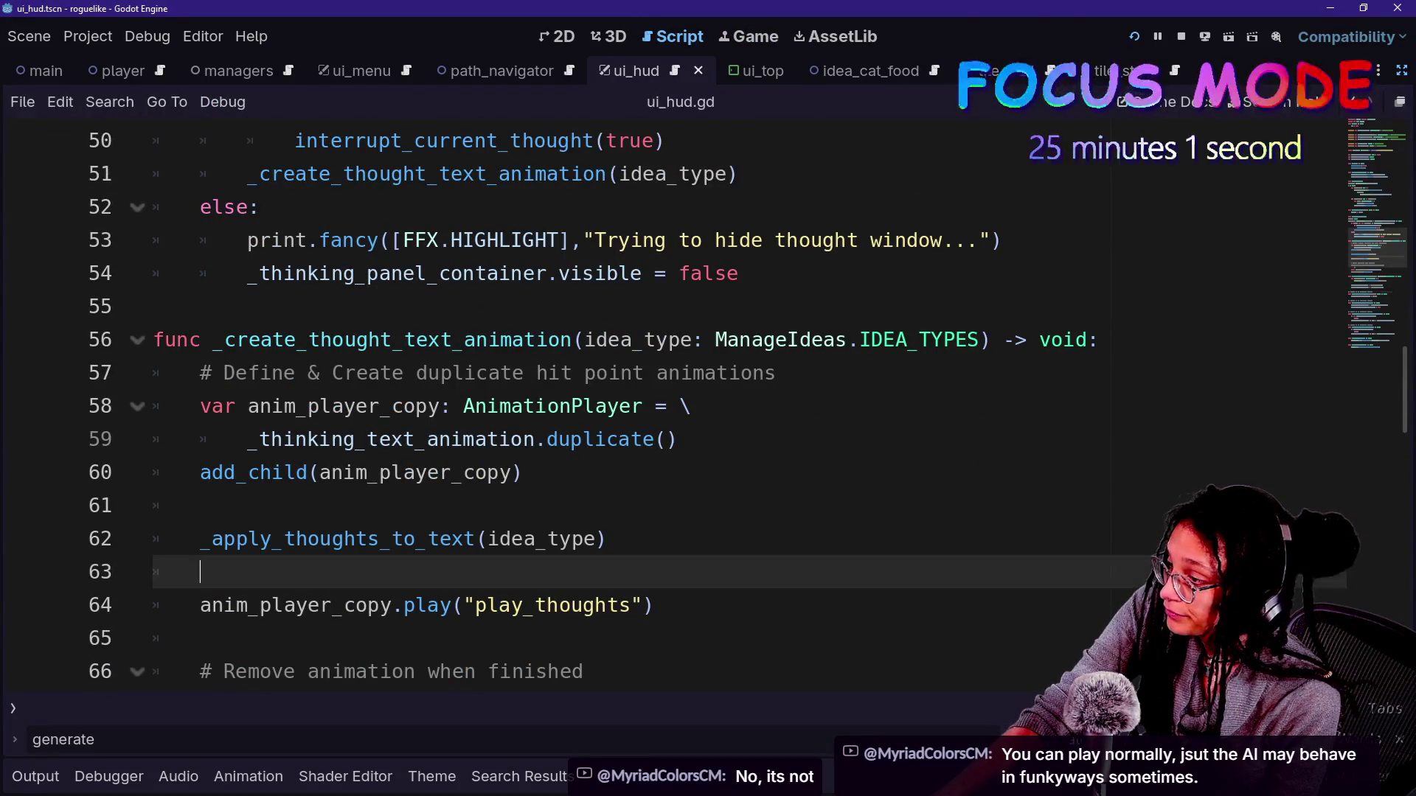
scroll(554, 406, down, 1)
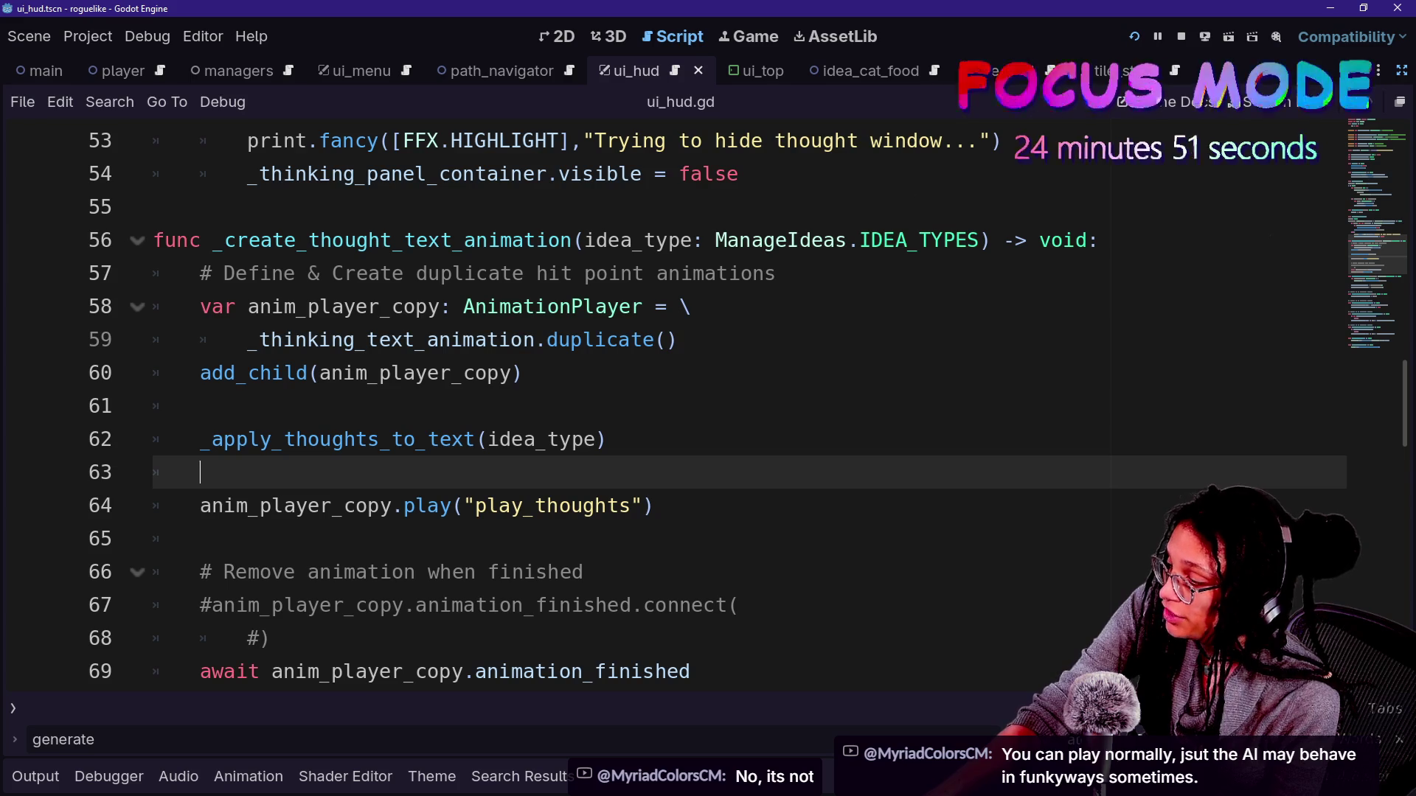
scroll(663, 406, down, 2)
drag(200, 339, 553, 505)
scroll(664, 405, up, 2)
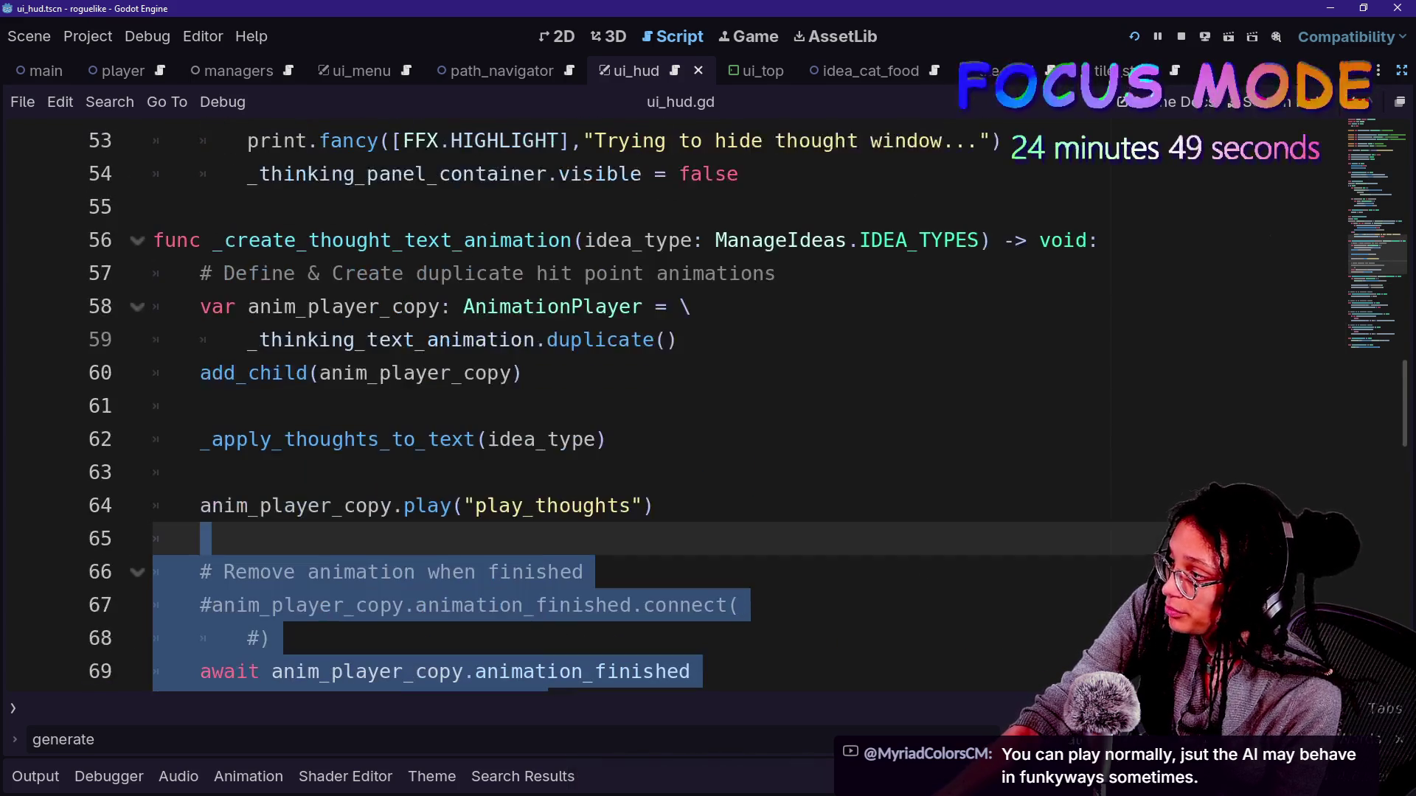
click(522, 372)
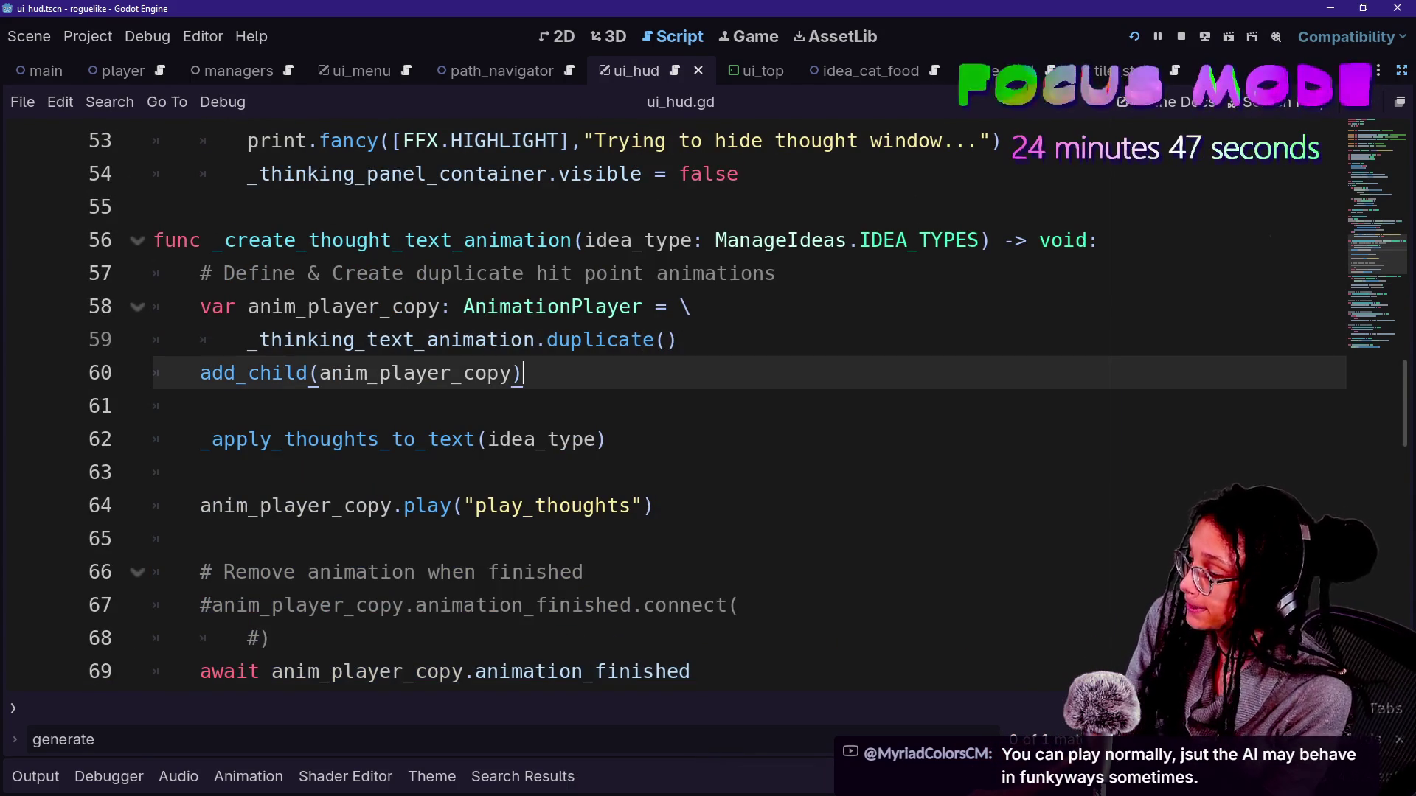
click(605, 439)
drag(200, 472, 438, 372)
click(199, 472)
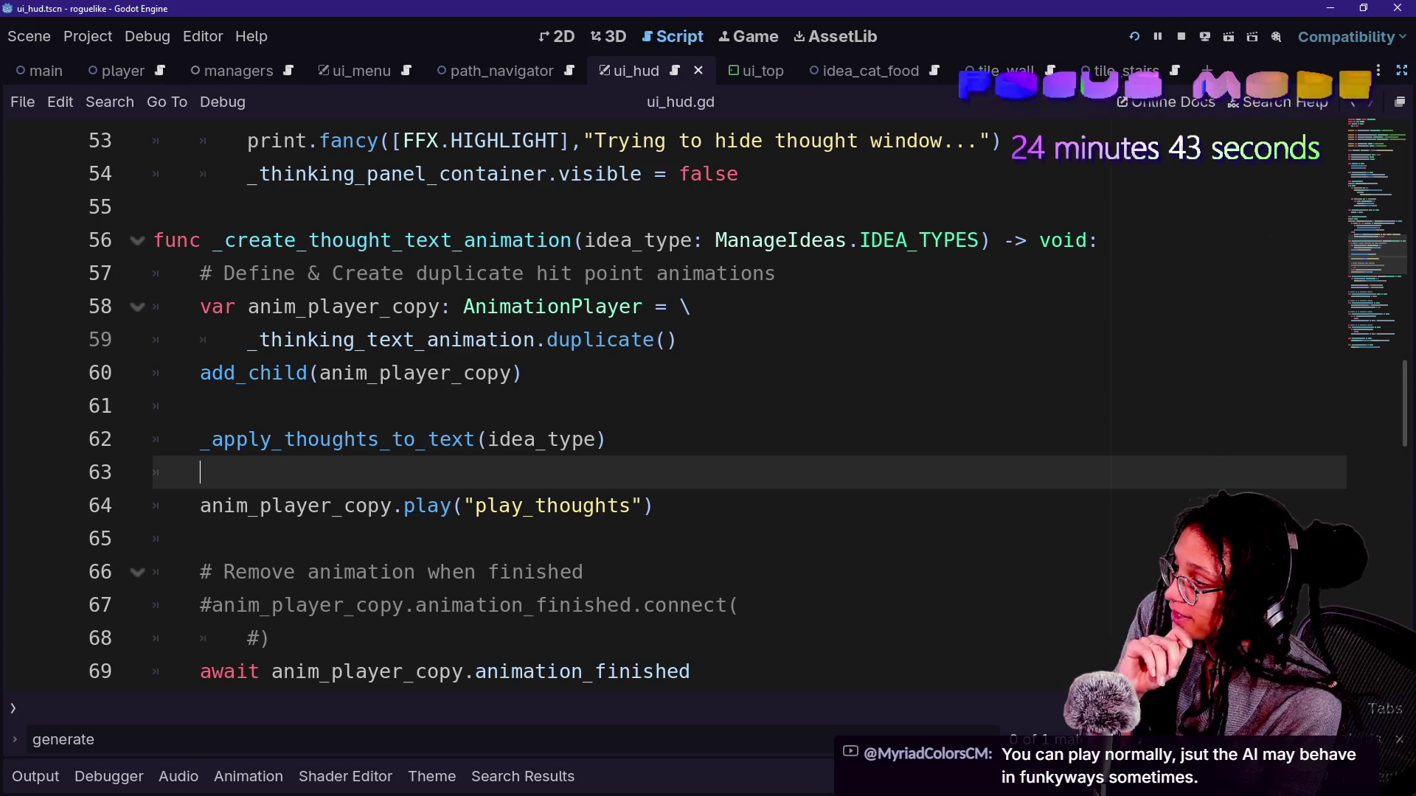
drag(199, 372, 522, 372)
click(677, 340)
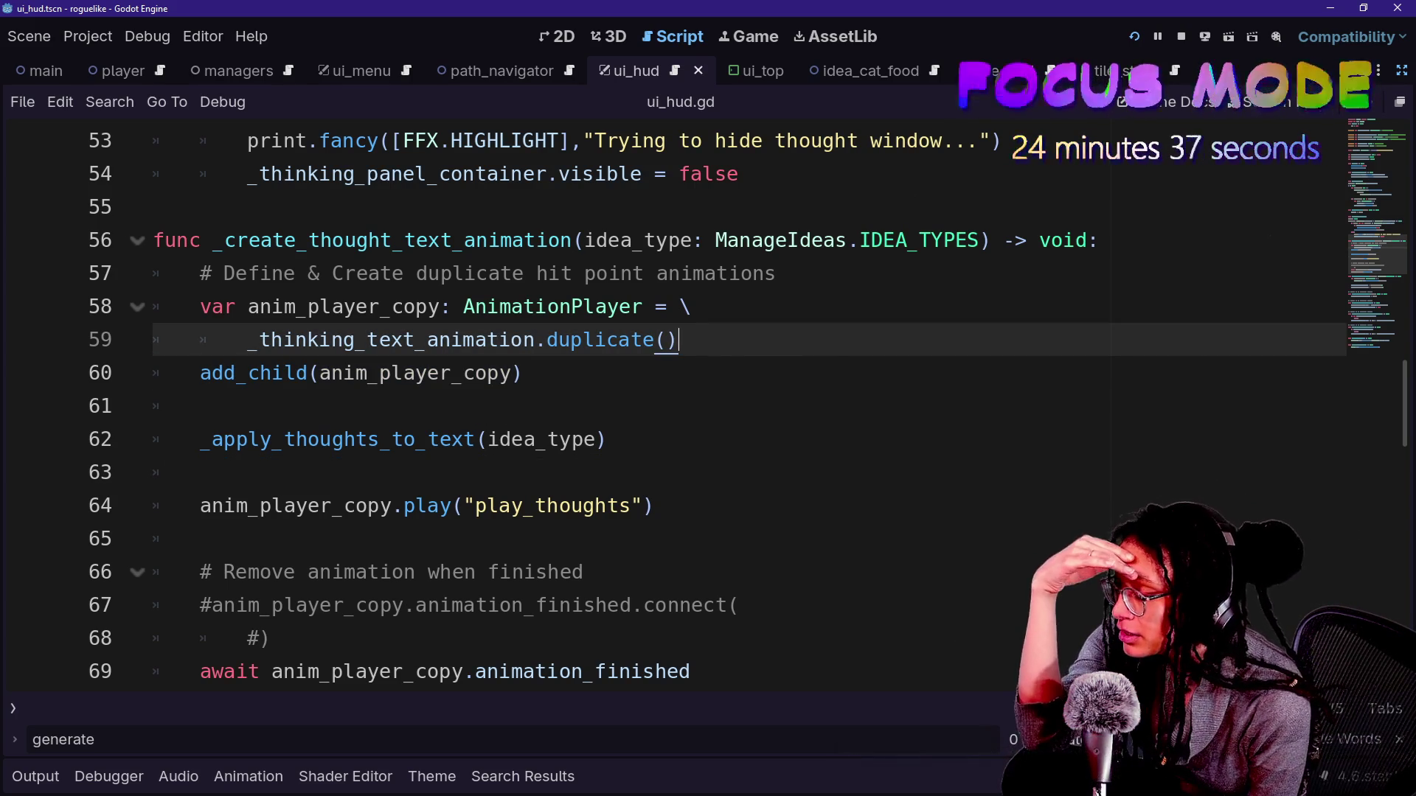
click(452, 506)
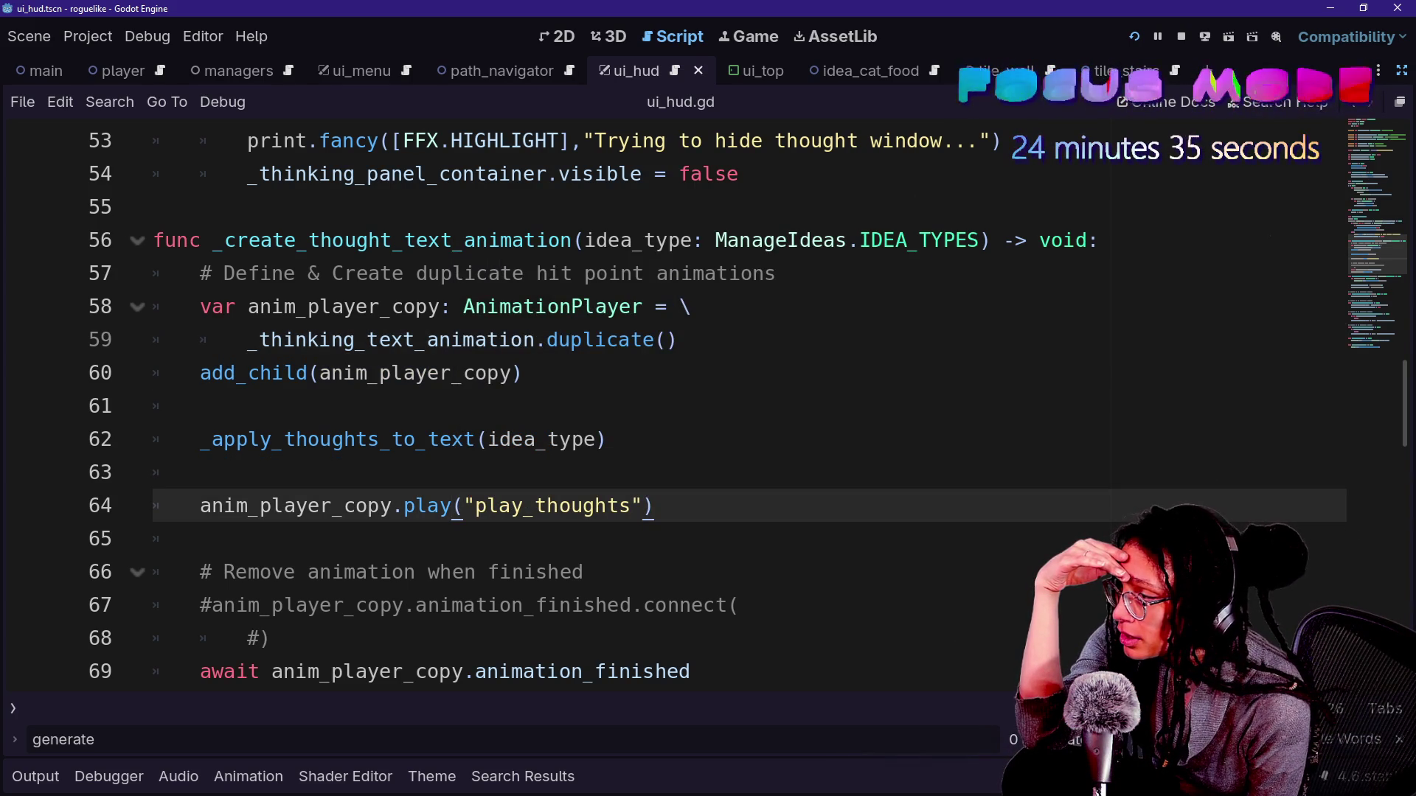
scroll(664, 406, up, 4)
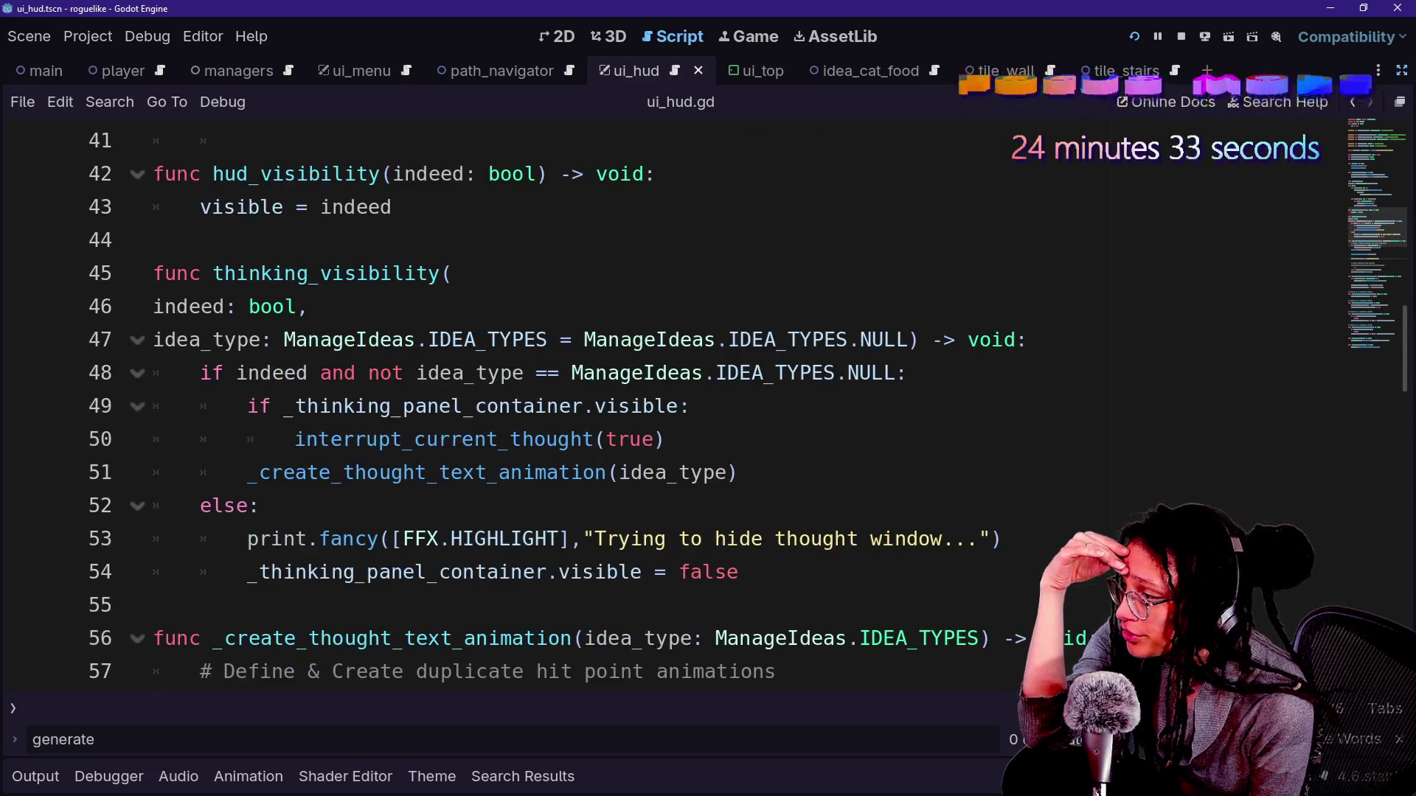
Step: Indent the _create_thought_text_animation(idea_type) call under the visibility check and save
click(440, 373)
key(Down)
key(Down)
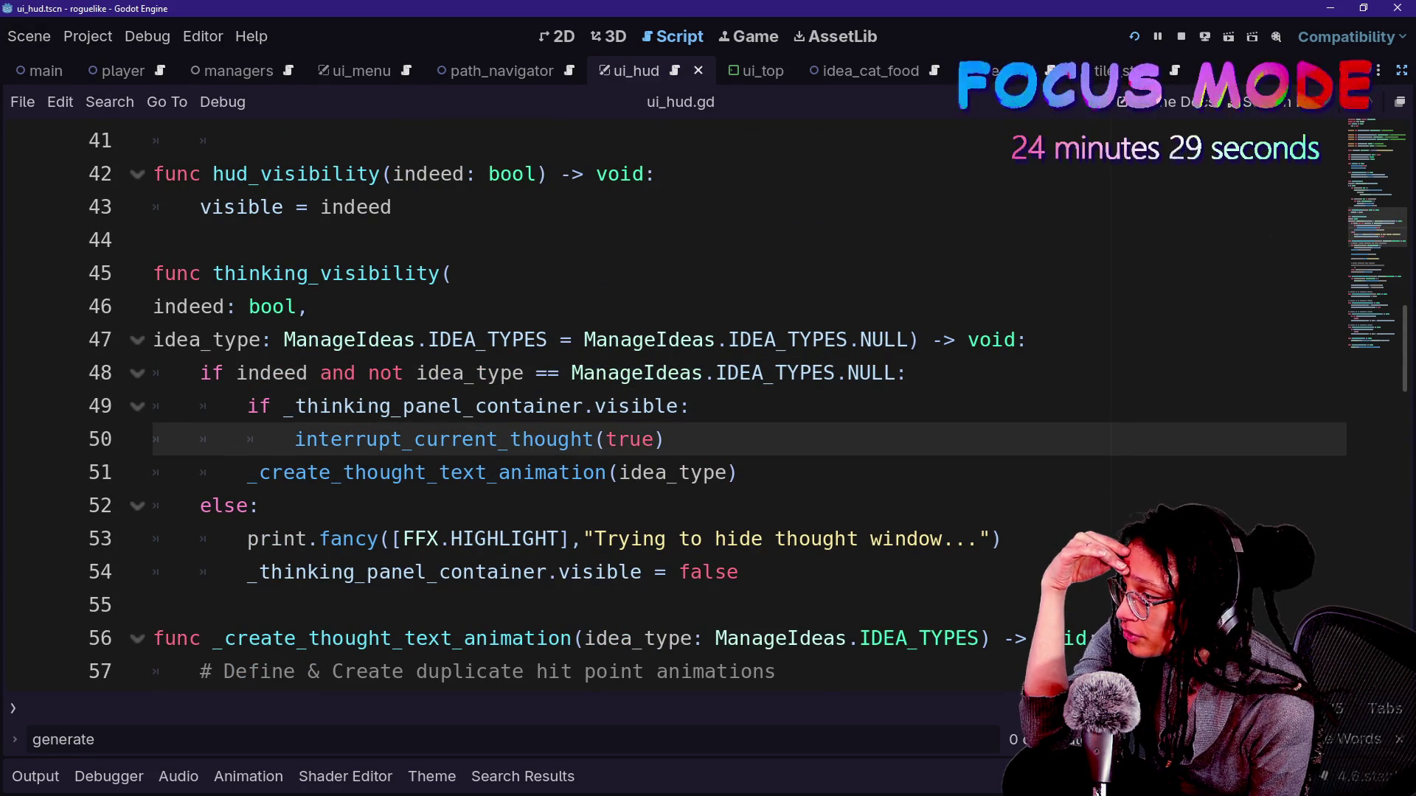
click(248, 472)
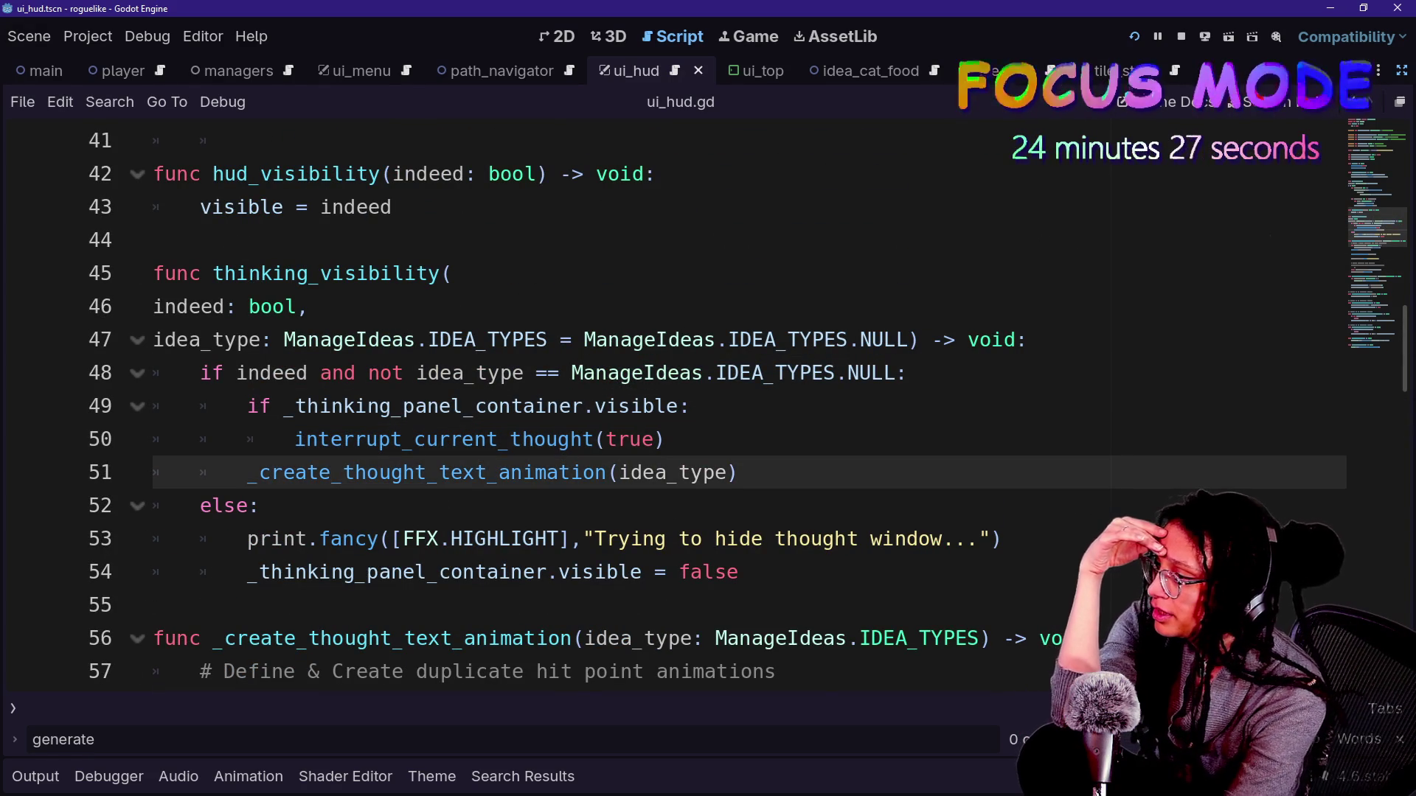
key(Tab)
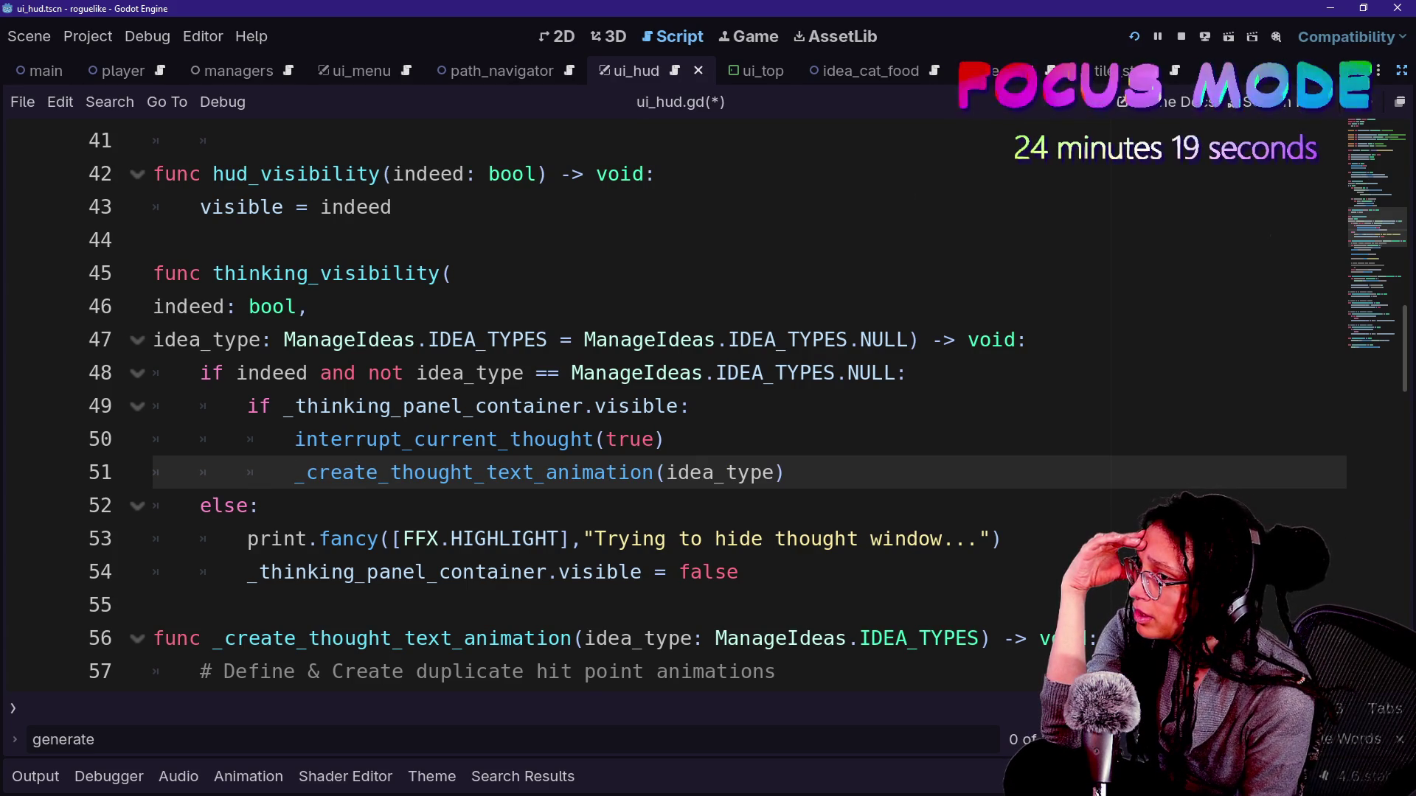
click(260, 506)
key(ctrl+s)
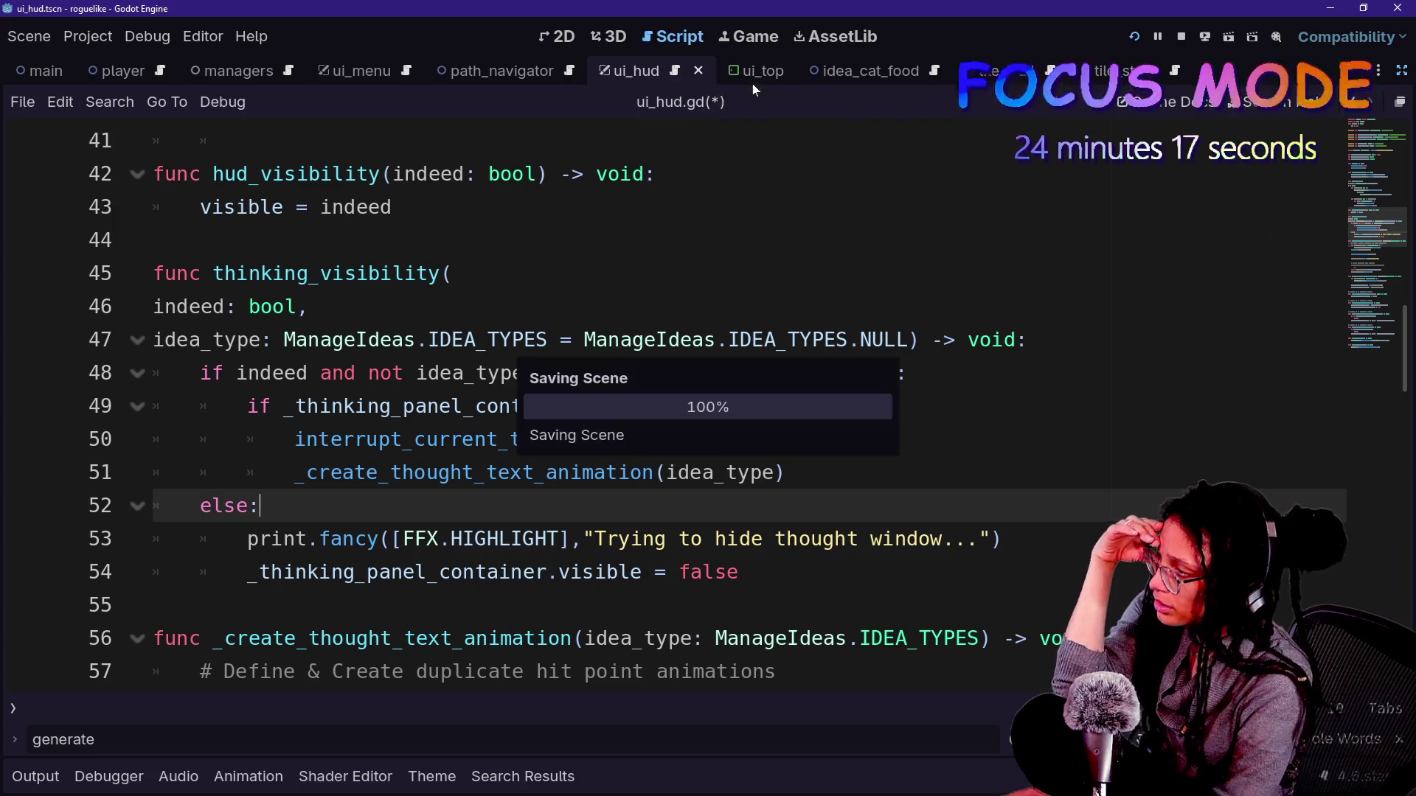
Step: Check the running game, then dedent the _create_thought_text_animation call out of the visibility check
click(743, 37)
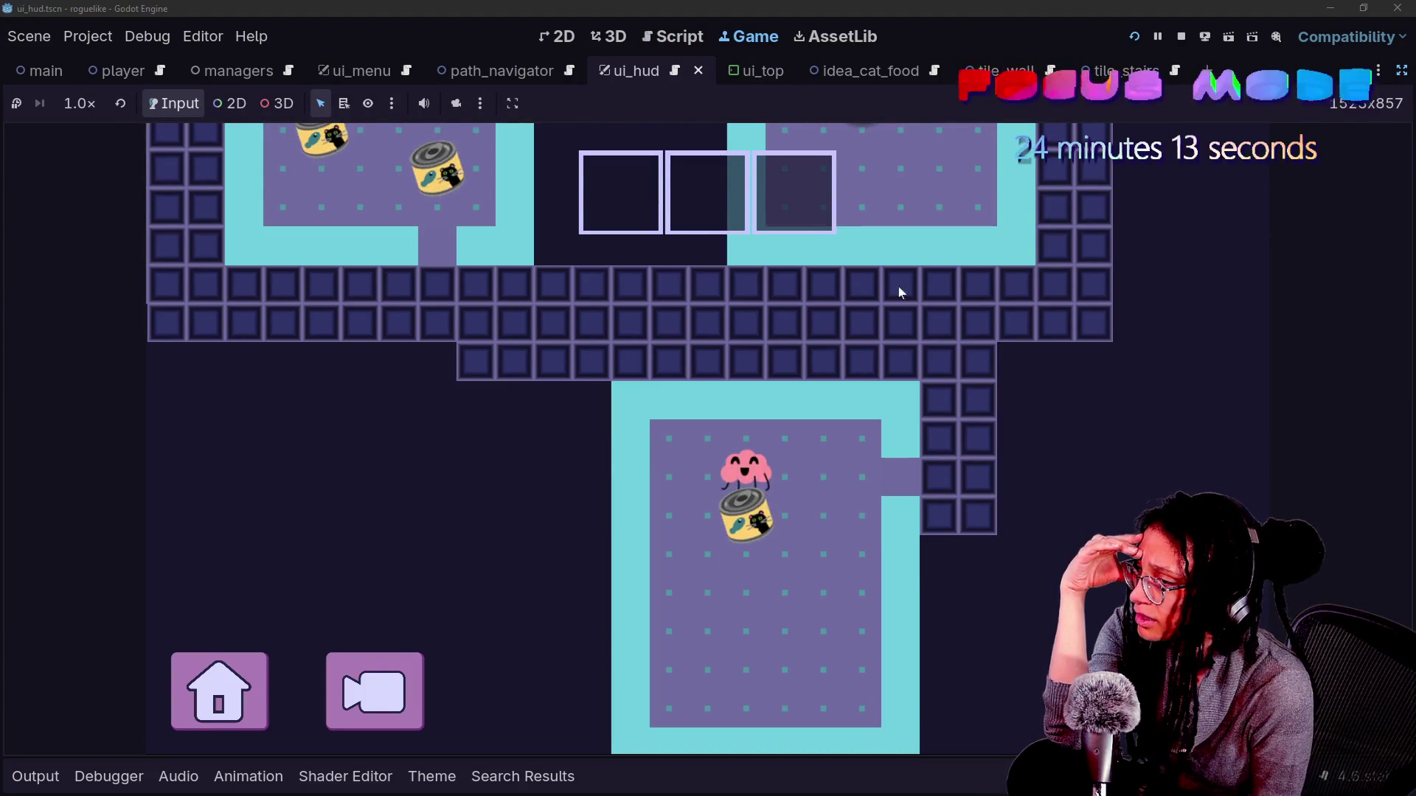
key(ctrl+F3)
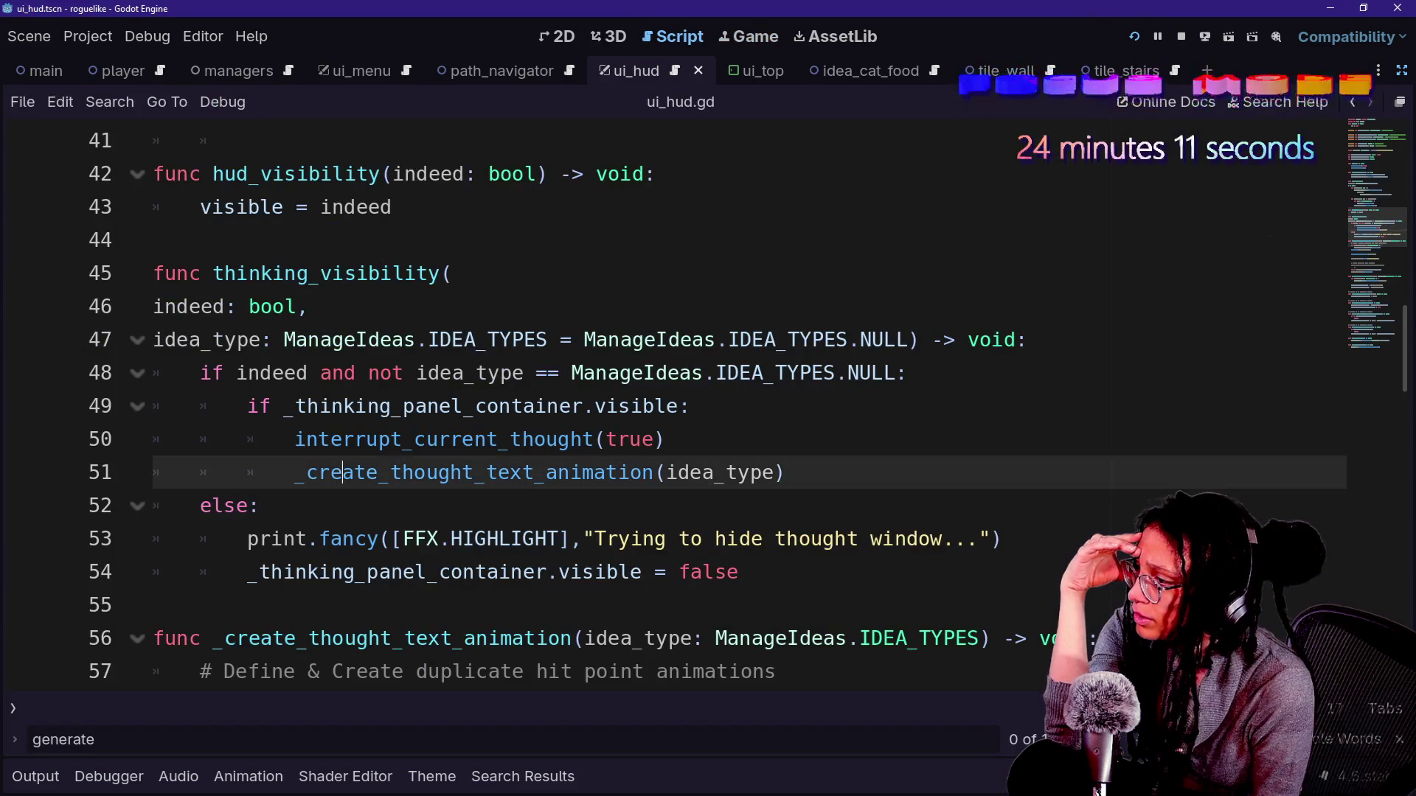
key(Home)
key(BackSpace)
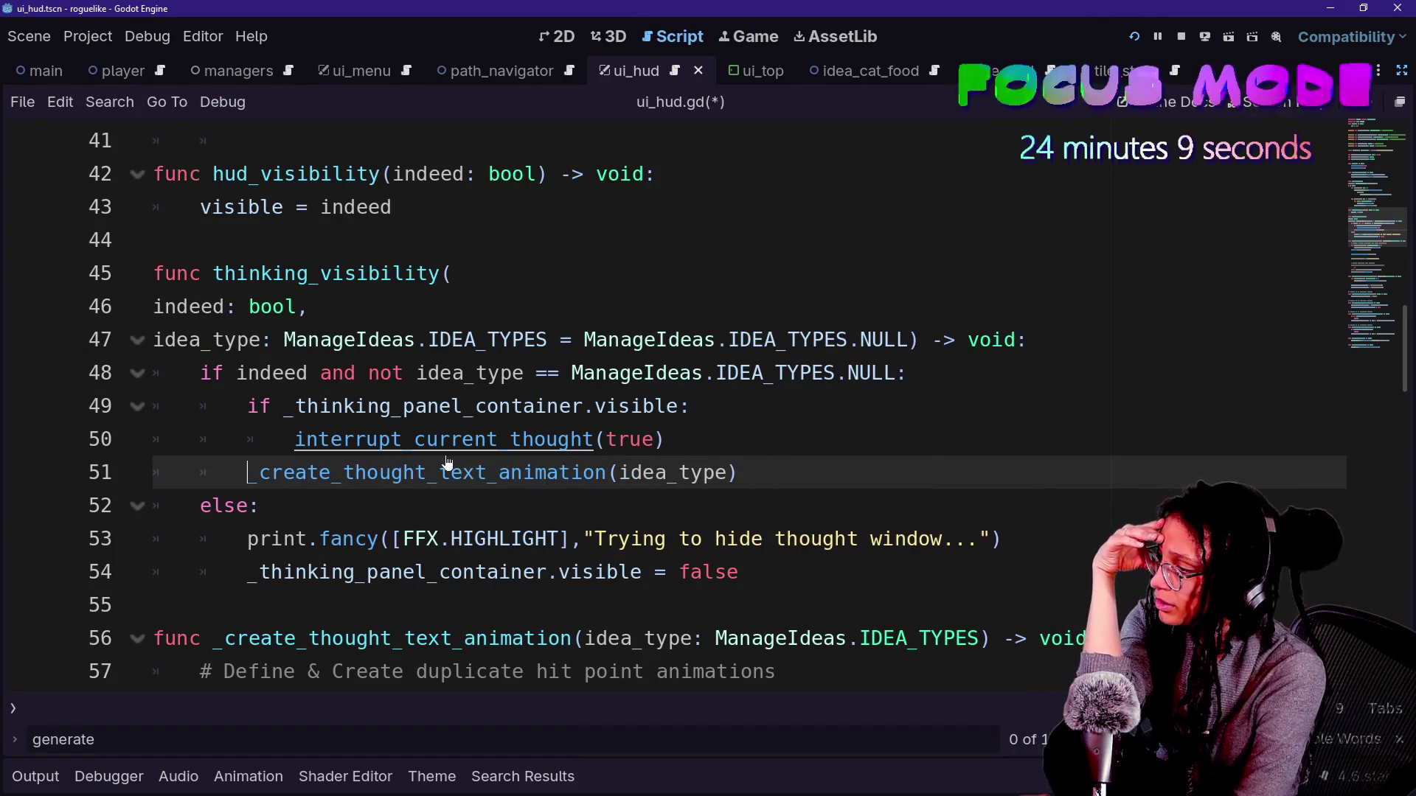
Step: Inspect the interrupt_current_thought, else branch and thinking-panel visibility lines
click(438, 440)
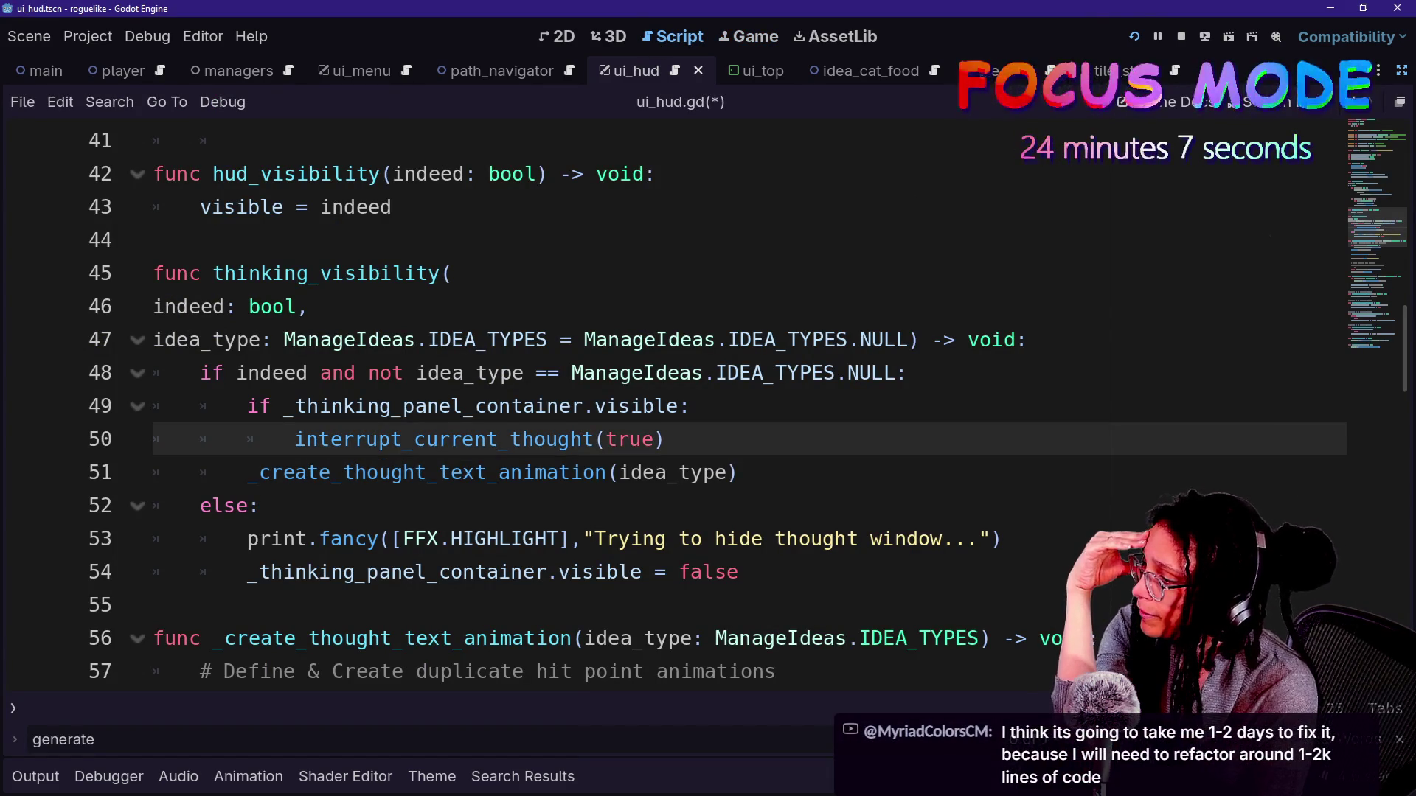
click(259, 506)
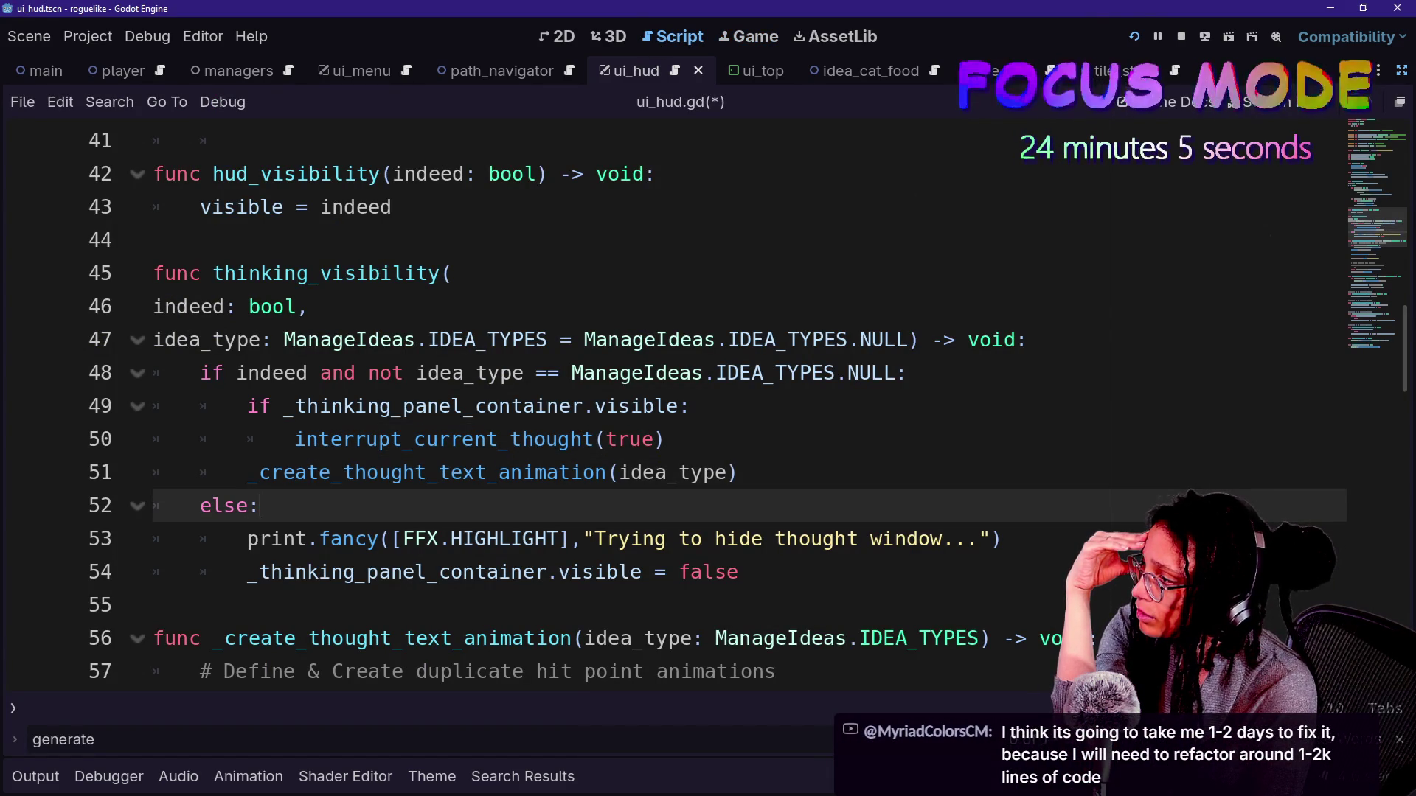
click(284, 572)
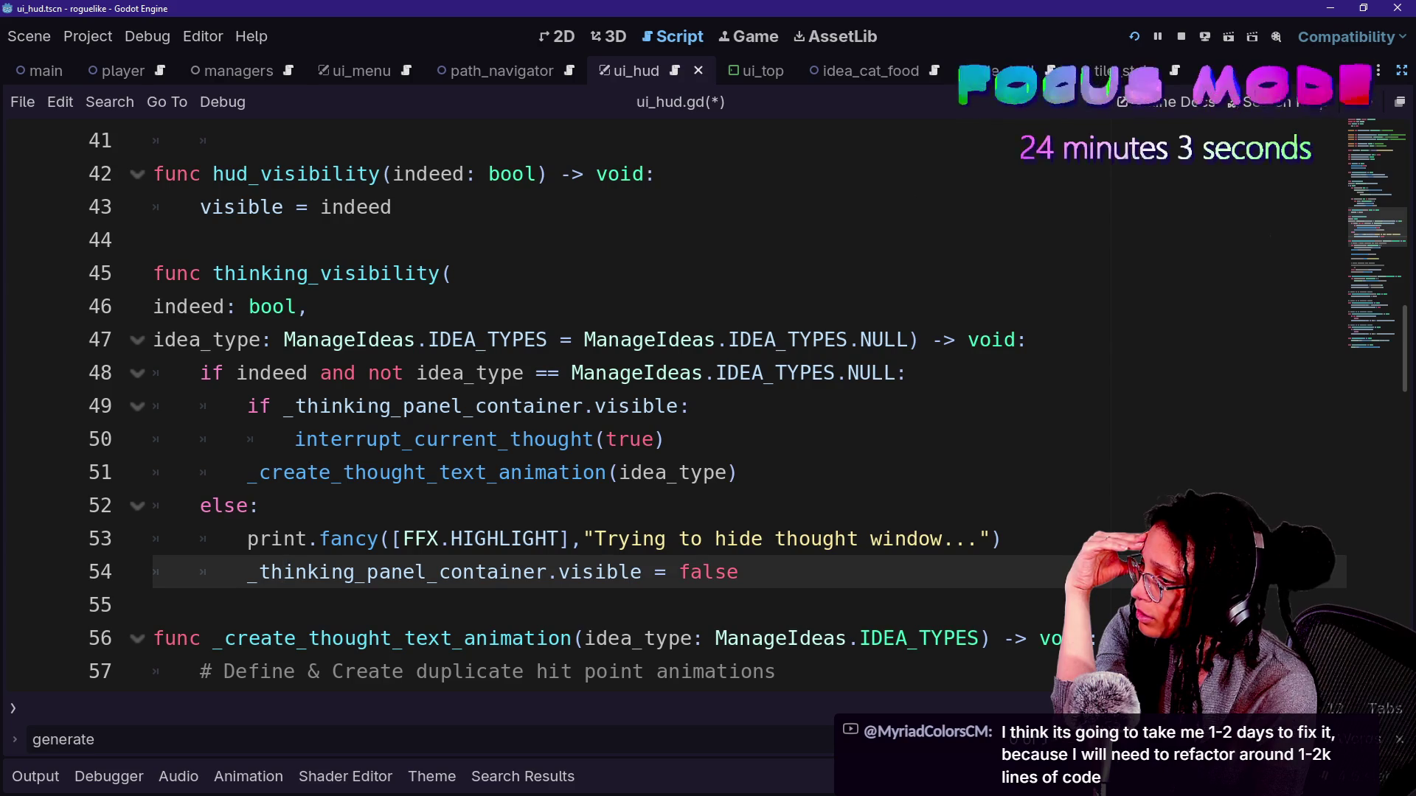
click(427, 407)
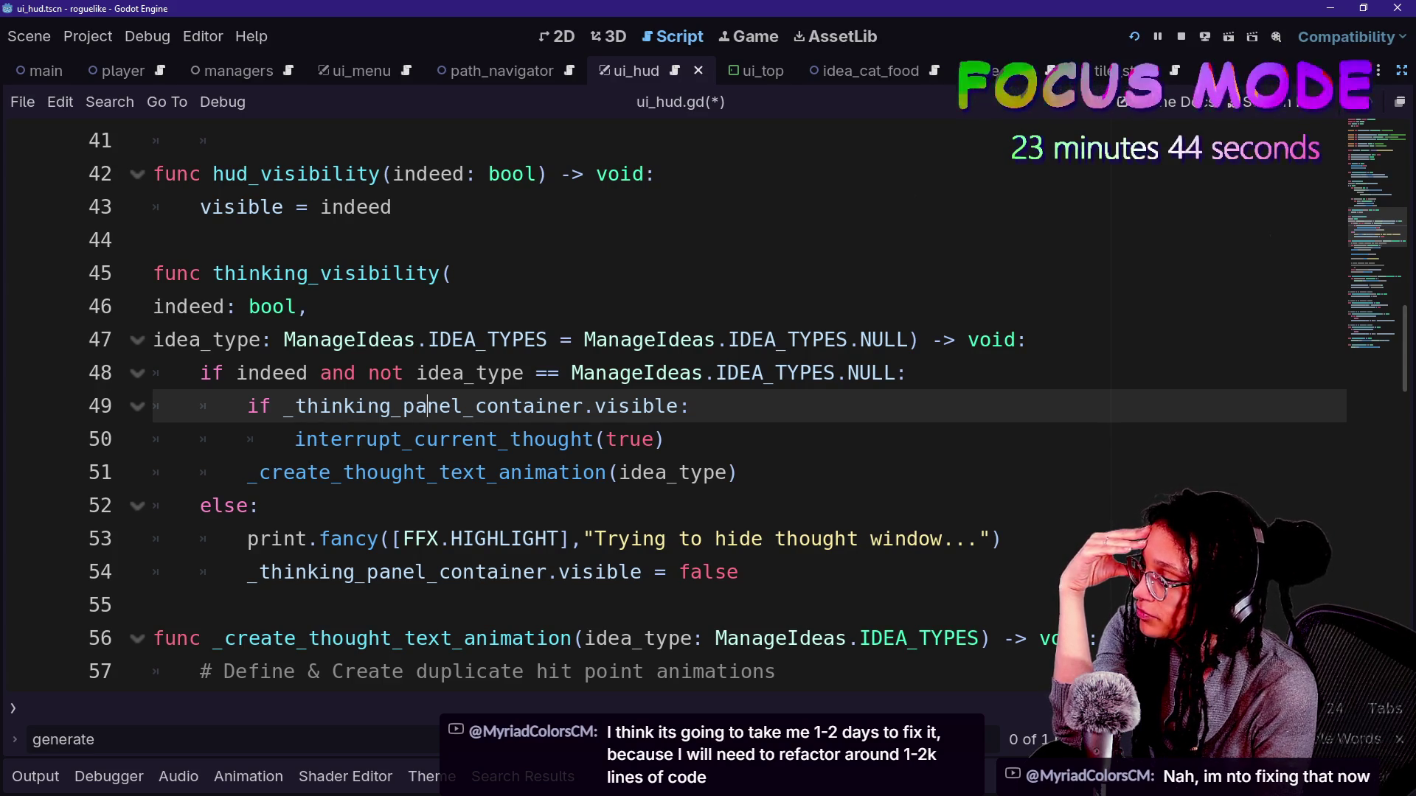
drag(295, 406, 524, 405)
click(524, 406)
ctrl+click(397, 440)
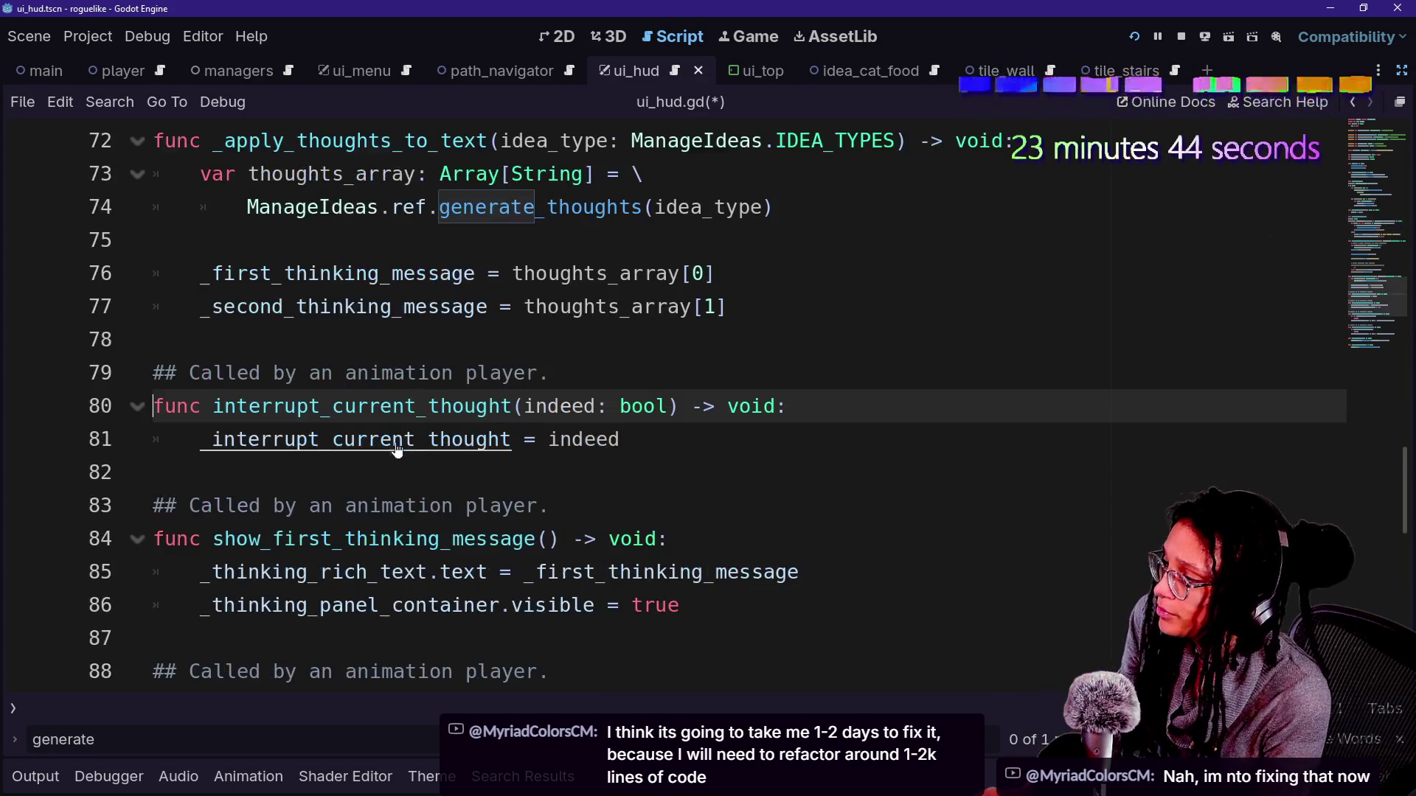
click(397, 472)
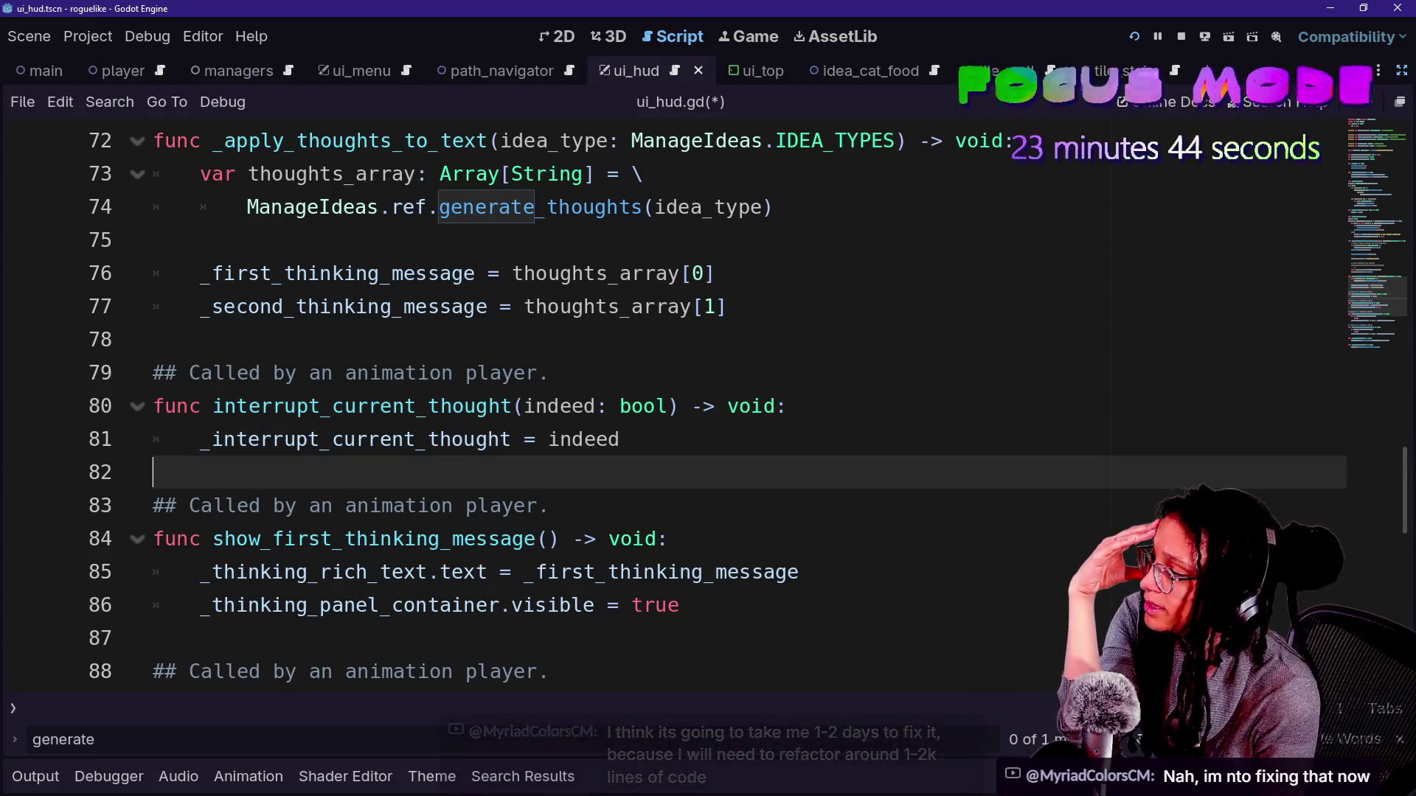
key(ctrl+f)
text(_intter)
key(BackSpace)
key(BackSpace)
key(BackSpace)
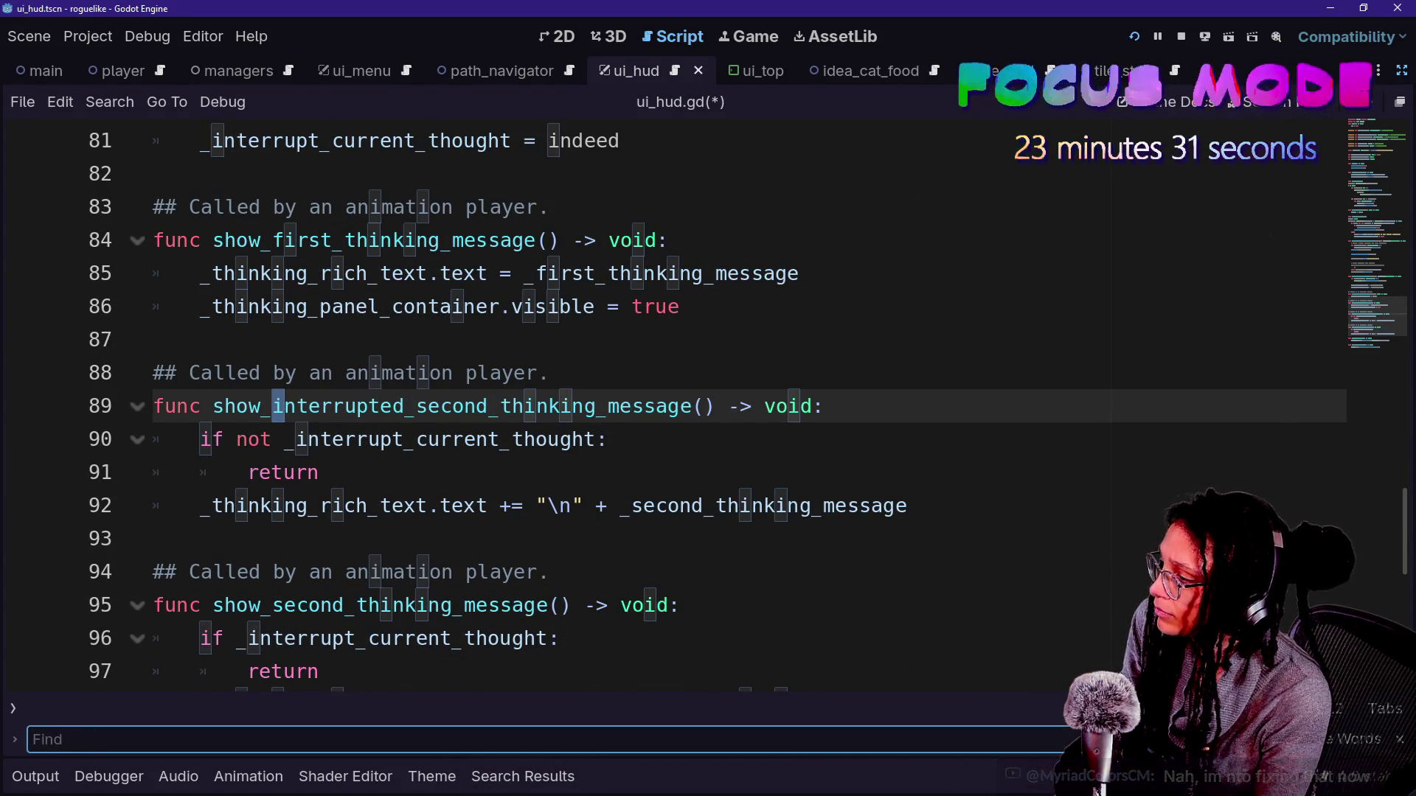
click(297, 440)
drag(285, 440, 596, 440)
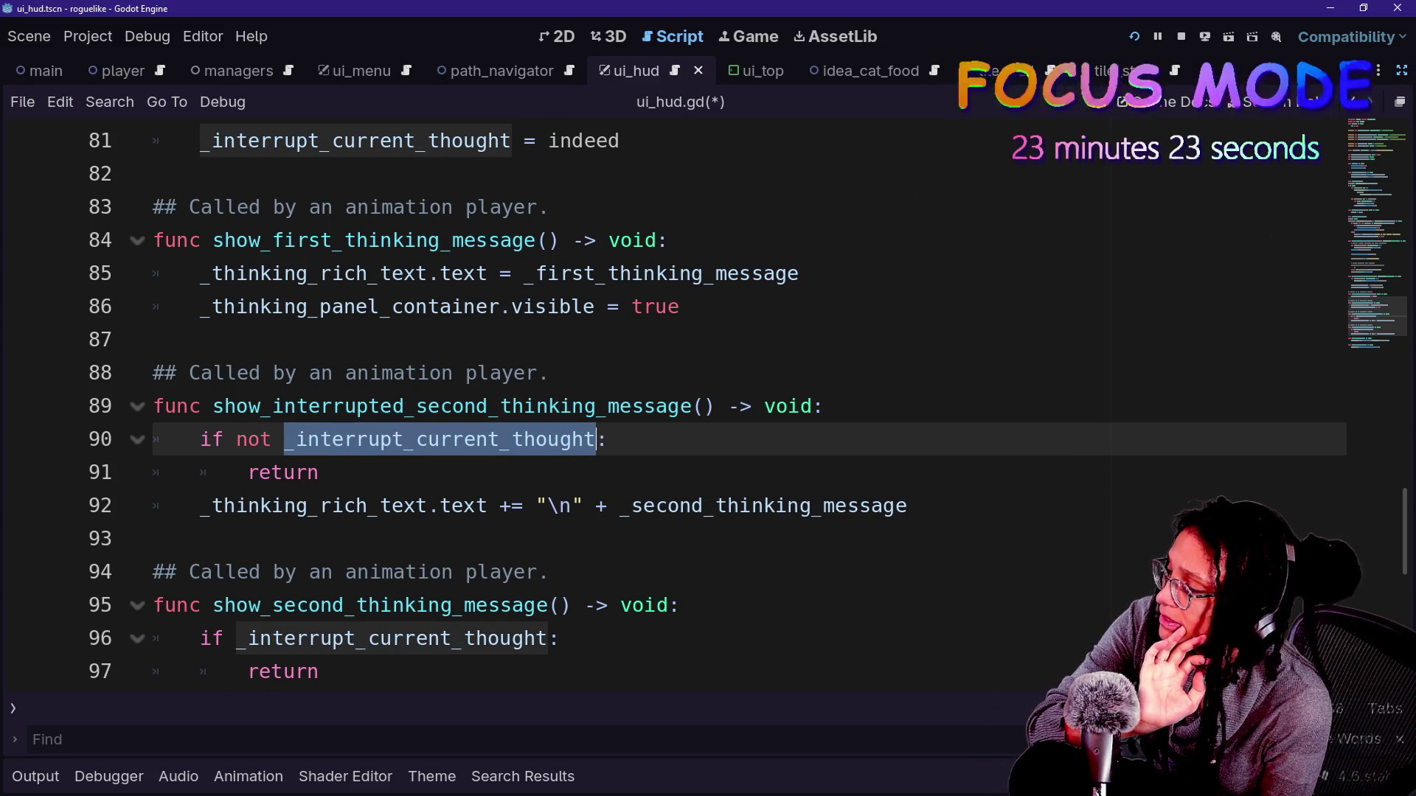
scroll(664, 406, up, 9)
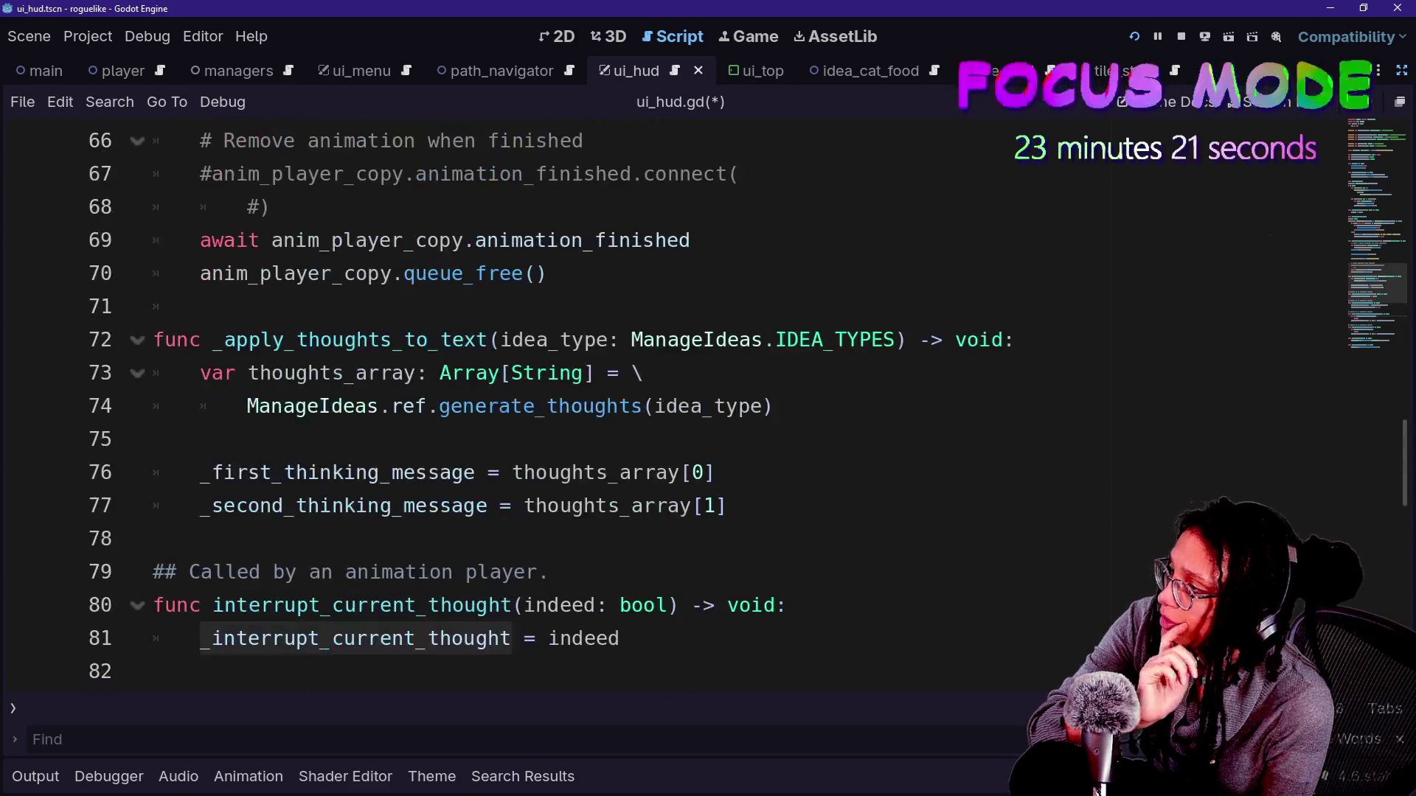
scroll(516, 406, up, 3)
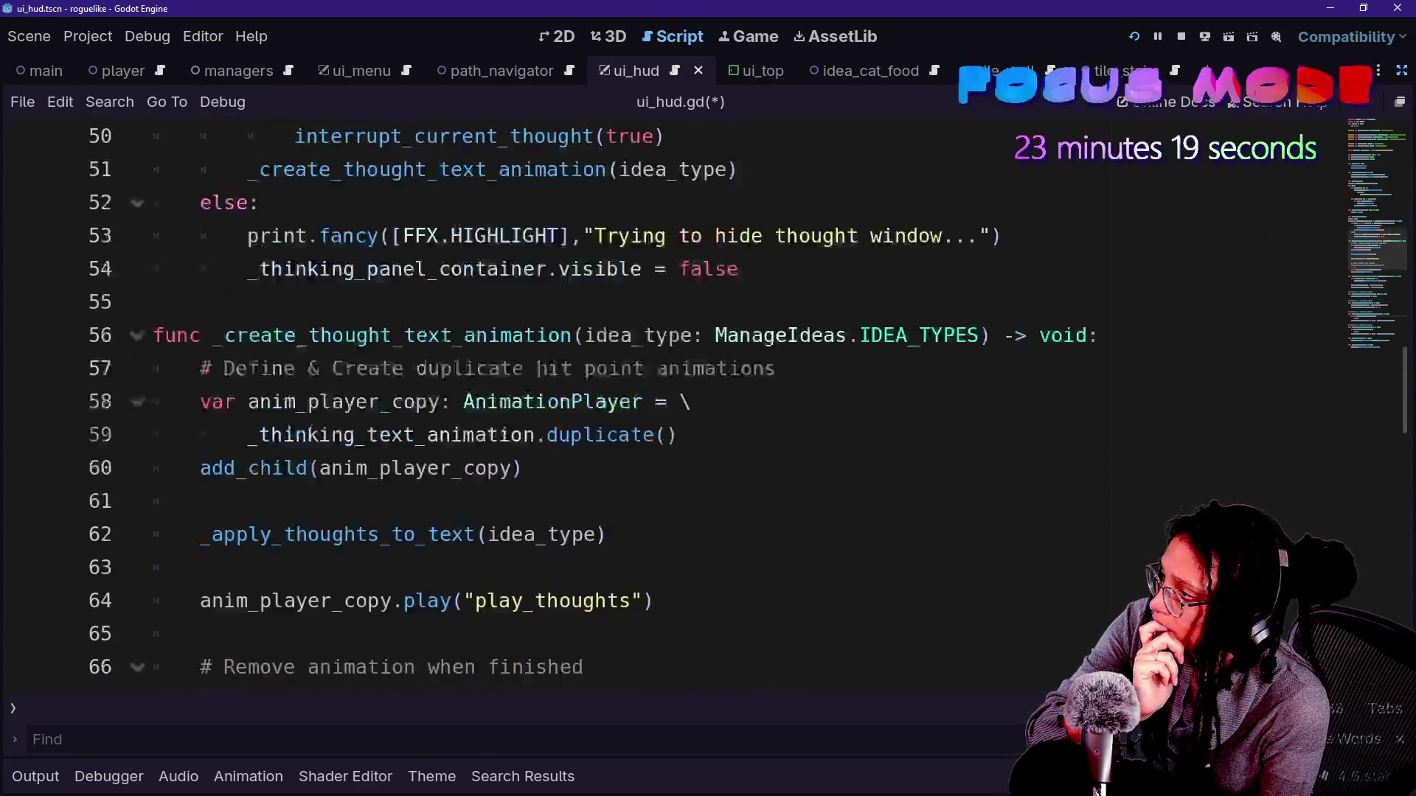
scroll(517, 405, down, 3)
scroll(516, 405, down, 1)
drag(415, 306, 271, 505)
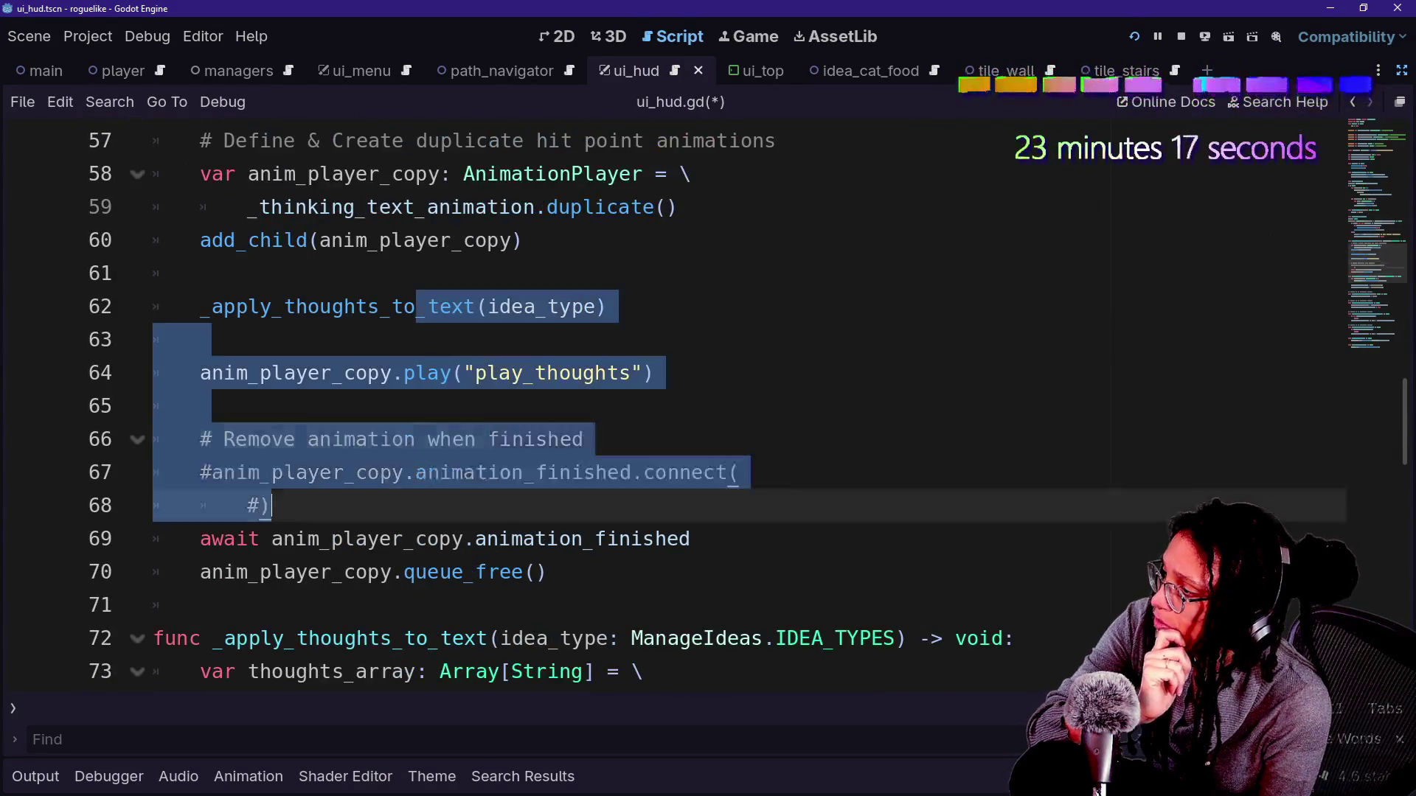
scroll(272, 506, up, 1)
click(572, 472)
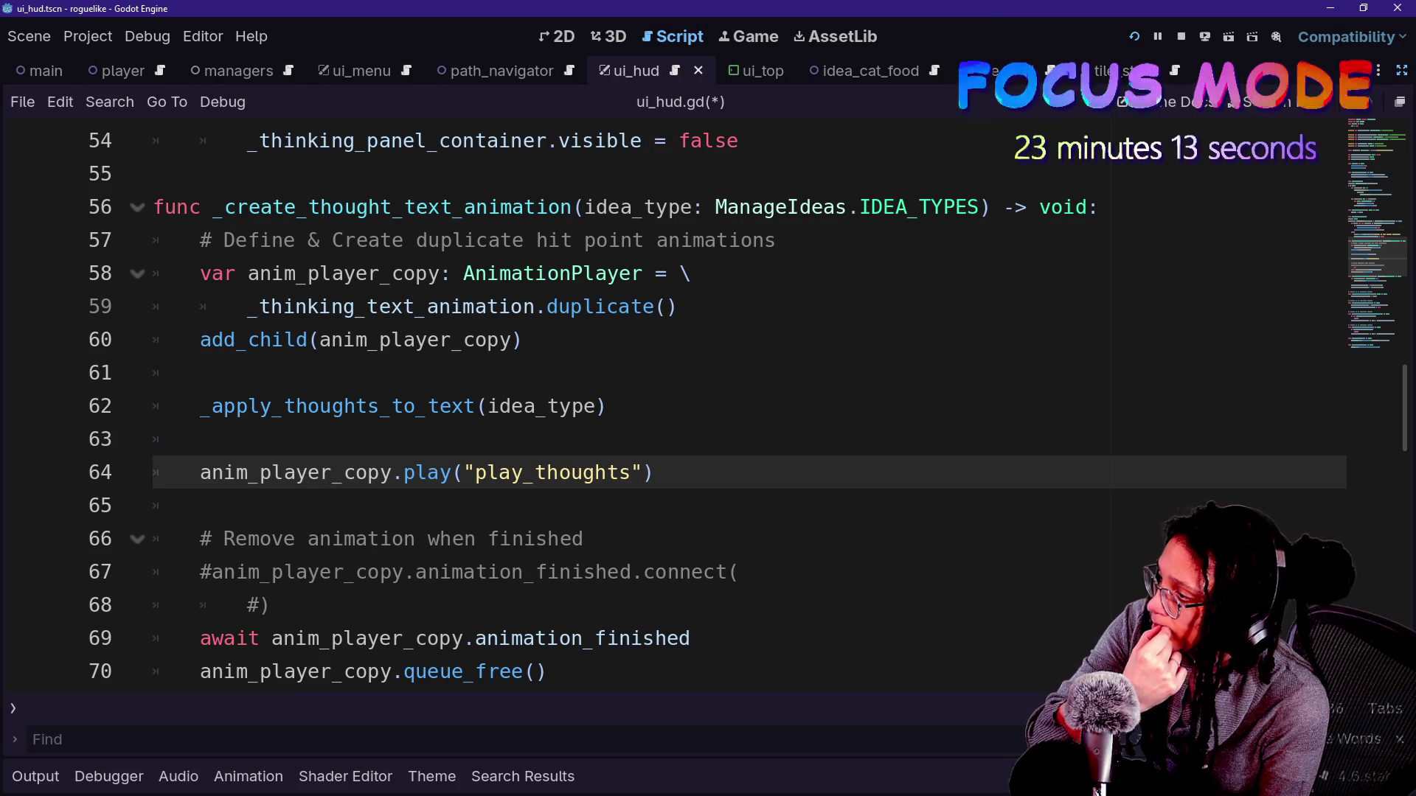
scroll(664, 405, down, 5)
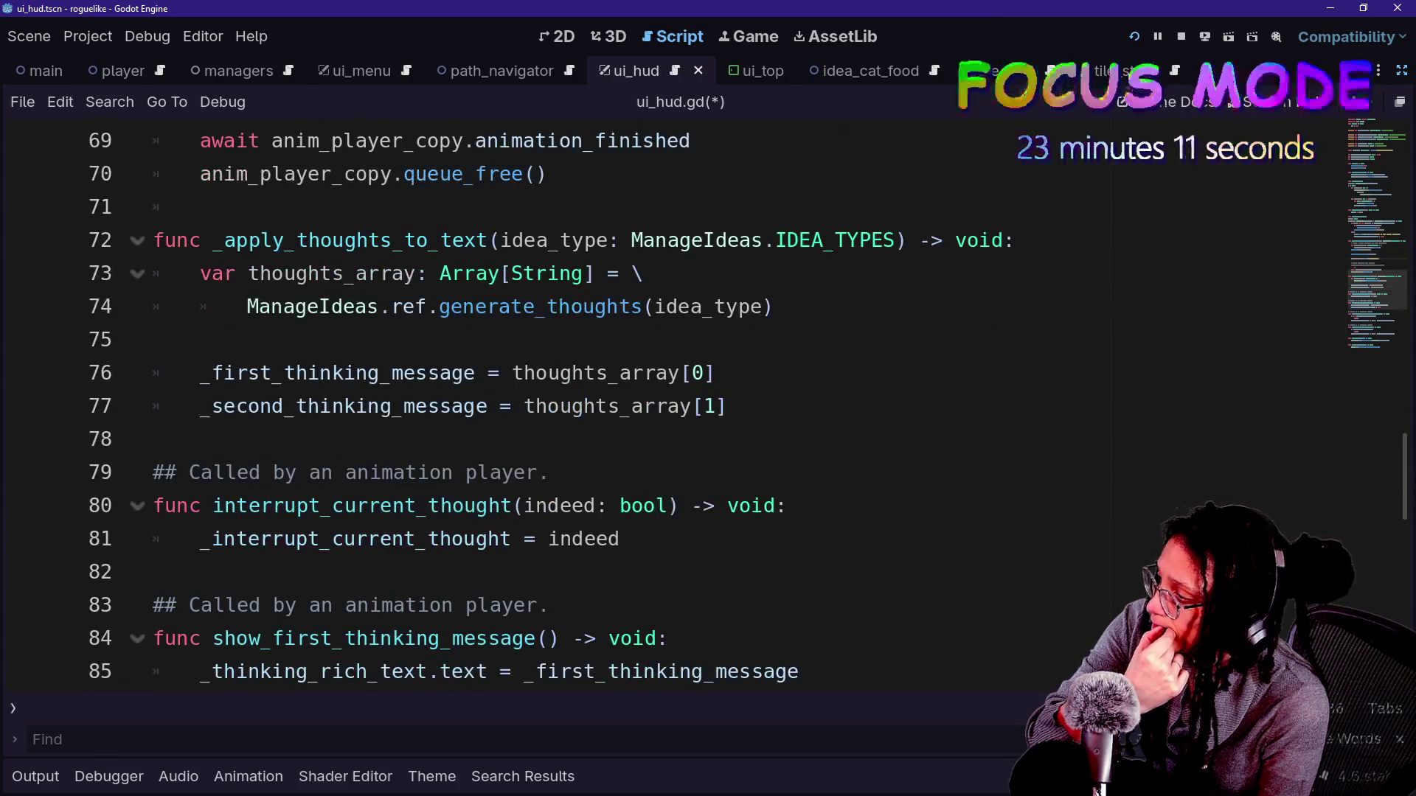
scroll(664, 405, up, 8)
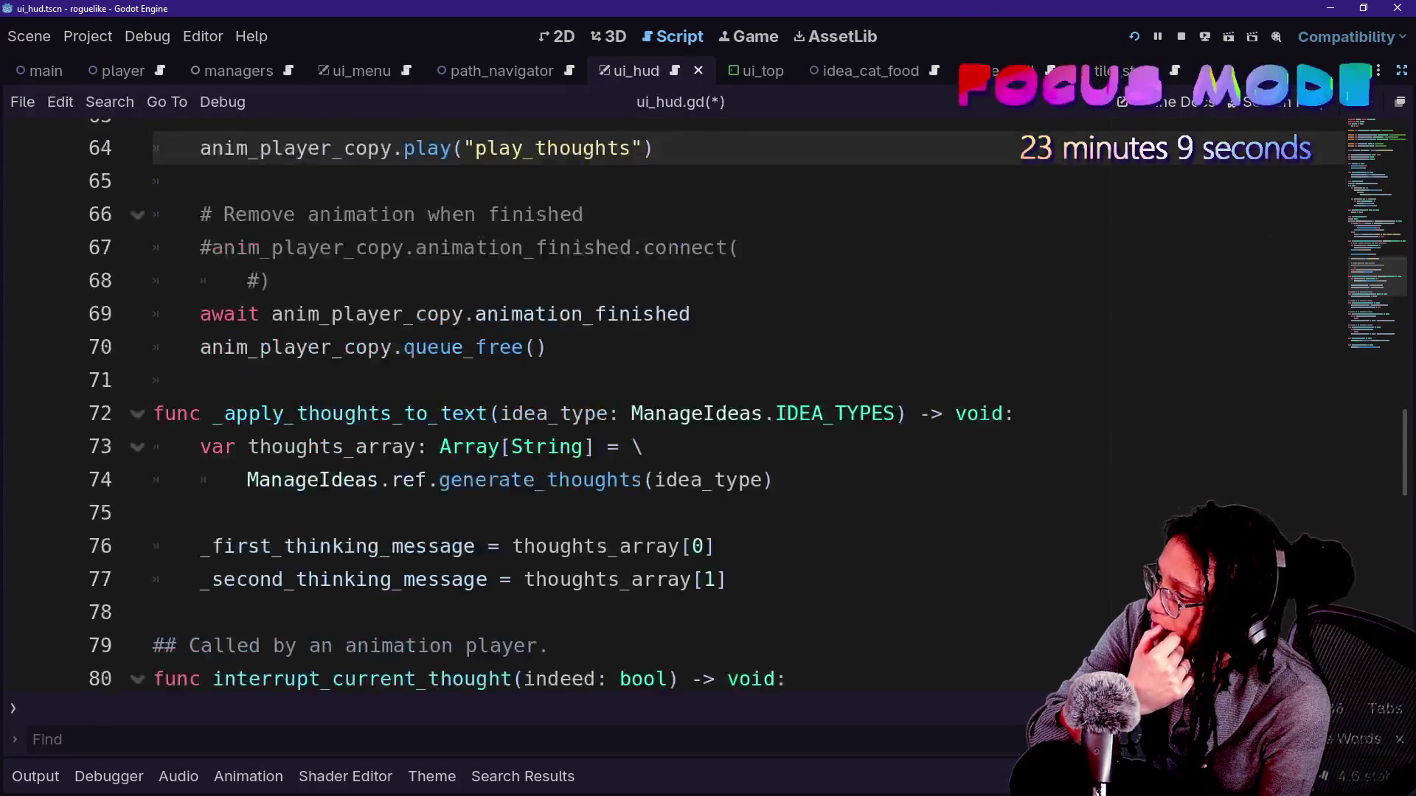
scroll(663, 405, up, 1)
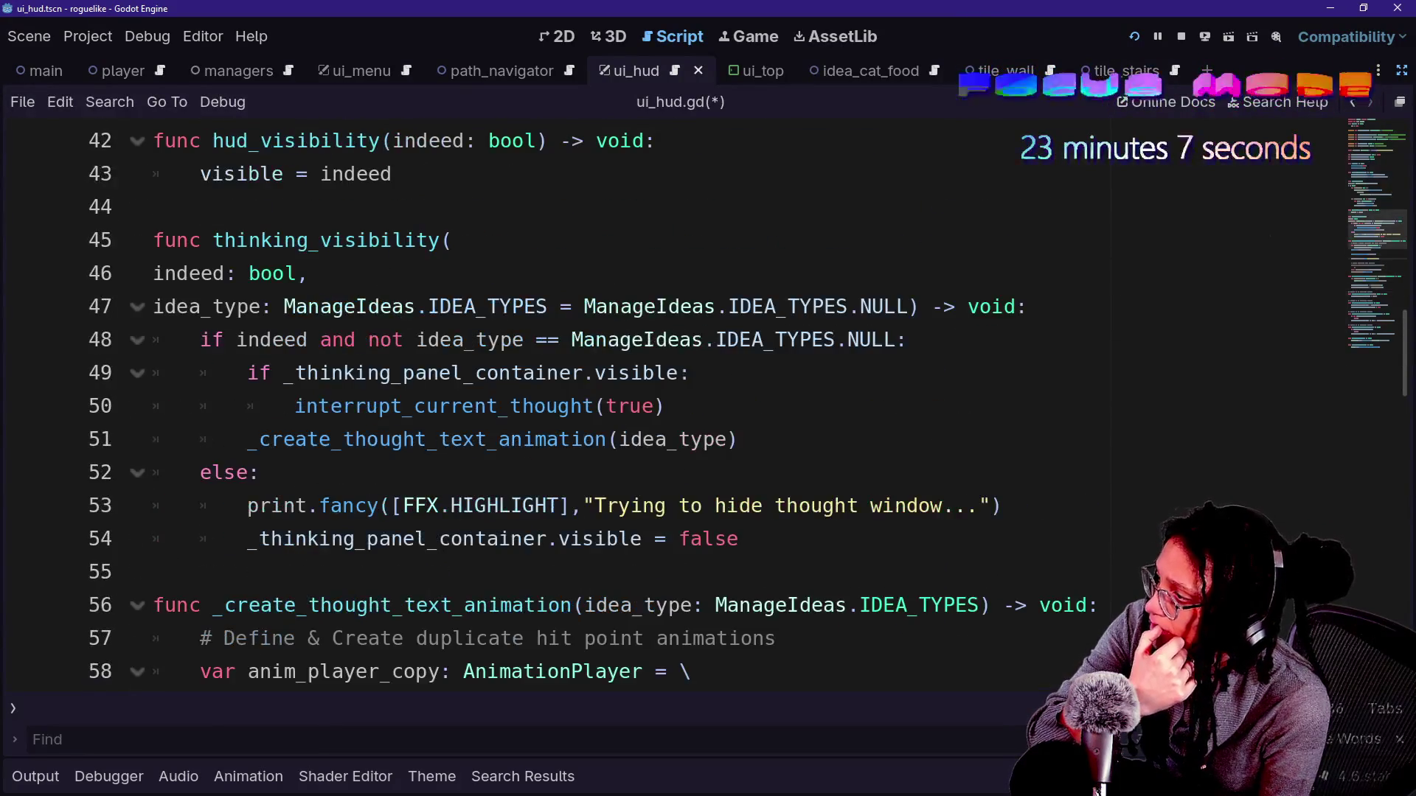
mouse_move(700, 440)
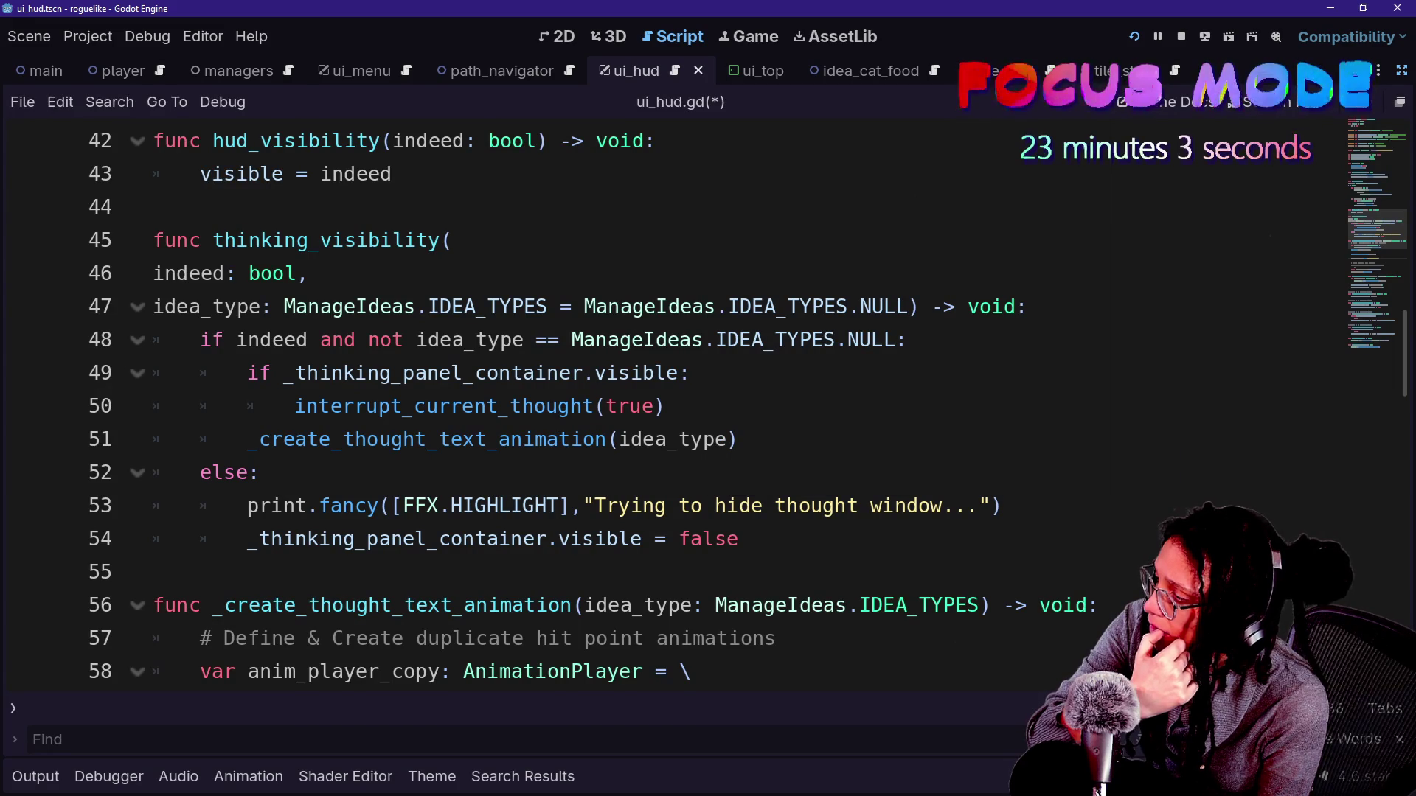
click(35, 776)
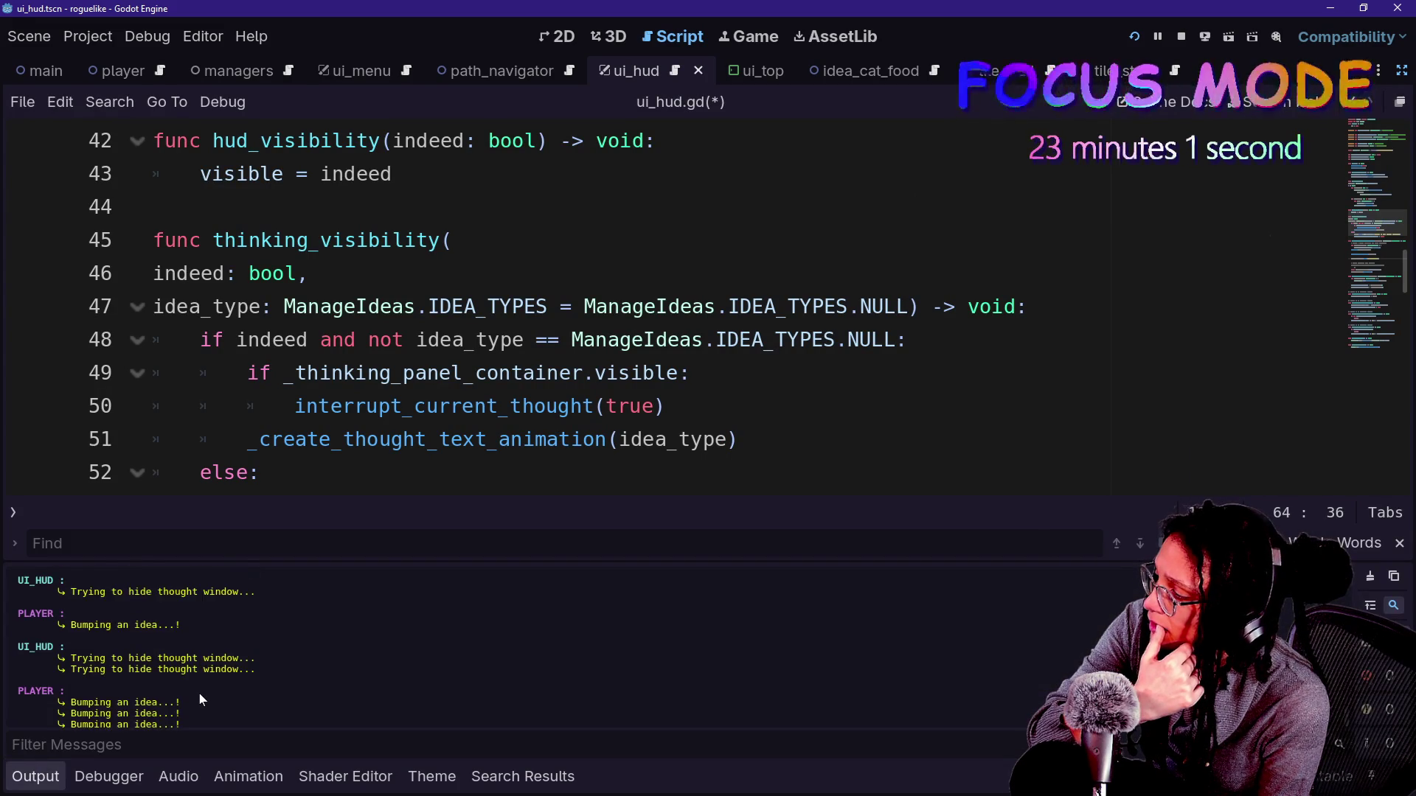
click(424, 440)
mouse_move(424, 439)
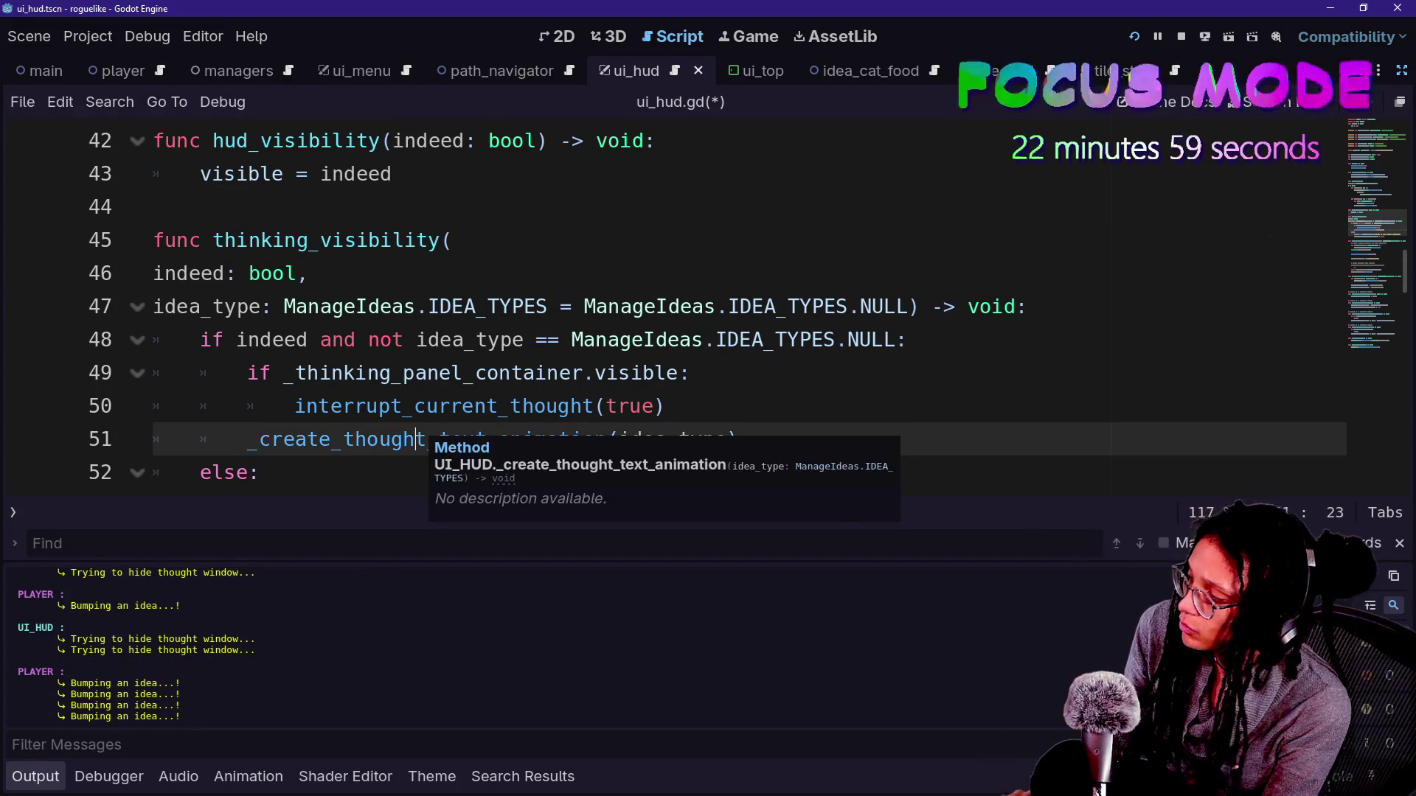
key(ctrl+j)
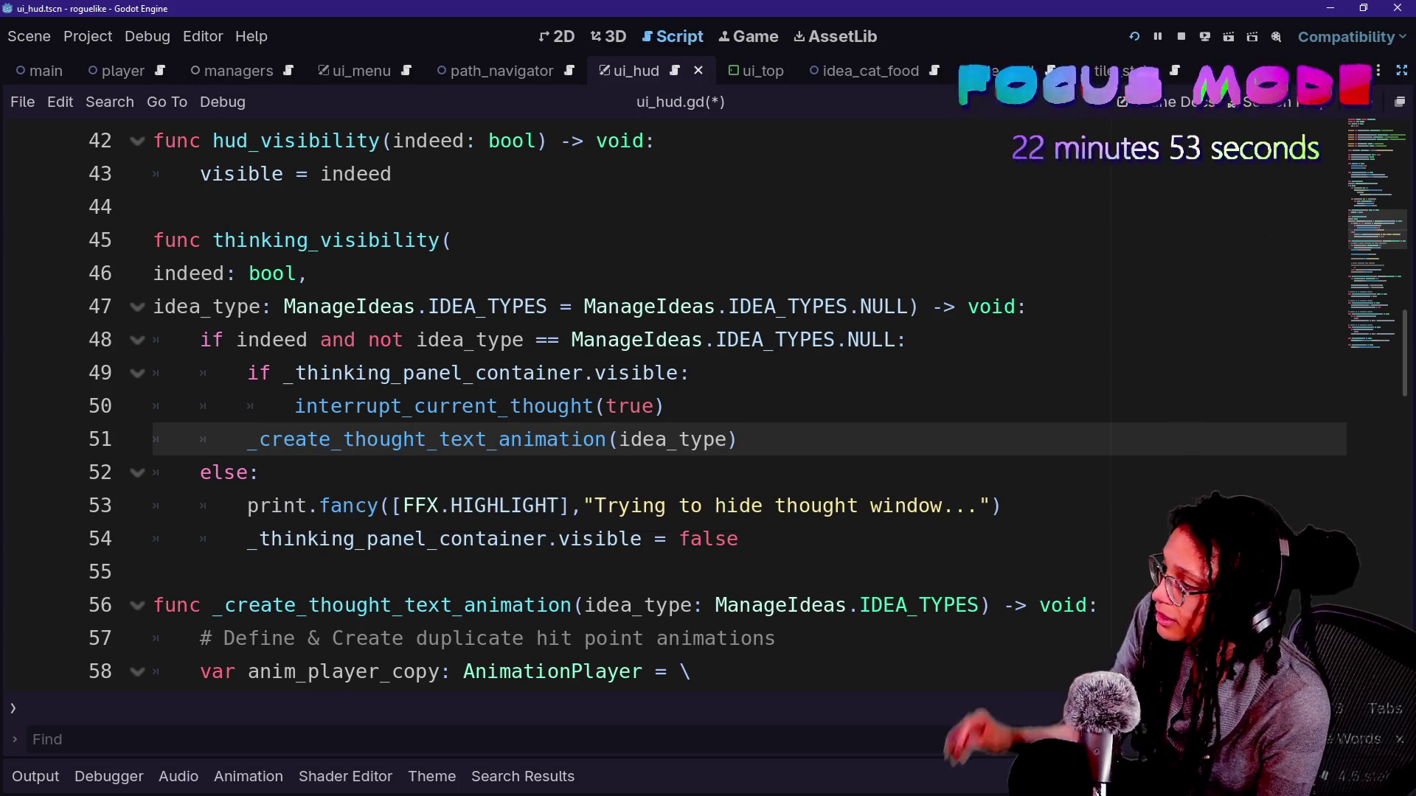
click(155, 605)
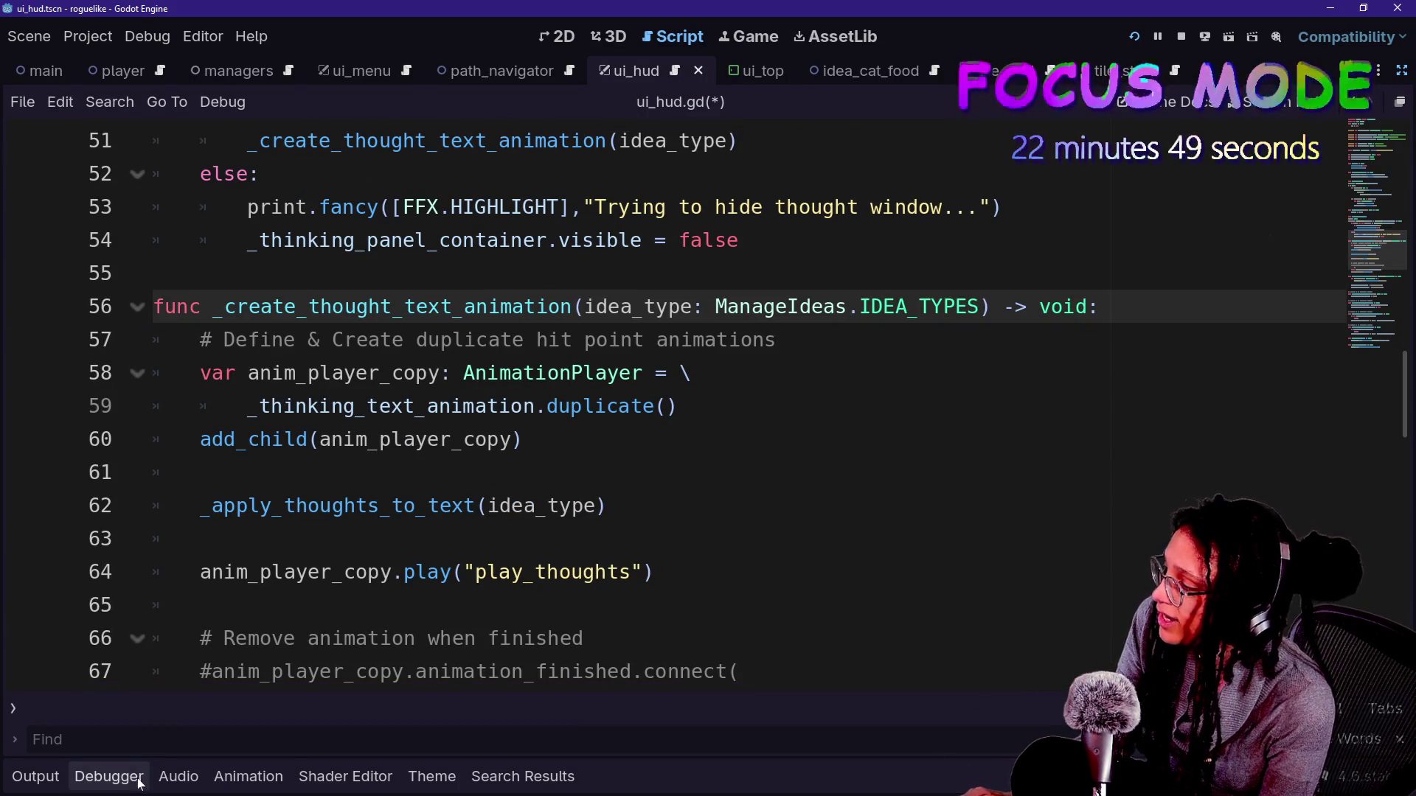
click(221, 778)
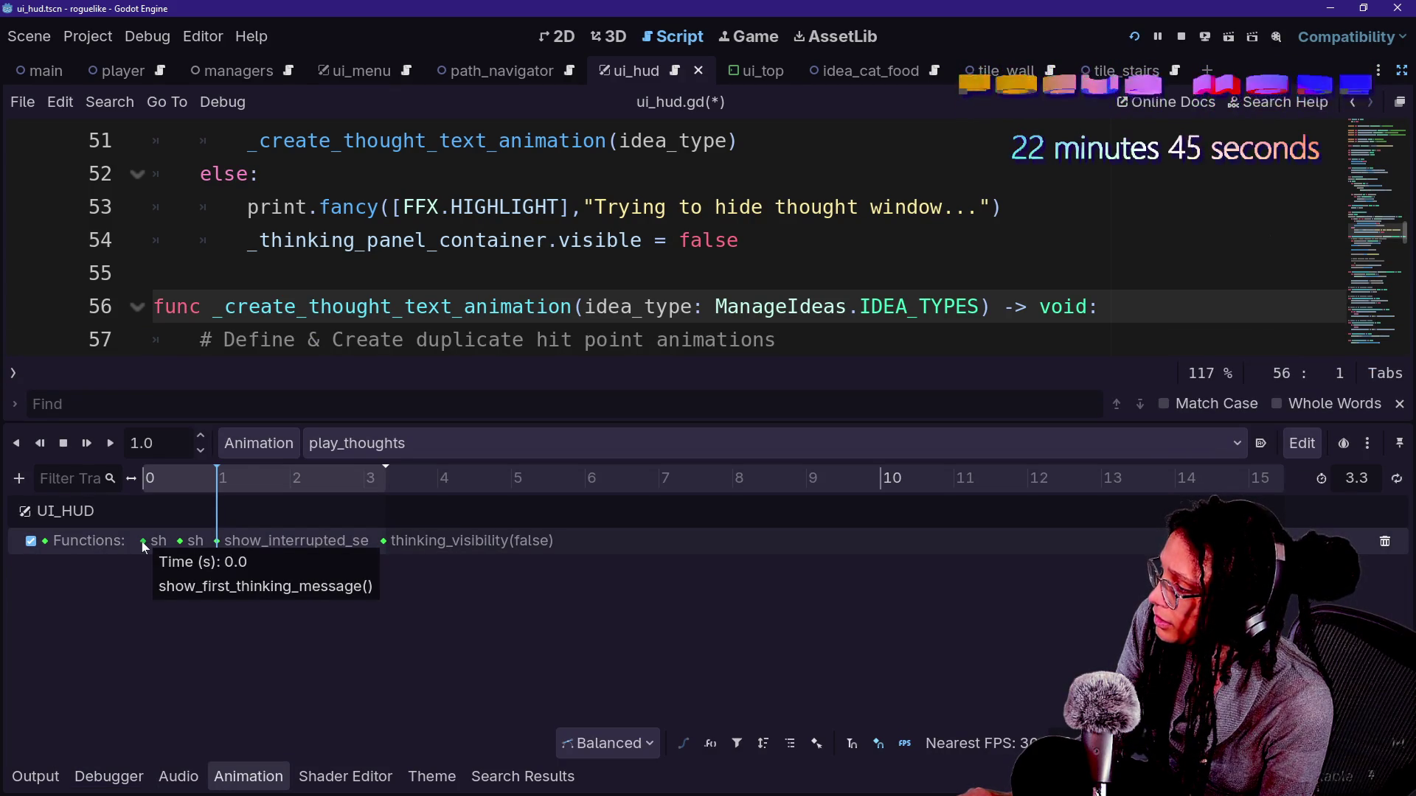
click(368, 340)
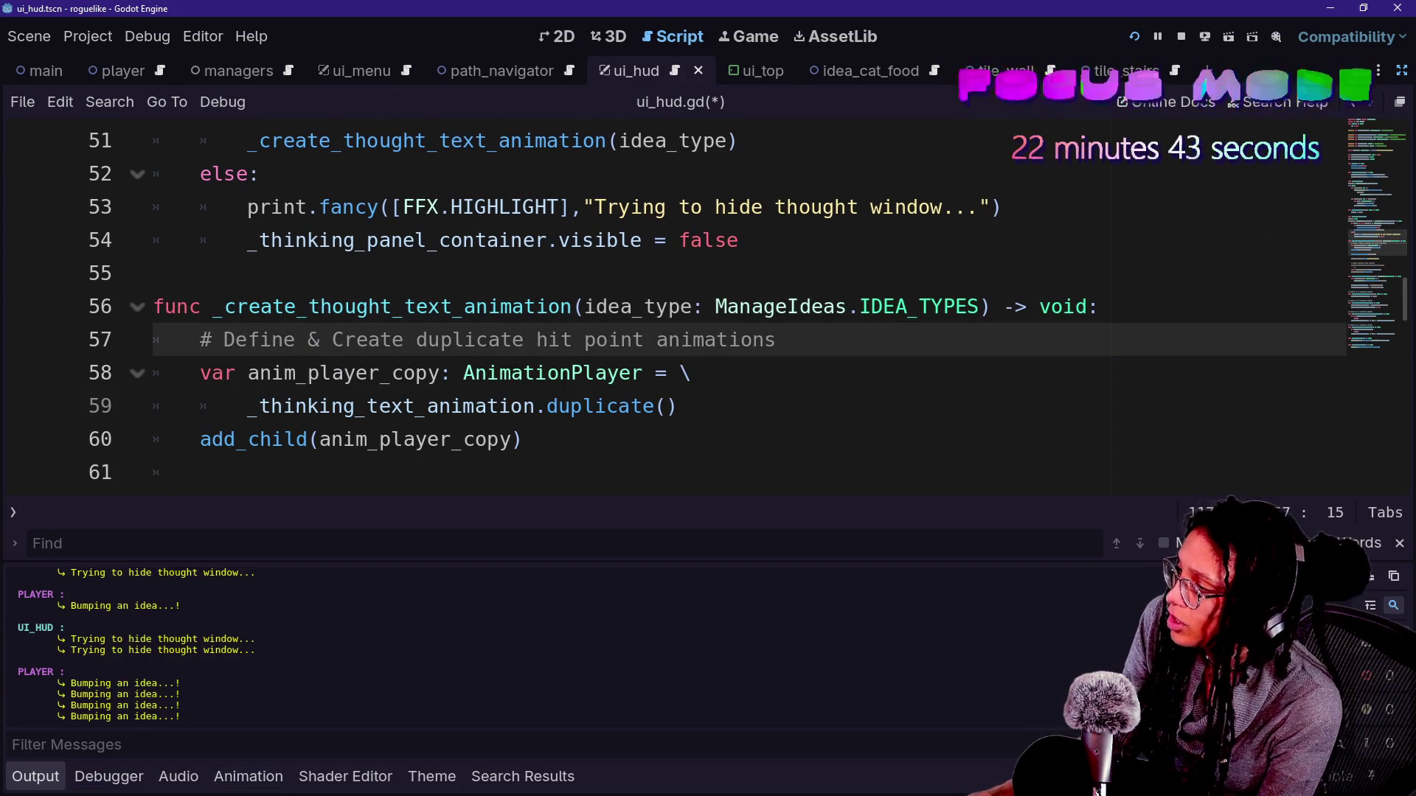
scroll(332, 340, down, 1)
key(ctrl+j)
mouse_move(292, 341)
scroll(527, 357, up, 1)
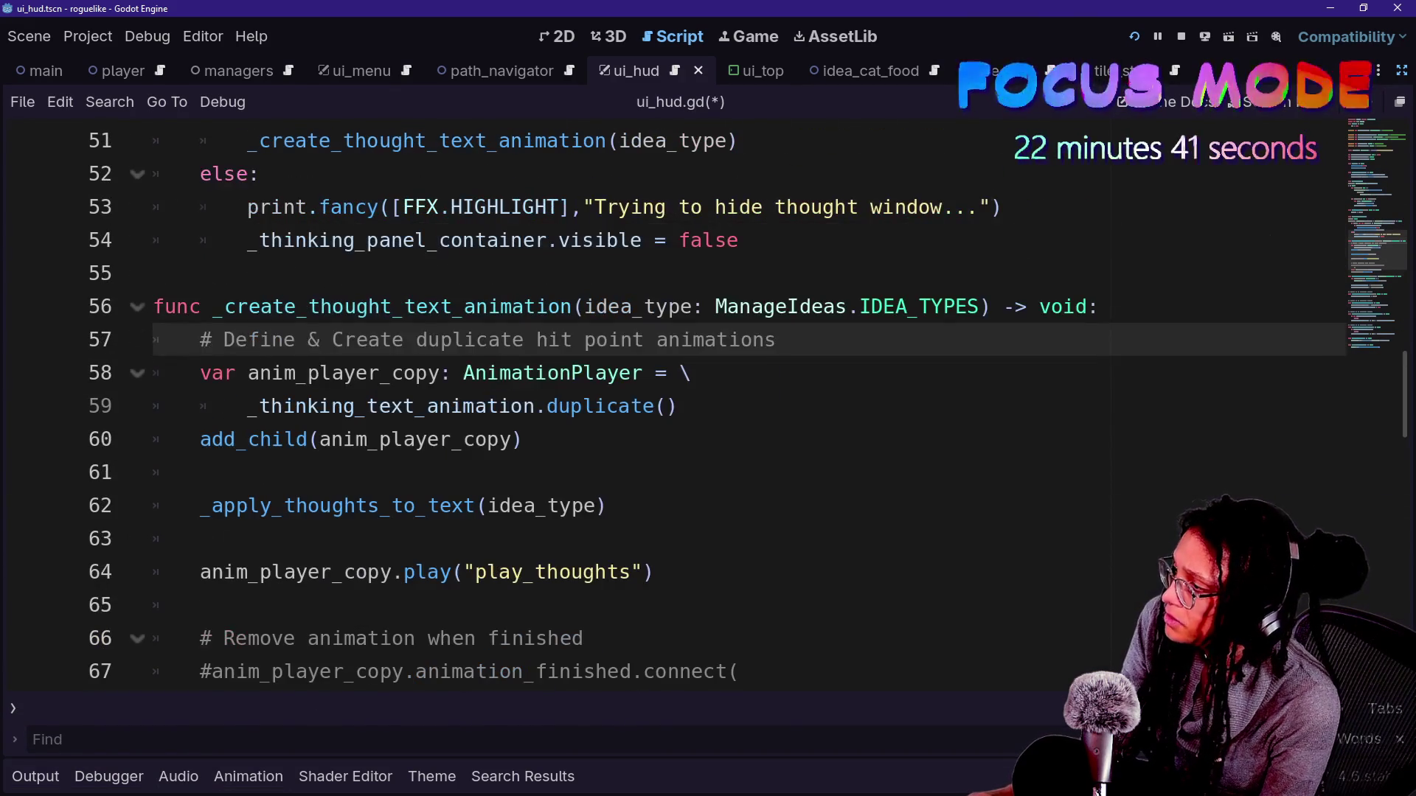
mouse_move(527, 357)
key(Up)
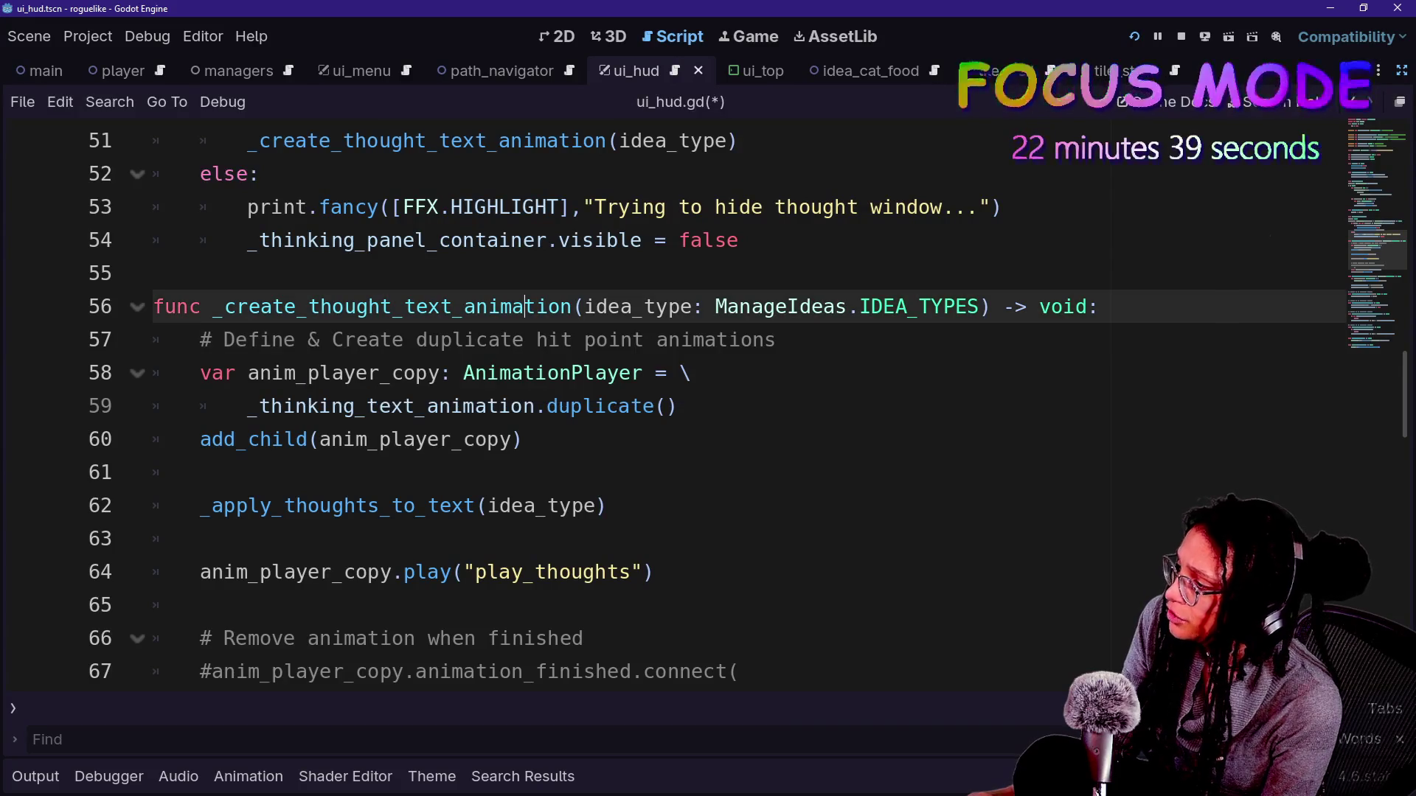
scroll(516, 332, down, 1)
click(500, 472)
key(Up)
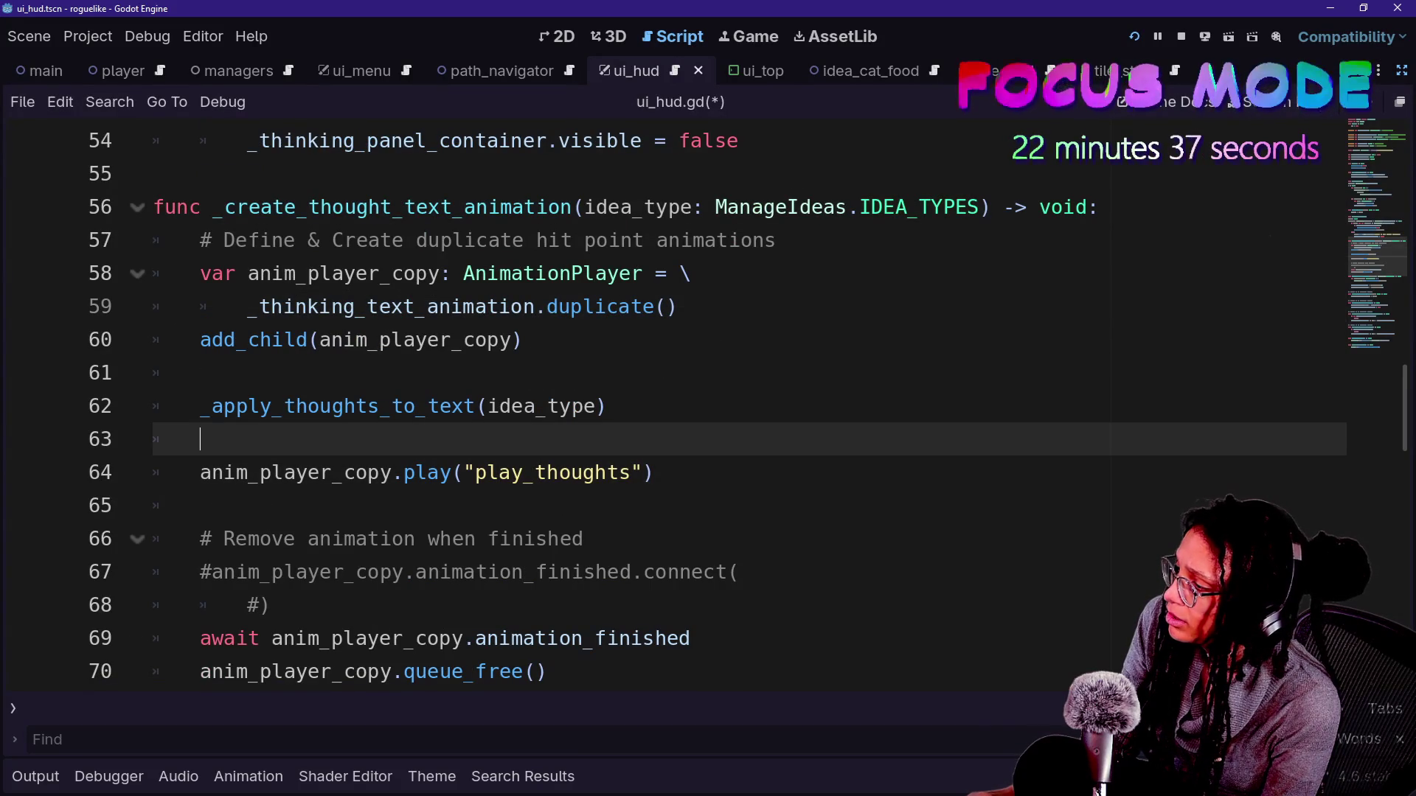
Step: Place the caret at the end of the play_thoughts line and switch to HealthBar.gd on GitHub
key(Down)
key(End)
key(shift+Up)
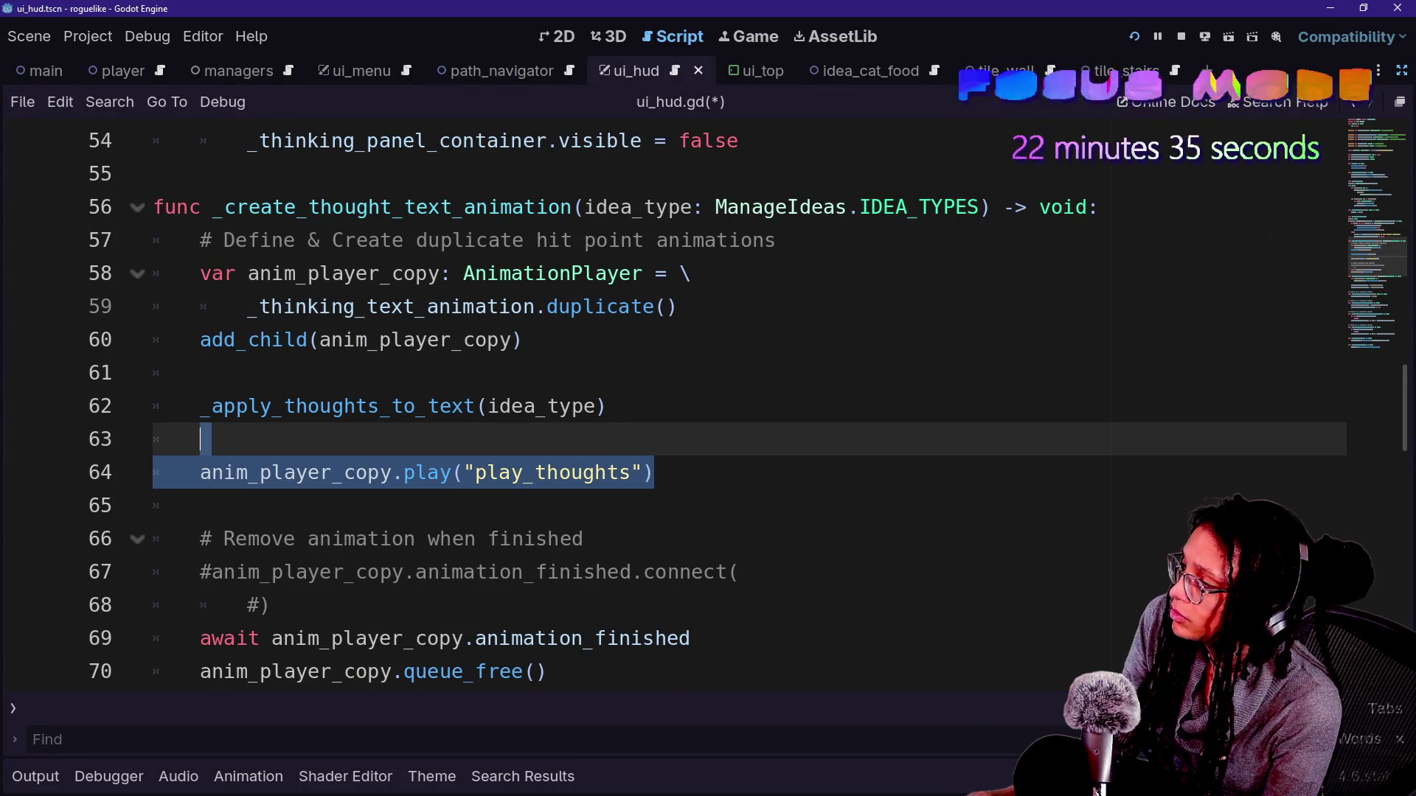
key(Left)
key(Down)
key(End)
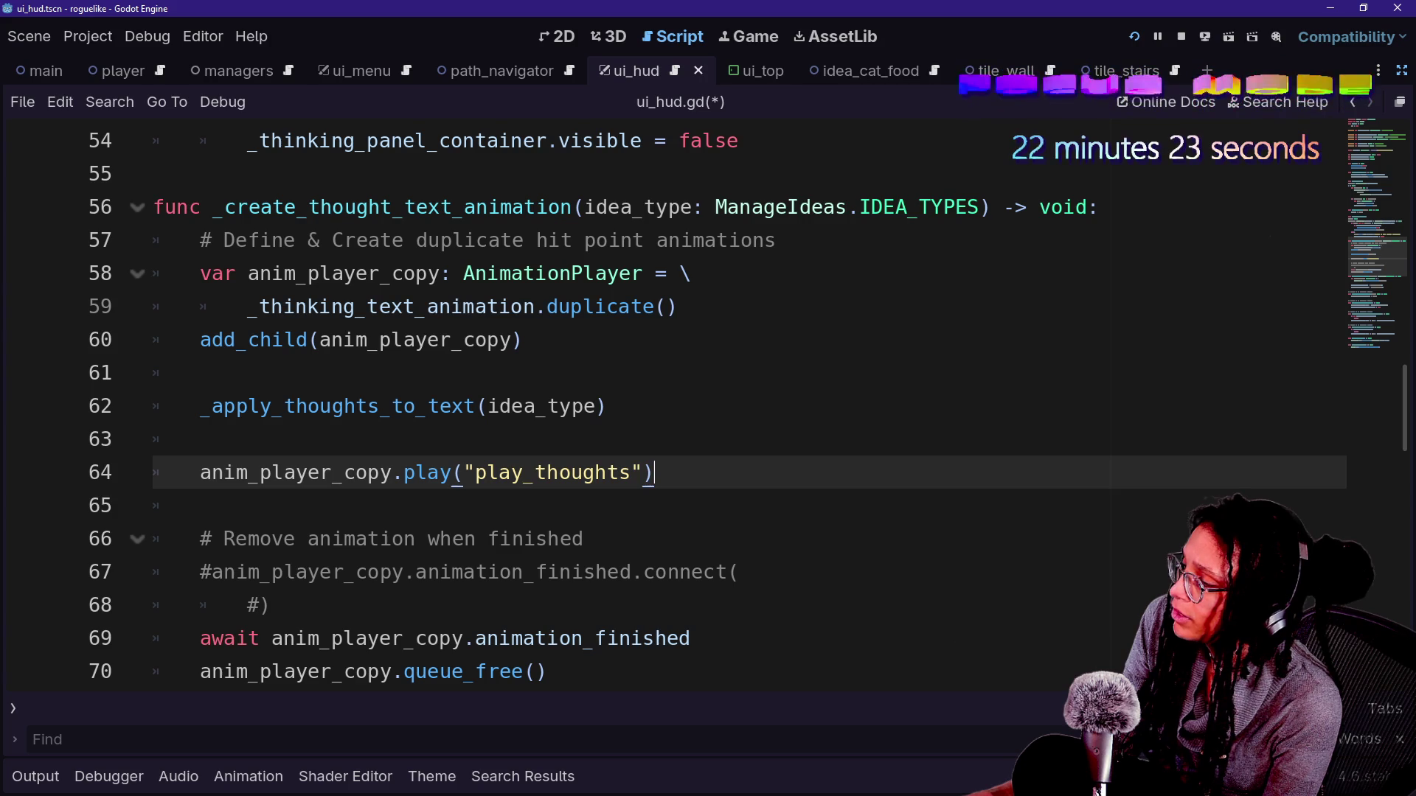
key(alt+Tab)
scroll(588, 537, down, 4)
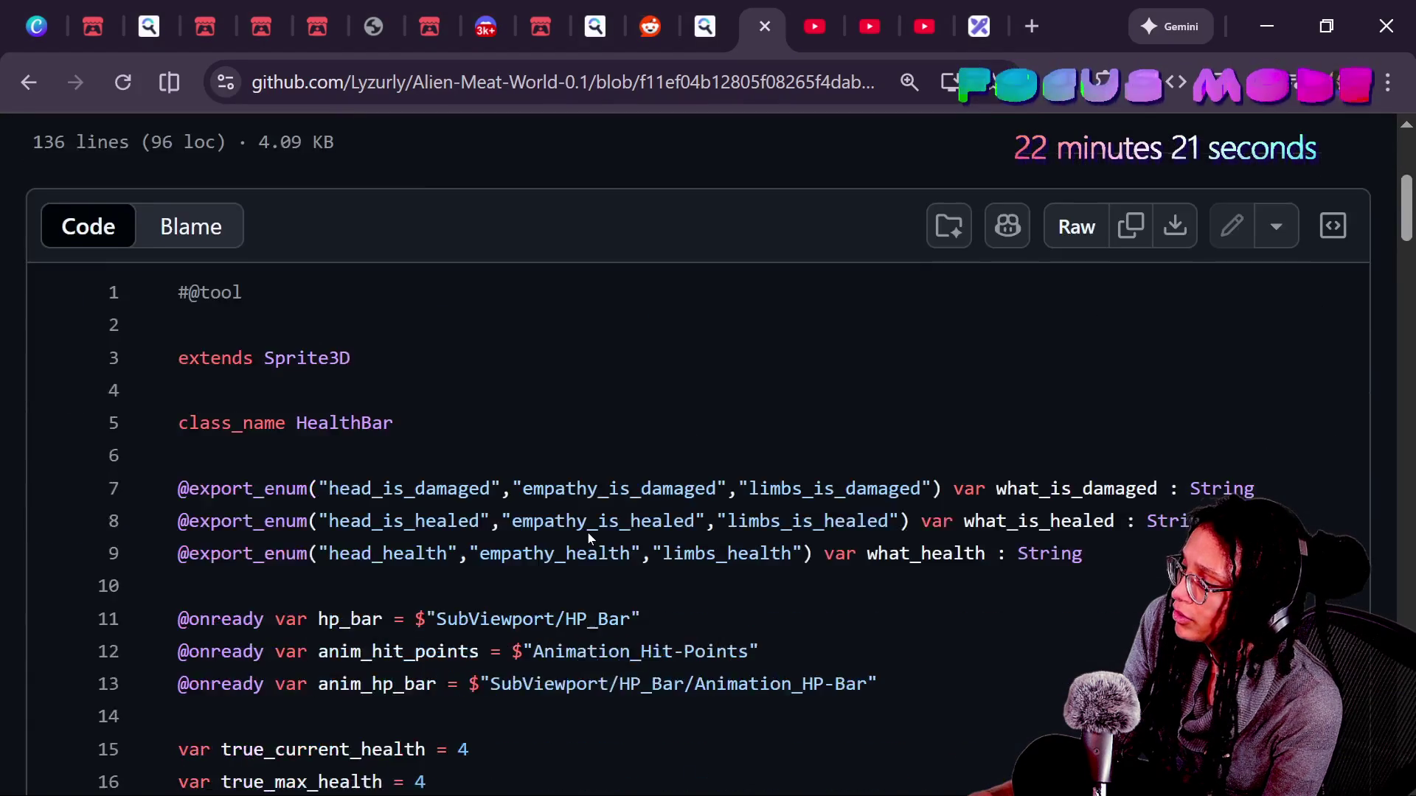
Step: Scroll through HealthBar.gd's damage and heal animation code
scroll(587, 532, down, 10)
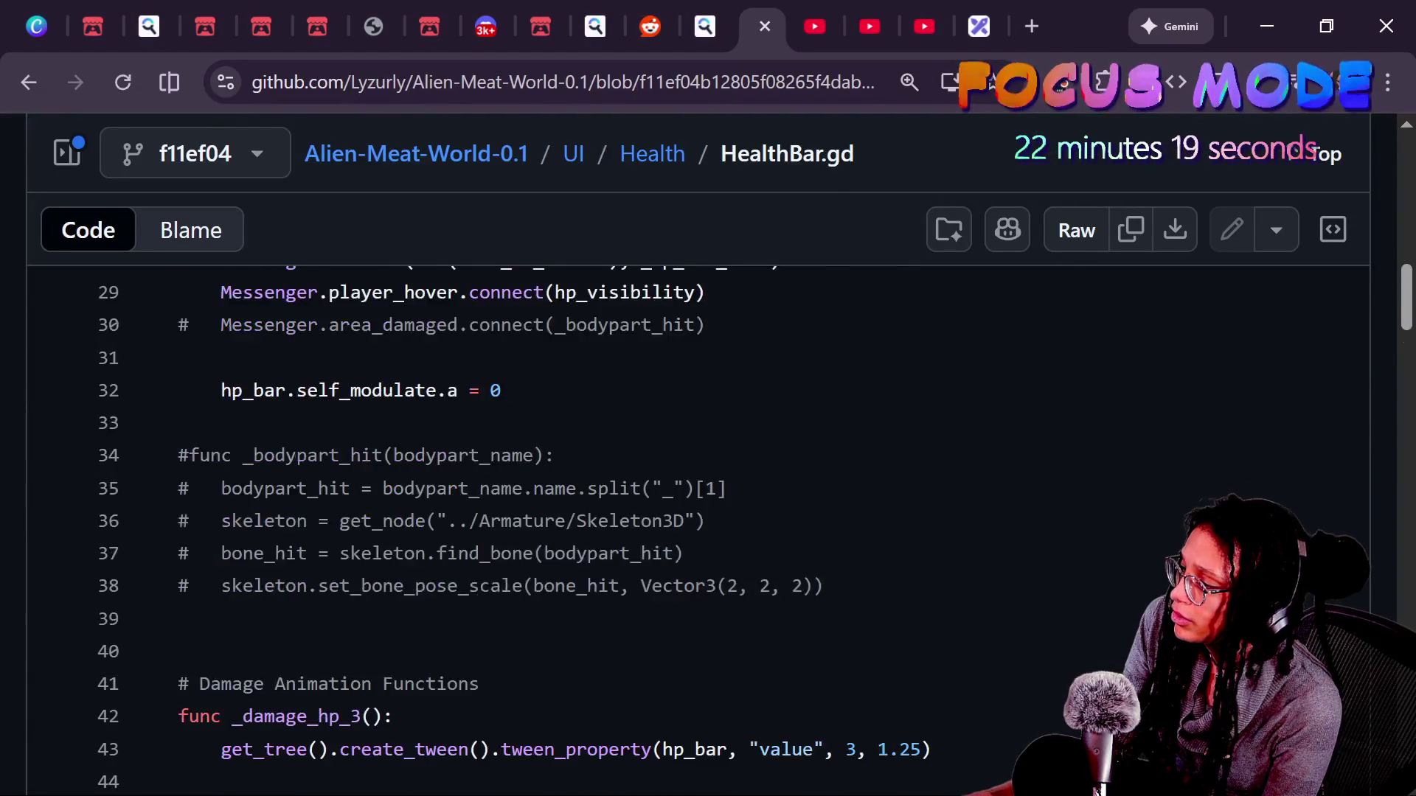
scroll(589, 531, down, 8)
click(516, 421)
scroll(589, 531, up, 3)
scroll(589, 531, down, 12)
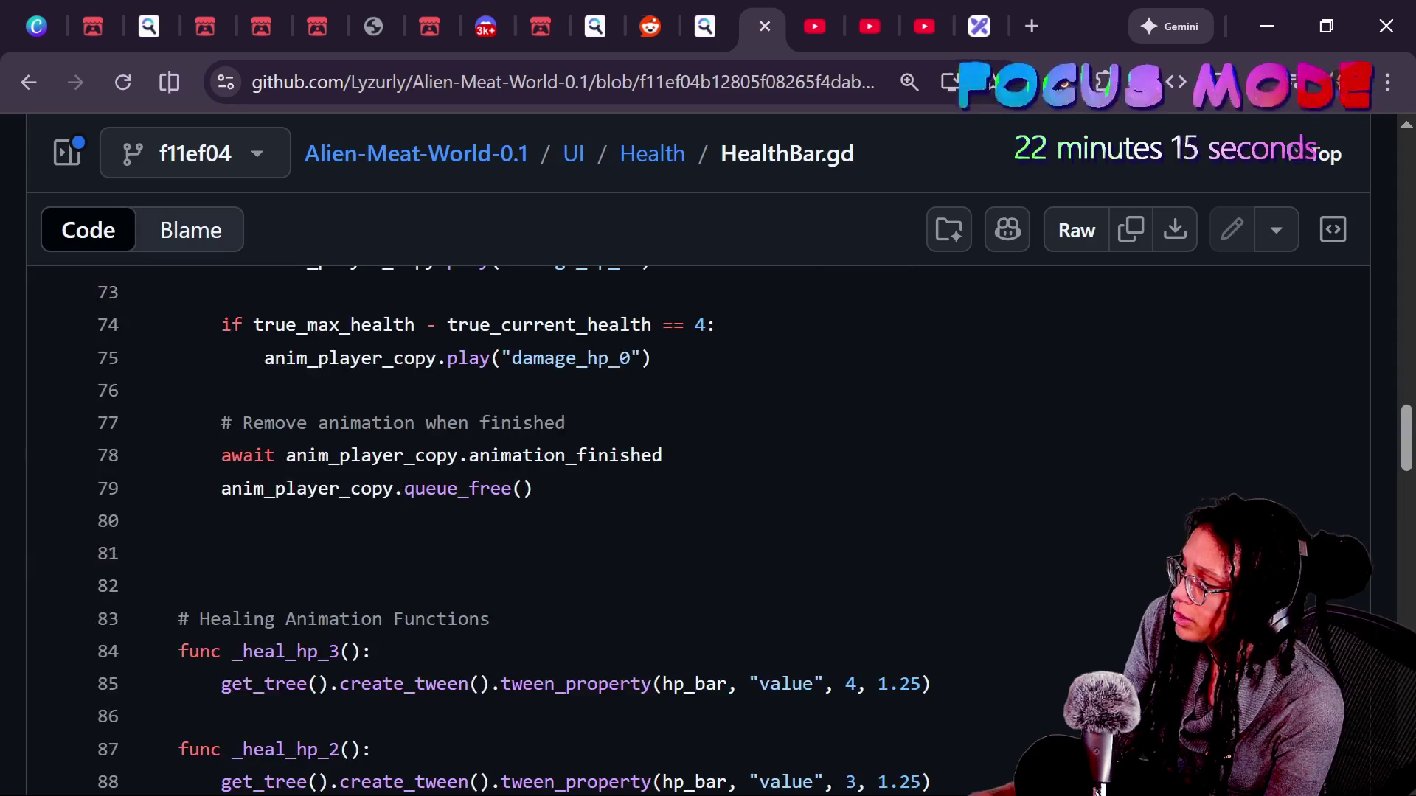
scroll(589, 531, down, 8)
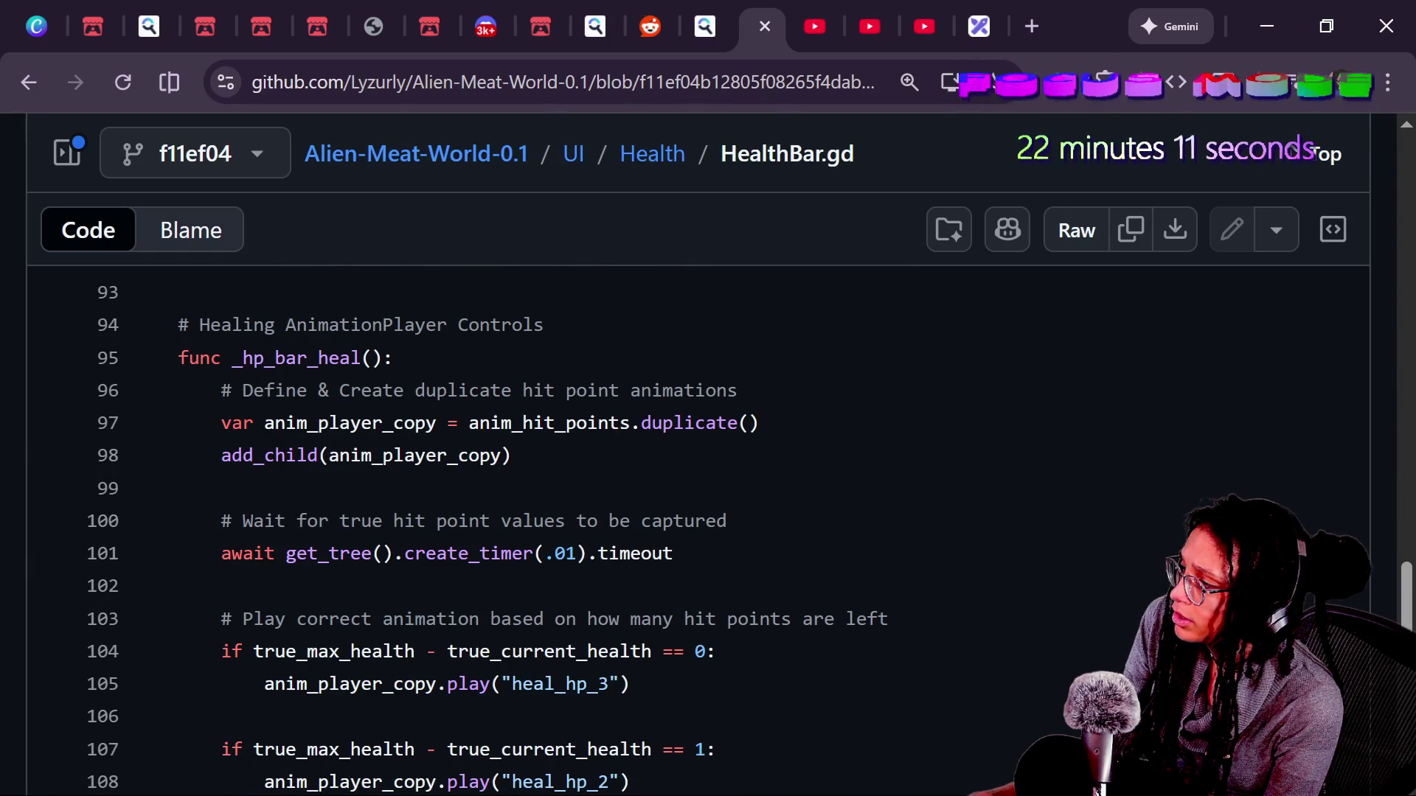
scroll(588, 531, up, 4)
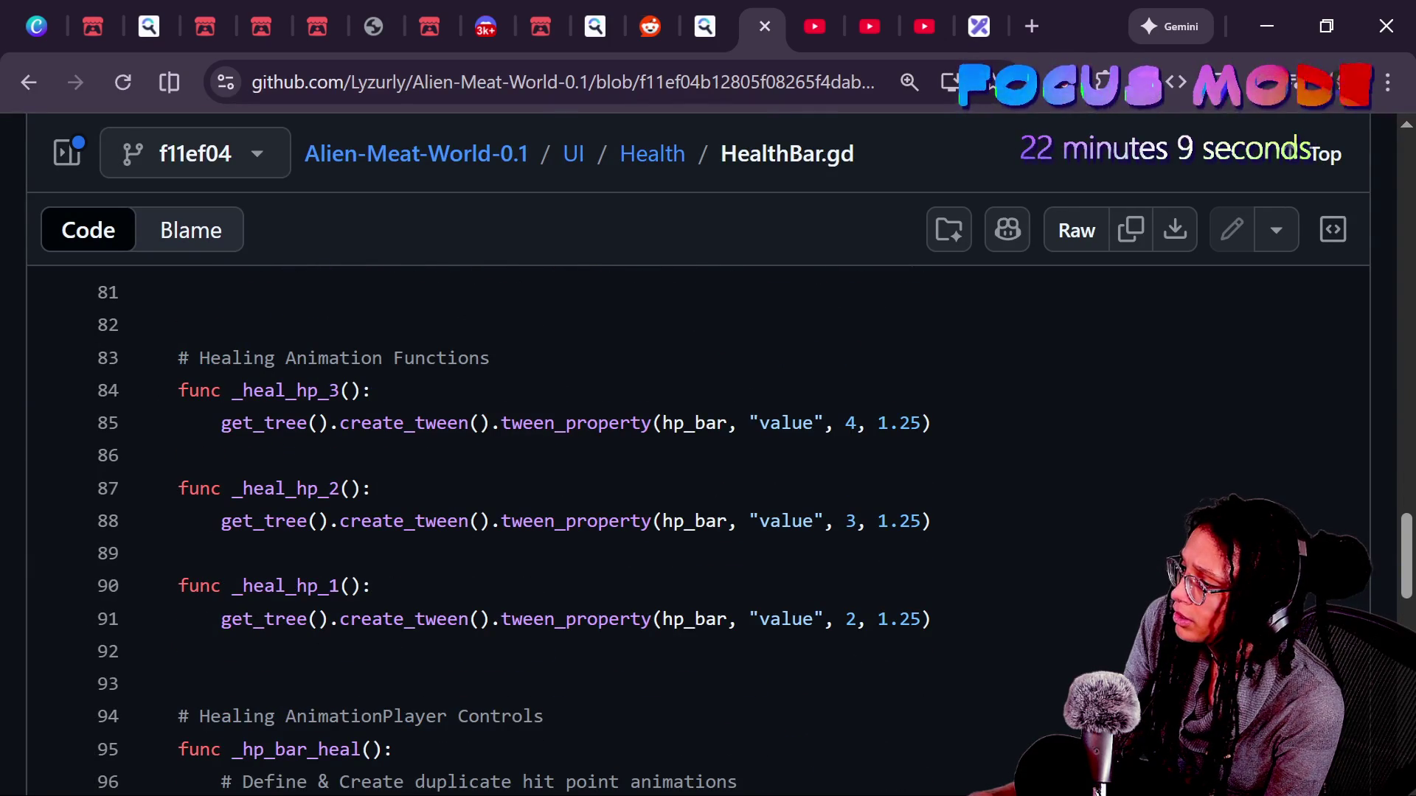
scroll(588, 531, down, 15)
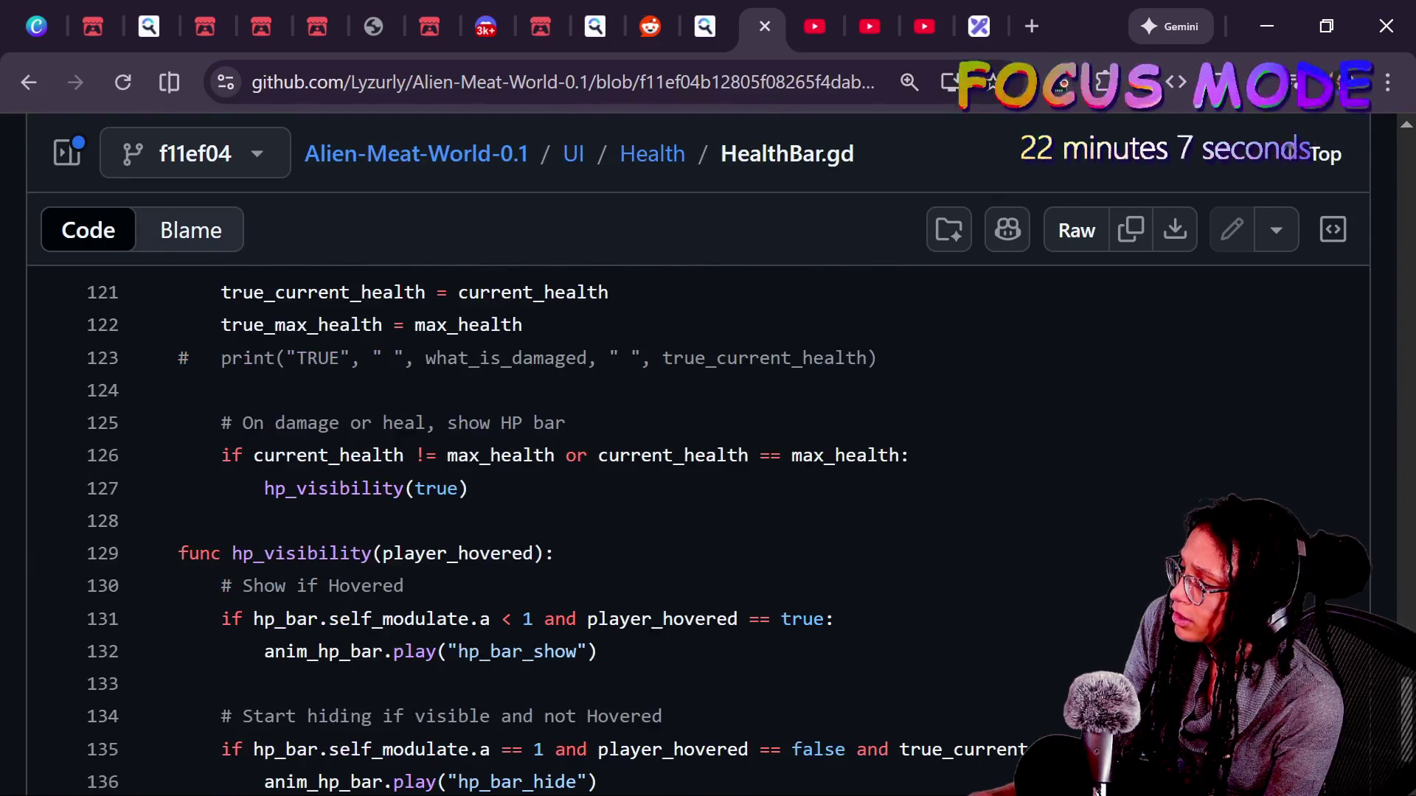
scroll(589, 531, up, 3)
scroll(588, 531, down, 3)
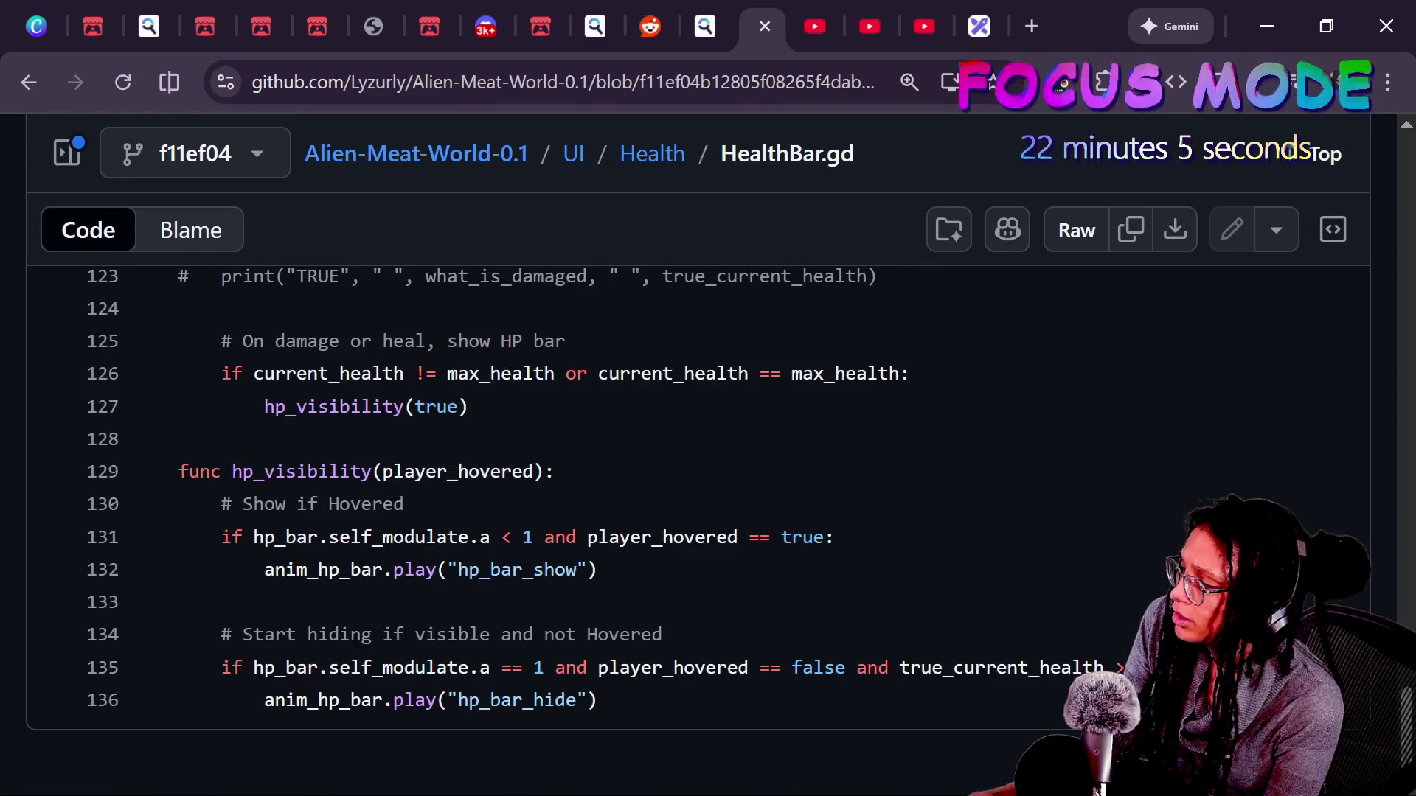
scroll(589, 531, up, 20)
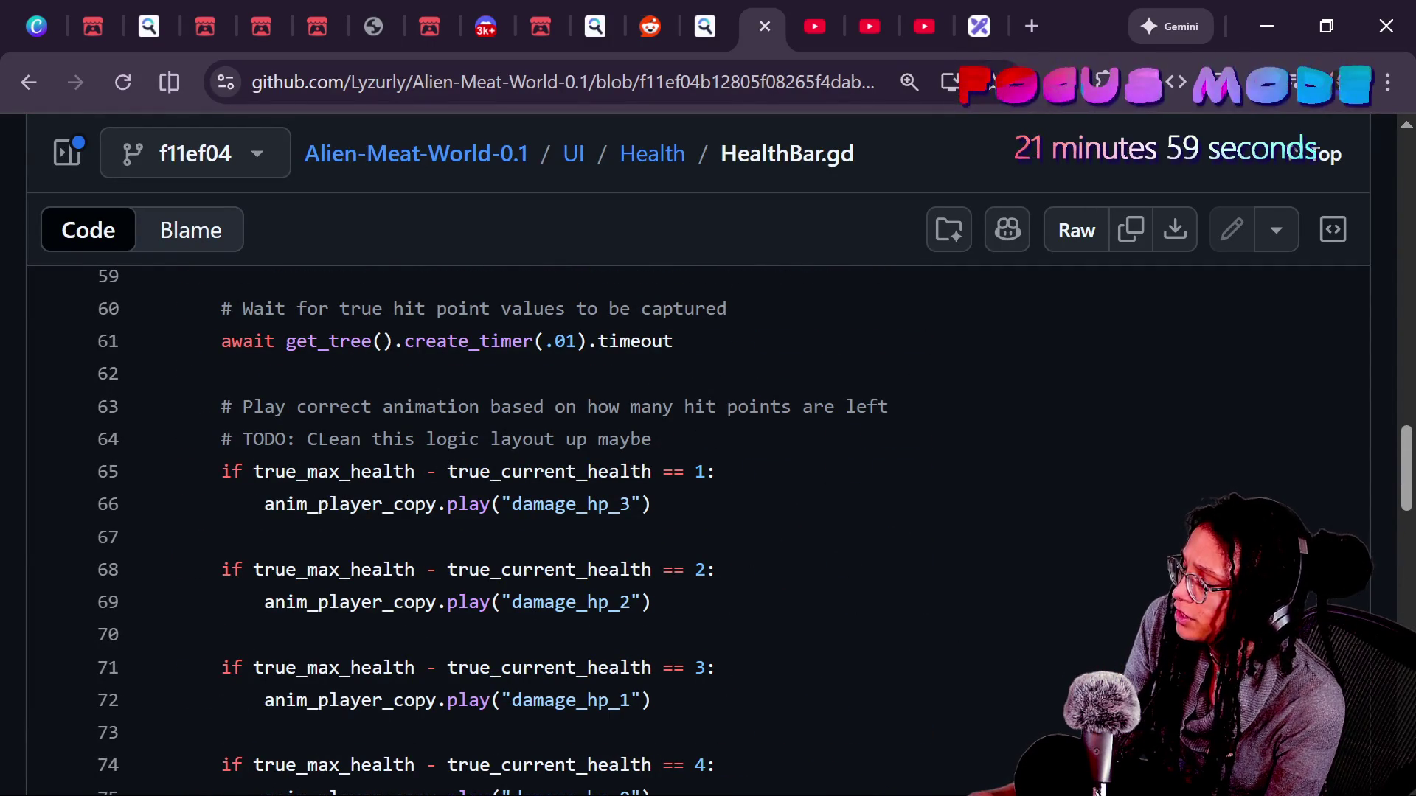
scroll(589, 531, up, 3)
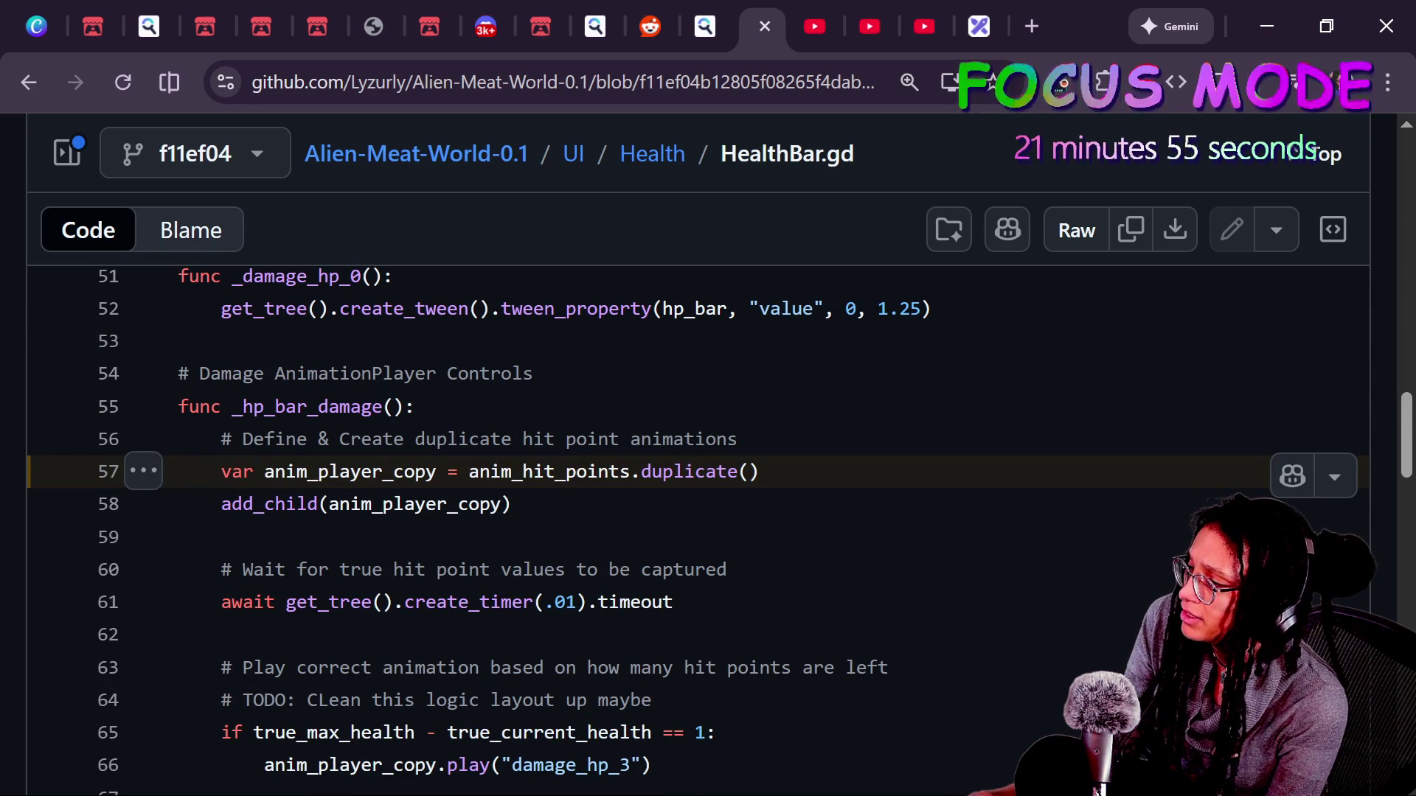
Step: Select the duplicate and add_child lines 57–58 for reference, then return to Godot
drag(402, 472, 514, 504)
click(514, 505)
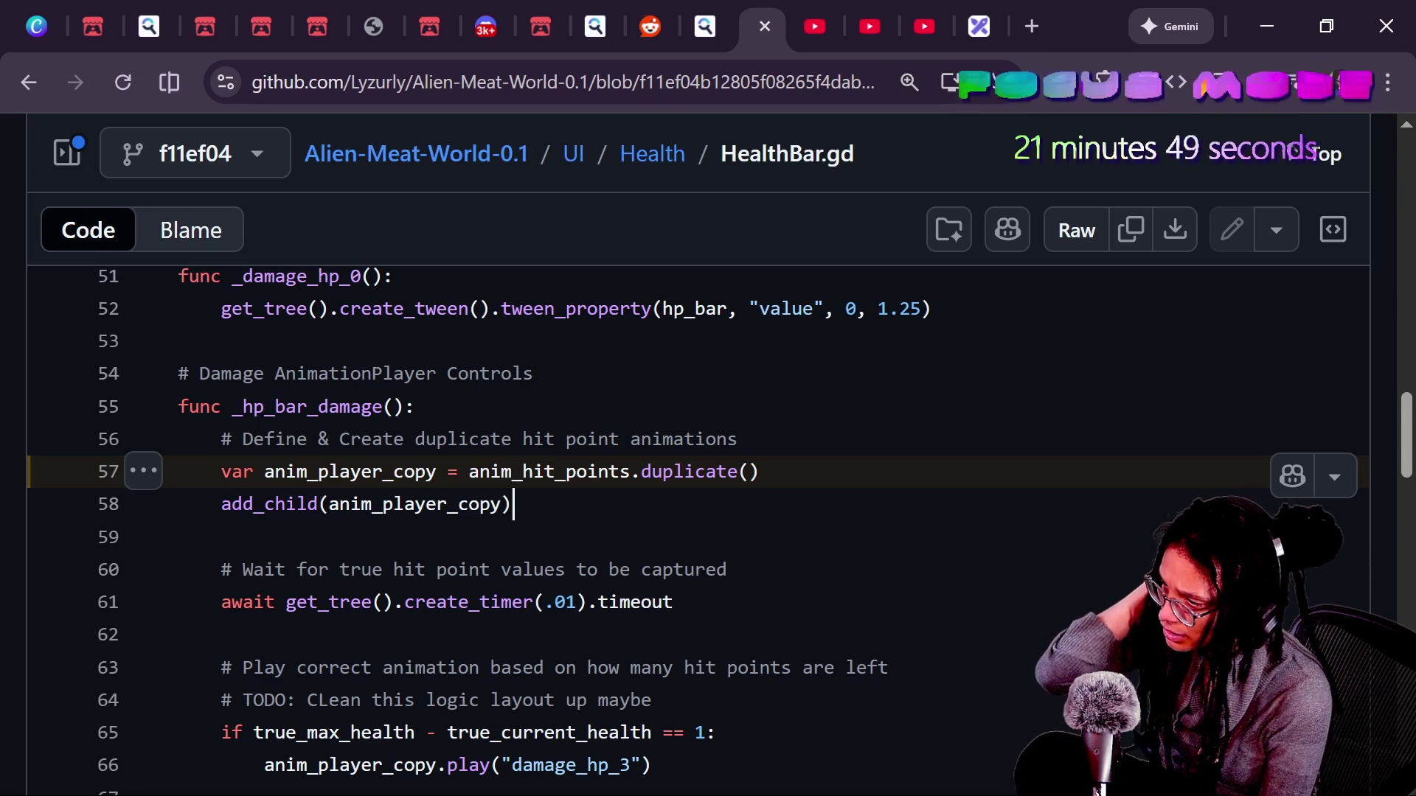
scroll(696, 516, down, 2)
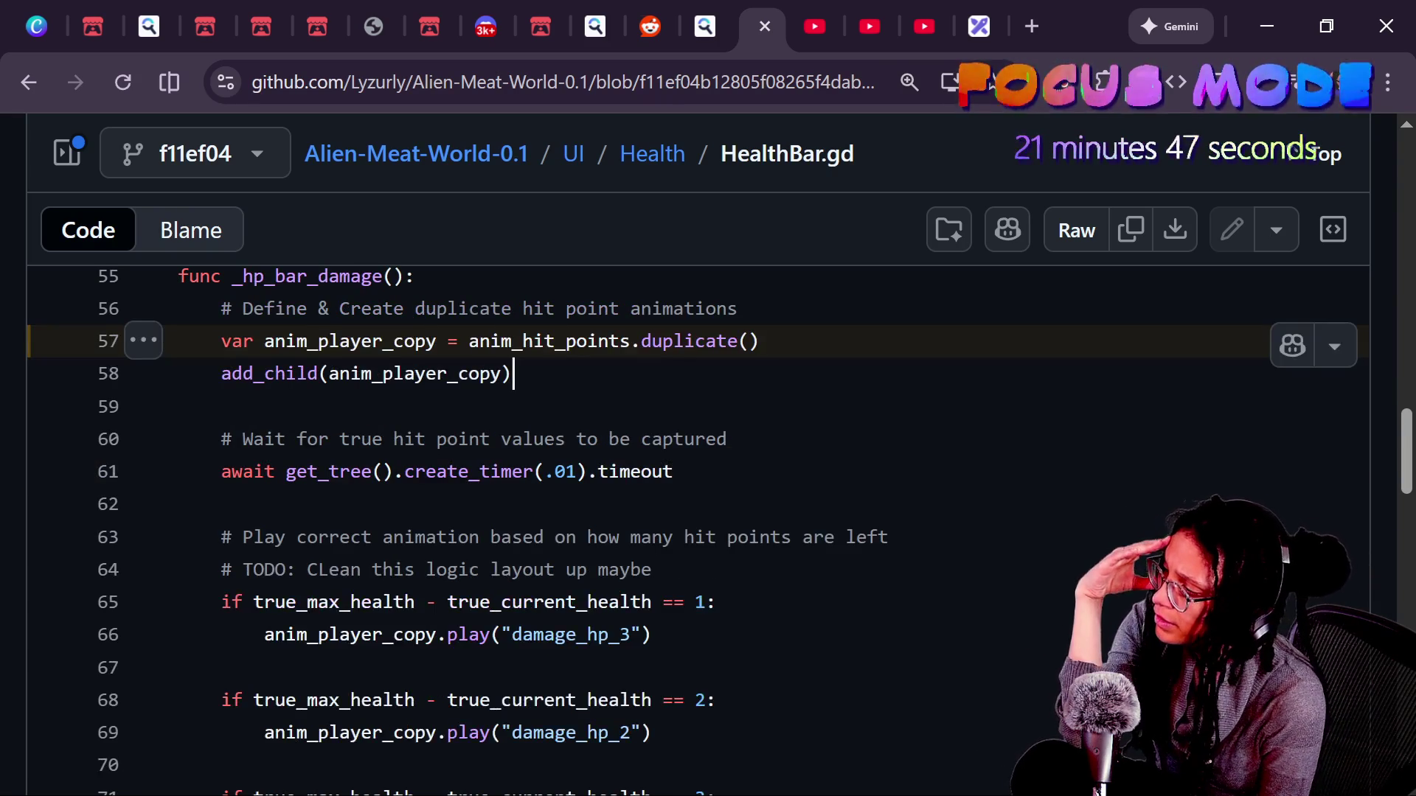
scroll(697, 516, down, 2)
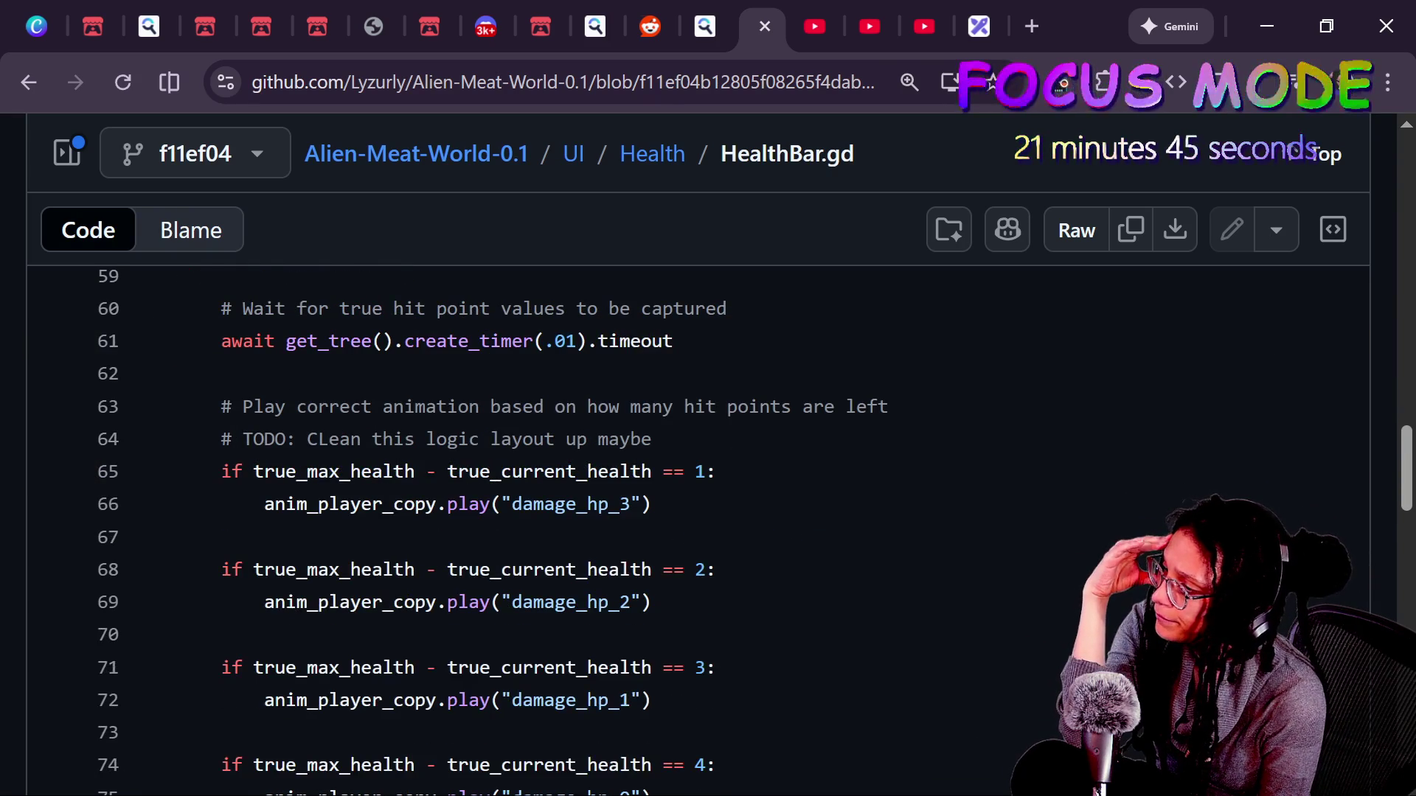
scroll(697, 516, down, 4)
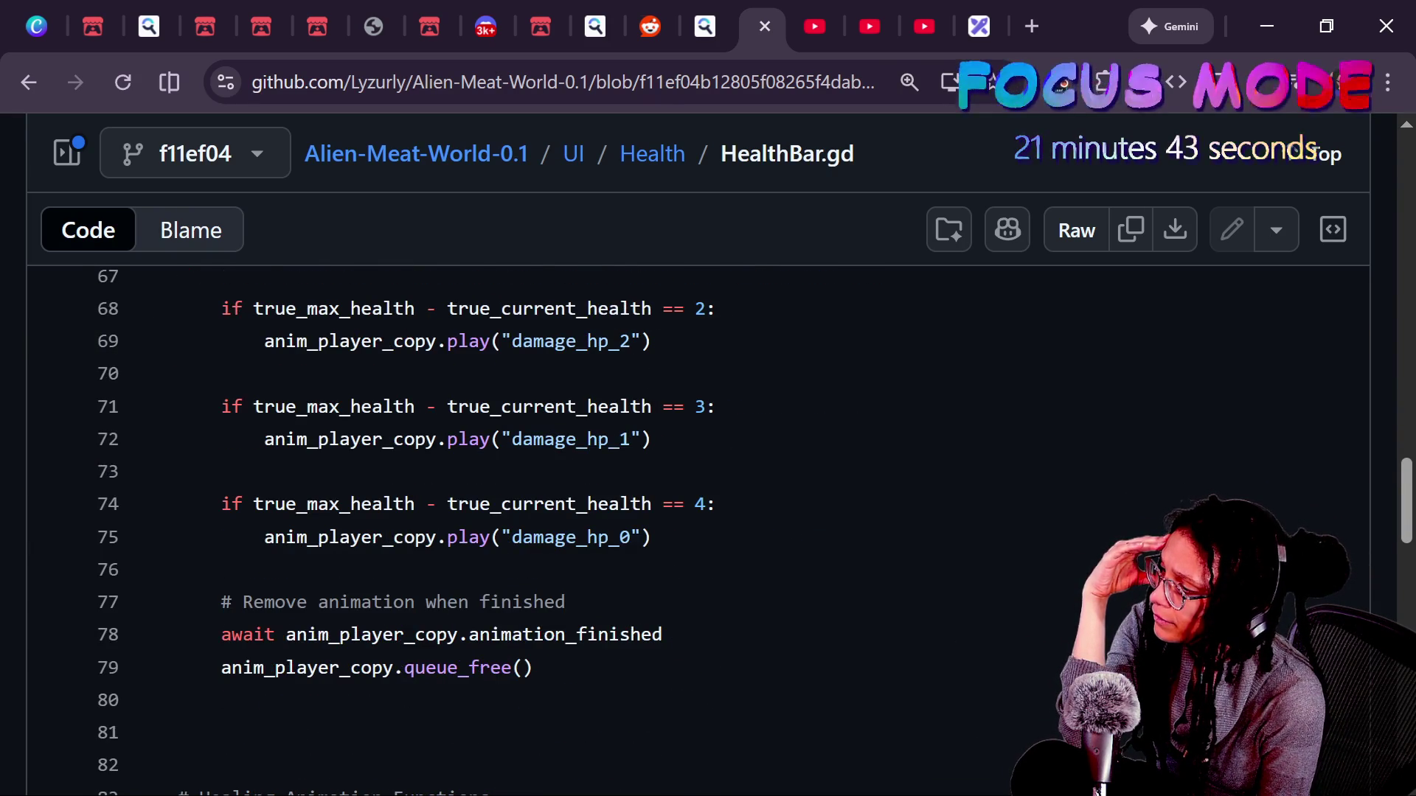
scroll(696, 516, down, 2)
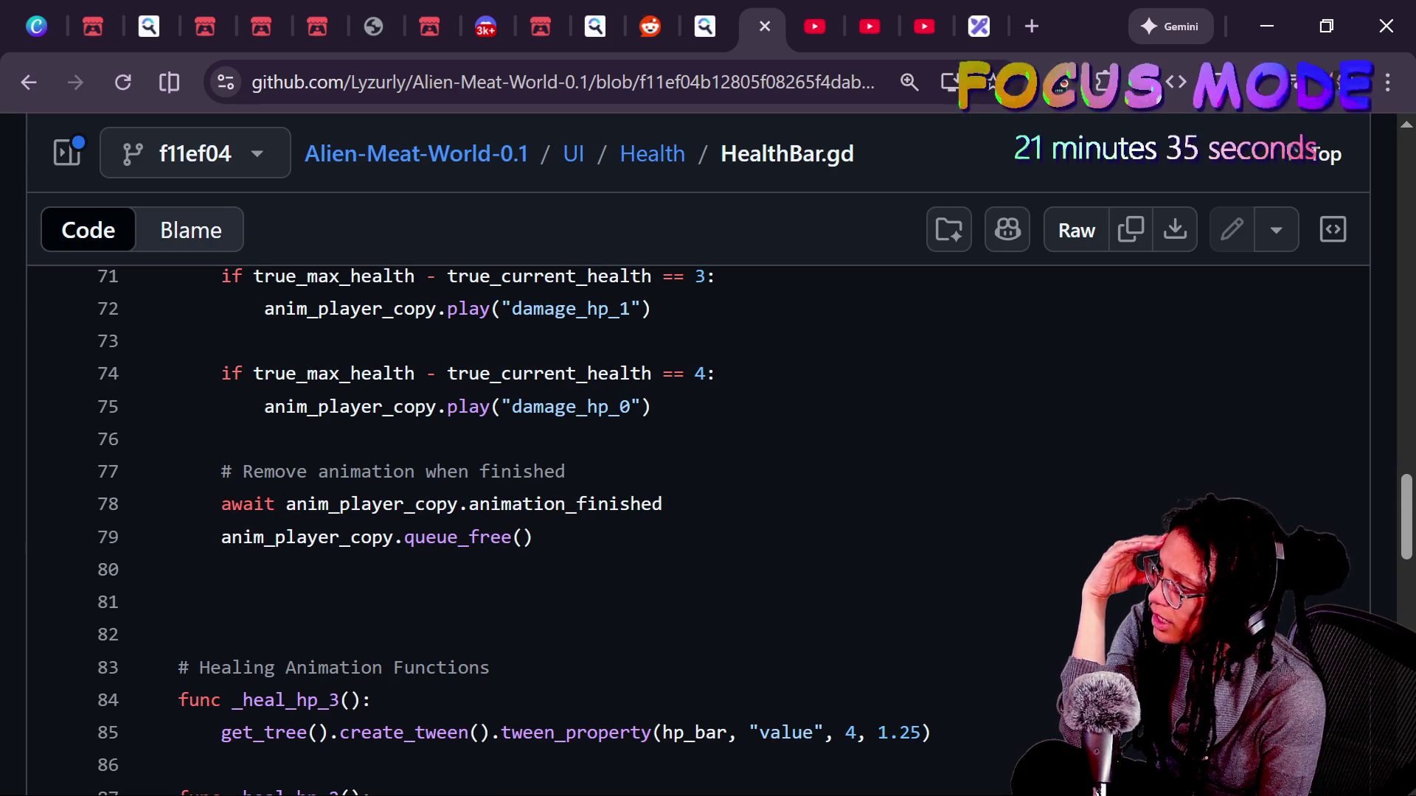
key(alt+Tab)
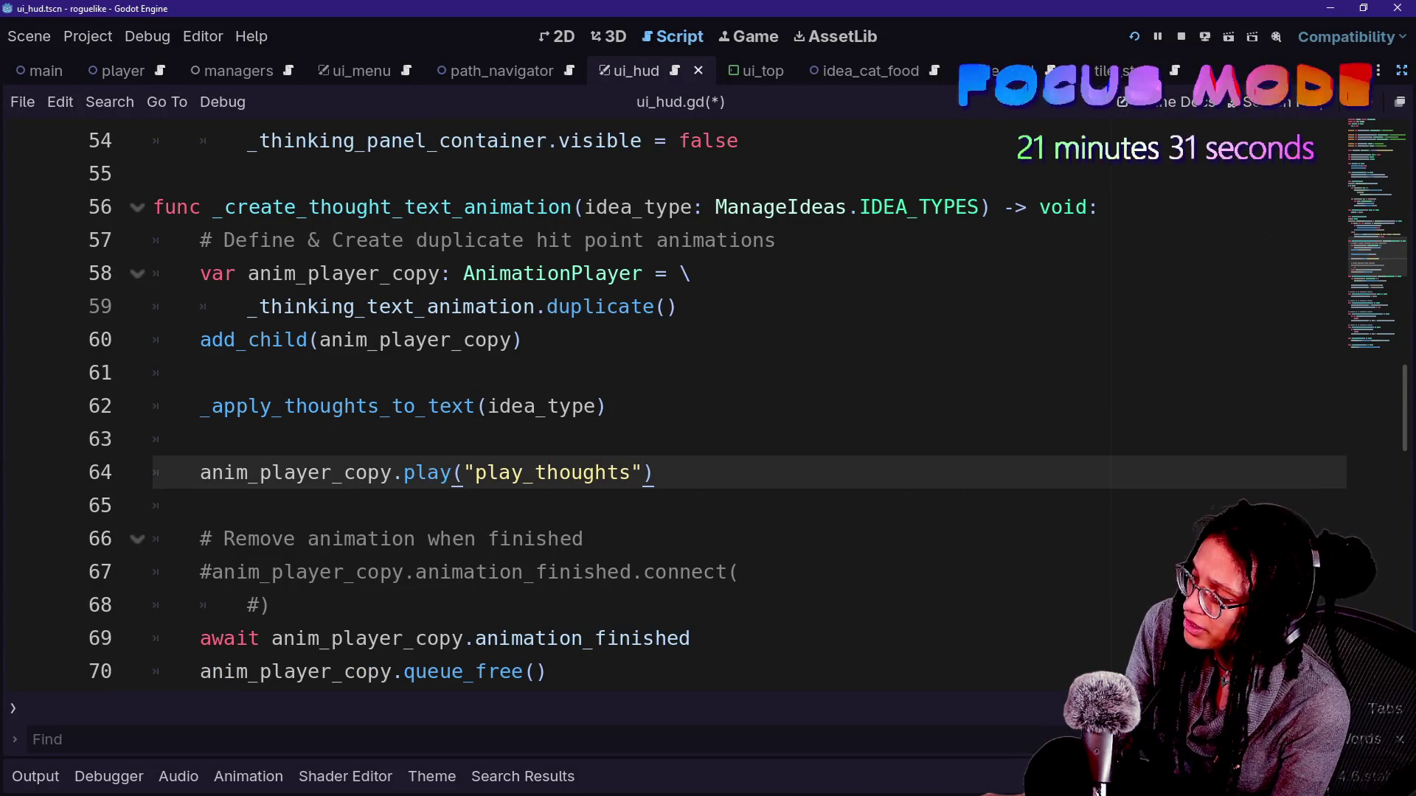
scroll(708, 410, up, 4)
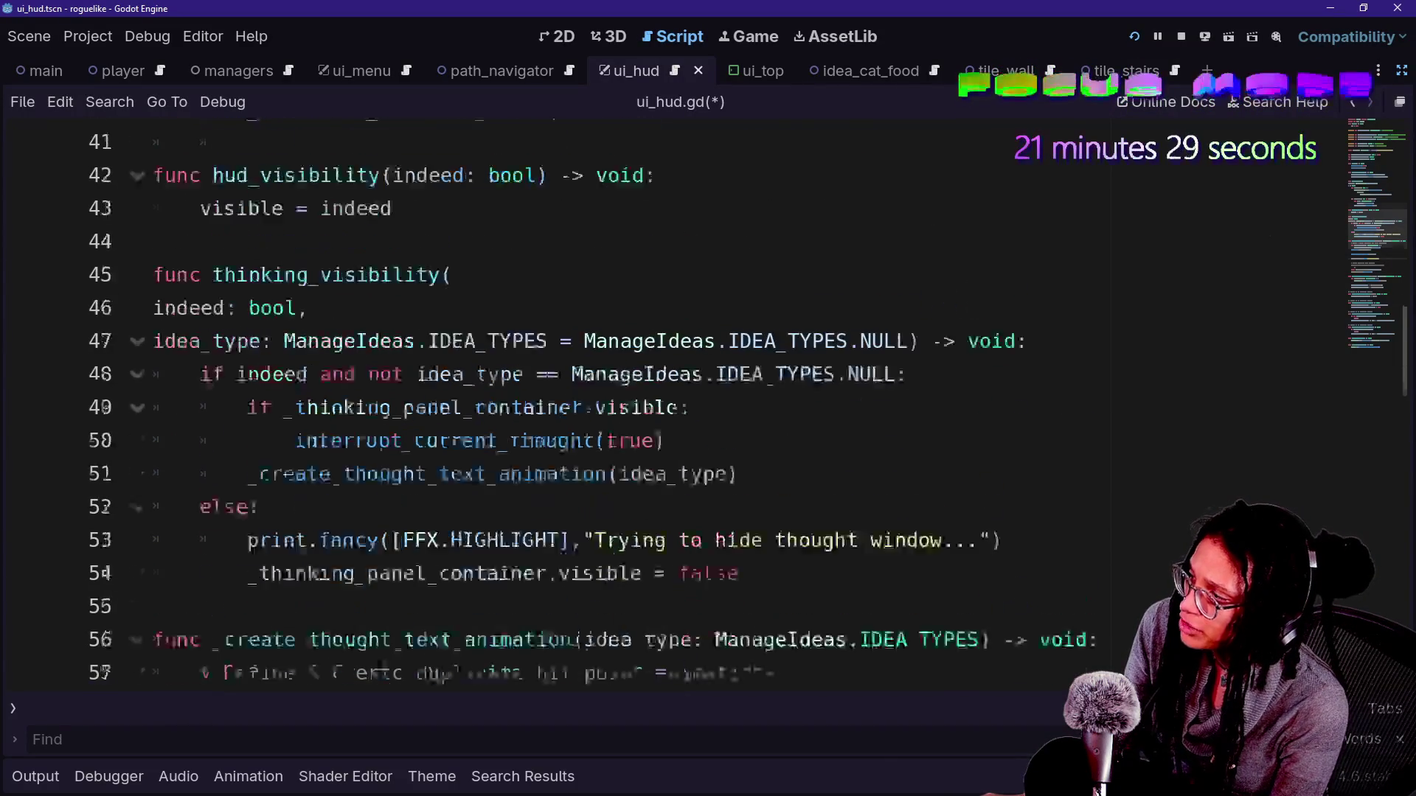
scroll(708, 409, down, 2)
scroll(708, 409, down, 1)
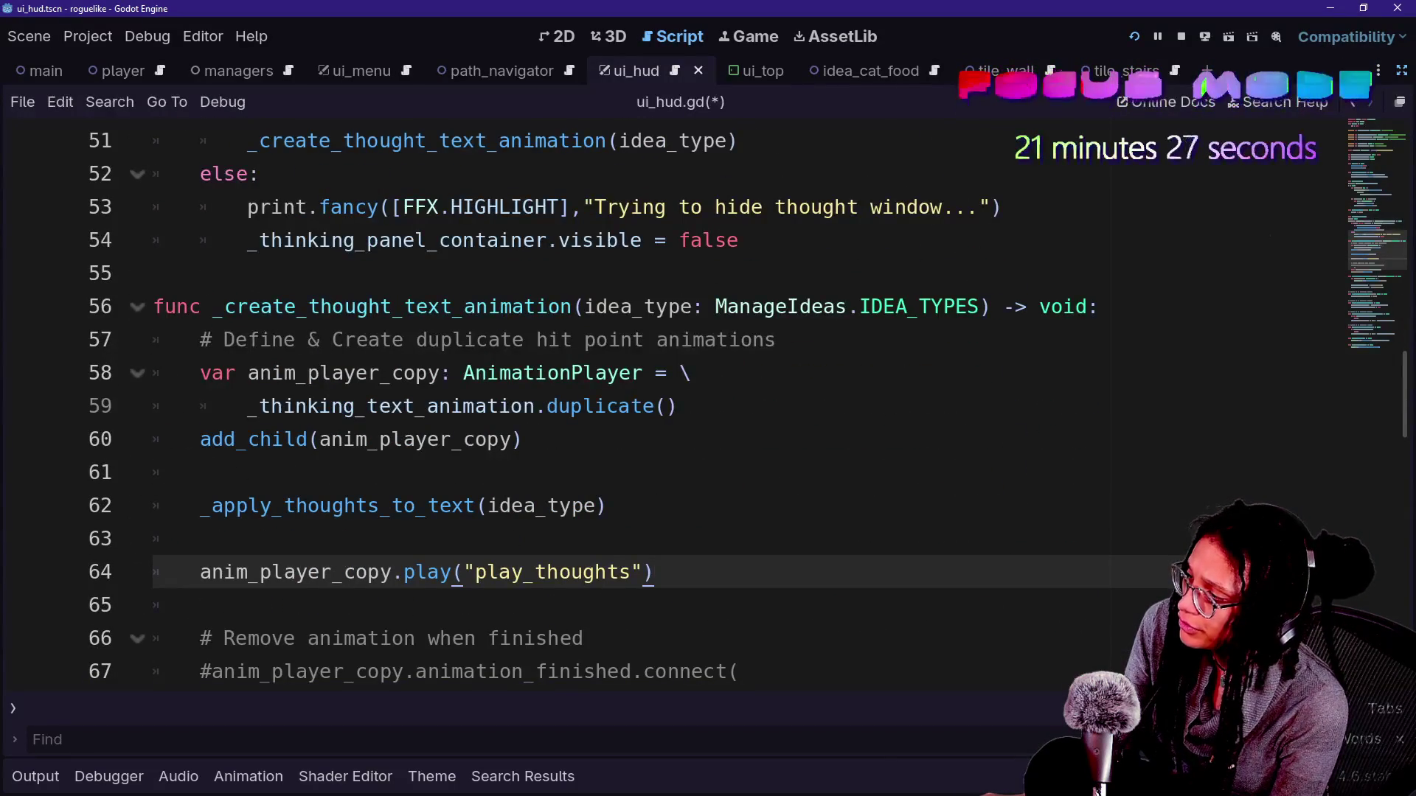
scroll(708, 409, down, 3)
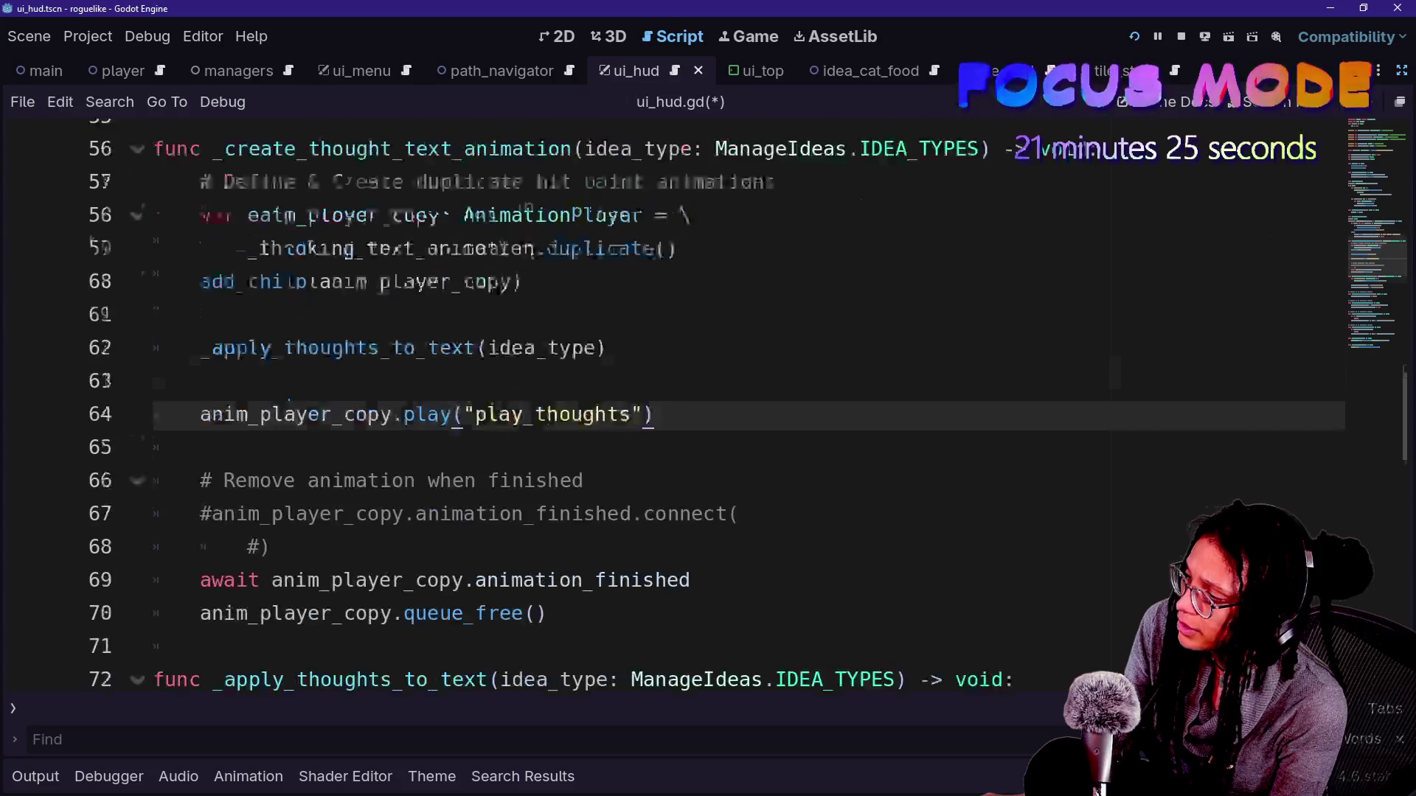
scroll(708, 409, up, 7)
scroll(708, 409, up, 6)
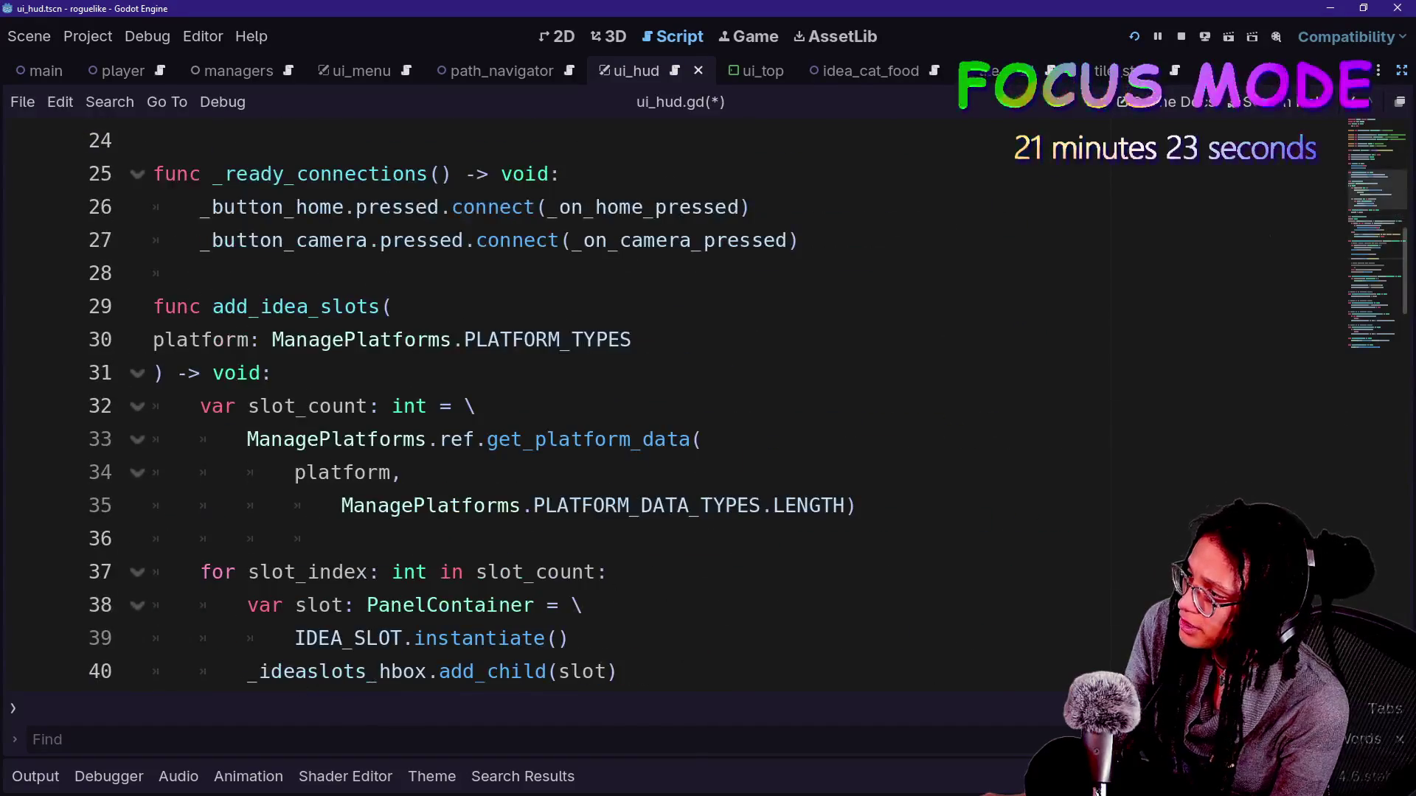
scroll(708, 409, down, 6)
scroll(708, 409, up, 10)
scroll(708, 409, up, 3)
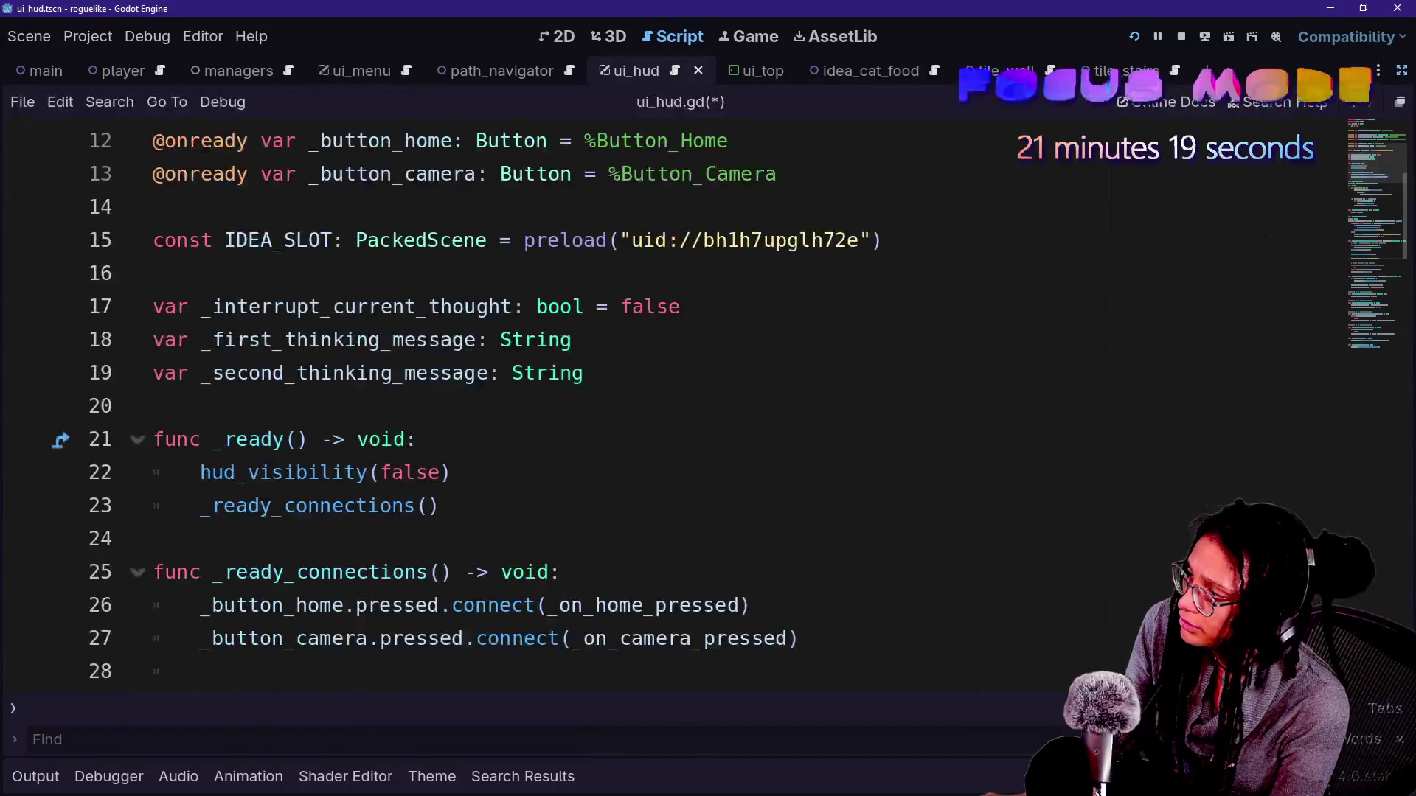
scroll(708, 410, down, 4)
click(199, 472)
click(750, 405)
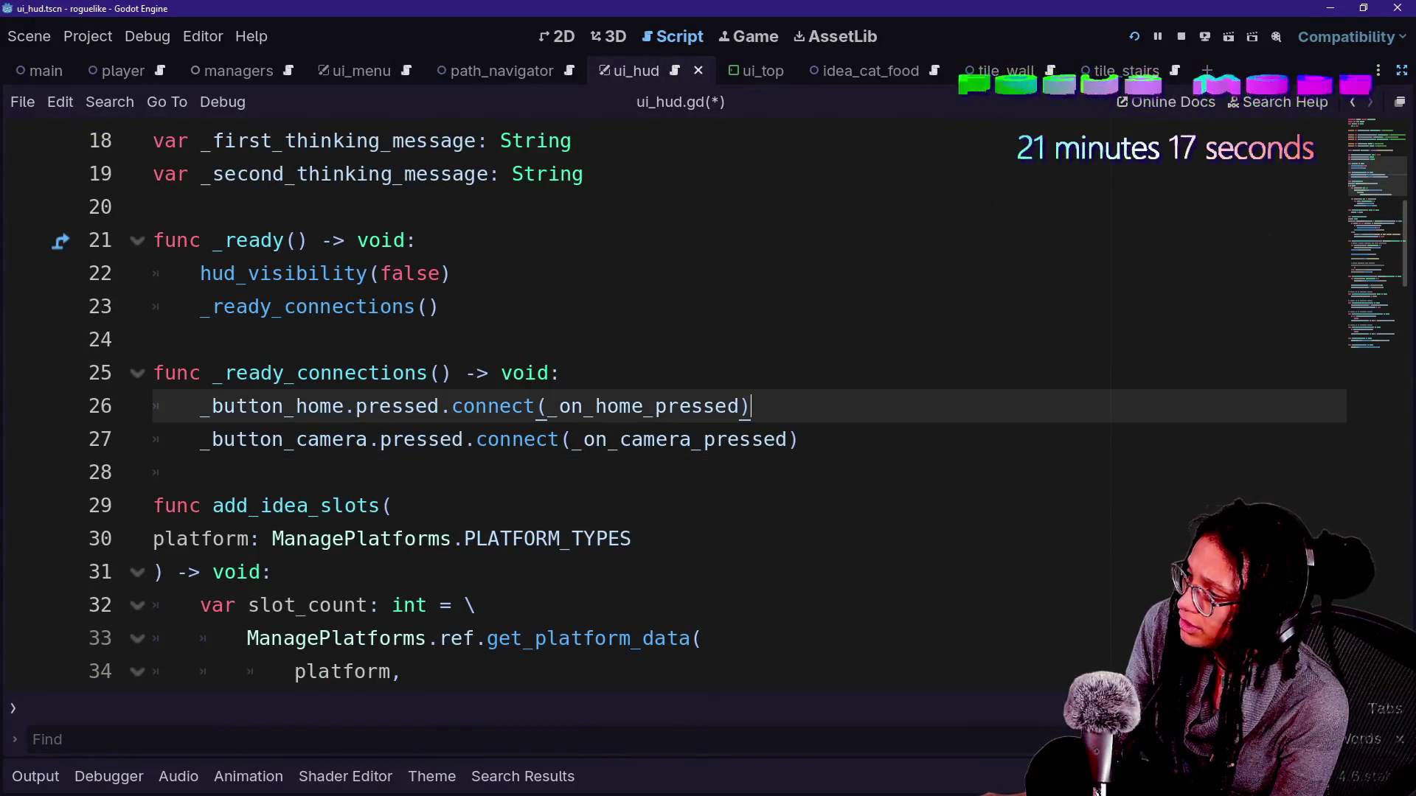
scroll(708, 409, down, 7)
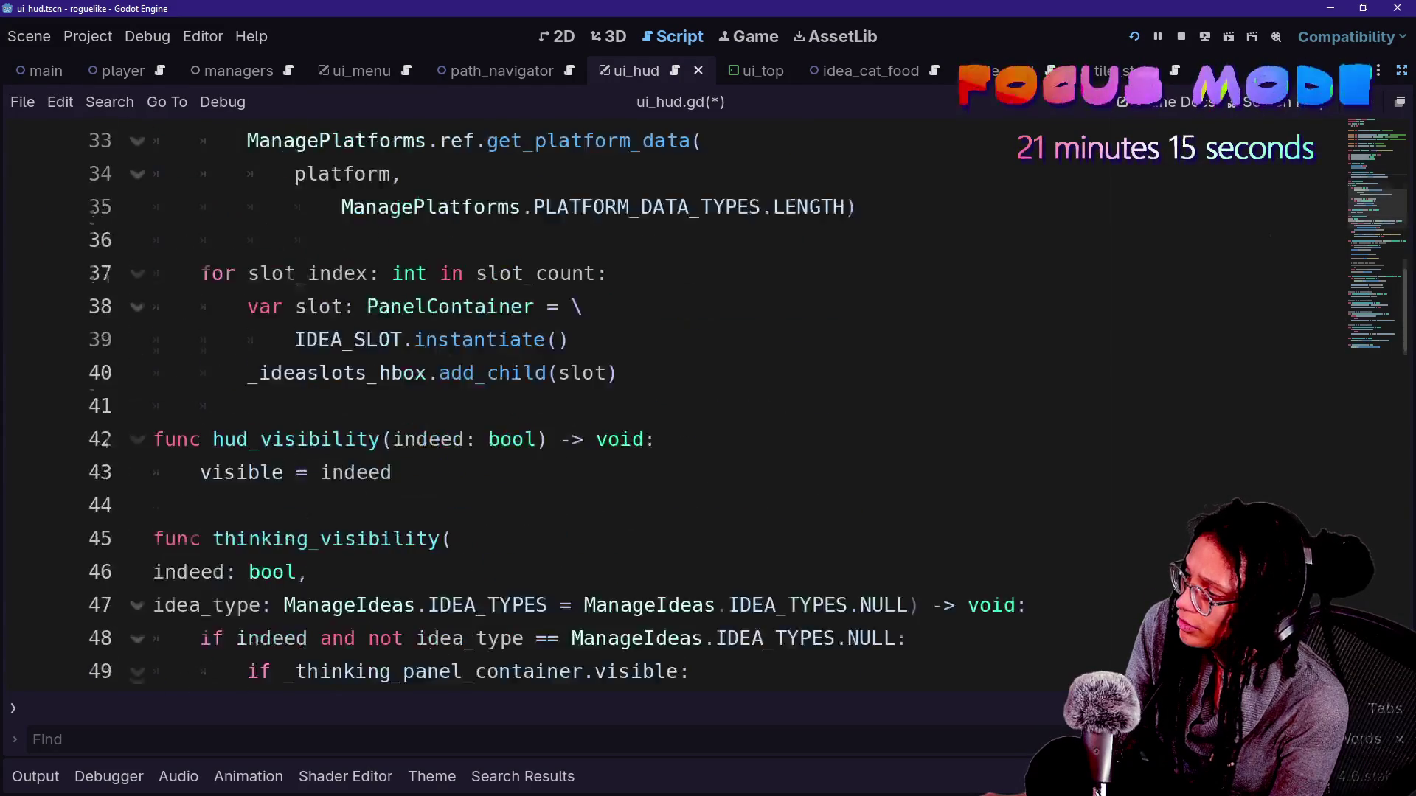
click(690, 472)
click(737, 538)
click(665, 505)
Step: Add an 'if _interrupt_current_thought:' check on a new line after line 50
key(Return)
text(d)
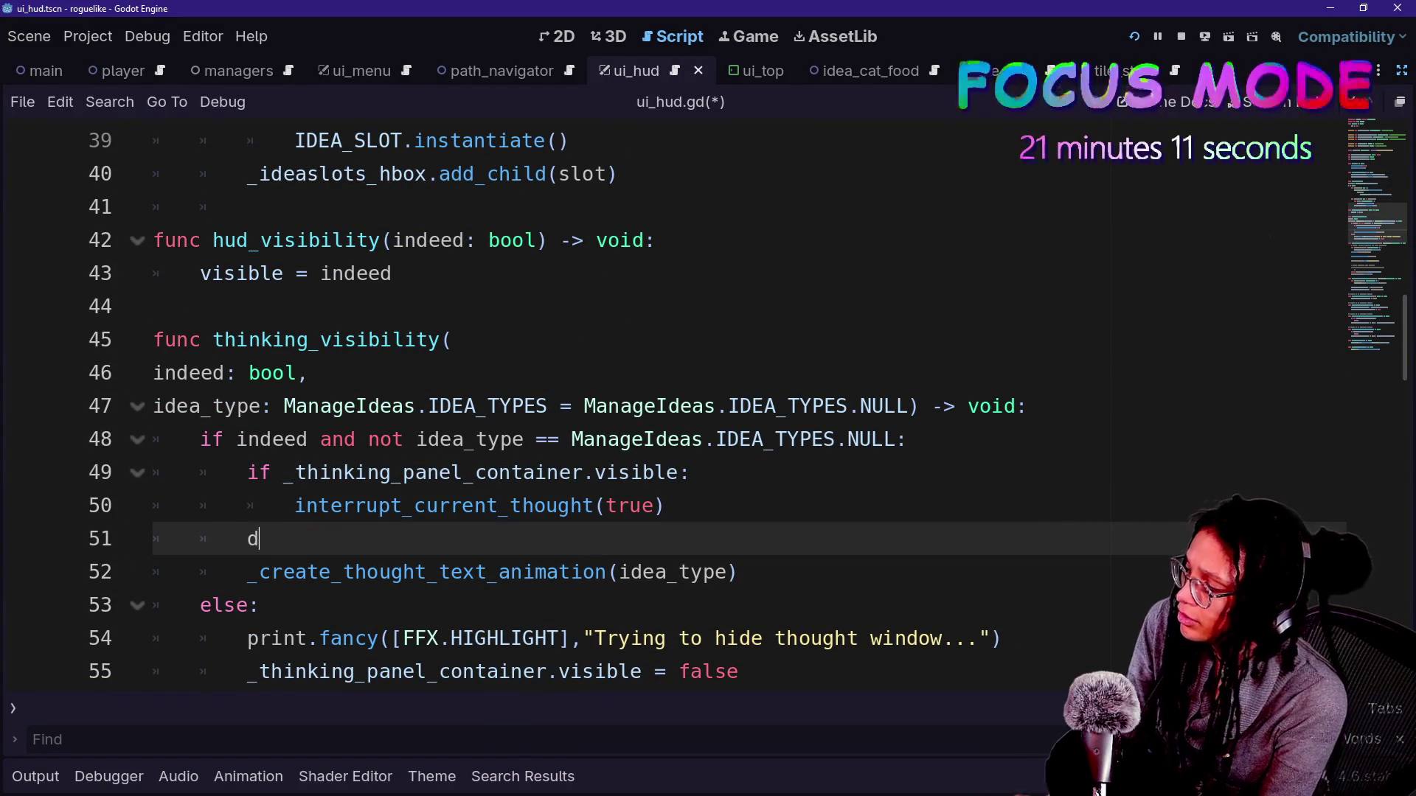
key(BackSpace)
text(if _)
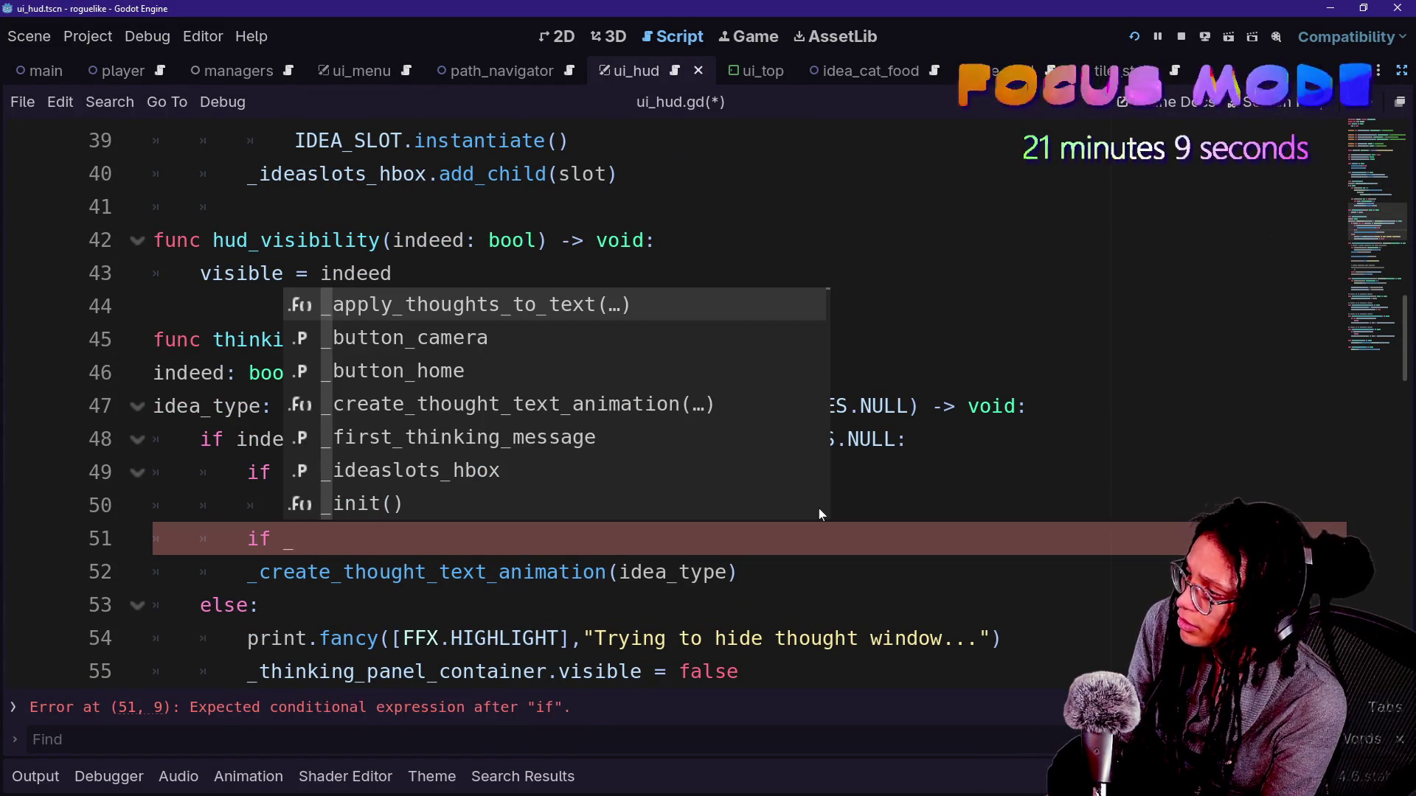
text(intt)
key(Return)
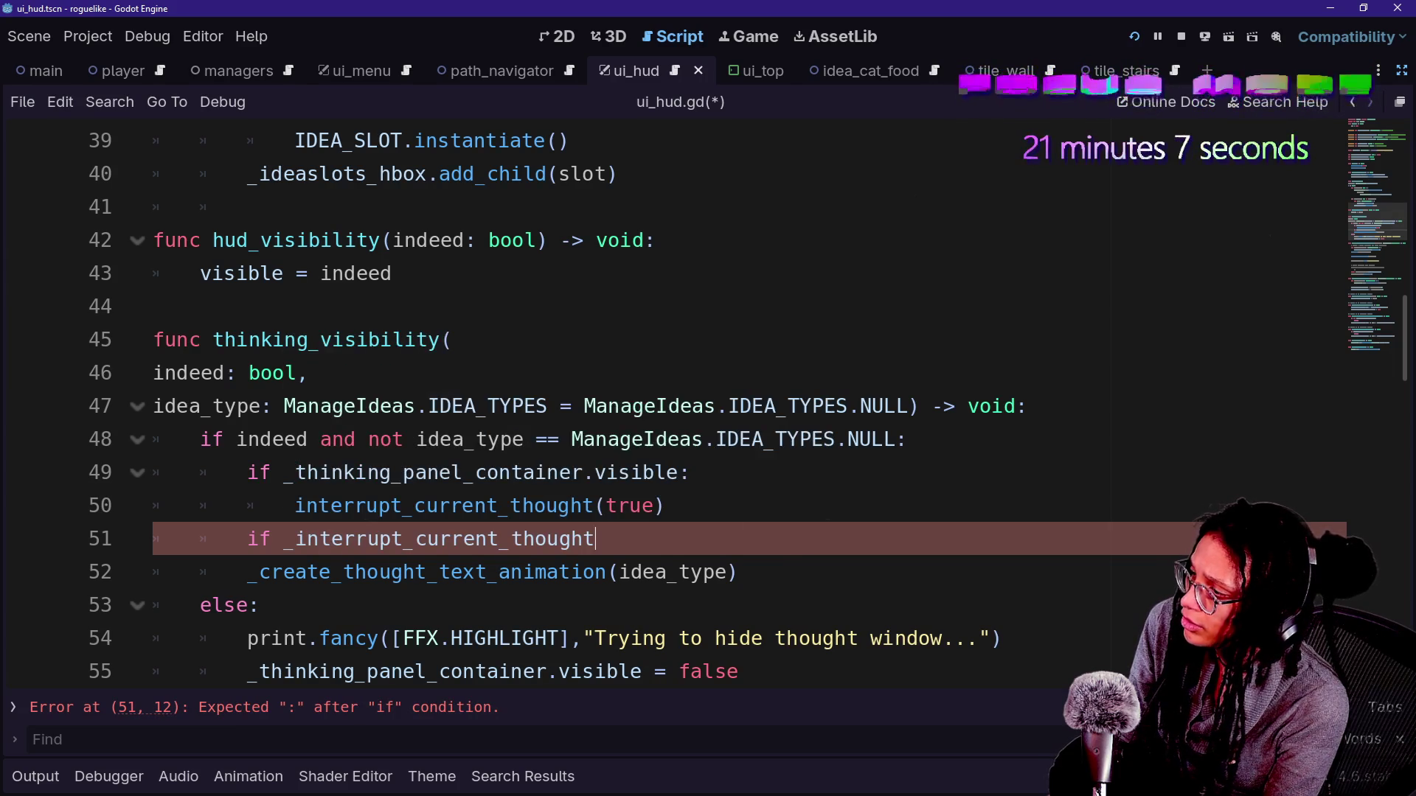
click(343, 505)
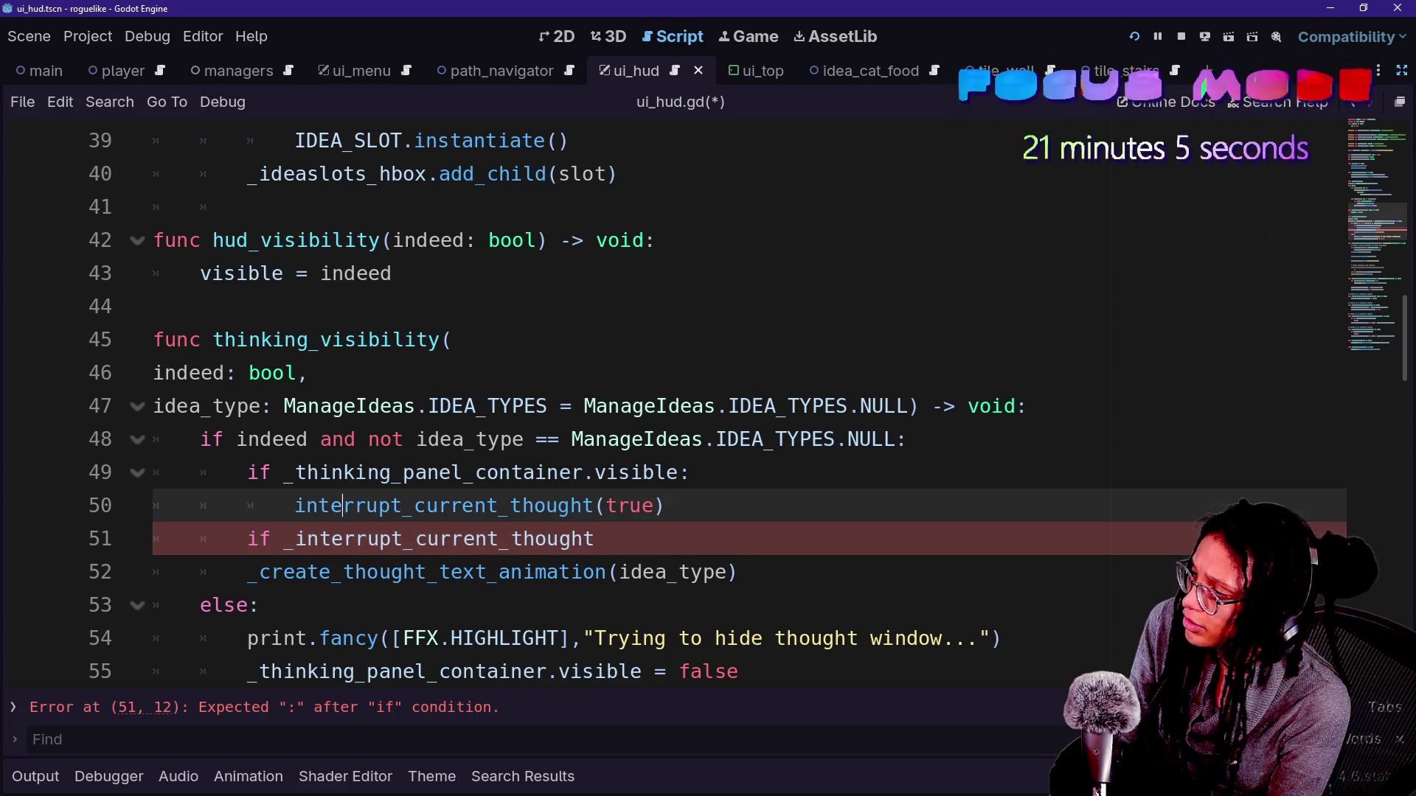
scroll(663, 405, down, 1)
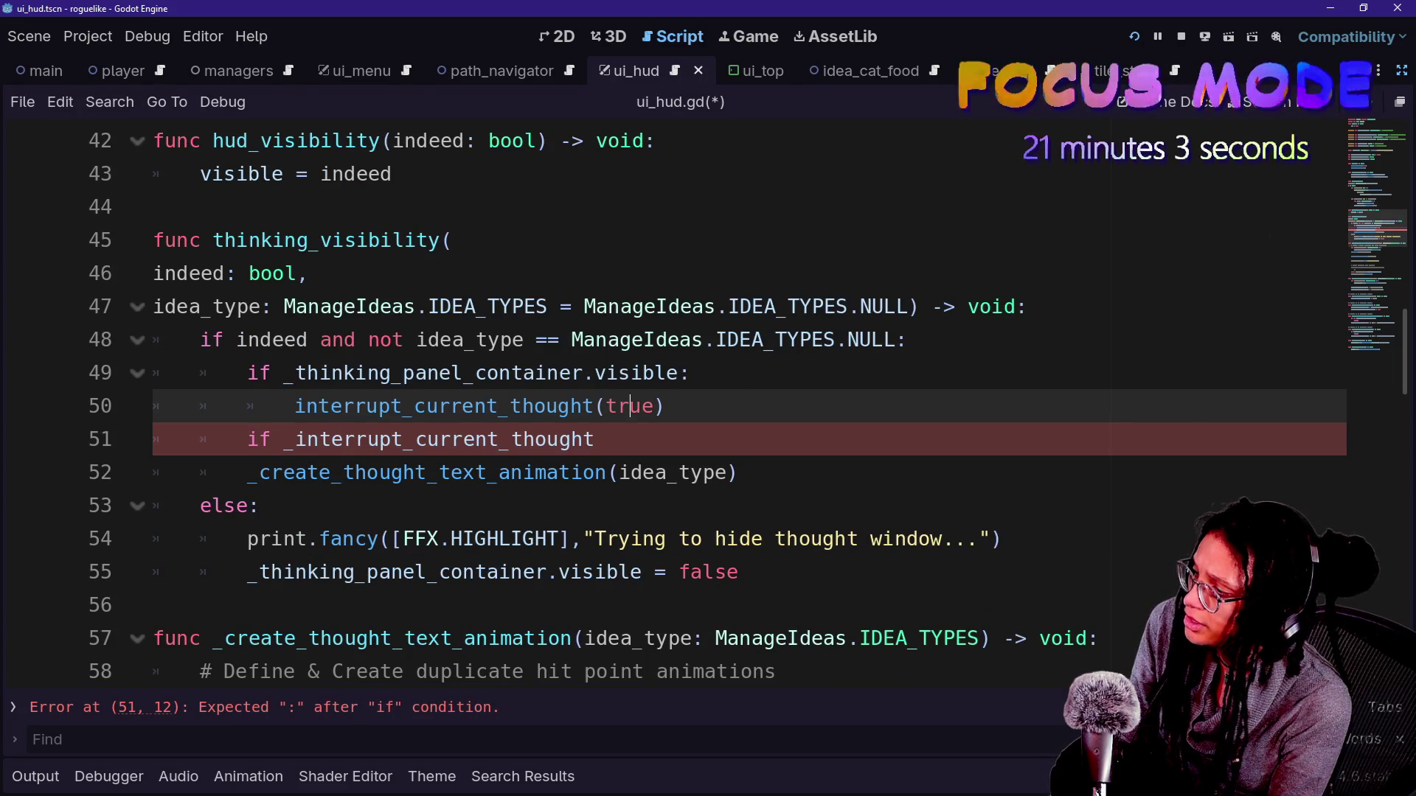
click(595, 439)
text(:)
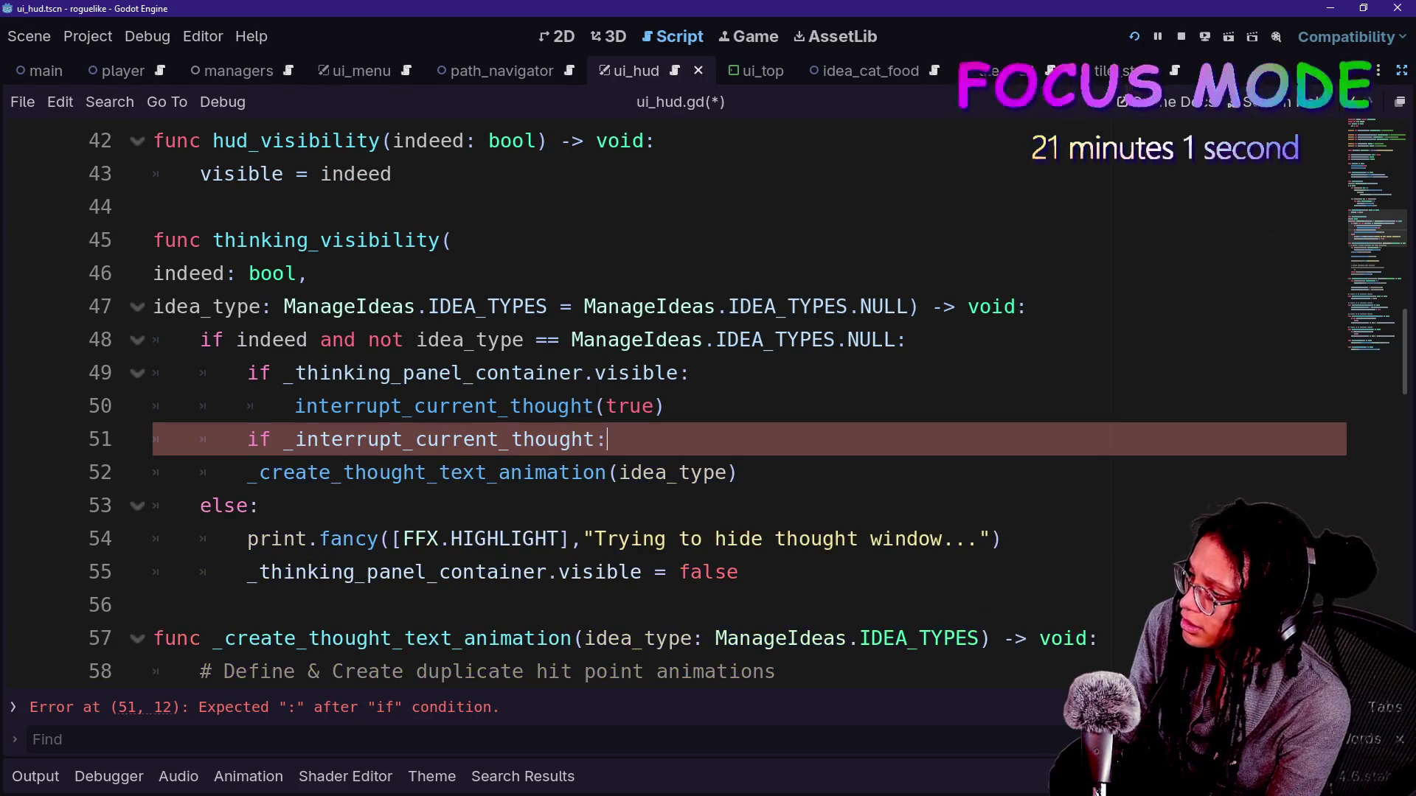
key(Return)
Step: Write 'await get_tree().create_timer(1.)' as the if body using autocomplete
text(await get_t)
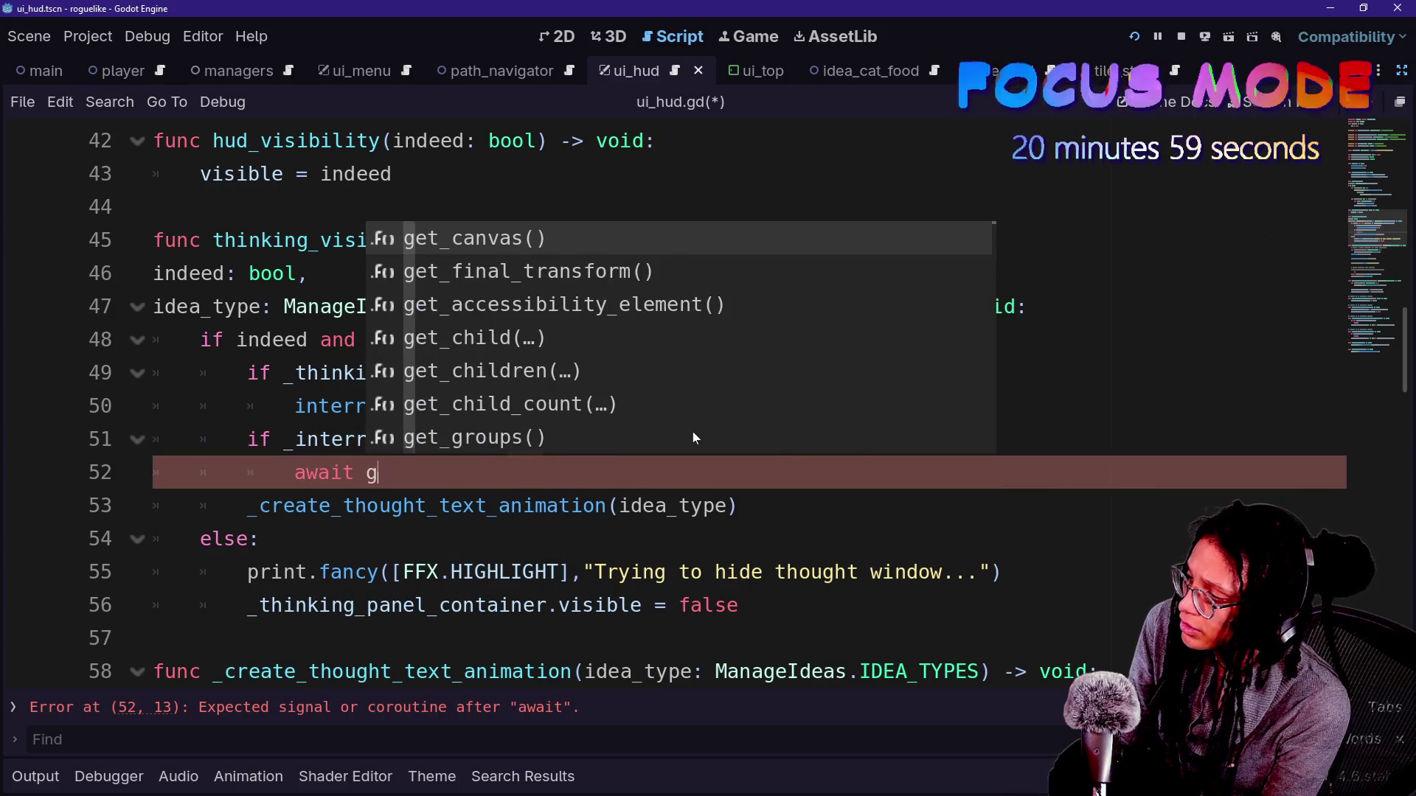
text(ree)
key(Return)
text(.)
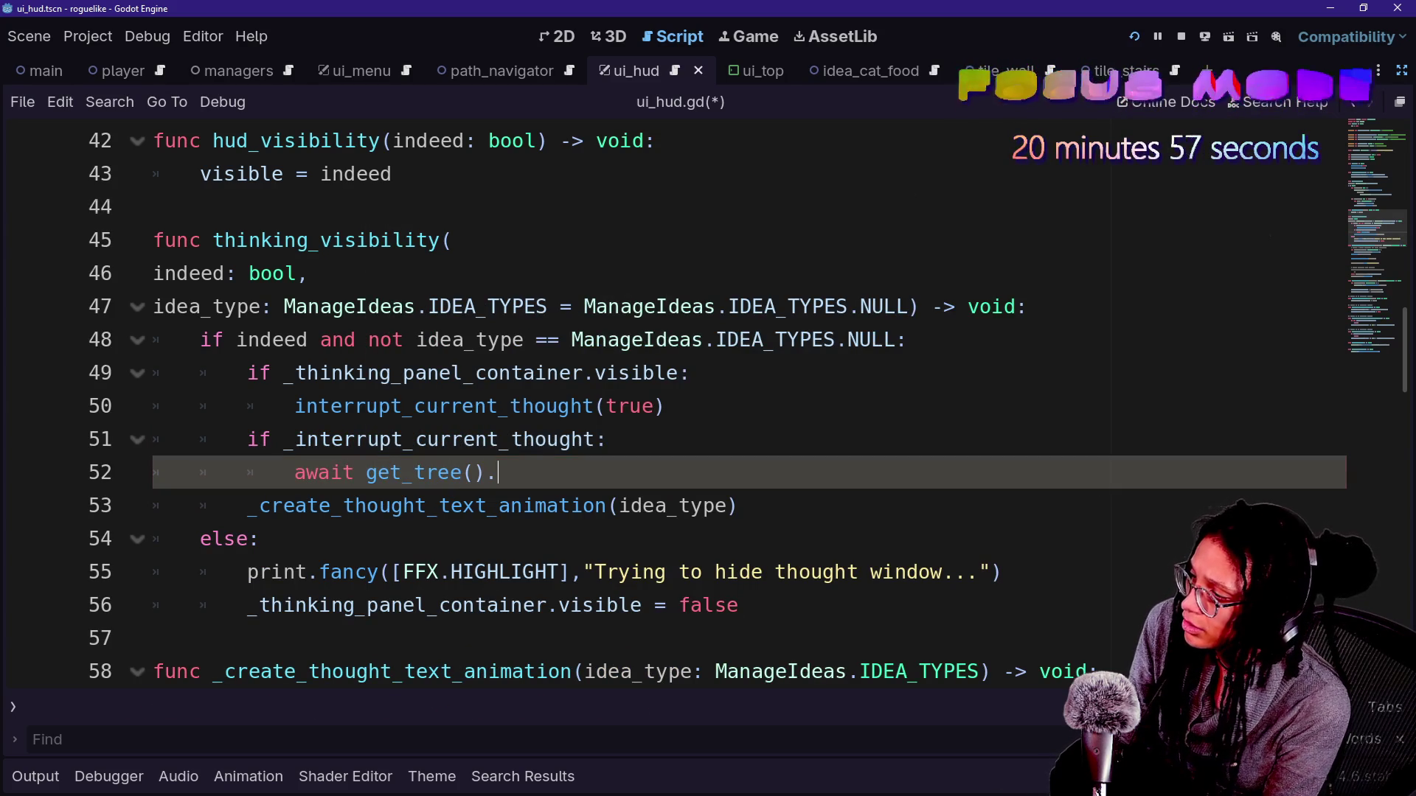
text(c)
key(BackSpace)
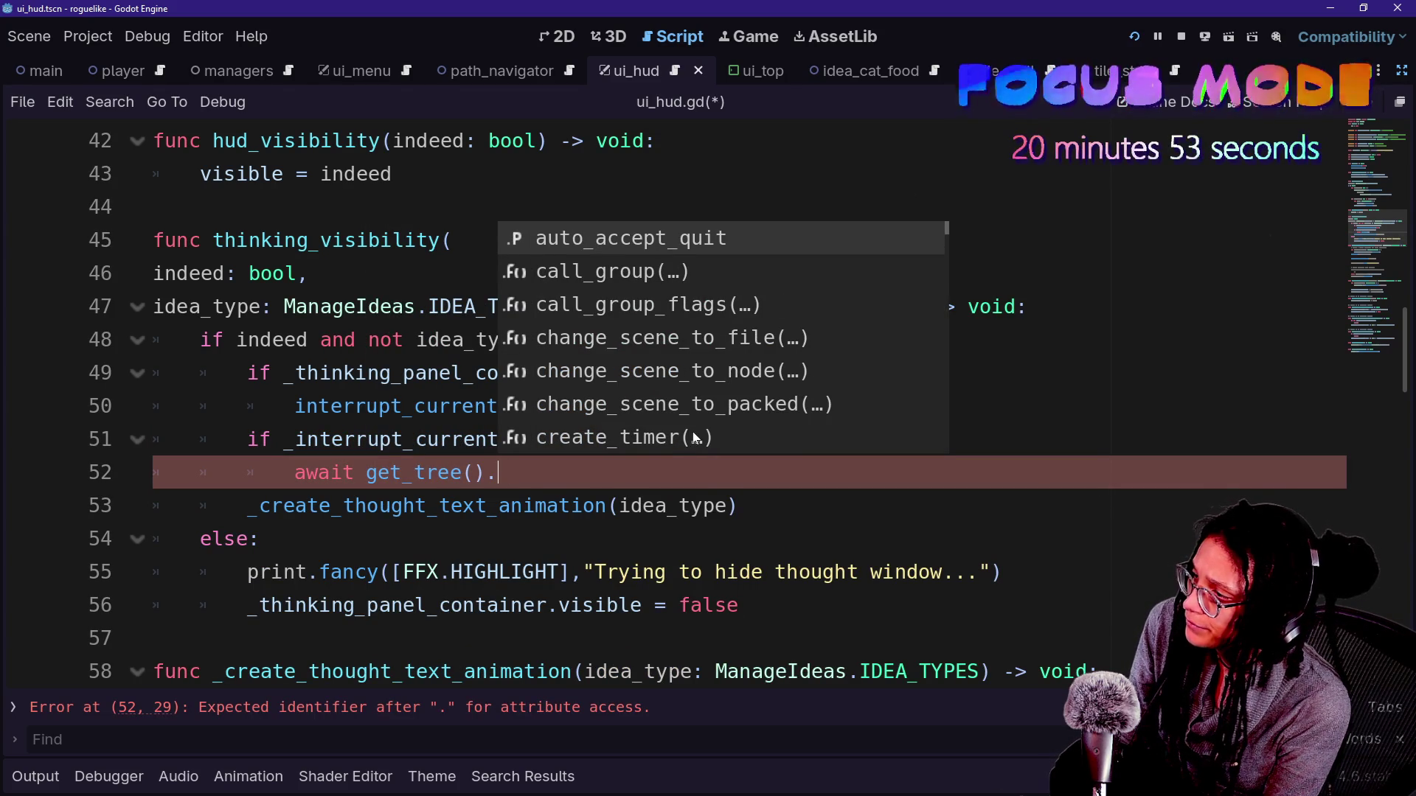
text(c)
key(BackSpace)
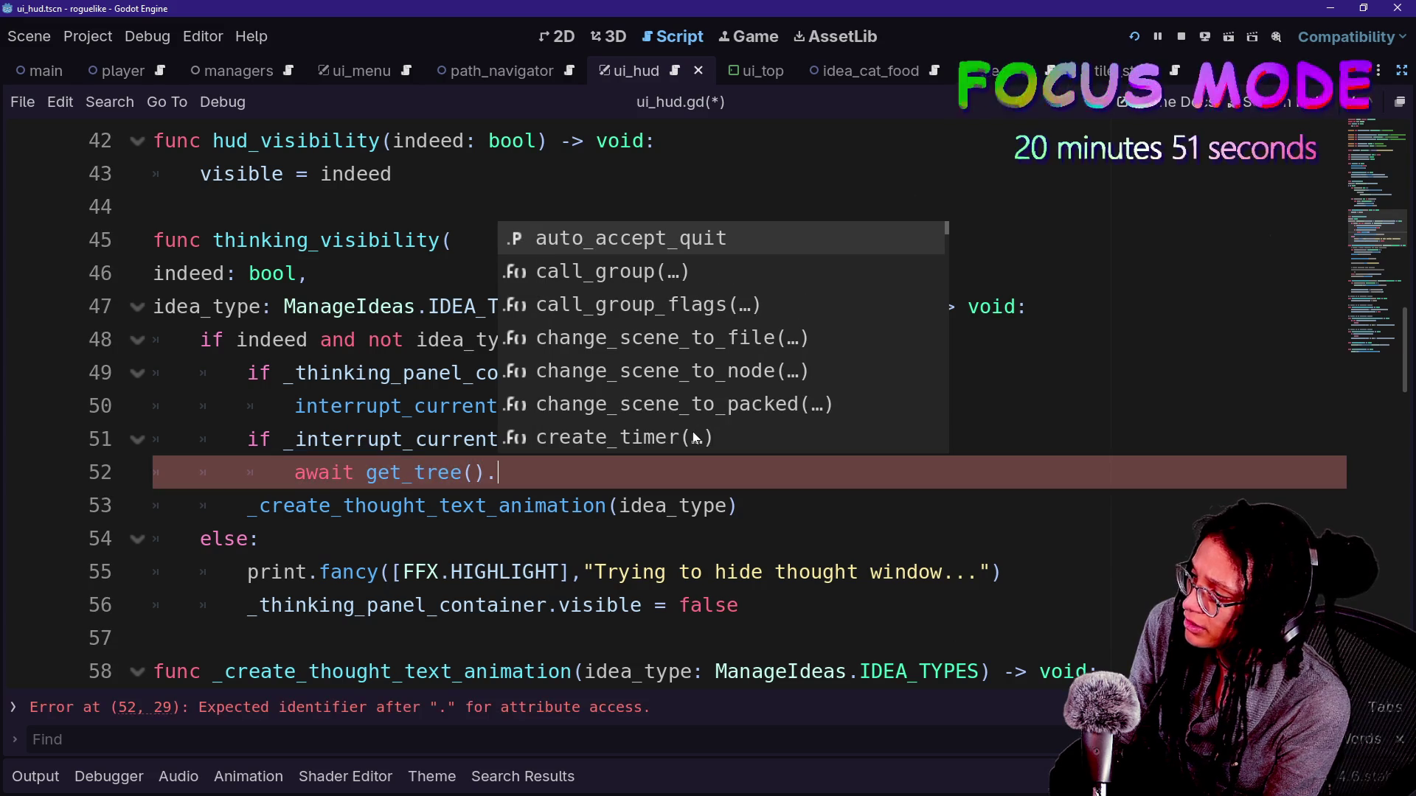
text(get)
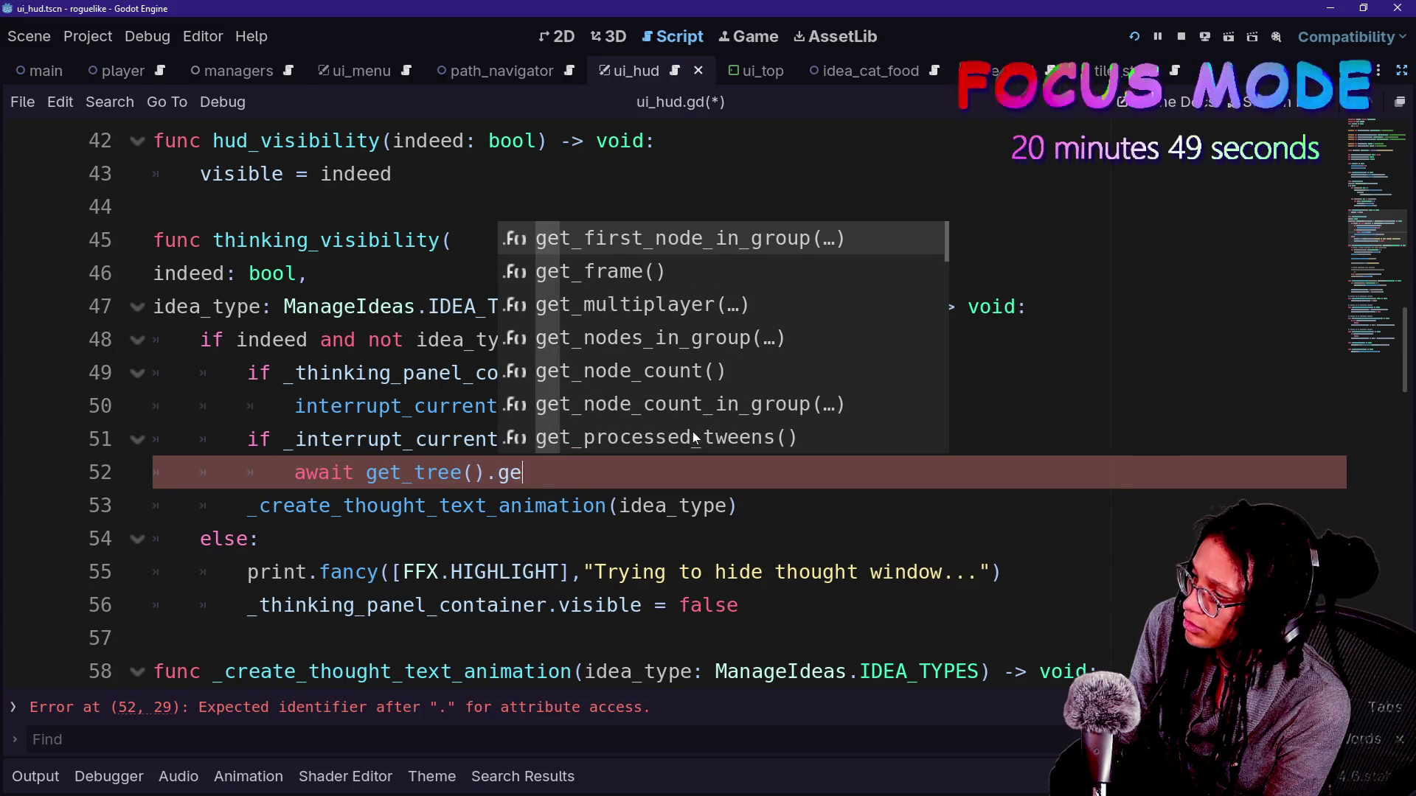
text(_t)
key(BackSpace)
key(BackSpace)
key(BackSpace)
key(BackSpace)
key(BackSpace)
text(create)
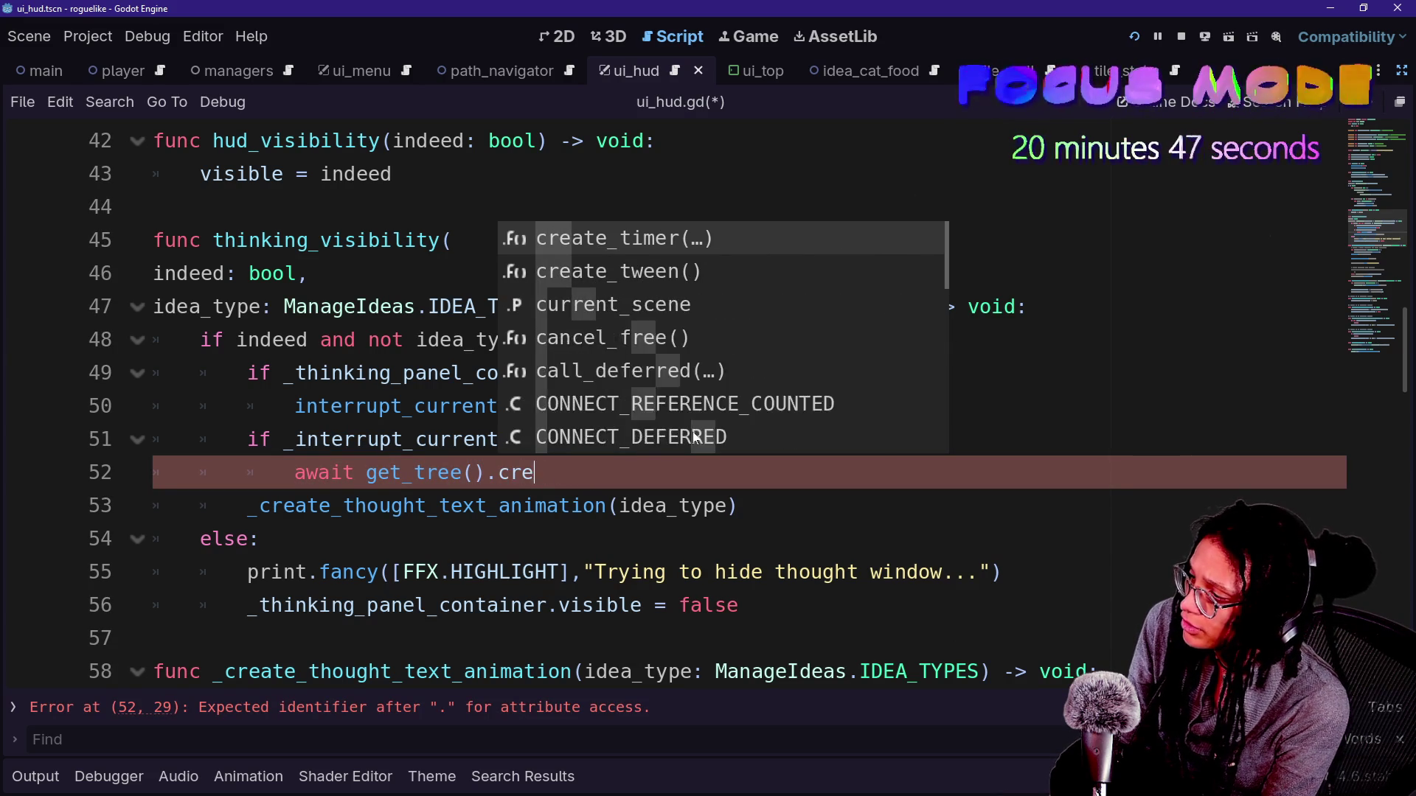
key(Return)
key(BackSpace)
text(.))
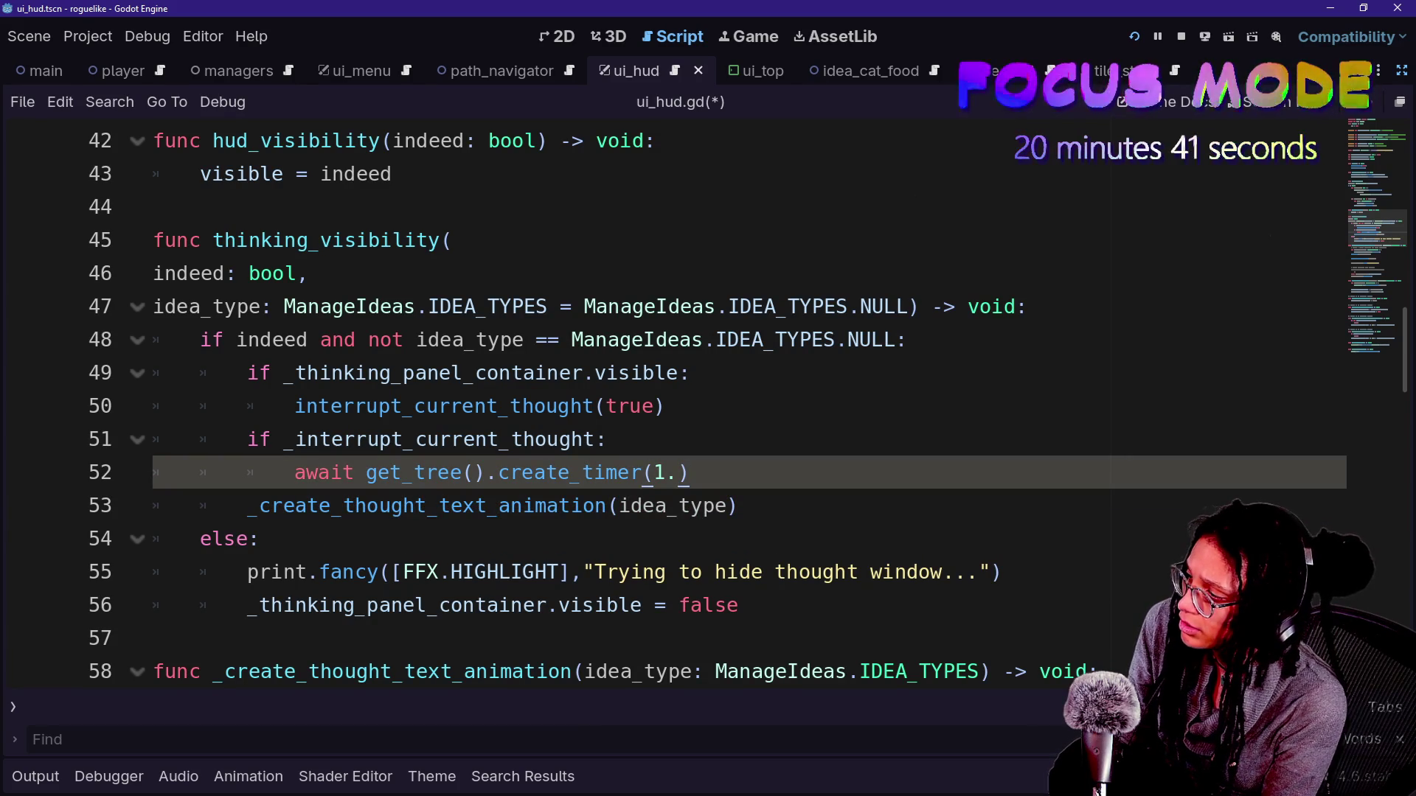
Step: Indent the animation call on line 53 under the wait and append '.timeout' to the timer
key(shift+Down)
key(Tab)
key(Tab)
key(shift+Tab)
key(Left)
text(.timeout)
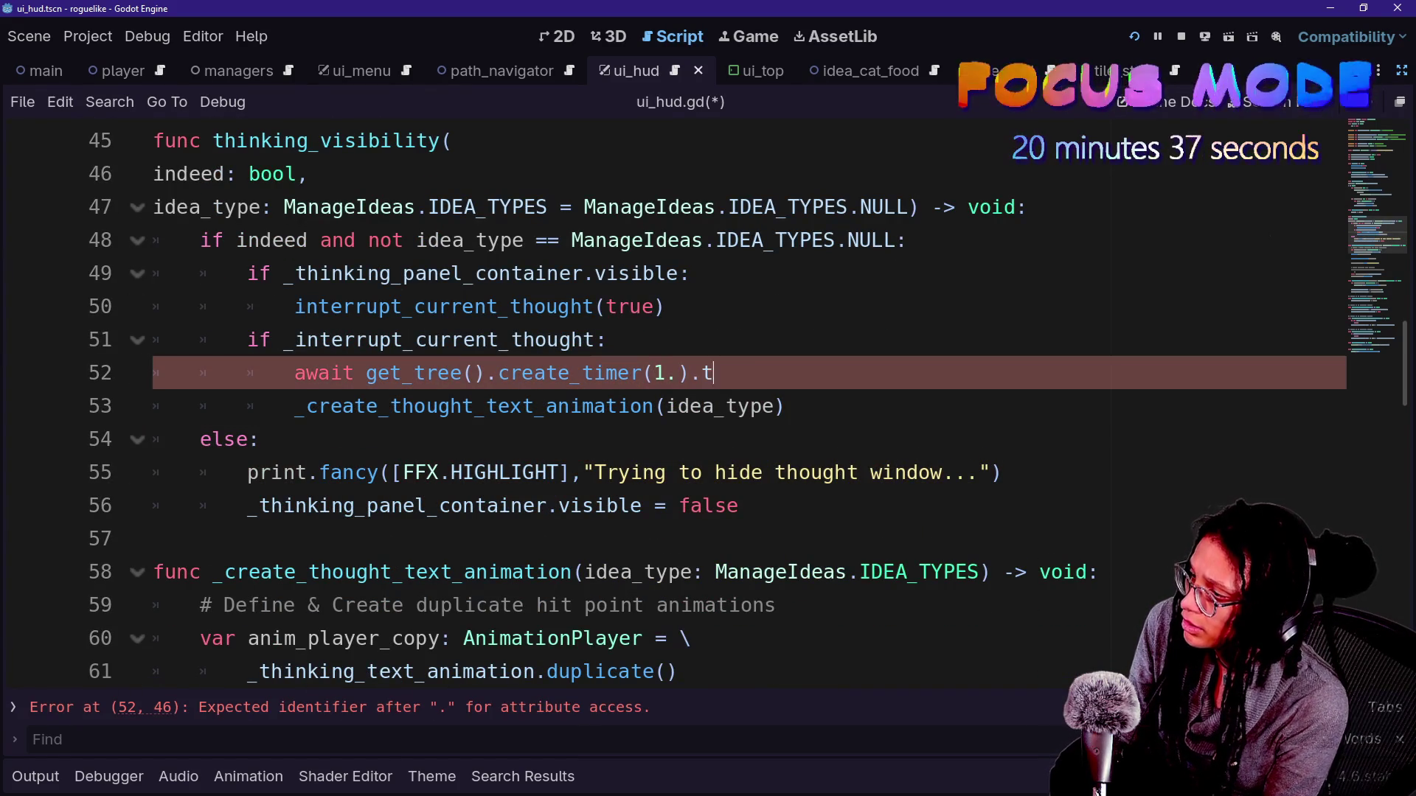
key(Down)
key(Down)
scroll(295, 428, down, 15)
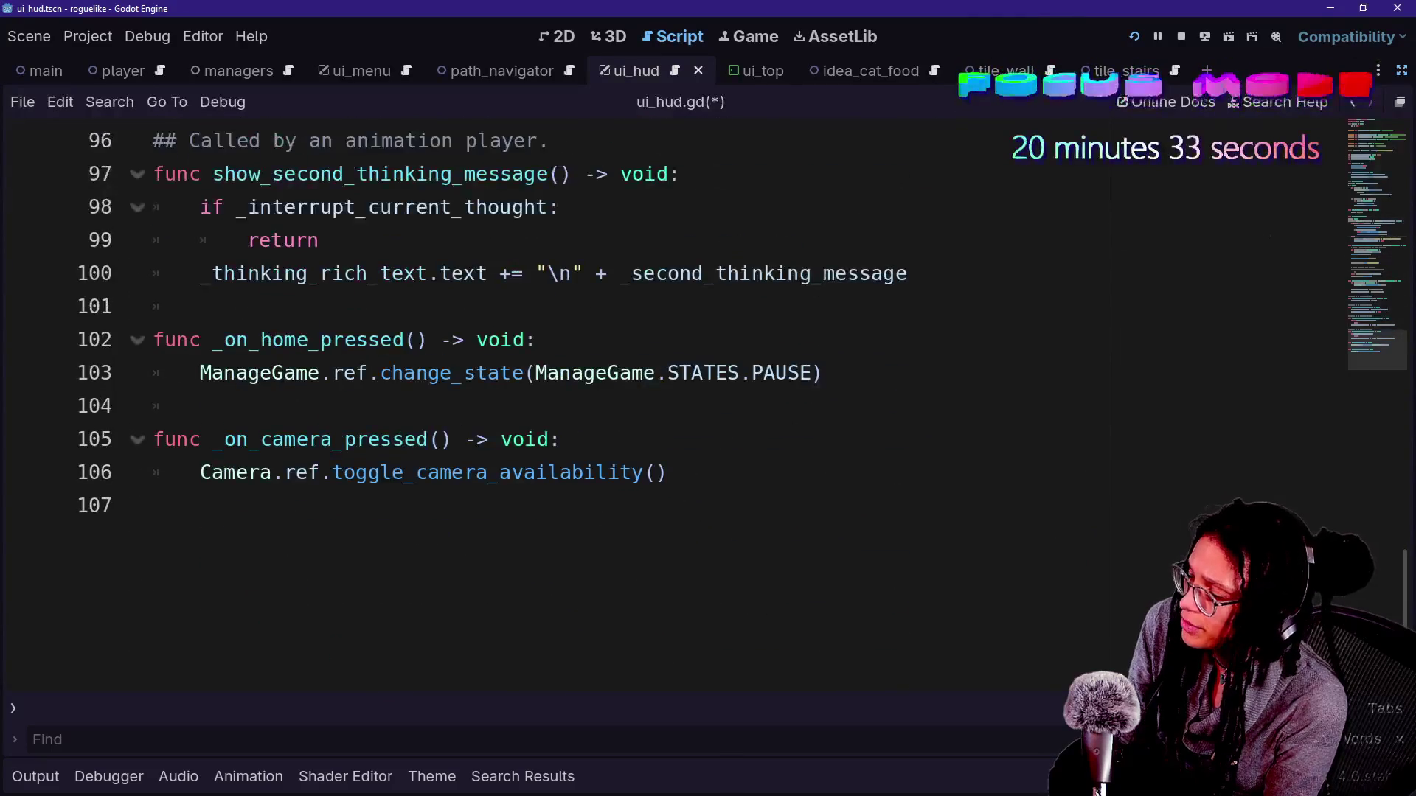
Step: Comment out lines 60–62 that create the animation-player copy
scroll(516, 406, up, 14)
drag(356, 539, 356, 473)
click(404, 539)
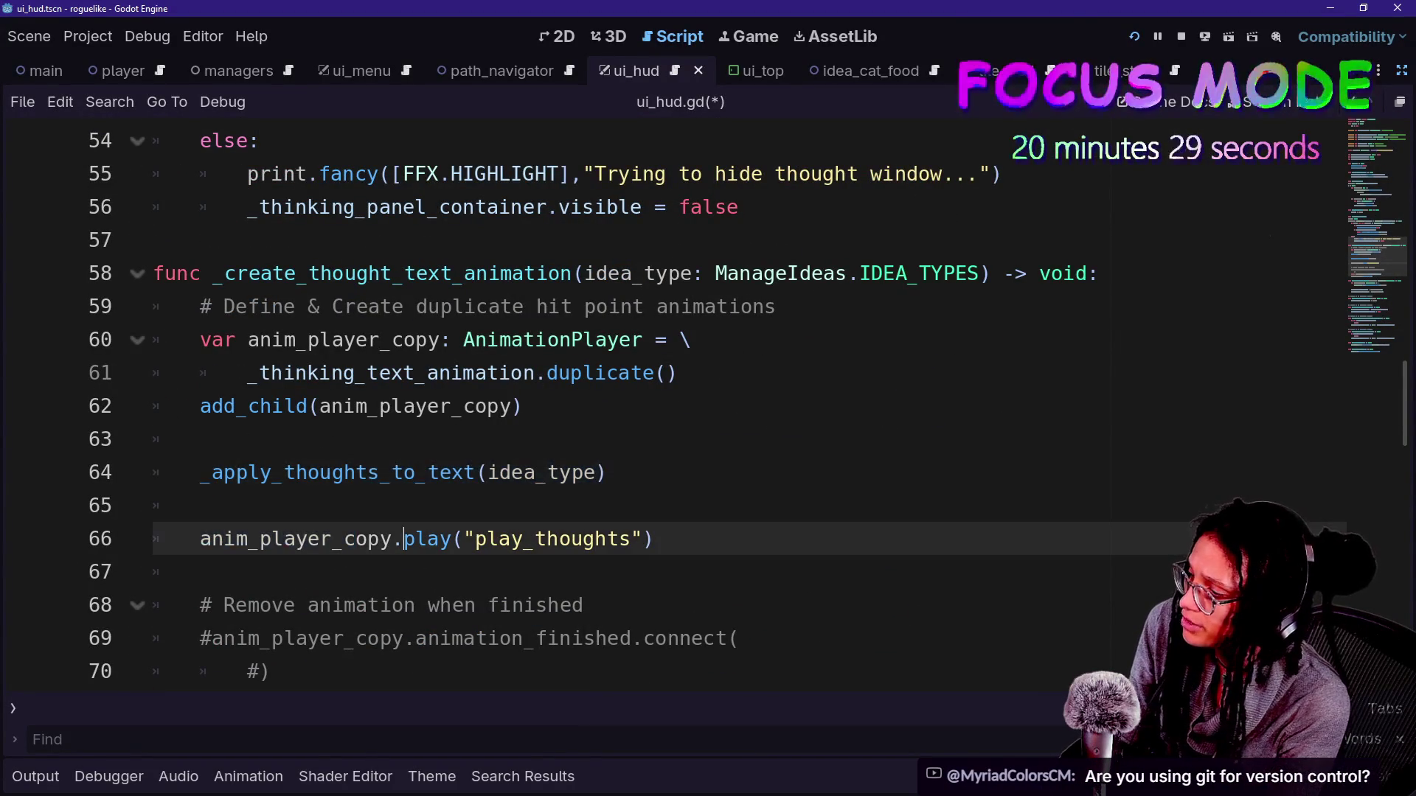
scroll(405, 539, down, 2)
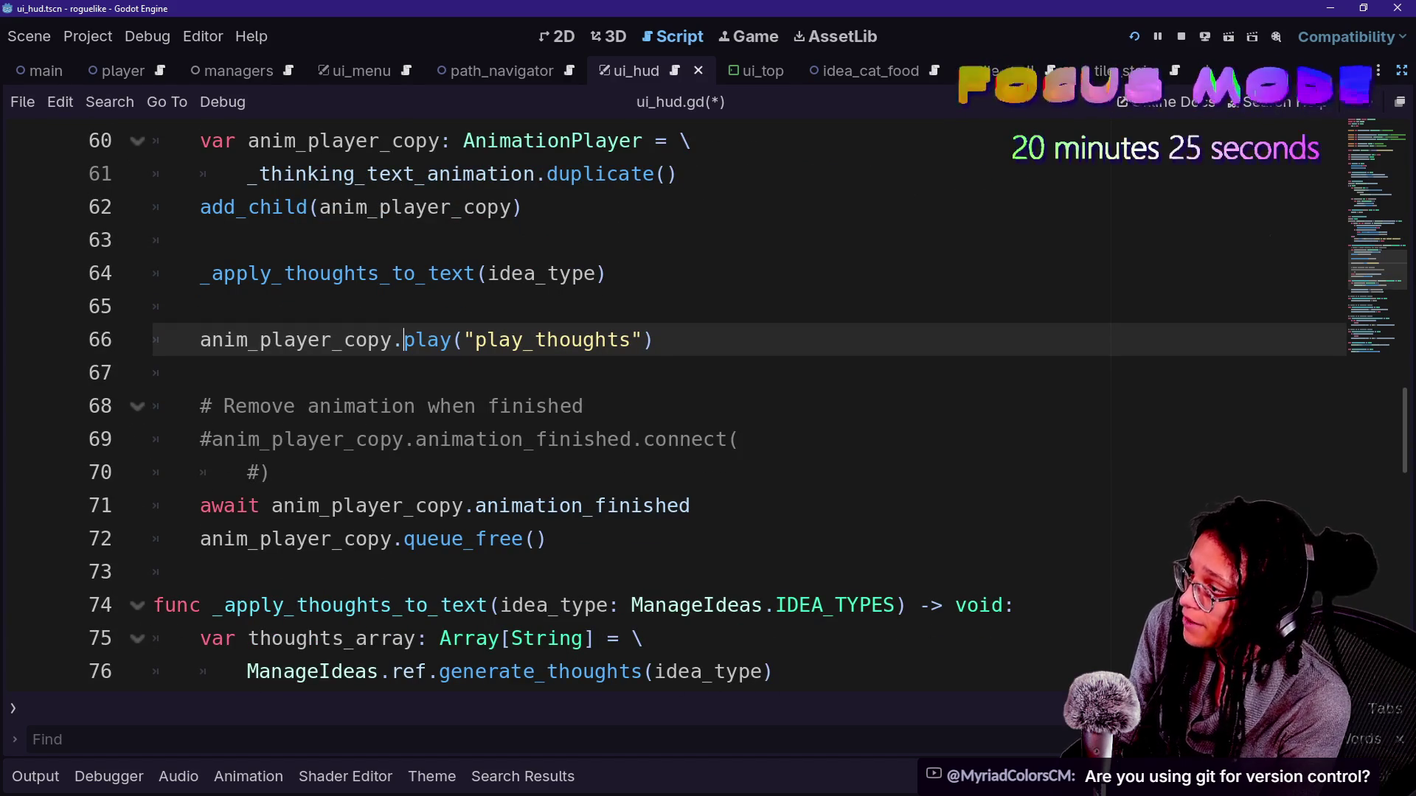
click(442, 174)
scroll(443, 174, up, 2)
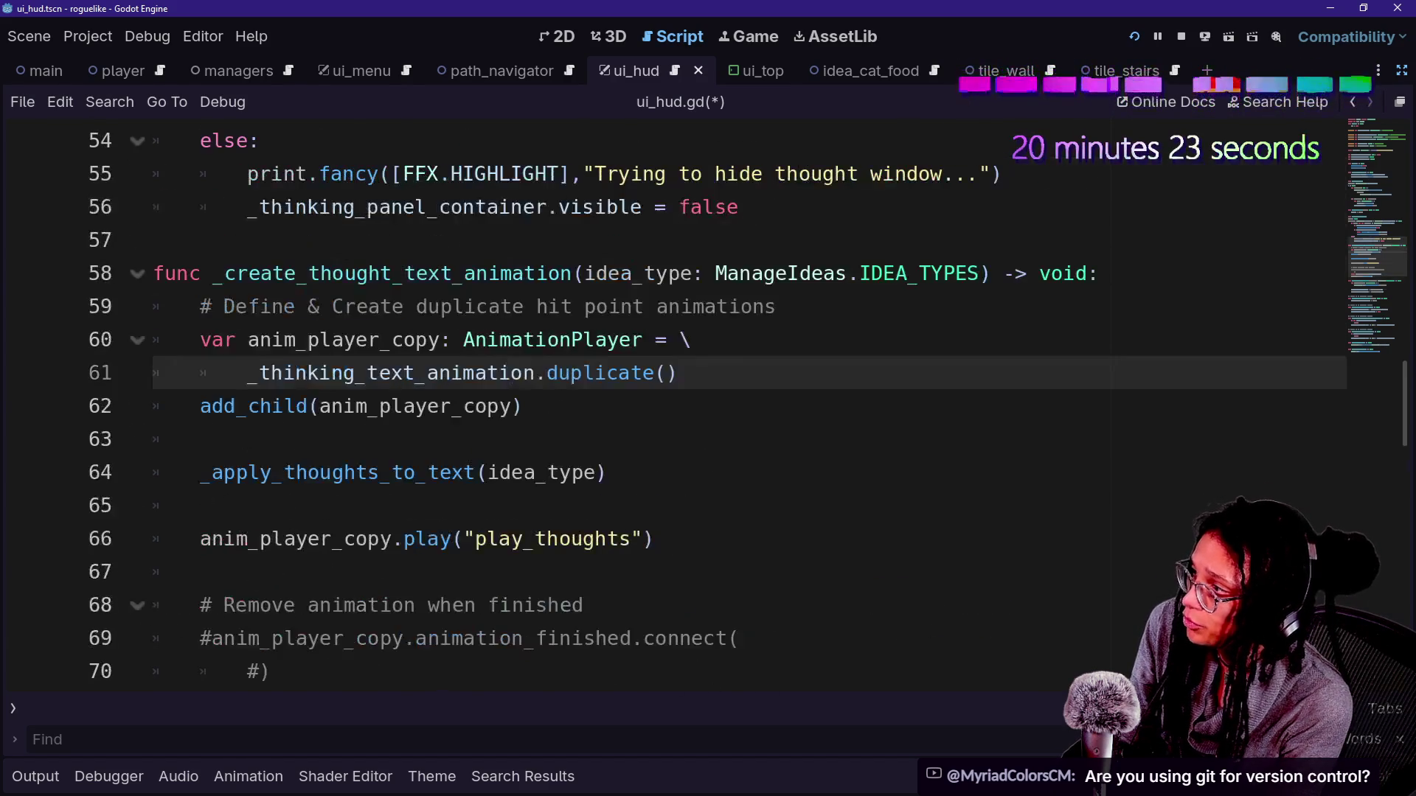
click(417, 340)
mouse_move(441, 340)
mouse_down()
mouse_move(200, 407)
mouse_move(200, 439)
mouse_move(473, 473)
mouse_up()
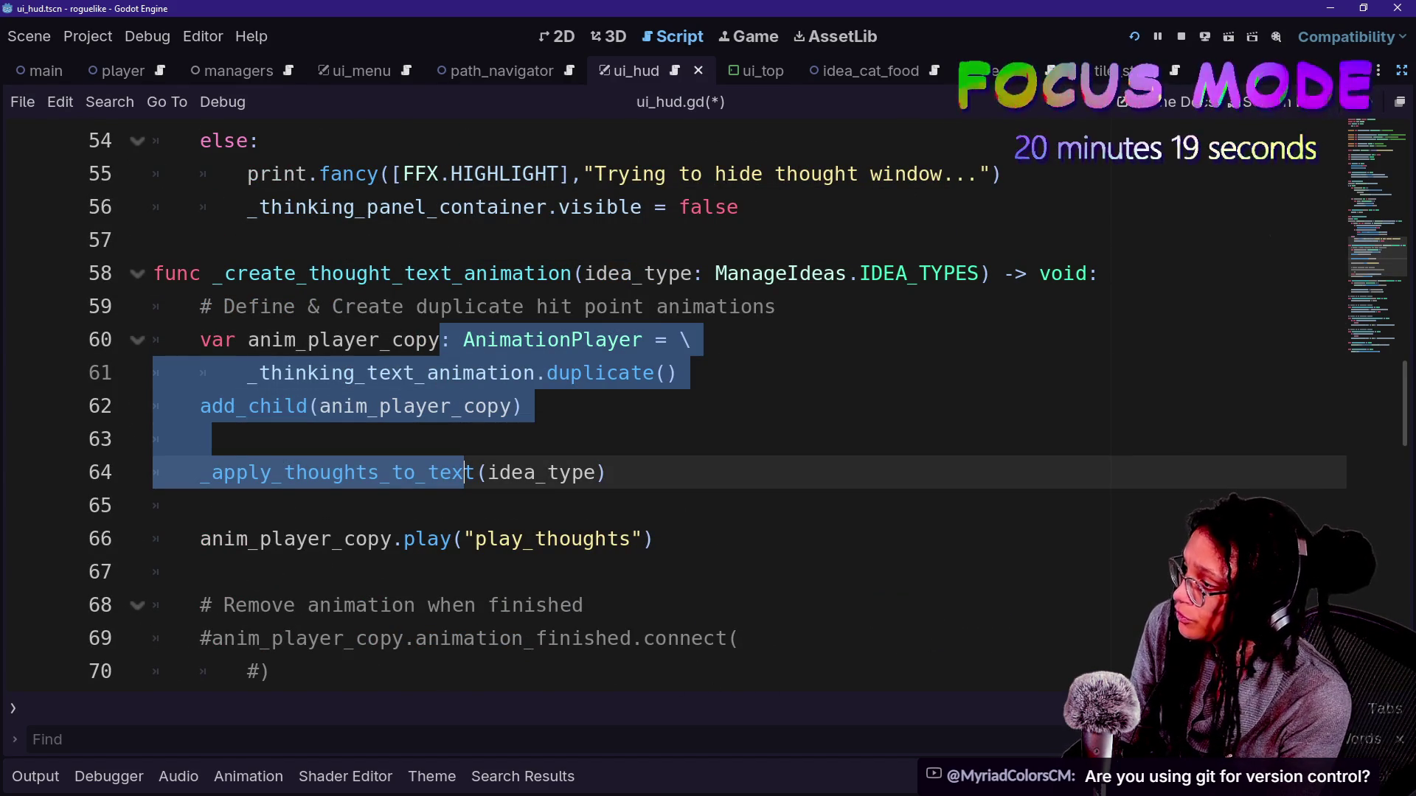
drag(512, 406, 501, 343)
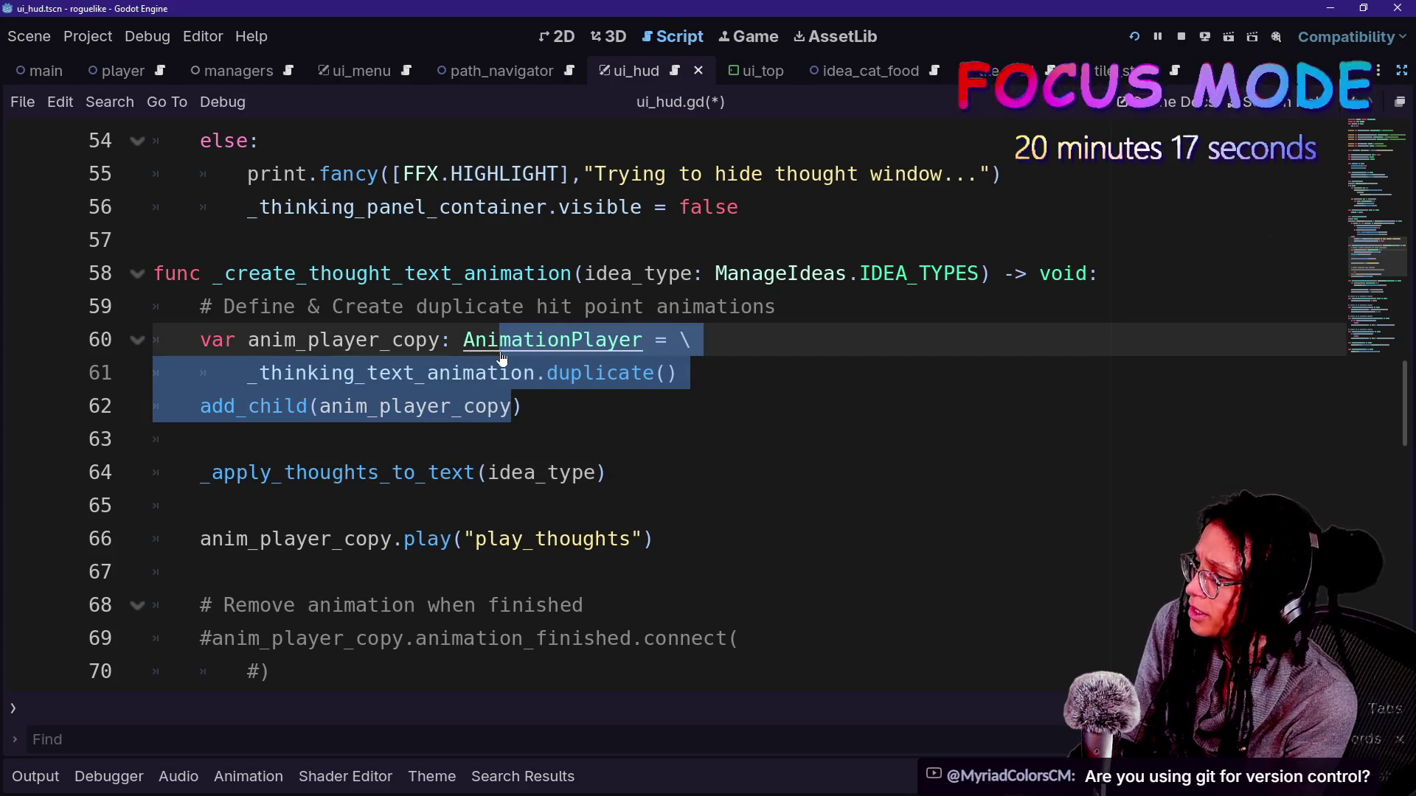
key(ctrl+k)
Step: Replace anim_player_copy with _thinking_text_animation on line 66
click(200, 573)
drag(200, 539, 369, 539)
click(405, 539)
drag(200, 539, 381, 539)
key(BackSpace)
key(Delete)
text(t)
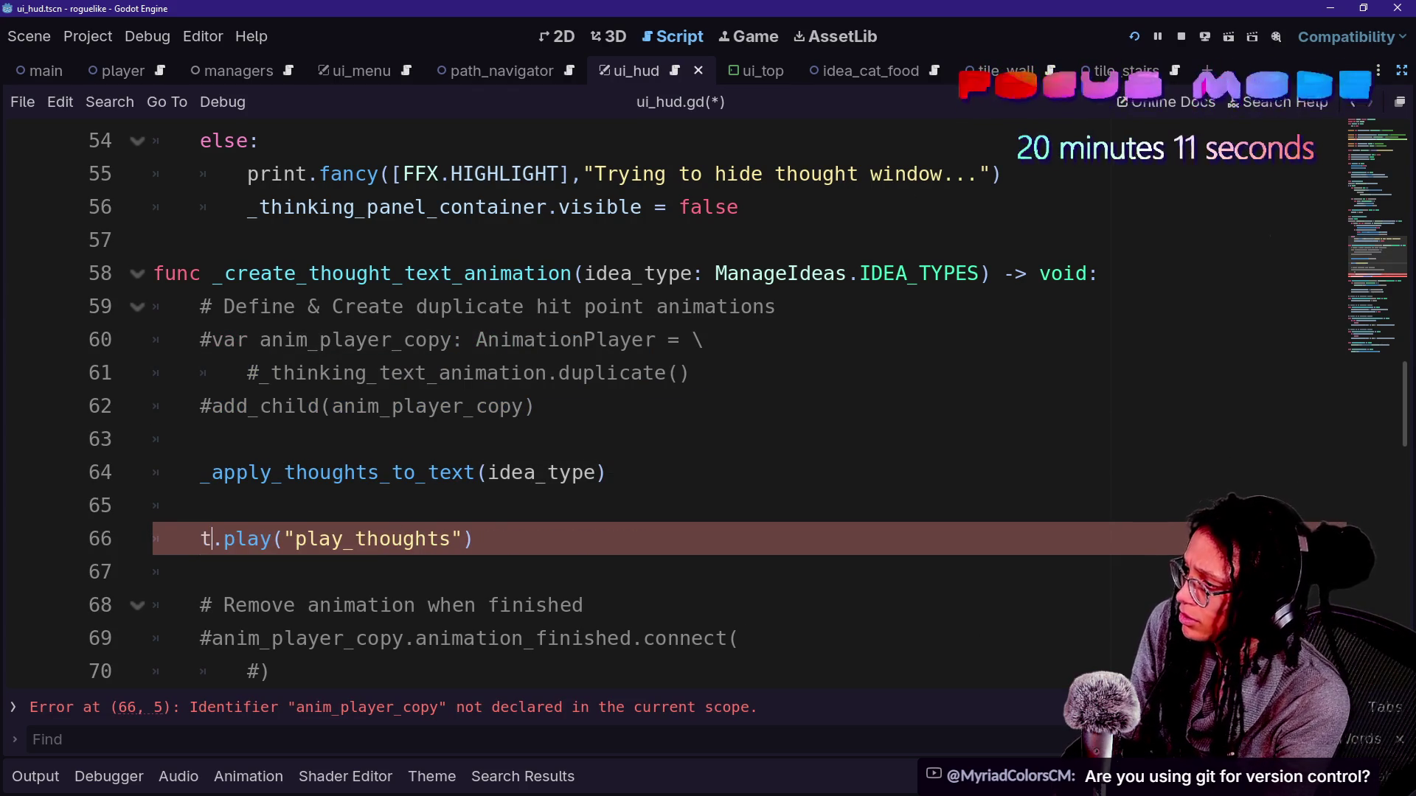
text(hink)
key(Down)
key(Down)
key(Down)
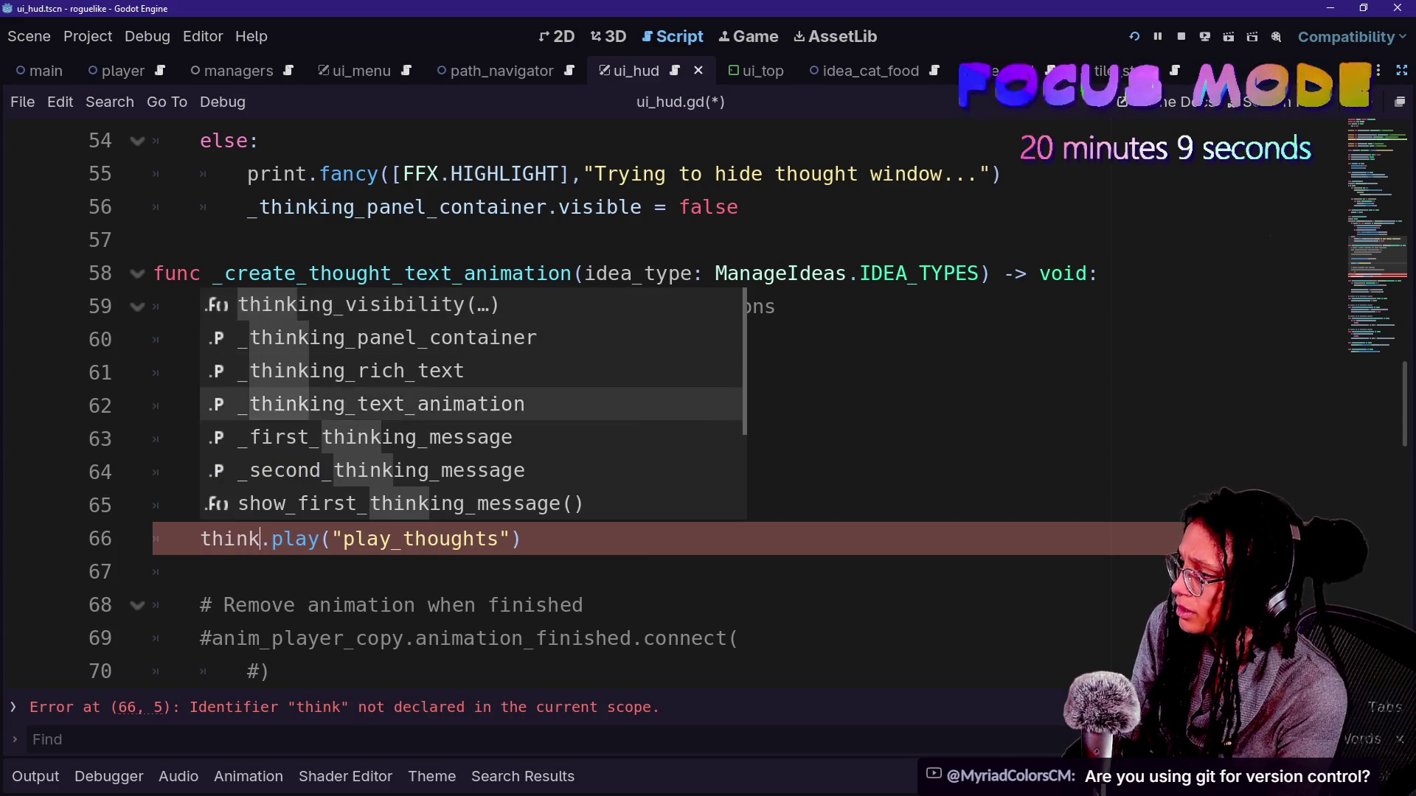
key(Return)
Step: Comment out the await and queue_free lines 71–72, then run the game with F5
scroll(664, 405, down, 2)
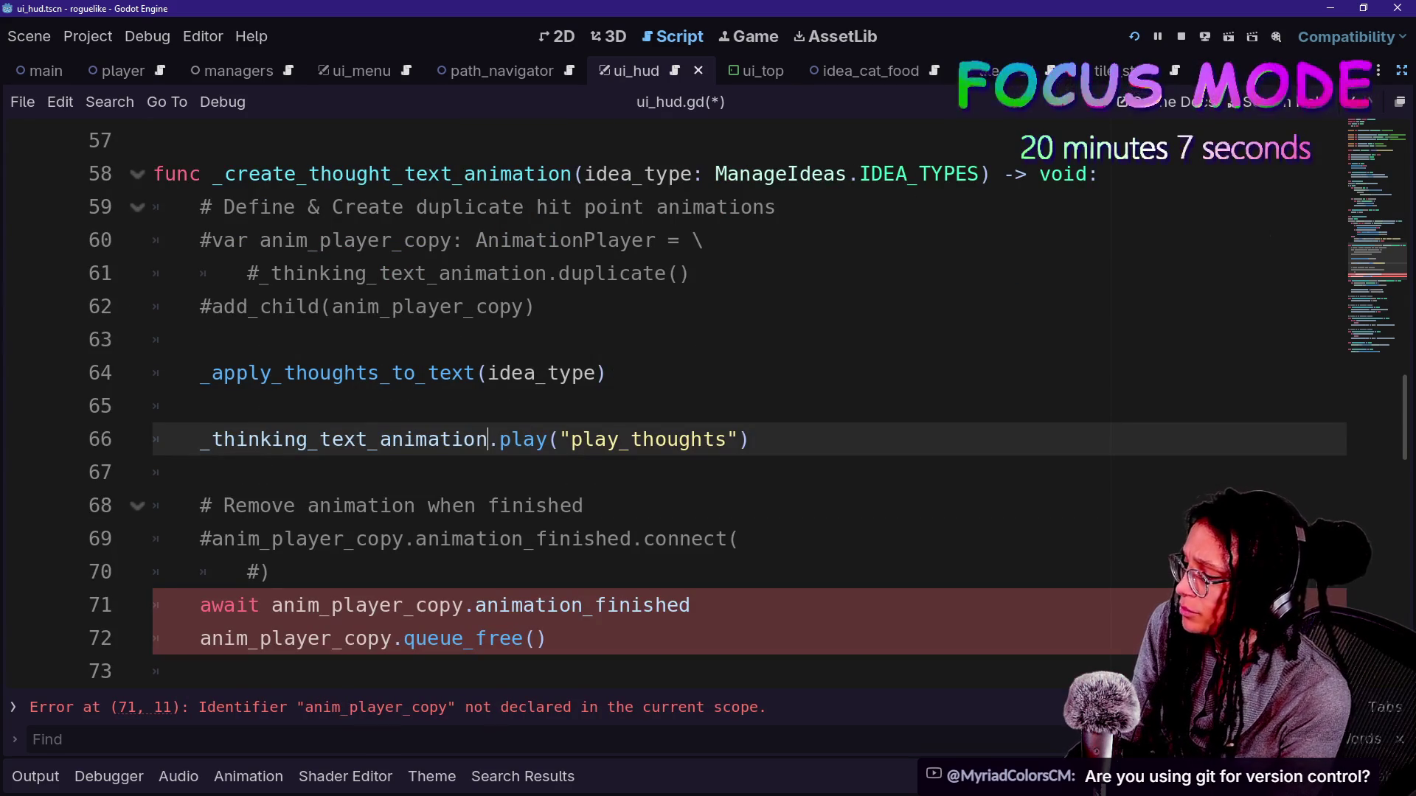
drag(572, 605, 549, 639)
key(ctrl+k)
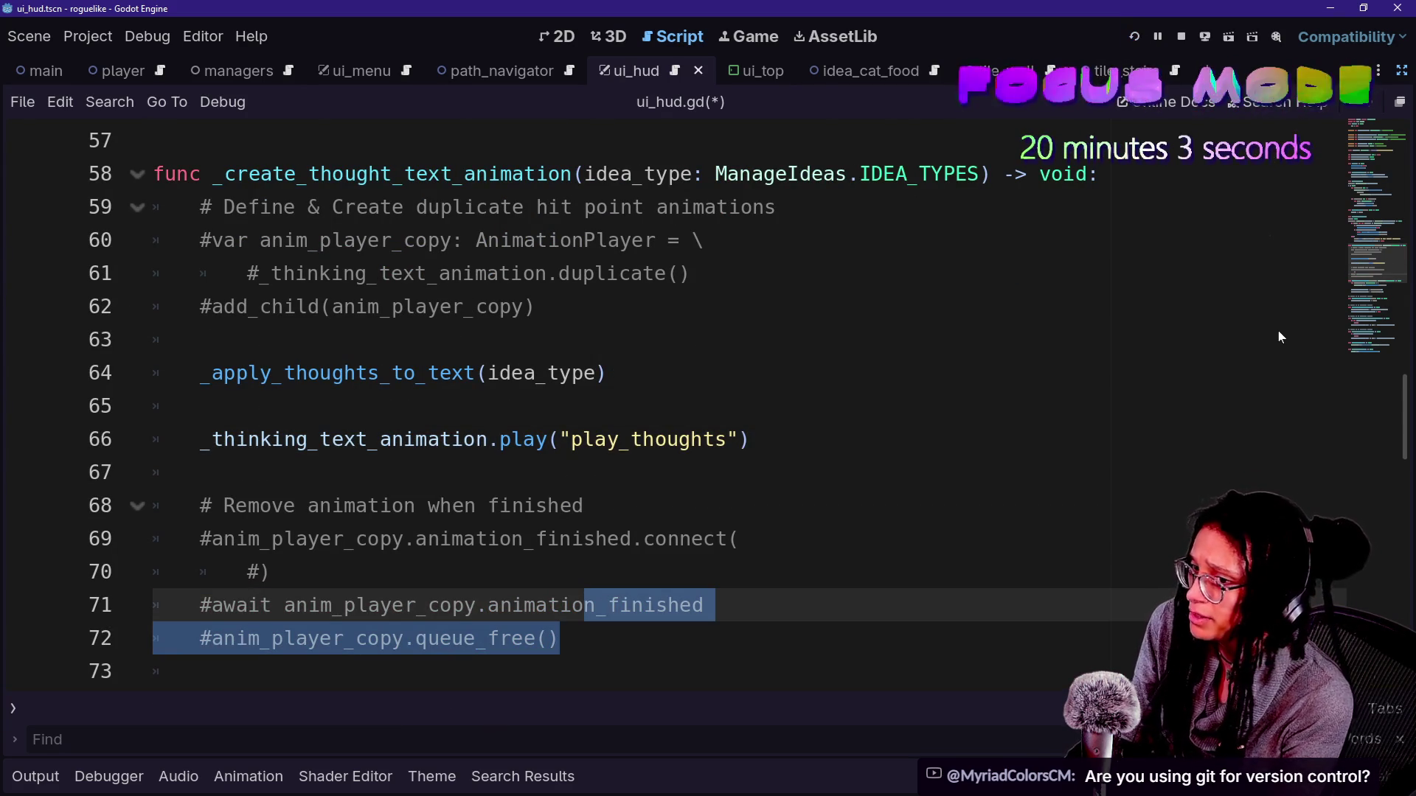
key(F5)
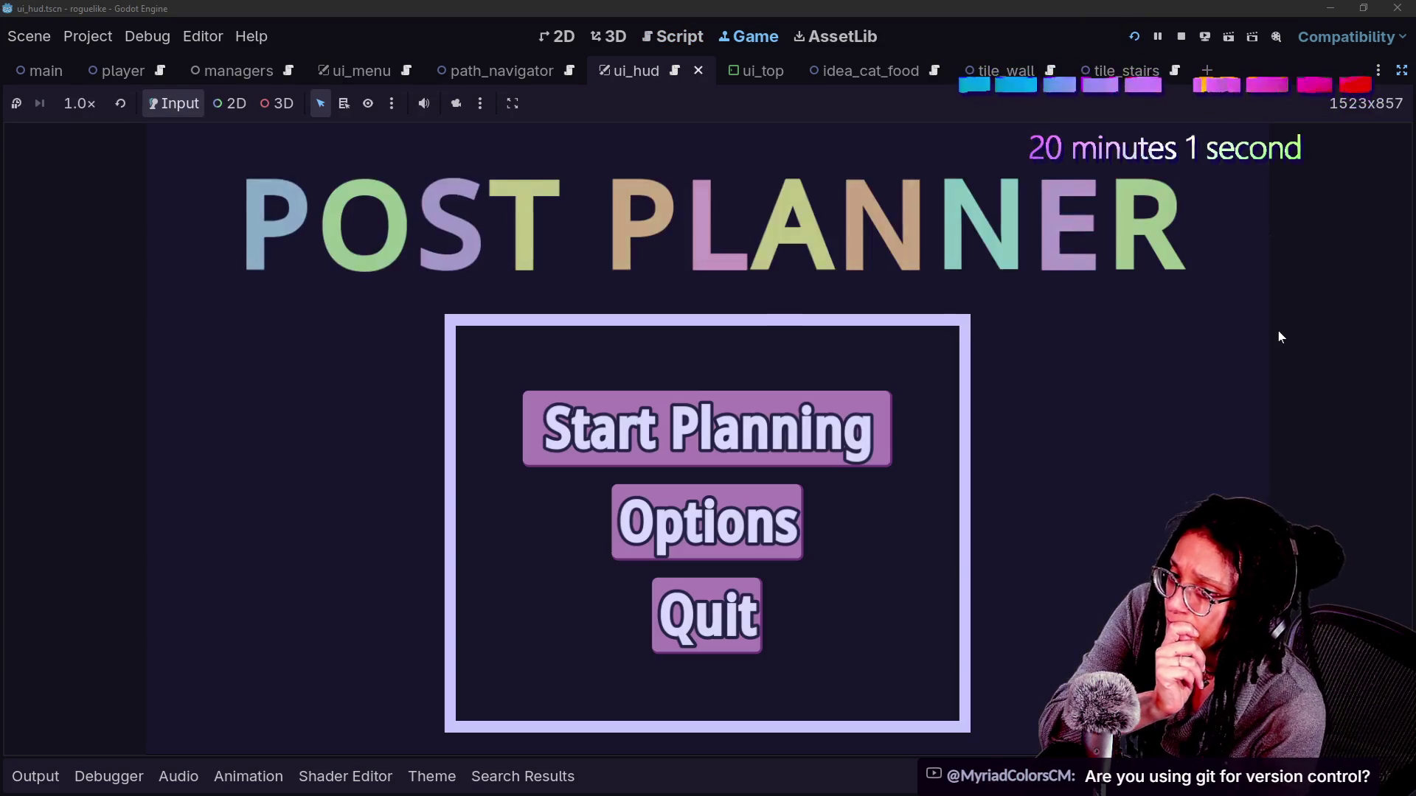
Step: In the test game choose Start Planning and Mewsky, then return to ui_hud.gd
click(678, 458)
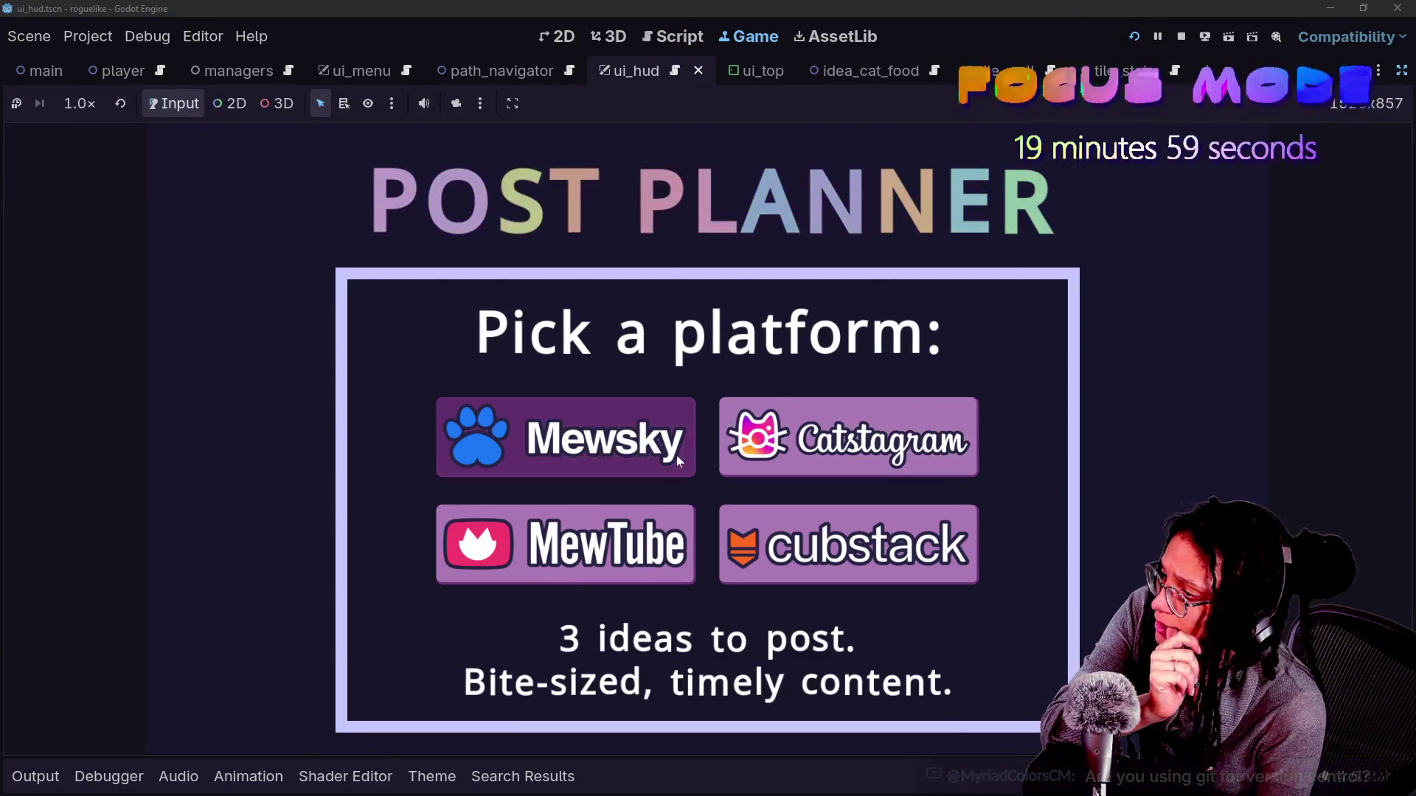
click(677, 457)
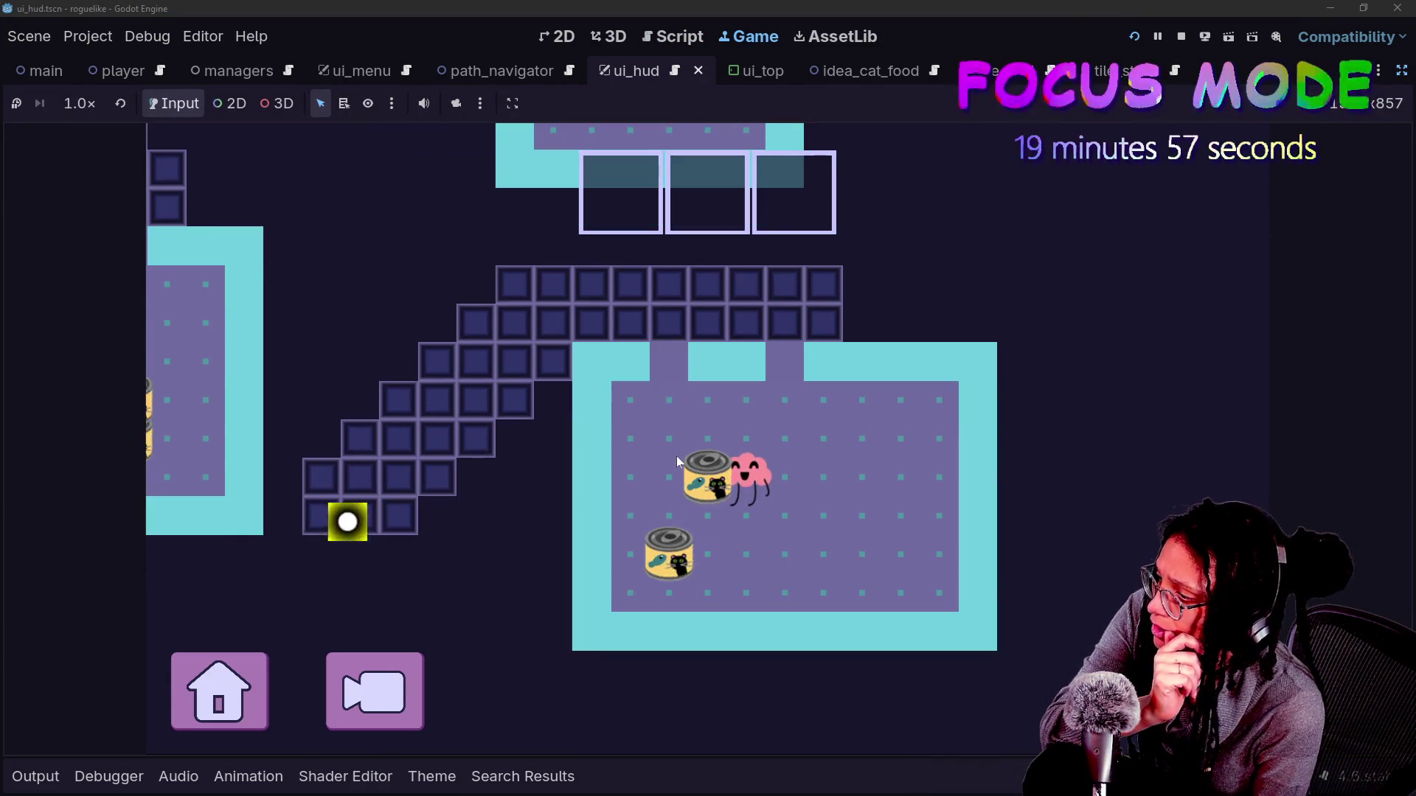
click(679, 37)
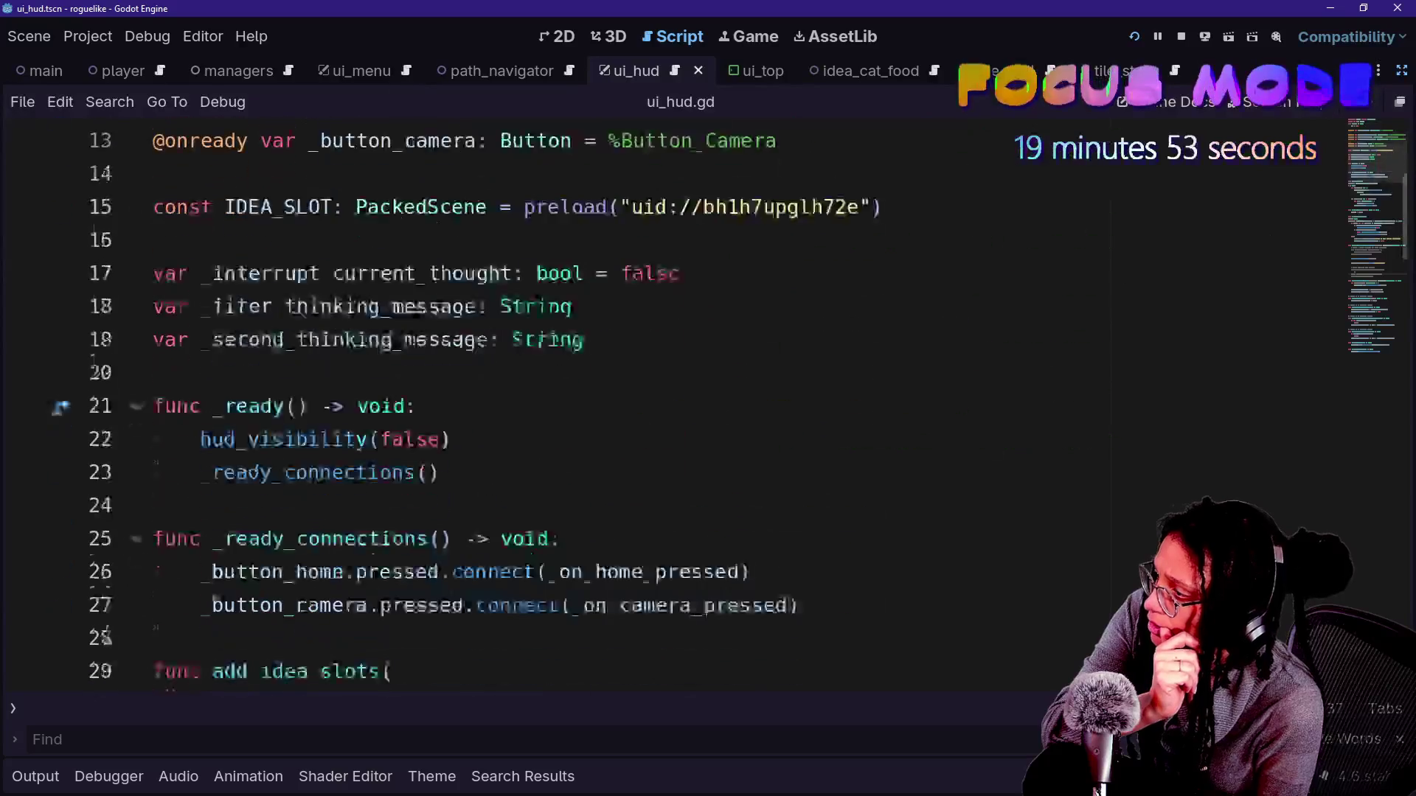
Step: Select the timer-wait and animation-call lines 52–53, restoring them after an accidental delete
scroll(516, 406, down, 5)
scroll(516, 406, up, 9)
scroll(516, 406, down, 11)
scroll(516, 406, down, 3)
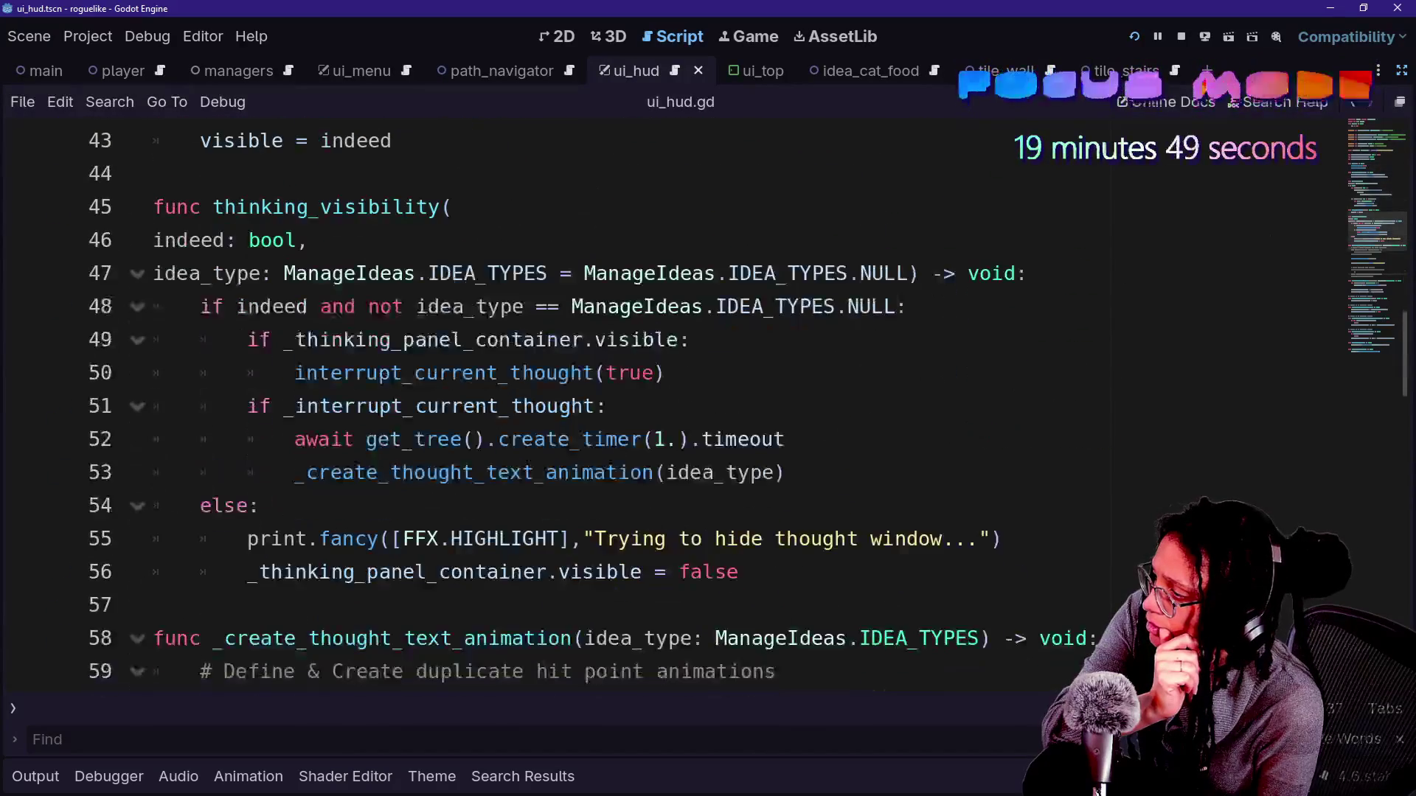
drag(787, 472, 786, 439)
key(ctrl+c)
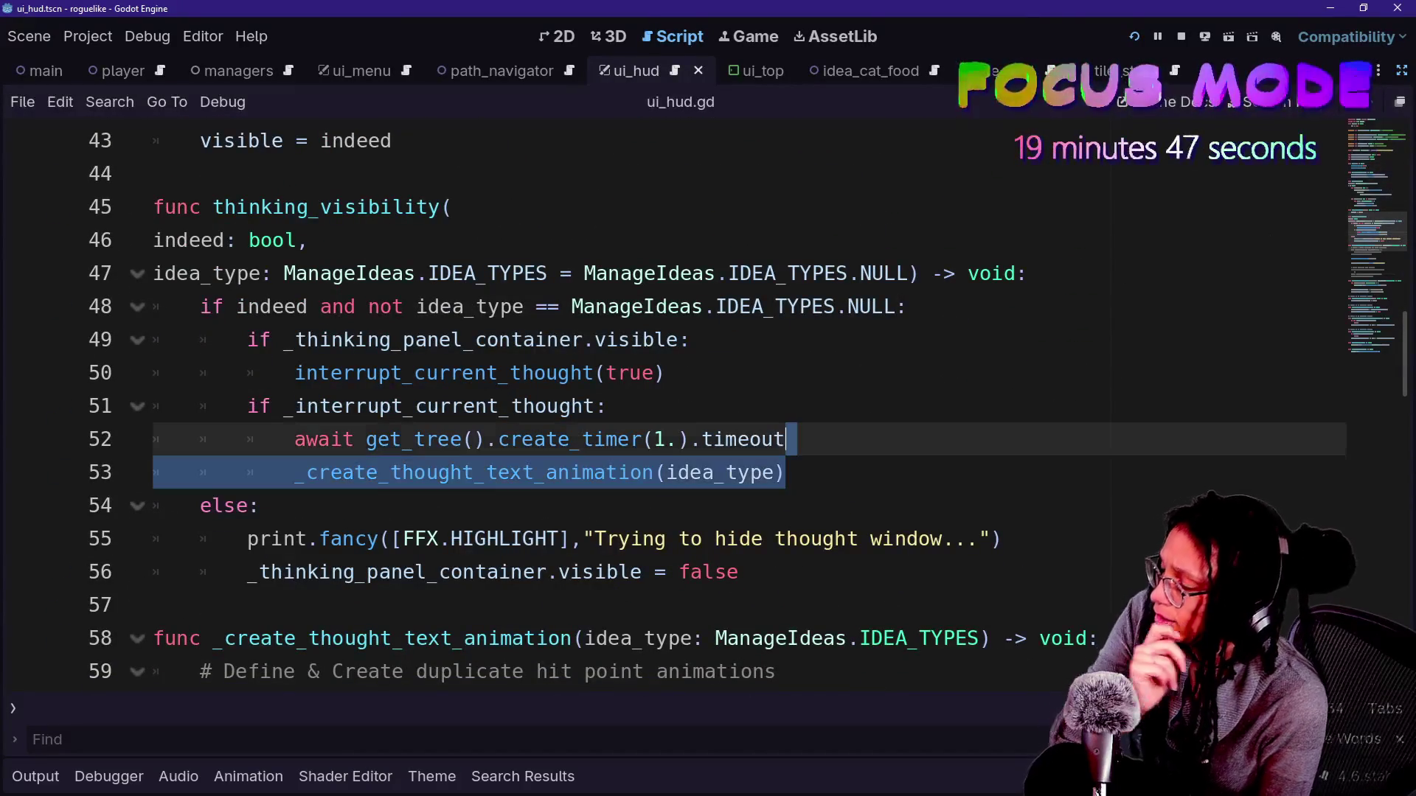
key(Up)
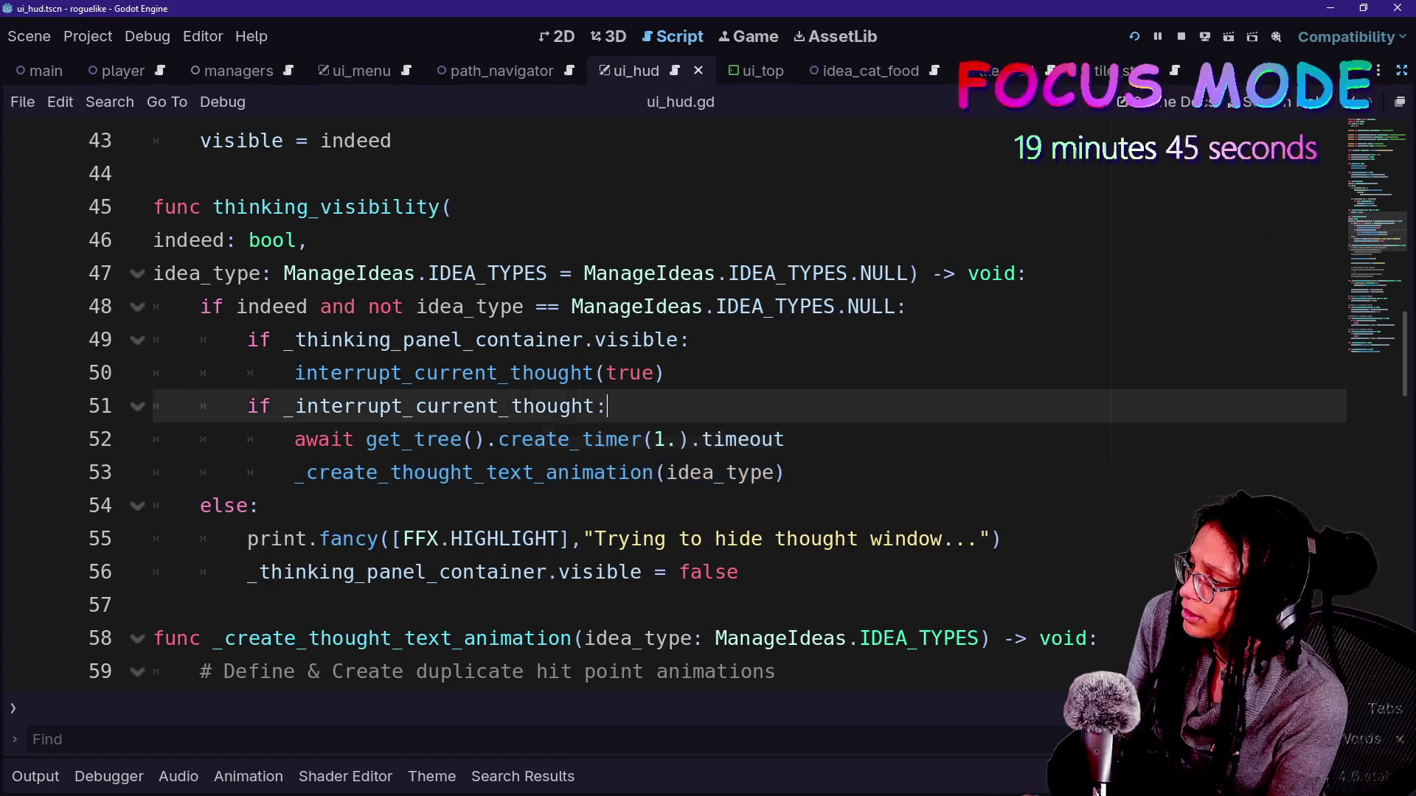
key(Down)
key(Down)
key(shift+Up)
key(BackSpace)
key(ctrl+z)
Step: Add an else: branch calling _create_thought_text_animation(idea_type), then save and run with F5
key(Down)
key(Return)
text(else:)
key(Return)
key(ctrl+v)
key(Home)
key(Return)
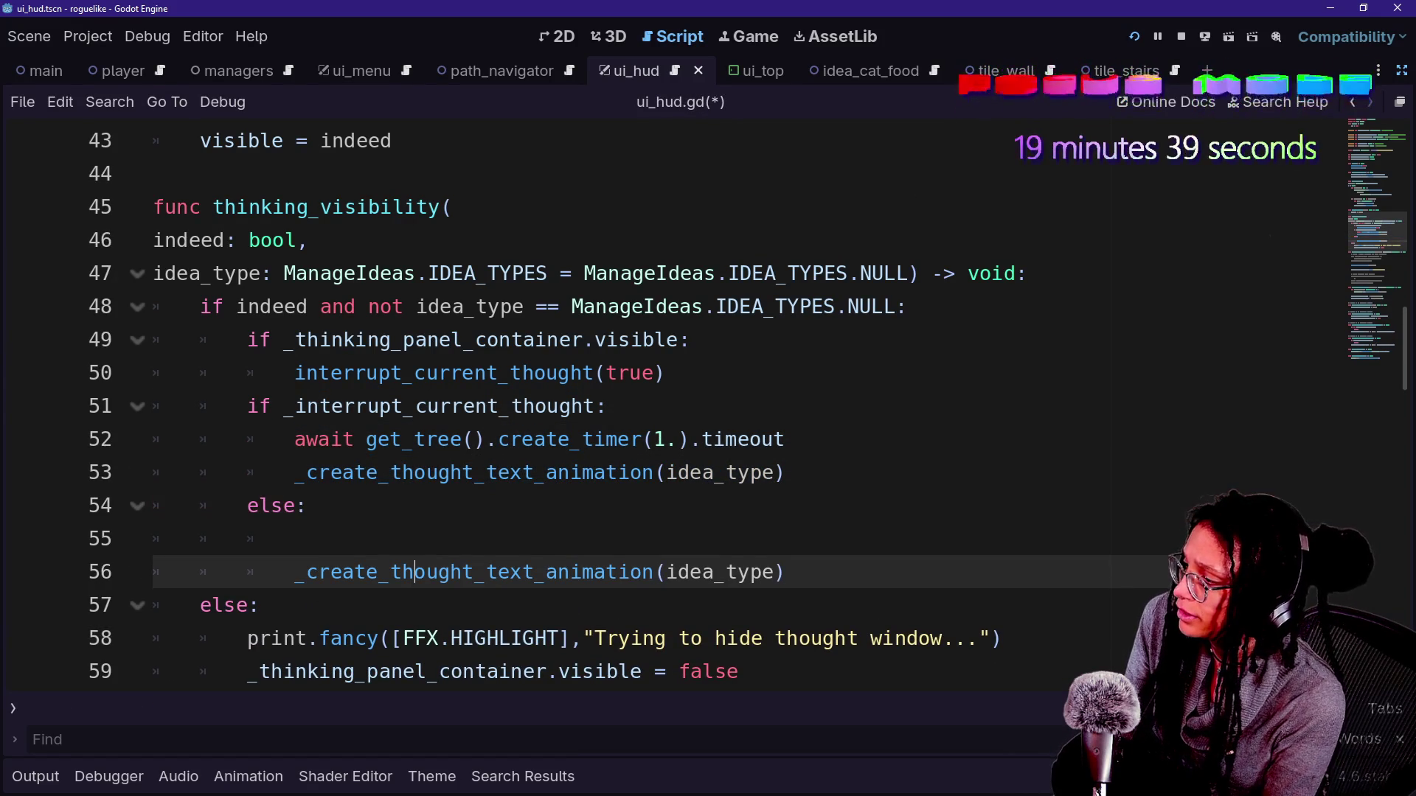
key(Up)
key(Up)
key(End)
key(F5)
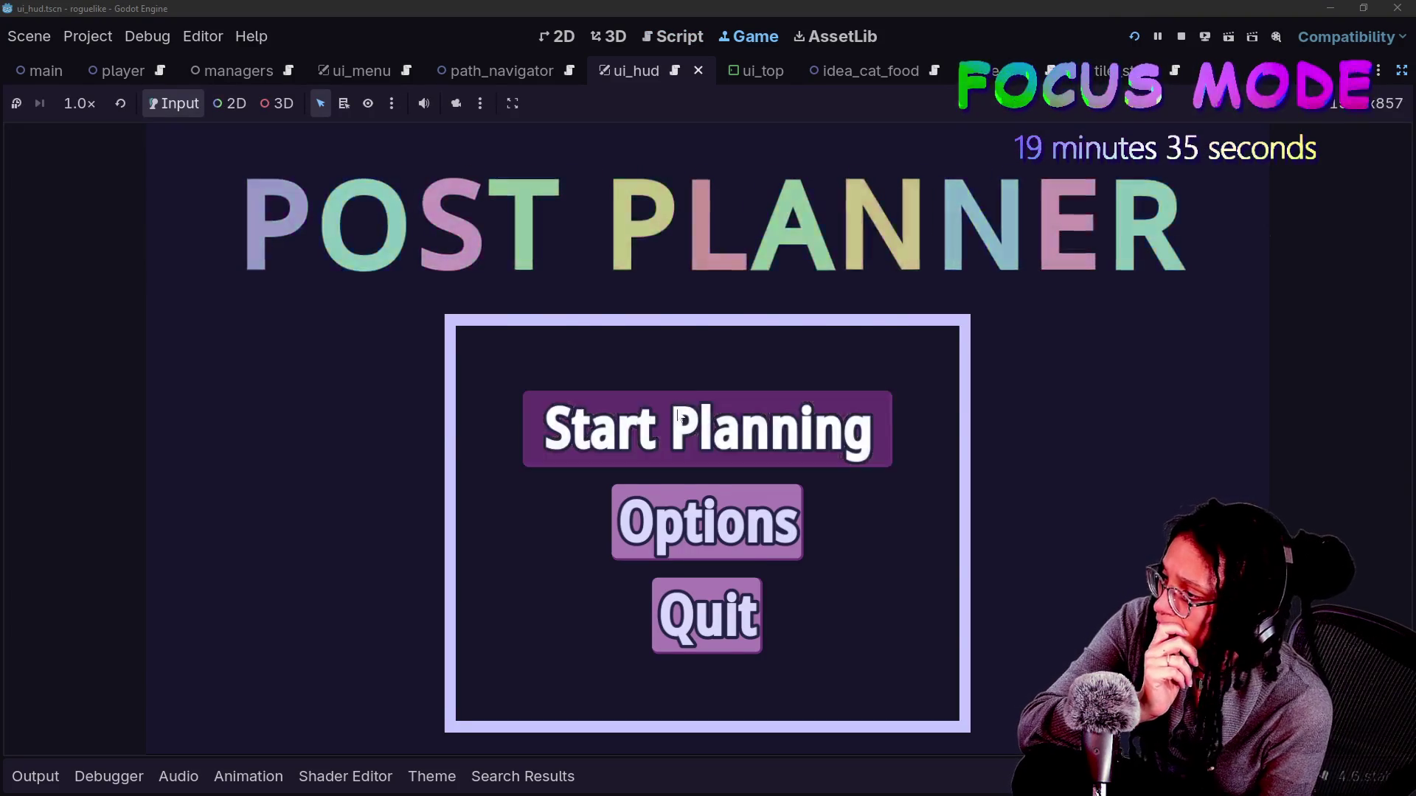
Step: Play the game via Start Planning and Mewsky to test the thought popup, stop it, switch to GitHub Desktop
click(688, 441)
click(688, 441)
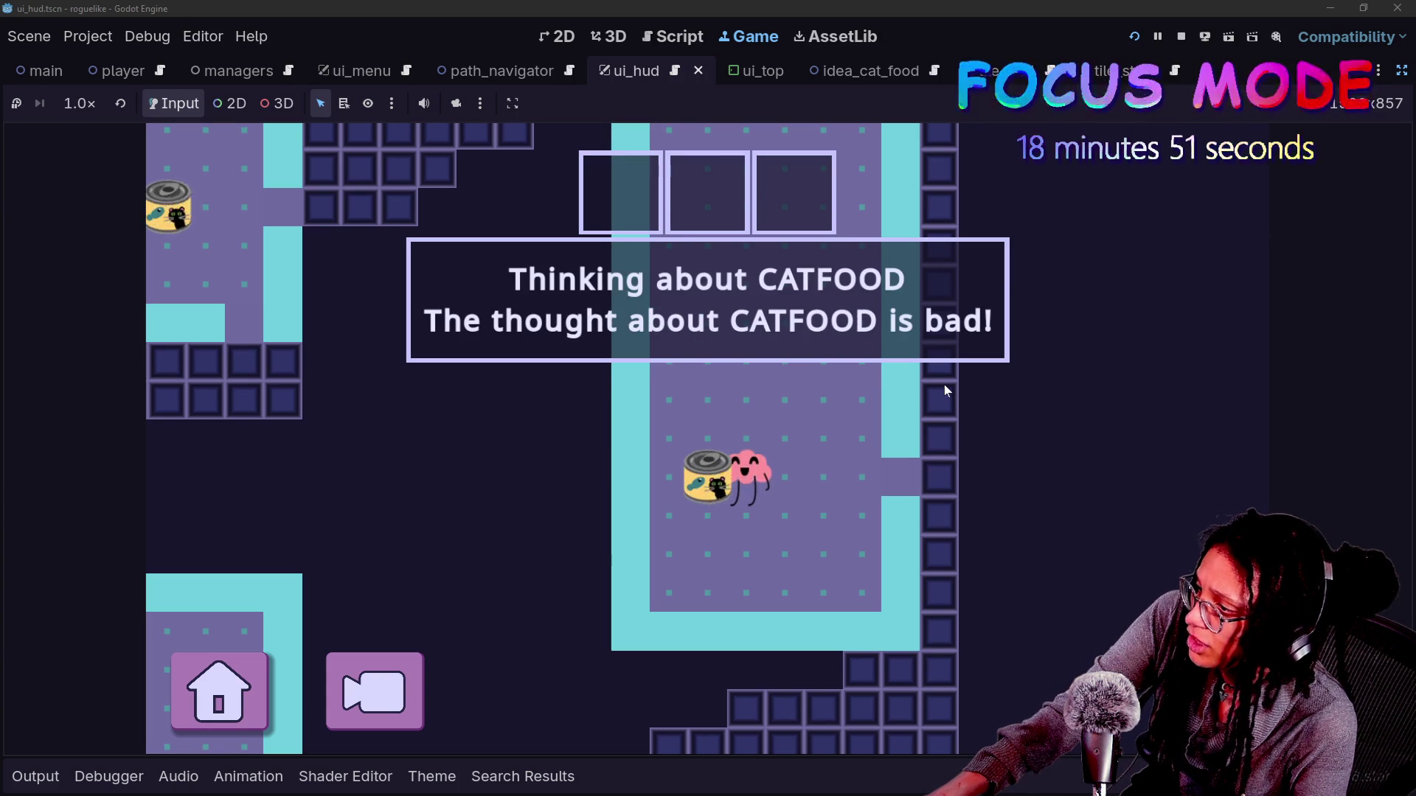
click(1184, 36)
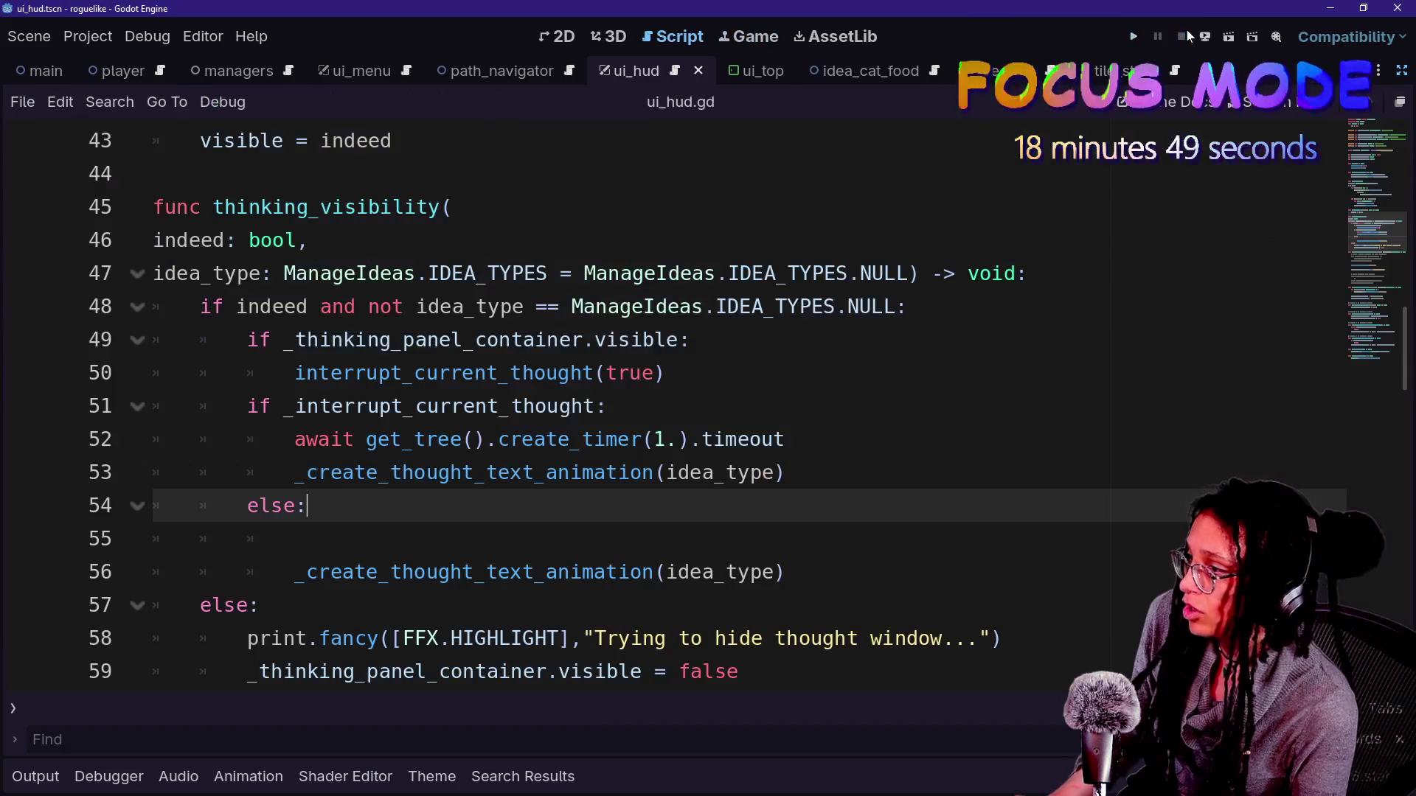
click(597, 306)
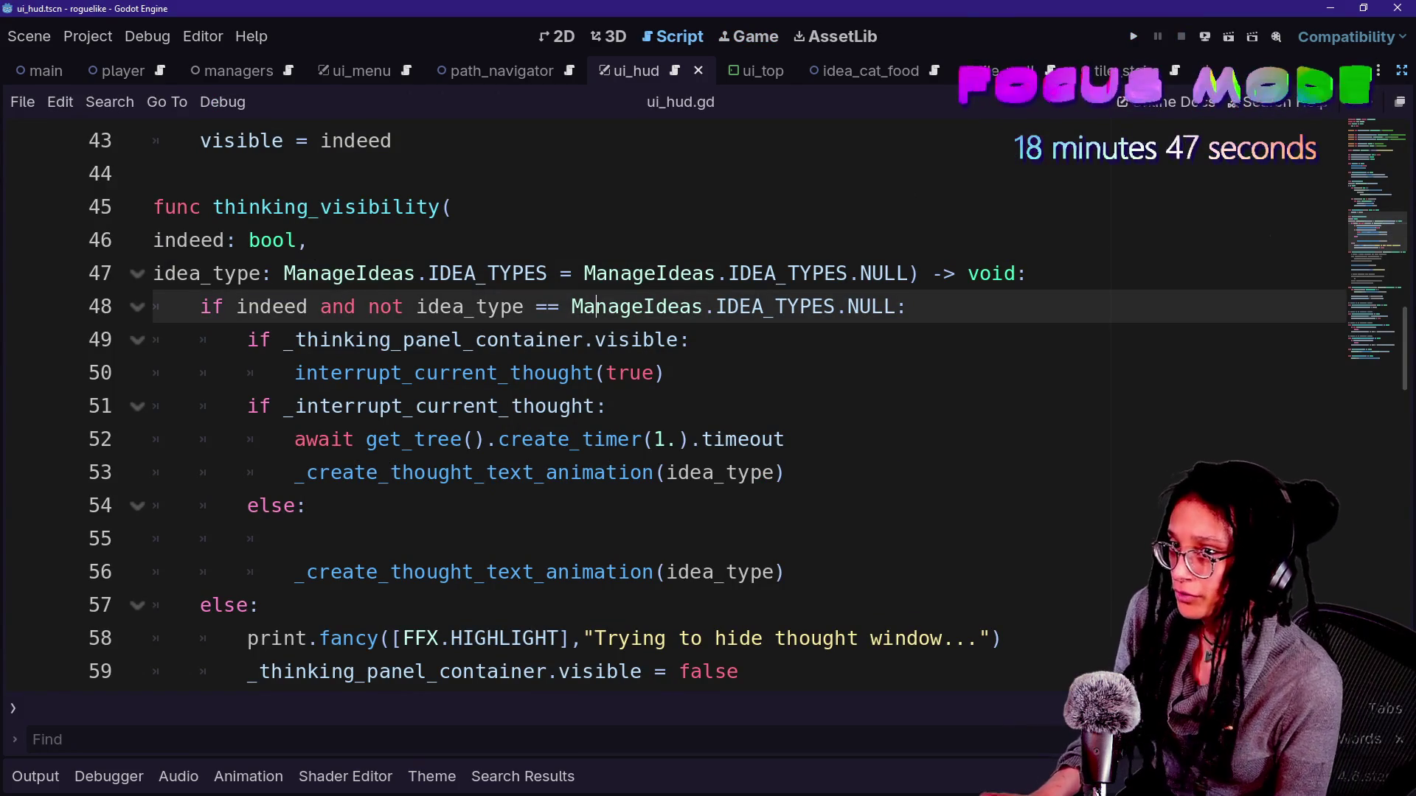
key(alt+Tab)
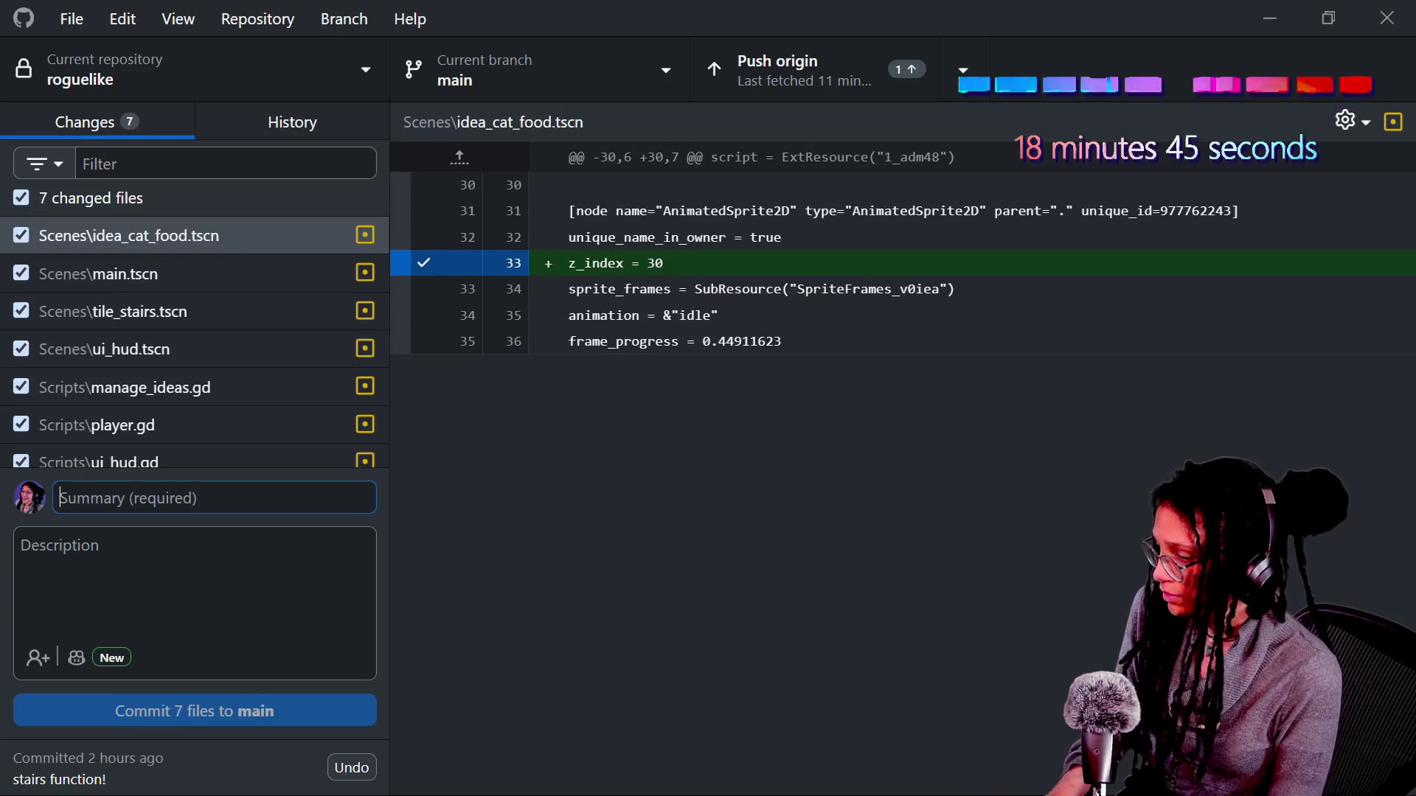
Step: Commit the 7 files as 'interruptible enemy attacking by player' and push to origin
text(interruptible )
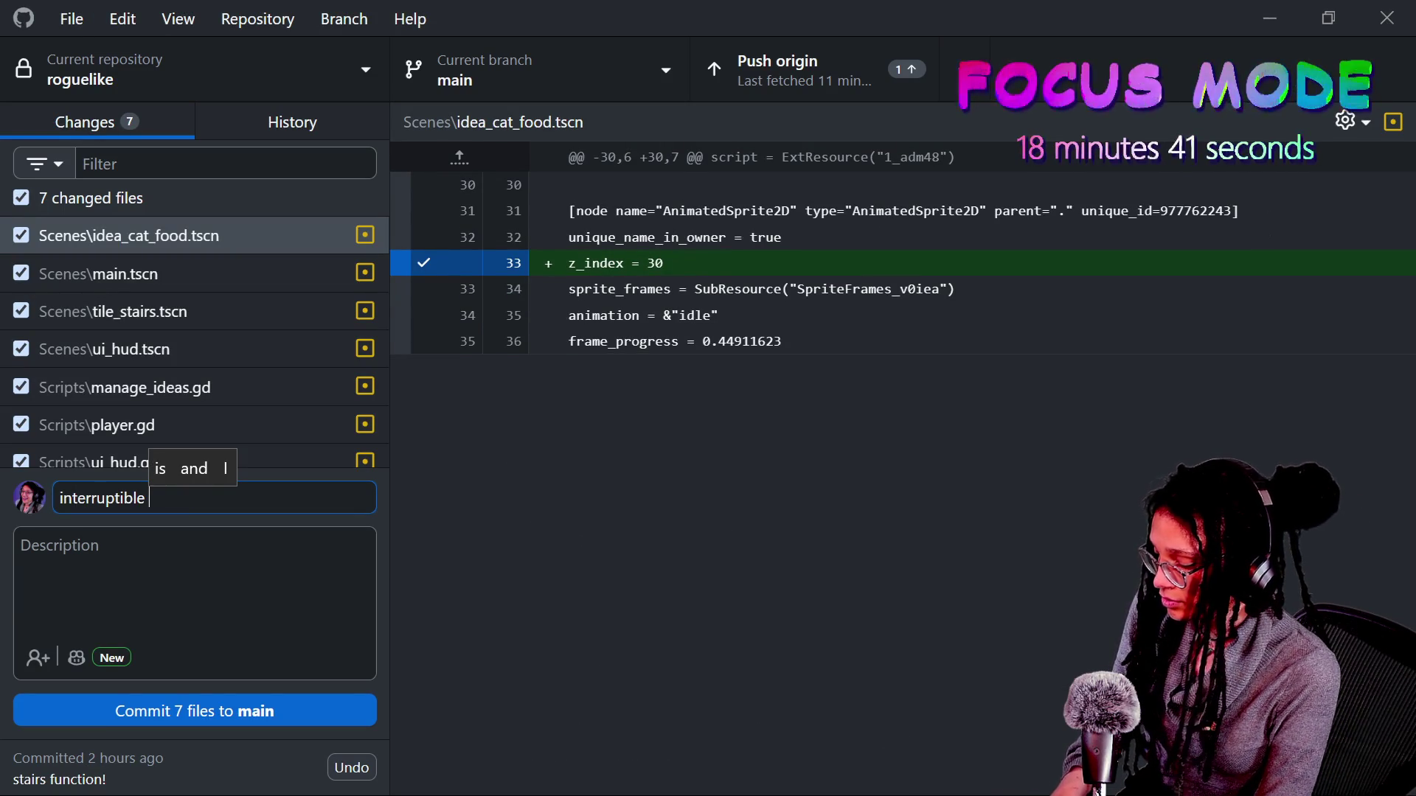
text(enemy attacking by playe)
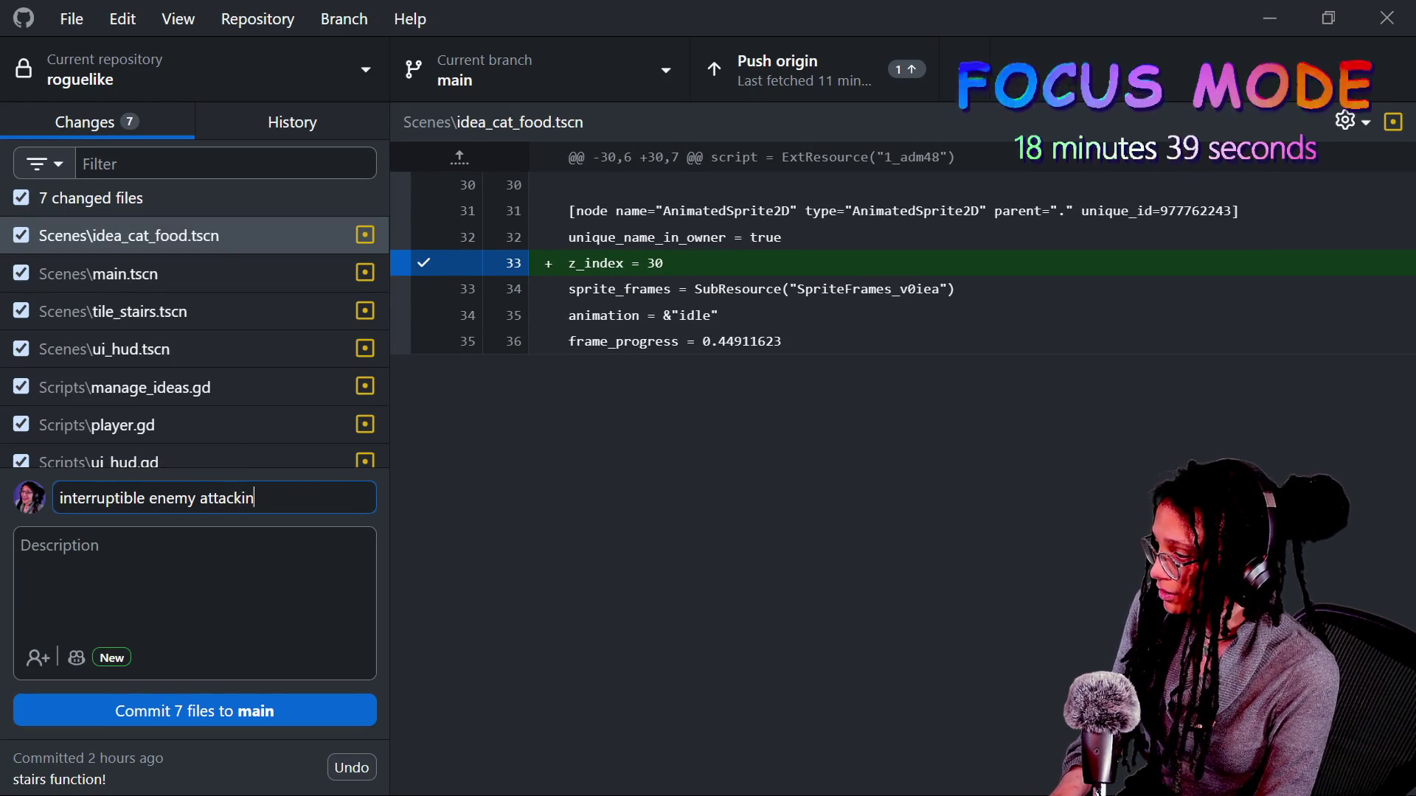
text(r)
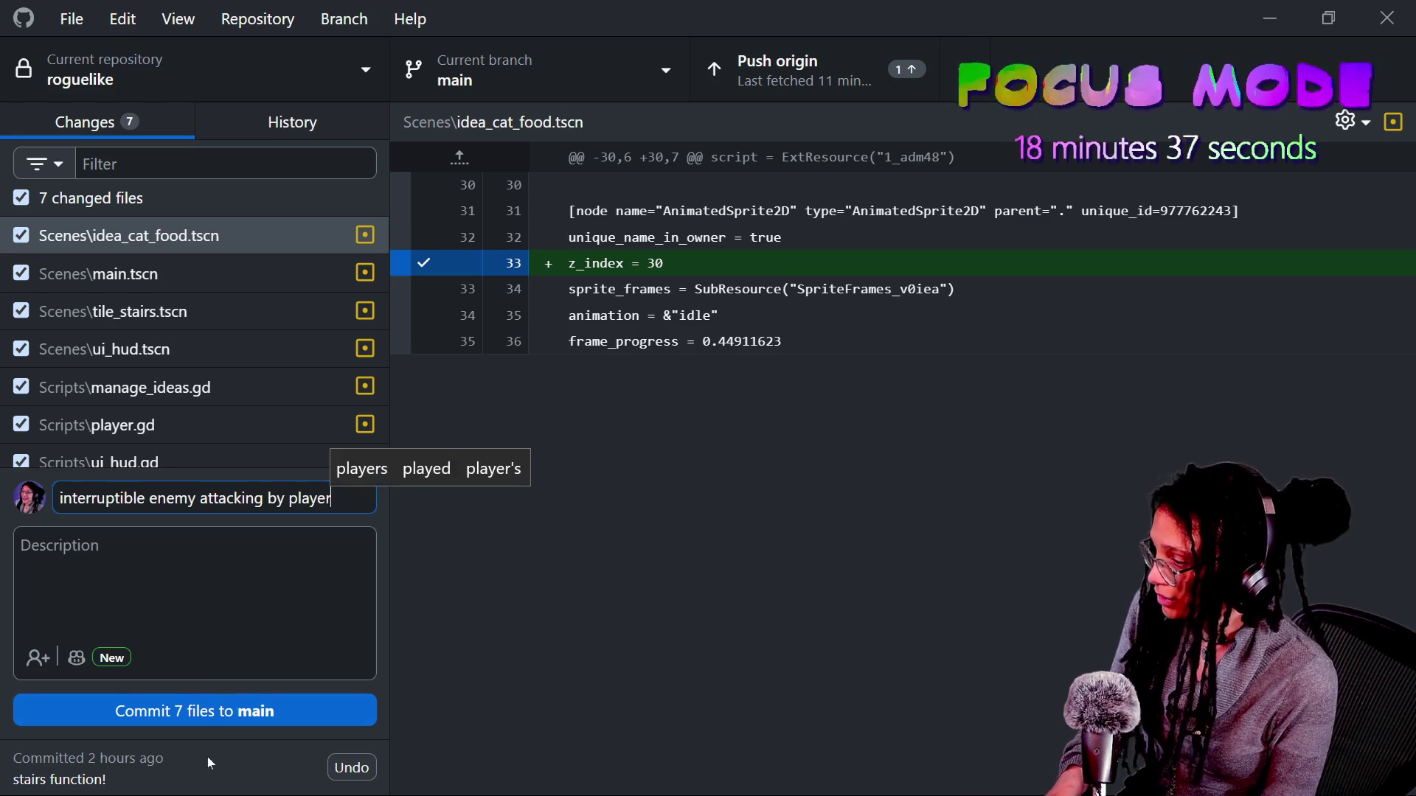
key(ctrl+Return)
click(1213, 372)
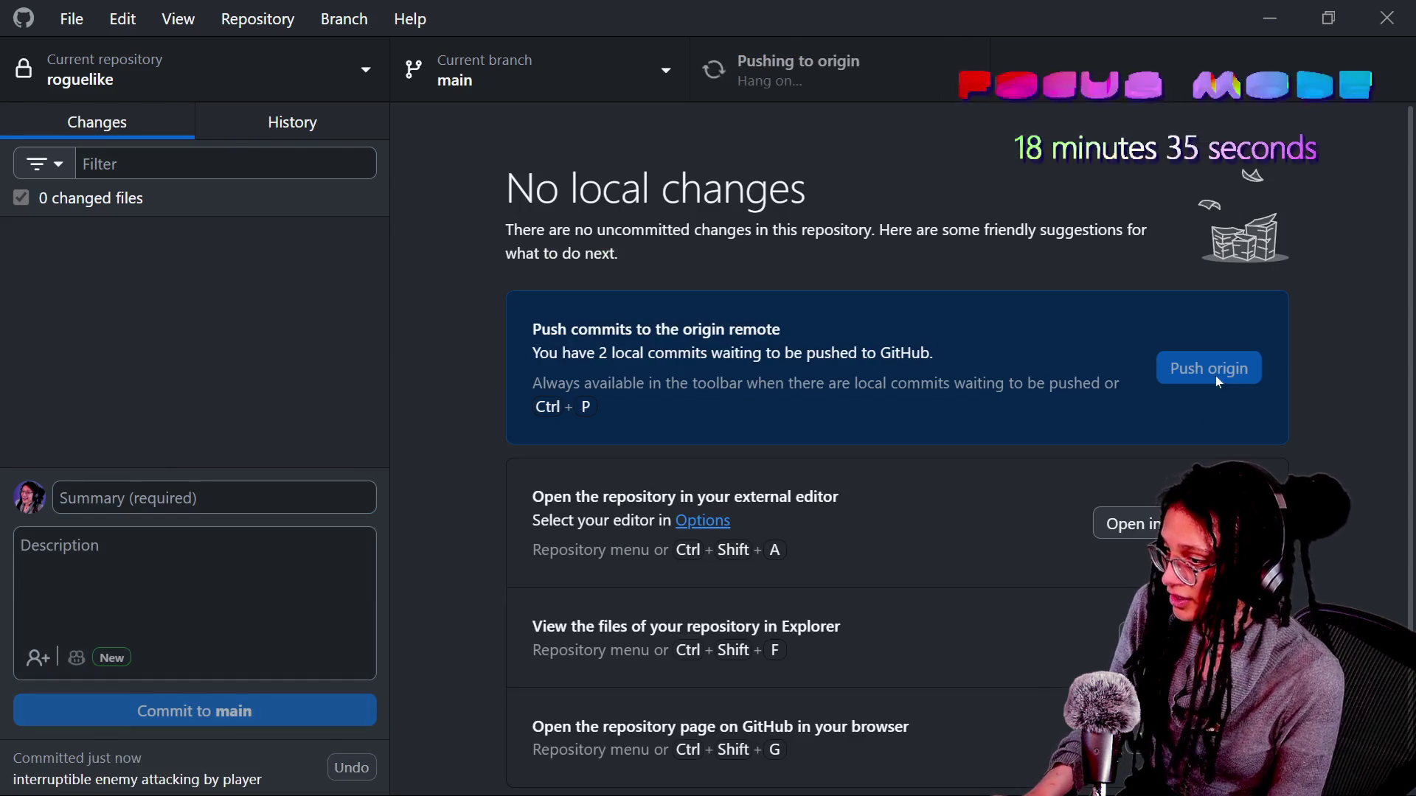
key(alt+Tab)
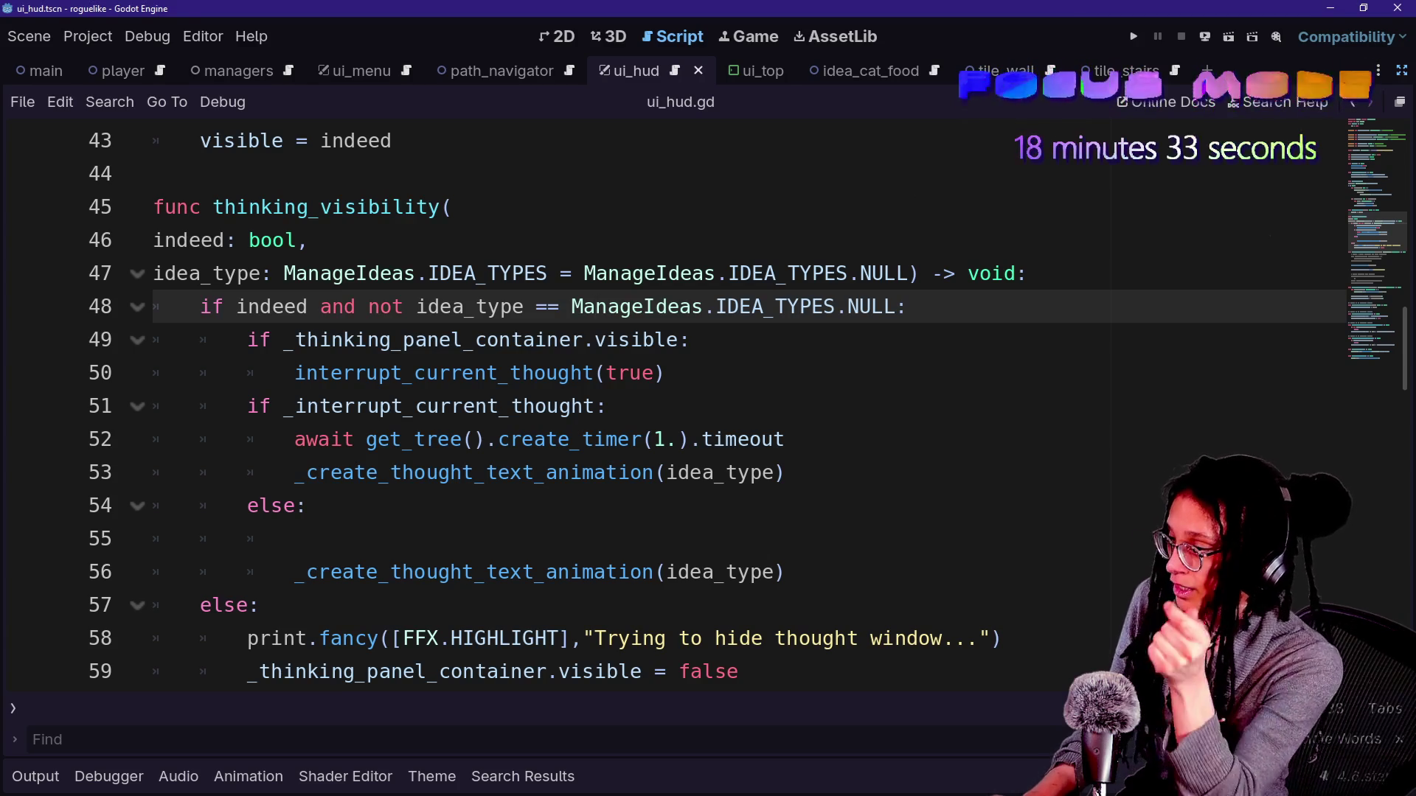
Step: Open manage_ideas.gd through Quick Open and look over its current_score line
scroll(664, 406, down, 1)
key(ctrl+alt+o)
text(d)
key(Escape)
key(shift+alt+o)
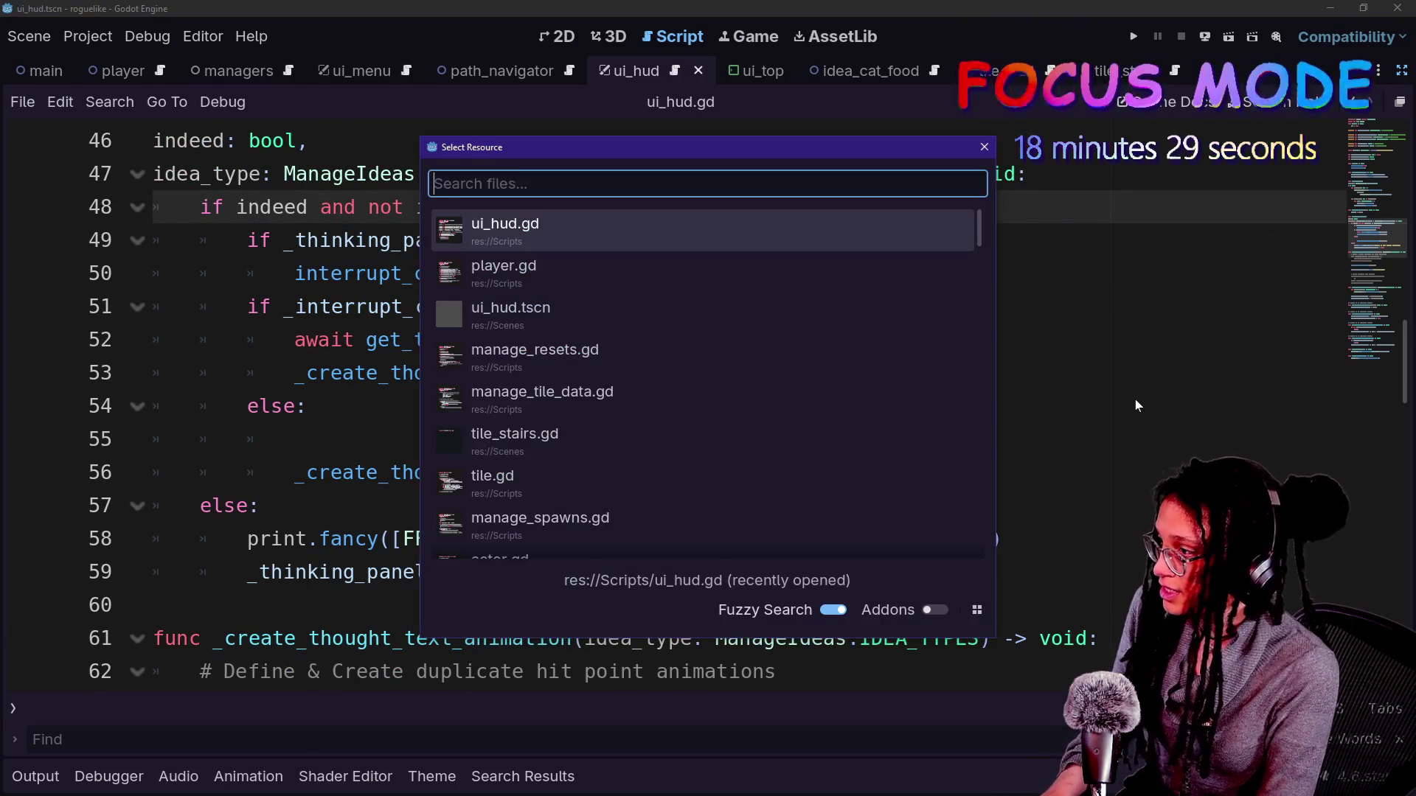
text(manage)
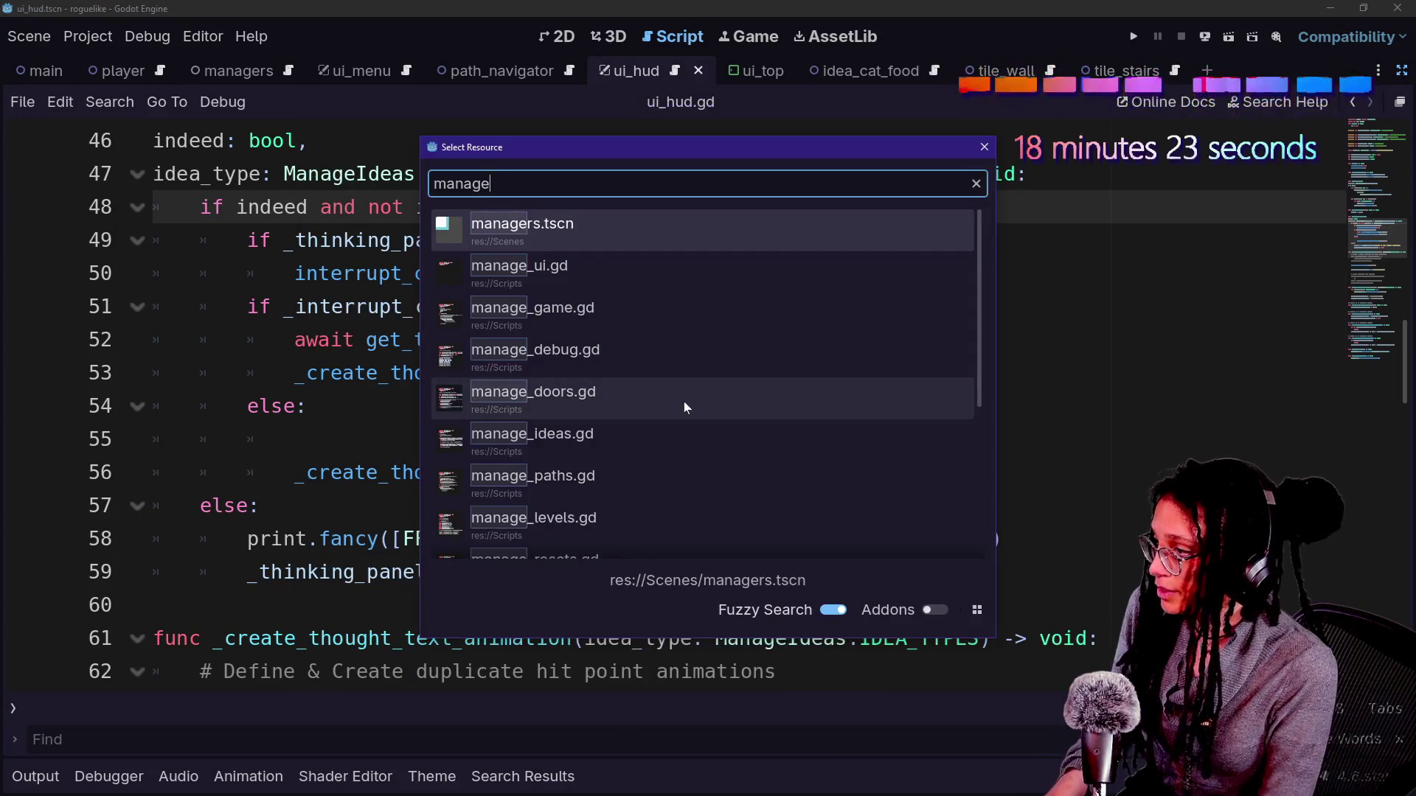
text(_id)
key(Return)
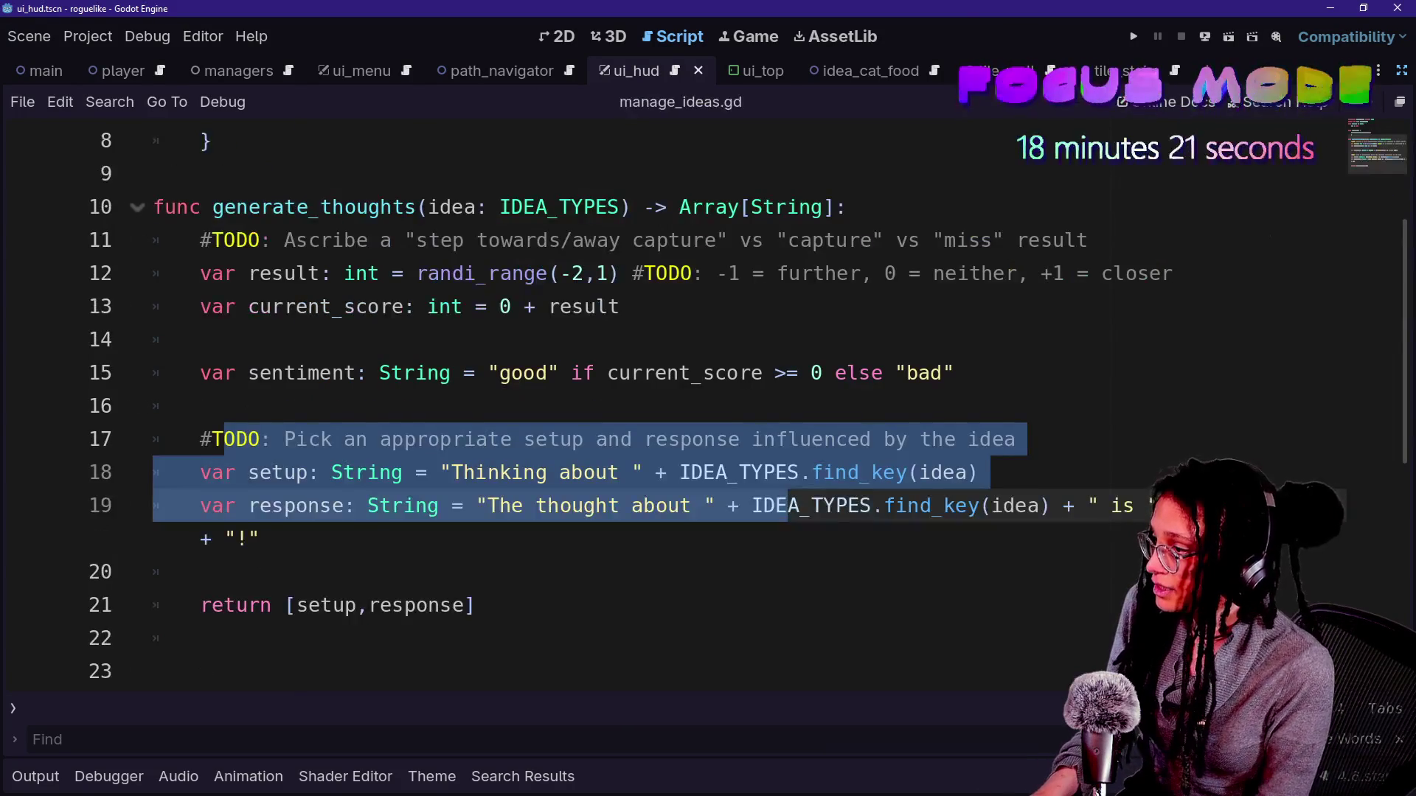
drag(294, 306, 622, 306)
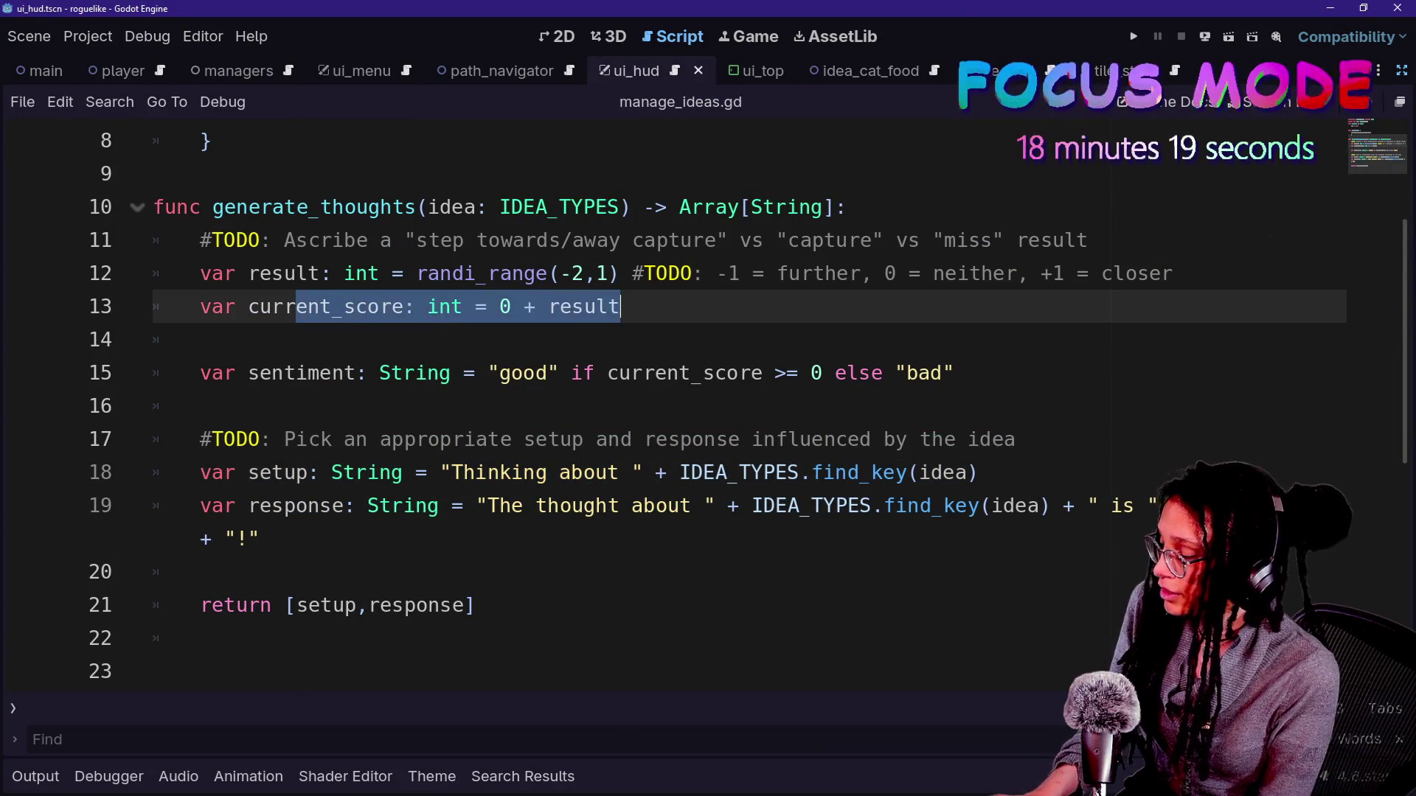
click(621, 307)
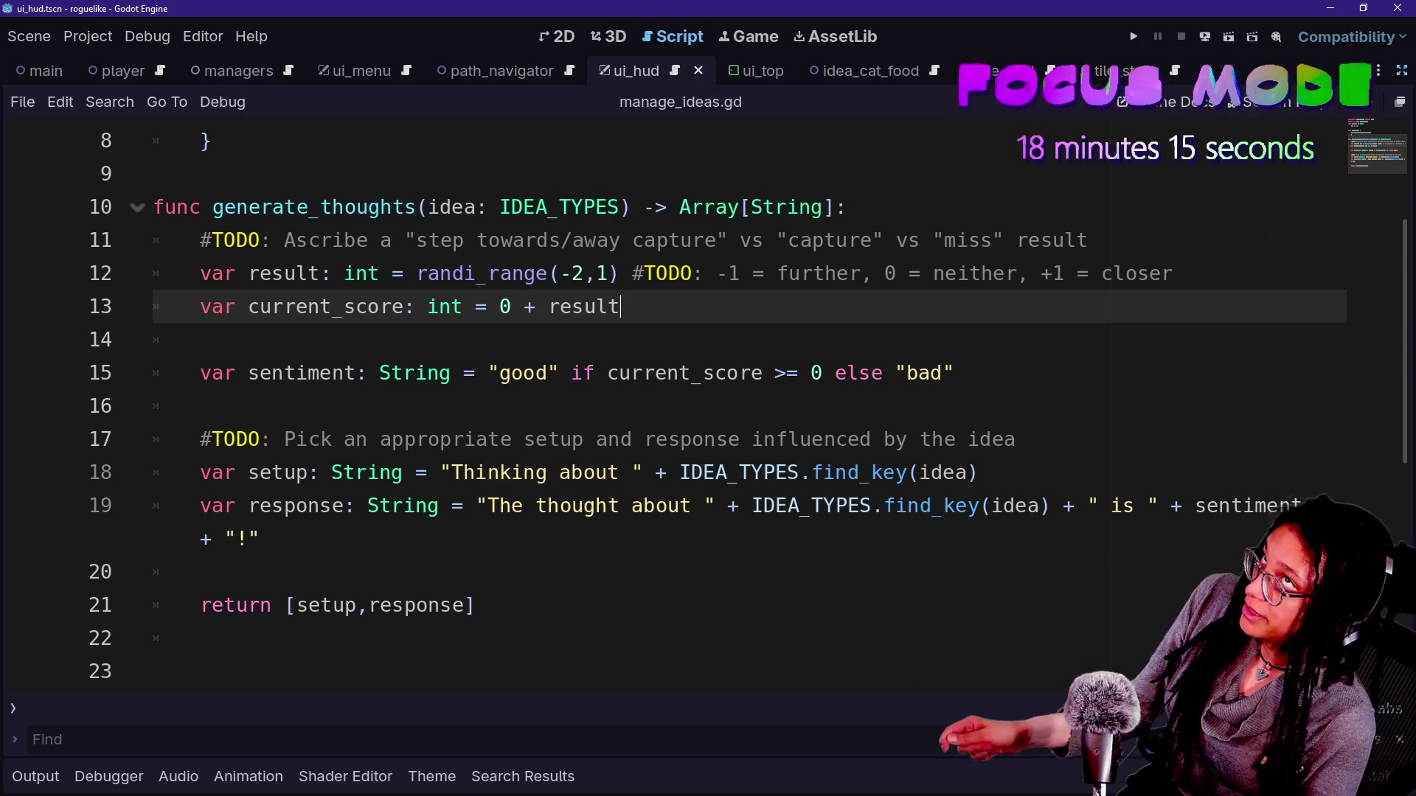
Step: Open idea.gd through Quick Open
key(shift+alt+o)
text(idea.gd)
key(Return)
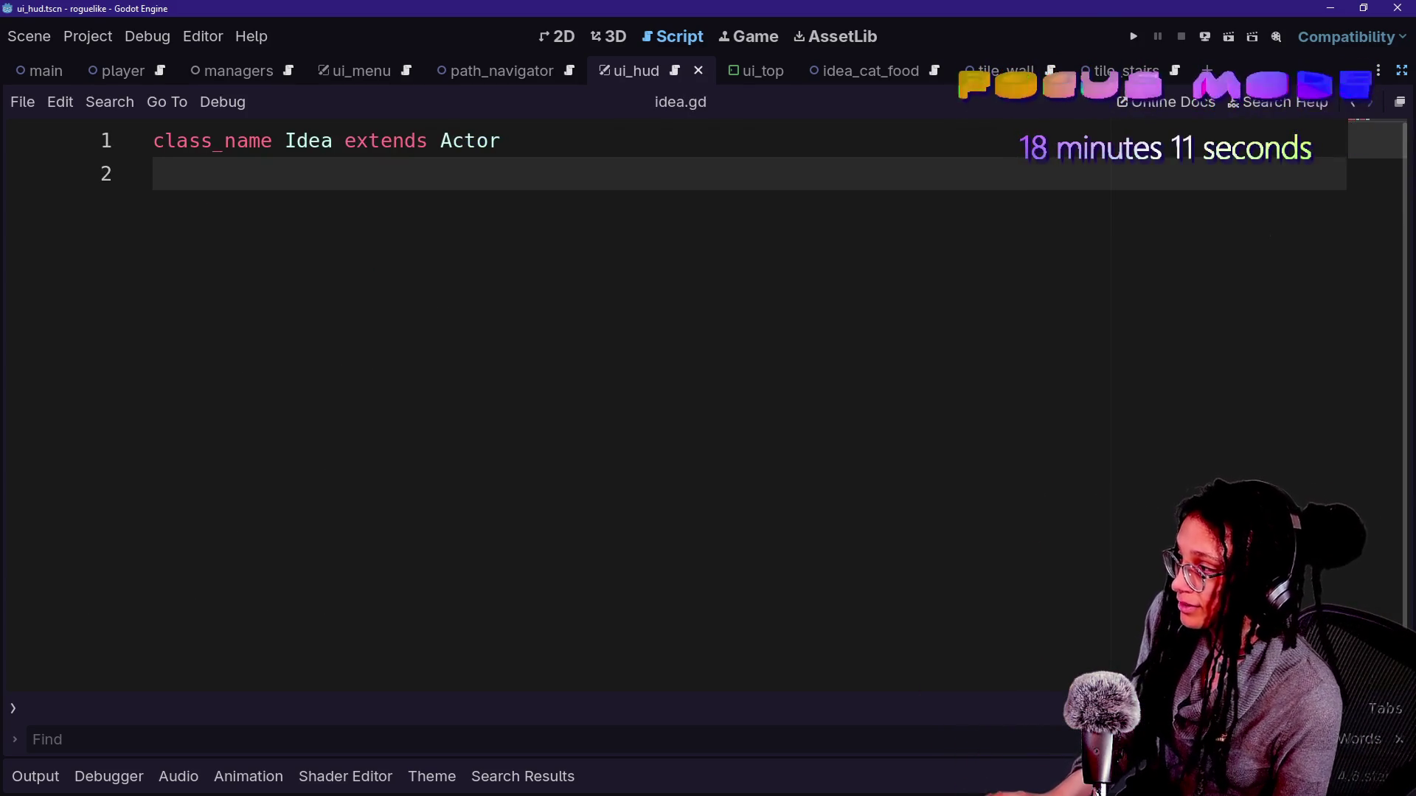
Step: Declare 'var health: int = 3' below the class_name line in idea.gd and save
key(Return)
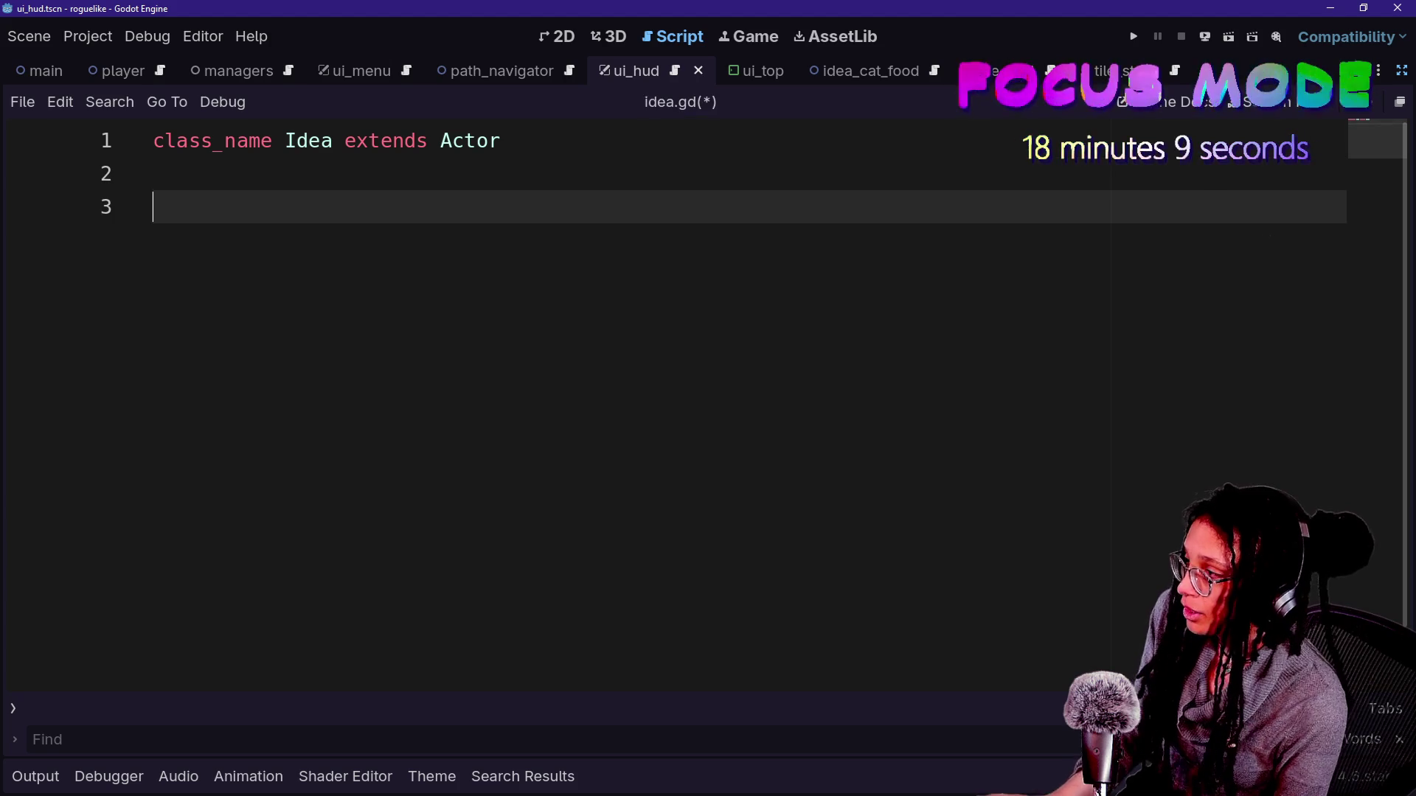
text(var )
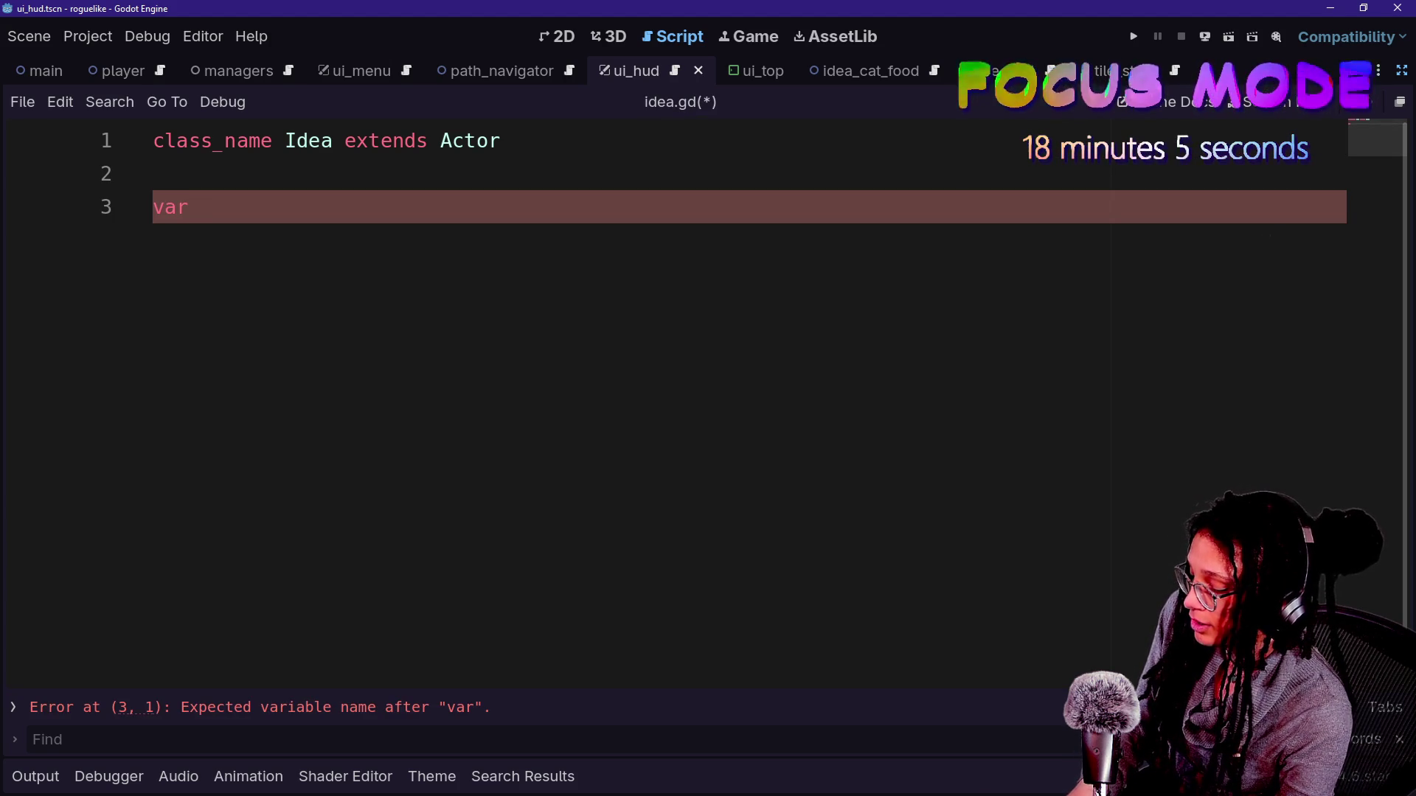
text(health: )
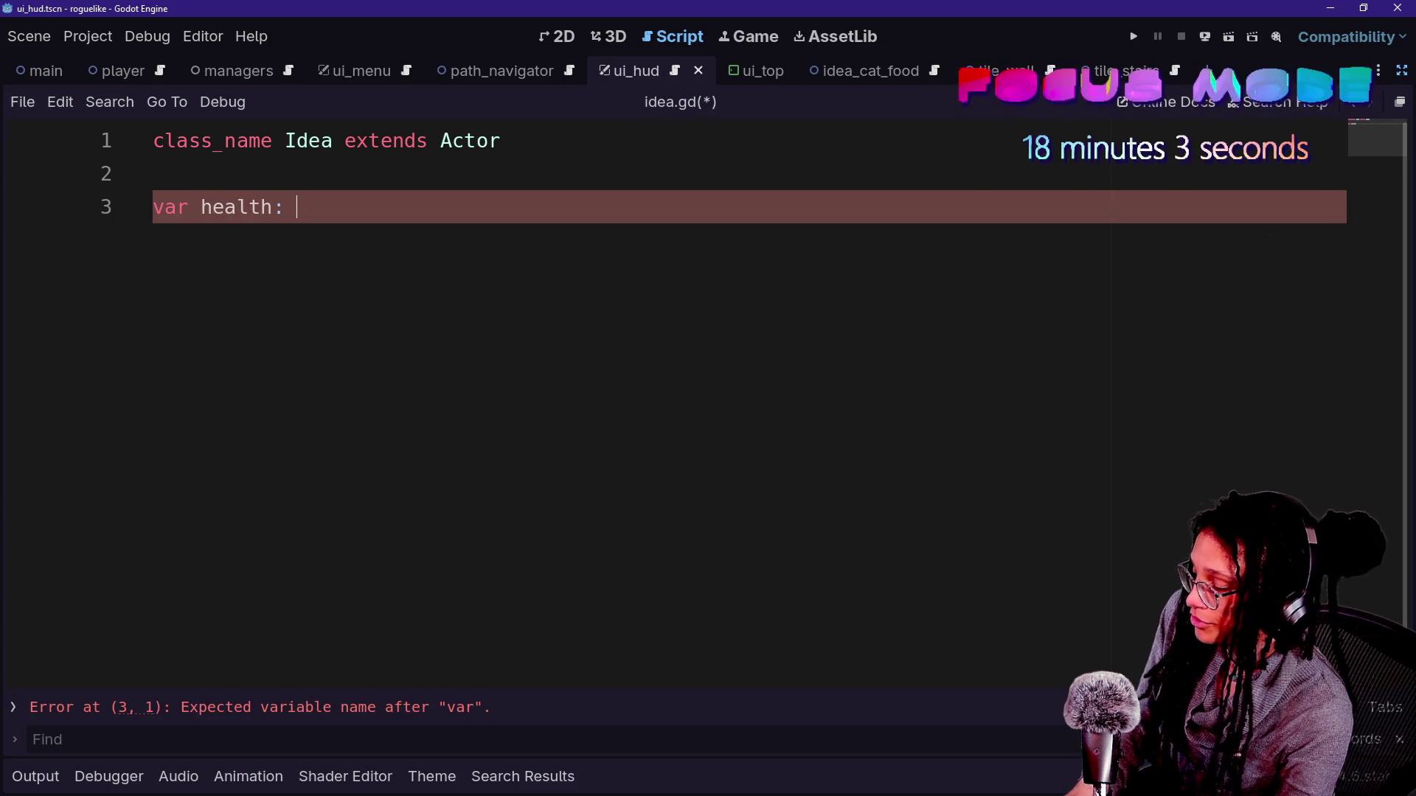
text(int = )
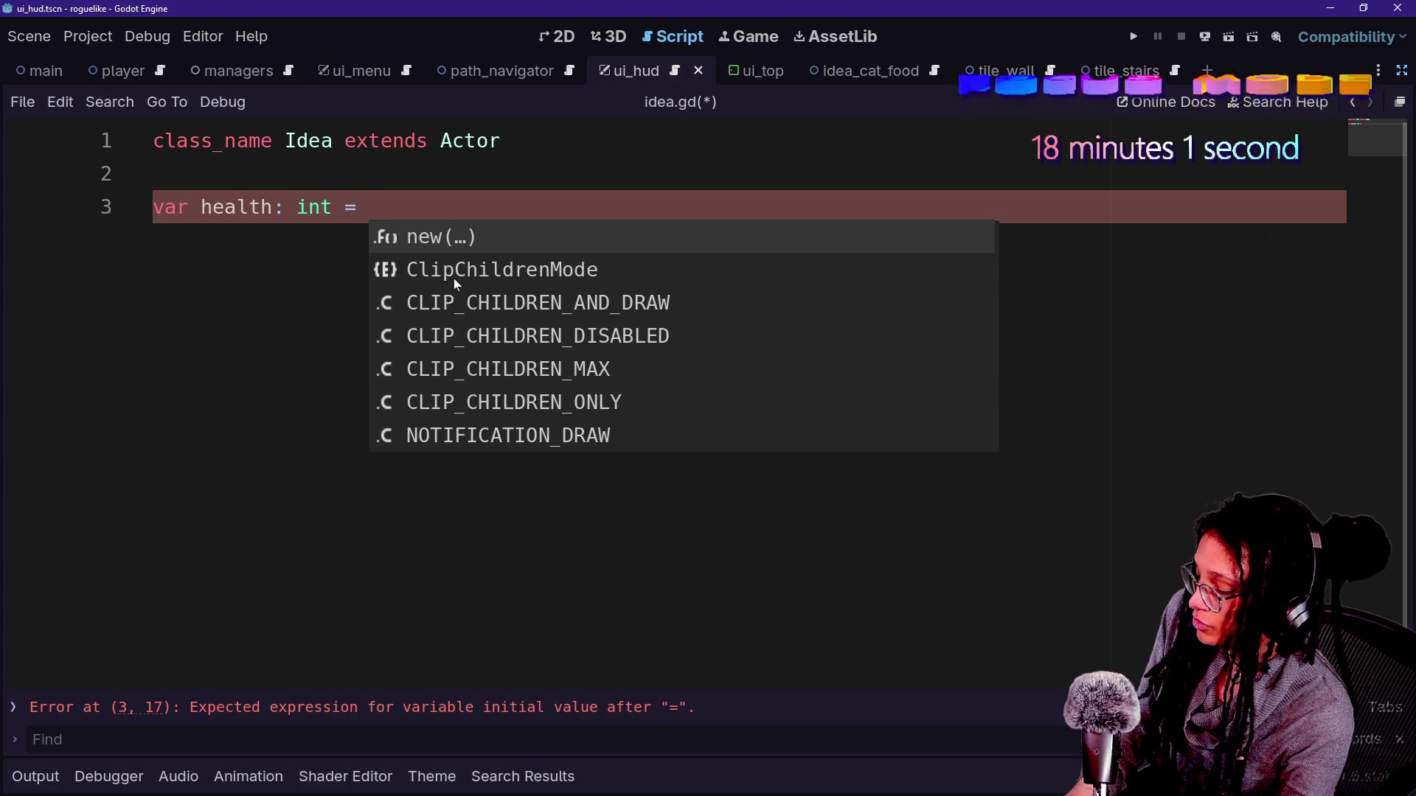
text(3)
key(ctrl+s)
key(shift+alt+o)
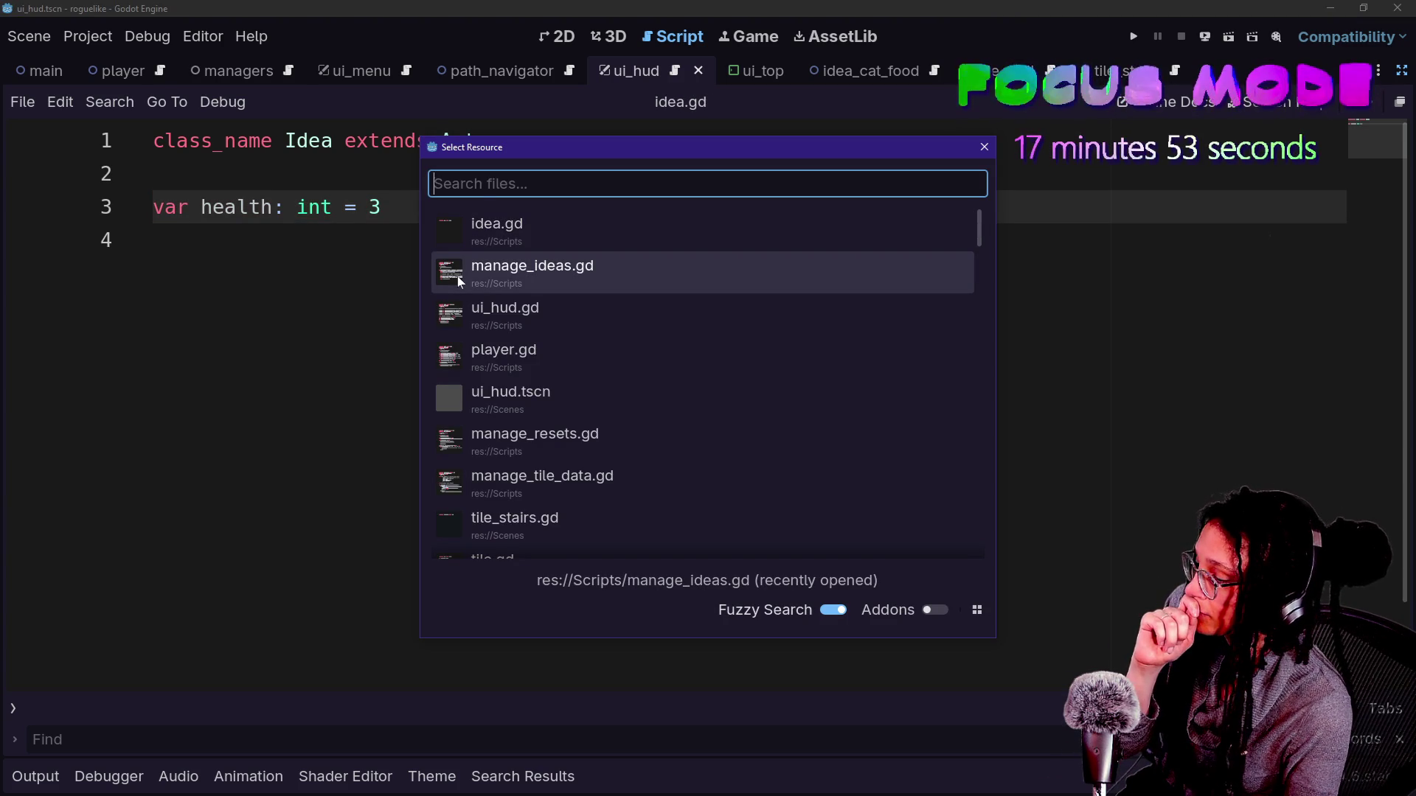
Step: In manage_ideas.gd, insert two blank lines after the response line in generate_thoughts
click(457, 276)
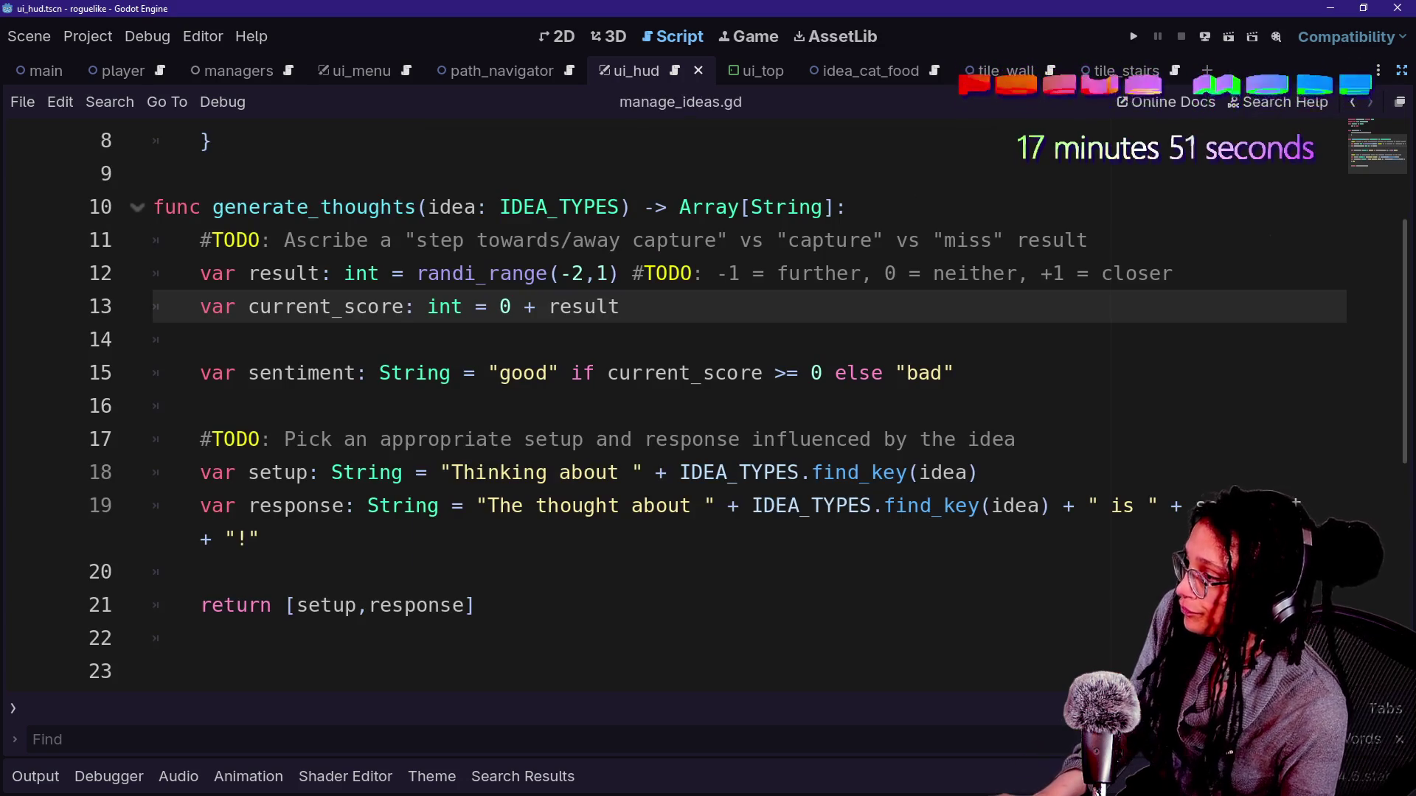
click(200, 405)
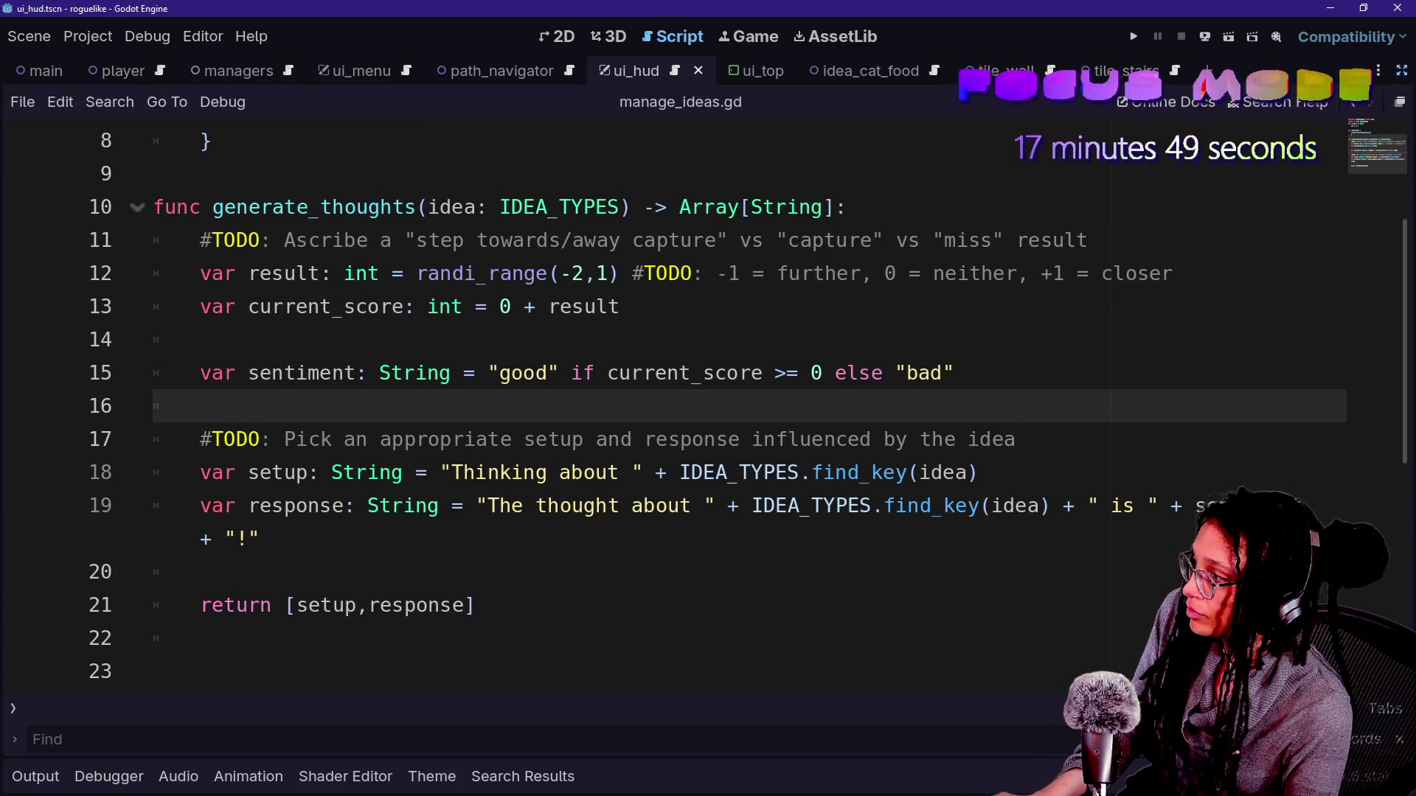
drag(442, 206, 155, 339)
click(609, 372)
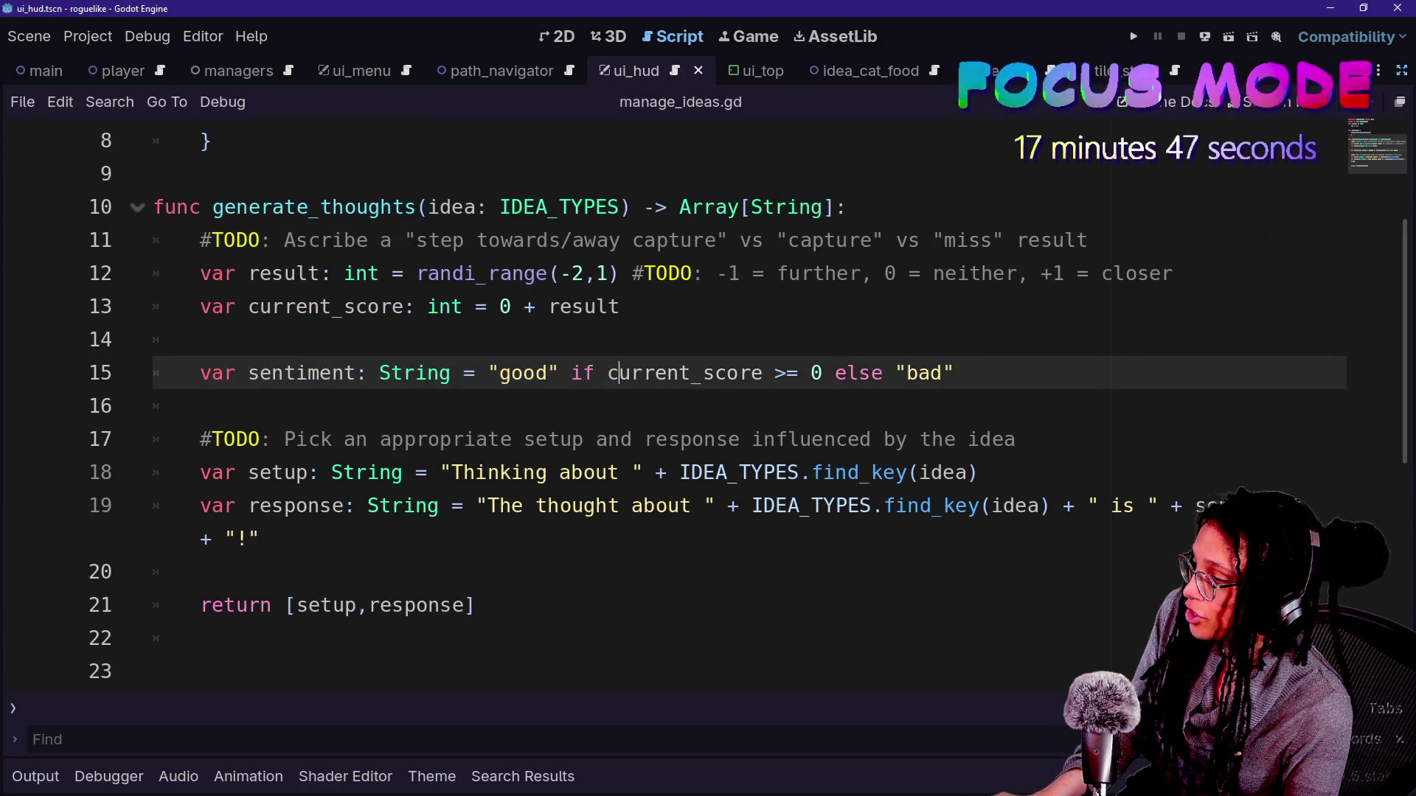
click(531, 439)
click(158, 571)
click(260, 539)
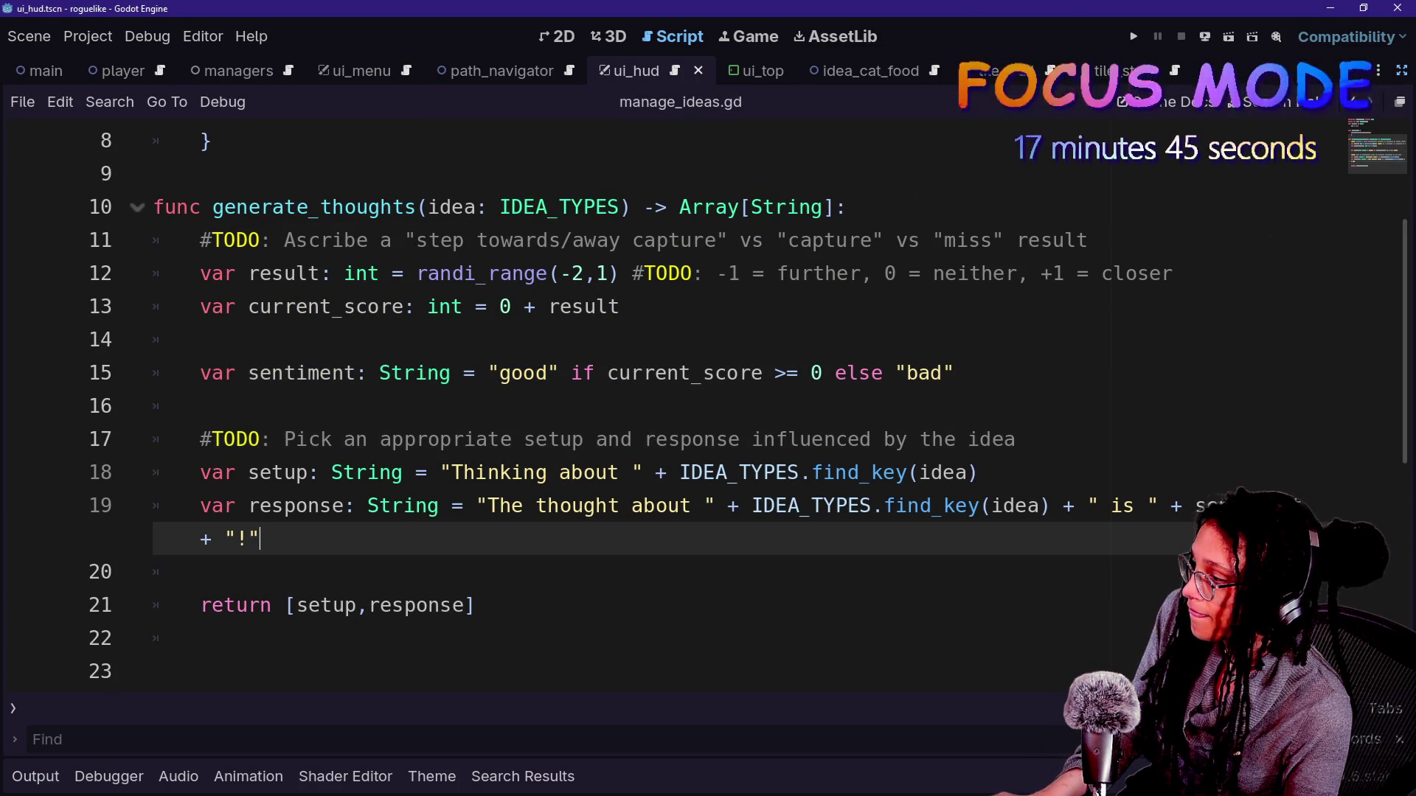
key(Return)
key(Return)
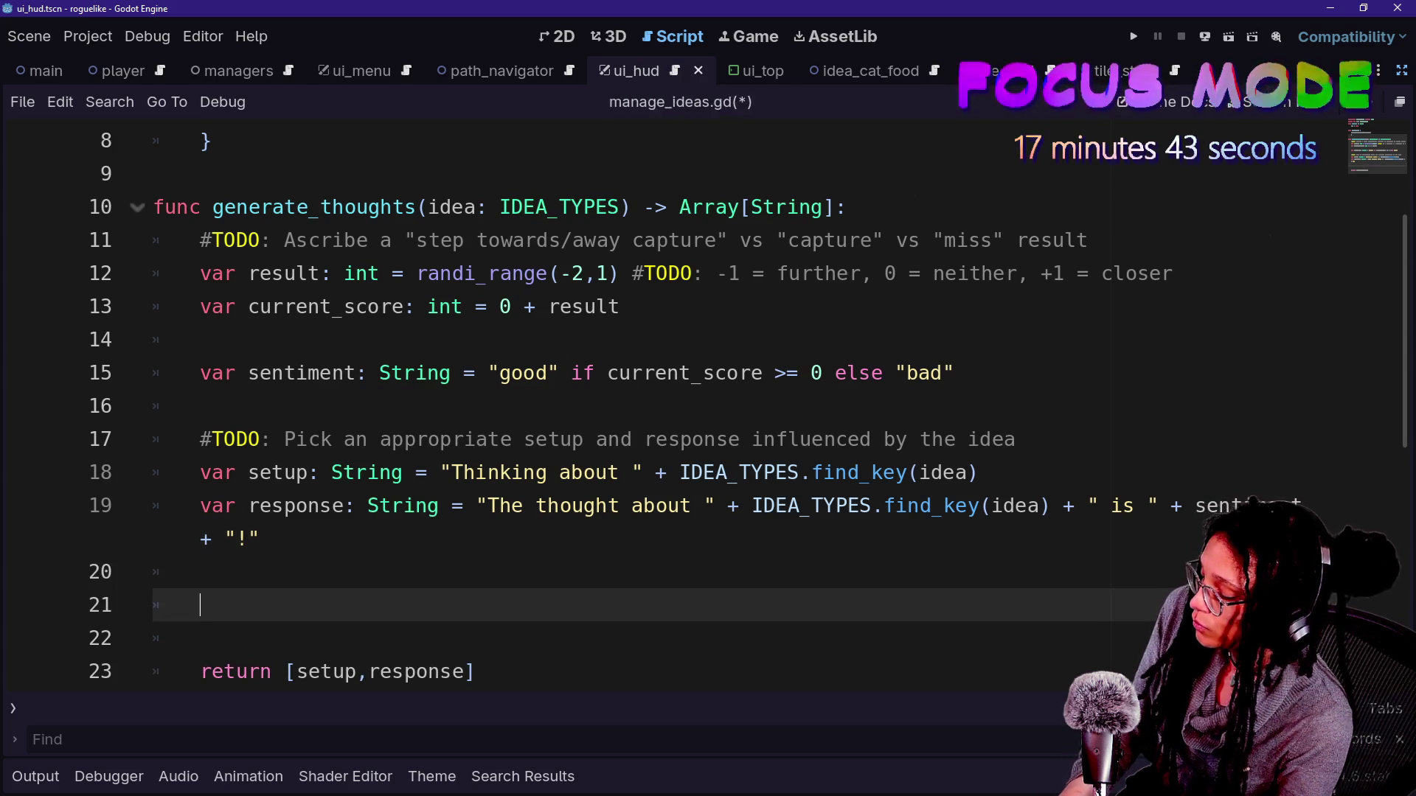
Step: Review generate_thoughts and place the caret on the new blank line 21
scroll(590, 405, up, 1)
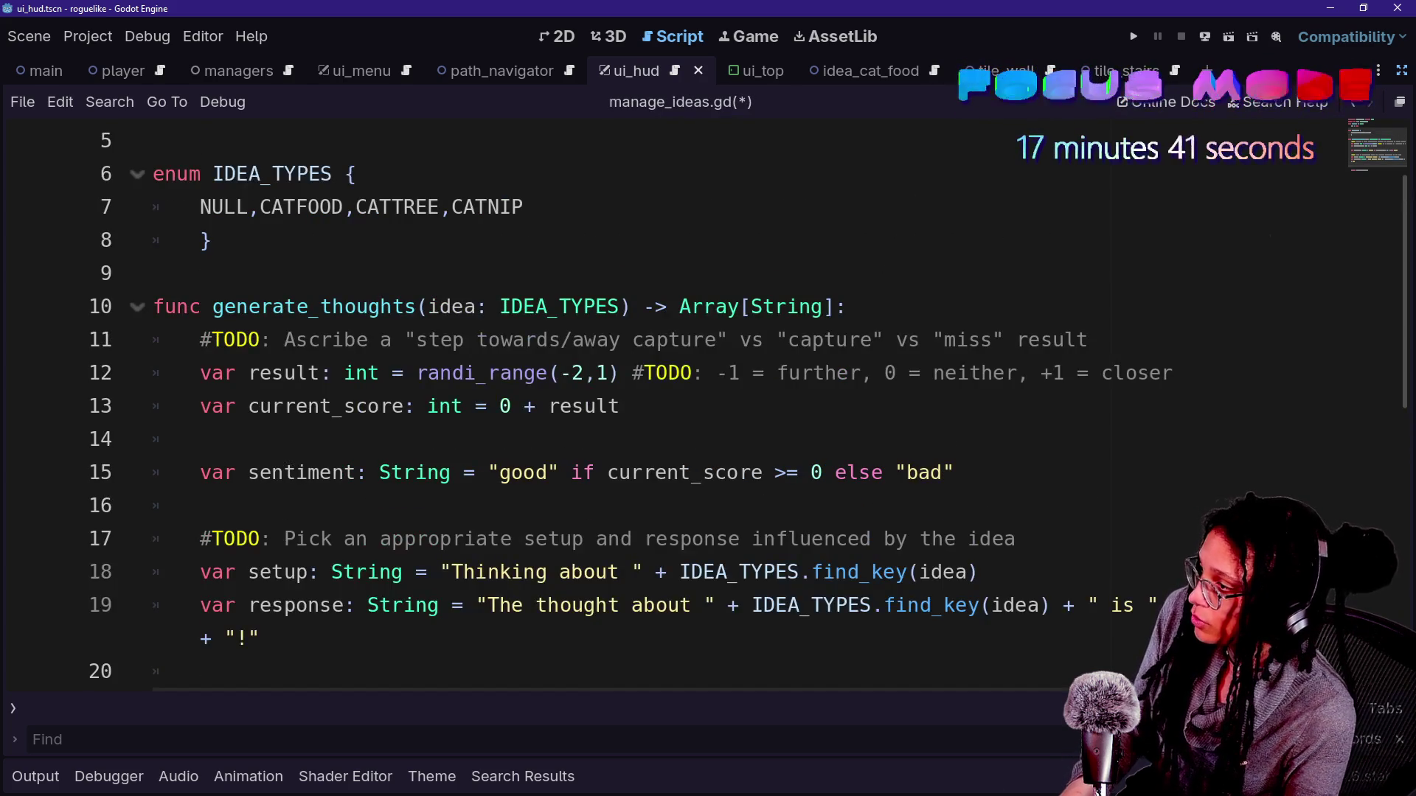
scroll(747, 409, up, 1)
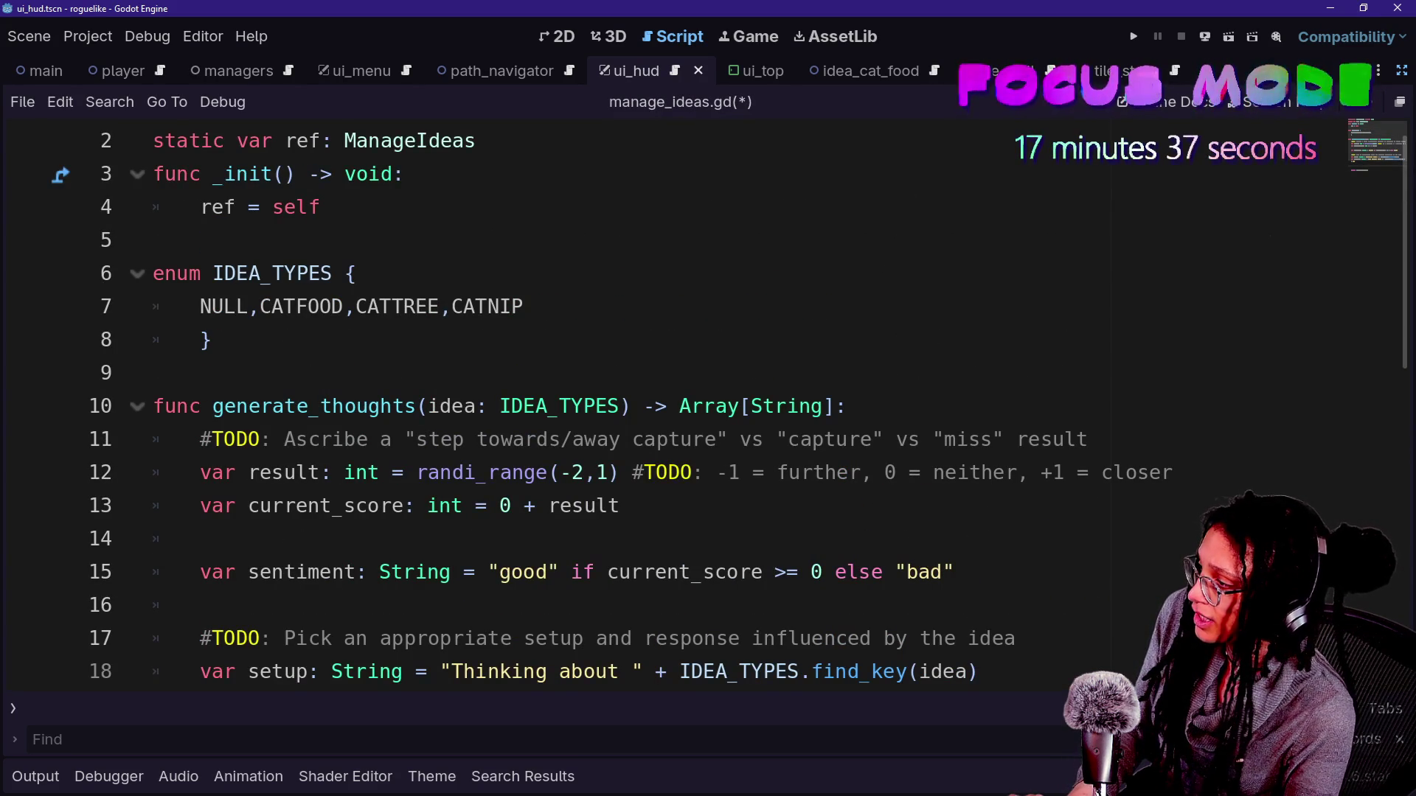
key(alt+shift+o)
text(generate)
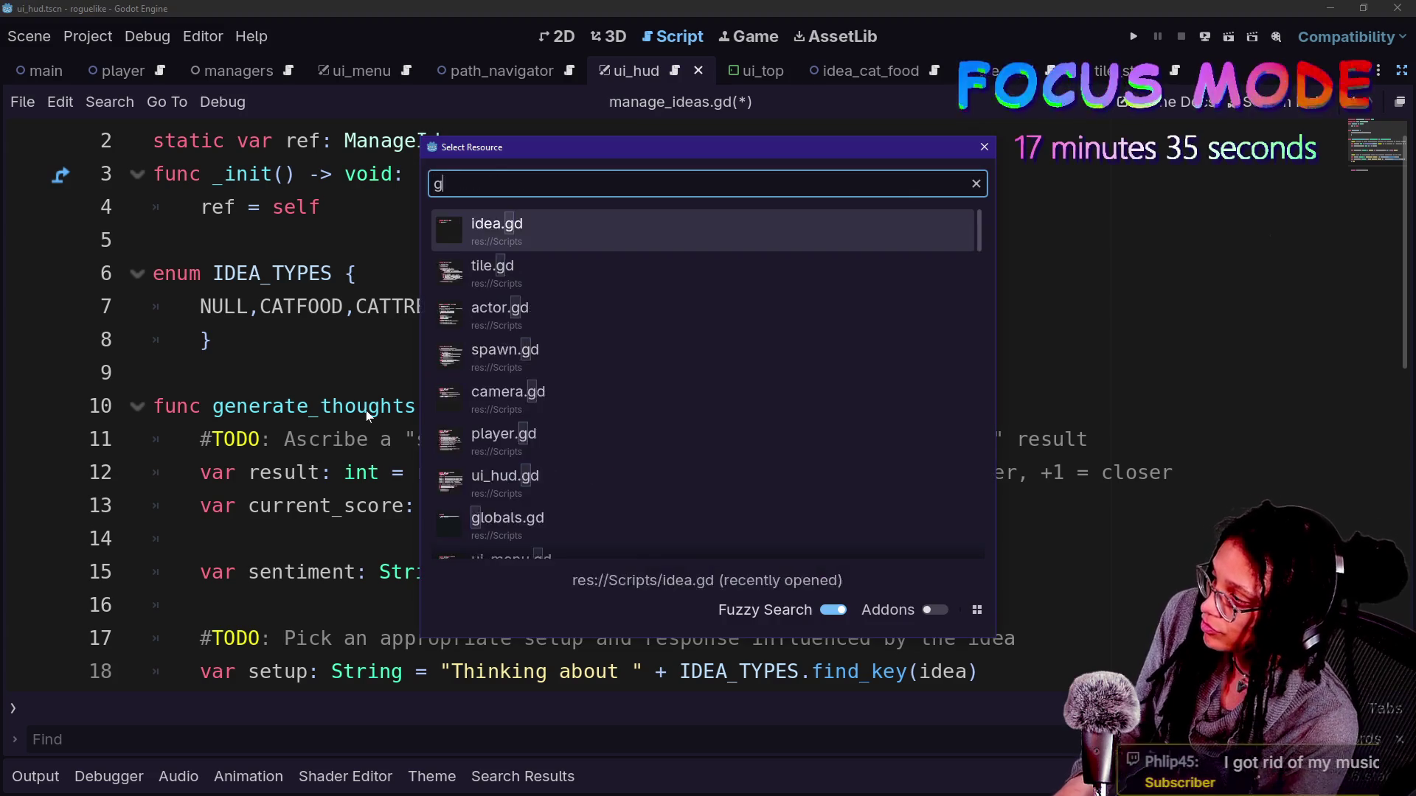
key(Escape)
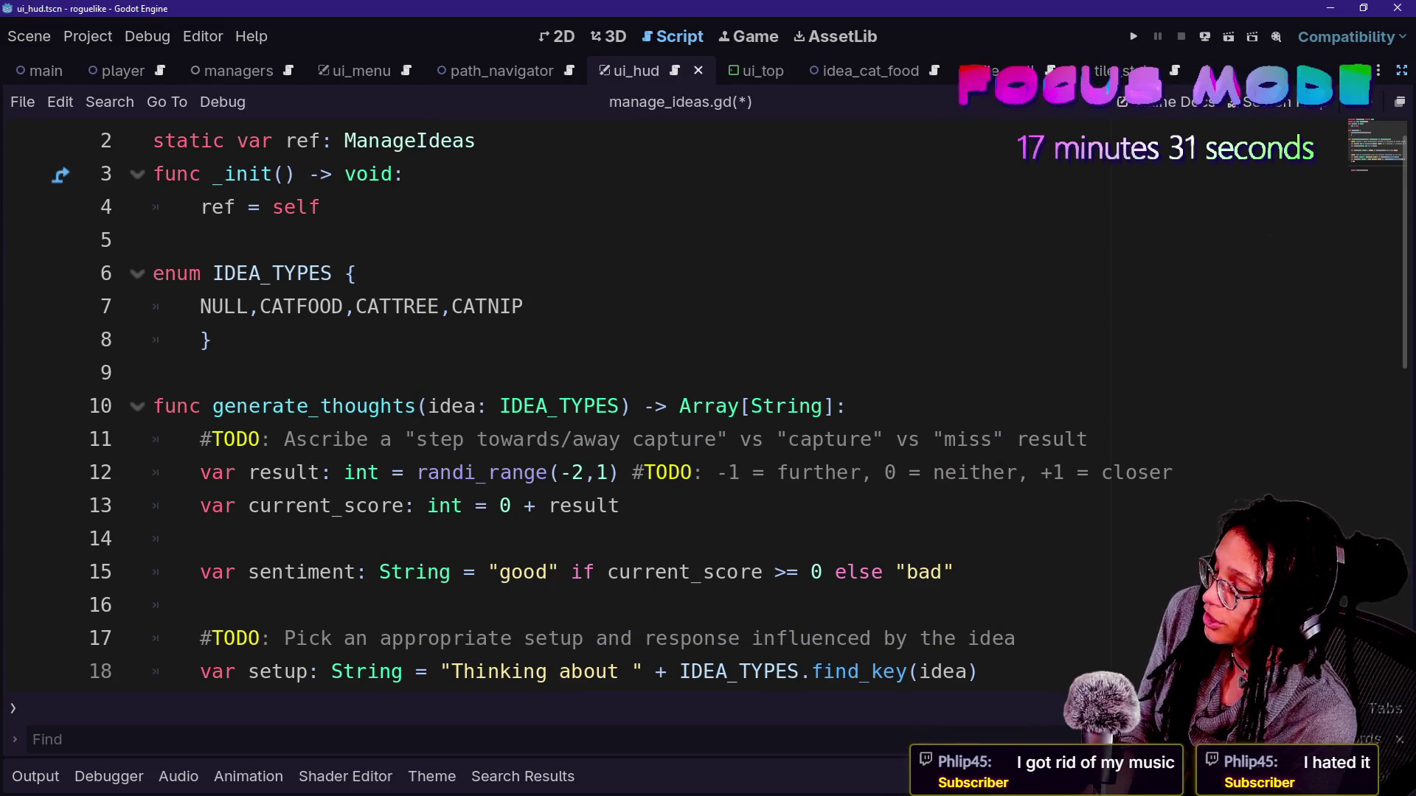
scroll(708, 406, down, 1)
click(560, 538)
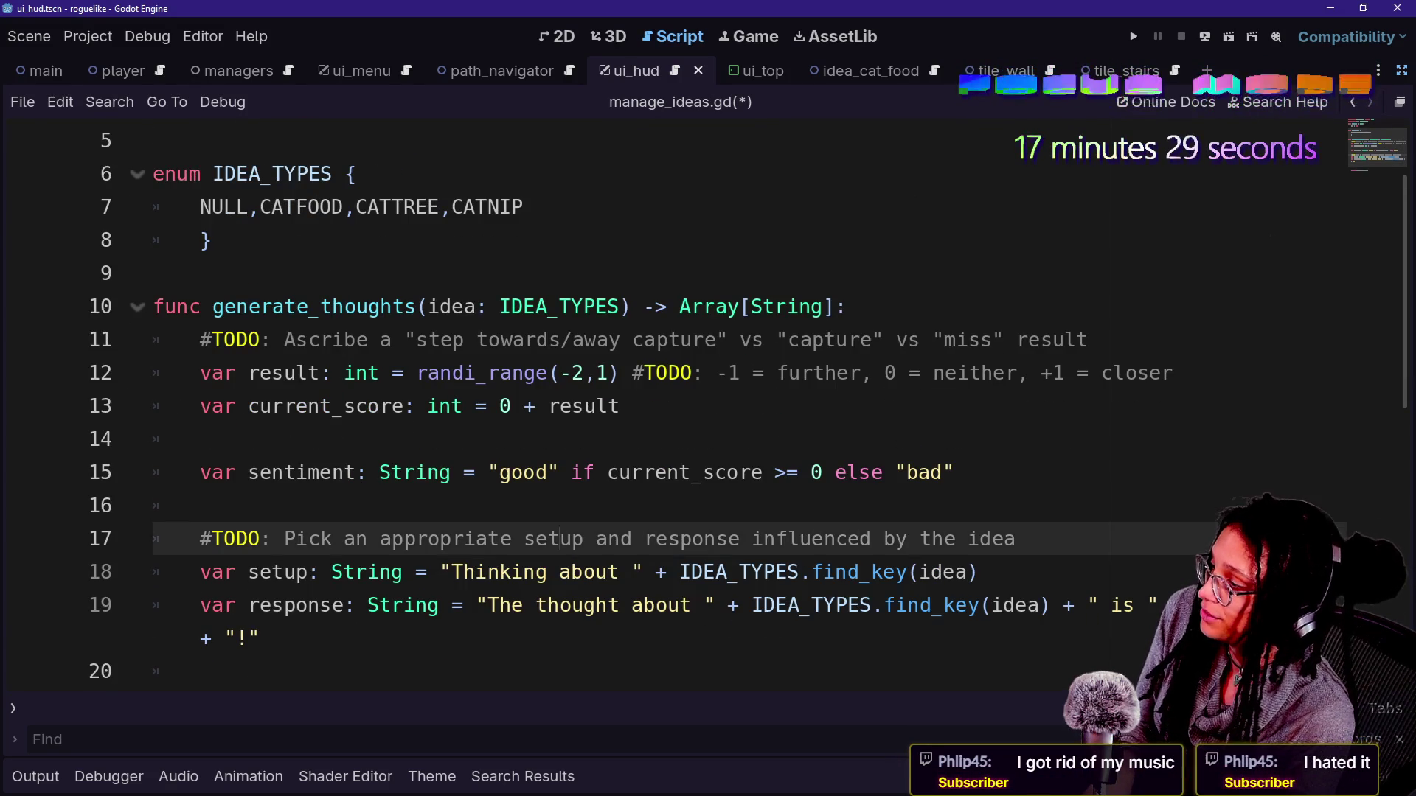
scroll(560, 538, down, 1)
click(200, 572)
click(199, 604)
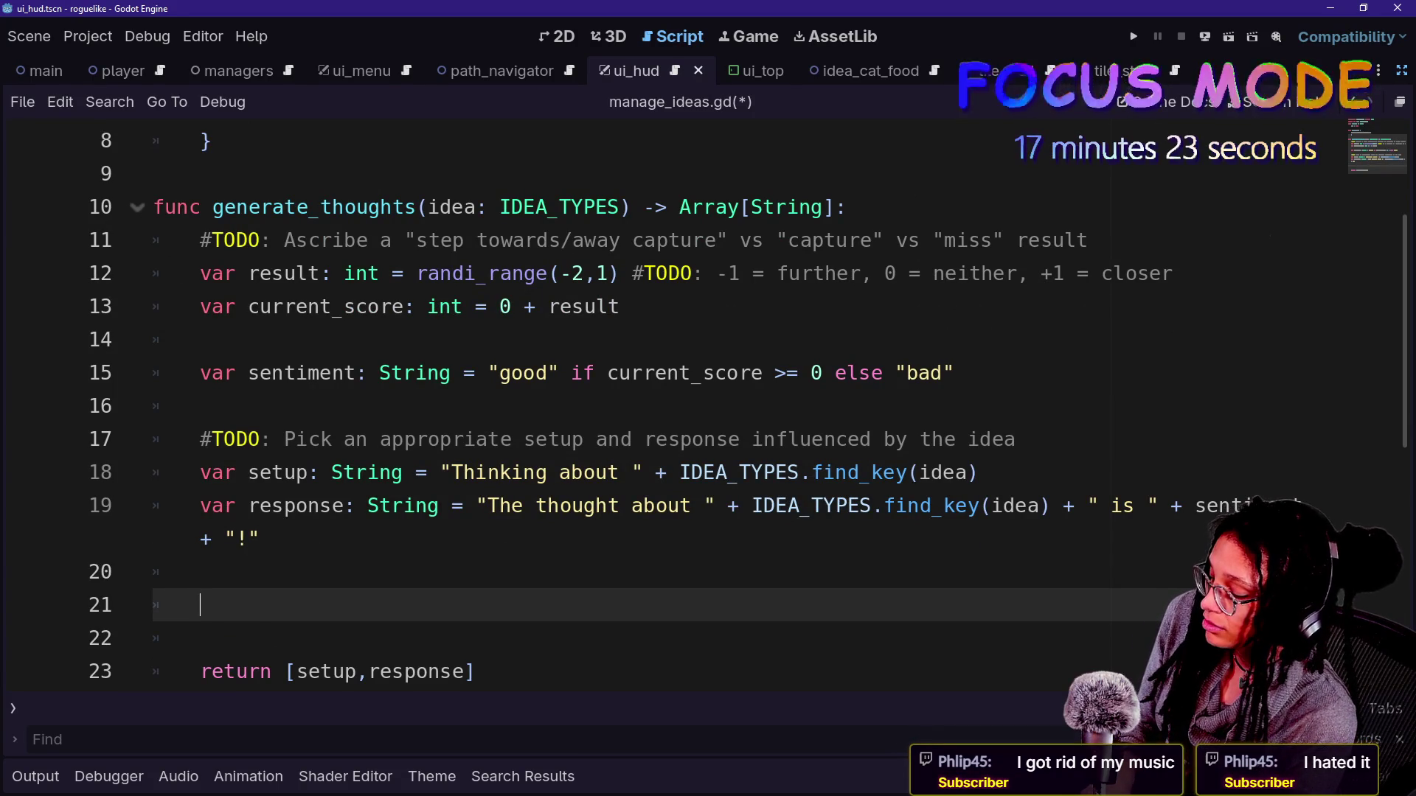
key(shift+alt+o)
Step: Open player.gd and go to the line below the _controls_available declaration
text(player)
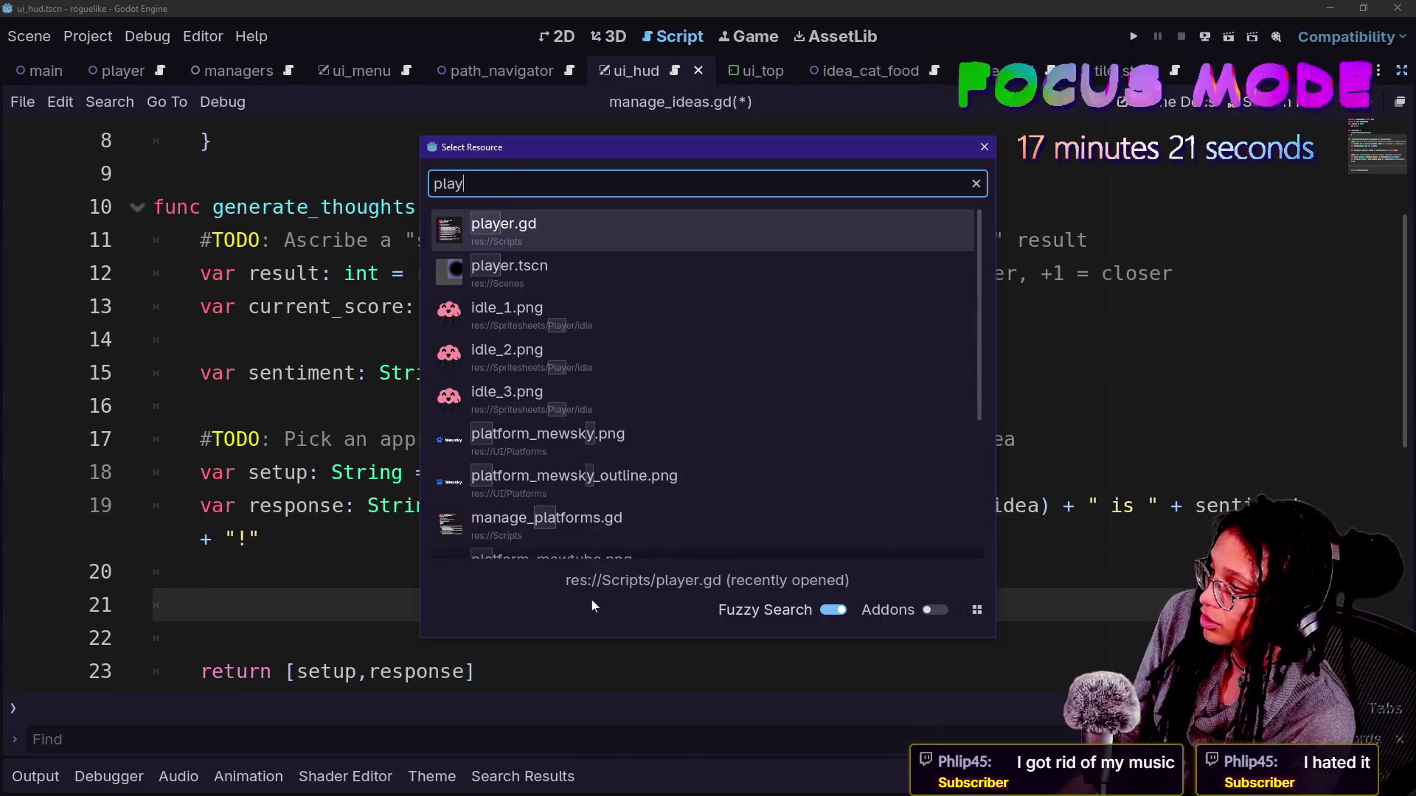
key(Return)
click(487, 605)
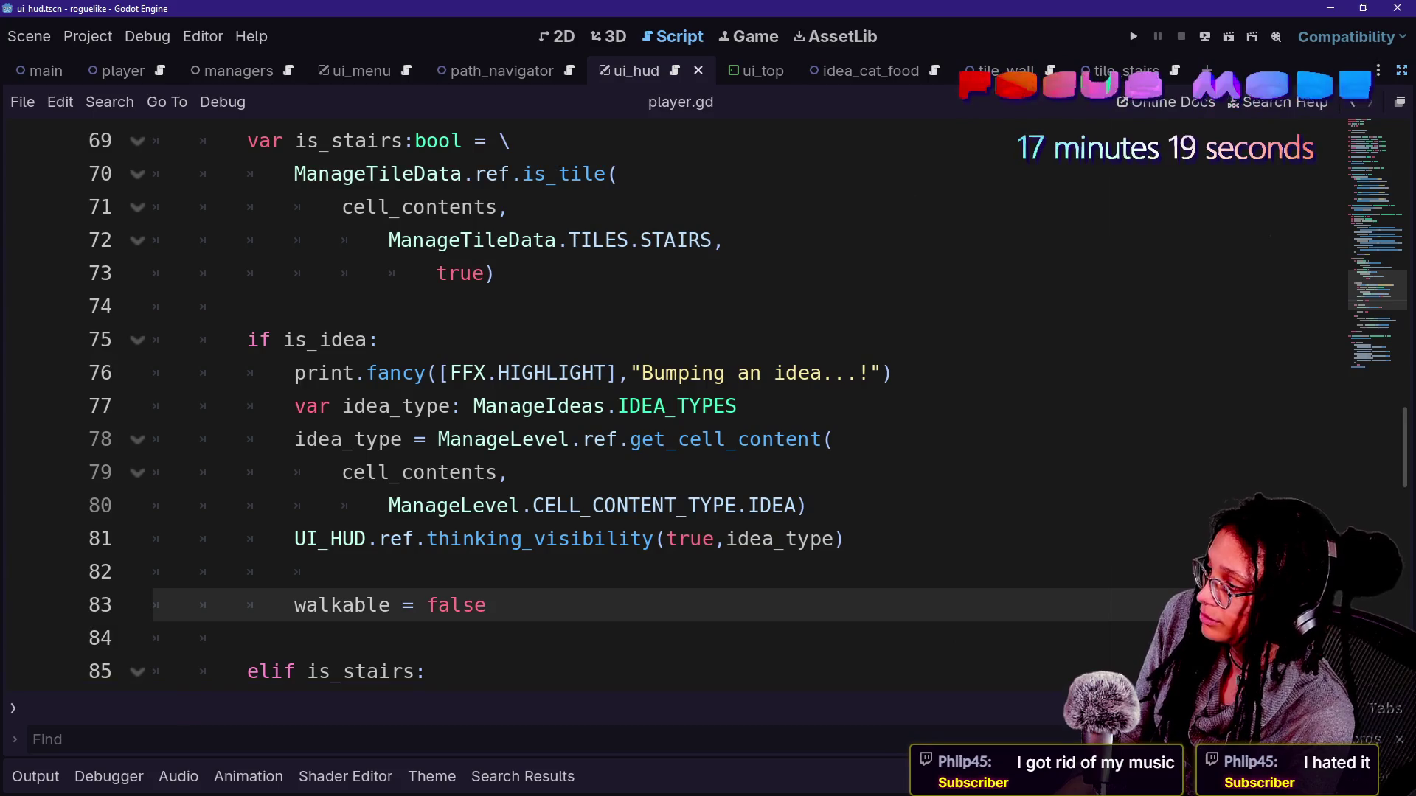
scroll(590, 406, up, 20)
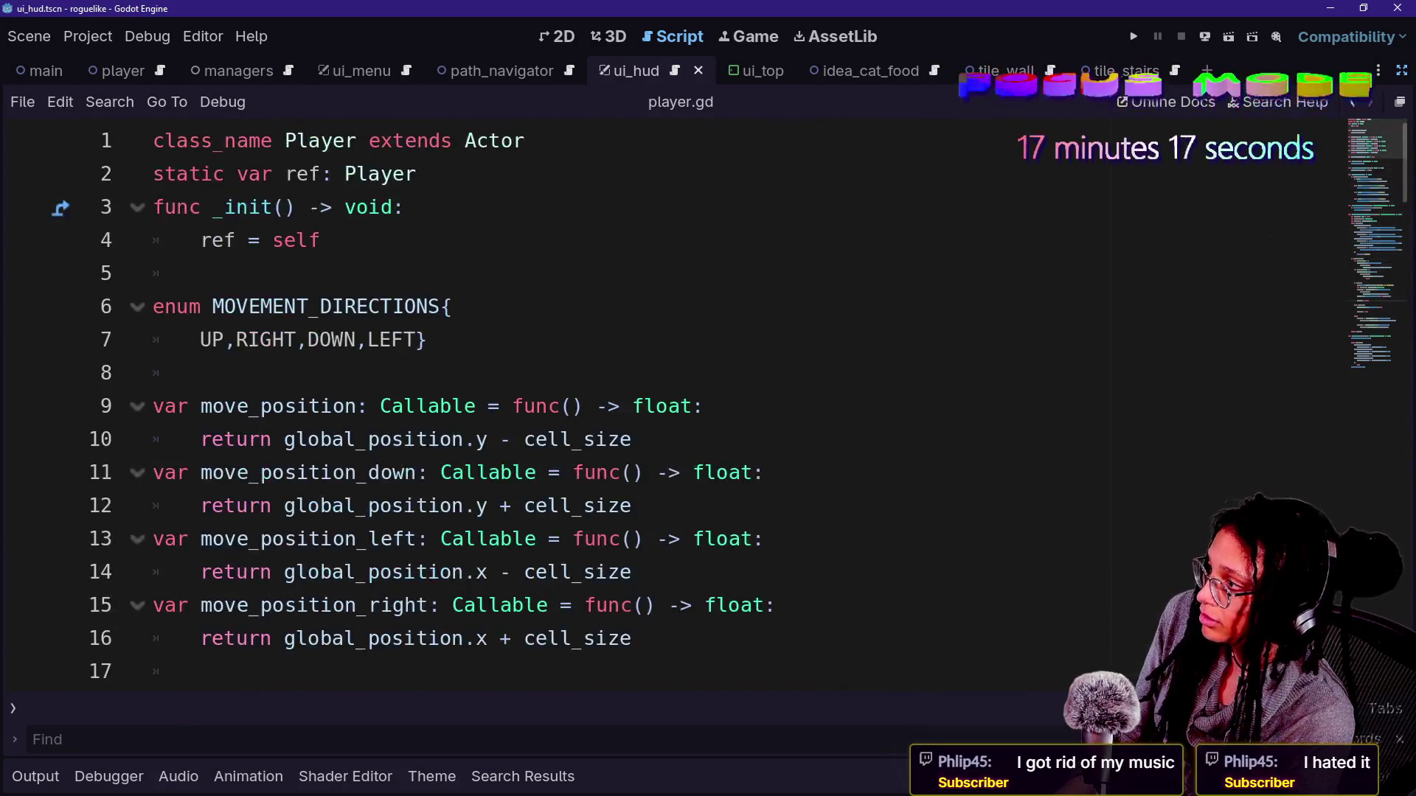
scroll(590, 406, down, 4)
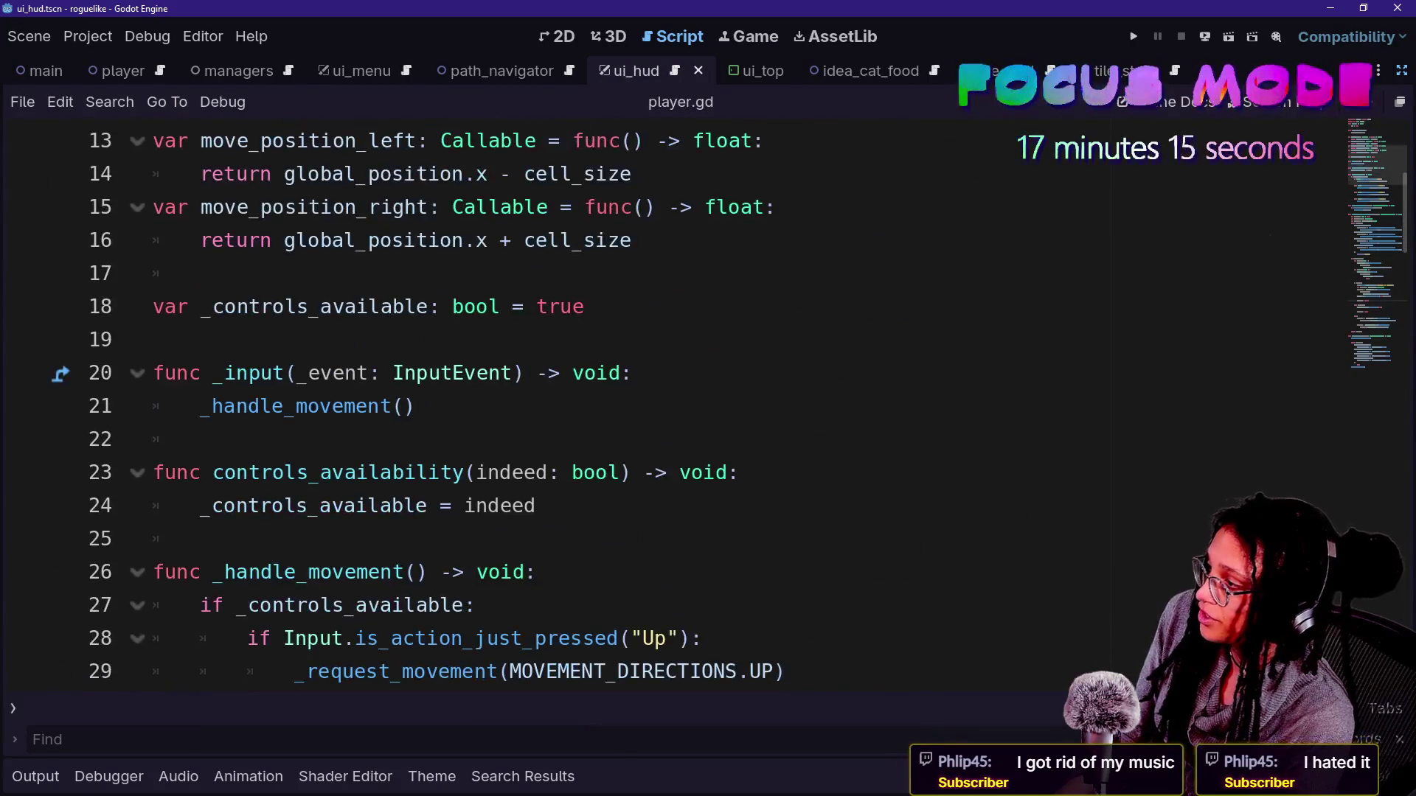
click(587, 306)
Step: Declare 'var _current_thought_target: Idea' on line 20, removing the stray parenthesis and equals sign
key(Return)
key(Return)
text(var )
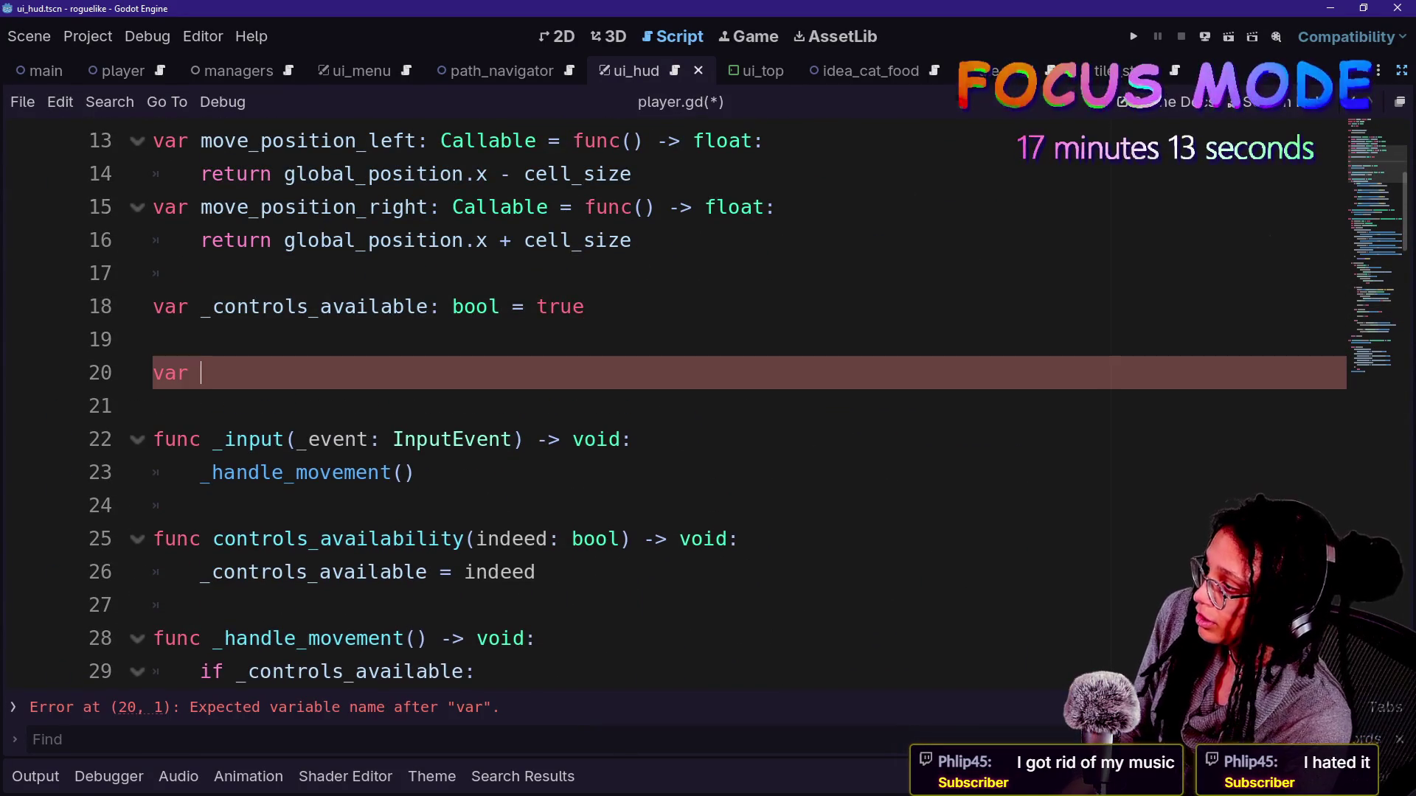
text(_current_)
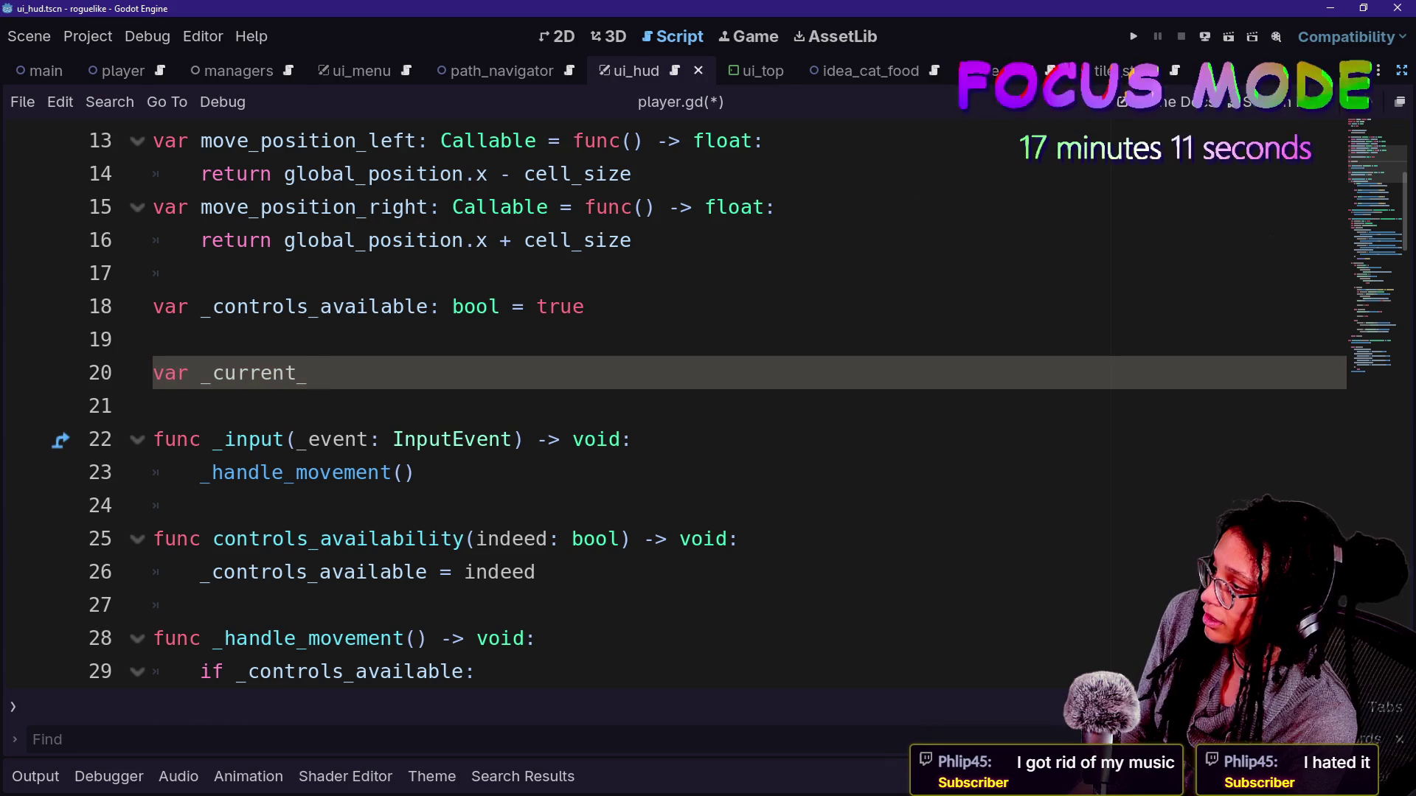
text(thought_target)
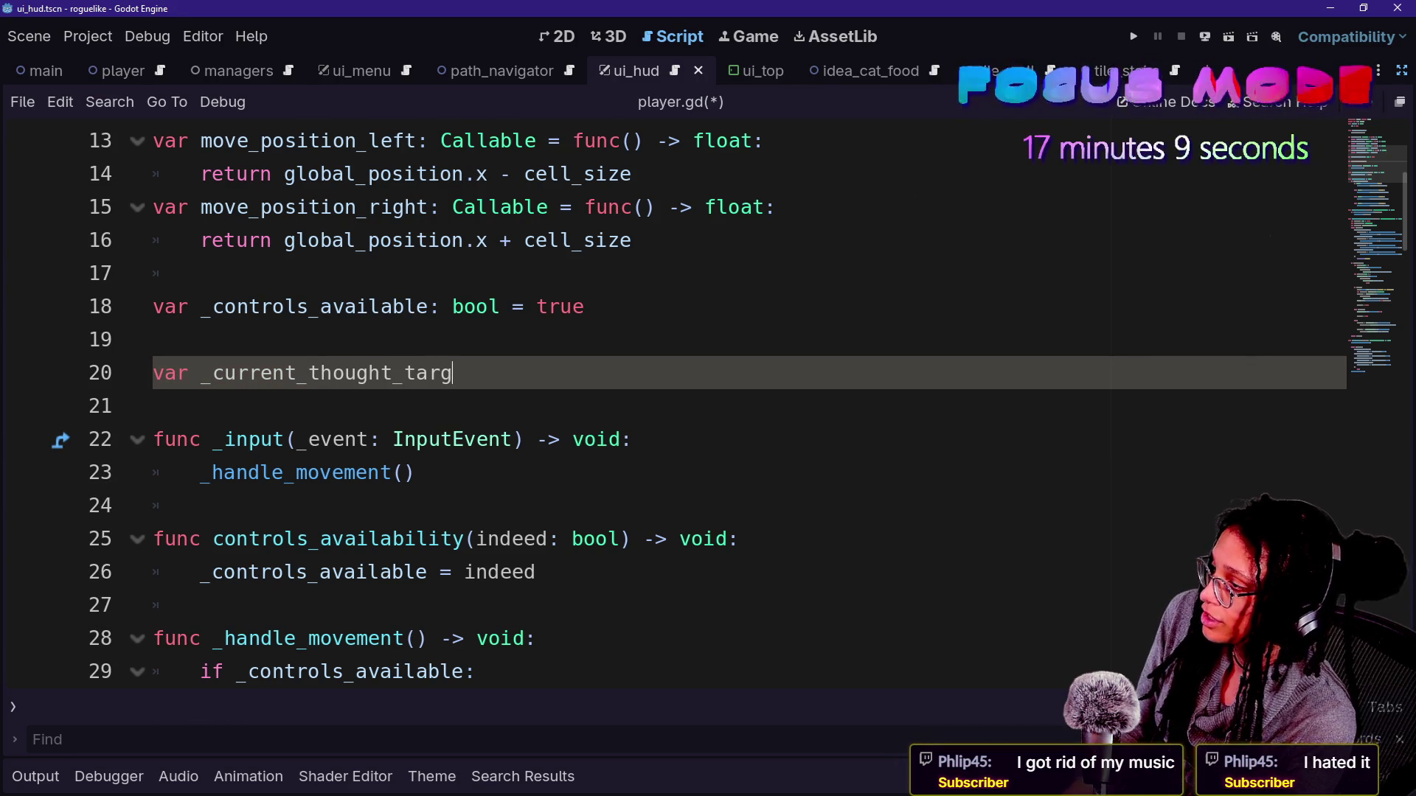
text(()
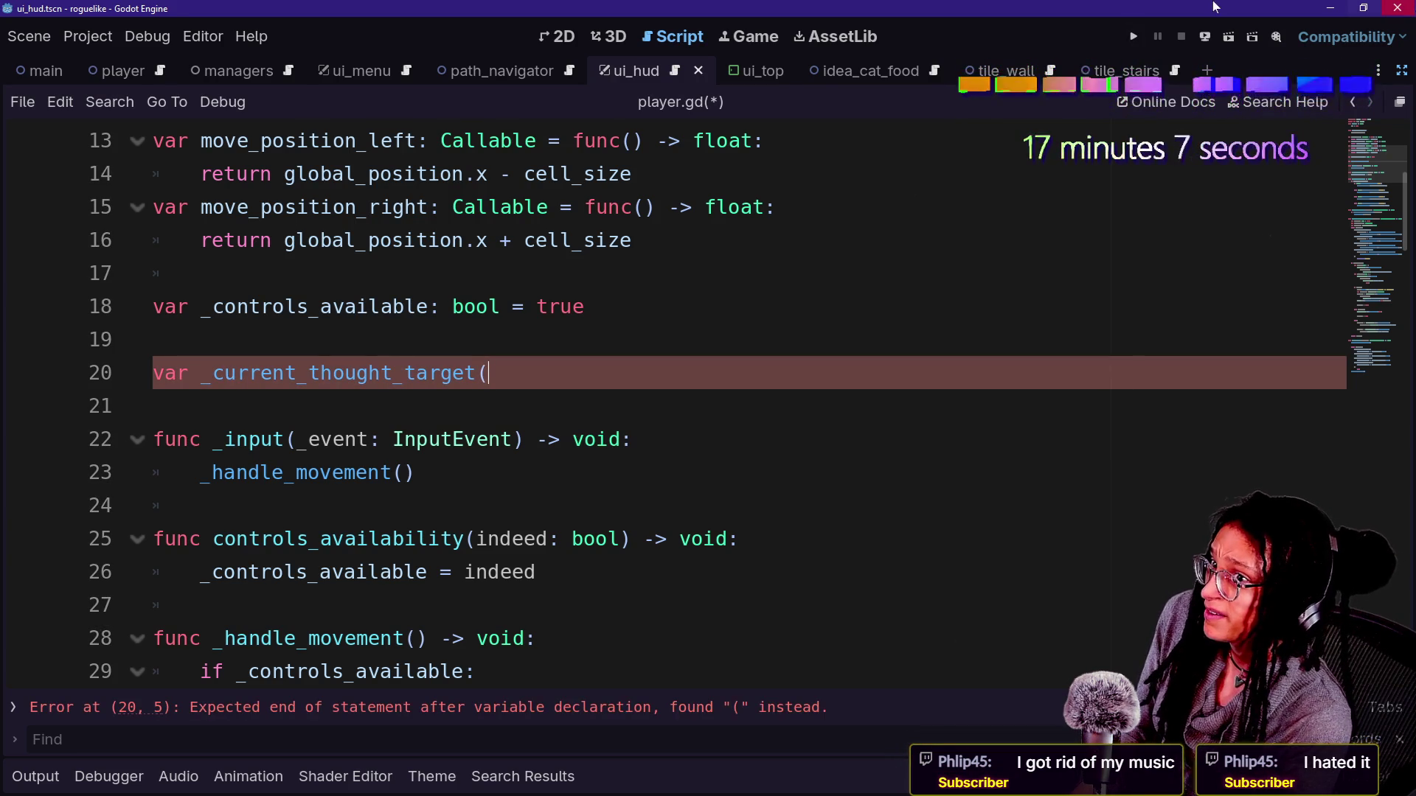
key(BackSpace)
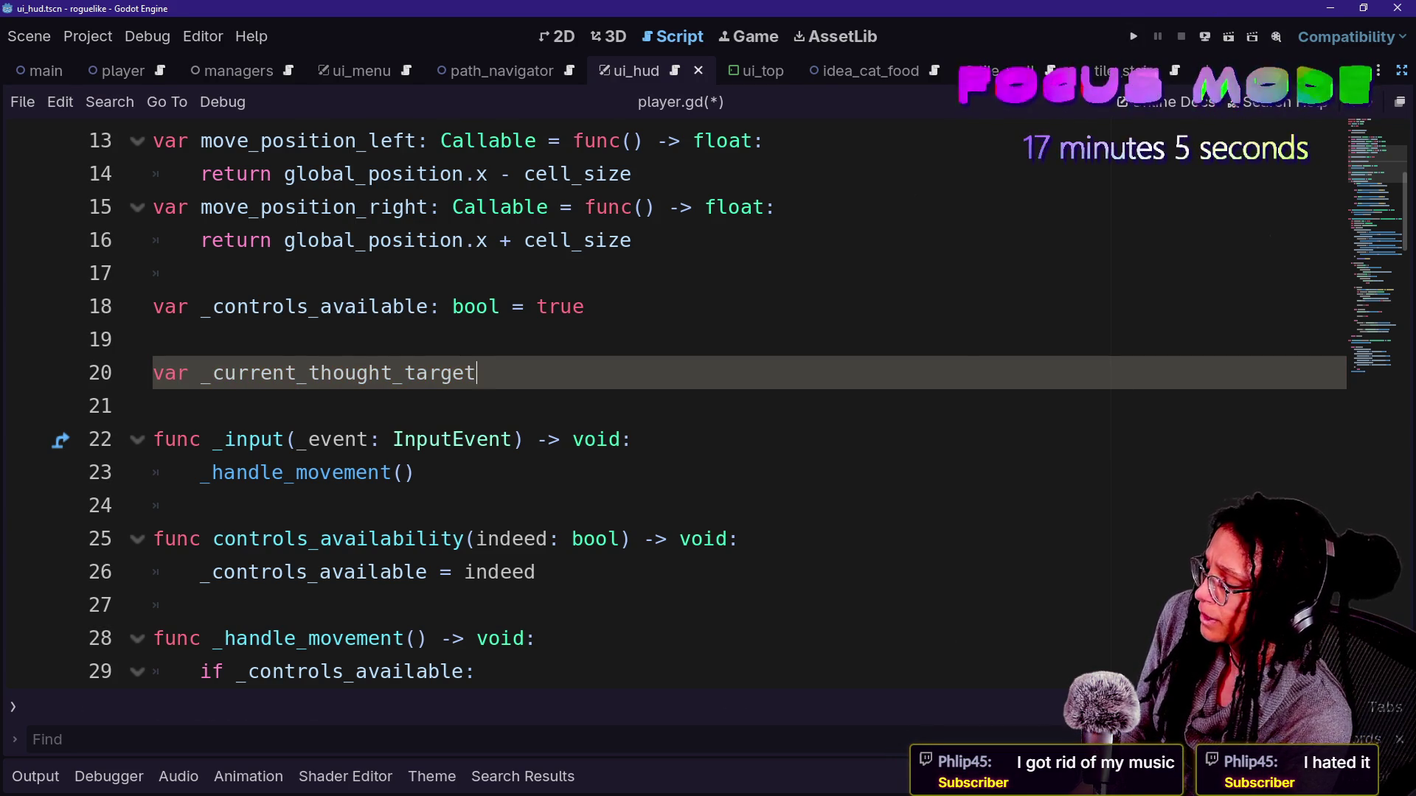
text(: Idea )
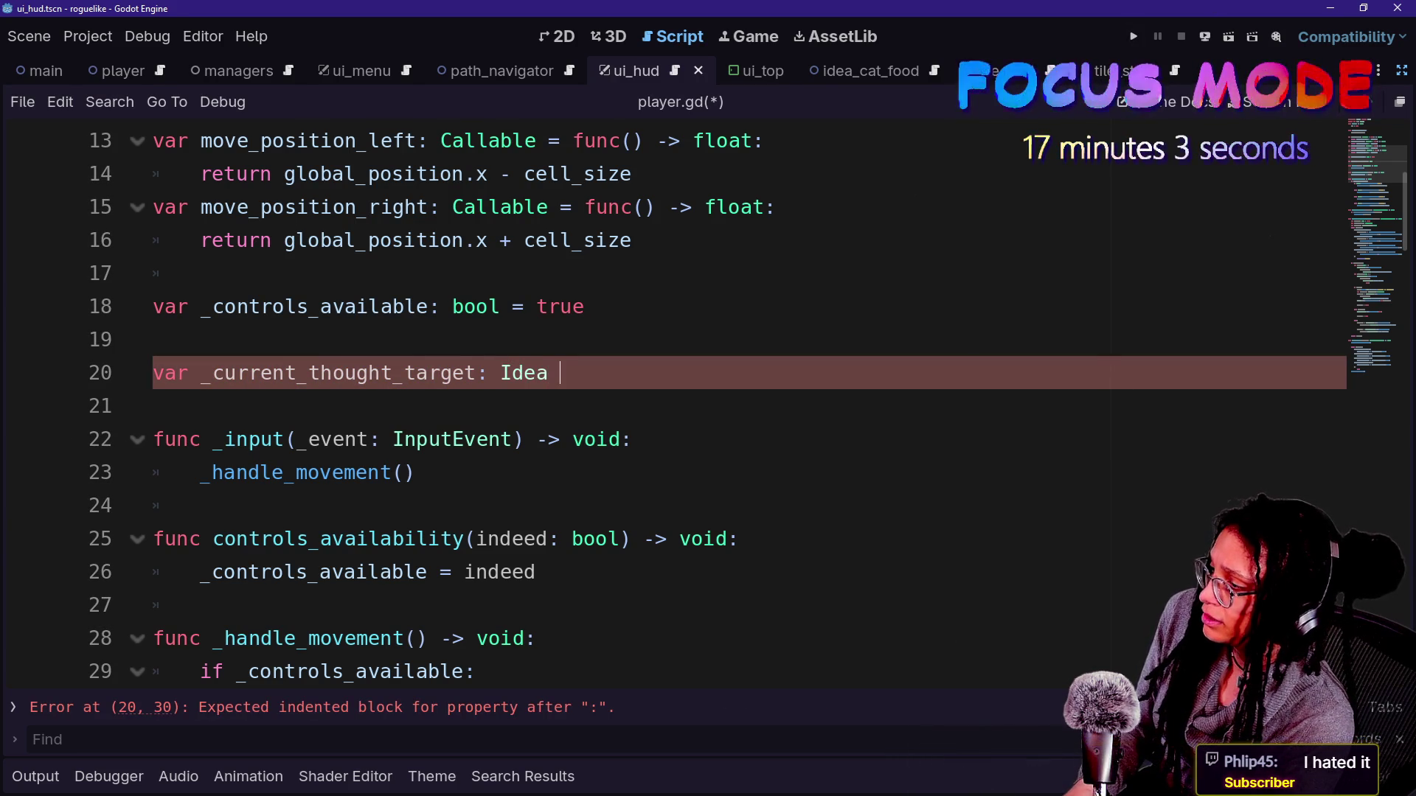
text(=)
key(BackSpace)
key(BackSpace)
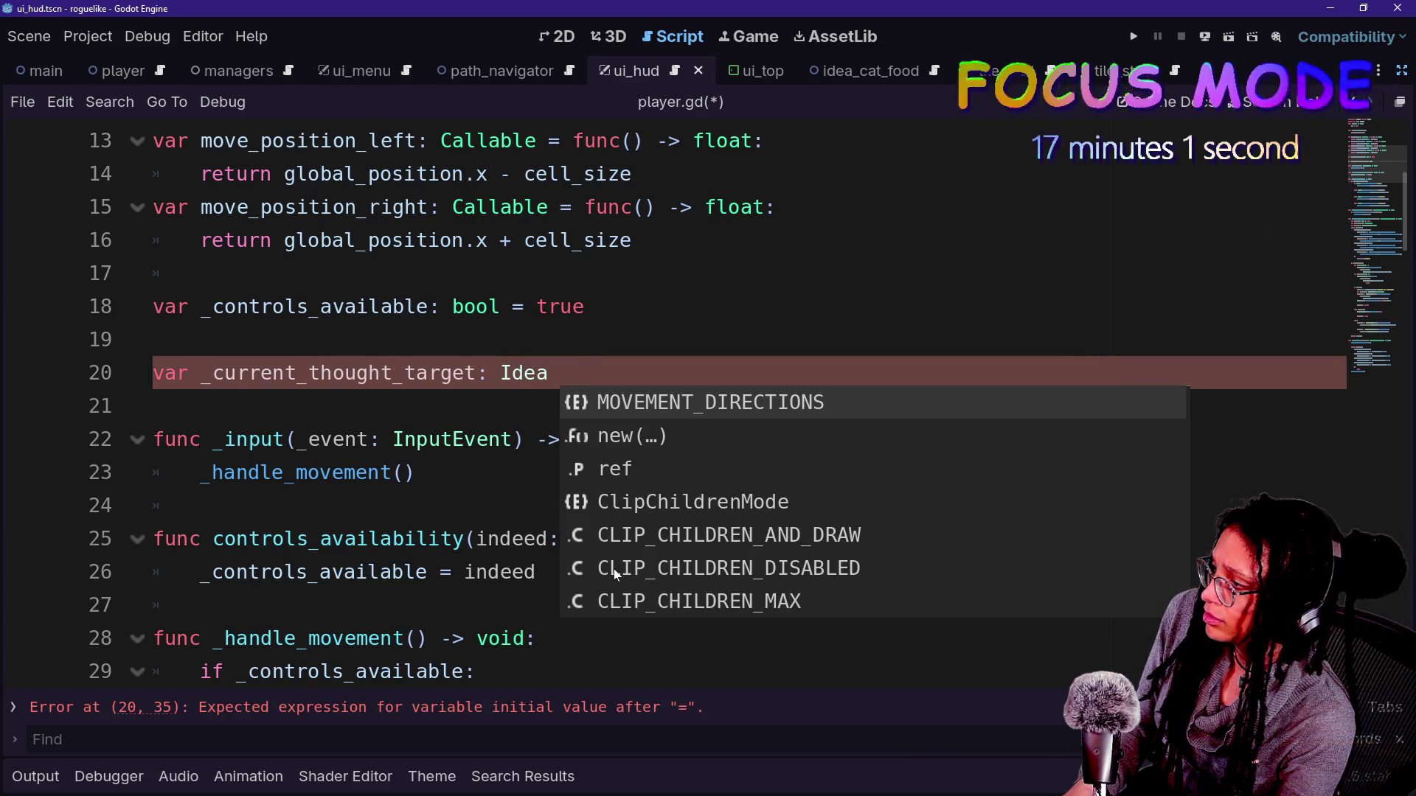
key(Escape)
scroll(616, 574, down, 10)
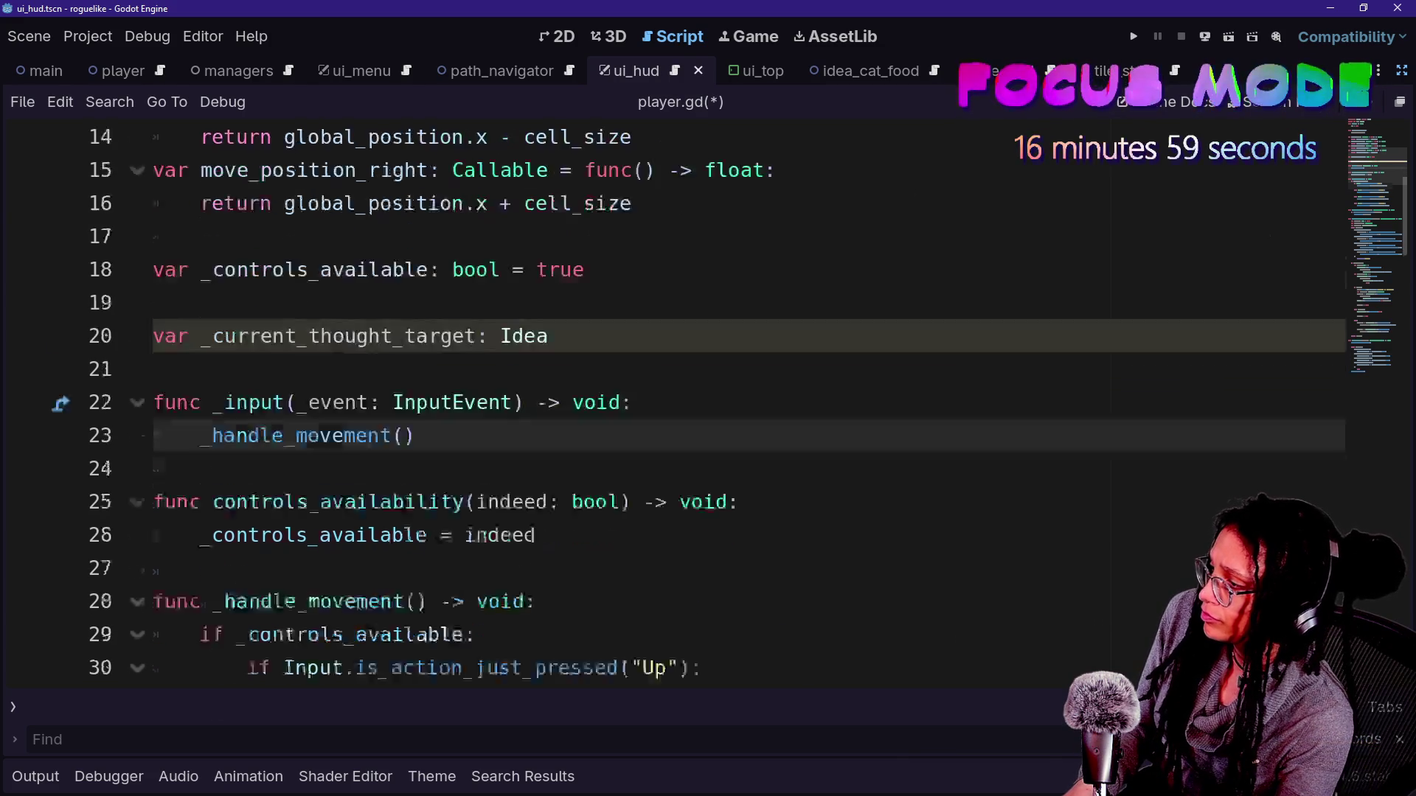
scroll(557, 404, down, 20)
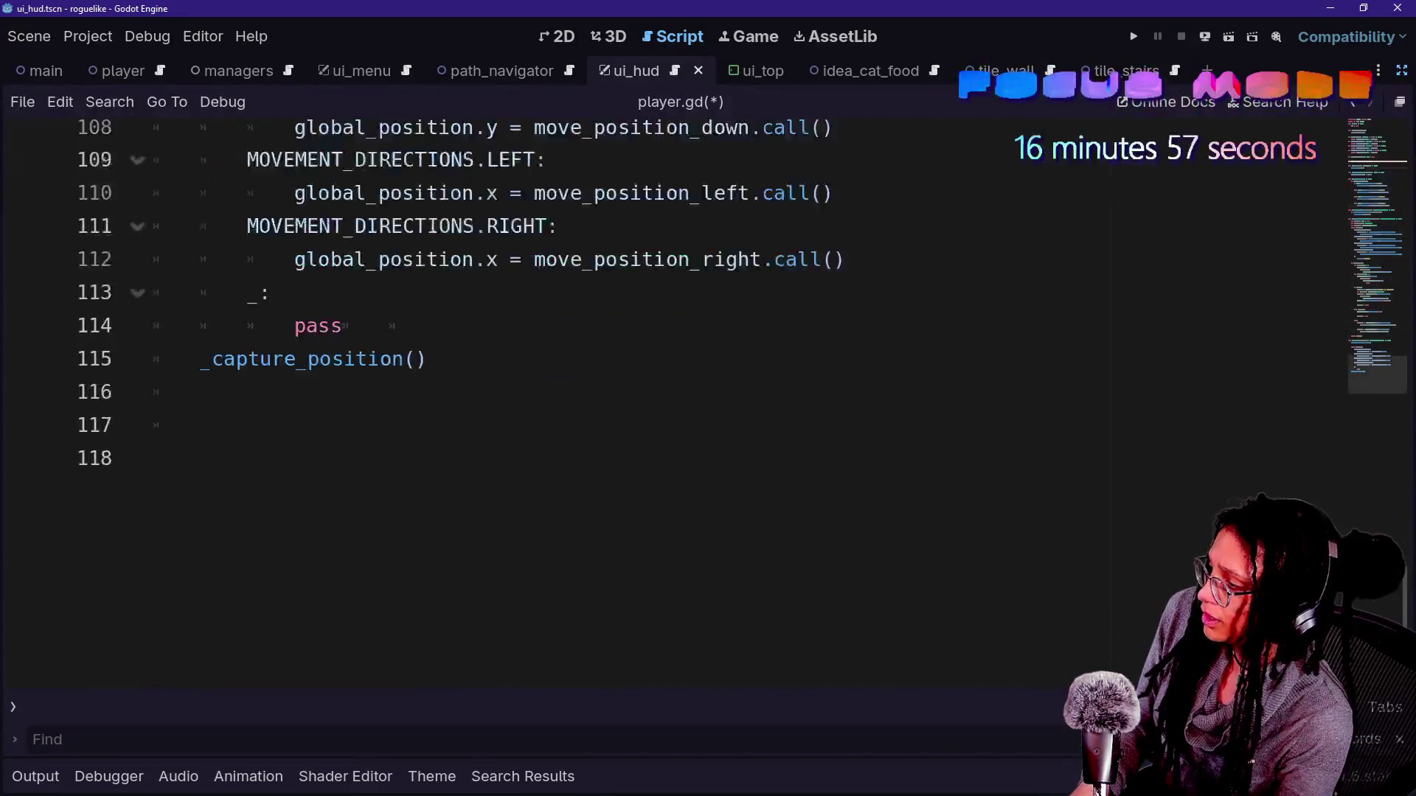
key(ctrl+f)
Step: Find the is_idea block with 'if is_' and insert blank lines after the idea type lookup
text(if is_)
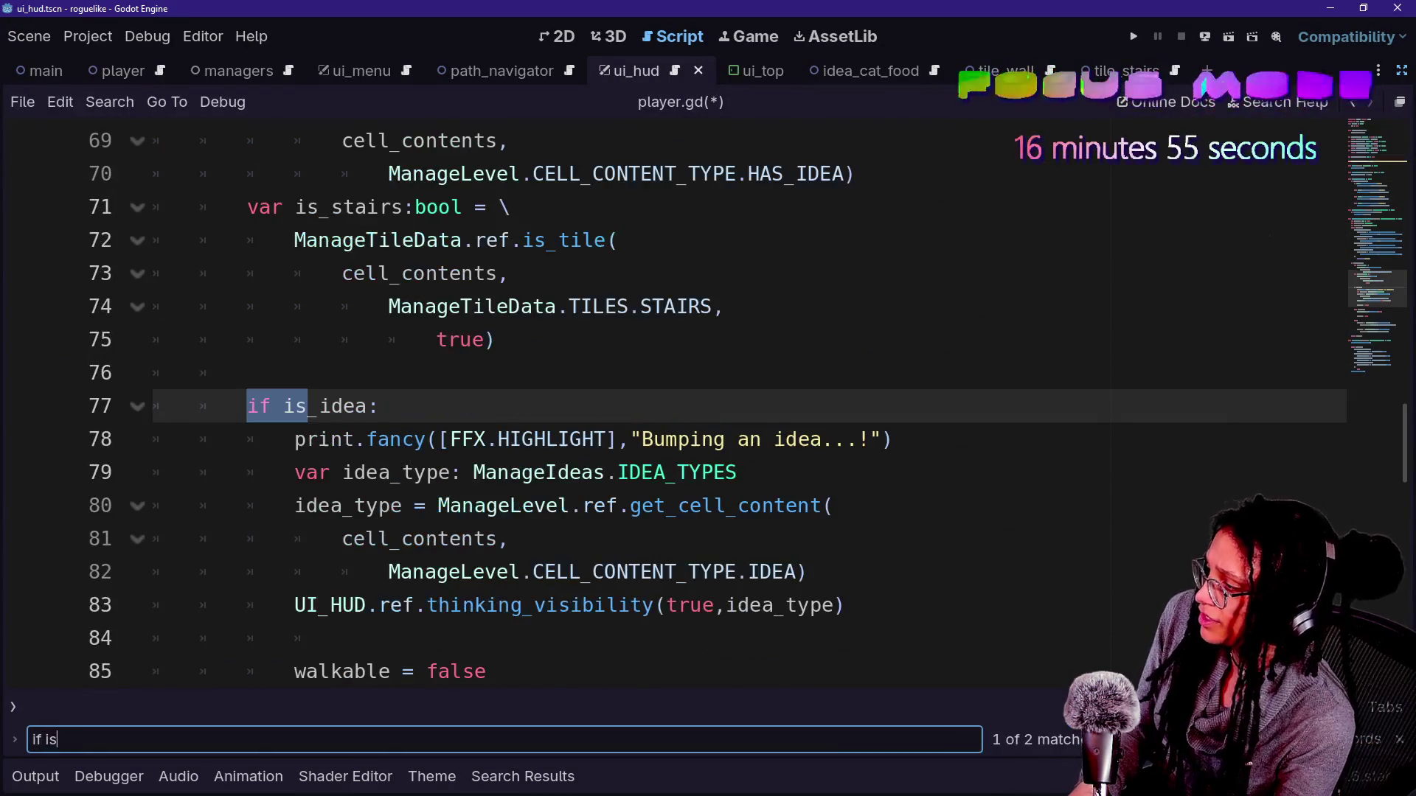
scroll(675, 403, down, 2)
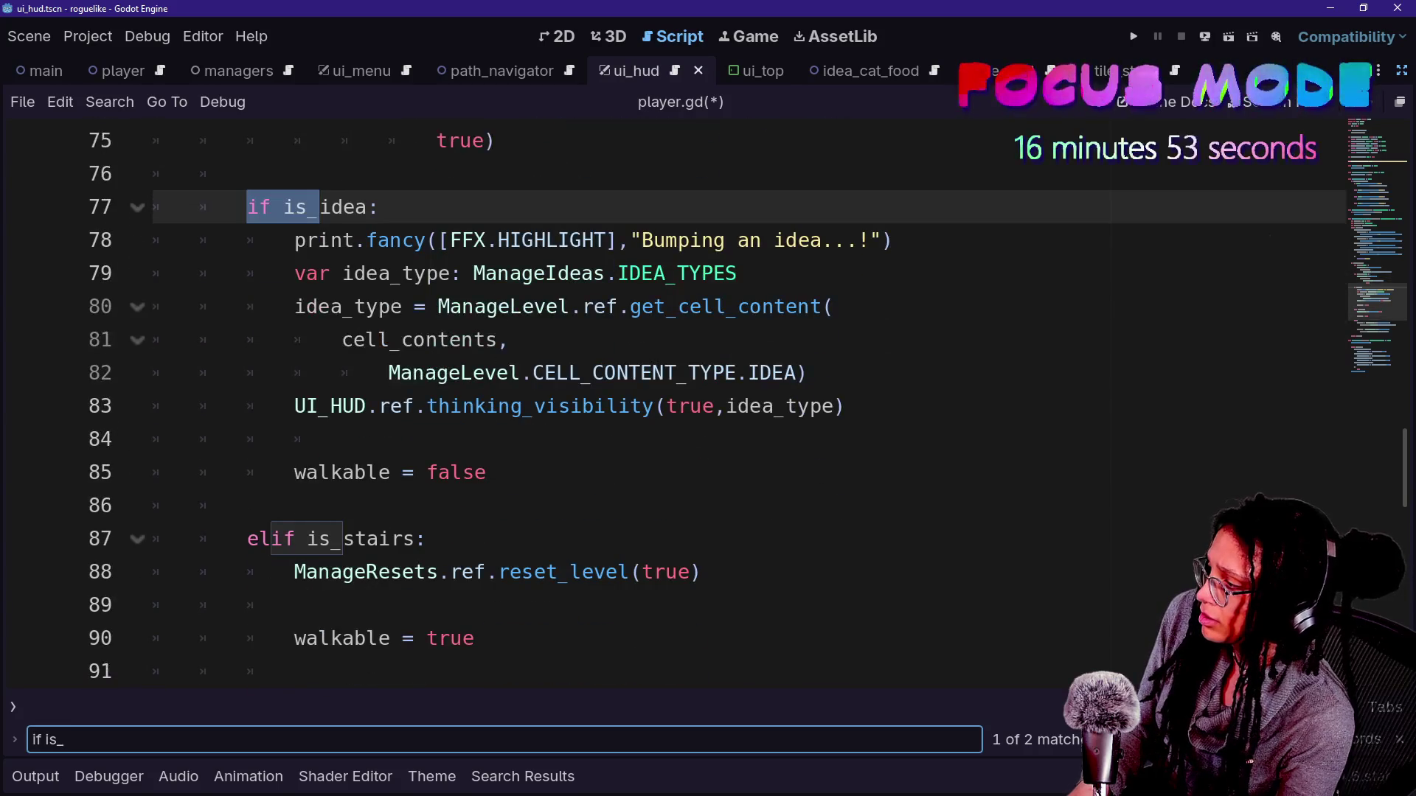
click(846, 406)
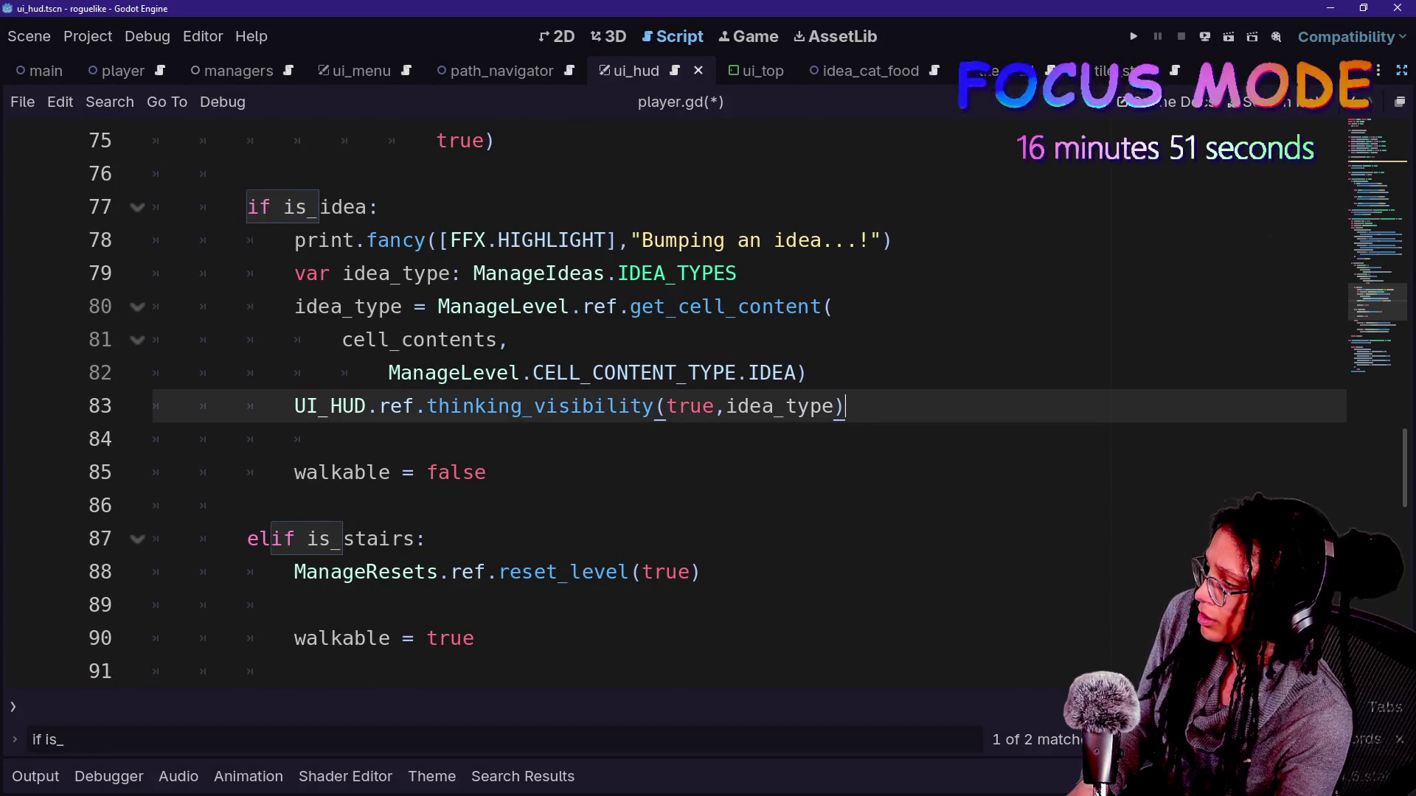
click(342, 439)
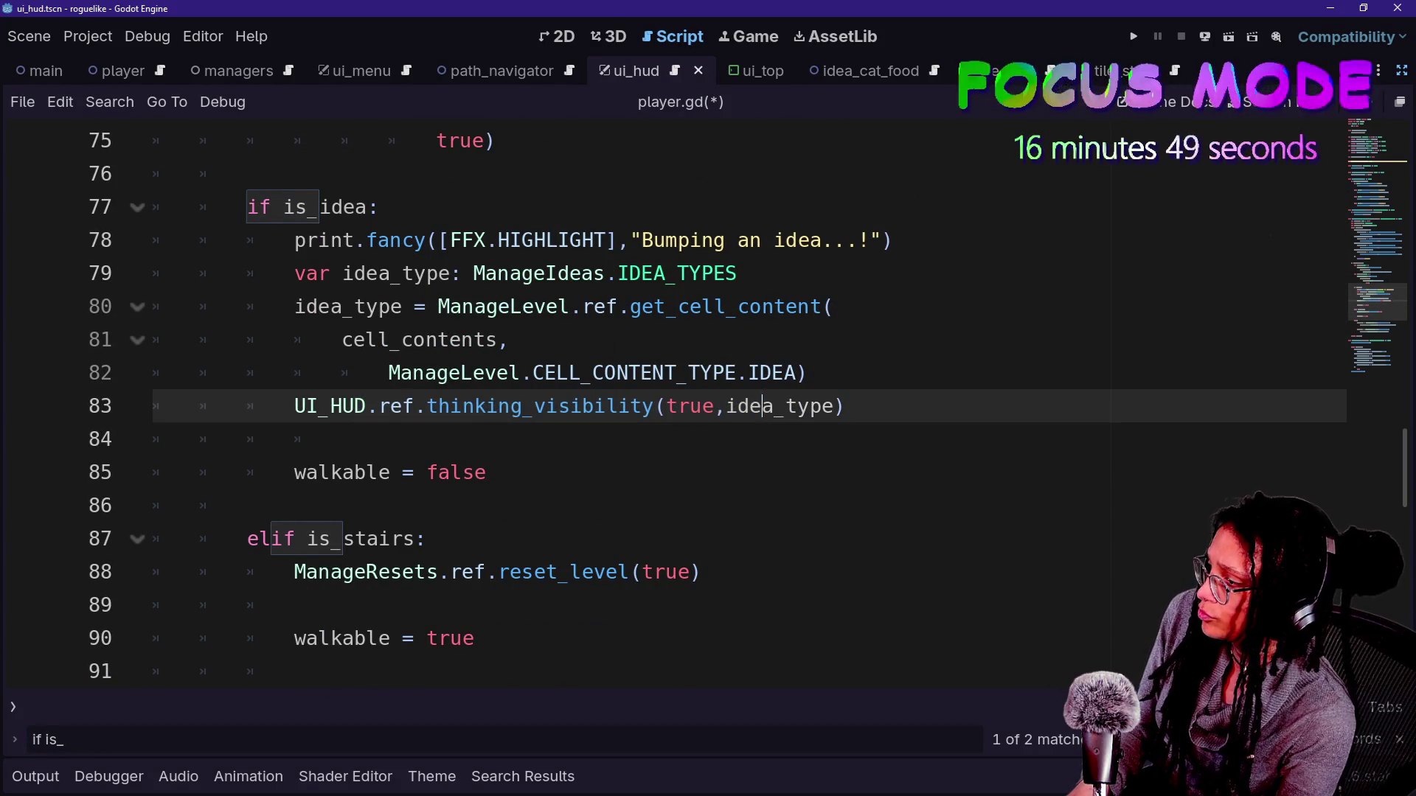
click(657, 406)
click(808, 373)
key(Return)
key(Return)
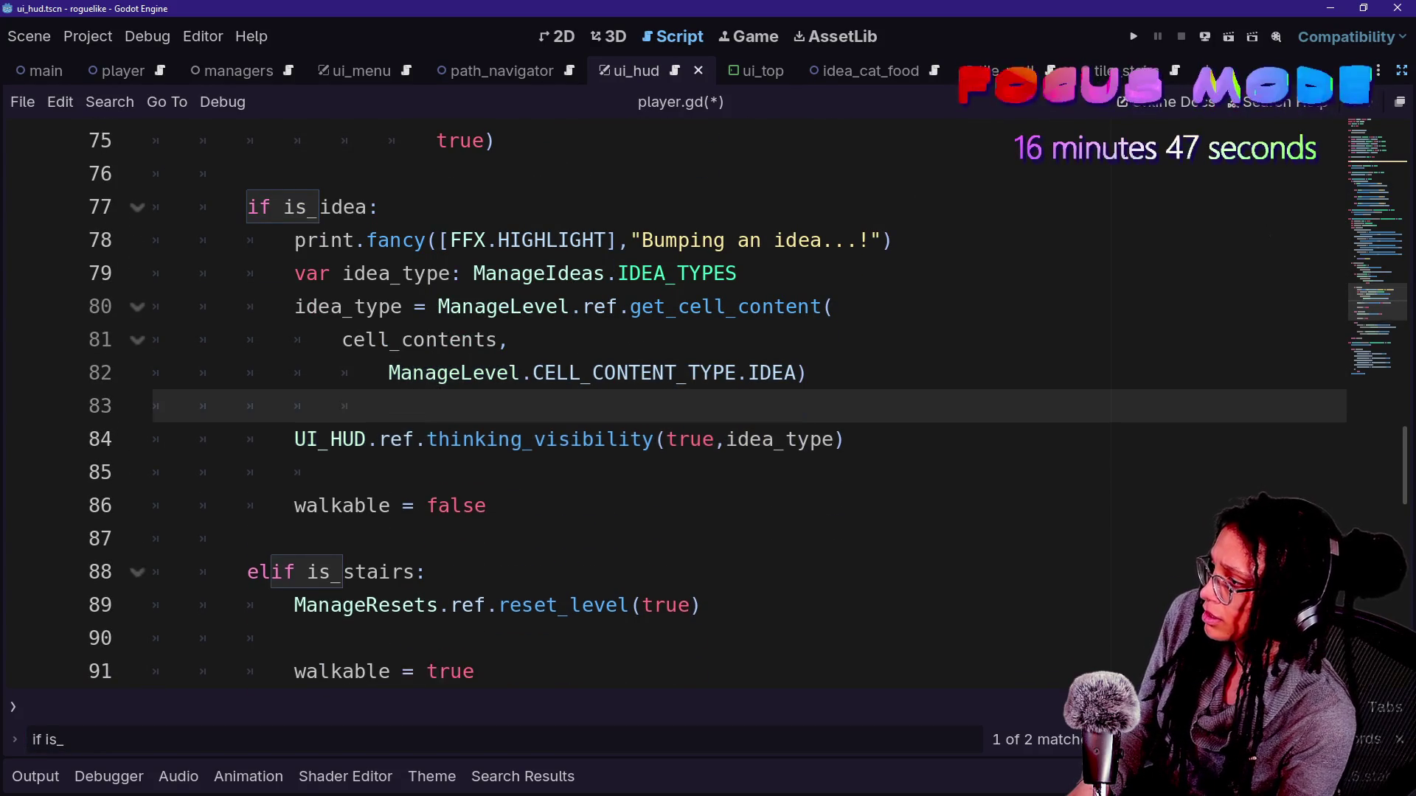
key(Up)
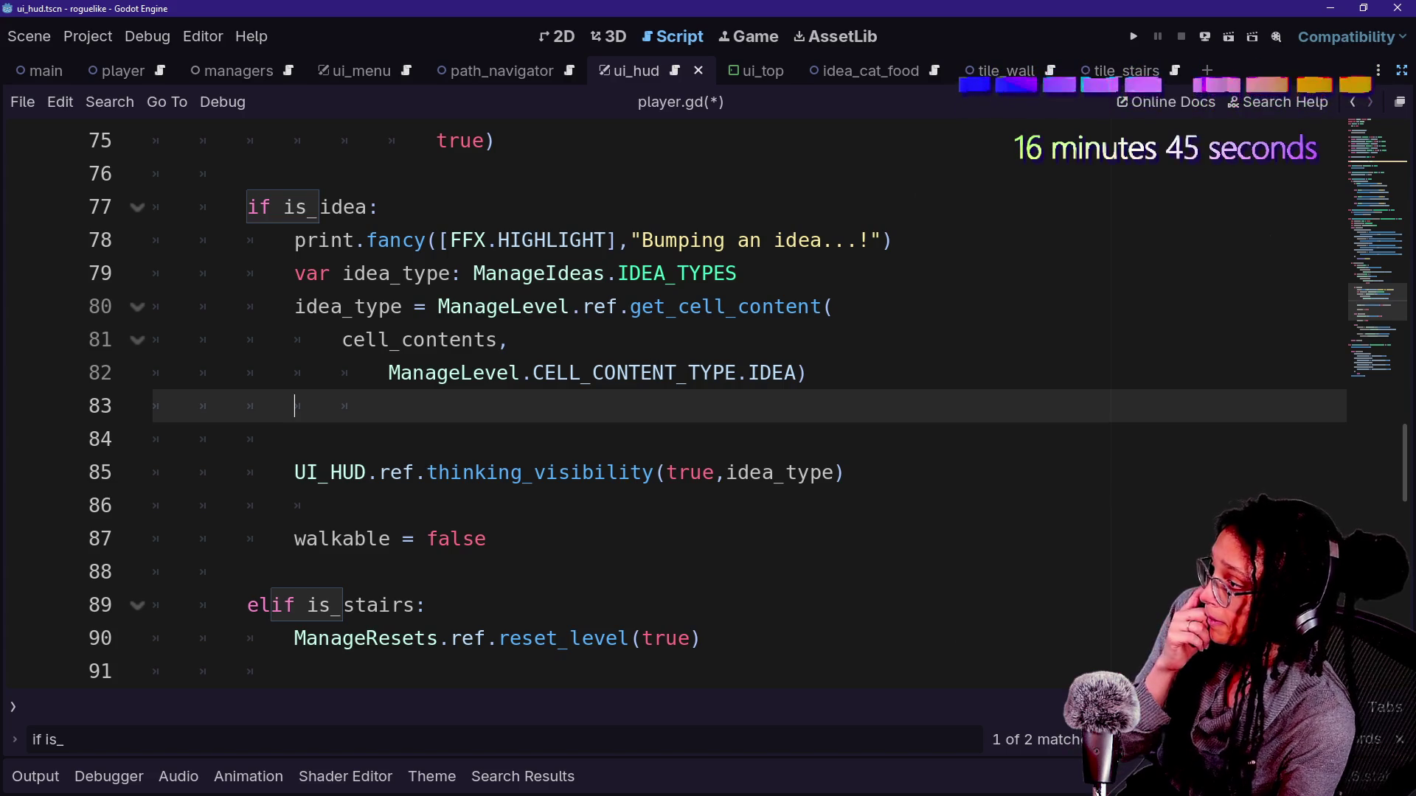
key(Return)
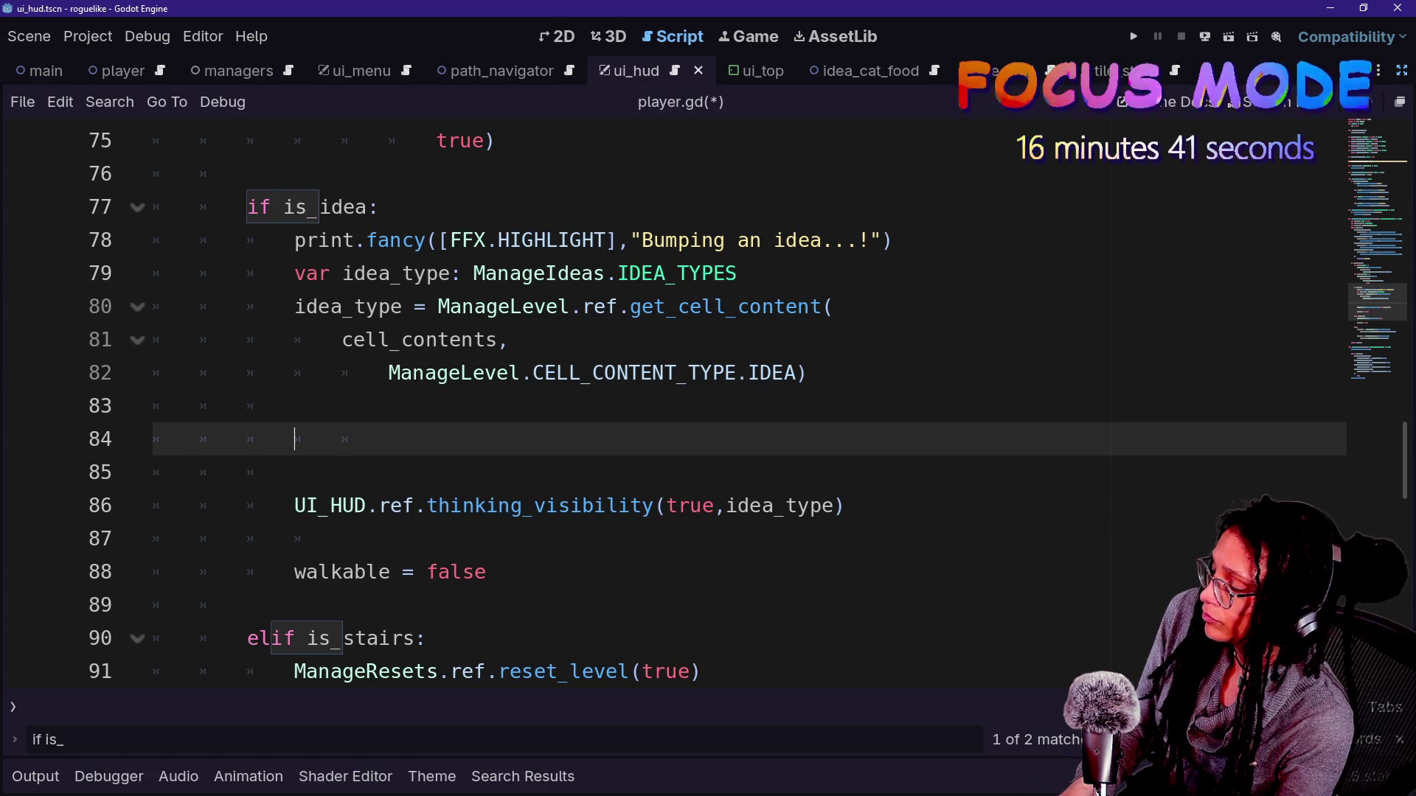
Step: Start the line '_current_thought_target =' in the is_idea branch using autocomplete
text(cur)
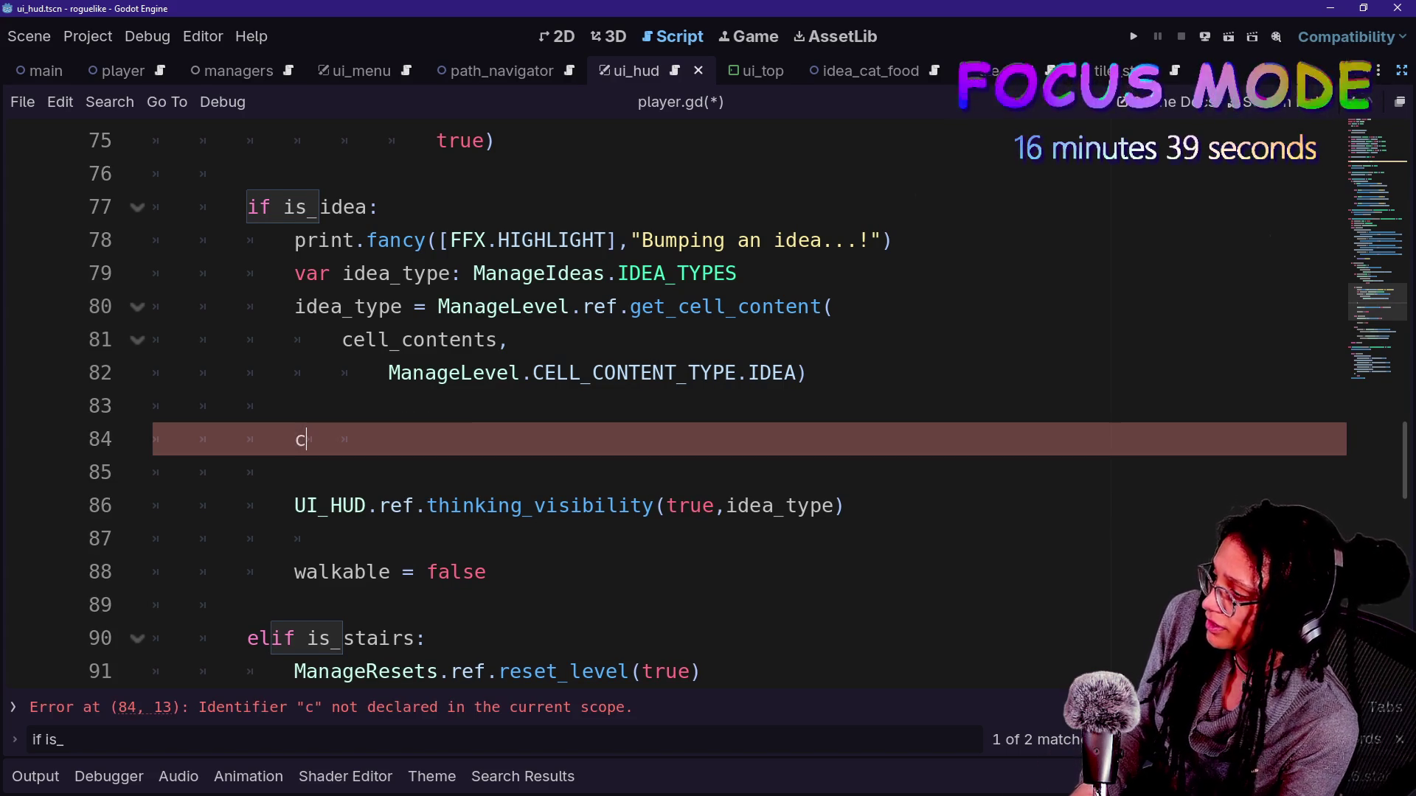
key(BackSpace)
key(BackSpace)
key(BackSpace)
text(_c)
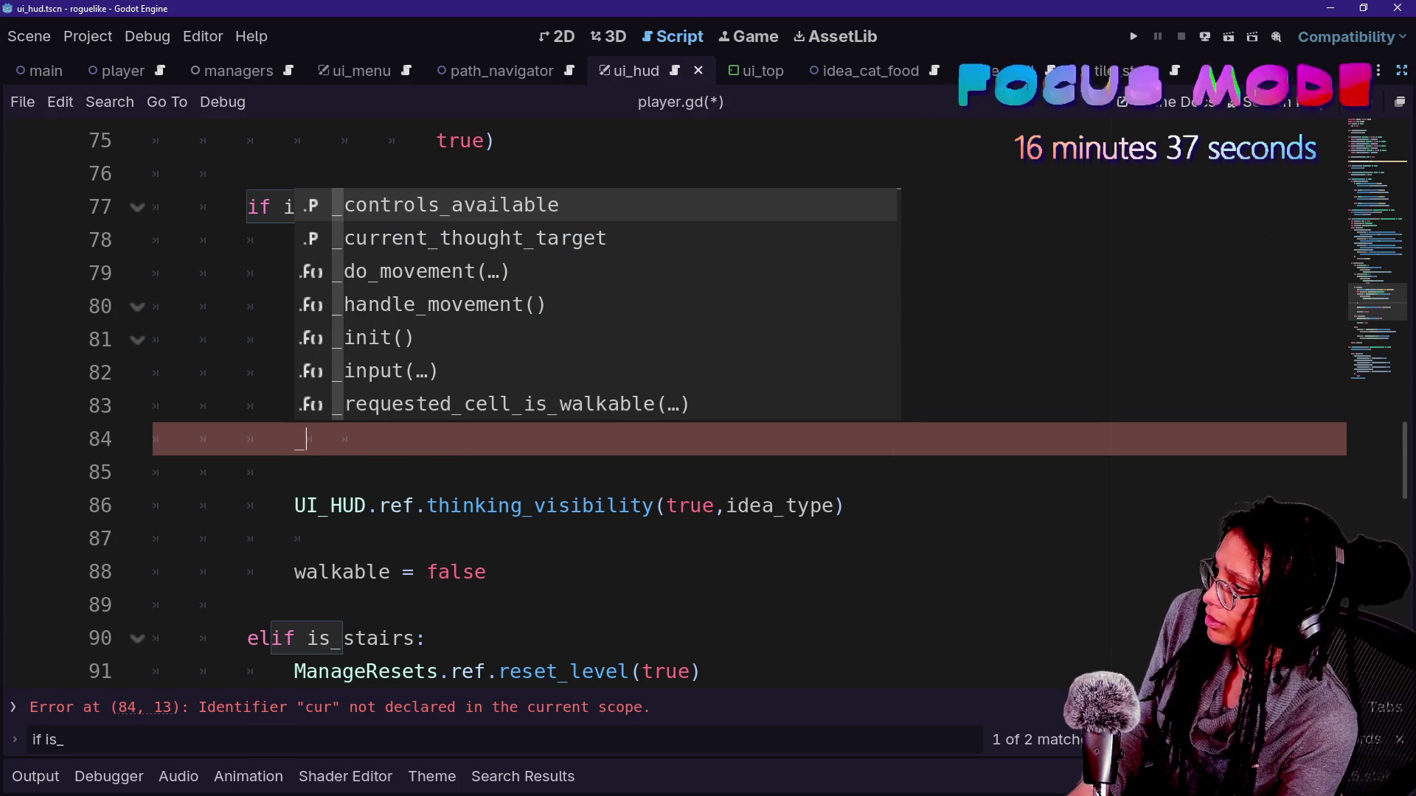
key(Return)
text(=)
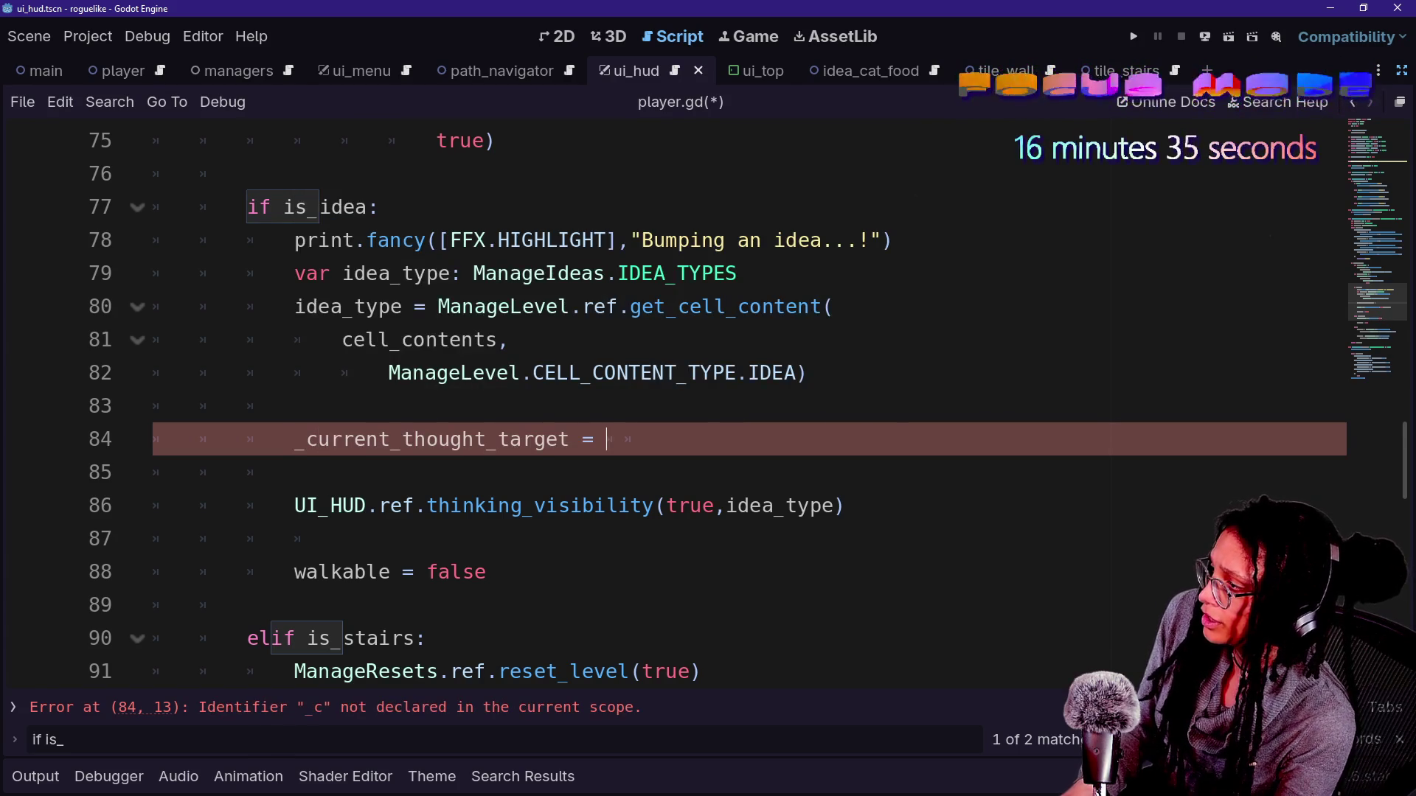
scroll(834, 376, up, 2)
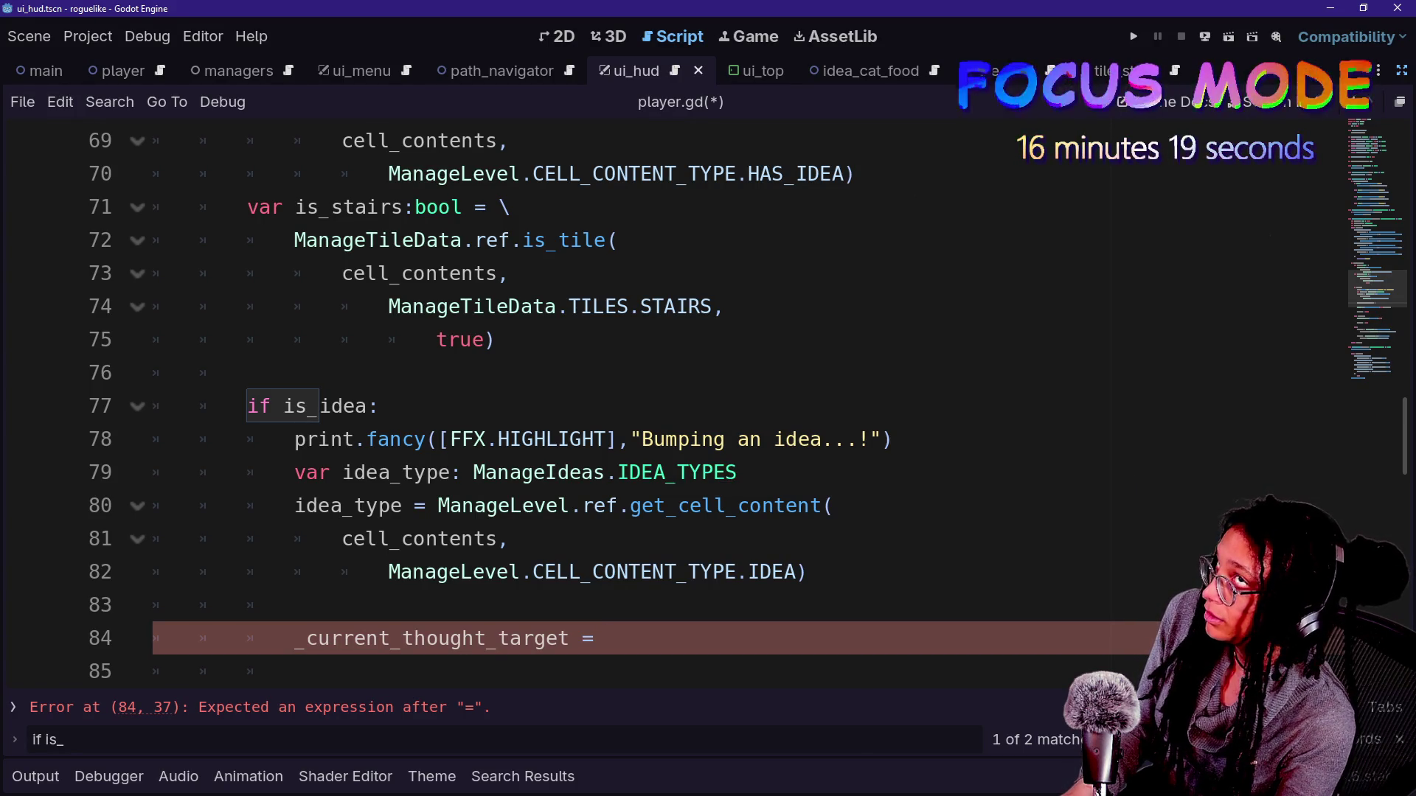
key(shift+alt+o)
Step: Open manage_spawns.gd through quick file search
text(spawn_)
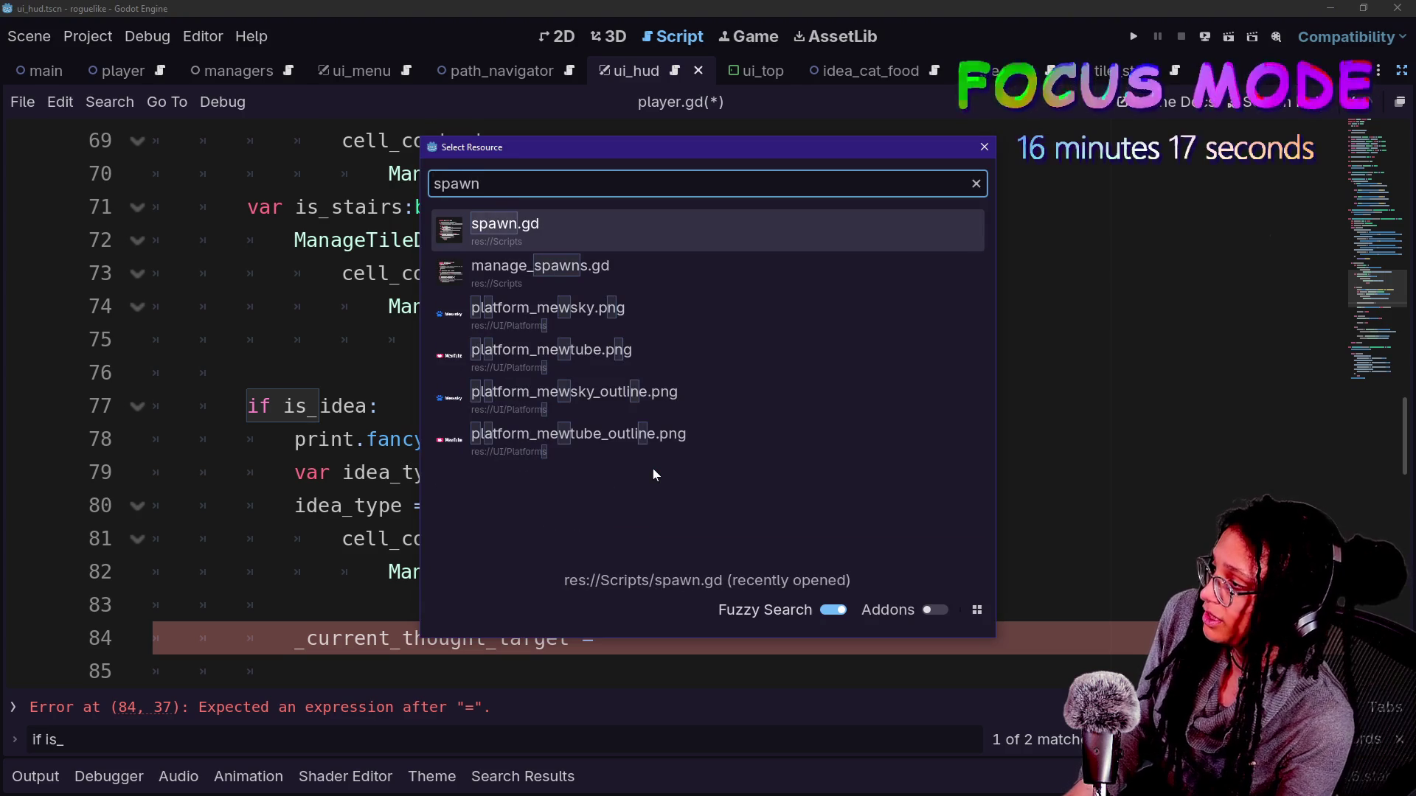
text(s)
key(BackSpace)
text(_sm)
key(BackSpace)
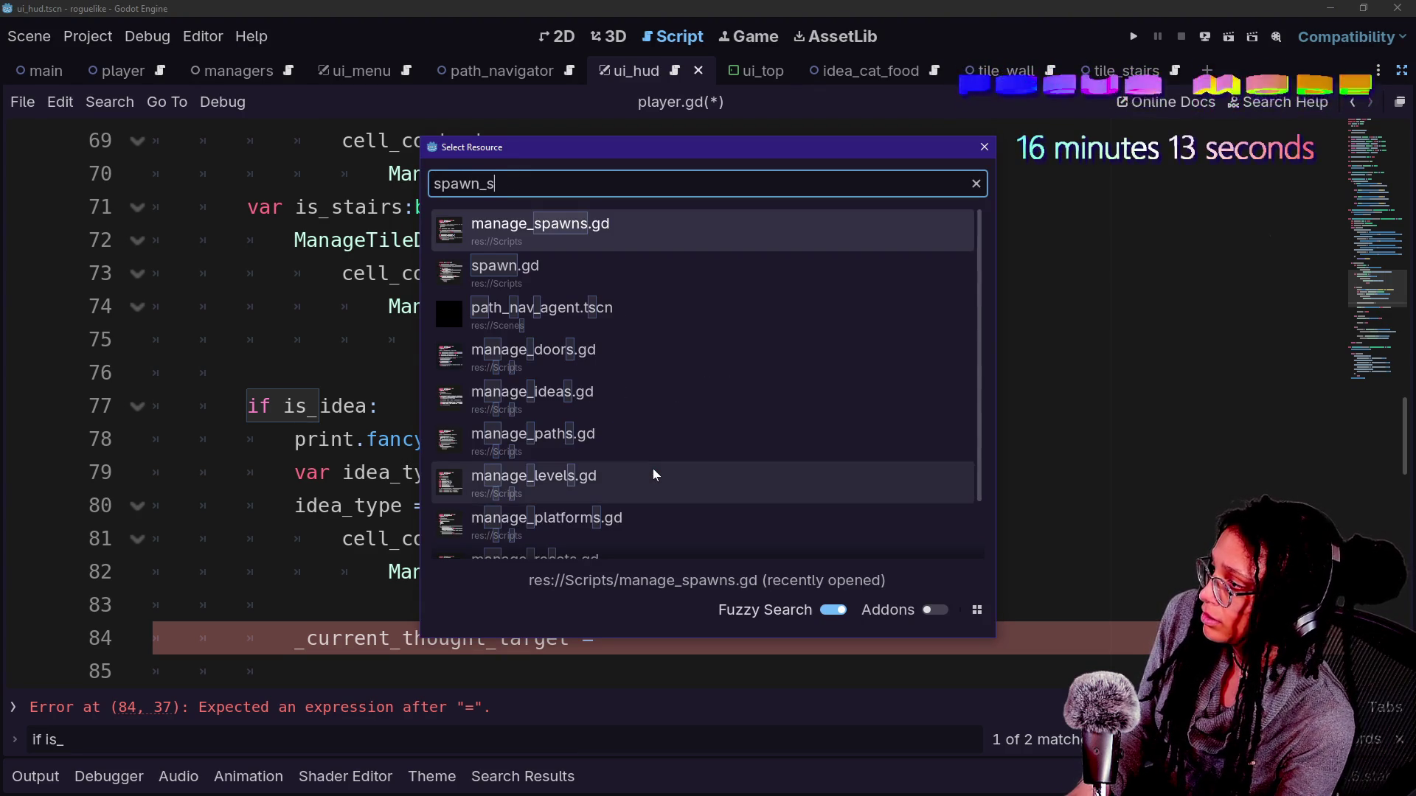
key(Return)
scroll(708, 406, down, 9)
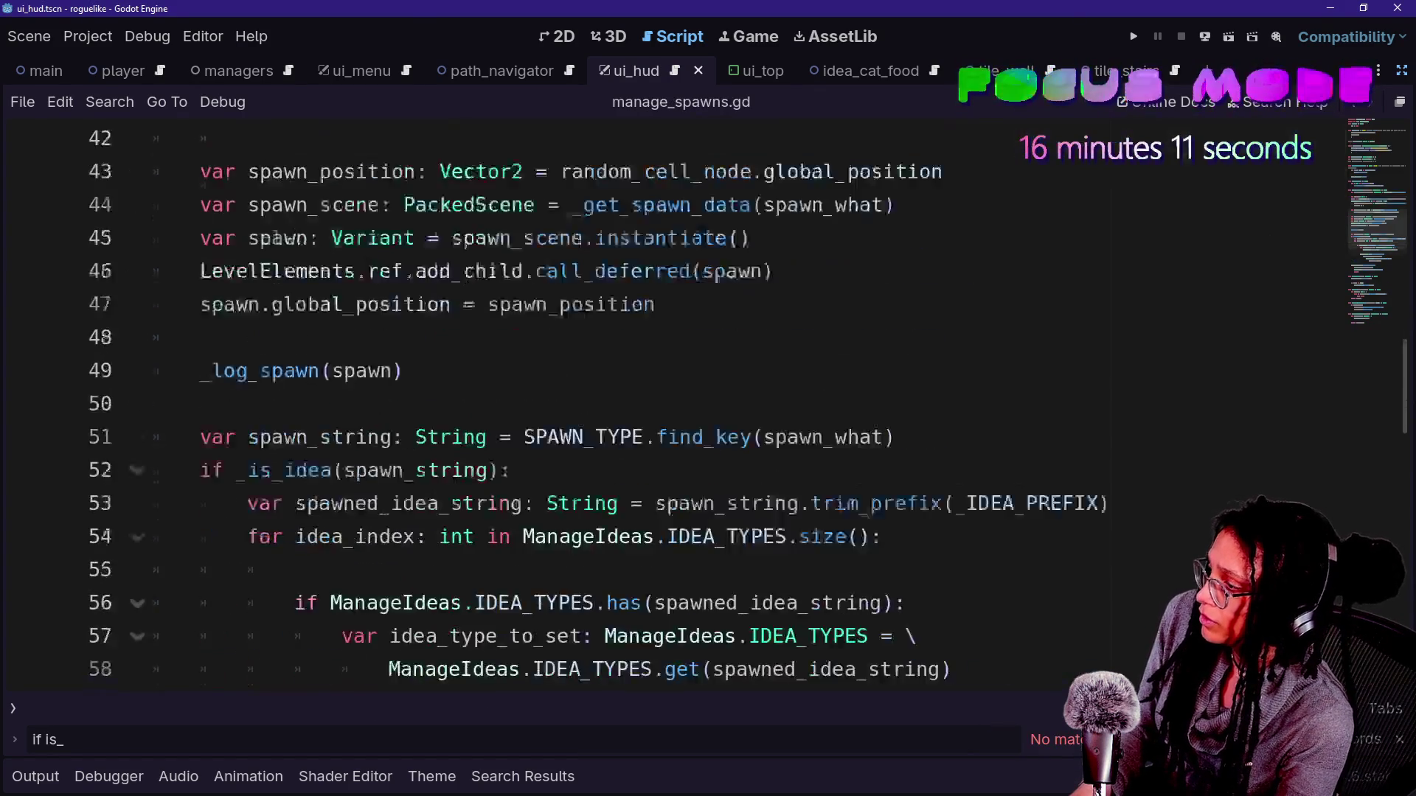
scroll(708, 405, up, 2)
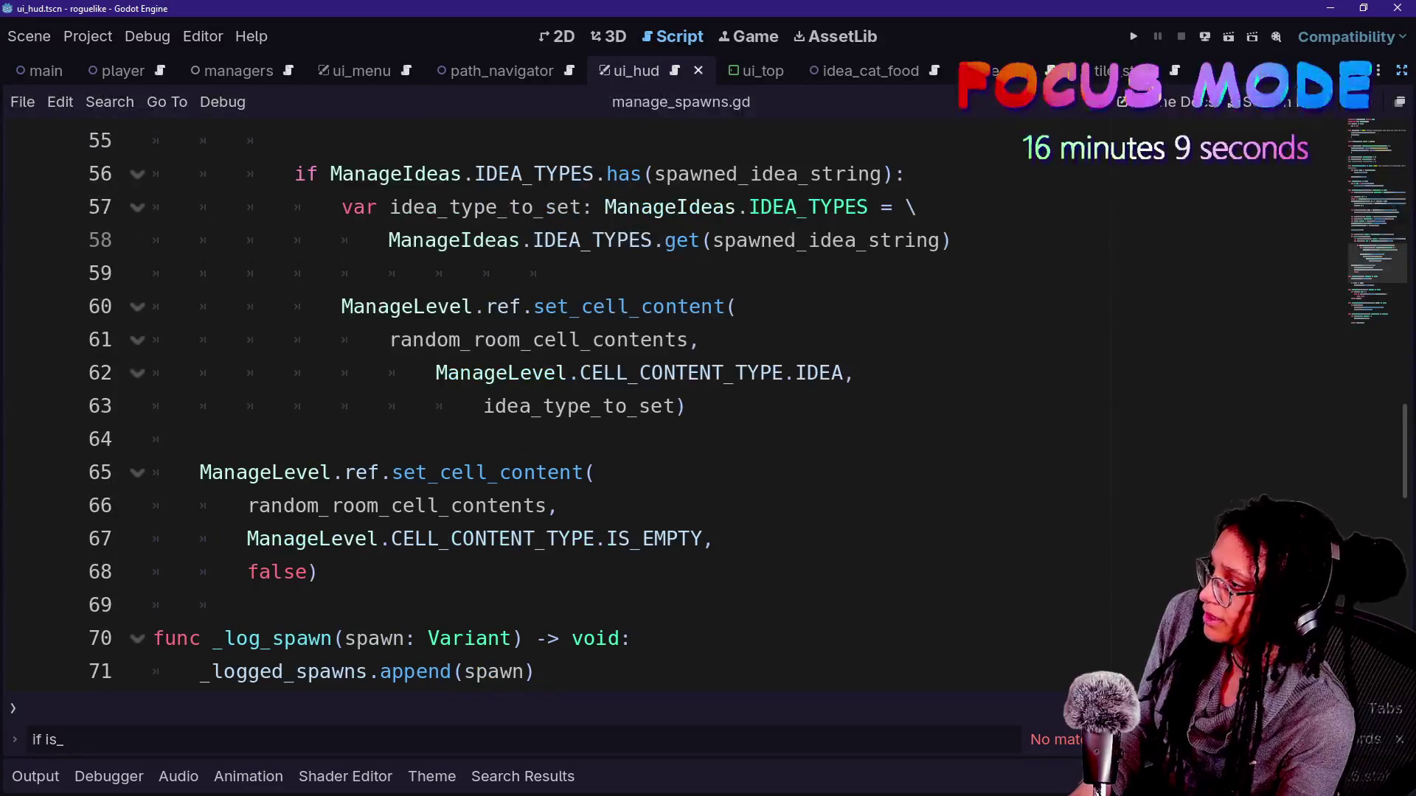
Step: Inspect the SPAWN_TYPE parameter of the spawn function in manage_spawns.gd
click(687, 406)
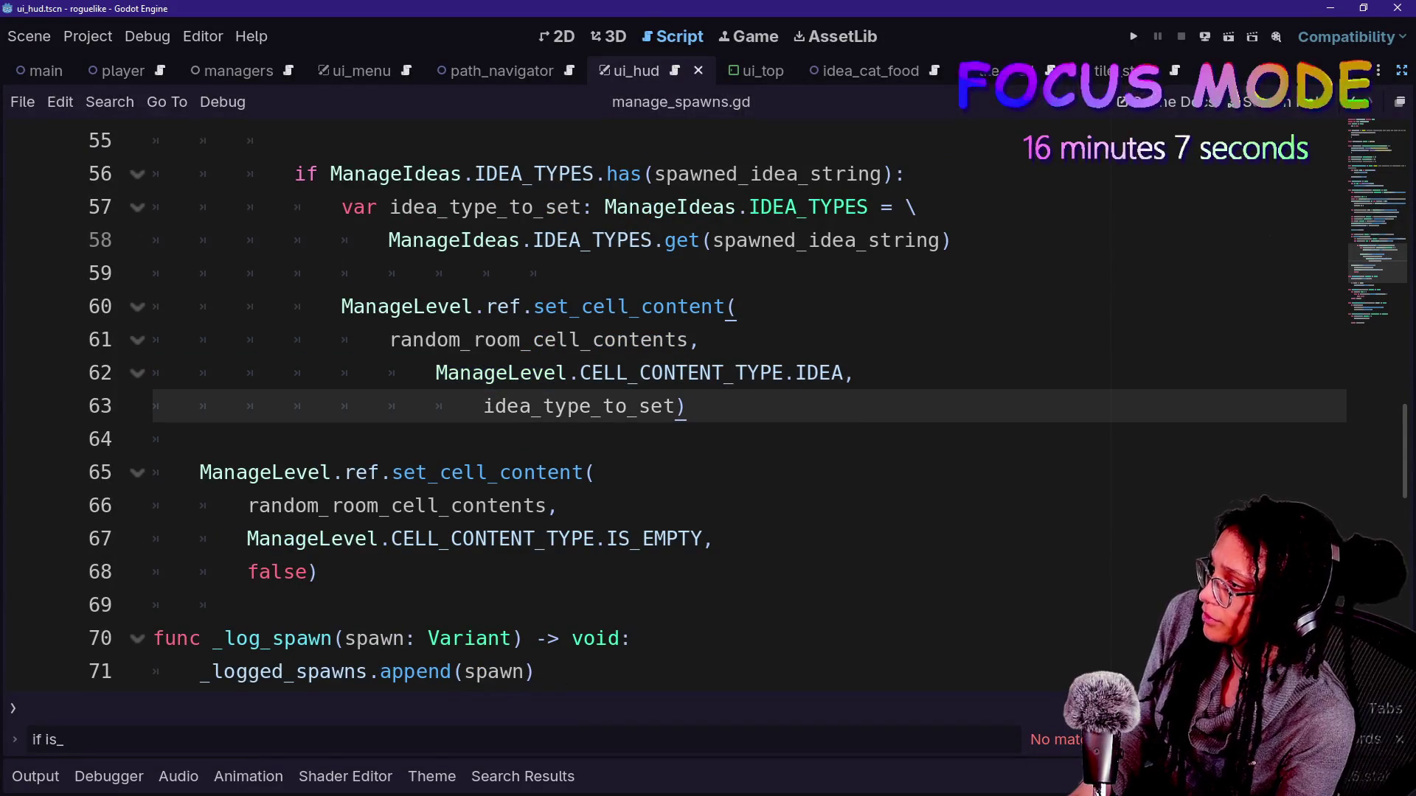
scroll(708, 405, up, 1)
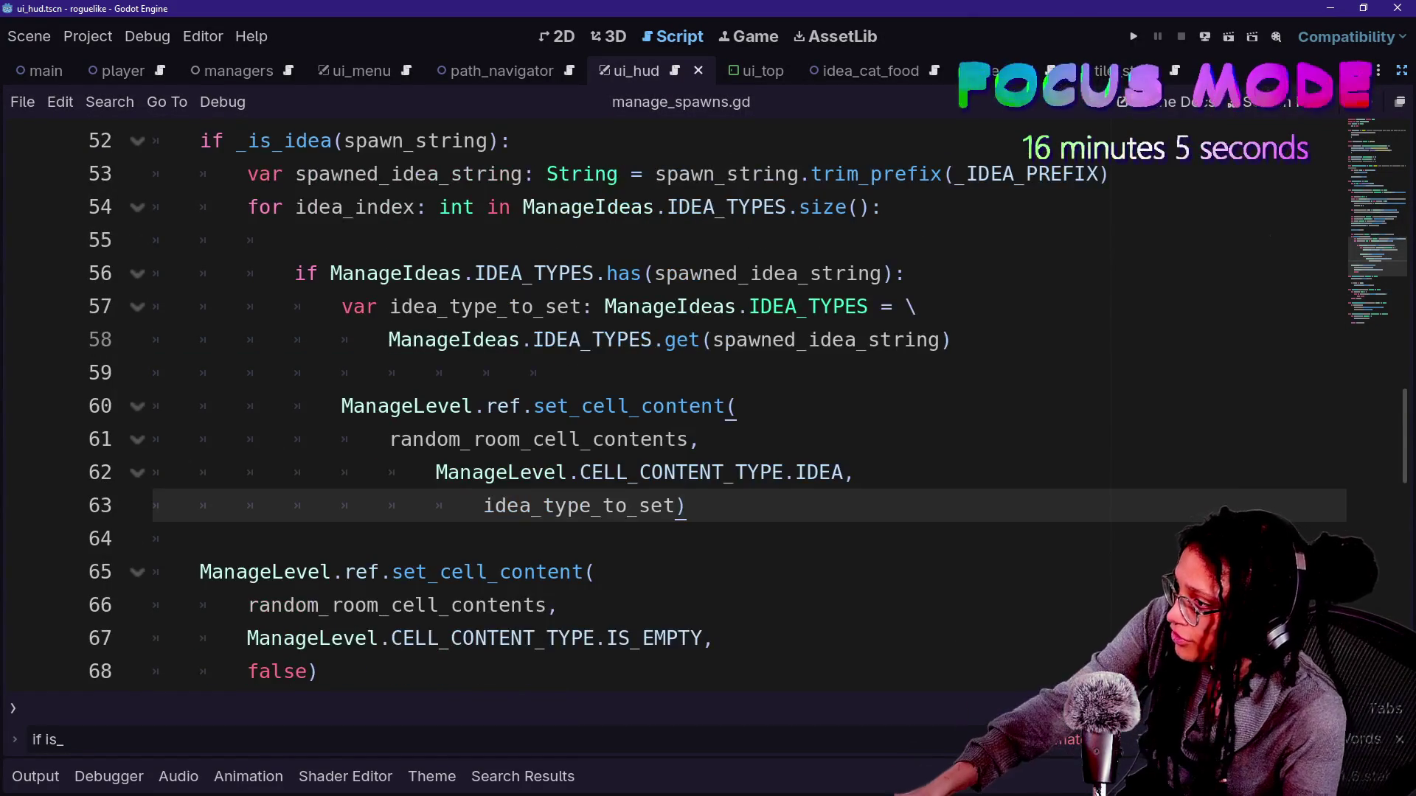
scroll(708, 406, up, 5)
scroll(531, 479, up, 3)
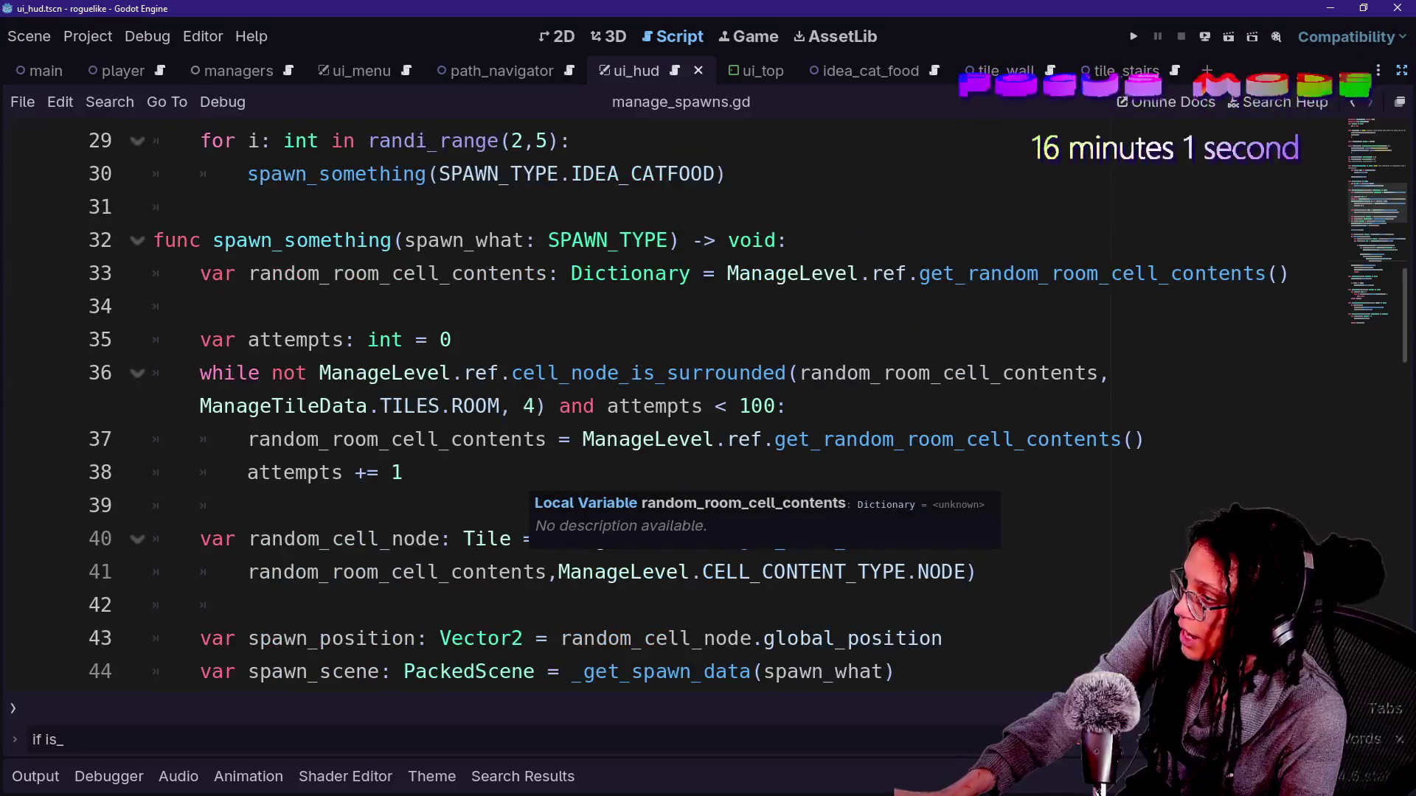
drag(402, 240, 609, 240)
click(609, 240)
Step: Review the spawn instantiate line, selecting the Variant type and instantiate call on line 45
scroll(608, 240, down, 1)
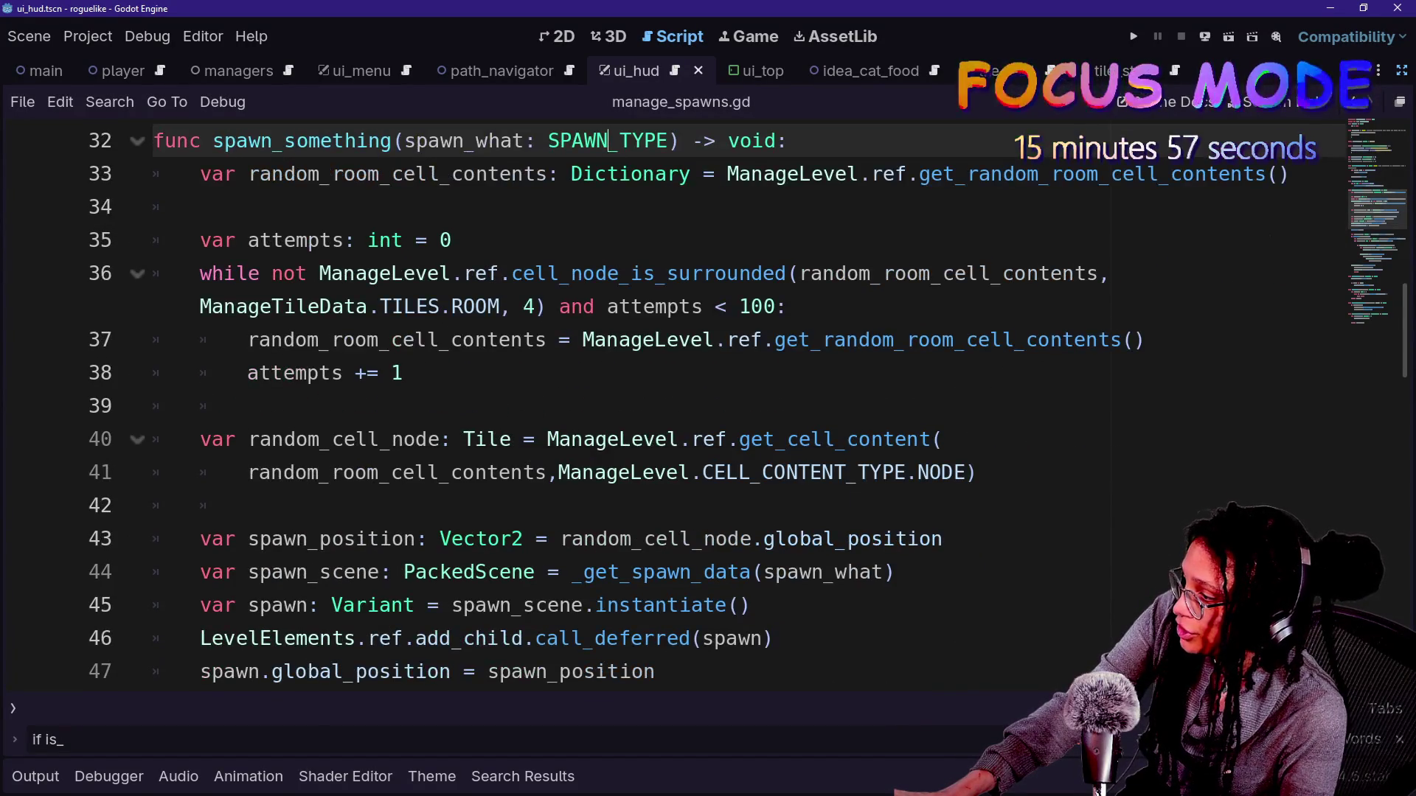
drag(403, 605, 609, 605)
click(620, 605)
scroll(619, 605, down, 2)
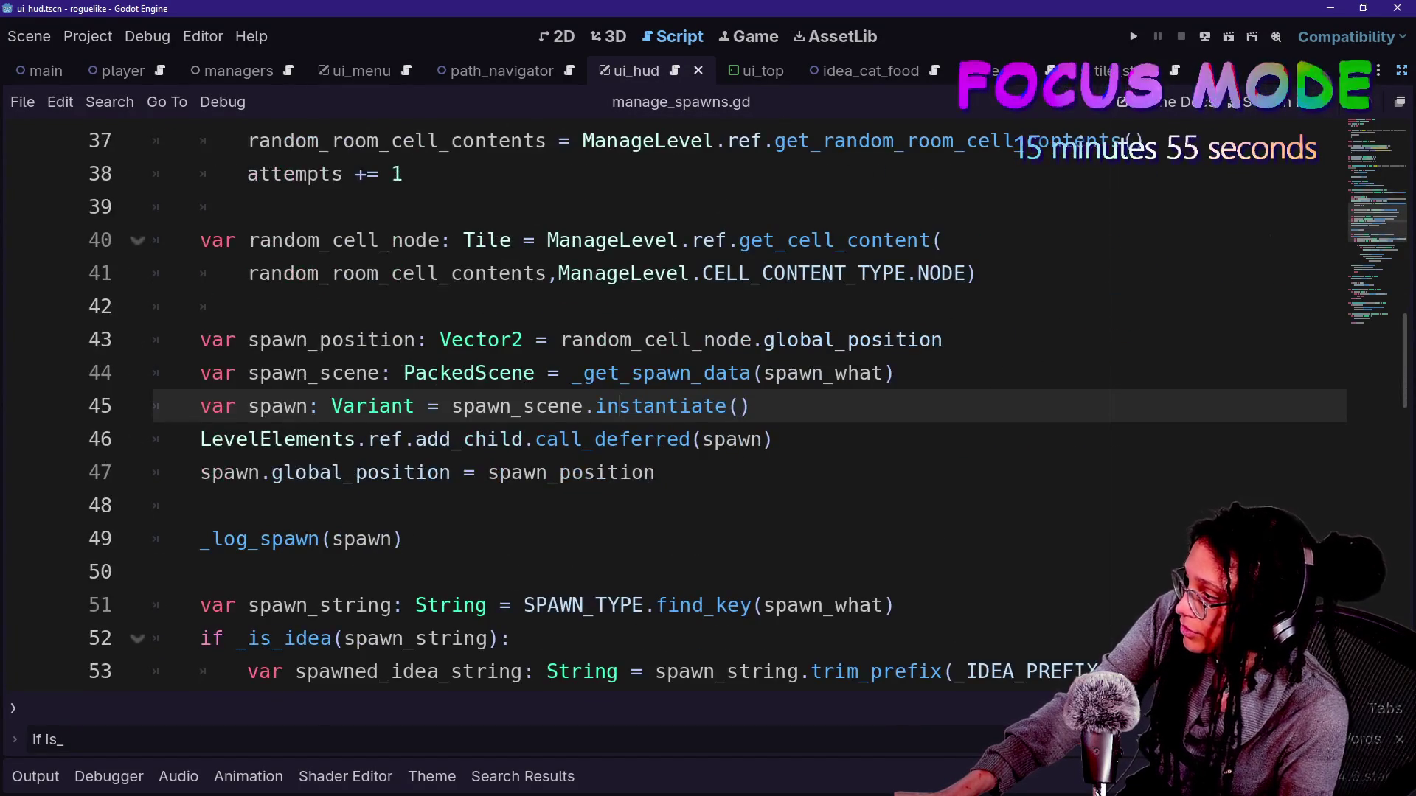
drag(332, 406, 751, 405)
scroll(751, 406, down, 5)
scroll(560, 406, down, 2)
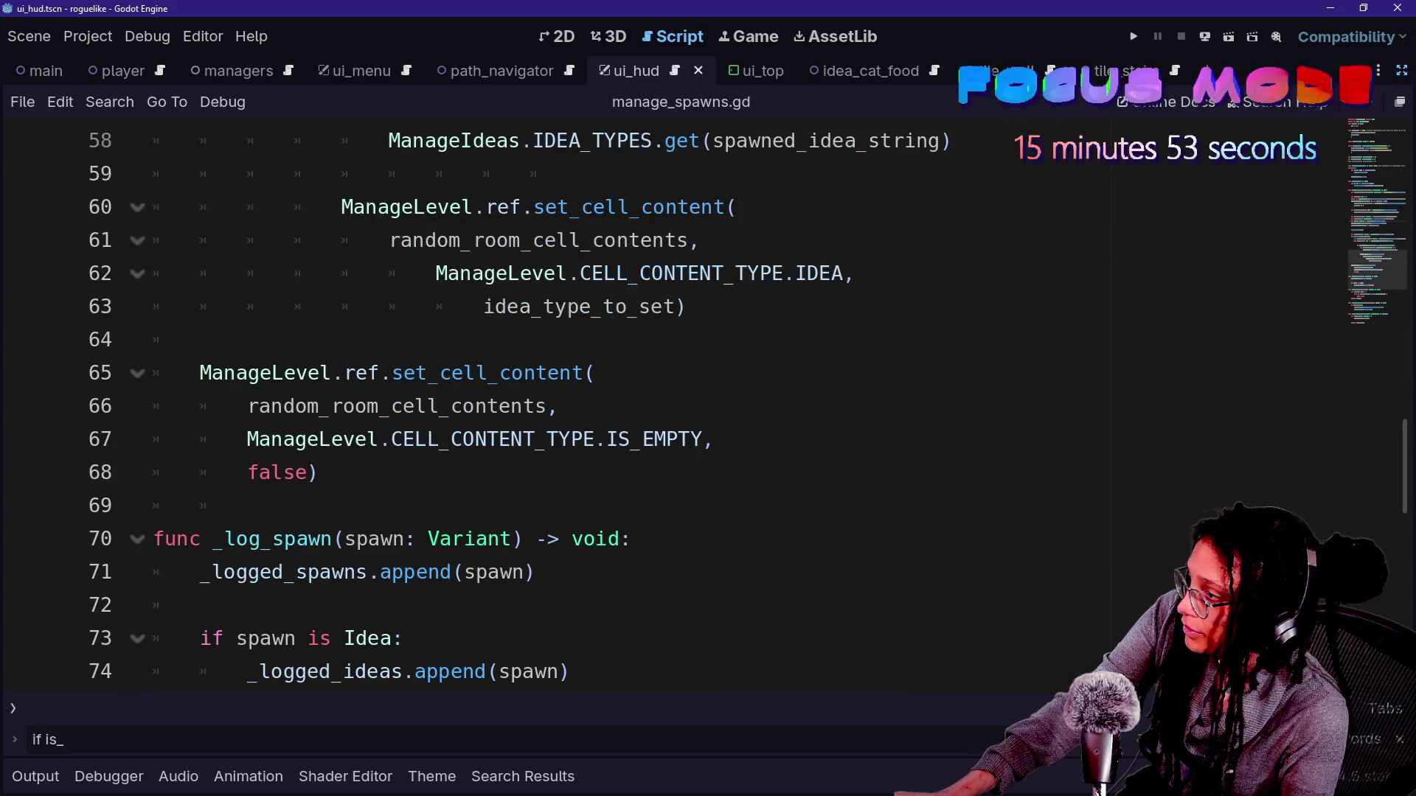
scroll(560, 405, up, 5)
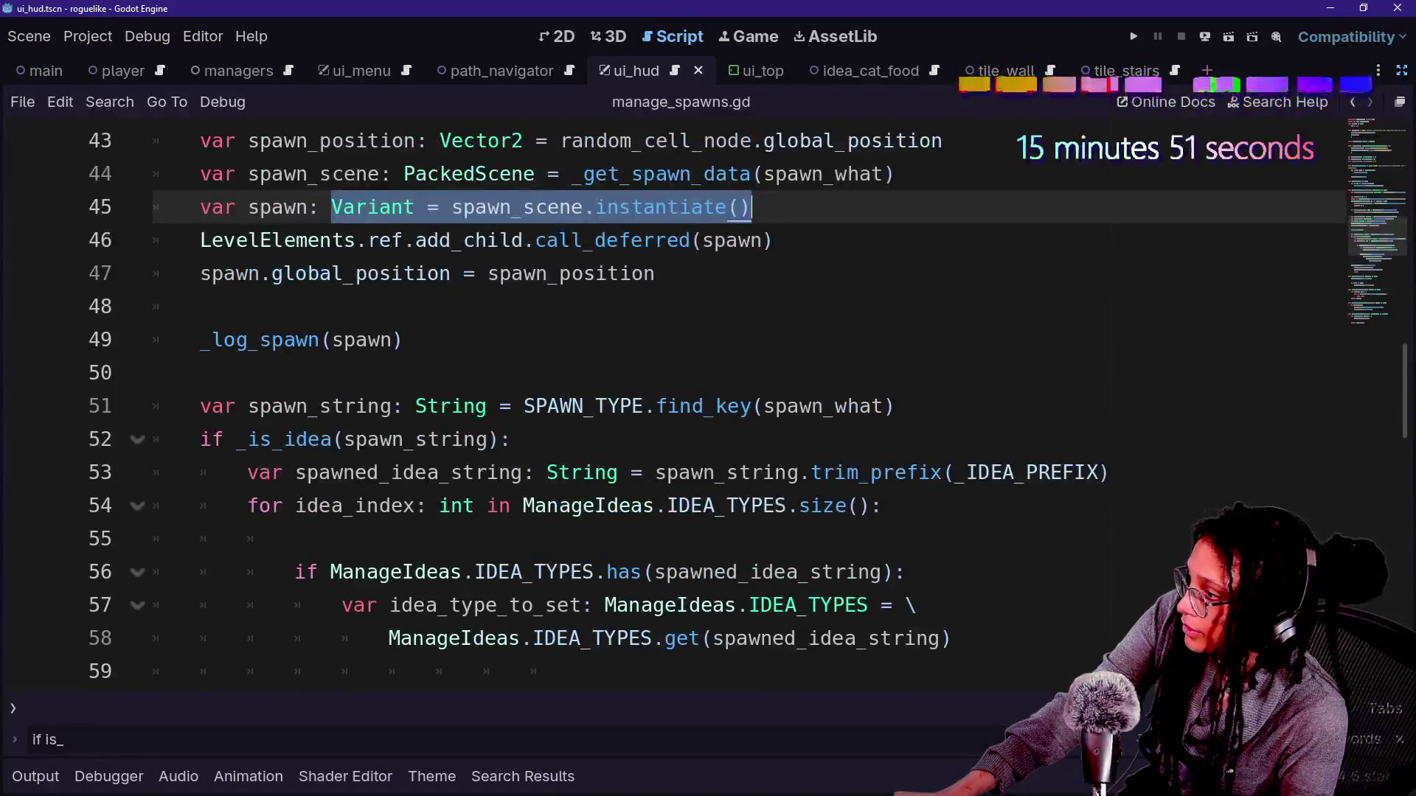
scroll(561, 406, down, 2)
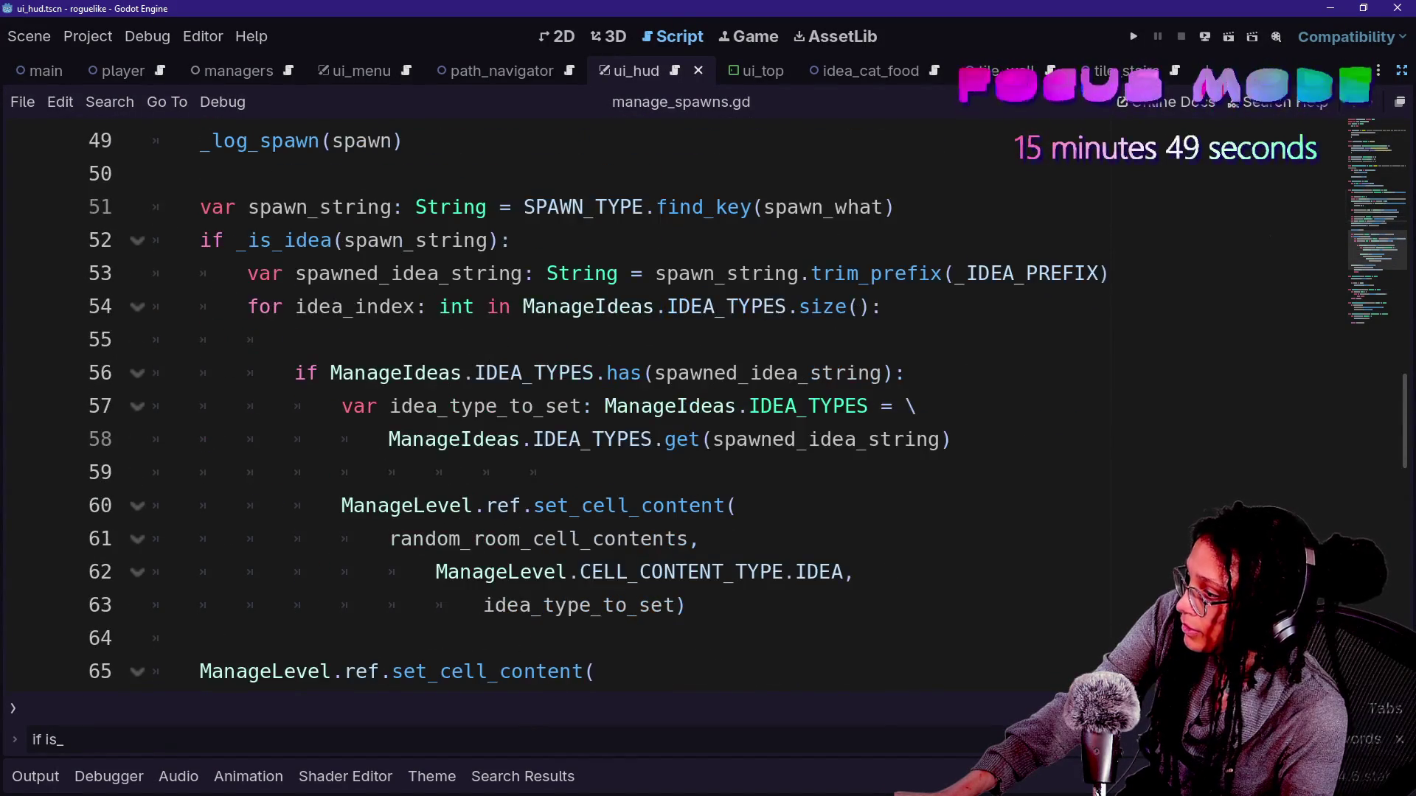
scroll(561, 405, down, 2)
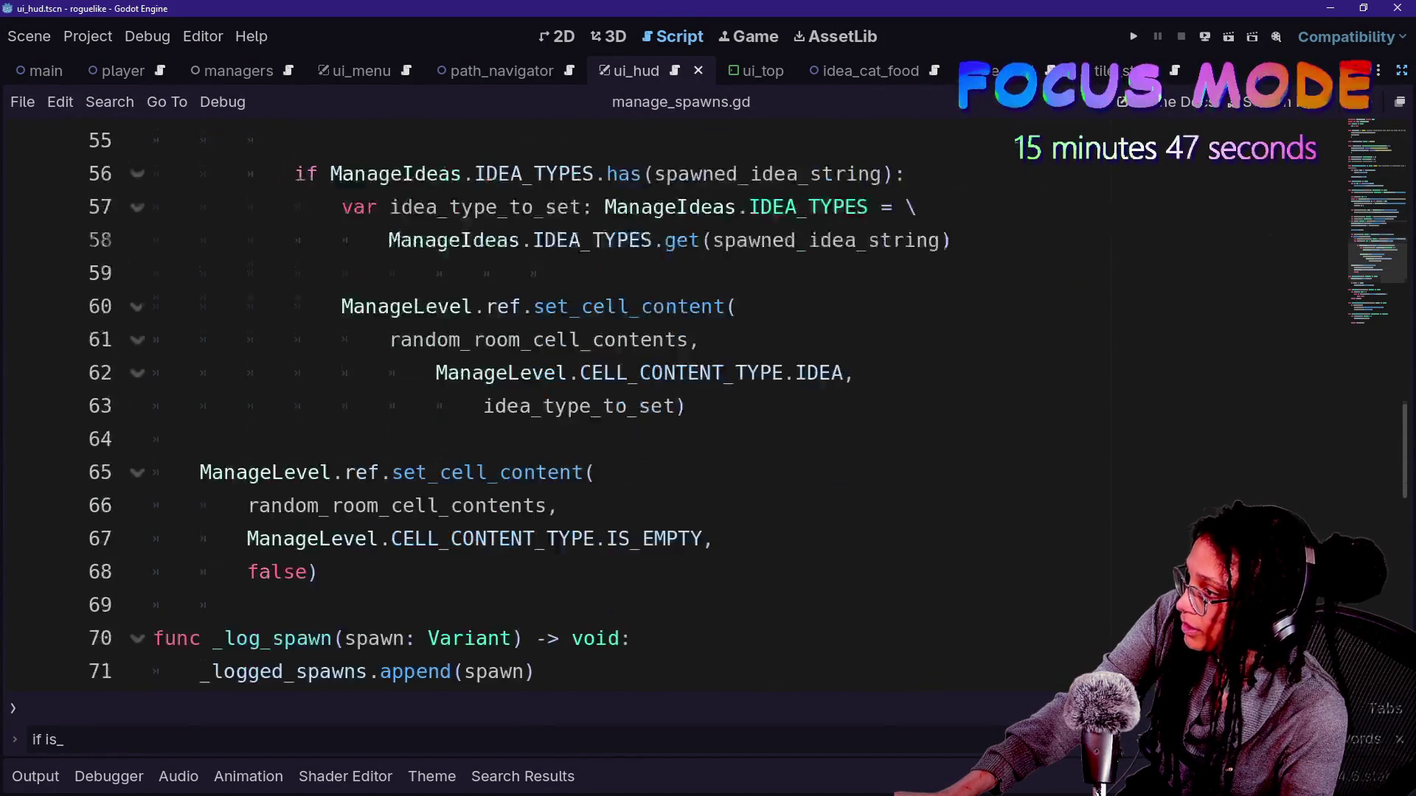
scroll(560, 405, up, 4)
scroll(560, 406, up, 2)
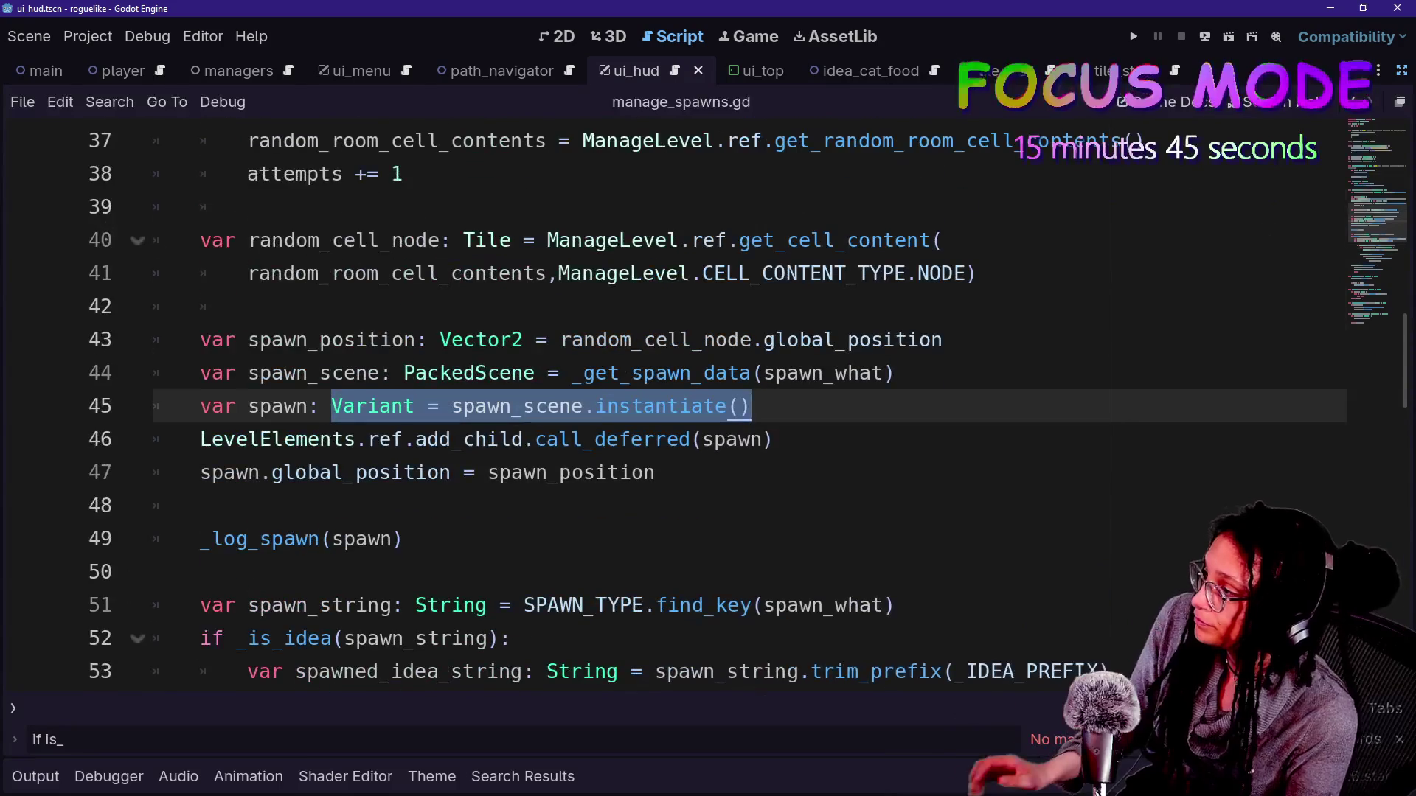
click(201, 505)
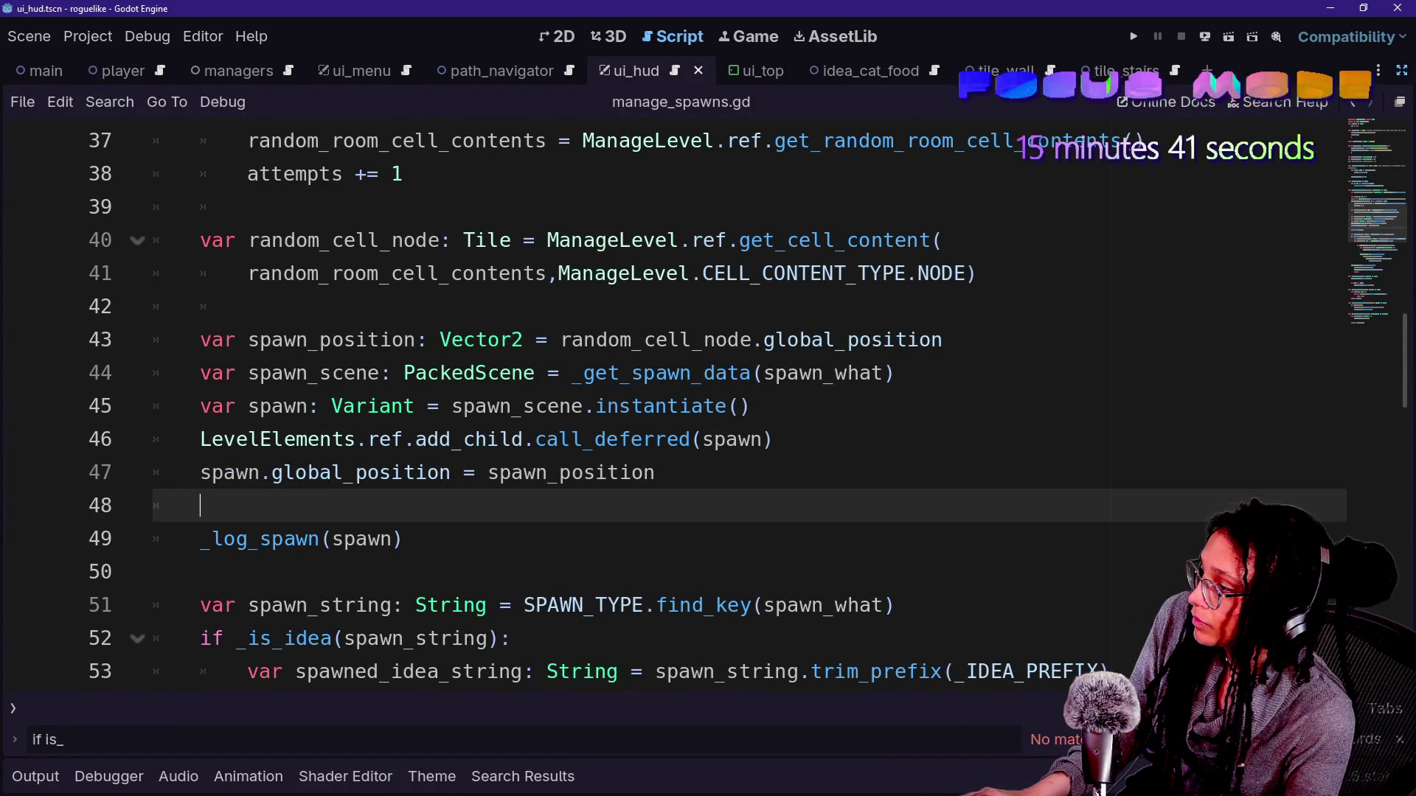
Step: Add new lines after the Idea set_cell_content call ending in idea_type_to_set)
scroll(561, 406, down, 4)
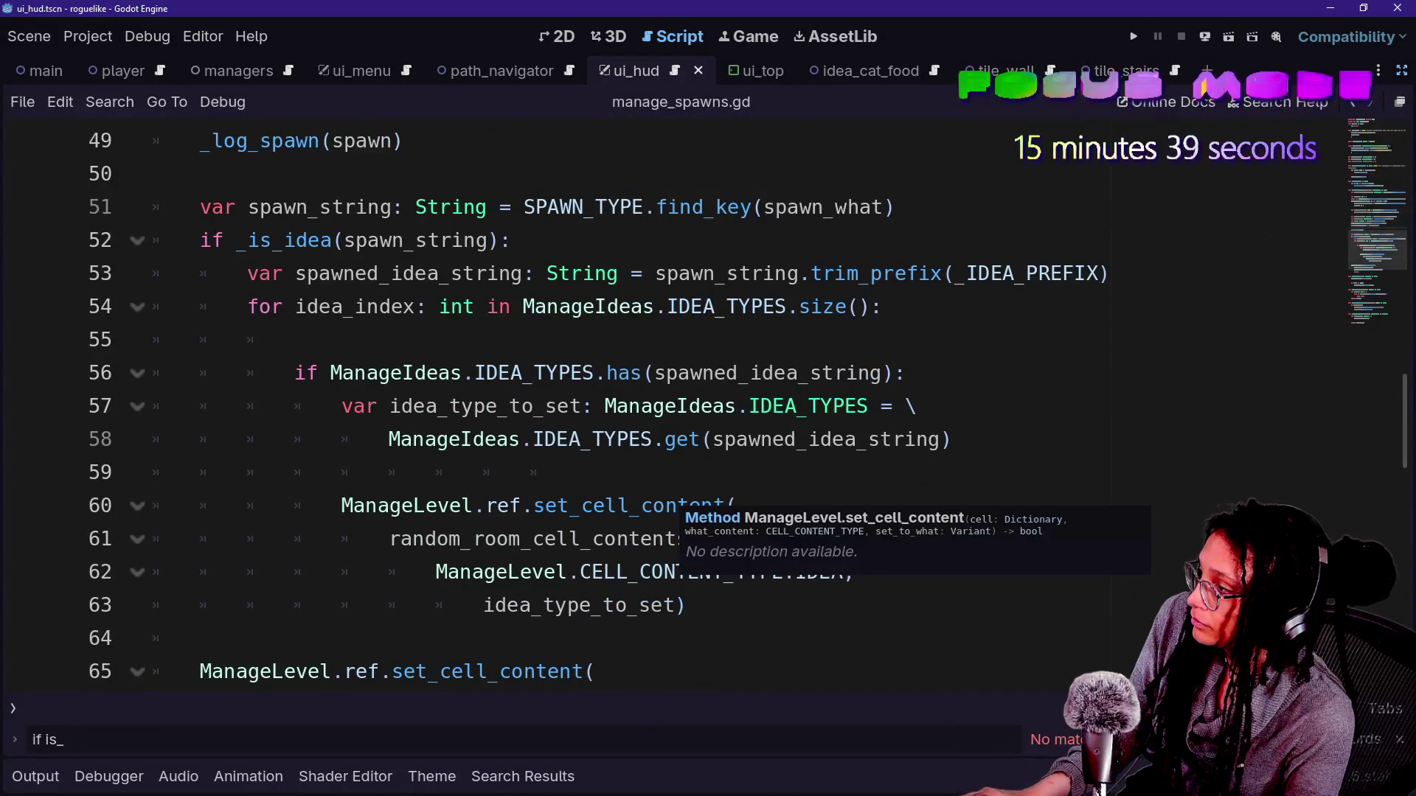
drag(244, 240, 1106, 273)
click(686, 571)
click(686, 604)
key(Return)
key(Return)
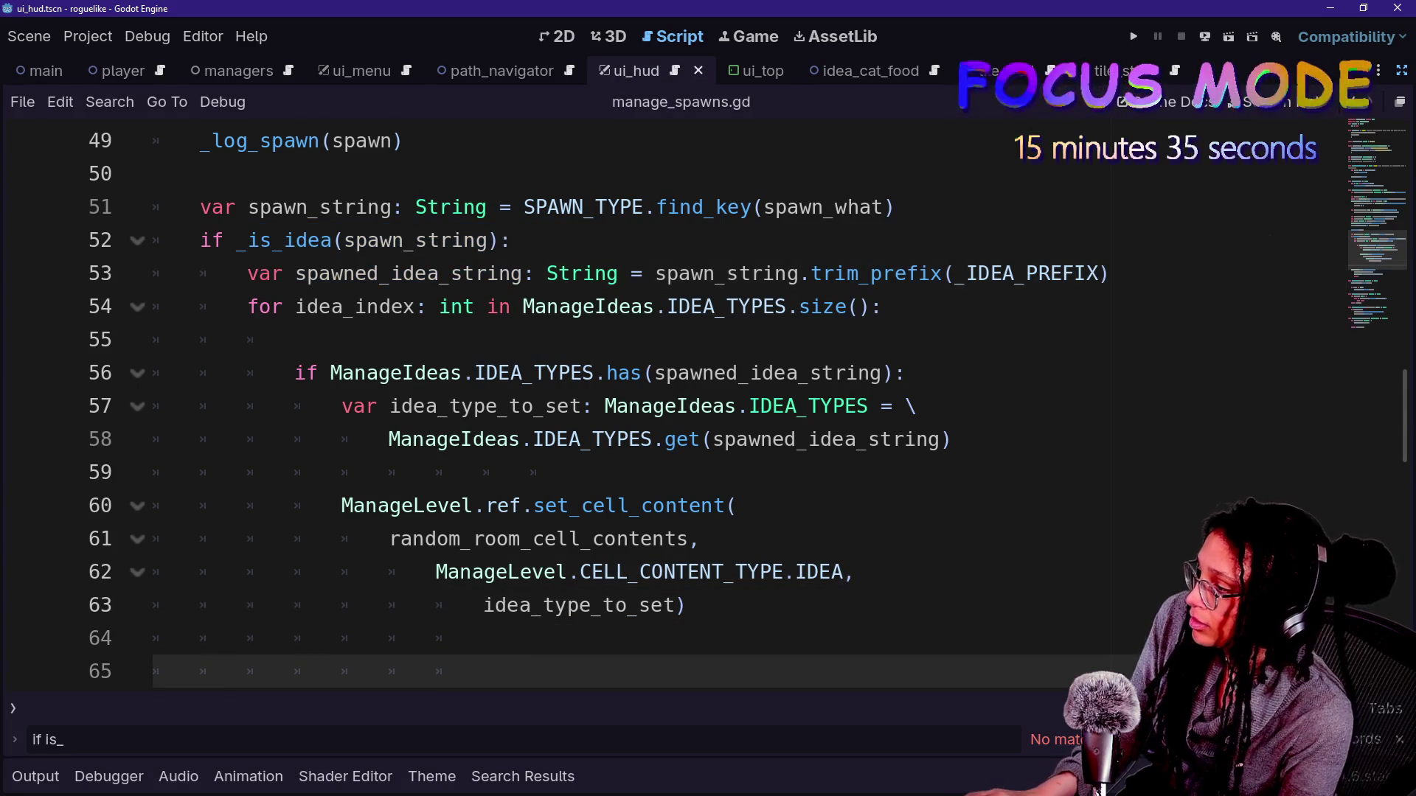
Step: Jump to the ManageLevel definition in manage_levels.gd and scroll up to its data dictionaries
ctrl+click(570, 574)
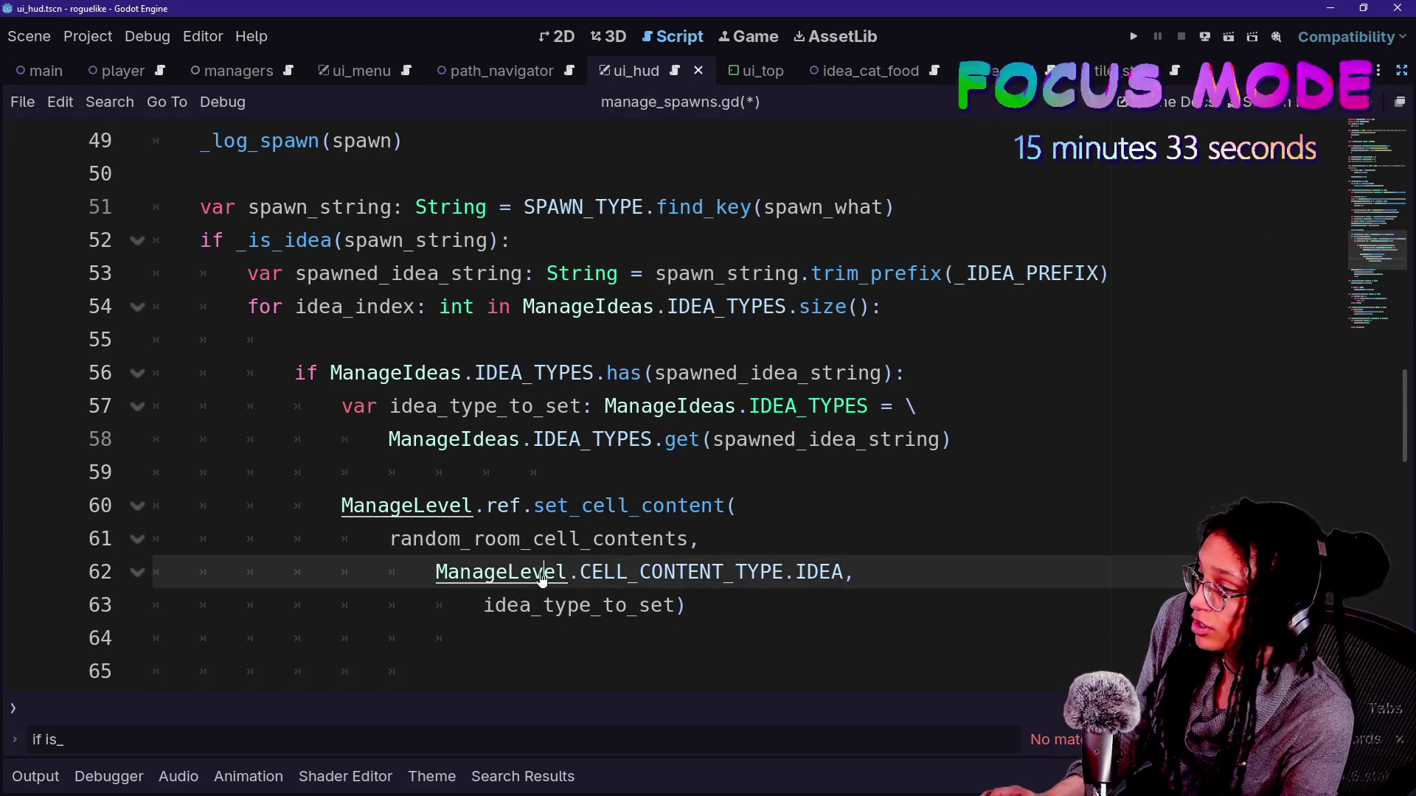
scroll(570, 573, up, 5)
scroll(570, 574, up, 20)
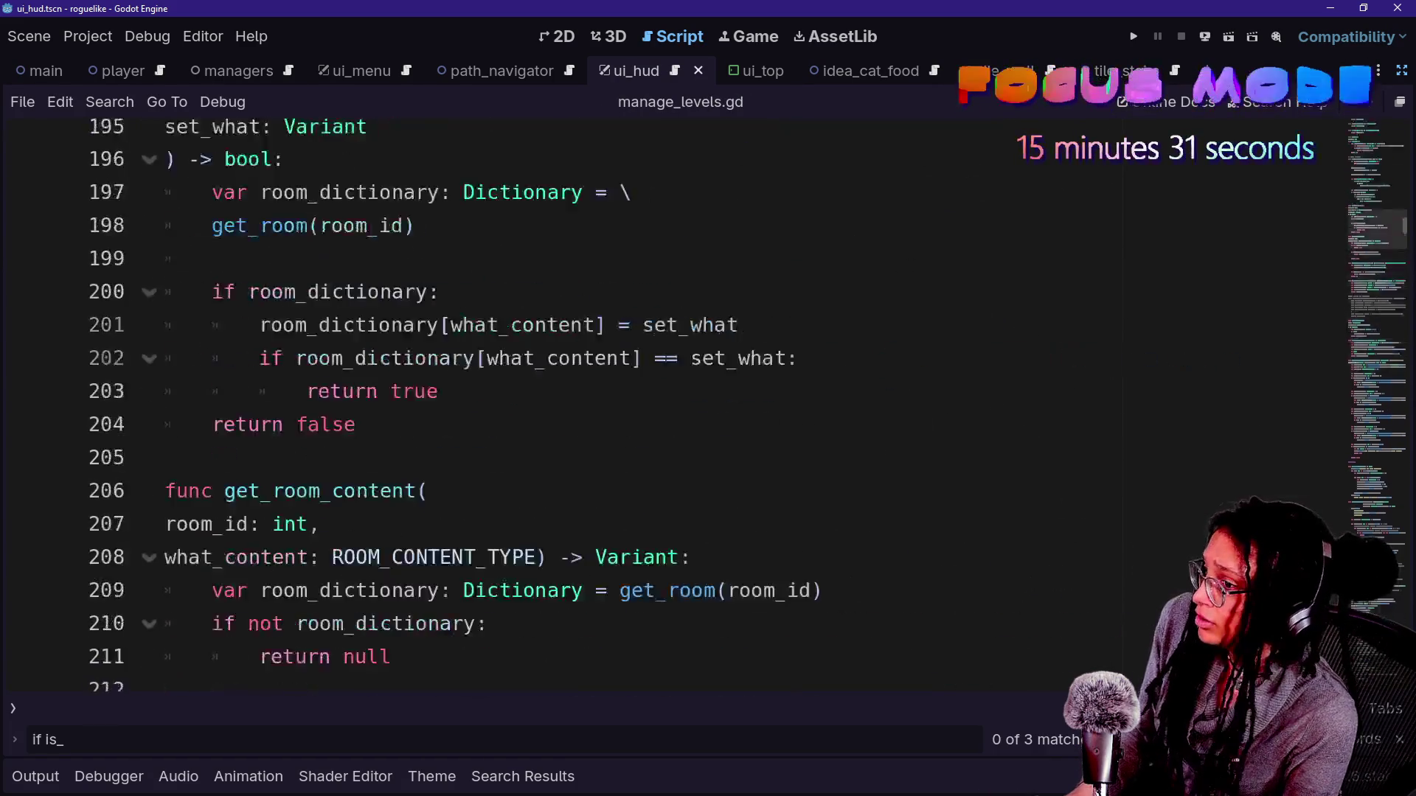
scroll(570, 573, up, 9)
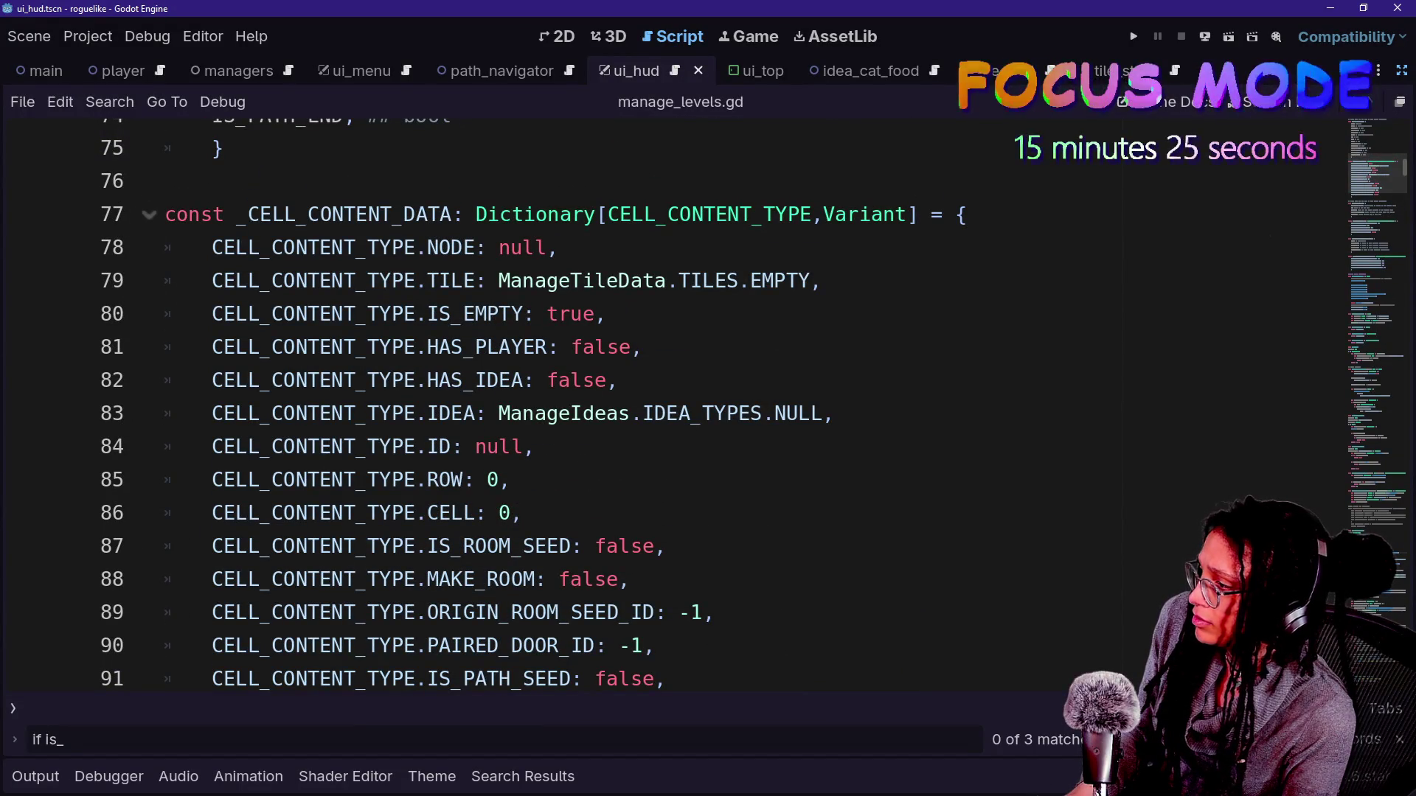
Step: Add 'CELL_CONTENT_TYPE.IDEA_NODE: null,' below the IDEA entry and select the new key
click(834, 413)
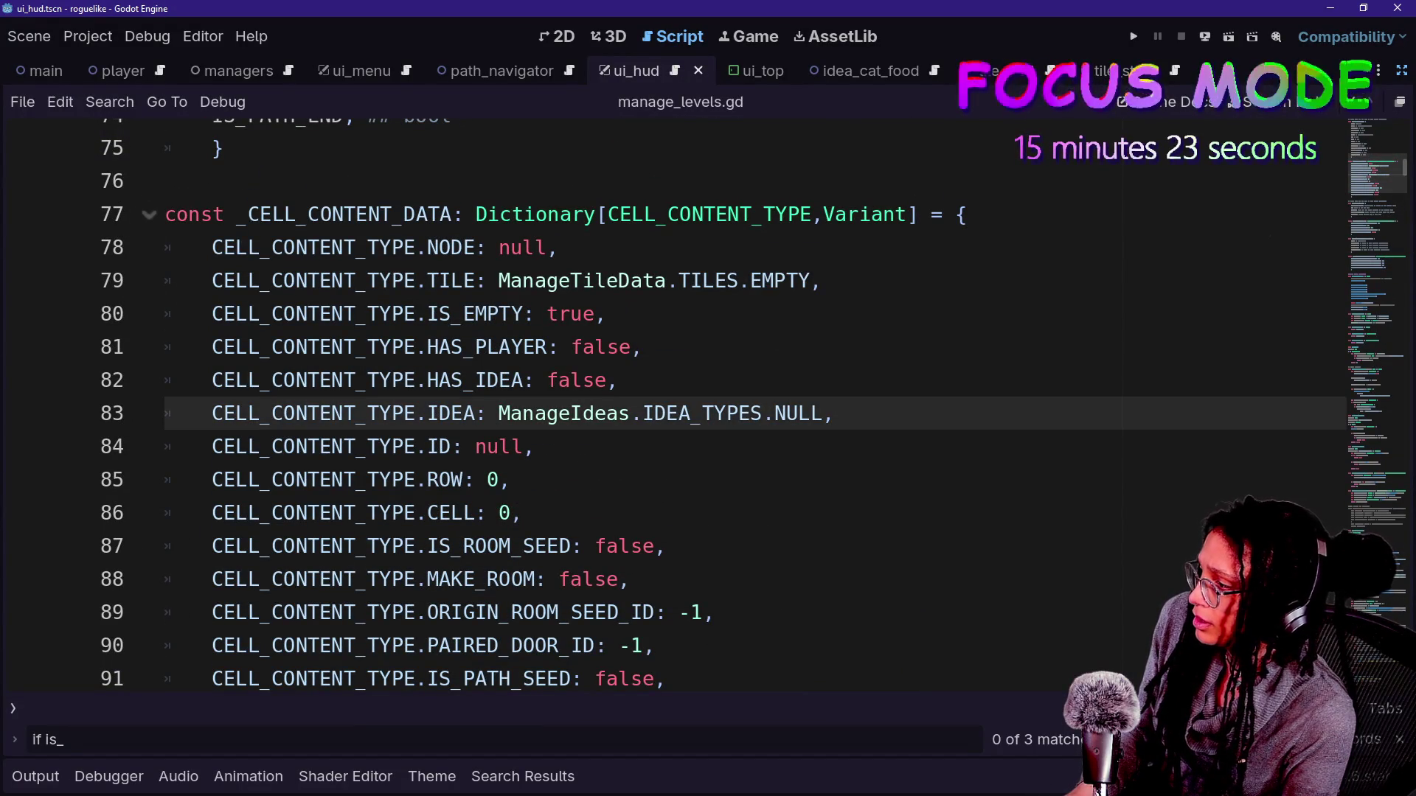
key(Return)
text(CELL_CONTENT_TYPE.IDEA)
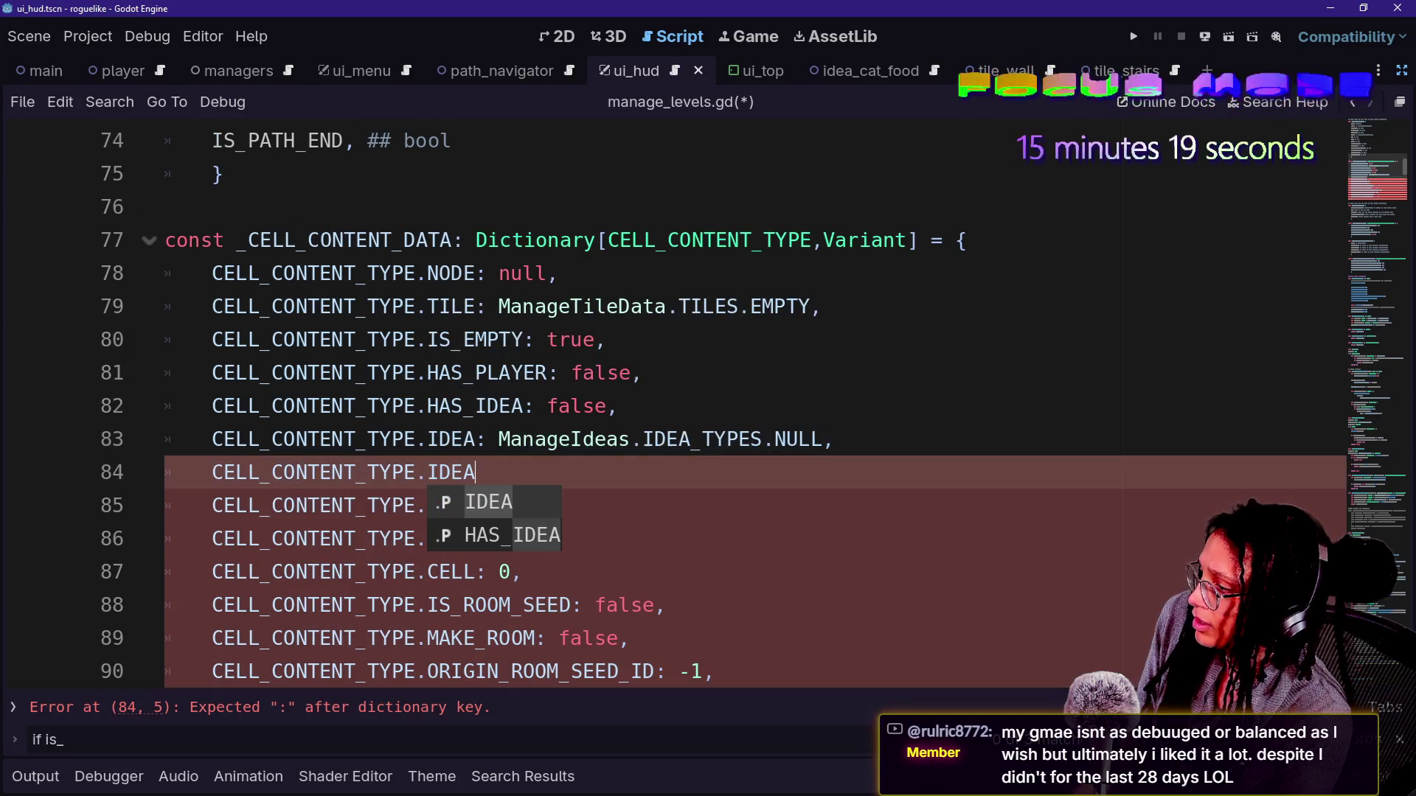
text(:)
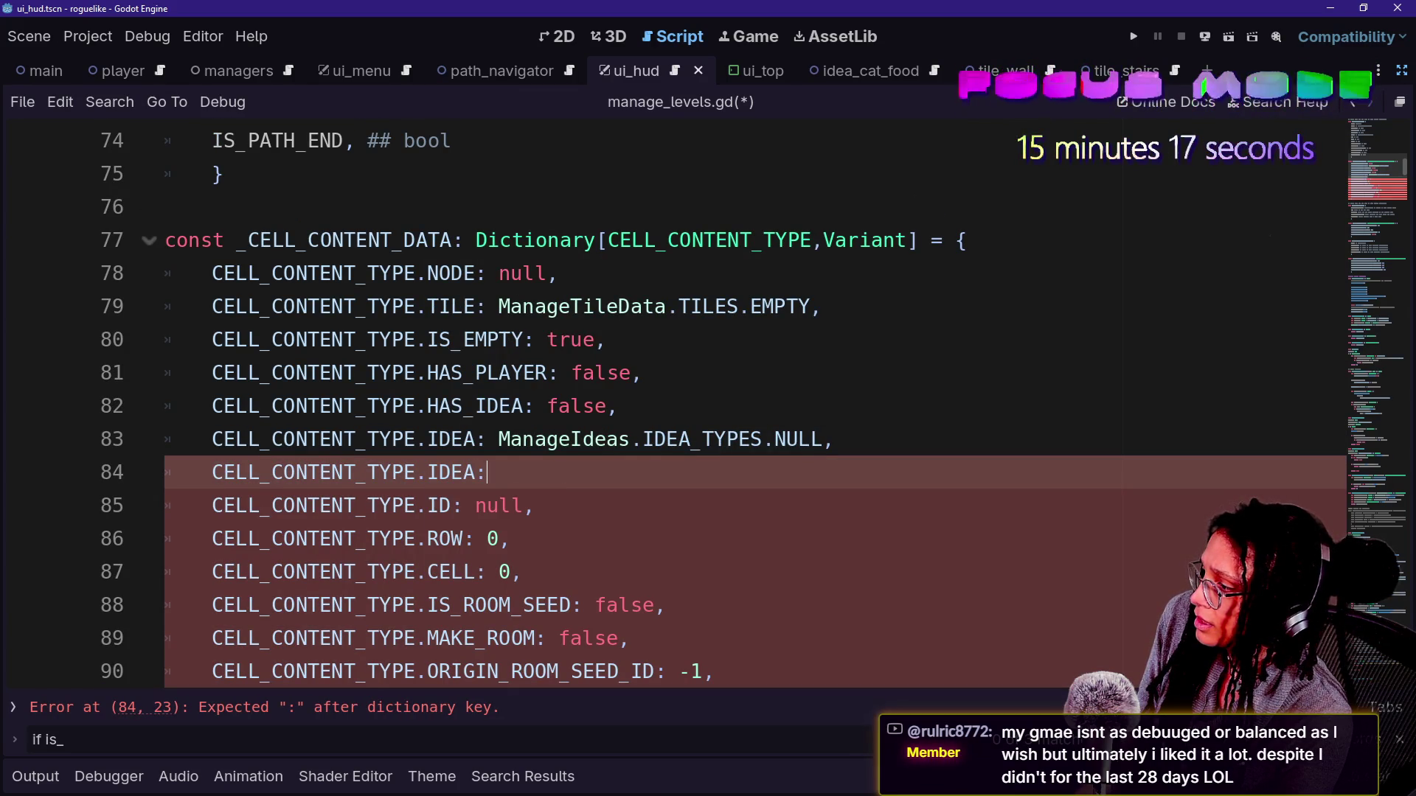
key(BackSpace)
key(BackSpace)
text(A_NODE:)
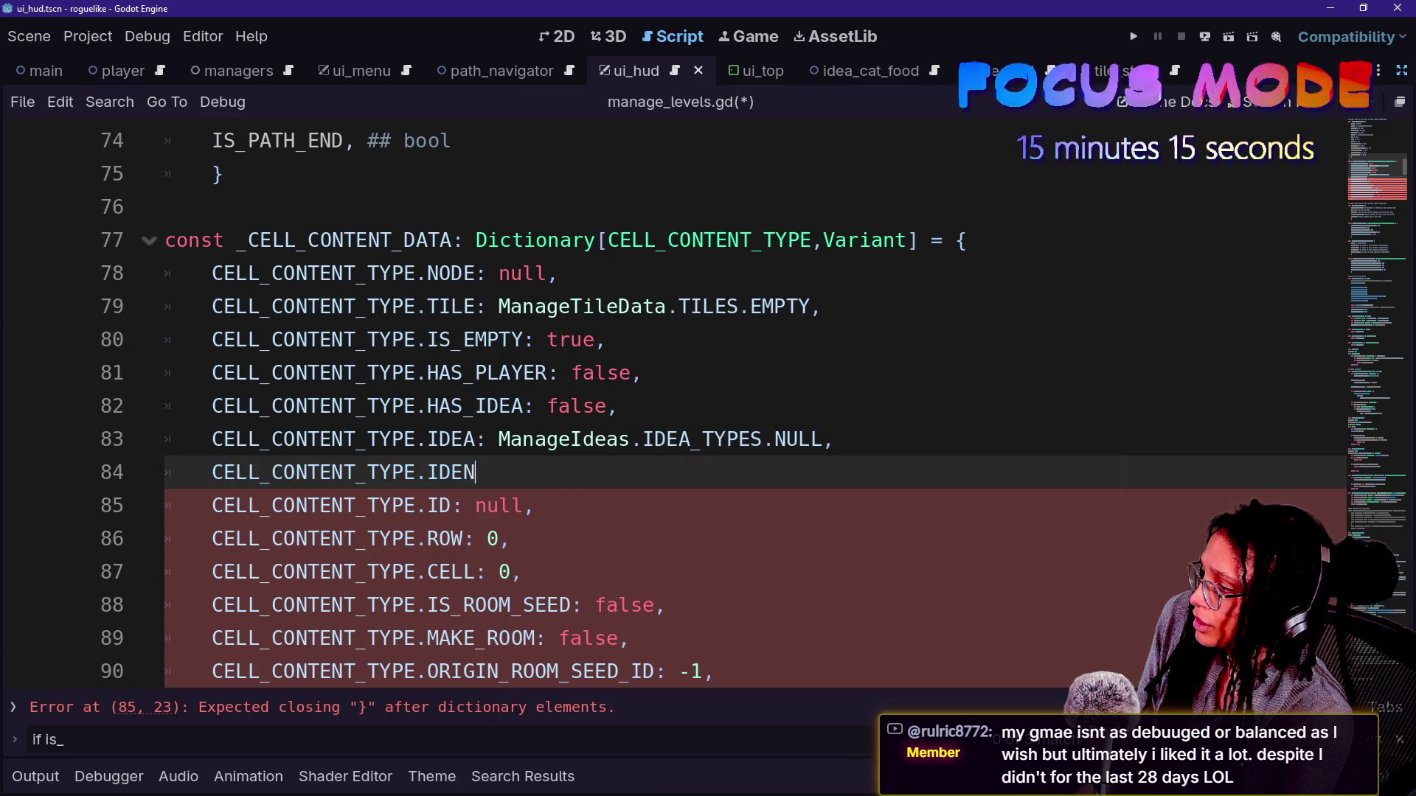
text( null,)
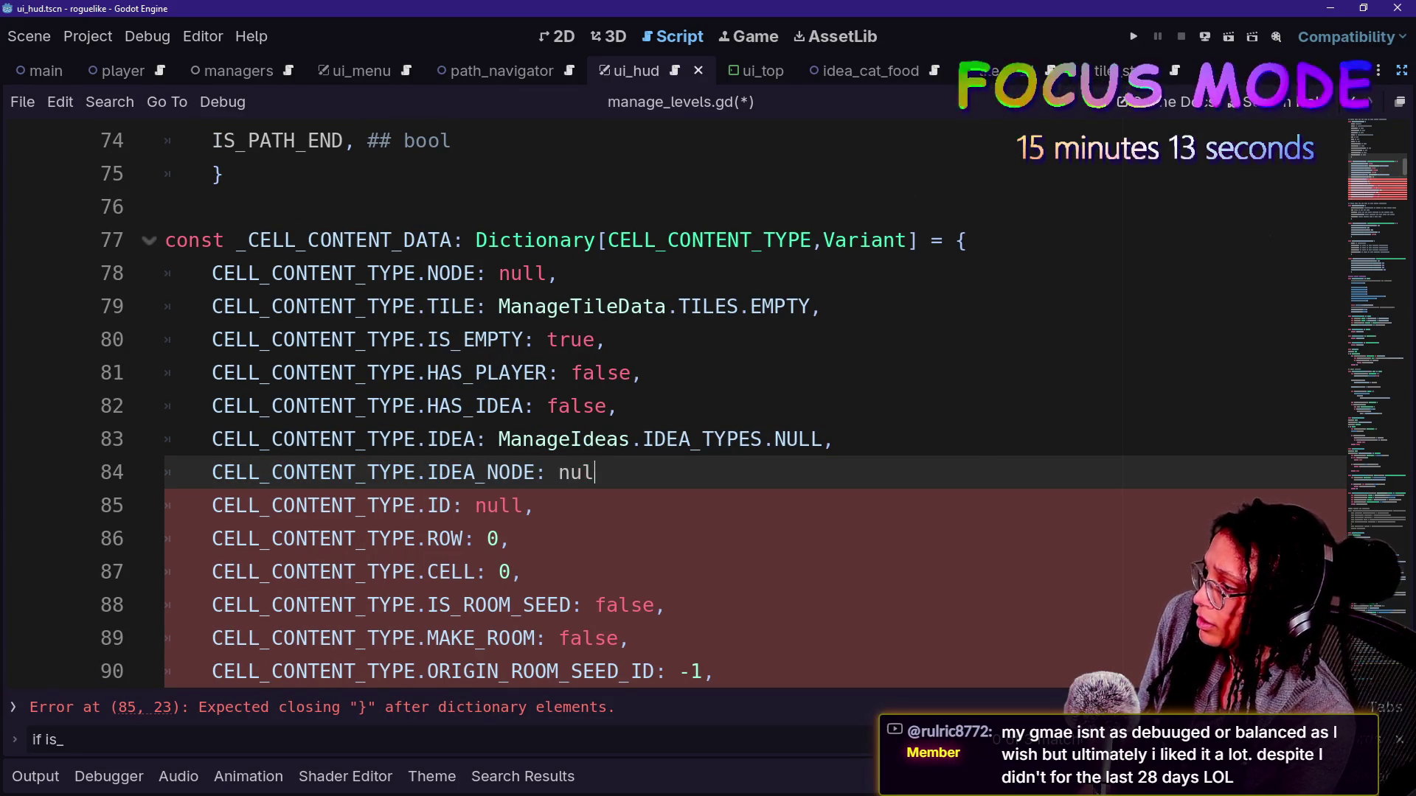
mouse_move(212, 472)
mouse_down()
mouse_move(560, 472)
mouse_move(534, 472)
mouse_up()
key(ctrl+c)
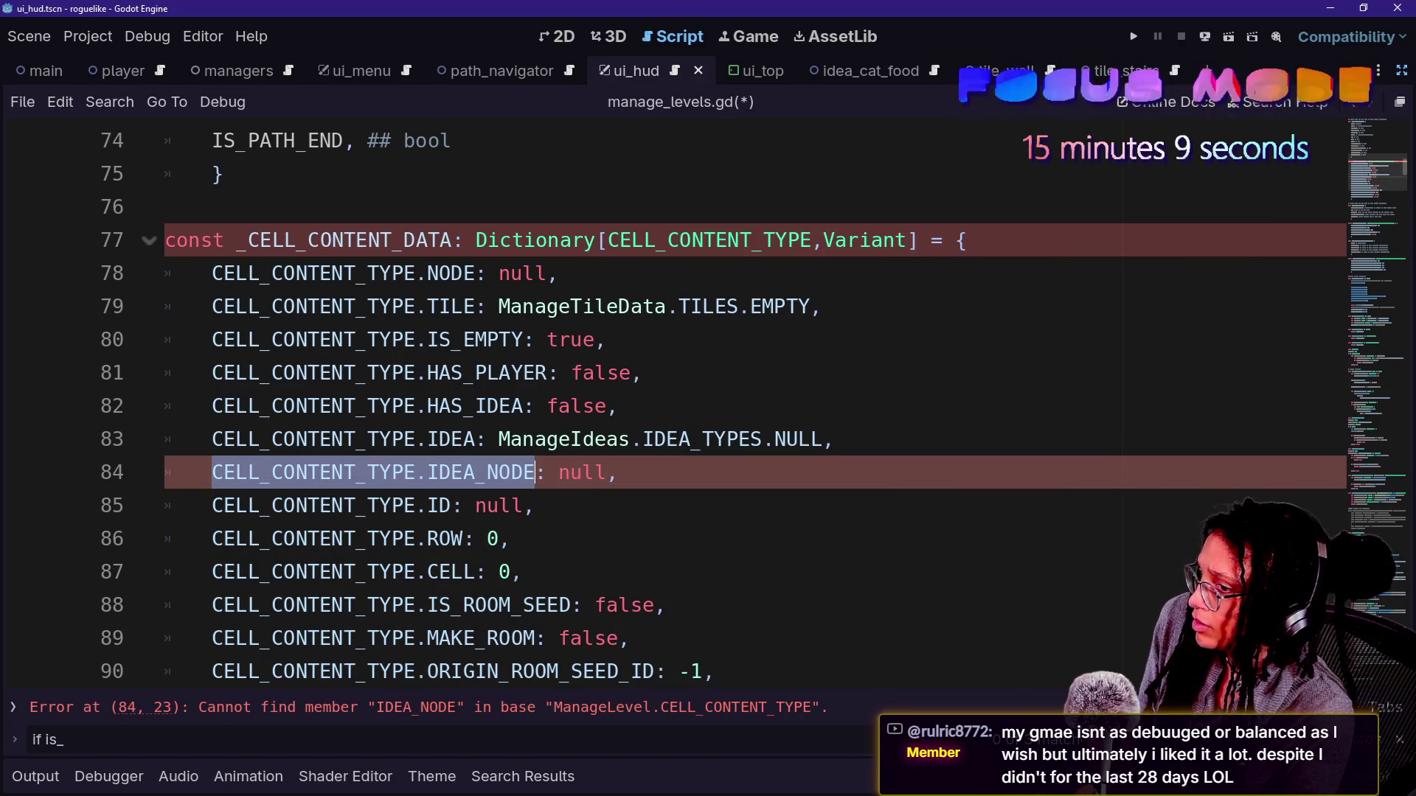
Step: Scroll through manage_levels.gd to review the code below the _CELL_CONTENT_DATA dictionary
scroll(664, 398, down, 2)
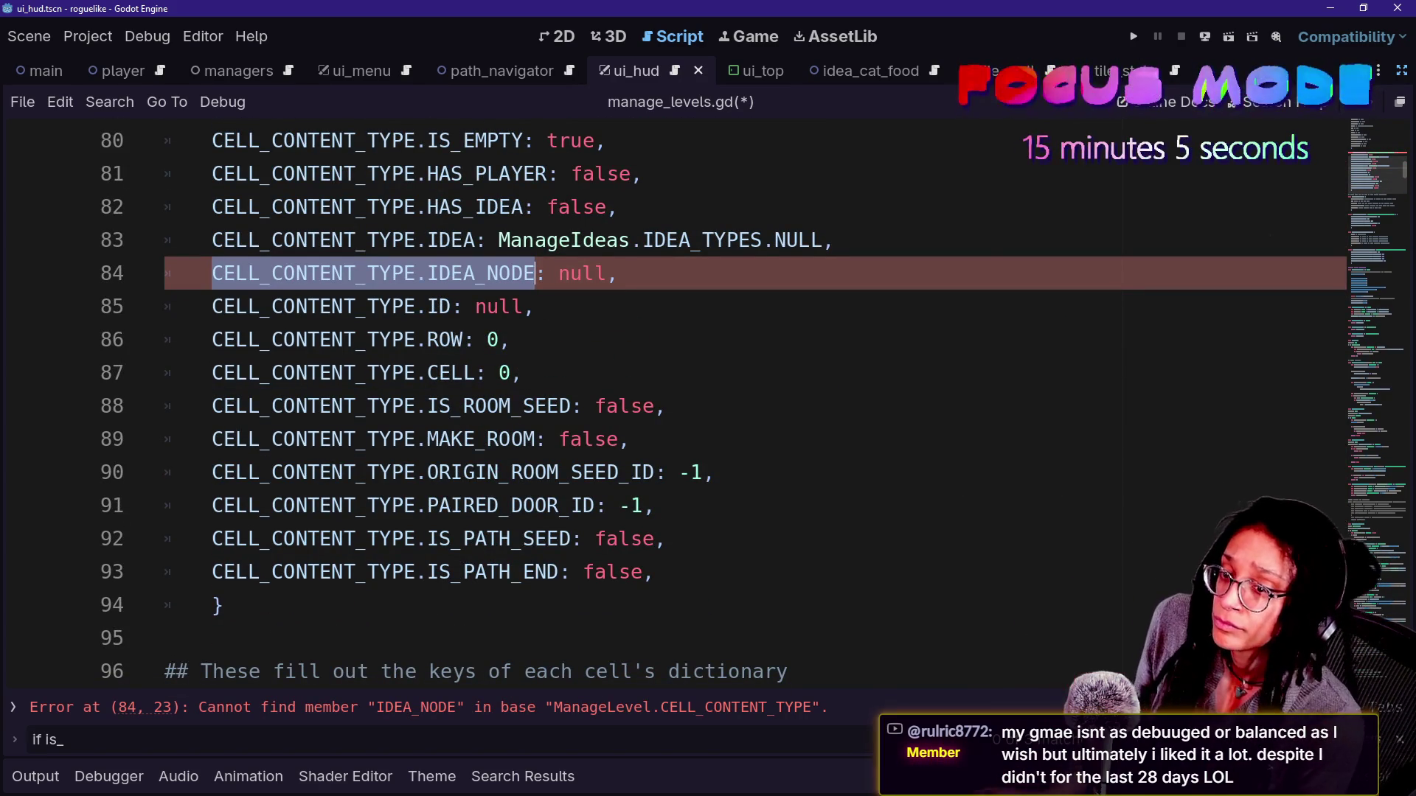
scroll(663, 398, down, 4)
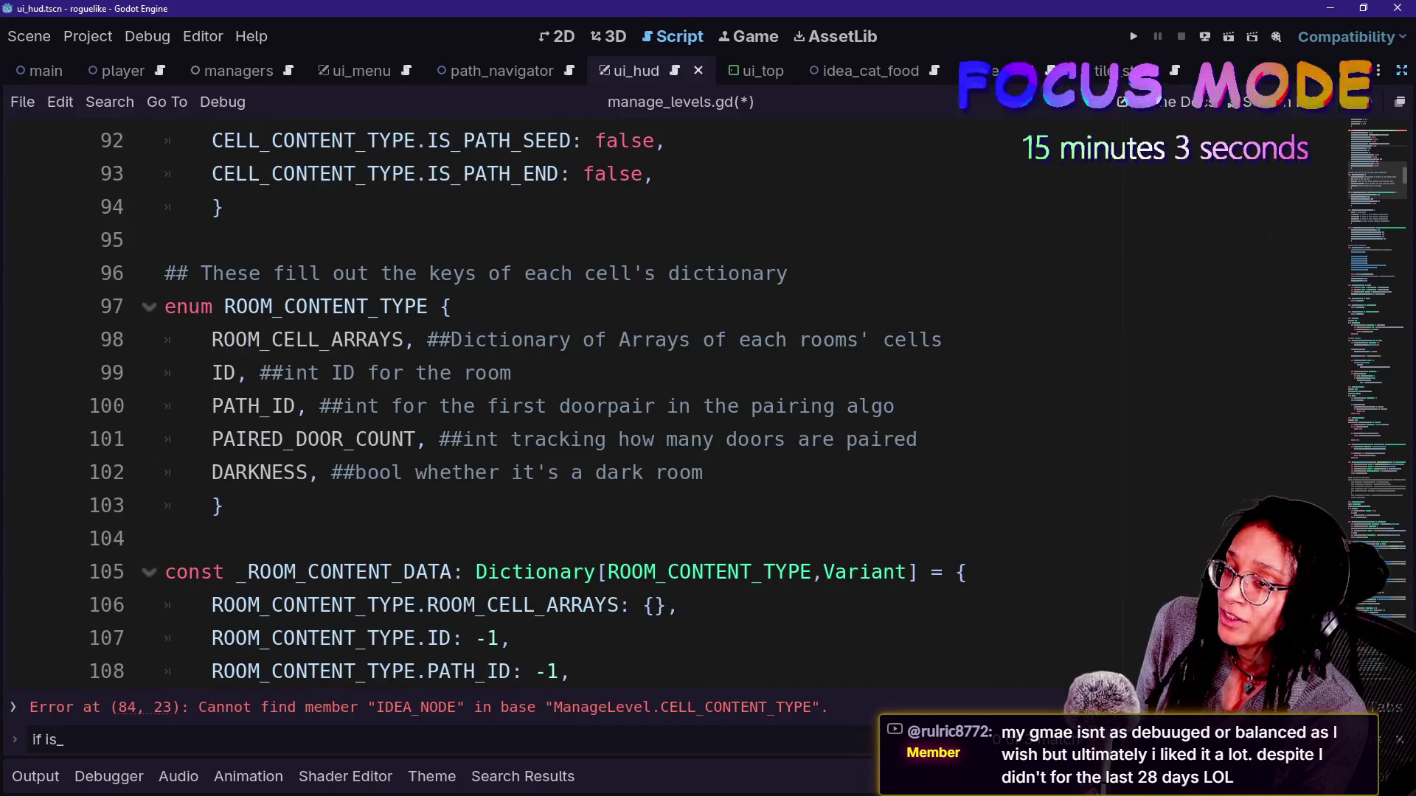
right_click(689, 440)
key(Escape)
scroll(749, 403, down, 1)
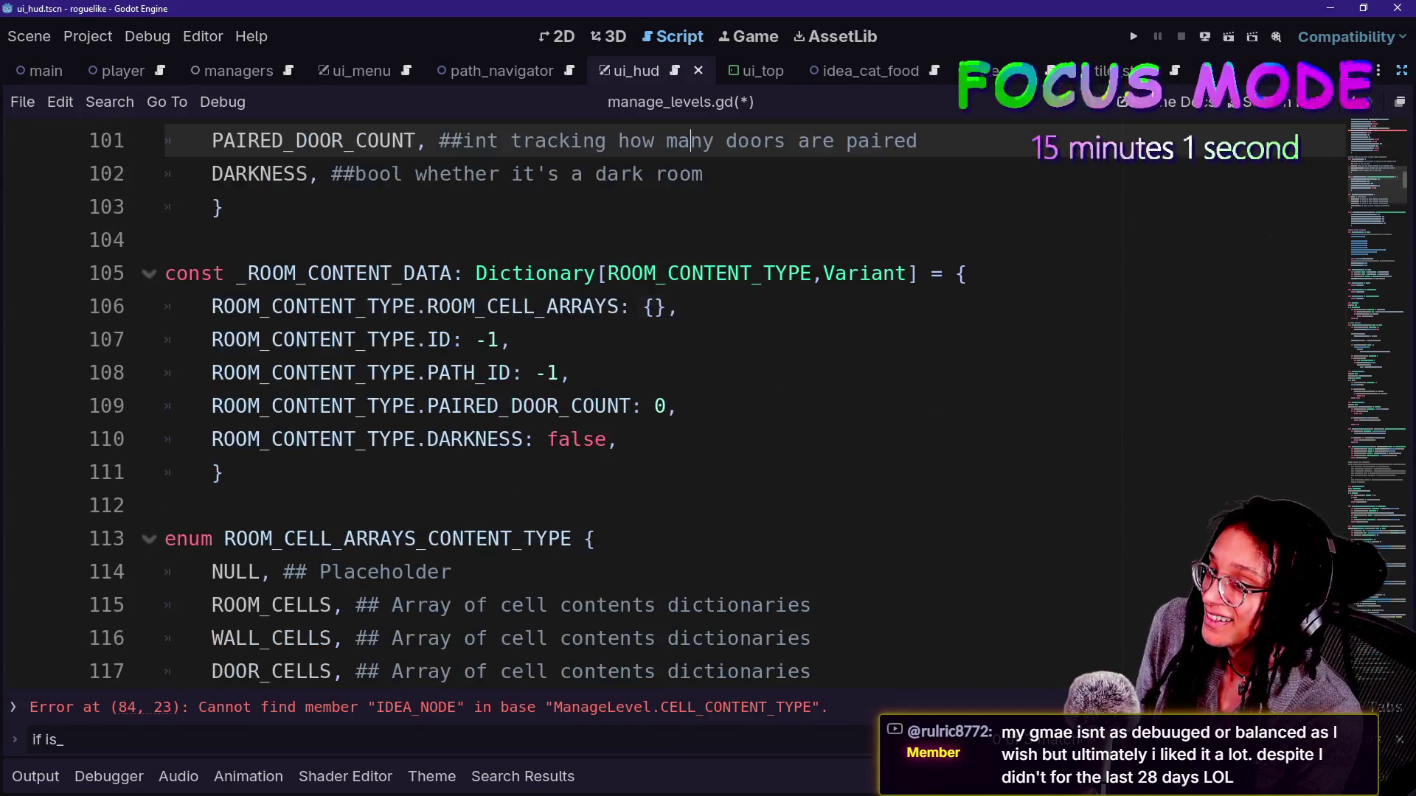
click(678, 306)
click(572, 373)
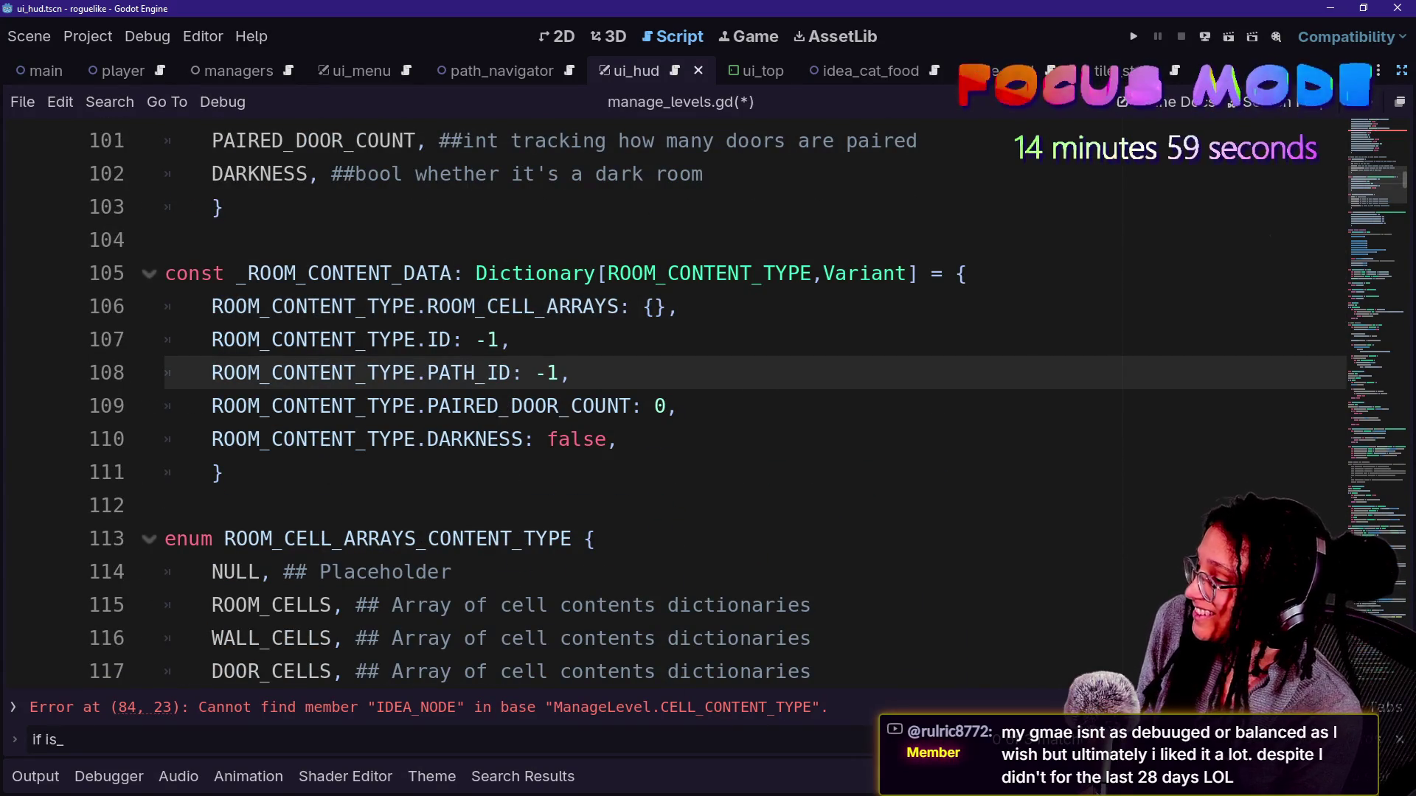
Step: Paste the IDEA_NODE key as a new CELL_CONTENT_TYPE enum member below IDEA with a ## comment
scroll(749, 403, up, 7)
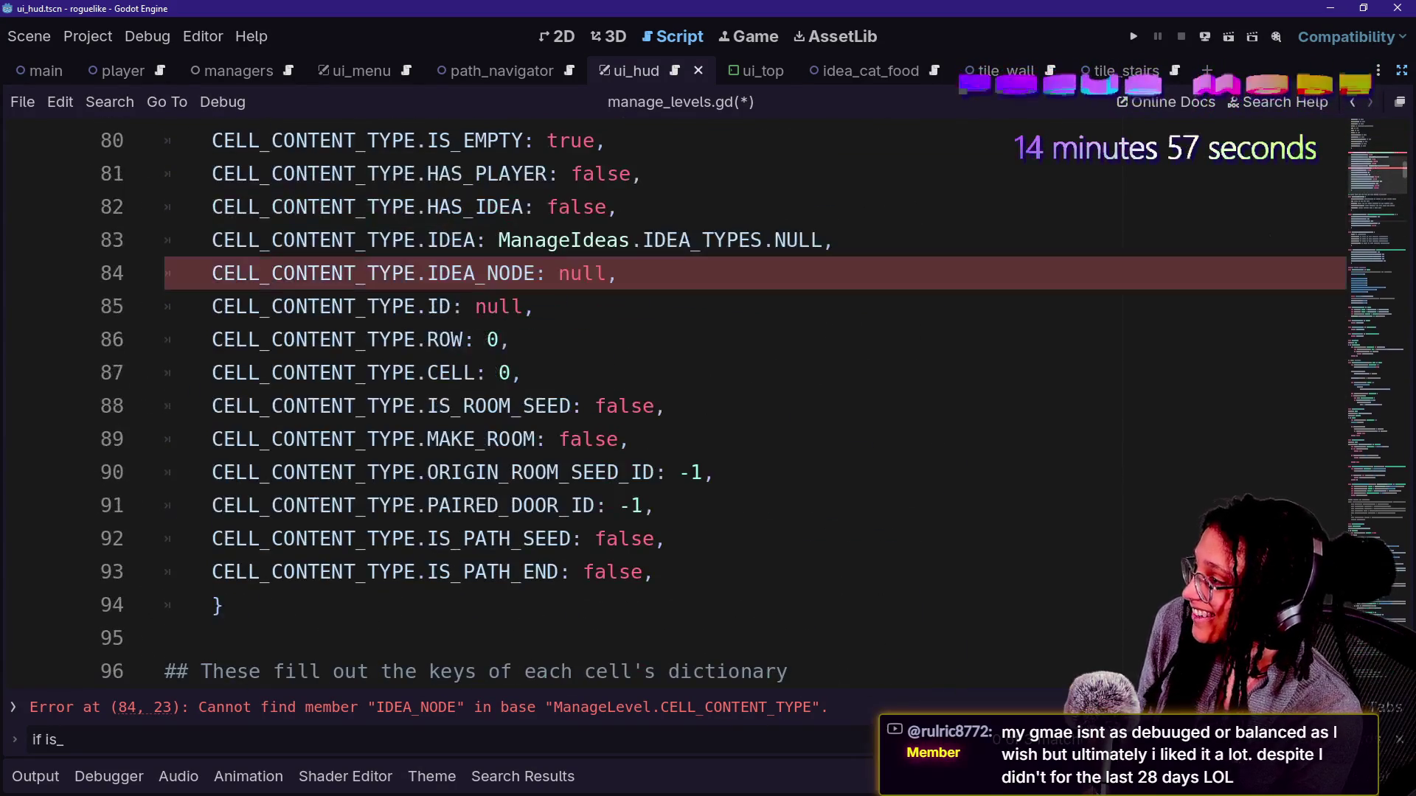
scroll(749, 404, down, 2)
scroll(748, 403, up, 10)
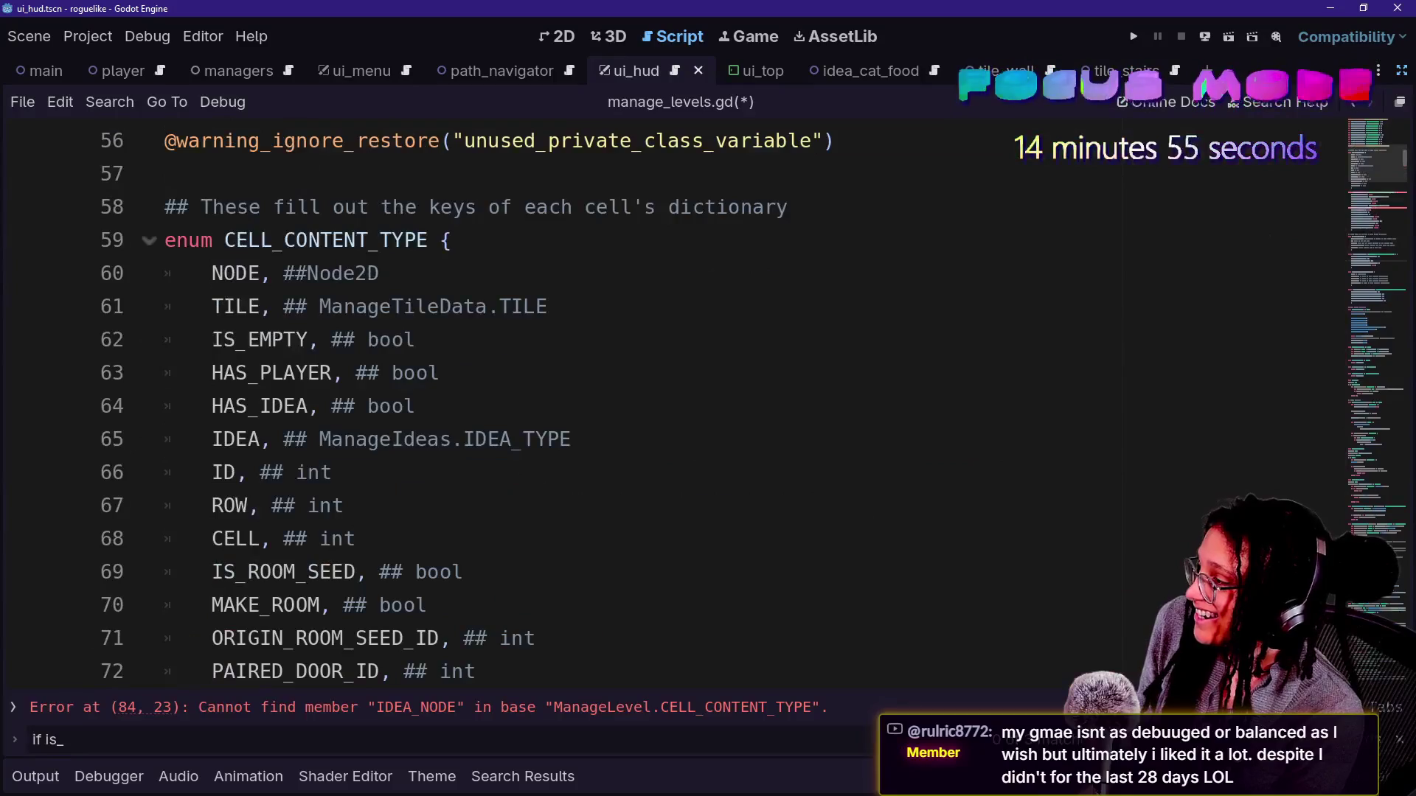
scroll(749, 403, down, 3)
scroll(807, 549, down, 1)
scroll(806, 550, up, 3)
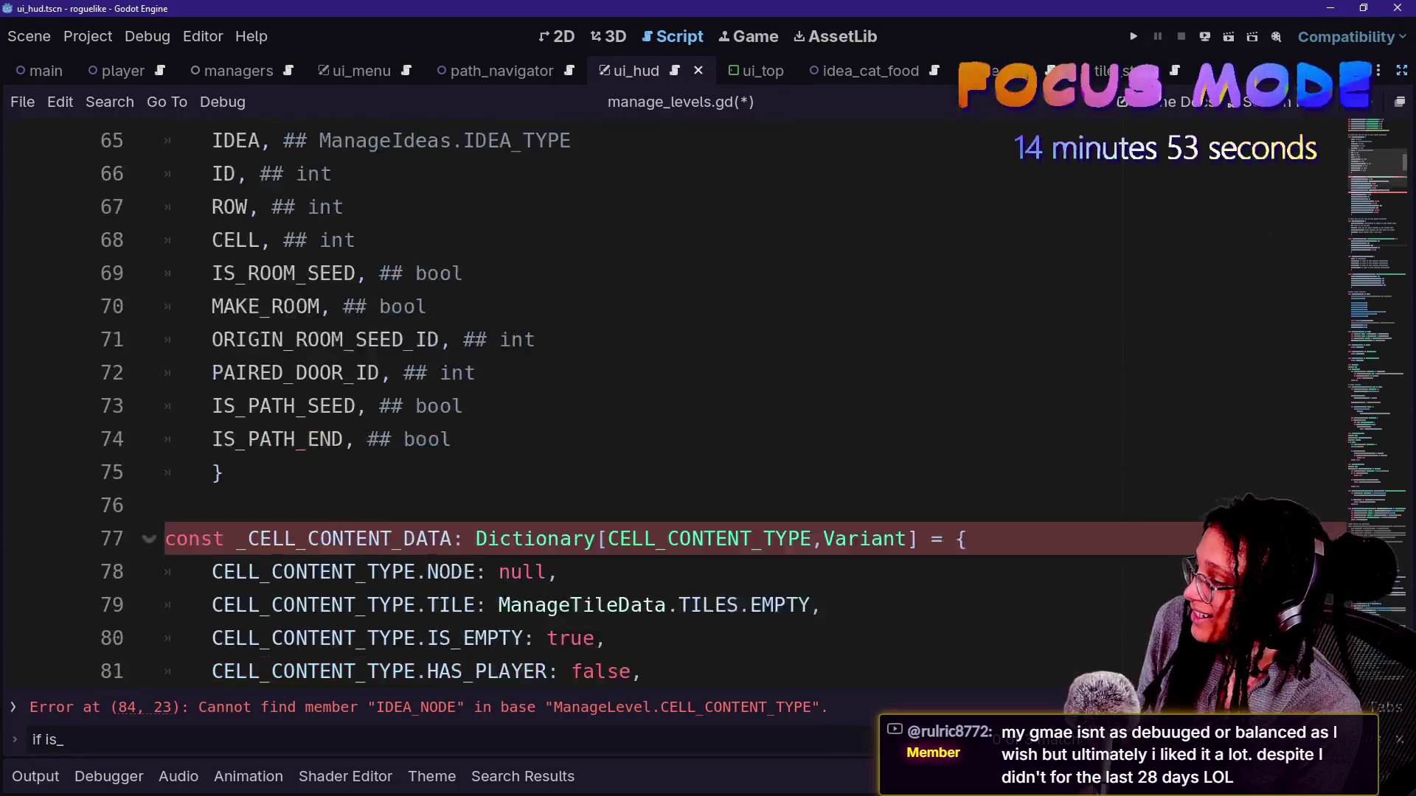
scroll(806, 550, down, 1)
click(572, 240)
key(Return)
key(ctrl+v)
text(##)
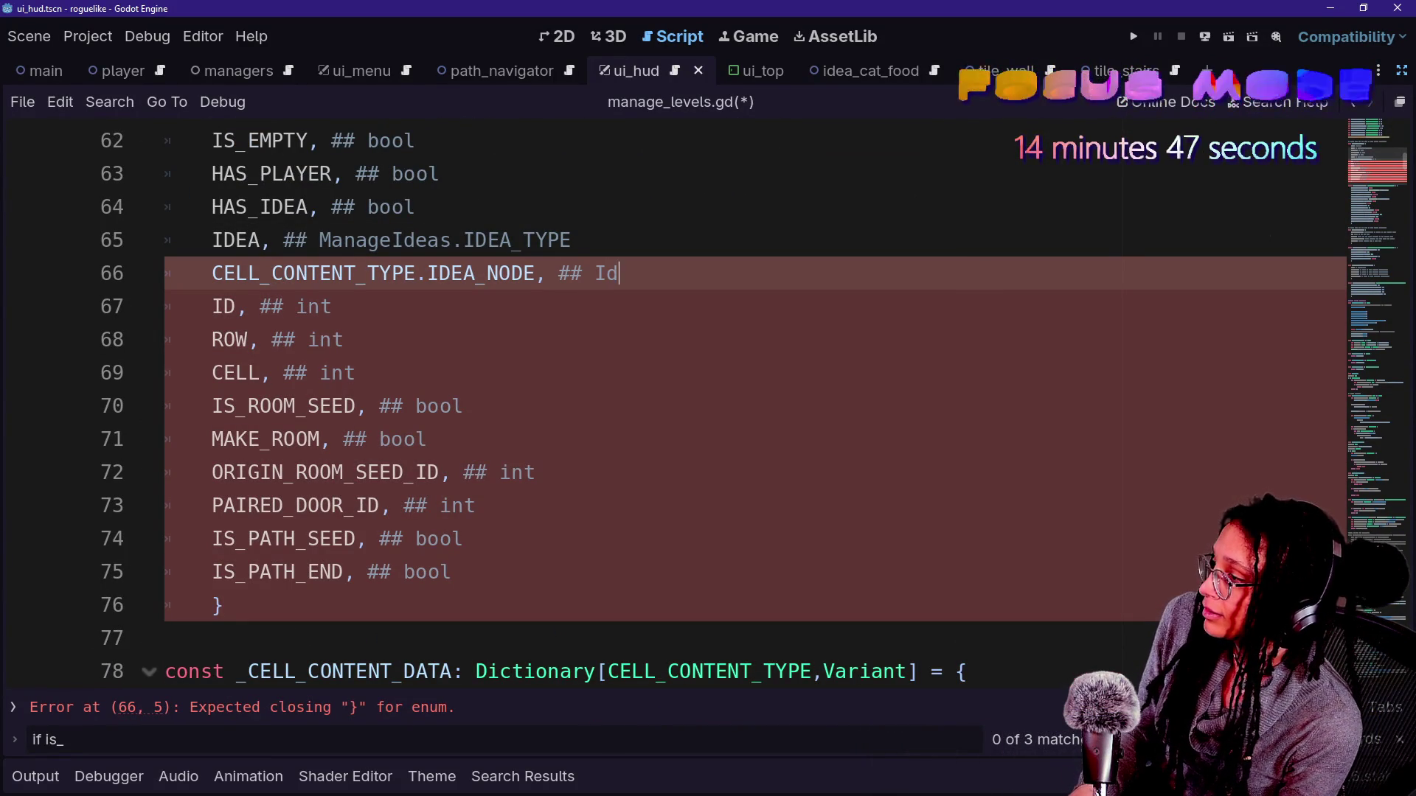
Step: Strip the CELL_CONTENT_TYPE prefix from IDEA_NODE, add '(Node2D)' to its comment, and save
click(308, 340)
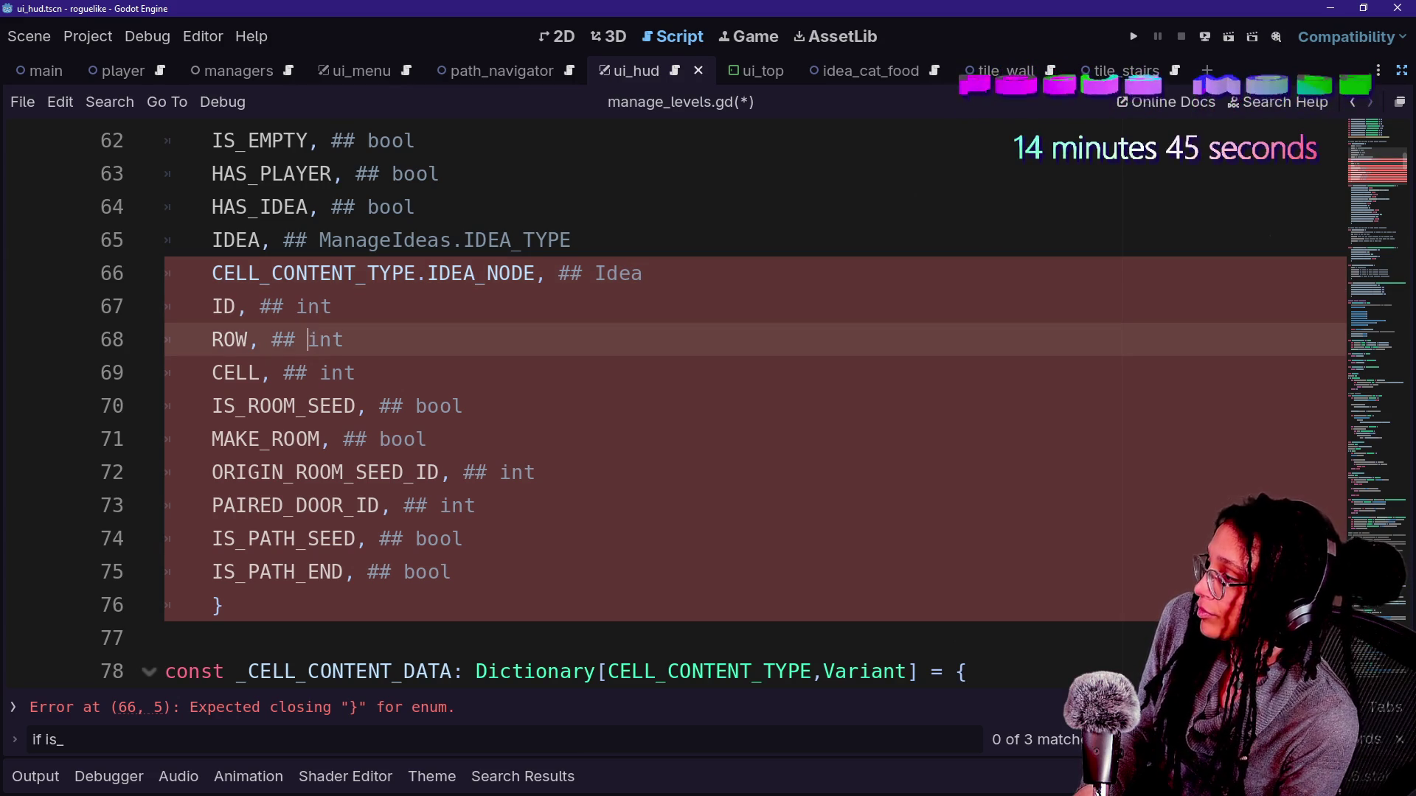
click(572, 240)
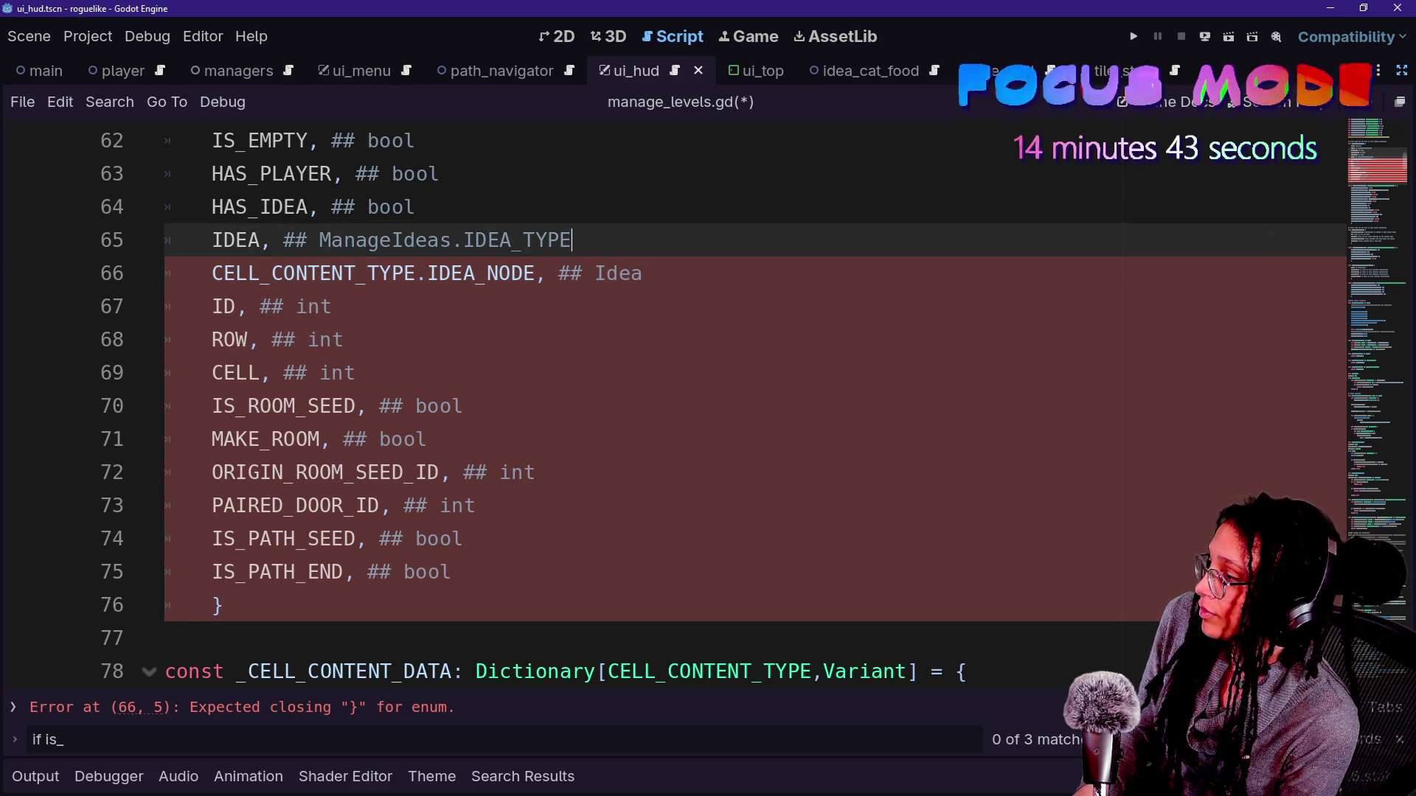
click(428, 273)
key(BackSpace)
key(BackSpace)
key(BackSpace)
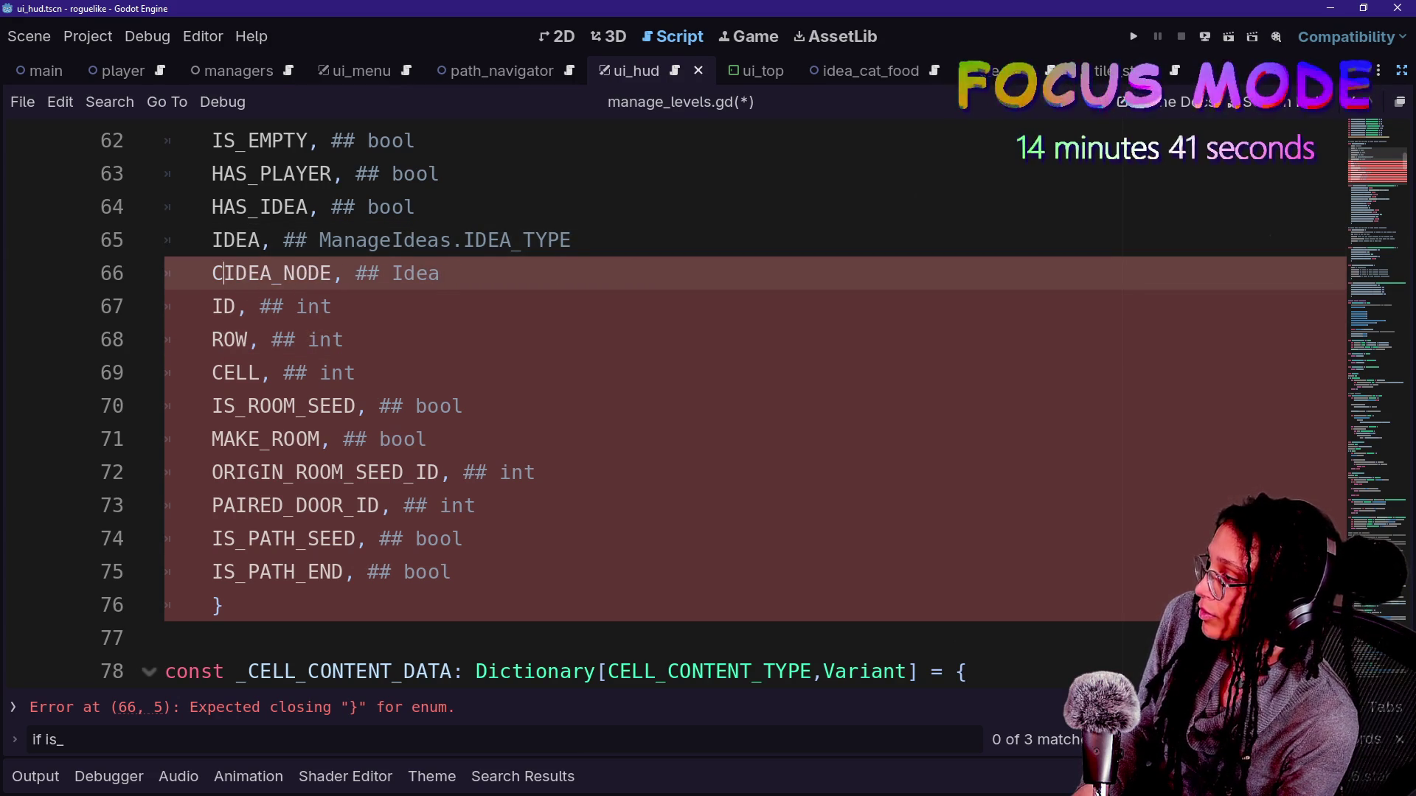
key(BackSpace)
click(427, 272)
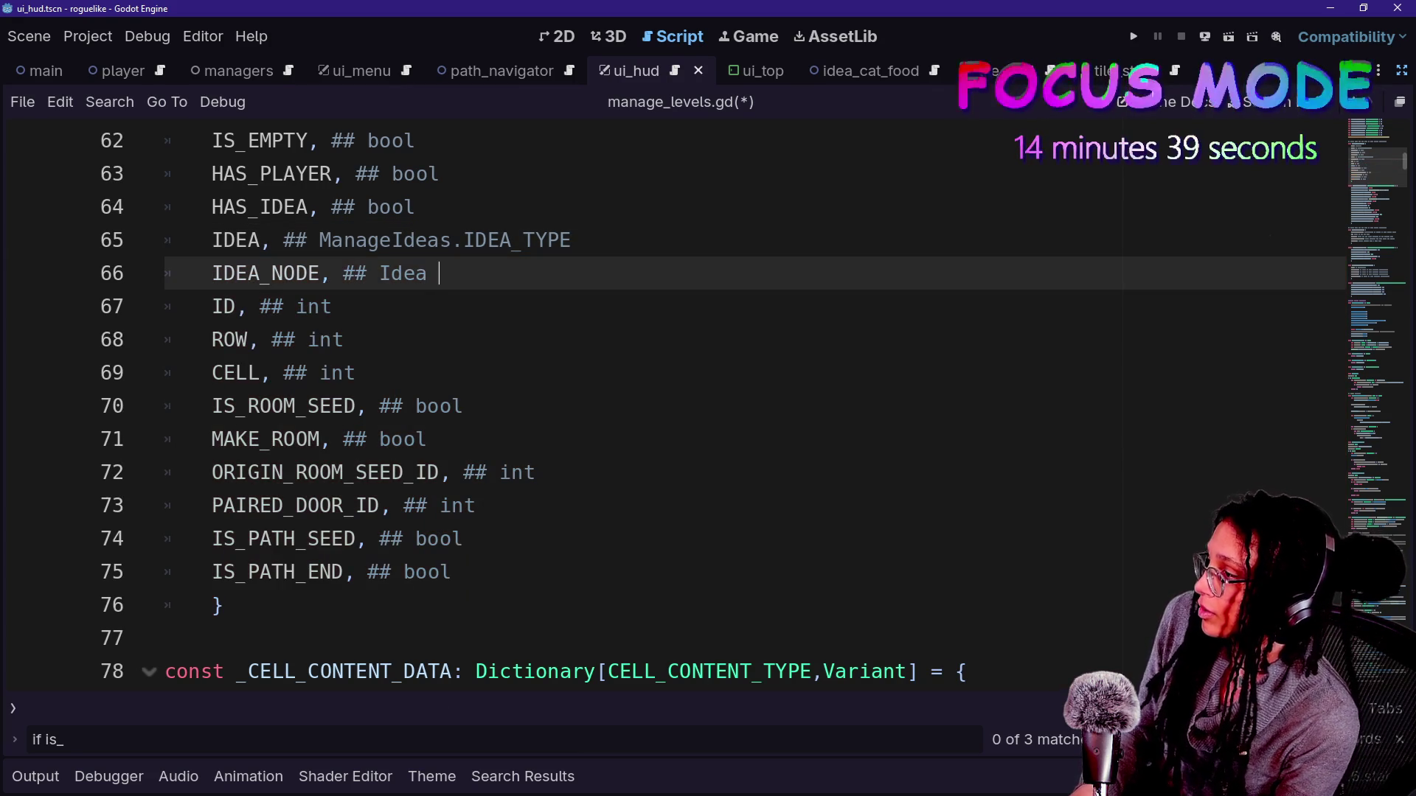
text((Node2D))
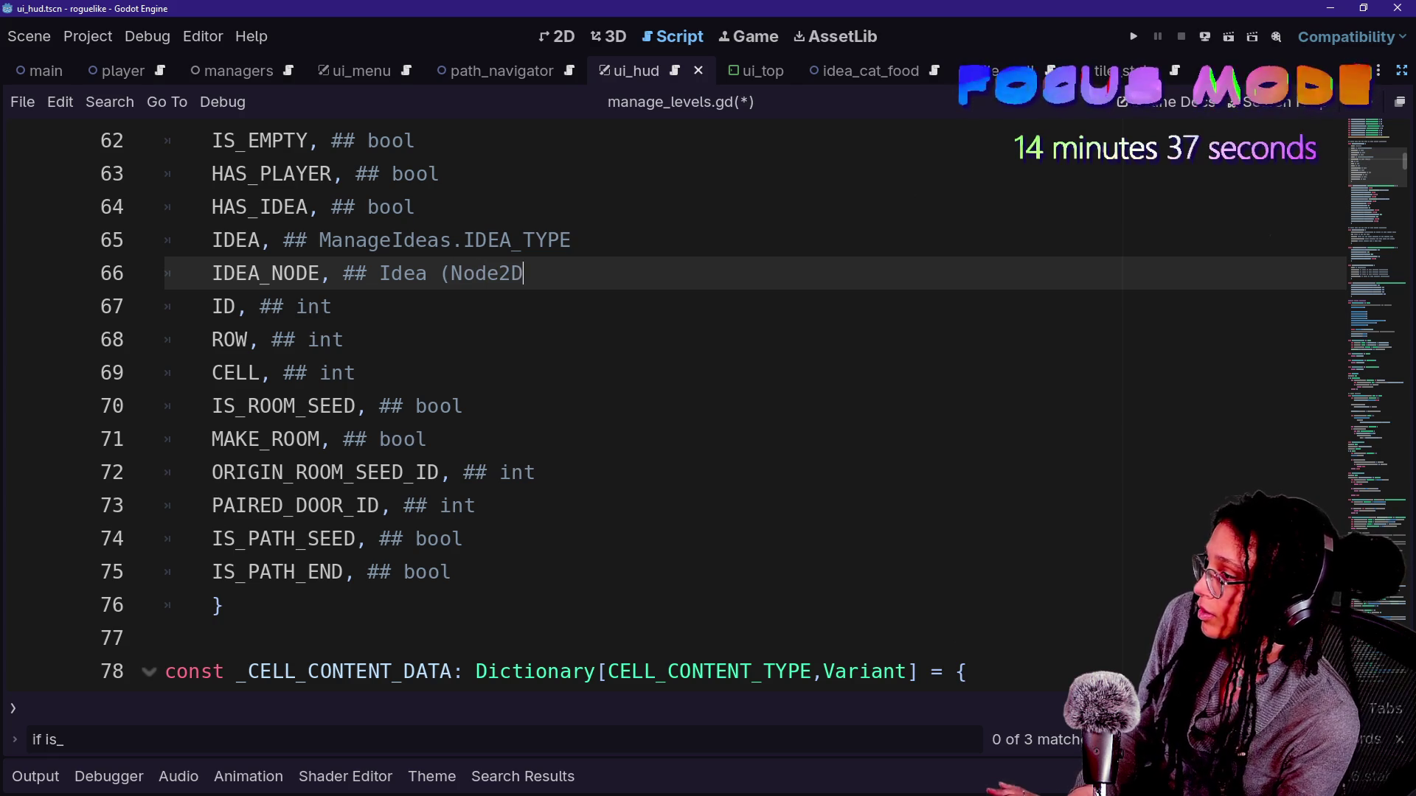
click(826, 404)
scroll(827, 369, down, 5)
key(ctrl+s)
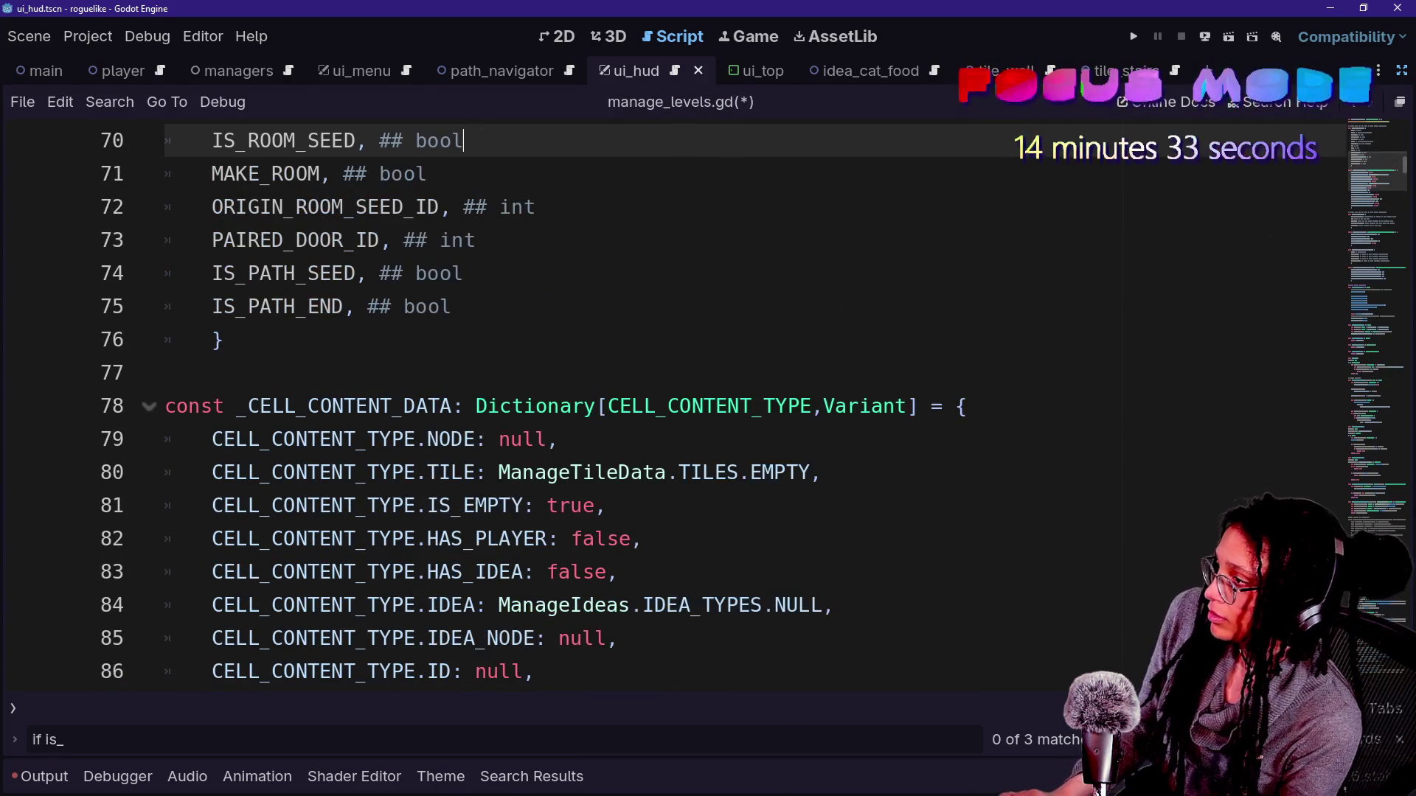
key(shift+alt+o)
Step: In manage_spawns.gd, paste a copy of the IDEA set_cell_content block below the original
key(Return)
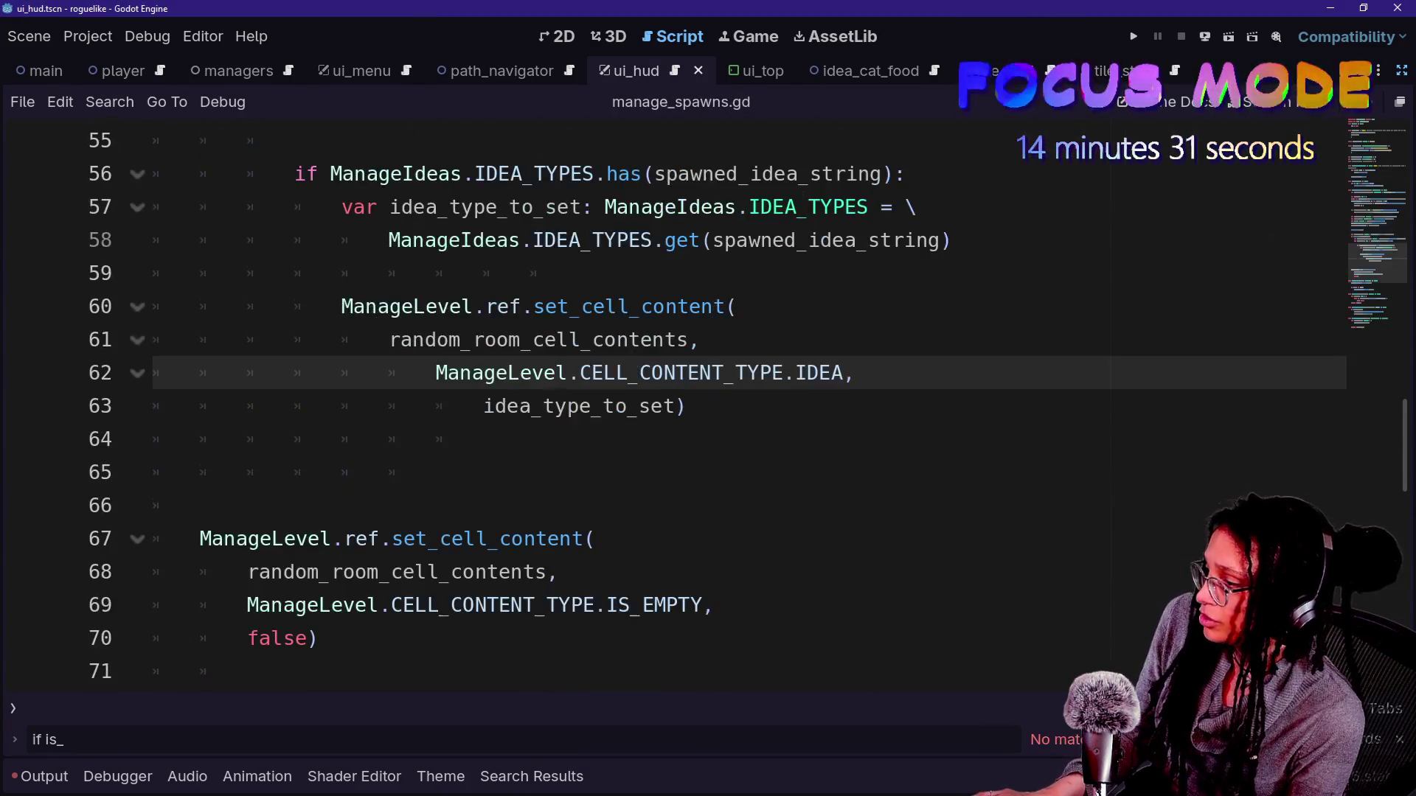
mouse_move(685, 406)
mouse_down()
mouse_move(170, 373)
mouse_move(577, 273)
mouse_up()
key(ctrl+c)
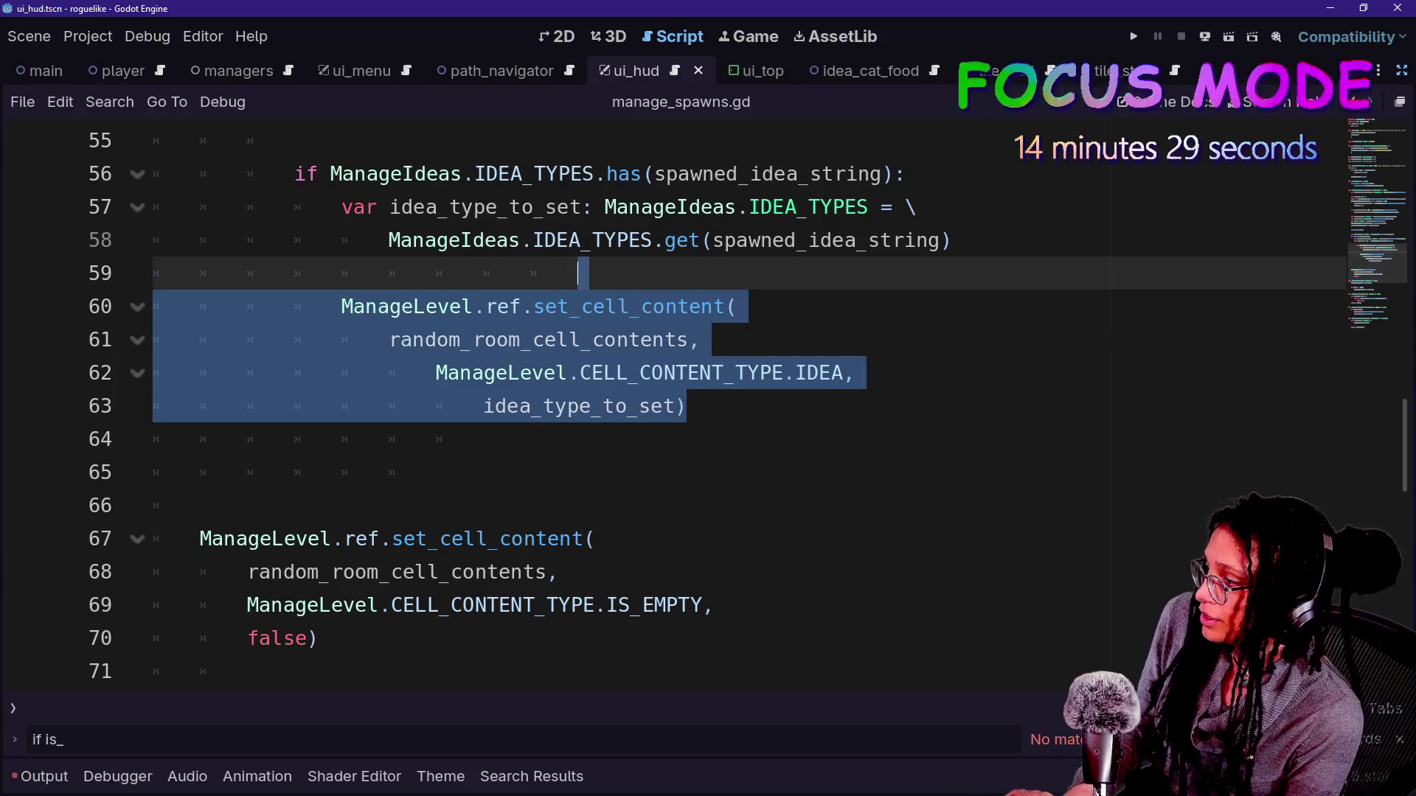
click(481, 439)
scroll(481, 439, up, 1)
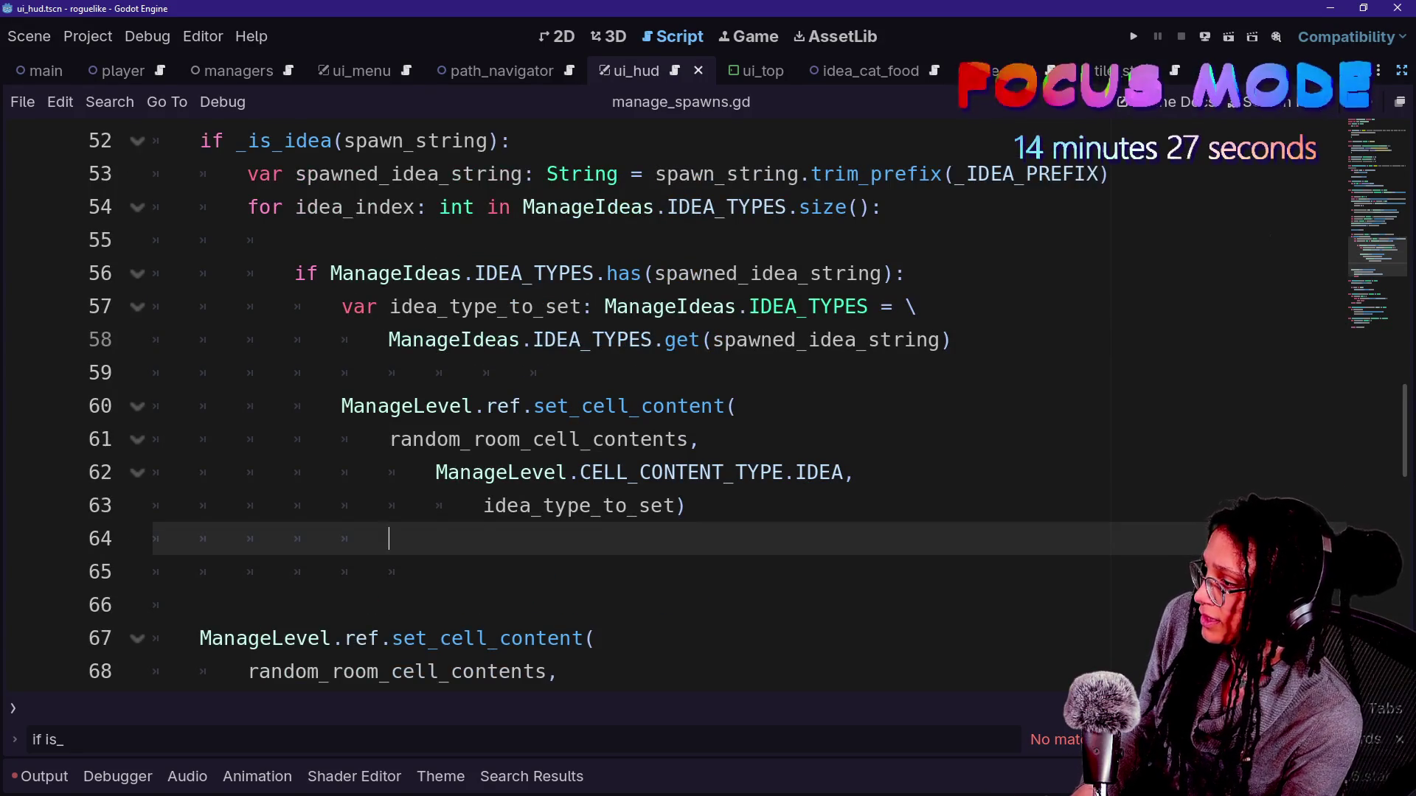
key(ctrl+v)
Step: Change the copied call's content type to CELL_CONTENT_TYPE.IDEA_NODE
scroll(708, 406, down, 2)
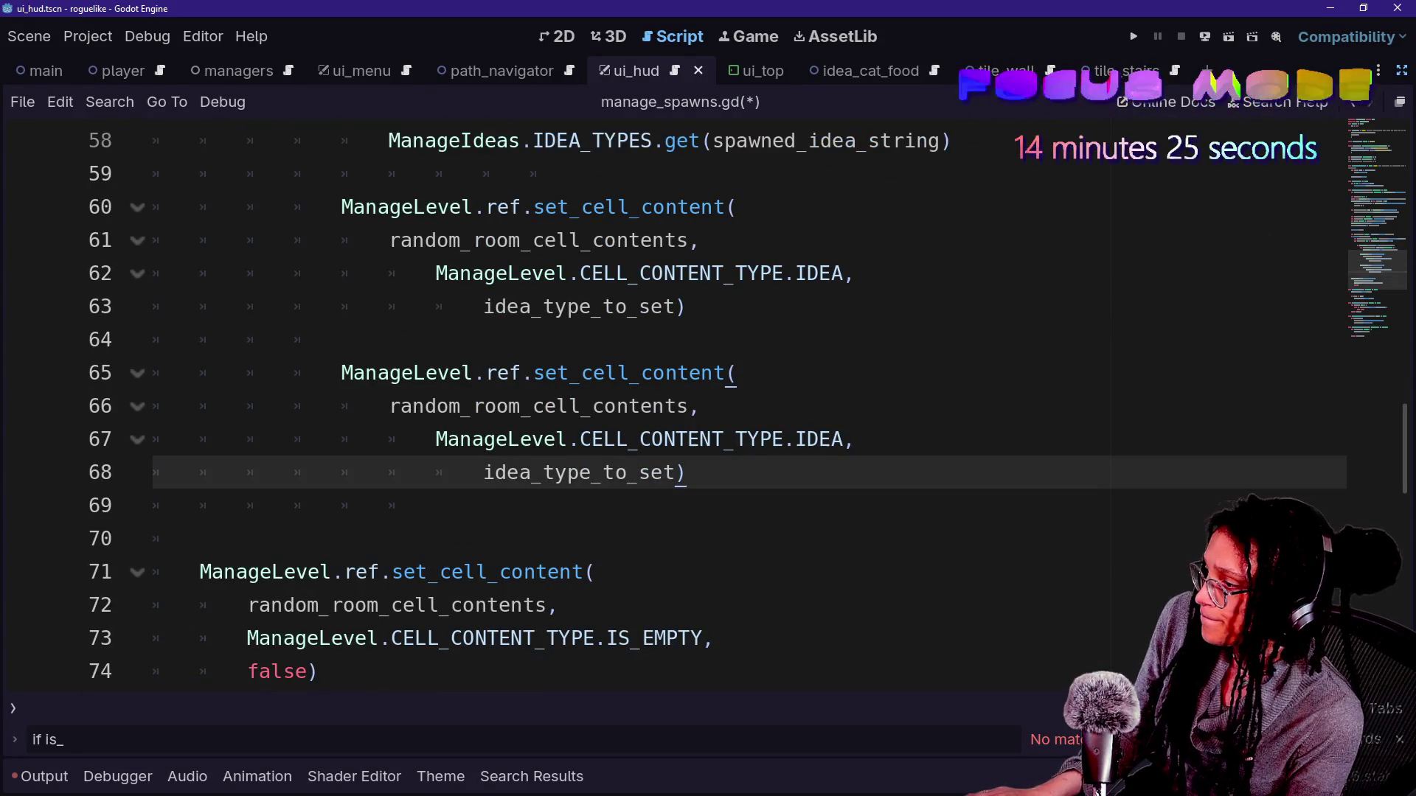
click(845, 439)
text(NO)
key(Return)
drag(483, 472, 675, 472)
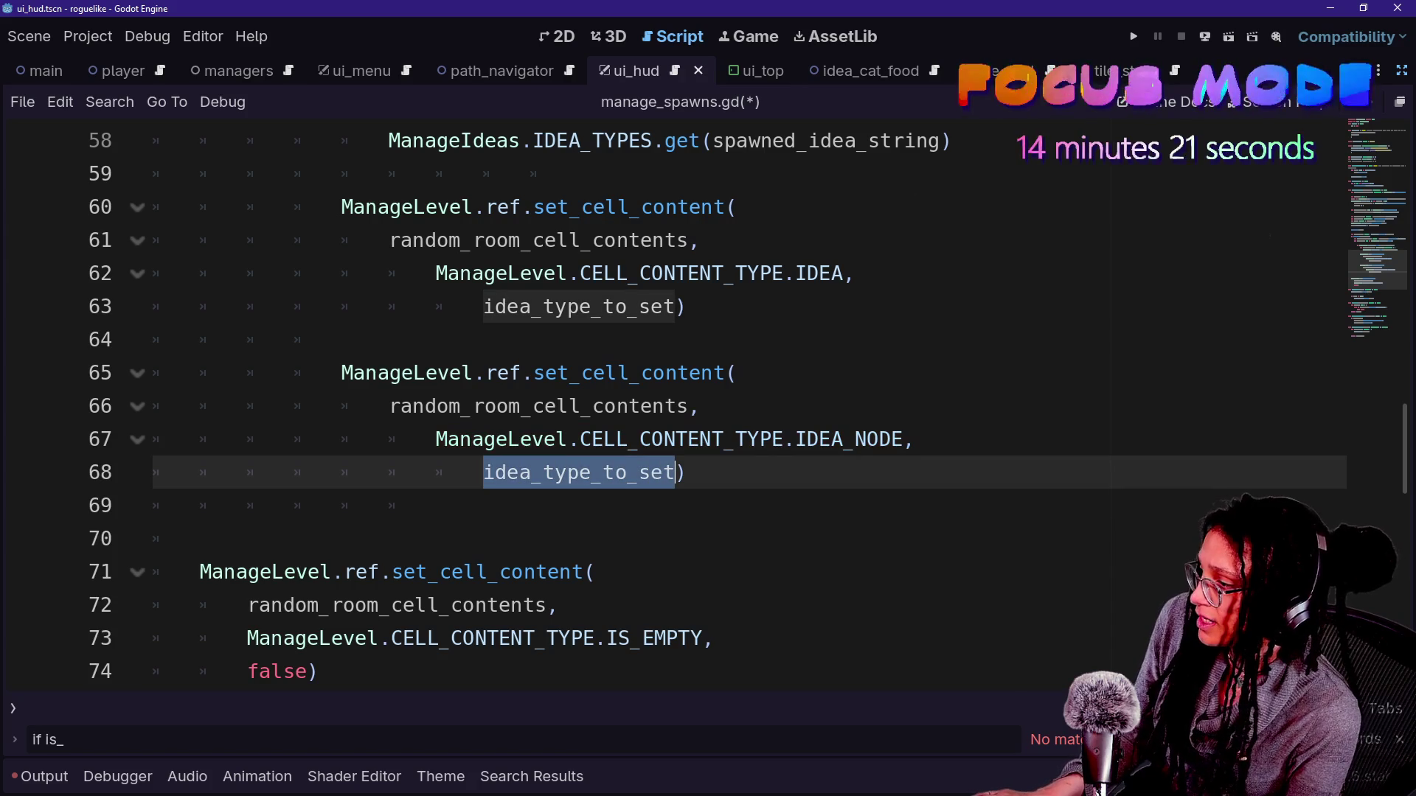
Step: Add 'var idea_node: Idea = spawn as Idea' after the first set_cell_content call
click(689, 307)
key(Return)
key(Return)
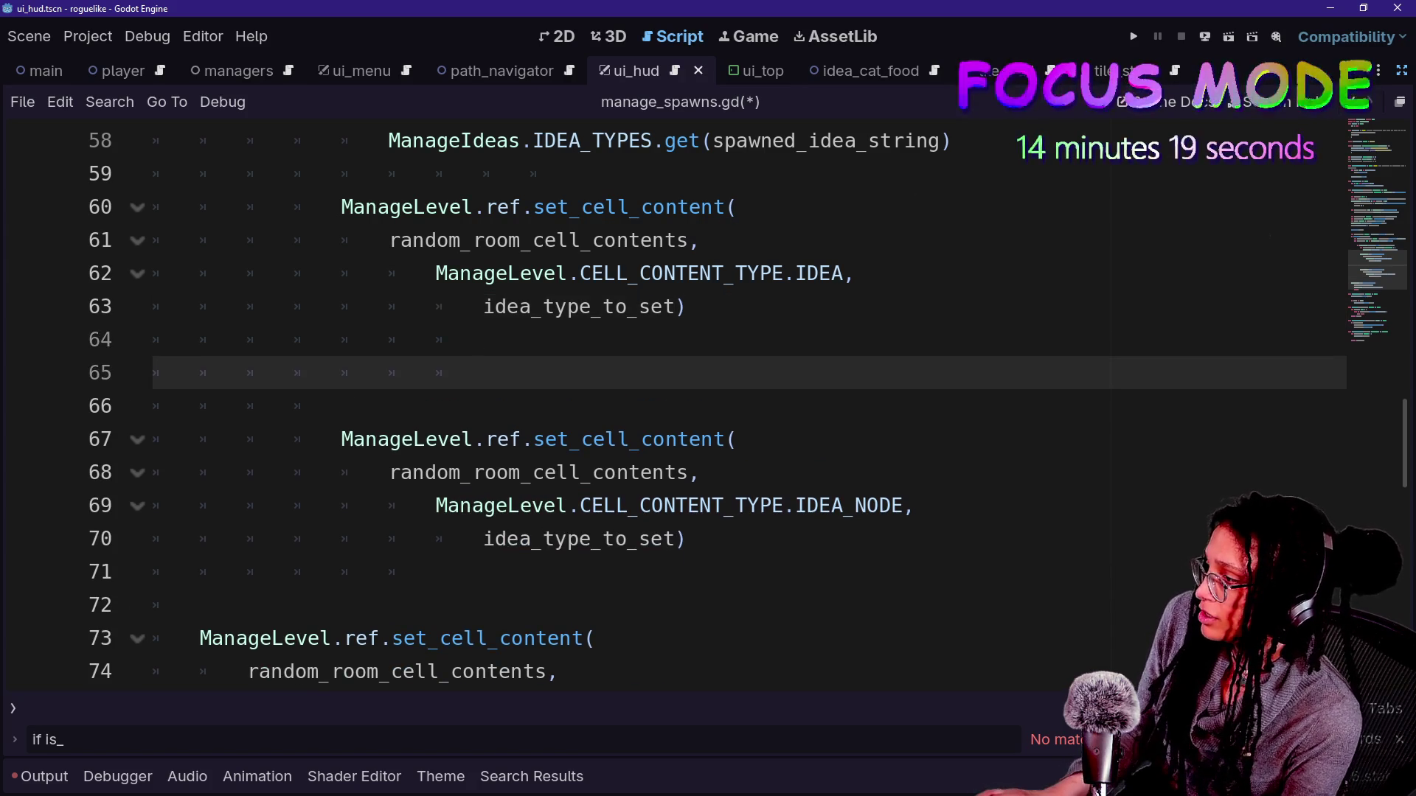
key(BackSpace)
text(var id)
text(ea_node: )
text(Idea = )
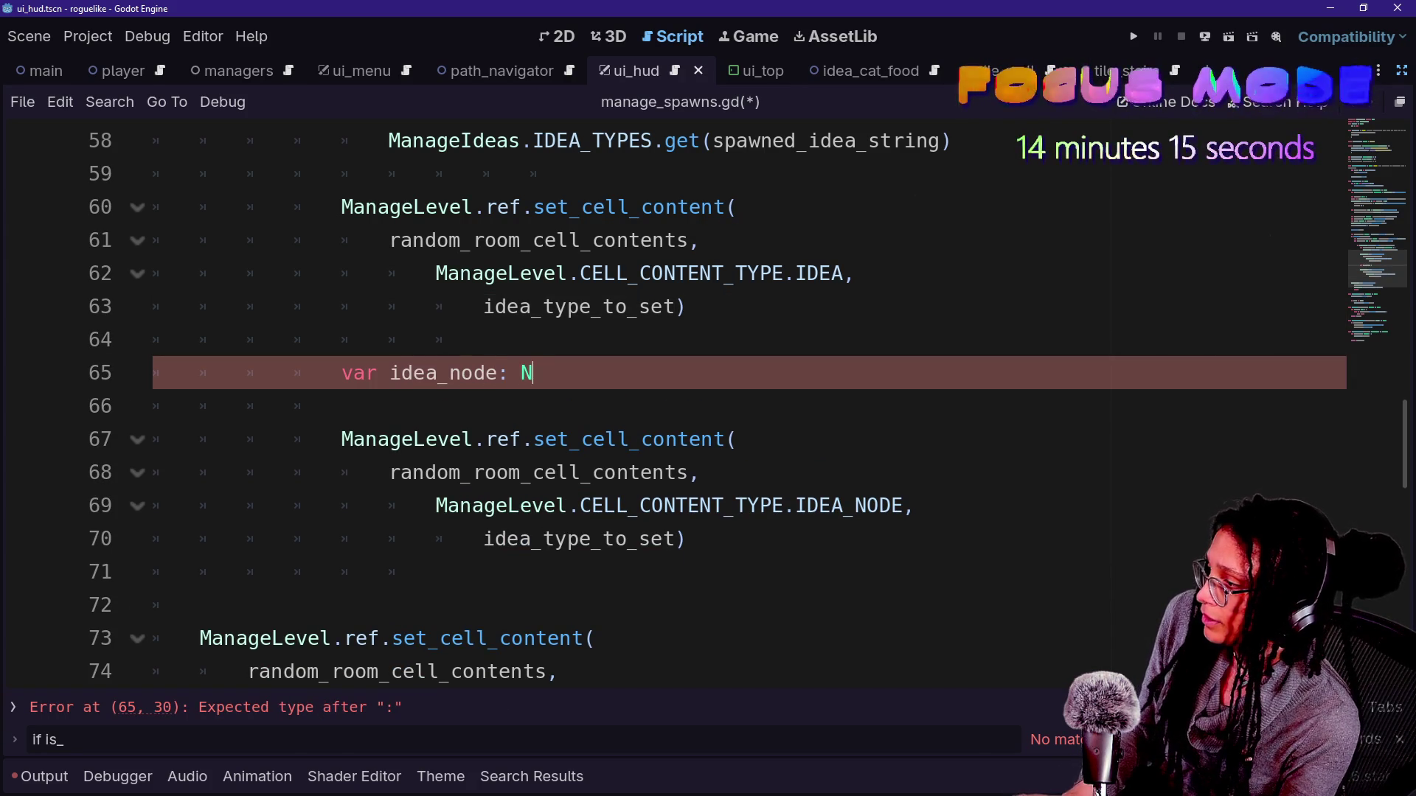
text(spawn as )
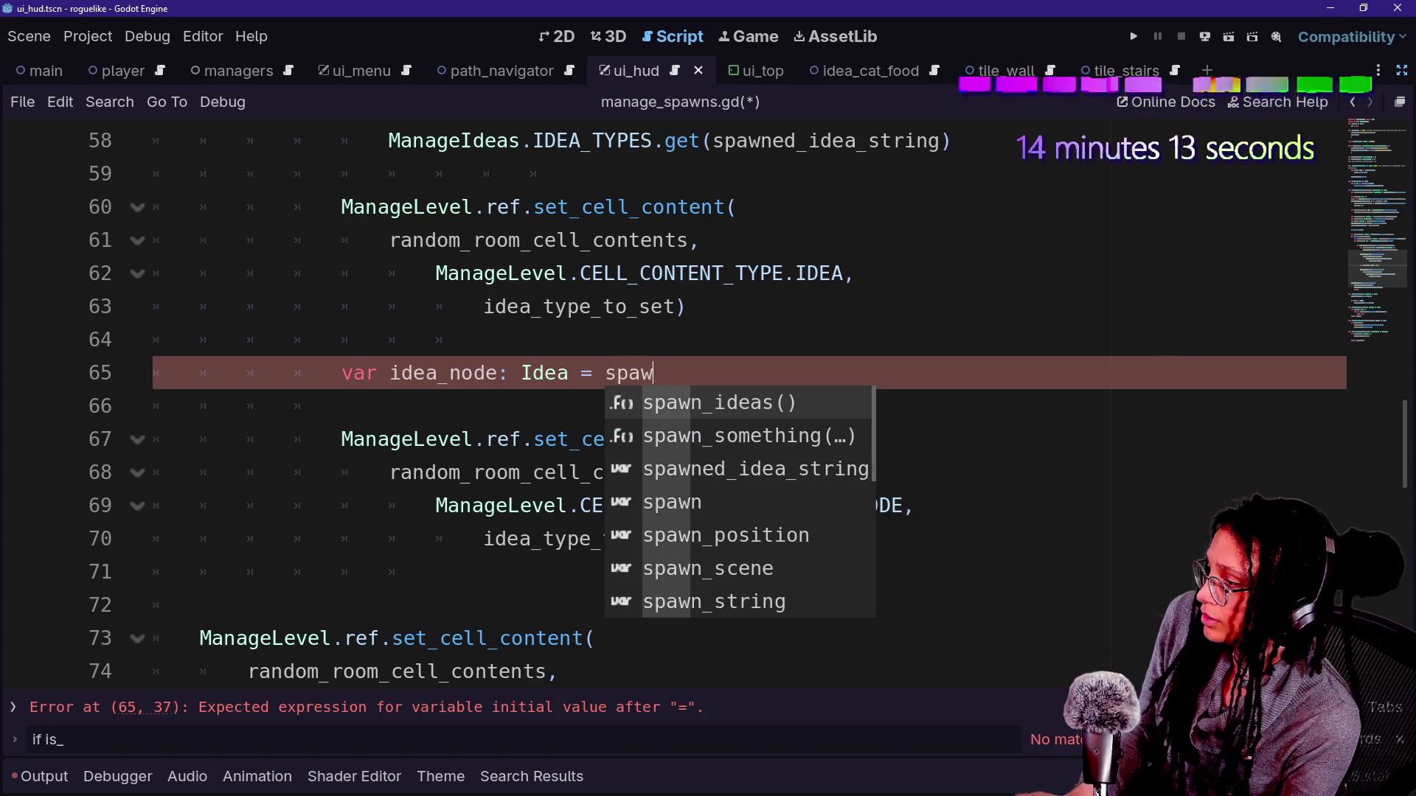
text(Idea)
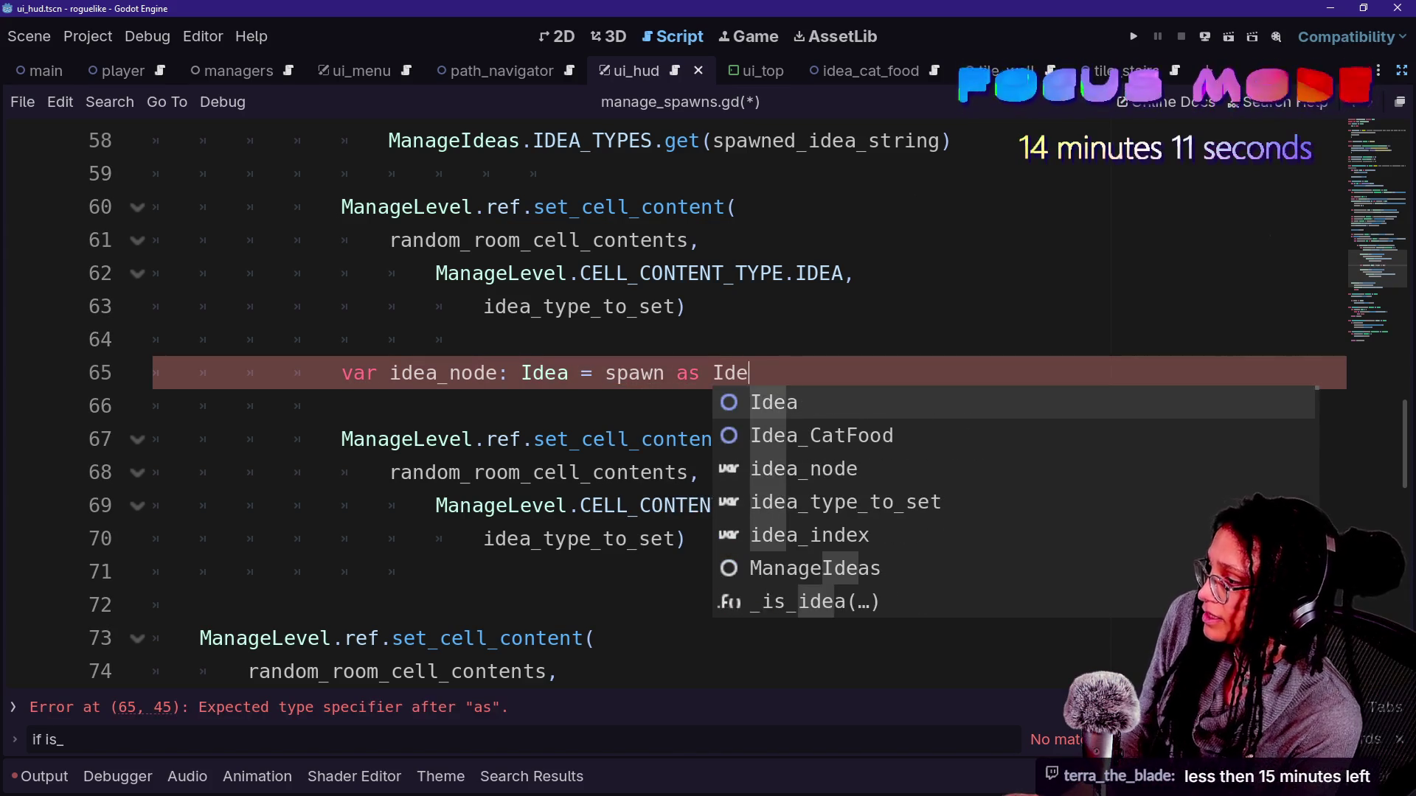
key(Escape)
Step: Pass idea_node instead of idea_type_to_set in the new call, save, and switch to Discord
click(687, 539)
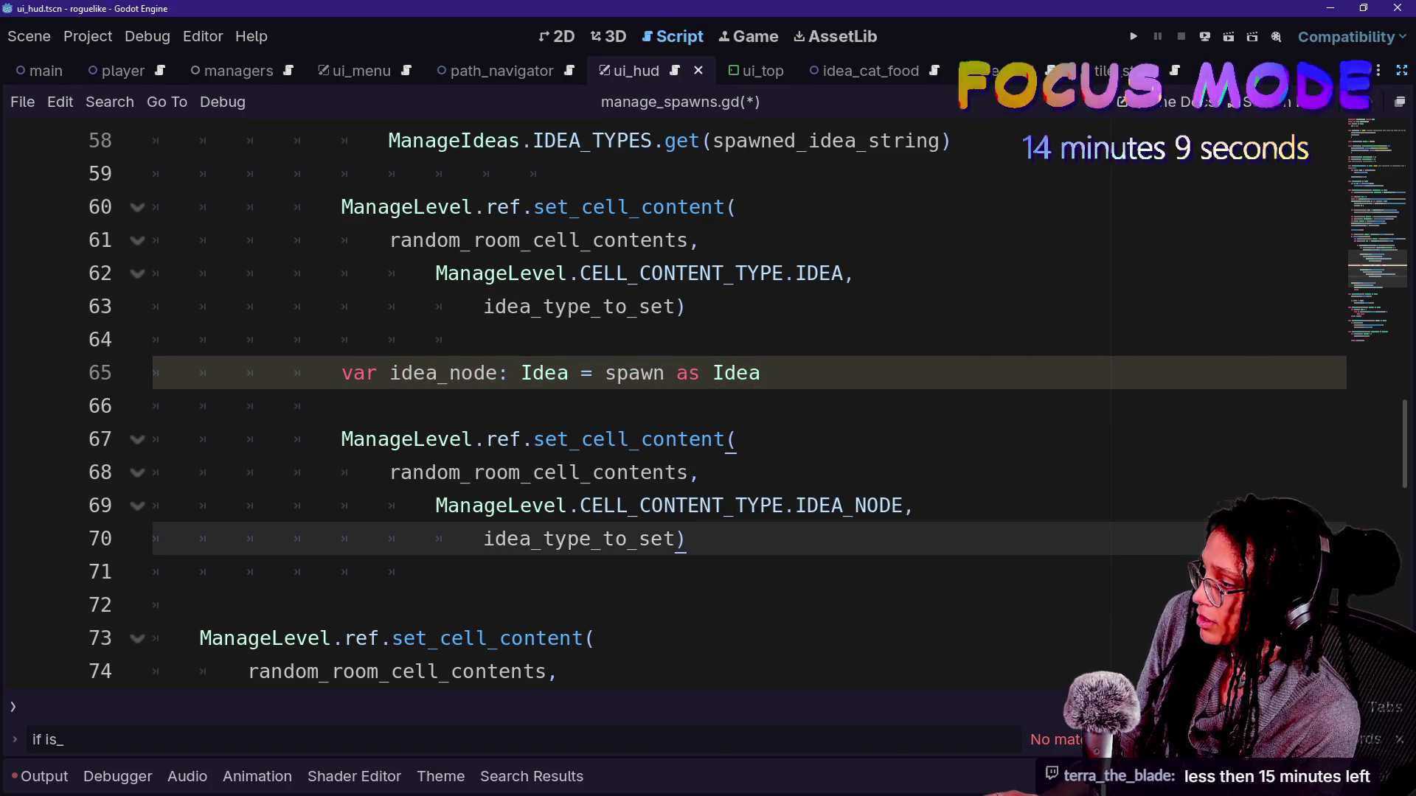
key(shift+End)
key(BackSpace)
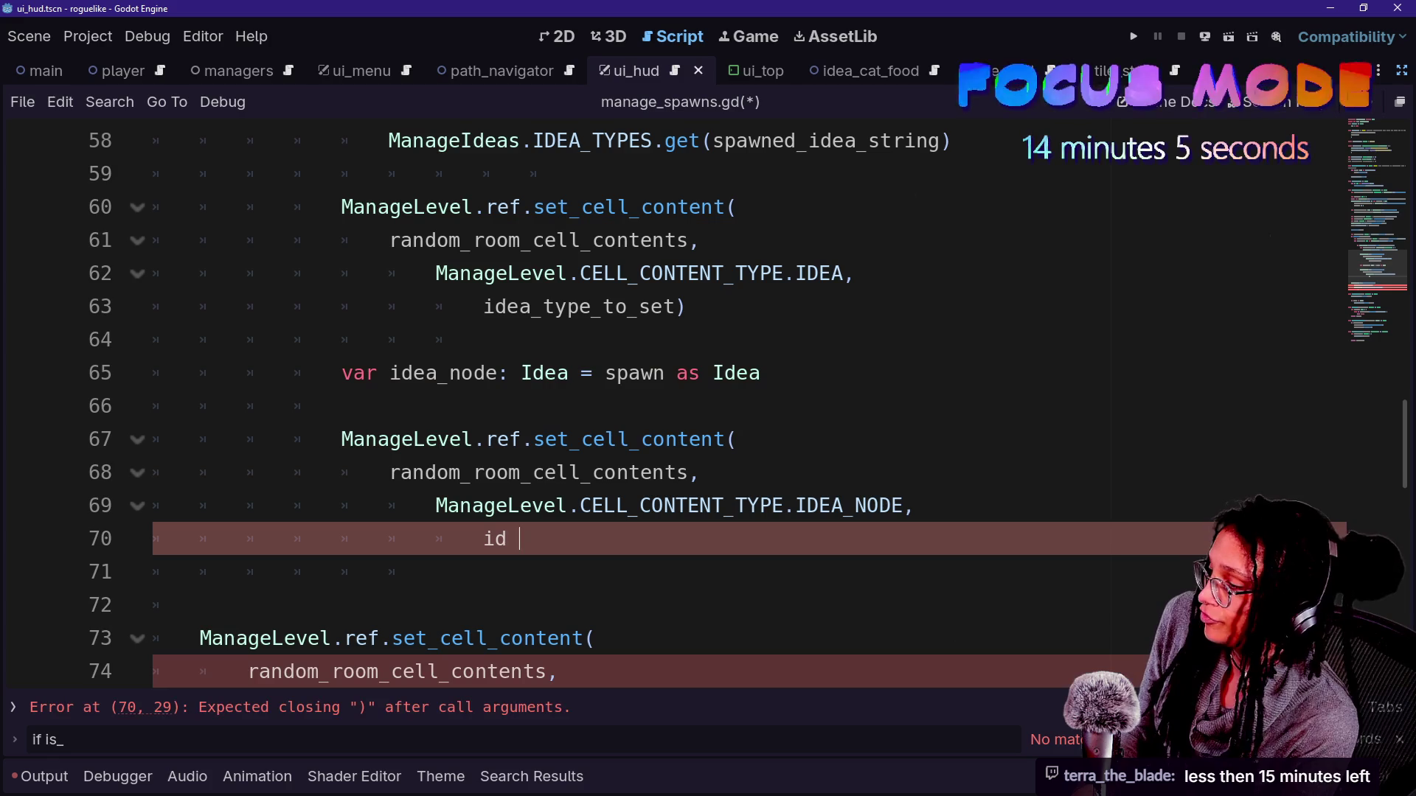
text(_nod)
key(BackSpace)
key(BackSpace)
key(BackSpace)
text(ea_node)
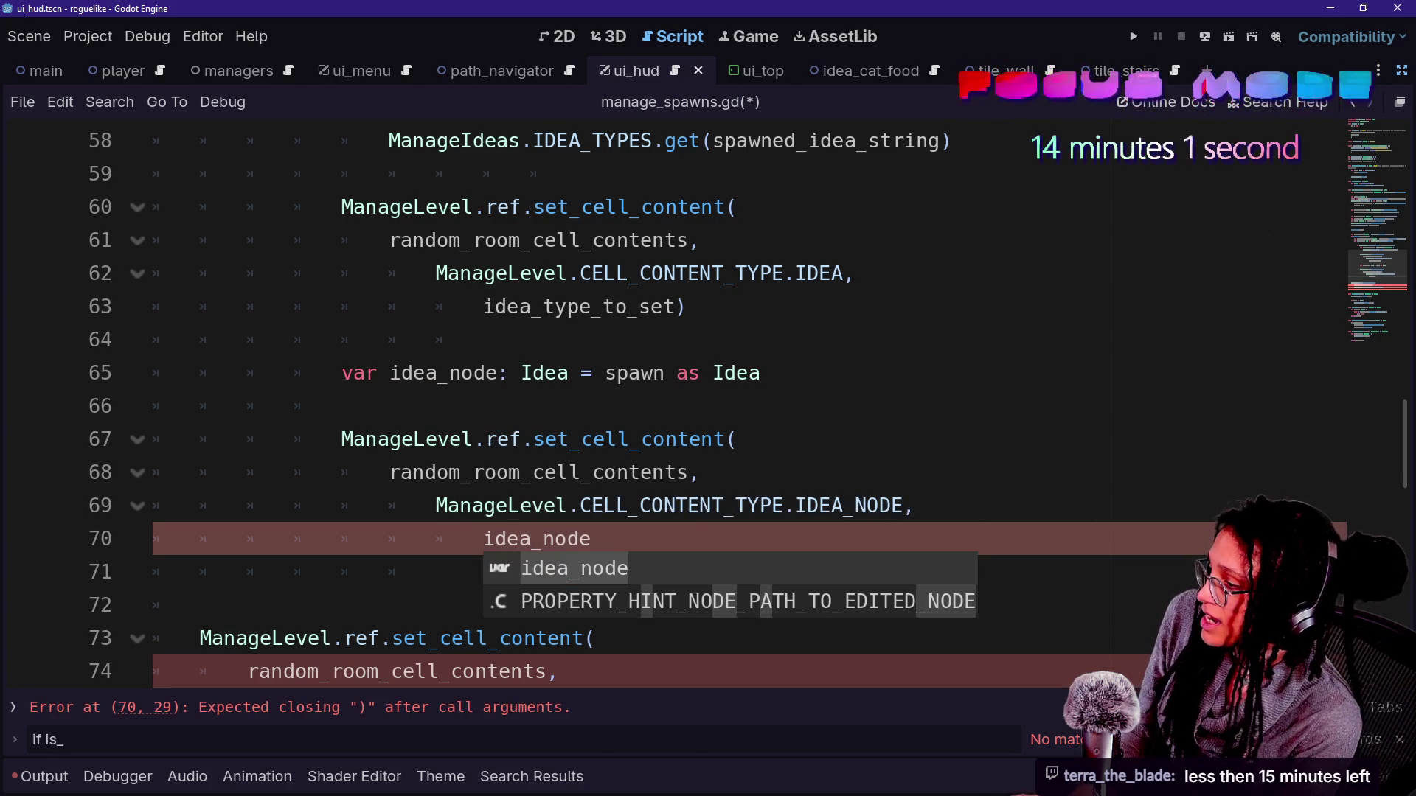
key(Escape)
text())
click(652, 506)
key(ctrl+s)
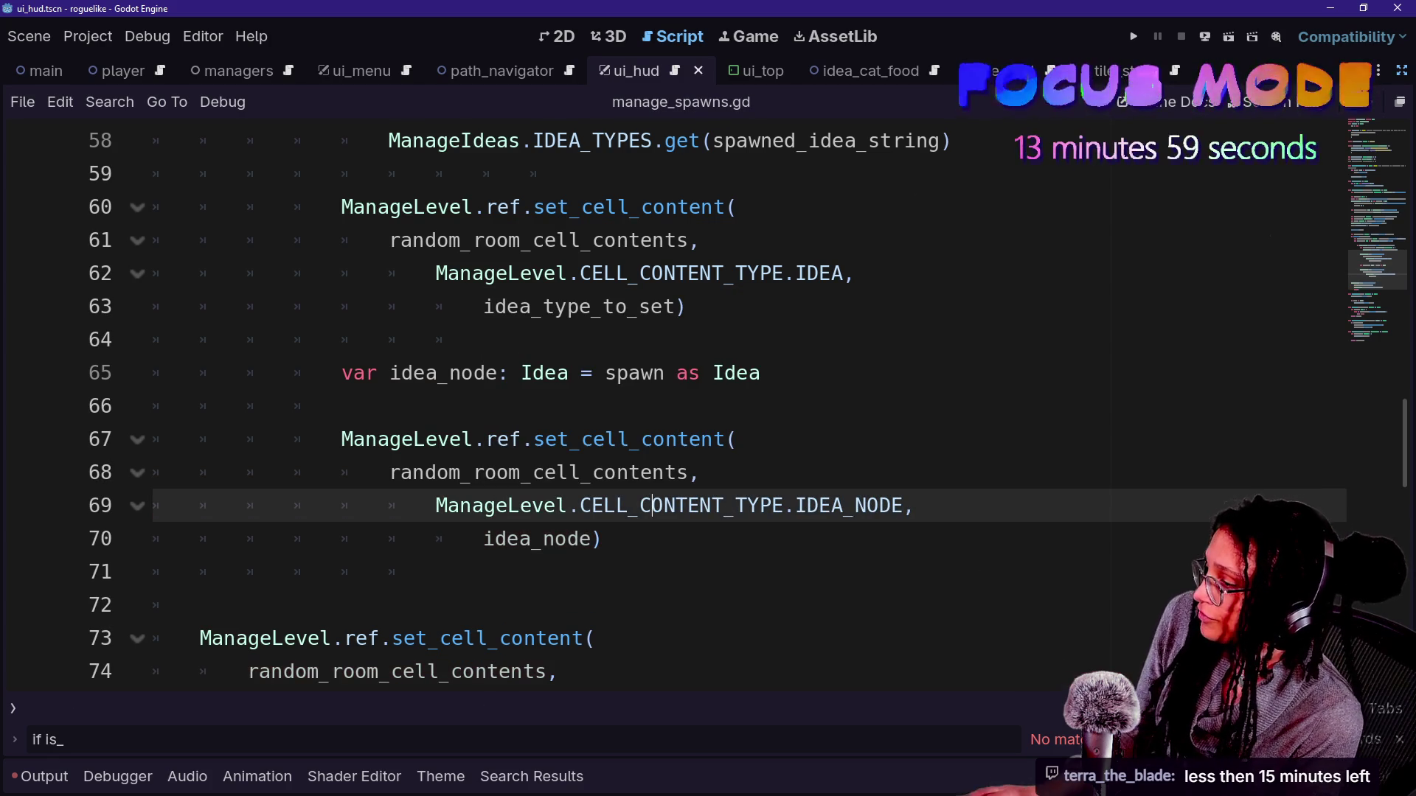
click(200, 605)
key(ctrl+shift+k)
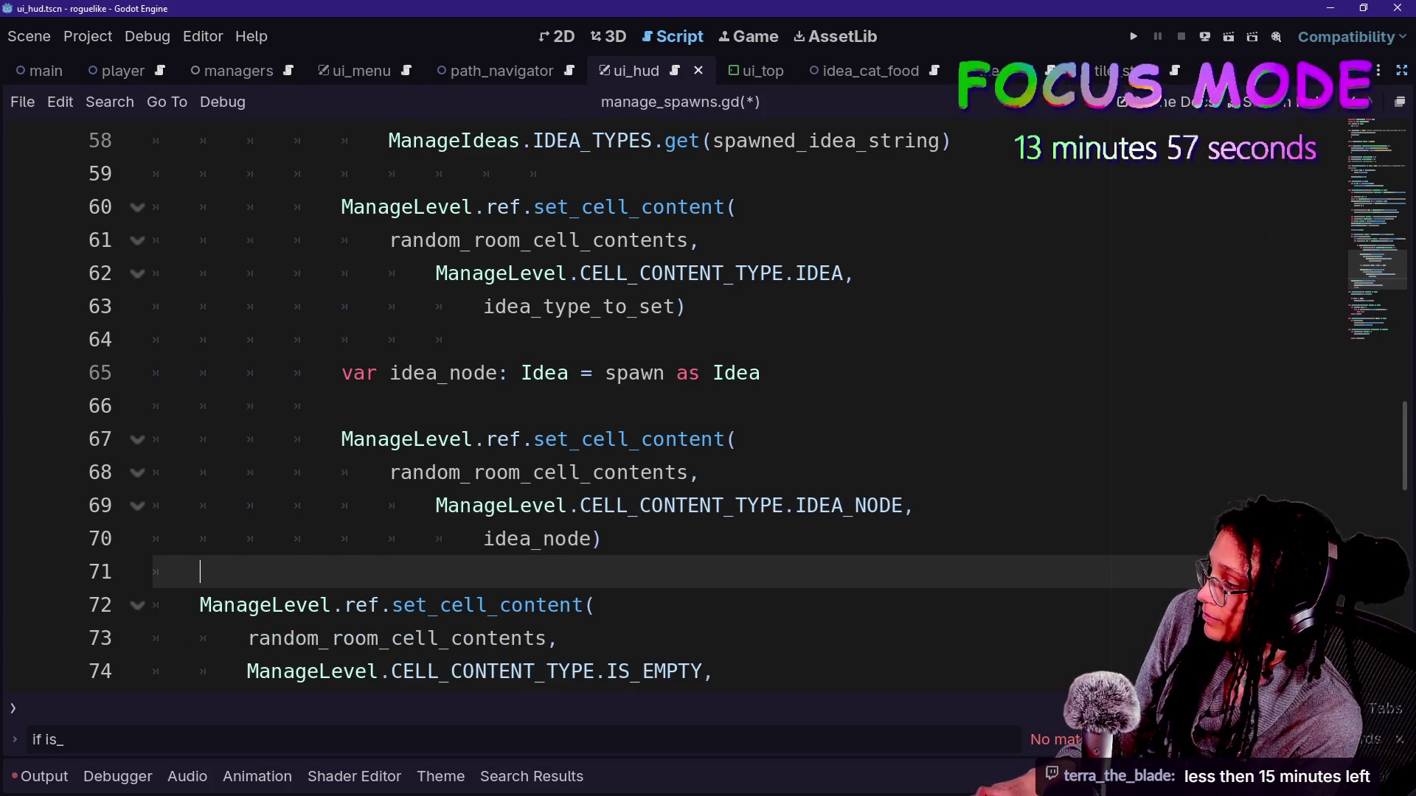
key(alt+Tab)
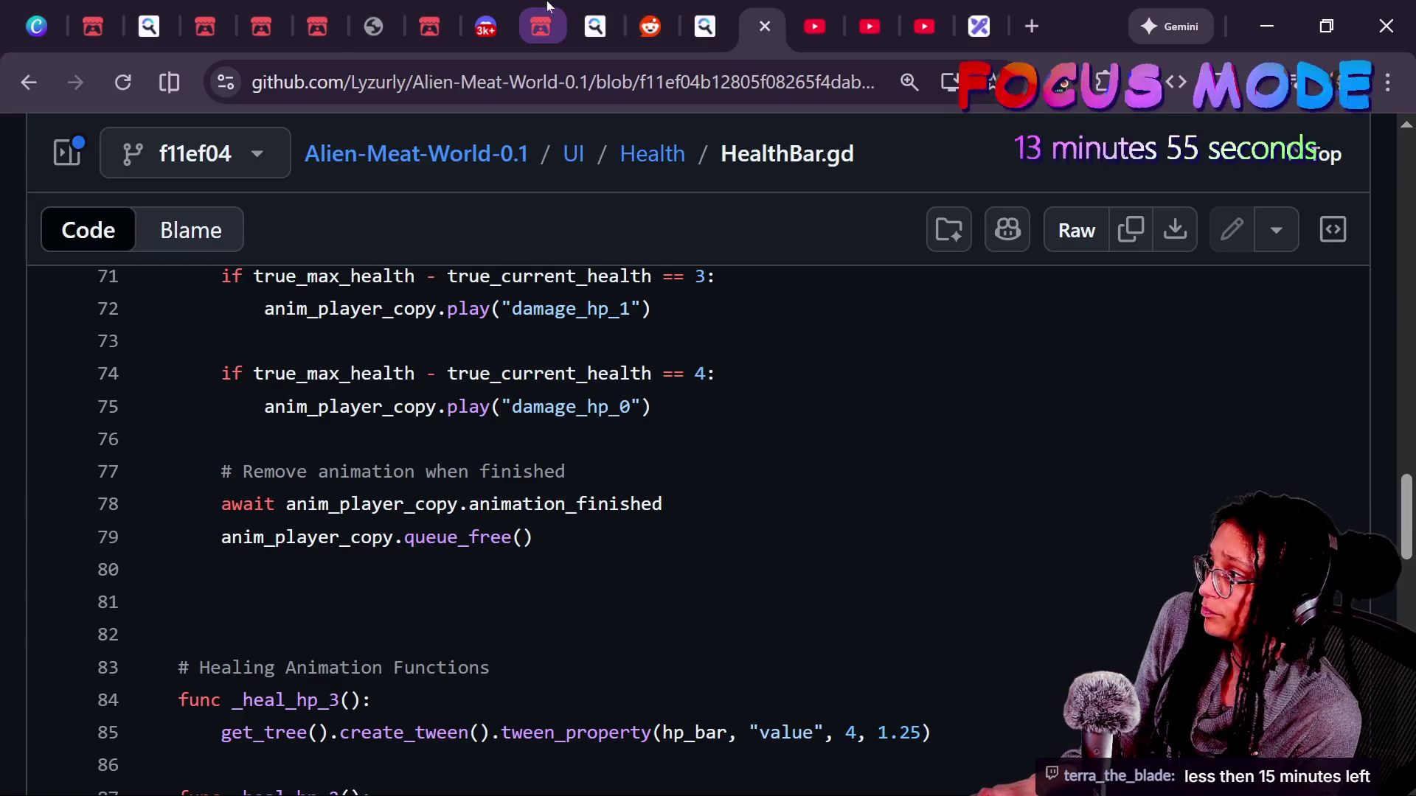
click(485, 26)
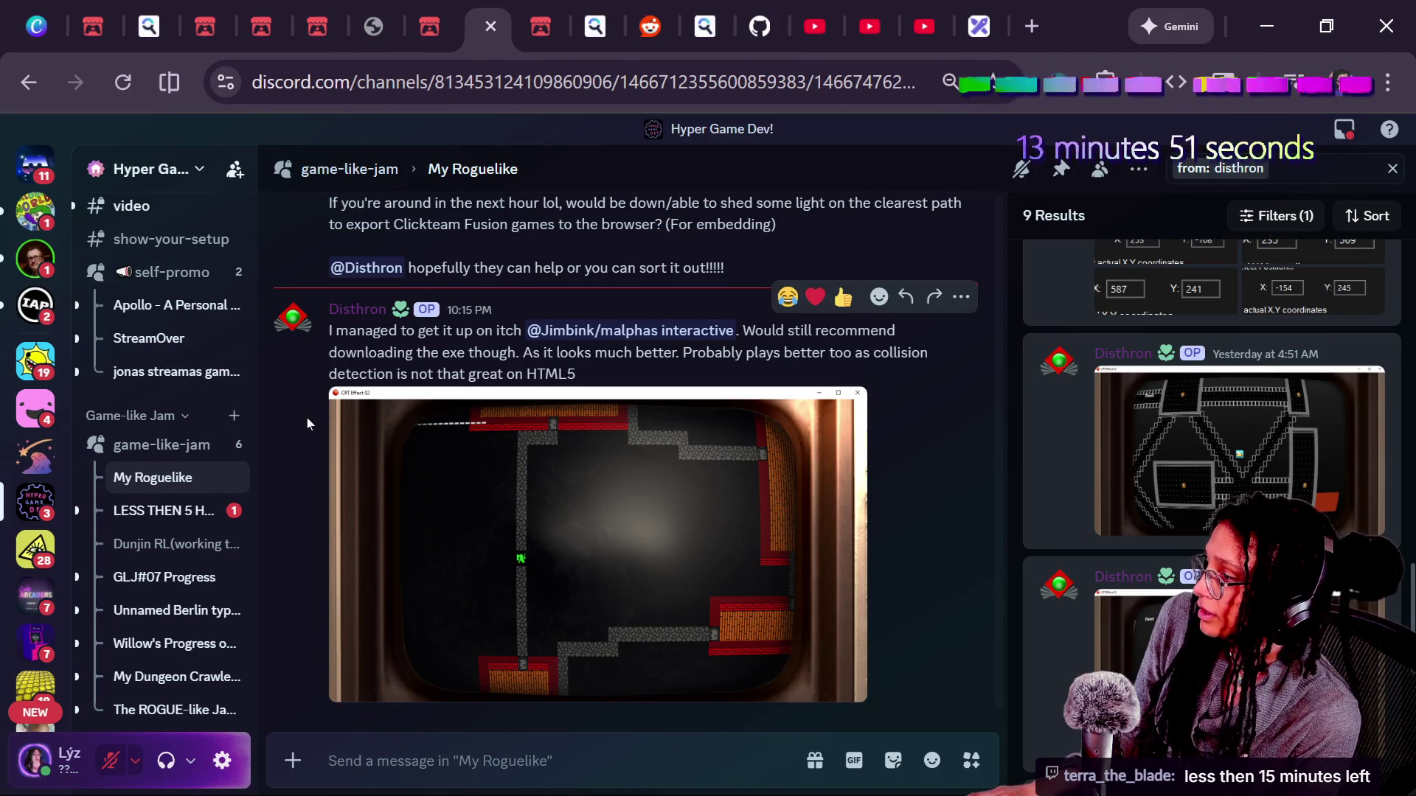
Step: React with a heart to the game screenshot post in My Roguelike
click(815, 296)
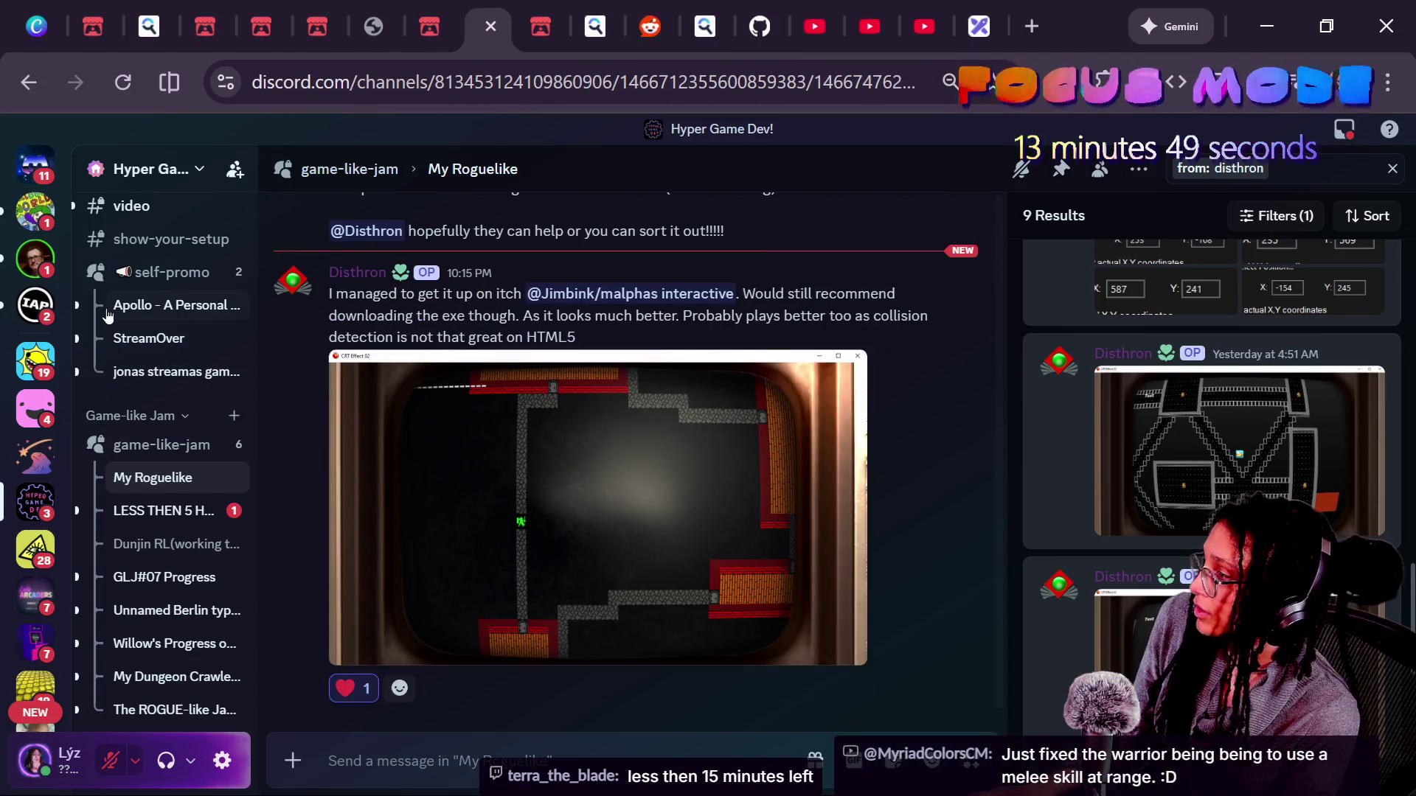
scroll(108, 316, up, 4)
scroll(109, 315, up, 7)
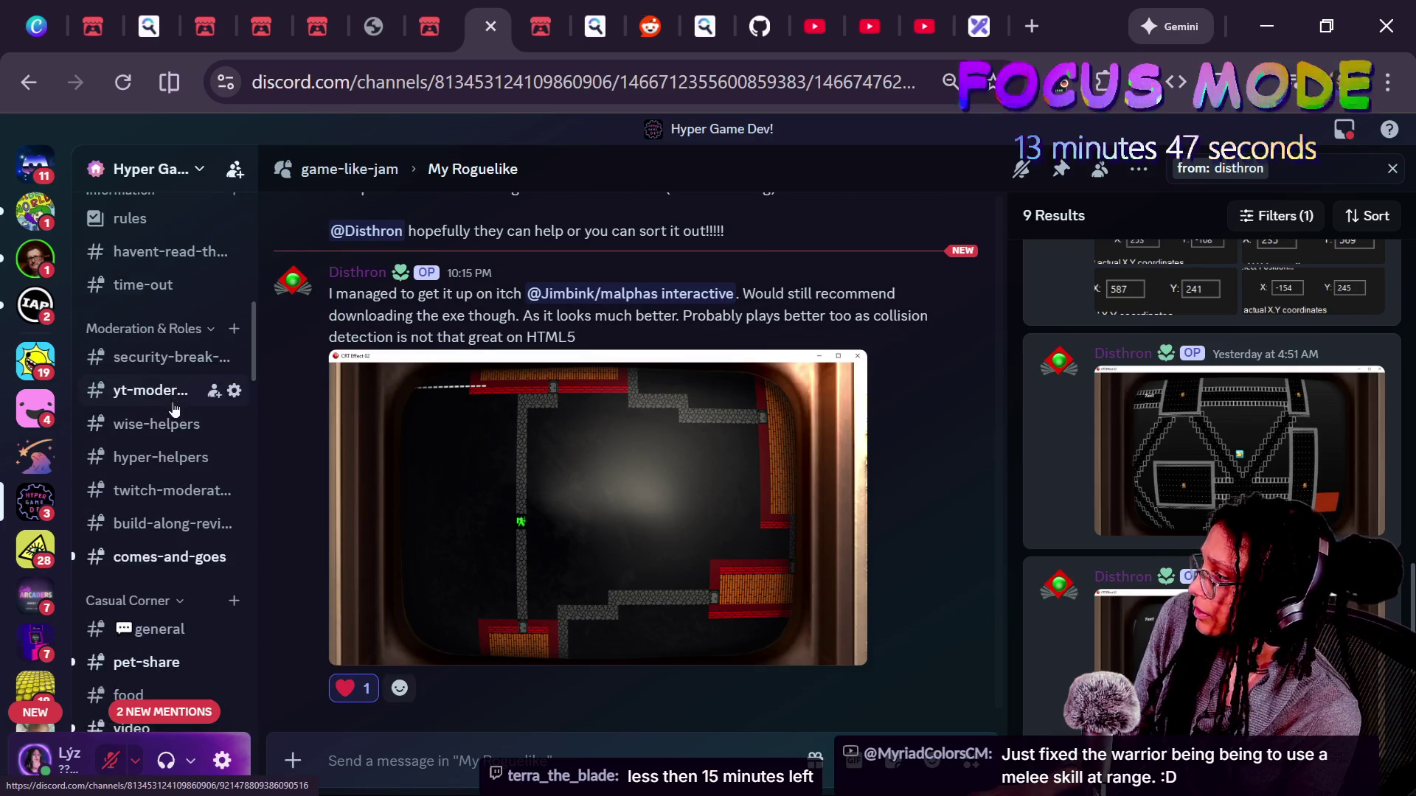
scroll(174, 410, down, 10)
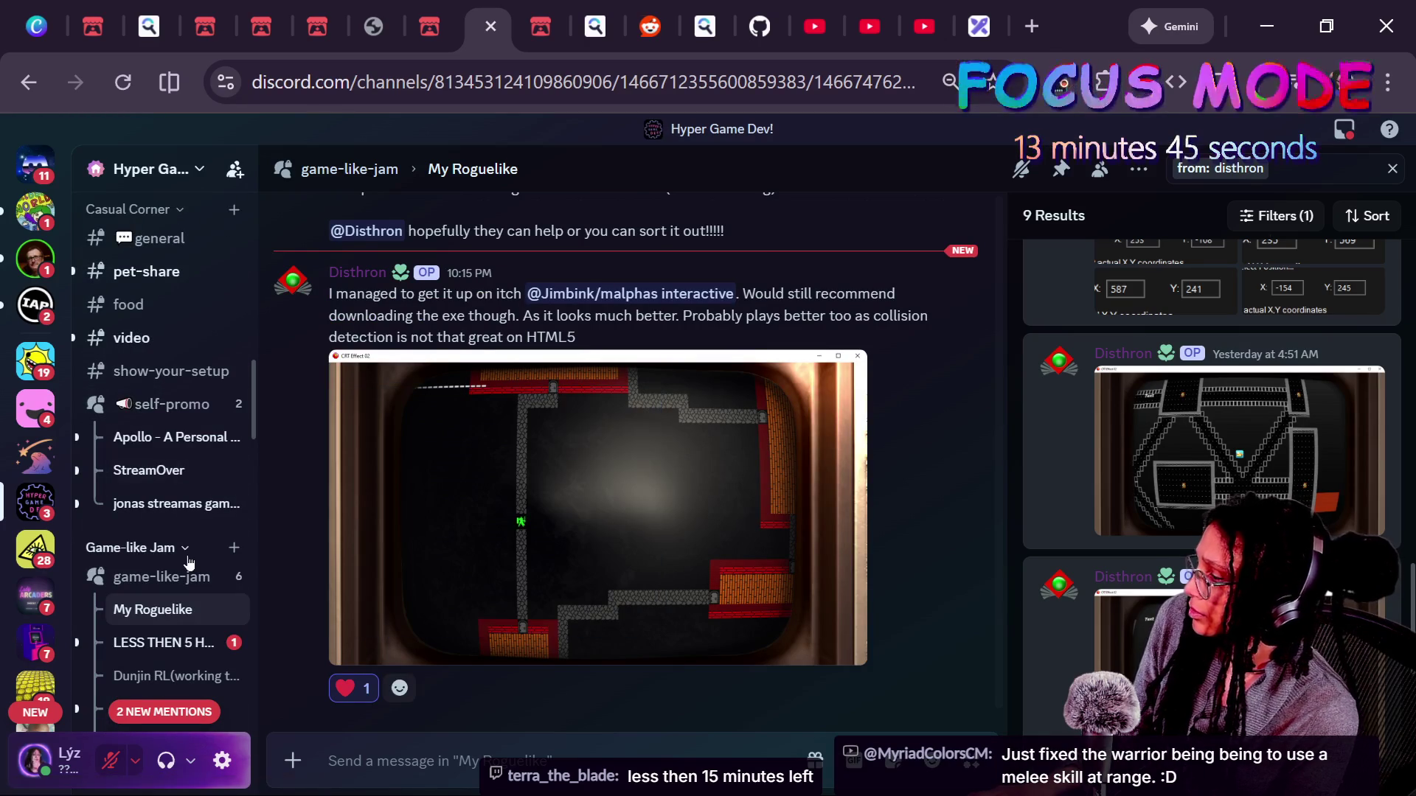
scroll(170, 531, down, 3)
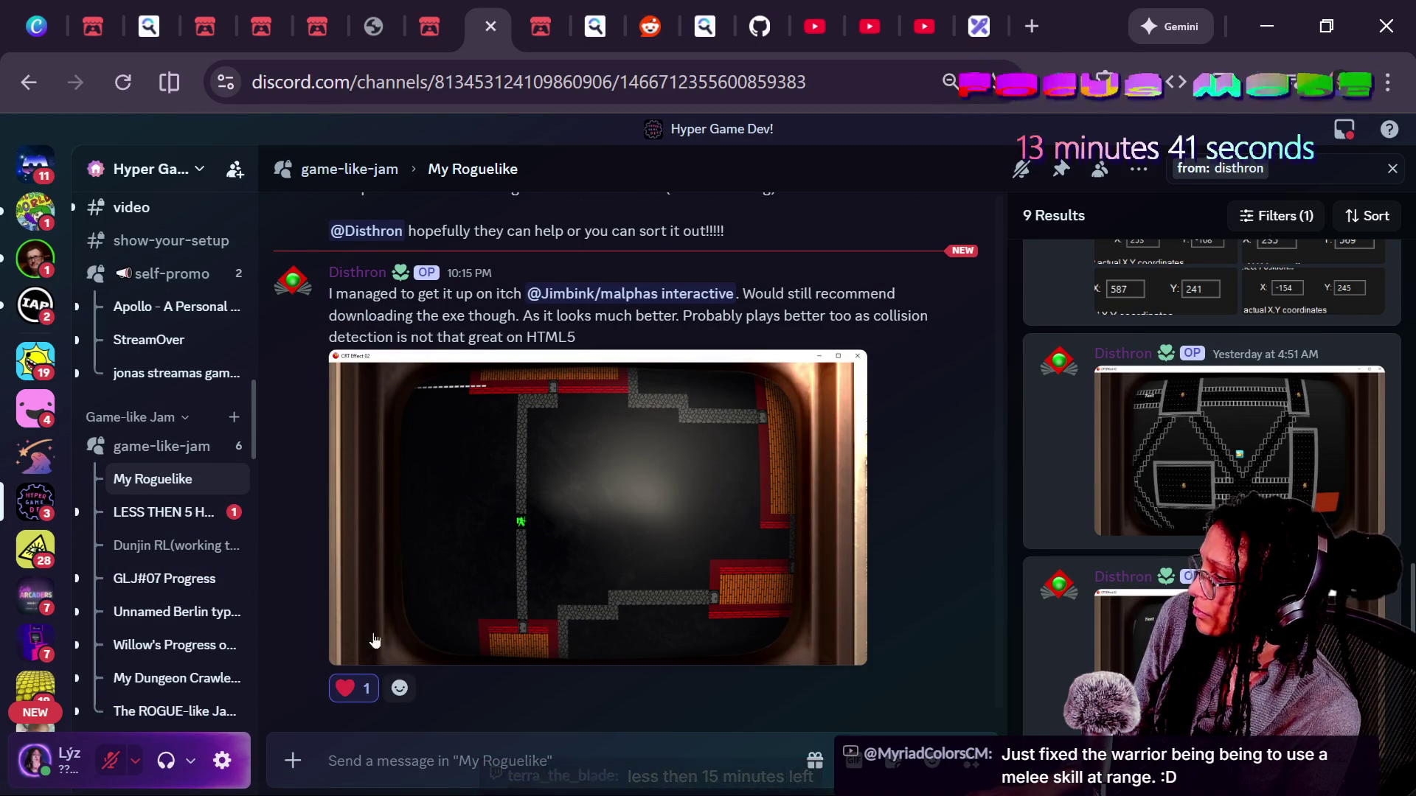
Step: Open the 'LESS THEN 5 HOURS to submit!!!' thread from the channel sidebar
click(144, 516)
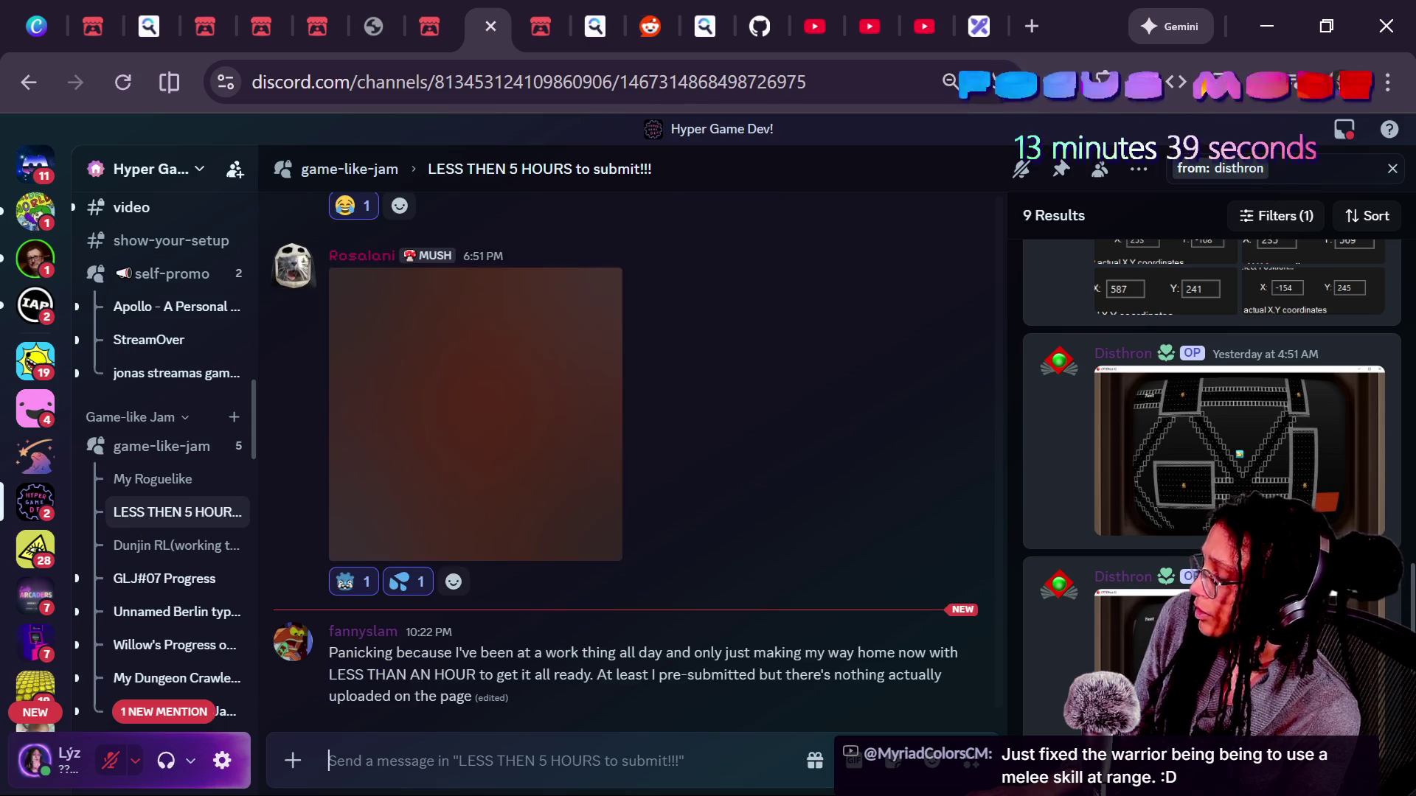
text(@)
key(BackSpace)
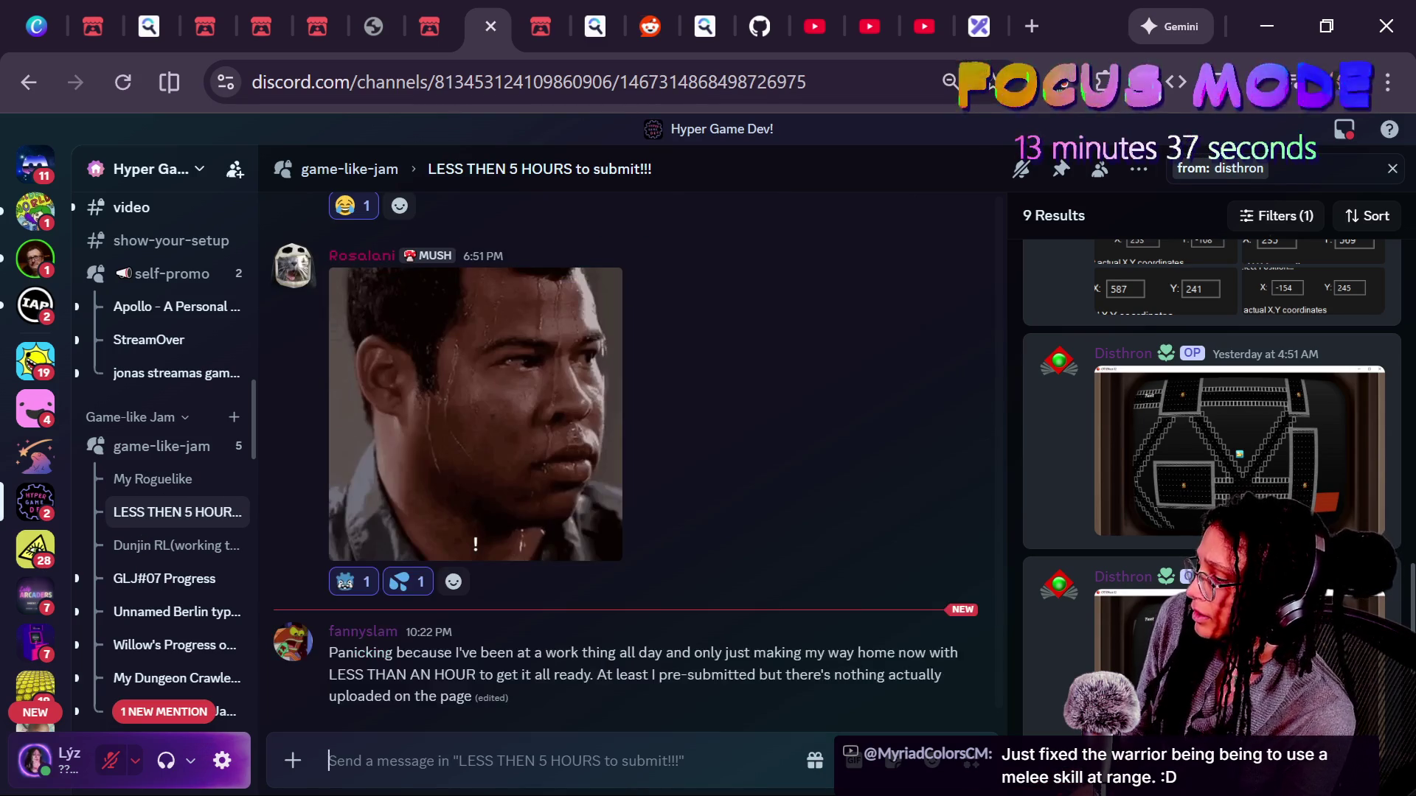
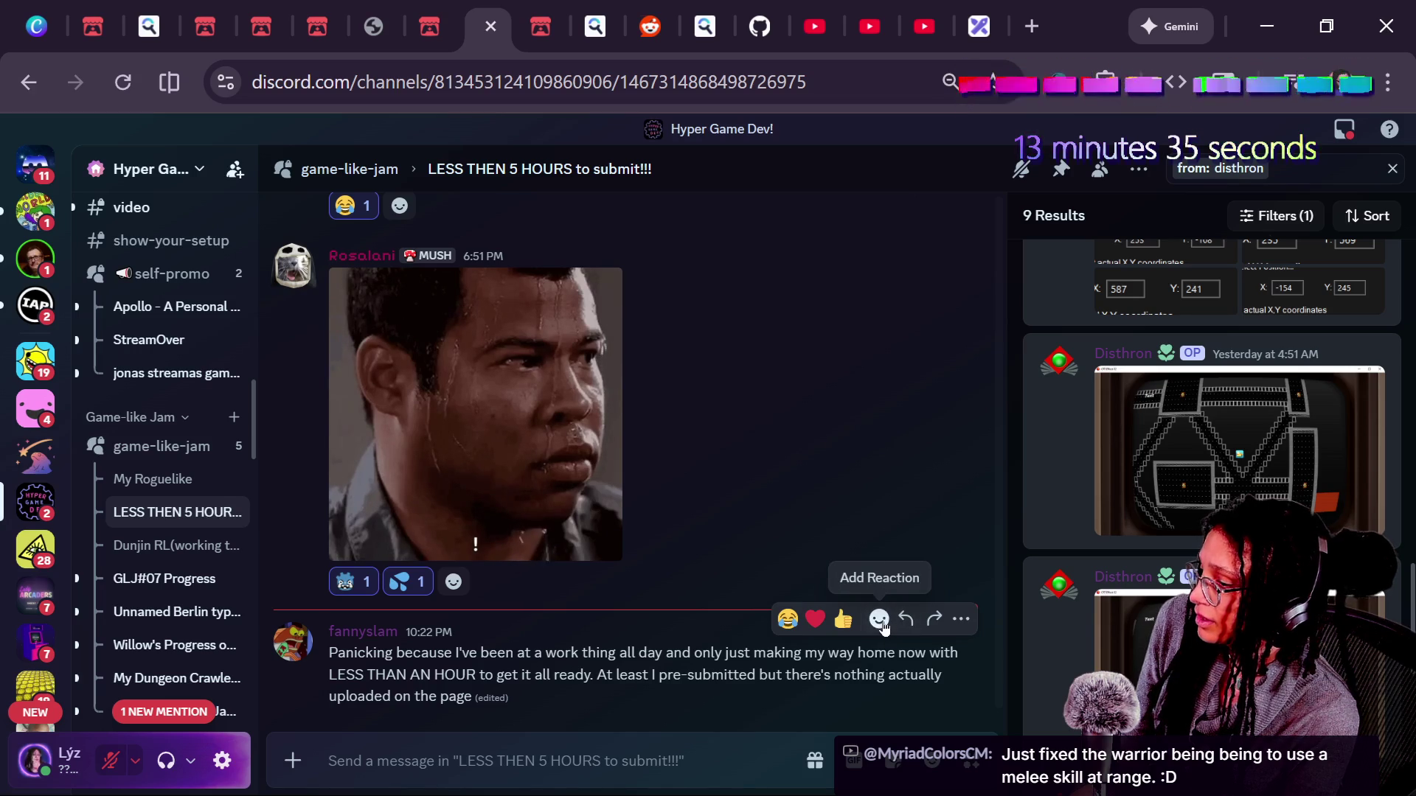
Step: Reply to the panicked jam message with 'Oh nooo' and 'I hope you make it!!'
click(906, 619)
text(Pjh)
key(BackSpace)
key(BackSpace)
key(BackSpace)
text(Oh nooo)
key(Return)
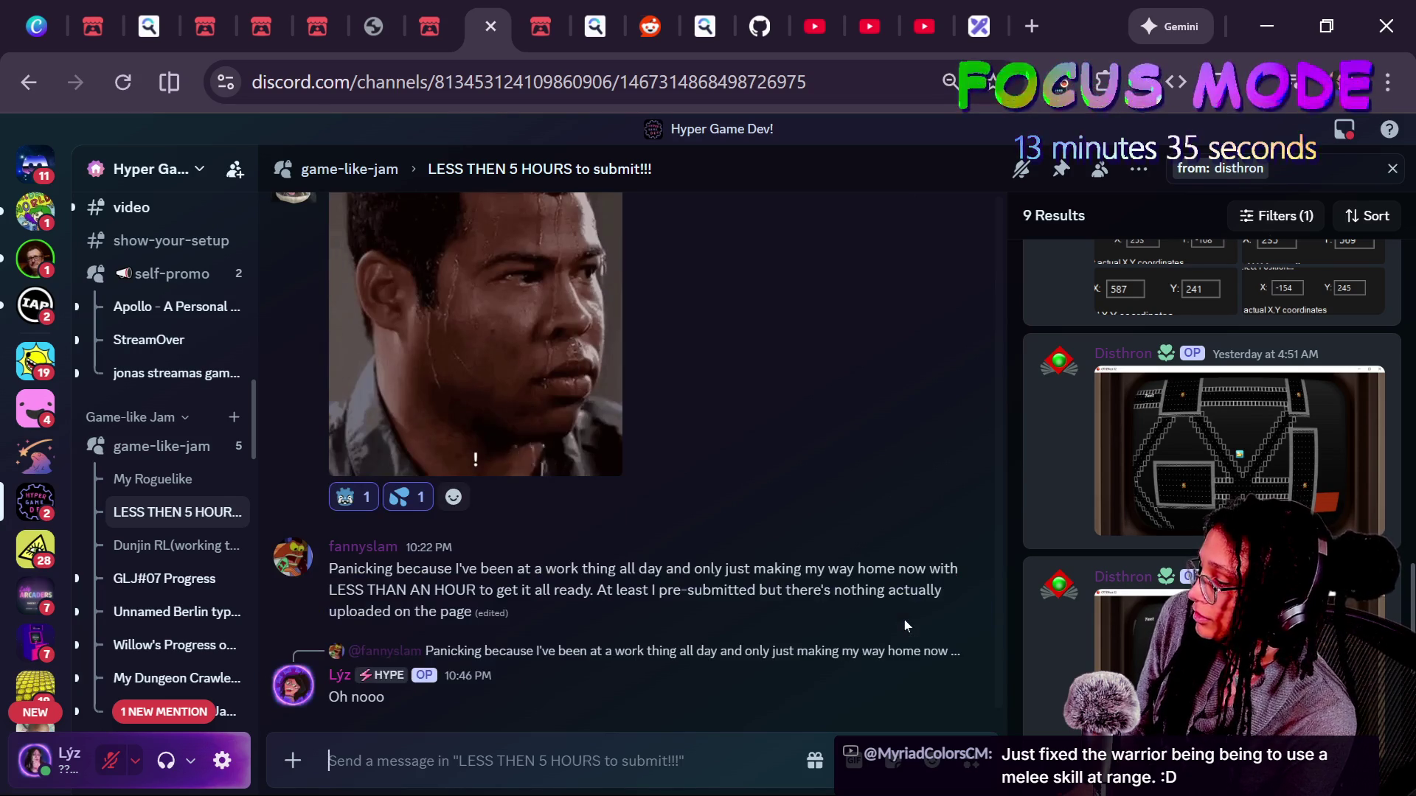
text(I hope you make it!)
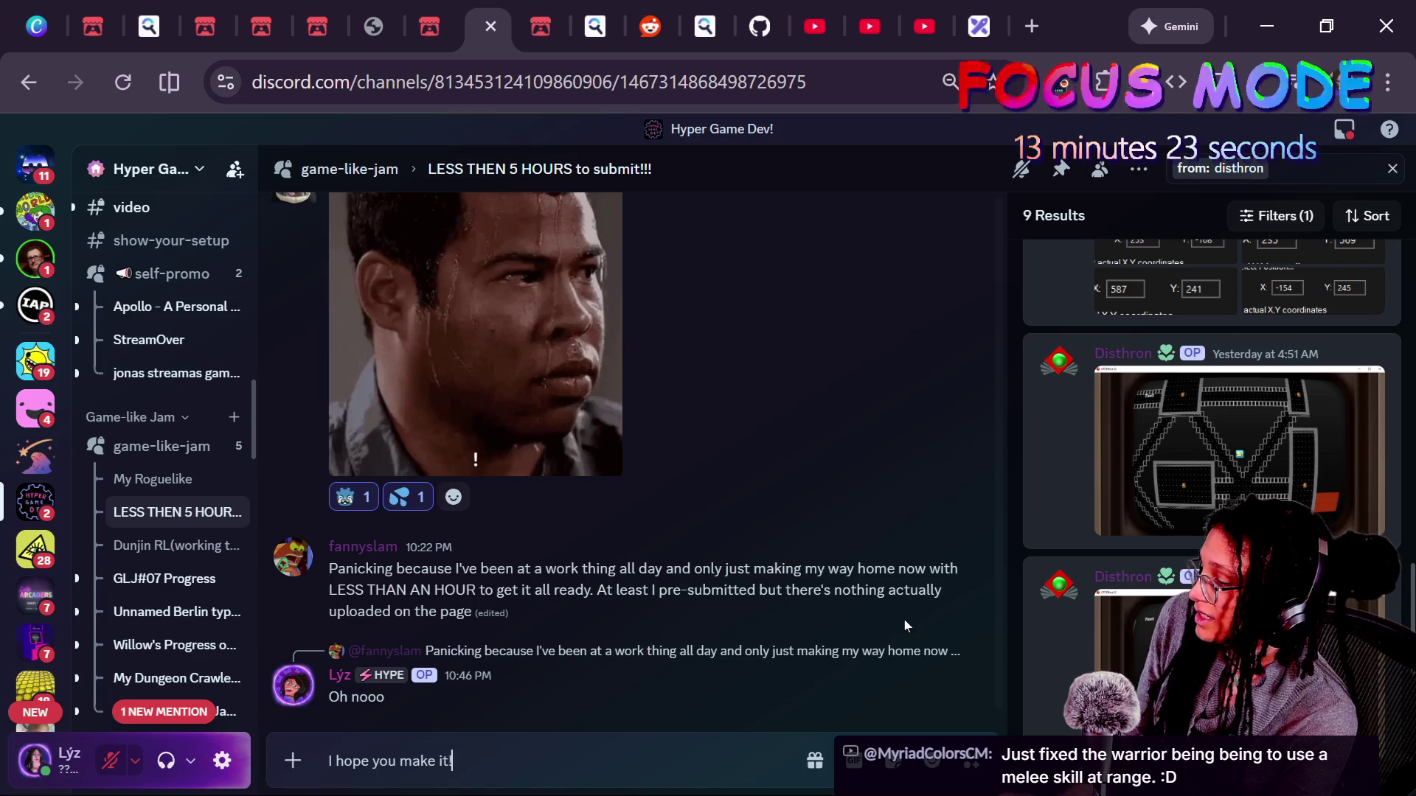
text(!)
key(Return)
text(@glj)
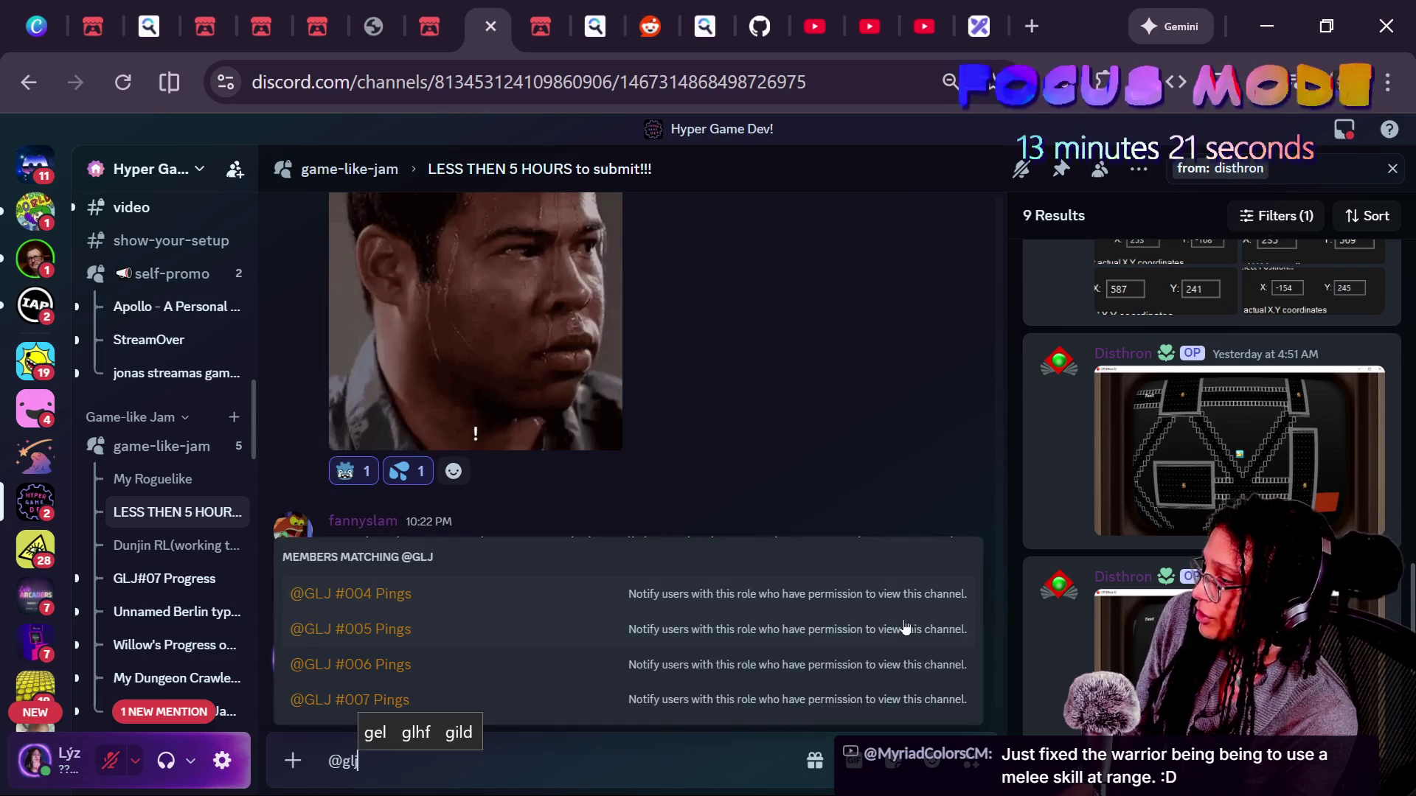
key(Up)
key(Return)
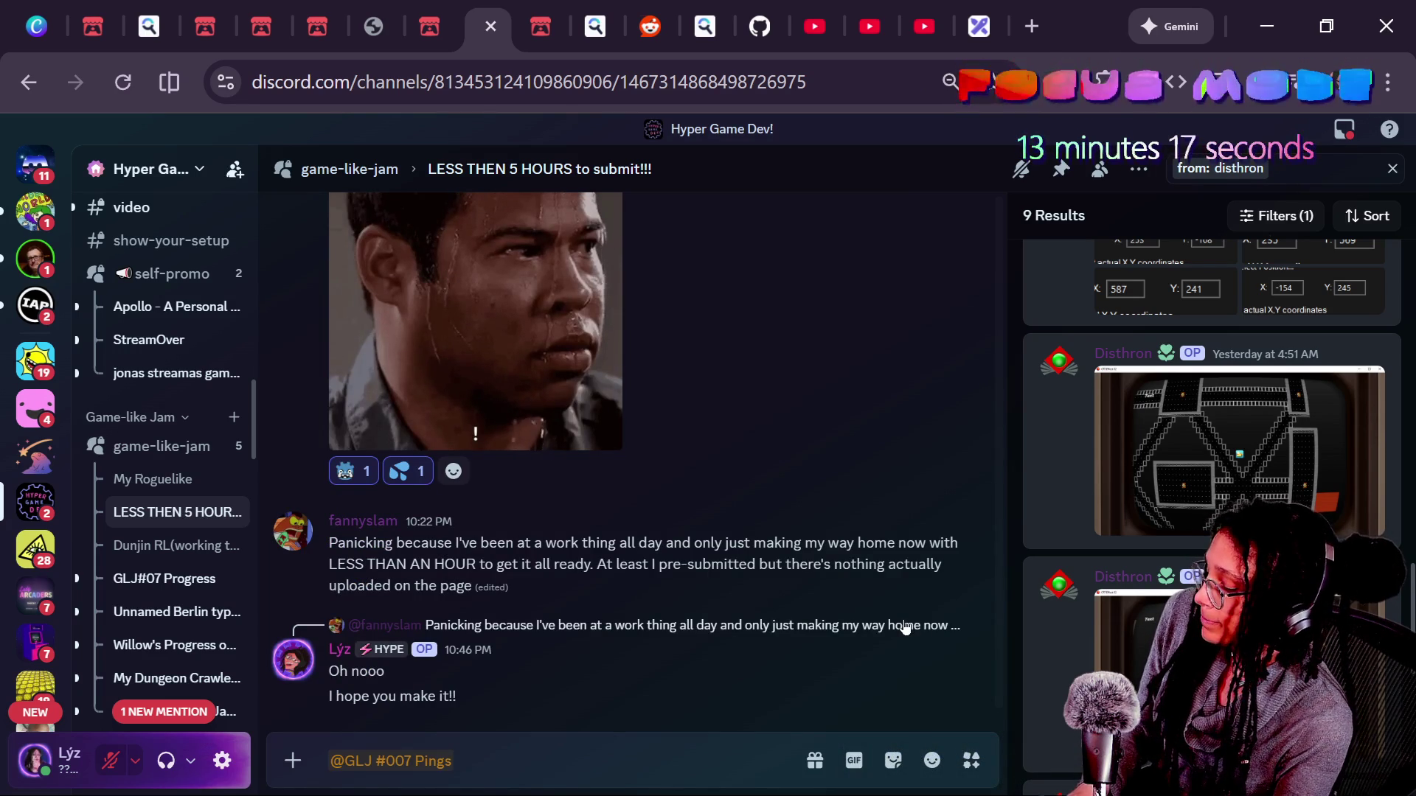
text(FIFTEEN MINUTE MARK!!!)
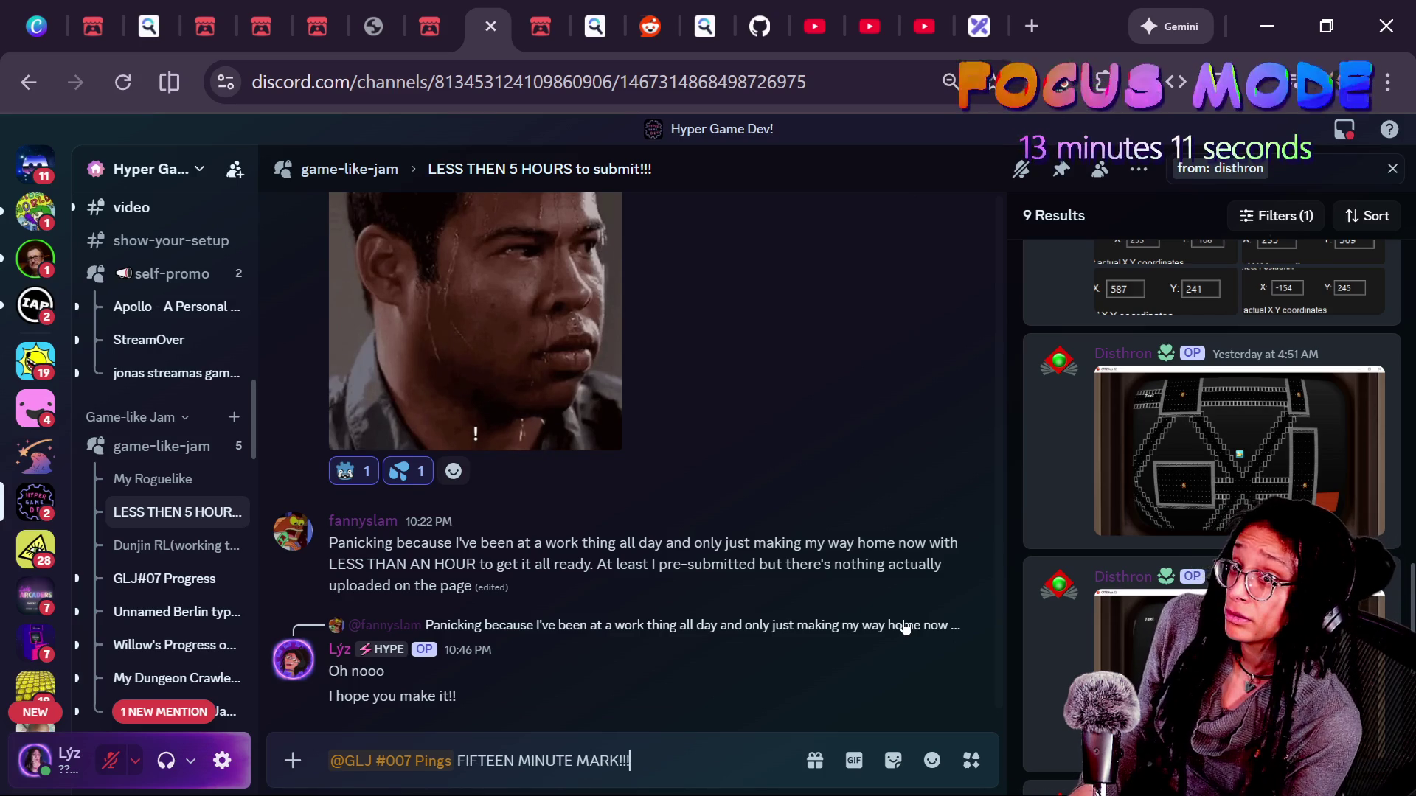
key(BackSpace)
key(BackSpace)
key(BackSpace)
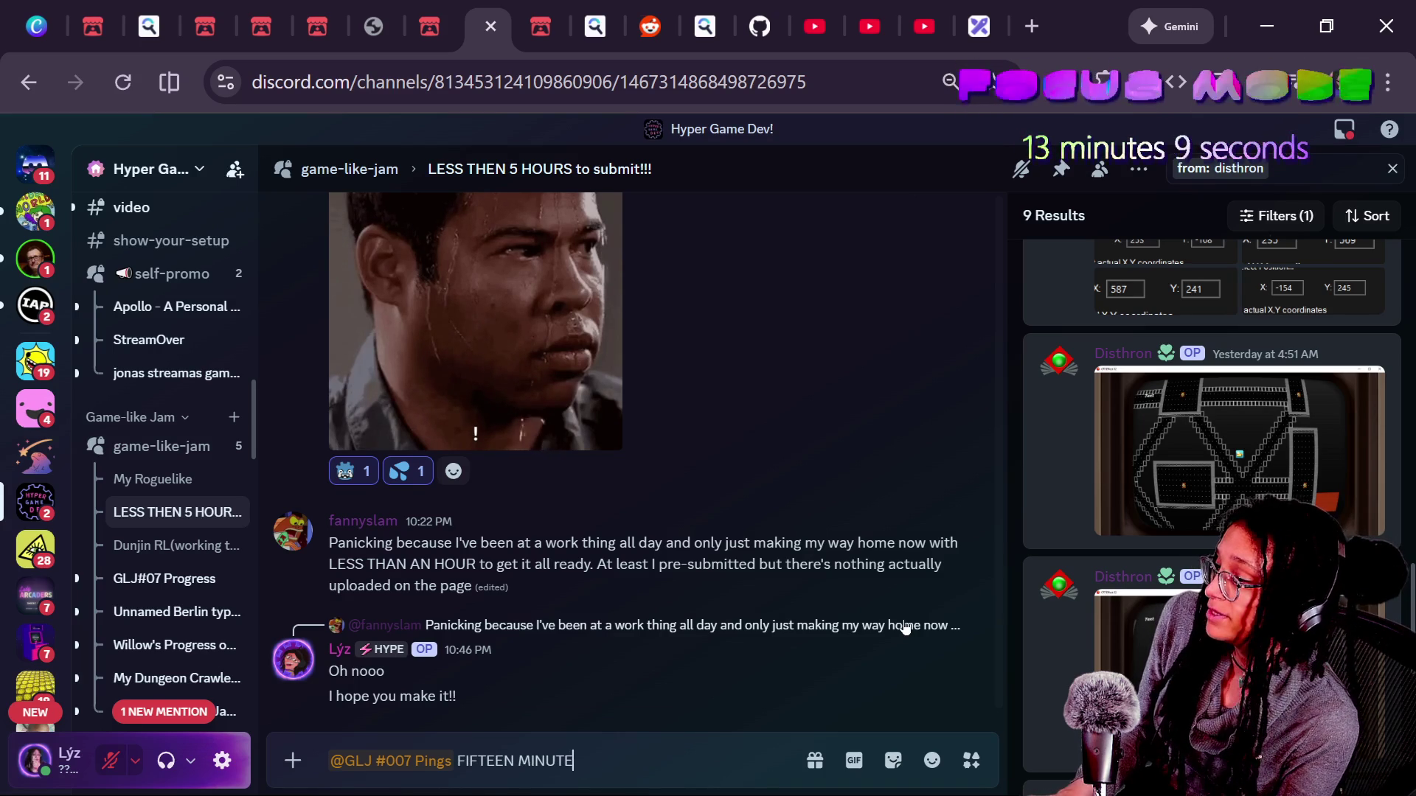
text(13)
key(BackSpace)
key(BackSpace)
text(THIRTEEN MINUTE)
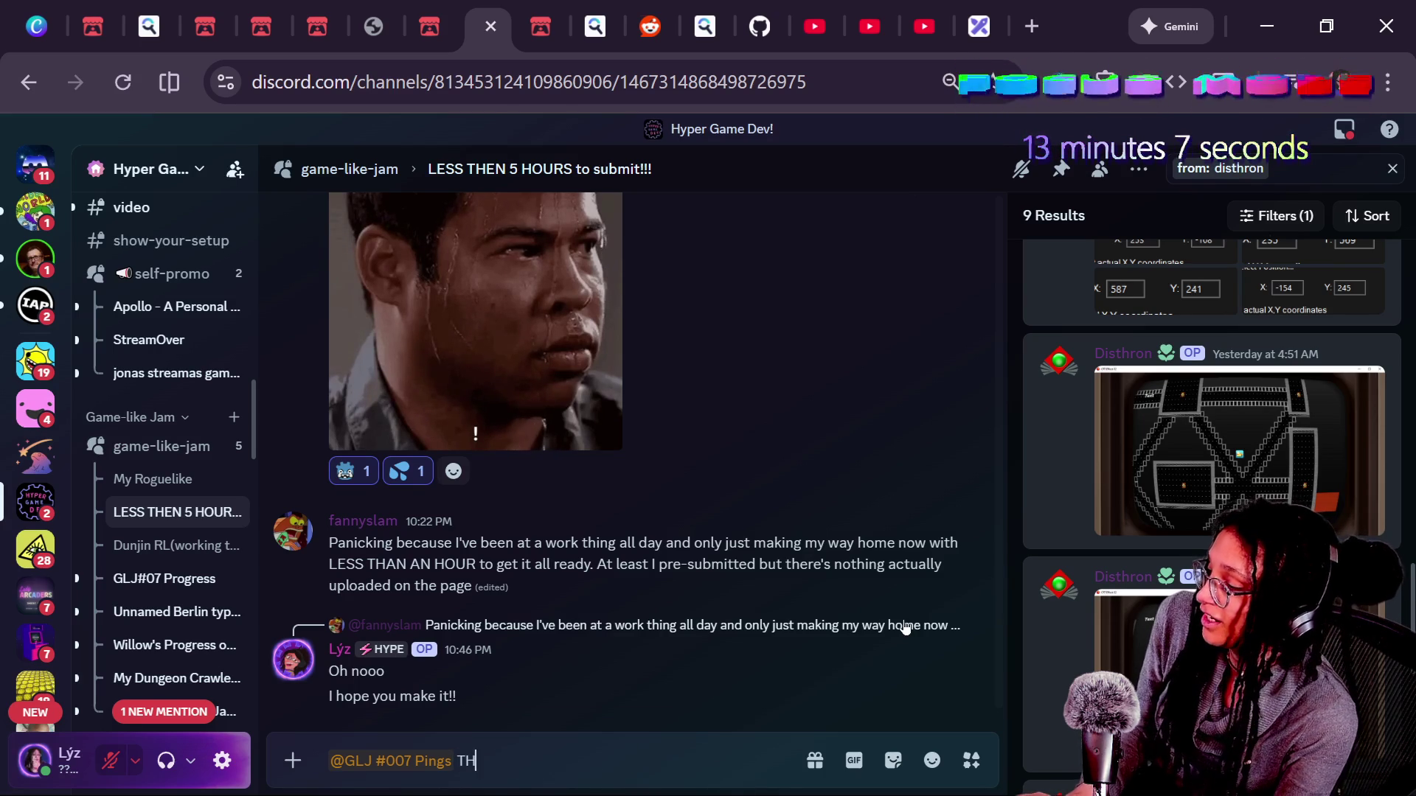
text( MARK ahh)
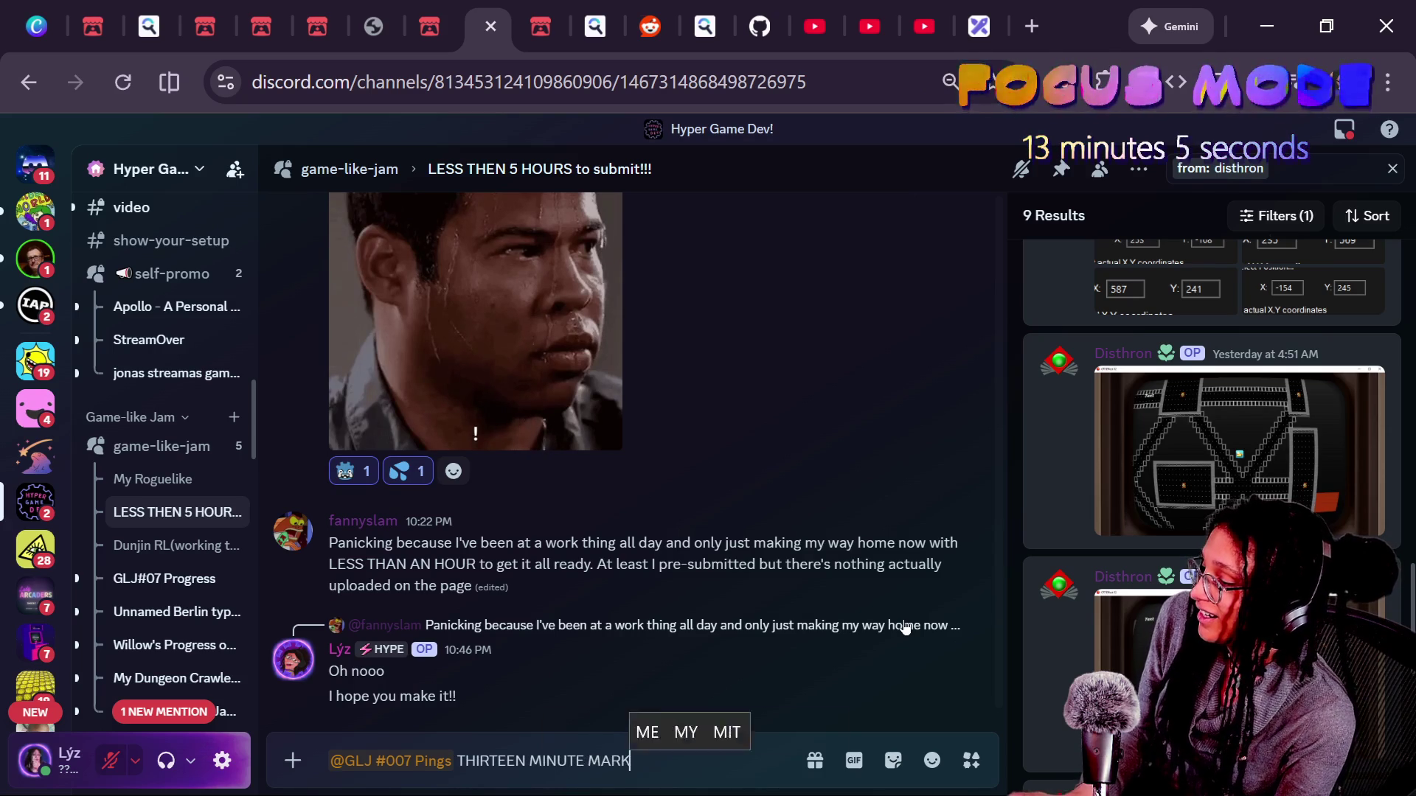
key(Return)
Step: Cycle through Godot and GitHub Desktop, then return to Discord with Alt+Tab
key(alt+Tab)
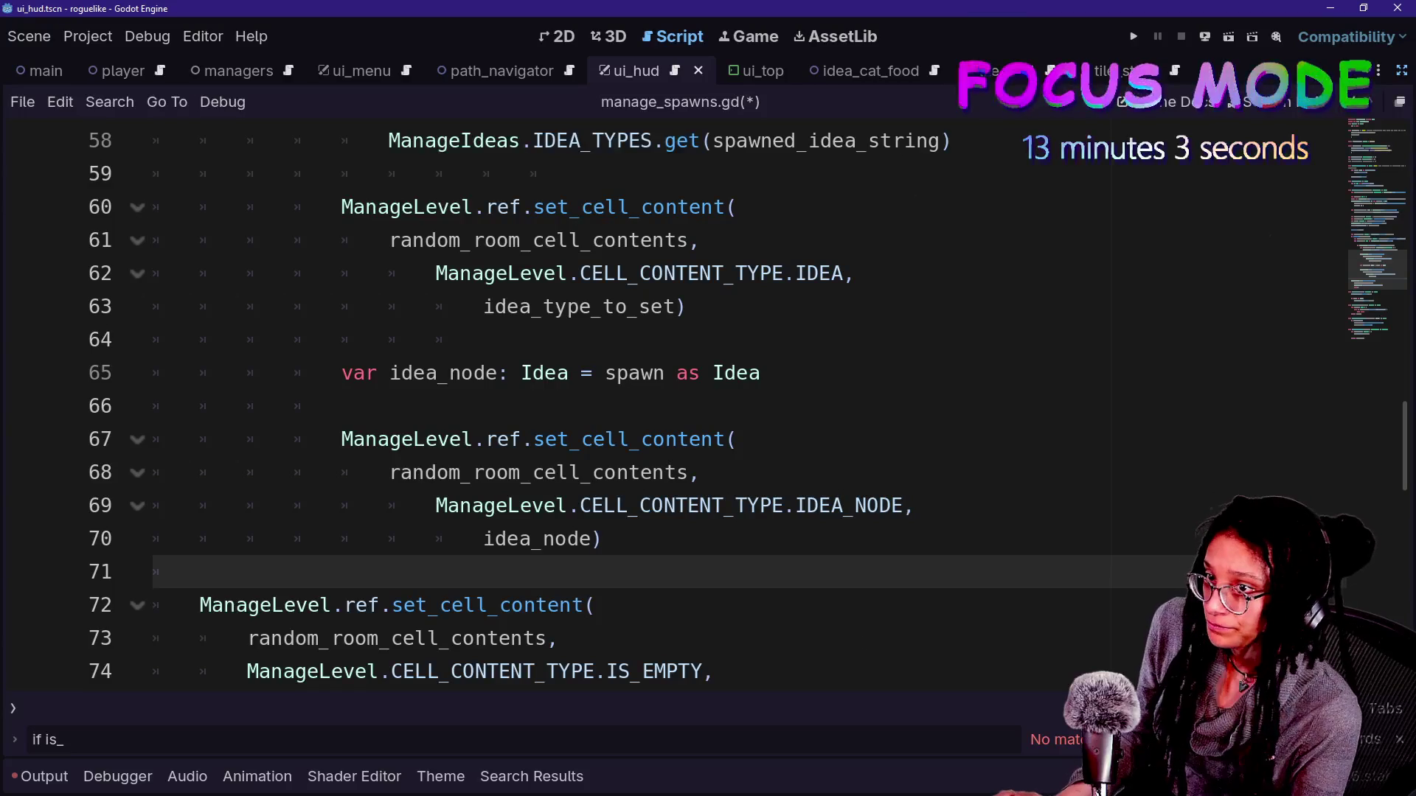
key(alt+Tab)
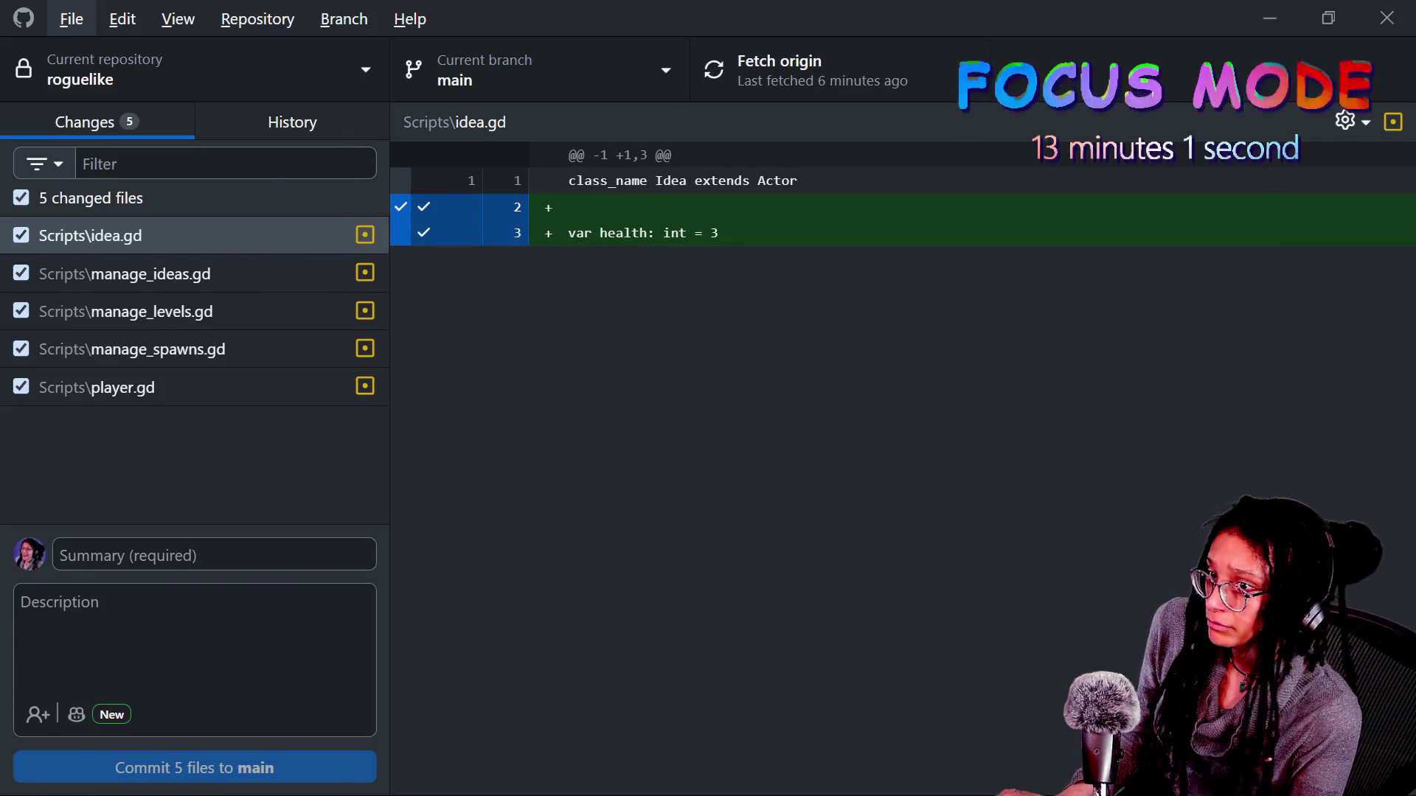
key(alt+Tab)
key(alt+Tab)
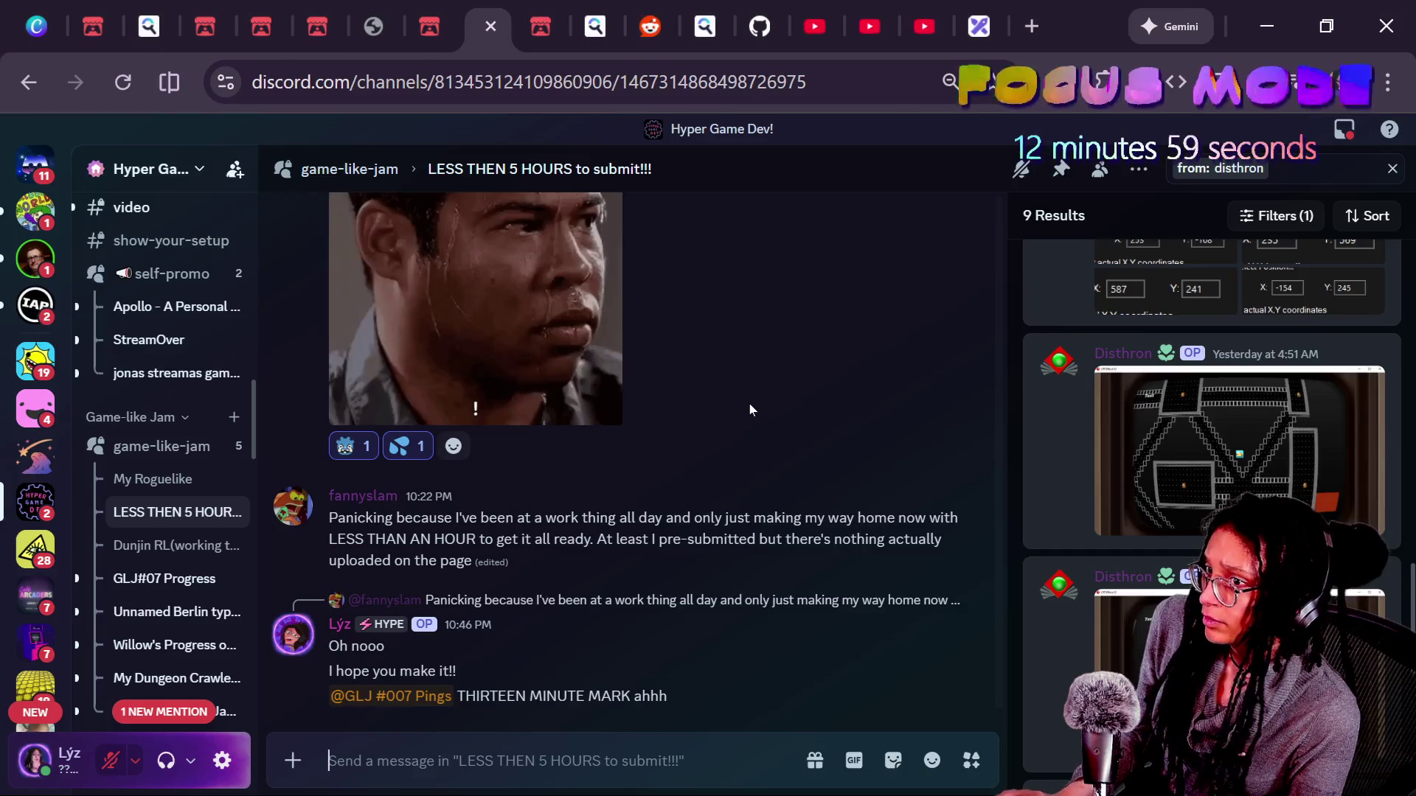
key(alt+Tab)
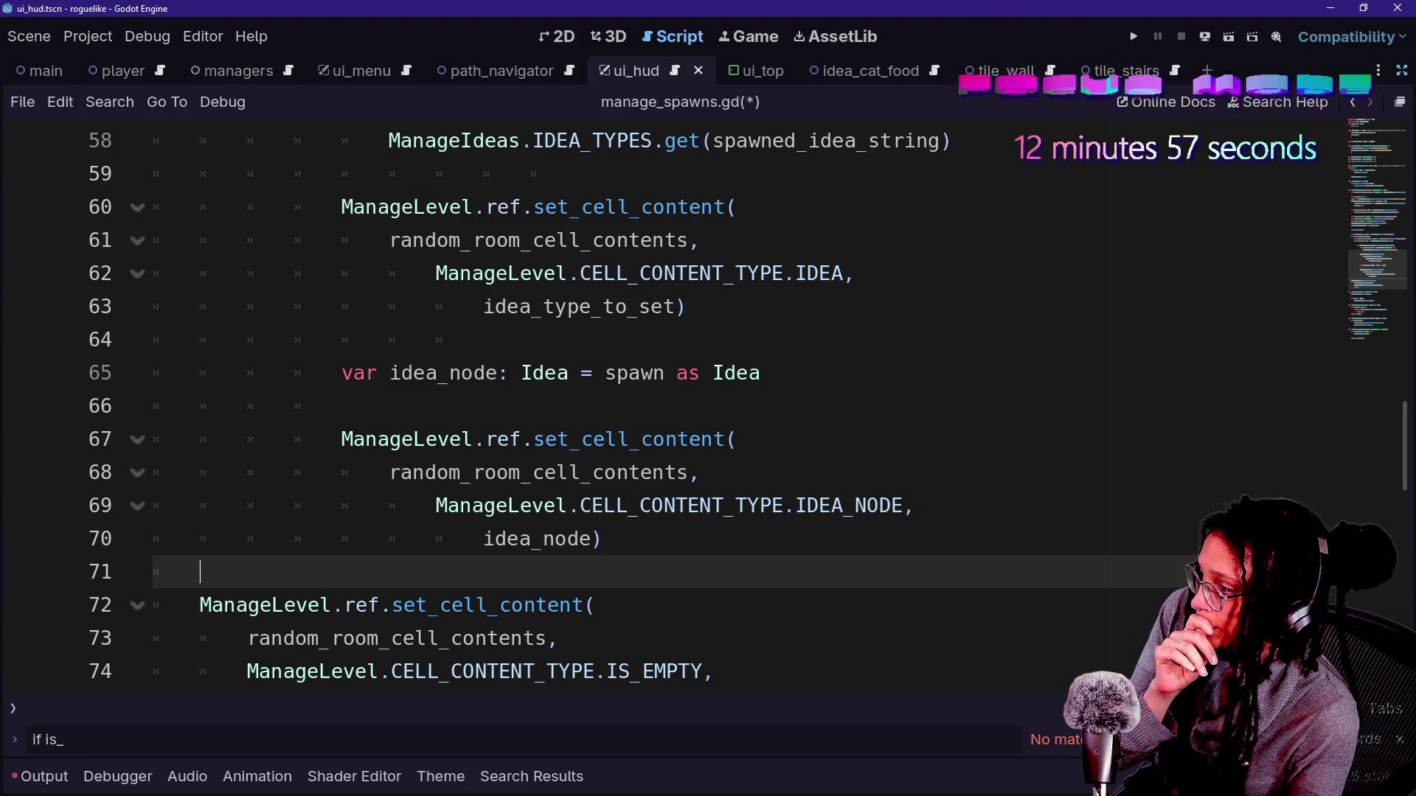
Step: Review the set_cell_content call on lines 67-70 and save manage_spawns.gd
key(Up)
key(Down)
key(Up)
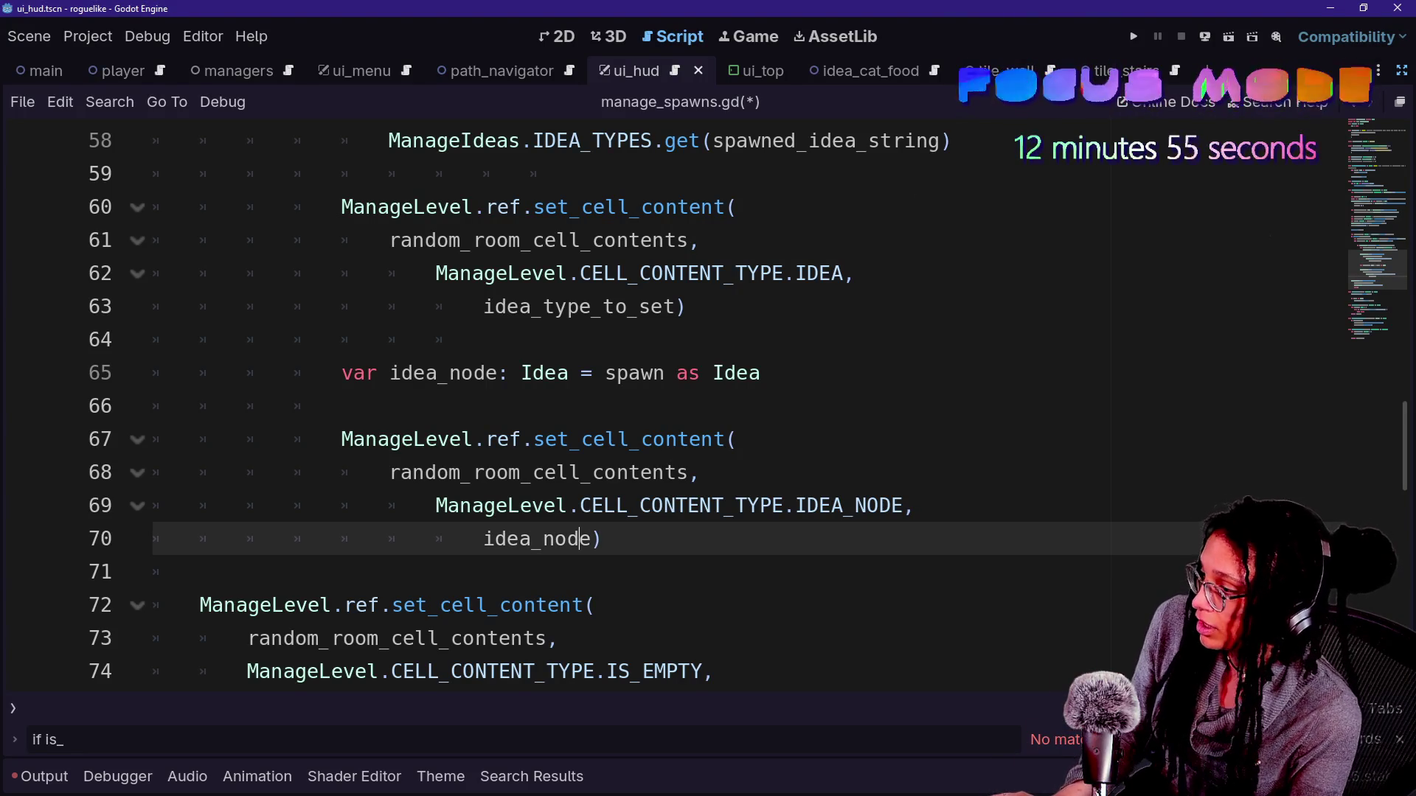
key(shift+Up)
key(shift+Up)
key(shift+Up)
key(shift+Home)
key(Left)
key(ctrl+s)
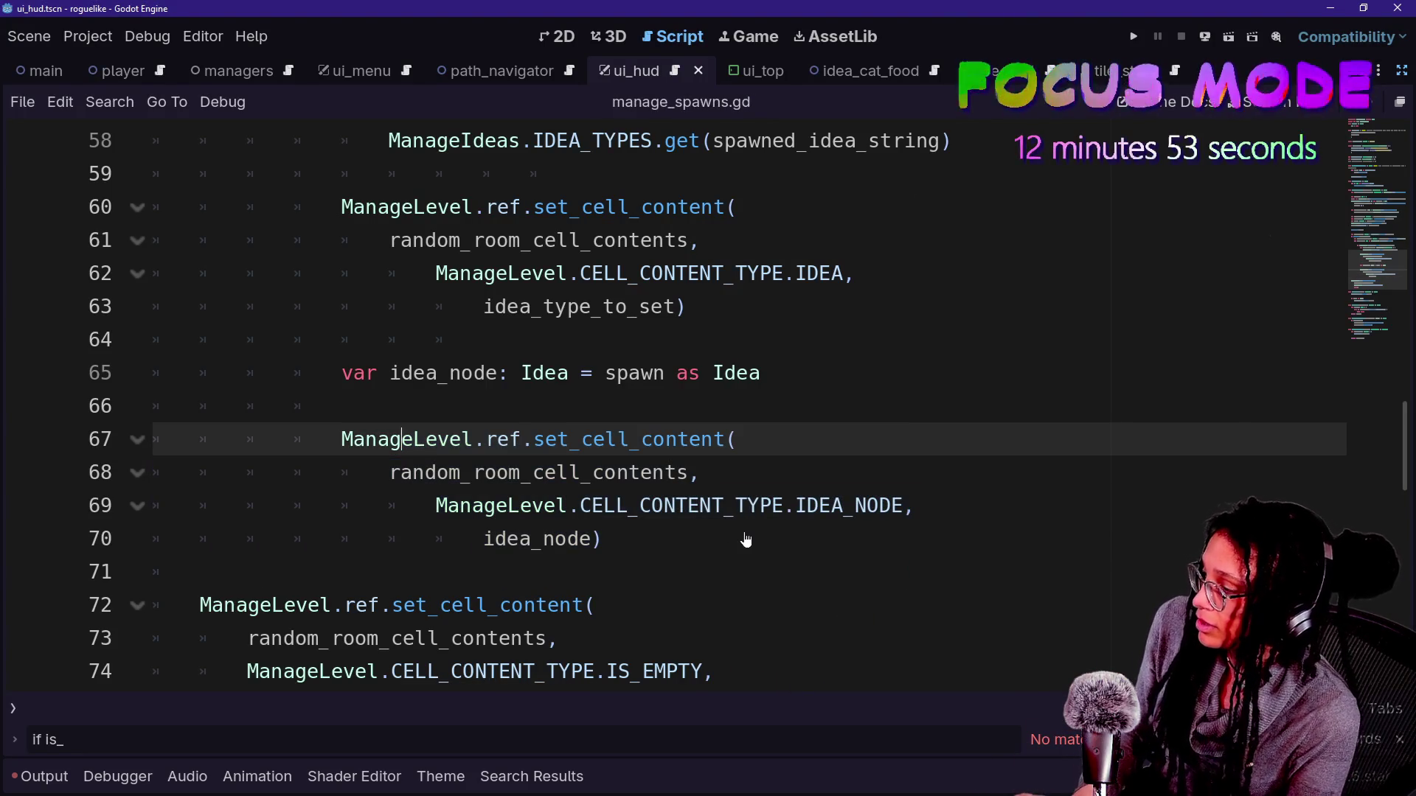
Step: Switch to player.gd and start line 84 with ManageLevel.ref.get_cell_content
key(shift+alt+o)
key(Down)
key(Return)
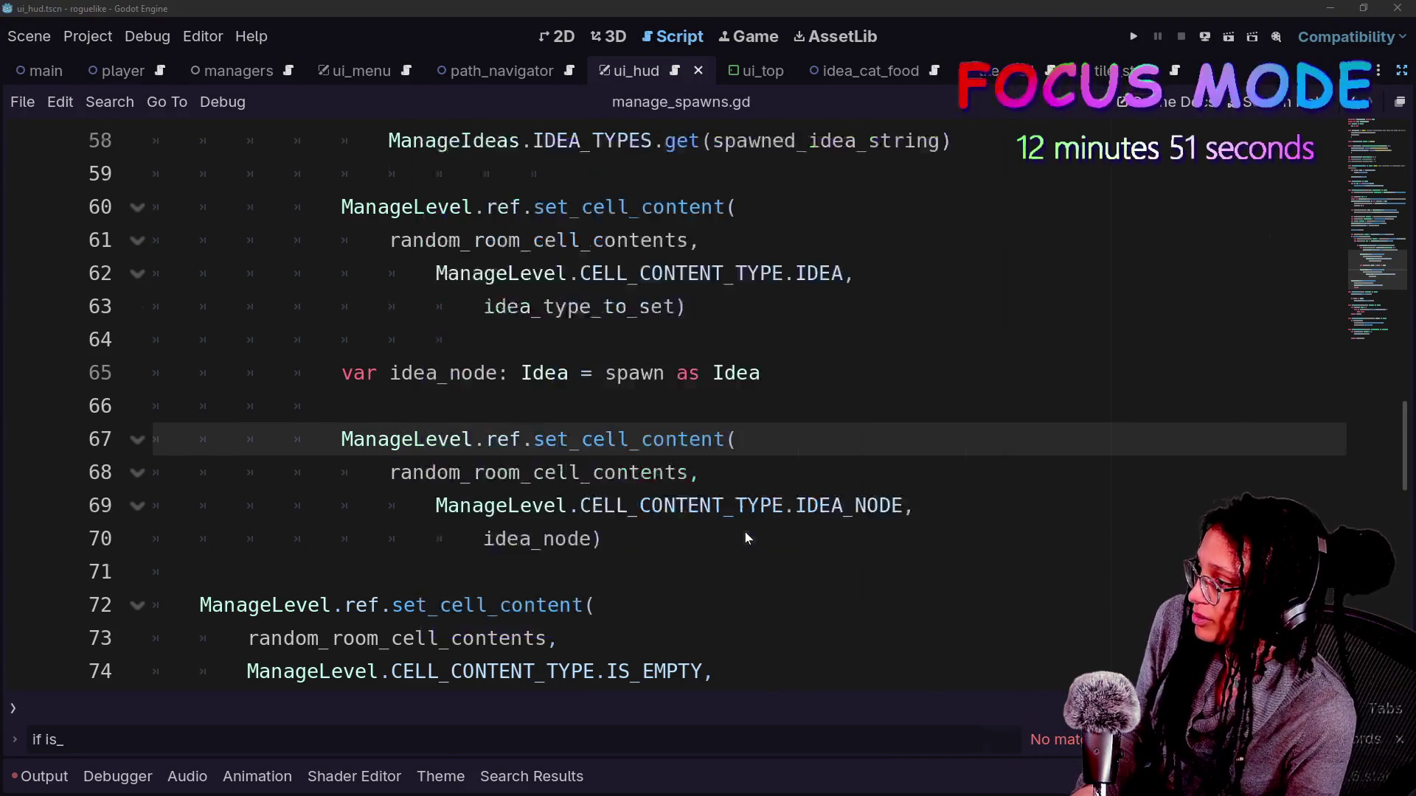
scroll(663, 405, down, 1)
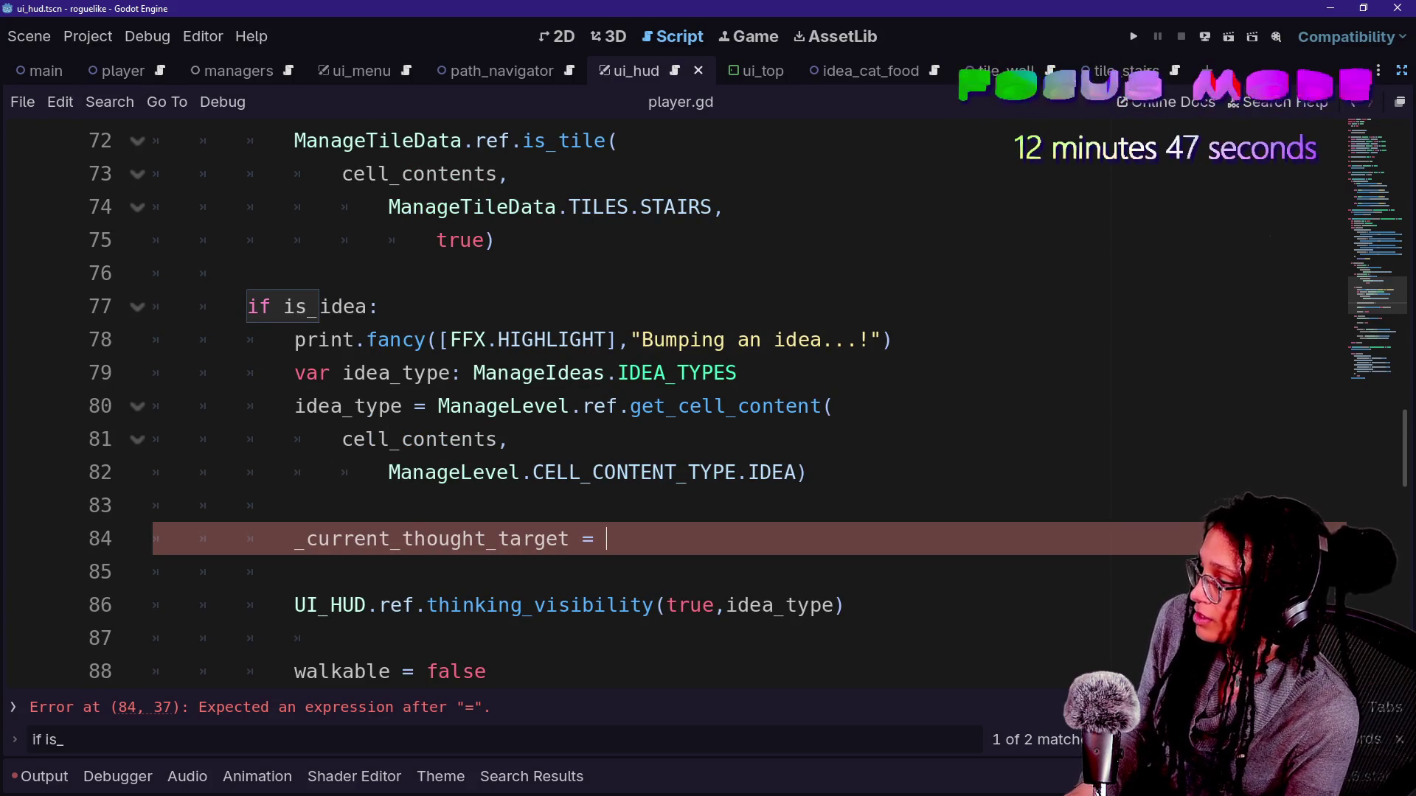
text(ManageLevels.ref)
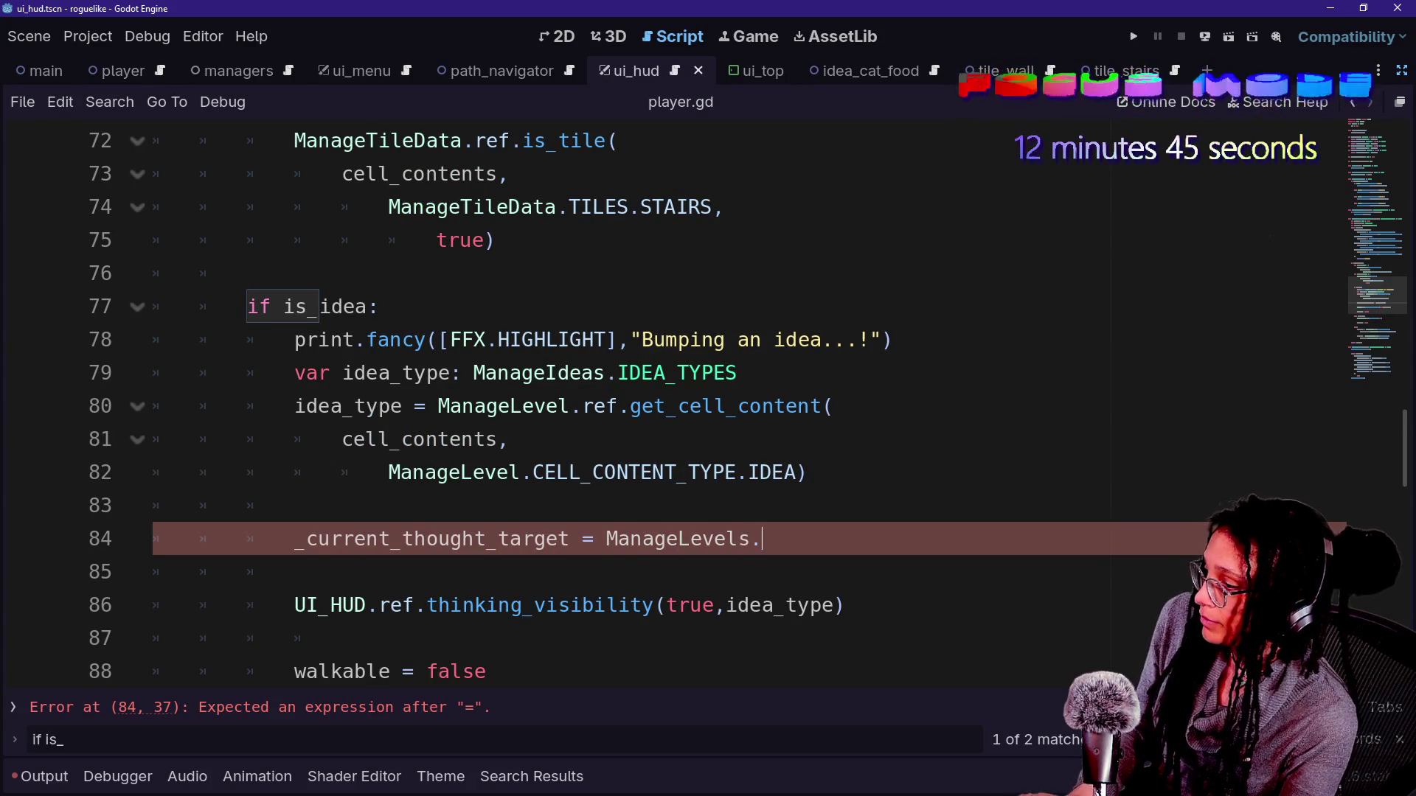
key(BackSpace)
key(BackSpace)
key(BackSpace)
text(.ref.)
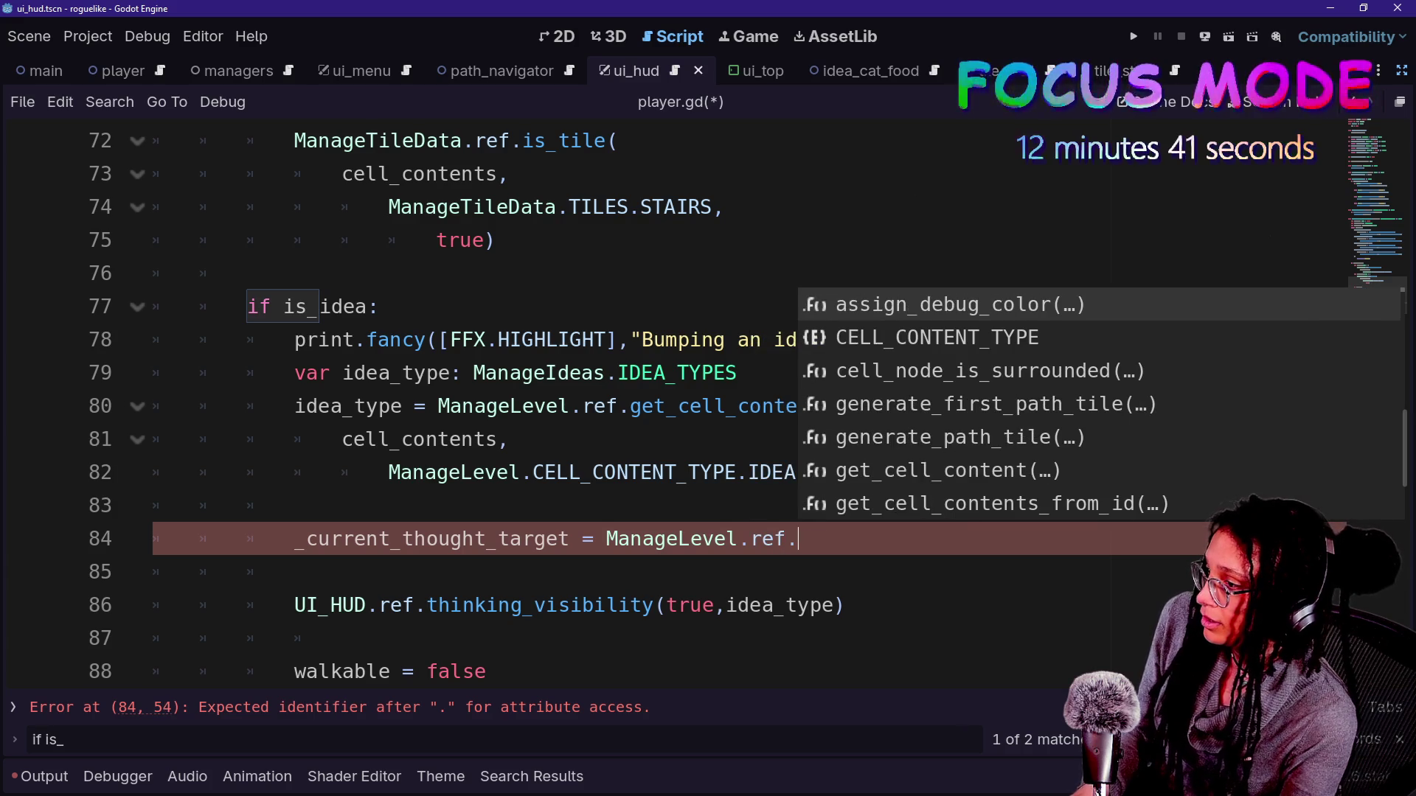
key(Up)
key(Down)
text(get)
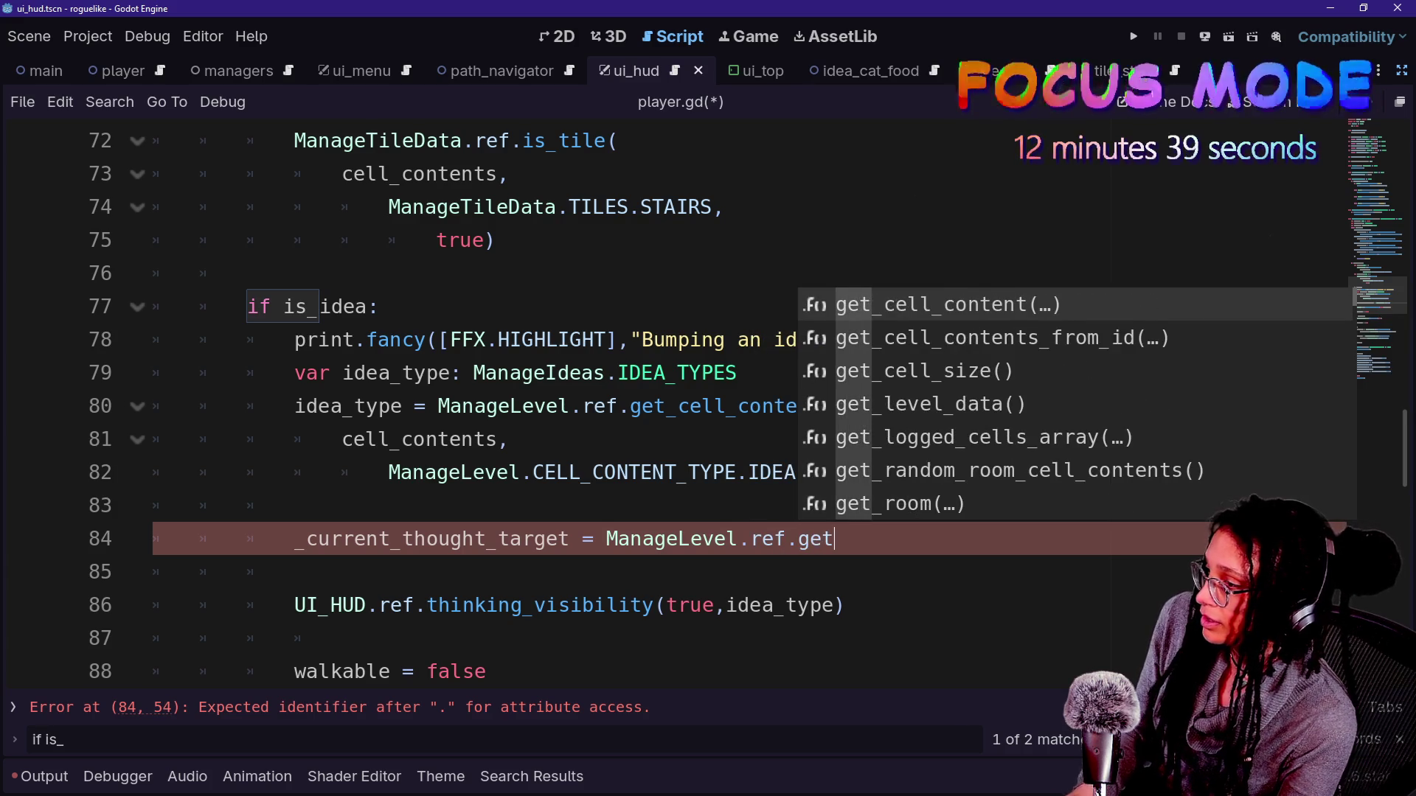
key(Return)
key(Return)
Step: Pass cell_contents as the first get_cell_content argument
click(295, 505)
text(c)
key(BackSpace)
click(341, 572)
text(cell_content()
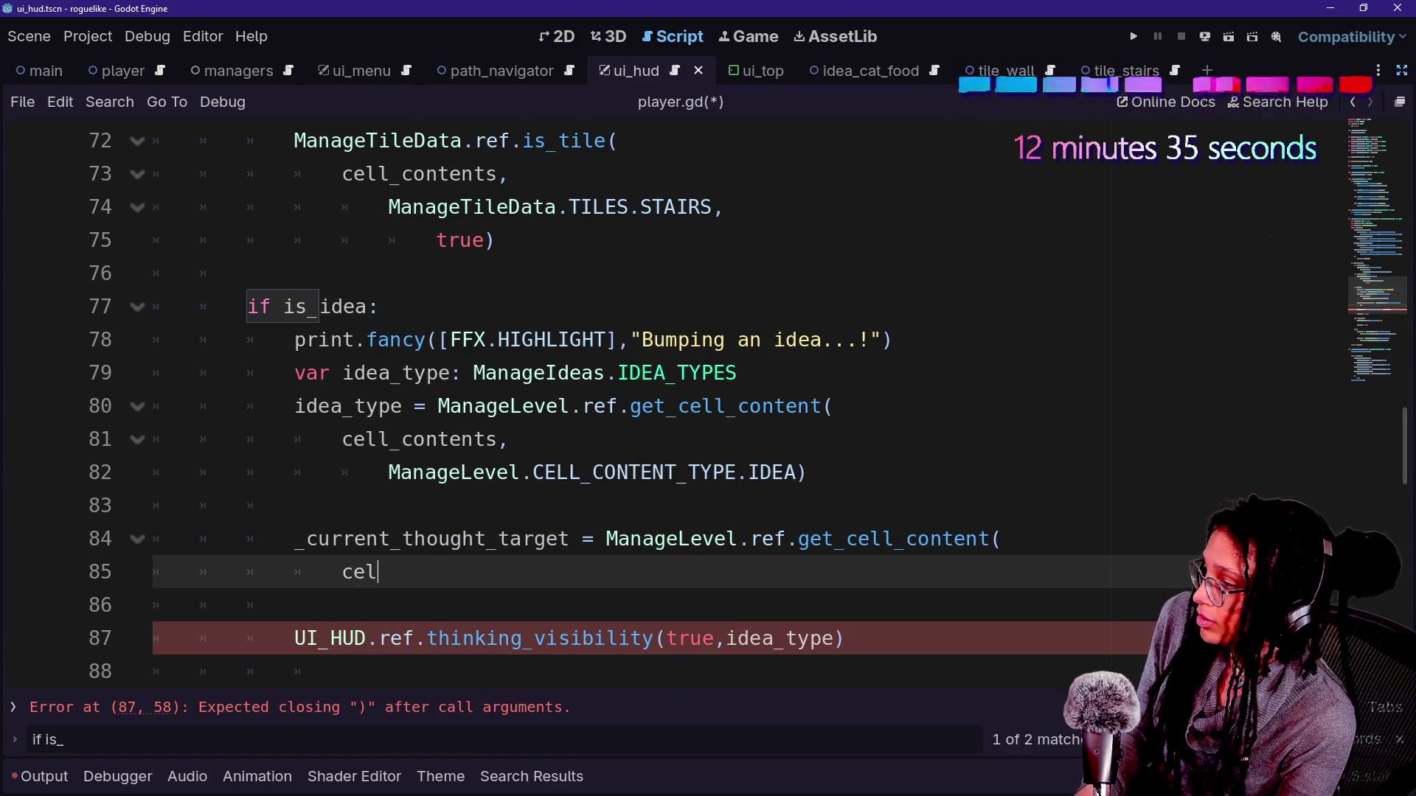
key(Return)
key(BackSpace)
key(BackSpace)
key(BackSpace)
text(cont)
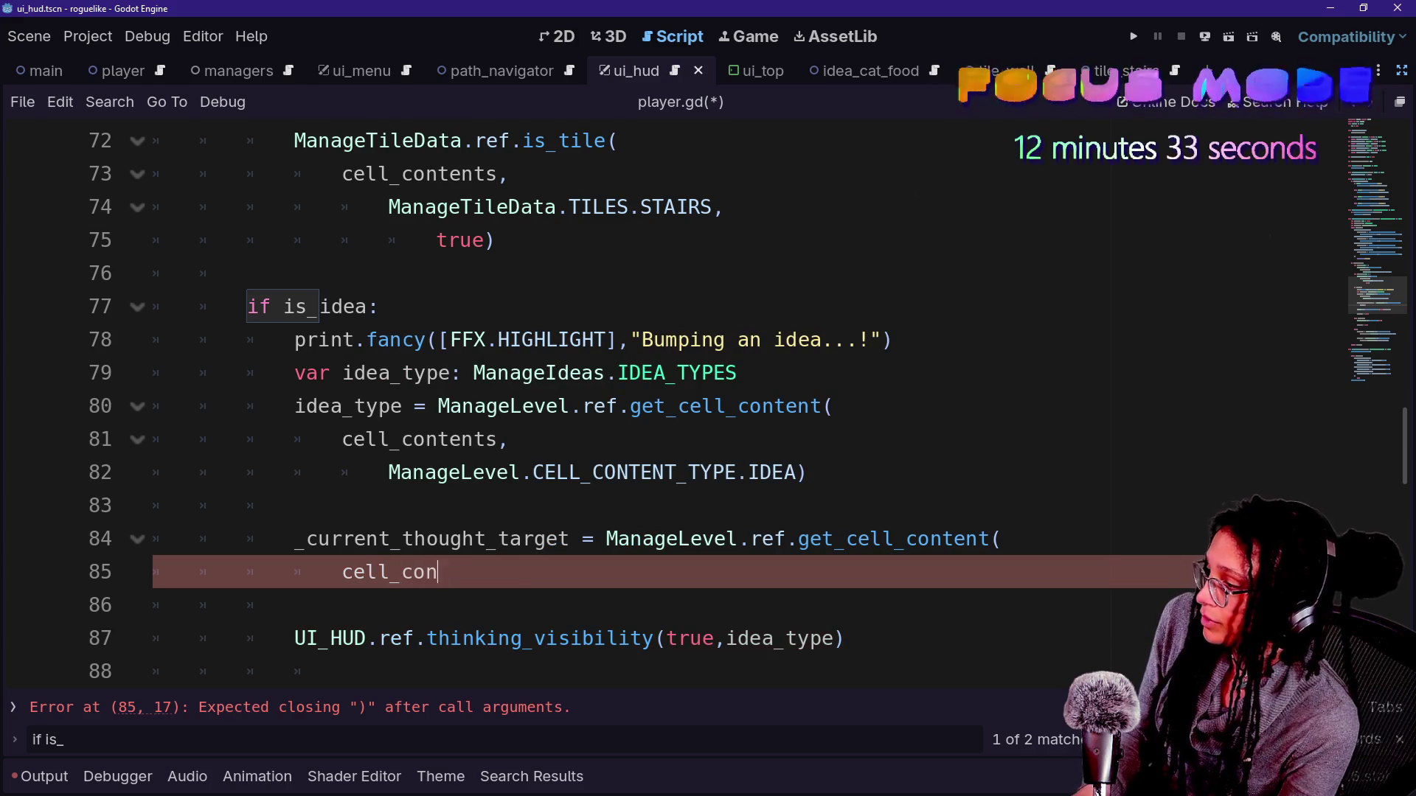
key(Return)
key(Return)
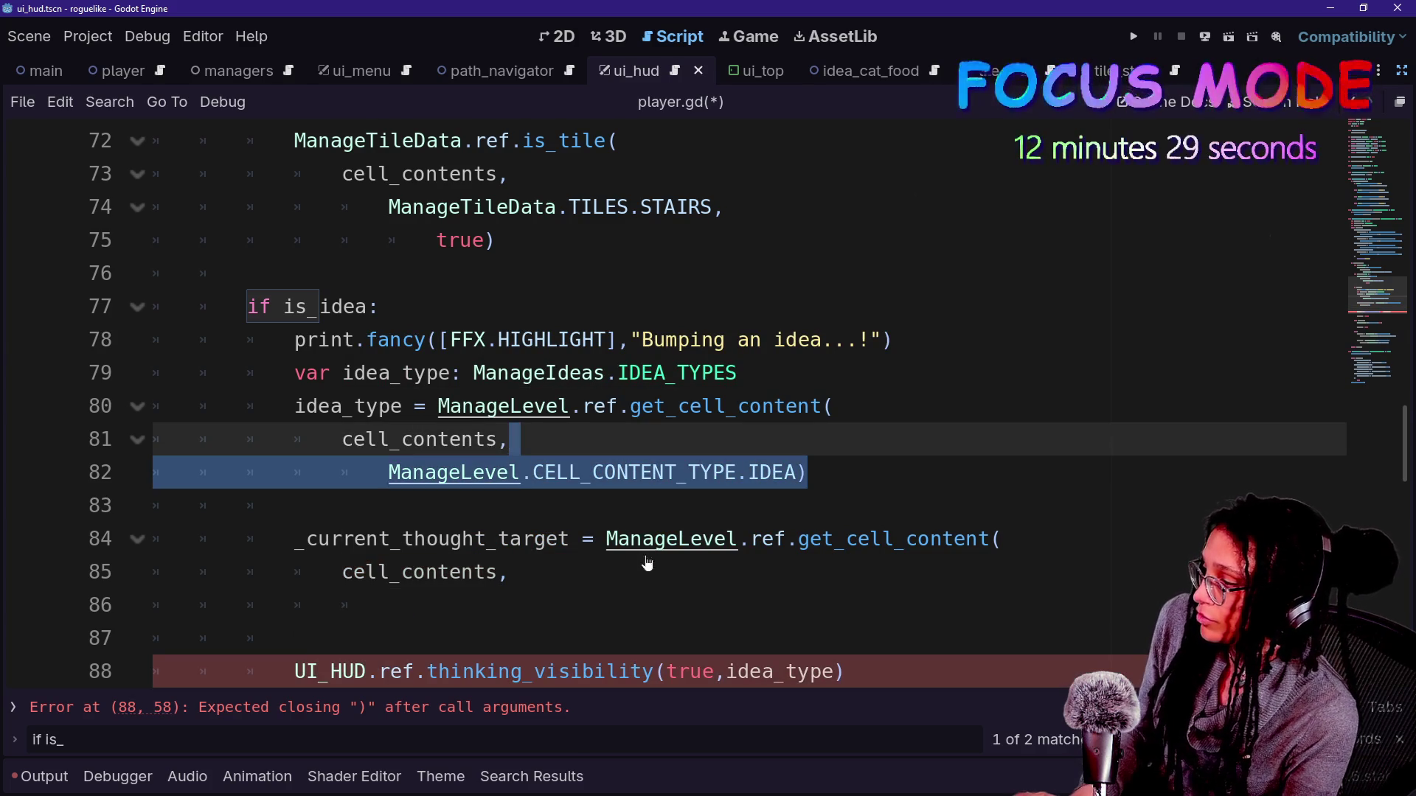
Step: Add ManageLevel.CELL_CONTENT_TYPE.IDEA_NODE as the second argument and save player.gd
click(509, 572)
key(ctrl+v)
key(Left)
text(_NODE)
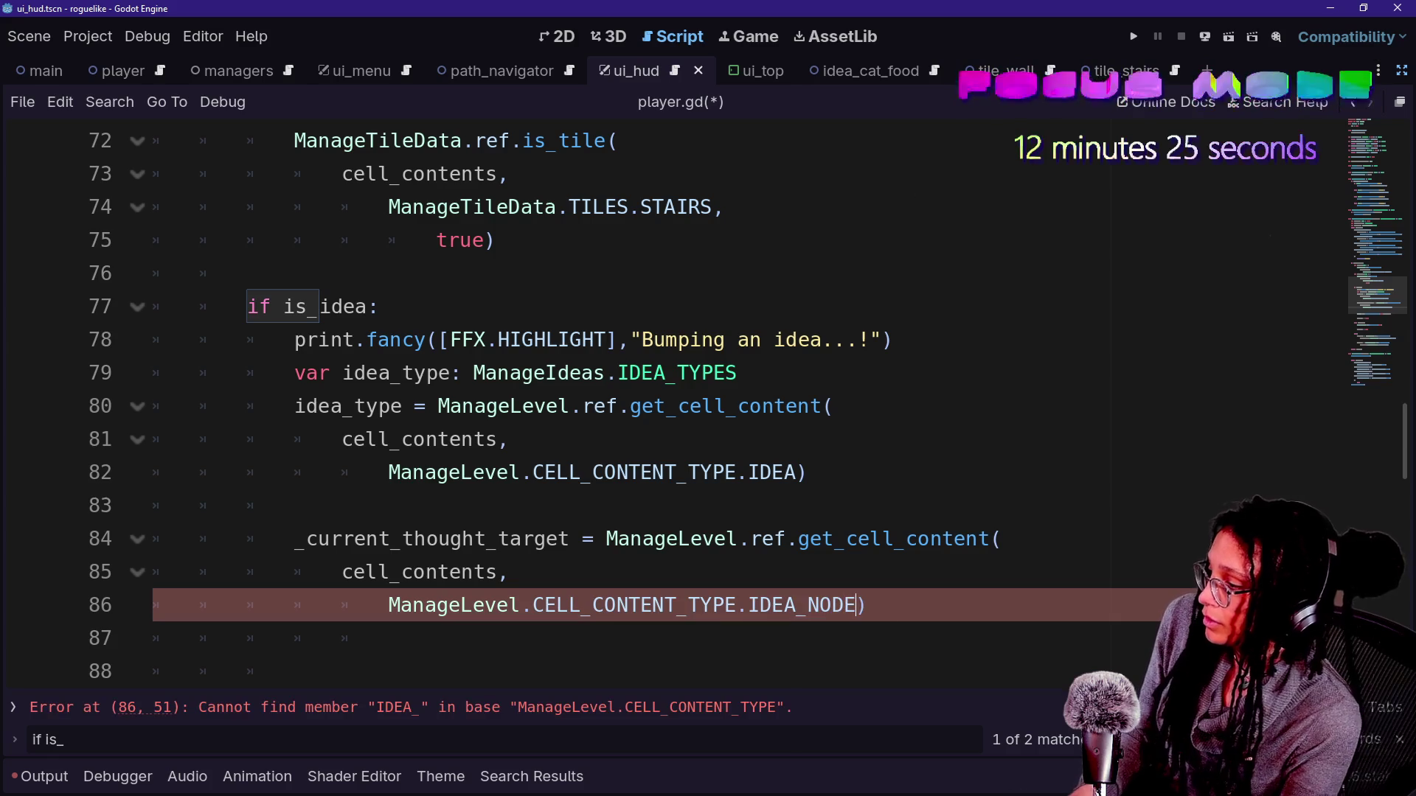
click(247, 671)
key(BackSpace)
key(BackSpace)
key(BackSpace)
key(ctrl+s)
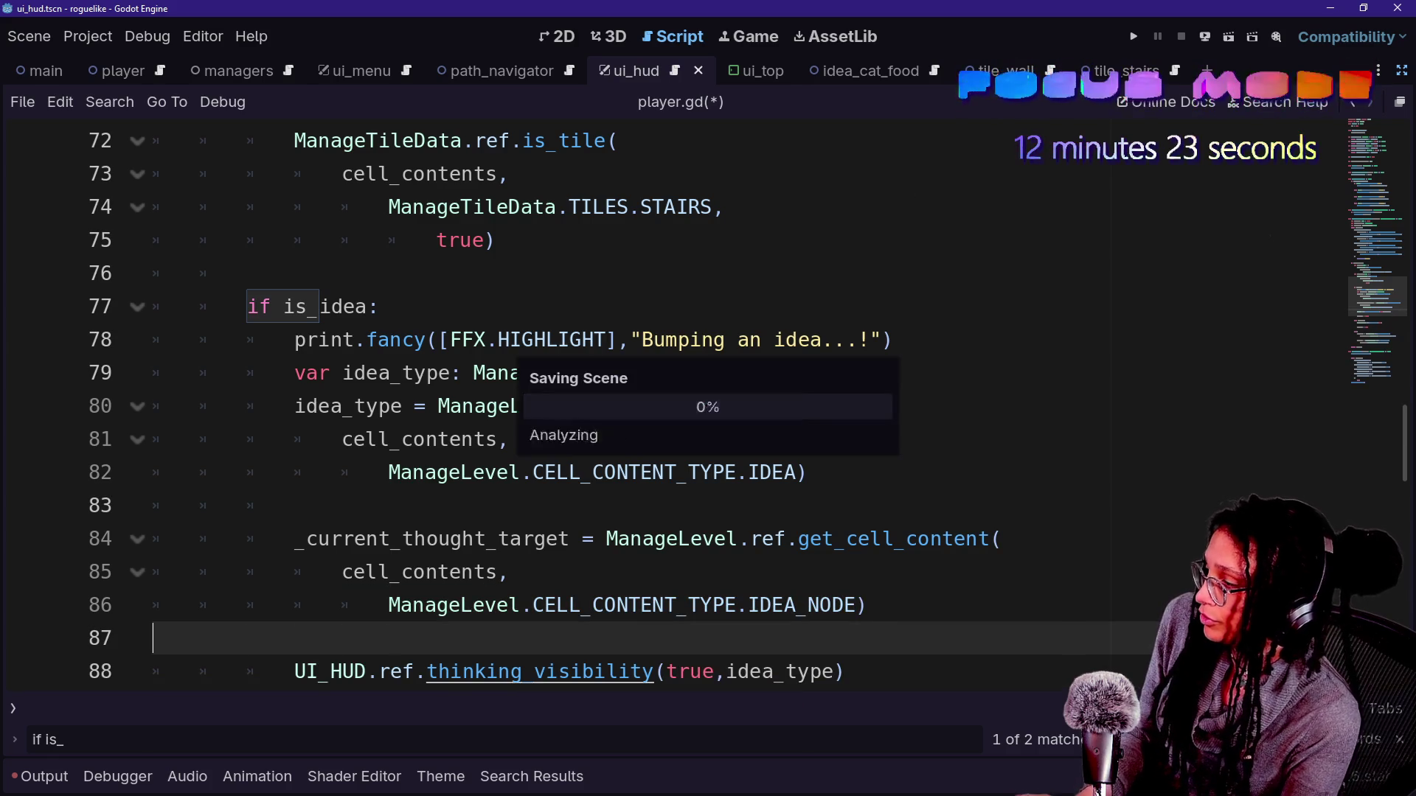
key(shift+alt+o)
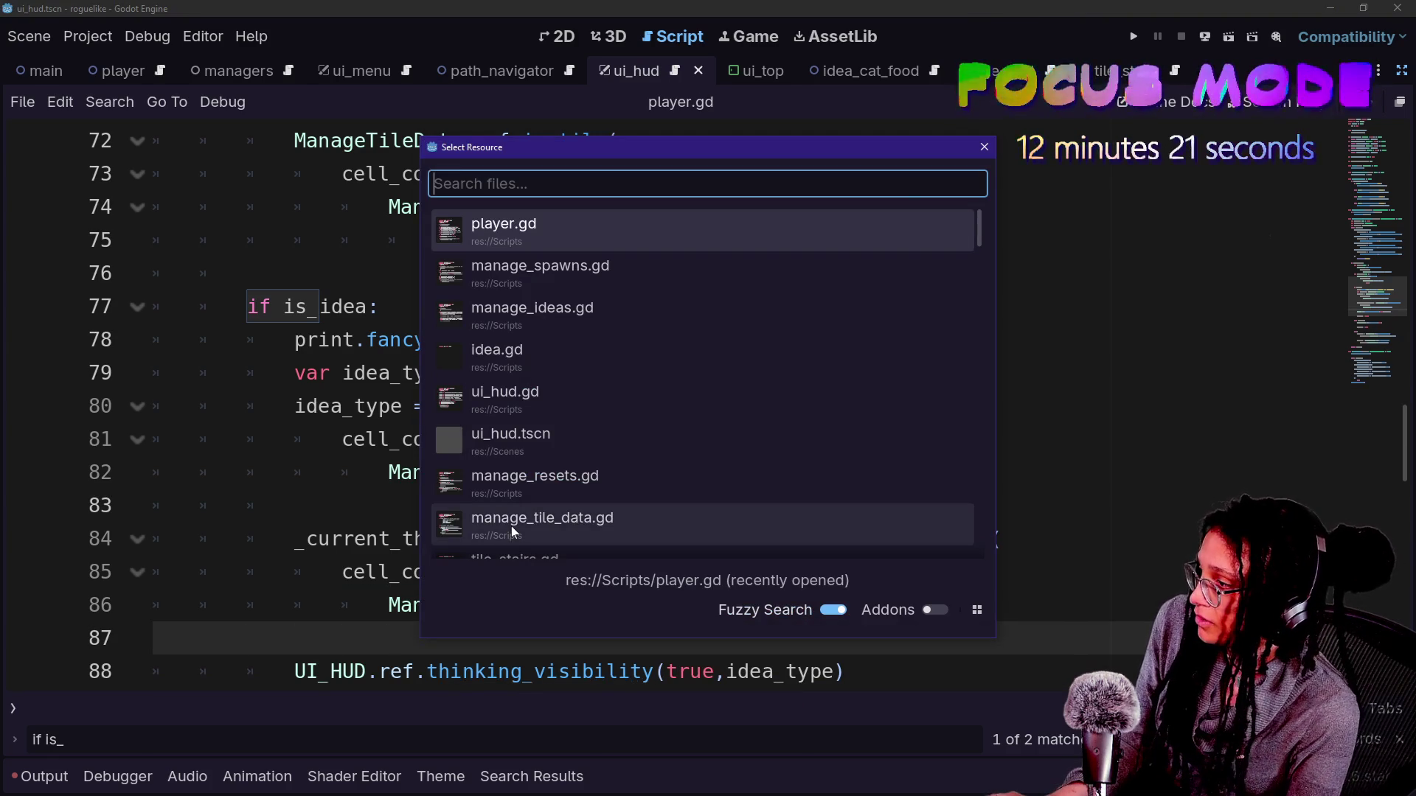
Step: Open manage_ideas.gd to review generate_thoughts, glancing briefly at player.gd
key(Down)
key(Down)
key(Return)
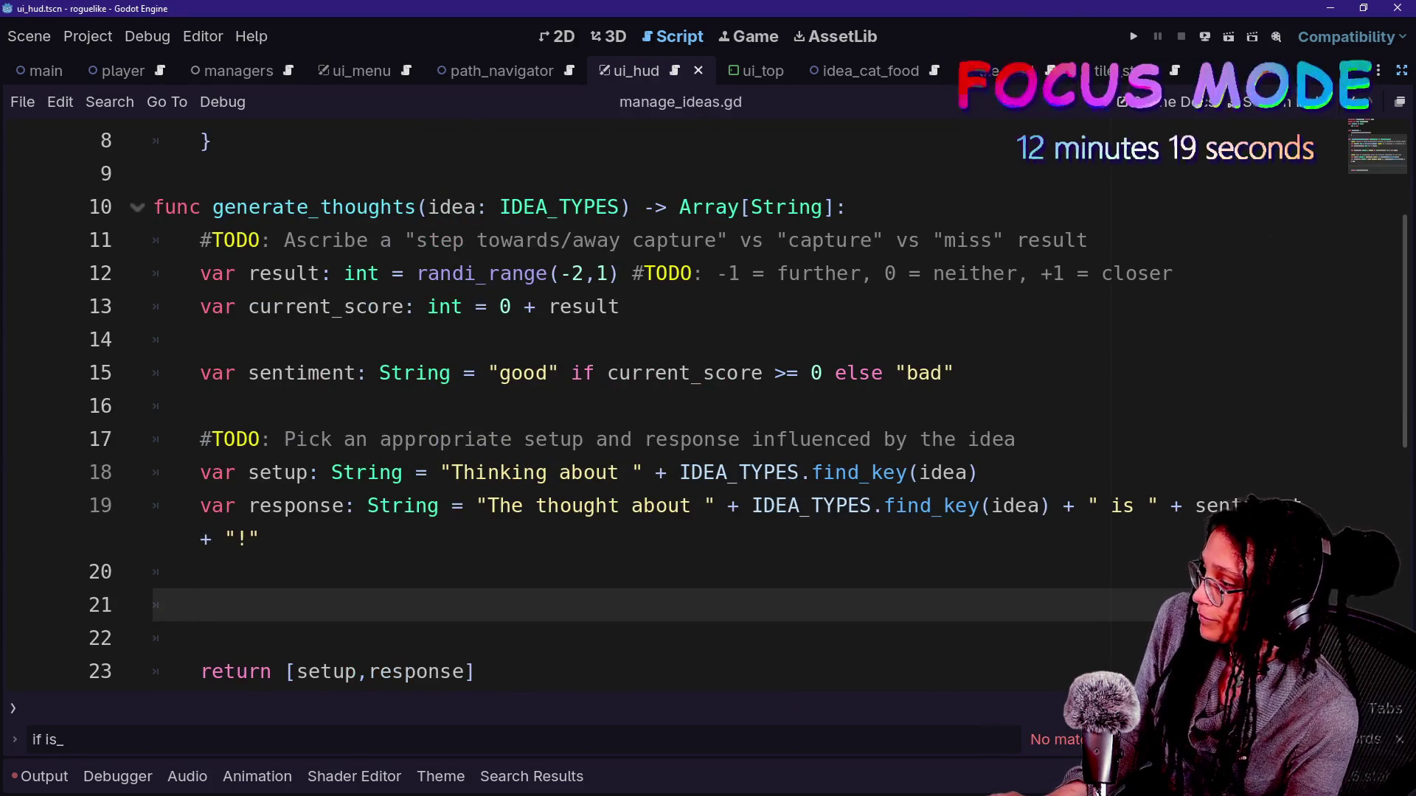
click(258, 206)
click(427, 439)
click(432, 627)
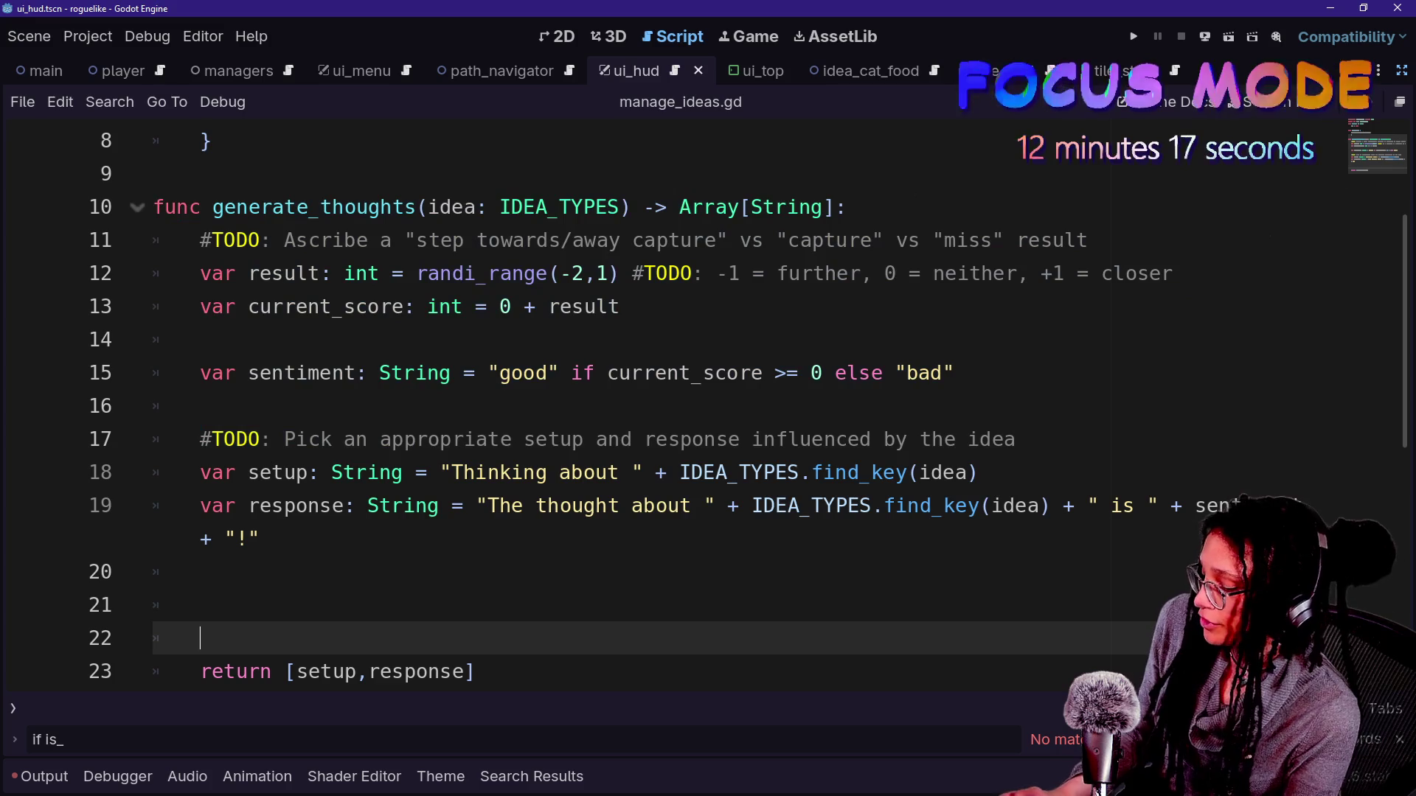
key(shift+alt+o)
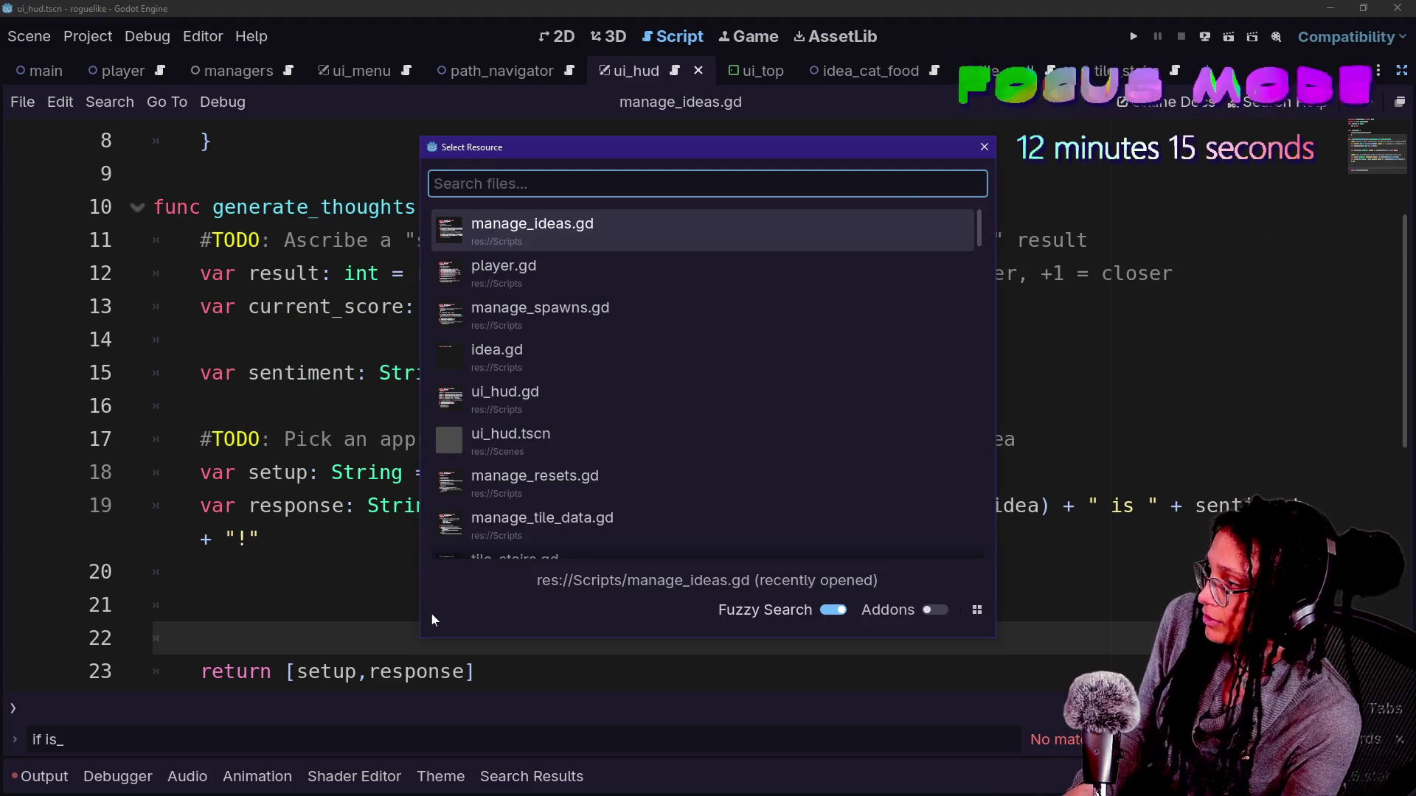
key(Down)
key(Return)
key(shift+alt+o)
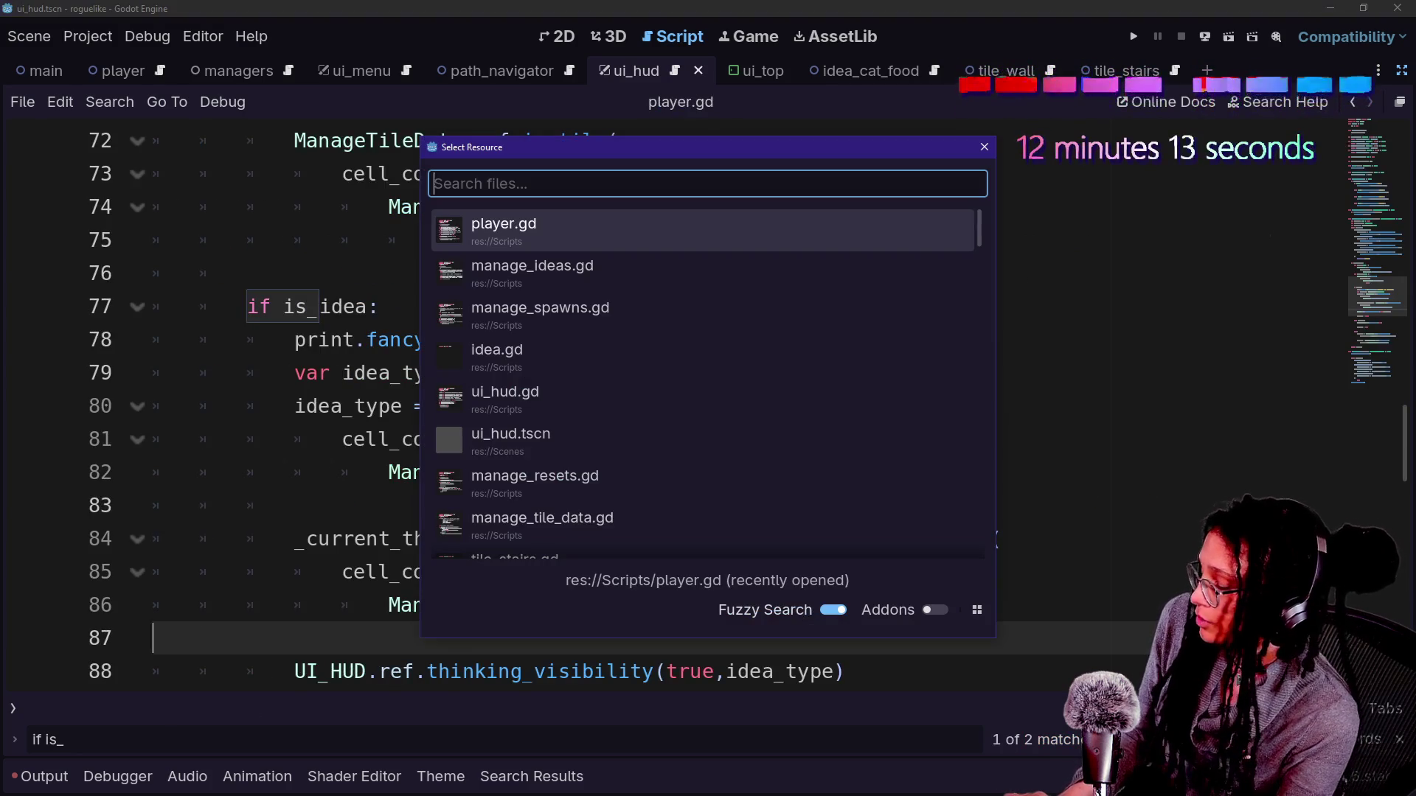
key(Down)
key(Return)
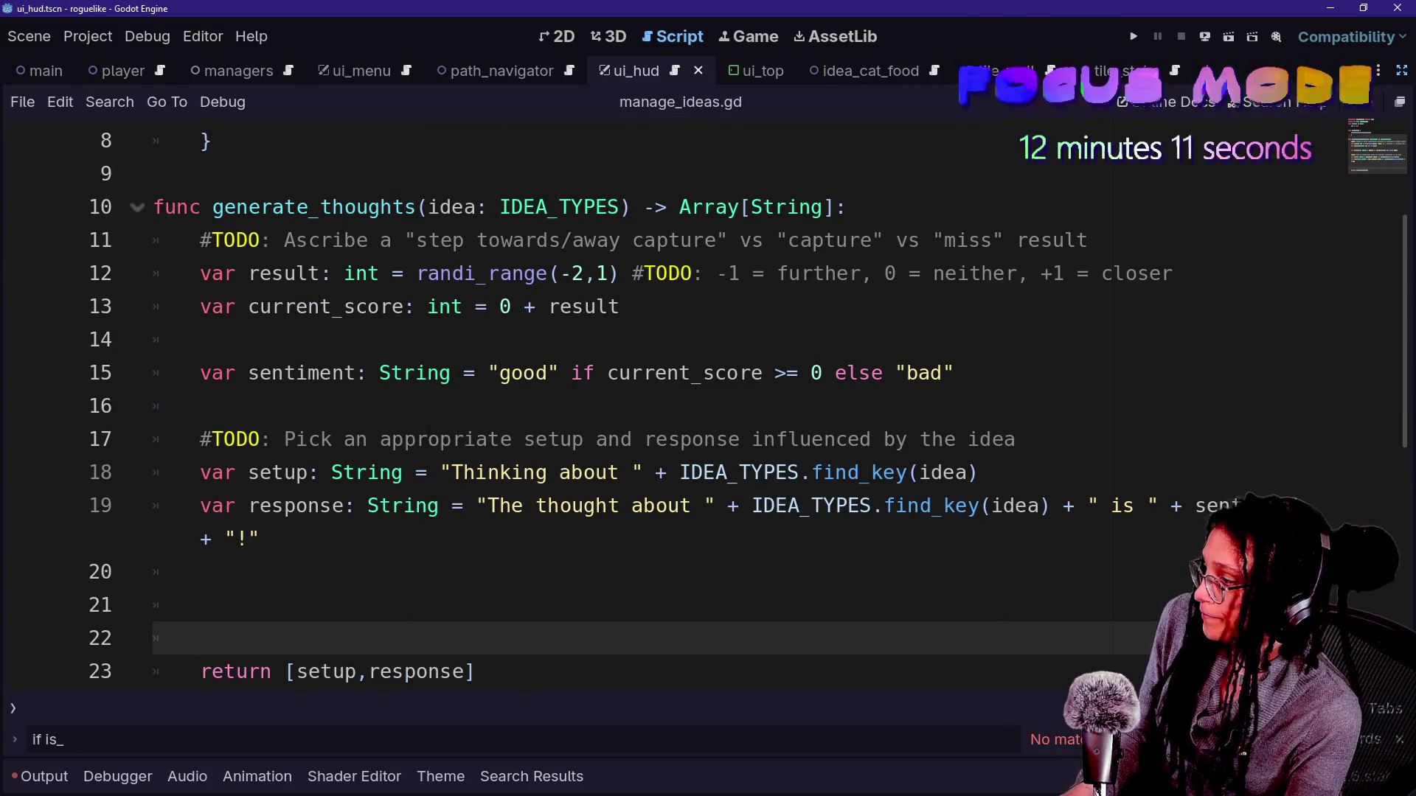
Step: Write a Player. reference on line 21 and change the randi_range lower bound to 1
key(Up)
key(BackSpace)
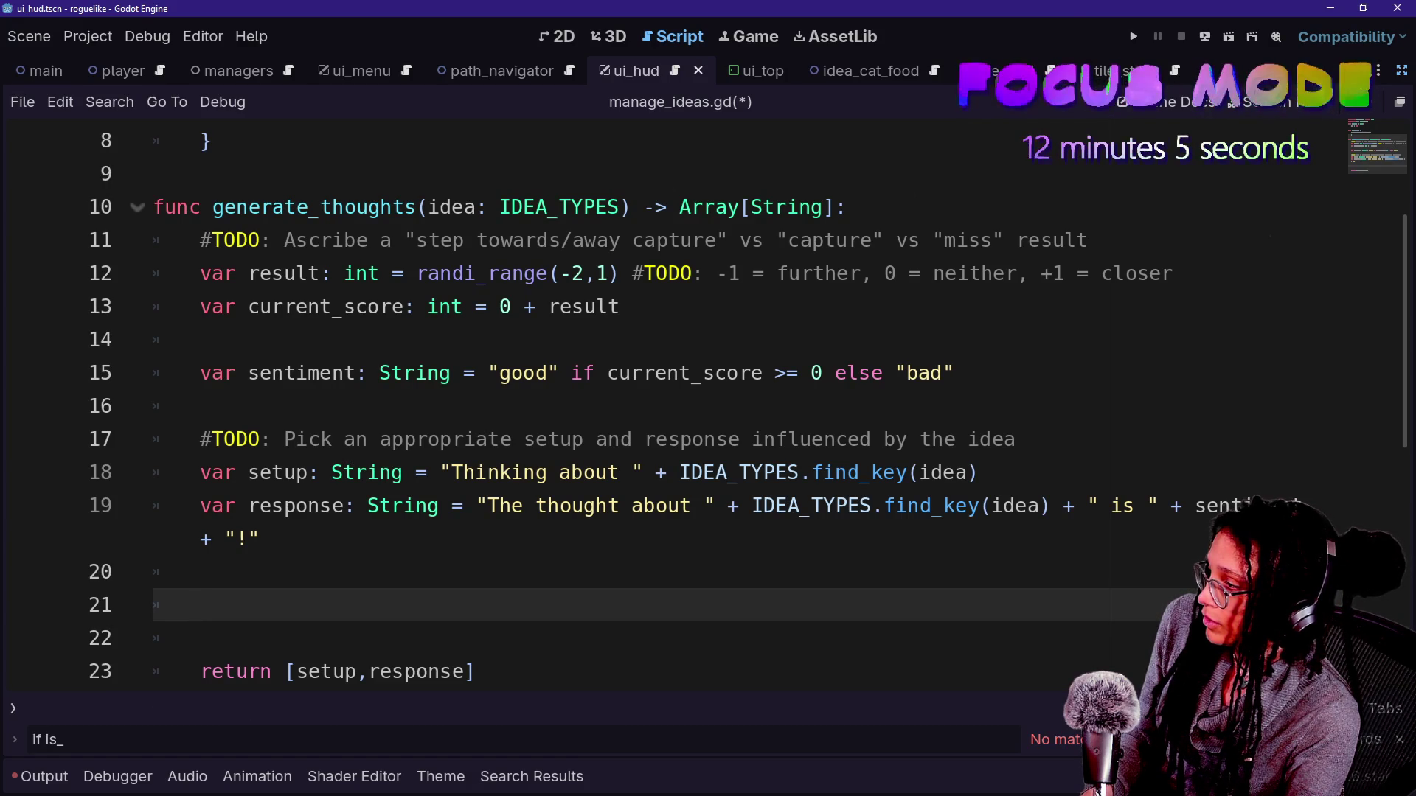
text(layer)
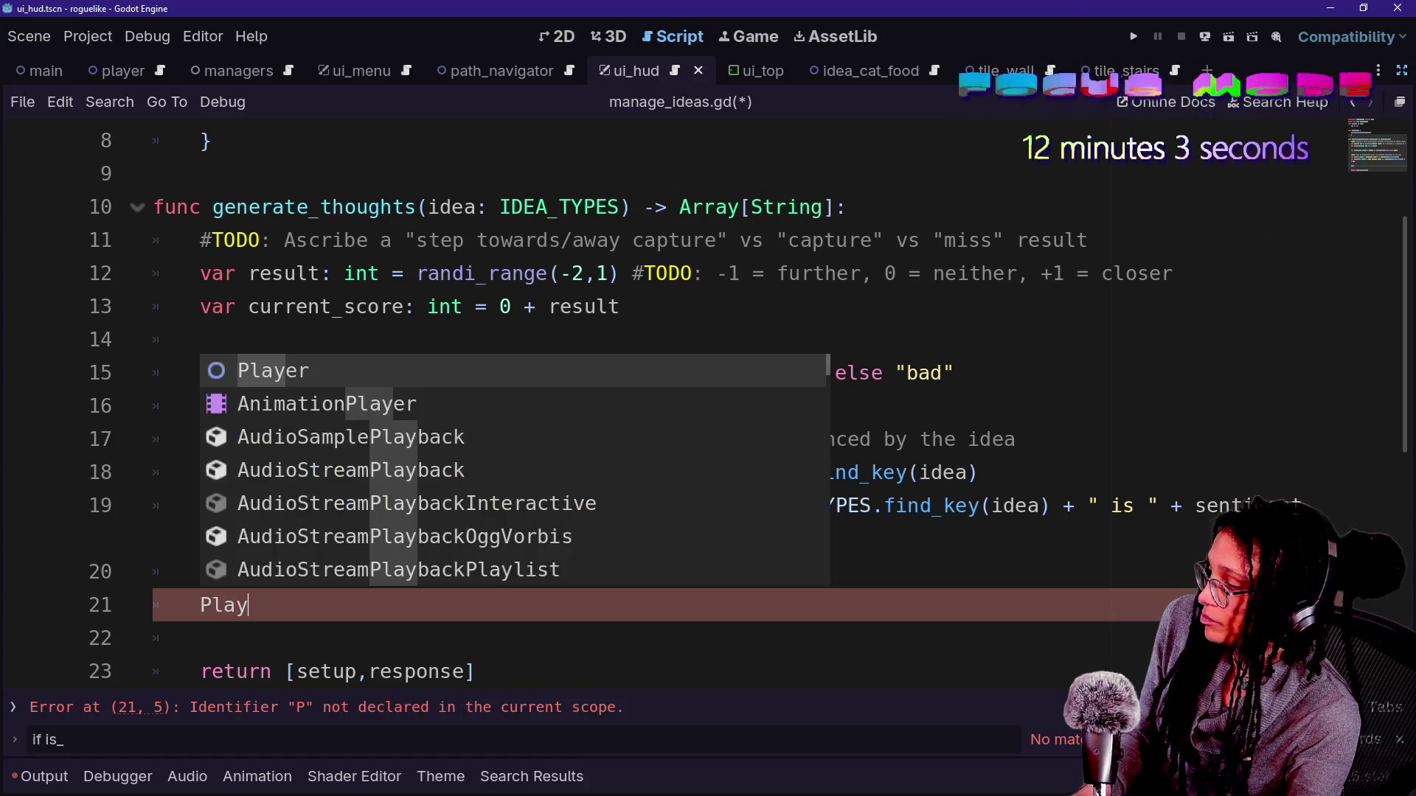
text(.)
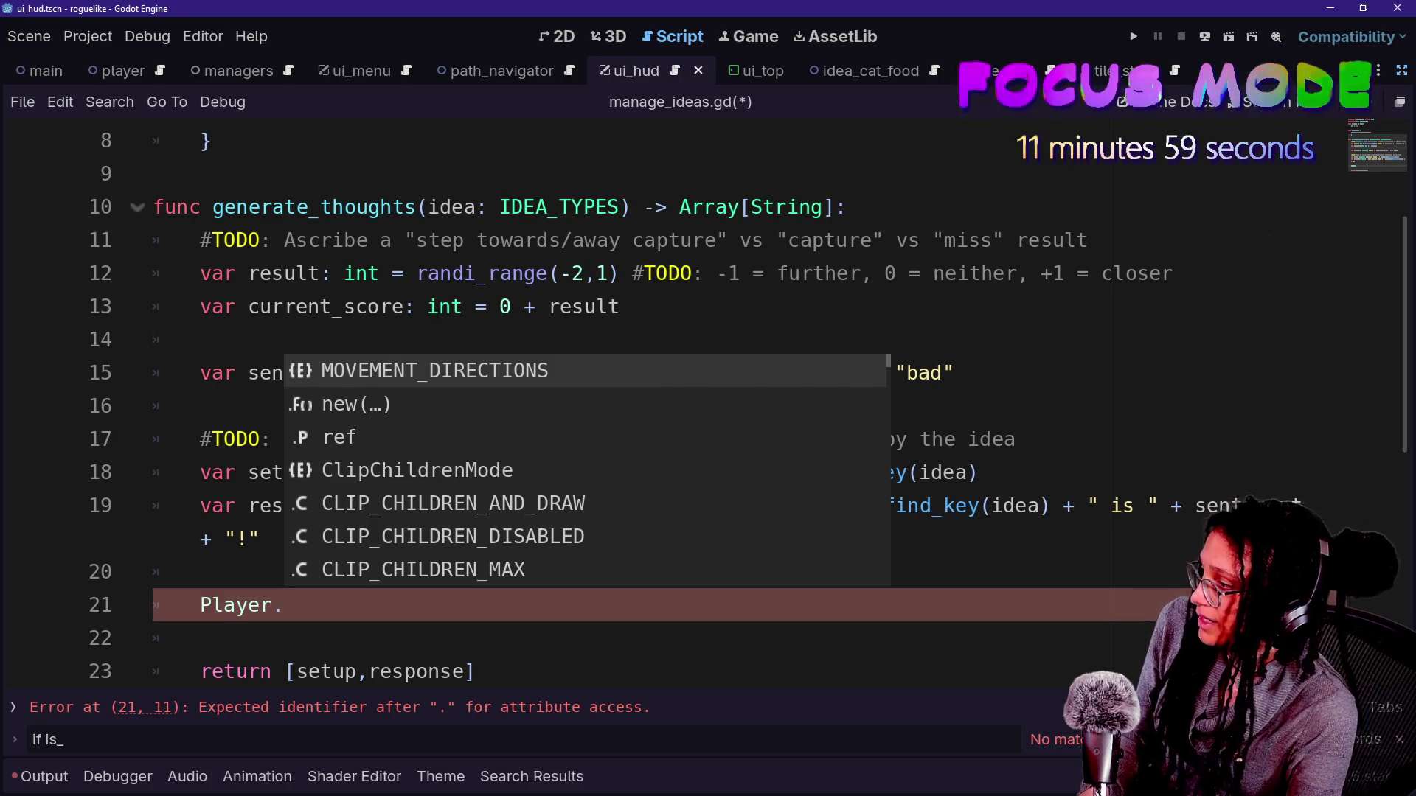
click(199, 339)
click(620, 274)
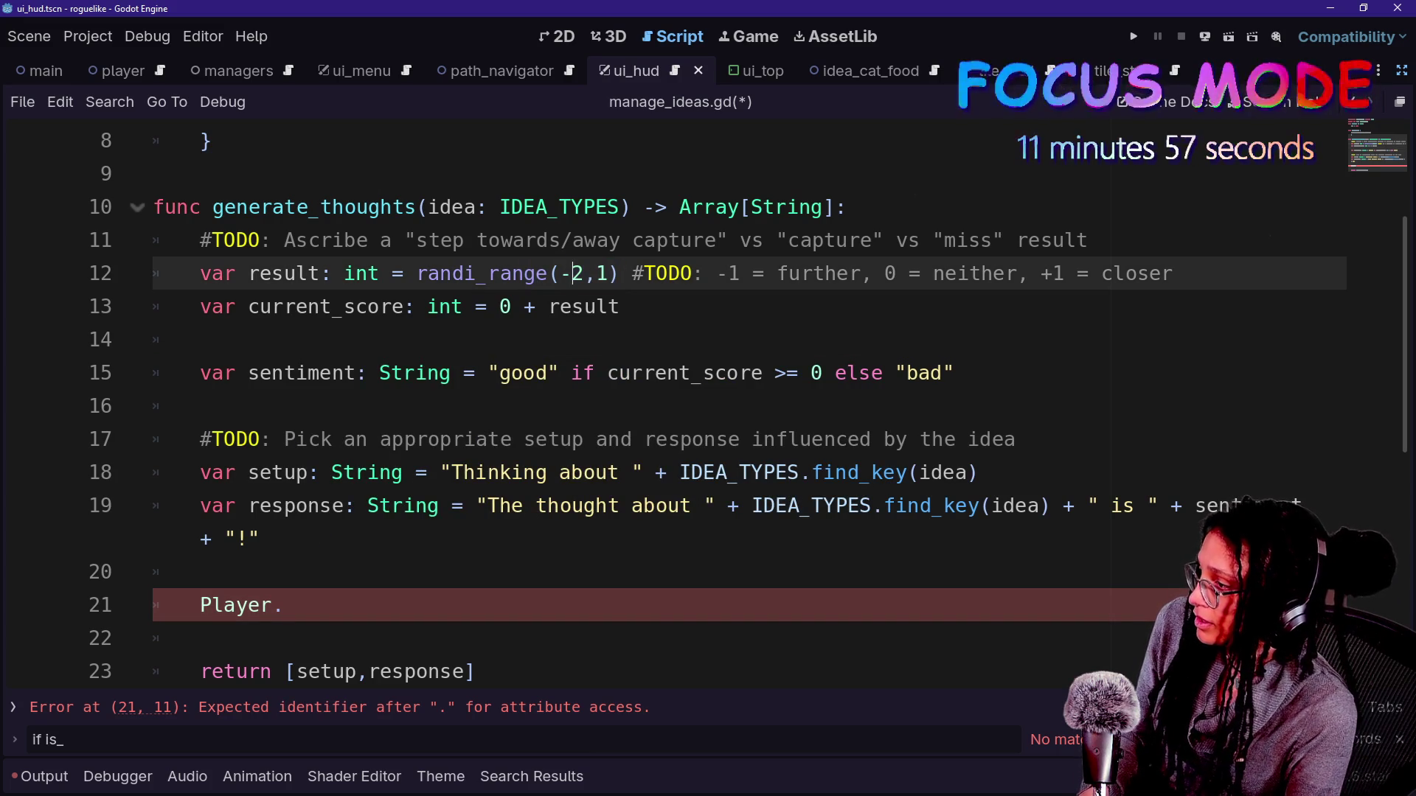
key(BackSpace)
text(1)
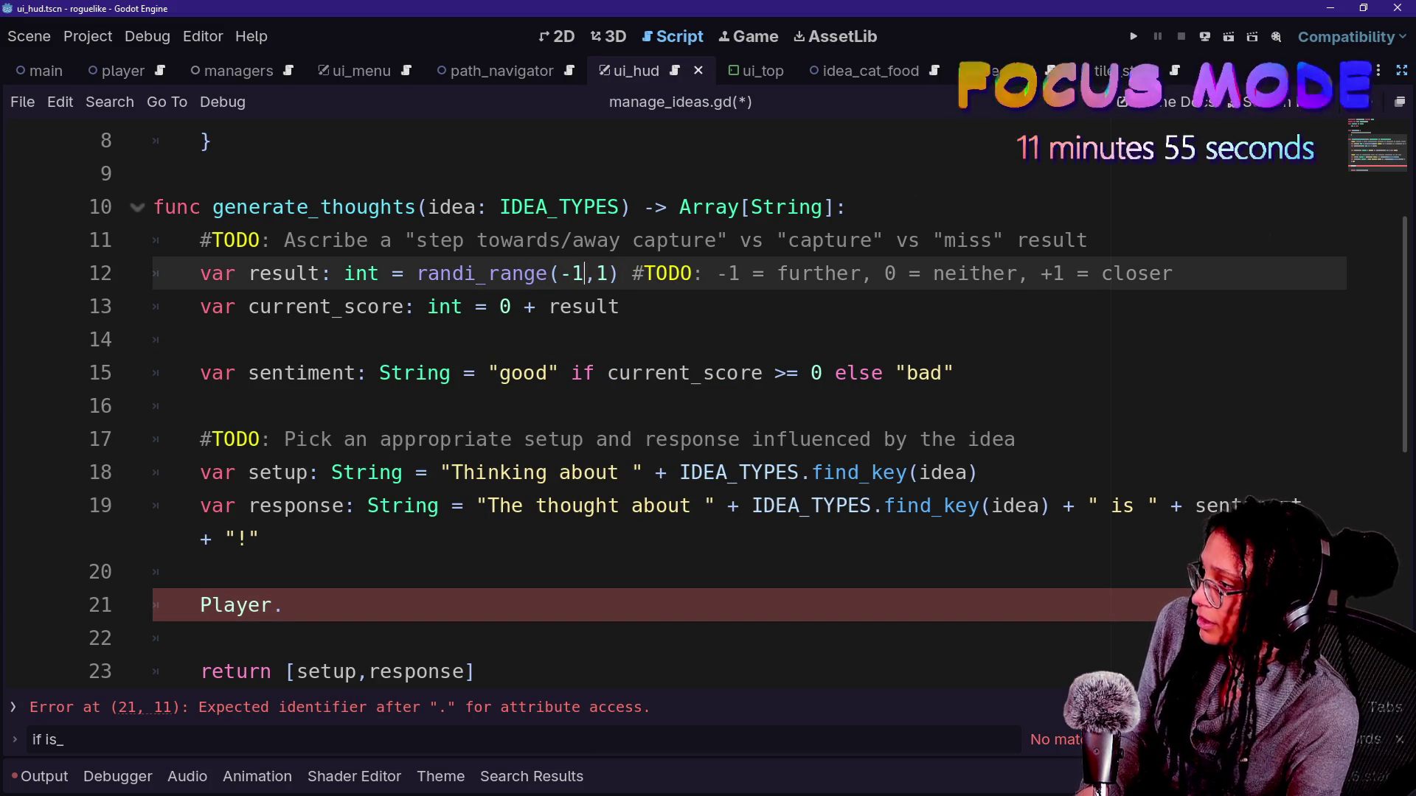
Step: Revert the randi_range edit and an extra blank line, back on the Player. line
click(284, 606)
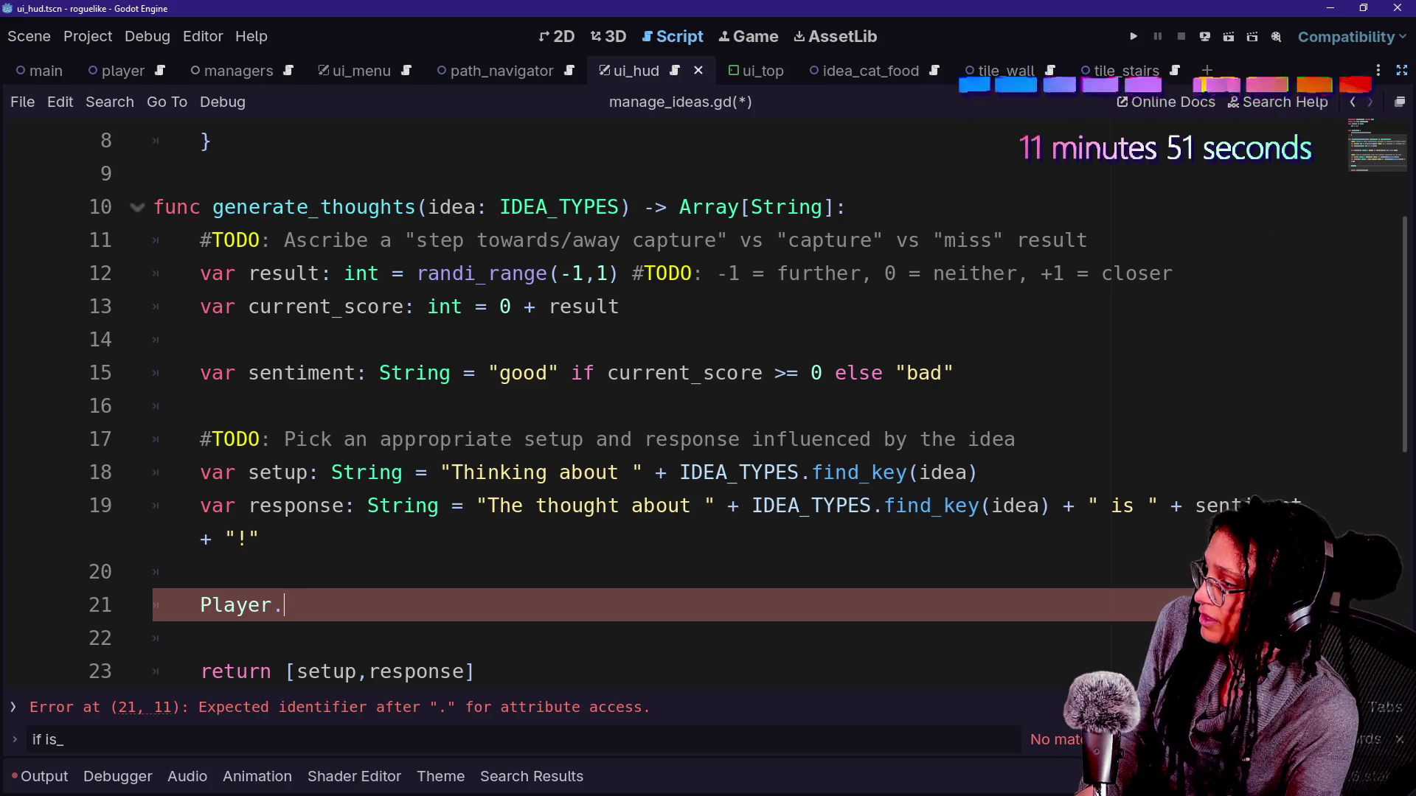
key(ctrl+z)
key(ctrl+z)
click(655, 372)
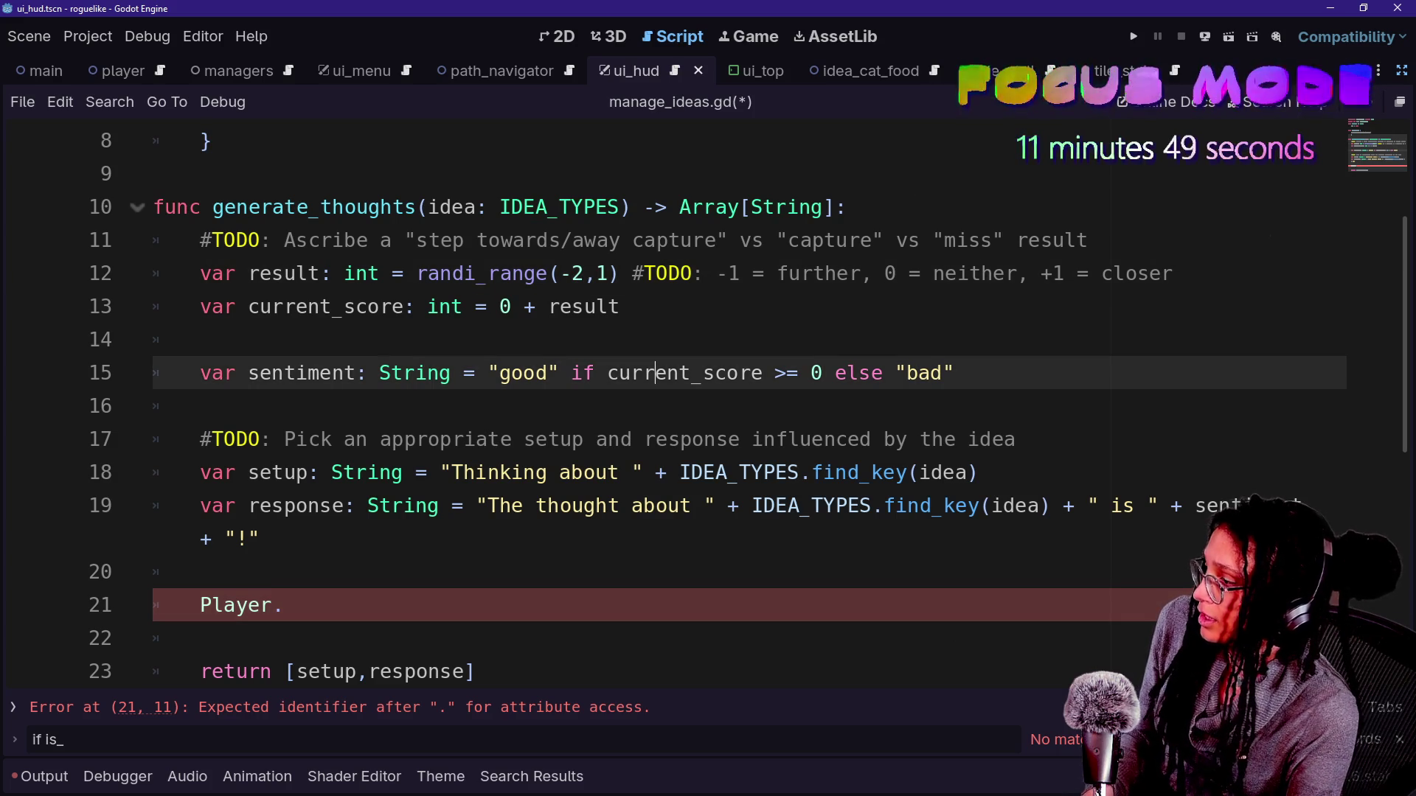
click(284, 605)
click(201, 572)
key(Return)
key(ctrl+z)
click(284, 605)
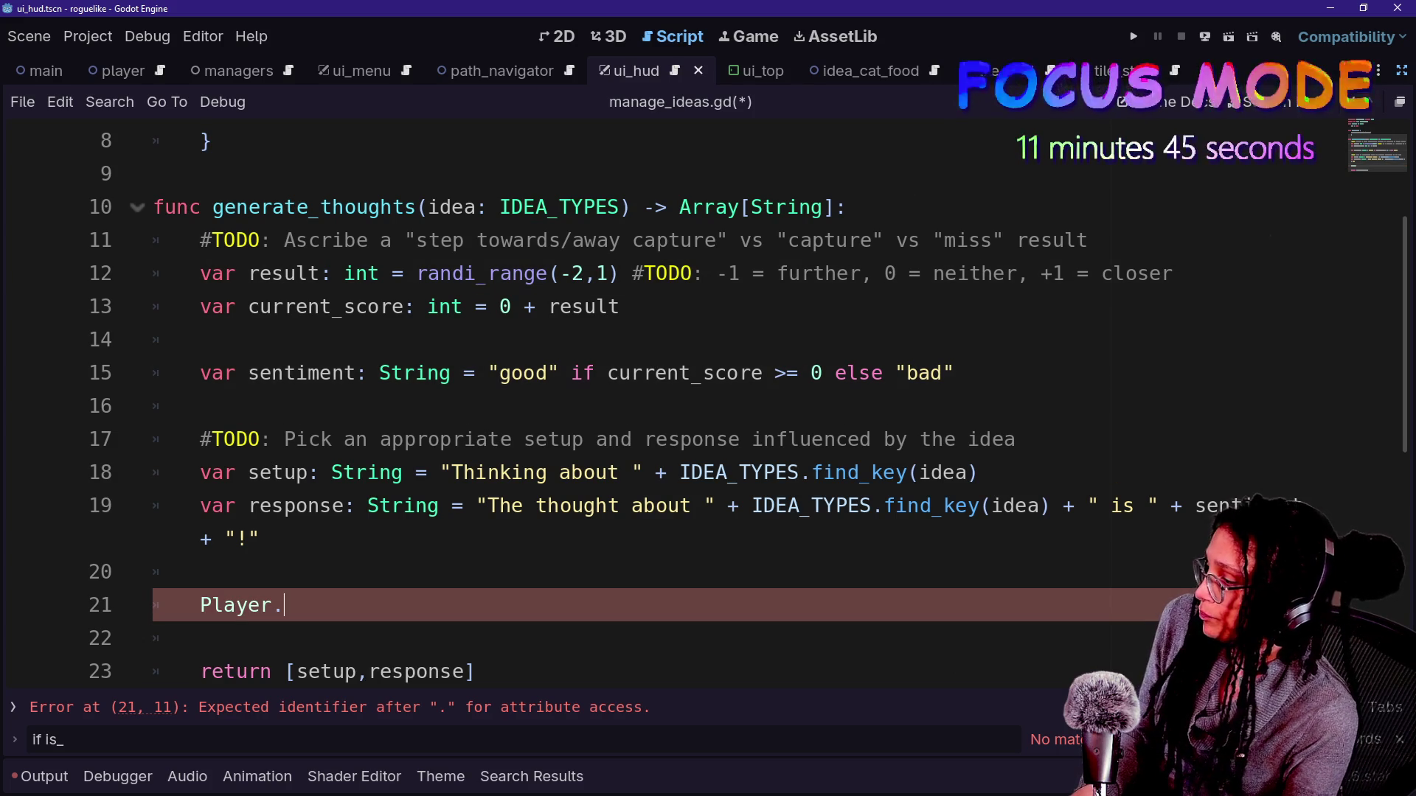
Step: Declare var damage_amount: int on a new line above the Player. line
key(ctrl+shift+Return)
text(var)
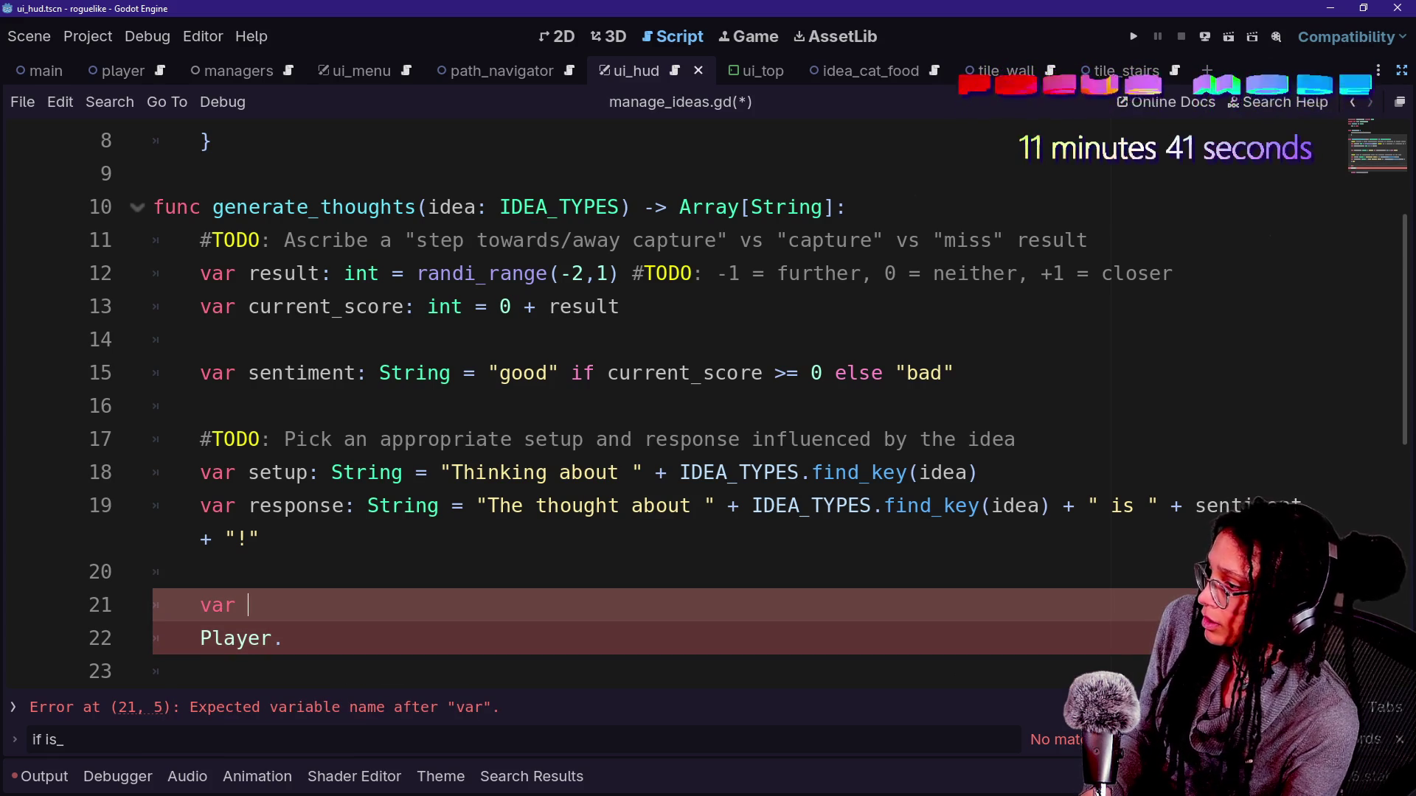
text(subtract)
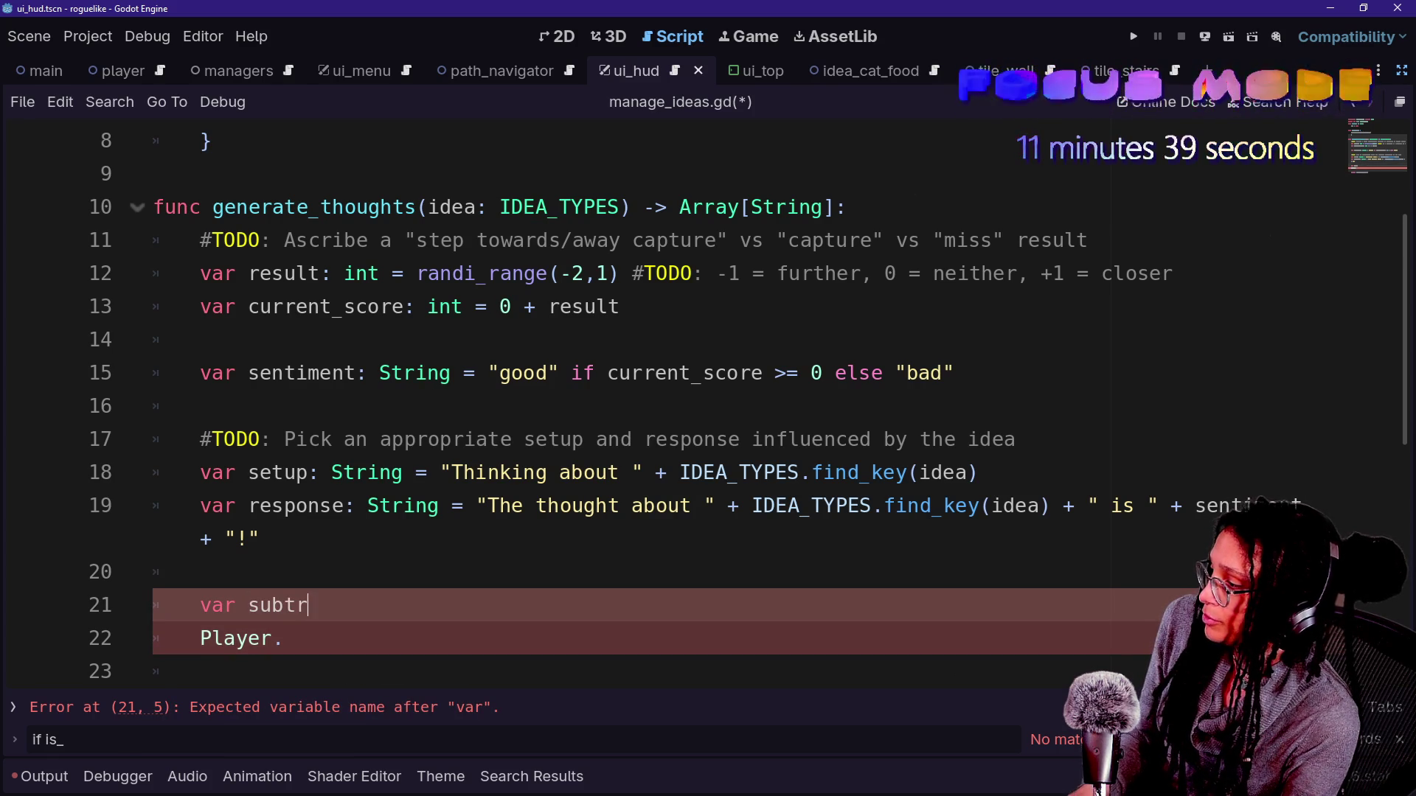
text(ion)
key(BackSpace)
key(BackSpace)
key(BackSpace)
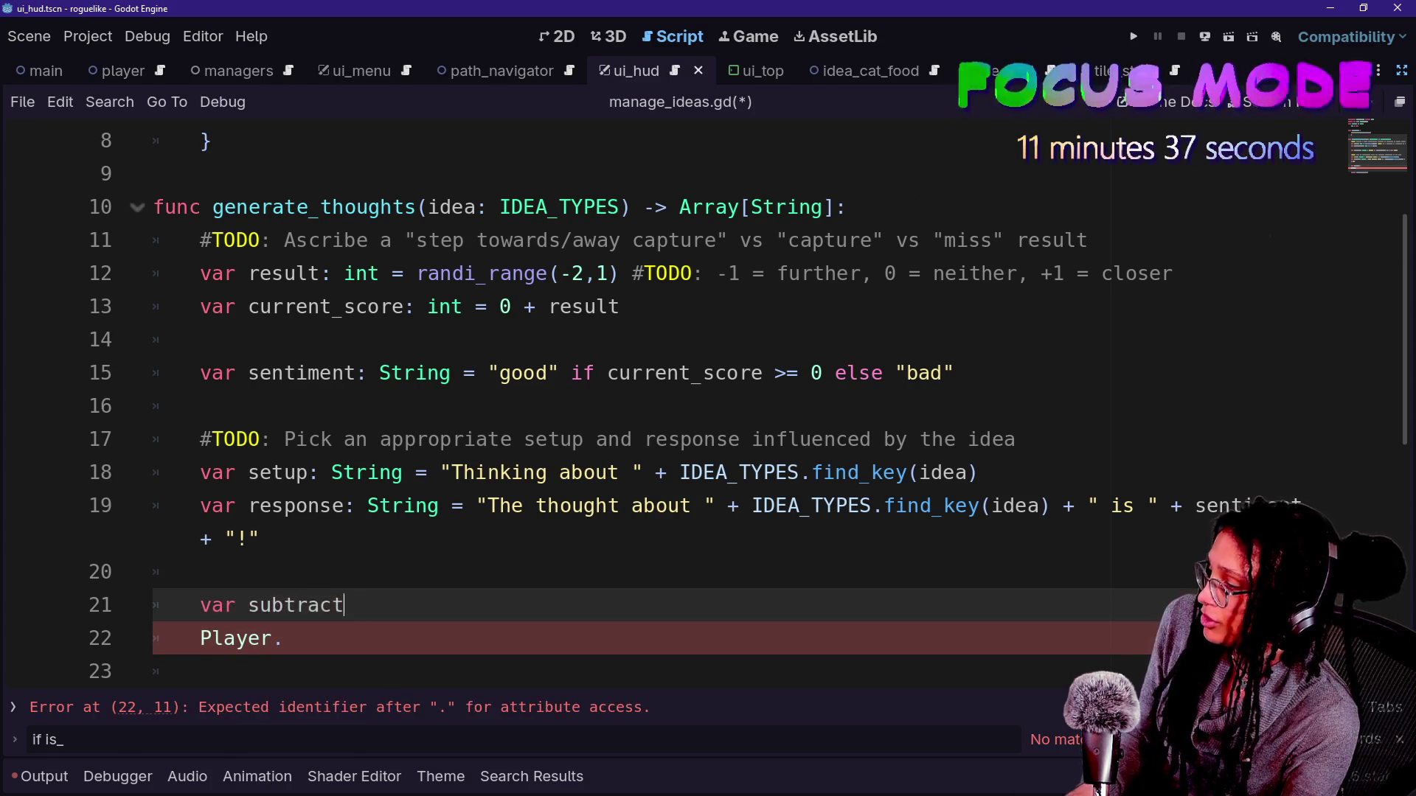
text(damange_amount:)
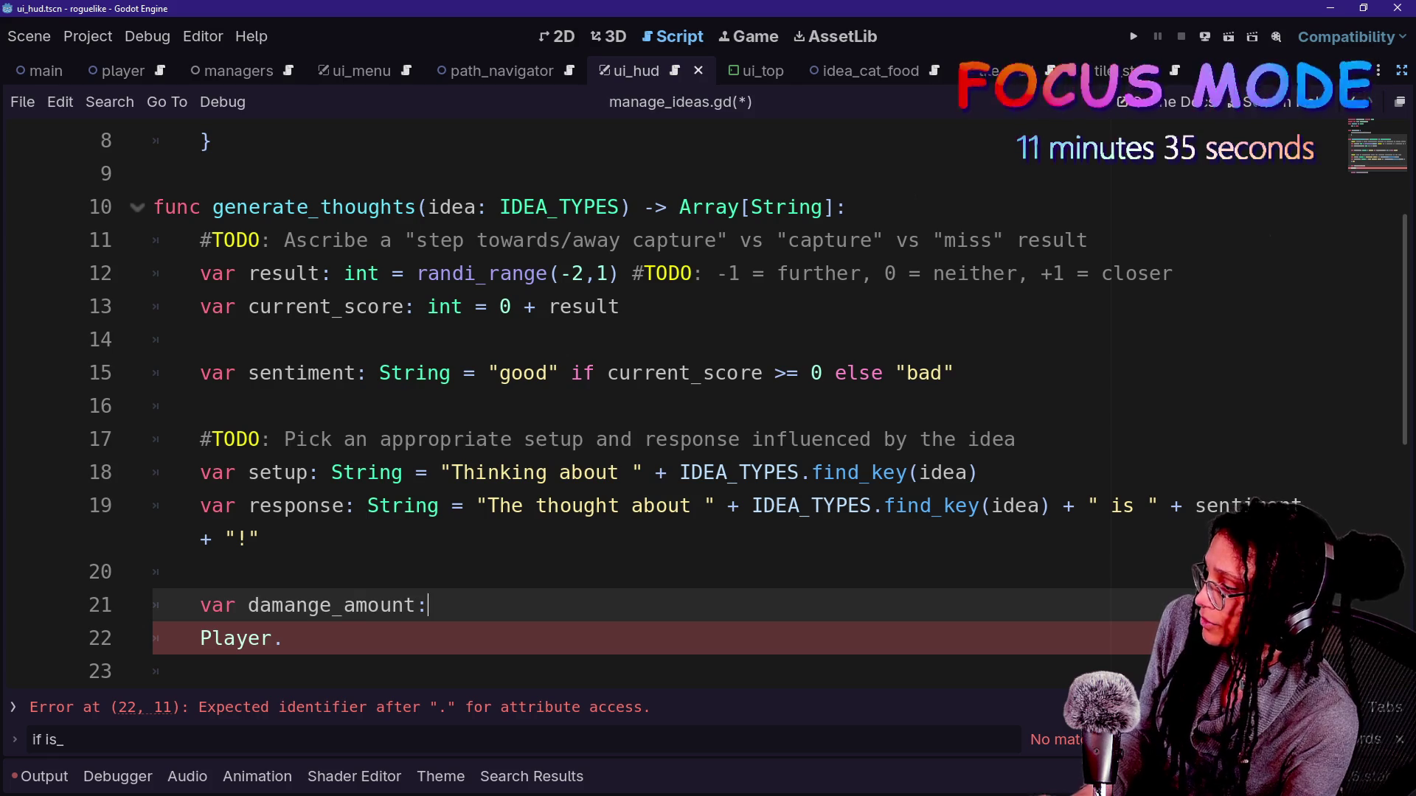
key(BackSpace)
key(BackSpace)
key(BackSpace)
text(age_m)
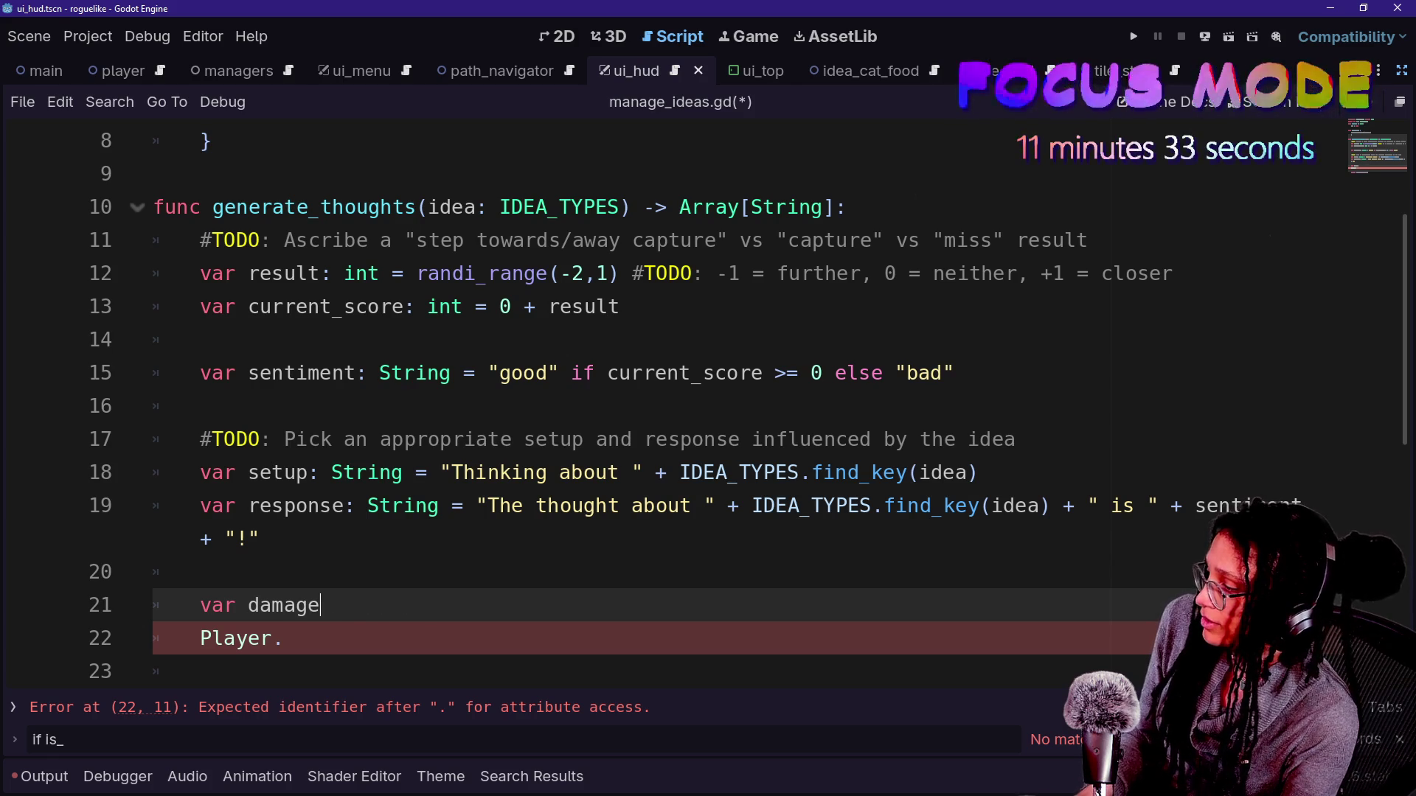
key(BackSpace)
text(amount: int = )
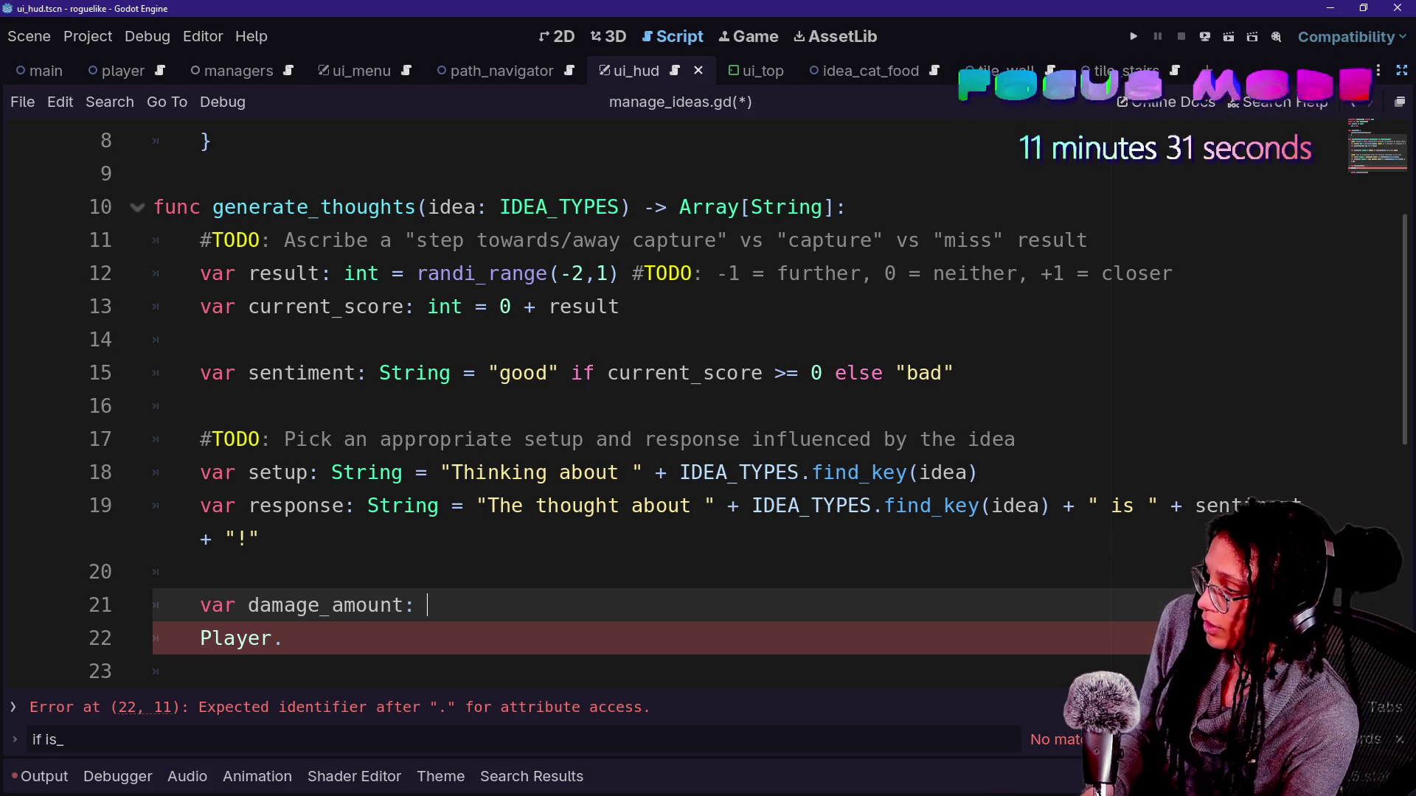
text(i)
key(BackSpace)
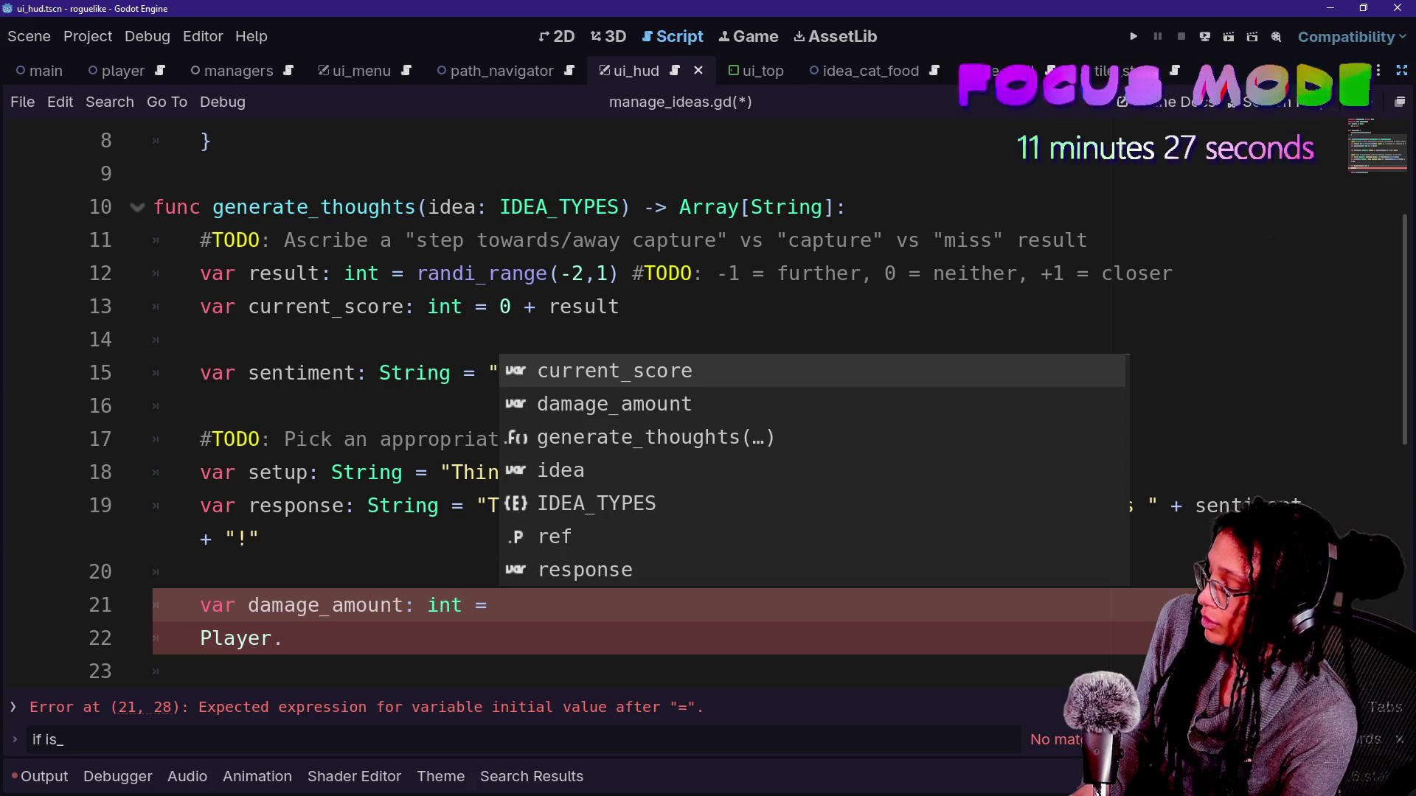
Step: Set damage_amount to 1 if current_score >= 0 else -1
text(-1 if)
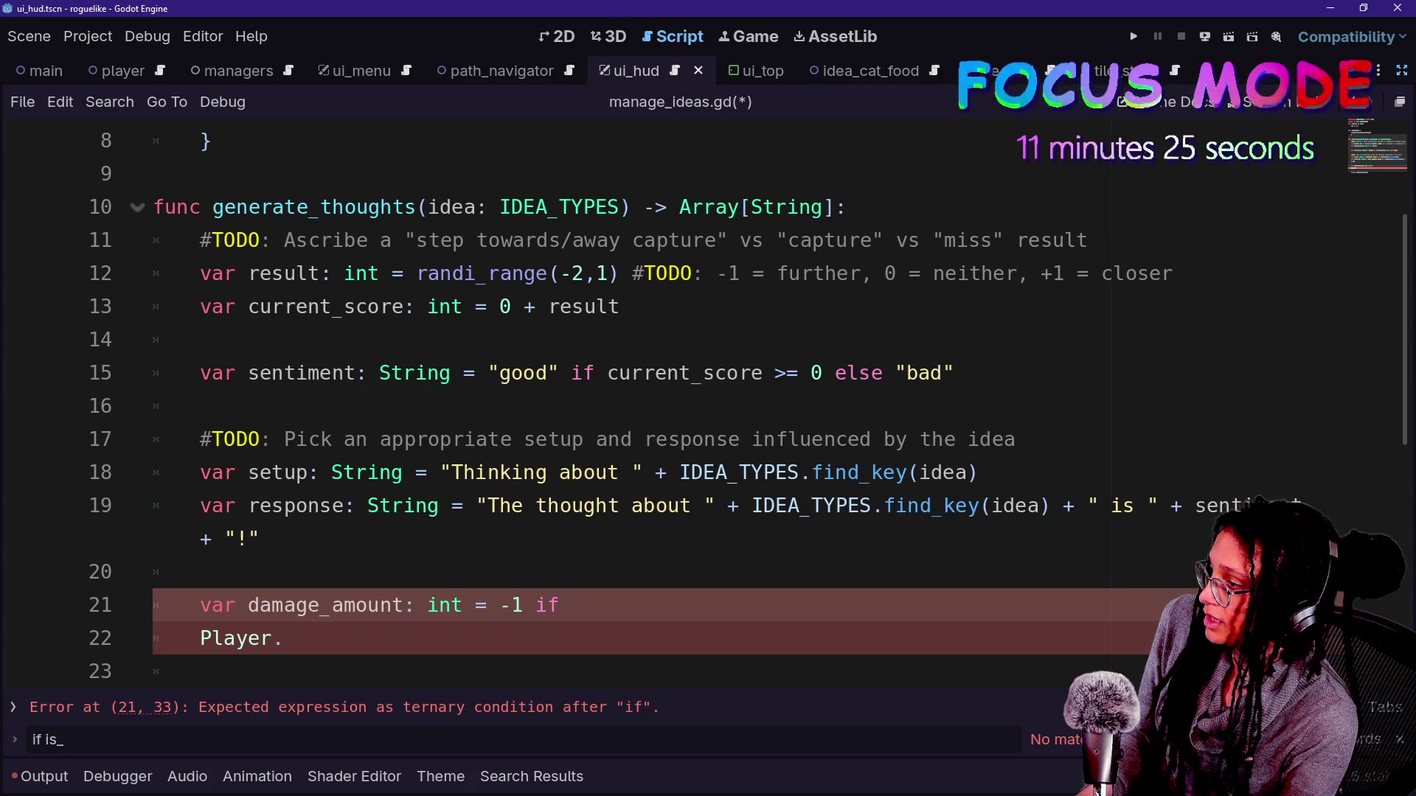
text( current_score <)
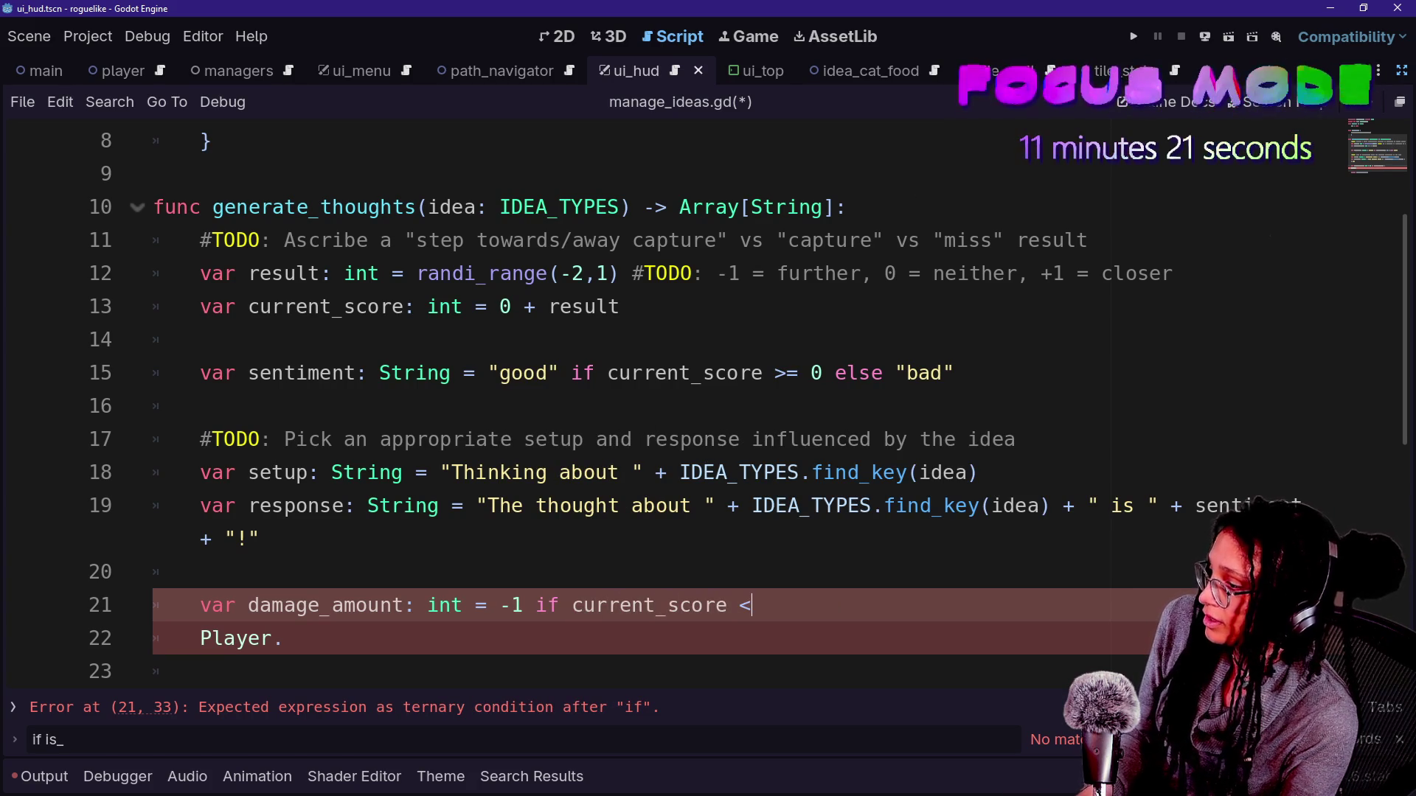
key(BackSpace)
key(BackSpace)
key(BackSpace)
text(1 i)
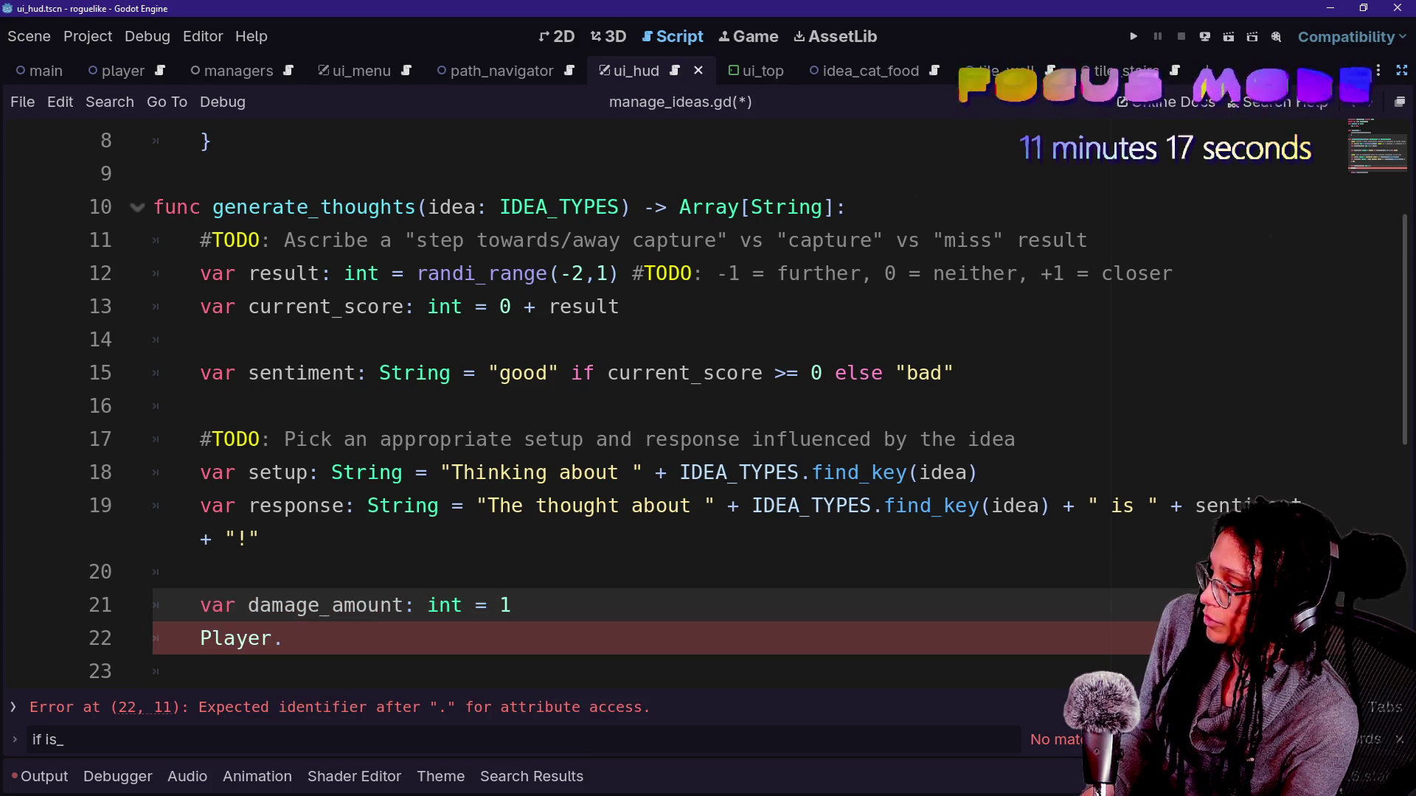
text(f current_score >-)
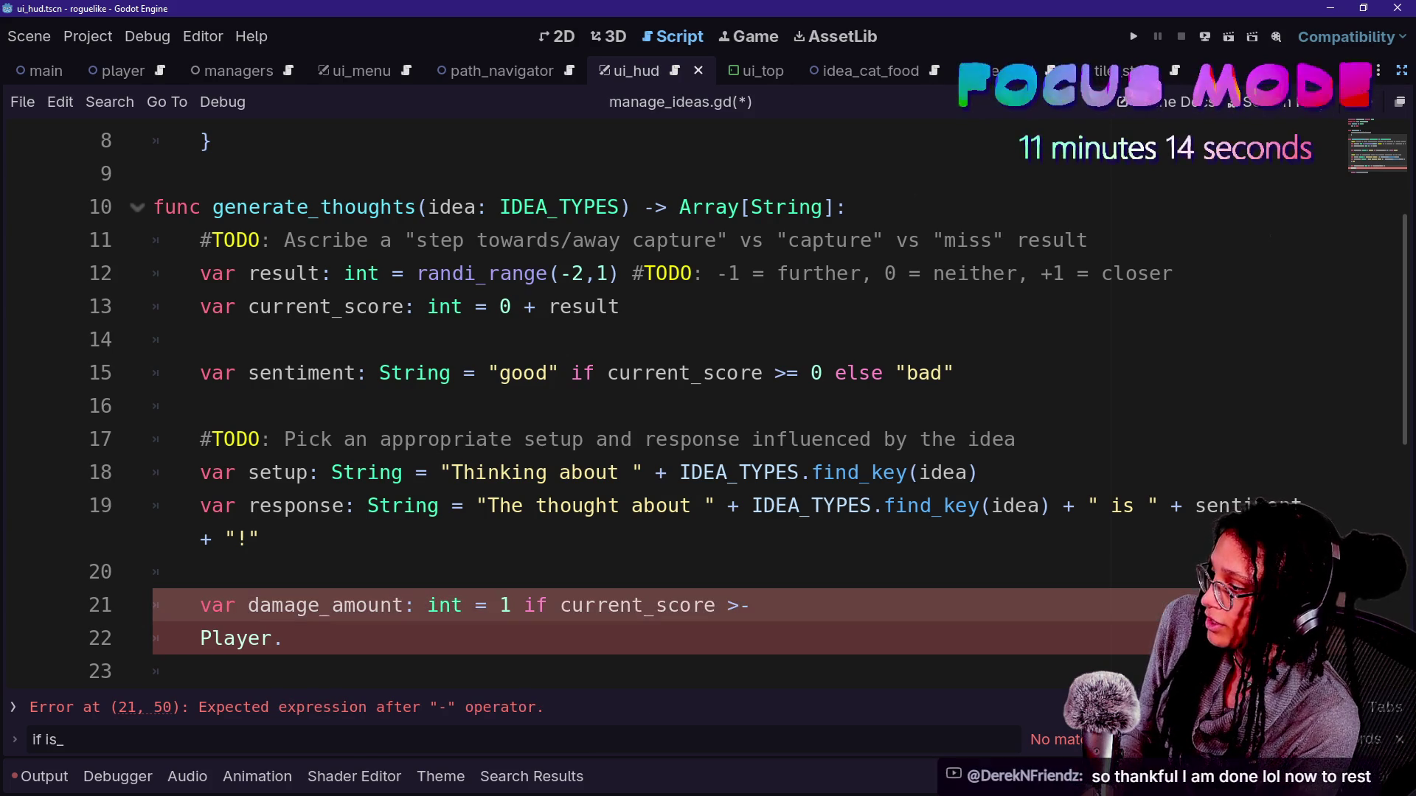
key(BackSpace)
text(= 0 else -1)
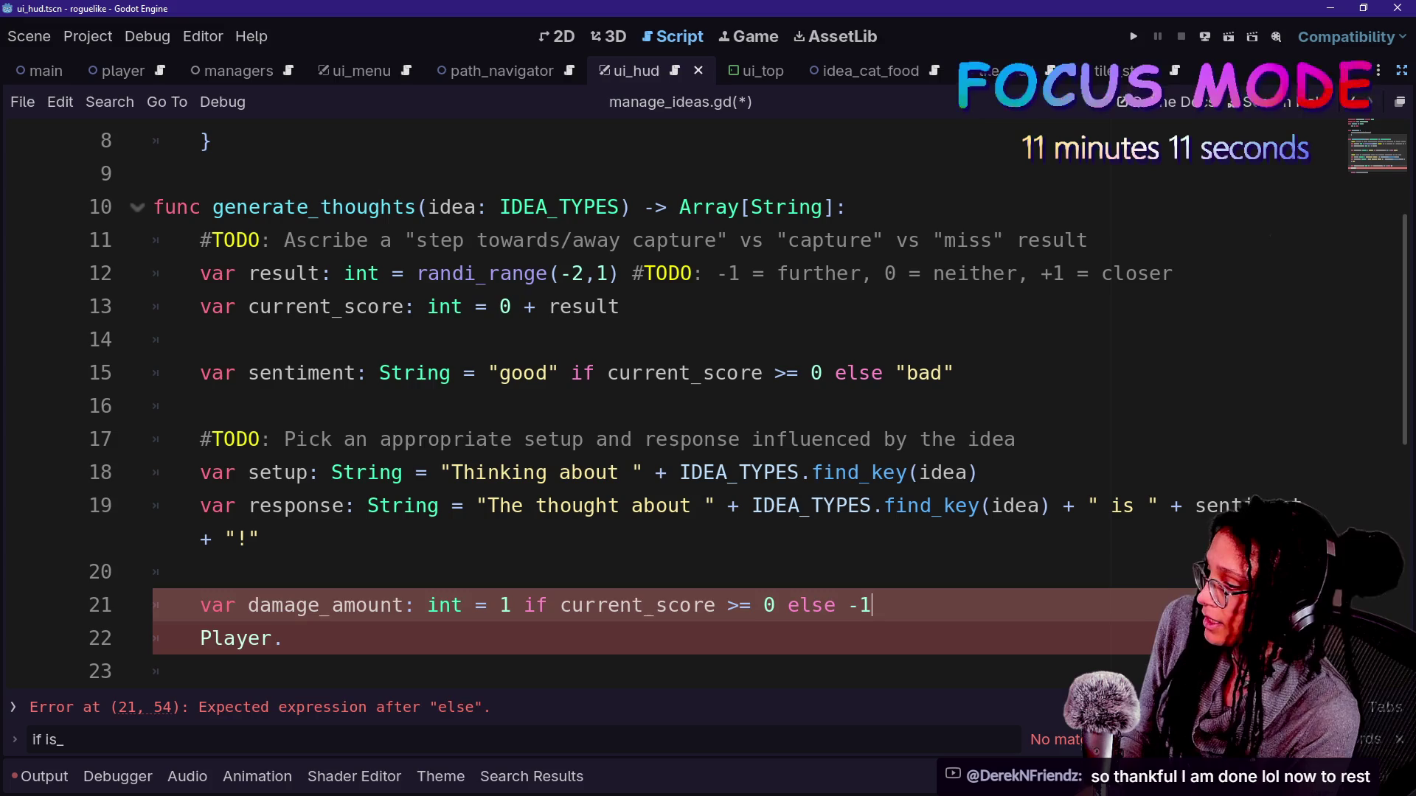
Step: Turn line 22 into 'var idea_node: Idea = Player.ref.' and jump to the Player script
click(284, 639)
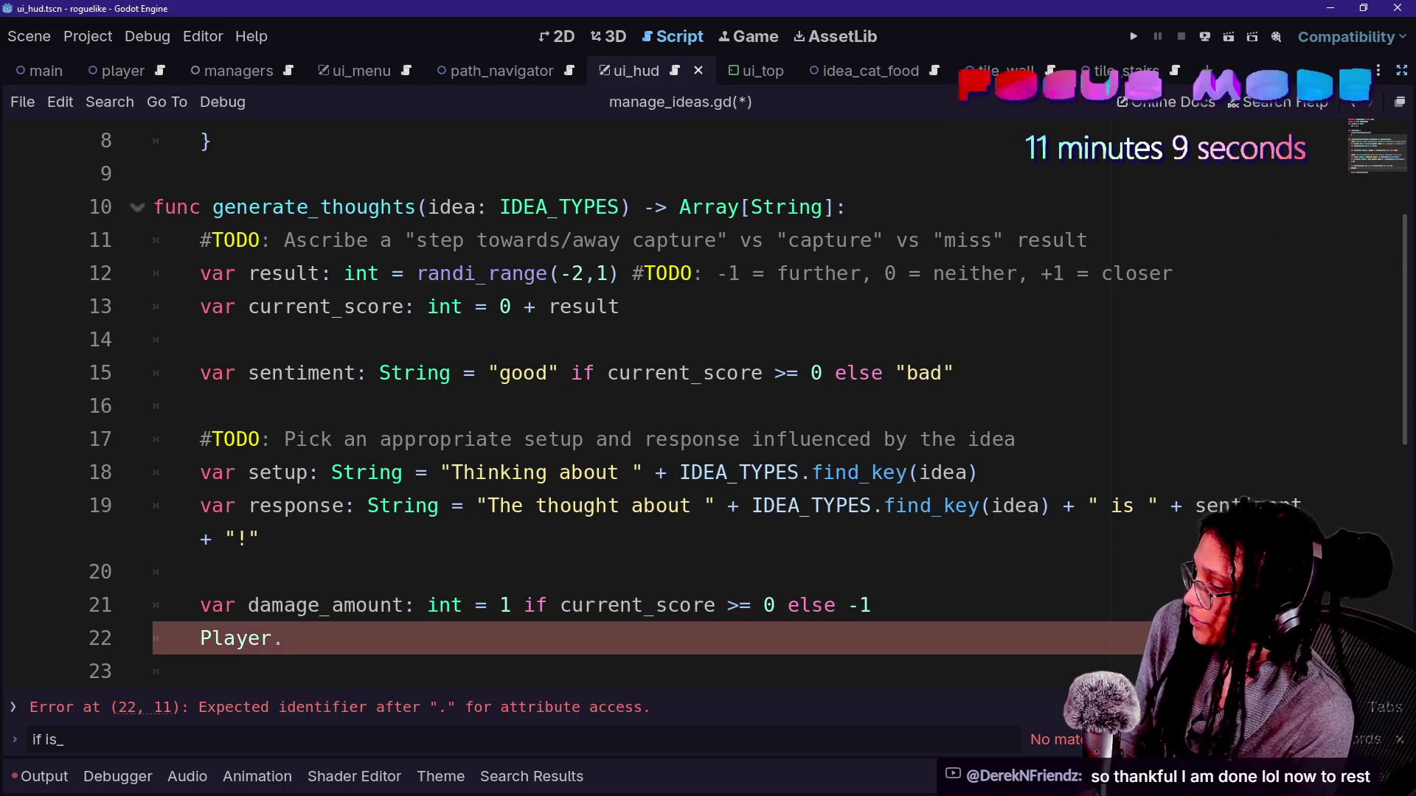
text(ref)
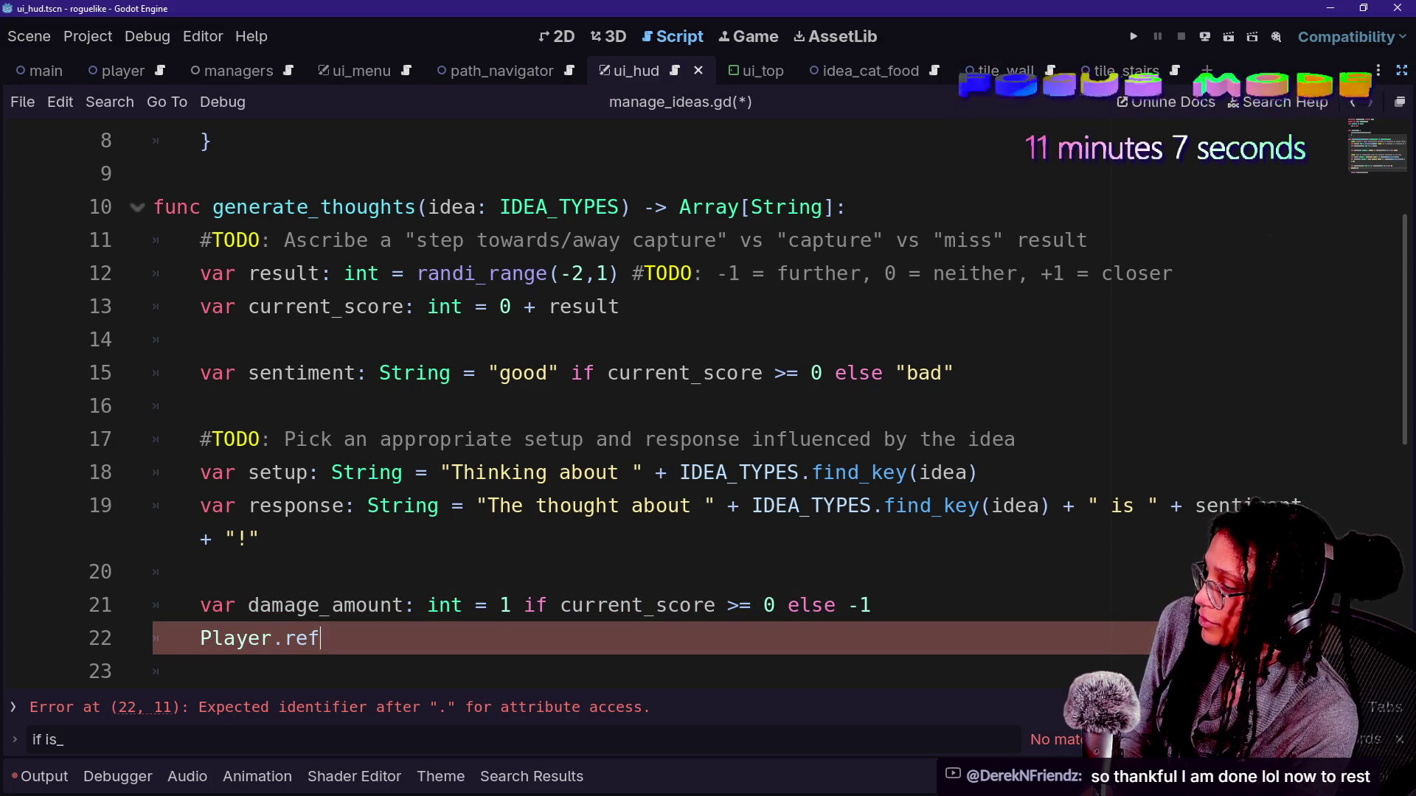
click(200, 638)
text(var idea_nod)
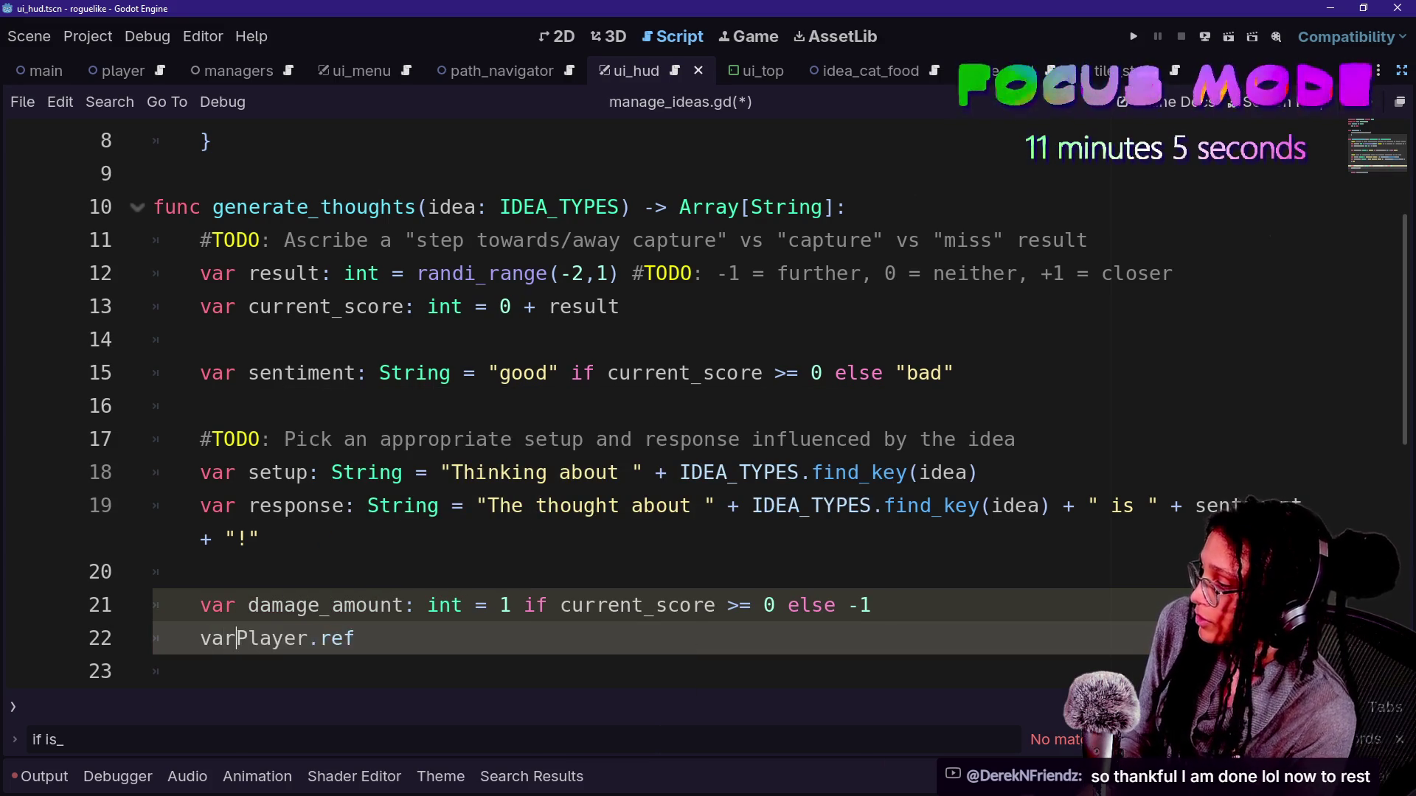
text(e: Idea =)
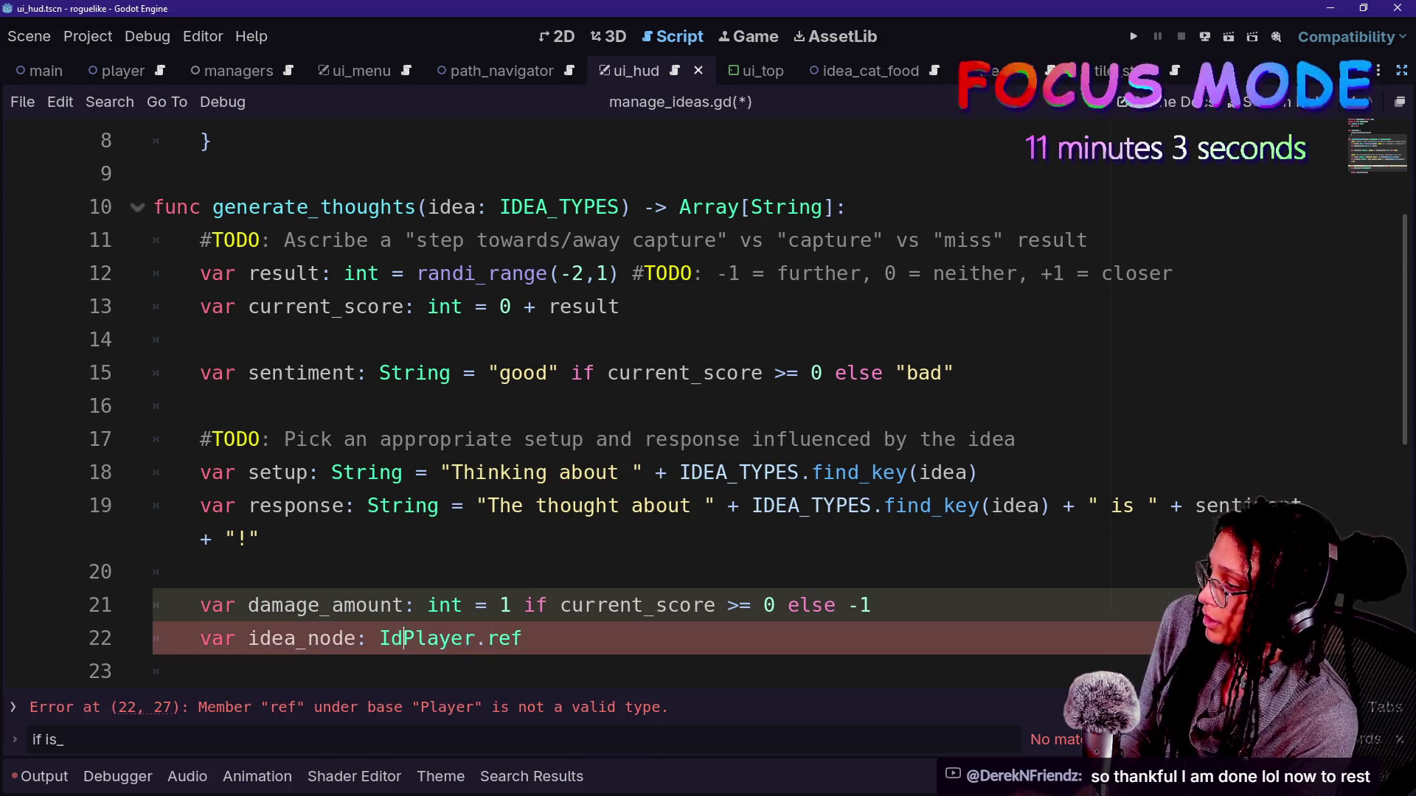
click(584, 638)
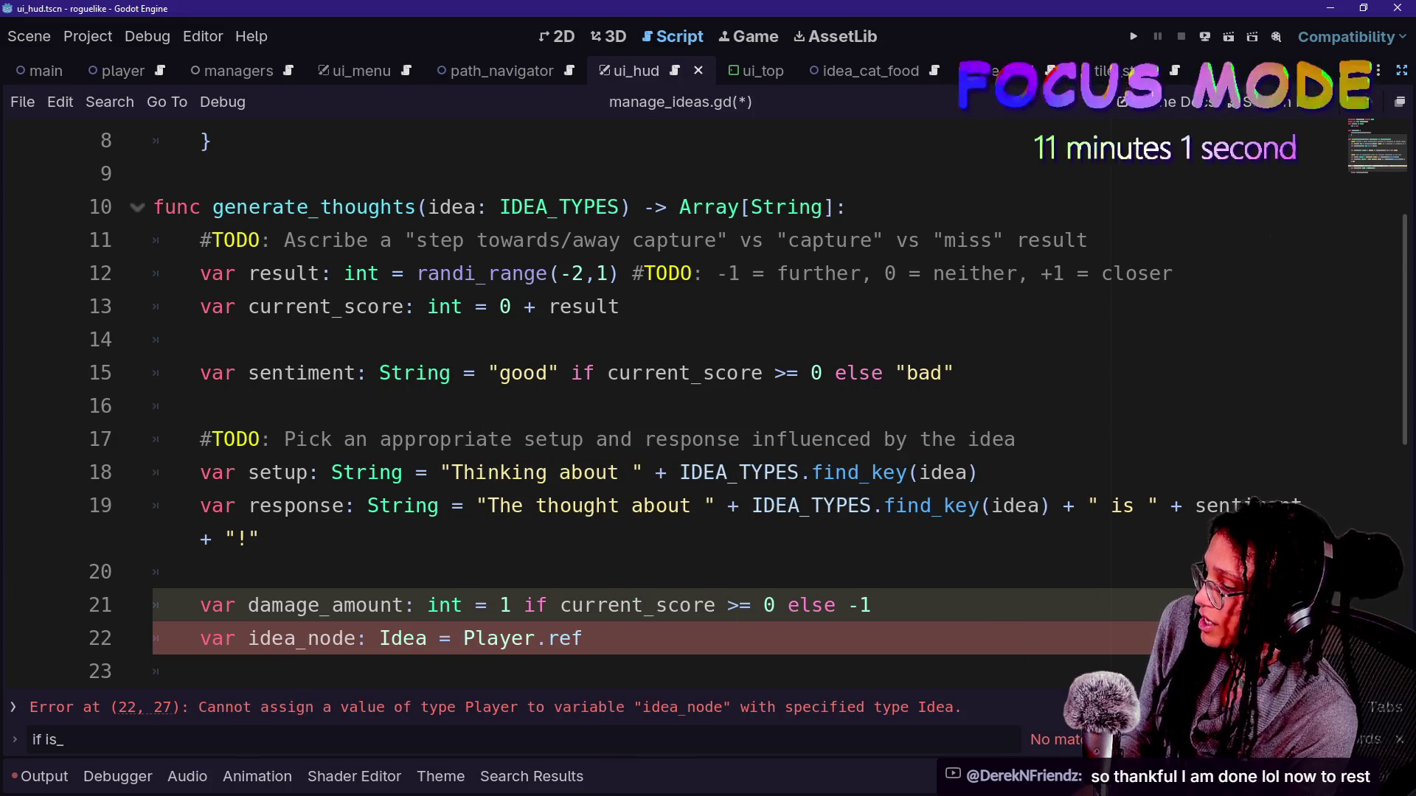
text(.)
key(Escape)
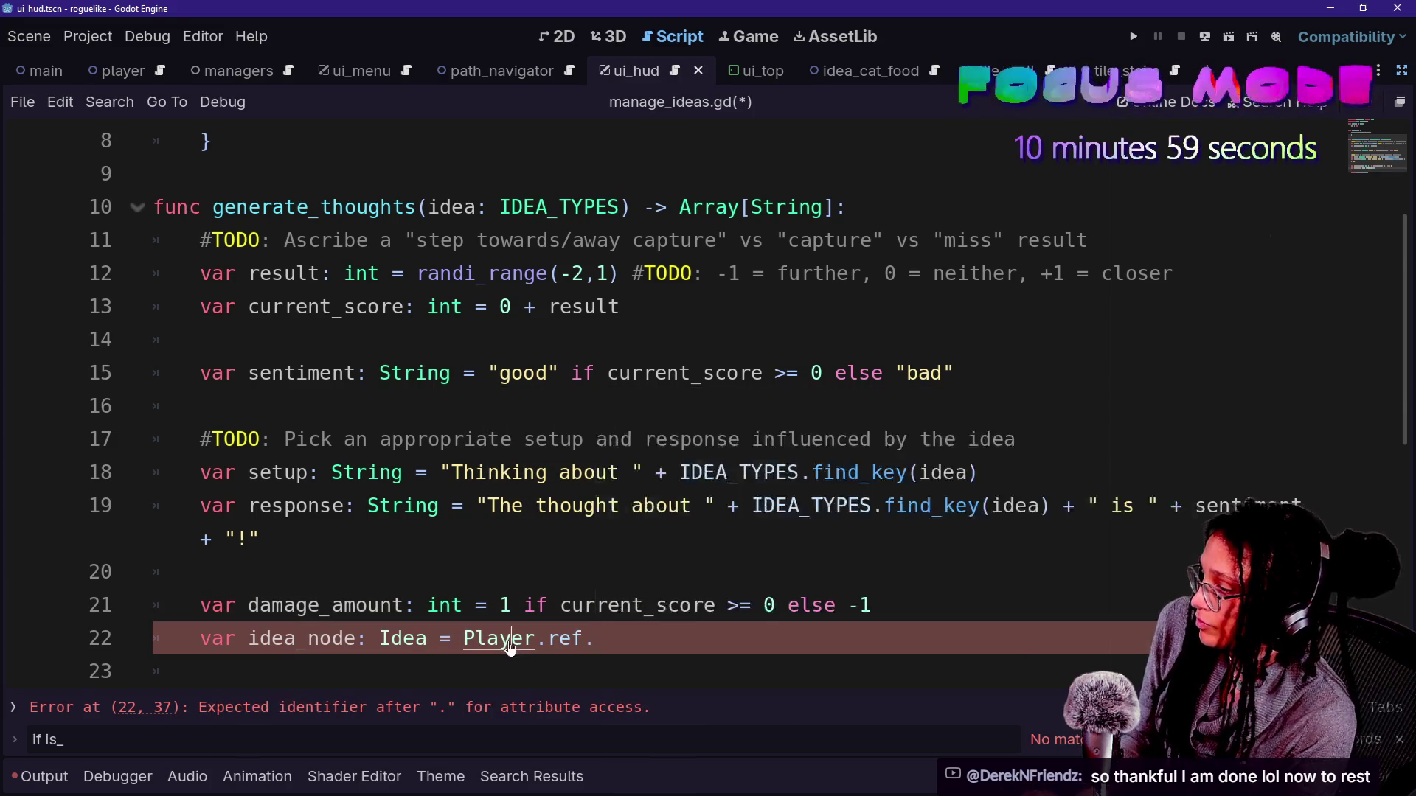
key(alt+Left)
right_click(641, 539)
Step: Declare func get_current_thought_target() -> Idea: below line 26 in player.gd
key(Escape)
scroll(590, 405, up, 12)
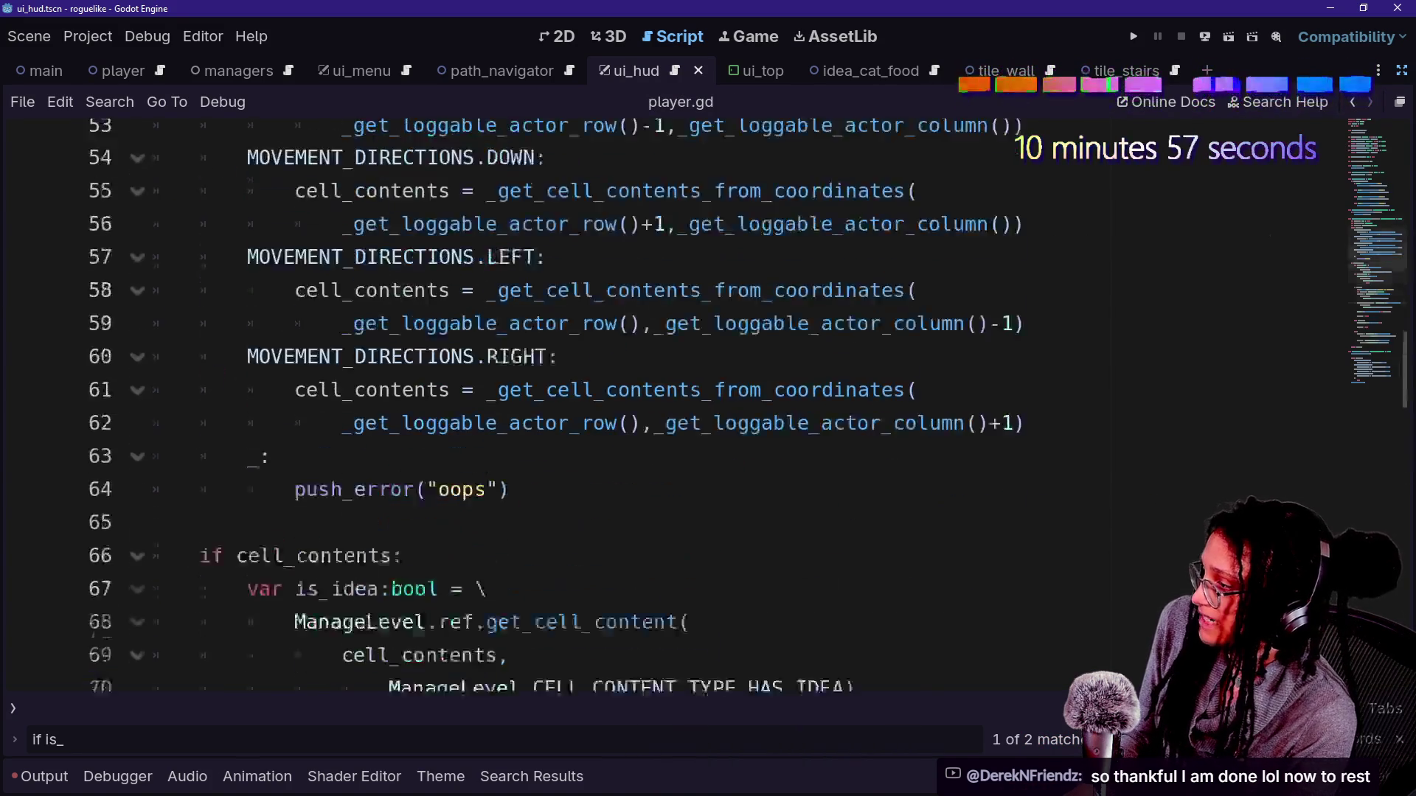
scroll(590, 406, up, 12)
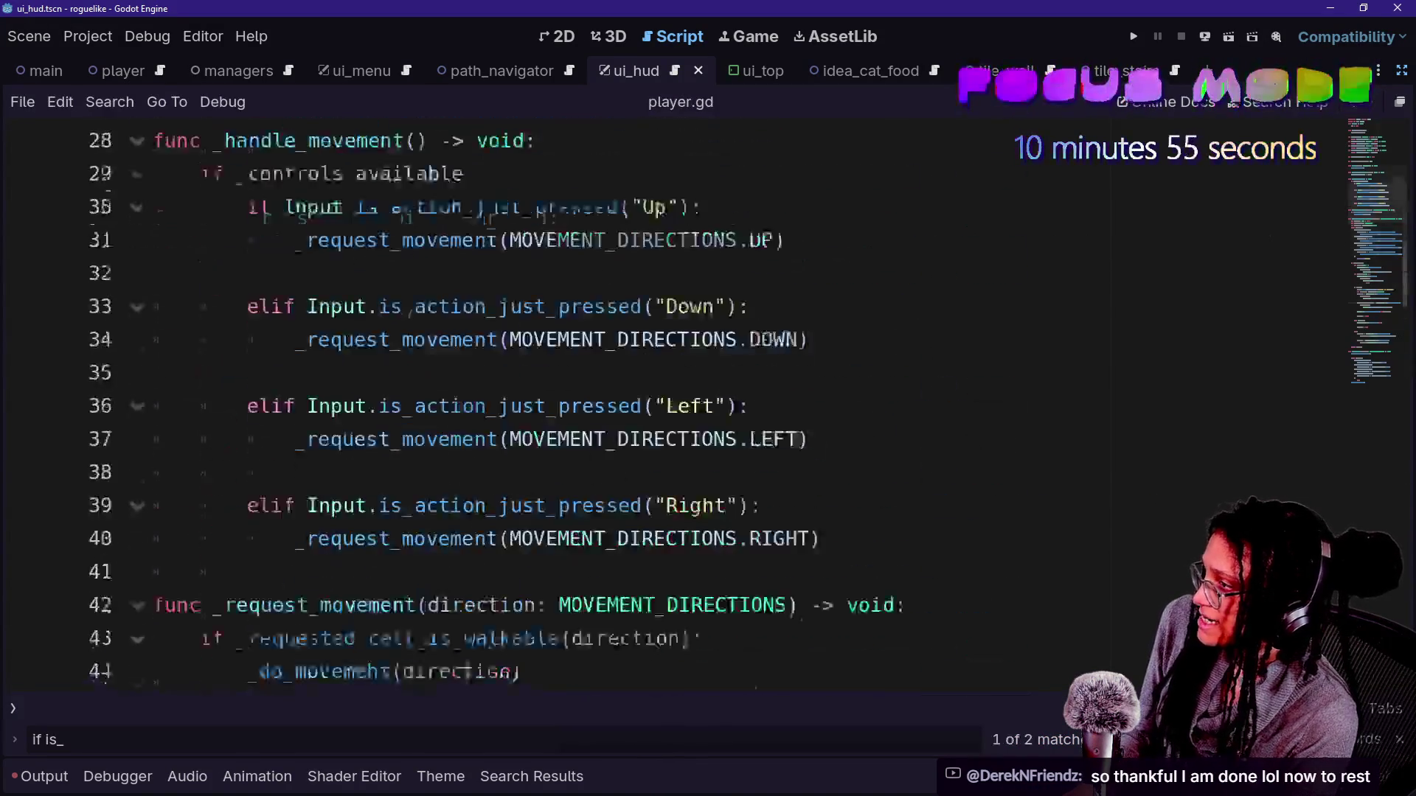
scroll(590, 405, down, 6)
click(202, 406)
click(538, 373)
key(Return)
key(Return)
key(BackSpace)
text(func get_)
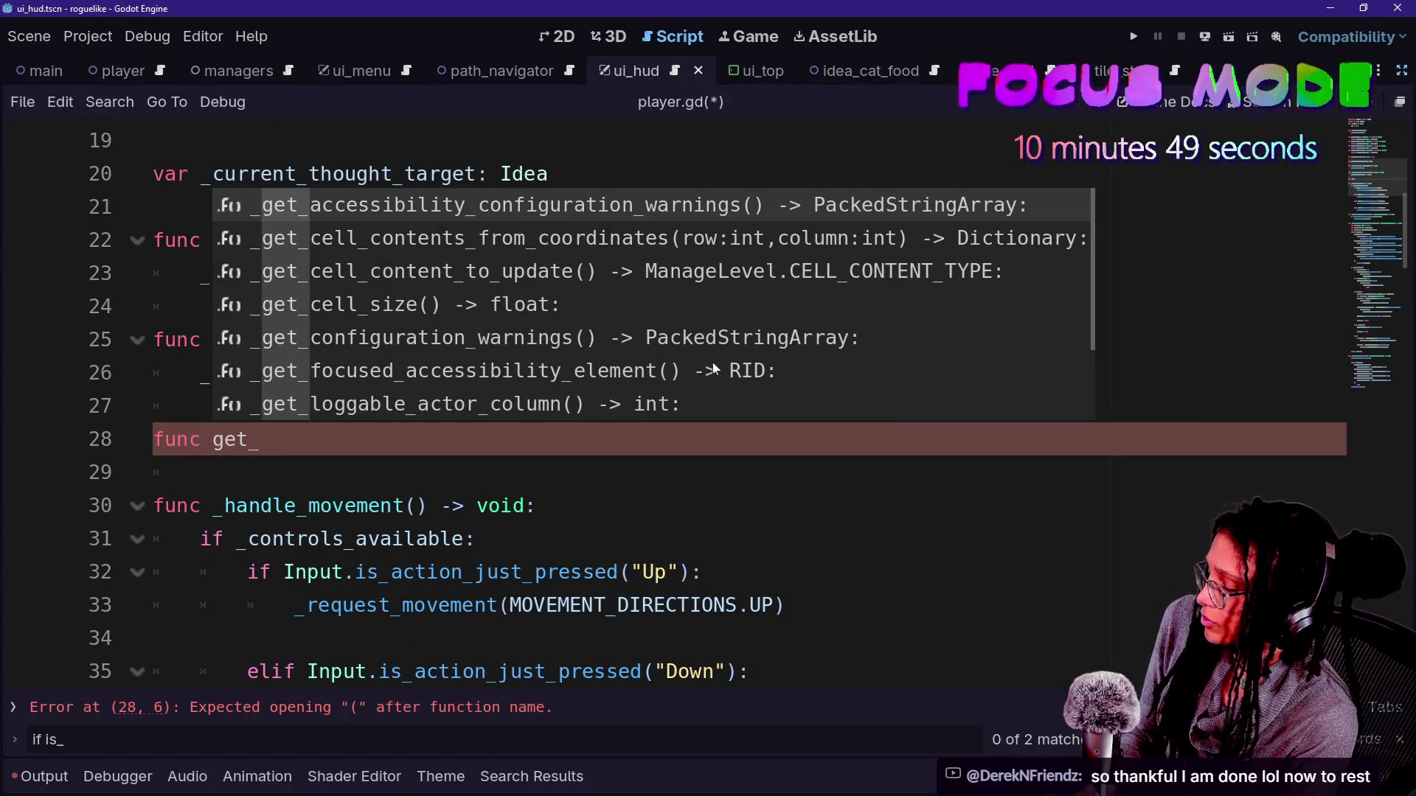
text(current_idea_)
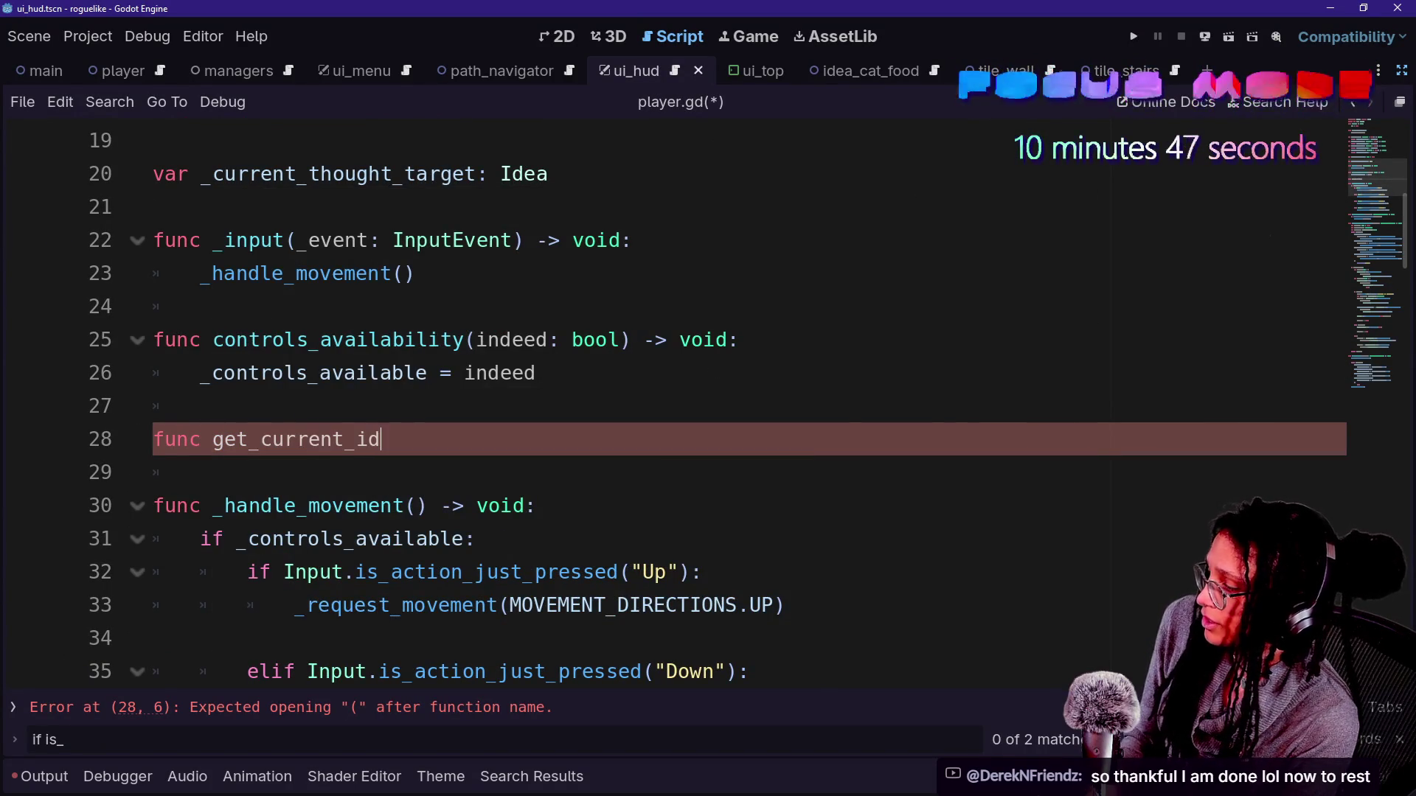
text(target)
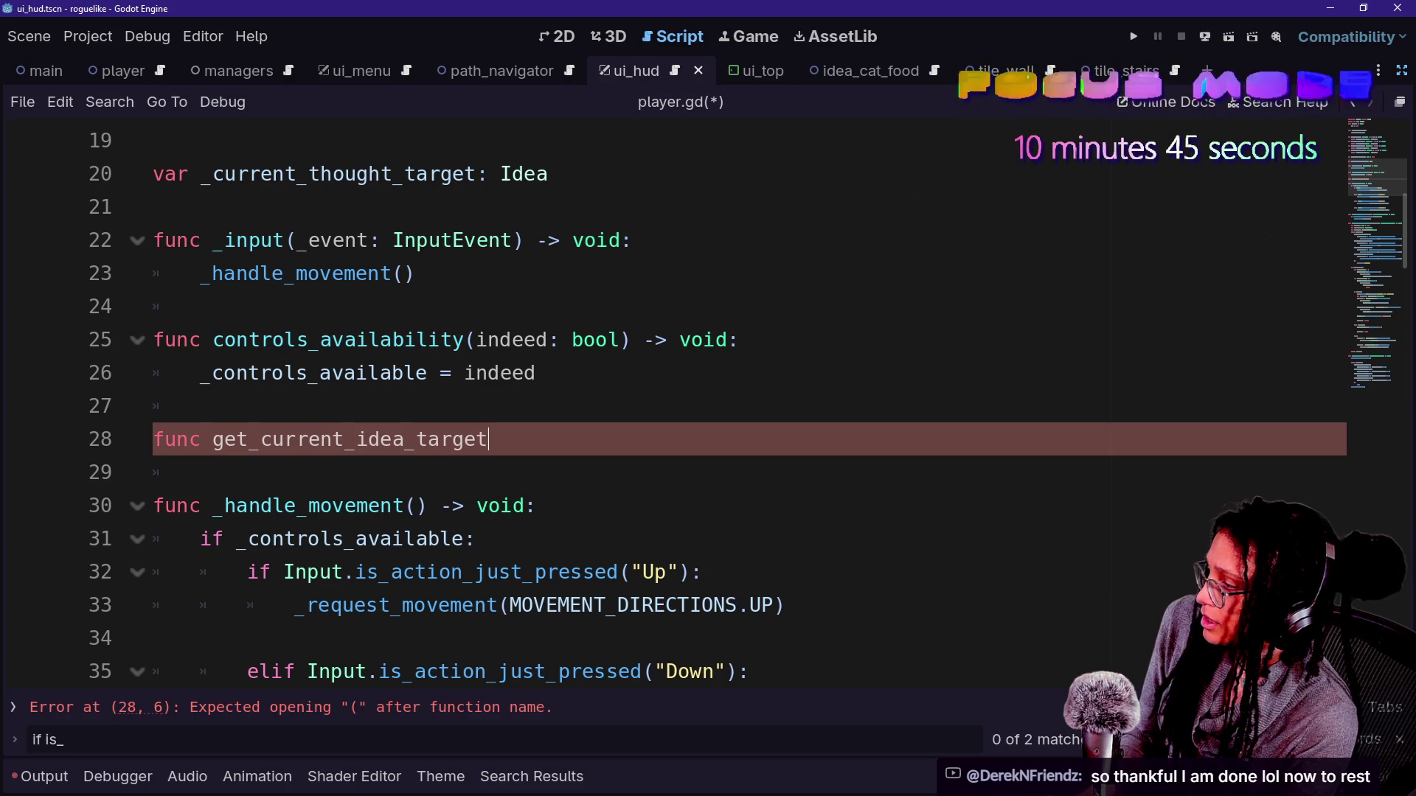
key(BackSpace)
key(BackSpace)
key(BackSpace)
text(thought_Targe)
key(BackSpace)
key(BackSpace)
key(BackSpace)
text(target() -> )
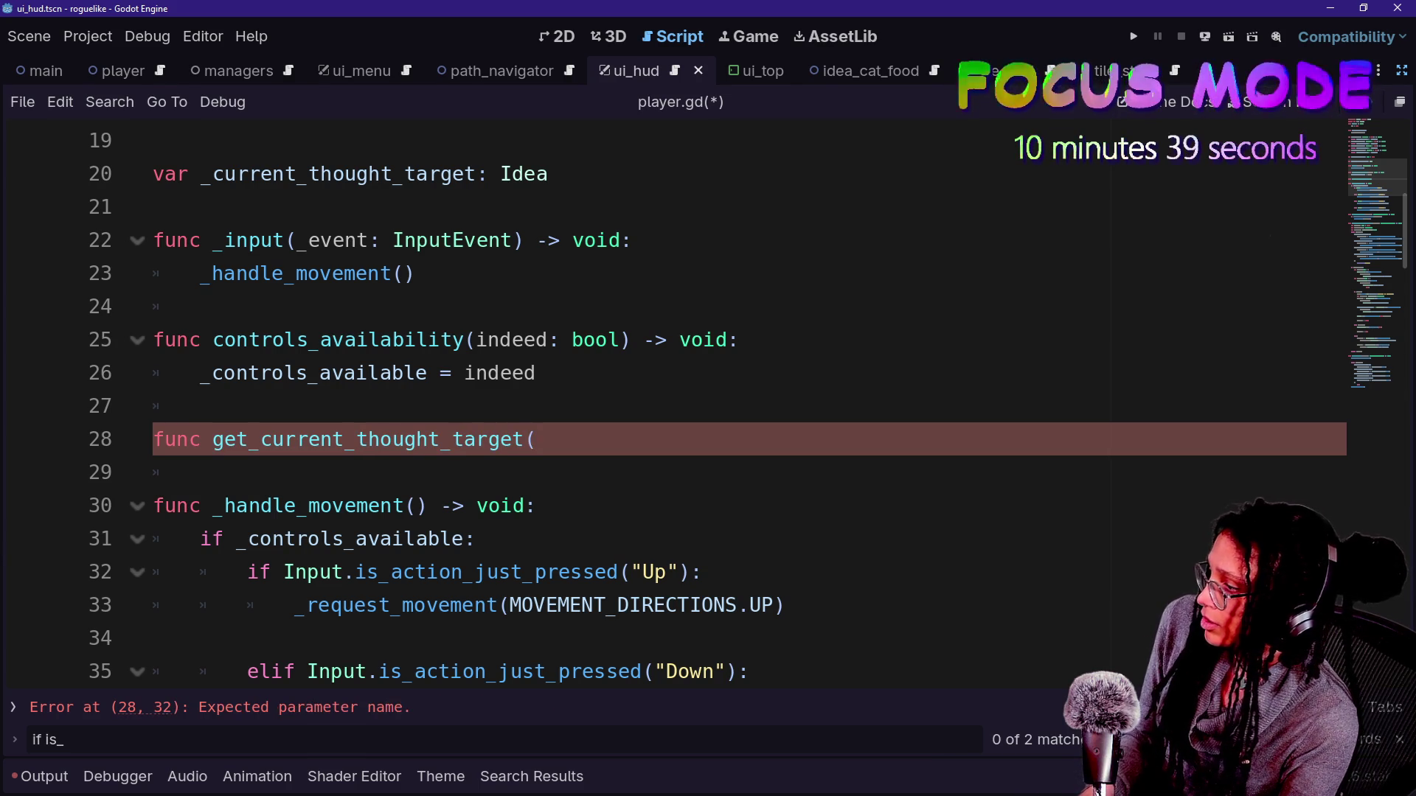
text(Idea:)
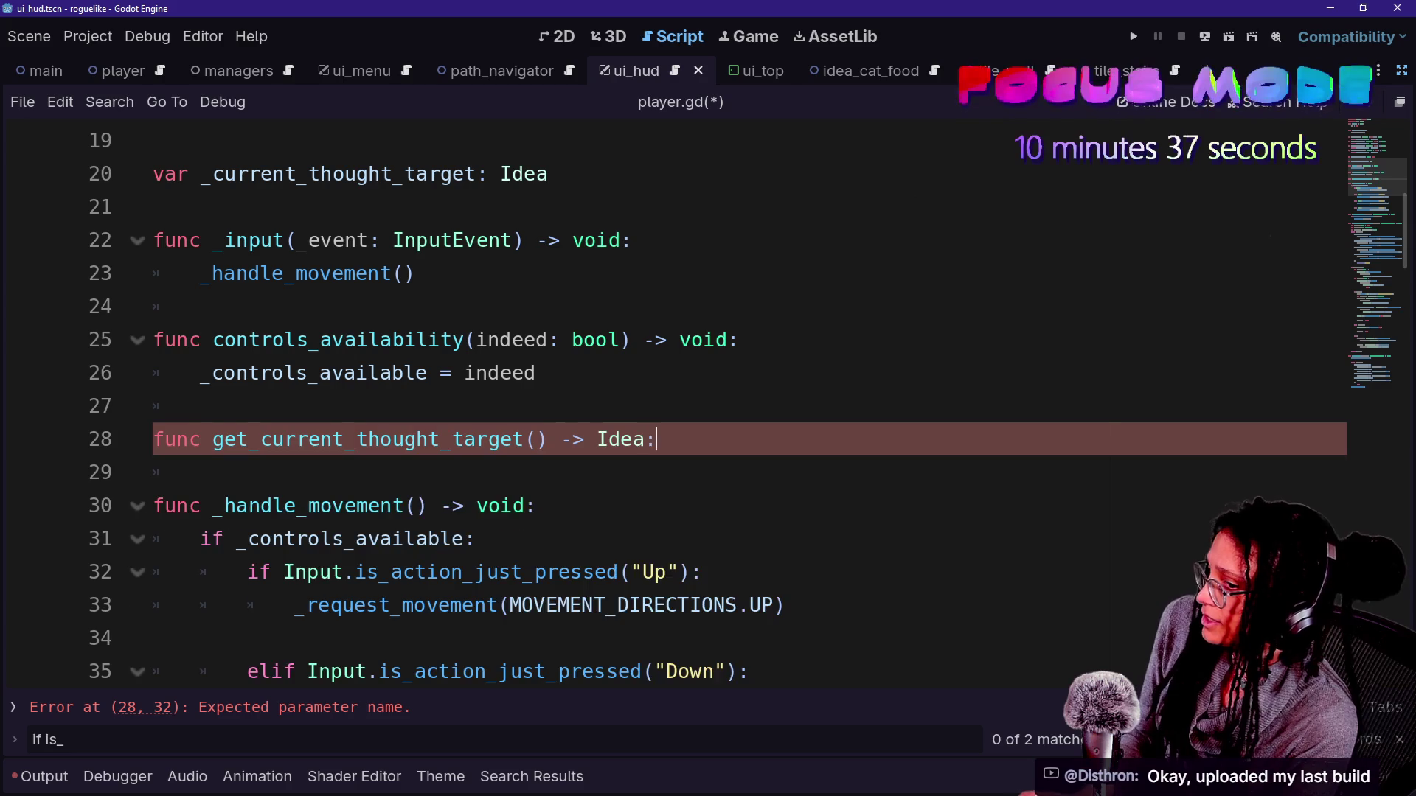
Step: Make the function return _current_thought_target and save player.gd
key(Return)
text(return _)
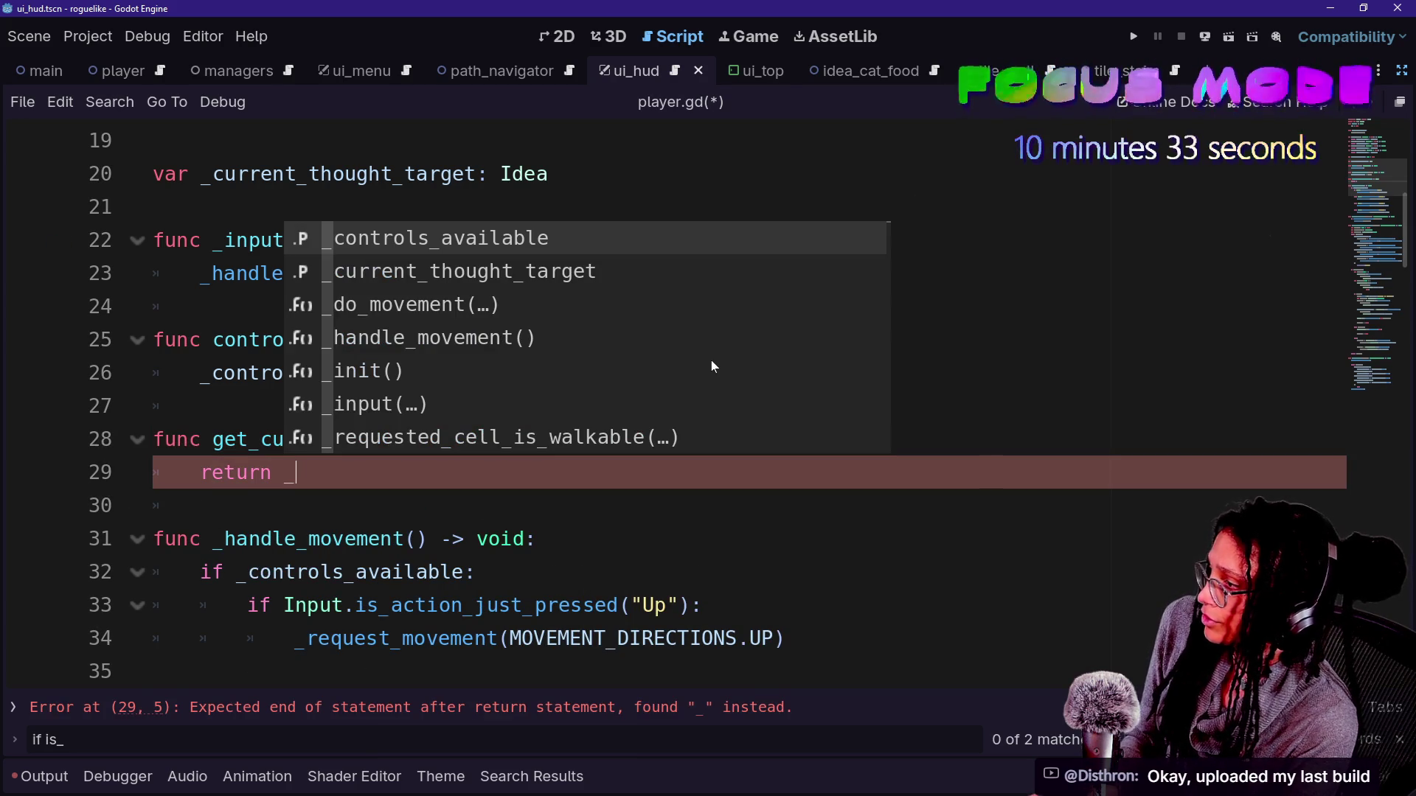
key(Down)
key(Return)
key(ctrl+s)
key(shift+alt+o)
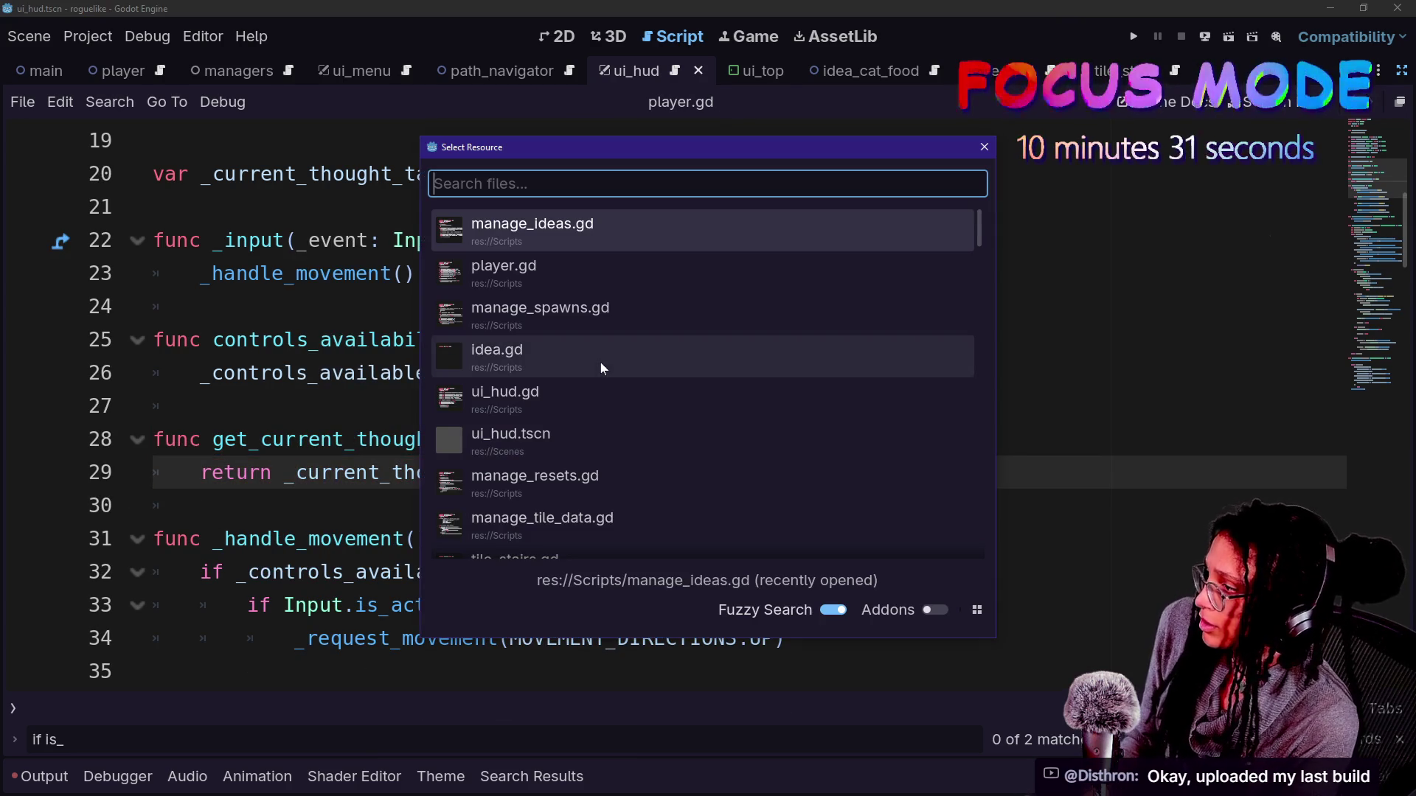
Step: Quick-open manage_ideas.gd and go to the end of line 22
key(Down)
key(Return)
key(shift+alt+o)
key(Down)
key(Return)
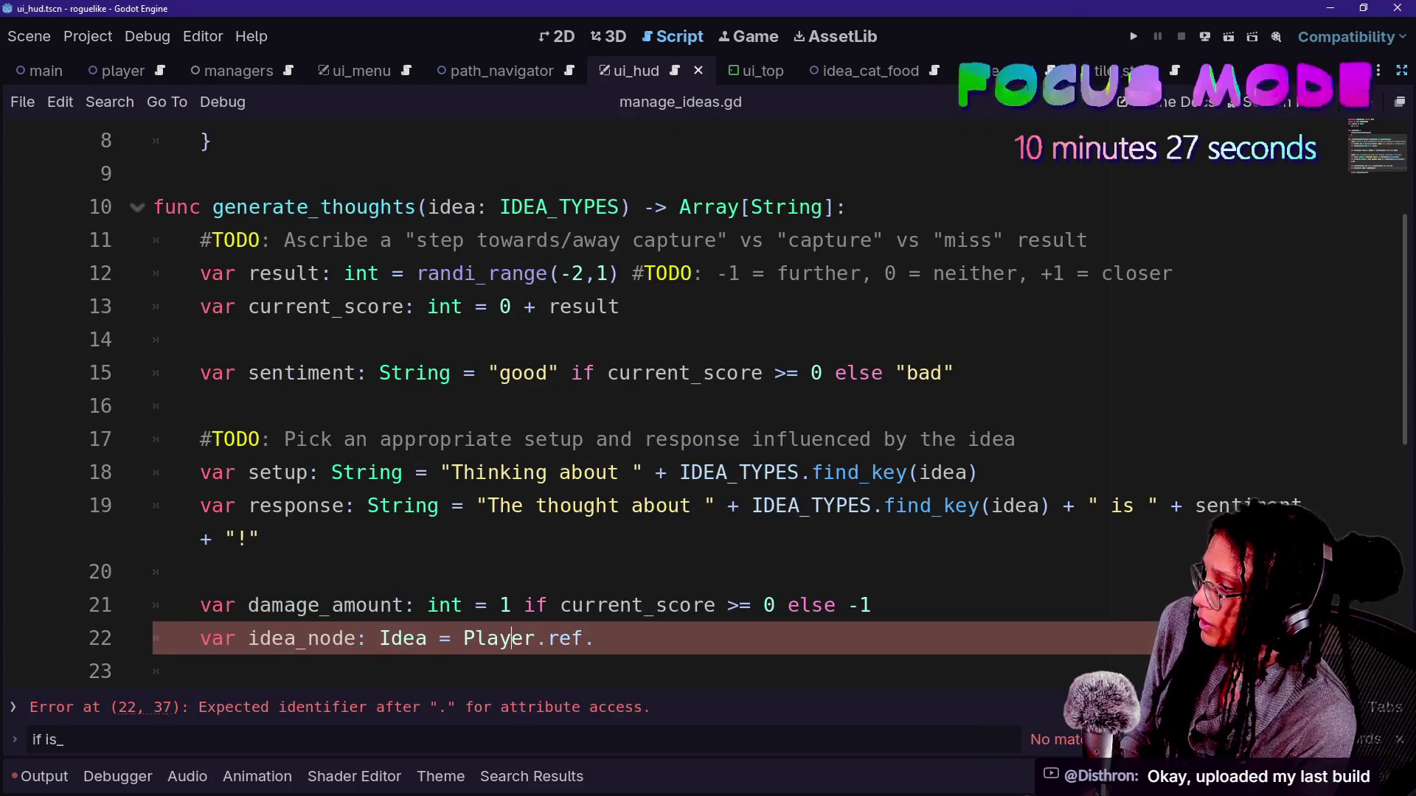
scroll(568, 590, down, 3)
click(596, 538)
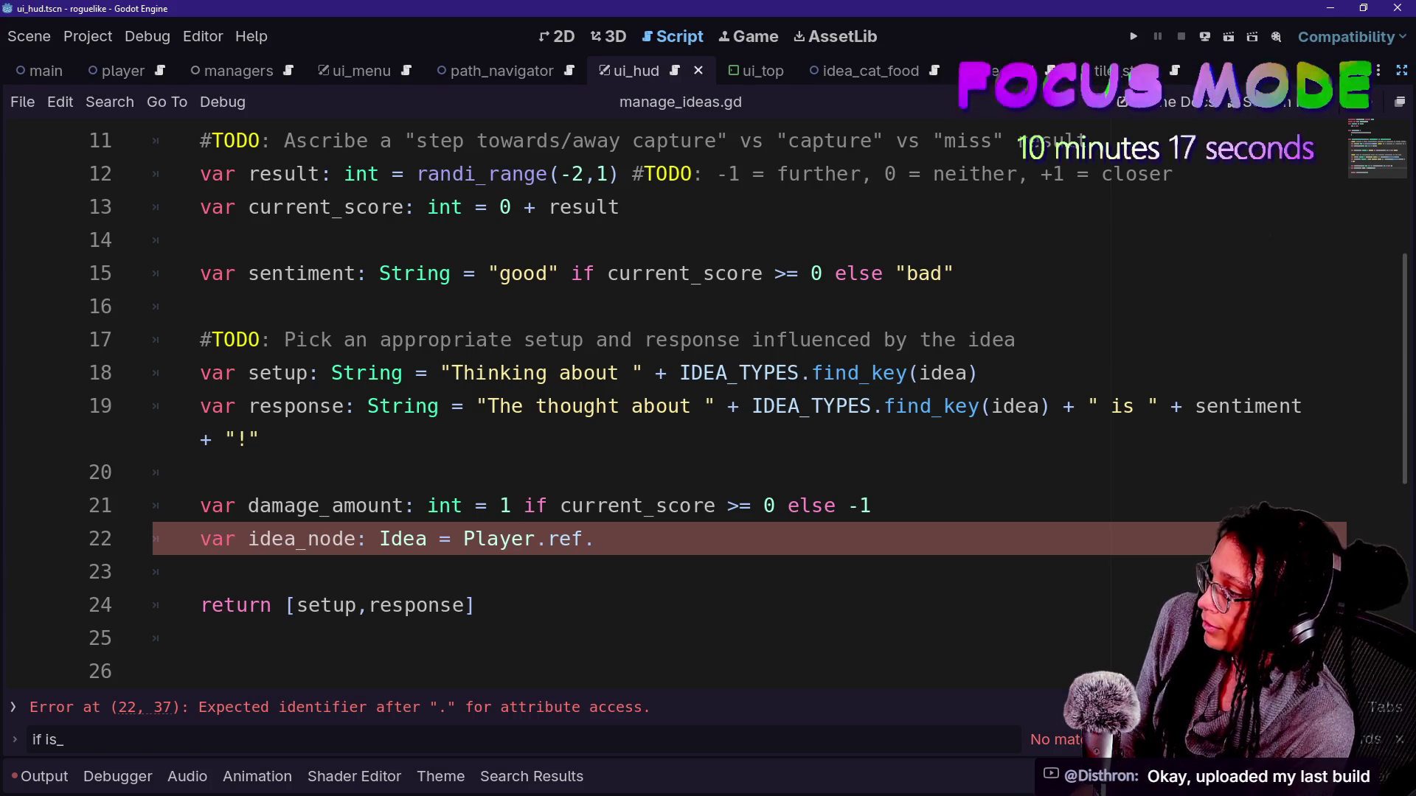
Step: Check the Player script's definition, save it, then clear line 22's broken assignment and save
text(.get)
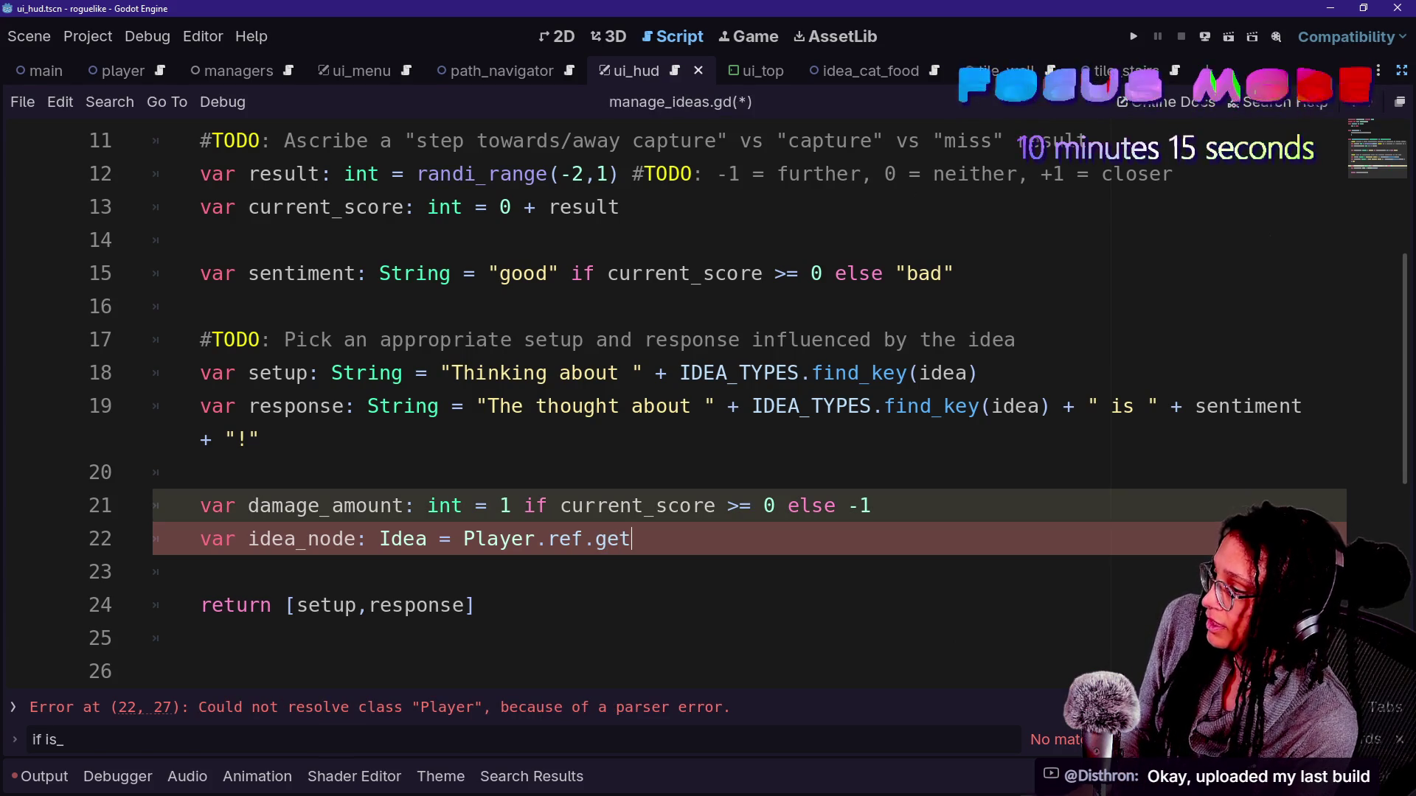
drag(571, 539, 559, 538)
text(g)
click(200, 572)
ctrl+click(487, 539)
key(ctrl+s)
key(ctrl+alt+o)
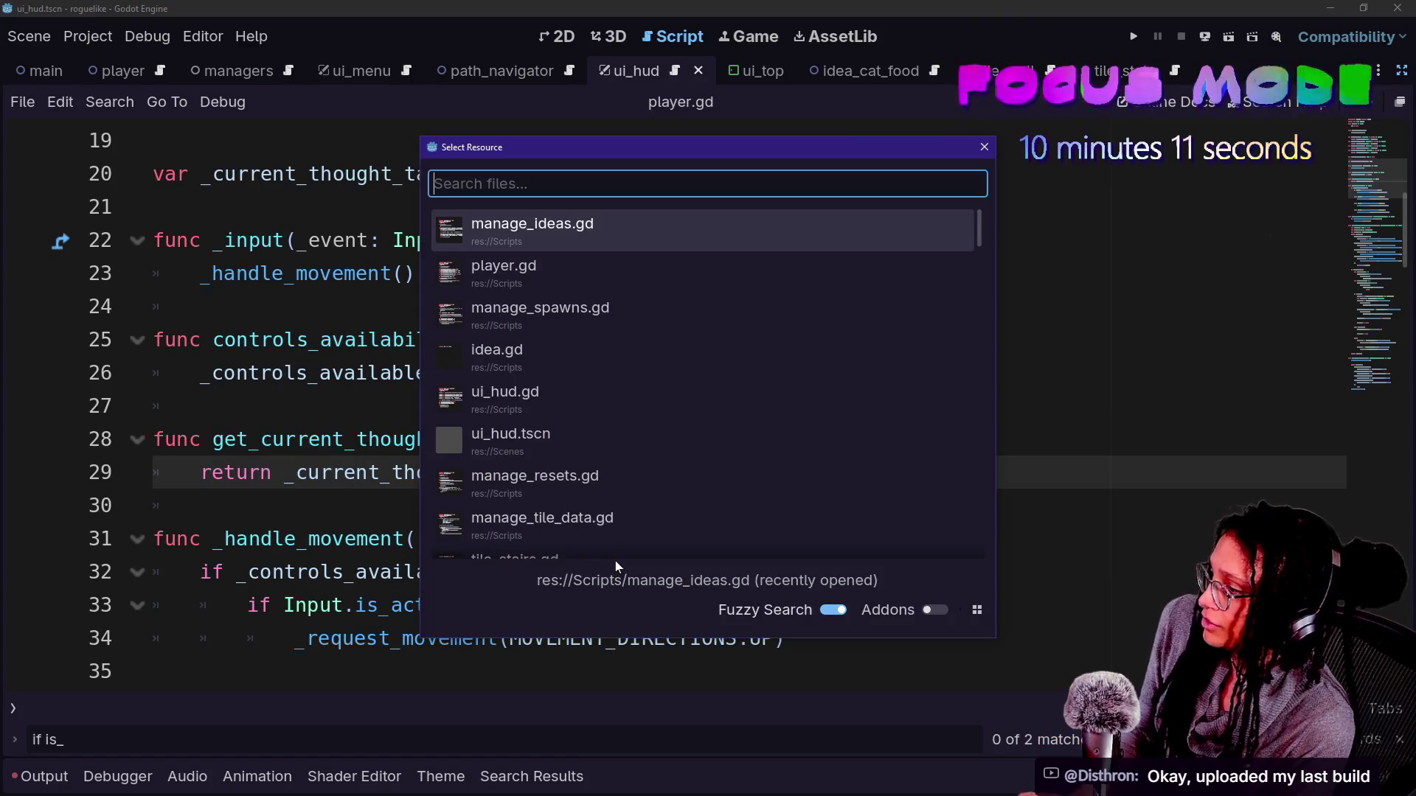
key(Return)
key(BackSpace)
key(BackSpace)
key(BackSpace)
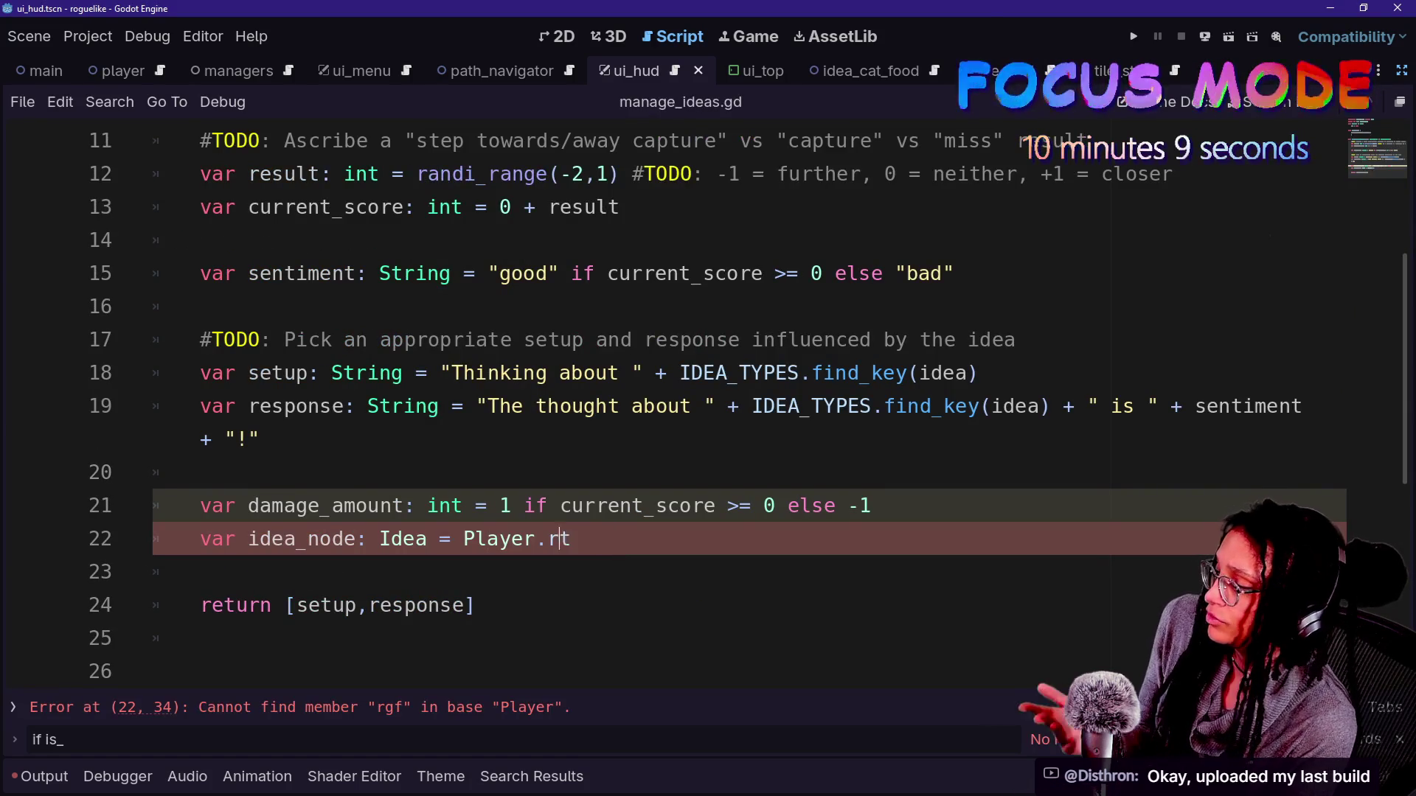
key(ctrl+s)
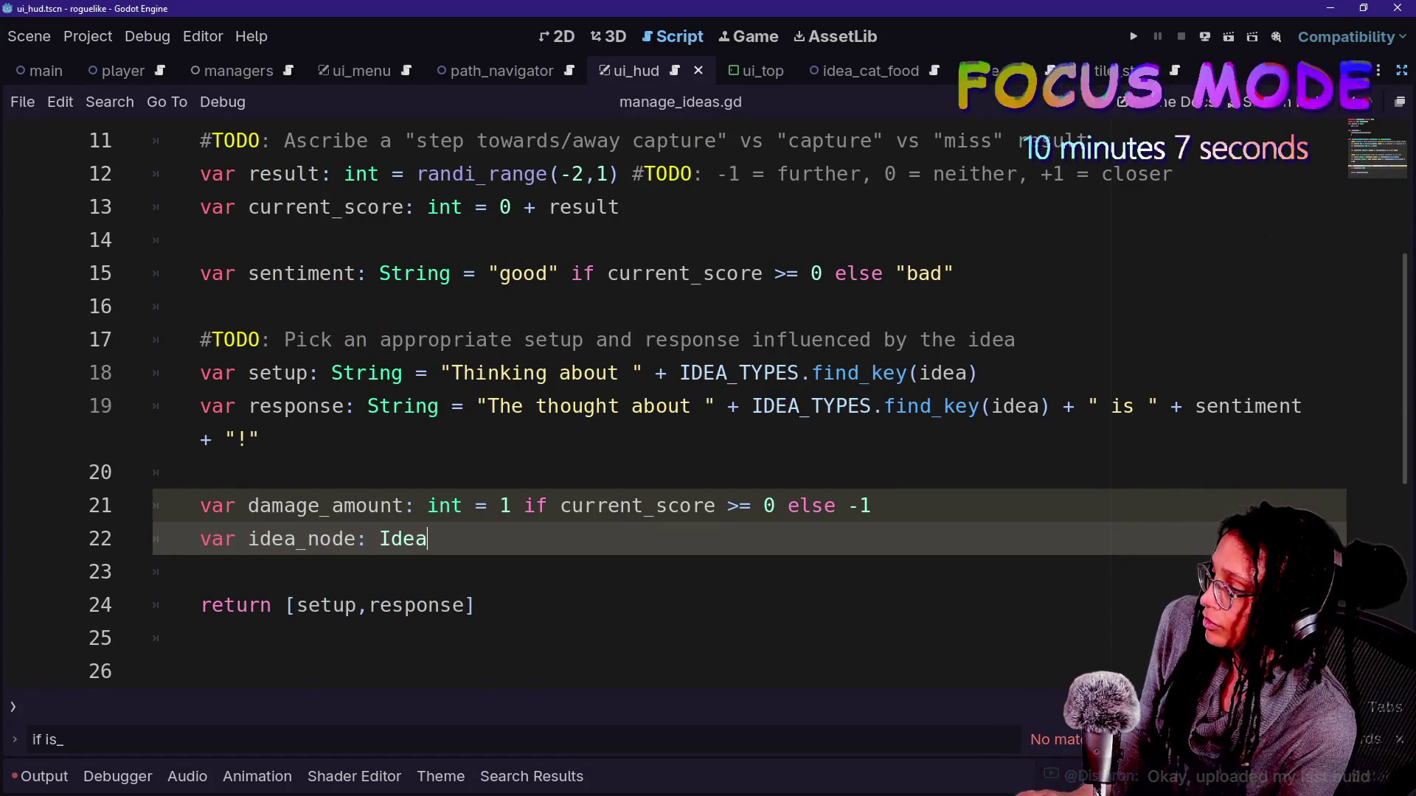
Step: Write line 22 as var idea_node: Idea = Player.ref.get_current_thought_target() via autocomplete
text(PllT)
key(Caps_Lock)
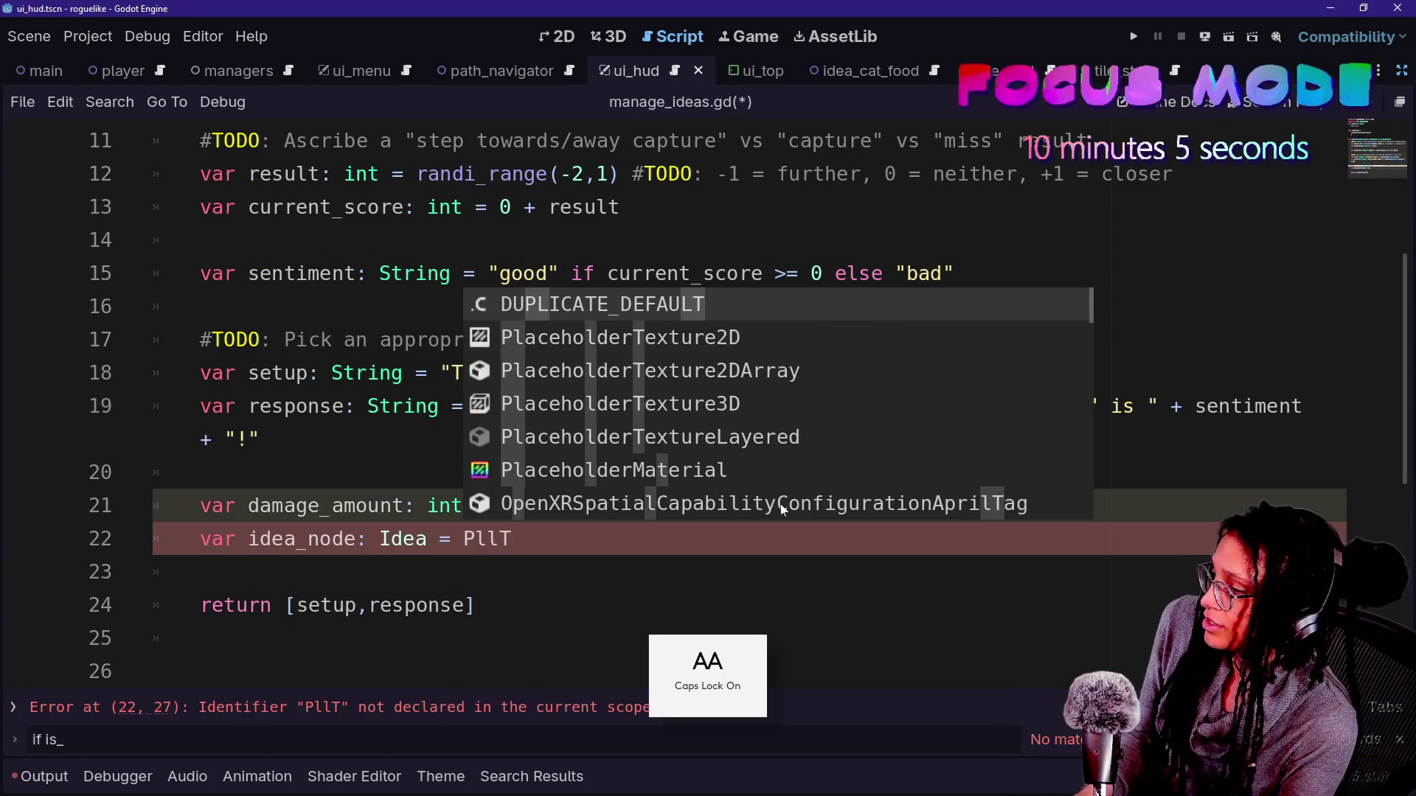
key(BackSpace)
key(BackSpace)
text(AYER.RE)
key(Caps_Lock)
key(BackSpace)
key(BackSpace)
key(BackSpace)
key(BackSpace)
key(BackSpace)
key(BackSpace)
text(ay)
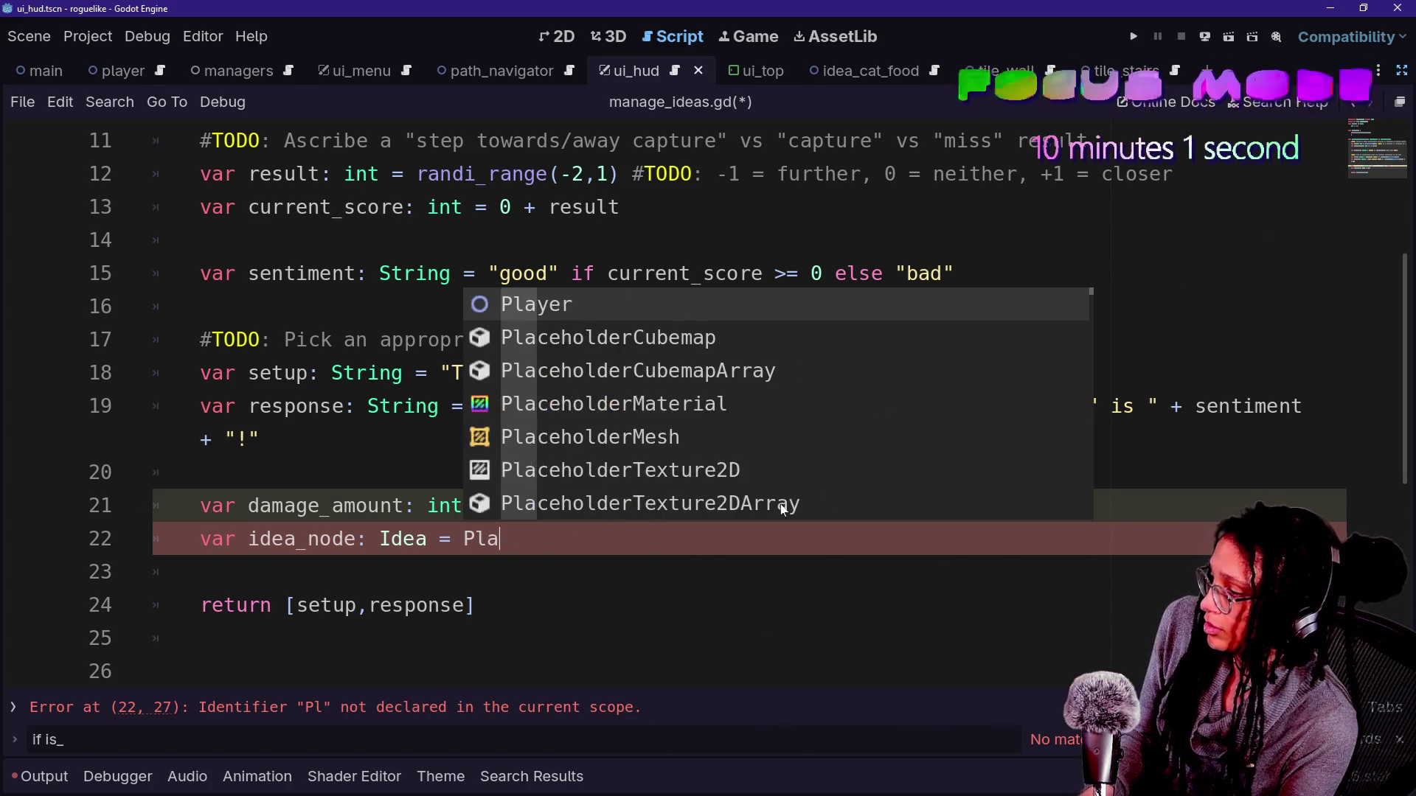
text(er.re)
key(BackSpace)
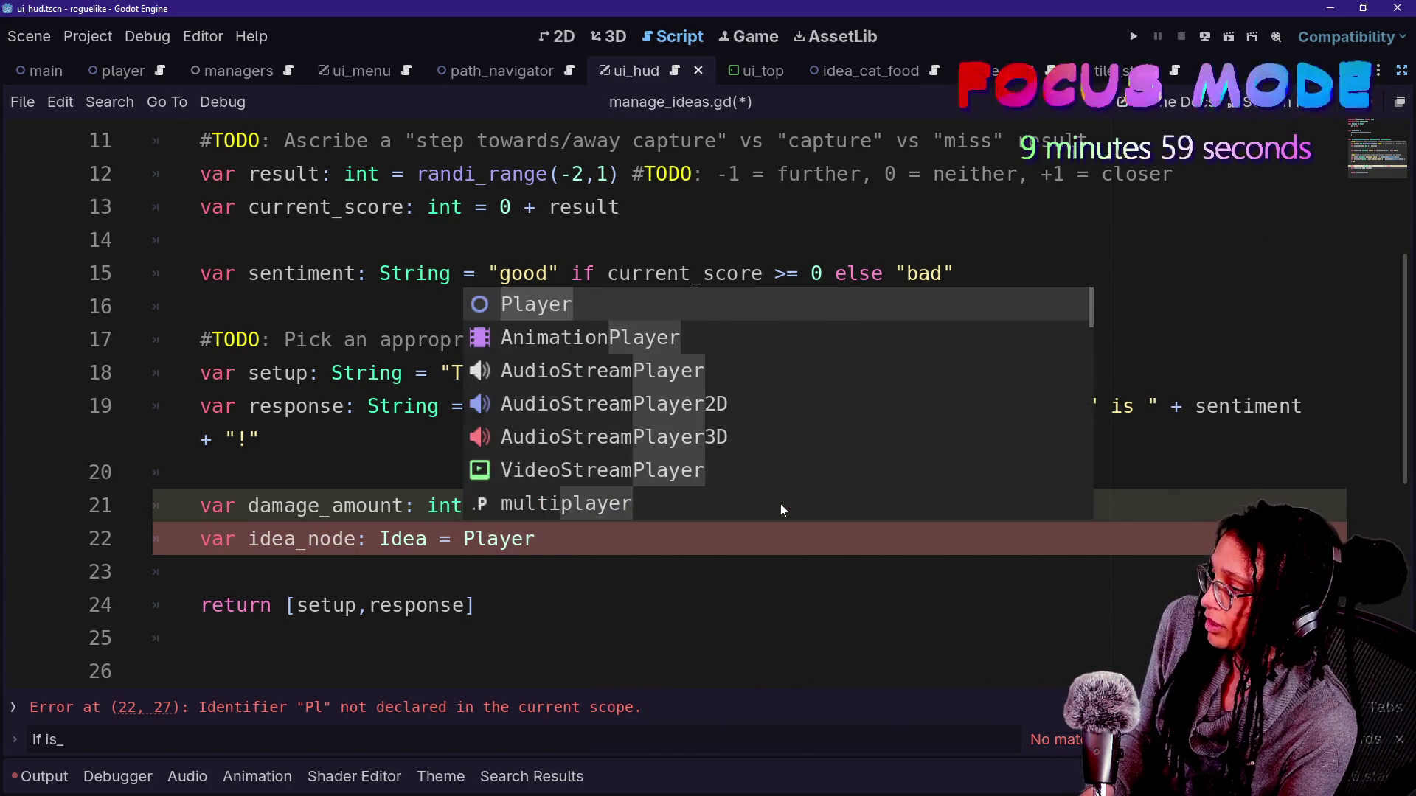
text(.ref.get)
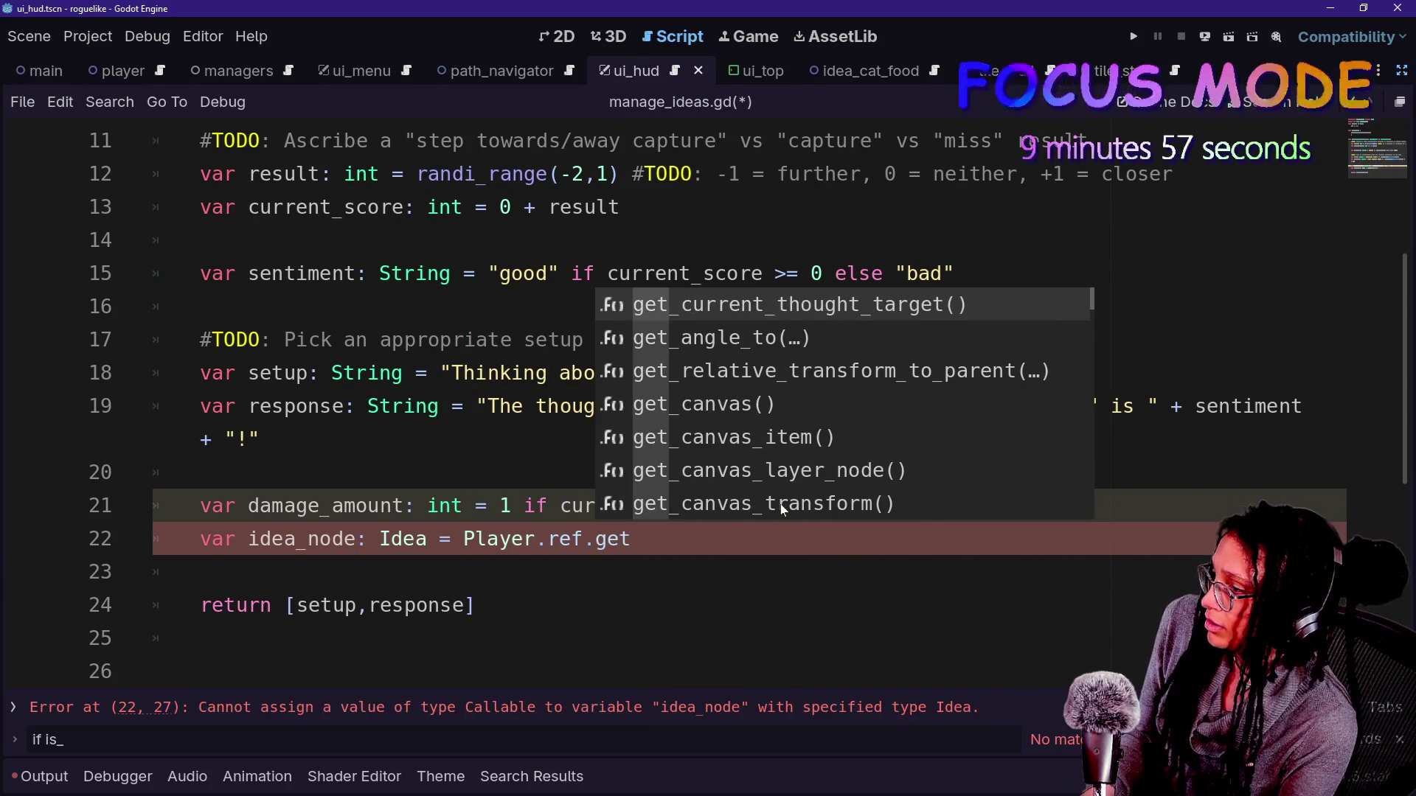
key(Return)
key(Return)
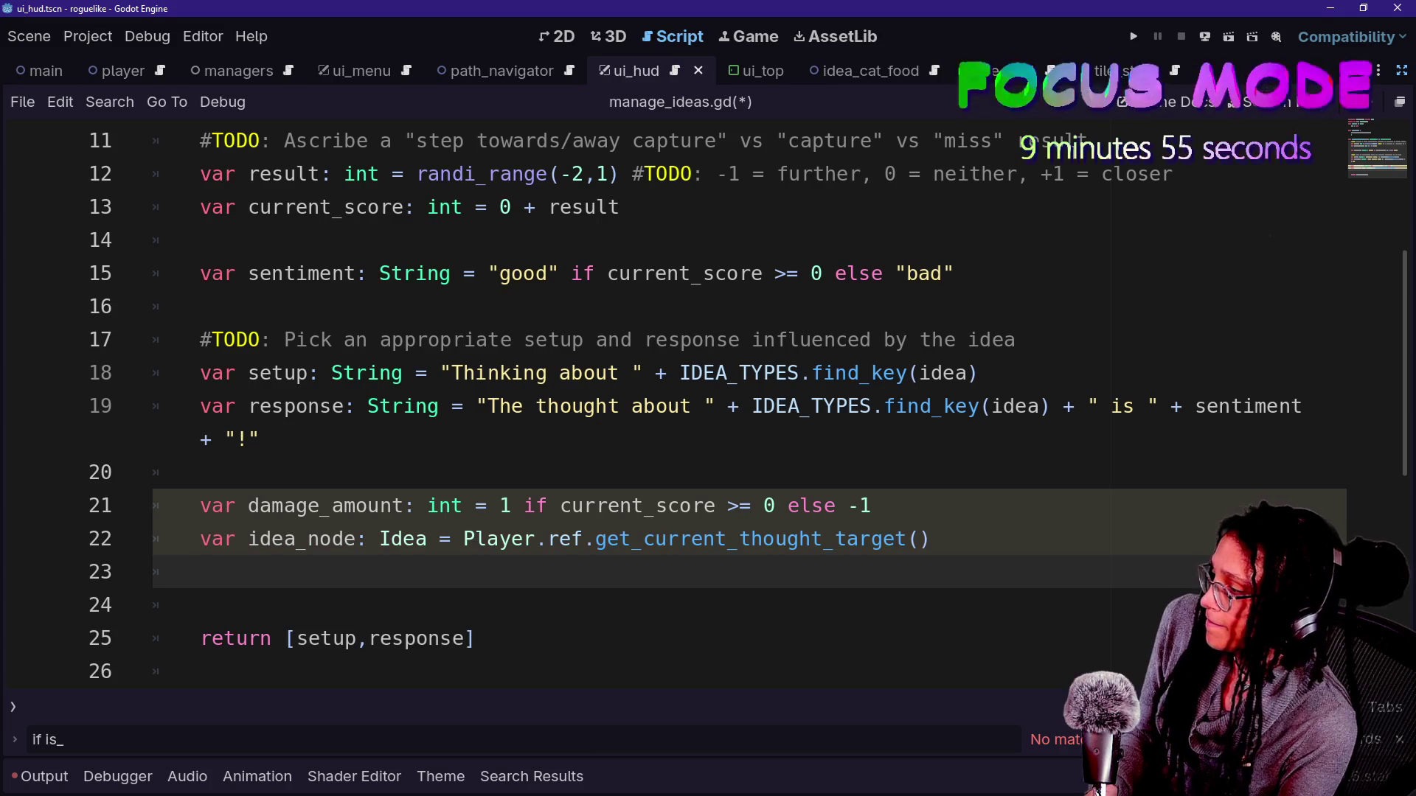
key(Return)
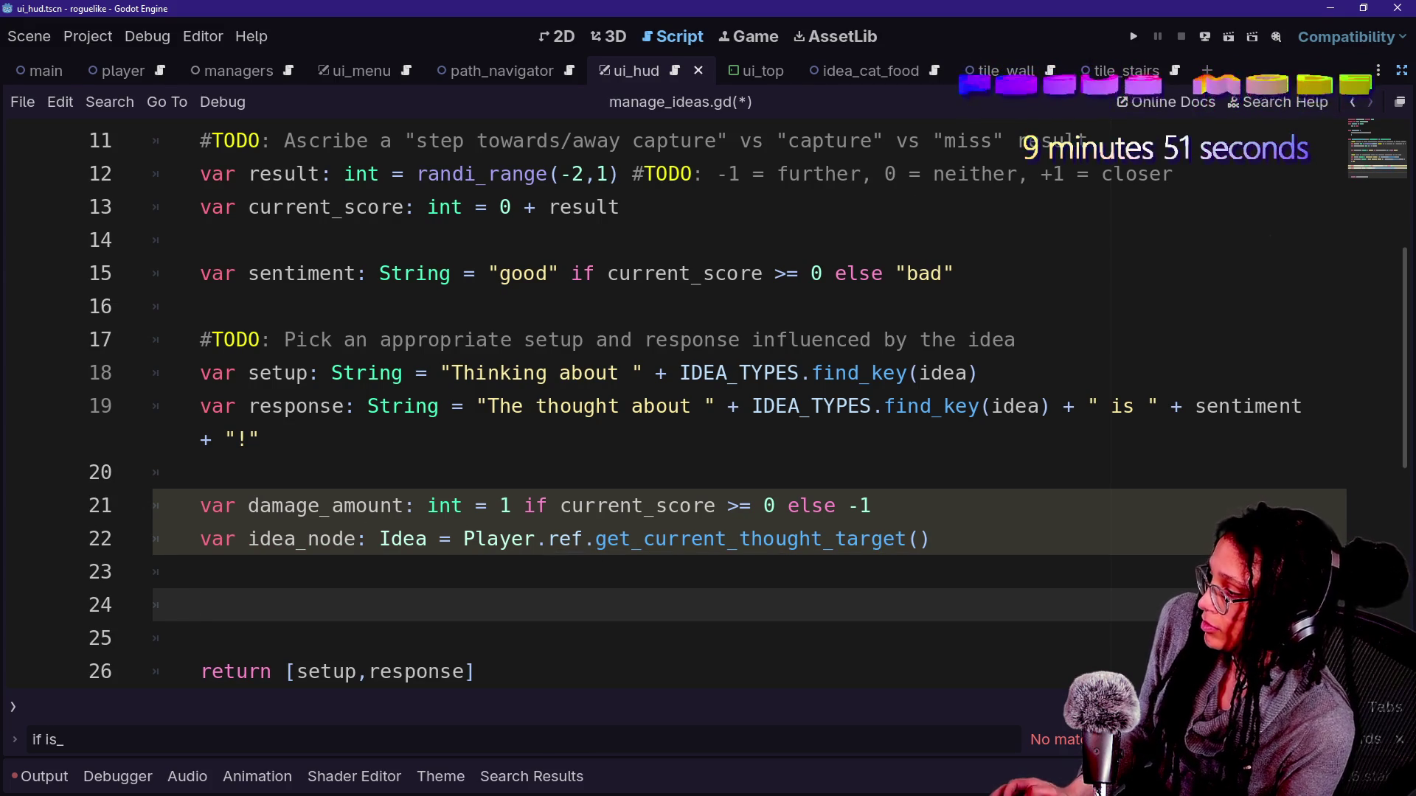
Step: Open idea.gd and declare func update_heath(amount: int) -> void below the health variable
ctrl+click(403, 540)
key(Return)
key(Return)
text(va)
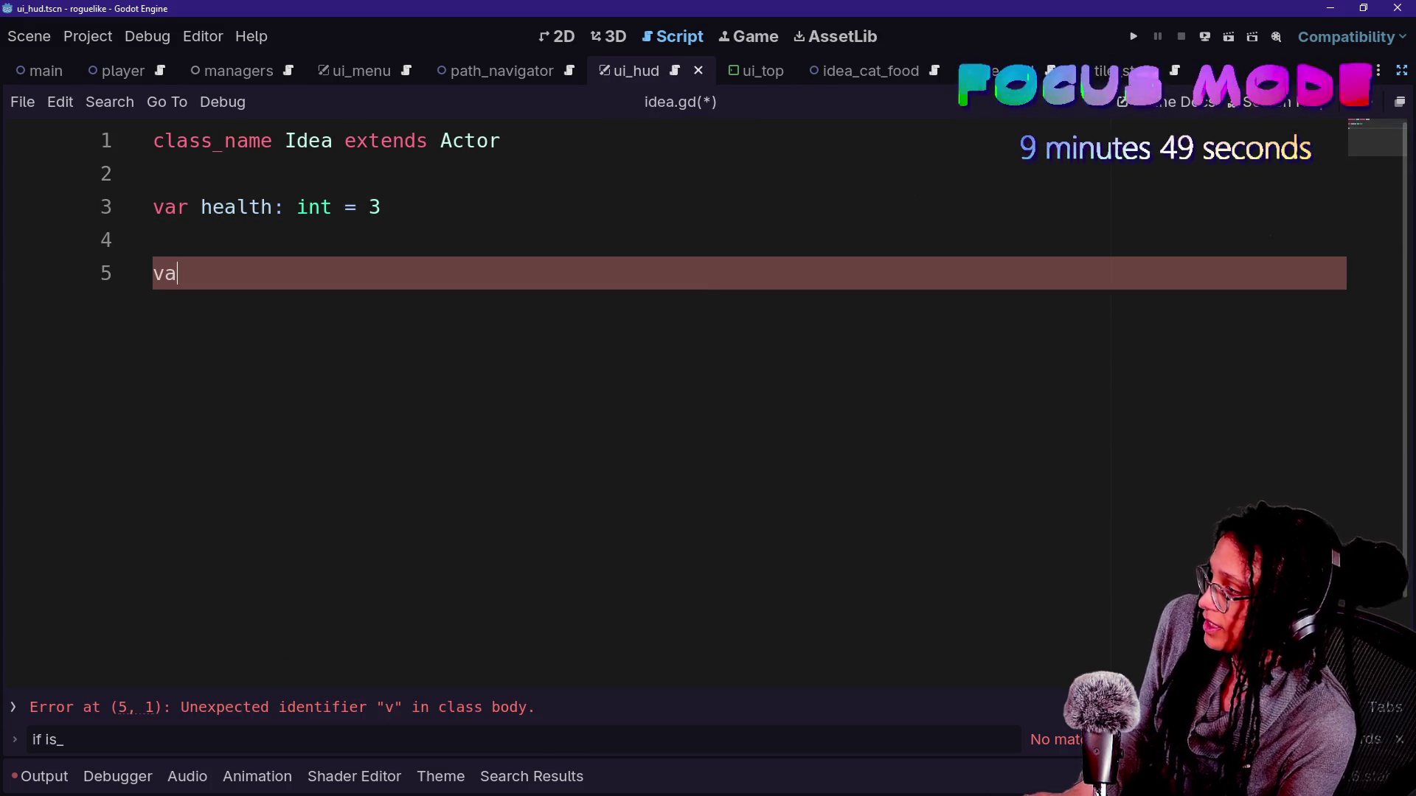
text(r)
key(BackSpace)
key(BackSpace)
key(BackSpace)
text(func dama)
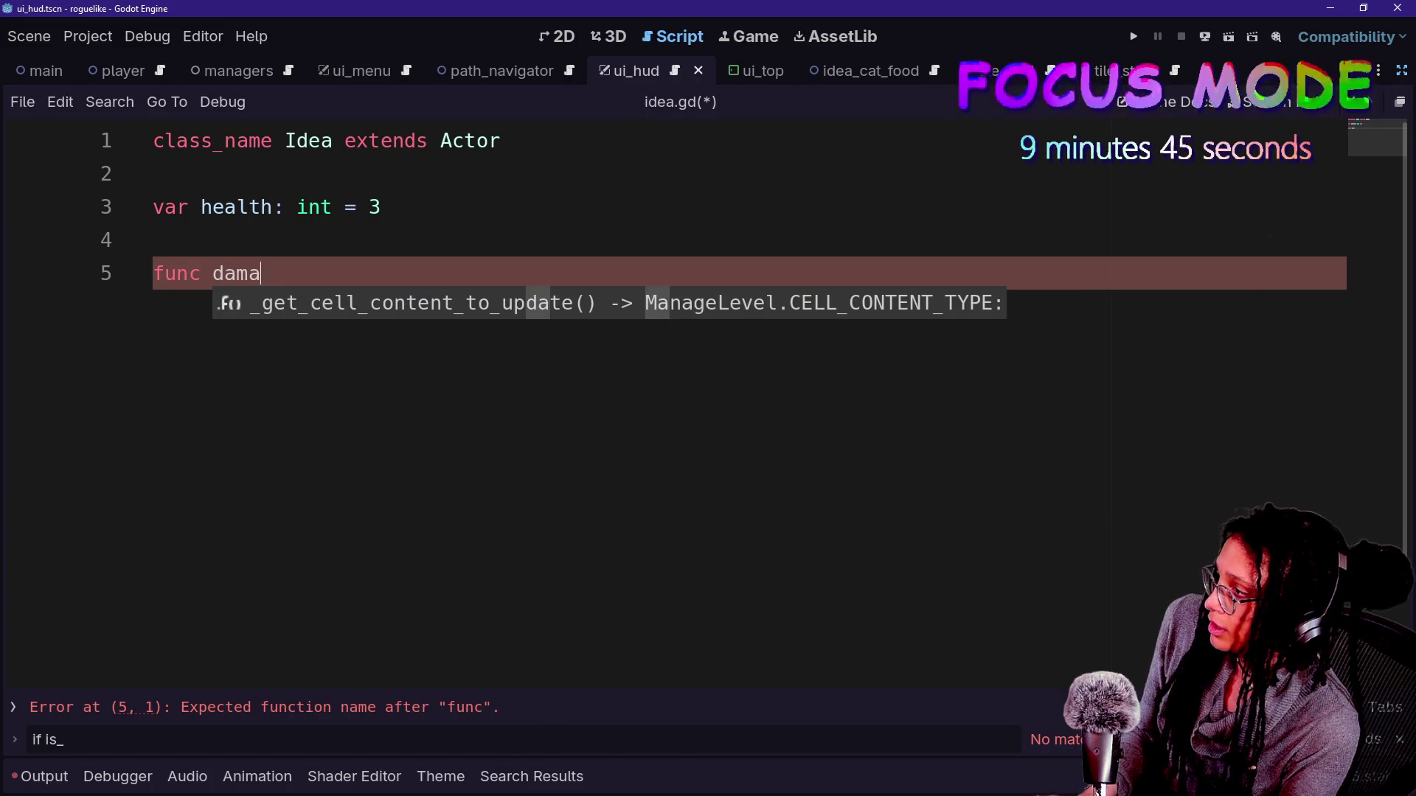
key(BackSpace)
key(BackSpace)
key(BackSpace)
key(BackSpace)
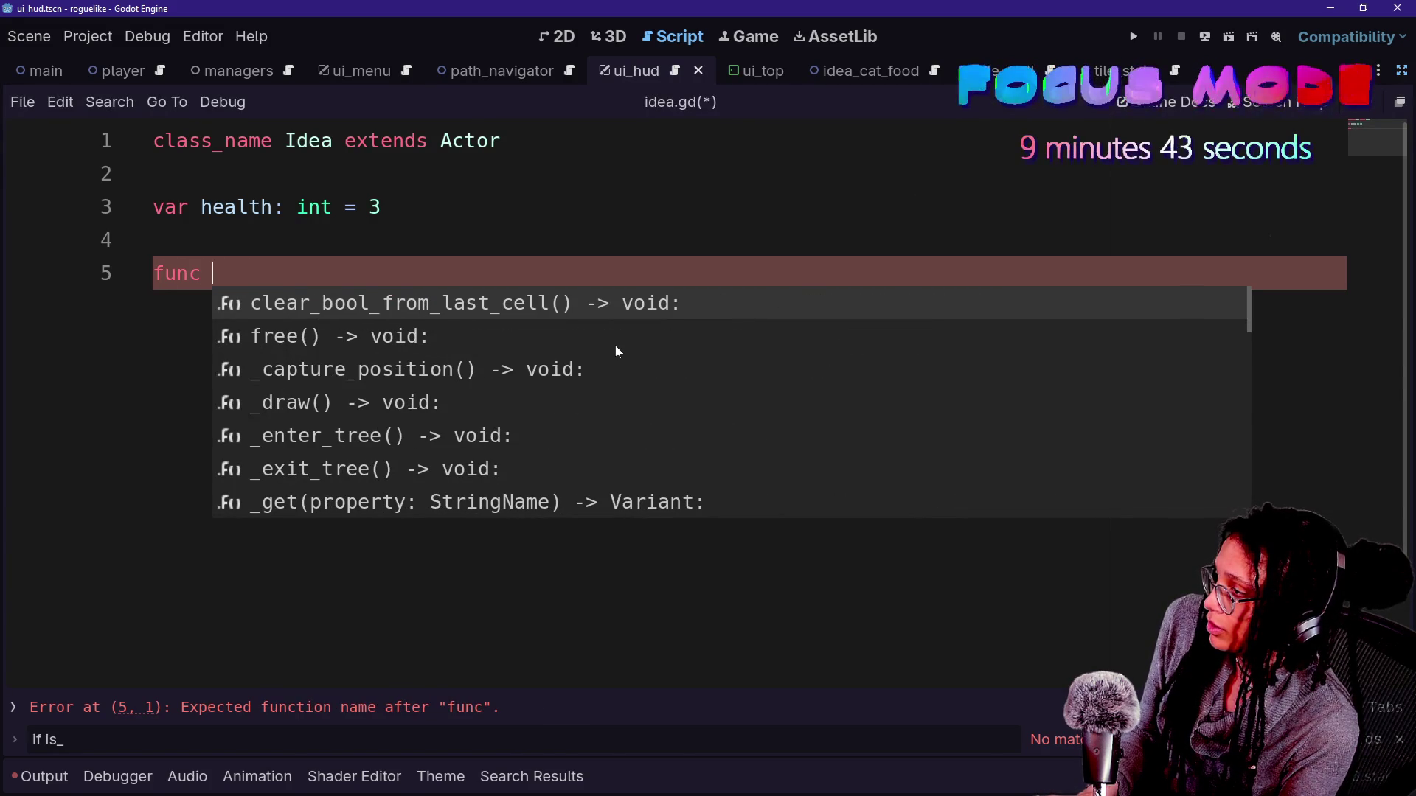
text(d)
key(BackSpace)
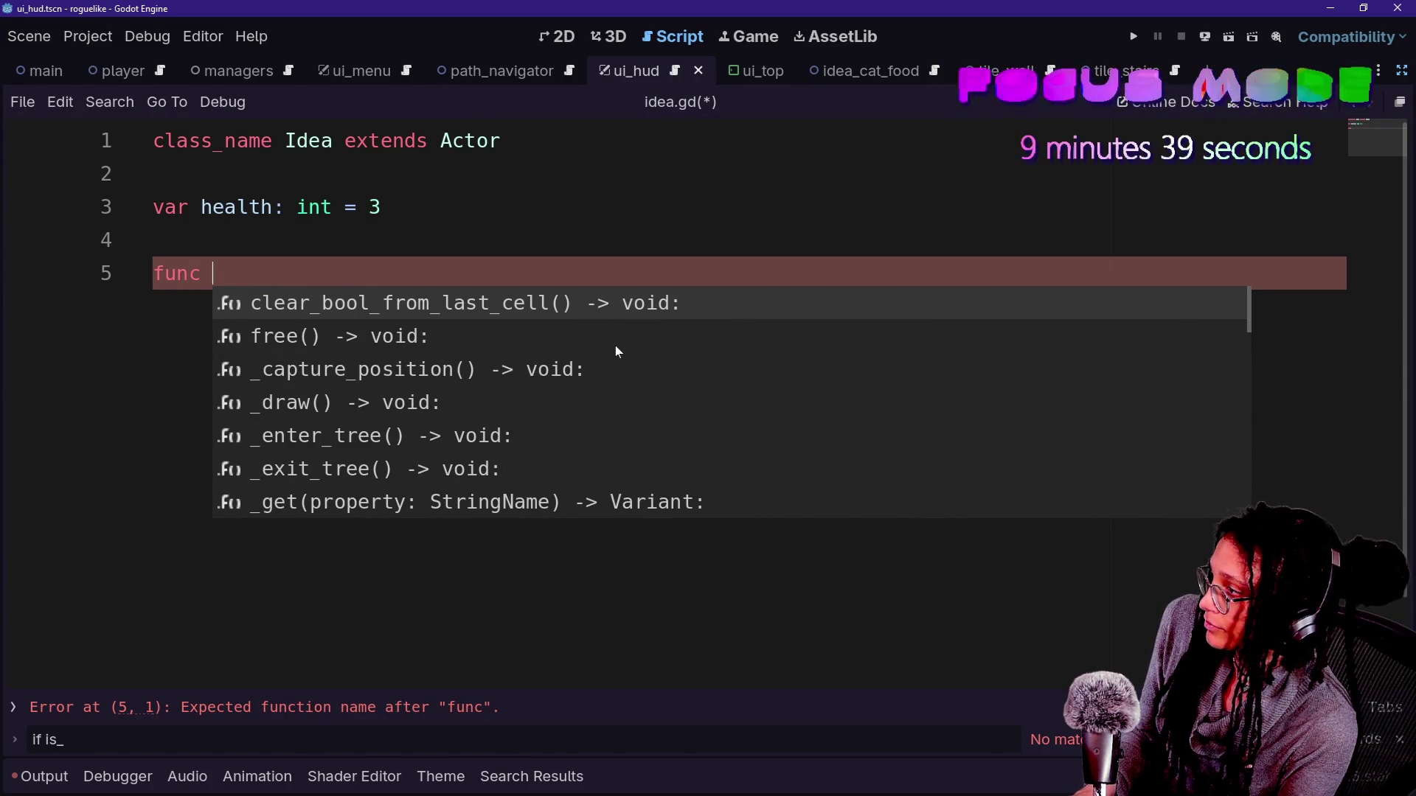
text(update_heath()
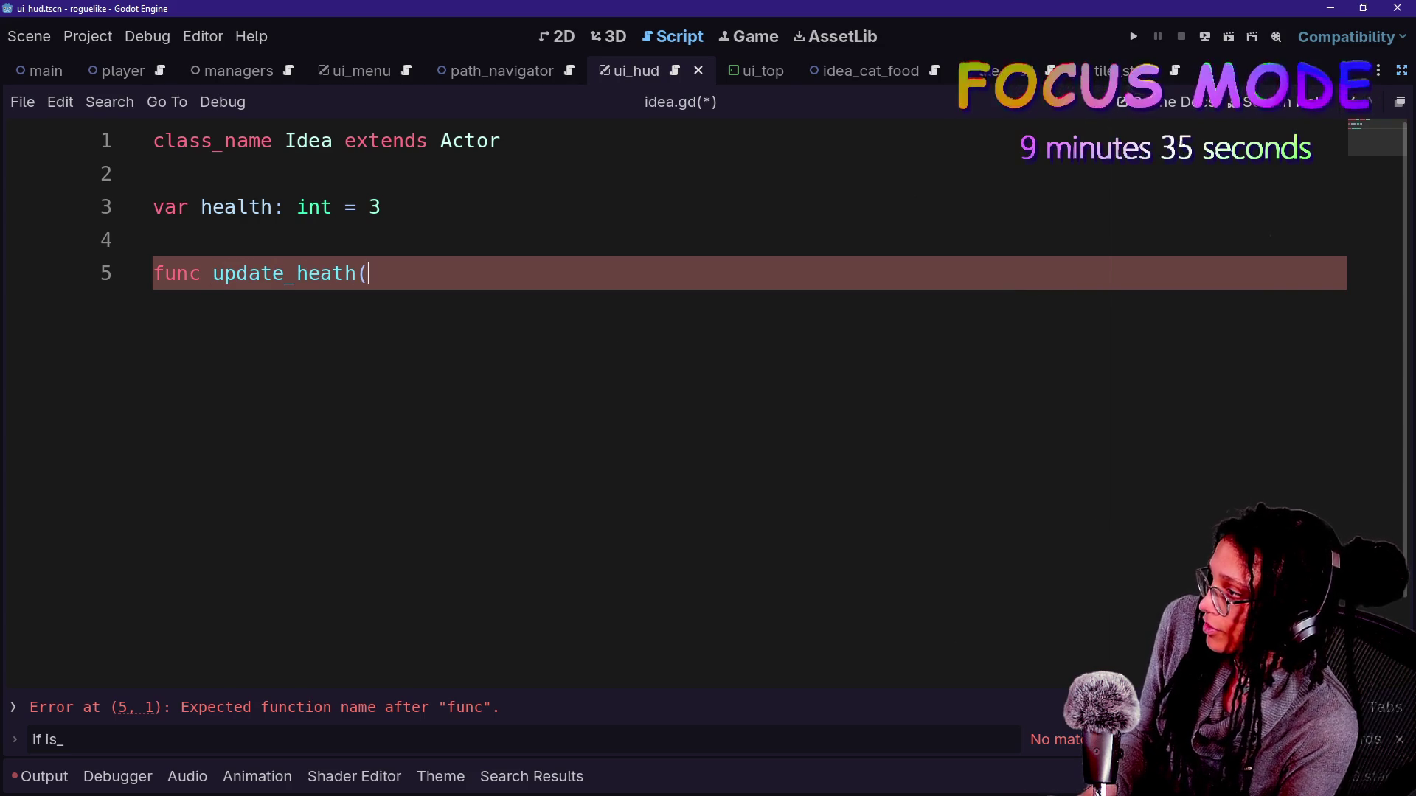
text(amount: int) =)
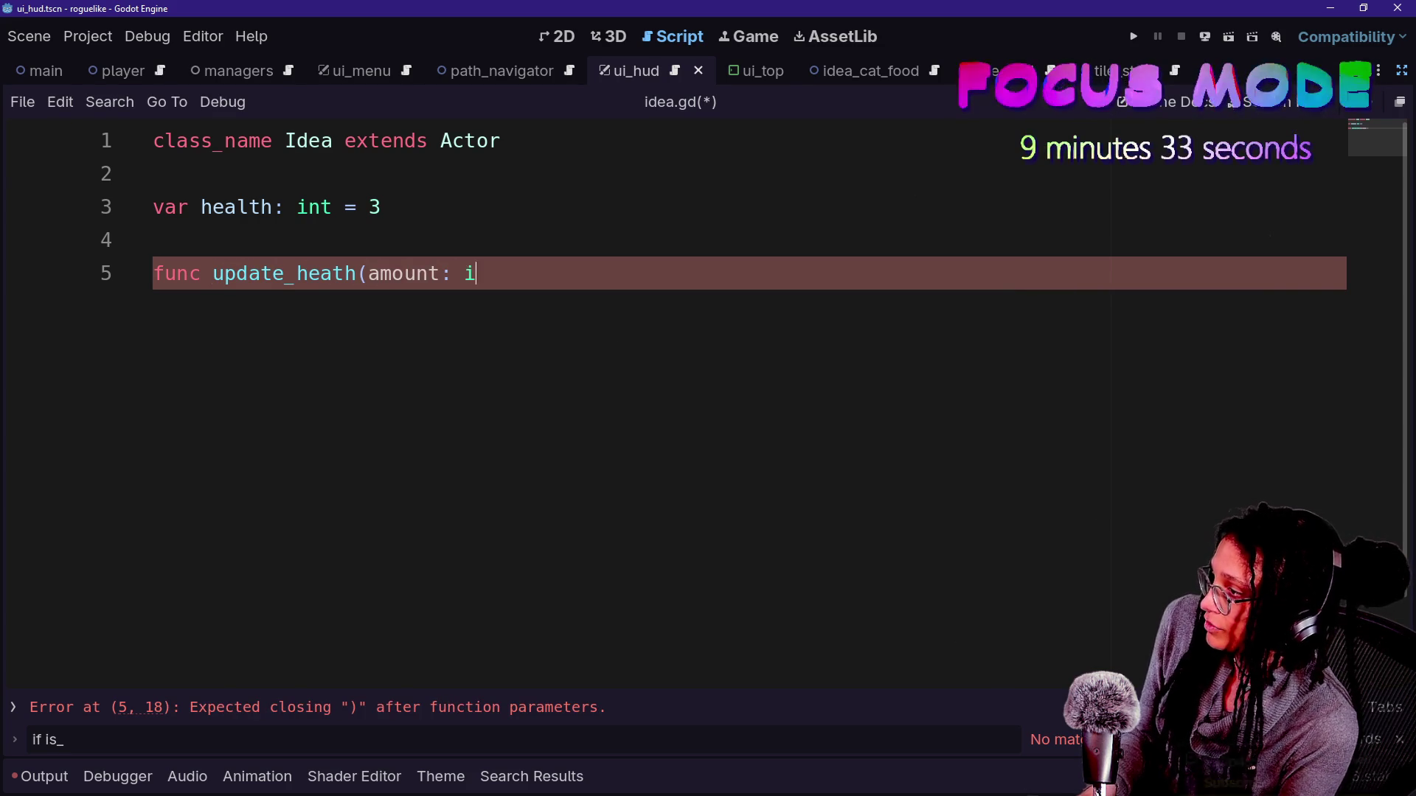
text(-> void:)
Step: Make update_heath's body health += amount and save idea.gd
key(Return)
text(health =)
key(BackSpace)
key(BackSpace)
text(+= amuo)
key(BackSpace)
key(BackSpace)
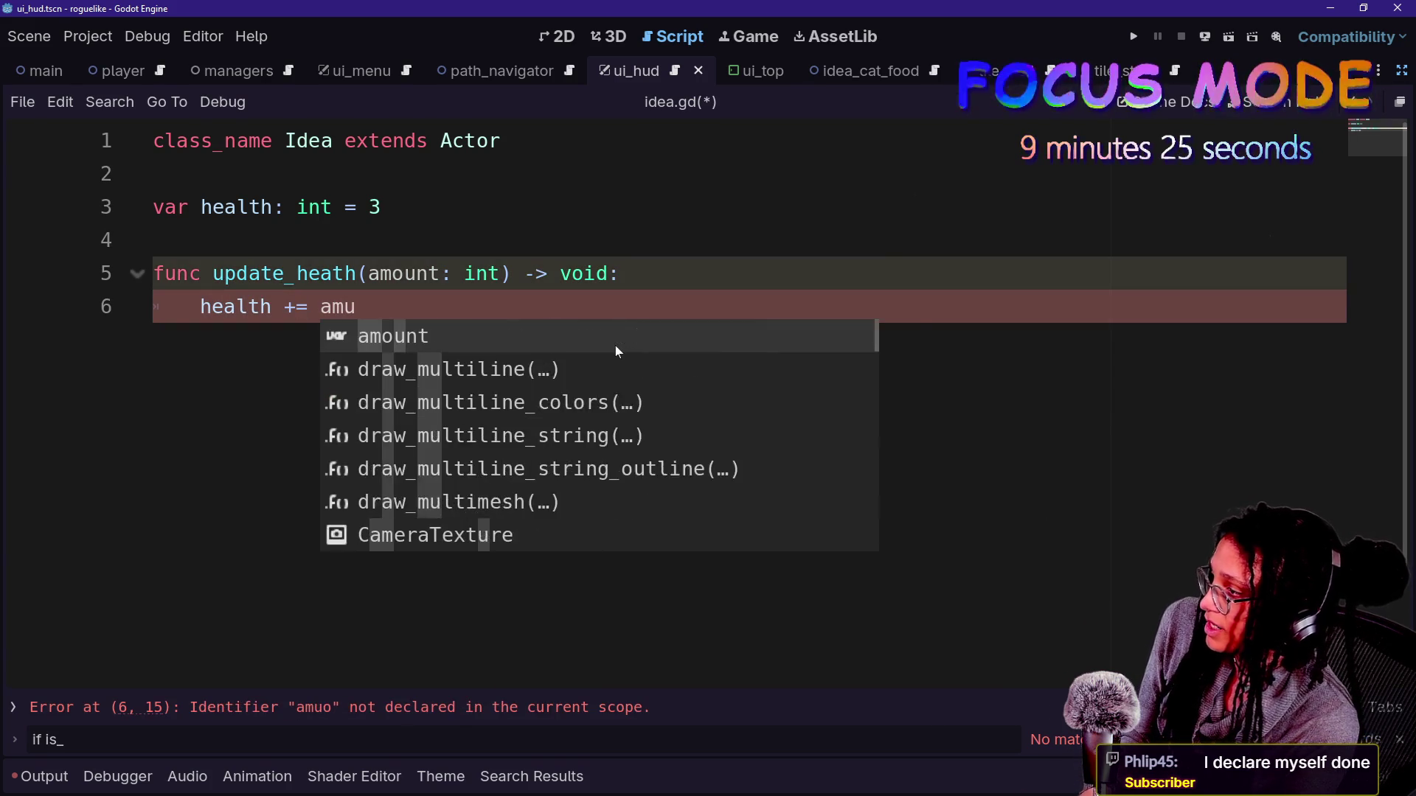
text(ount)
key(Escape)
key(ctrl+s)
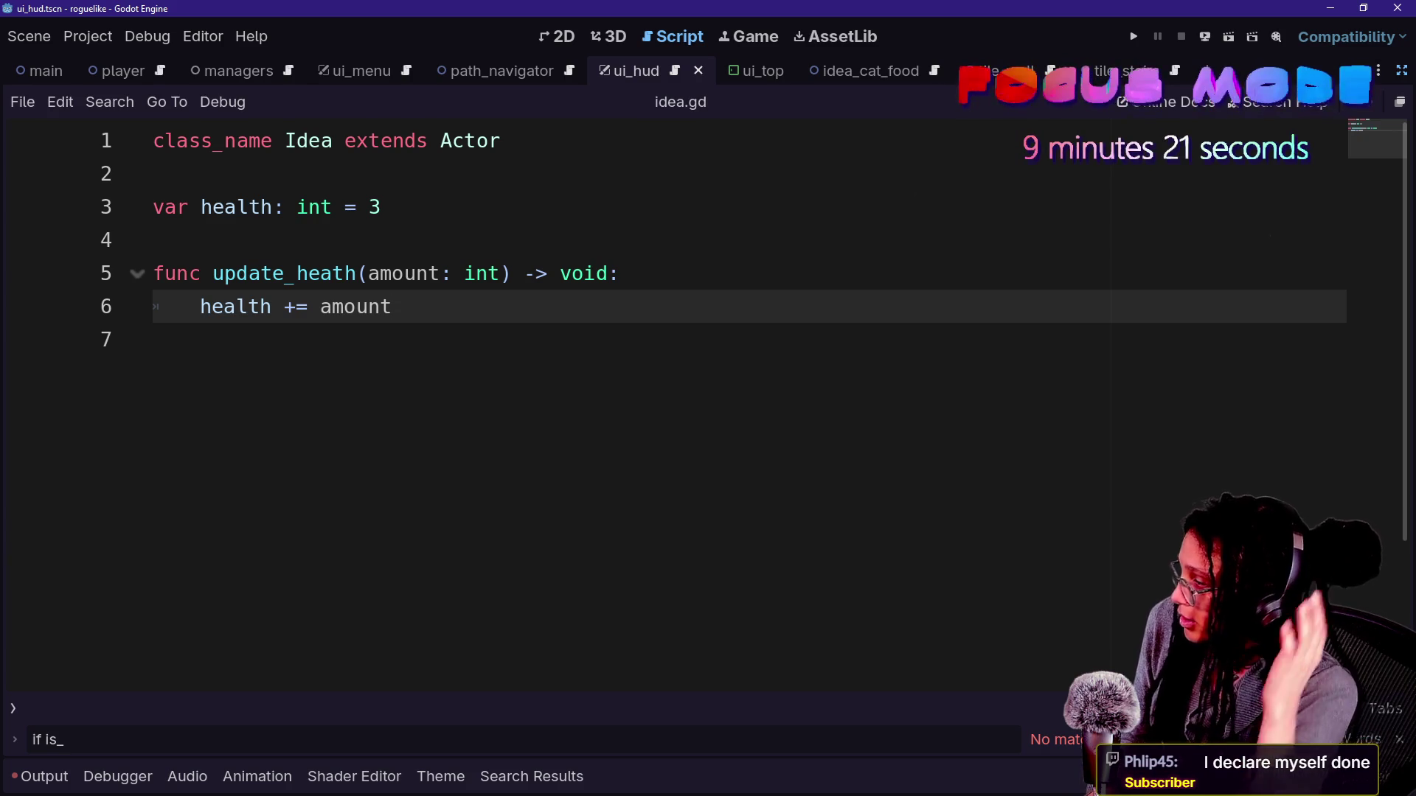
Step: Start a new top-level function line reading func check_health()
key(Return)
key(Return)
key(BackSpace)
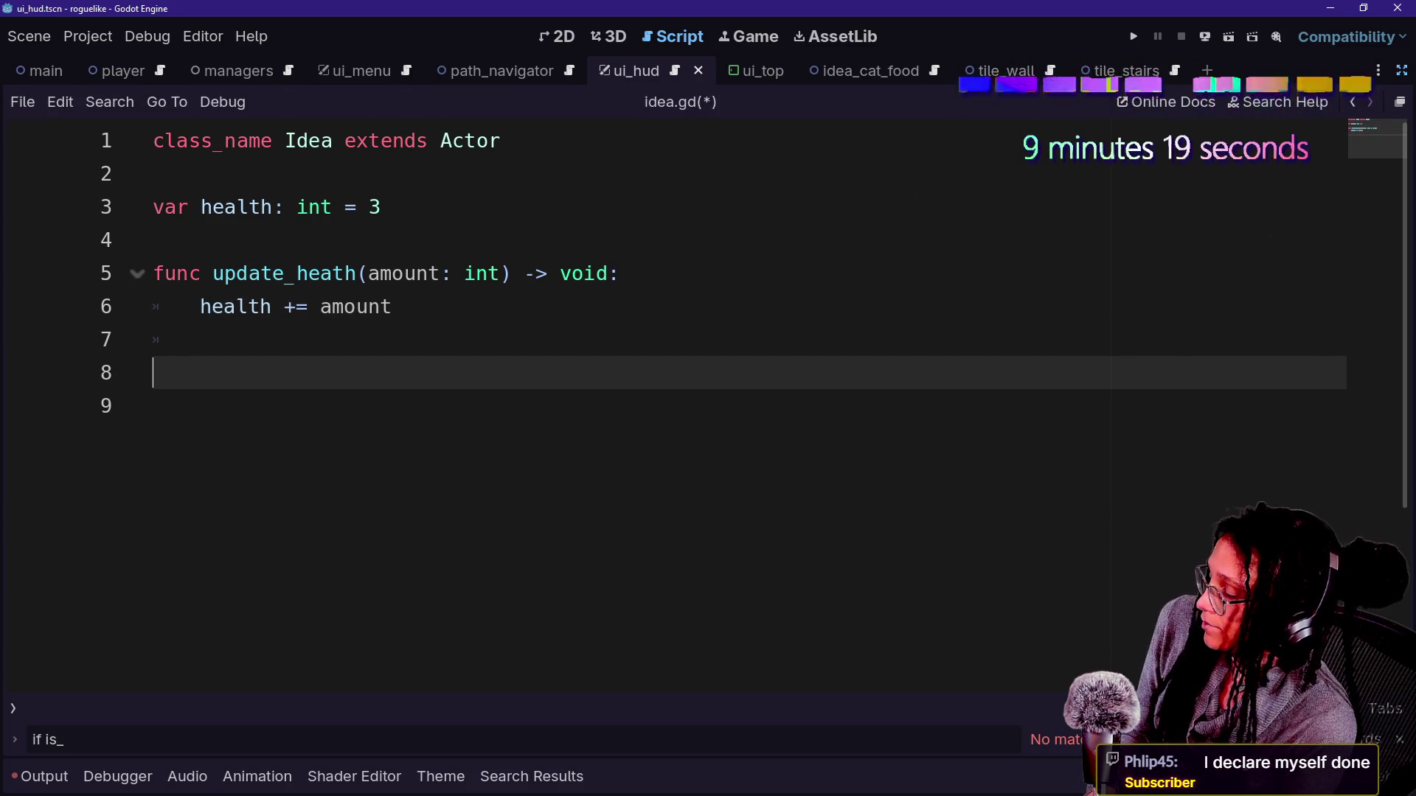
text(func)
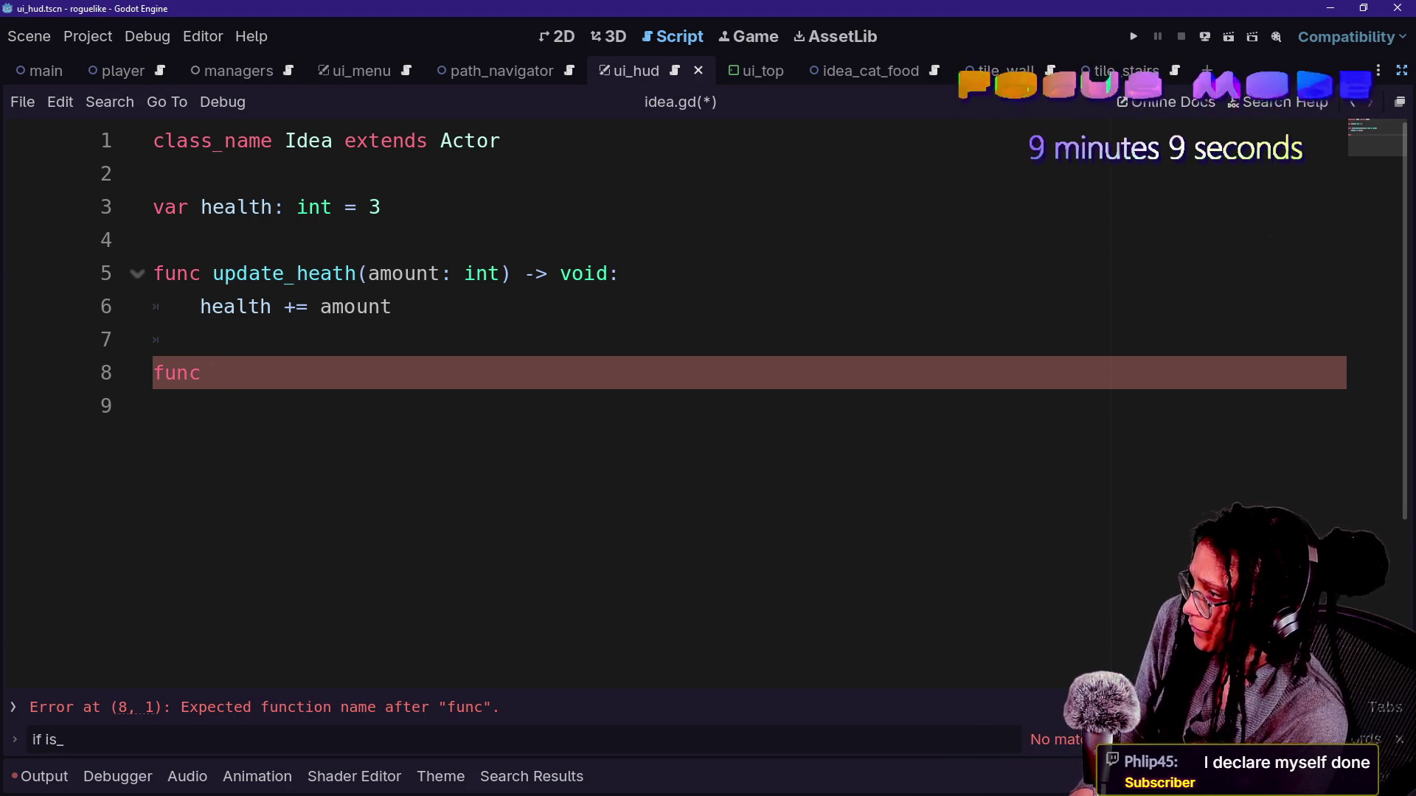
text(check_health())
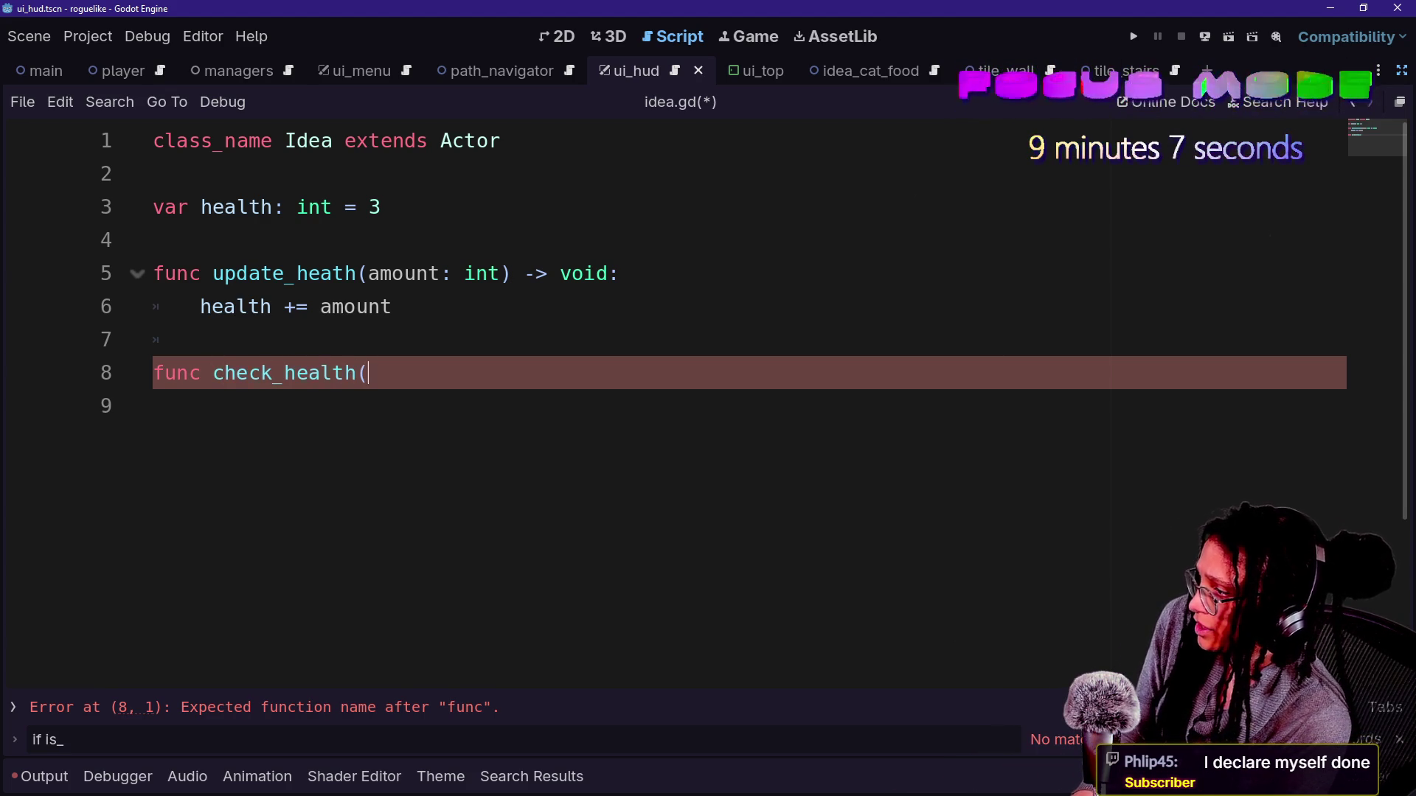
Step: Rename the new function to _check_health and add a _check_health() call
click(213, 373)
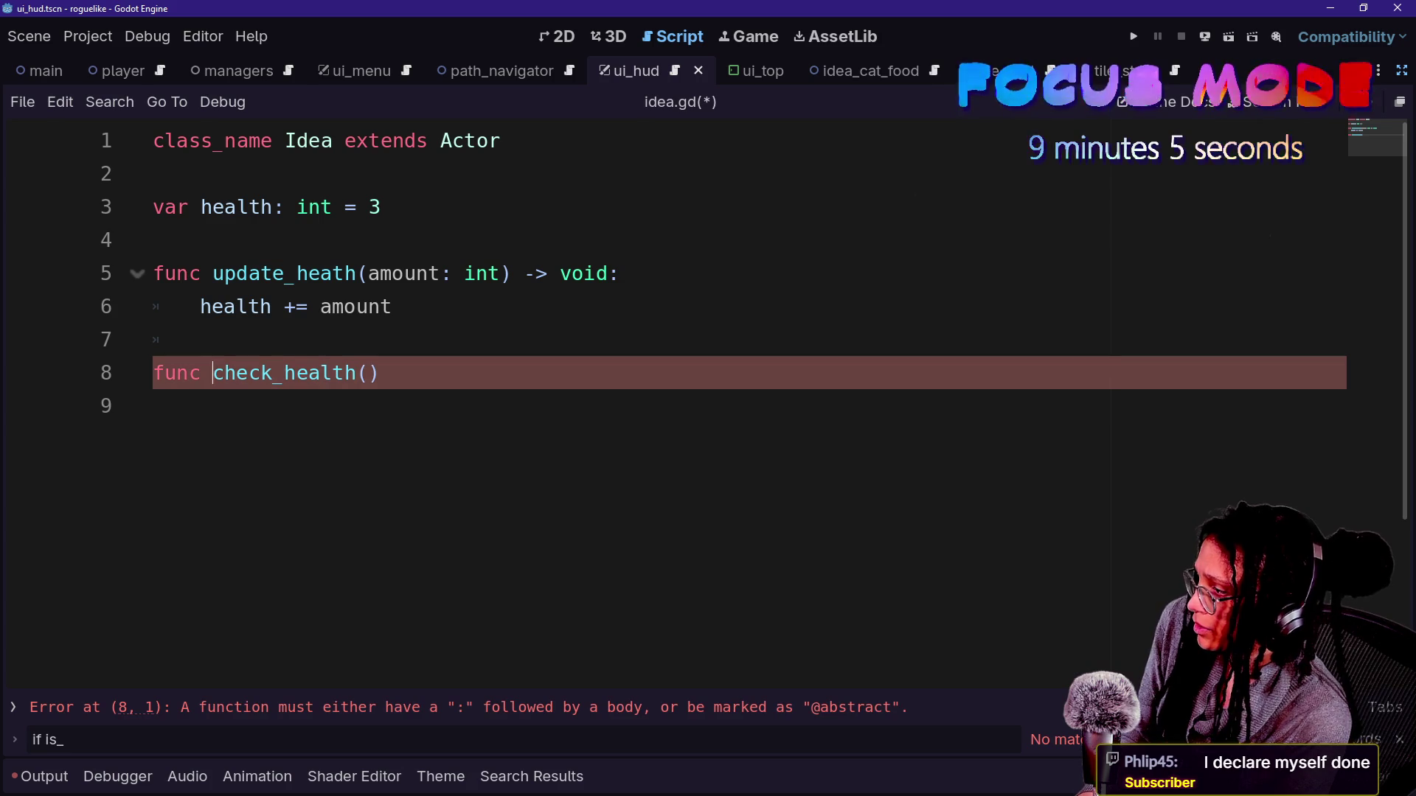
text(_)
key(Escape)
key(Up)
key(Return)
key(Up)
text(heck_health())
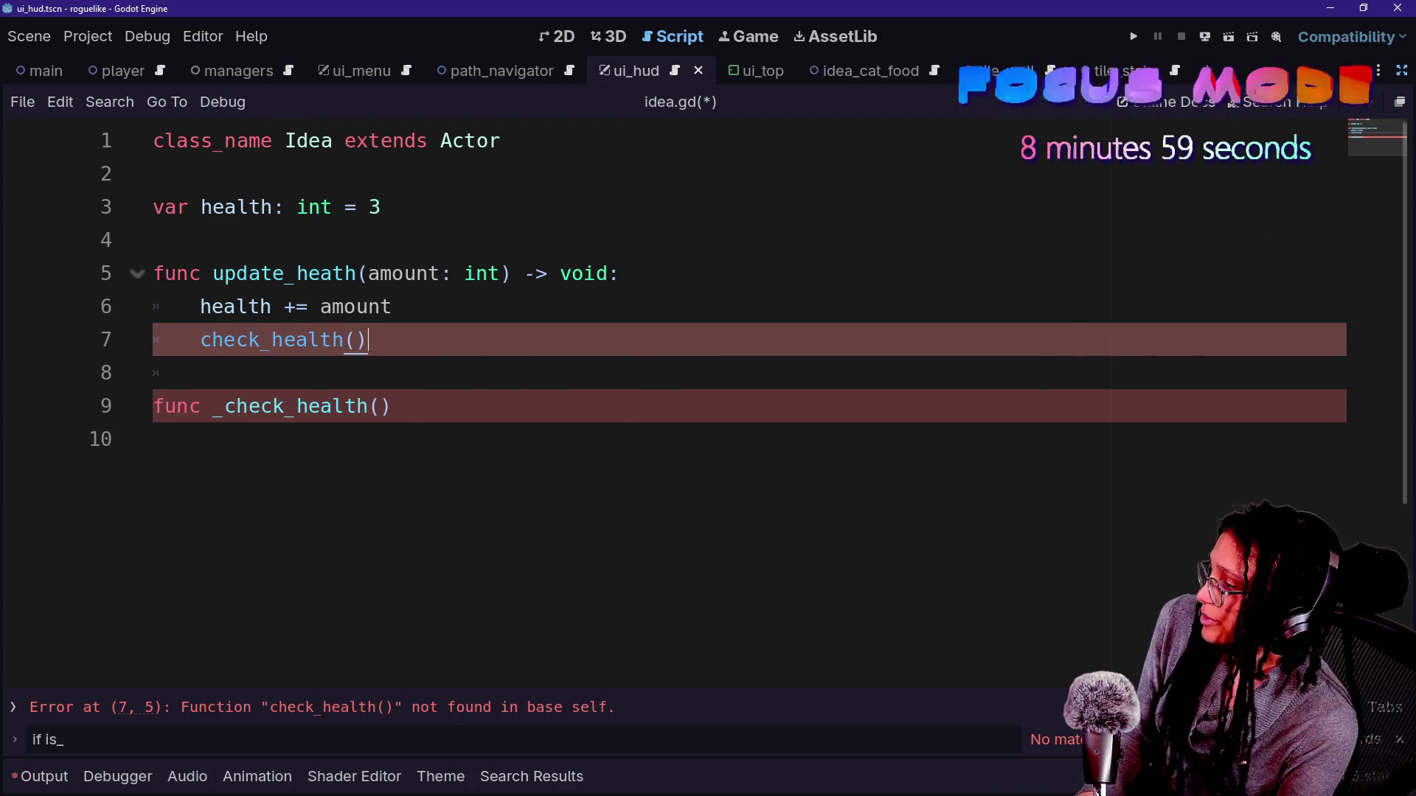
key(Return)
key(BackSpace)
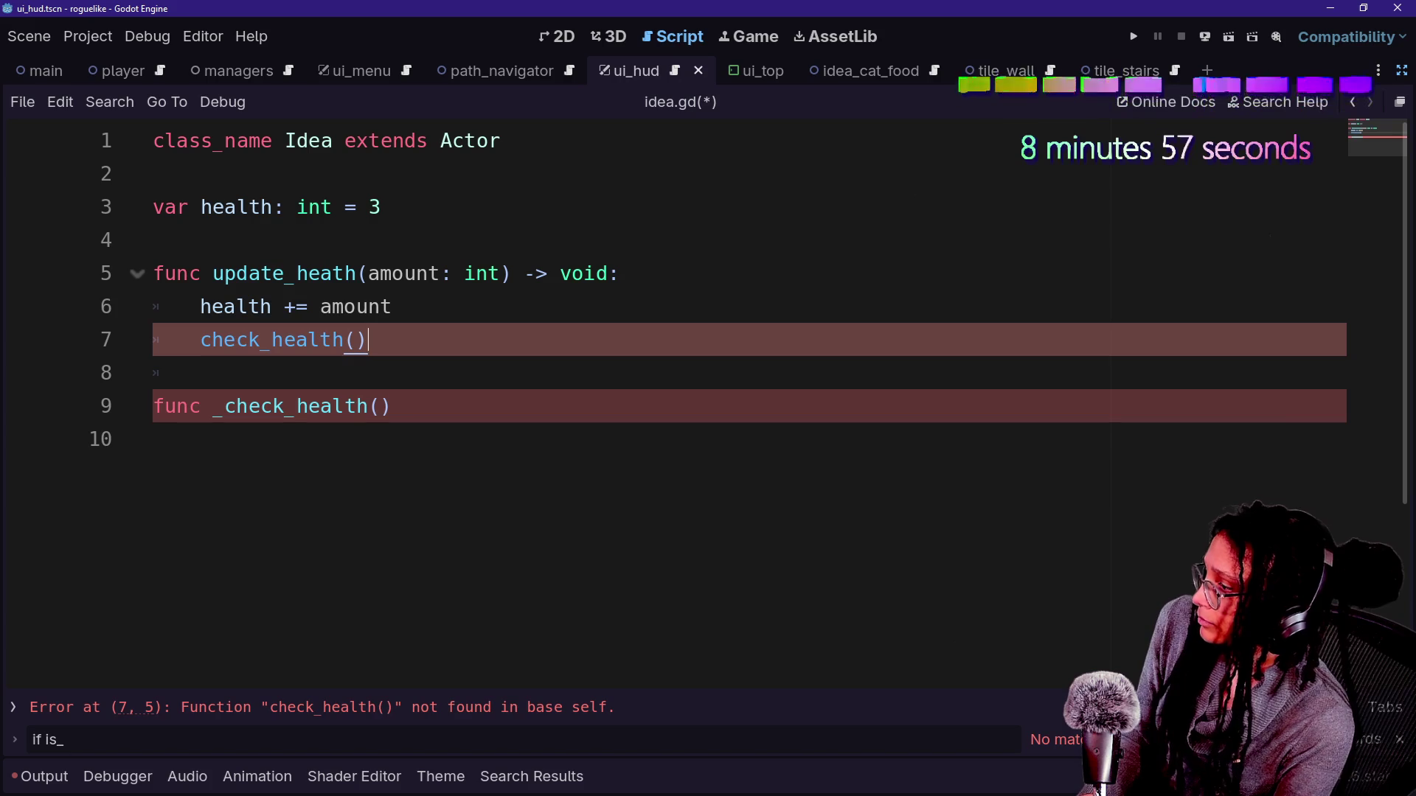
key(Home)
text(_)
key(Escape)
Step: Give _check_health a -> void body that calls queue_free() when health > health*2, and begin an elif branch
click(394, 407)
text(> void:)
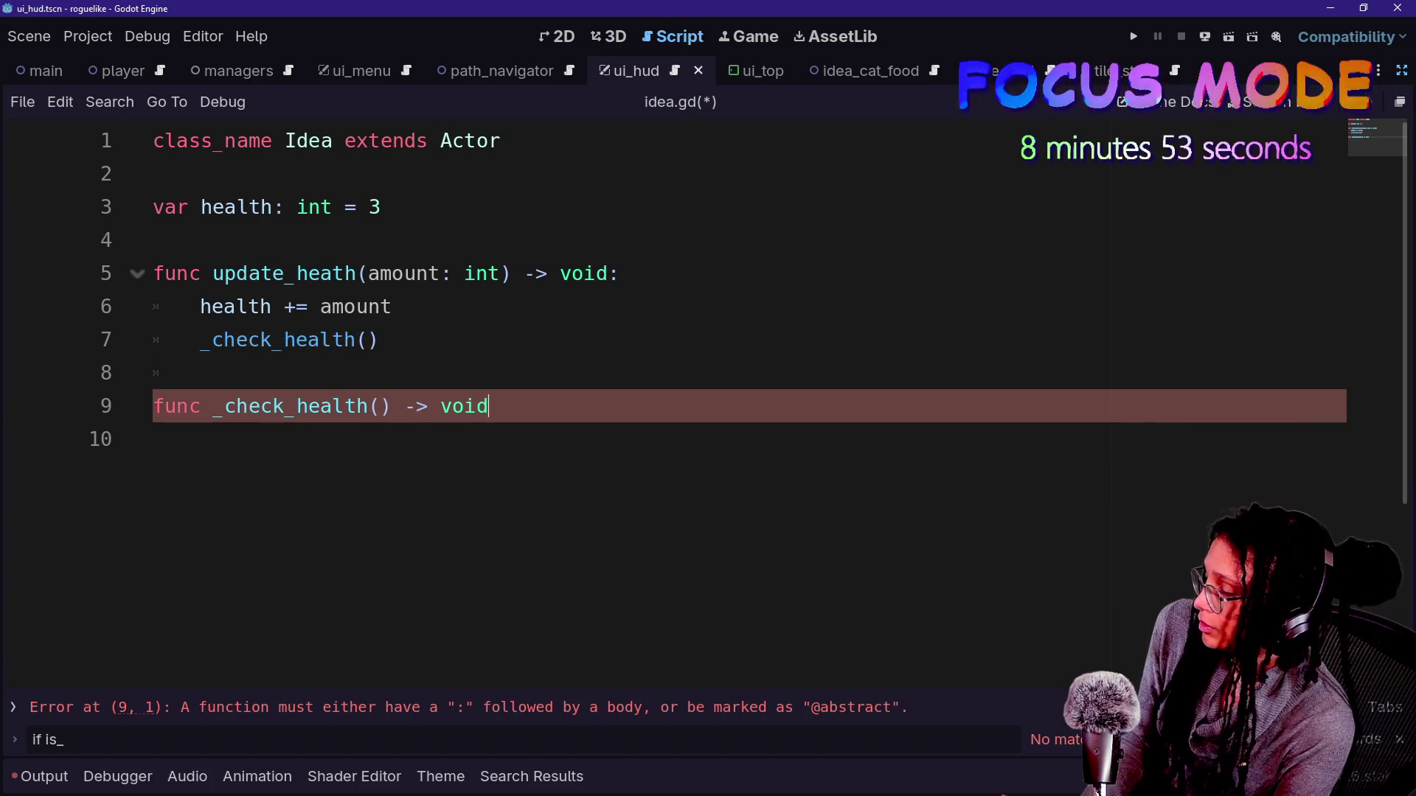
key(Return)
text(if health >)
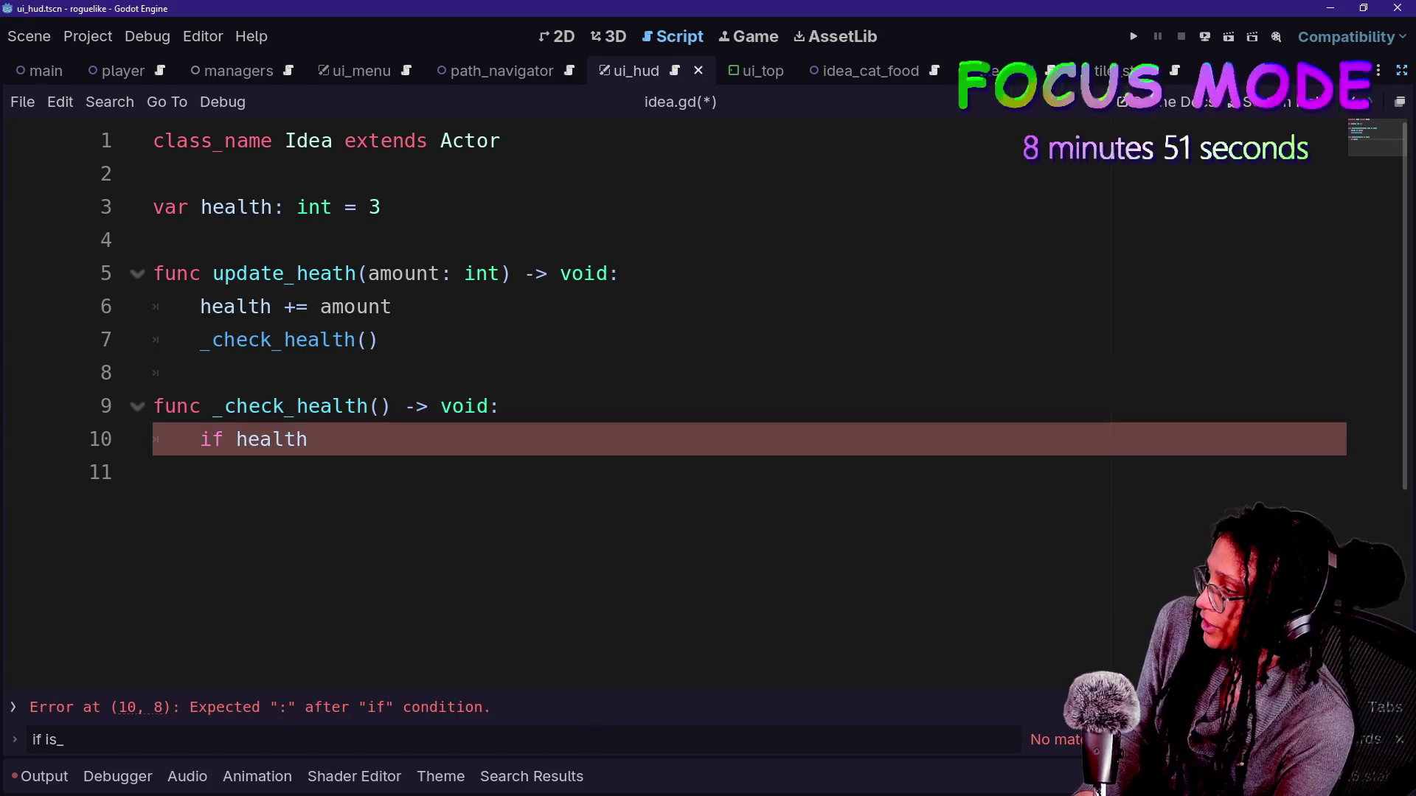
text( he)
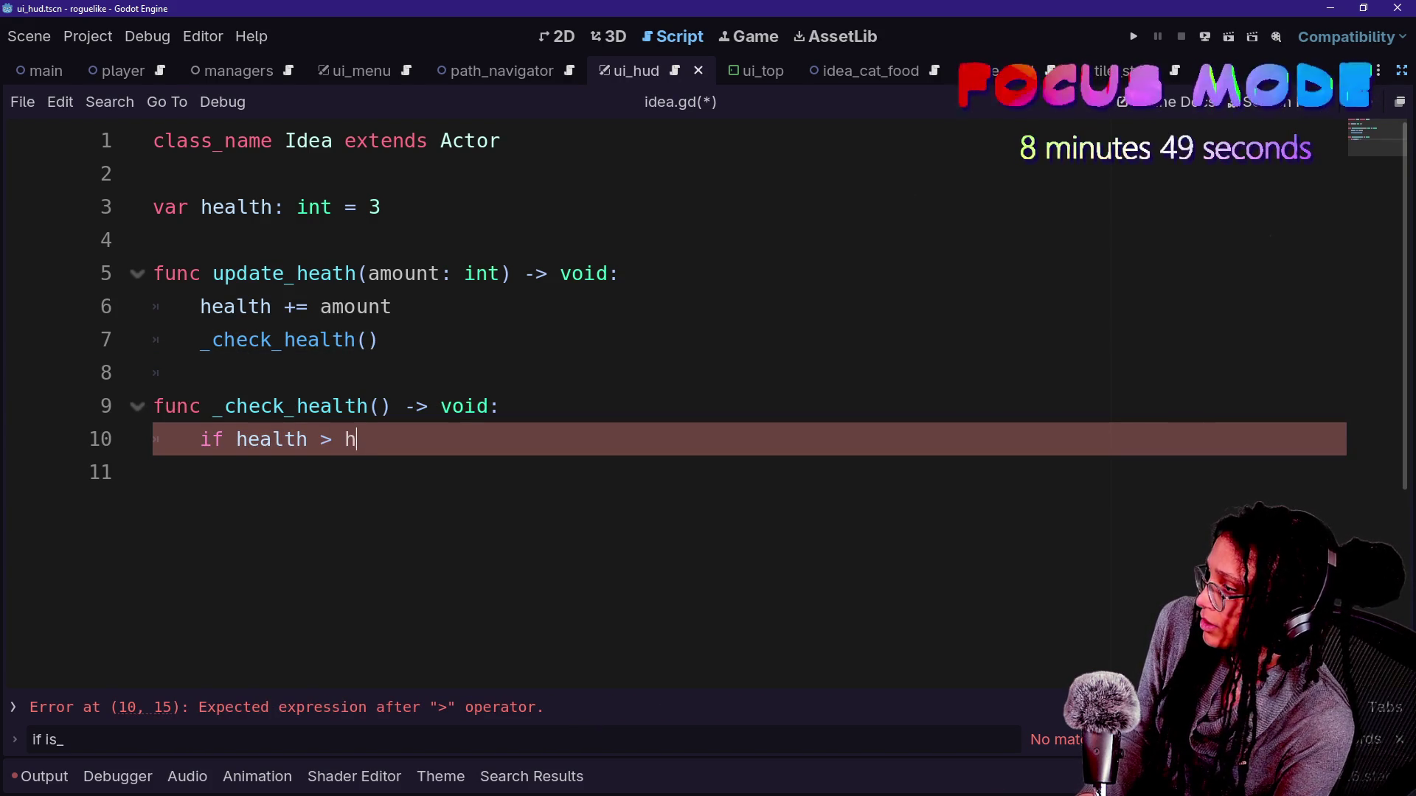
text(alth)
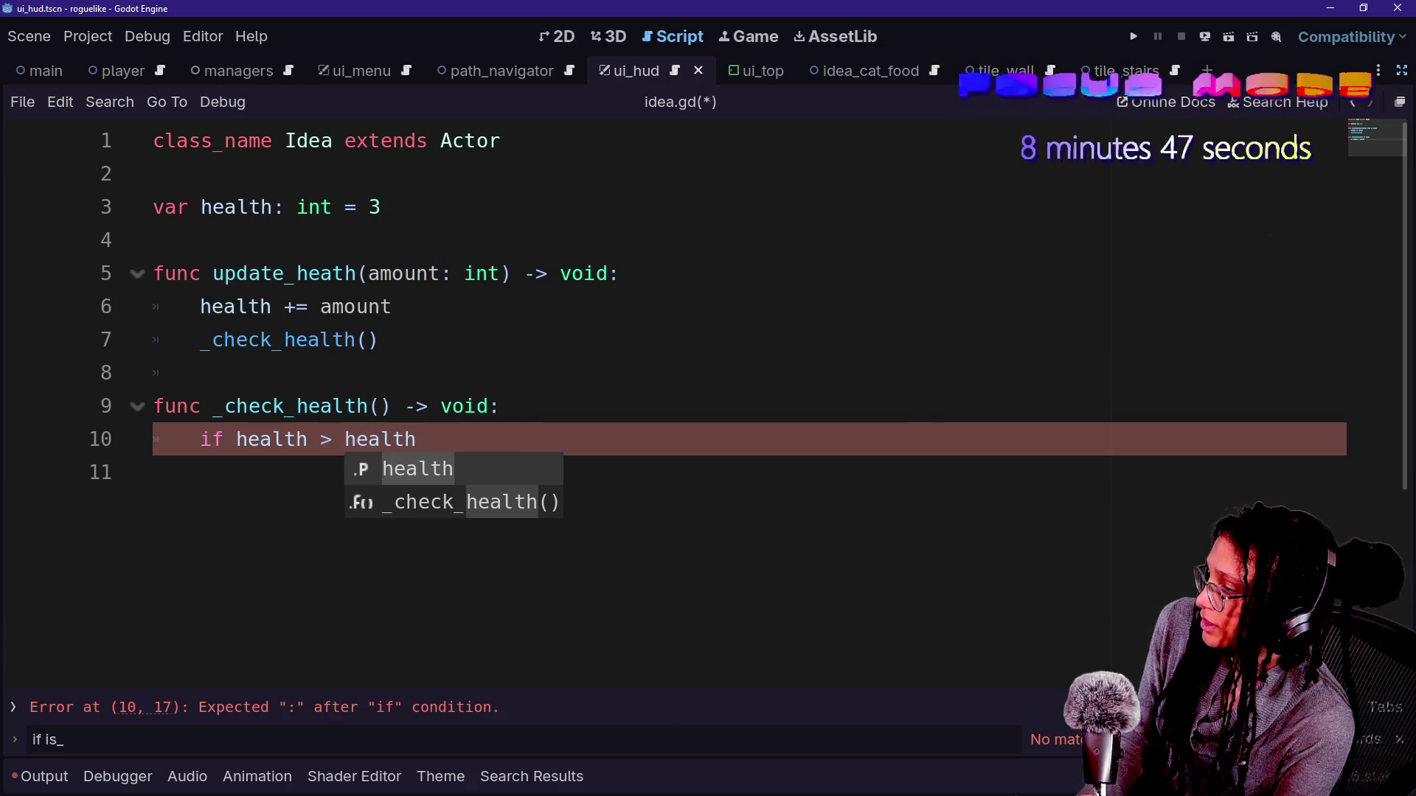
text(*2:)
key(Return)
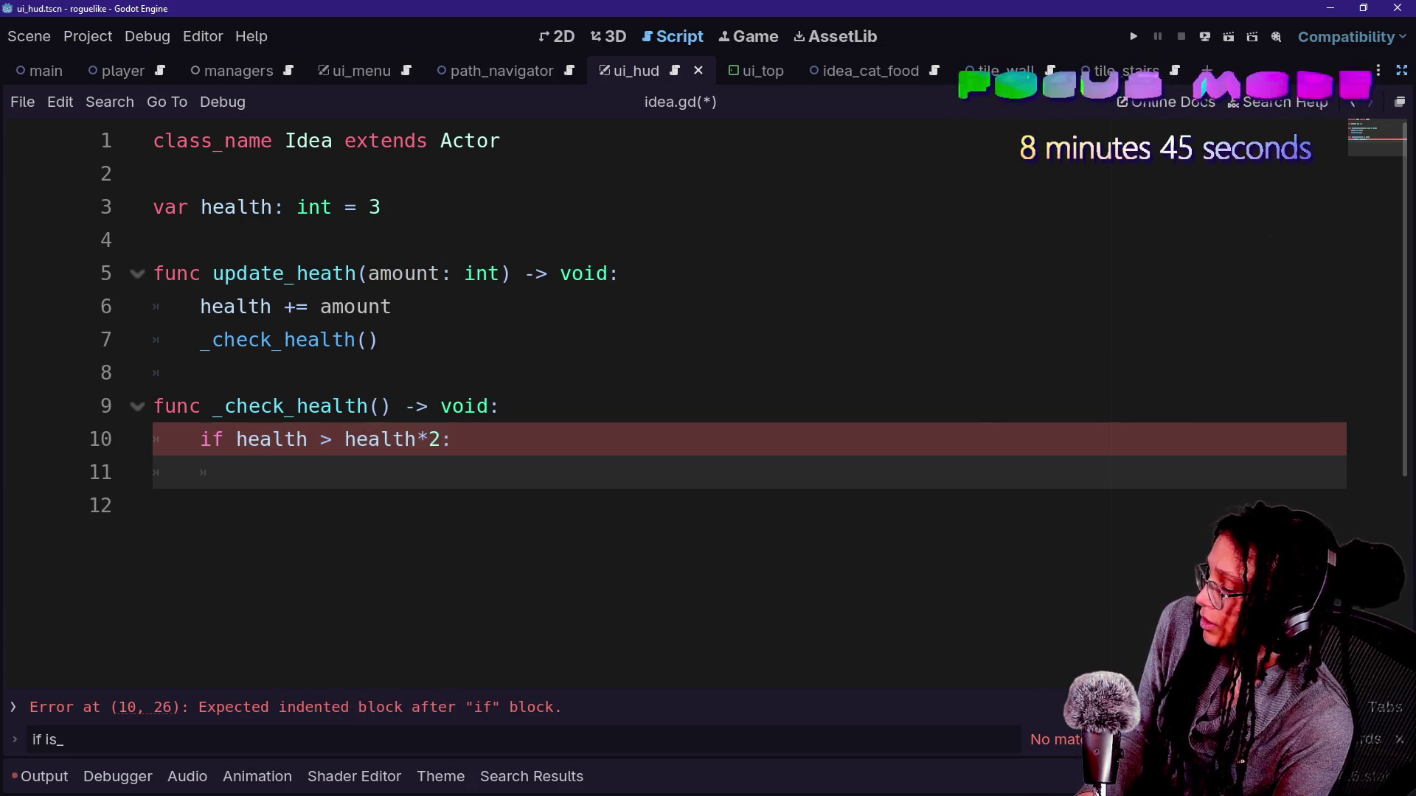
text(queue_free()
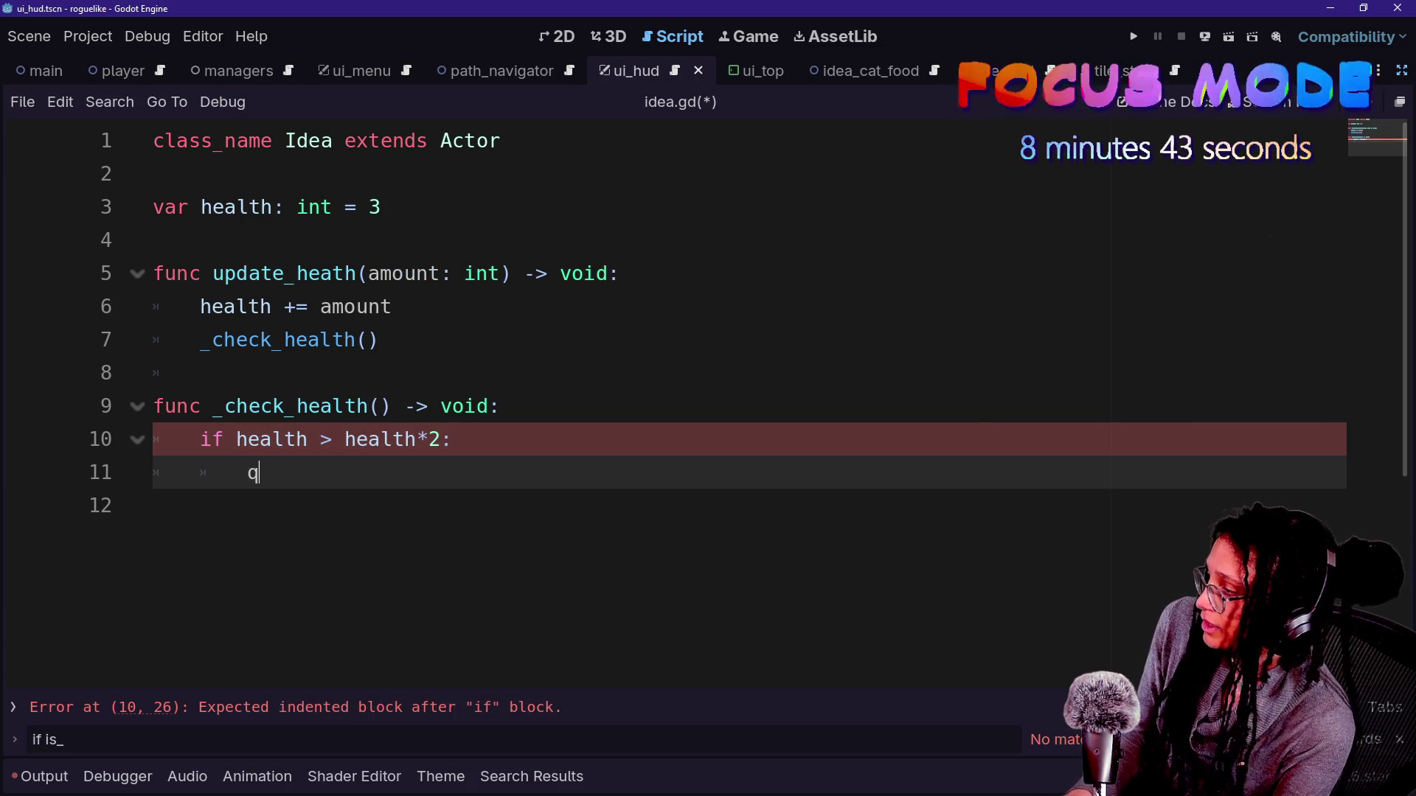
text())
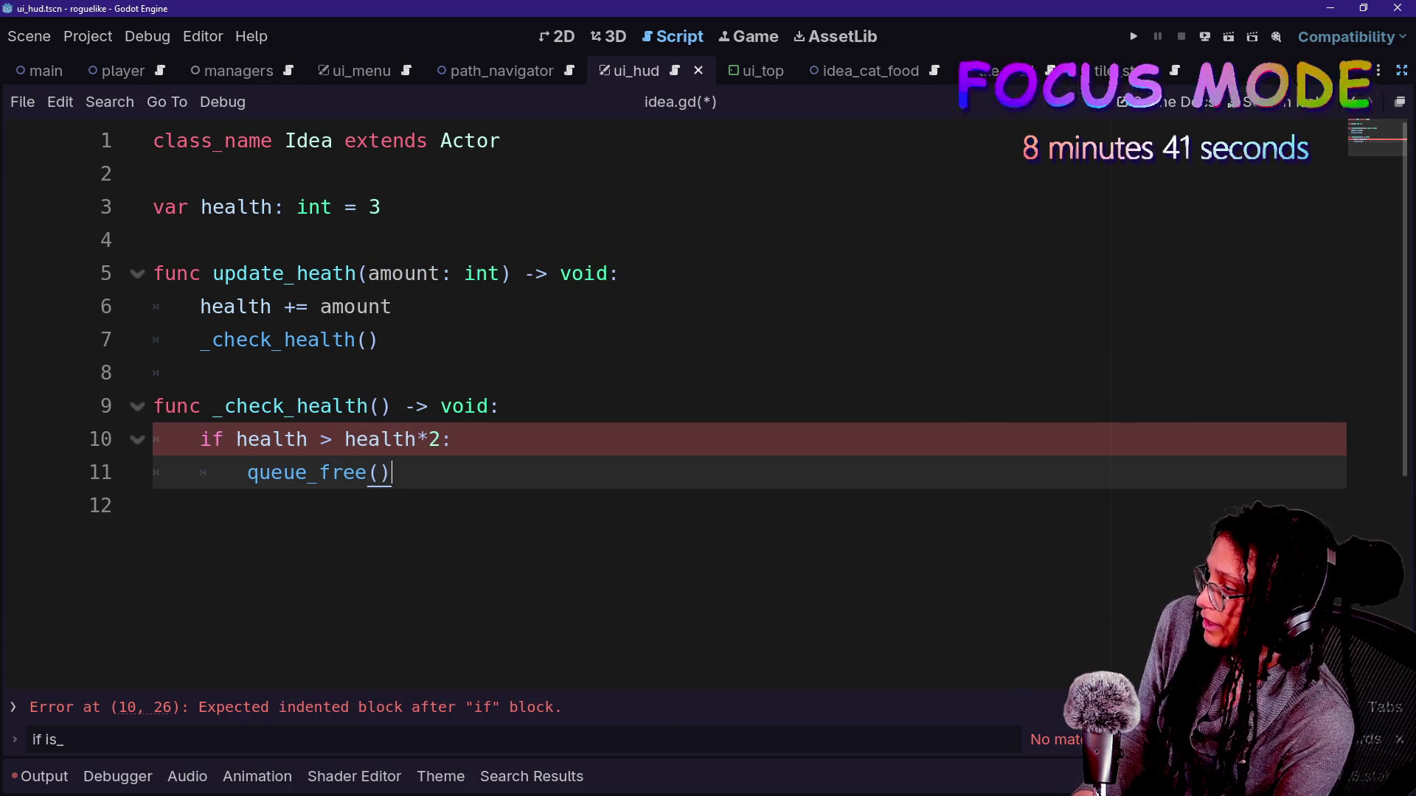
key(Return)
key(BackSpace)
text(else:)
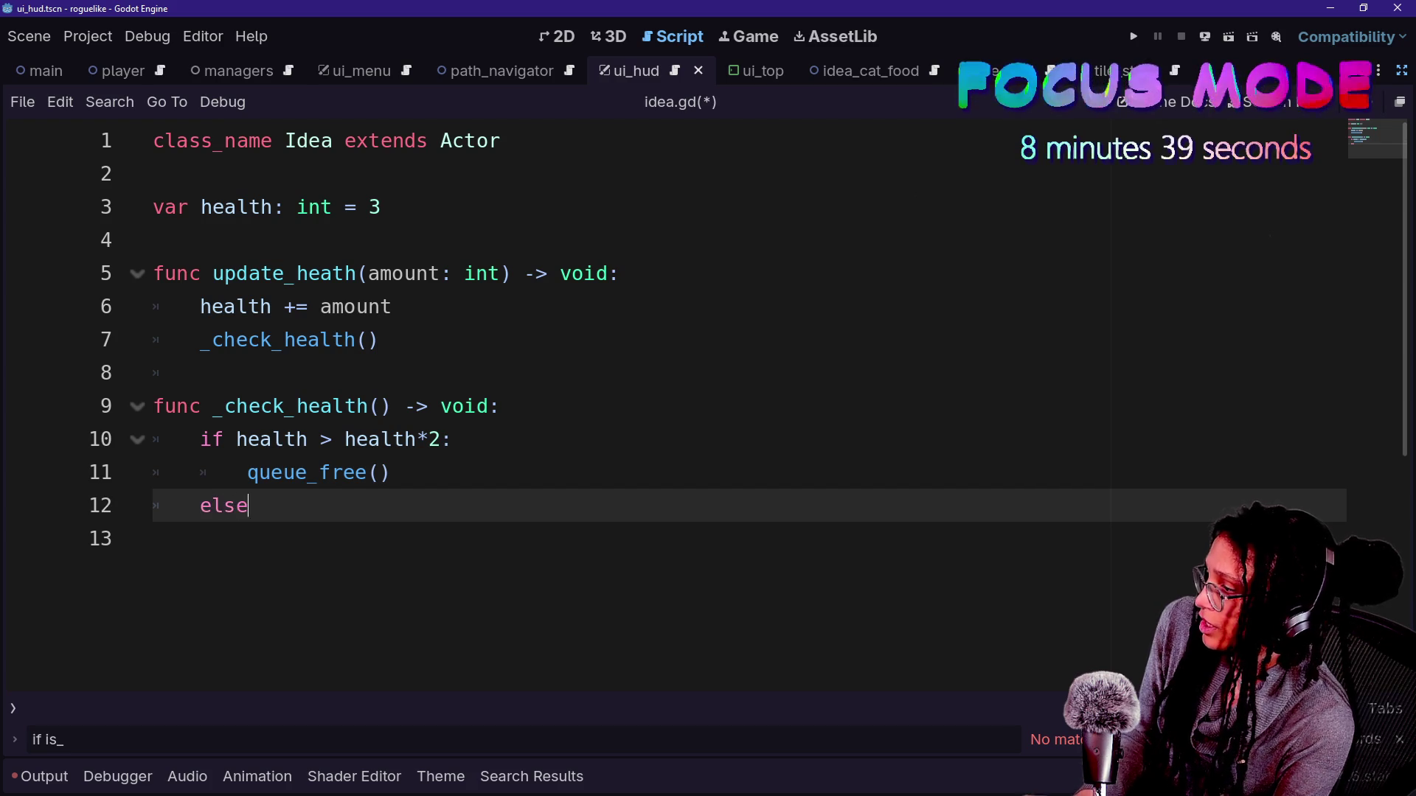
key(BackSpace)
key(BackSpace)
key(BackSpace)
text(elif health)
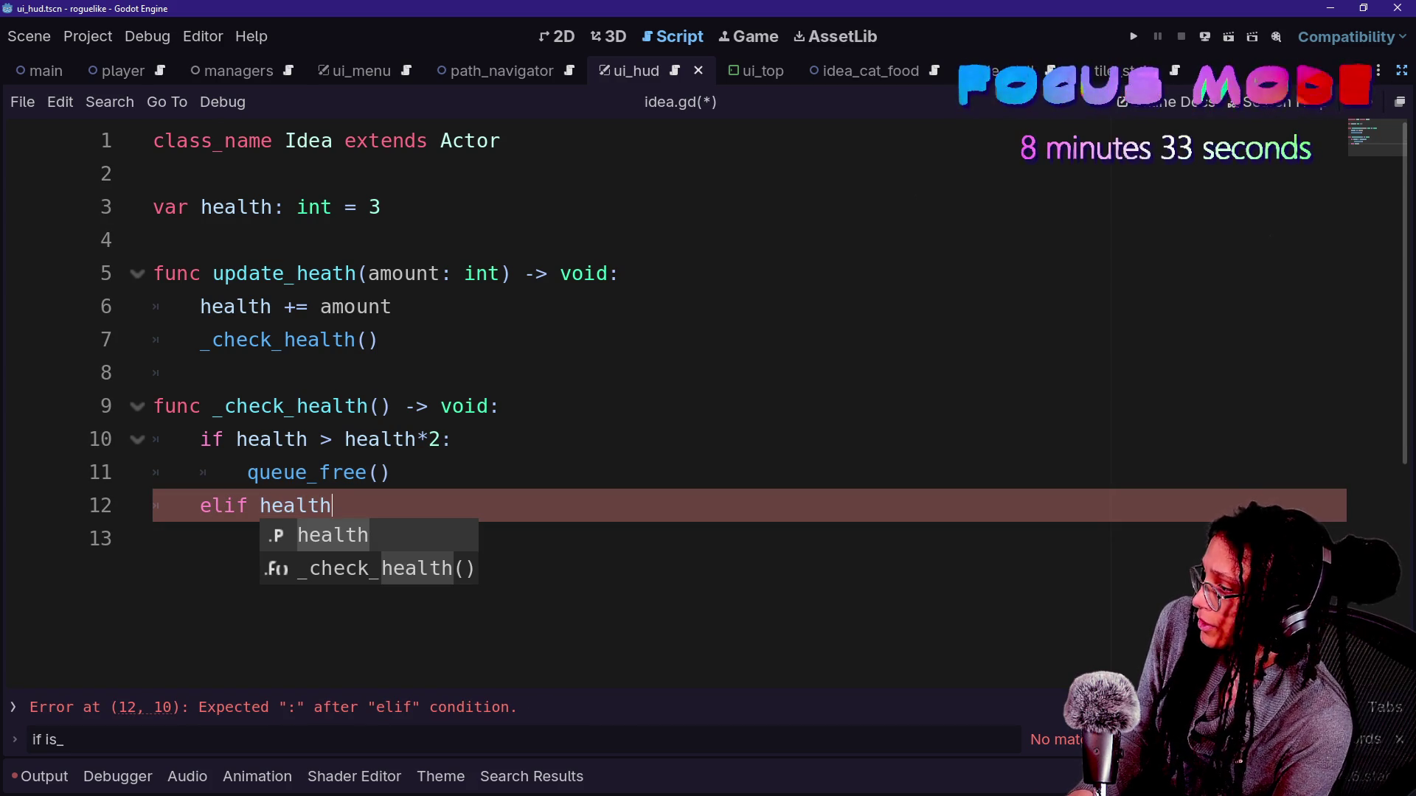
Step: Change the if comparison to >= and make the elif branch on 0 call _get_collected()
click(333, 440)
key(BackSpace)
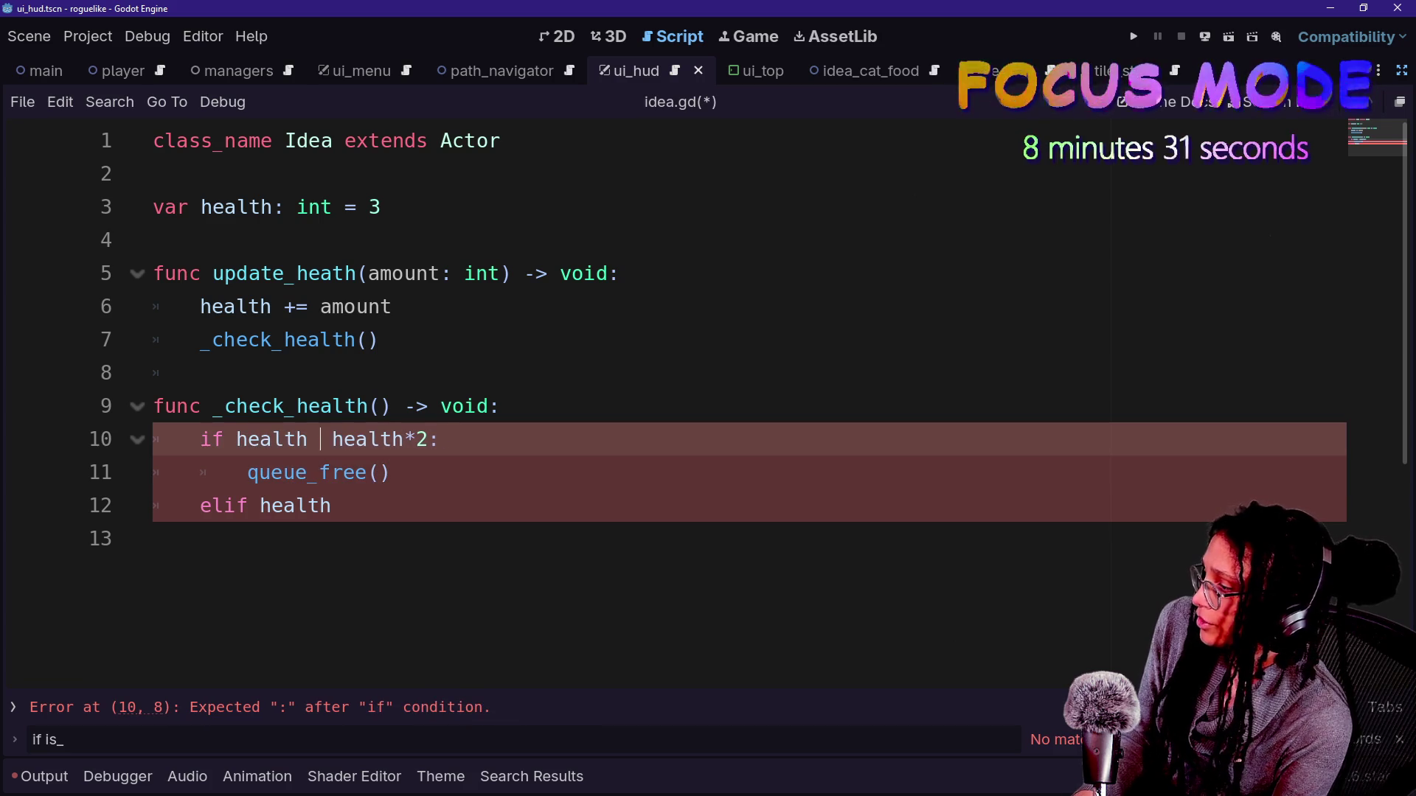
text(>=)
click(333, 506)
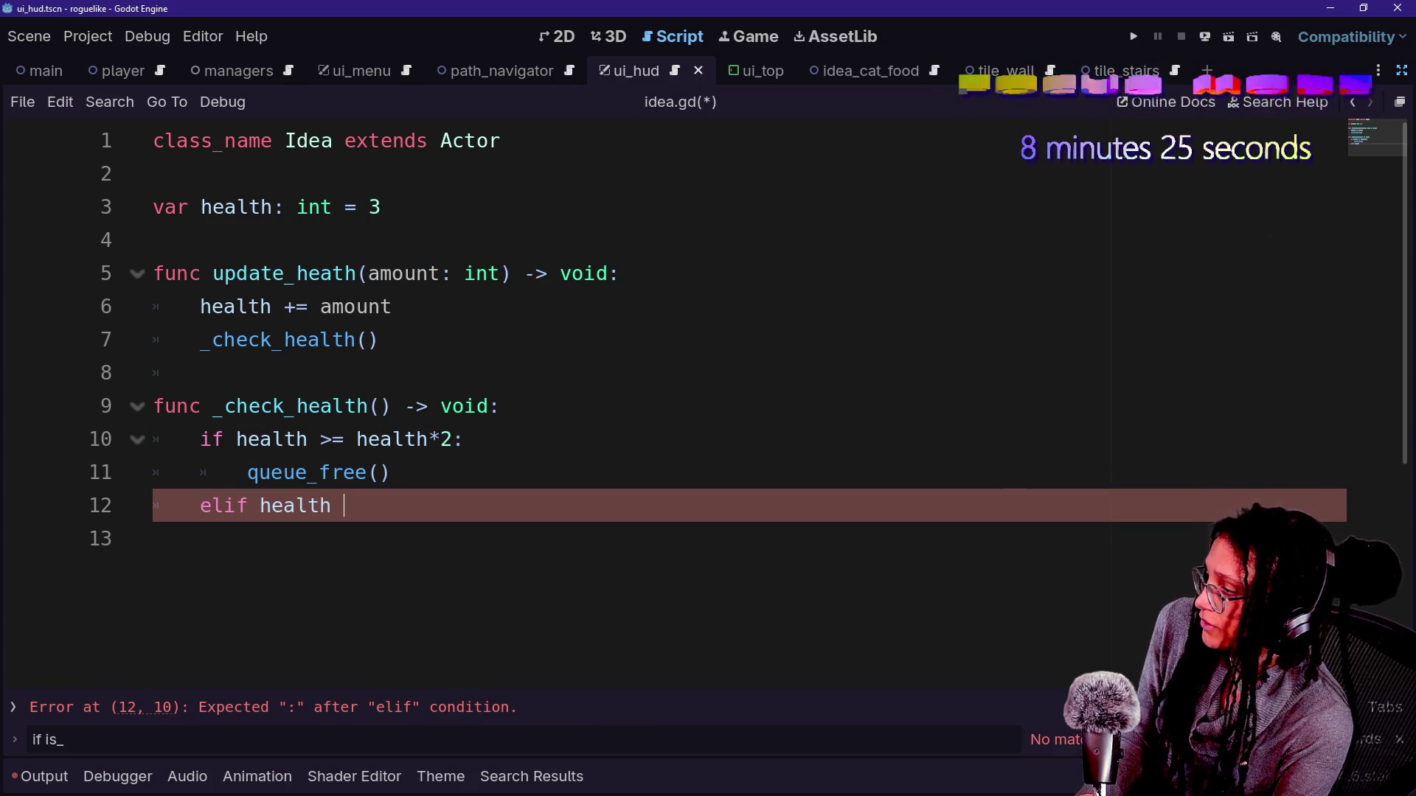
text(0:)
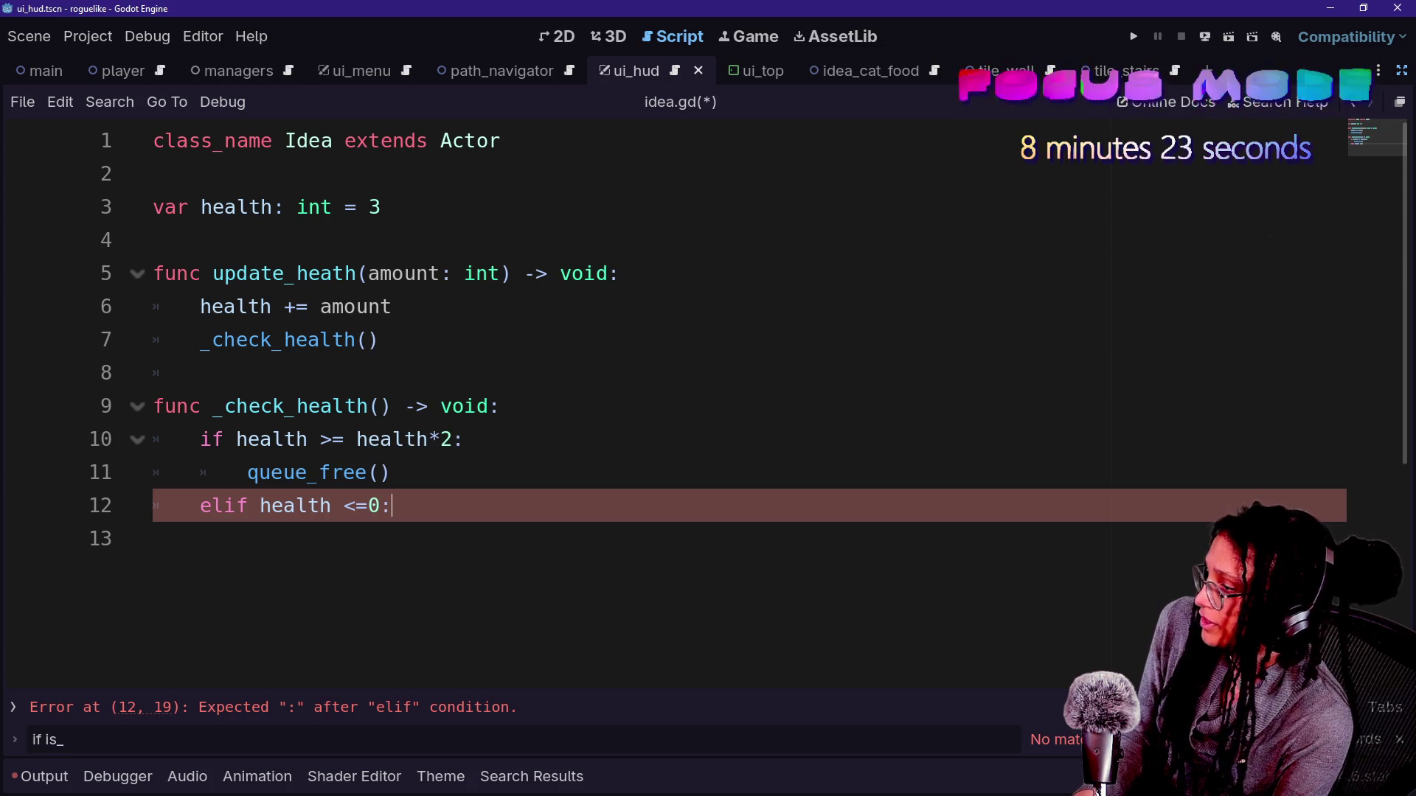
key(Return)
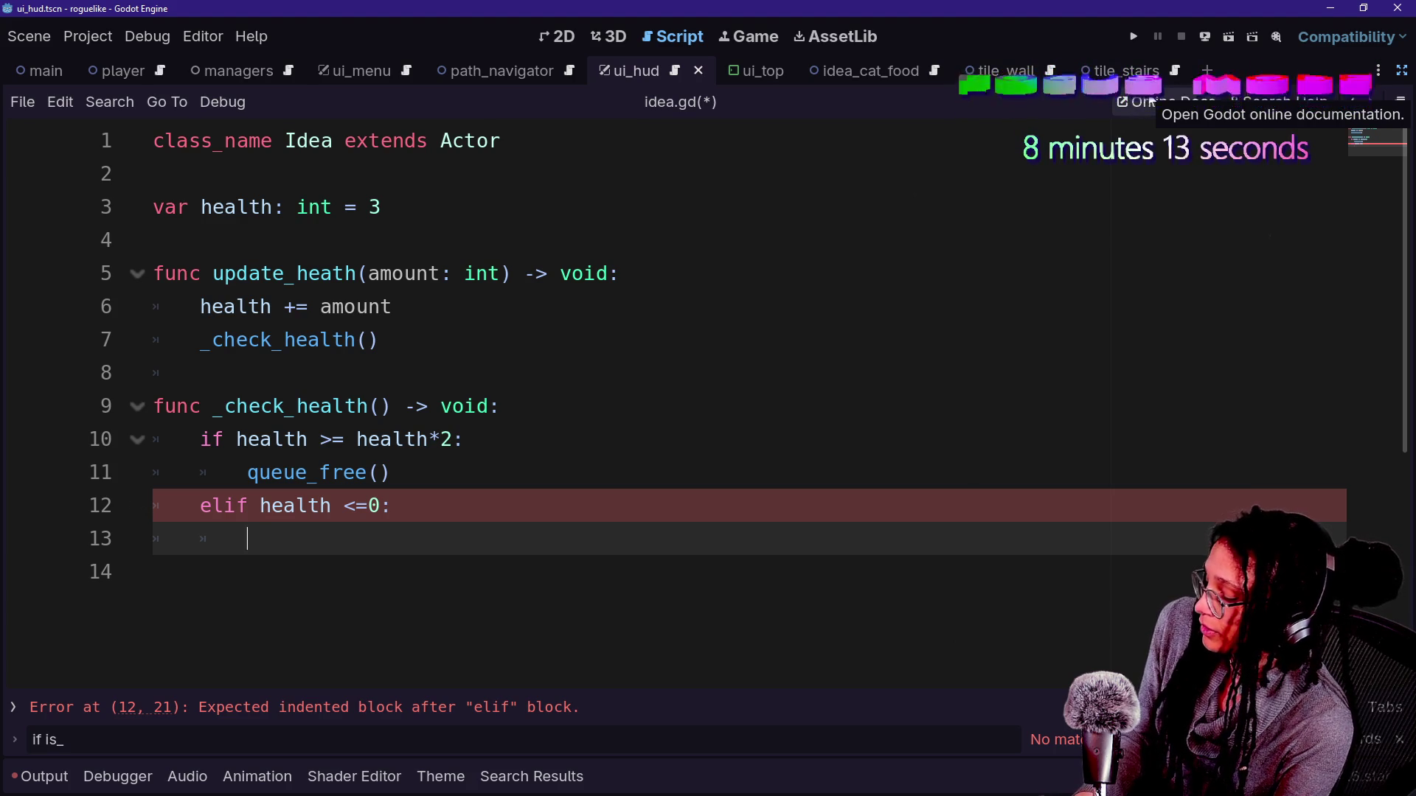
key(BackSpace)
key(BackSpace)
key(BackSpace)
text(_get_)
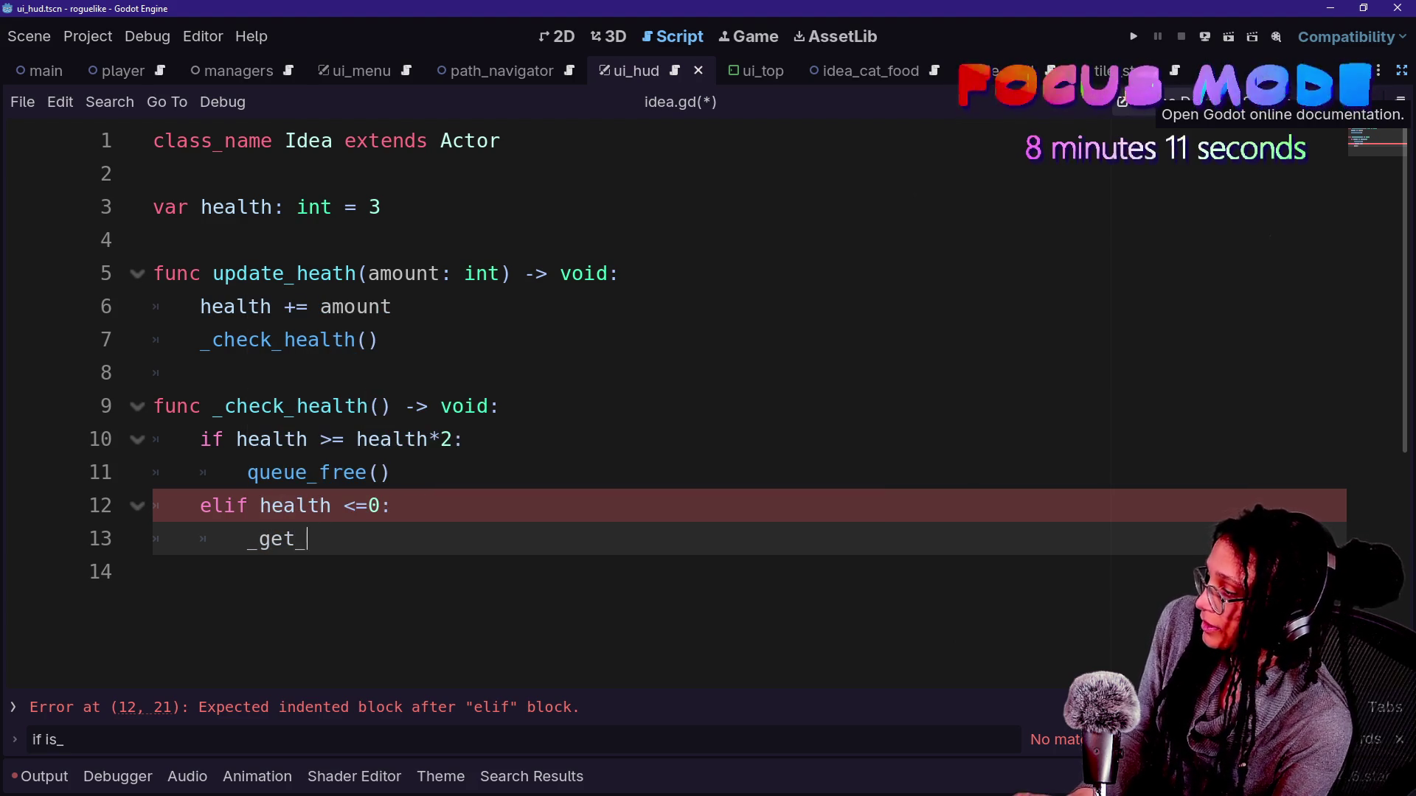
text(collected()
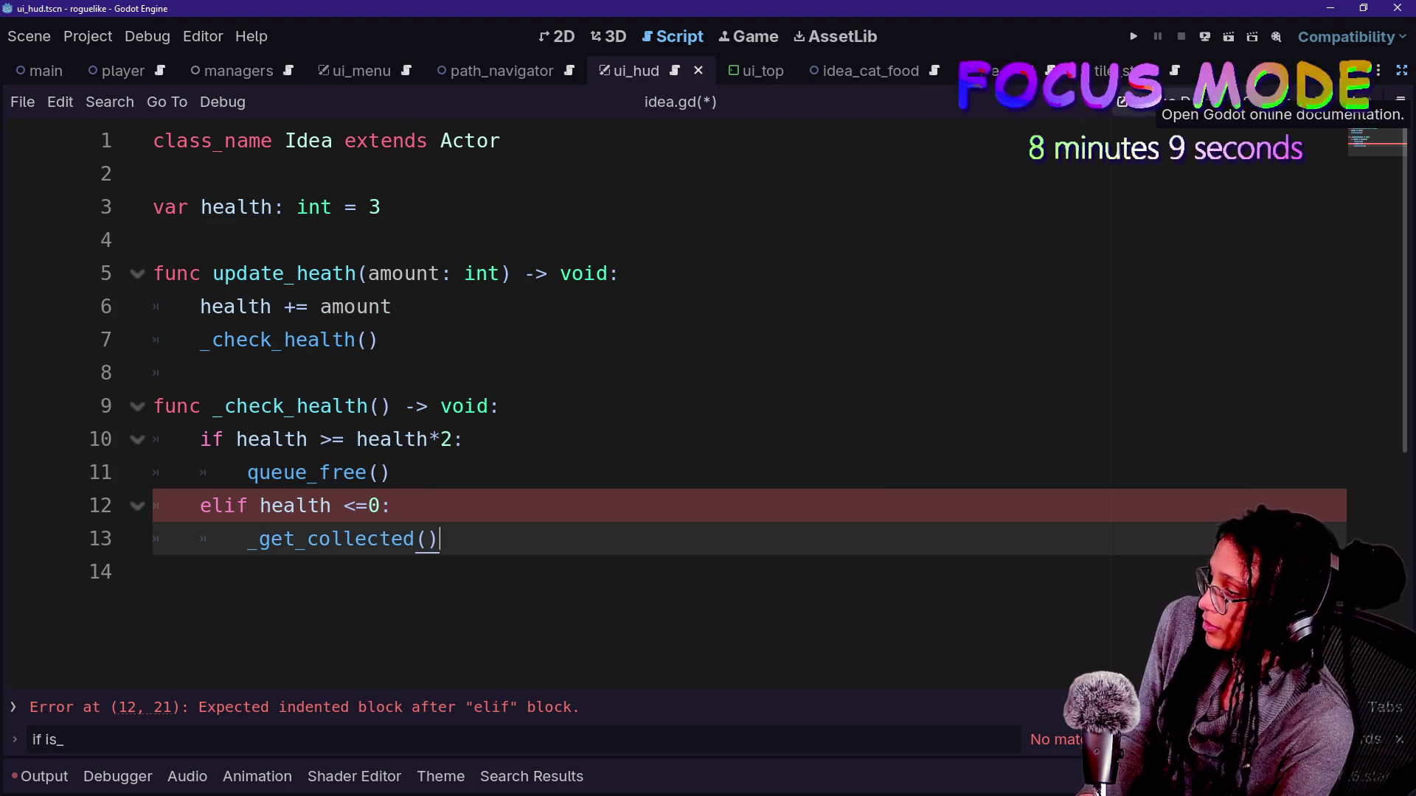
key(Return)
Step: Add a stub _get_collected() -> void with pass, save idea.gd, and restore the editor docks
key(BackSpace)
key(Return)
text(func_)
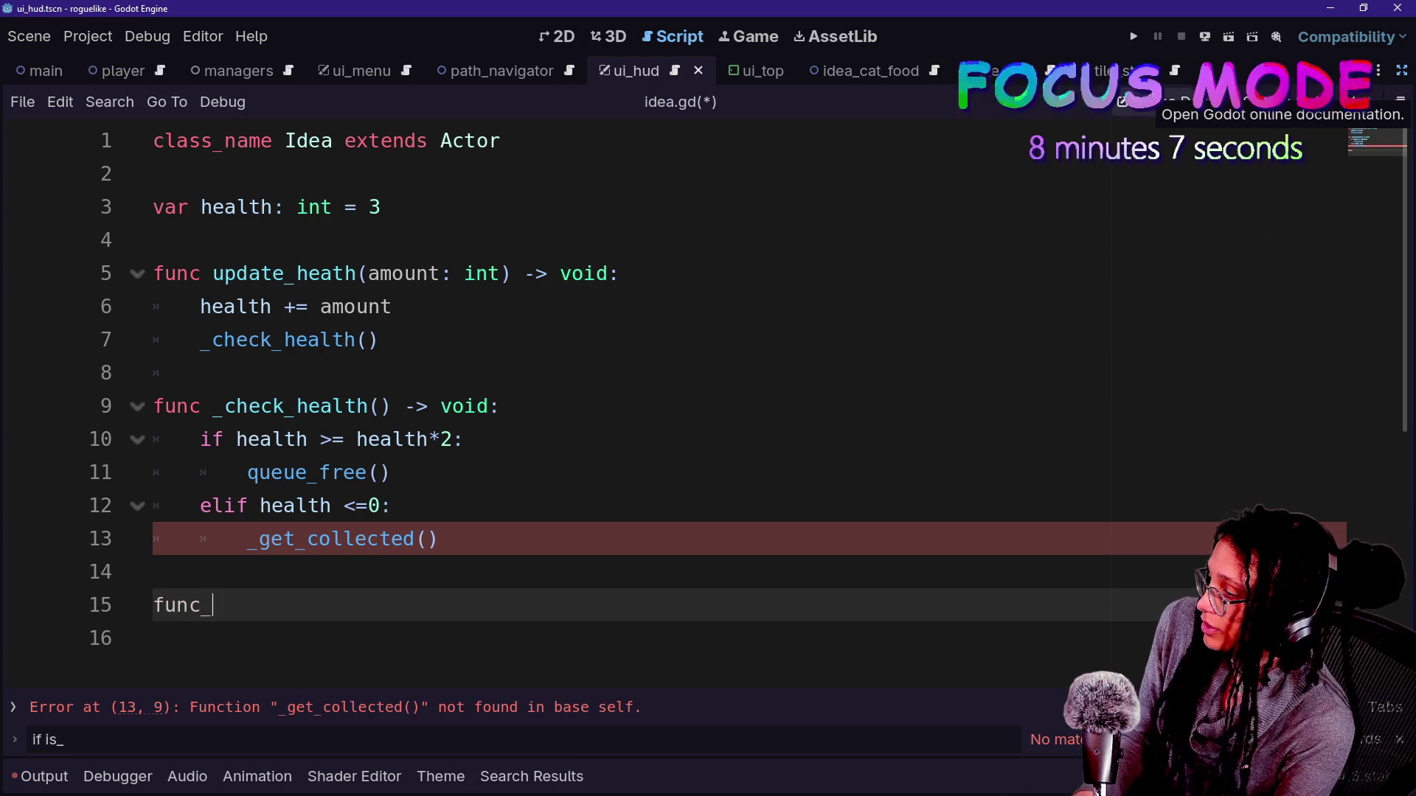
text(()
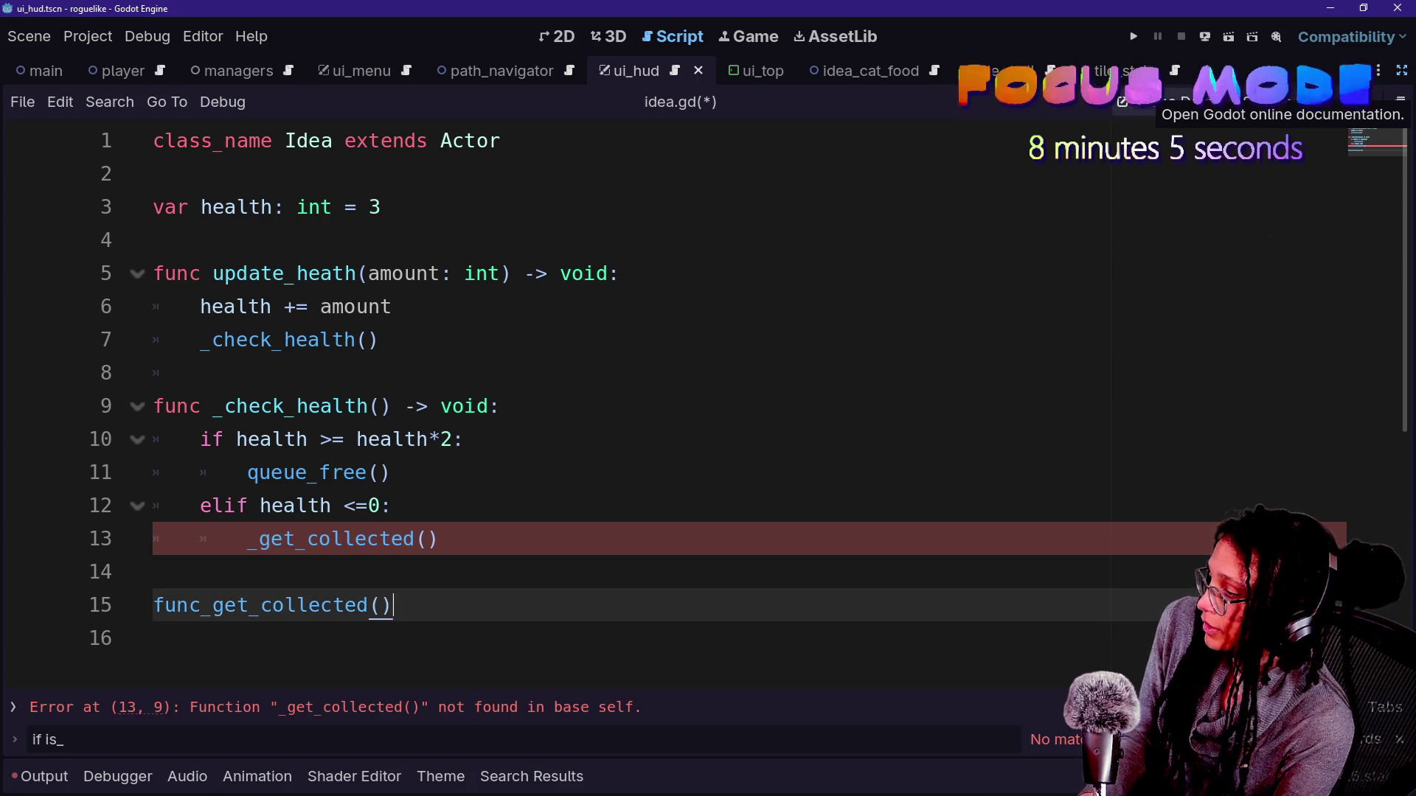
click(201, 605)
key(End)
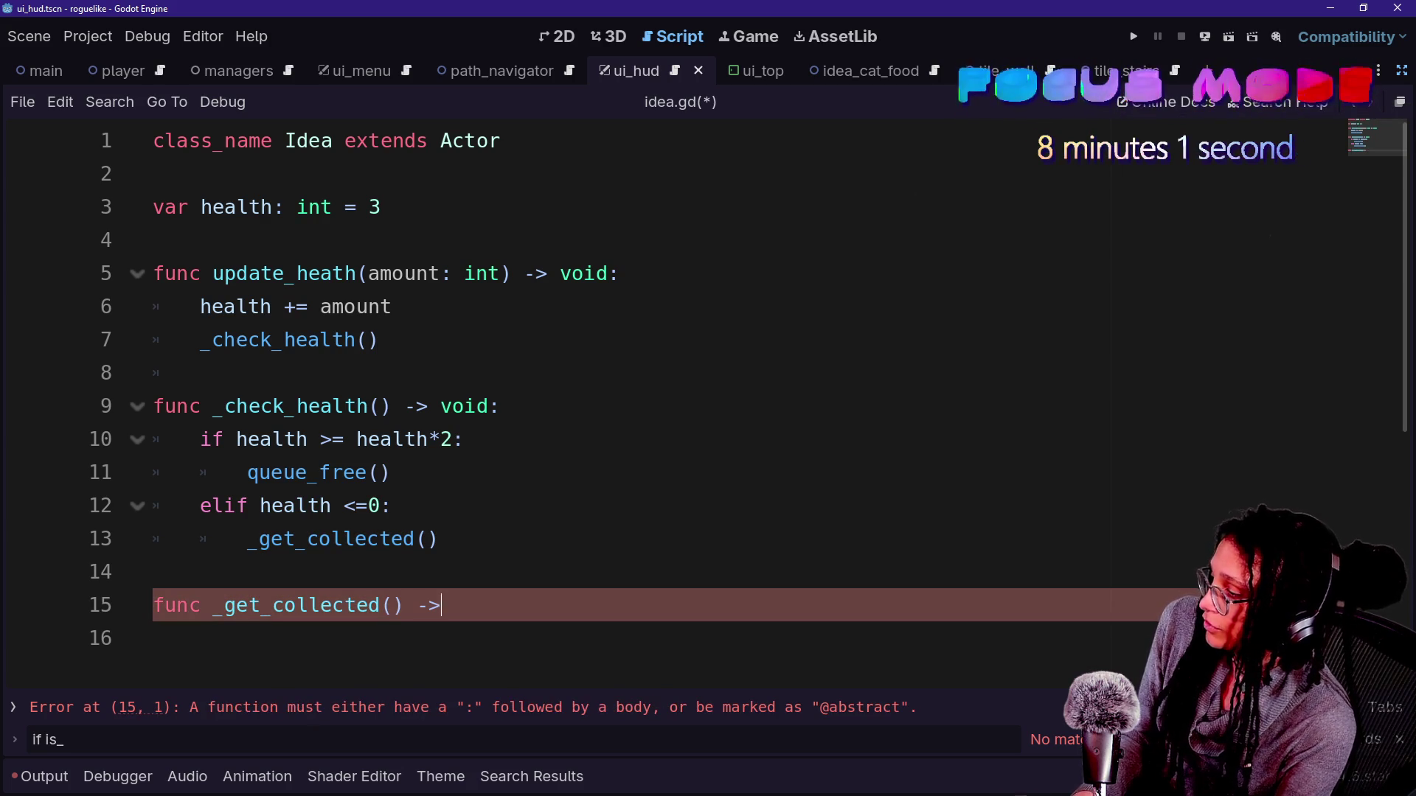
text(d:)
key(Return)
text(a)
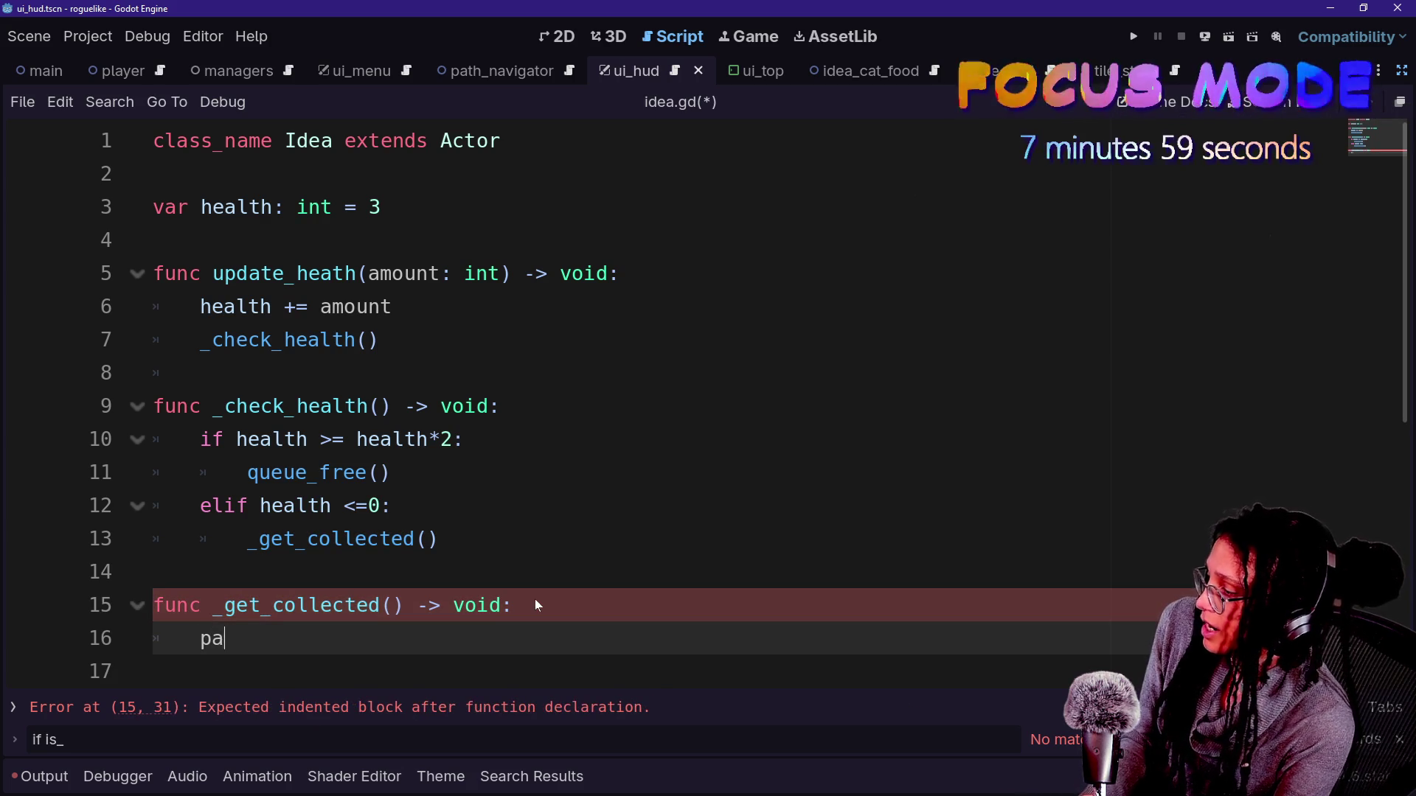
text(ss)
click(537, 372)
key(ctrl+s)
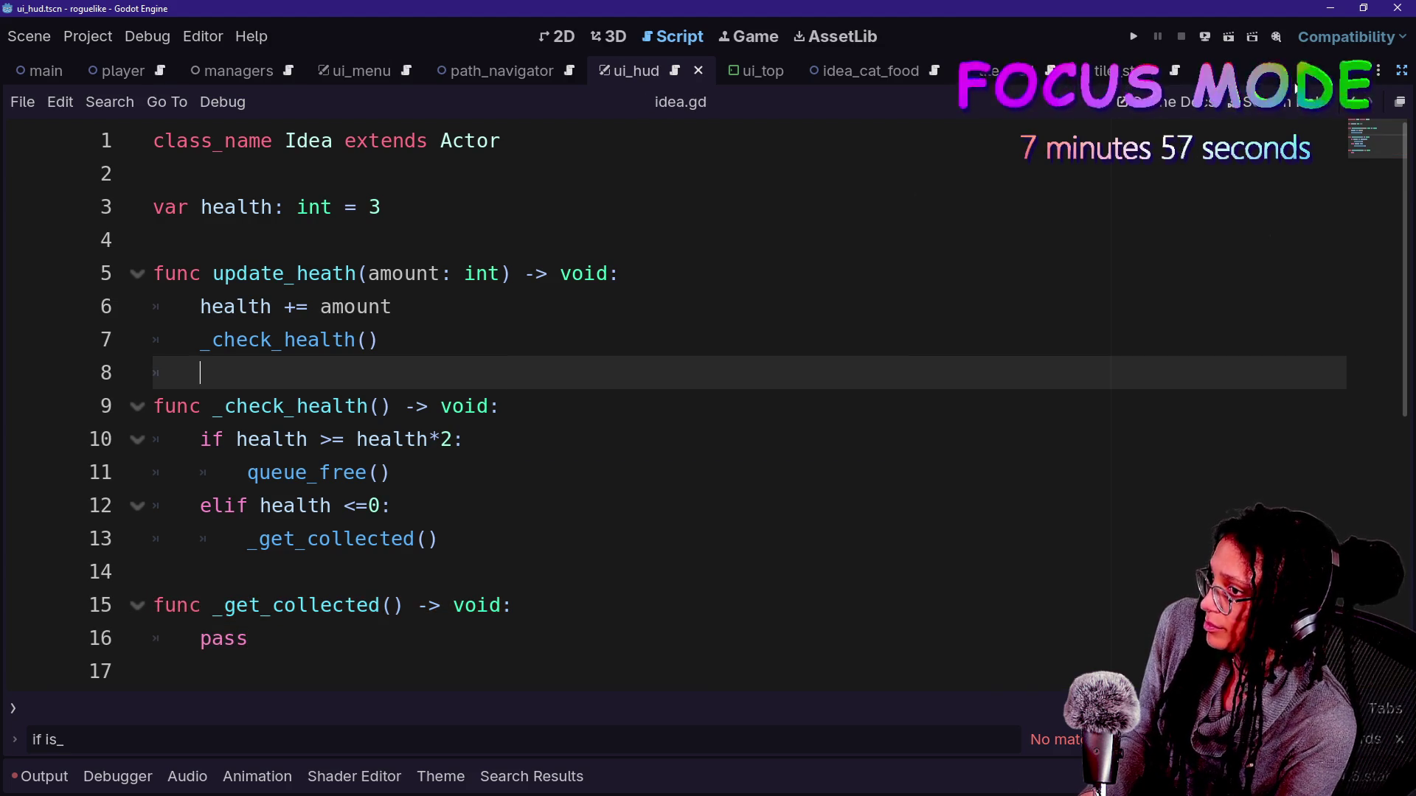
click(1400, 71)
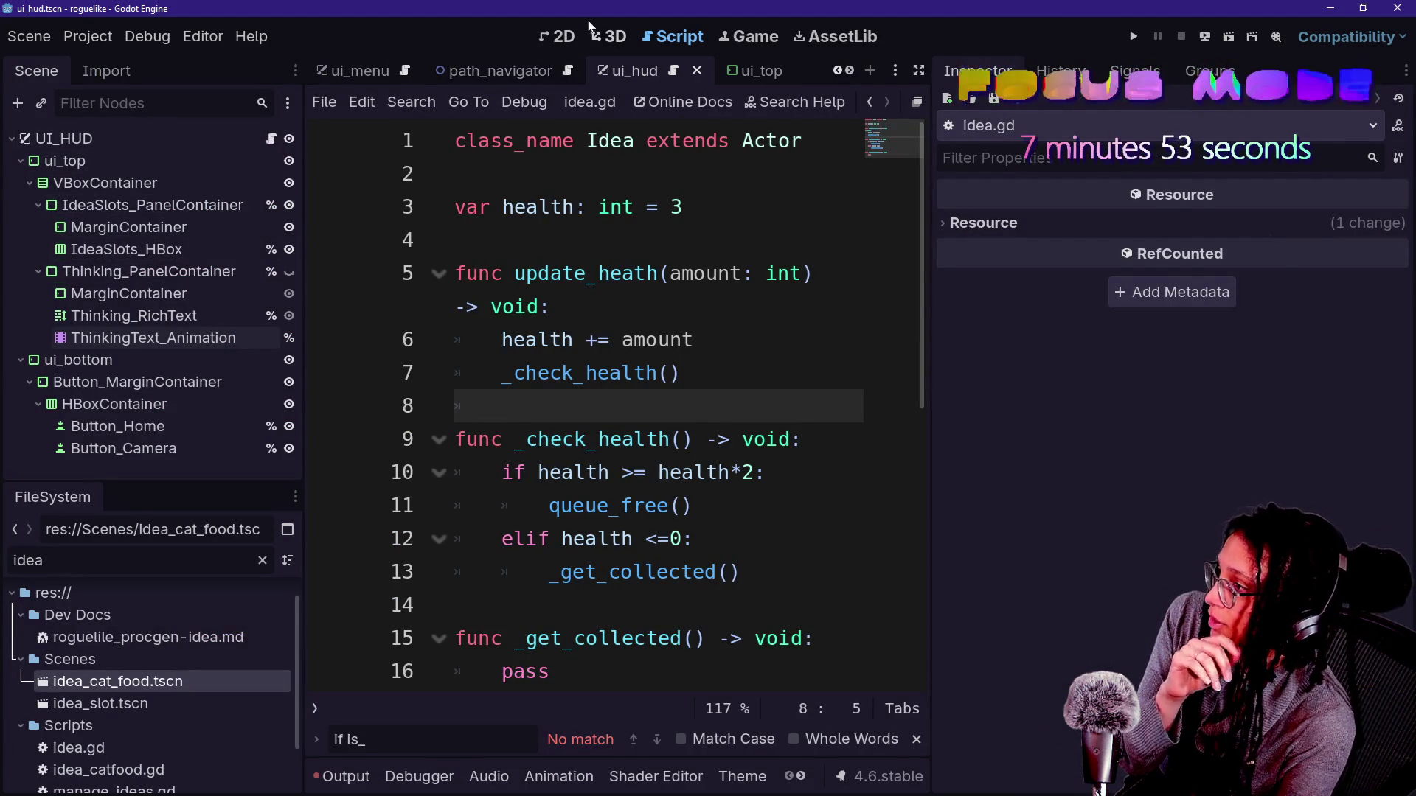
Step: View ui_hud in 2D, toggle Thinking_PanelContainer's visibility off, and filter FileSystem by 'slot'
click(572, 37)
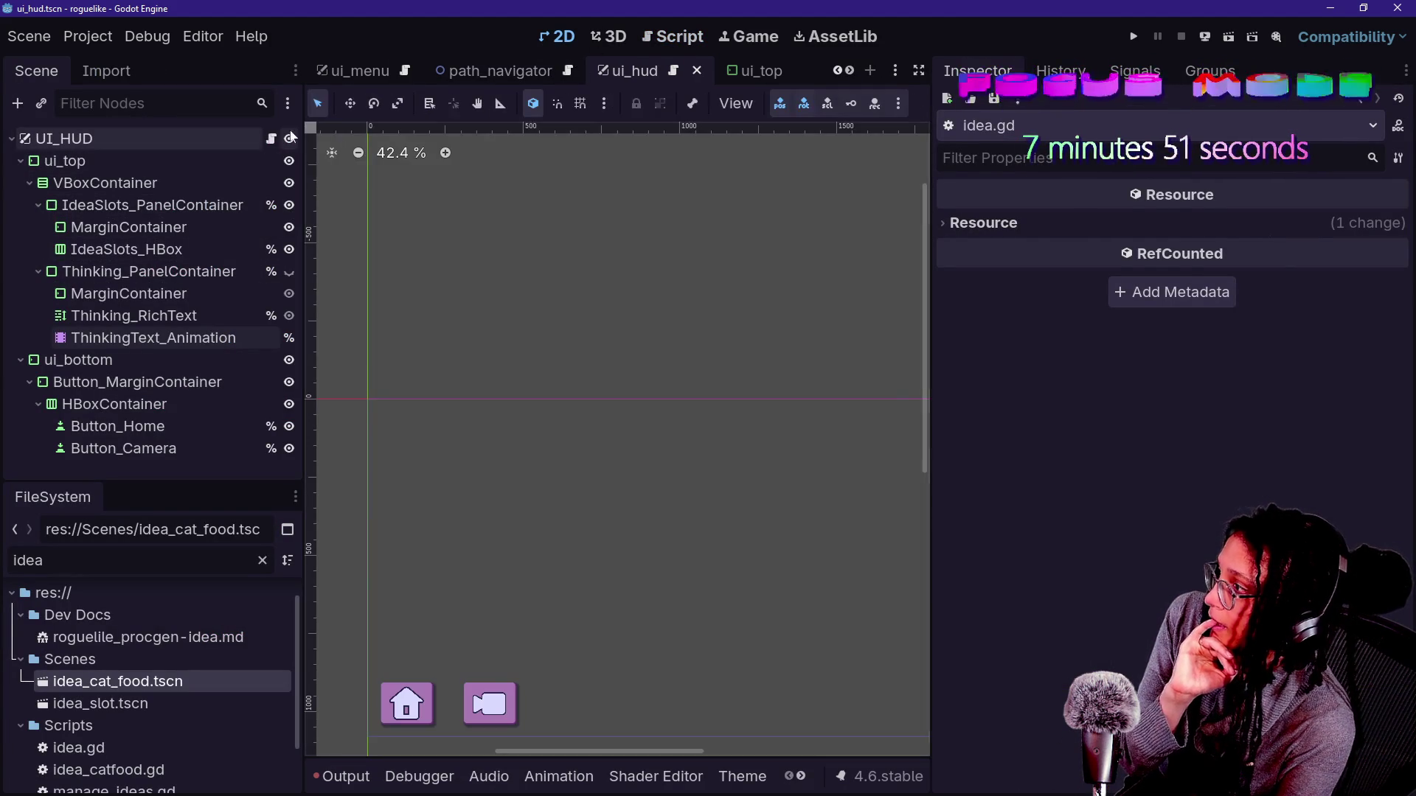
click(180, 190)
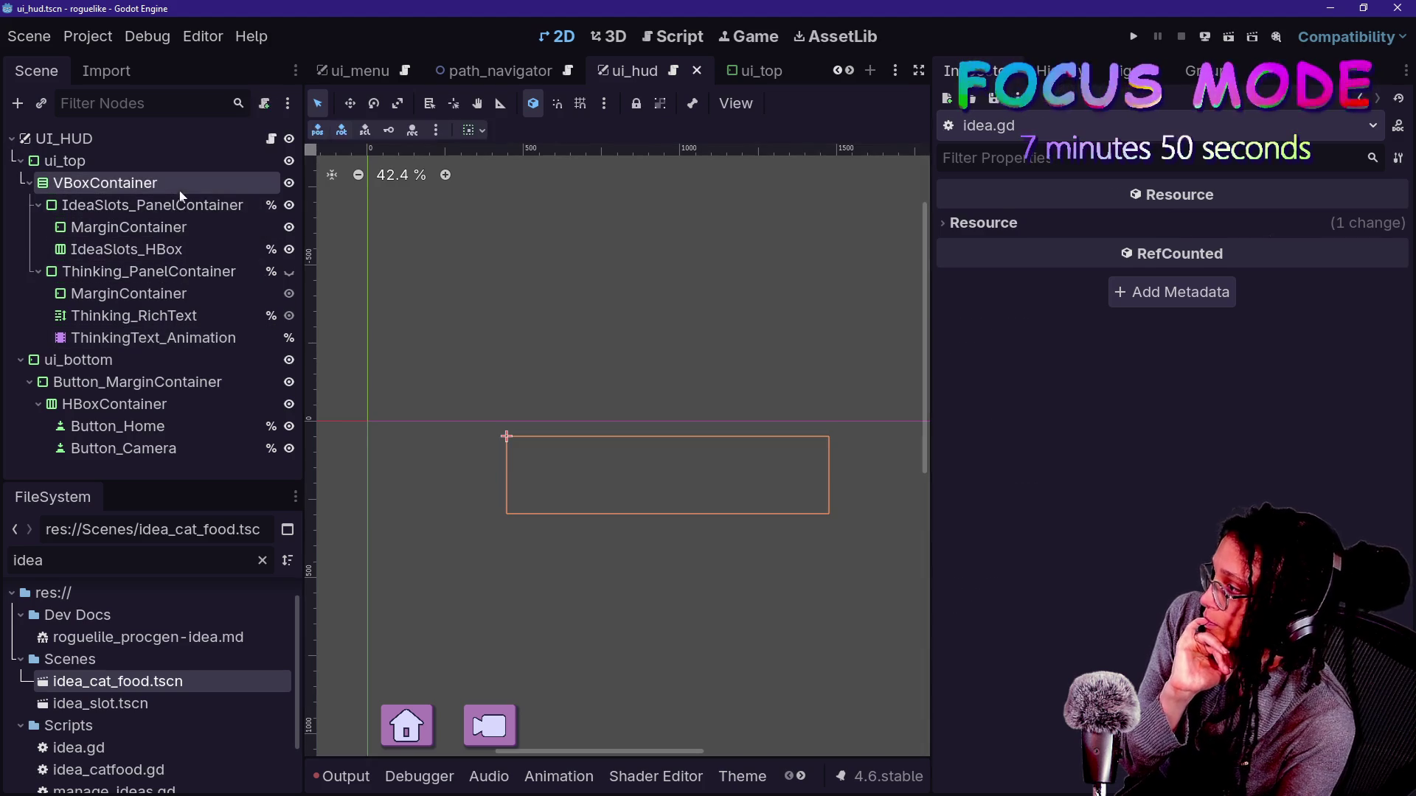
click(221, 168)
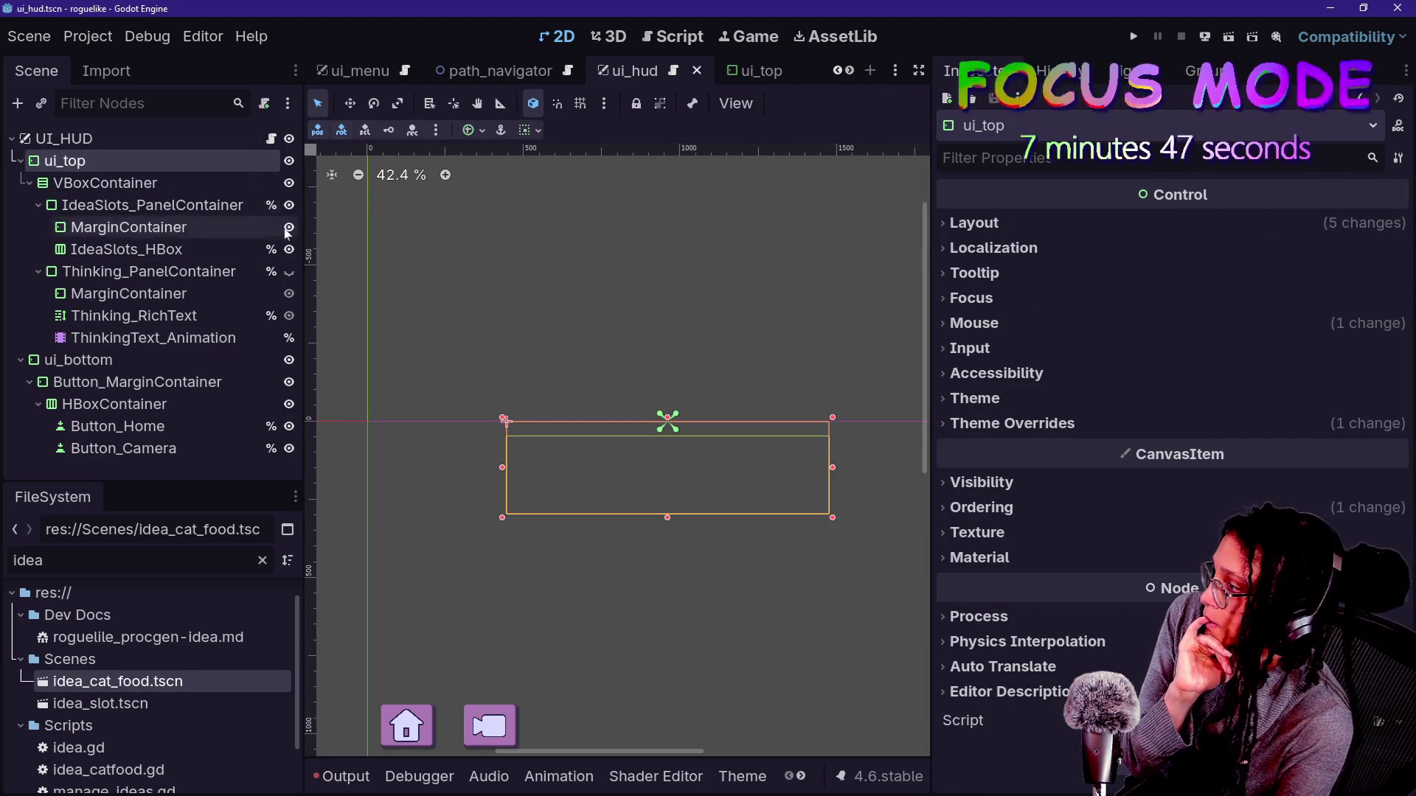
click(290, 273)
click(295, 271)
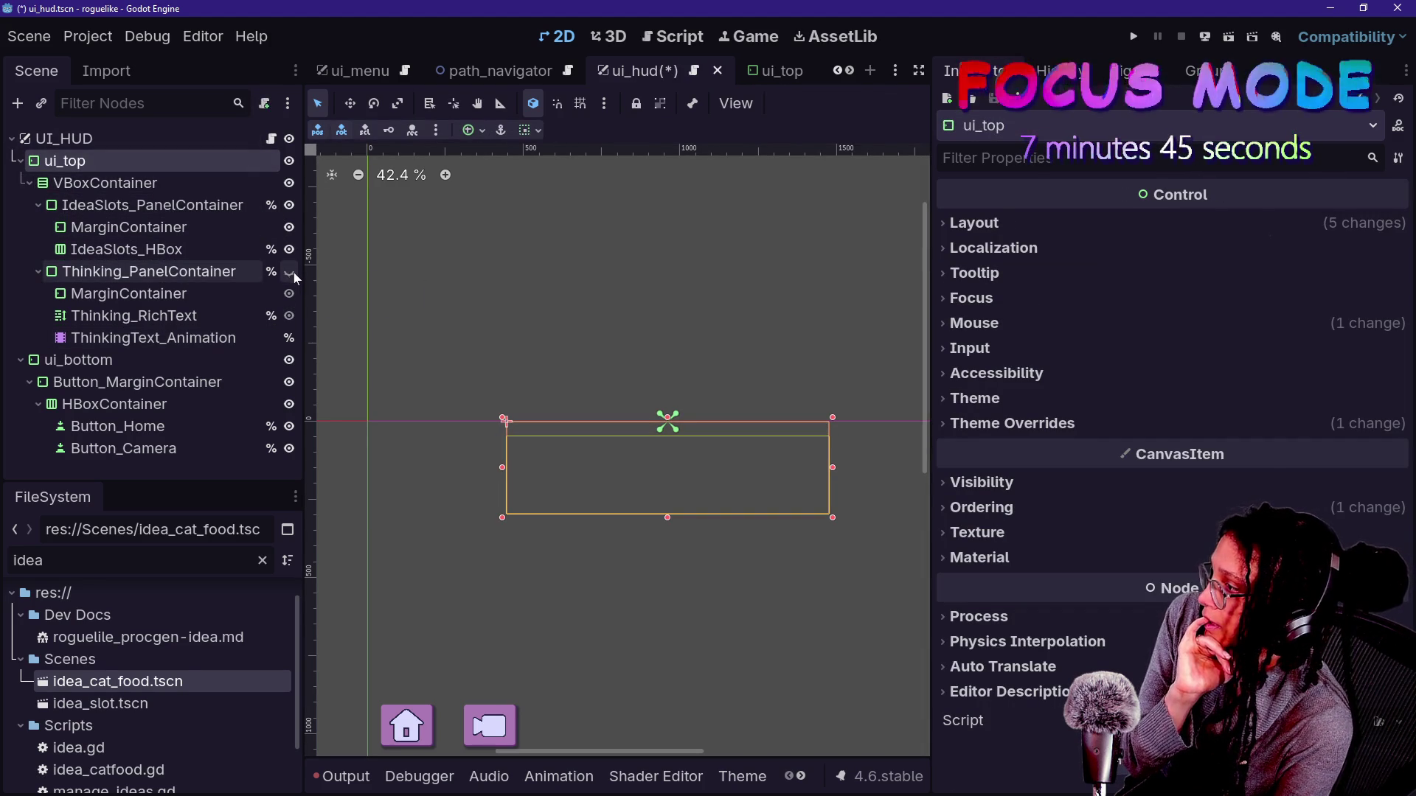
click(156, 230)
click(174, 265)
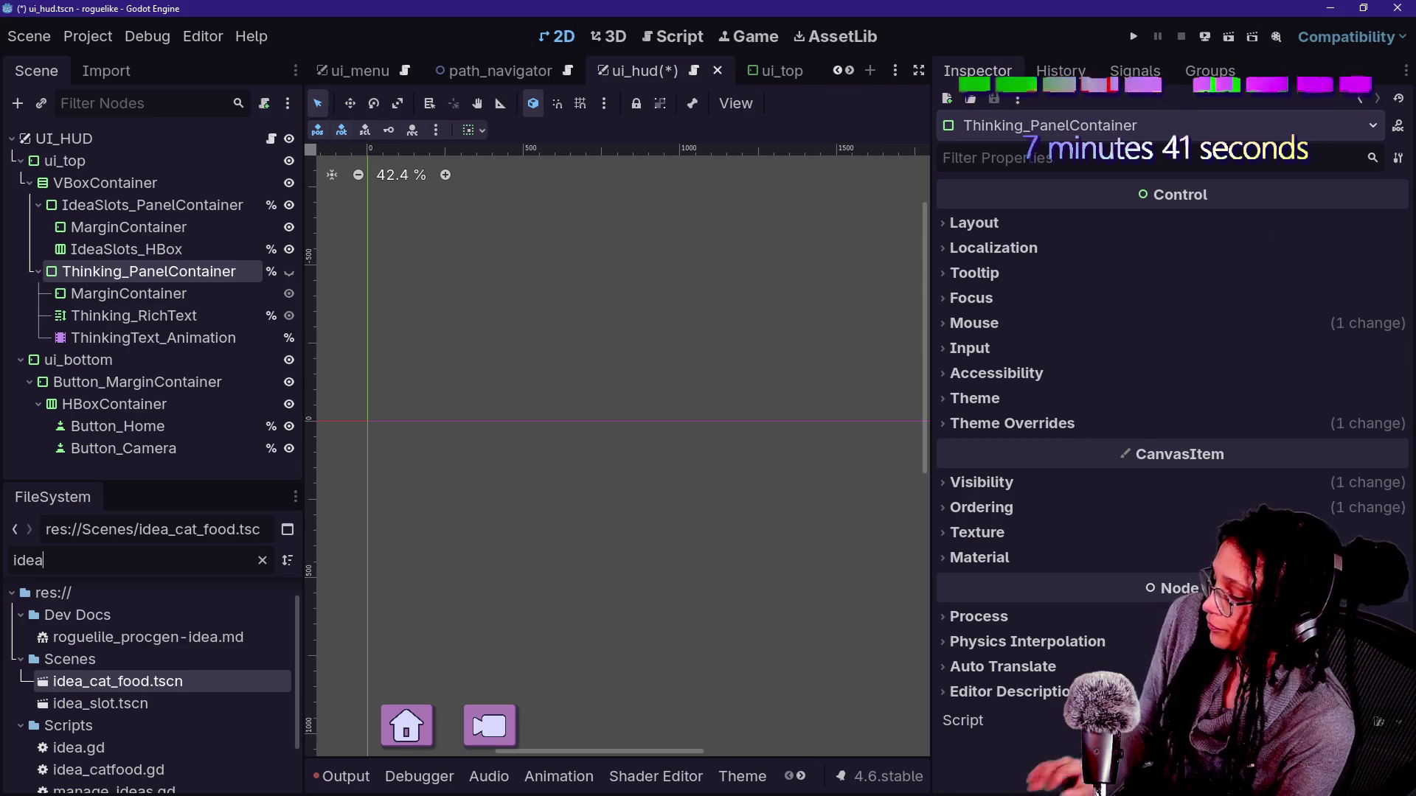
key(BackSpace)
key(BackSpace)
key(BackSpace)
key(BackSpace)
text(slot)
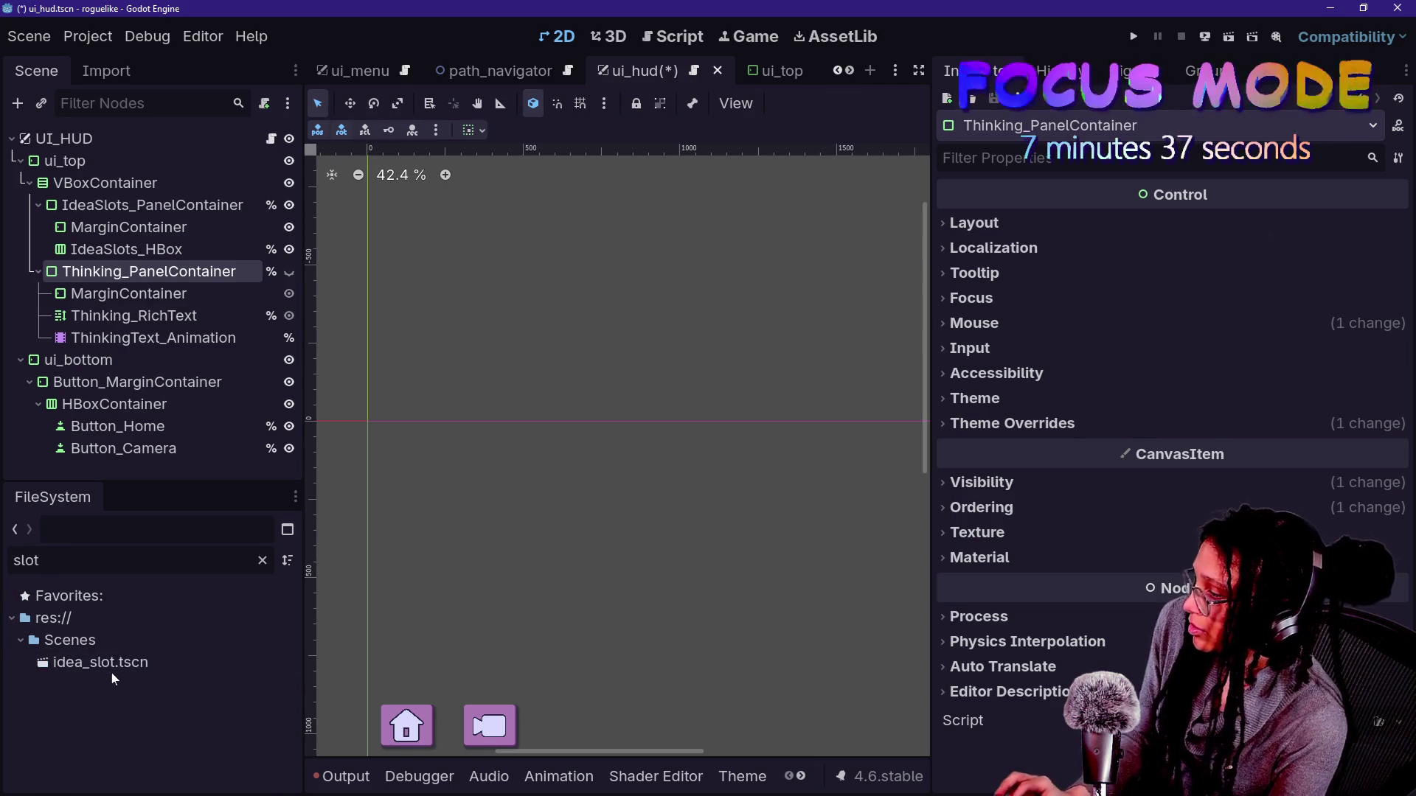
Step: Open idea_slot.tscn and begin, then cancel, attaching a script to Thinking_PanelContainer
double_click(121, 666)
click(223, 148)
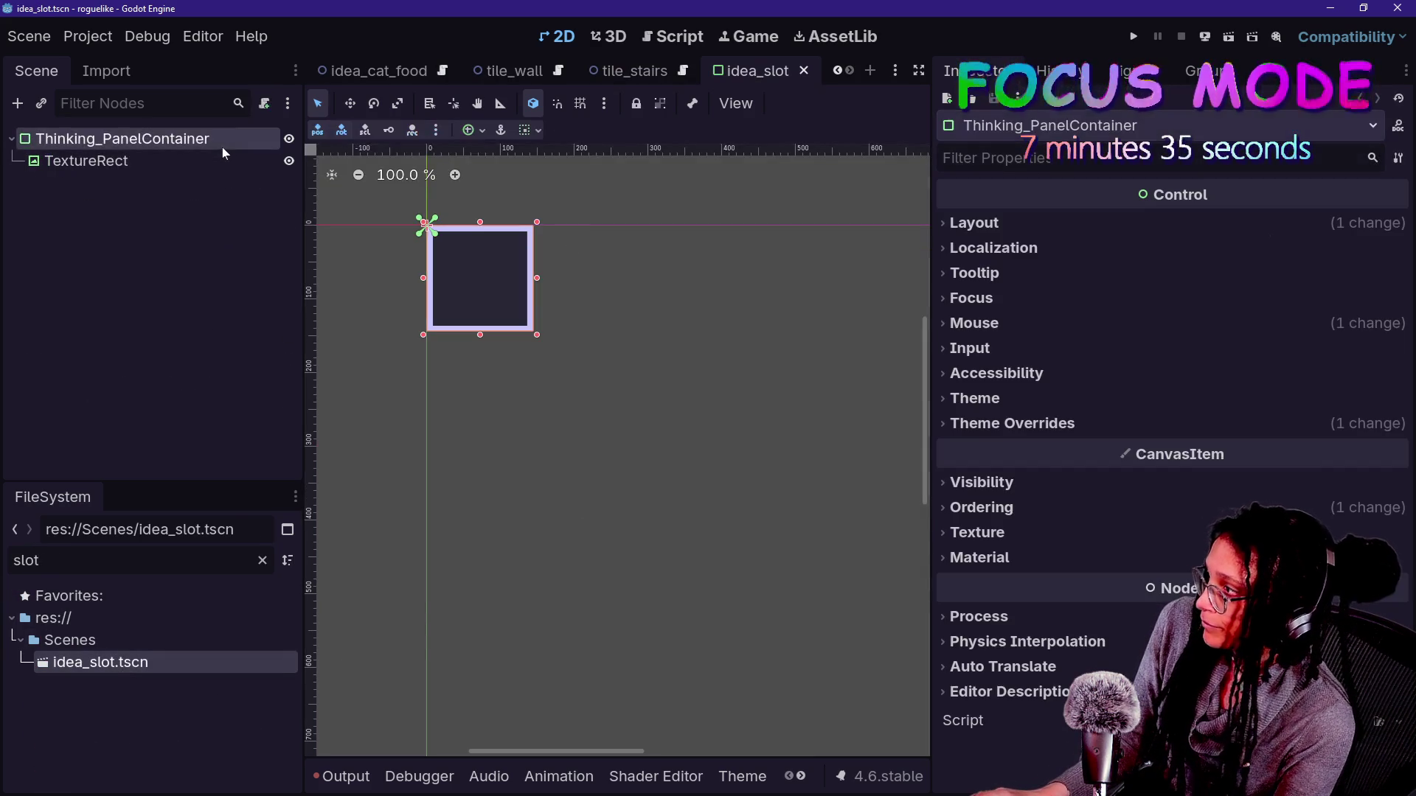
right_click(225, 145)
click(347, 356)
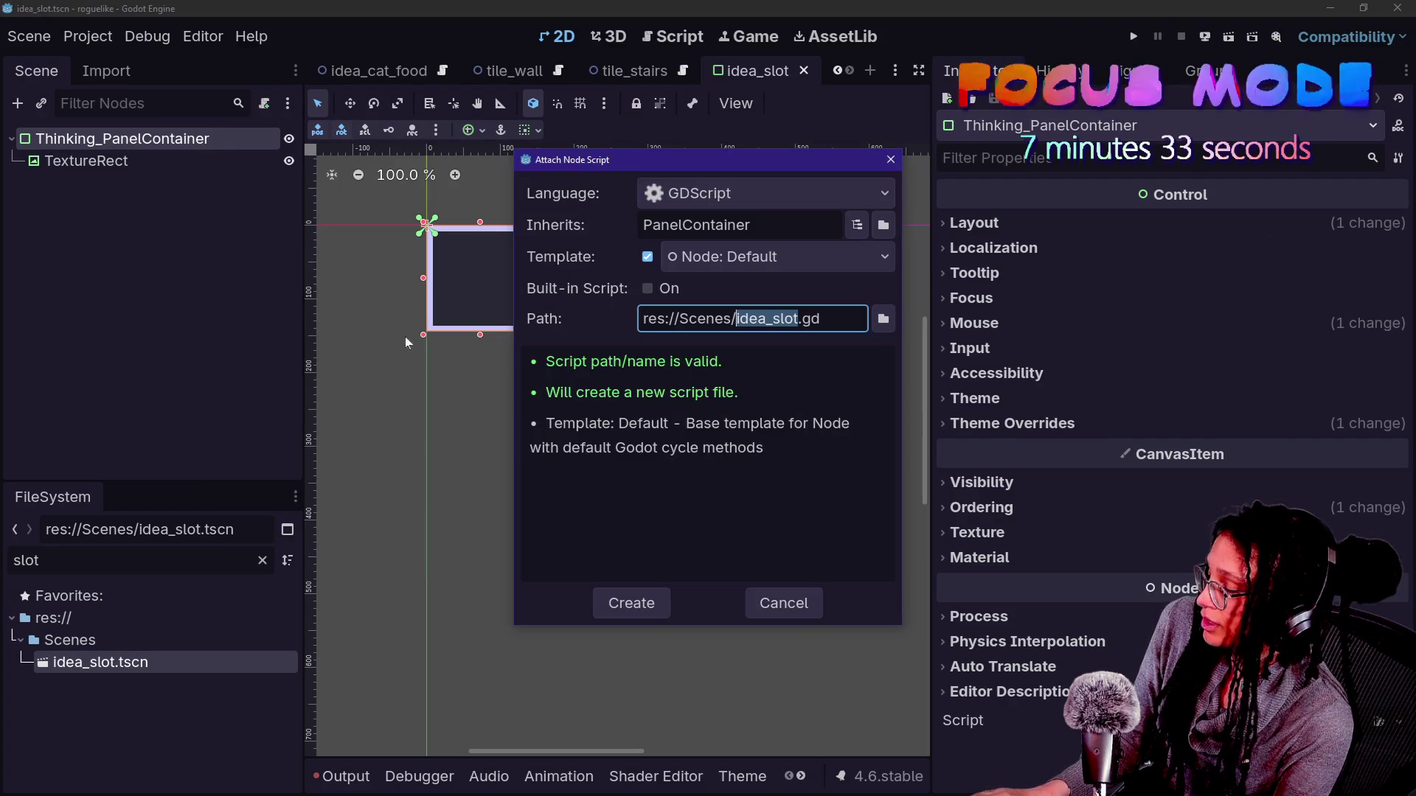
key(Escape)
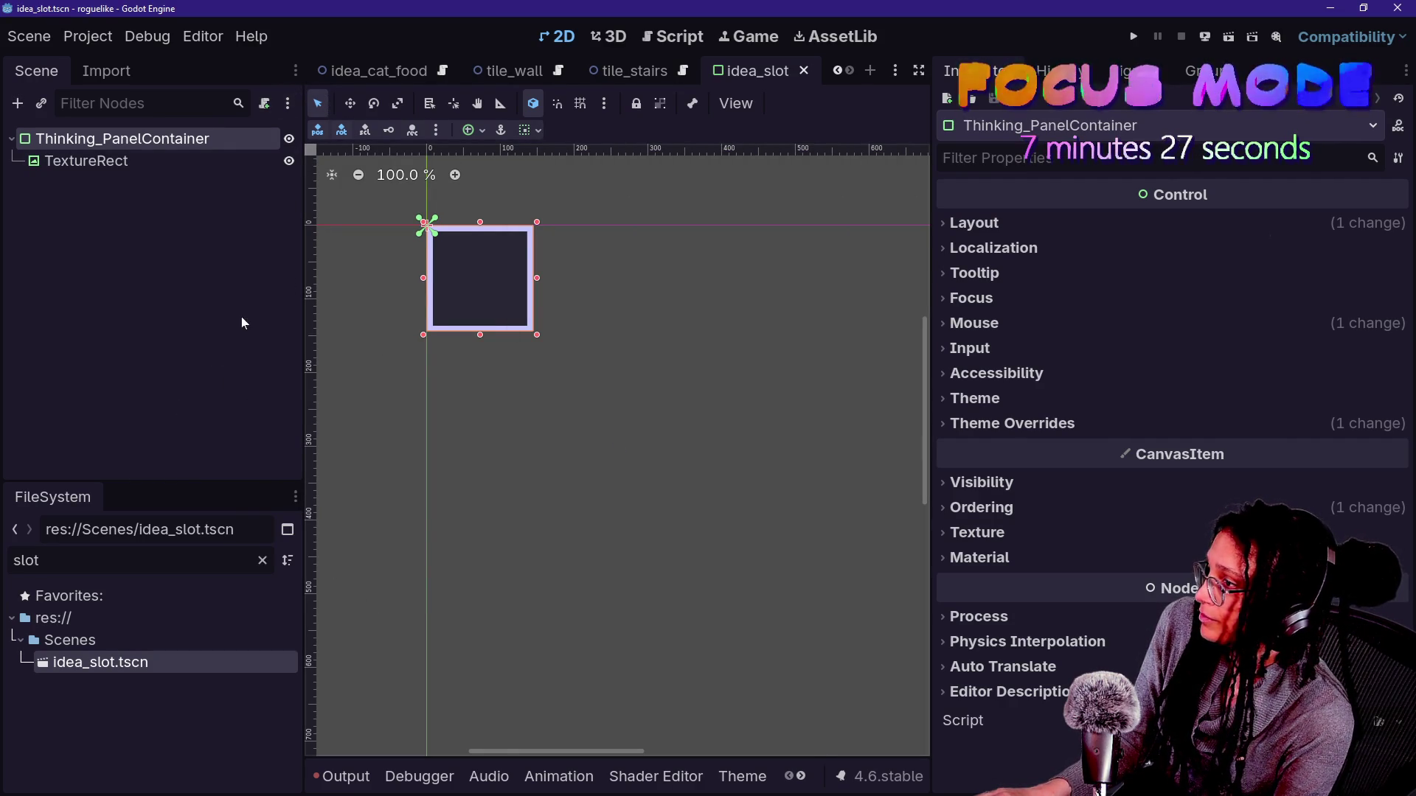
Step: Filter files by 'ui_hud', open ui_hud.tscn, and bring up IdeaSlots_PanelContainer's actions
key(BackSpace)
key(BackSpace)
key(BackSpace)
text(ui_hud)
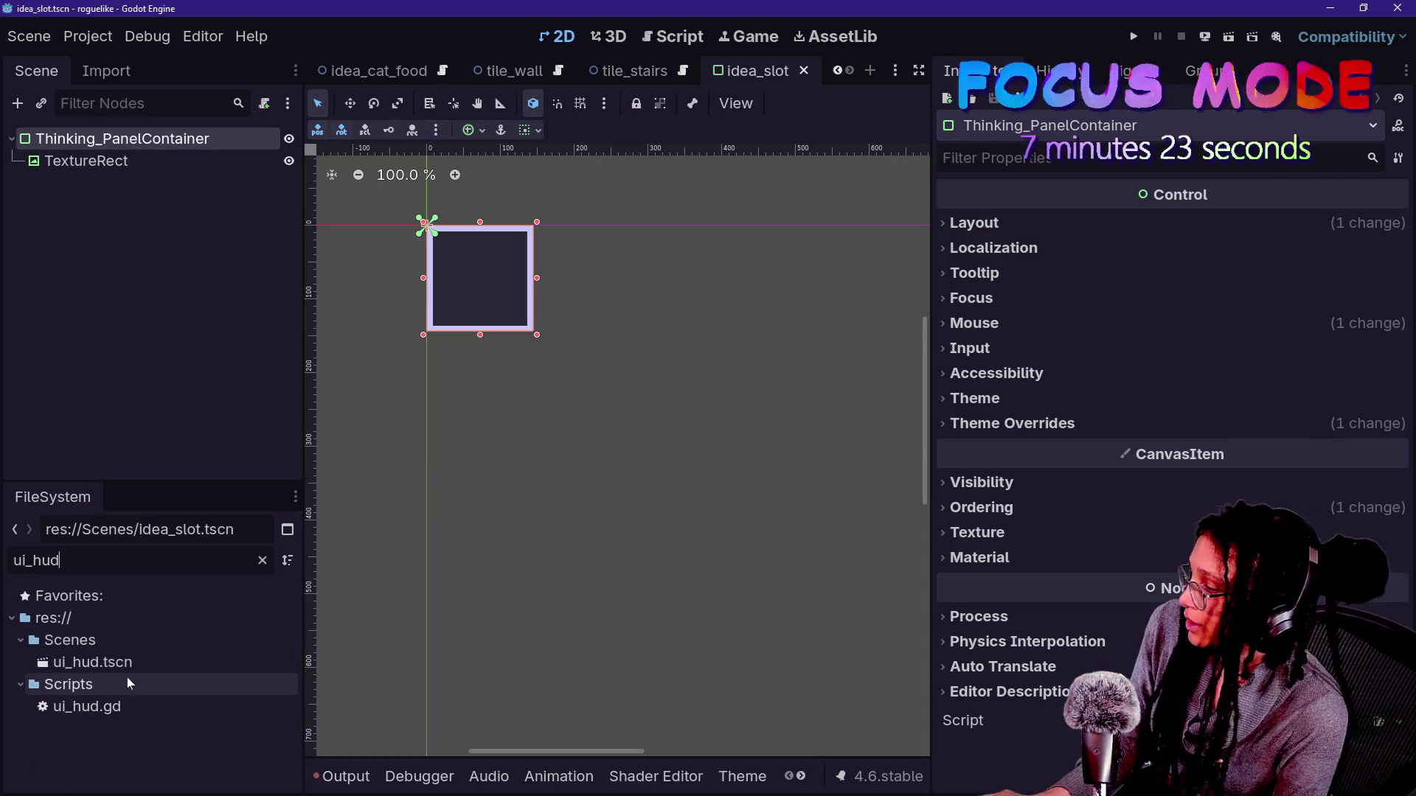
double_click(126, 669)
click(113, 137)
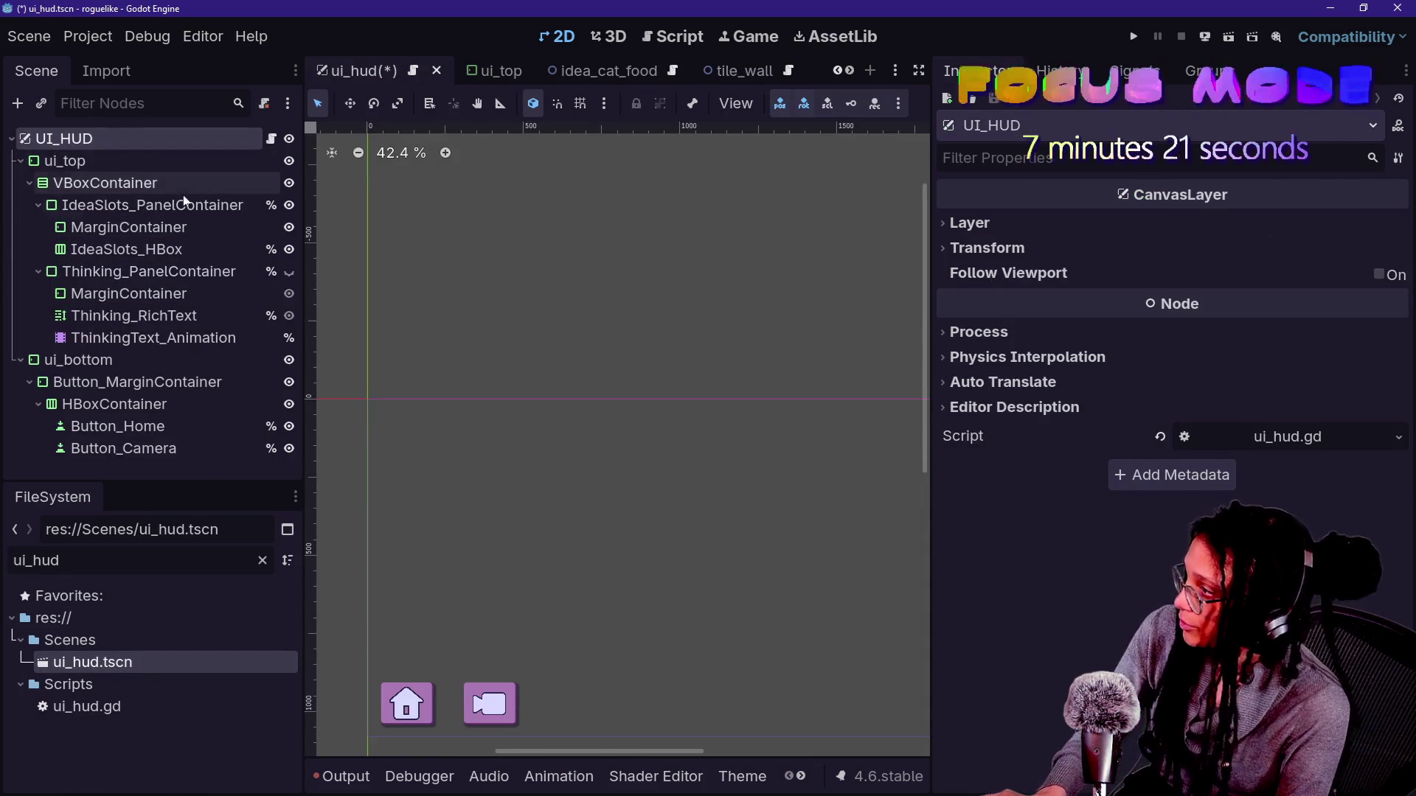
click(140, 271)
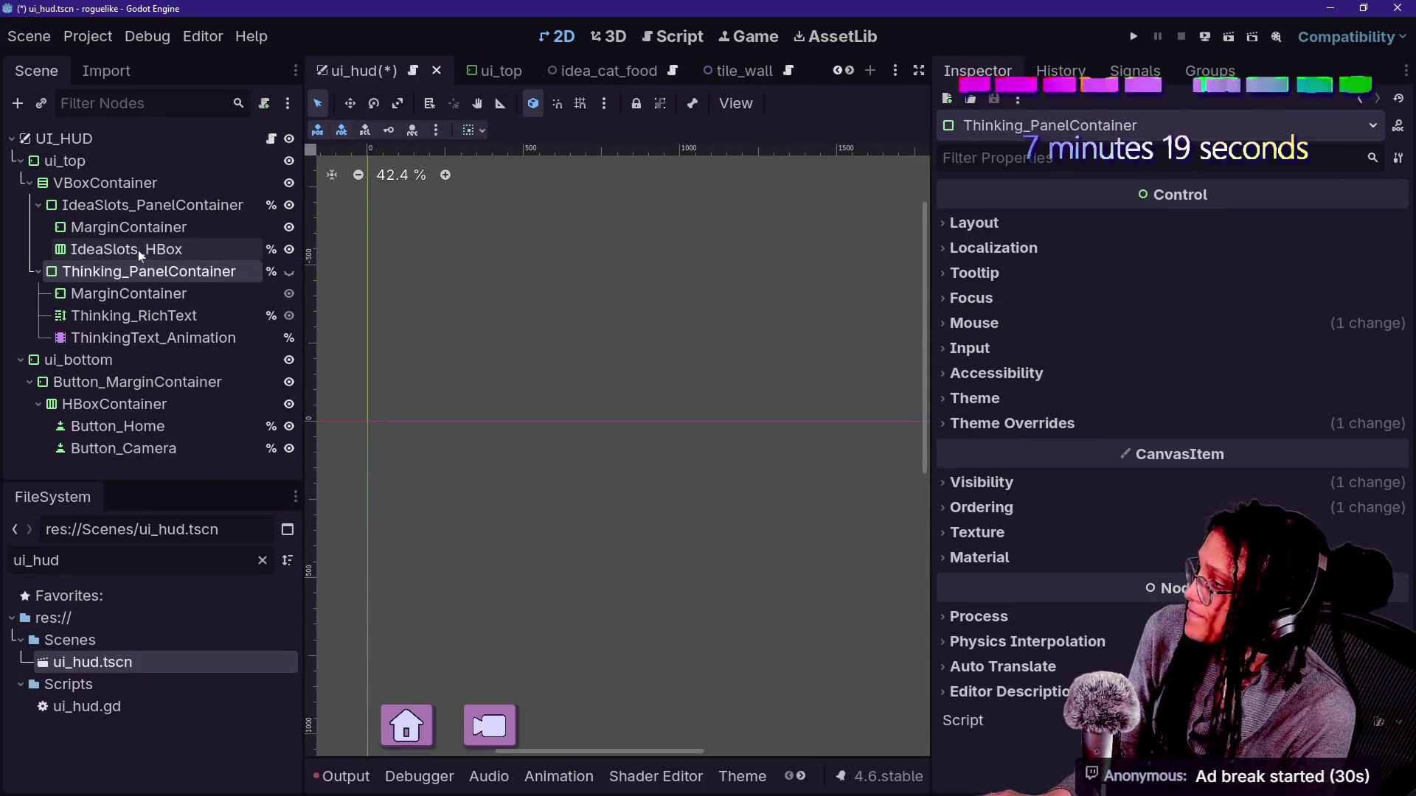
click(135, 210)
right_click(107, 200)
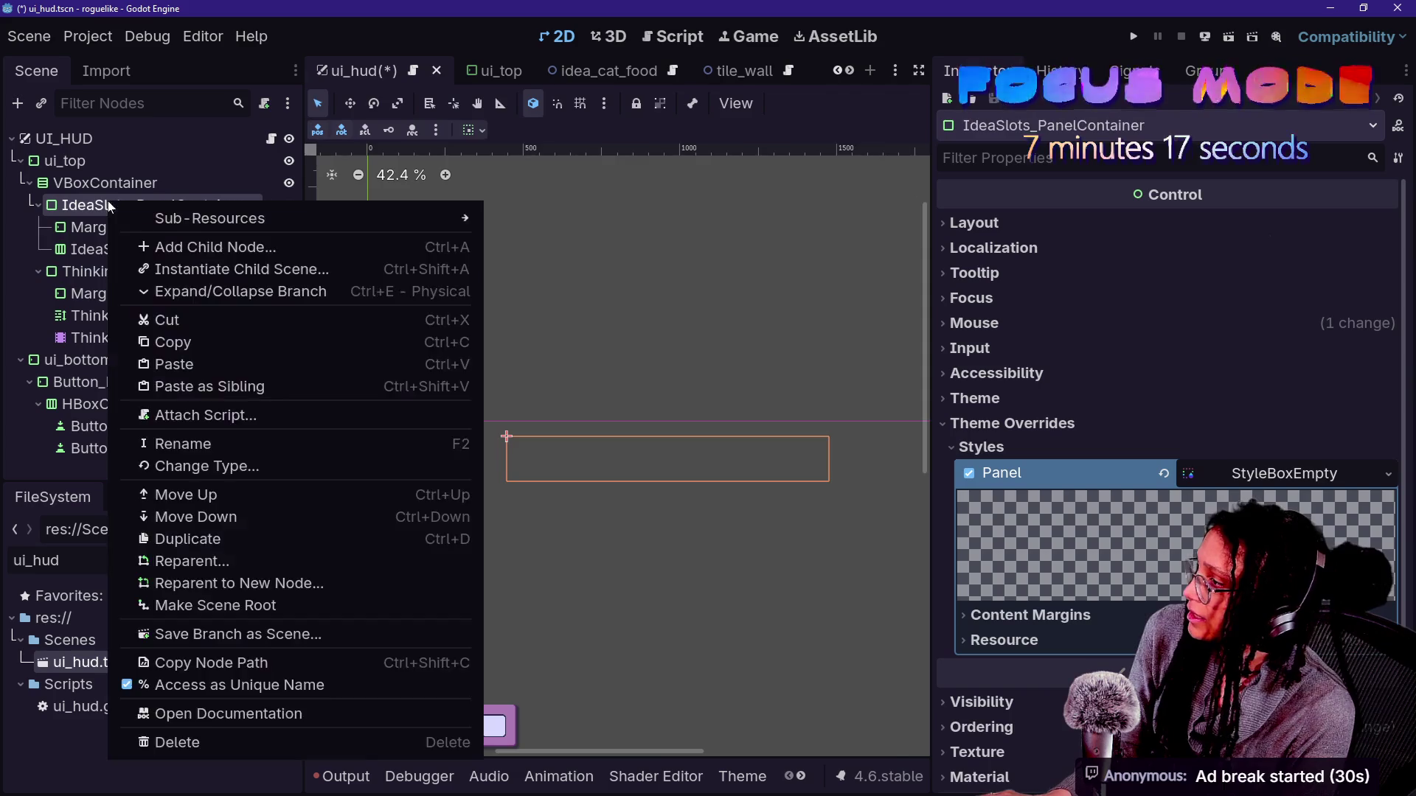
Step: Rename both UI_HUD occurrences in the attached script to IdeaSlots and save
key(ctrl+d)
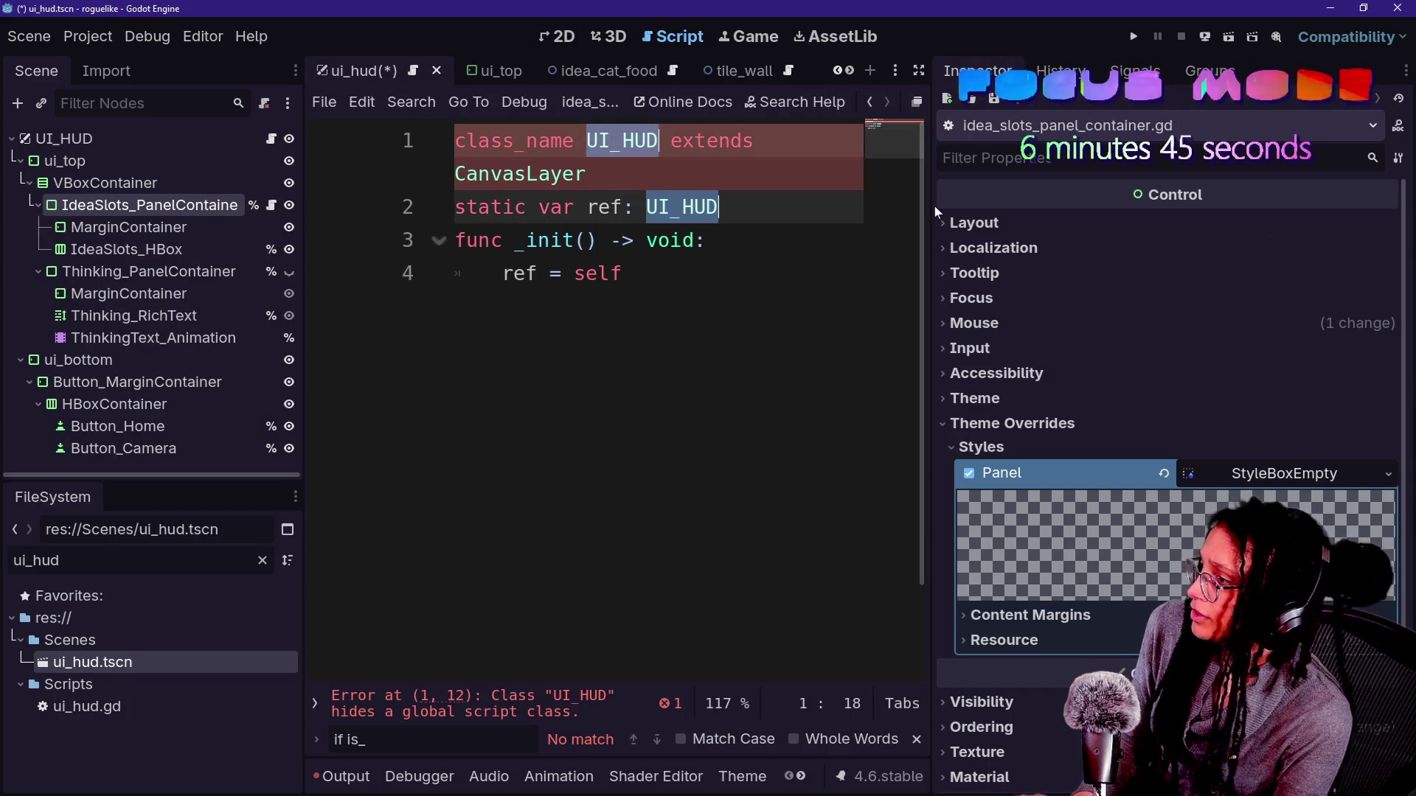
text(IdeaSlot)
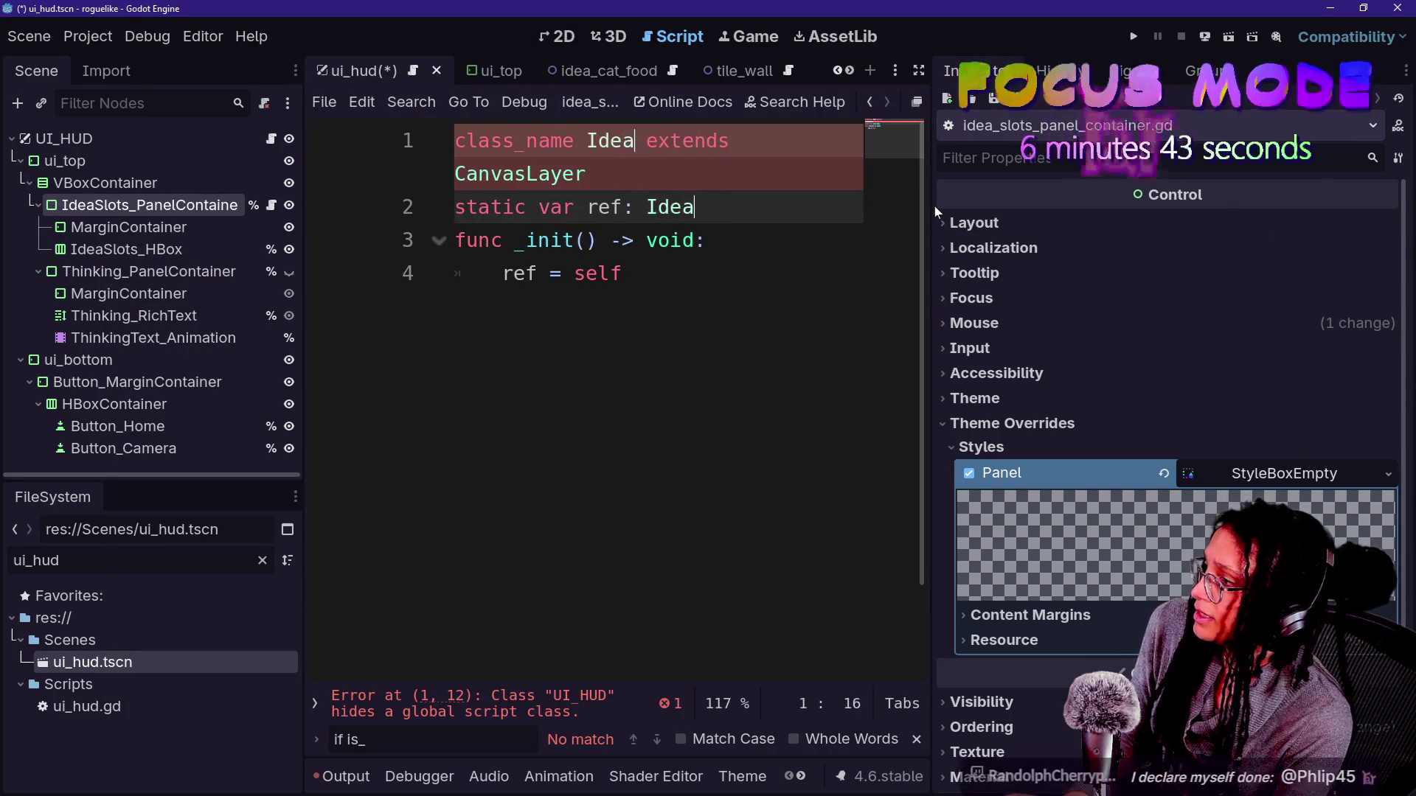
text(s)
click(635, 392)
key(ctrl+s)
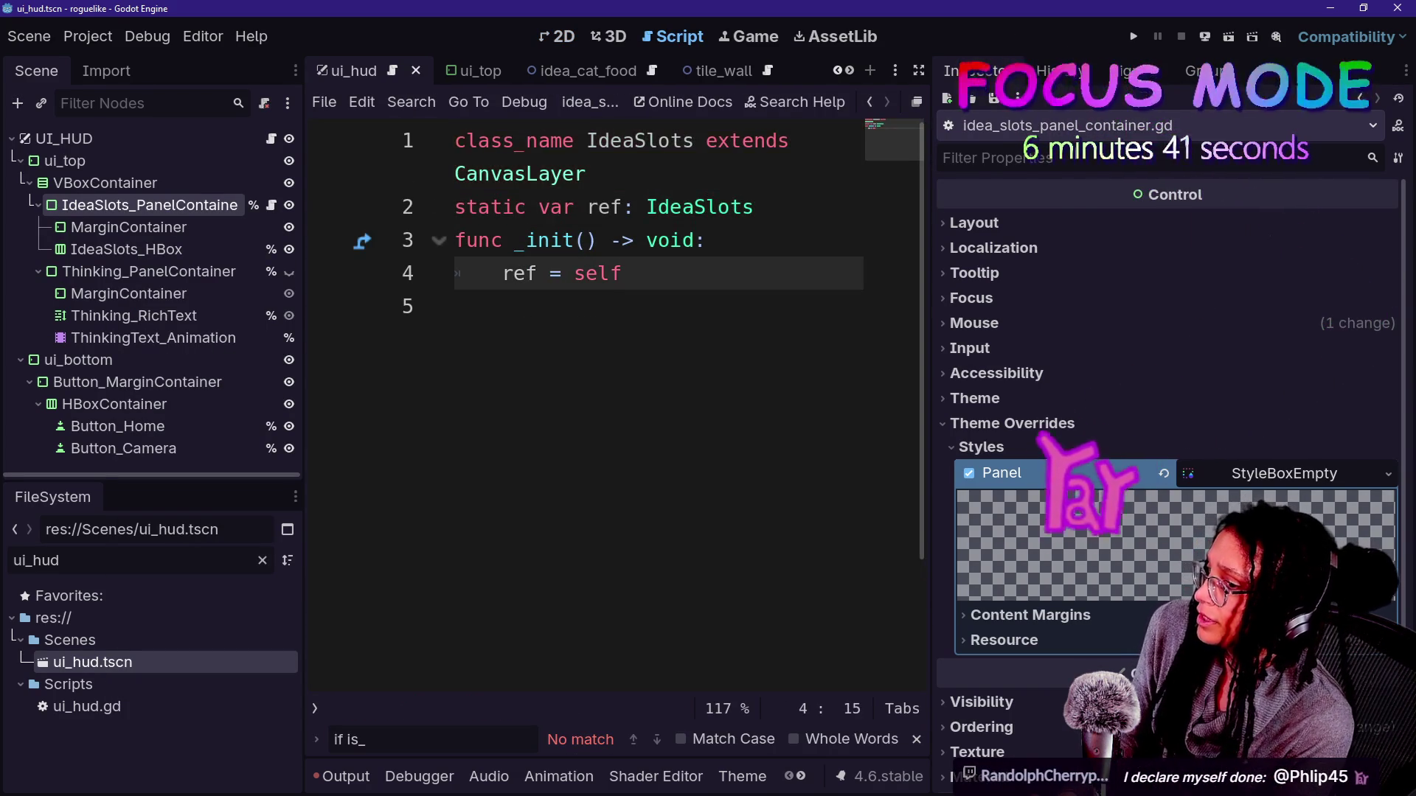
key(alt+shift+o)
key(Escape)
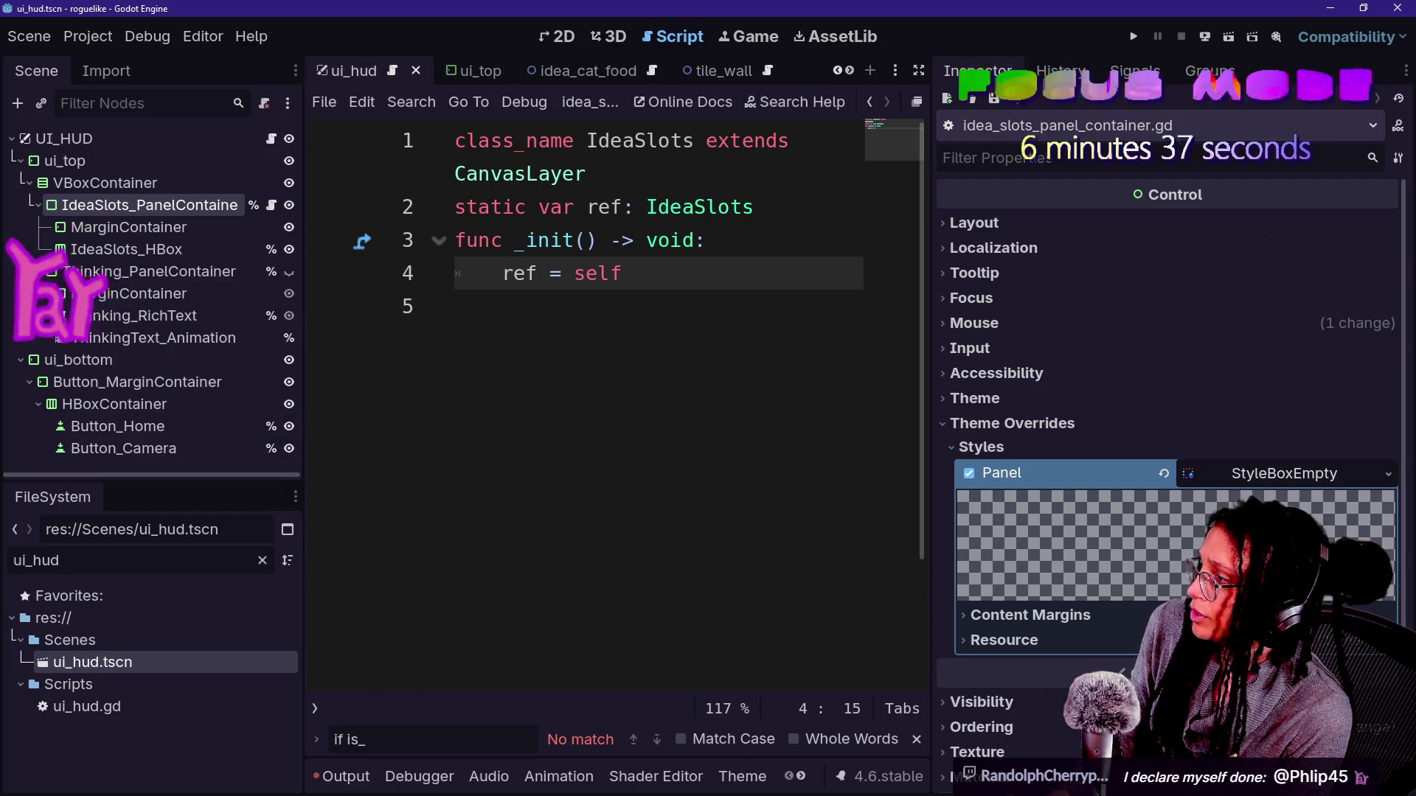
key(alt+shift+o)
Step: Open managers.tscn and add a child Node named ManageIdeaSlots under Managers
text(manager)
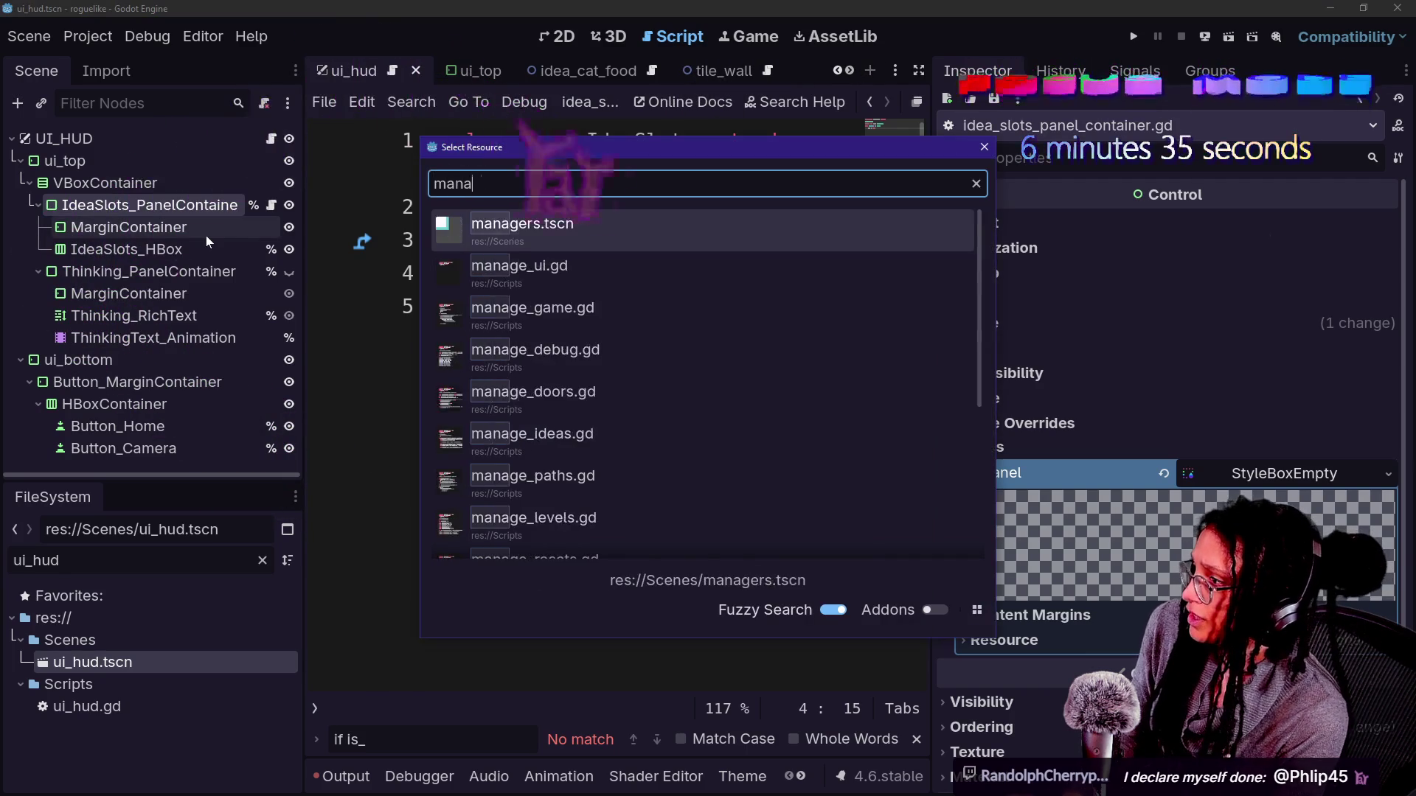
key(Return)
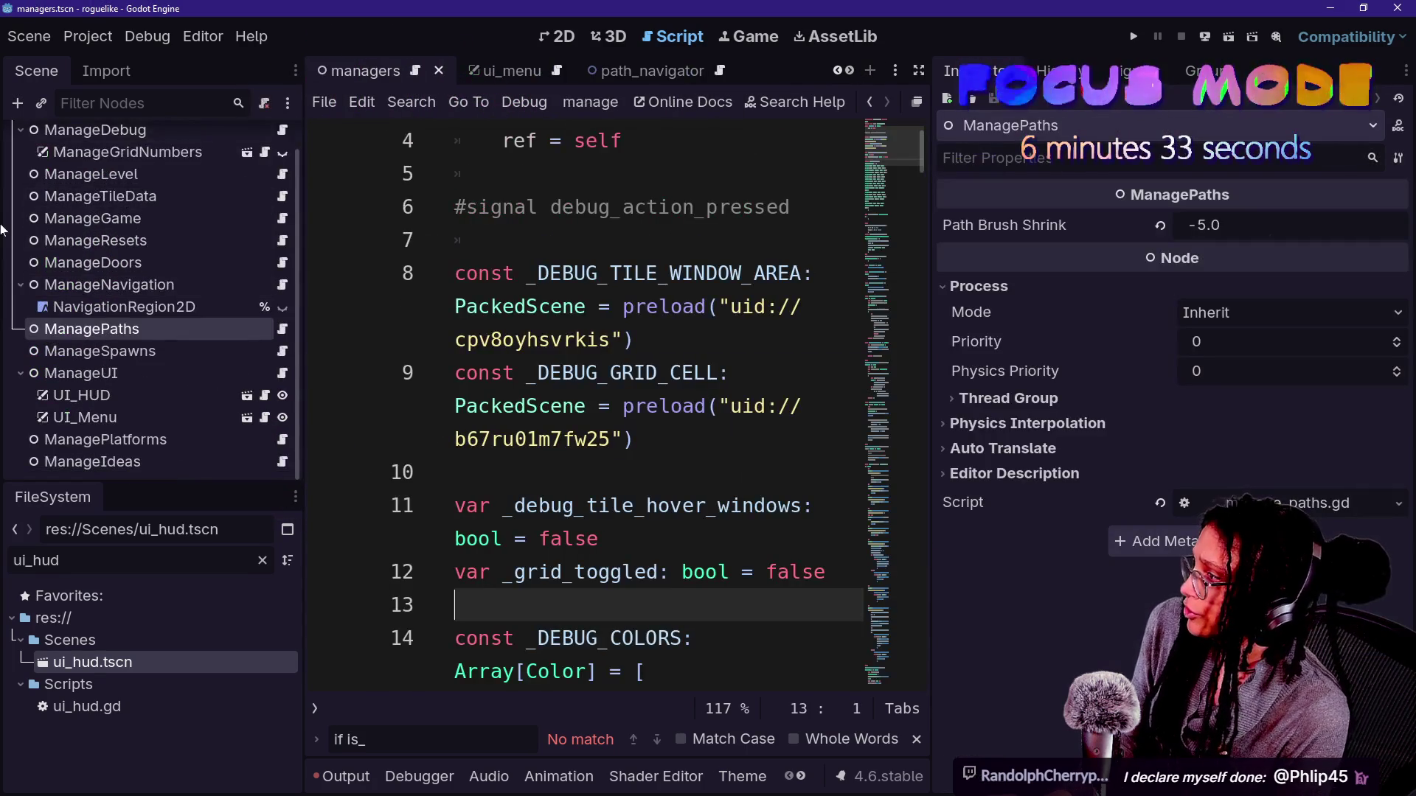
scroll(204, 240, up, 1)
right_click(95, 139)
click(109, 158)
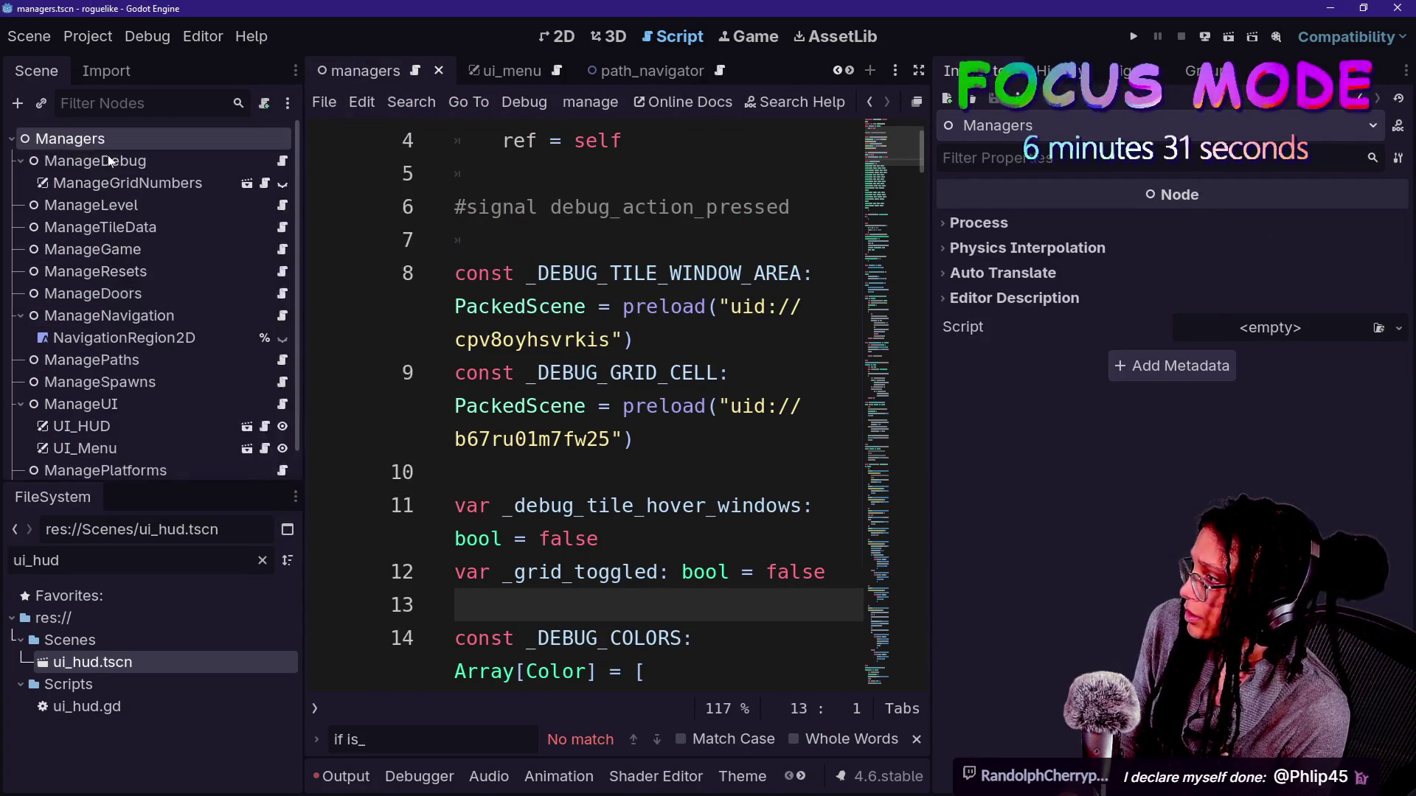
text(ma)
key(BackSpace)
key(BackSpace)
text(node)
key(Return)
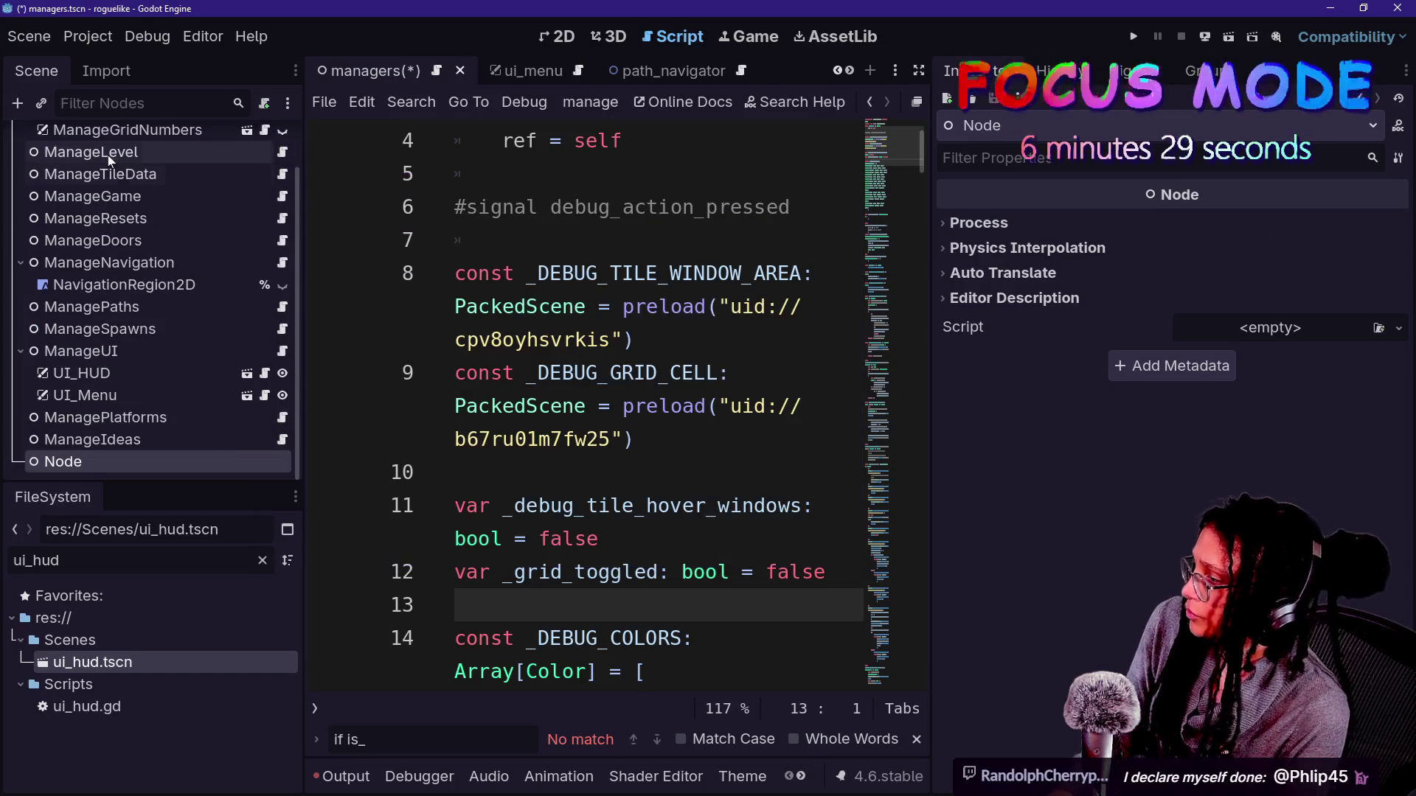
key(F2)
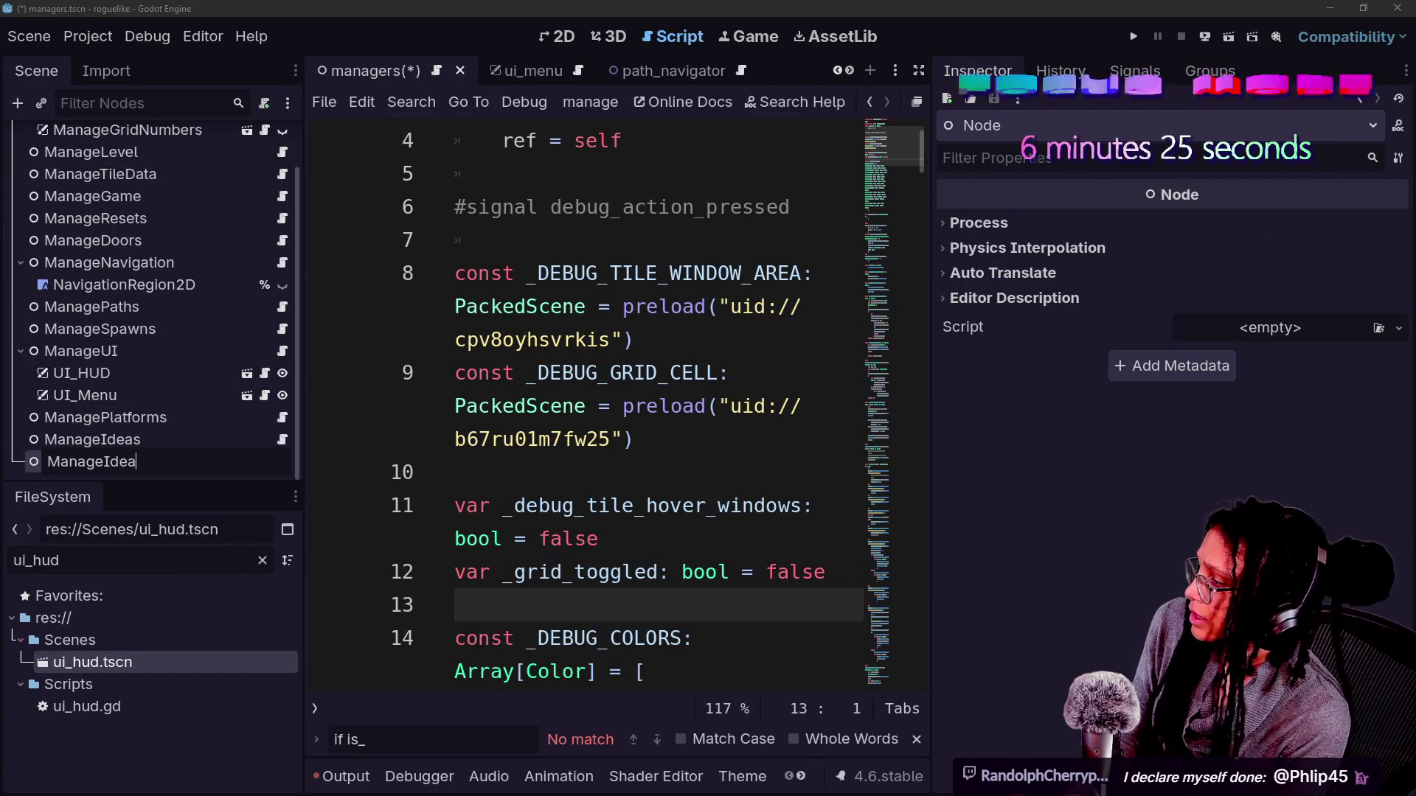
text(s)
key(Return)
Step: Attach a new manage_idea_slots.gd script in res://Scripts/ to ManageIdeaSlots
right_click(97, 467)
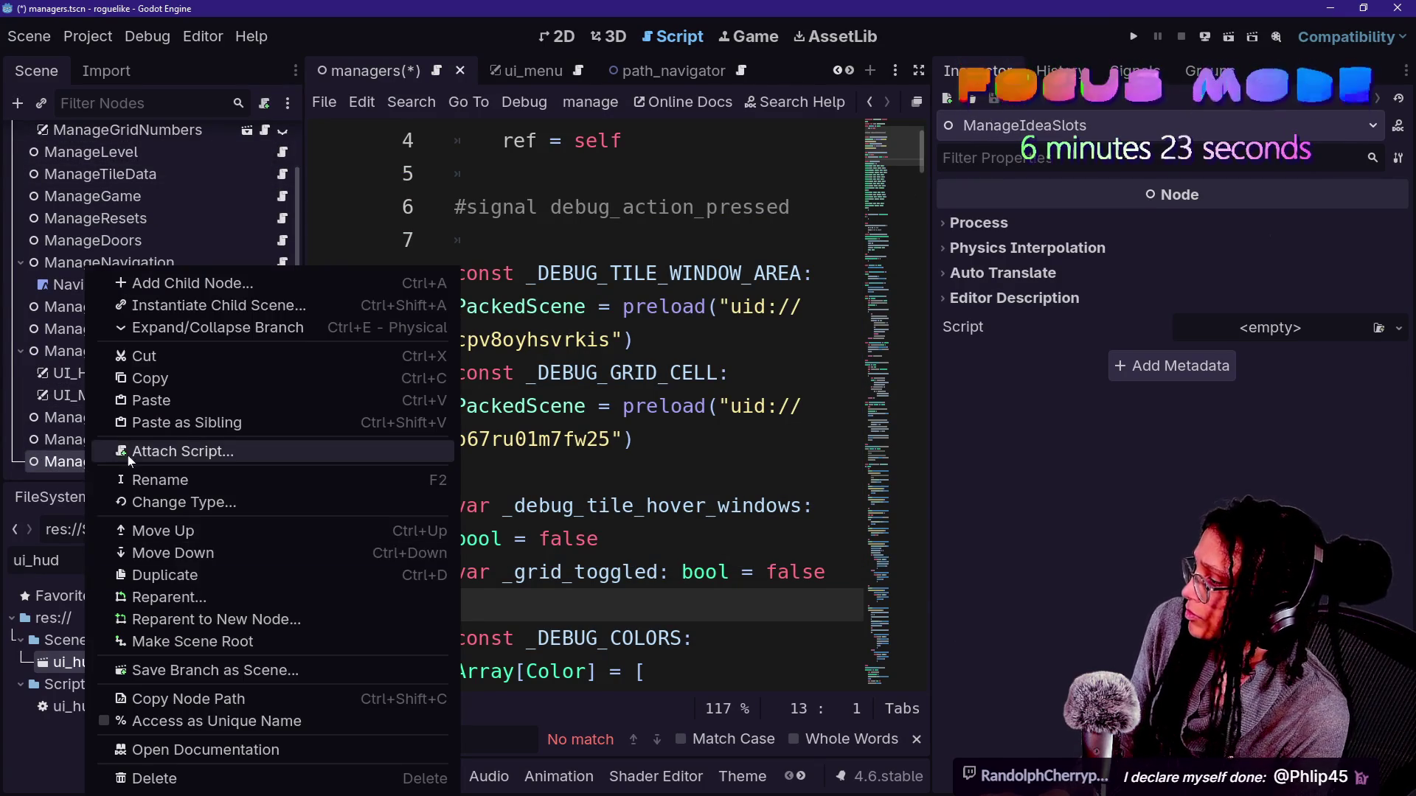
click(127, 455)
key(Left)
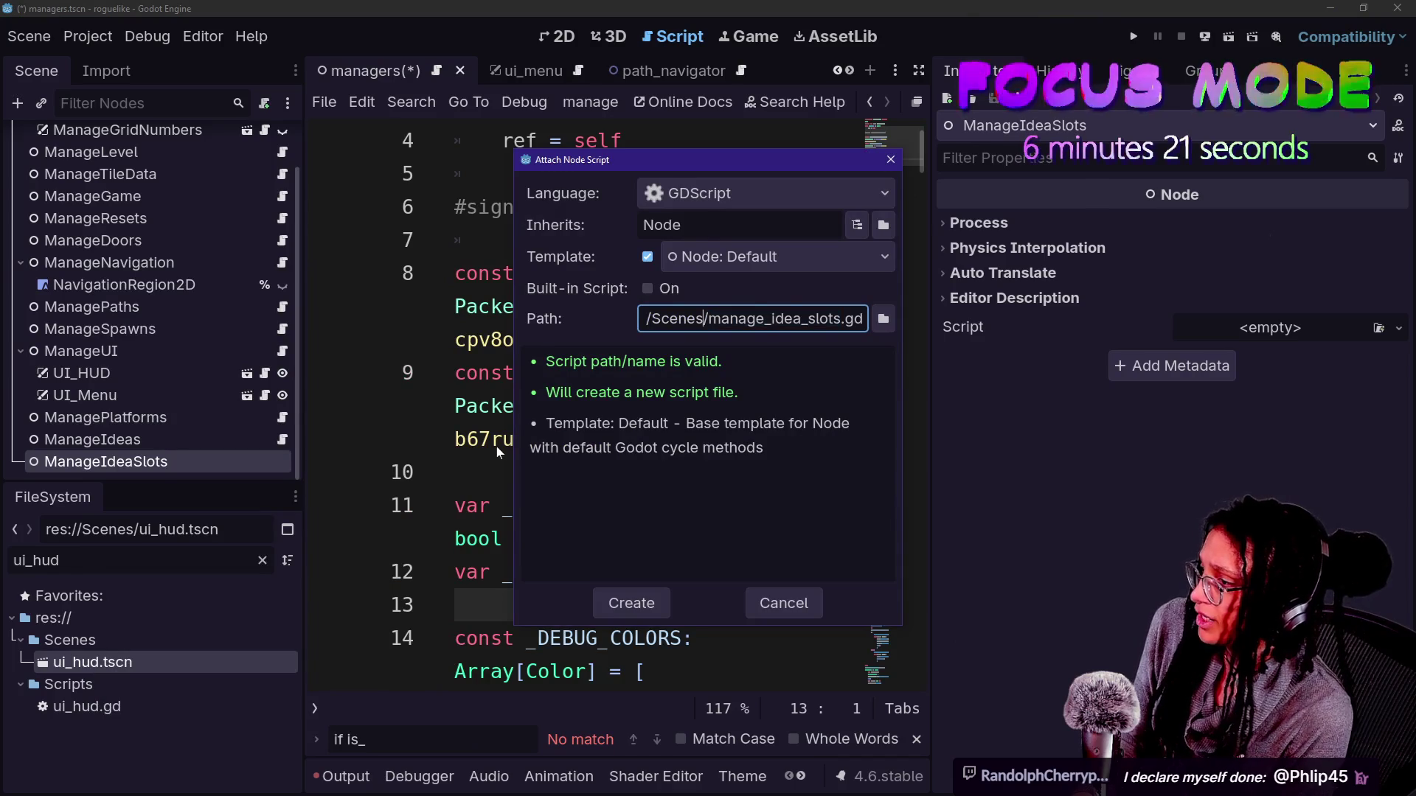
key(BackSpace)
key(BackSpace)
key(BackSpace)
text(ripts)
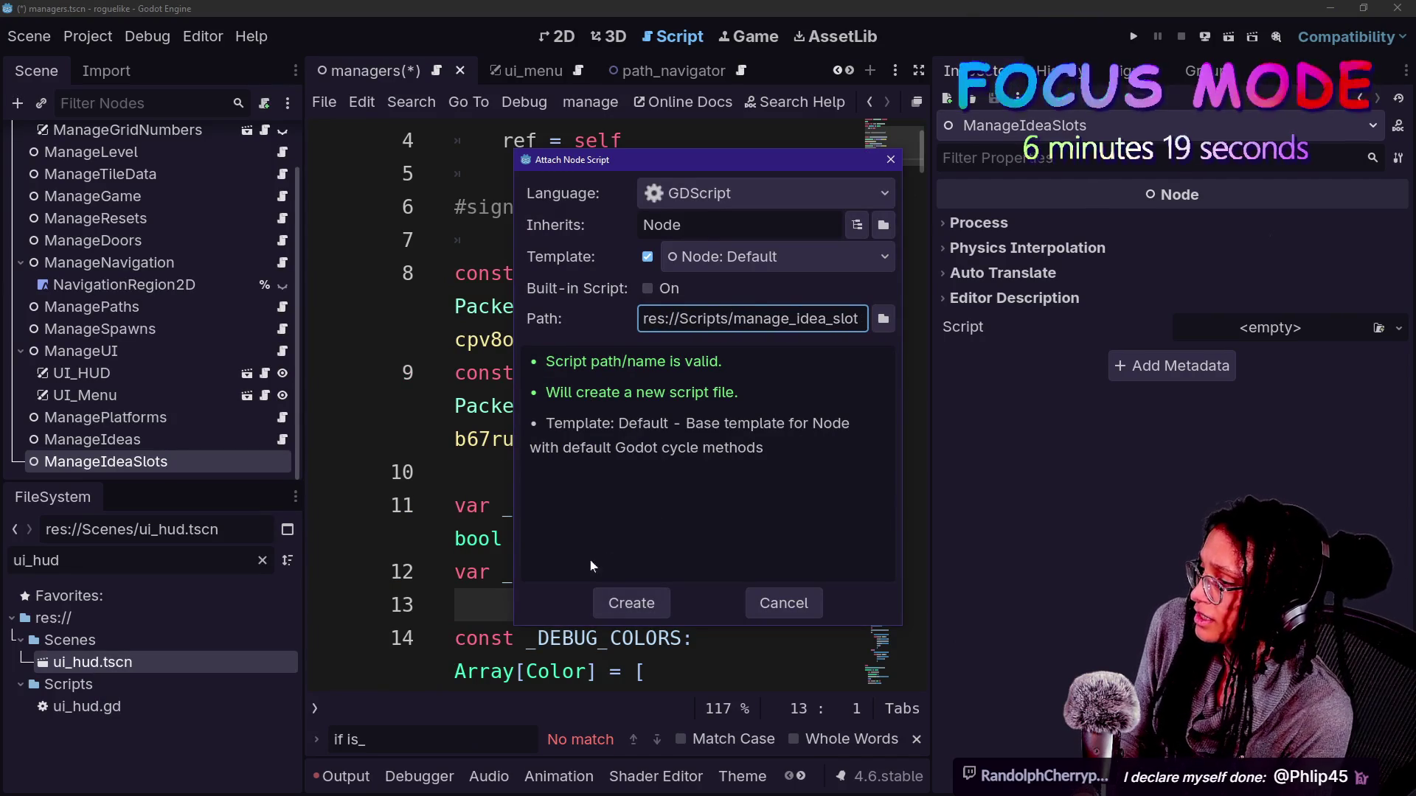
click(636, 605)
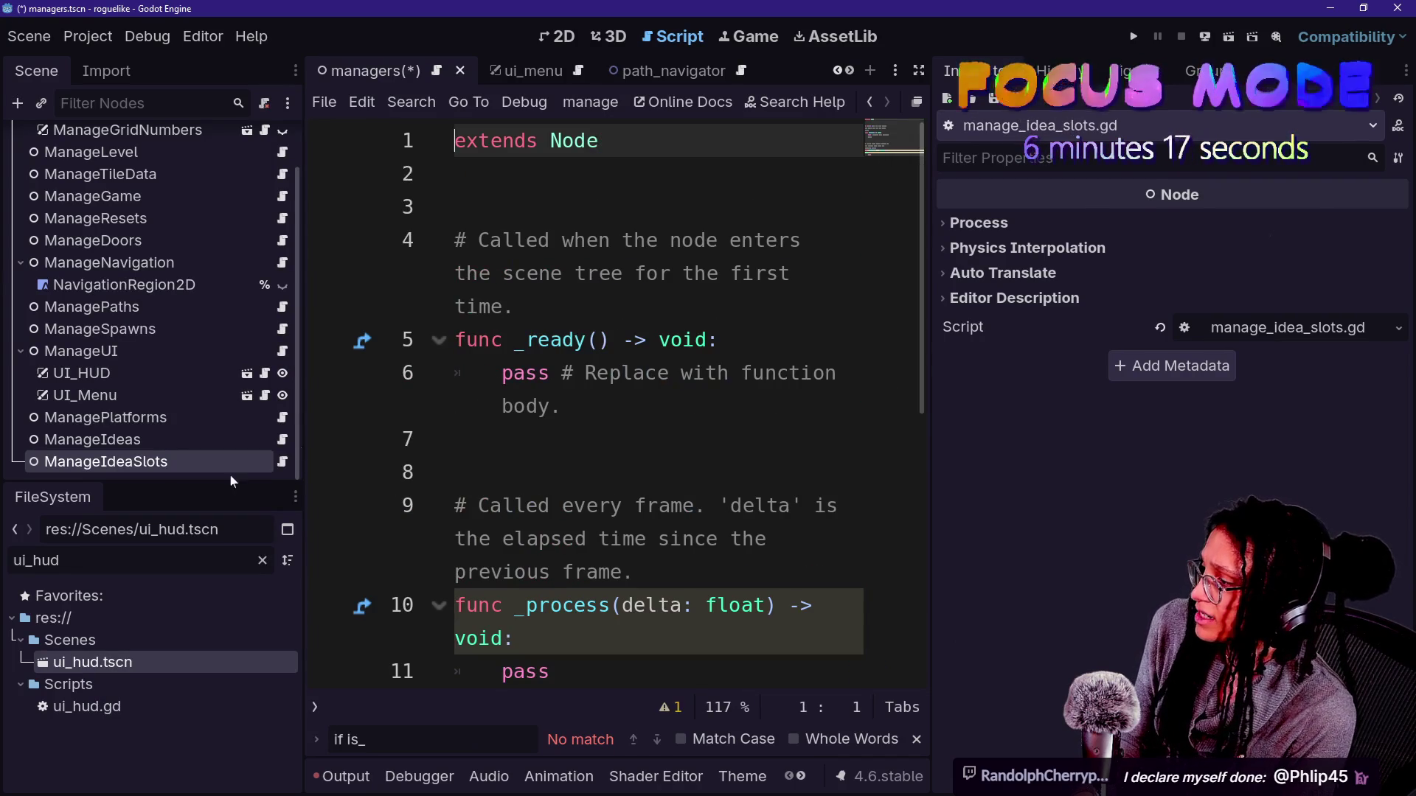
Step: Replace the template code with the pasted UI_HUD header, renaming both UI_HUD references to ManageIdeaSlots
key(ctrl+a)
key(Delete)
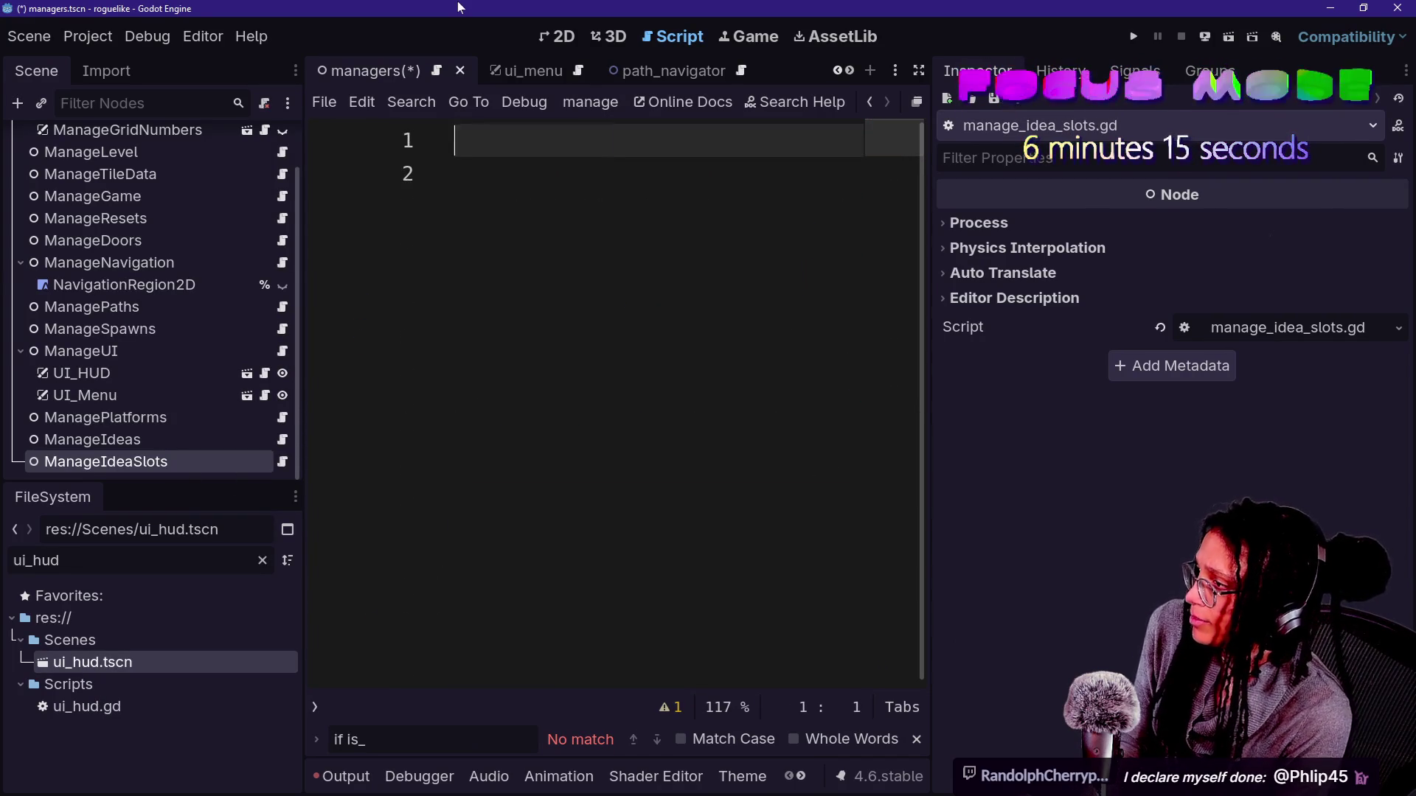
key(BackSpace)
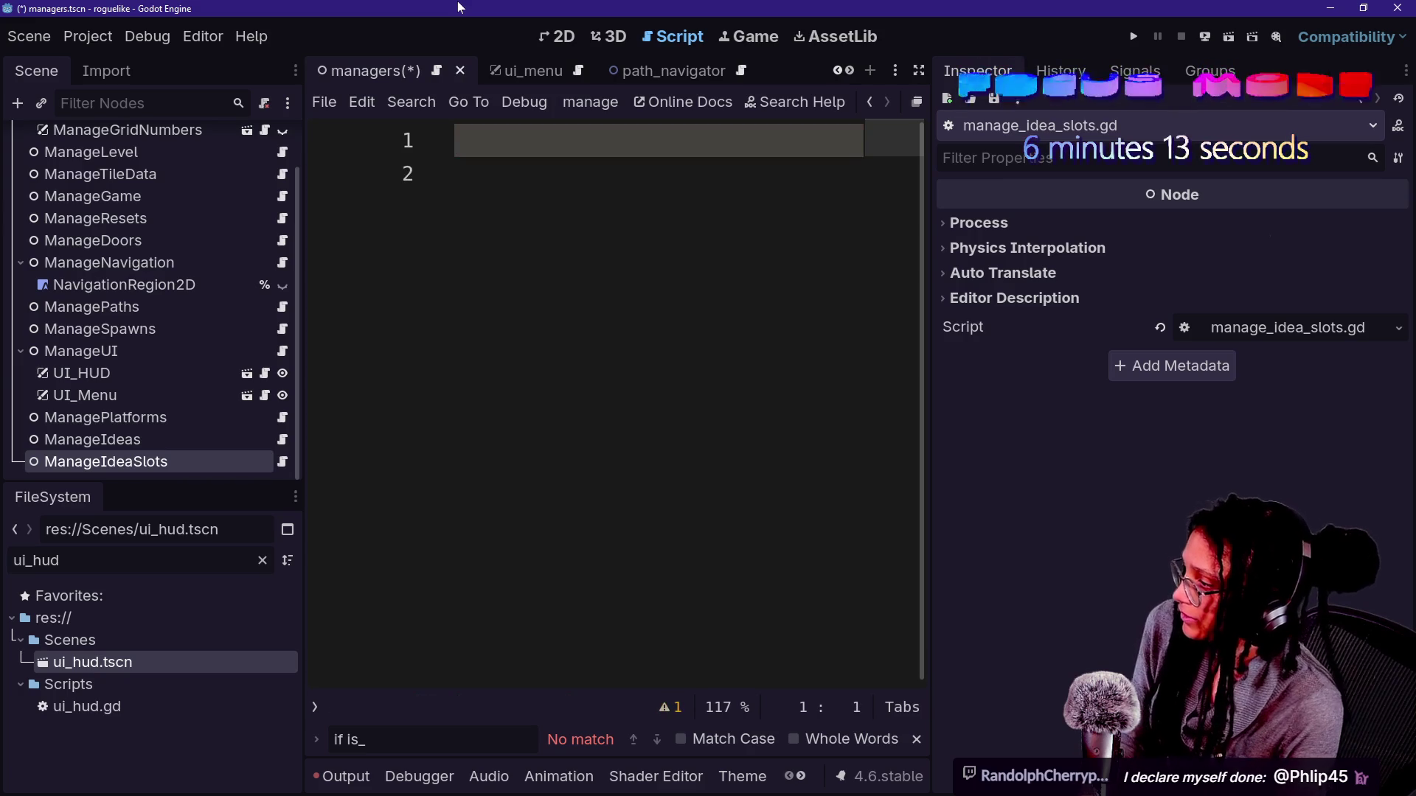
key(Delete)
text(w)
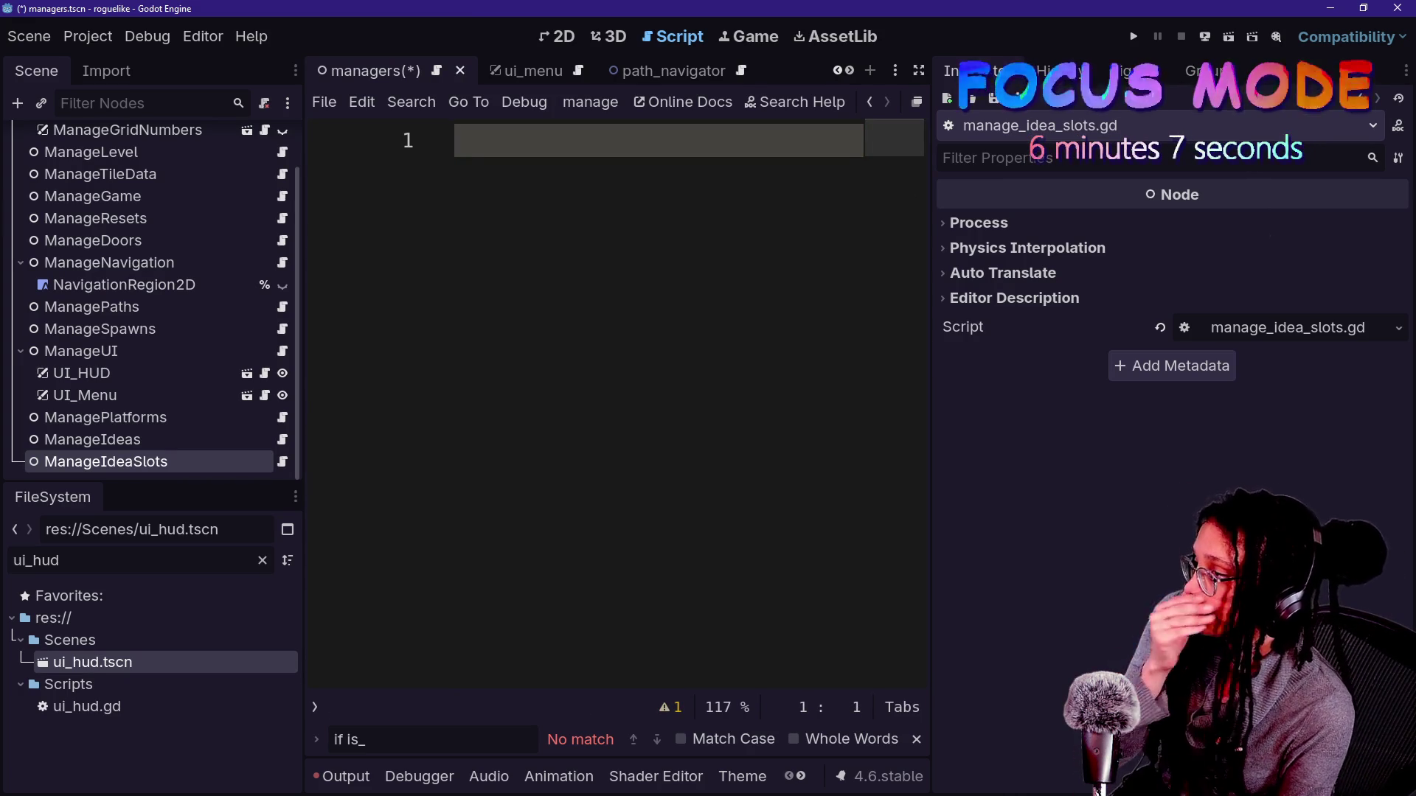
text(class_name UI_HUD extends CanvasLayer static var ref: UI_HUD func _init() -> void: 	ref = self)
drag(587, 141, 661, 140)
key(ctrl+d)
text(ManageIdea)
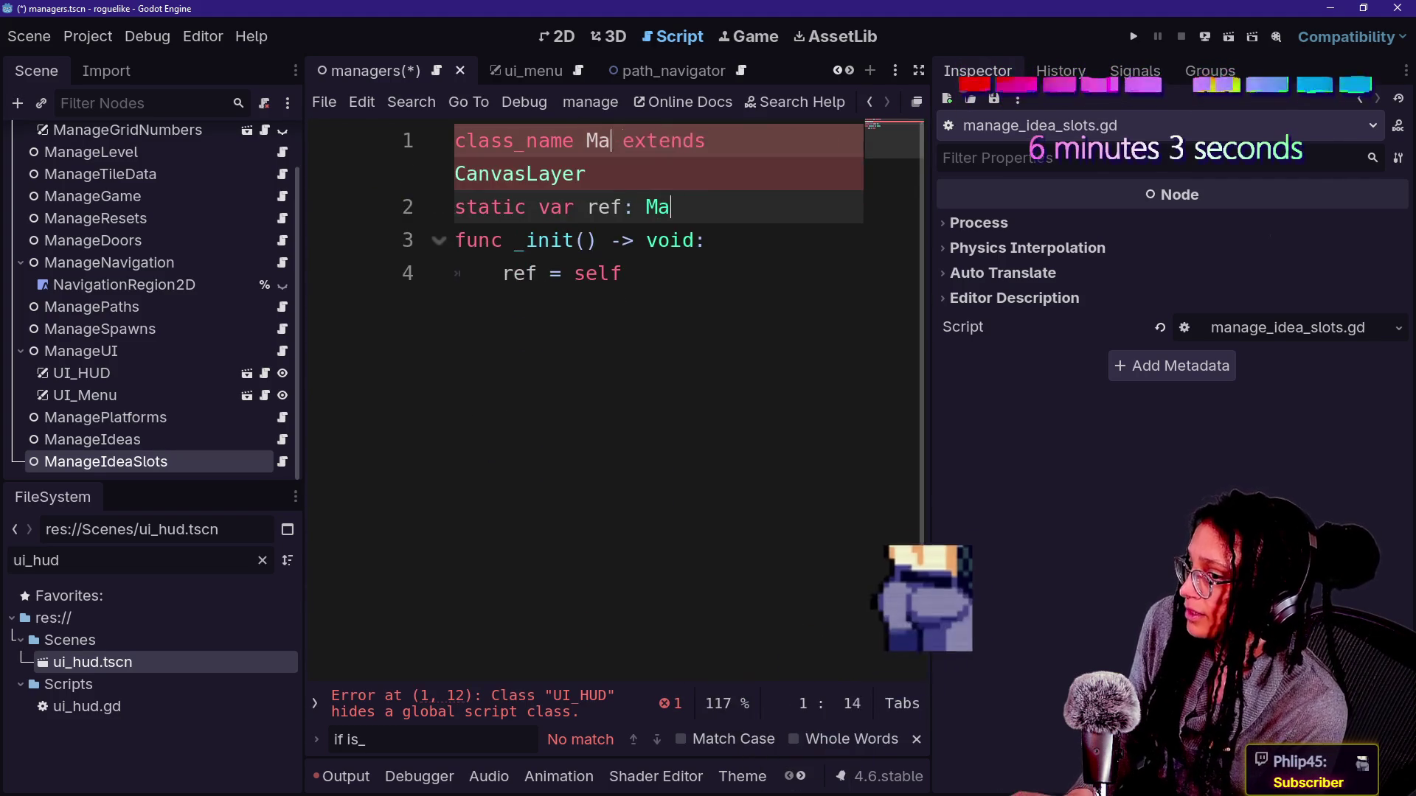
text(Slo)
key(BackSpace)
key(BackSpace)
key(BackSpace)
text(Idea)
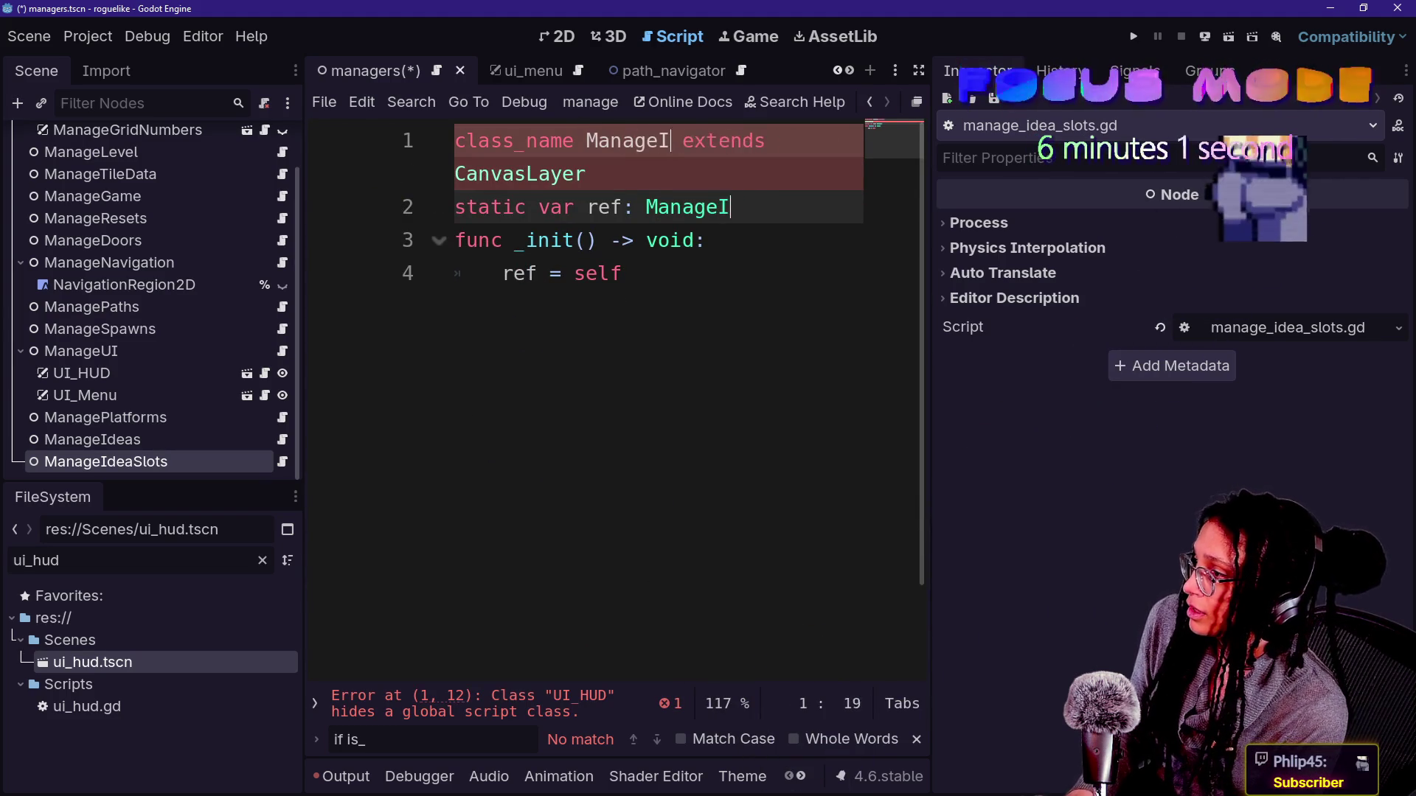
text(Slots)
Step: Below _init, begin the function func slot_an_idea(idea: Idea in a full-width editor
key(ctrl+End)
key(Return)
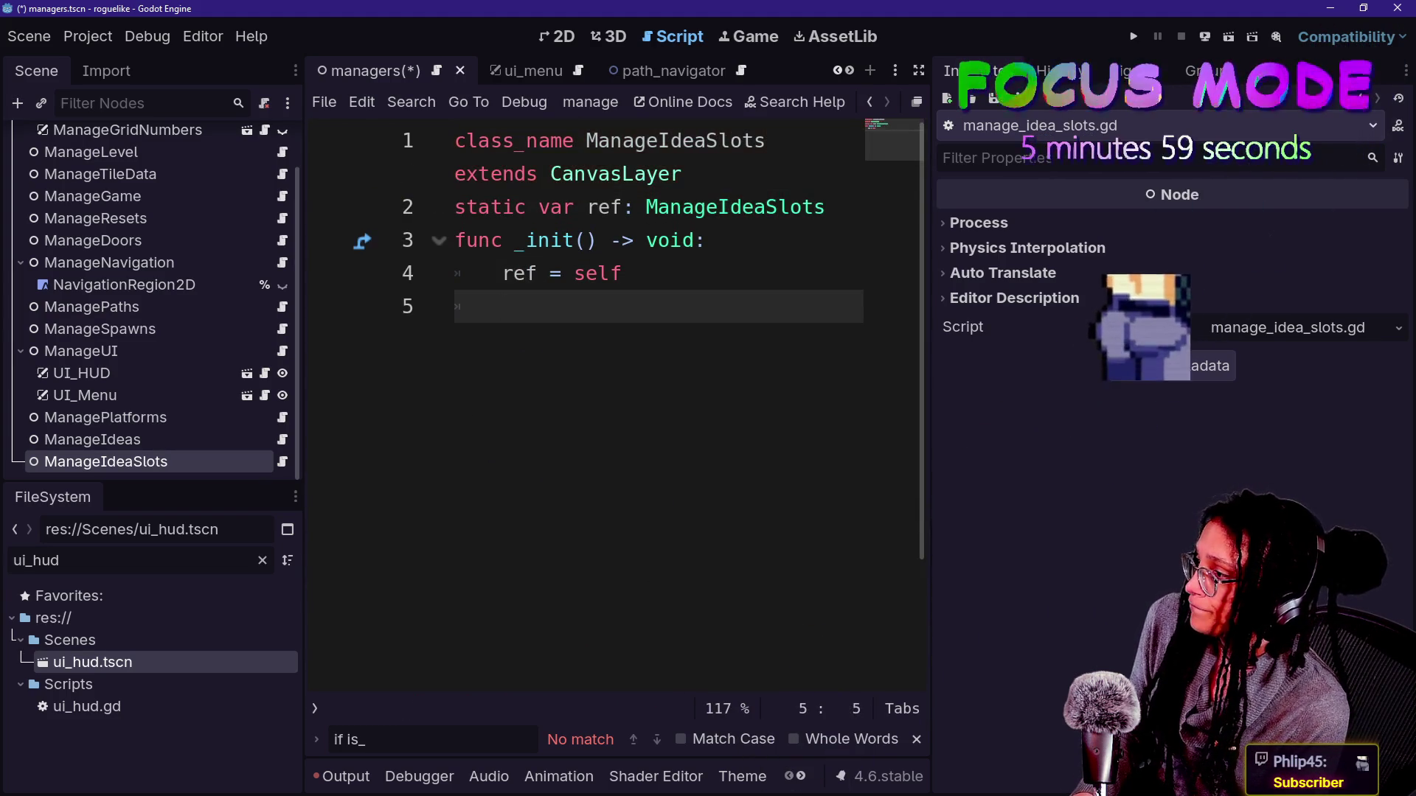
key(Return)
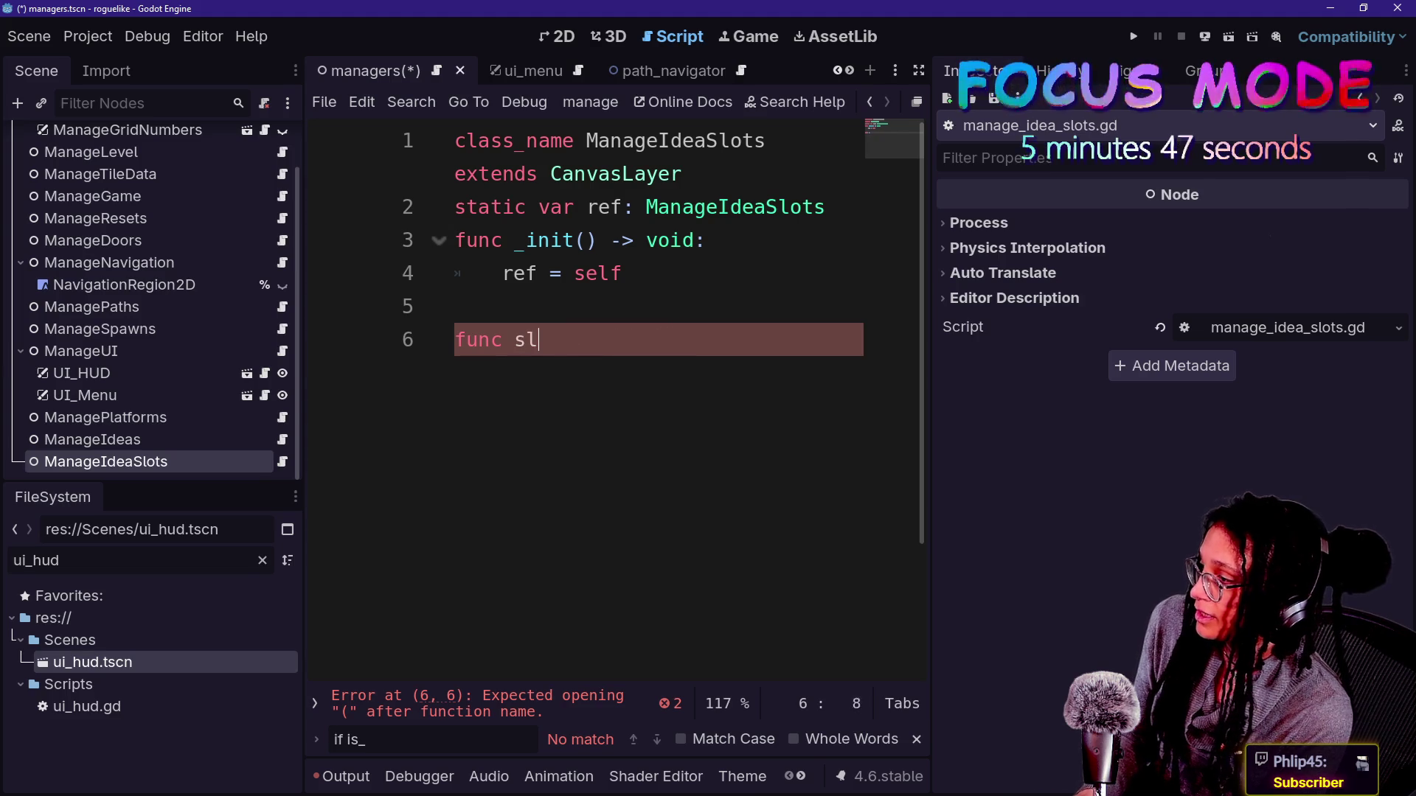
text(ot_an_idea(idea)
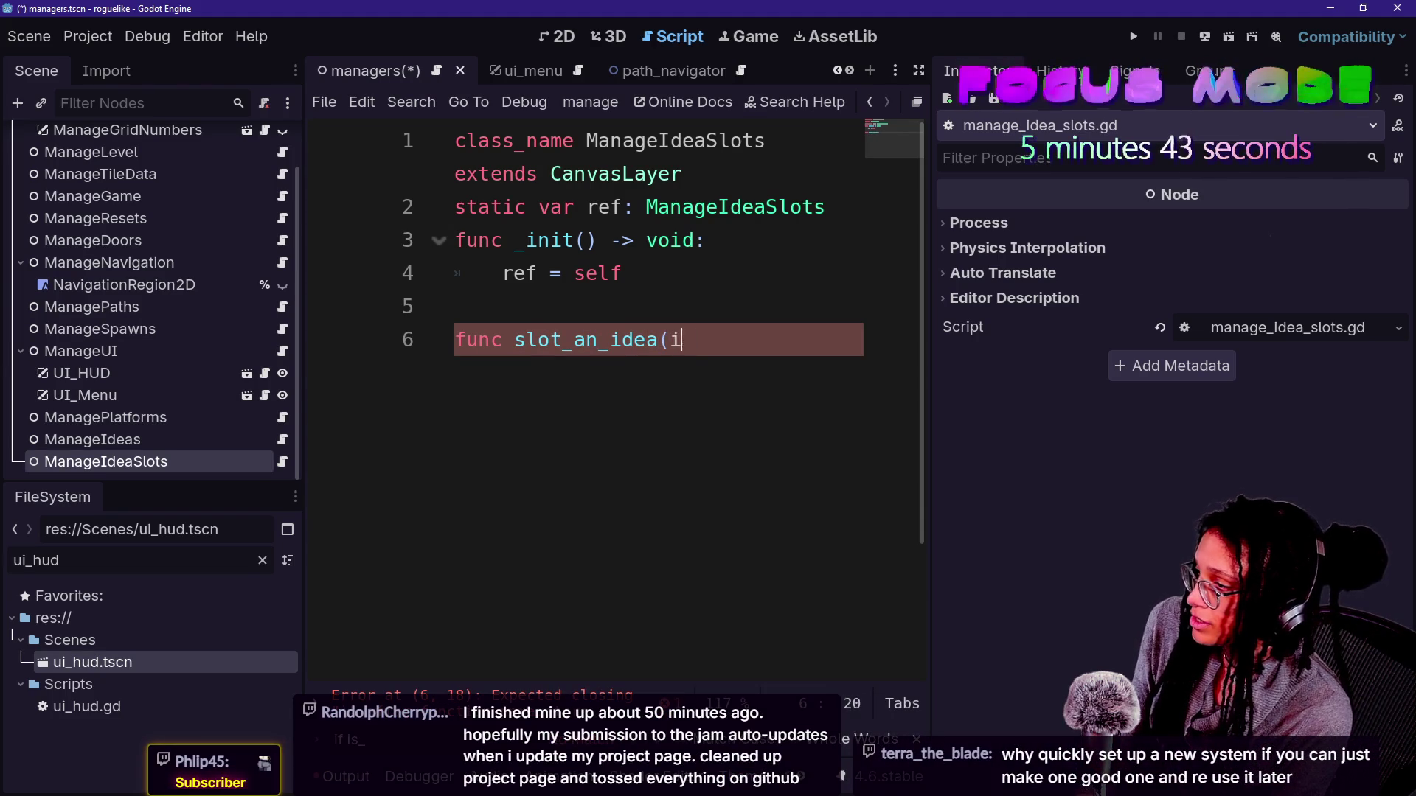
text(: iId)
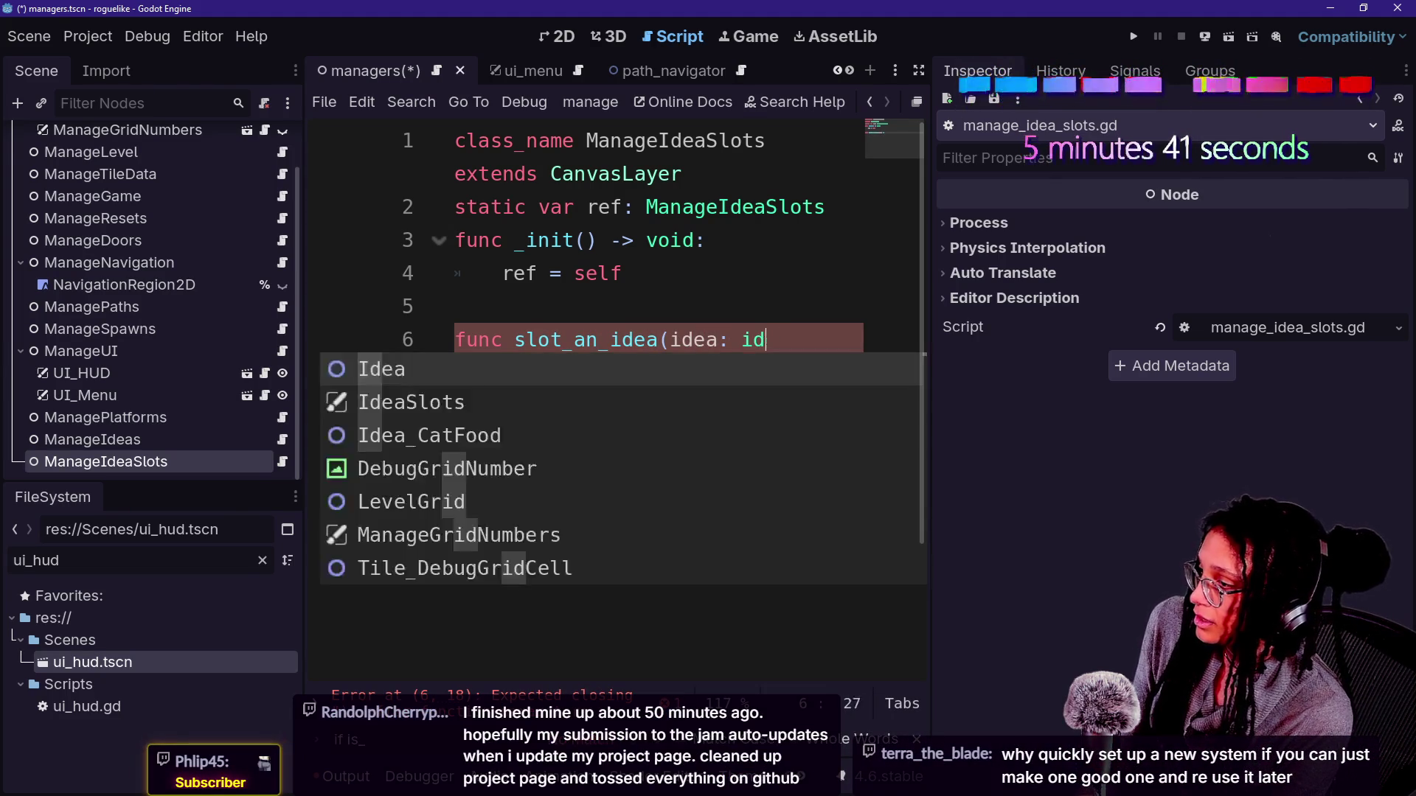
key(BackSpace)
key(BackSpace)
key(BackSpace)
text(Idea)
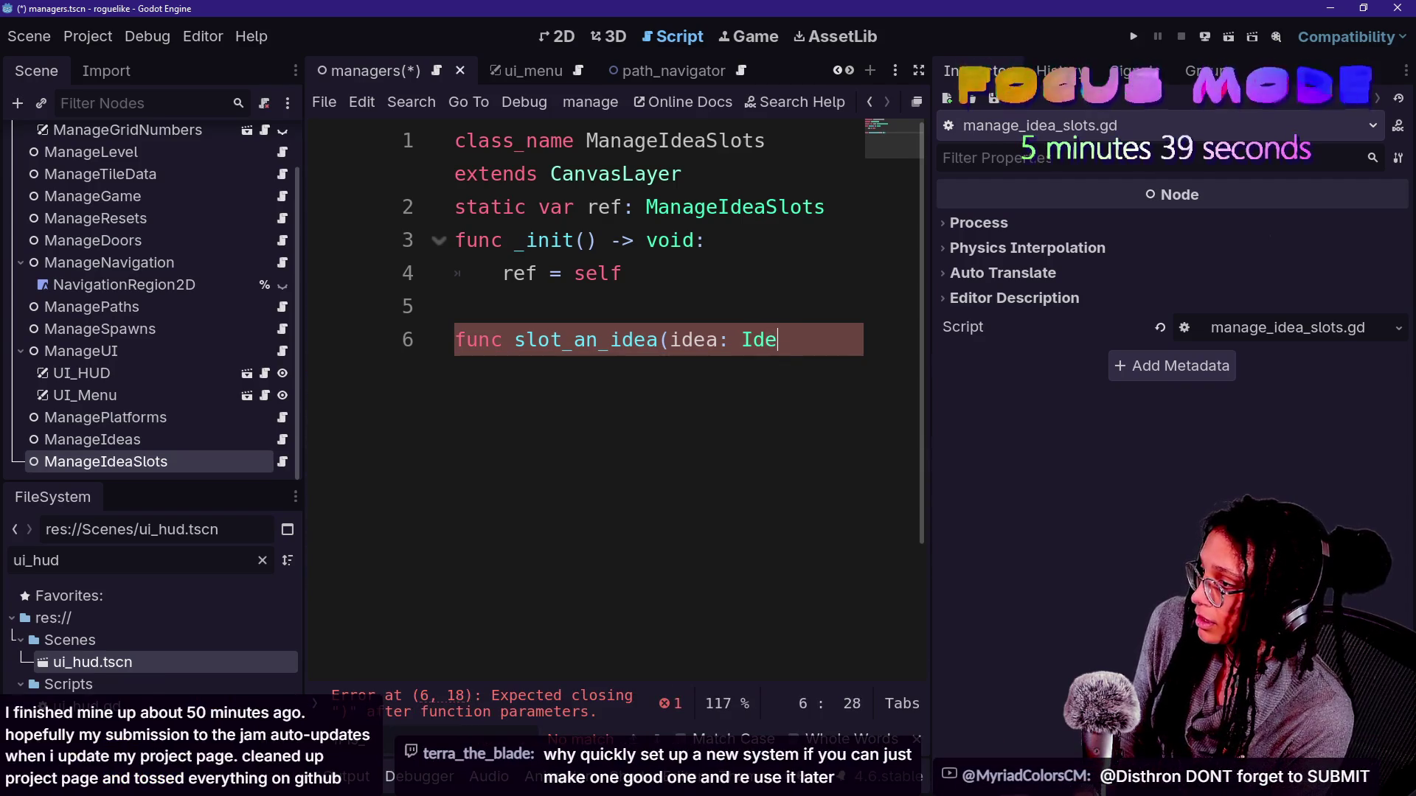
key(ctrl+shift+F11)
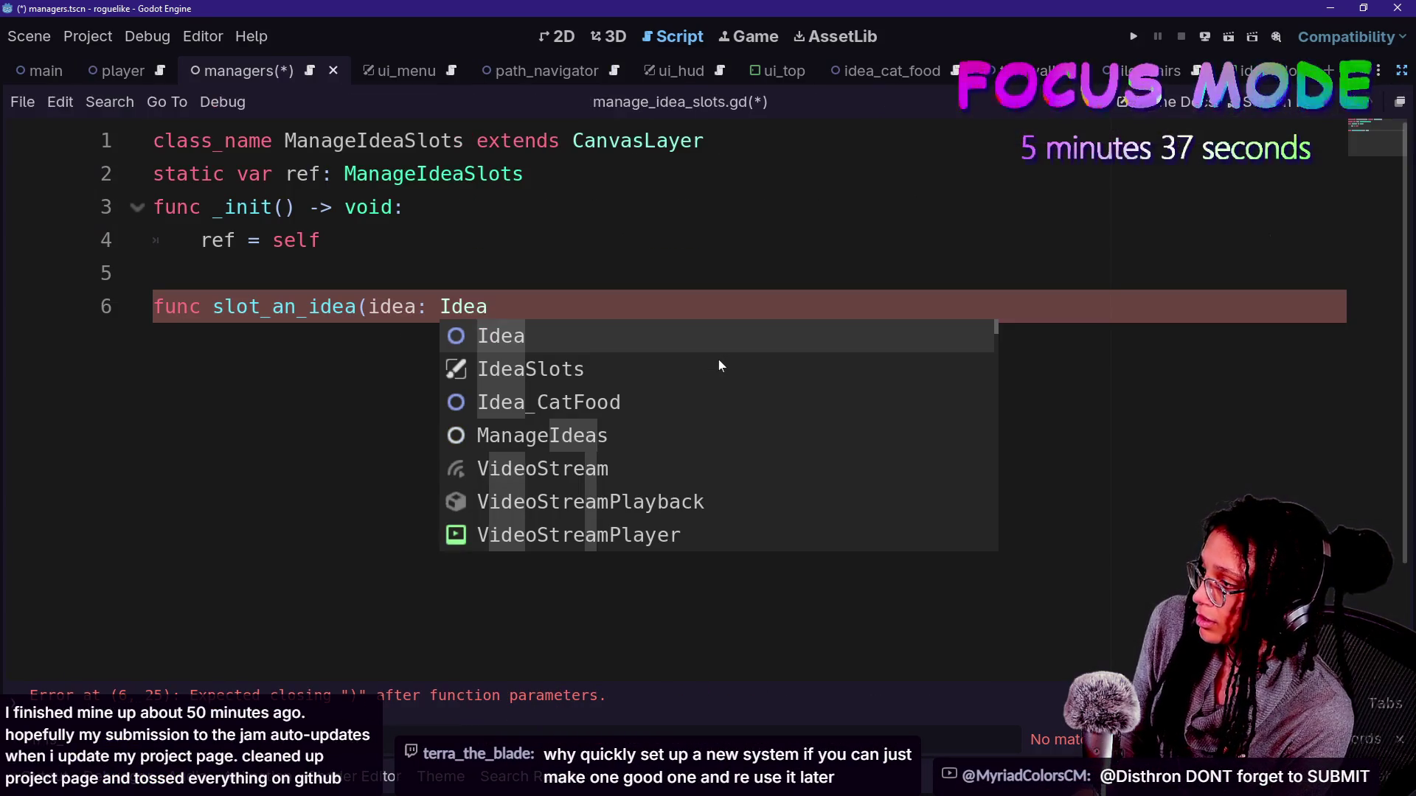
Step: Finish the slot_an_idea signature with -> void and declare var slot_container: PanelContainer
text() -> void:)
key(Return)
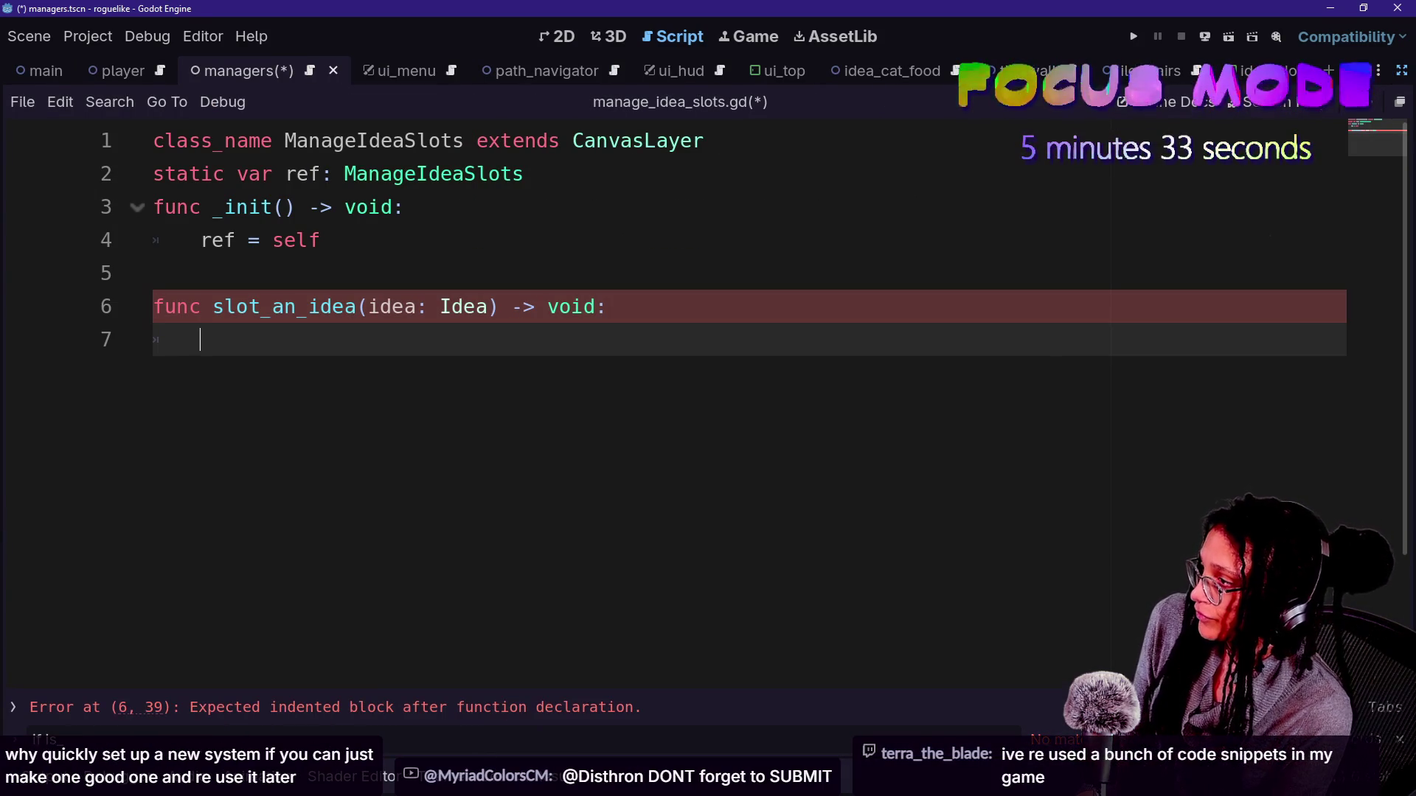
click(153, 273)
key(Return)
key(Return)
key(Up)
text(v)
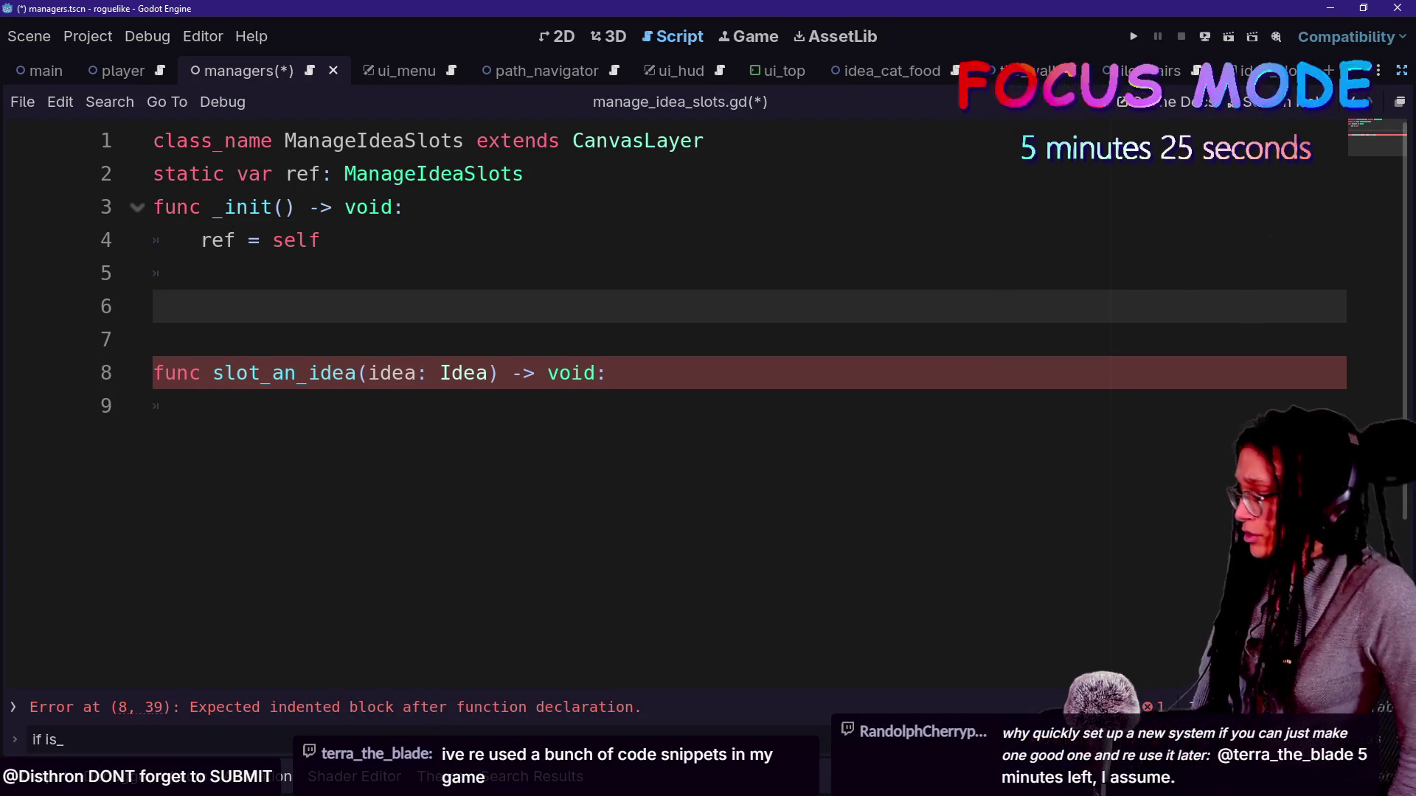
text(var slot_container: Panel)
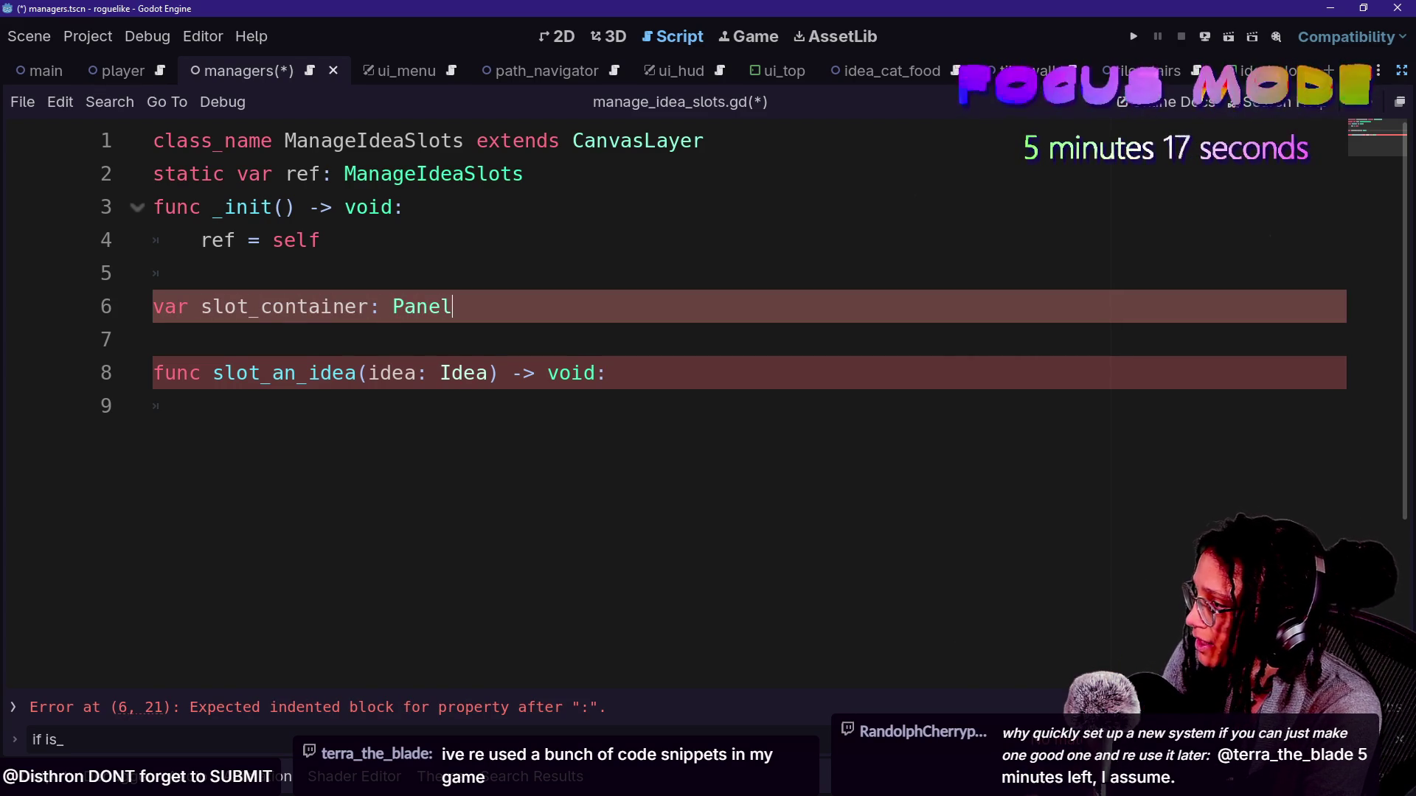
key(ctrl+space)
text(Conta)
key(Return)
key(Return)
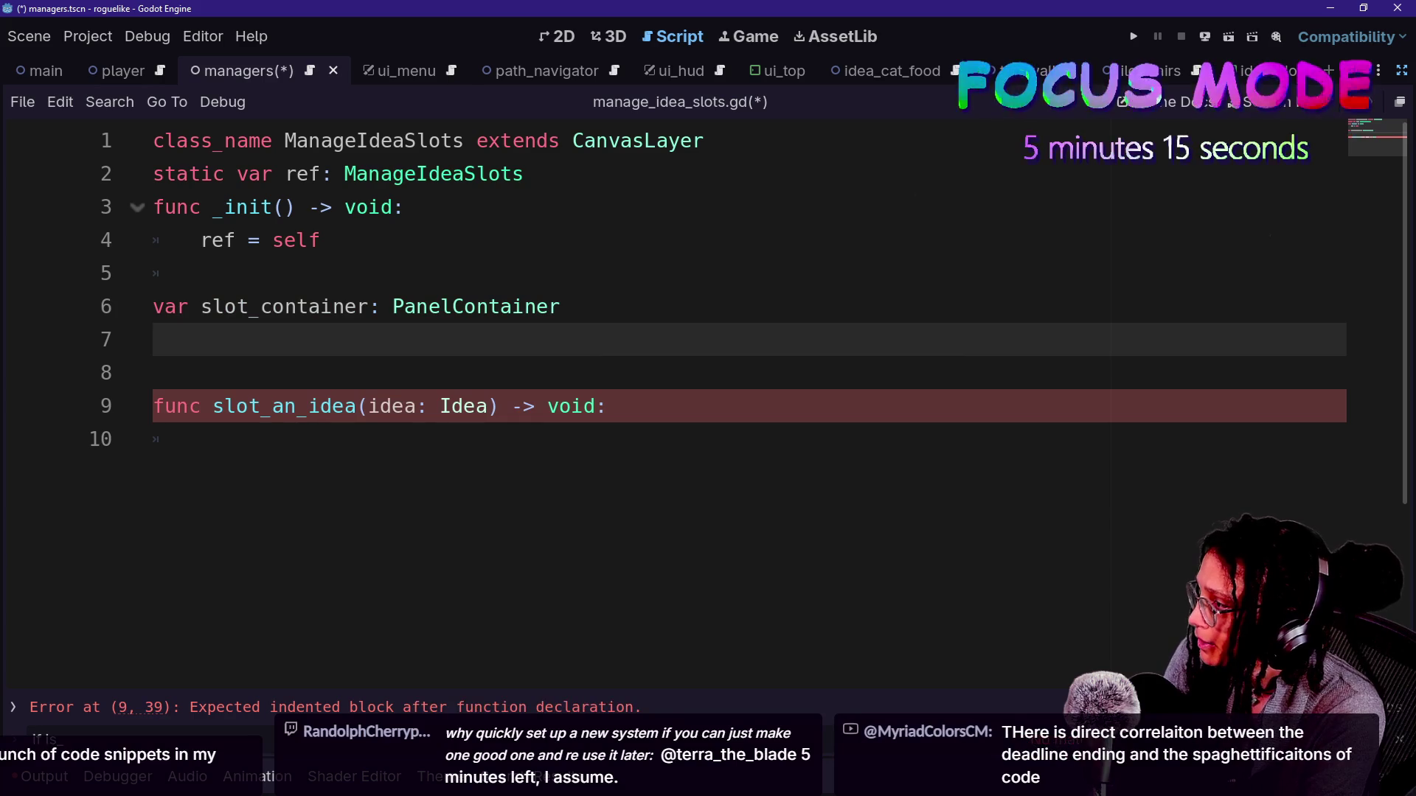
Step: Add a _ready() assigning IdeaSlots to slot_container, then jump to the IdeaSlots script
key(Return)
text(func _ready)
key(Return)
key(Return)
text(slot_container = )
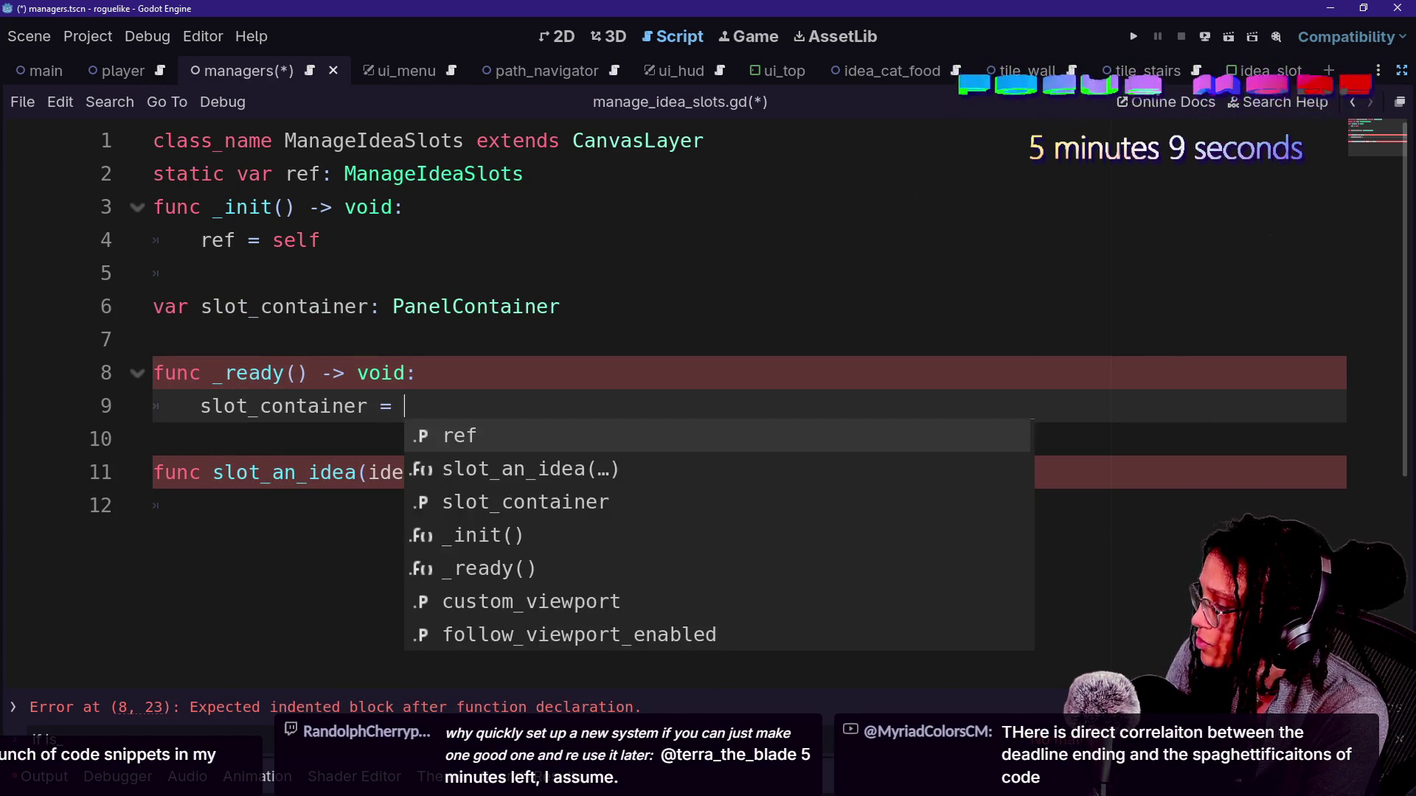
text(P)
key(BackSpace)
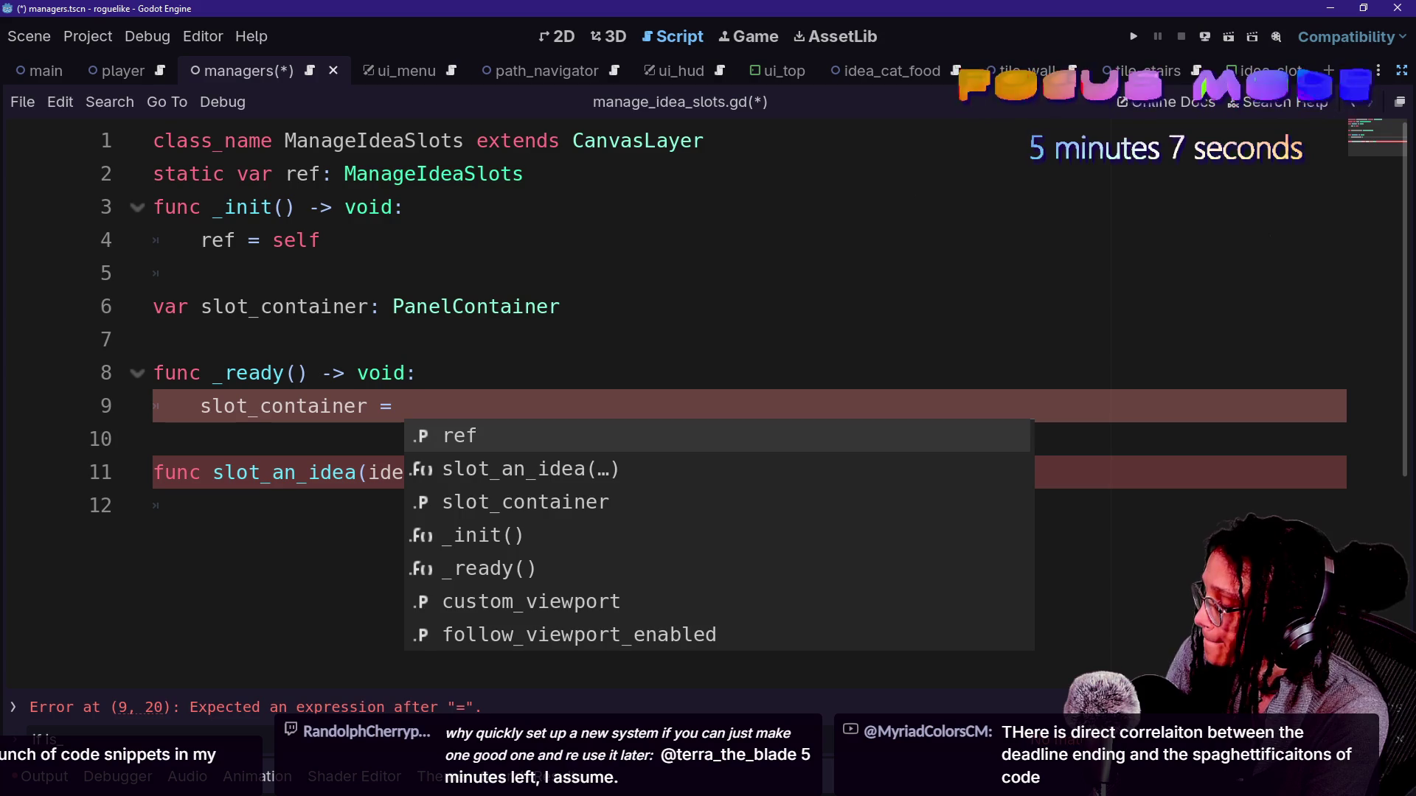
text(Idea)
key(Down)
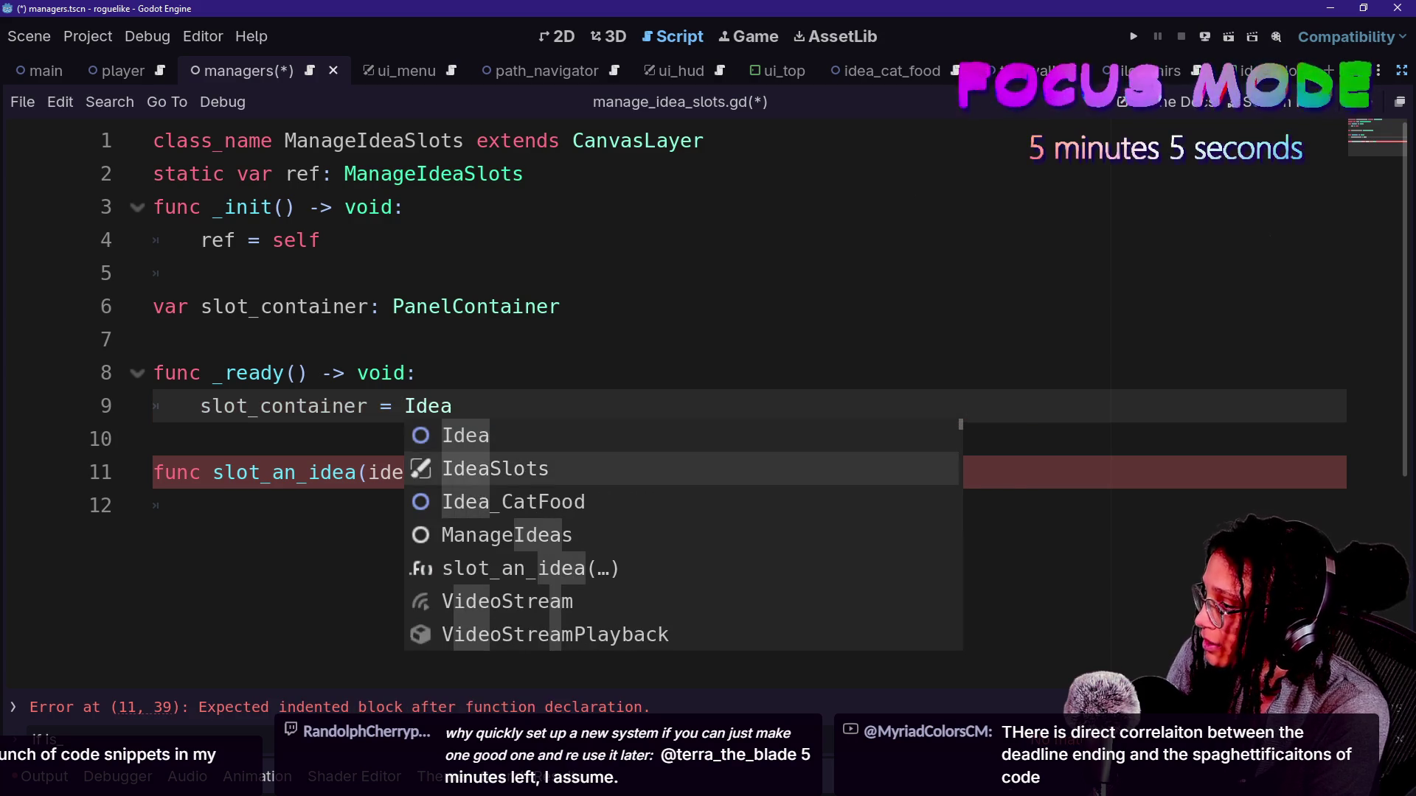
key(Return)
click(607, 472)
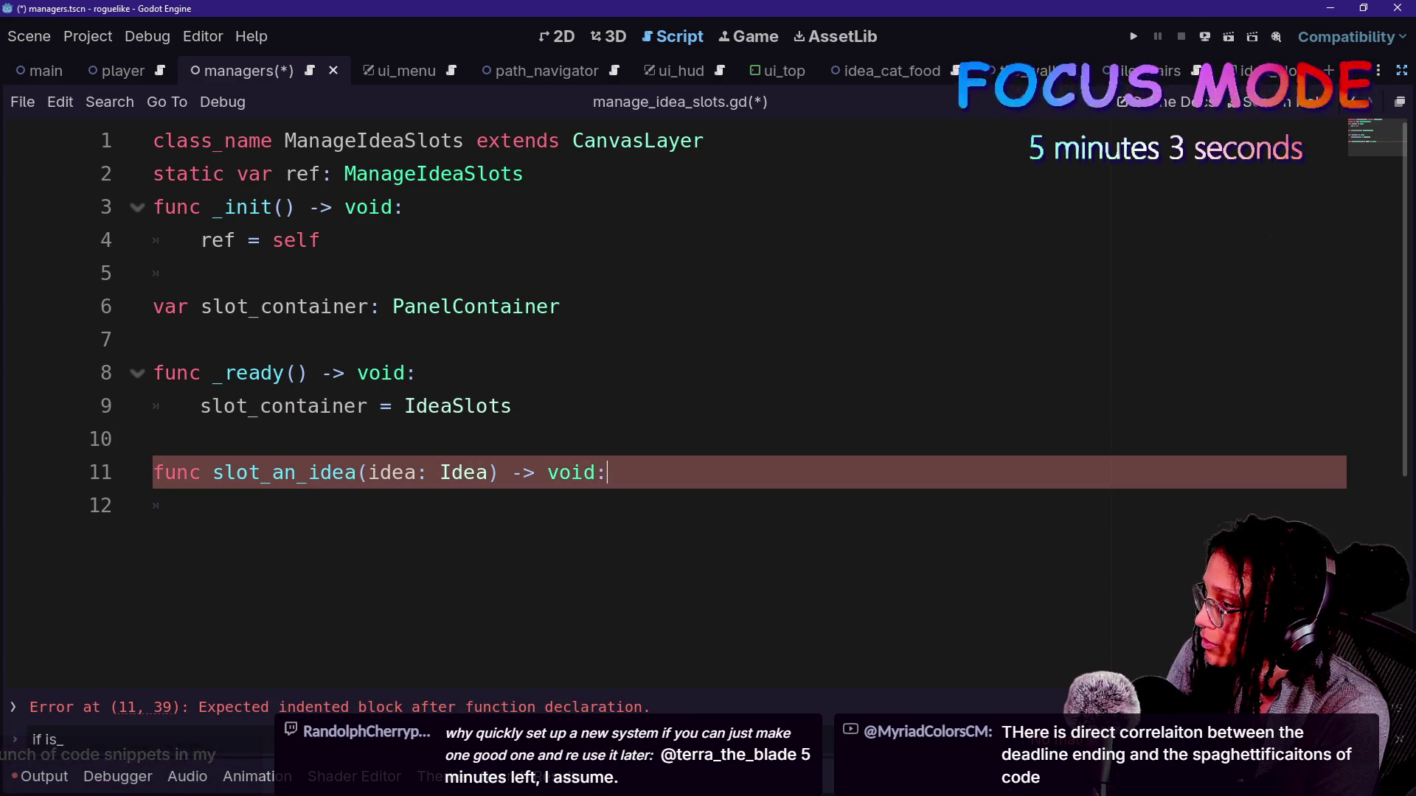
ctrl+click(457, 405)
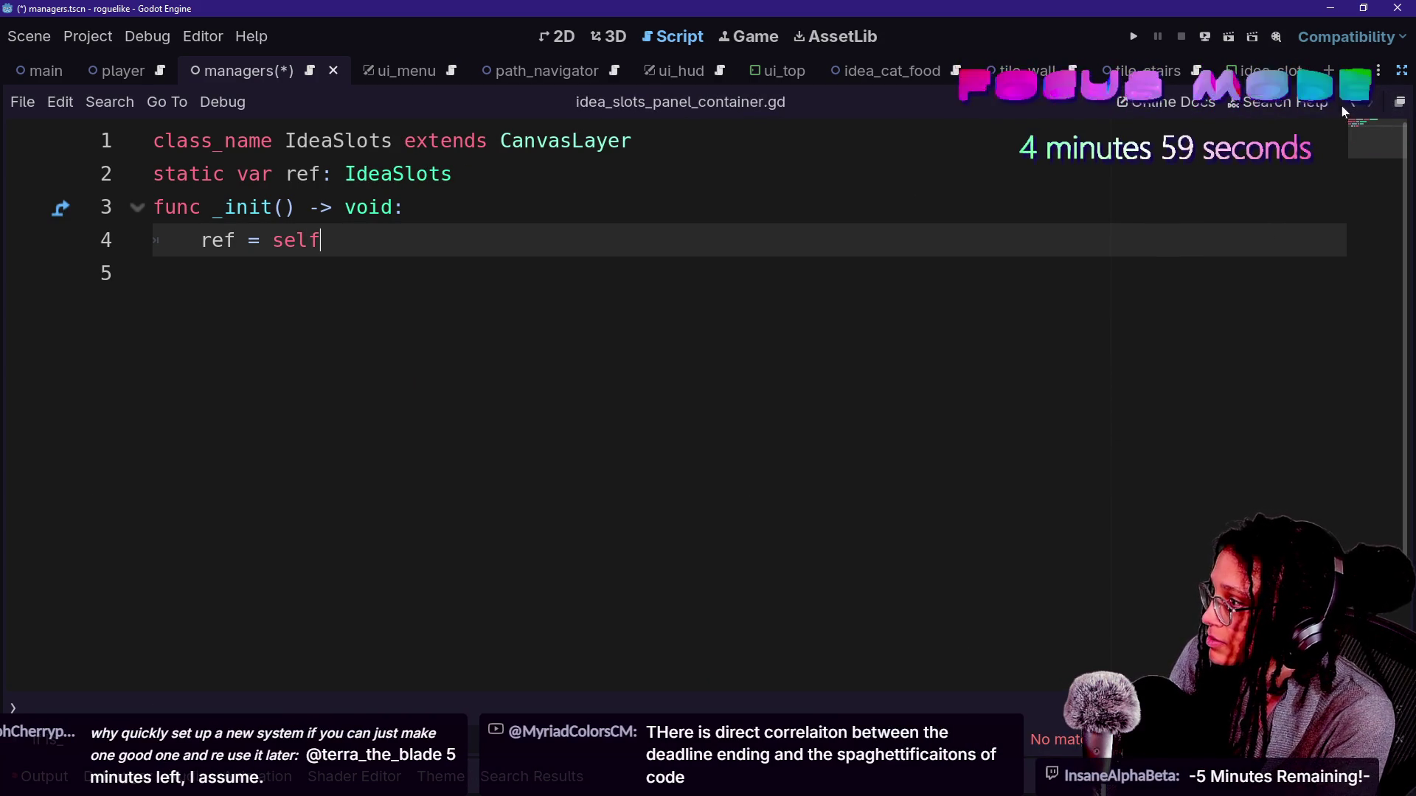
Step: Make IdeaSlots extend PanelContainer instead of CanvasLayer, save, and reopen manage_idea_slots.gd
double_click(566, 141)
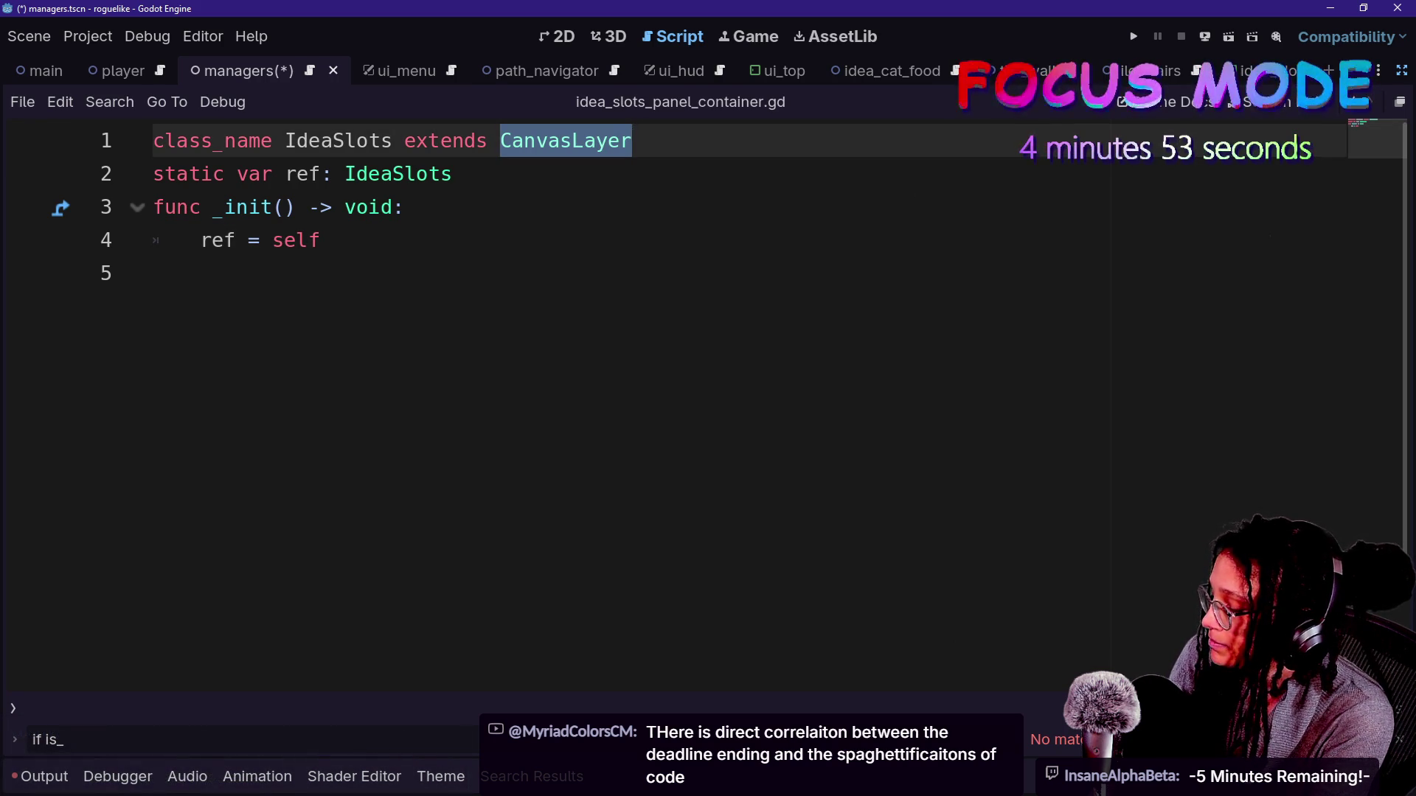
text(PanelContainer)
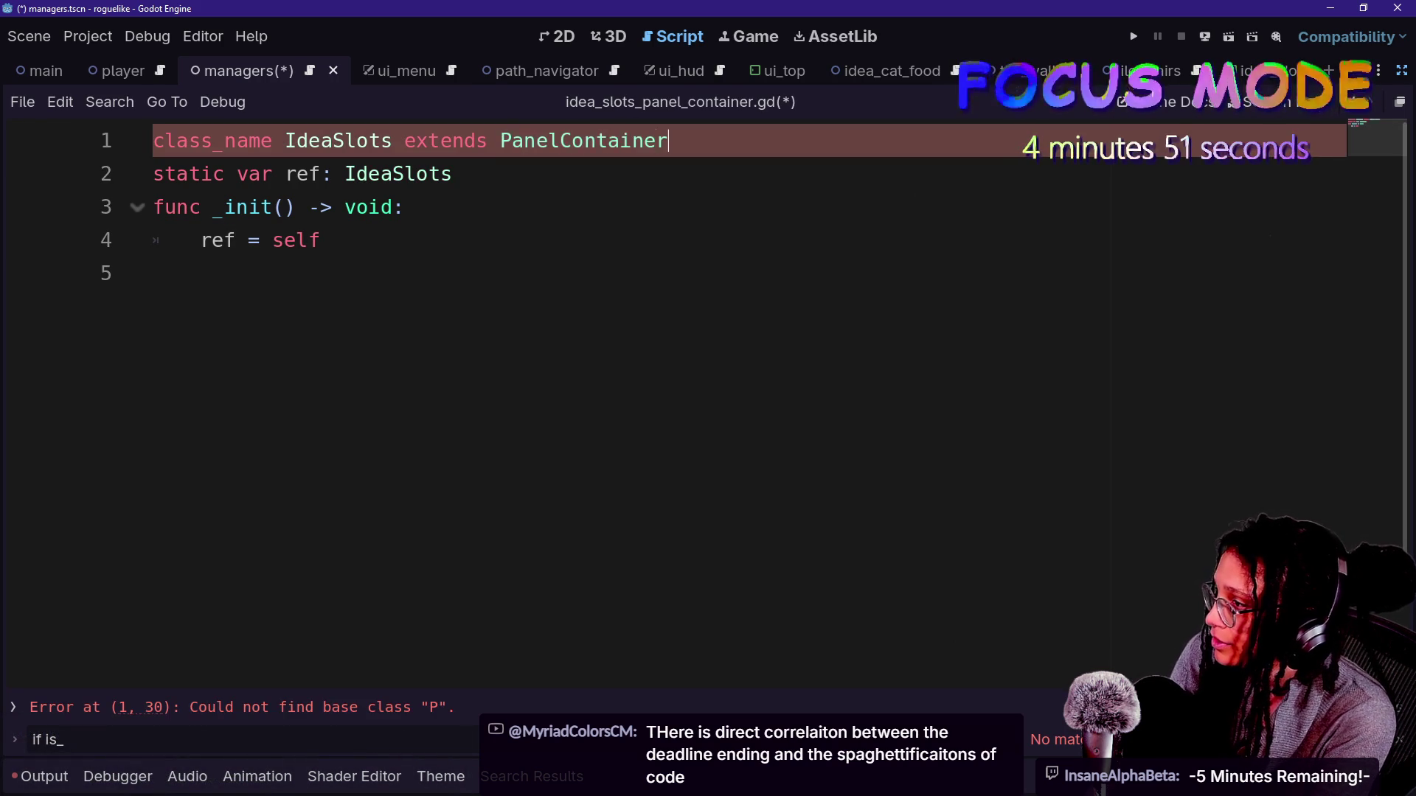
click(320, 240)
key(shift+alt+o)
key(ctrl+s)
key(Down)
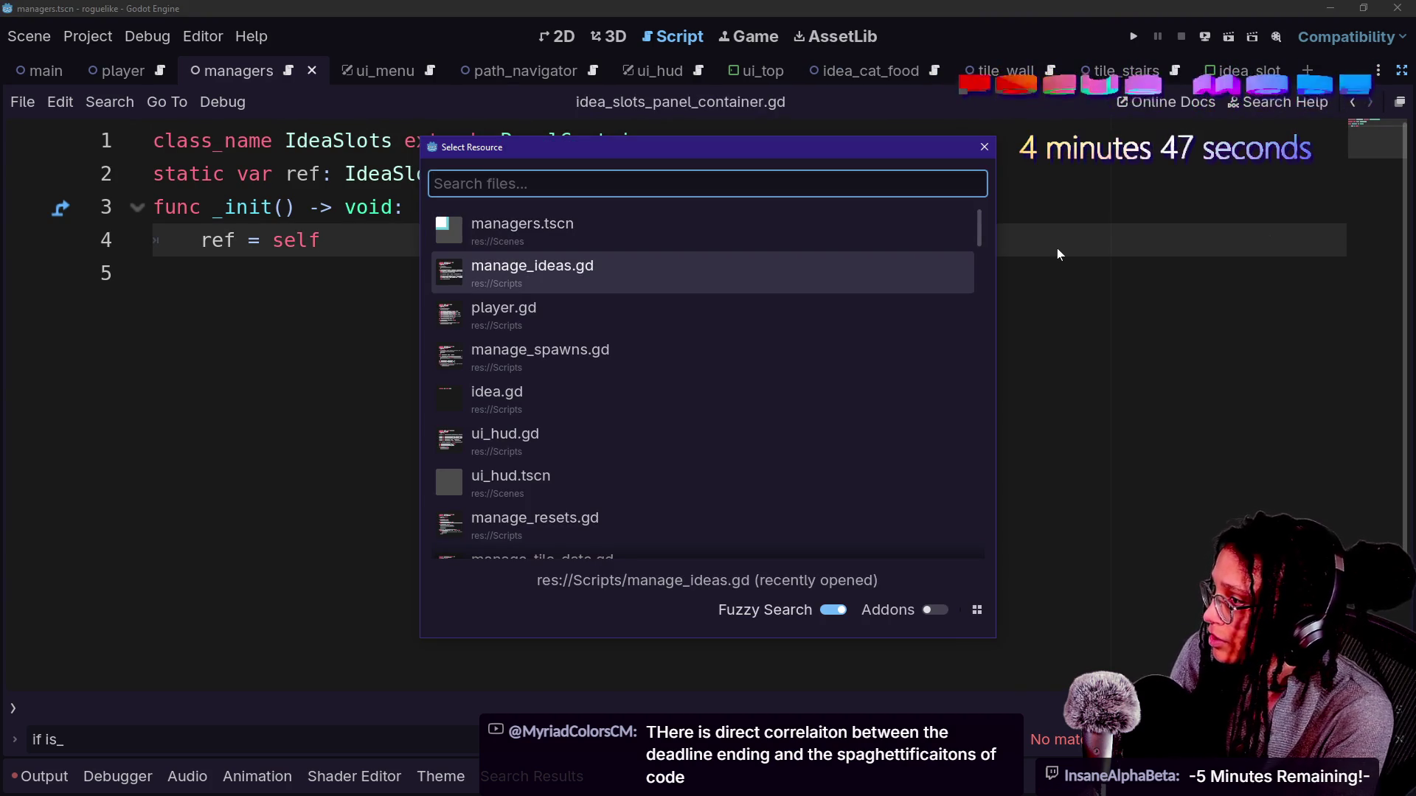
text(manageideasl)
key(Return)
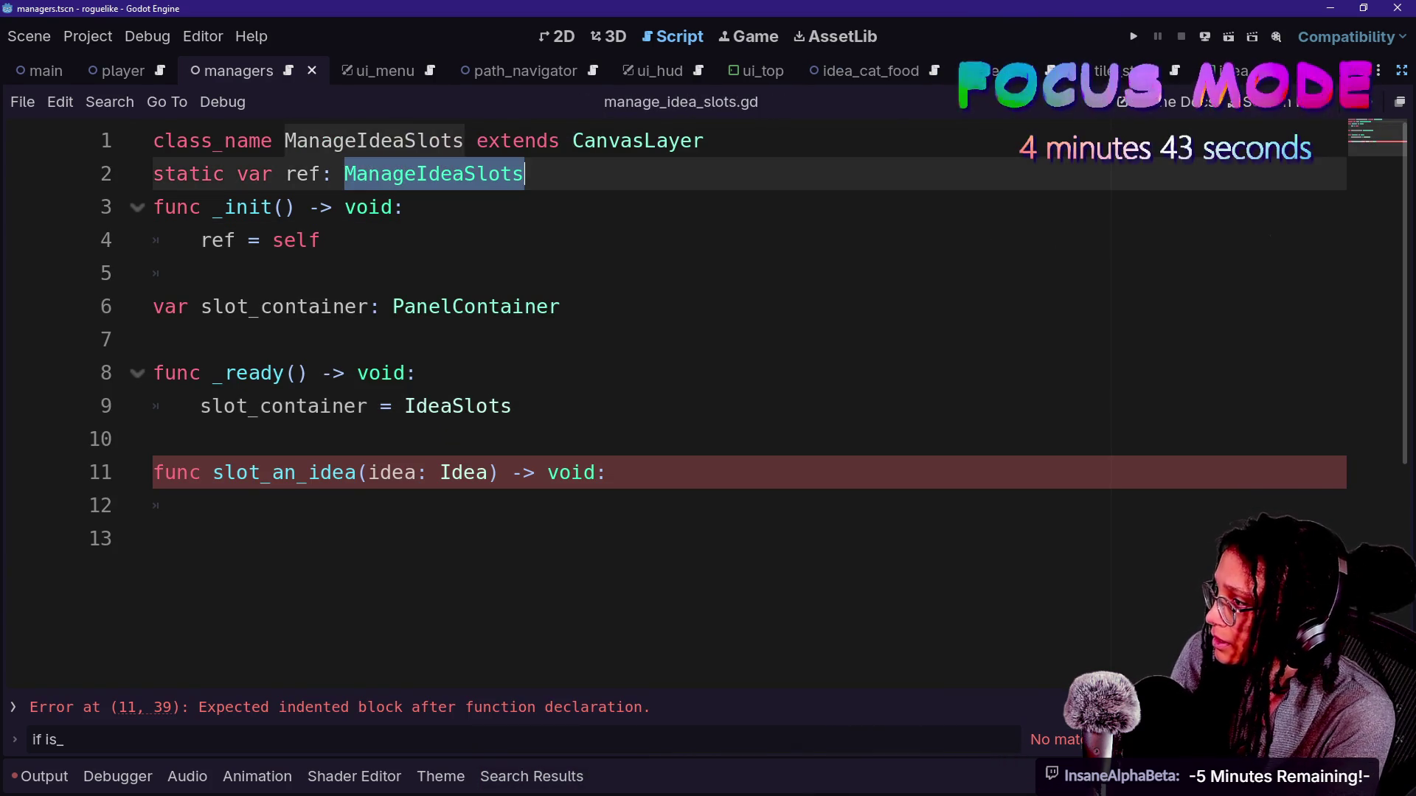
Step: Change ManageIdeaSlots' base class from CanvasLayer to Node and save
key(shift+Up)
double_click(638, 141)
text(Node)
key(ctrl+s)
Step: Start slot_an_idea's body with a var slot_array: Array[ declaration
click(548, 472)
key(Return)
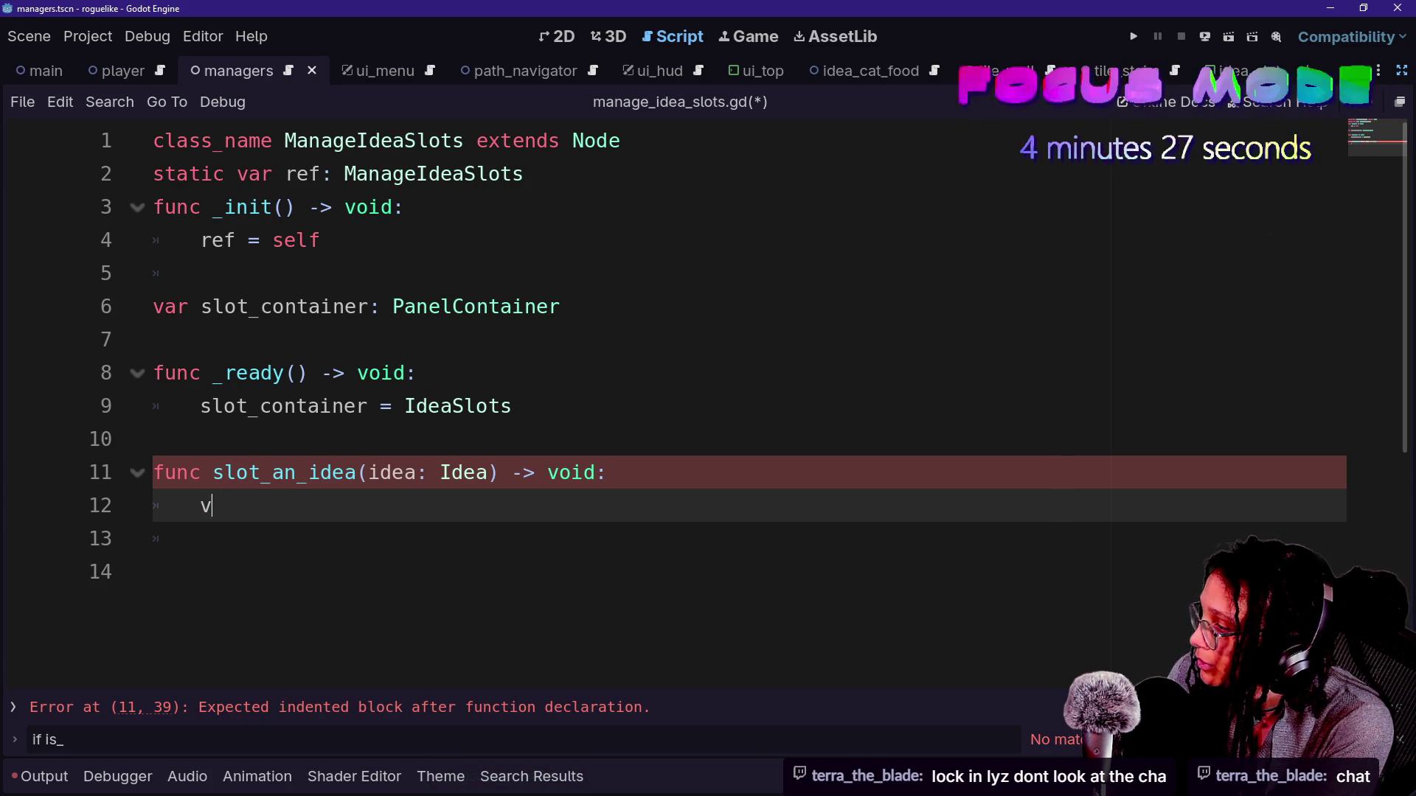
text(t)
key(BackSpace)
key(BackSpace)
key(BackSpace)
text(var slot_array: Array[)
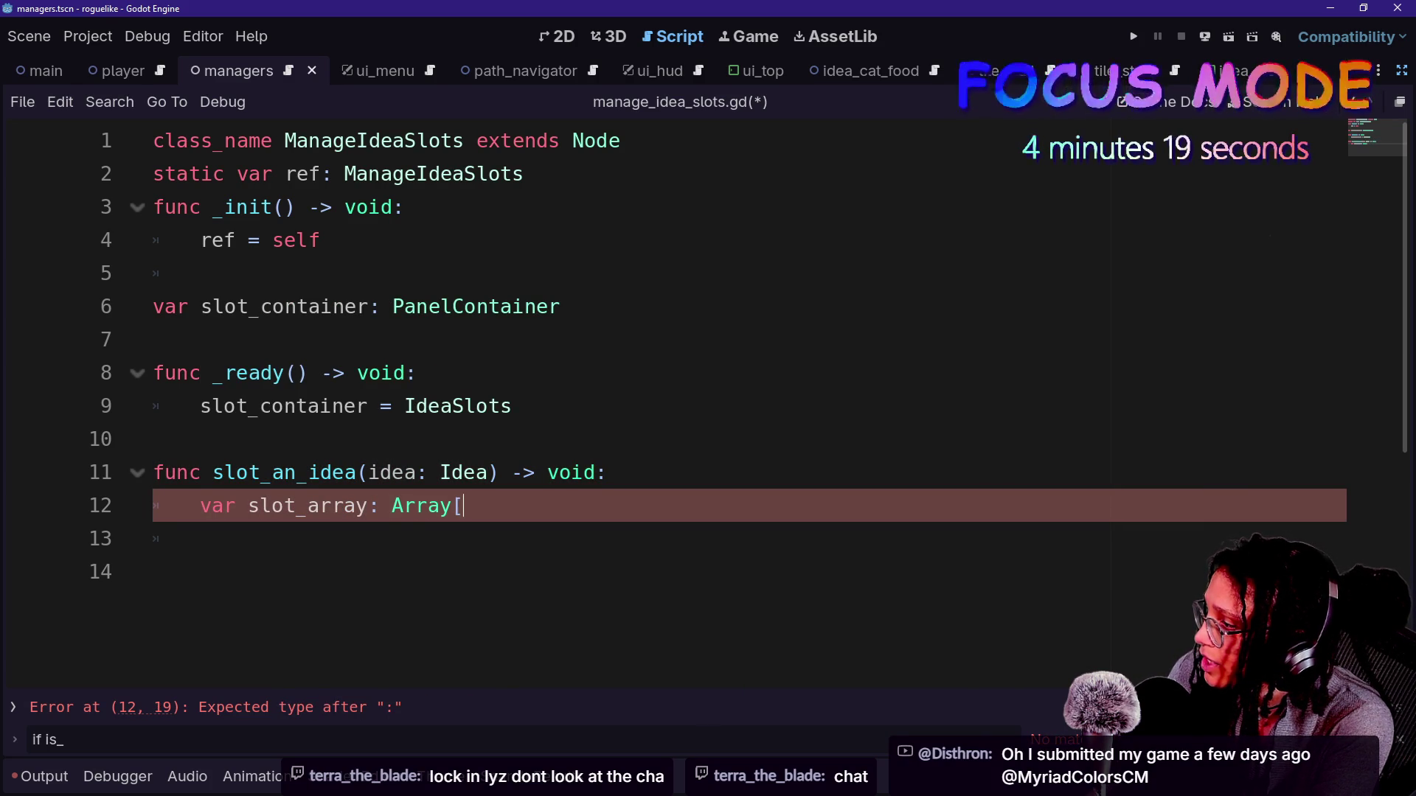
text(I)
key(BackSpace)
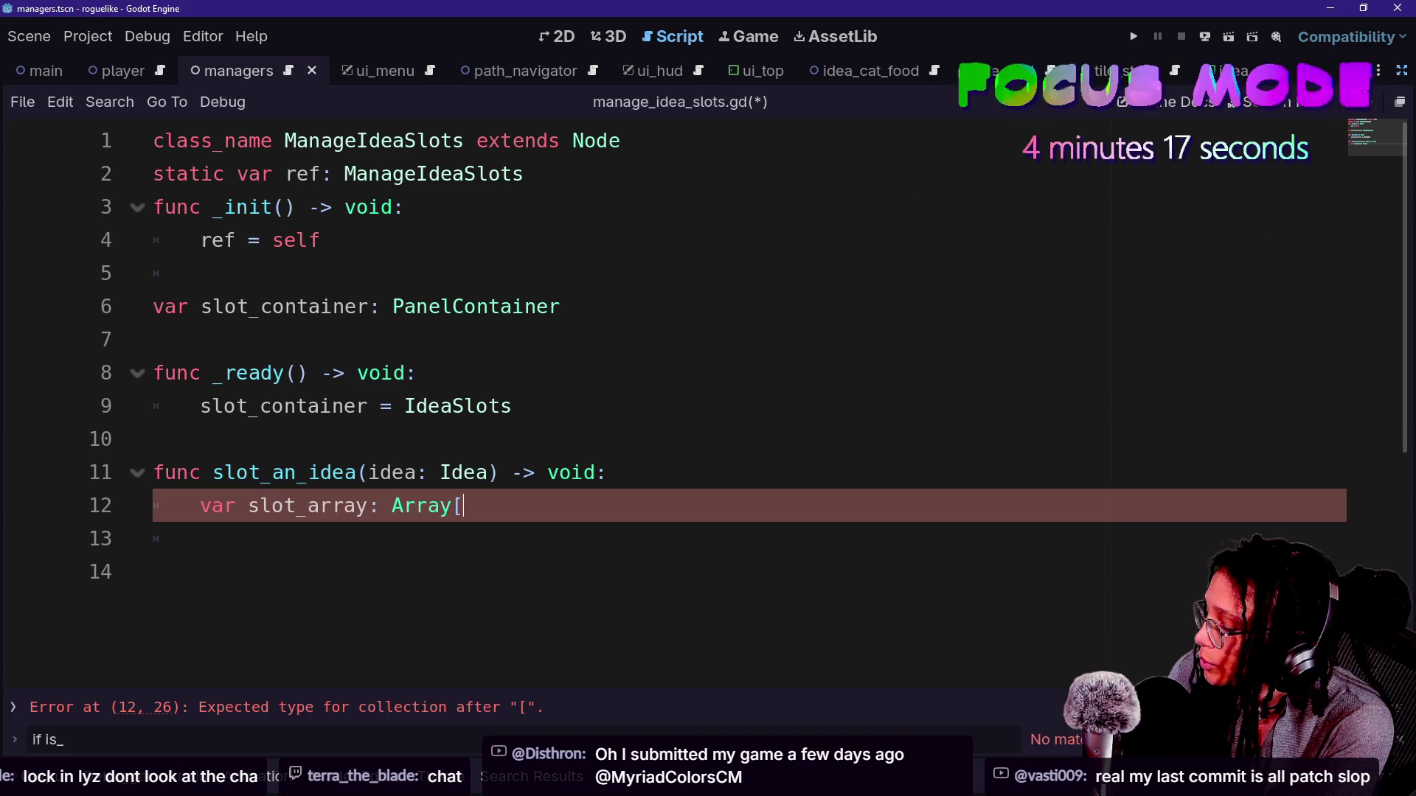
Step: Filter the FileSystem for 'slot' and open the idea_slot scene
key(ctrl+shift+F11)
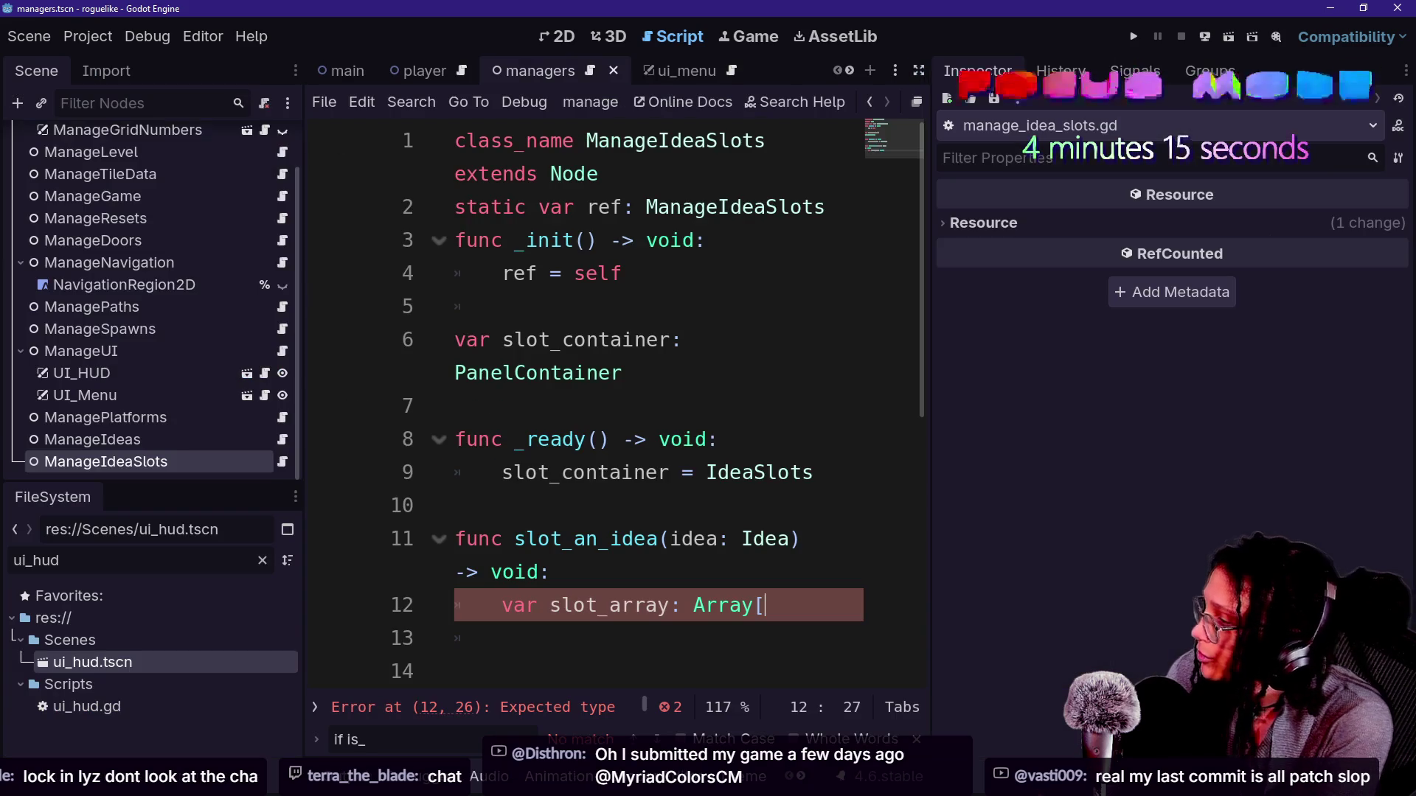
drag(706, 473, 455, 406)
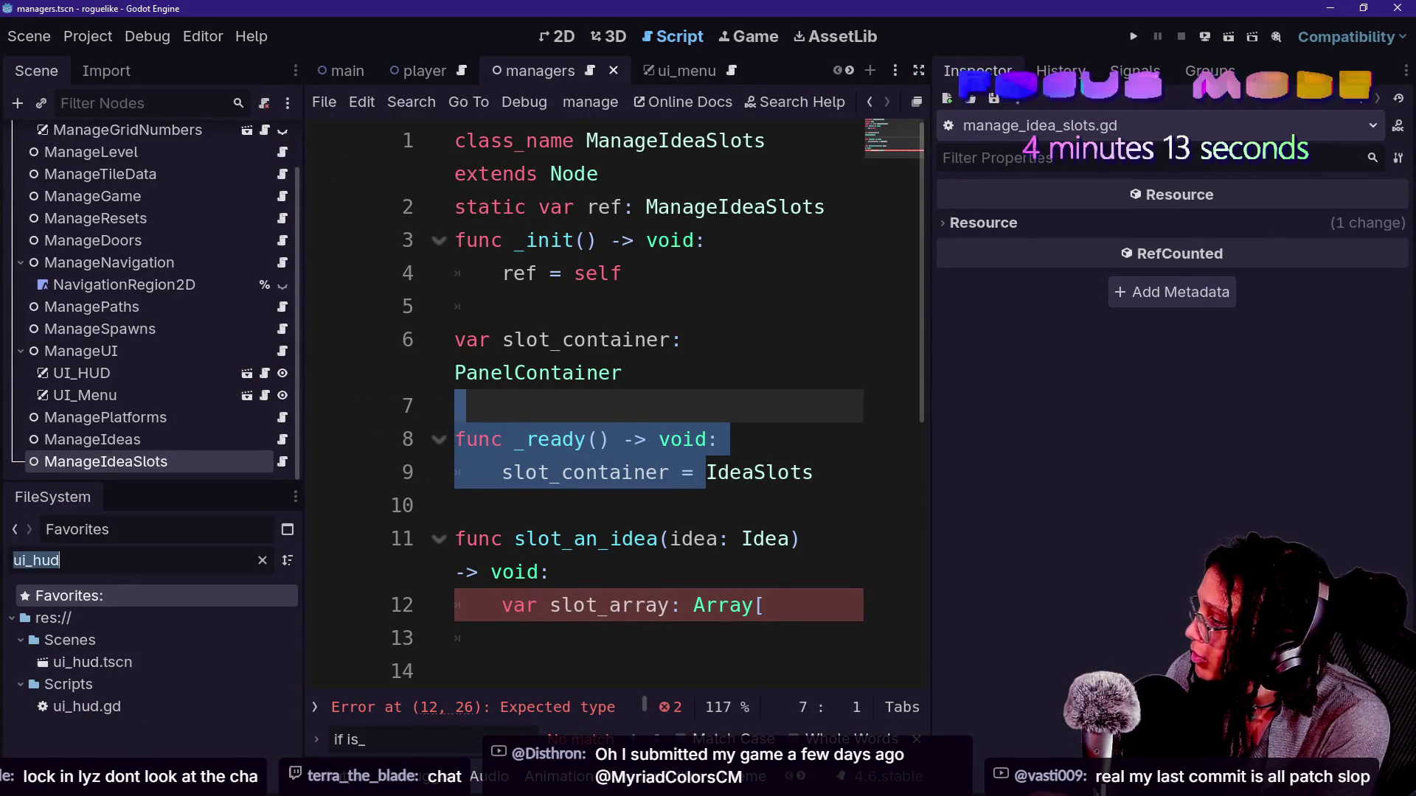
text(slot)
double_click(127, 664)
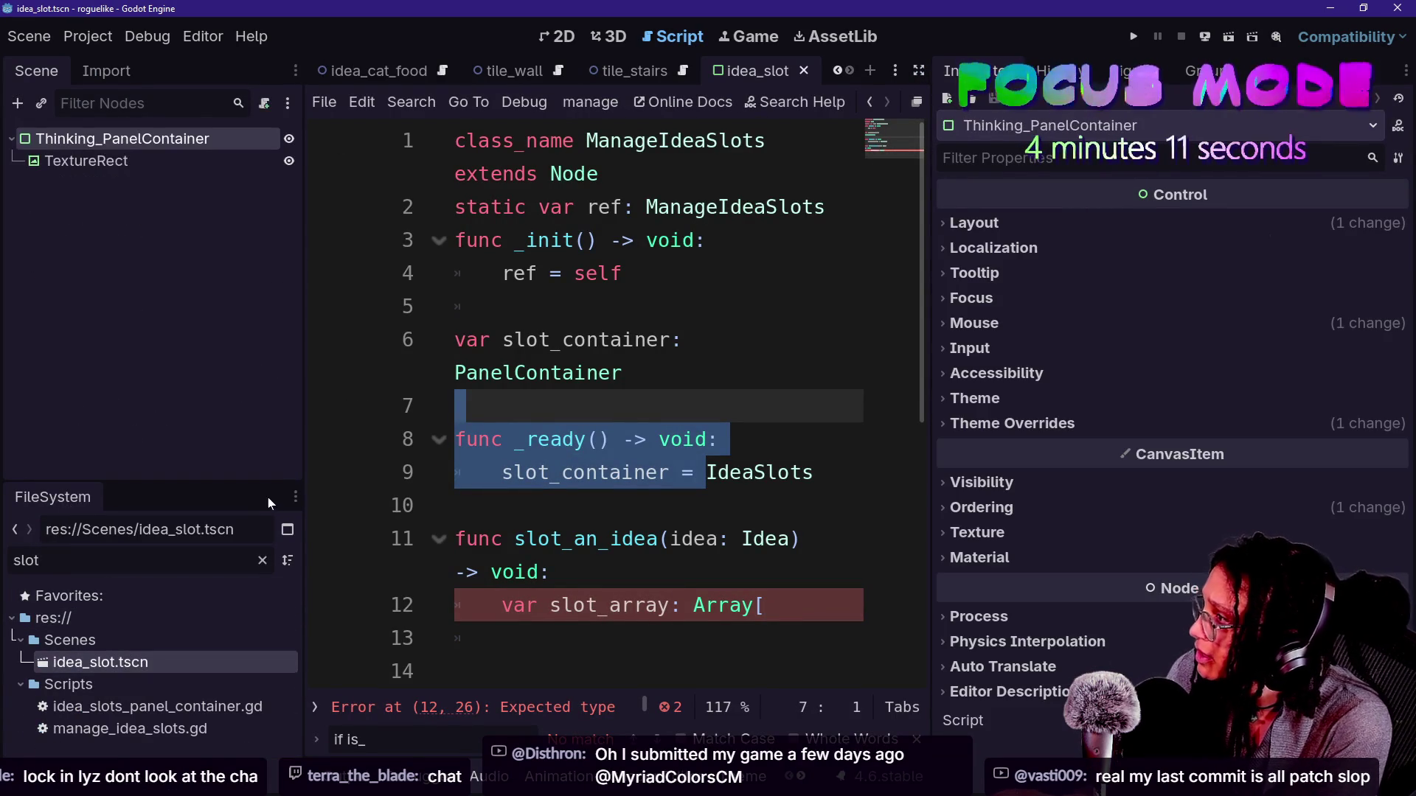
Step: Complete the slot_array type as Array[PanelContainer, then search for a ui scene
key(ctrl+shift+F11)
click(538, 473)
key(Down)
text(elContainer)
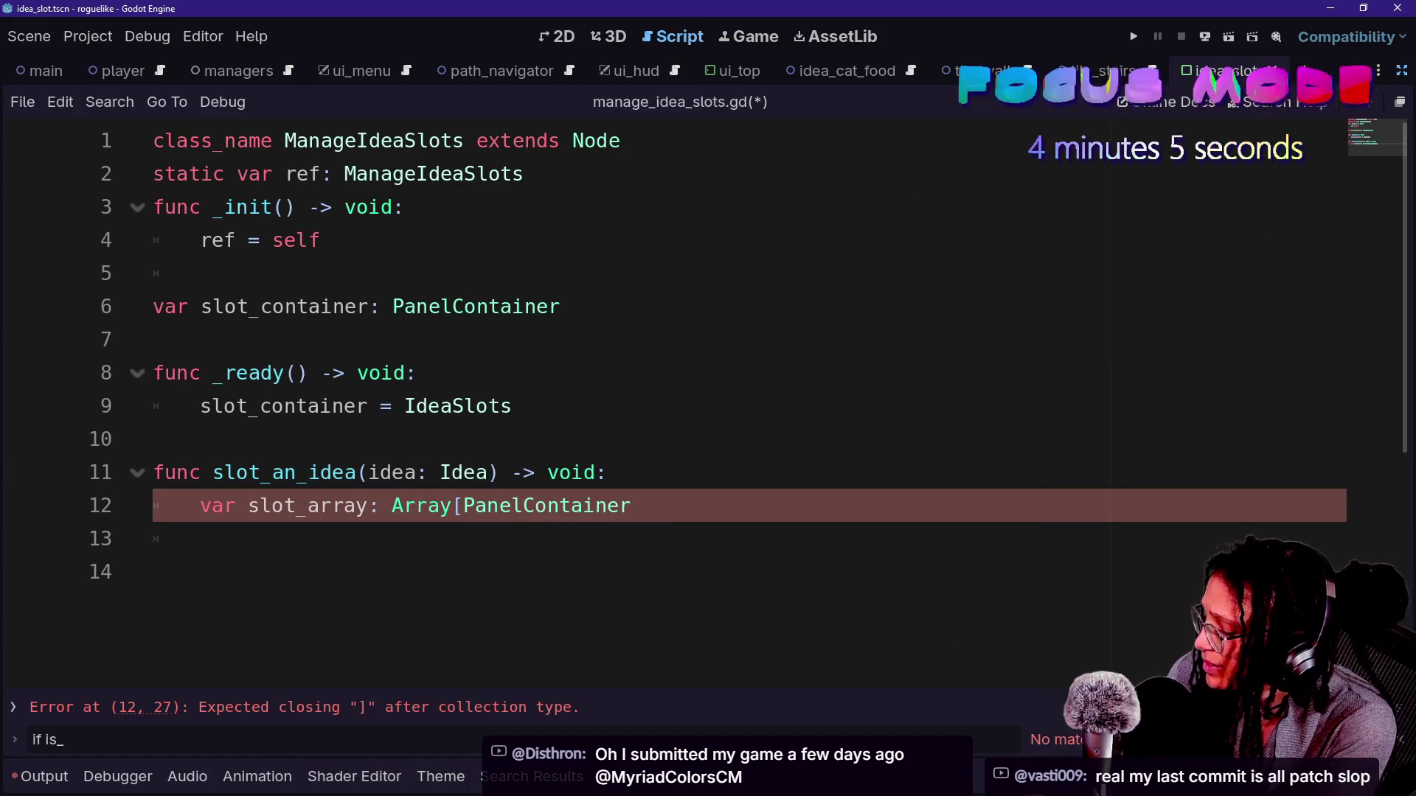
key(ctrl+shift+F11)
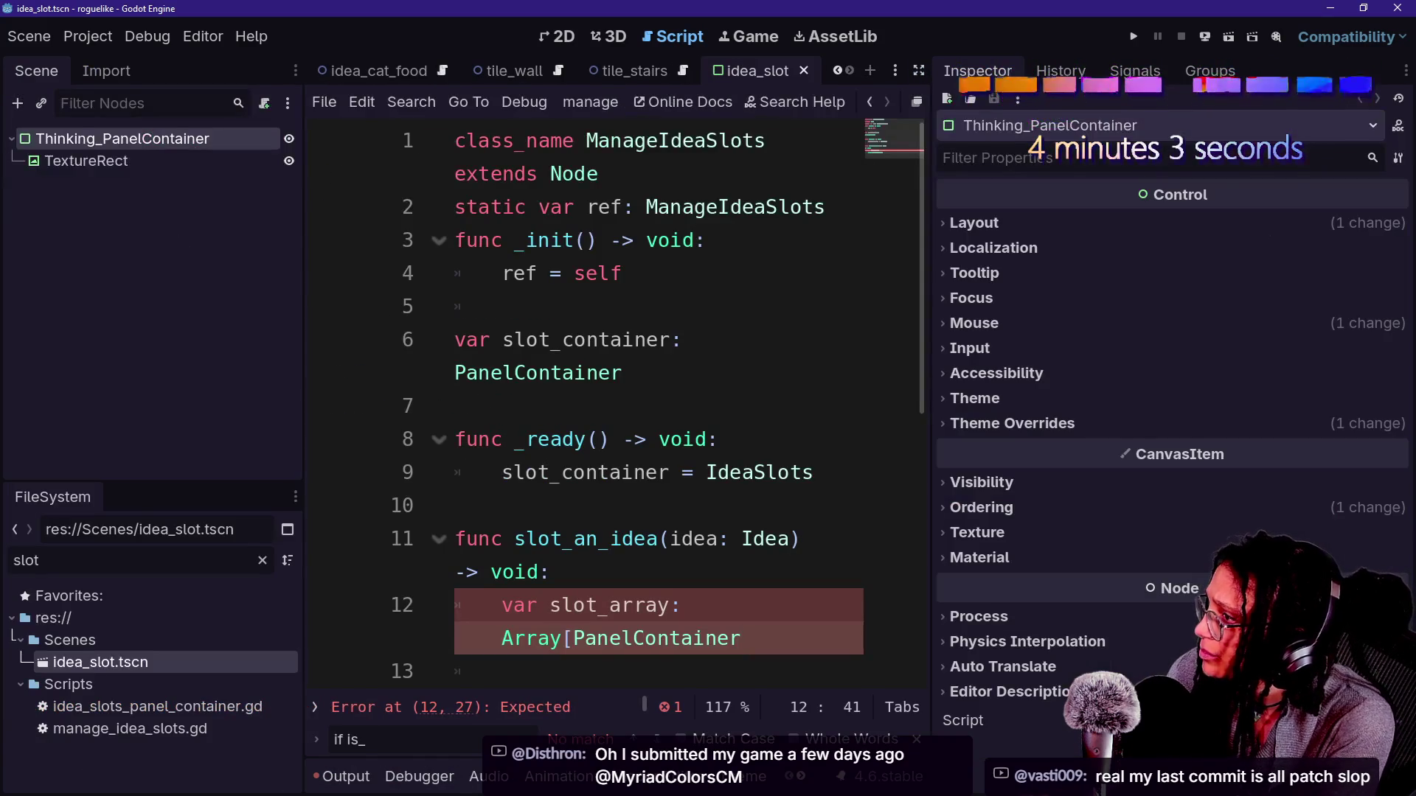
key(alt+shift+o)
text(ui_1)
key(Escape)
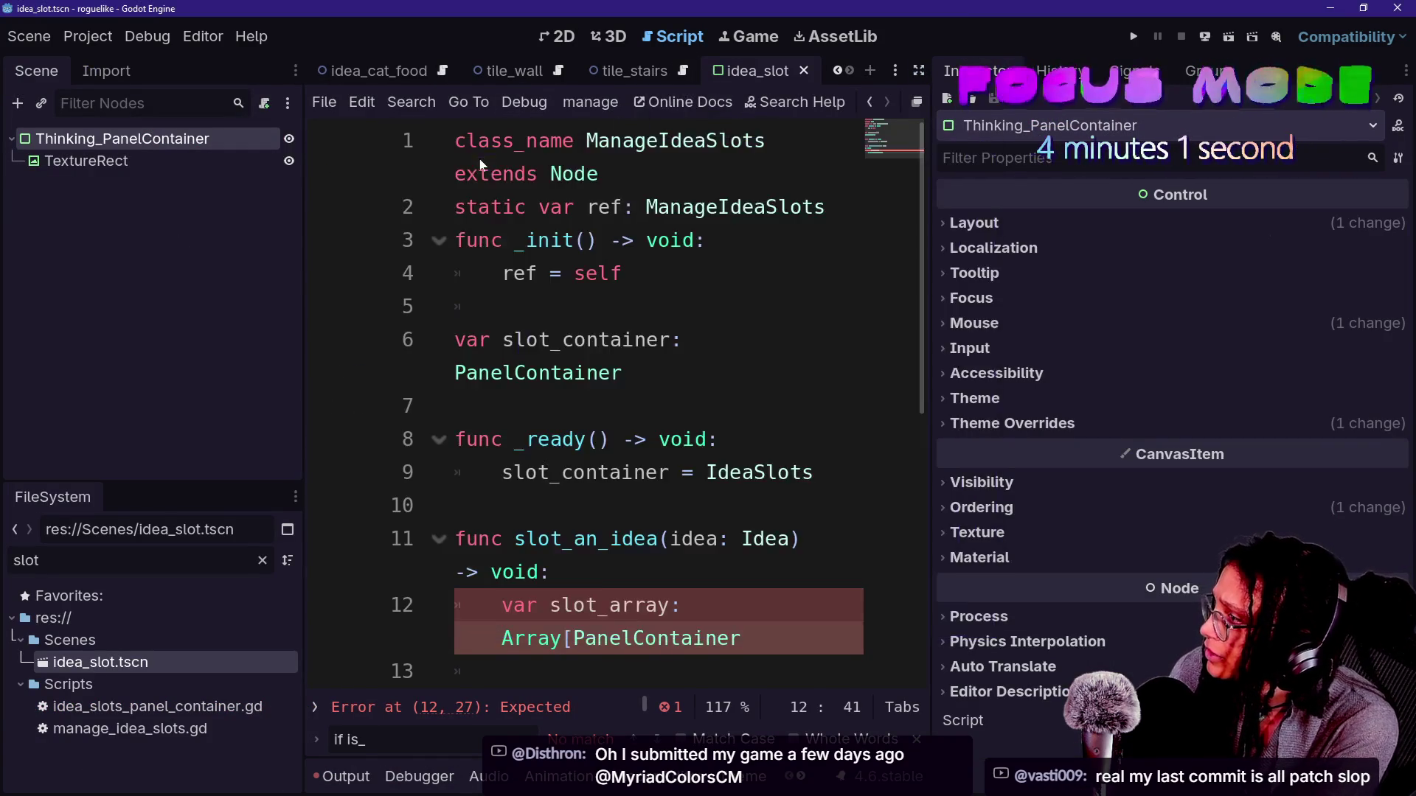
key(alt+shift+o)
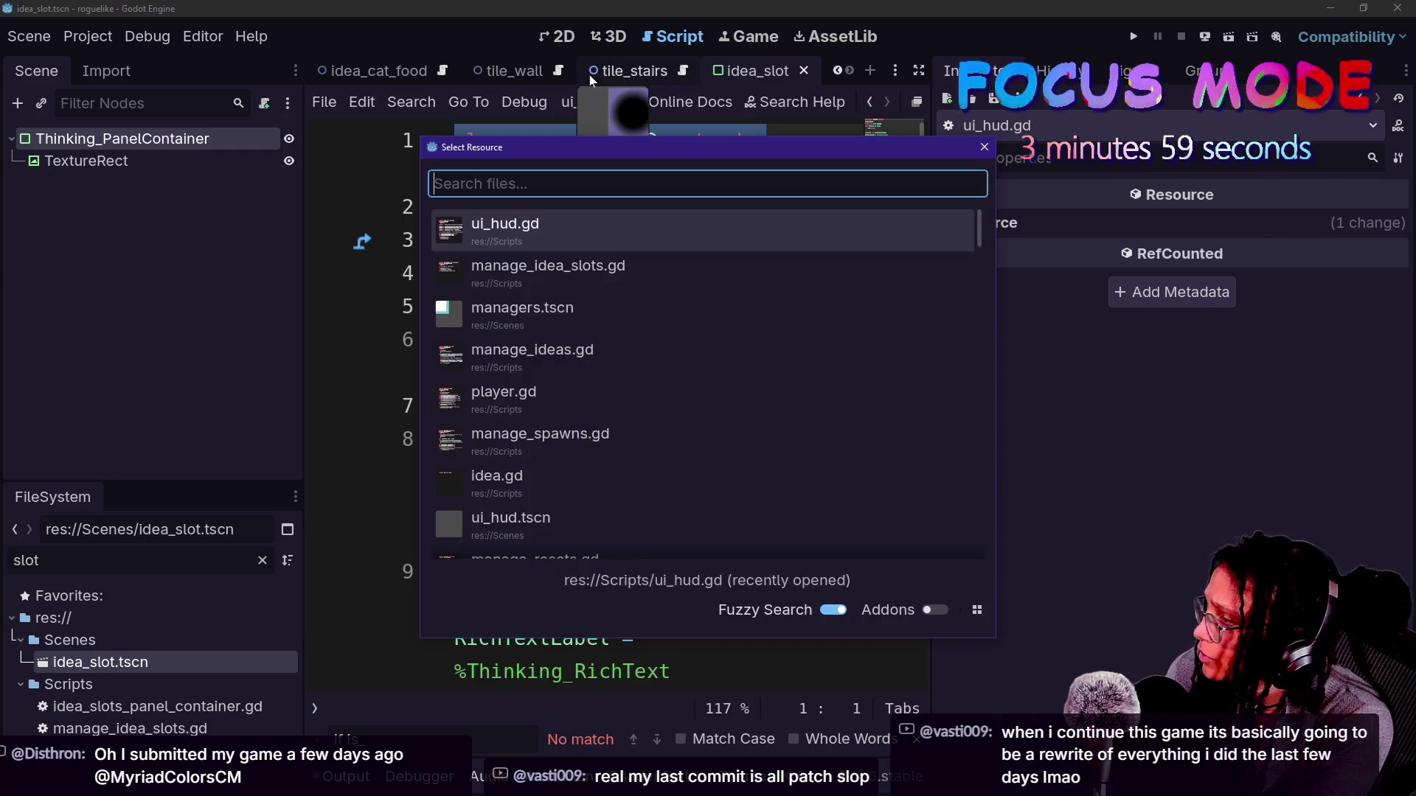
Step: Open the ui_hud scene and inspect the IdeaSlots_HBox and IdeaSlots_PanelContainer nodes and script
text(ui_hud)
key(Down)
key(Return)
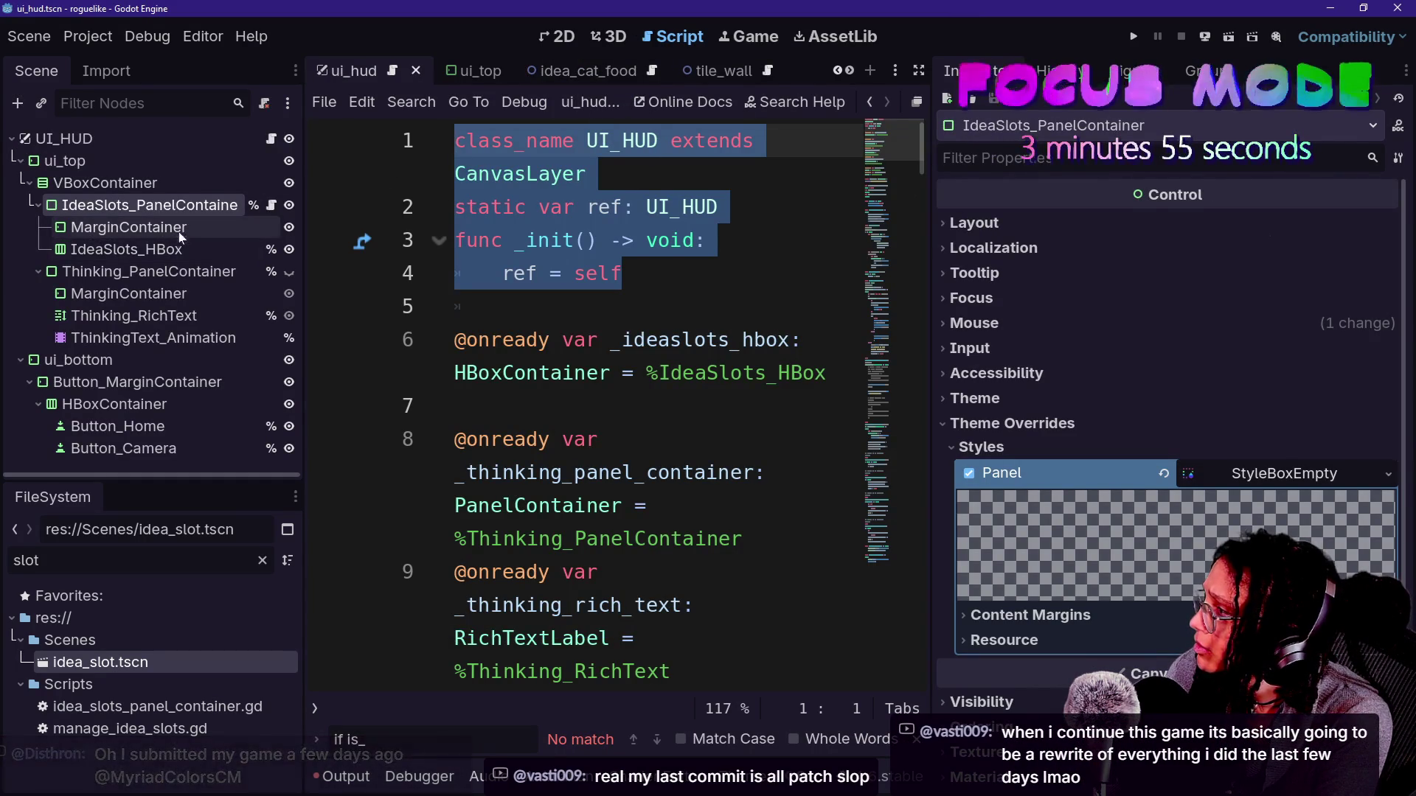
click(196, 251)
click(454, 538)
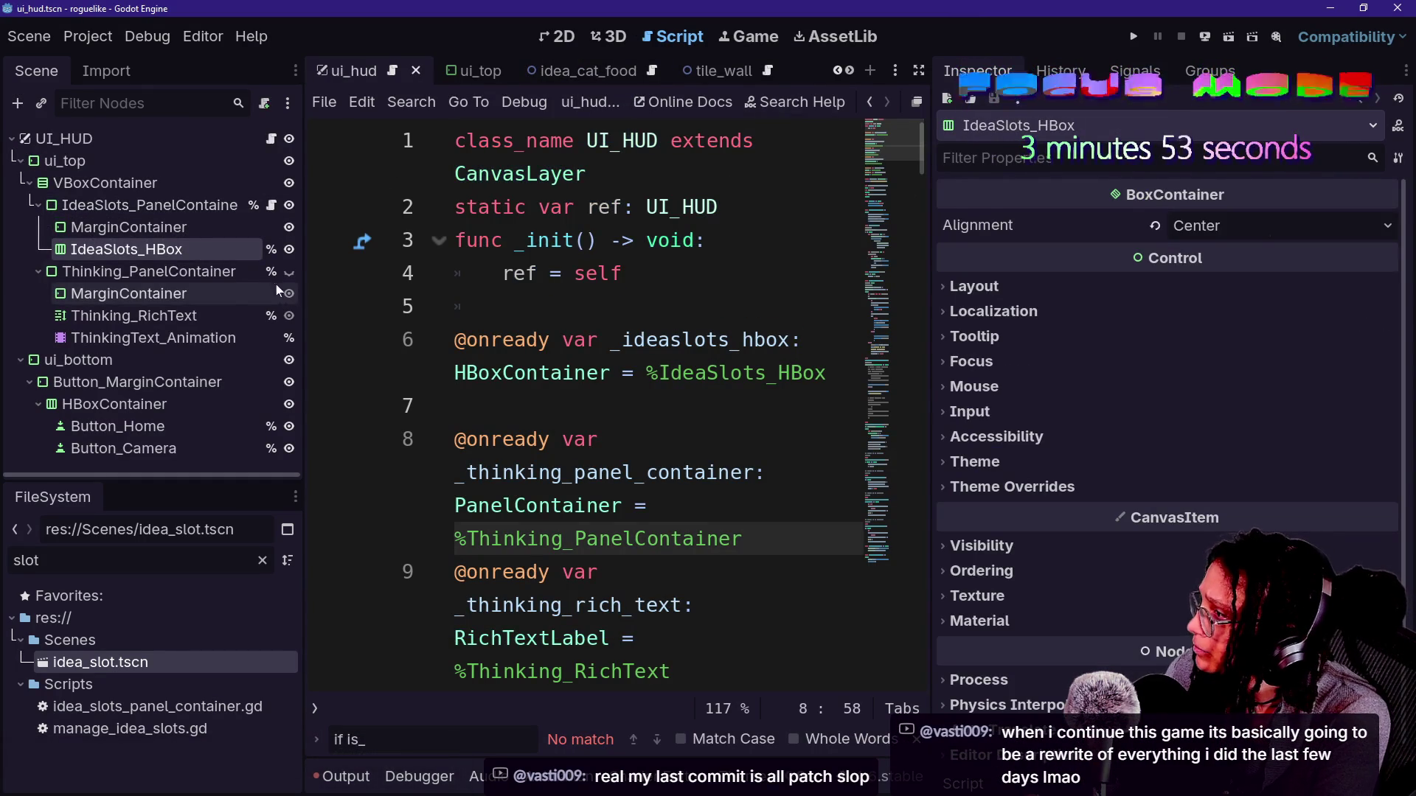
click(234, 208)
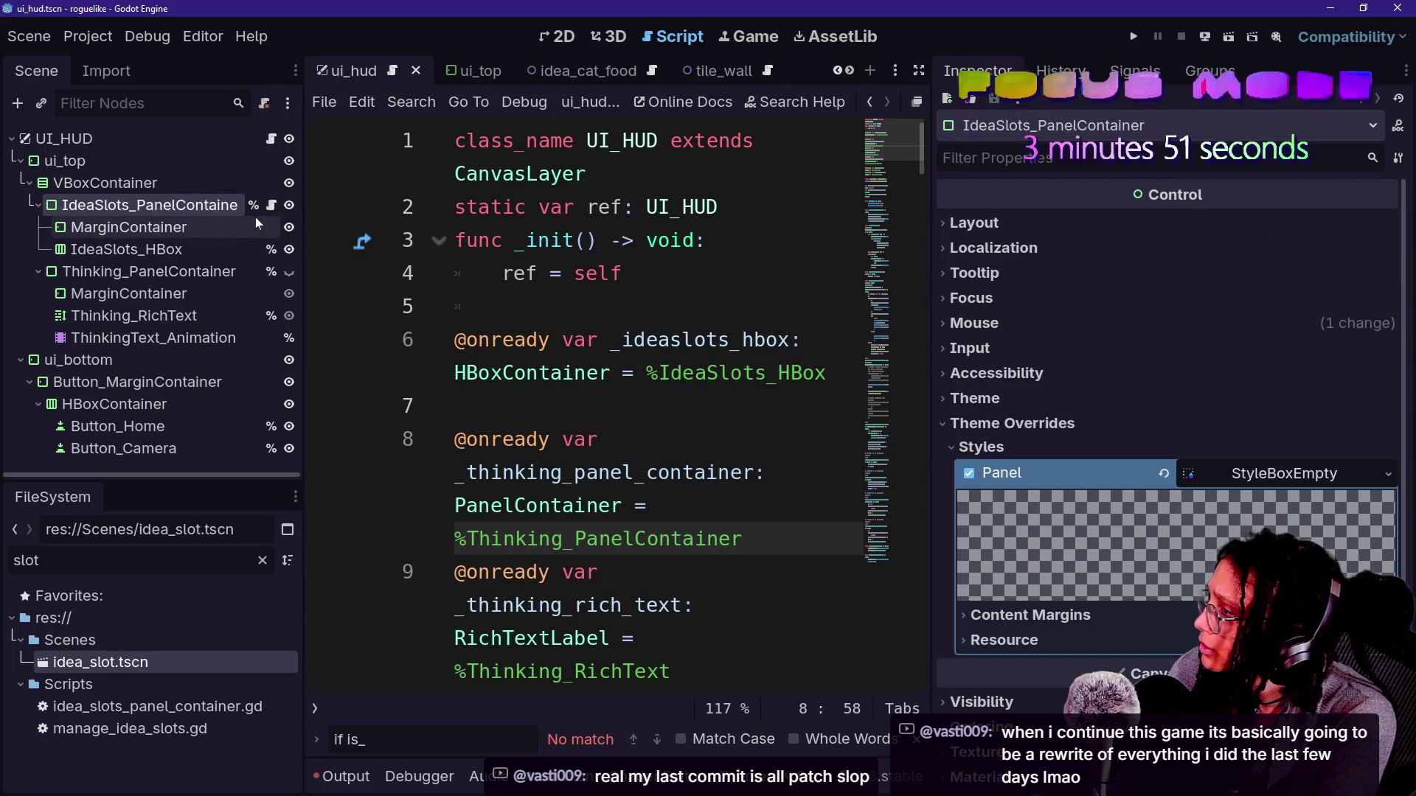
click(271, 210)
key(ctrl+a)
key(BackSpace)
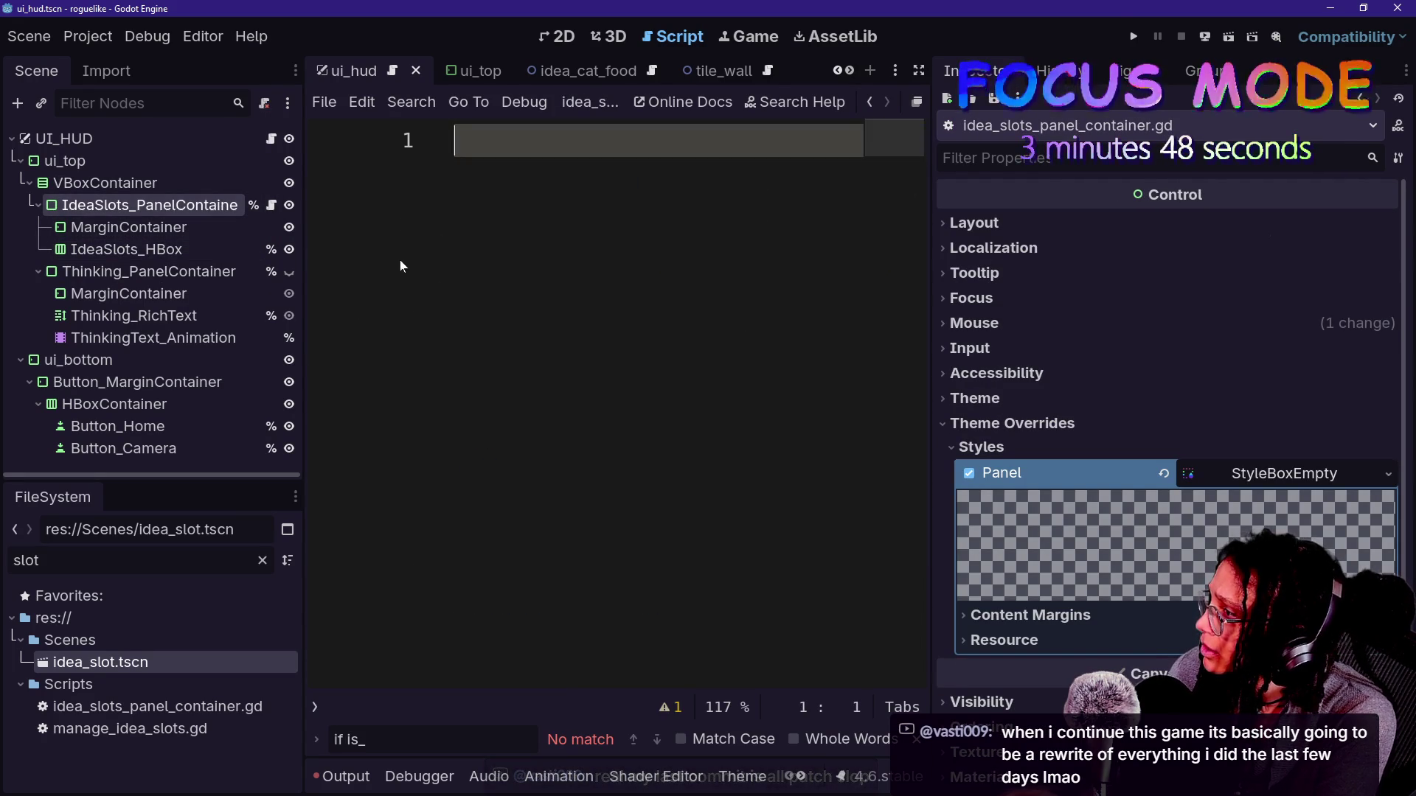
key(ctrl+z)
Step: Detach the script from IdeaSlots_PanelContainer and attach idea_slots_panel_container.gd to IdeaSlots_HBox
right_click(169, 205)
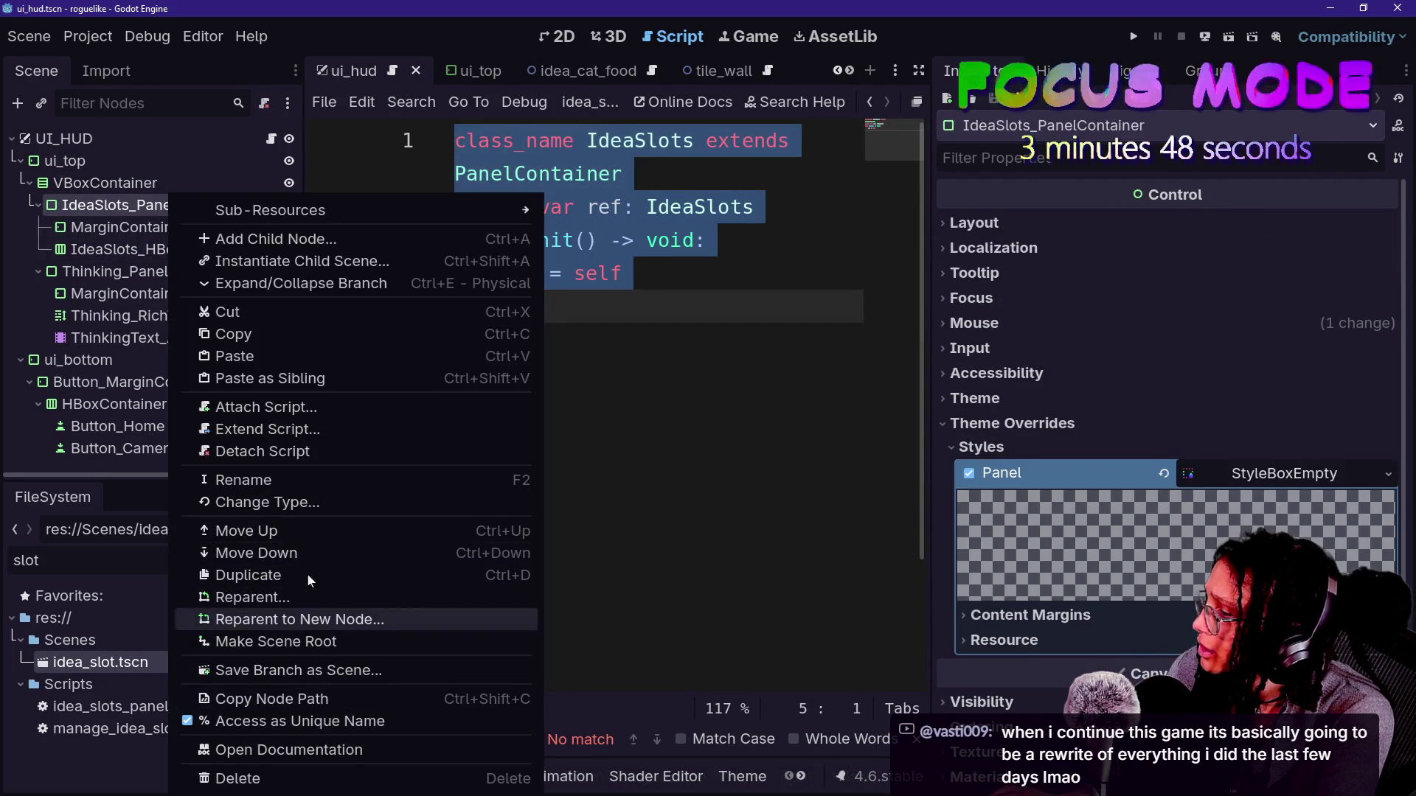
click(309, 450)
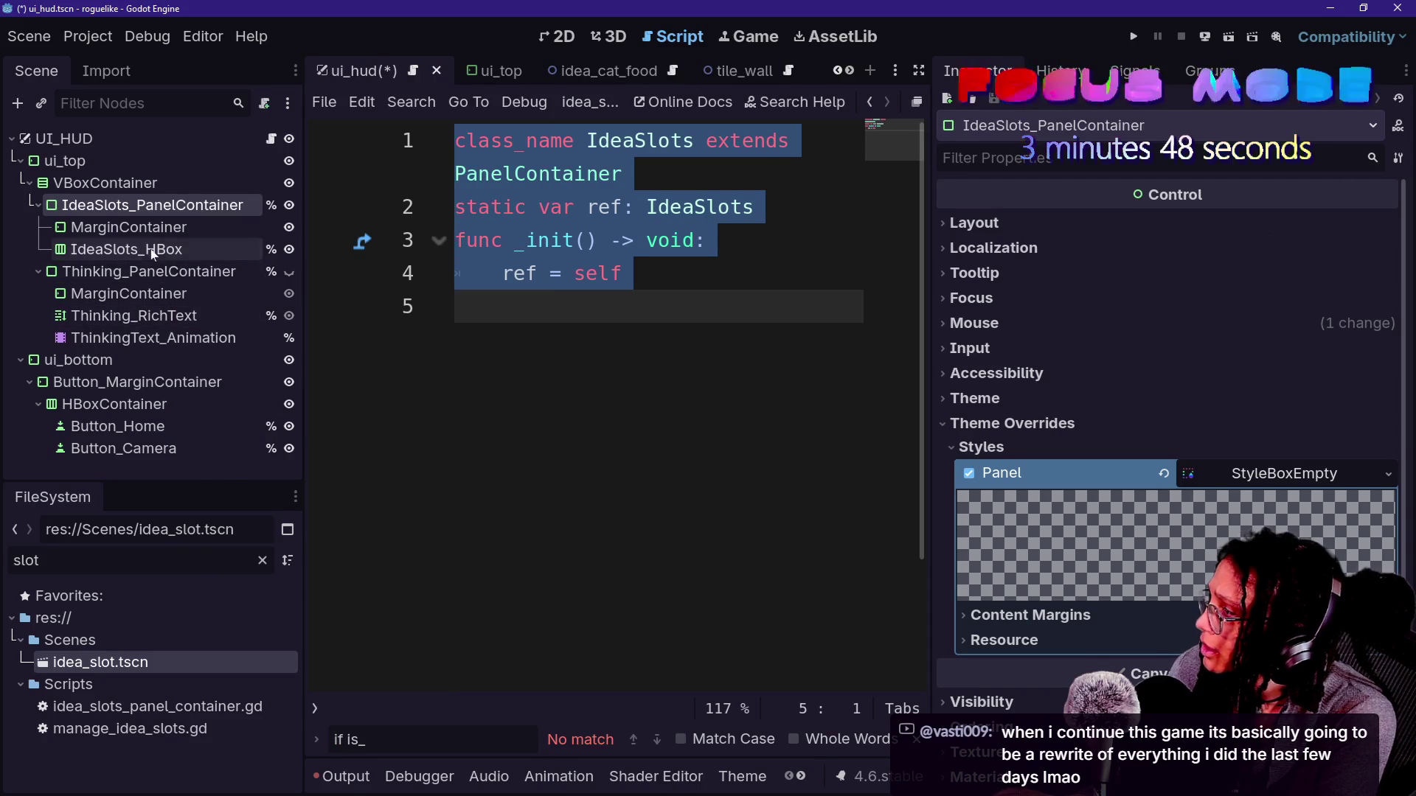
right_click(154, 250)
click(272, 435)
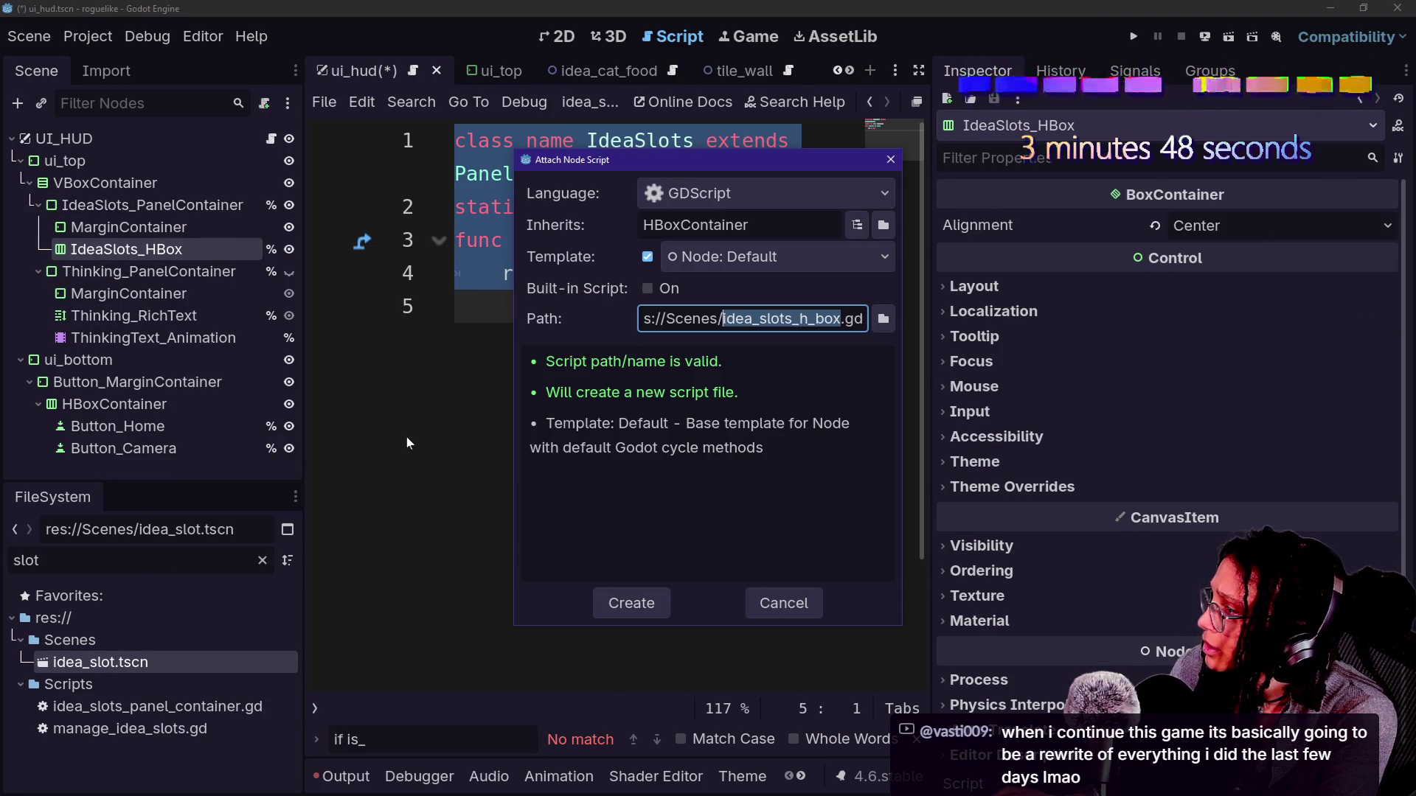
key(Escape)
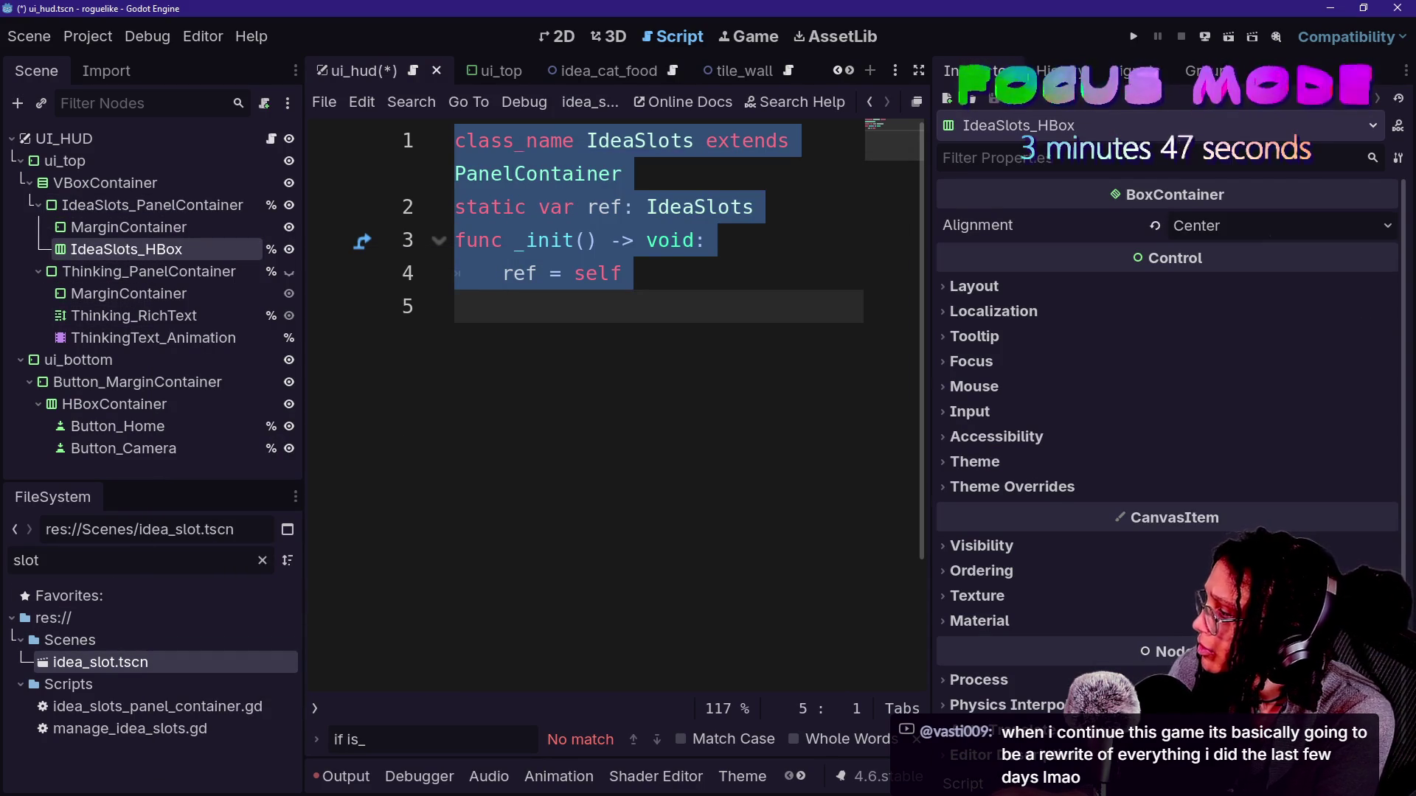
click(121, 719)
drag(148, 707, 157, 249)
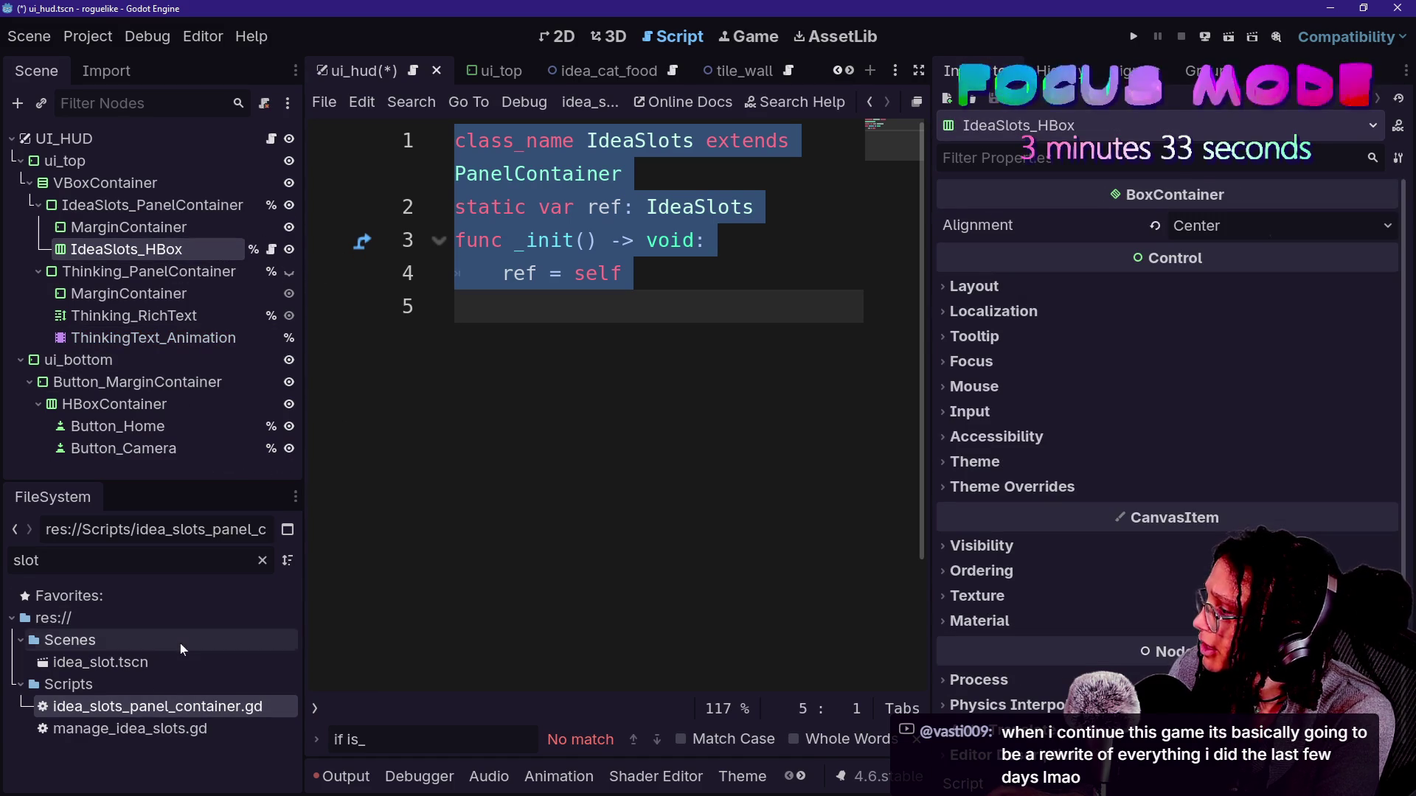
Step: Rename the script file to idea_slots_hbox.gd and open it at its PanelContainer base class
right_click(183, 707)
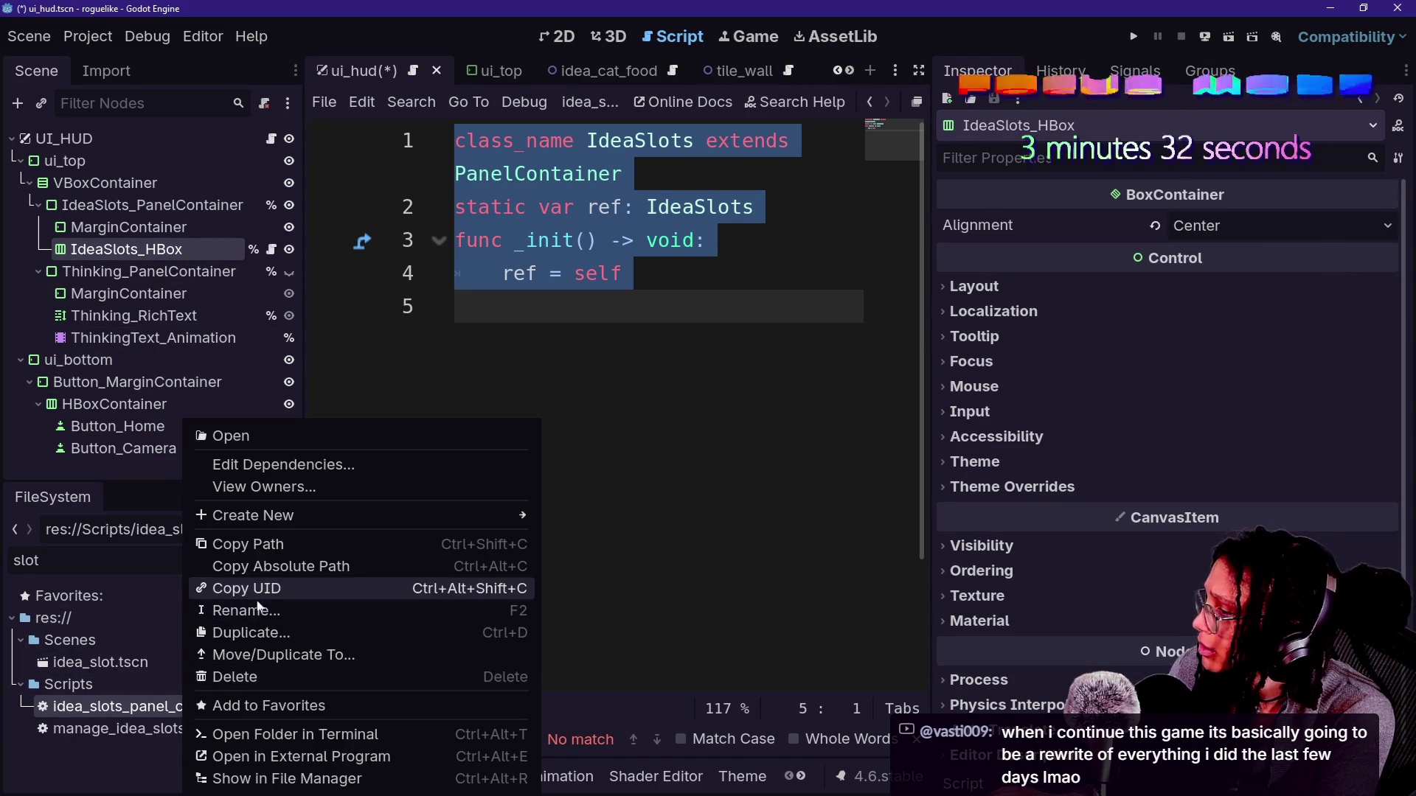
click(258, 607)
key(BackSpace)
key(BackSpace)
key(BackSpace)
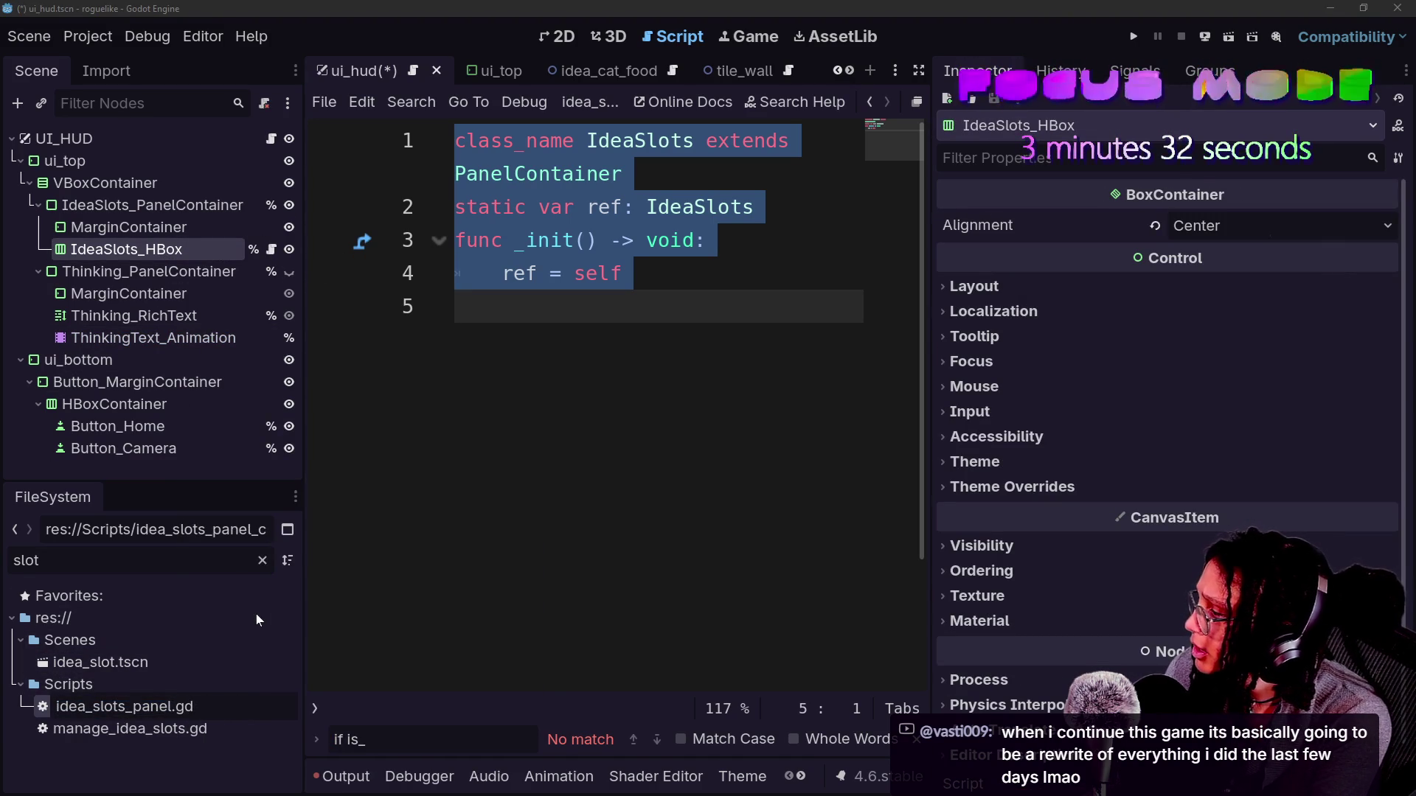
key(BackSpace)
key(BackSpace)
key(BackSpace)
text(hbox)
key(Escape)
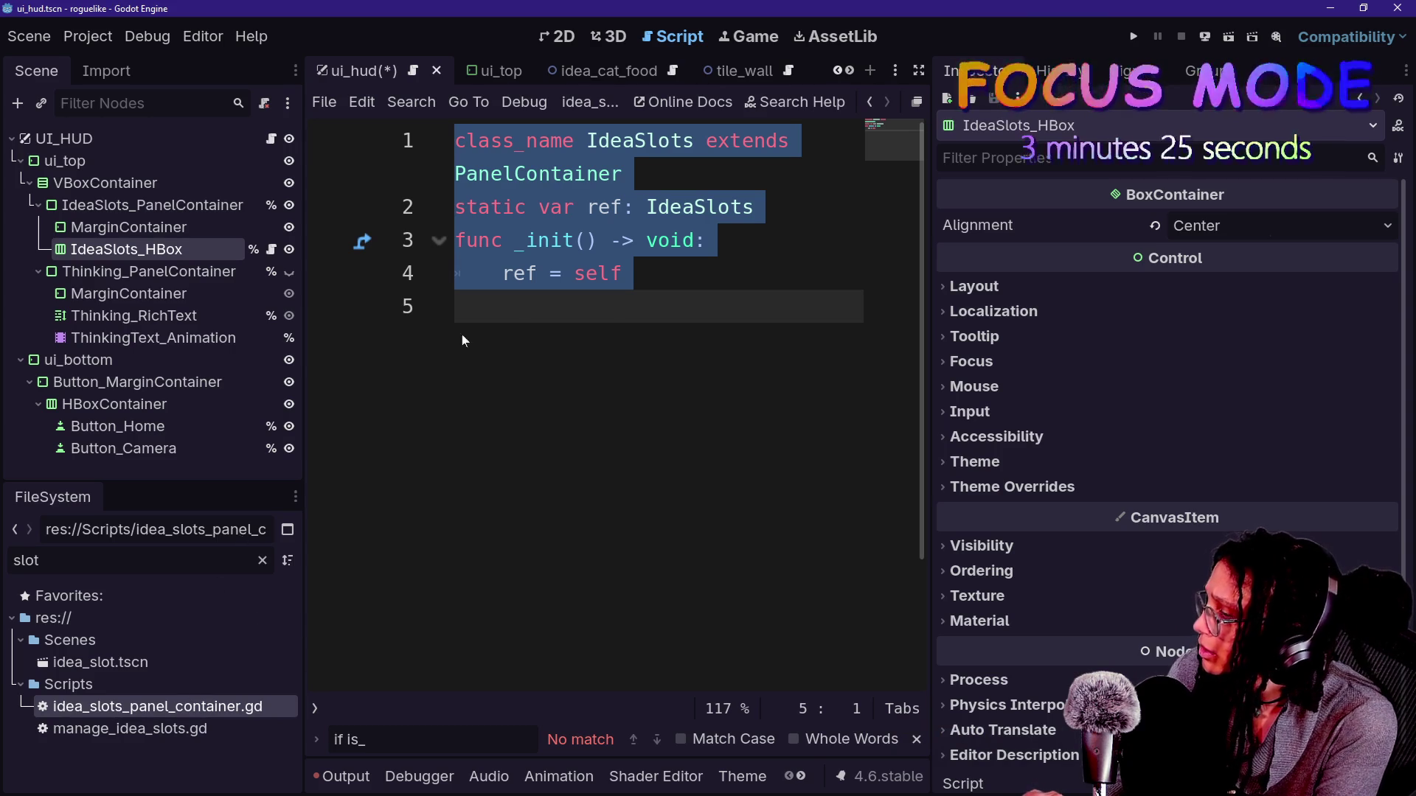
double_click(210, 710)
click(753, 207)
double_click(538, 174)
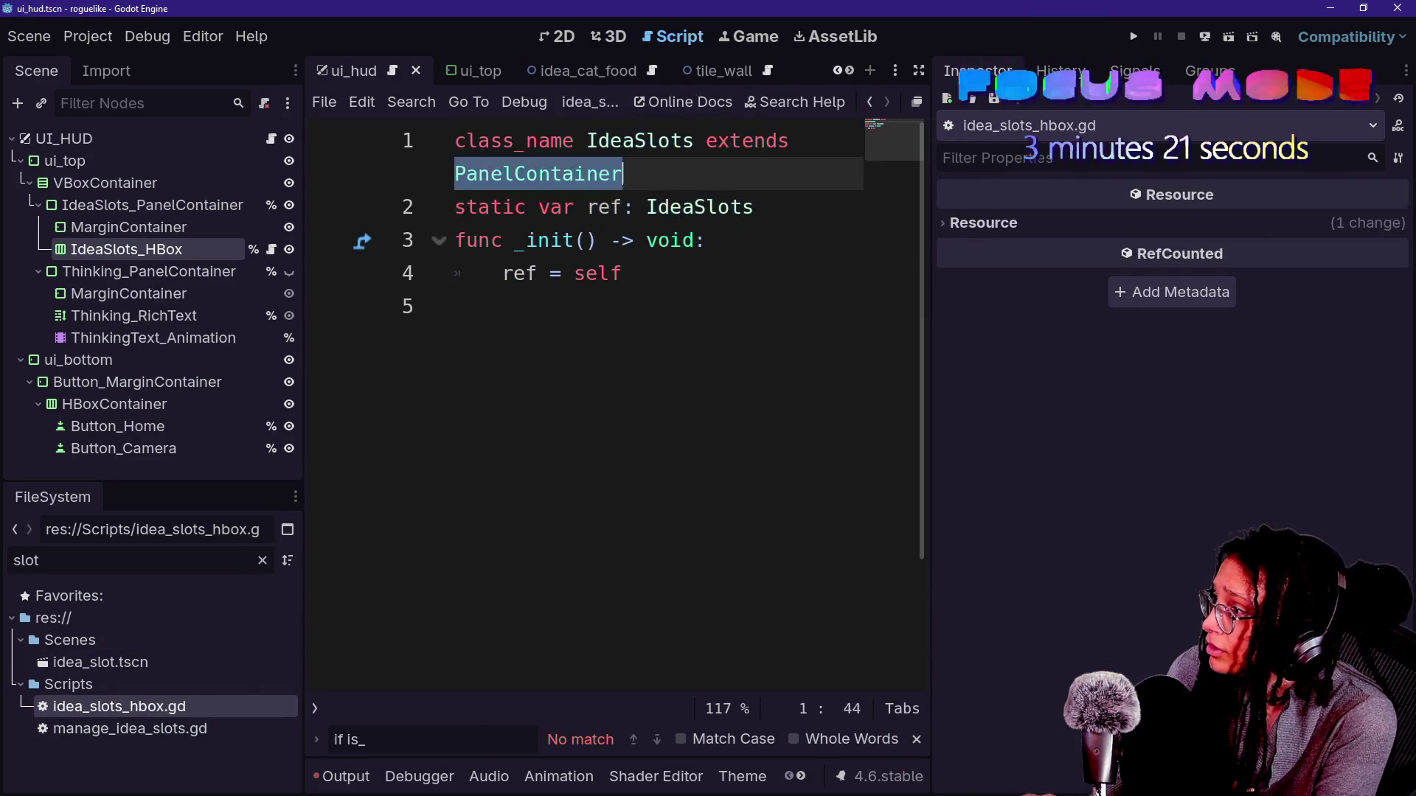
Step: Make IdeaSlots extend HBoxContainer, then bring up manage_idea_slots.gd
text(HBox)
key(Return)
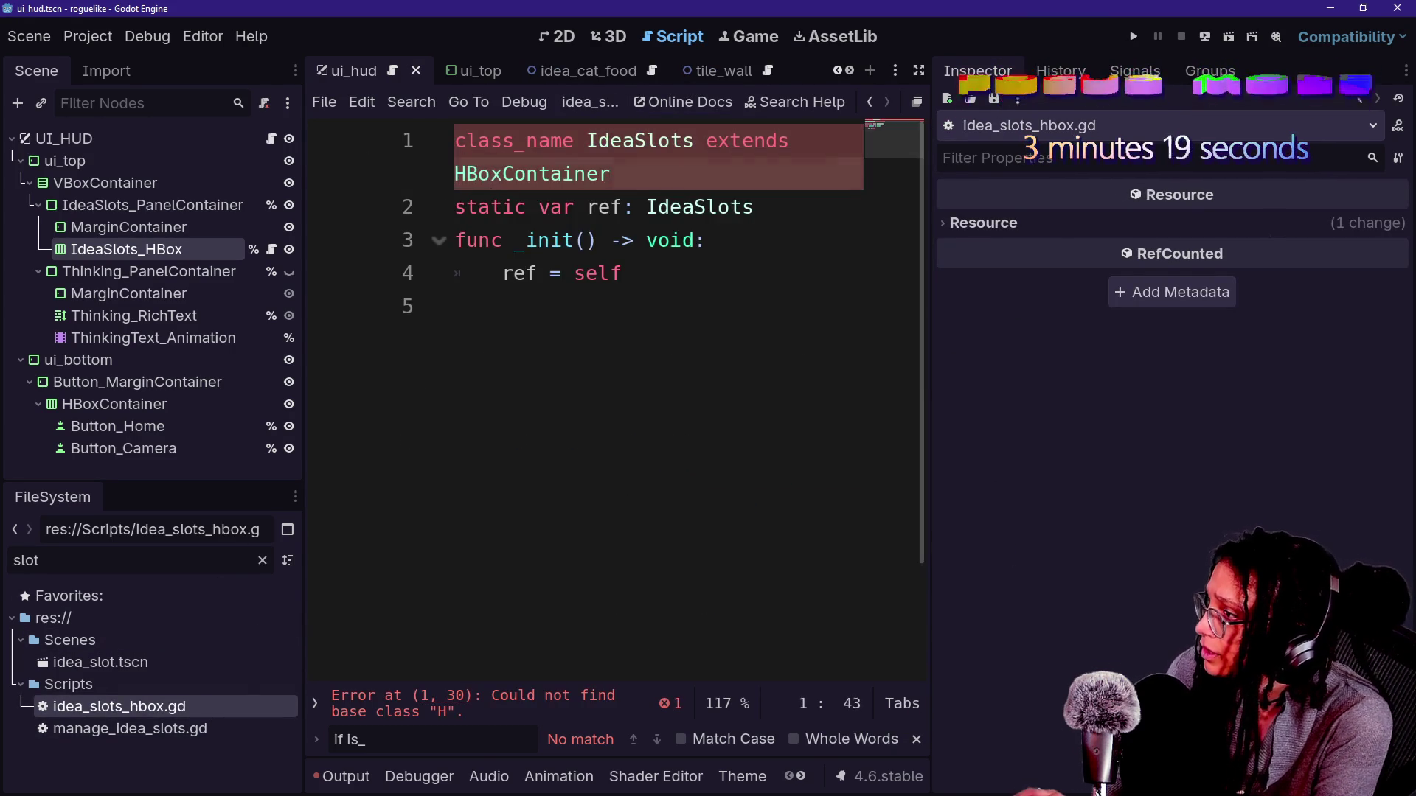
click(604, 339)
key(shift+alt+o)
text(,ama)
key(BackSpace)
key(BackSpace)
key(BackSpace)
text(manage)
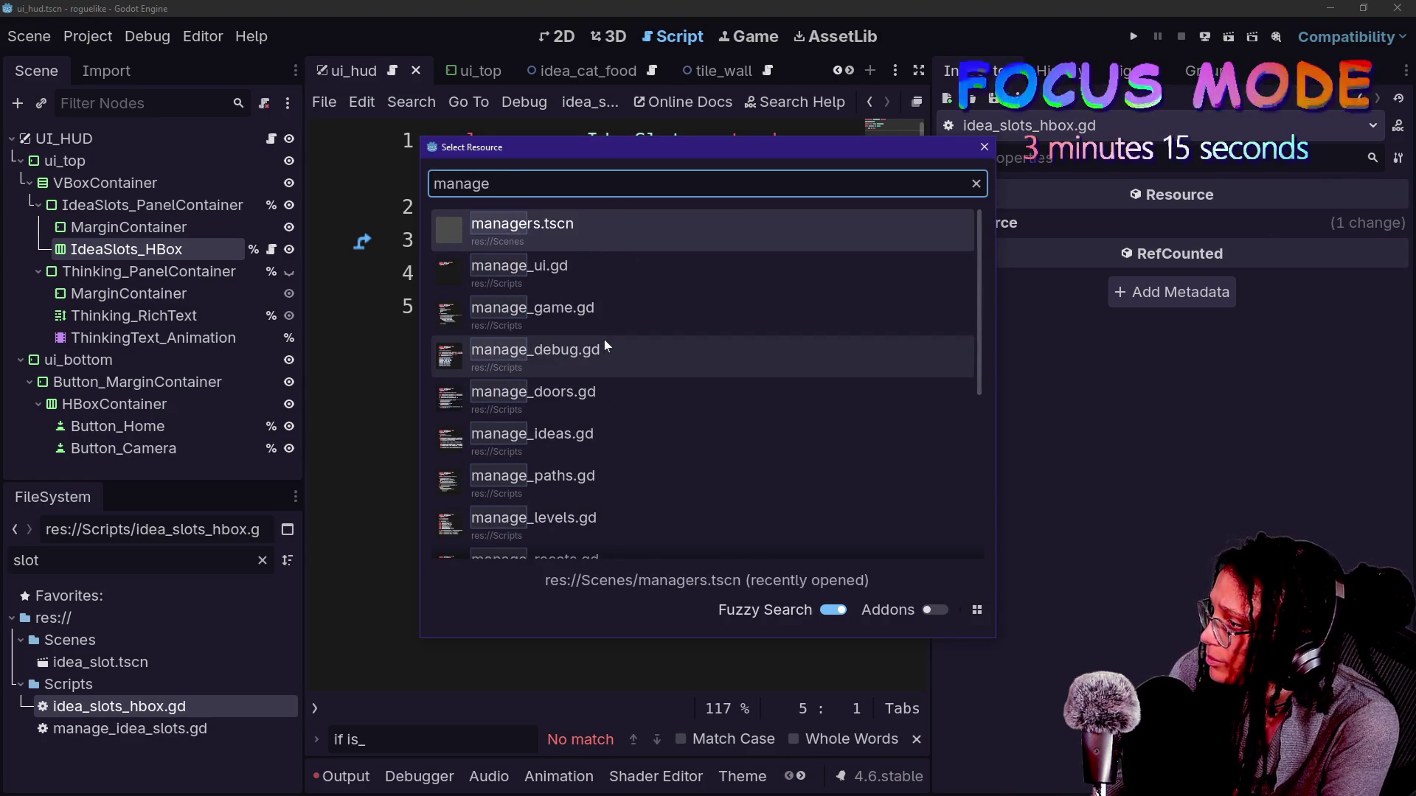
key(Down)
key(Down)
key(Down)
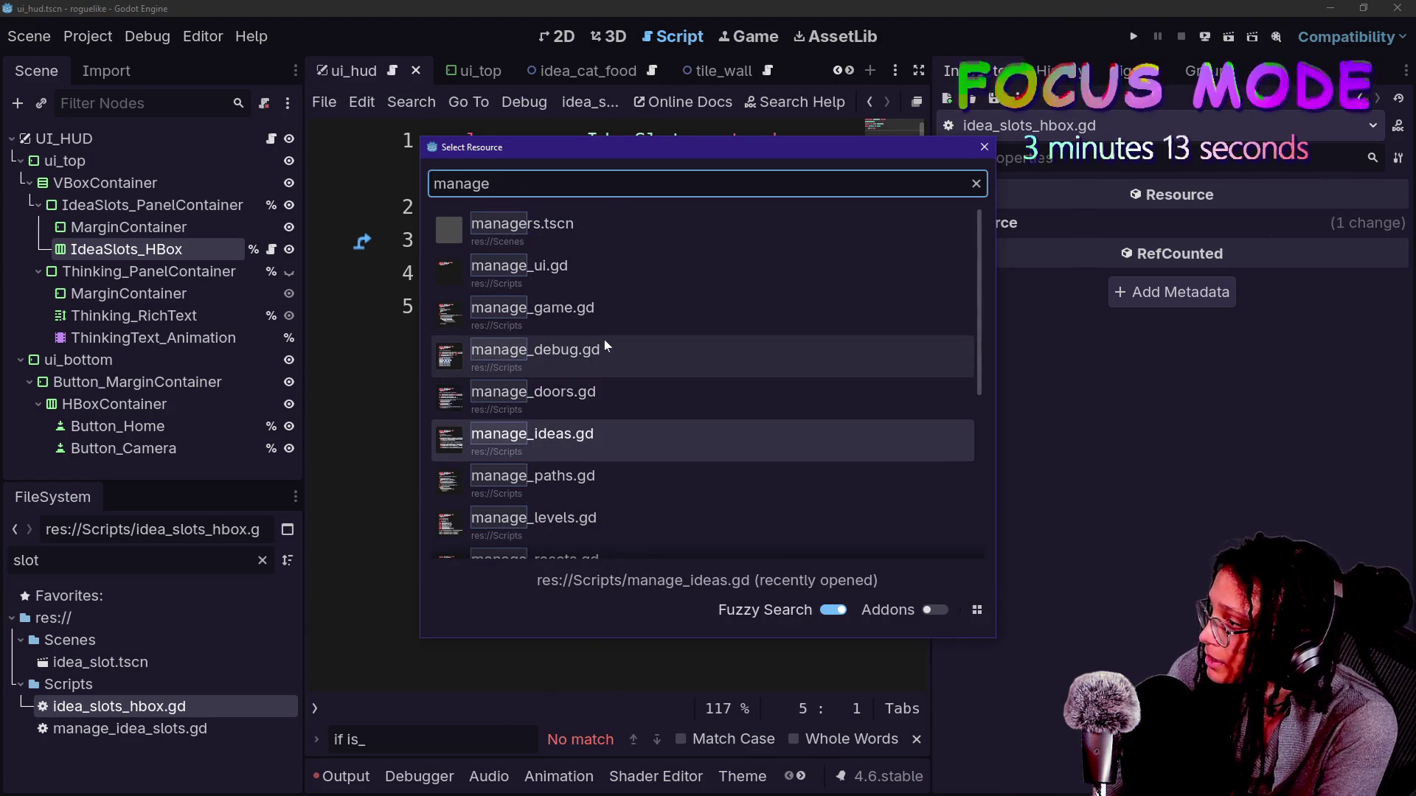
text(_ids)
key(Return)
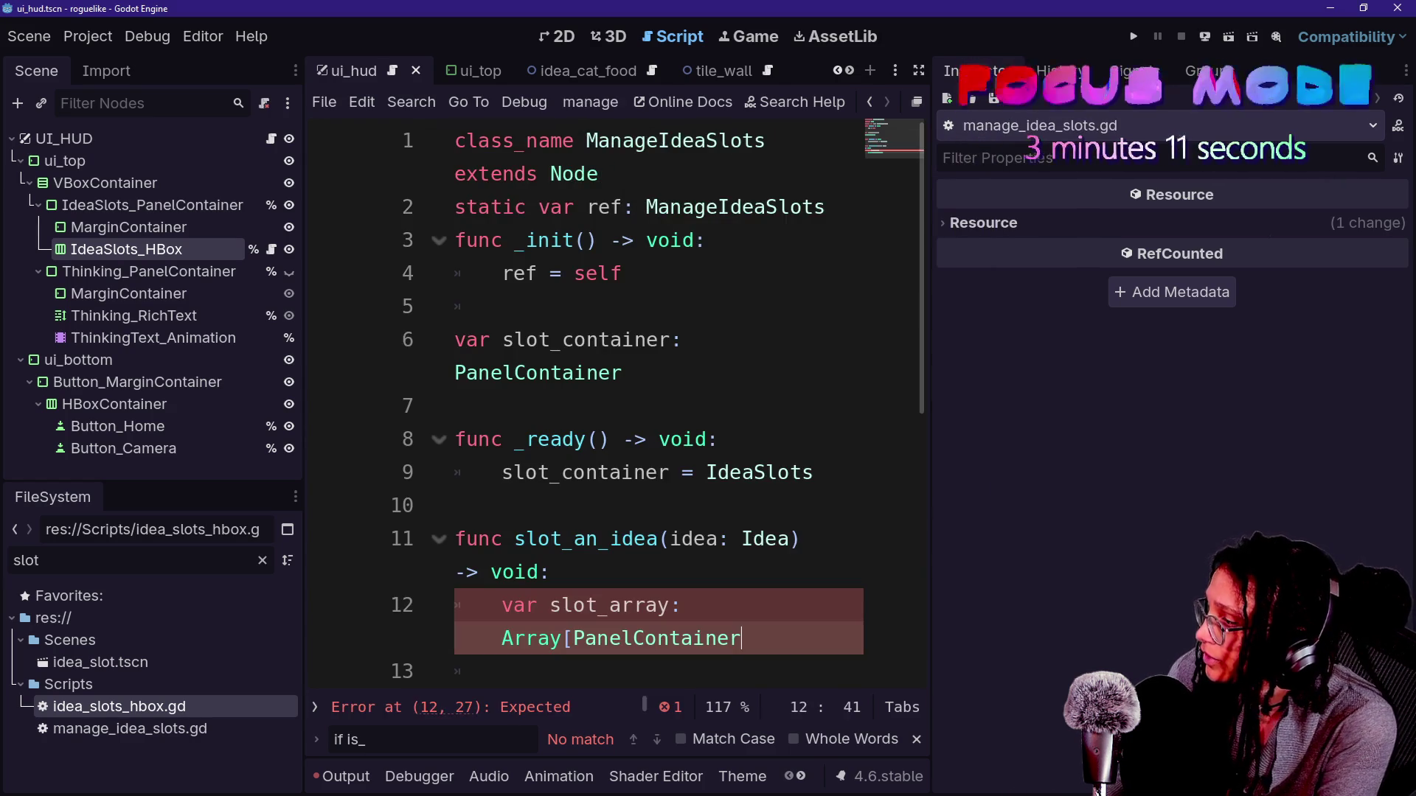
Step: Change slot_container's type from PanelContainer to HBoxContainer and check the IdeaSlots definition
key(ctrl+shift+F11)
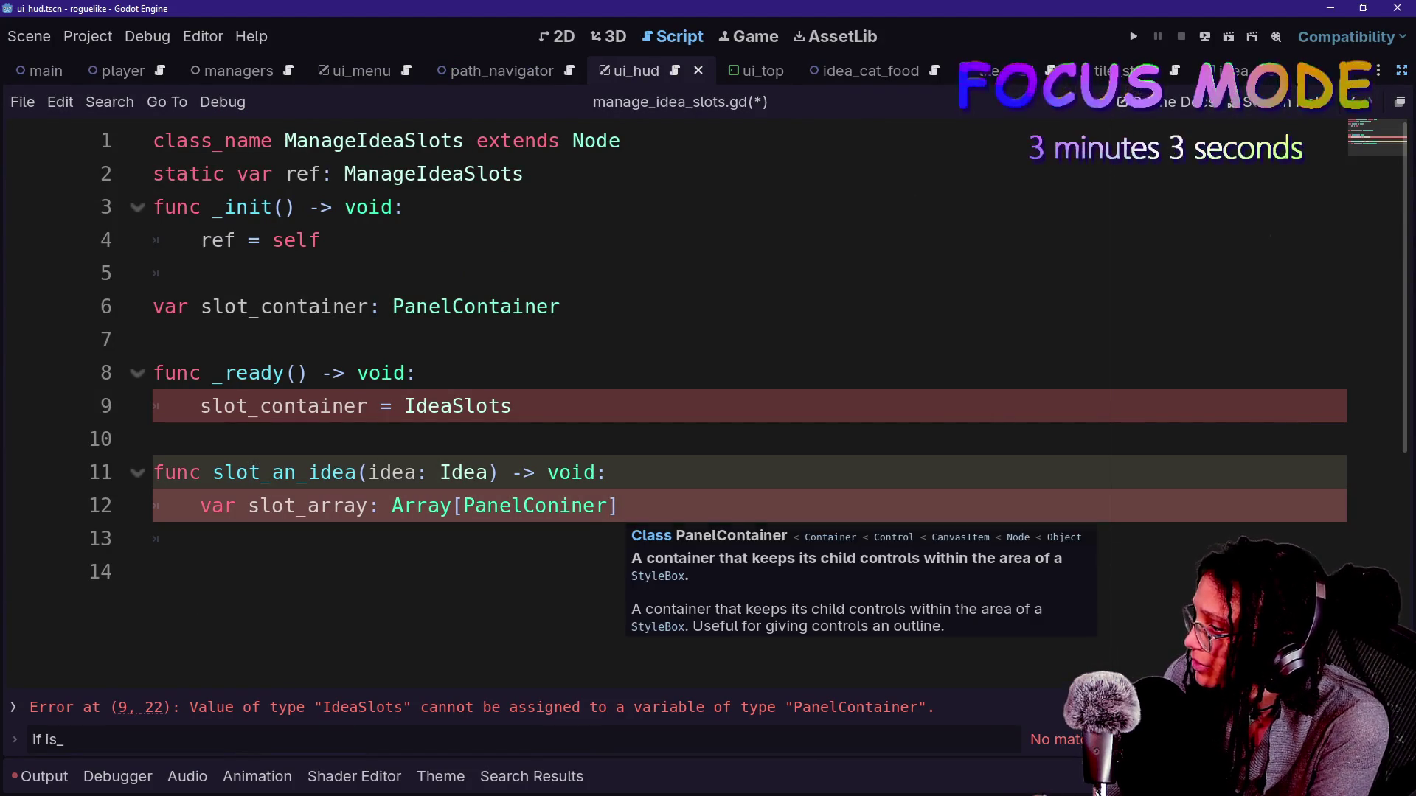
click(601, 443)
click(417, 373)
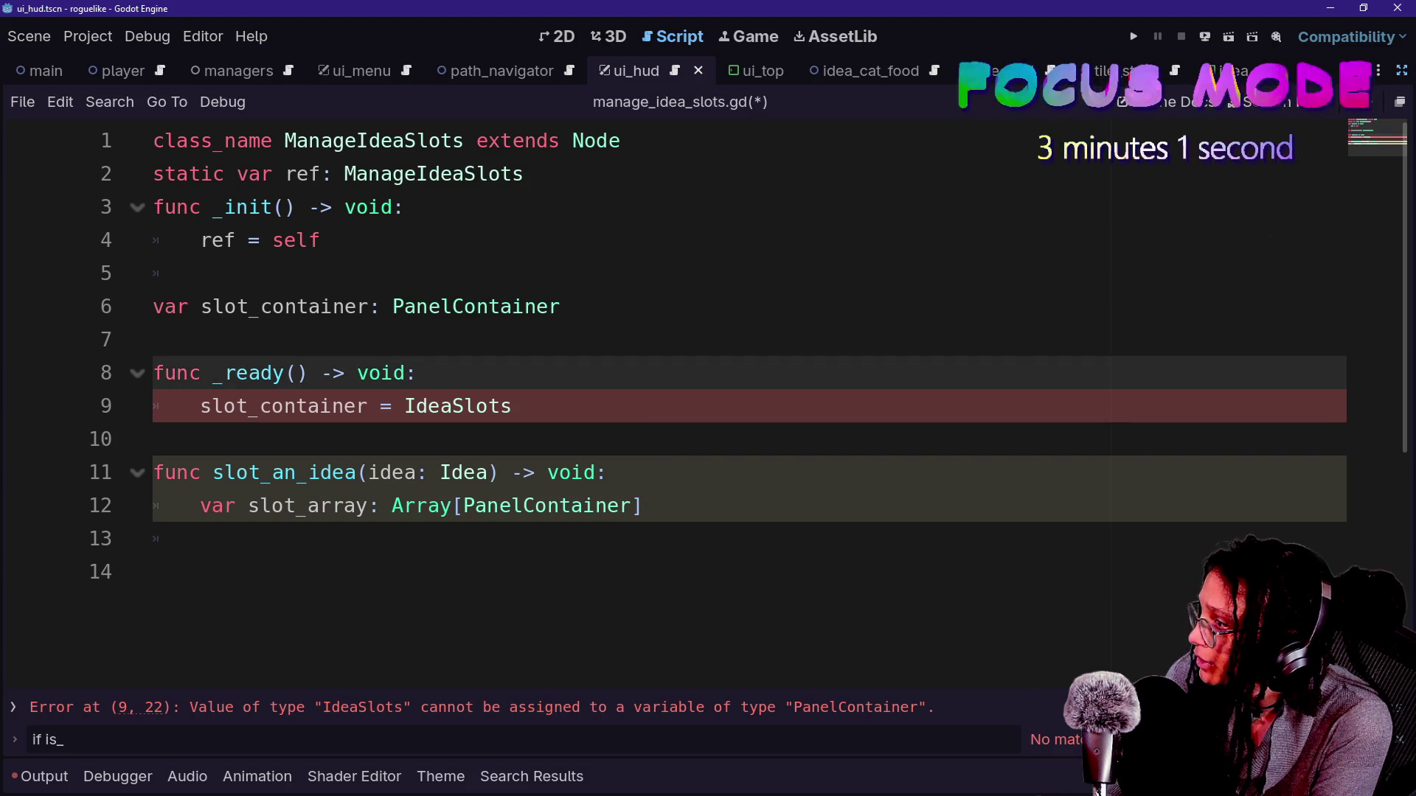
double_click(468, 306)
text(BB)
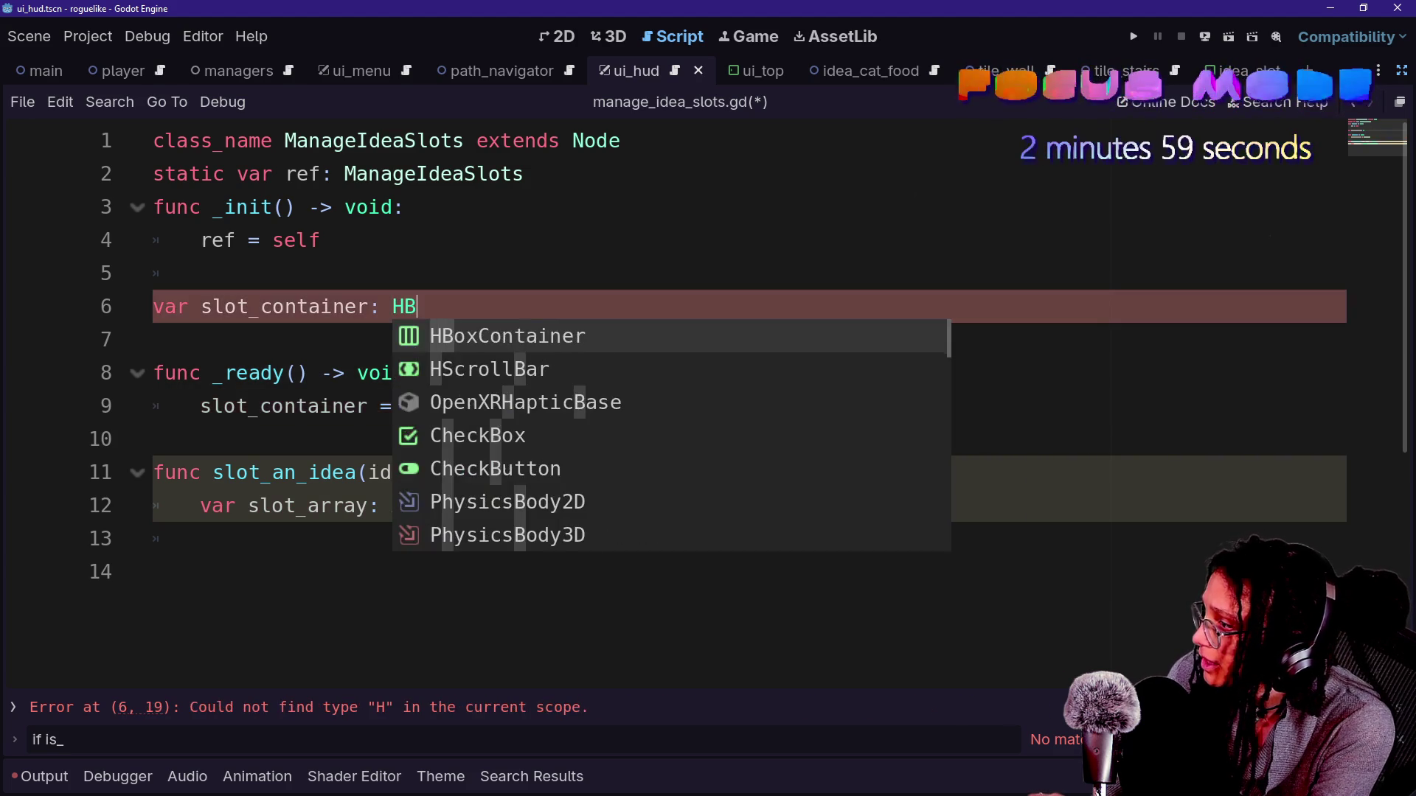
key(Return)
click(308, 405)
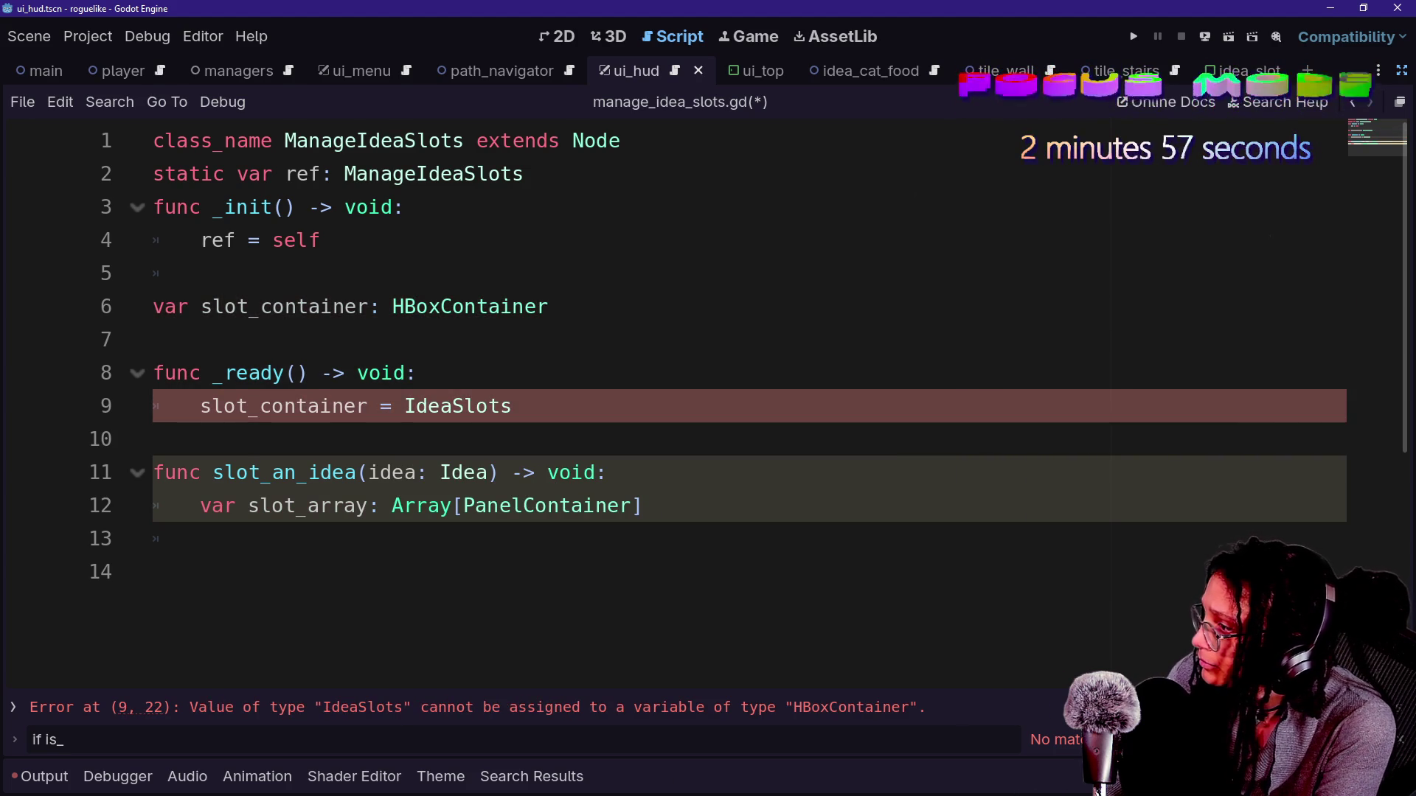
double_click(457, 406)
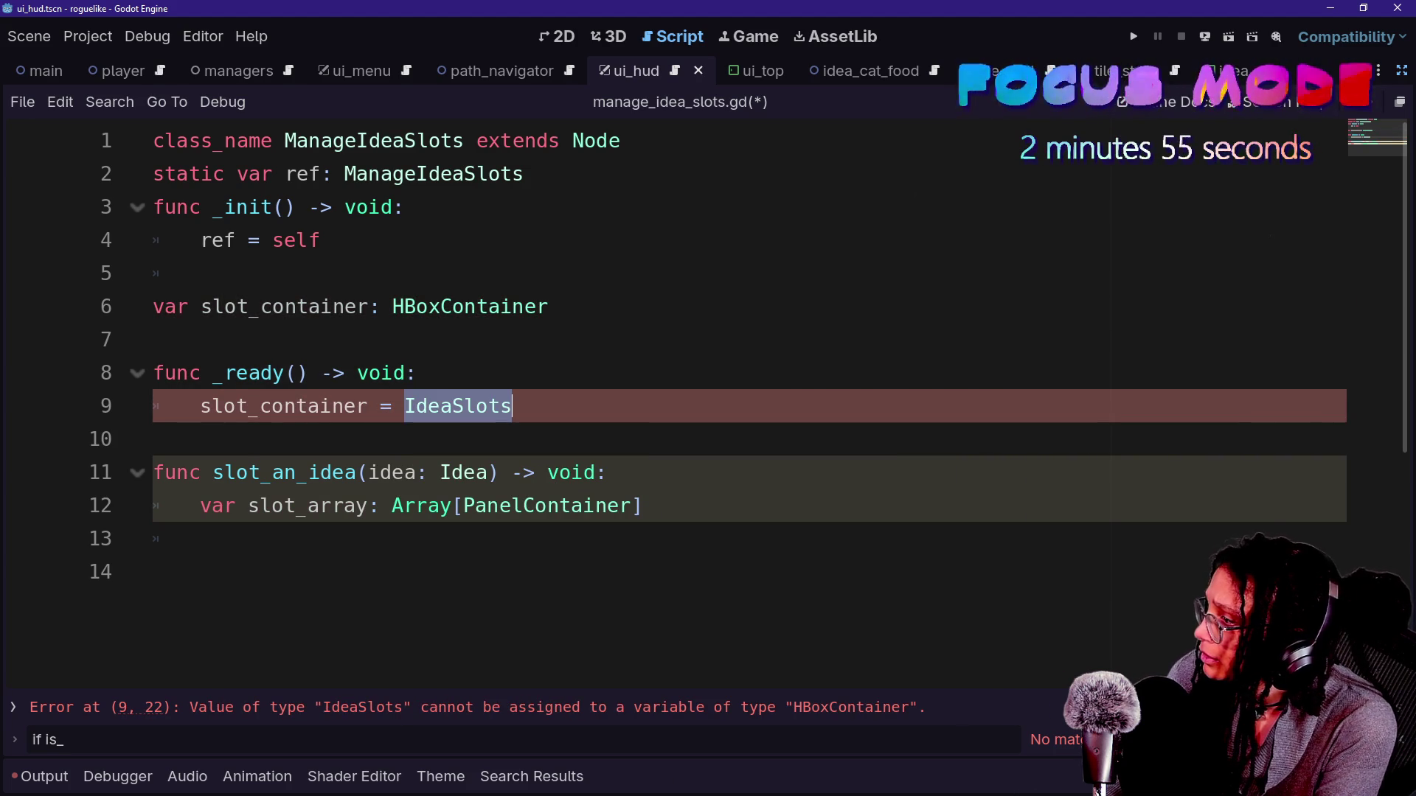
ctrl+click(458, 405)
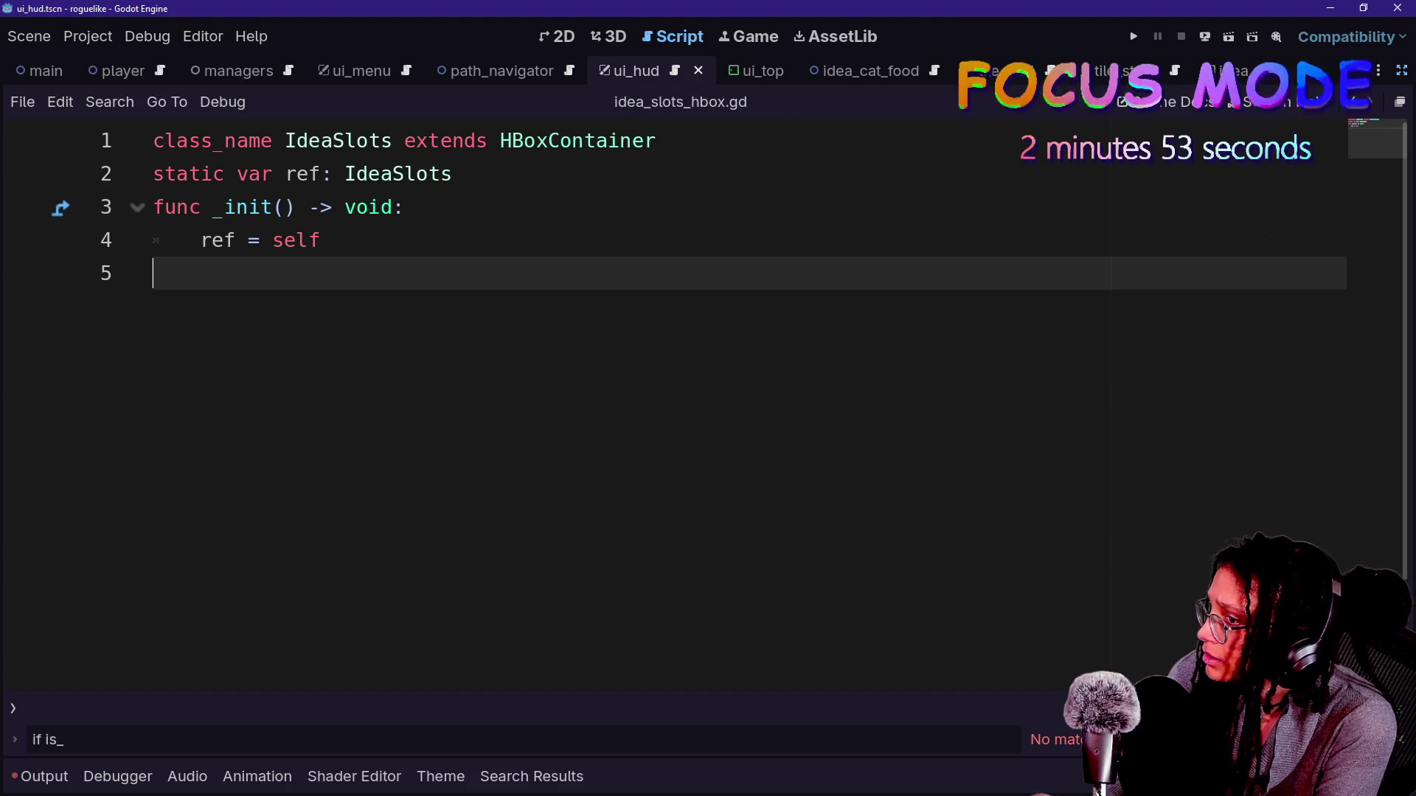
Step: Re-enter IdeaSlots in the _ready assignment and save the scripts
click(1355, 102)
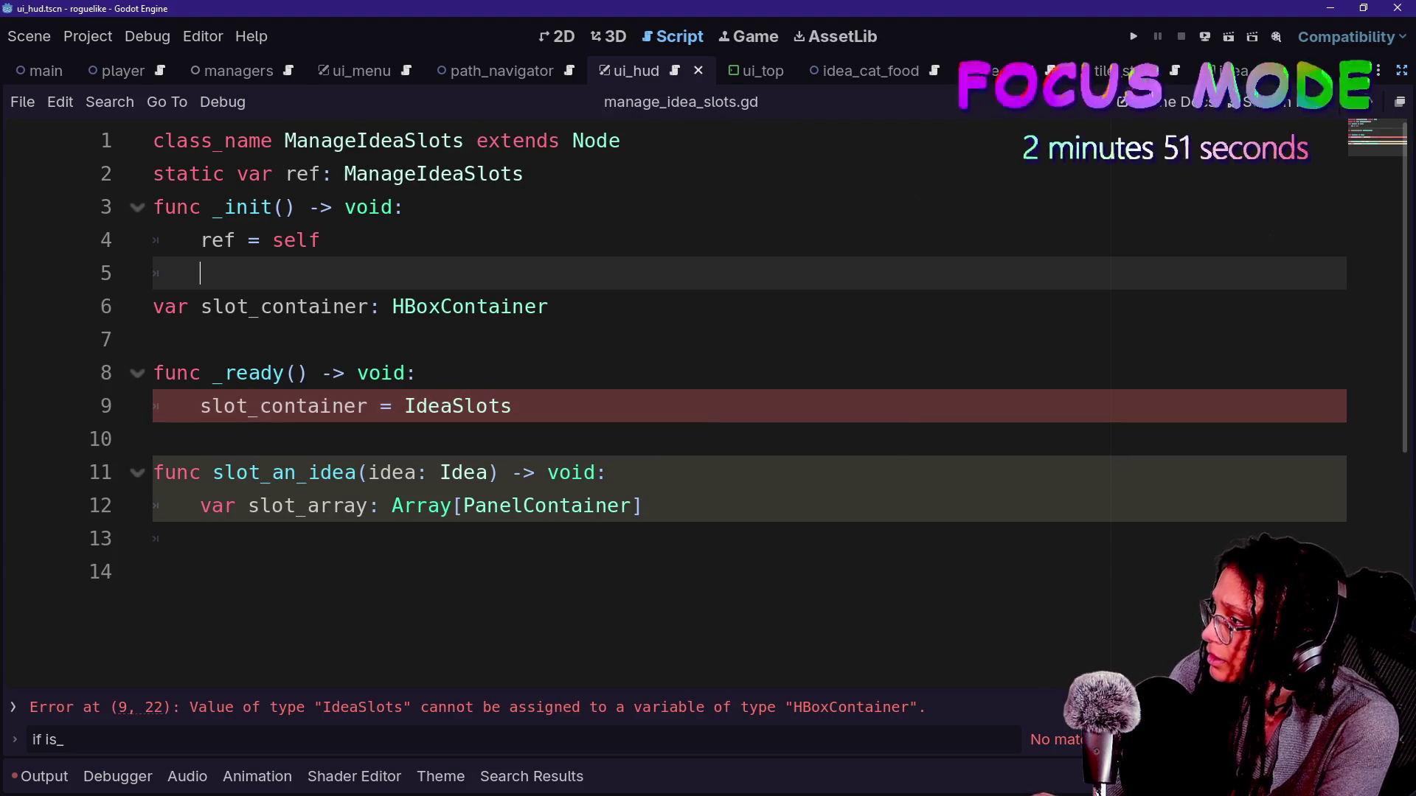
click(547, 472)
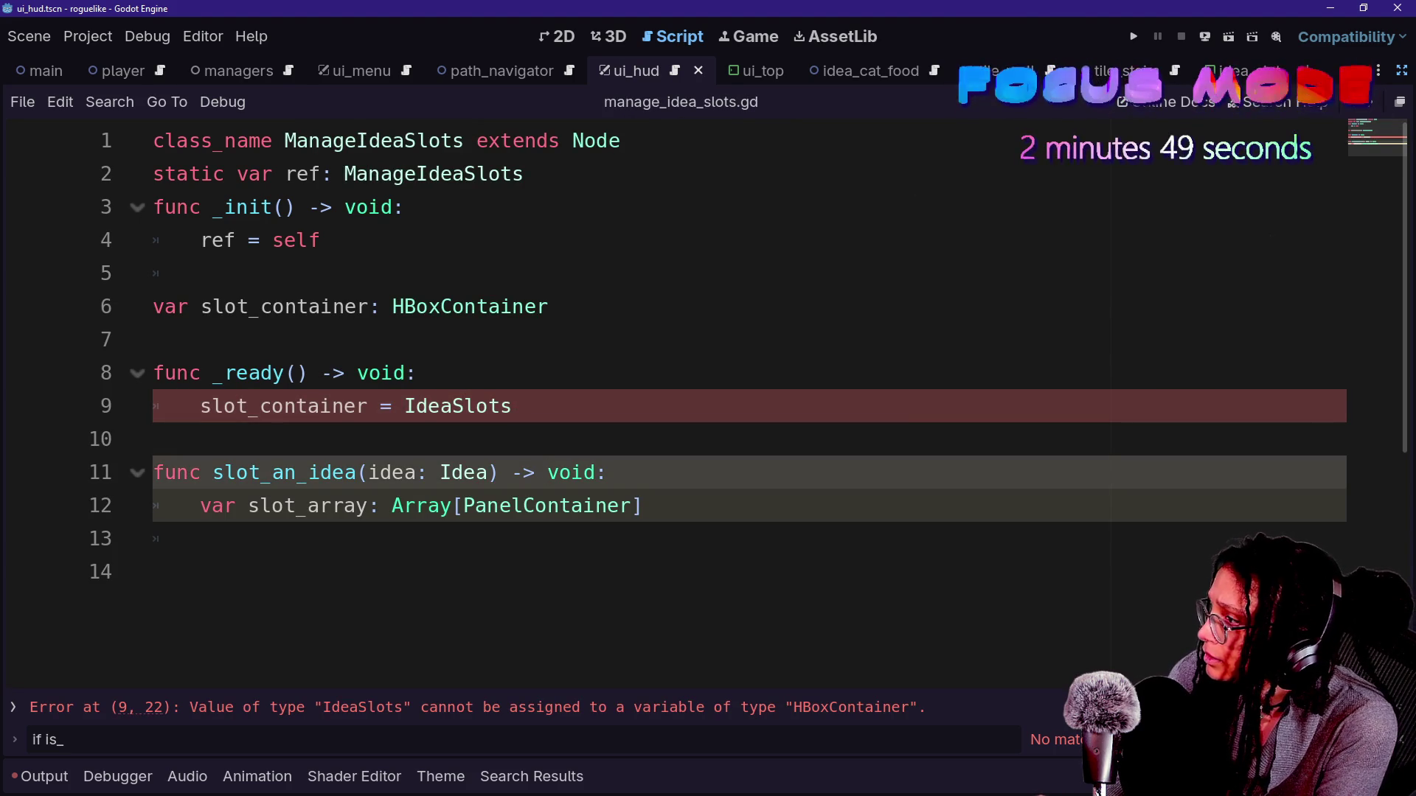
double_click(457, 406)
key(BackSpace)
key(BackSpace)
text(IdeaL)
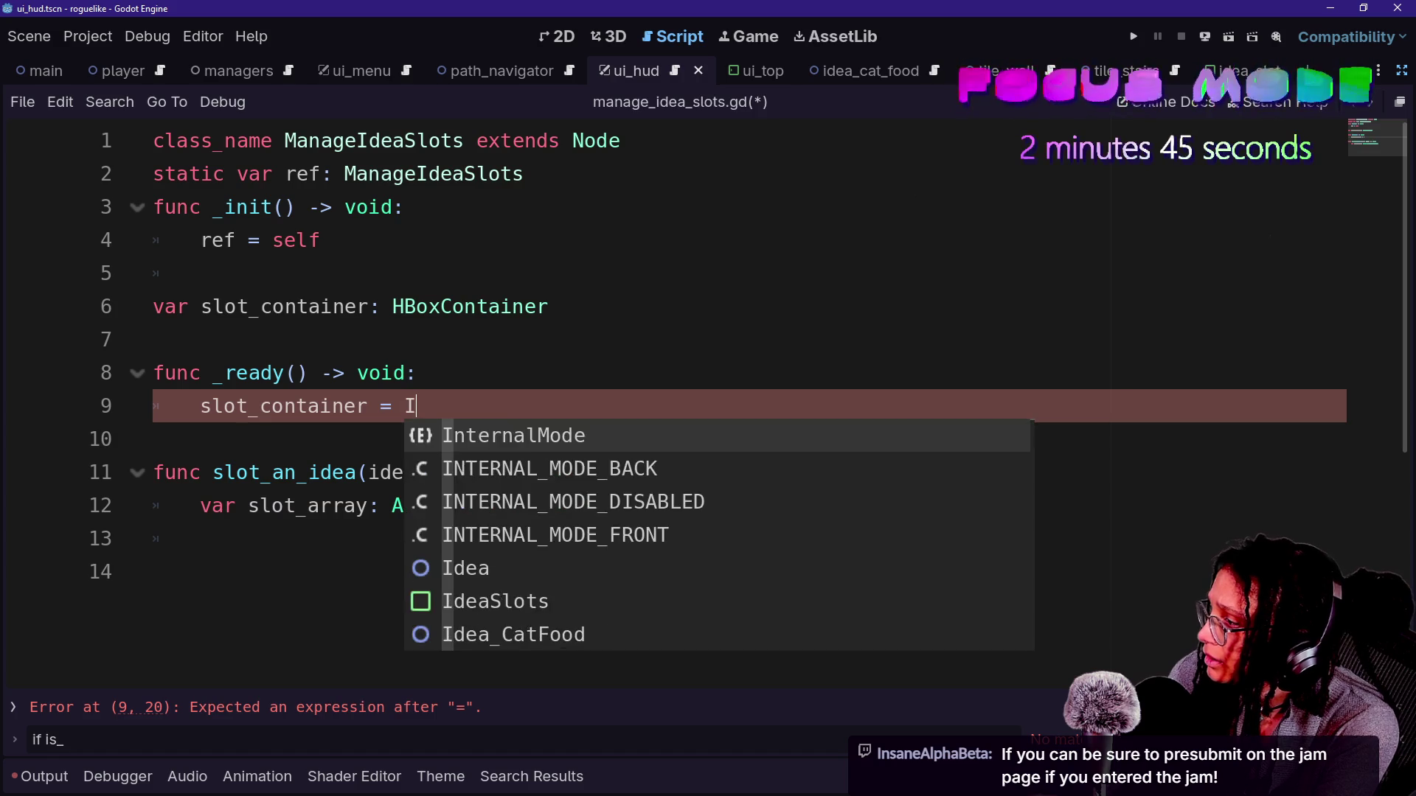
key(BackSpace)
text(Slots)
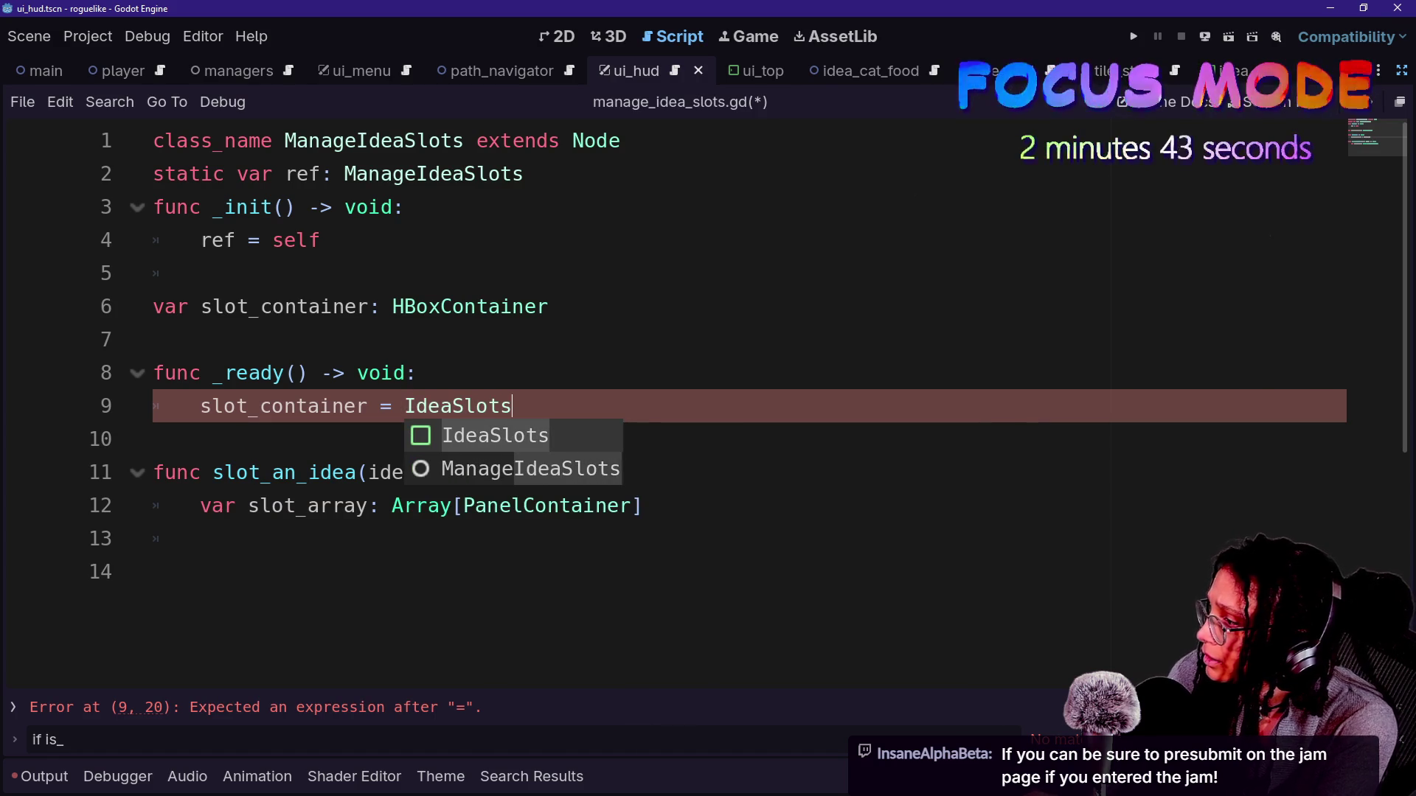
ctrl+click(502, 405)
click(451, 174)
key(ctrl+s)
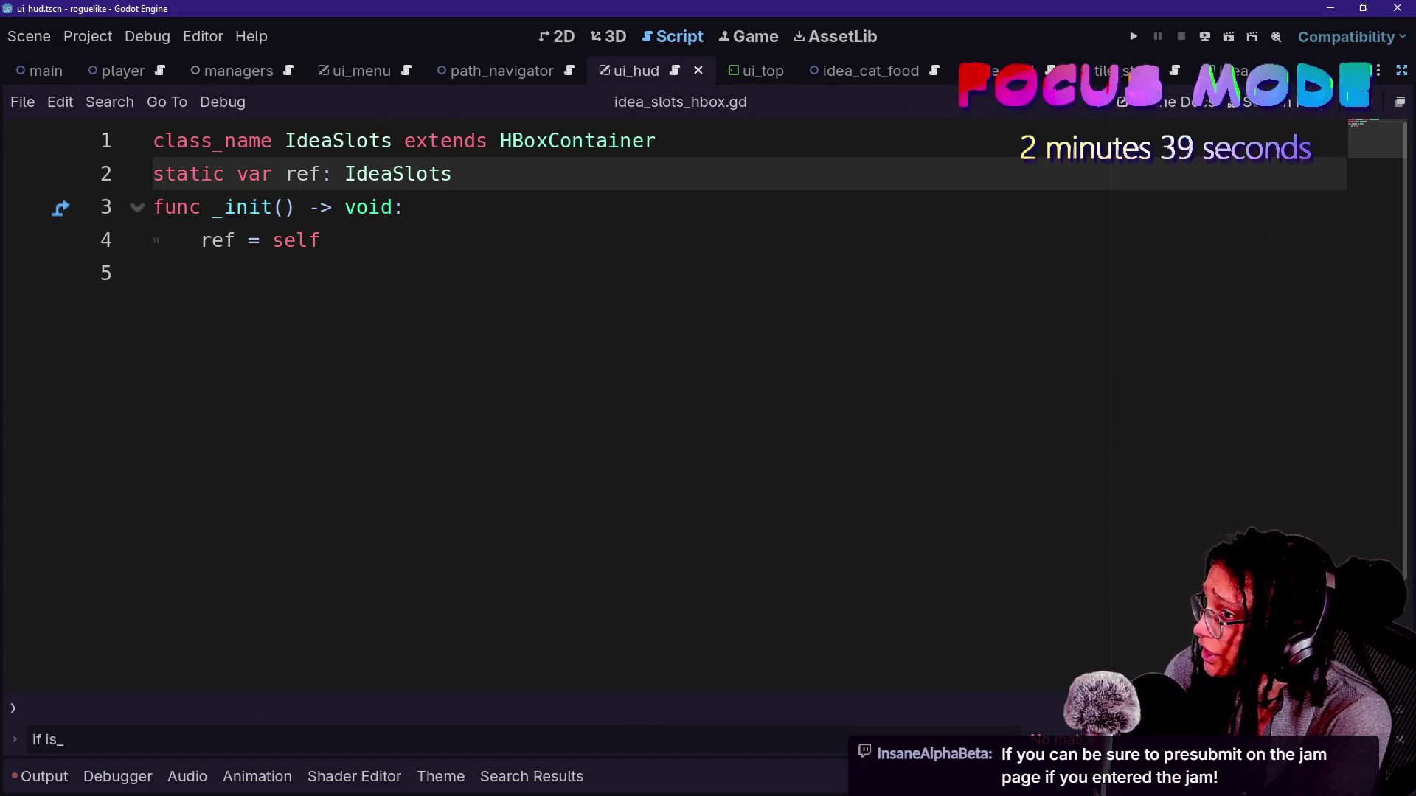
Step: Restore the side docks, save the scene again, and switch to Discord
click(1402, 70)
click(526, 241)
key(ctrl+s)
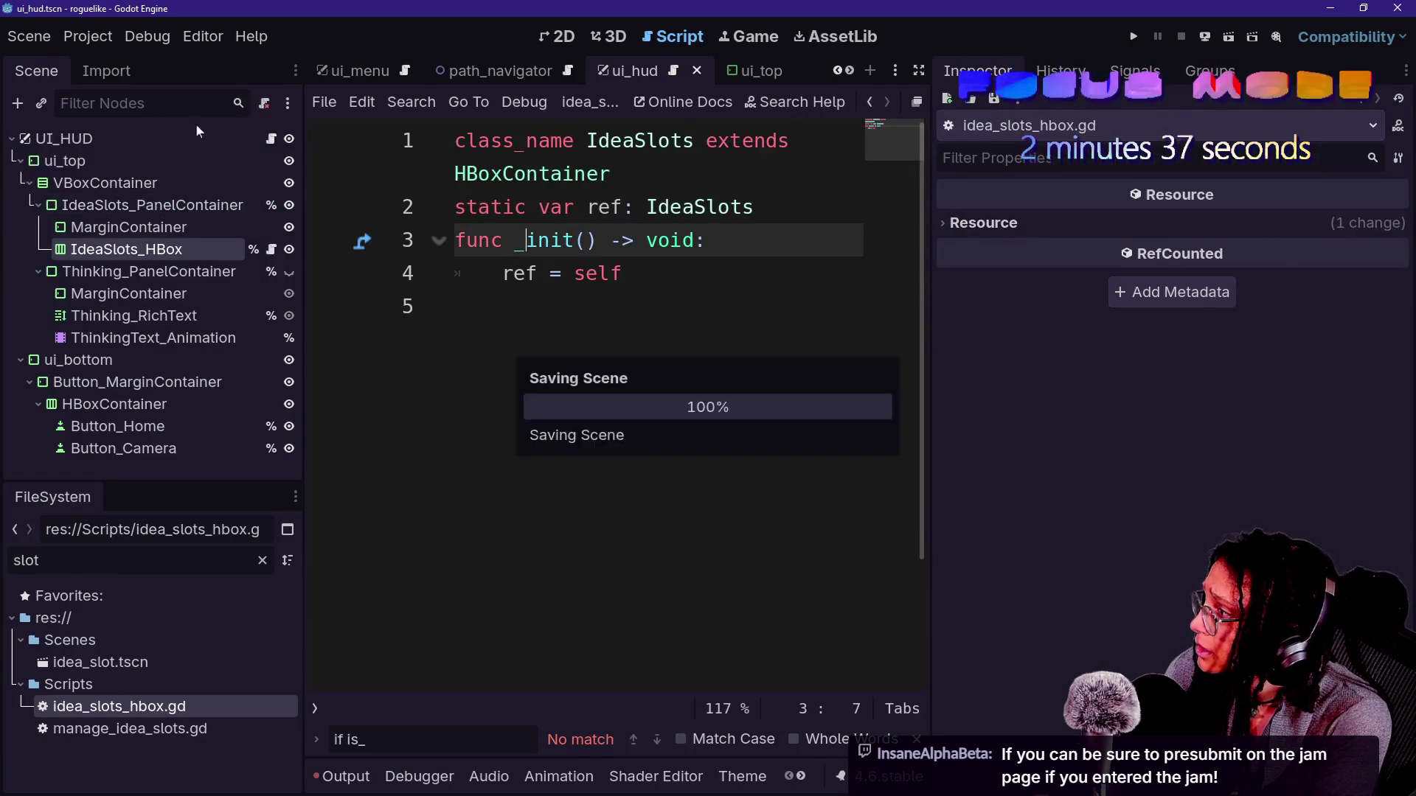
click(87, 36)
click(453, 281)
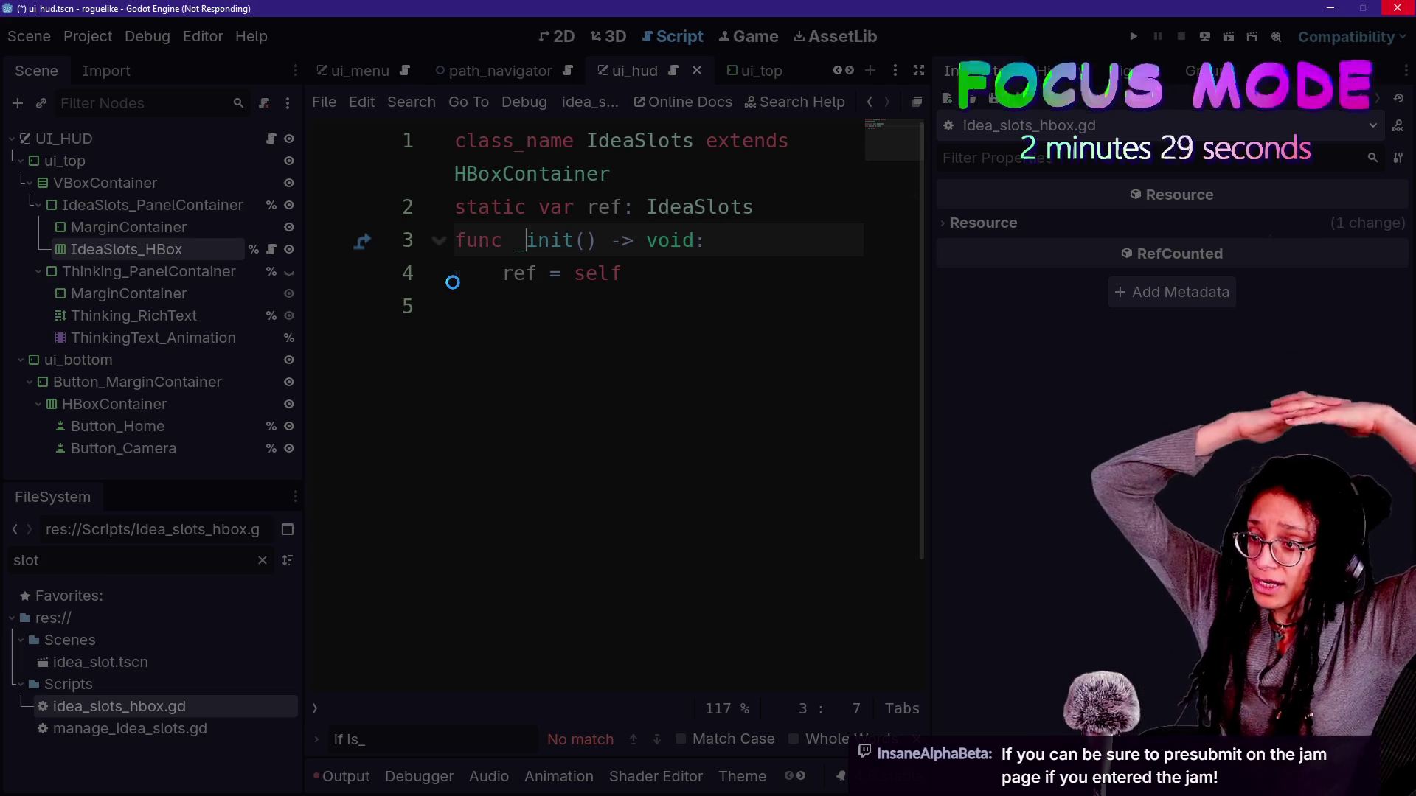
key(alt+Tab)
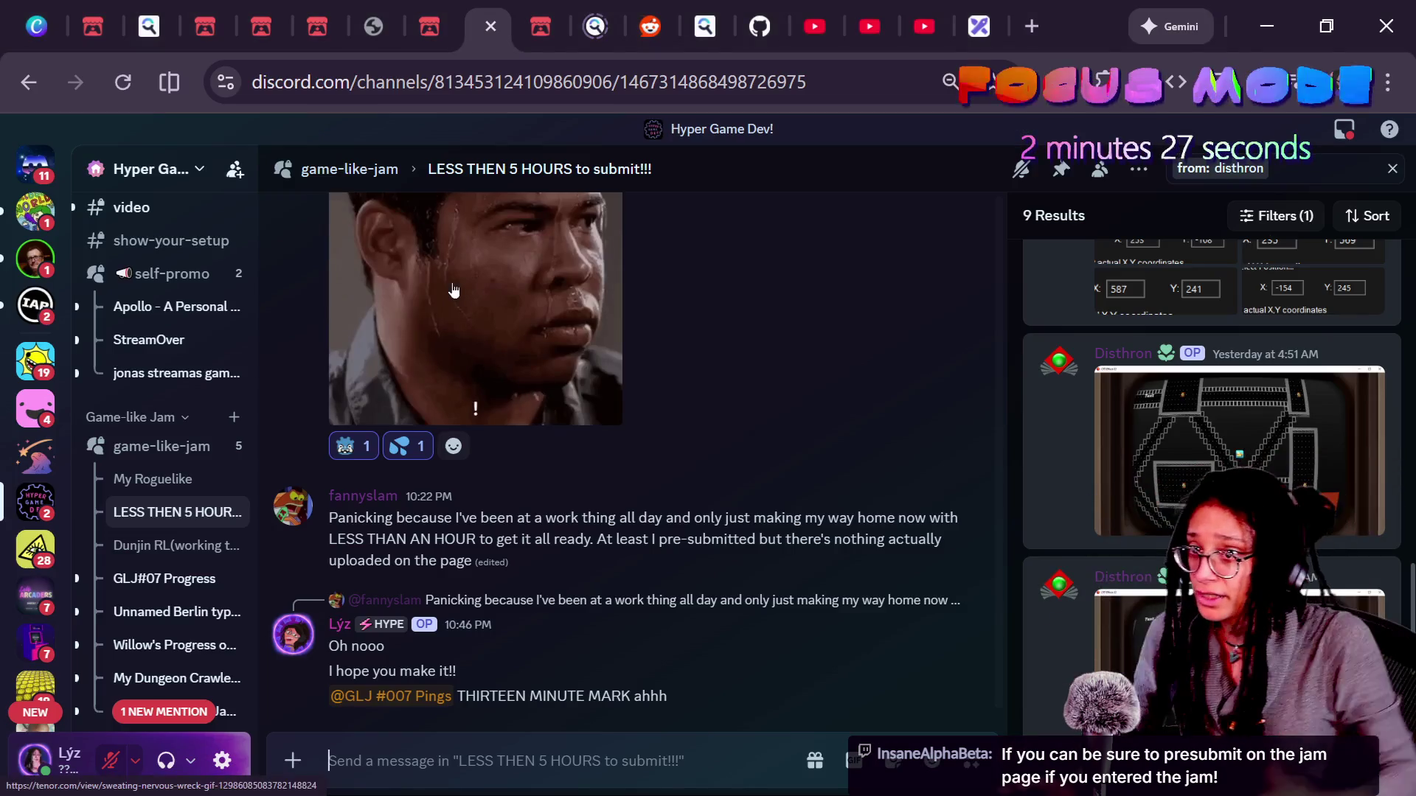
Step: Post a GLJ #007 Pings 'TWO MINUTES LEEEEFFFT' reminder in the submission thread, then return to Godot
key(alt+Tab)
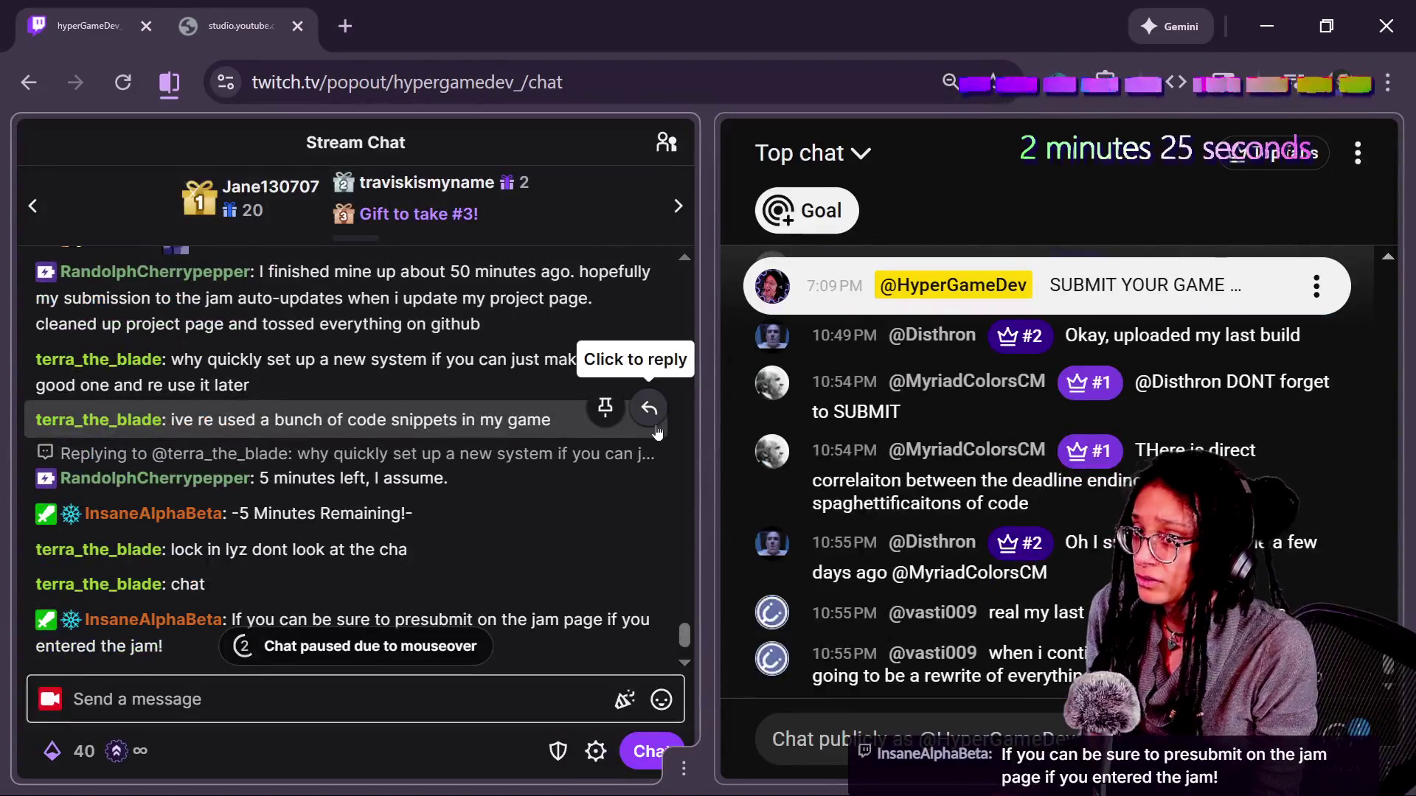
key(alt+Tab)
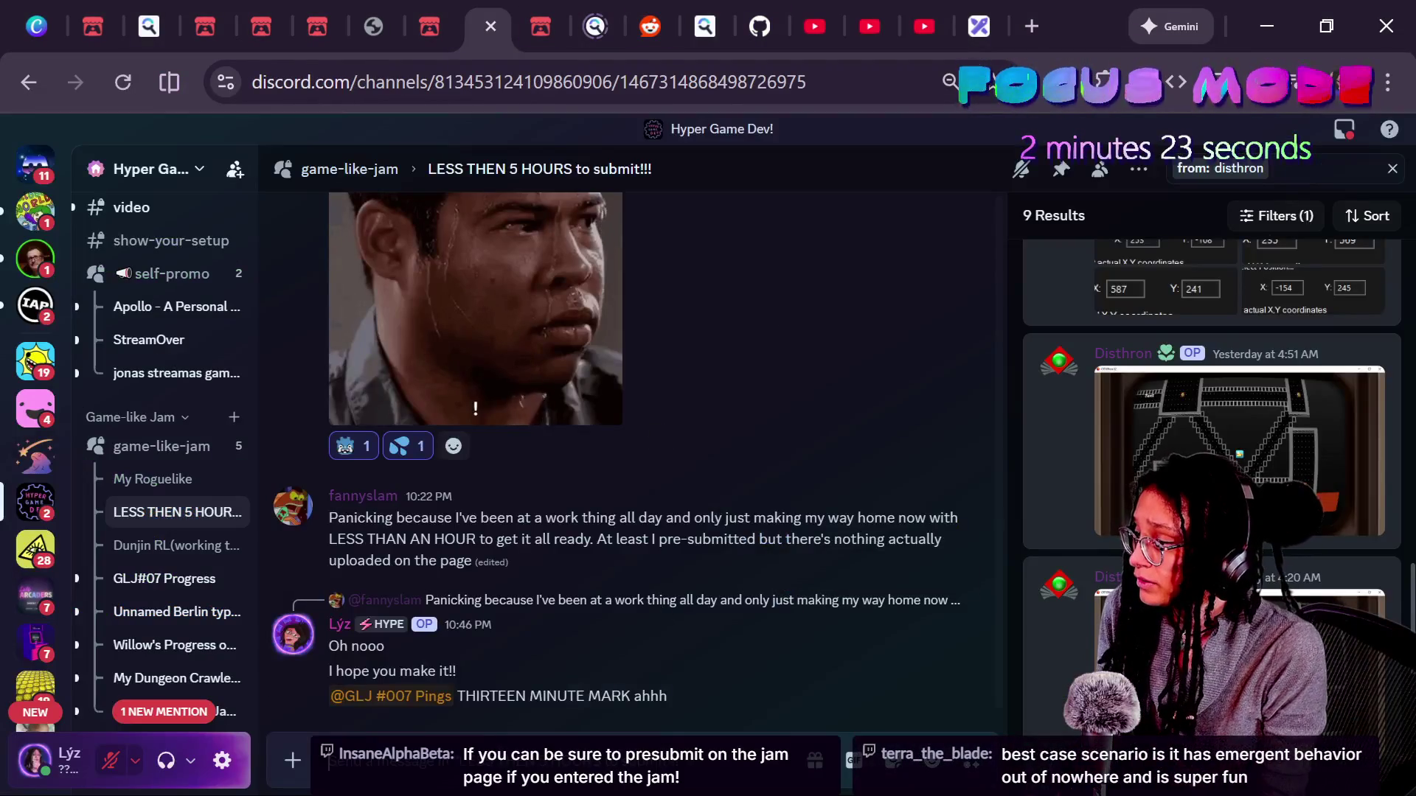
text(@GLJ)
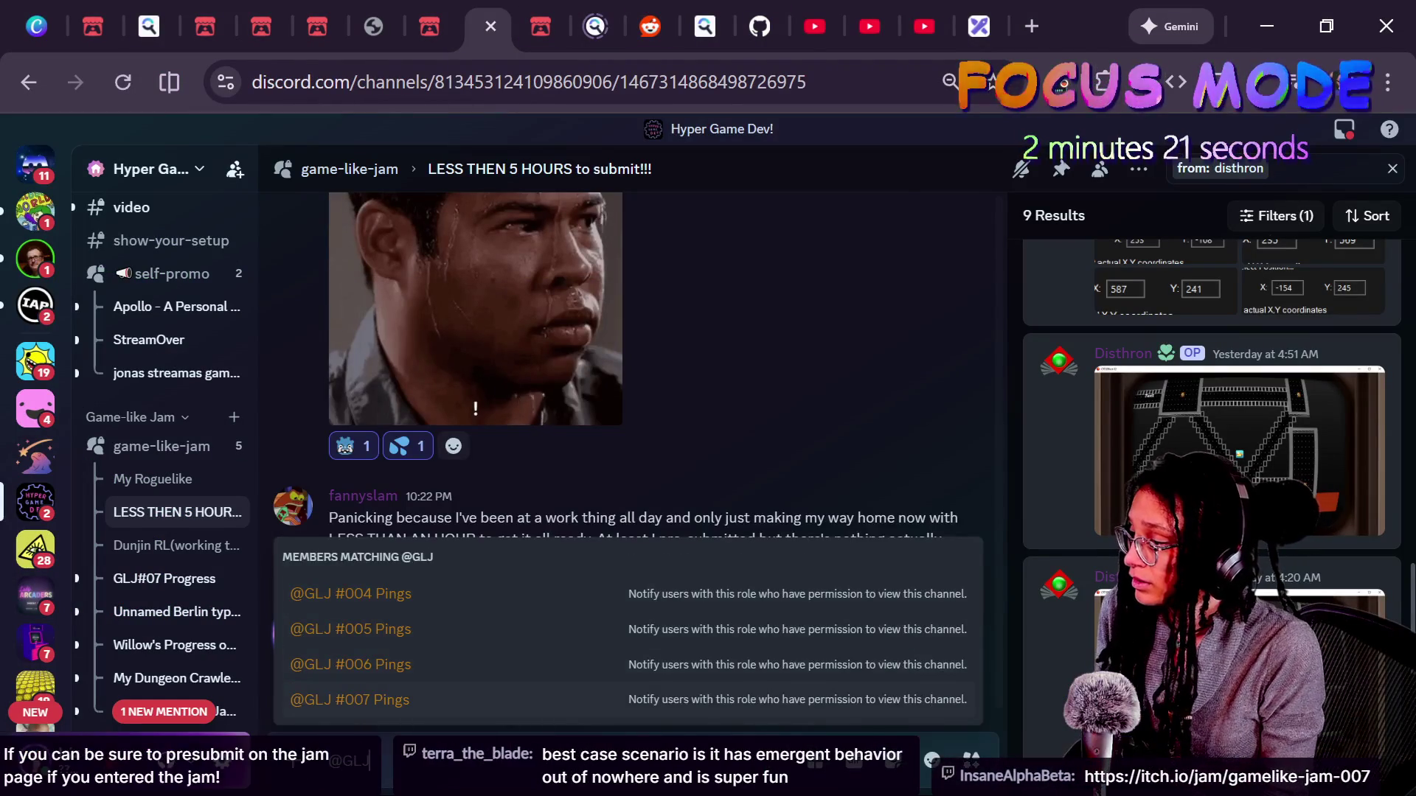
key(Return)
text(O MINUT)
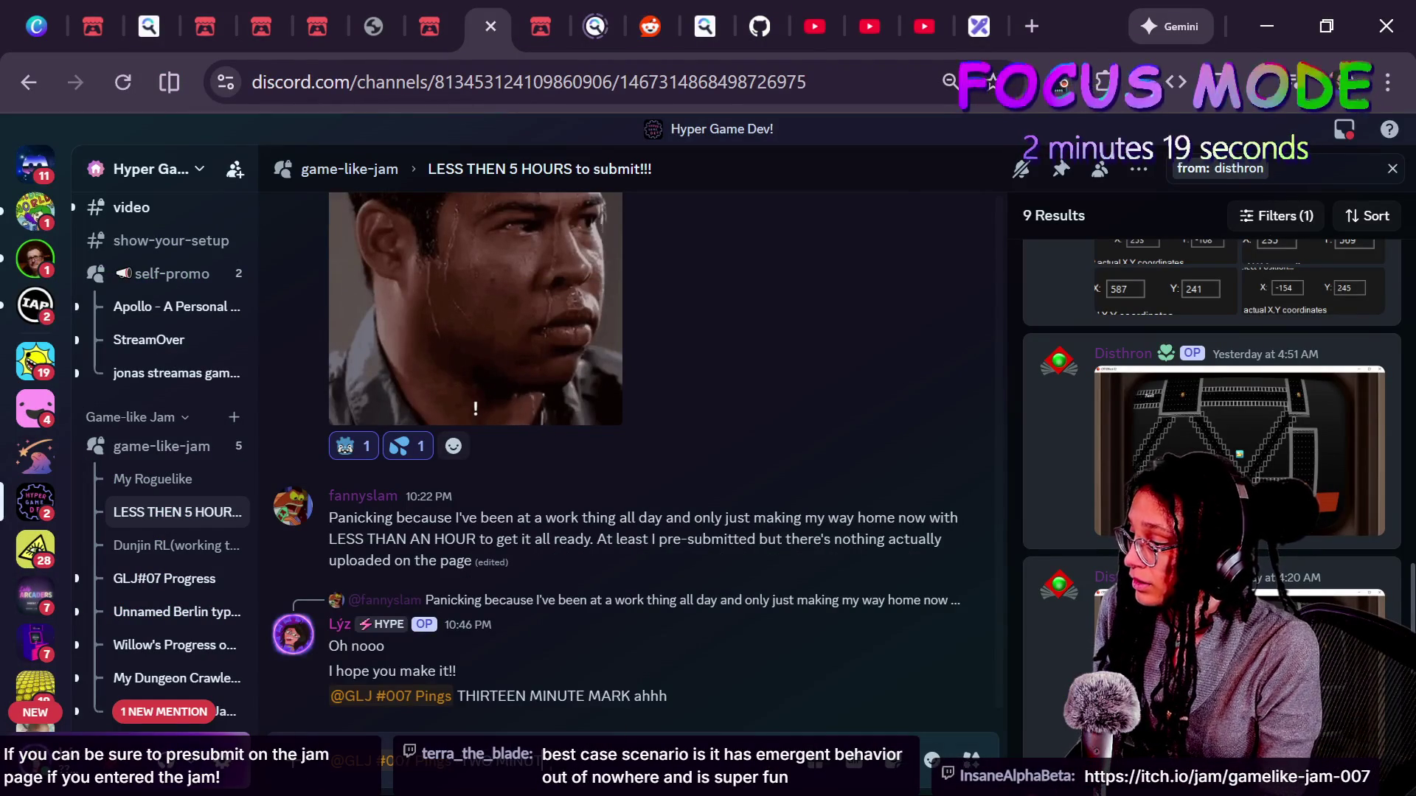
key(Return)
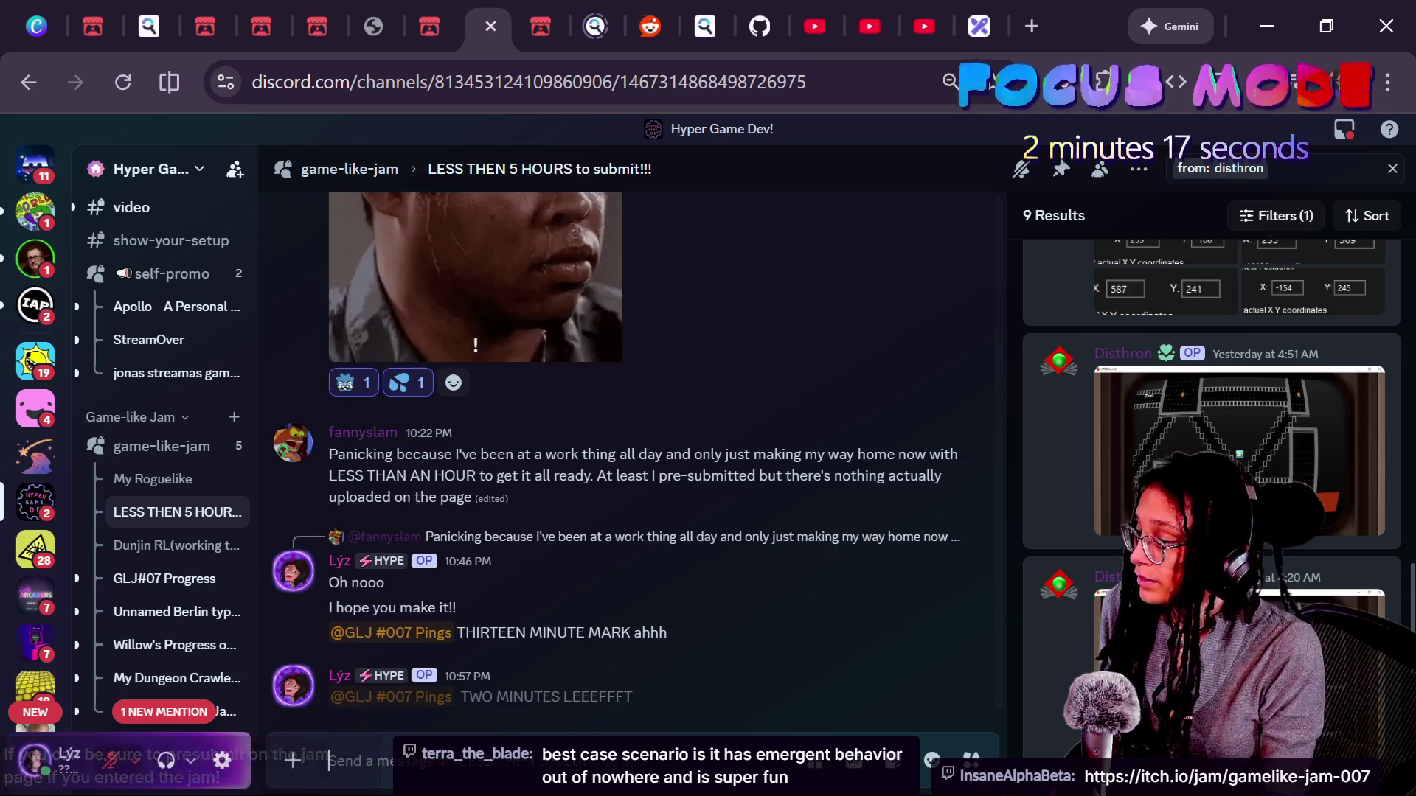
key(alt+Tab)
key(alt+Tab)
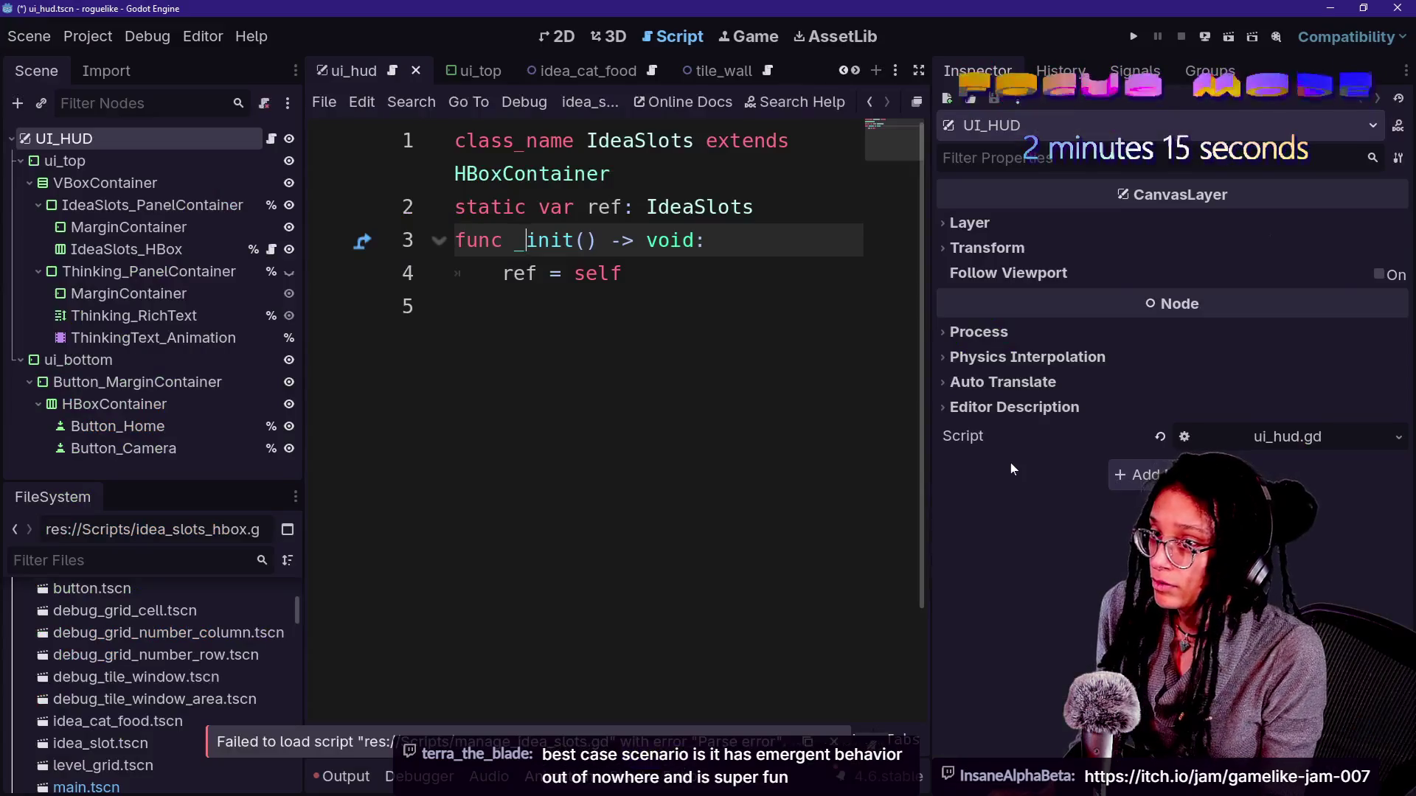
key(alt+Tab)
key(alt+Tab)
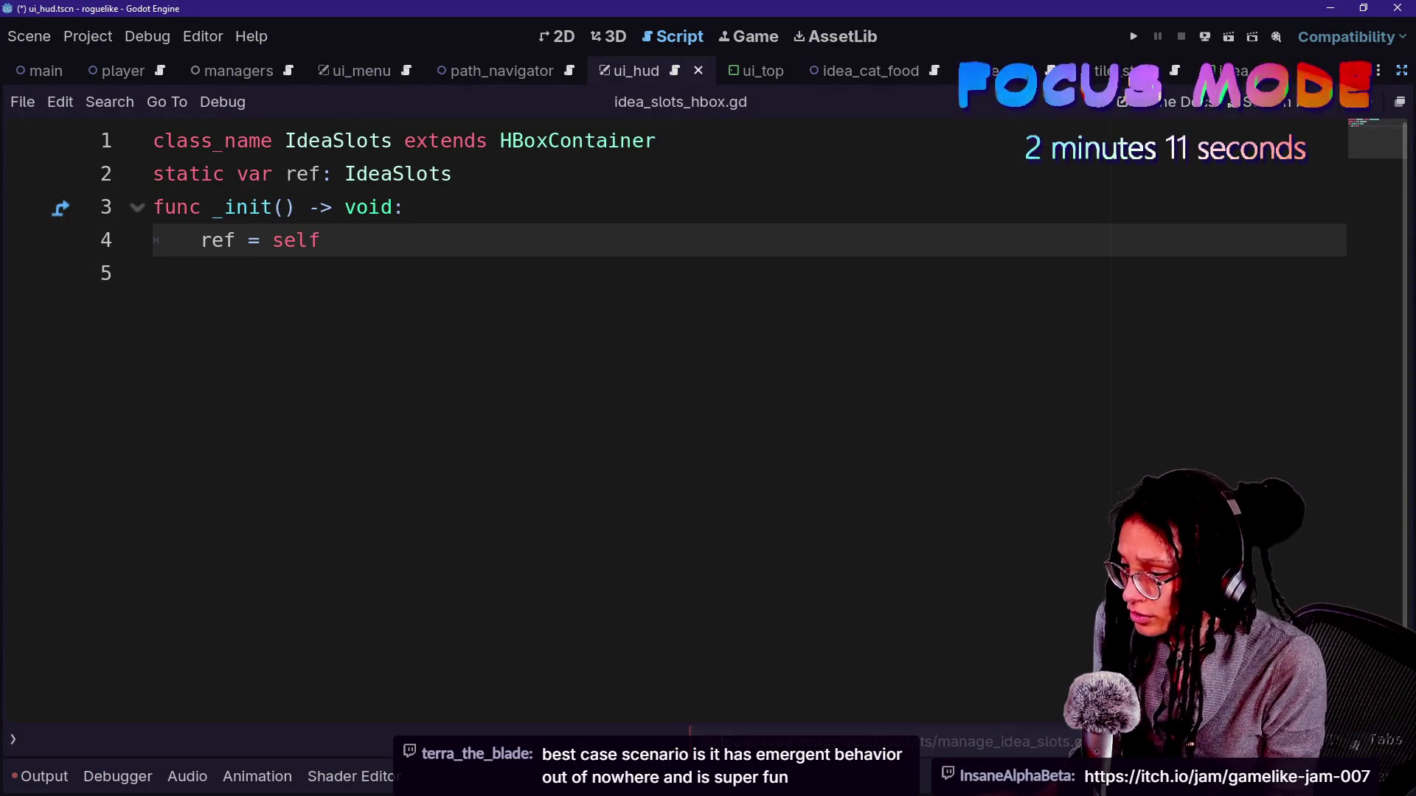
Step: Quick-open the manage_idea_slots.gd script
key(Down)
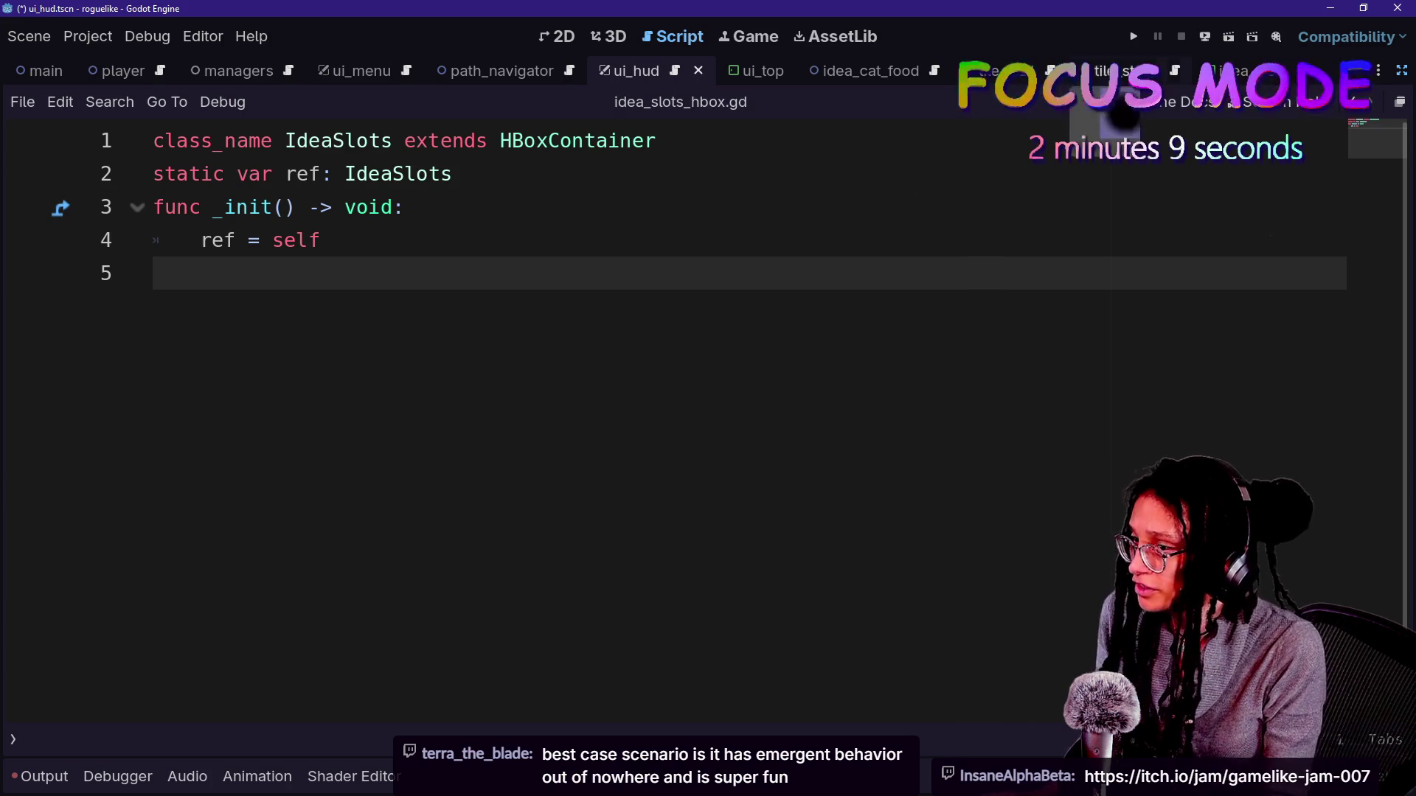
key(shift+alt+o)
text(manage)
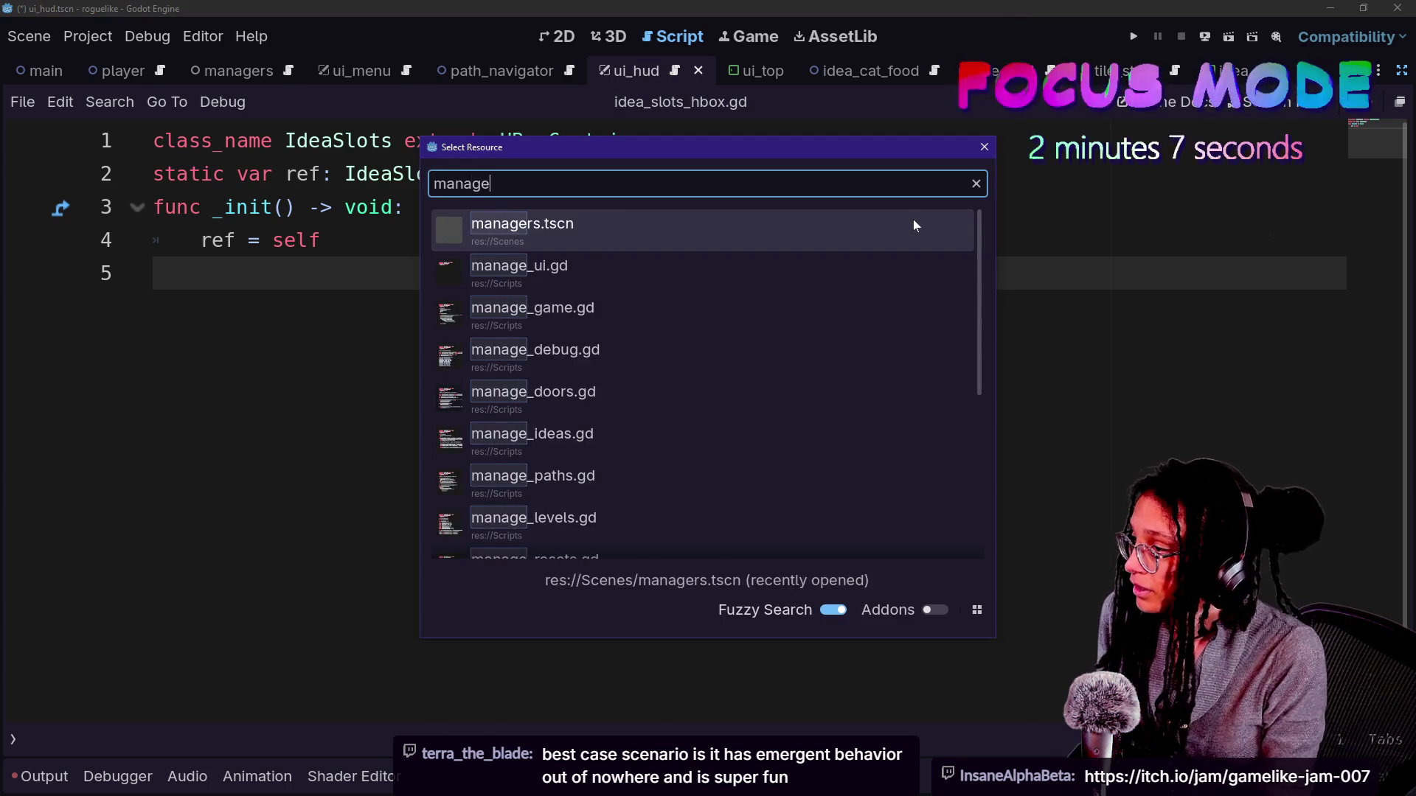
text(_idea)
key(Down)
key(Return)
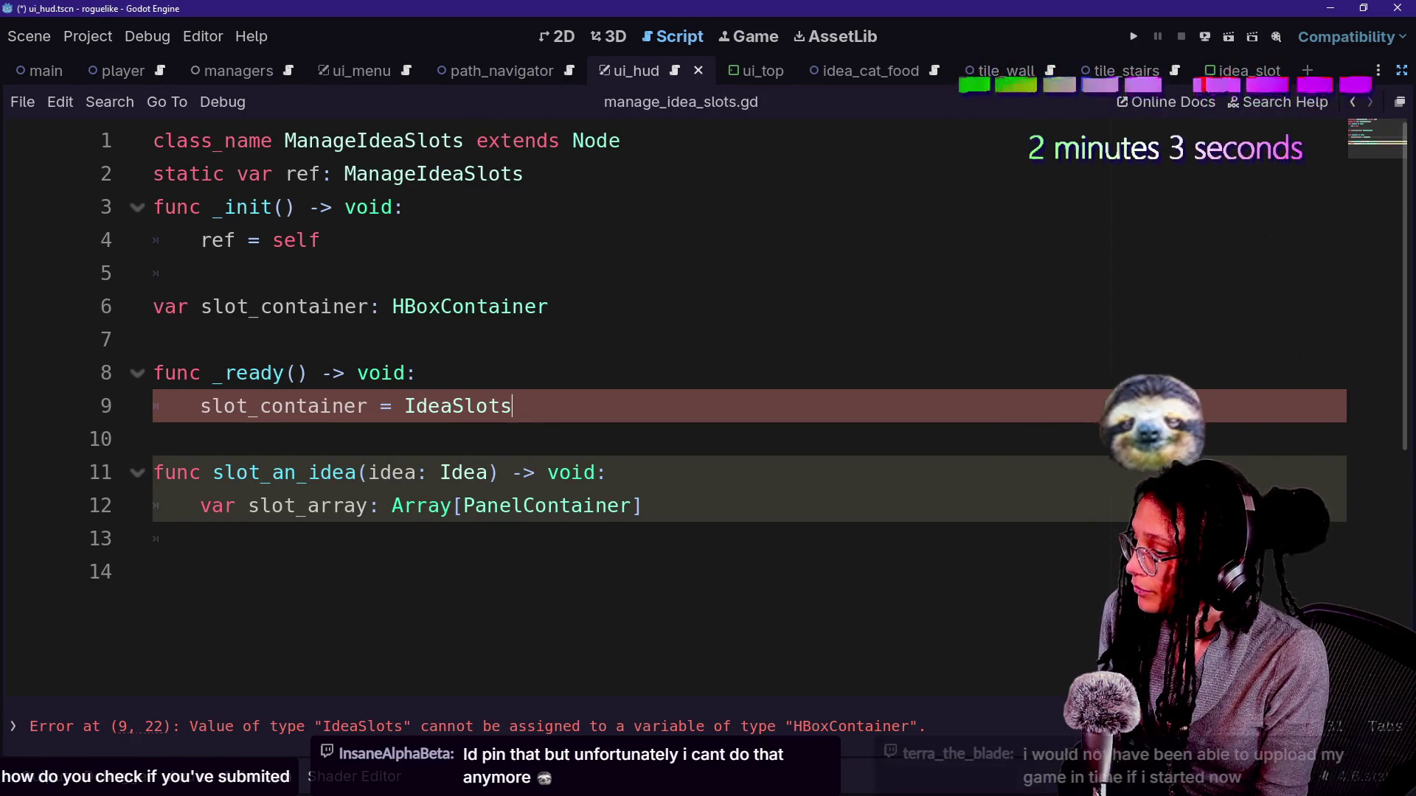
Step: Append .ref to IdeaSlots on line 9 and save the script
mouse_move(439, 410)
text(.ref)
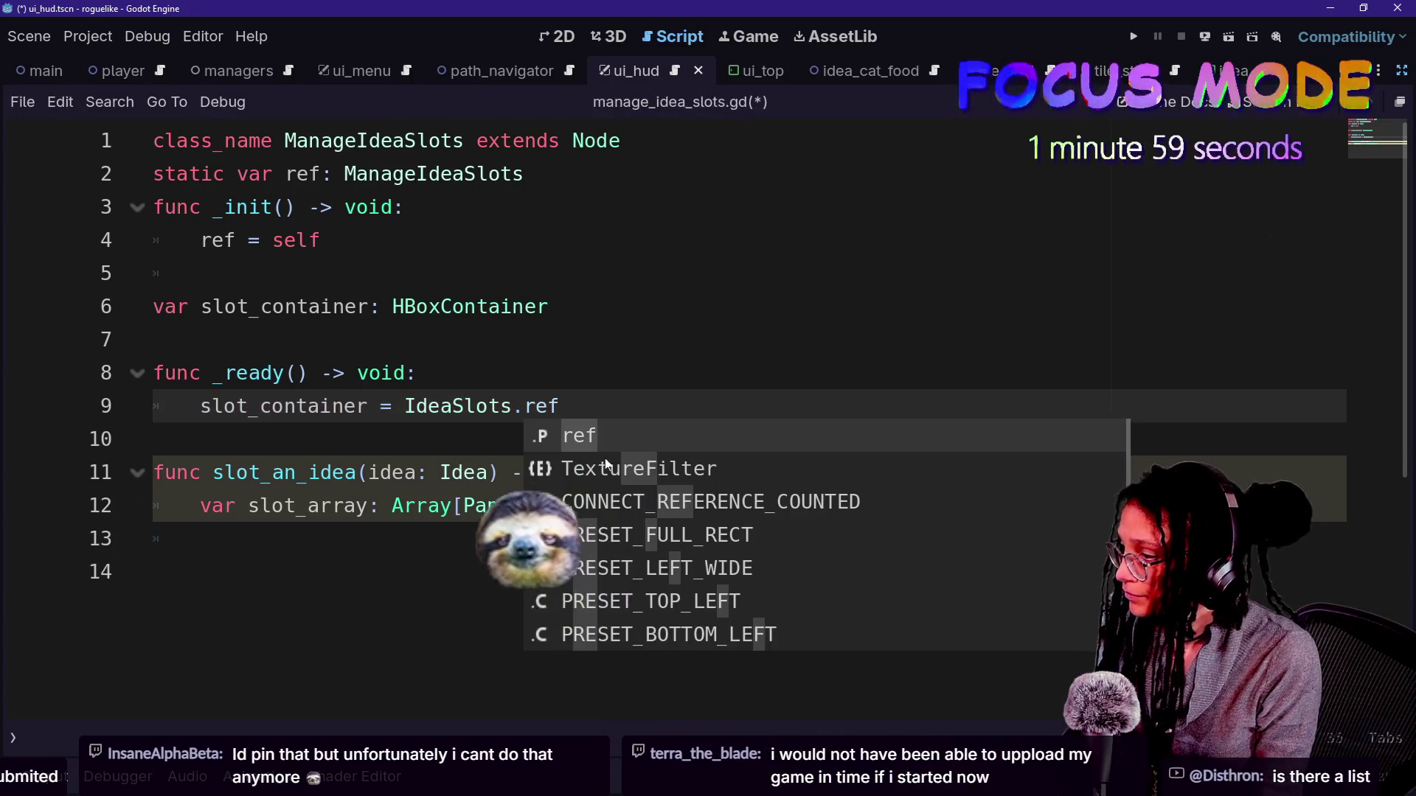
click(153, 339)
click(607, 473)
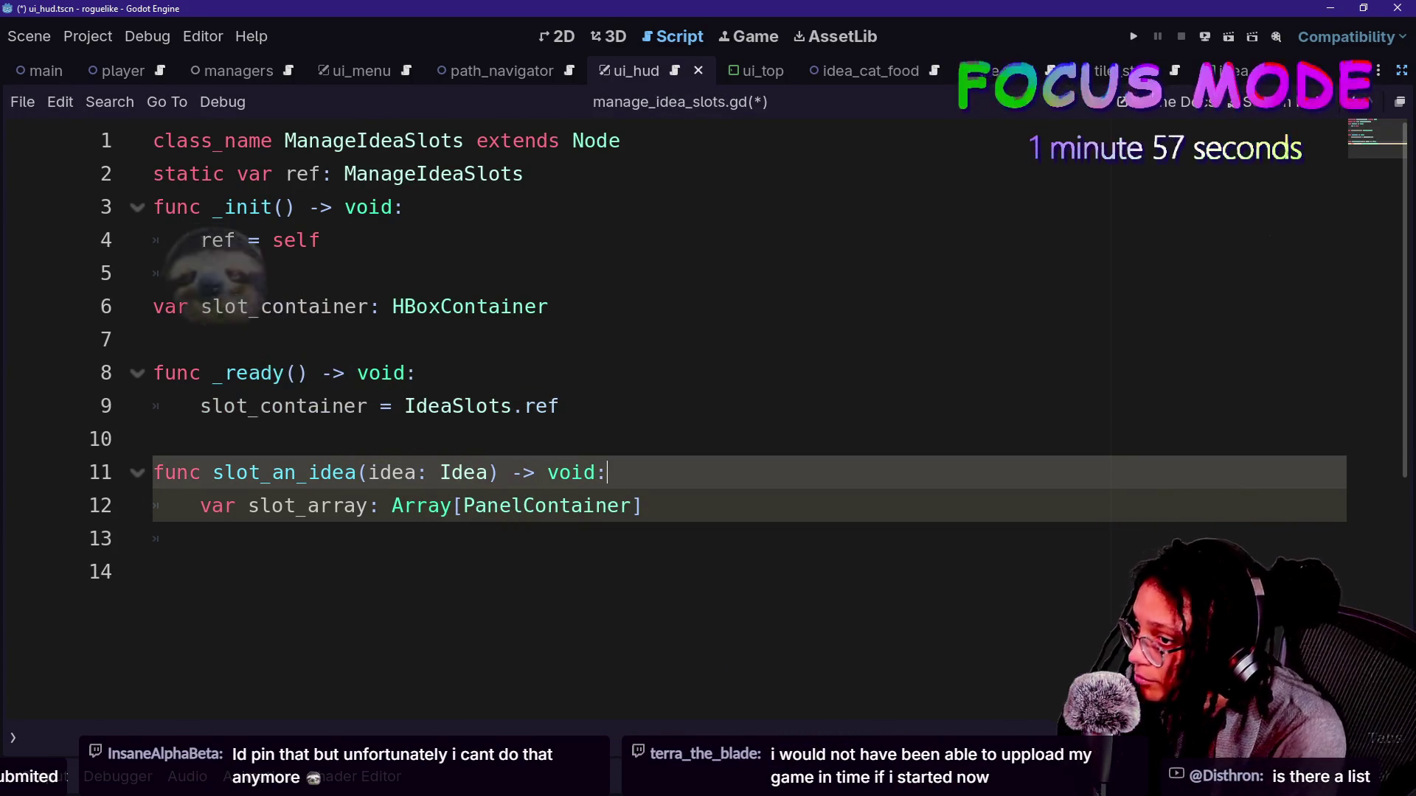
key(ctrl+s)
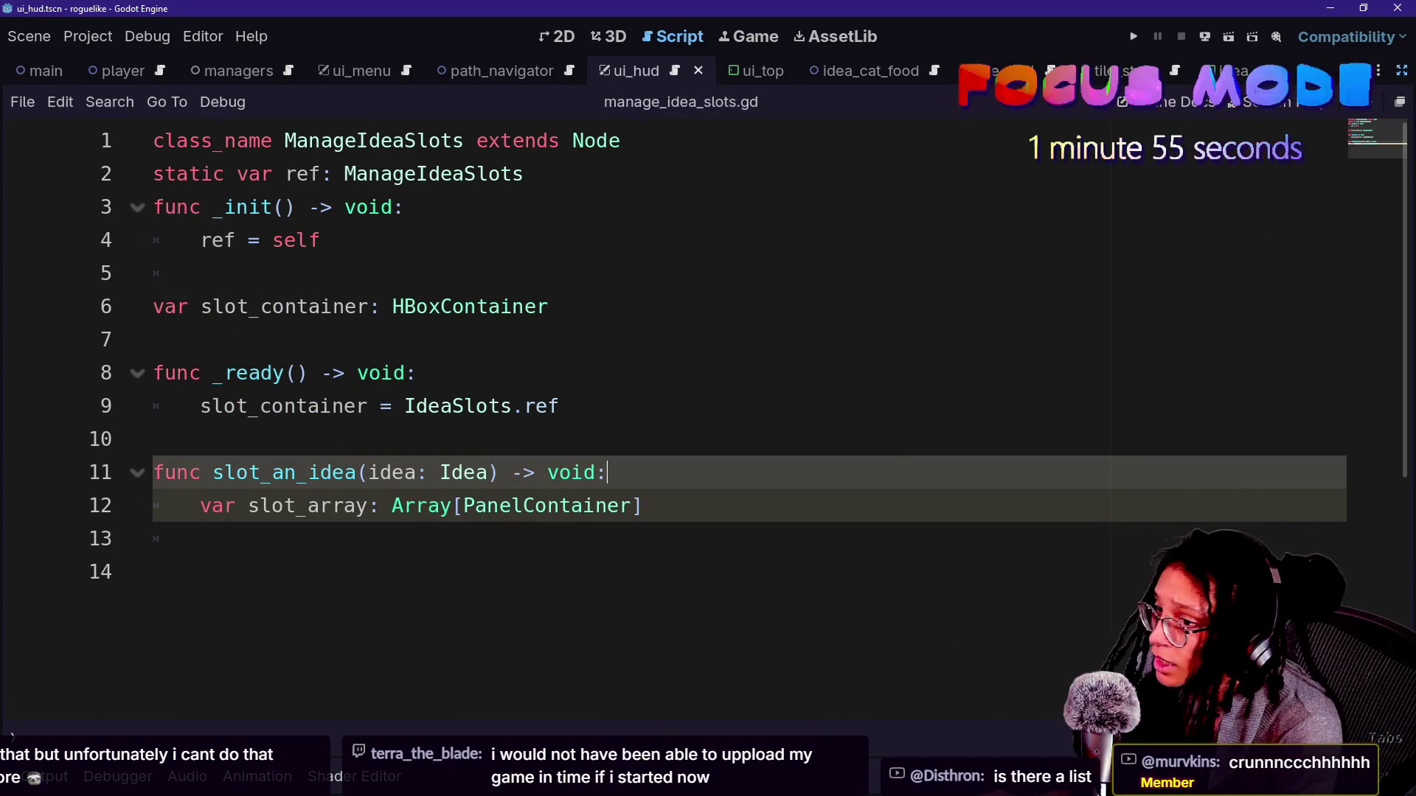
Step: Remove the empty line 13 and start line 12's assignment with '= slot_container'
click(153, 339)
click(199, 539)
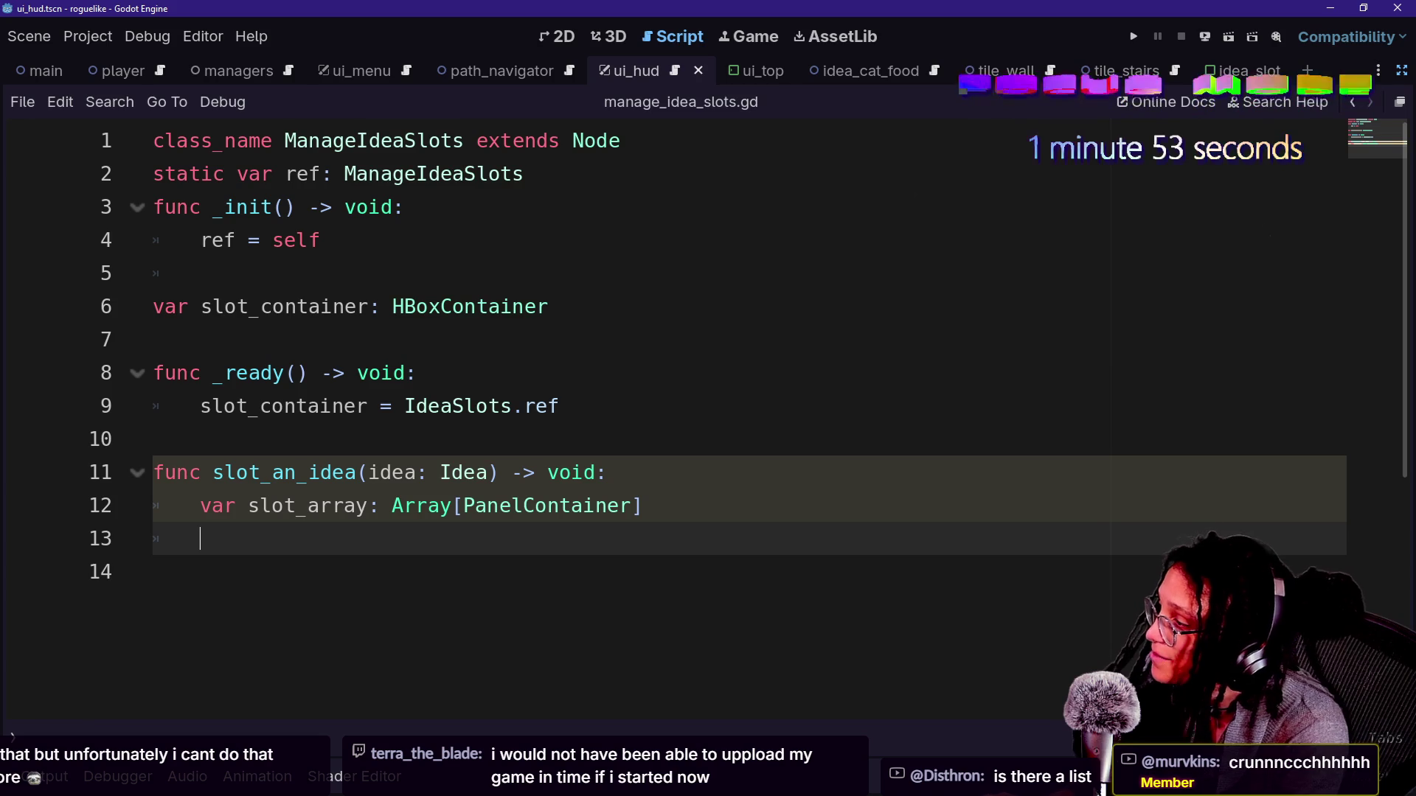
key(BackSpace)
key(BackSpace)
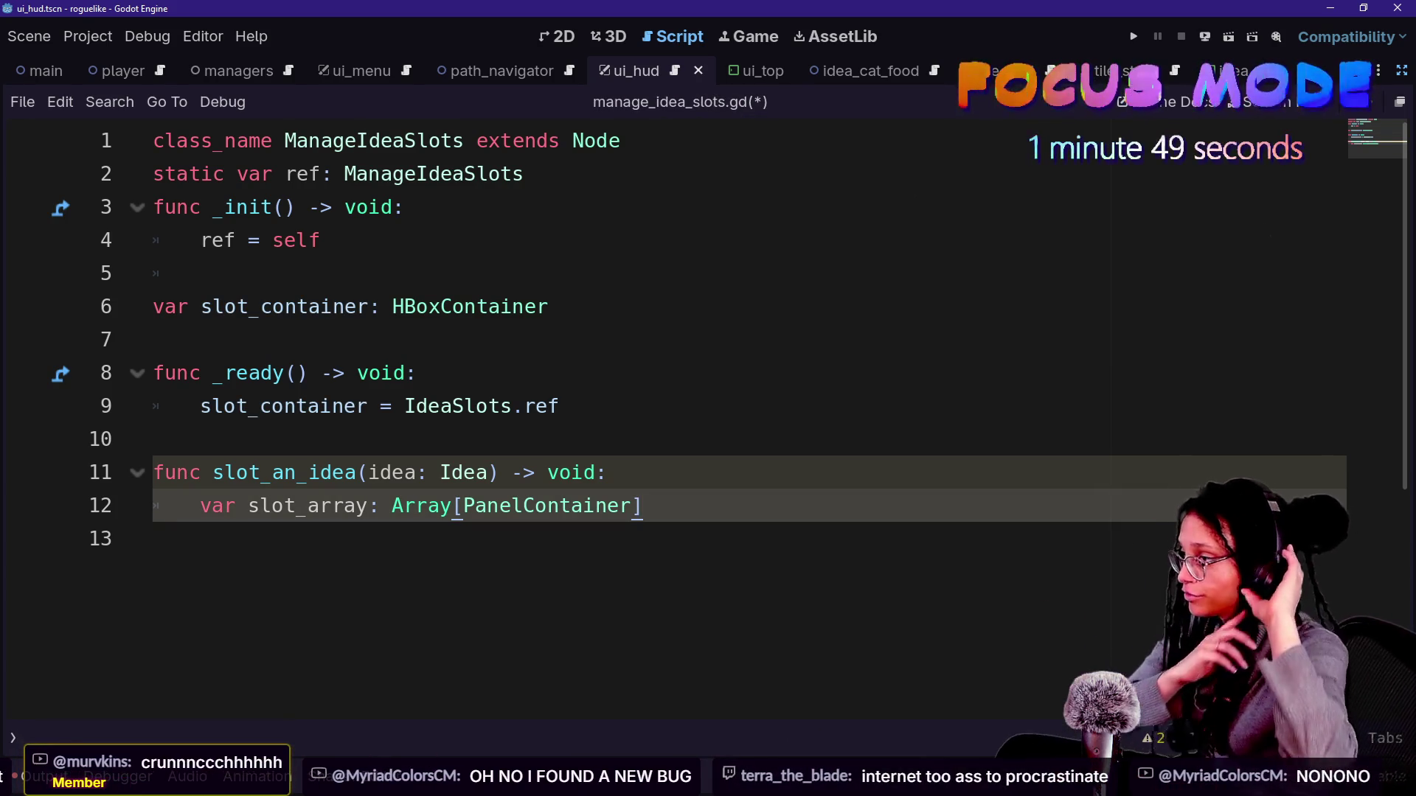
text(= slot)
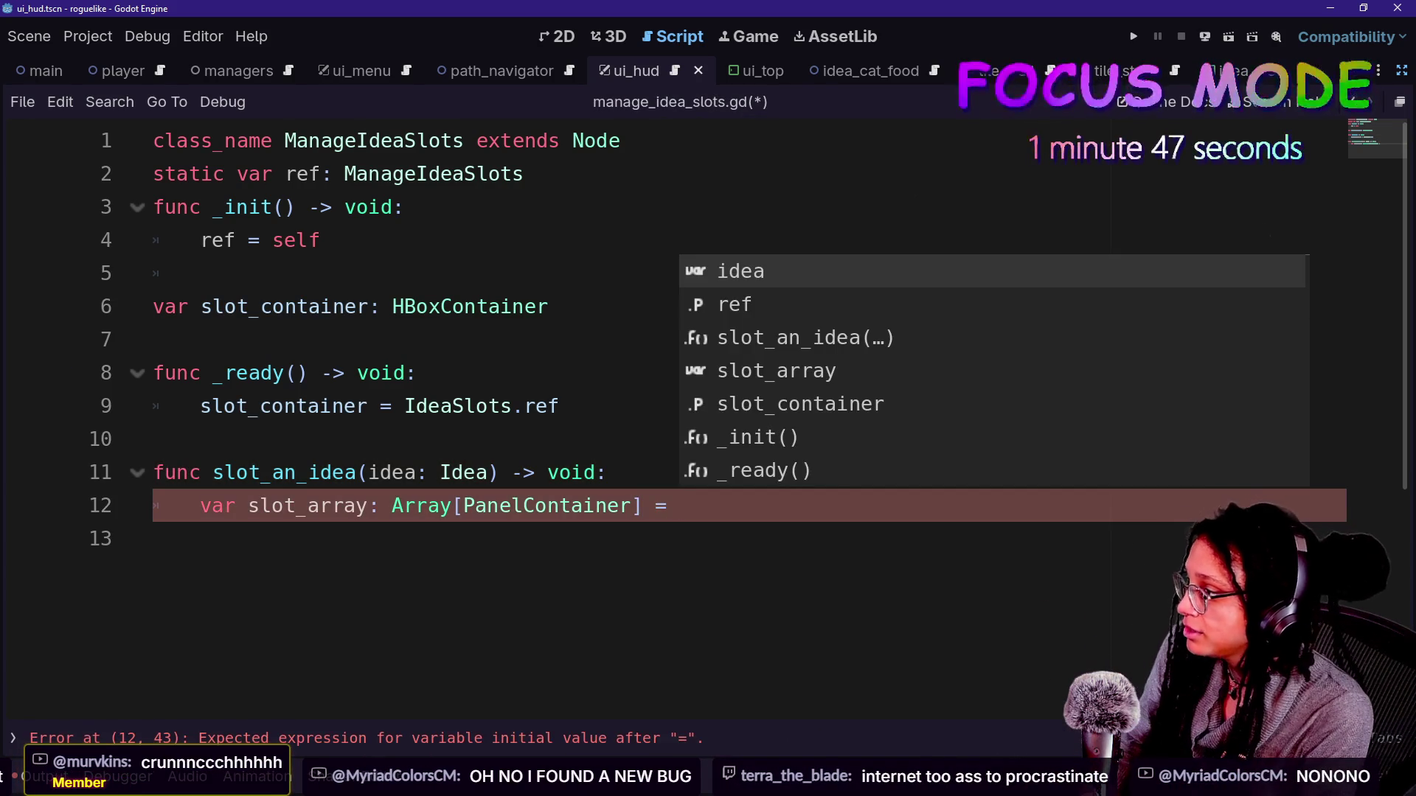
text(_cont)
click(804, 524)
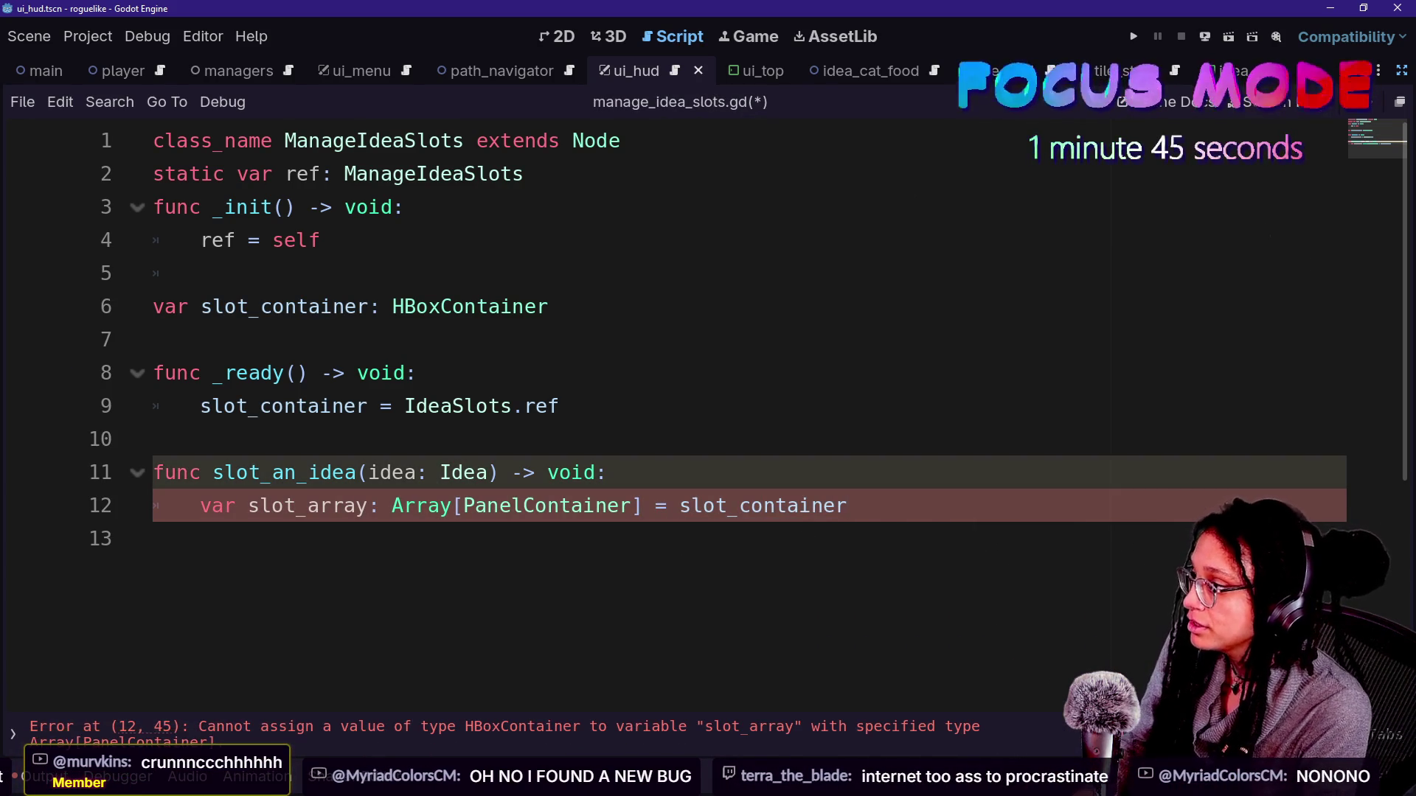
Step: Rename slot_container to slot_hbox and assign slot_hbox.get_children() to slot_array
double_click(314, 307)
key(ctrl+d)
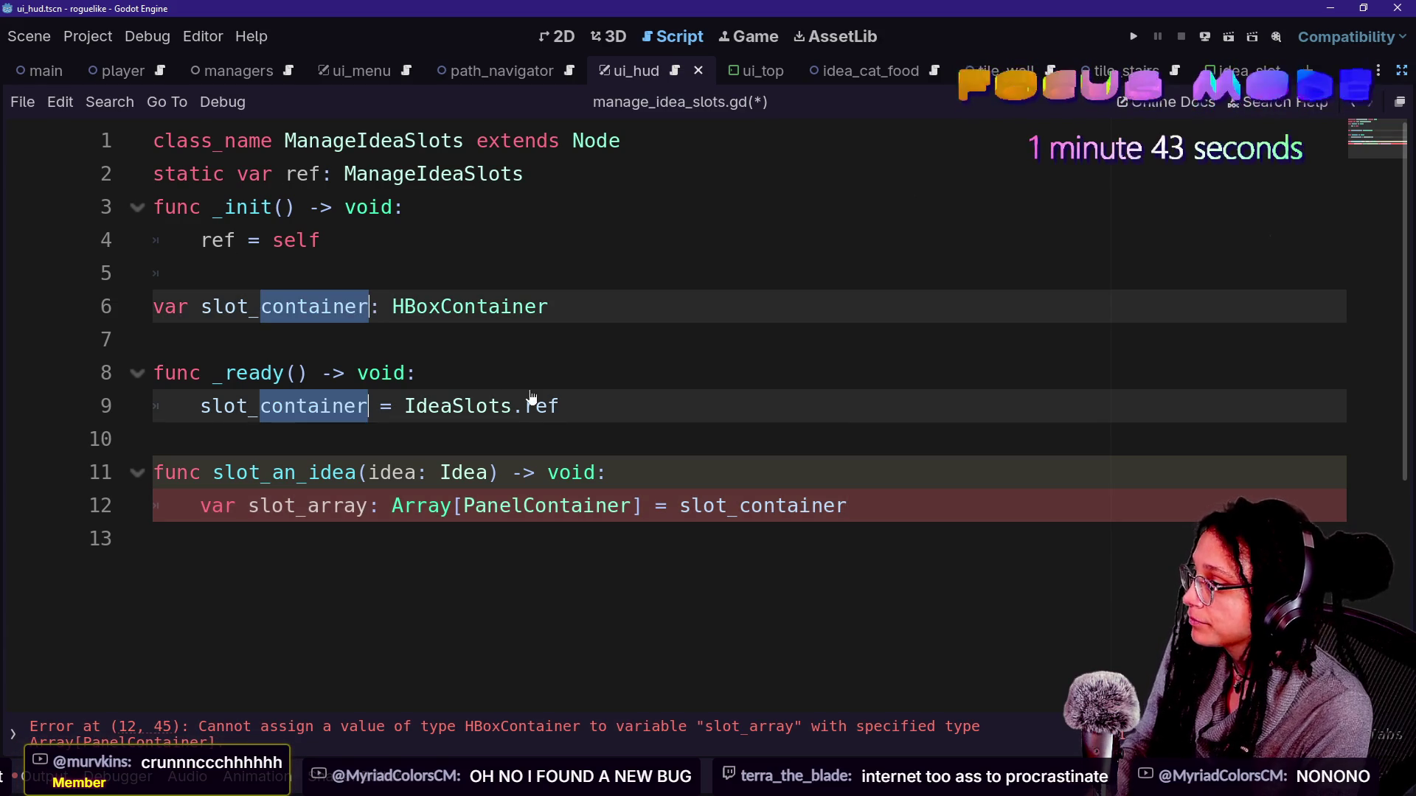
text(hbox)
double_click(800, 506)
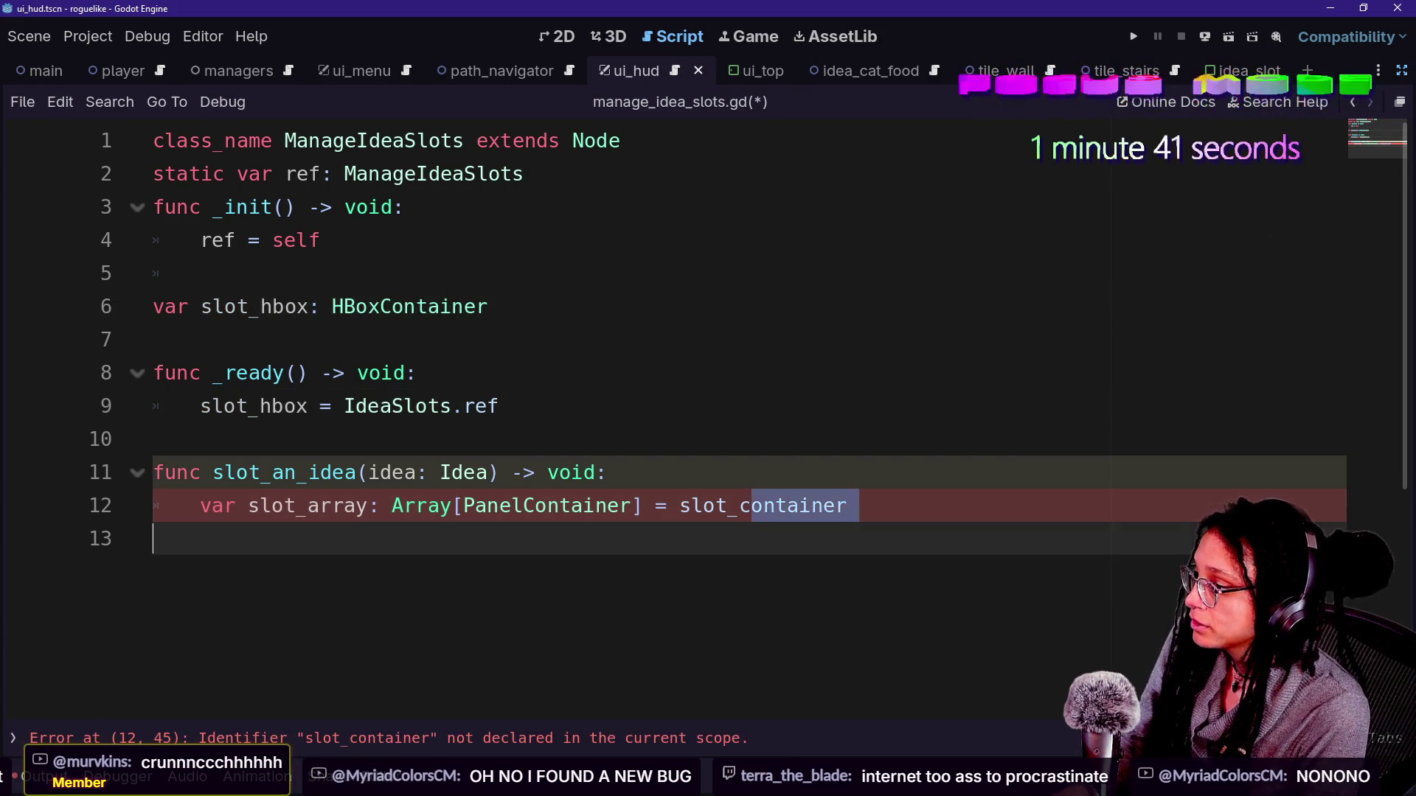
key(BackSpace)
text(hbox.get)
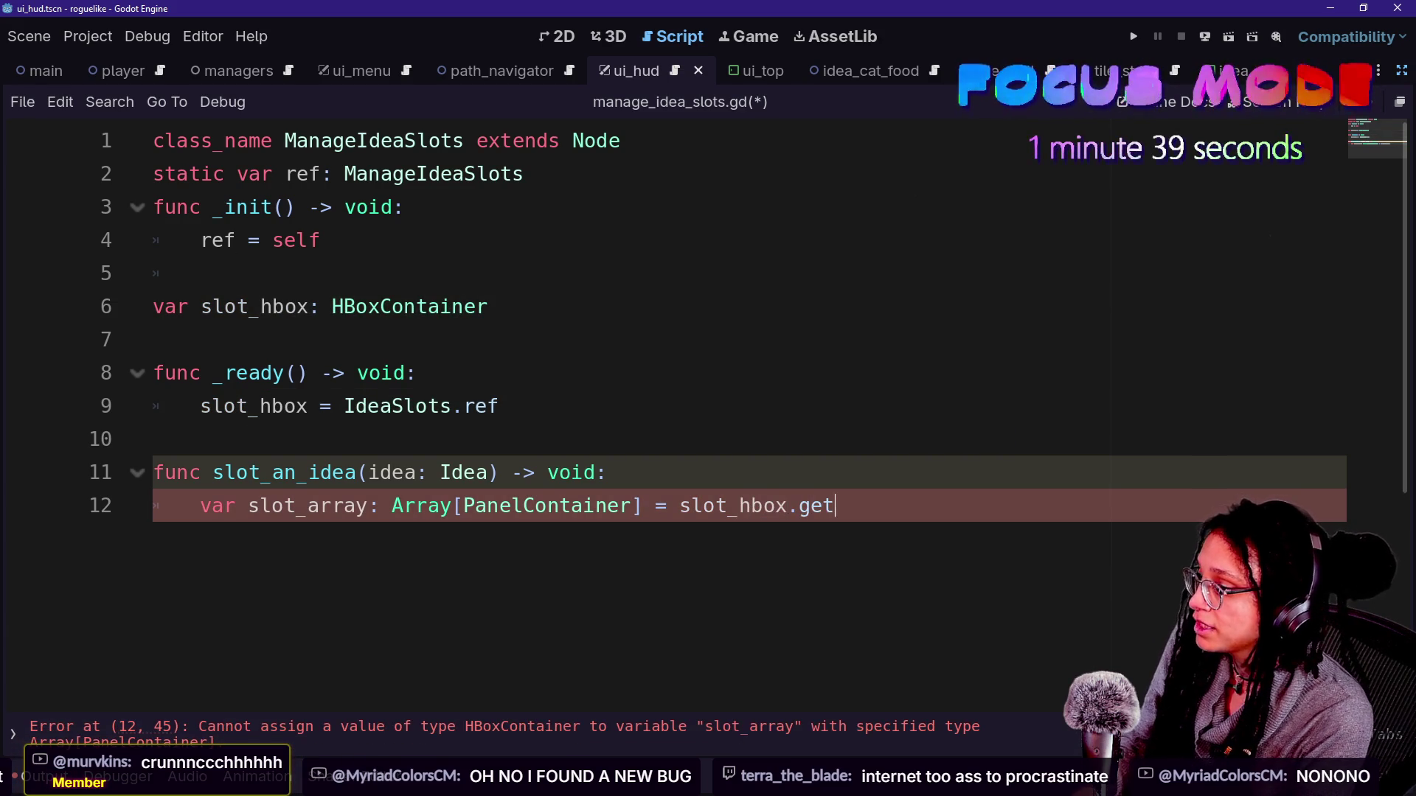
text(_children)
key(BackSpace)
text(en())
key(Return)
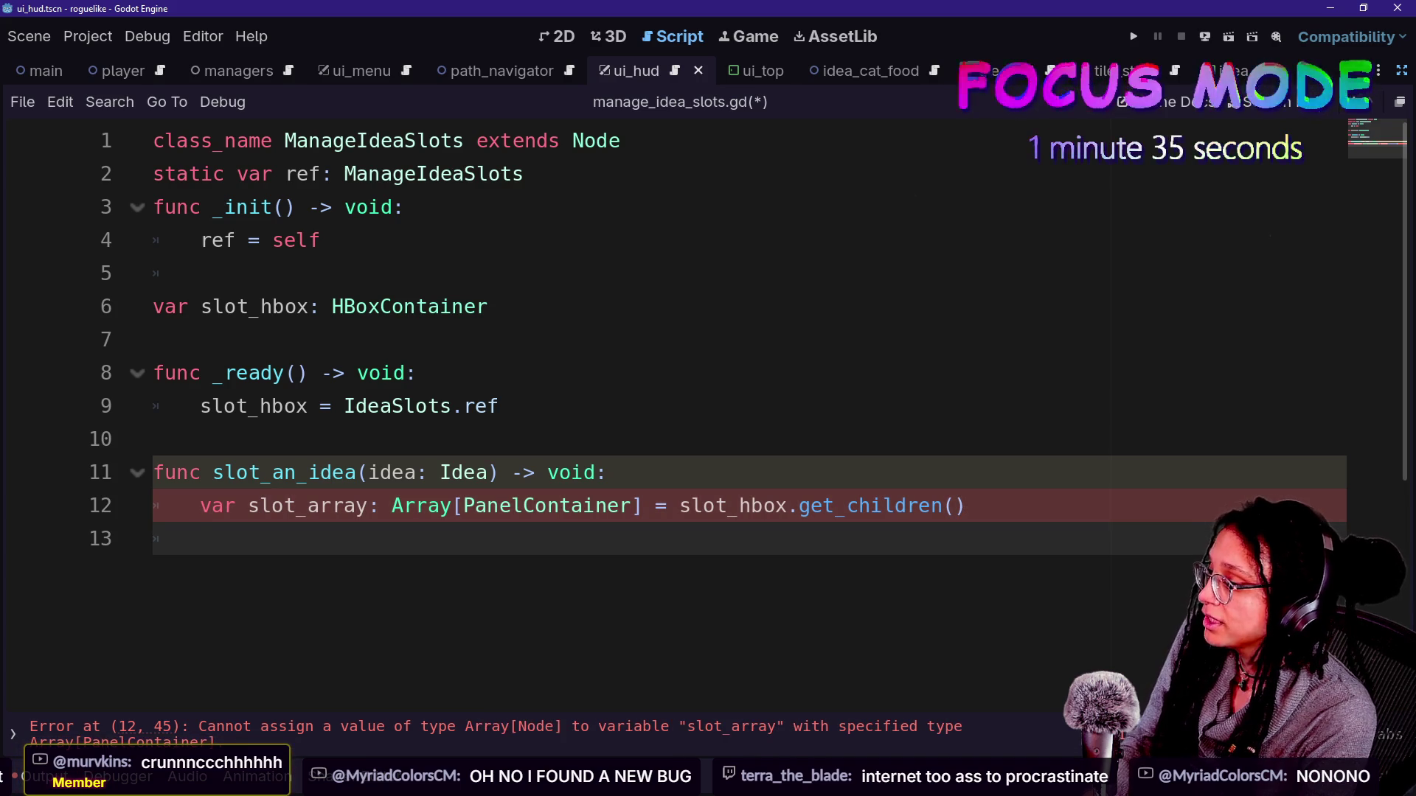
key(ctrl+shift+F11)
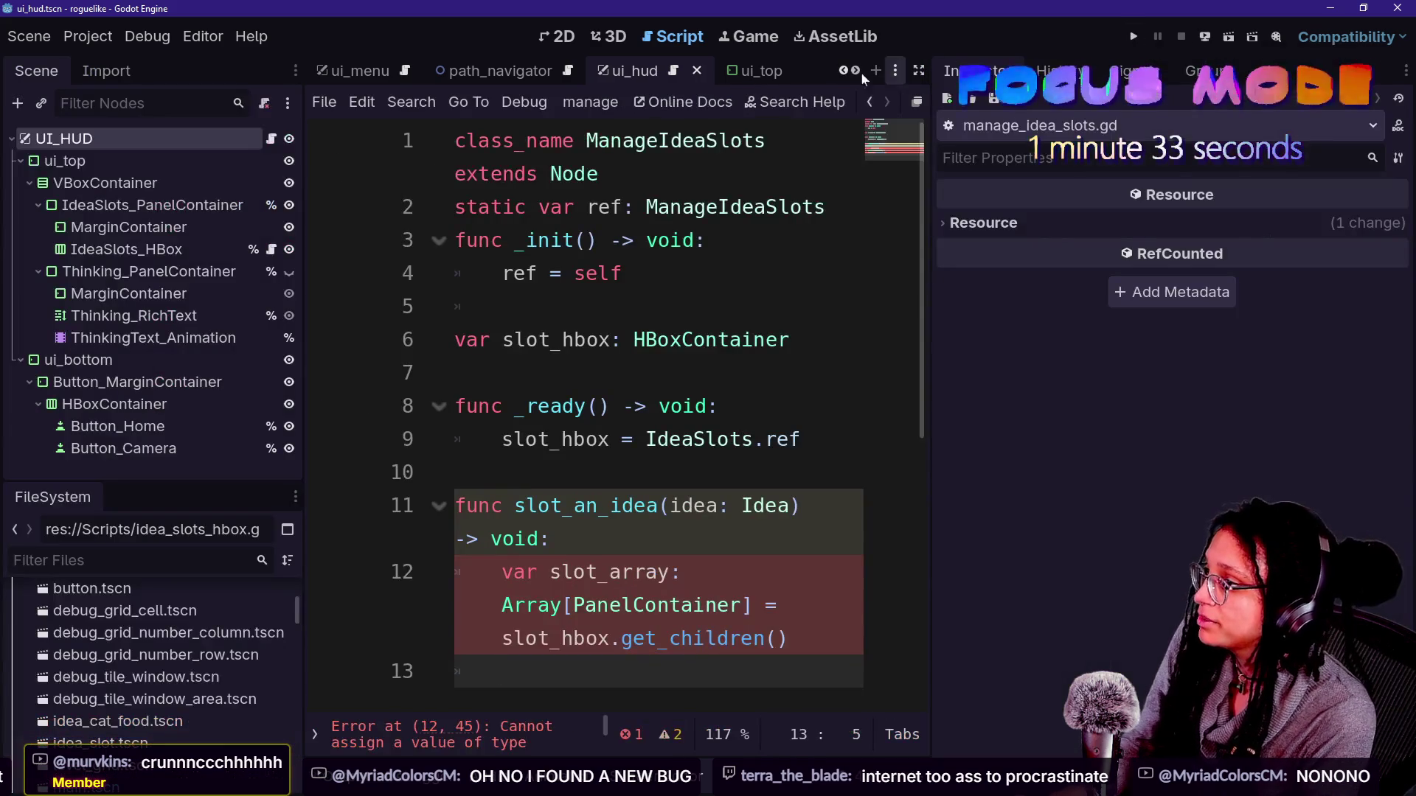
Step: Change slot_array's element type from PanelContainer to Node, making it Array[Node]
key(ctrl+shift+F11)
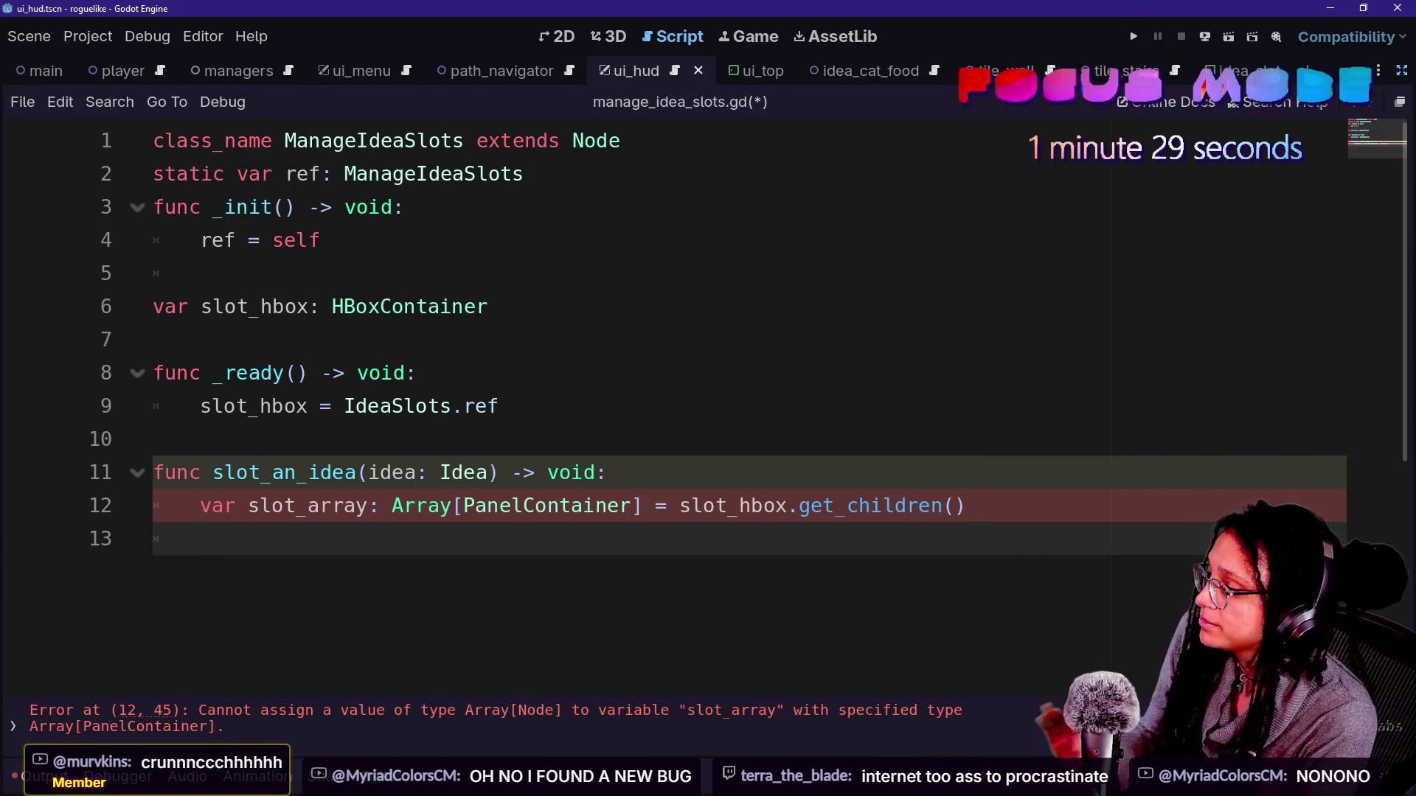
key(BackSpace)
key(BackSpace)
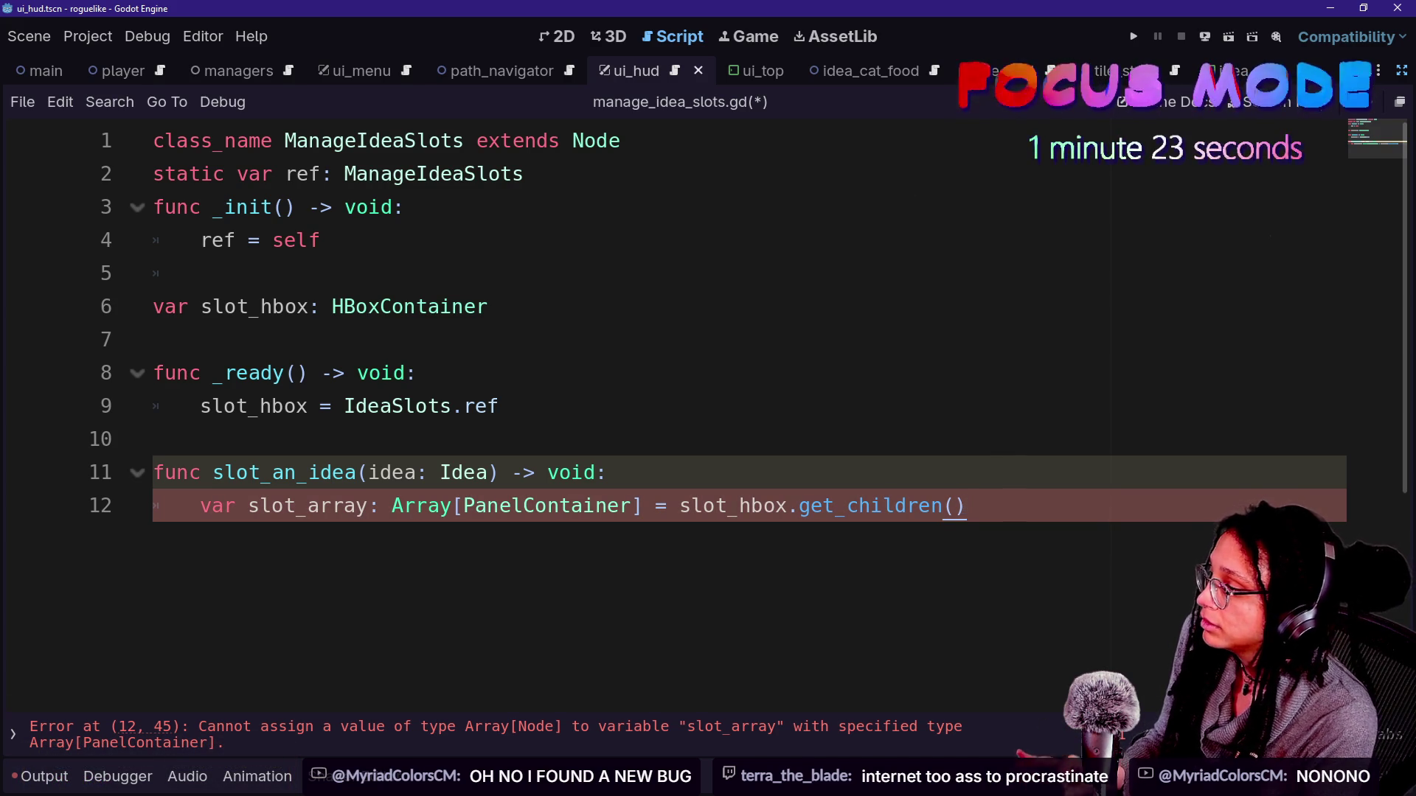
double_click(548, 506)
text(HB)
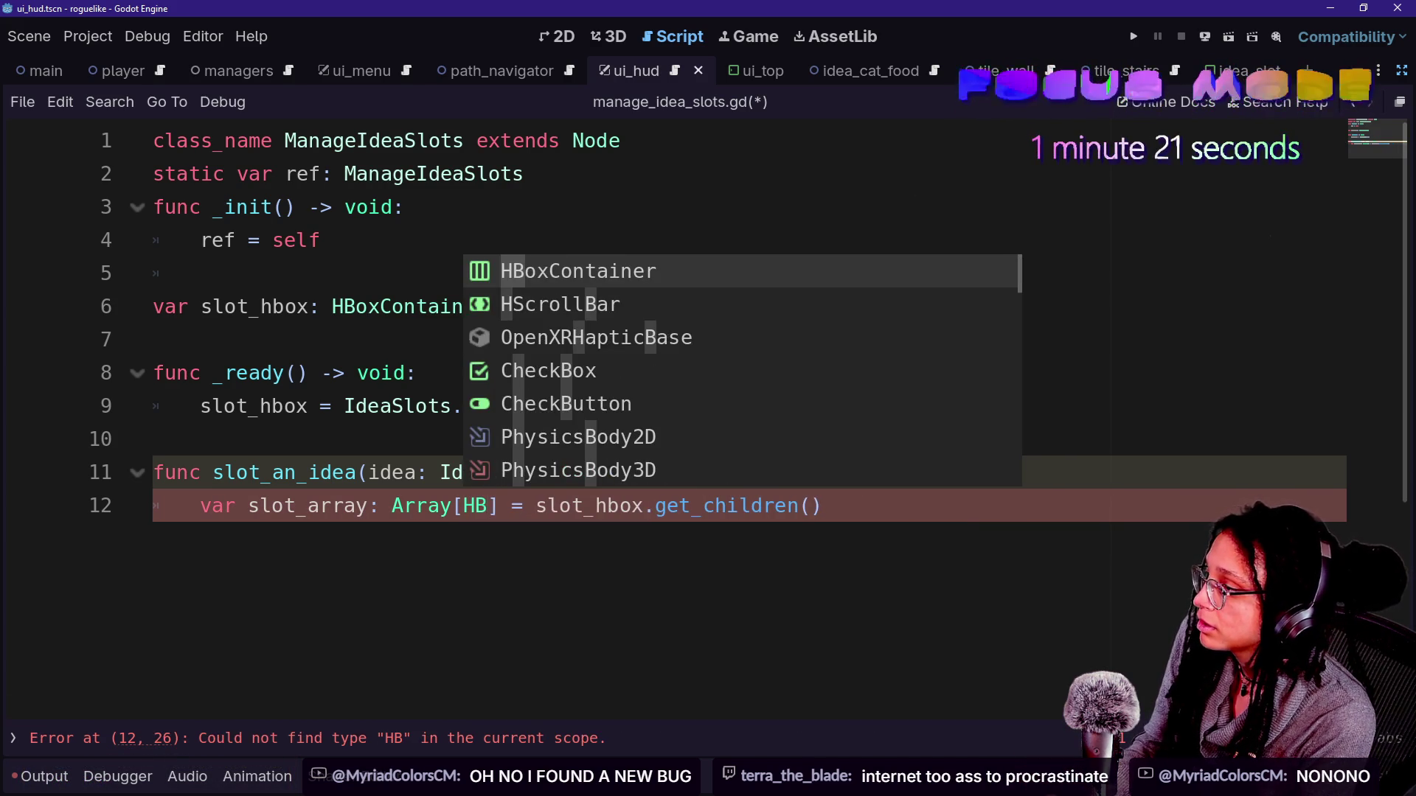
key(Return)
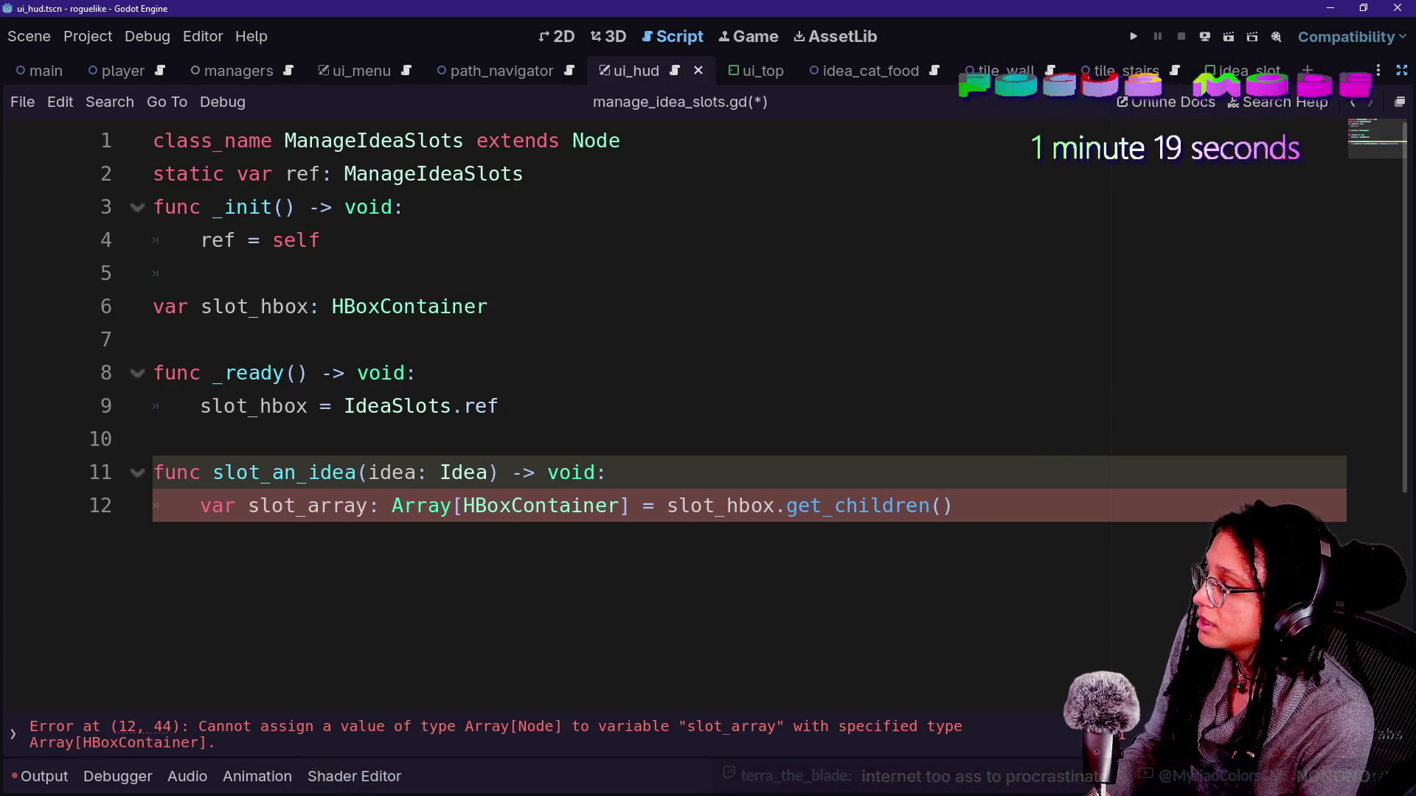
drag(463, 506, 629, 506)
text(N)
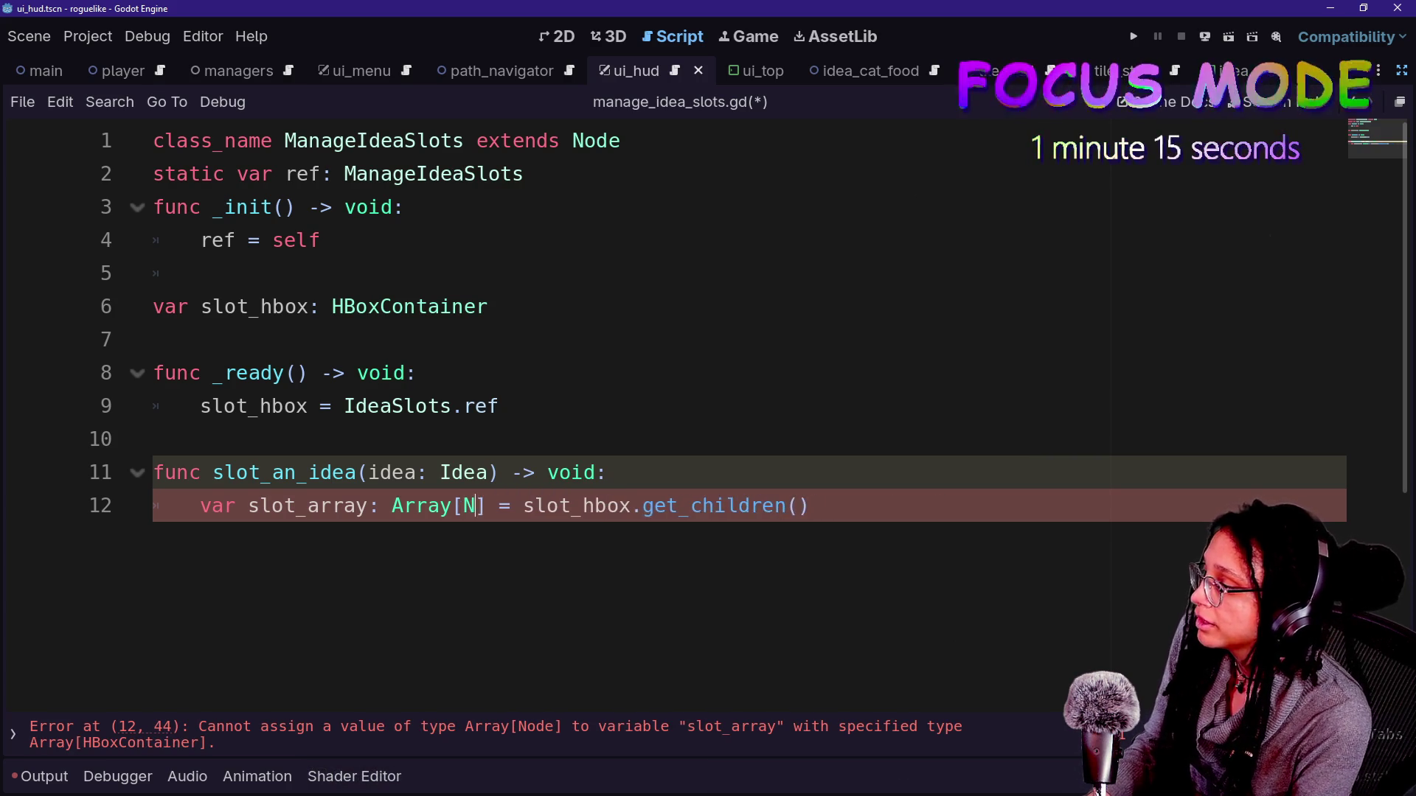
text(ode)
Step: Add a 'for node: Node in slot_array' loop and begin 'if node is' inside it
key(End)
key(Return)
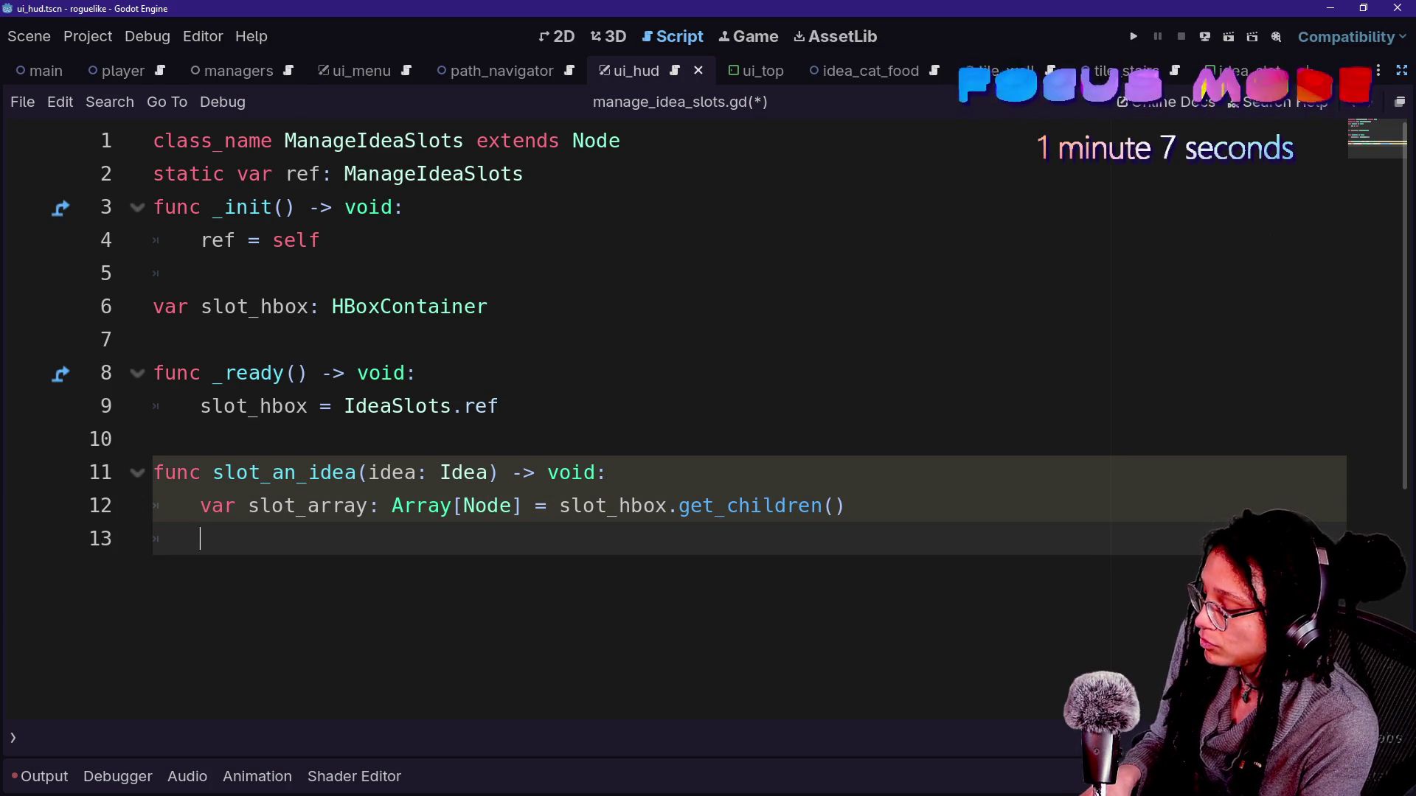
text(for node)
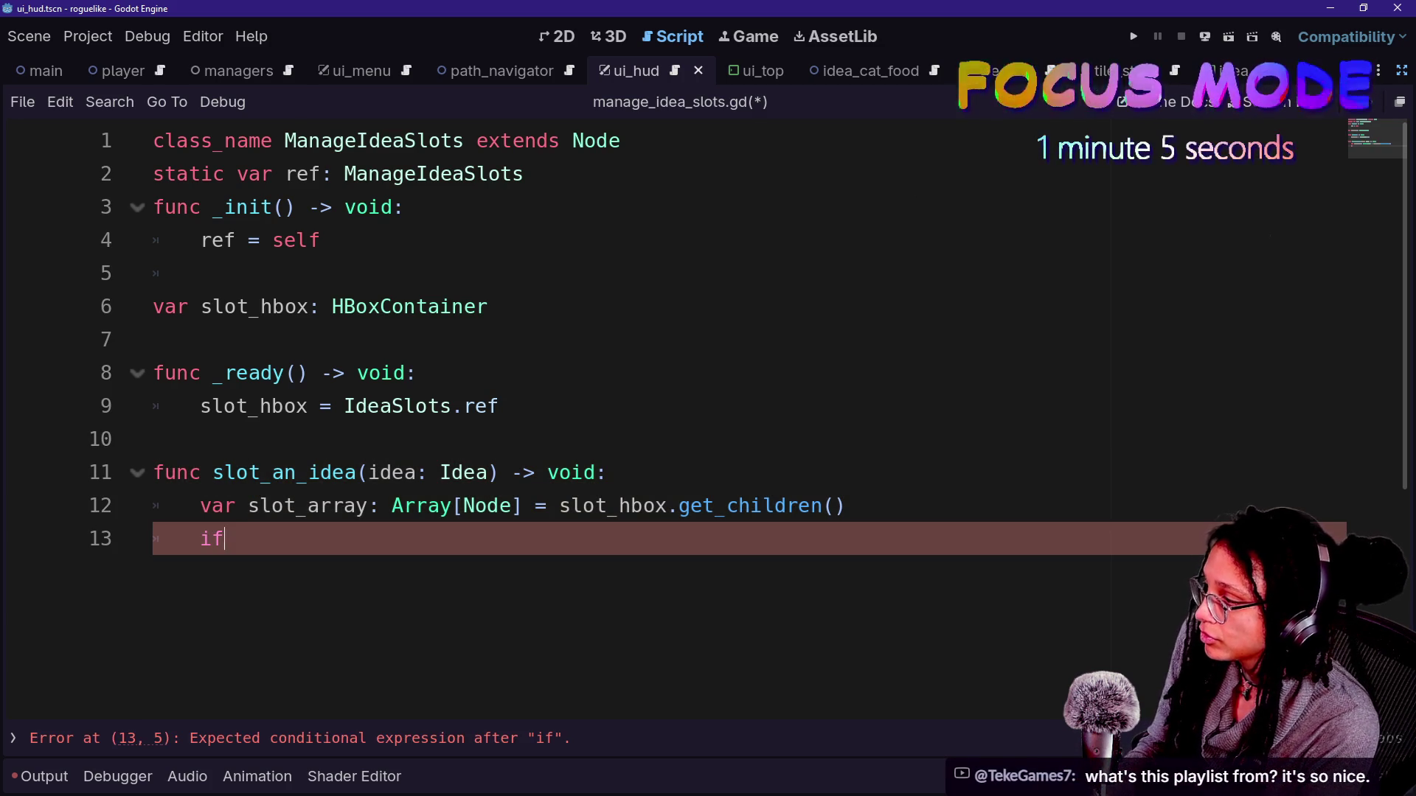
text(: Node in )
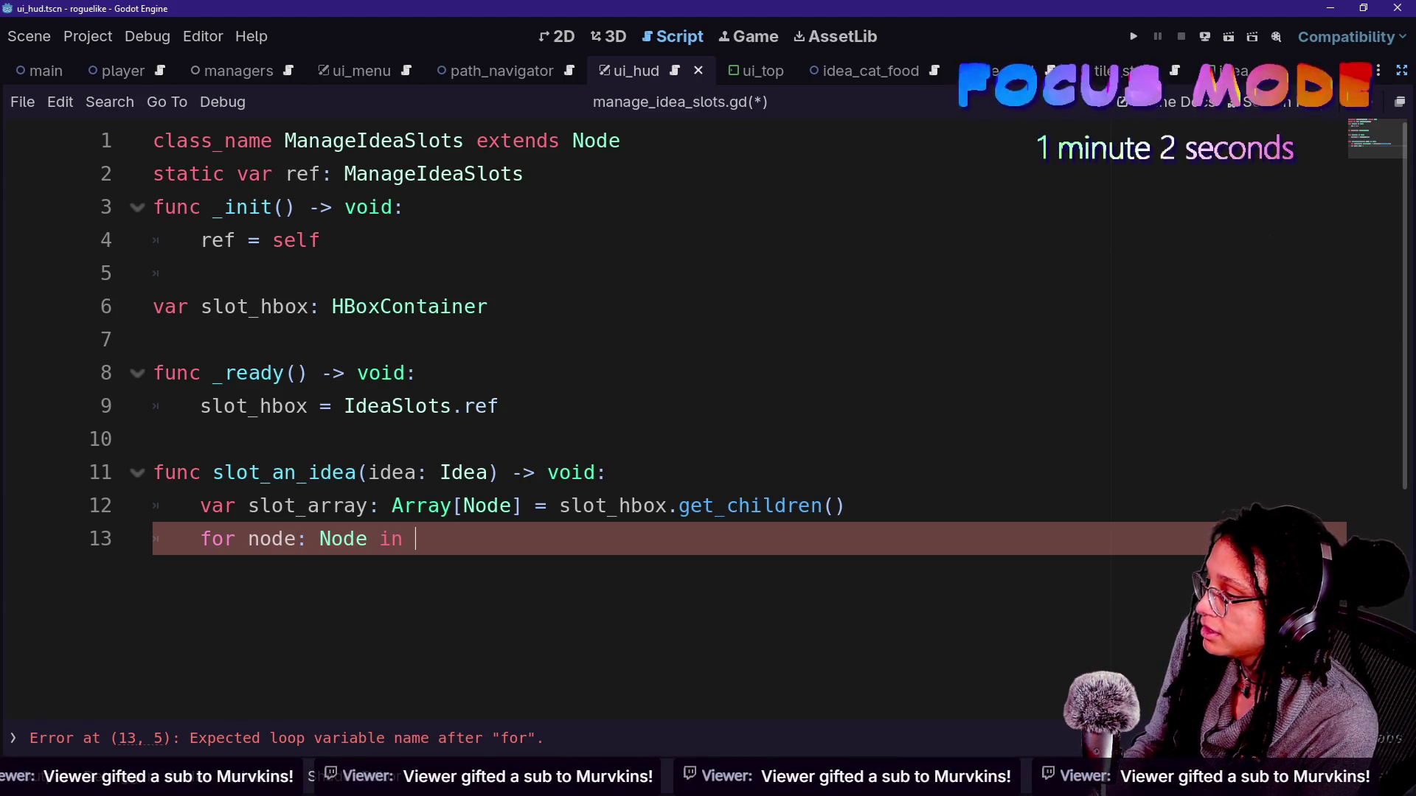
text(slot_array)
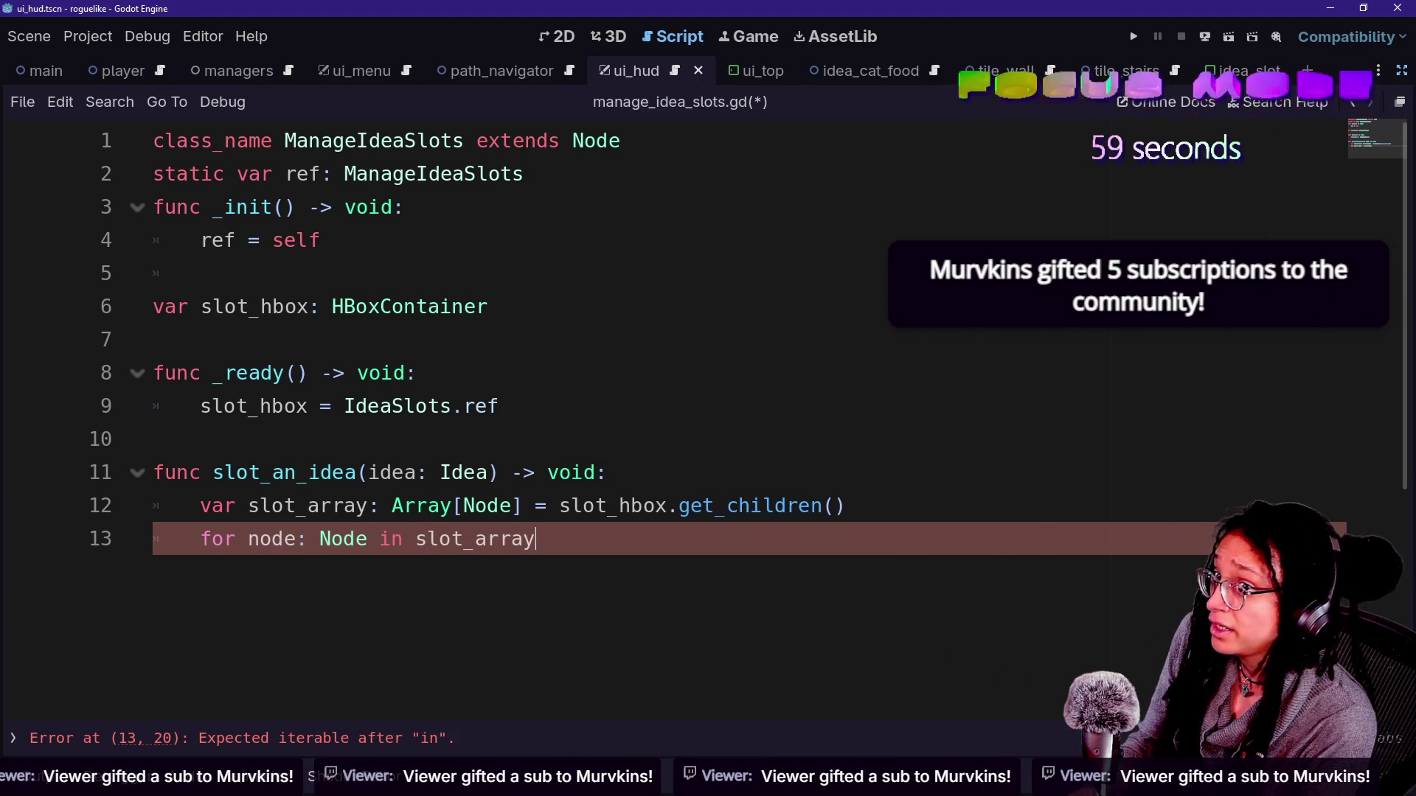
key(Return)
text(if)
key(BackSpace)
key(BackSpace)
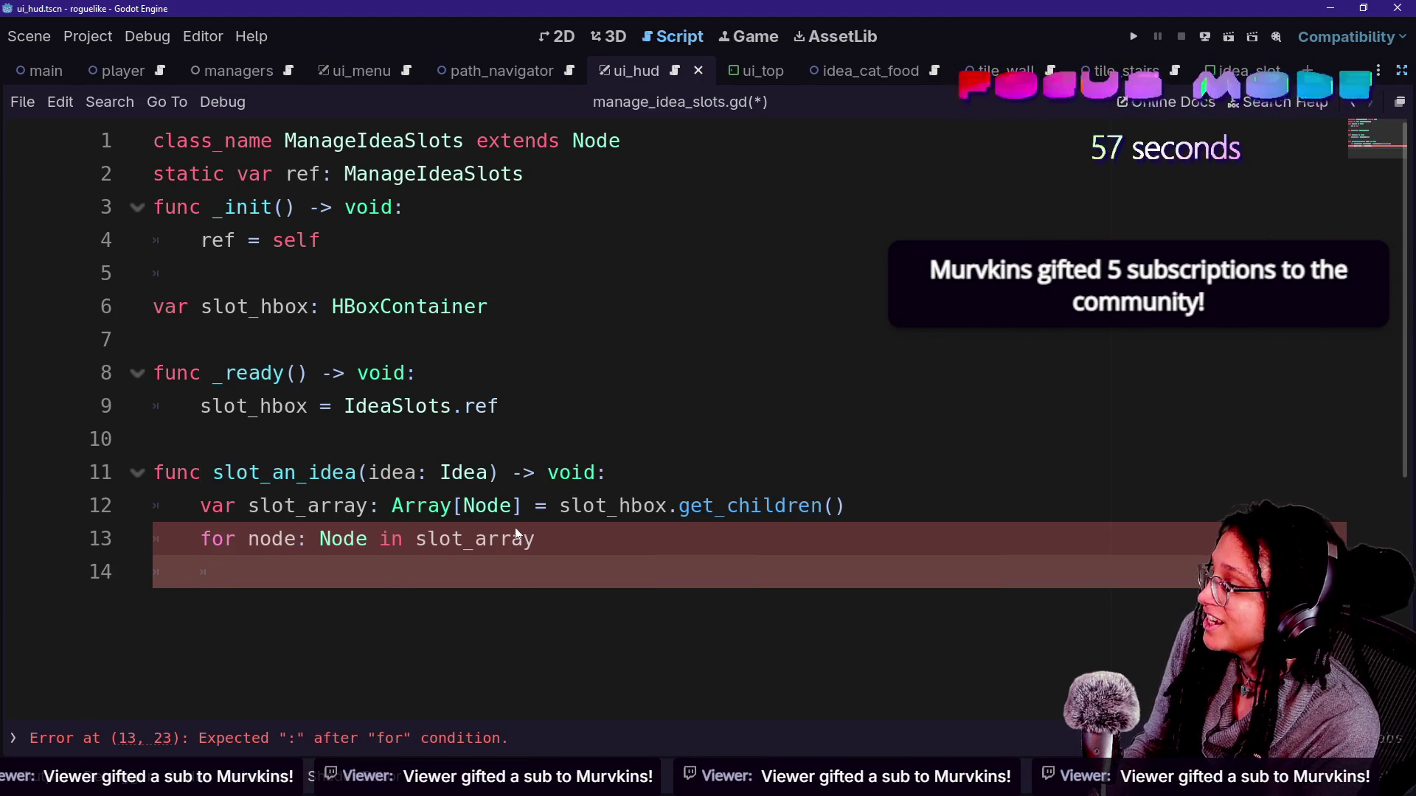
text(node is Ide)
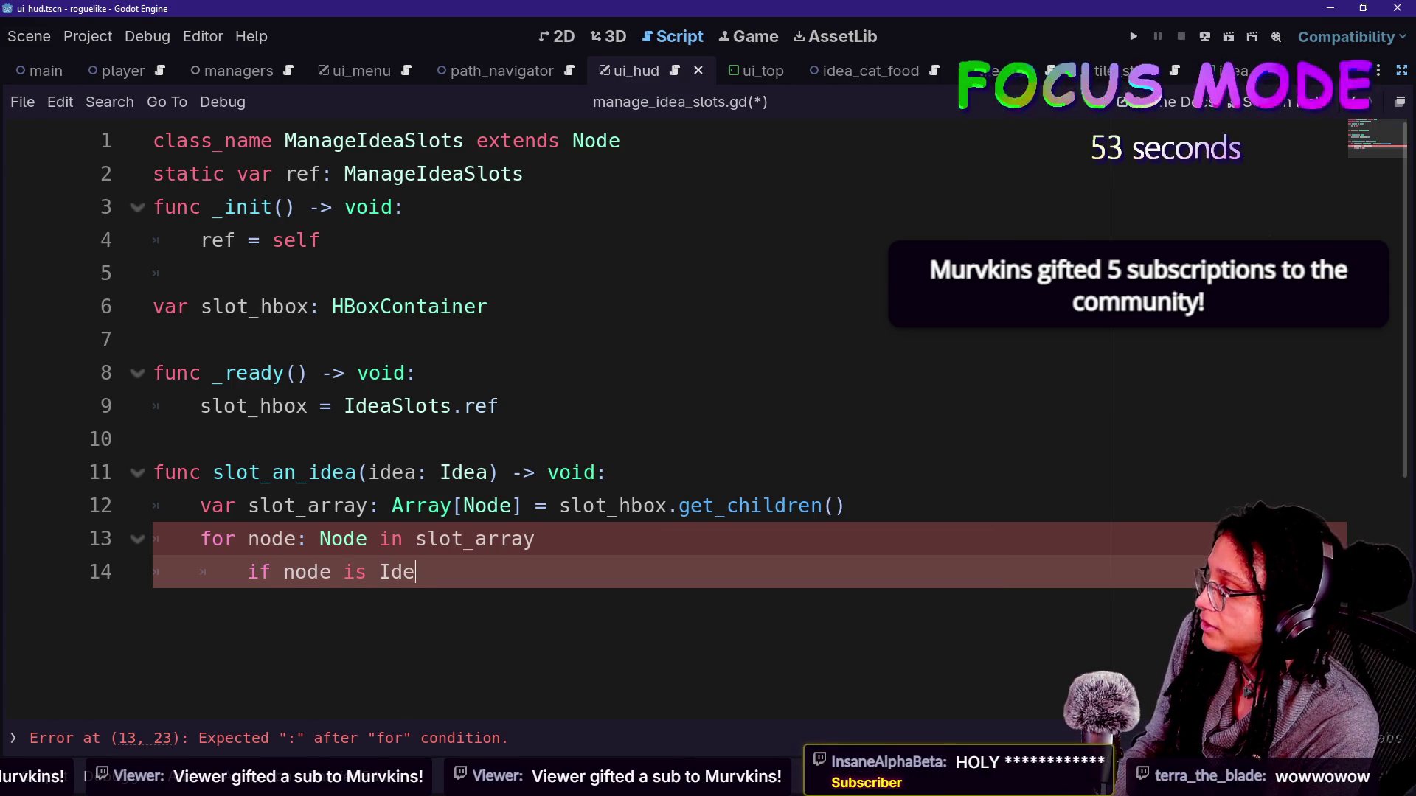
key(BackSpace)
key(BackSpace)
key(BackSpace)
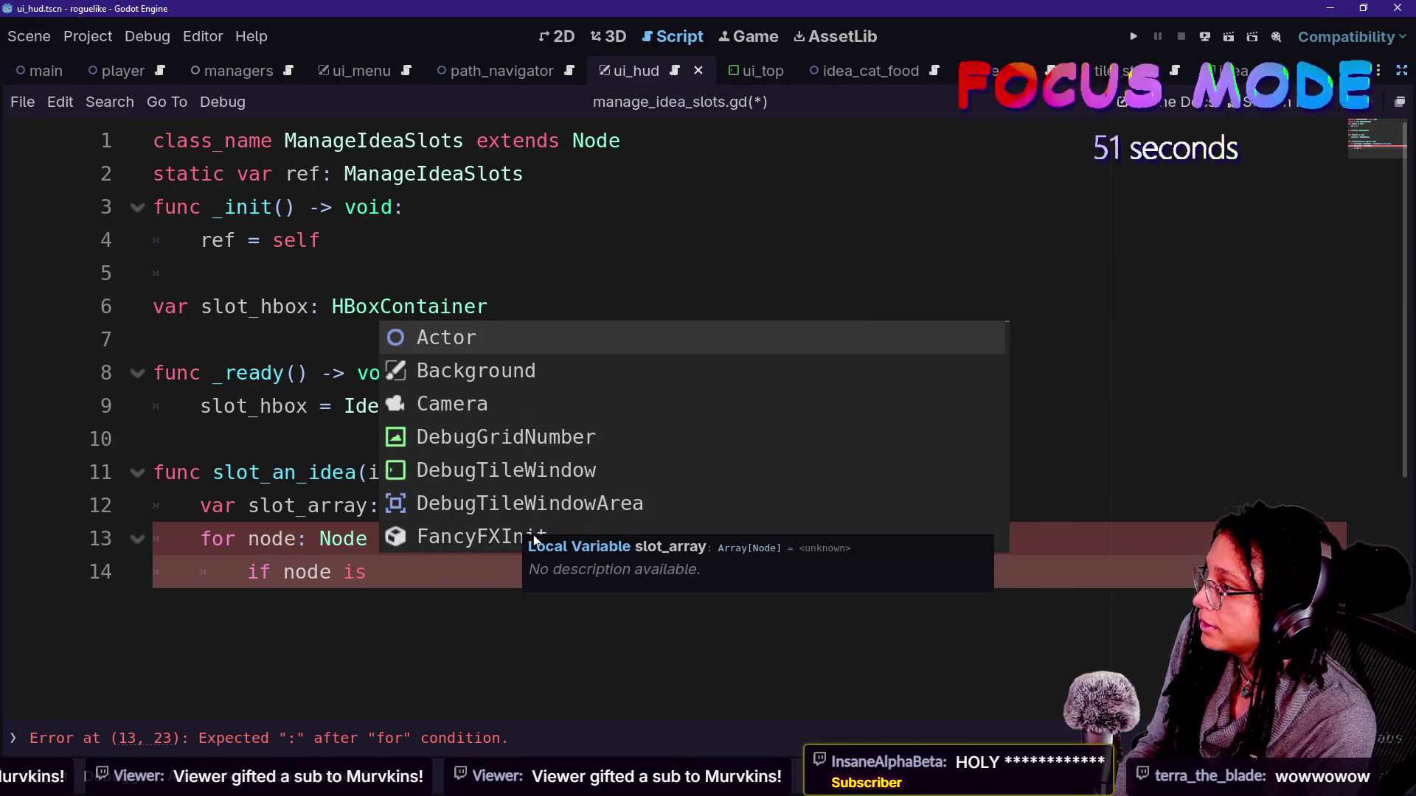
key(alt+shift+o)
key(Escape)
key(ctrl+shift+F11)
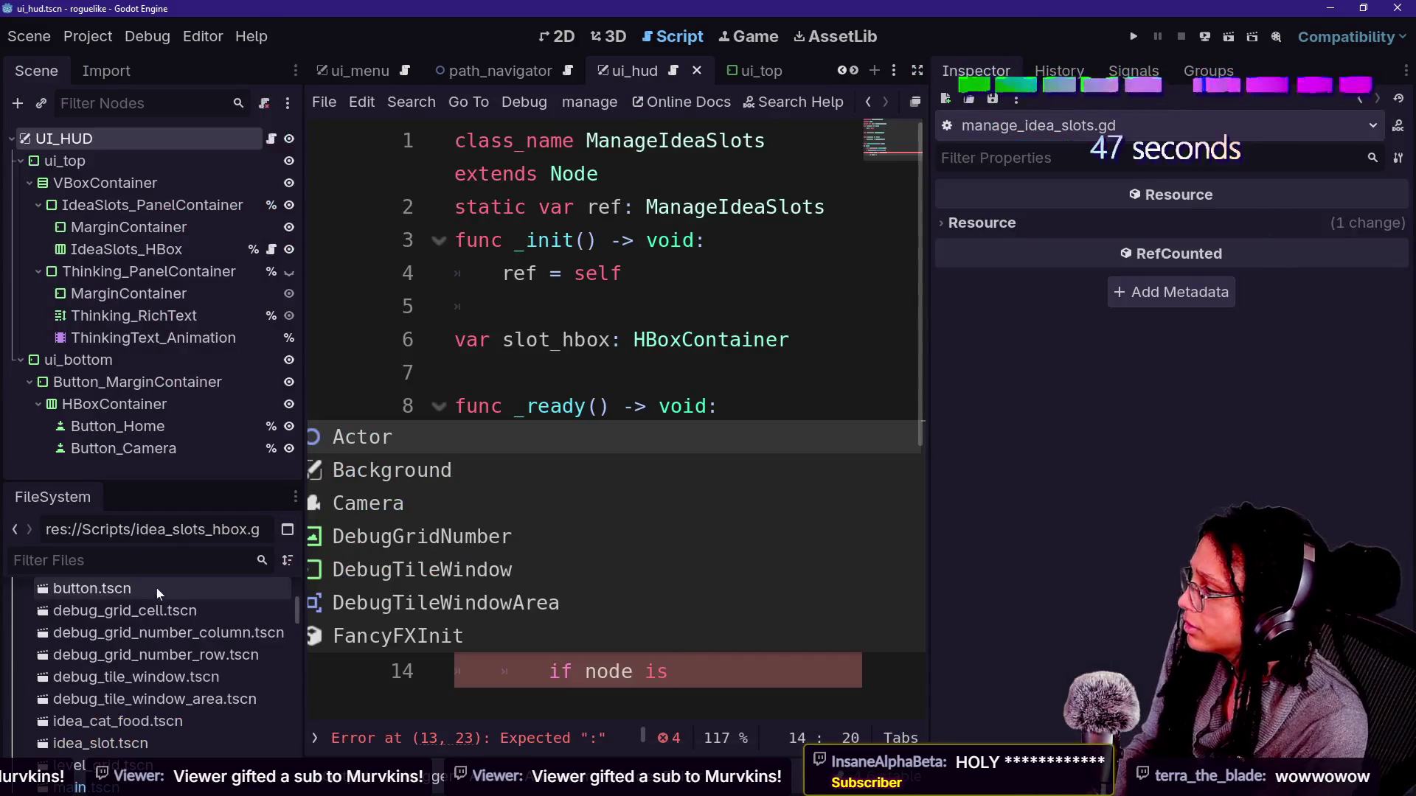
Step: Open idea_slot.tscn from FileSystem and complete line 14 as 'if node is PanelContainer'
text(slot)
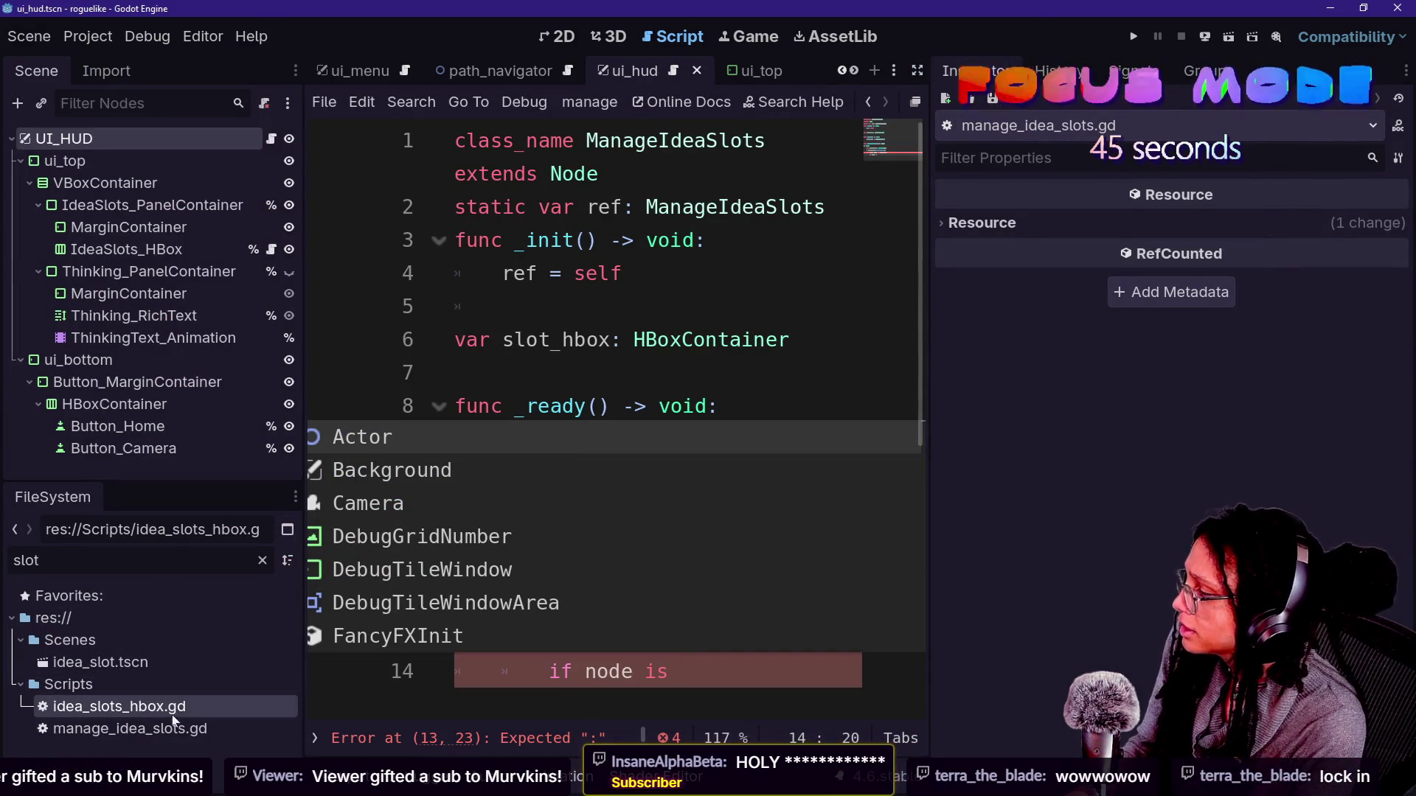
double_click(214, 663)
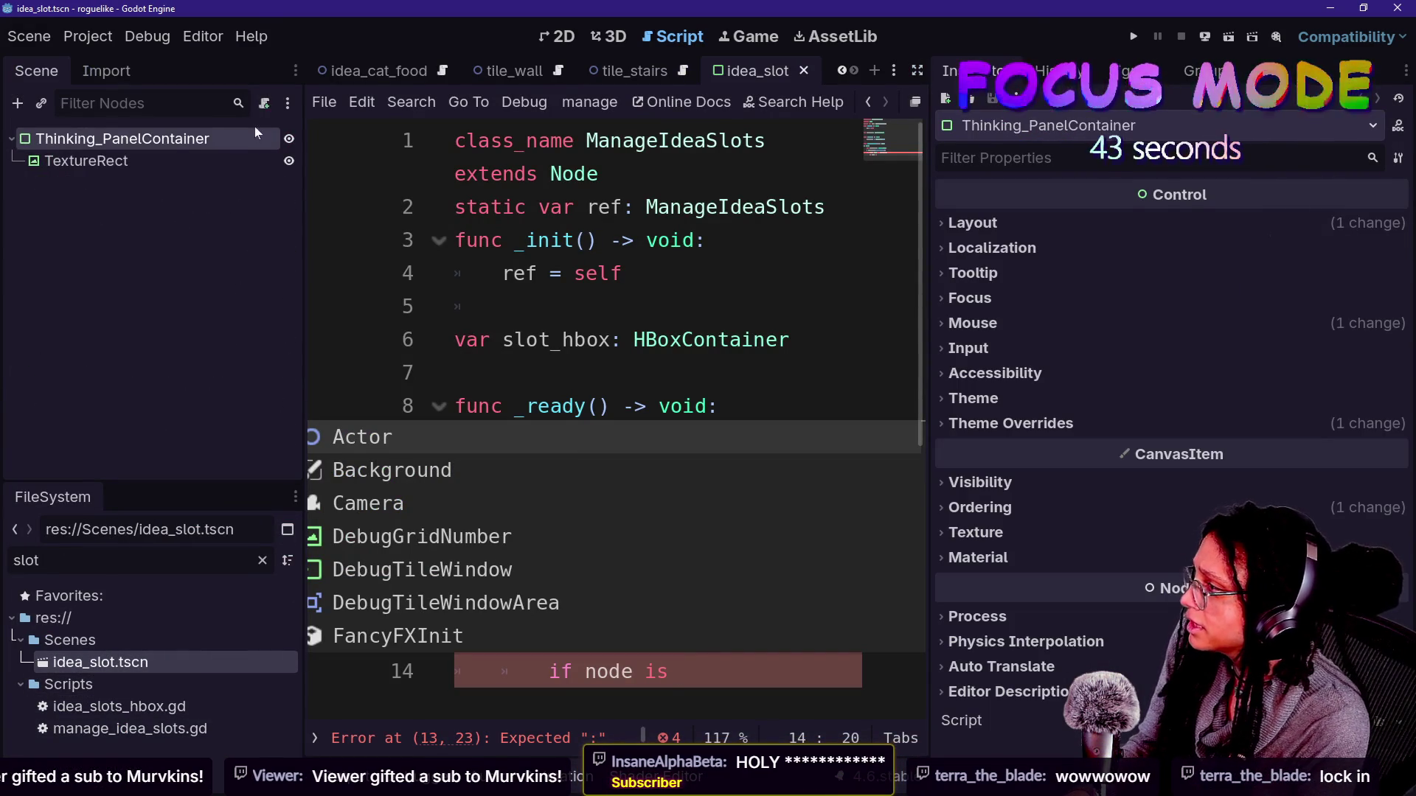
key(Escape)
key(ctrl+shift+F11)
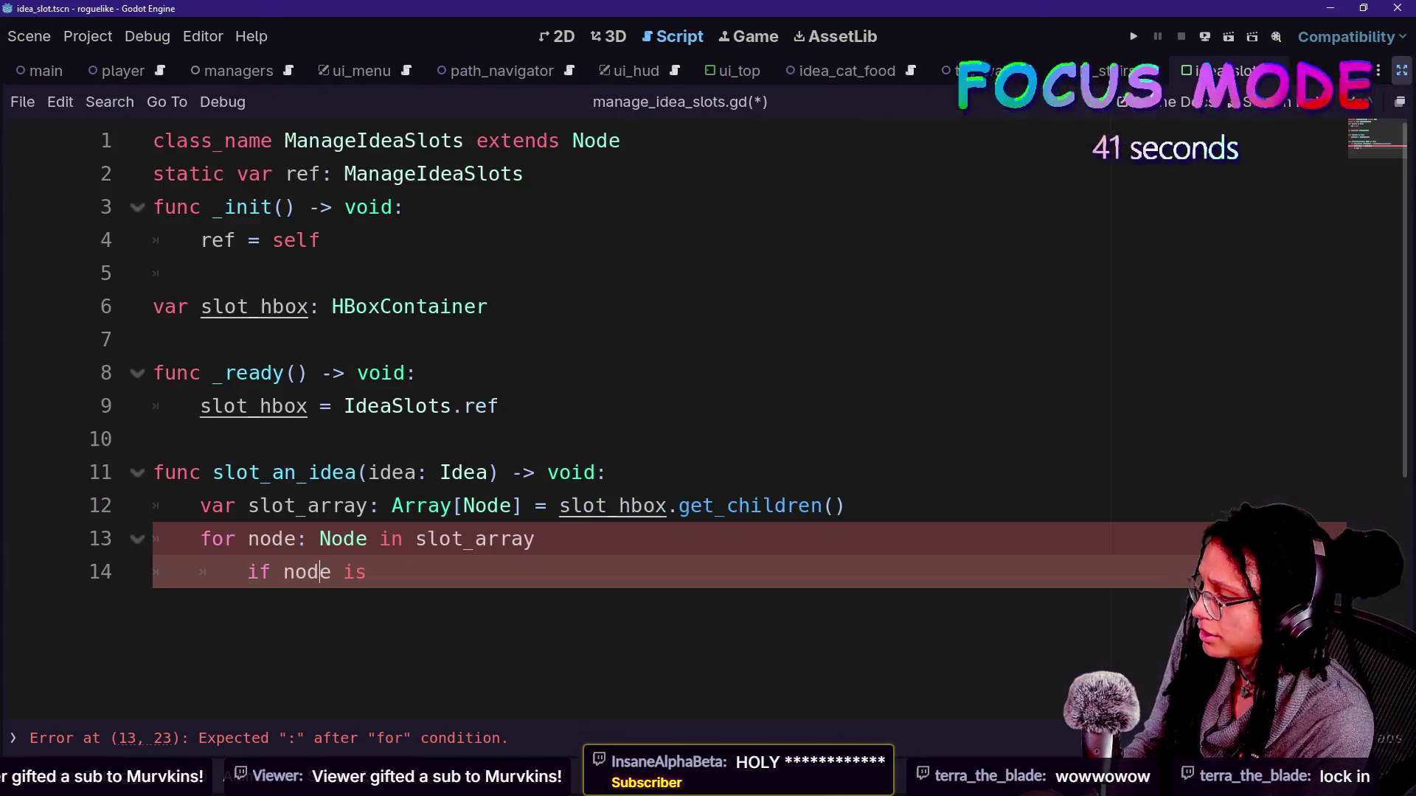
text(PanelCont)
key(Return)
Step: Inspect the TextureRect node's context menu in the idea_slot scene without changing anything
key(ctrl+shift+F11)
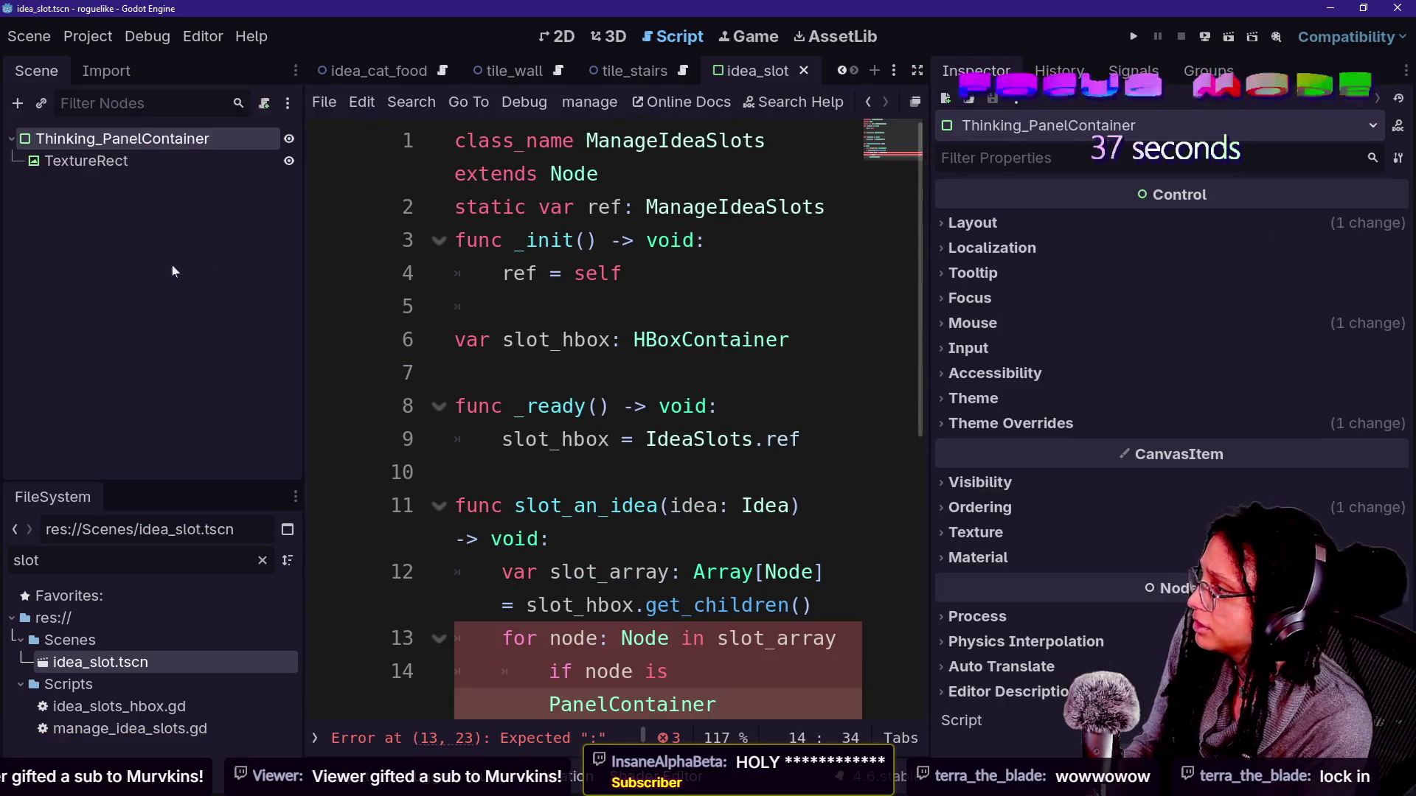
click(148, 198)
click(118, 161)
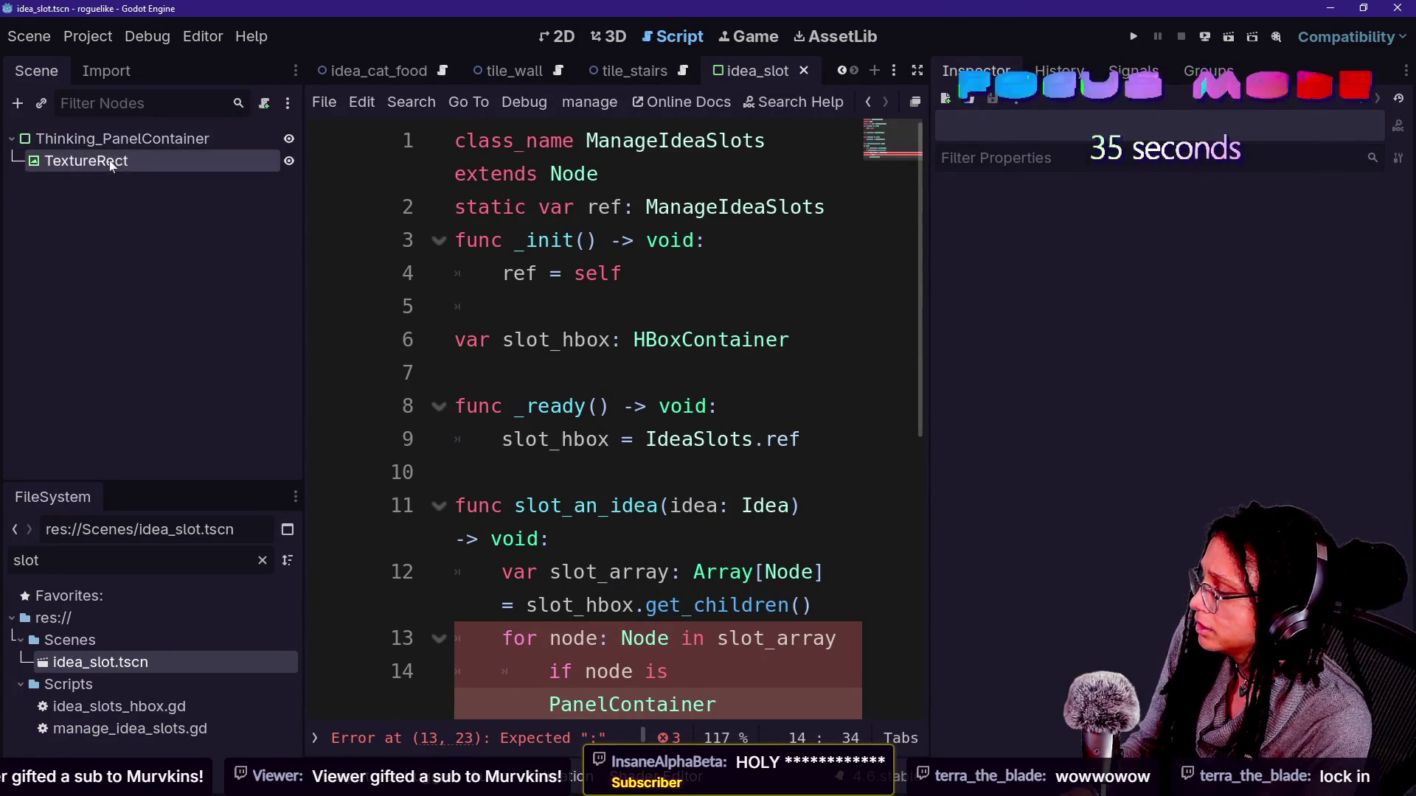
right_click(122, 161)
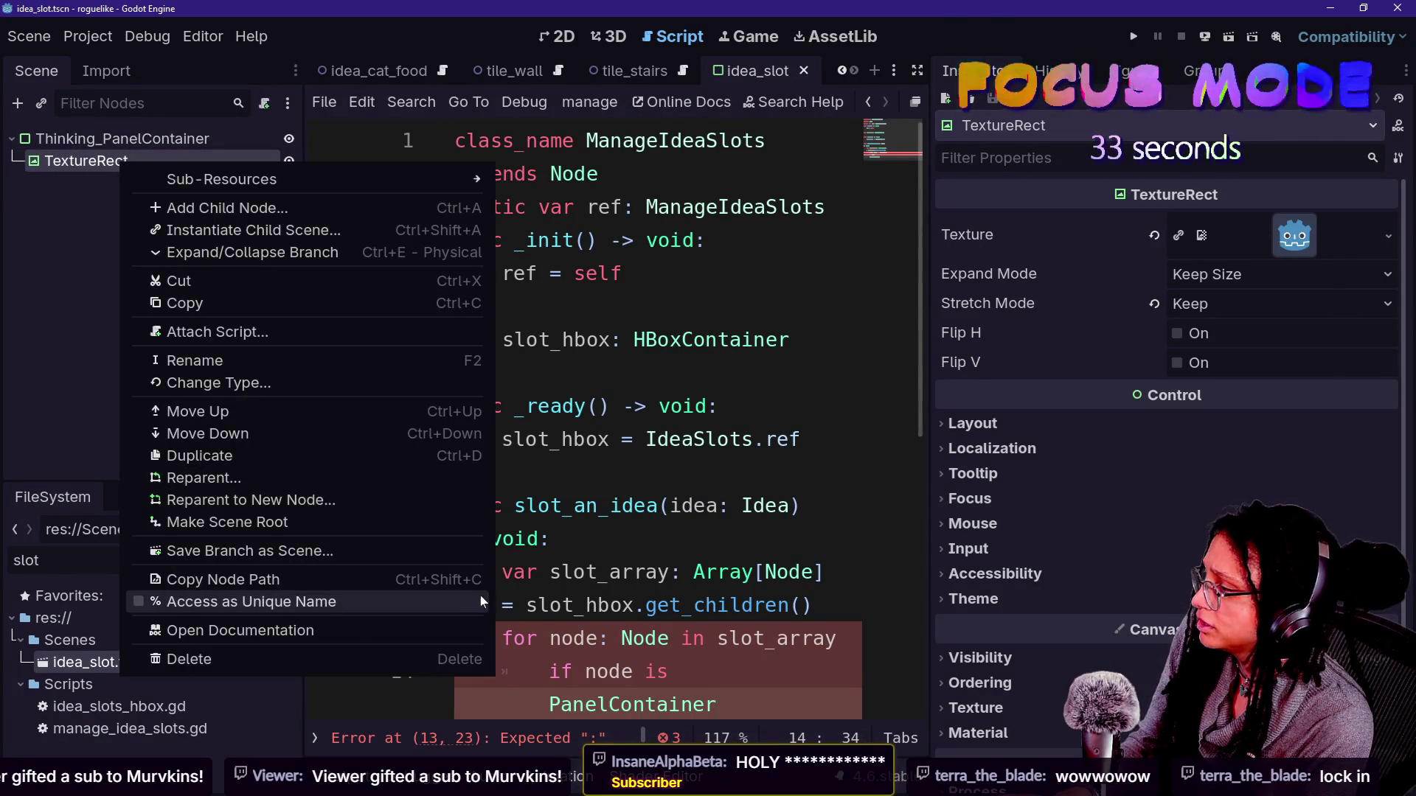
key(Escape)
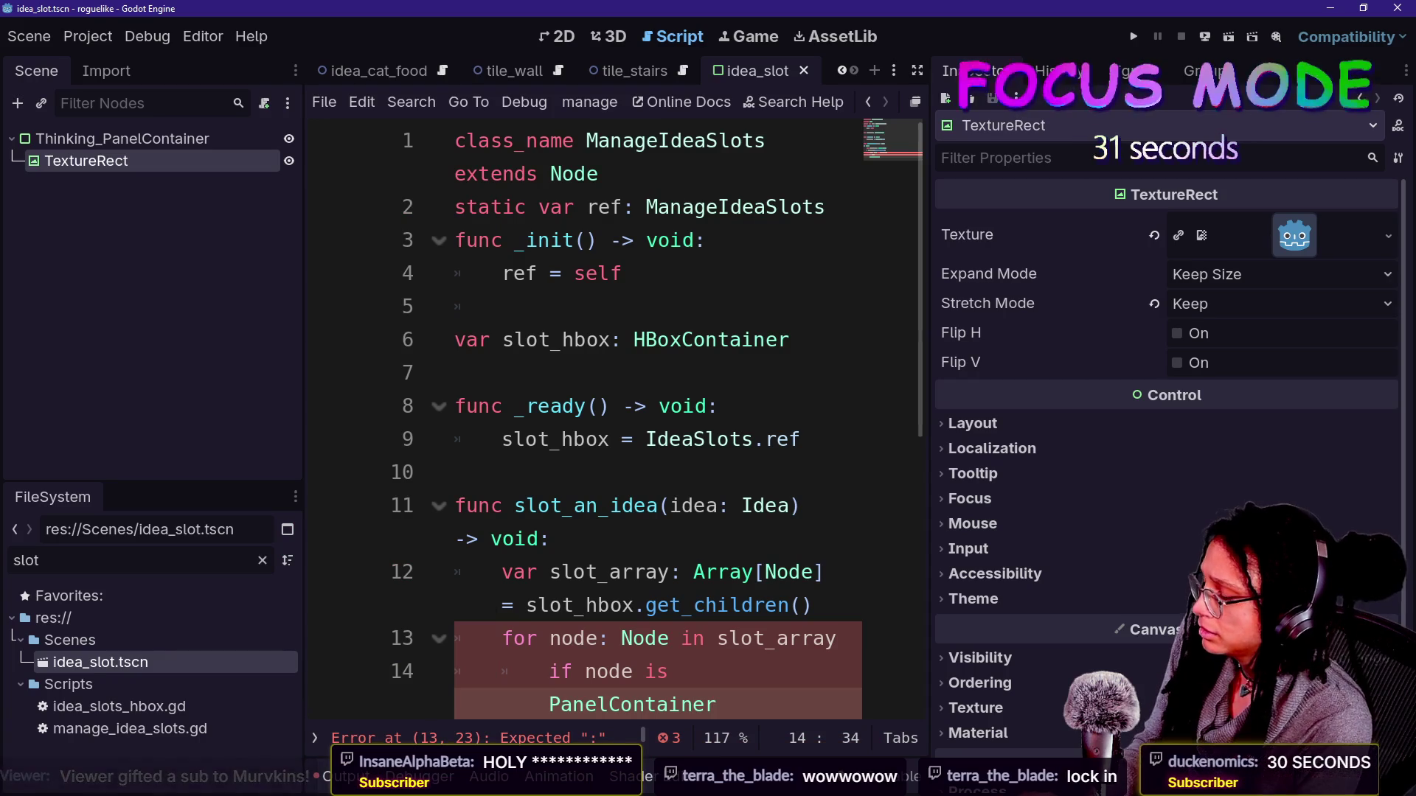
key(ctrl+shift+F11)
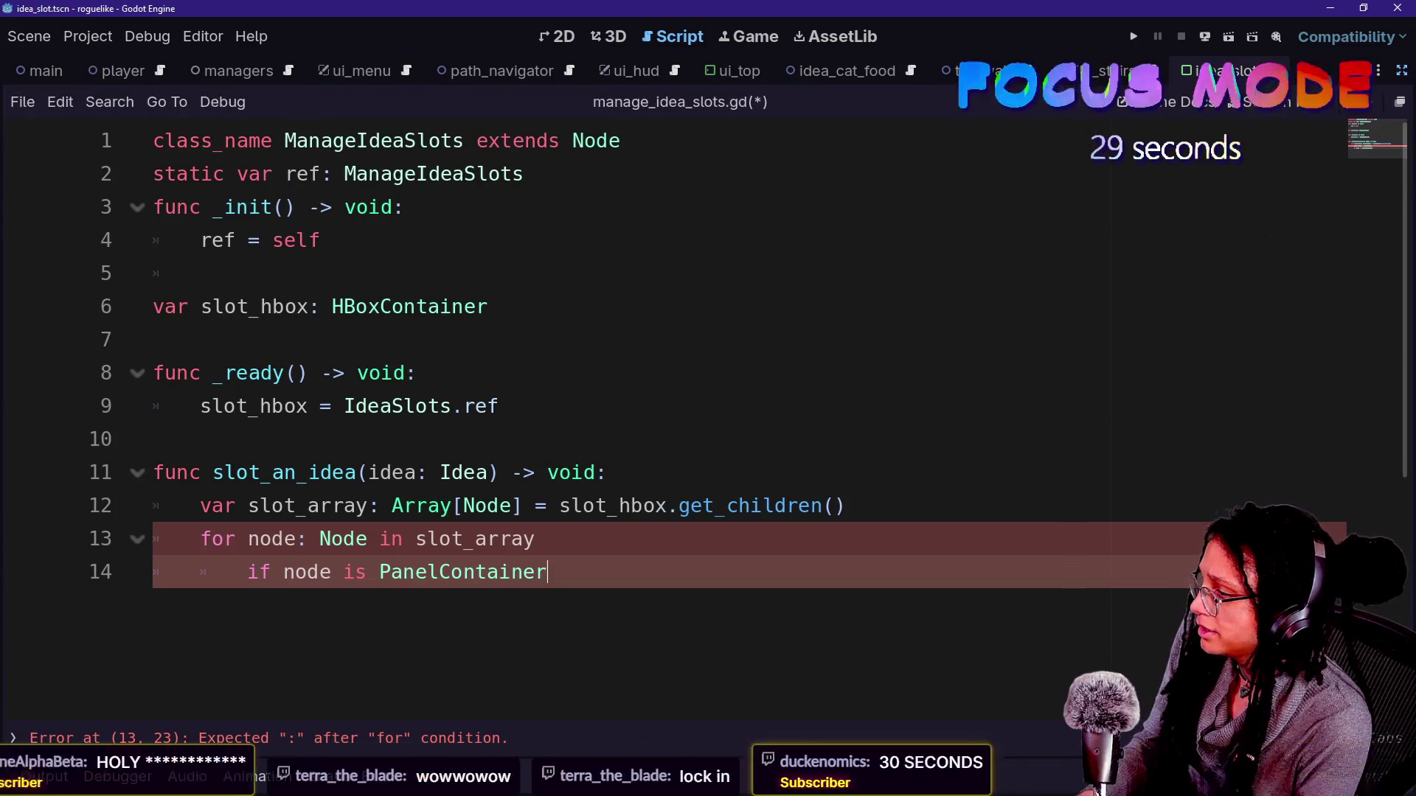
Step: Add line 15 'if node.get_child(0).modulate.a == 0' under the PanelContainer check
key(Return)
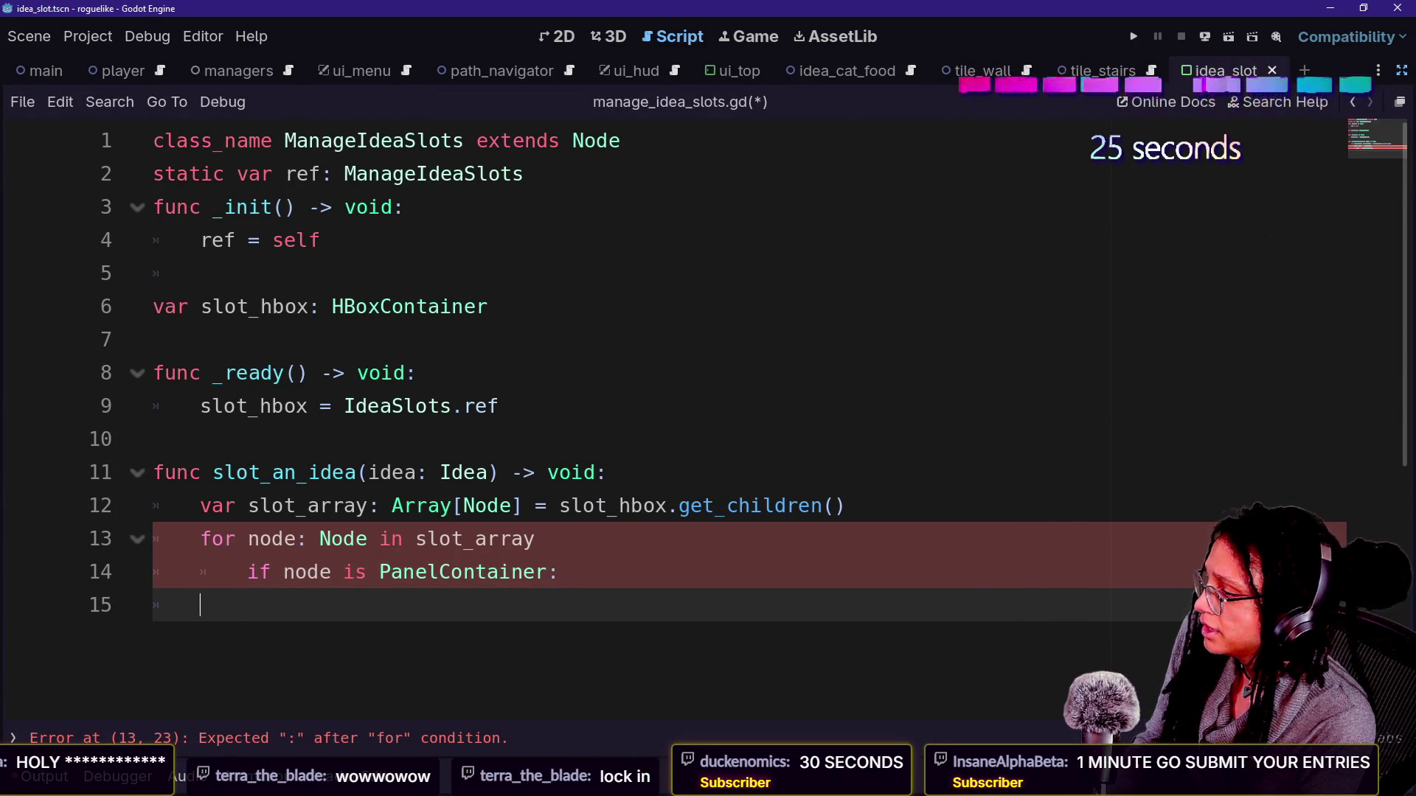
key(BackSpace)
key(BackSpace)
key(BackSpace)
key(Return)
text(if node)
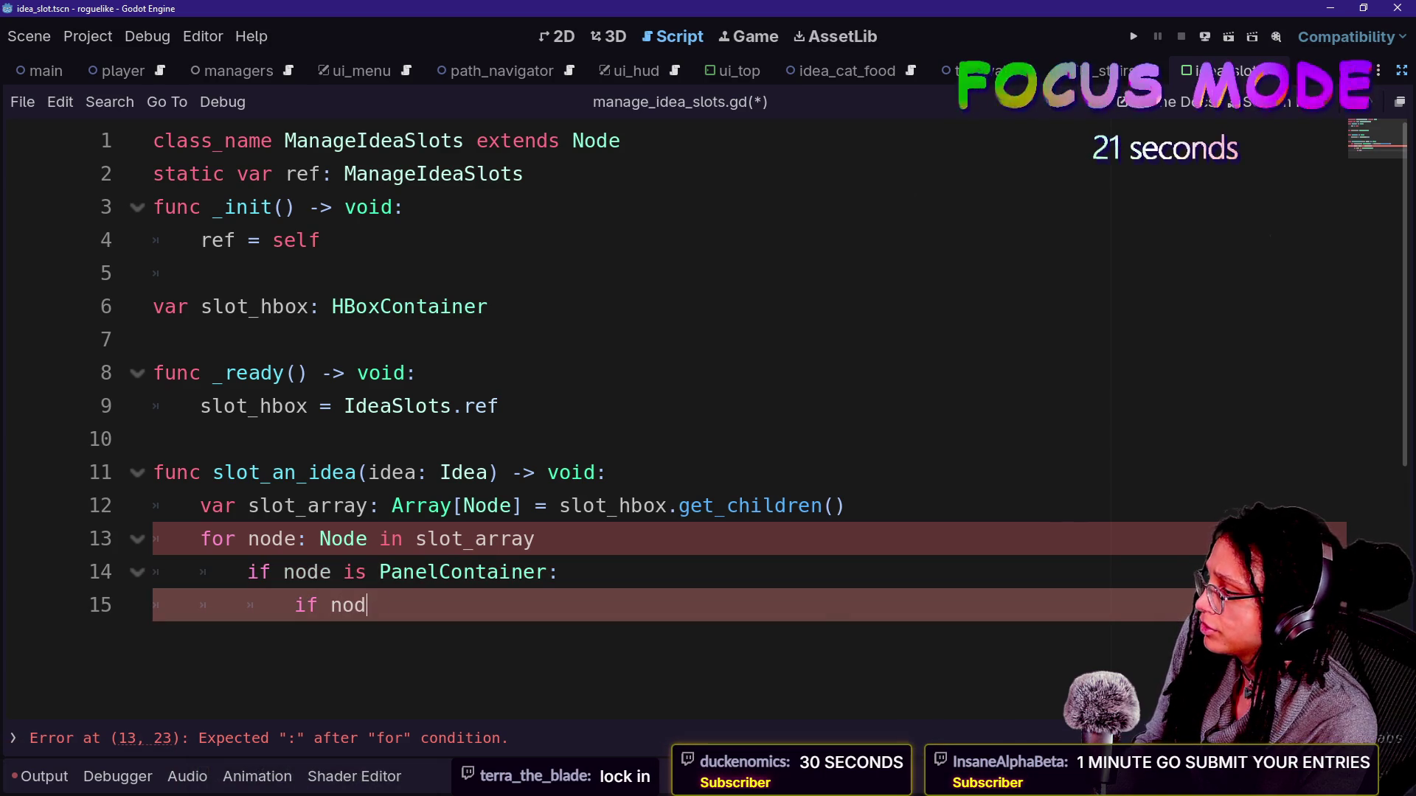
text(.get_chi)
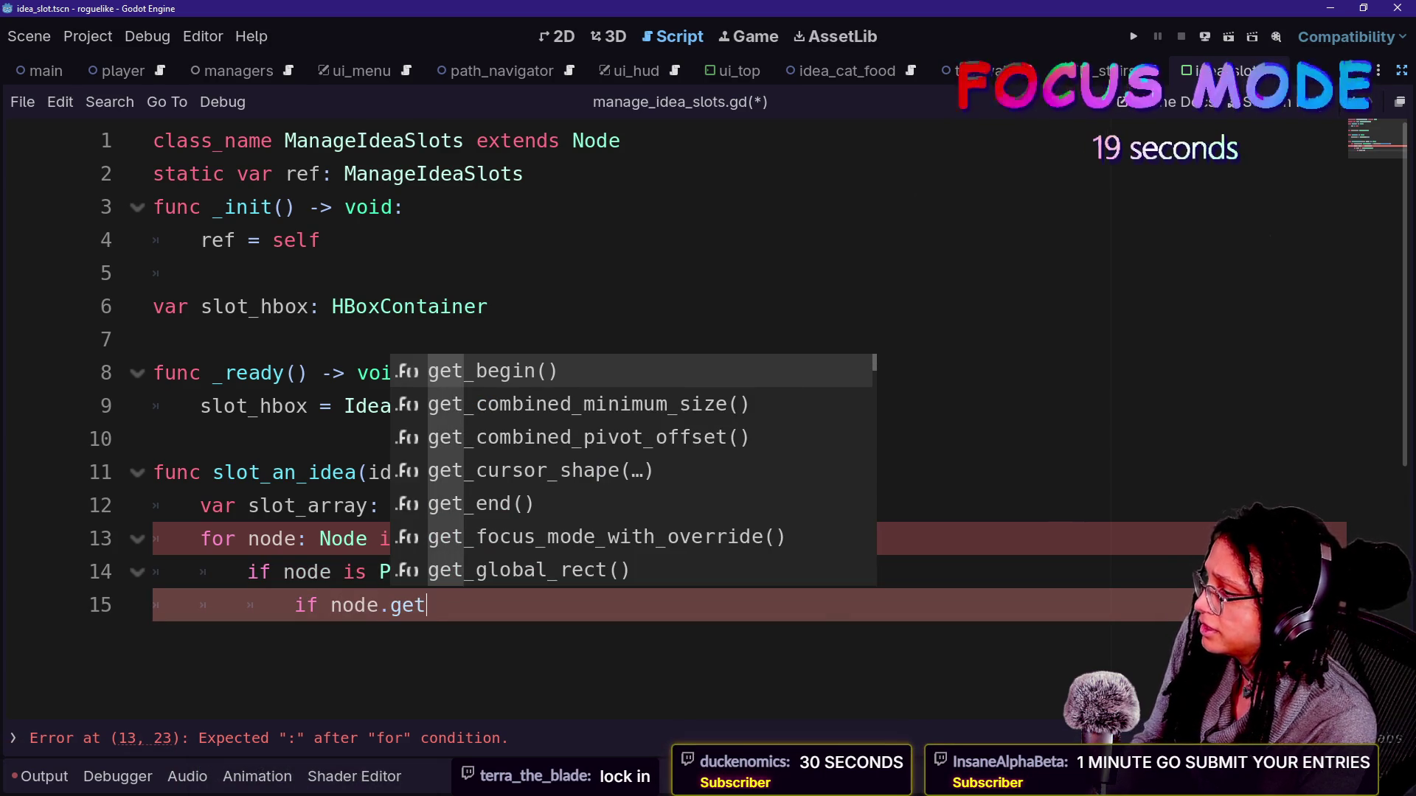
key(Return)
text())
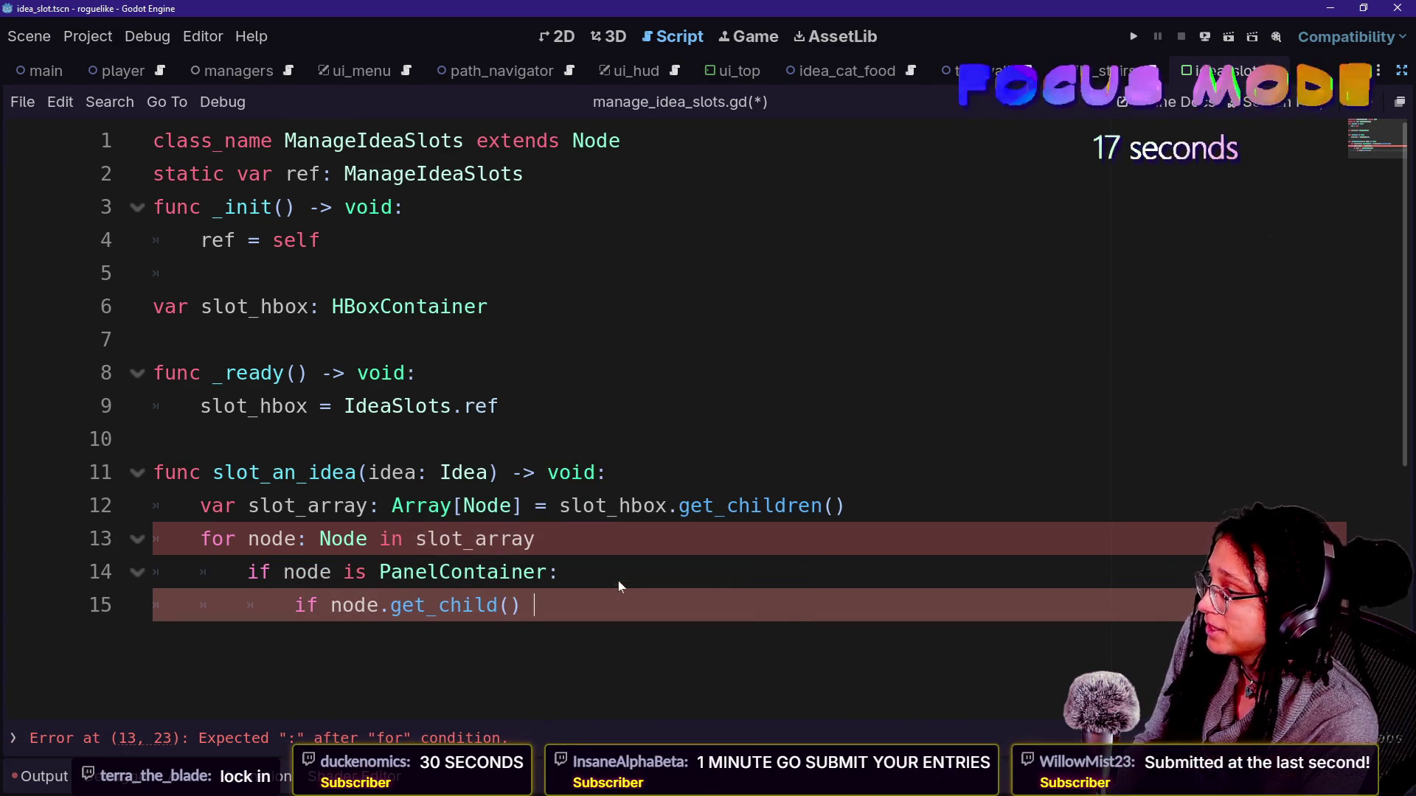
key(BackSpace)
key(BackSpace)
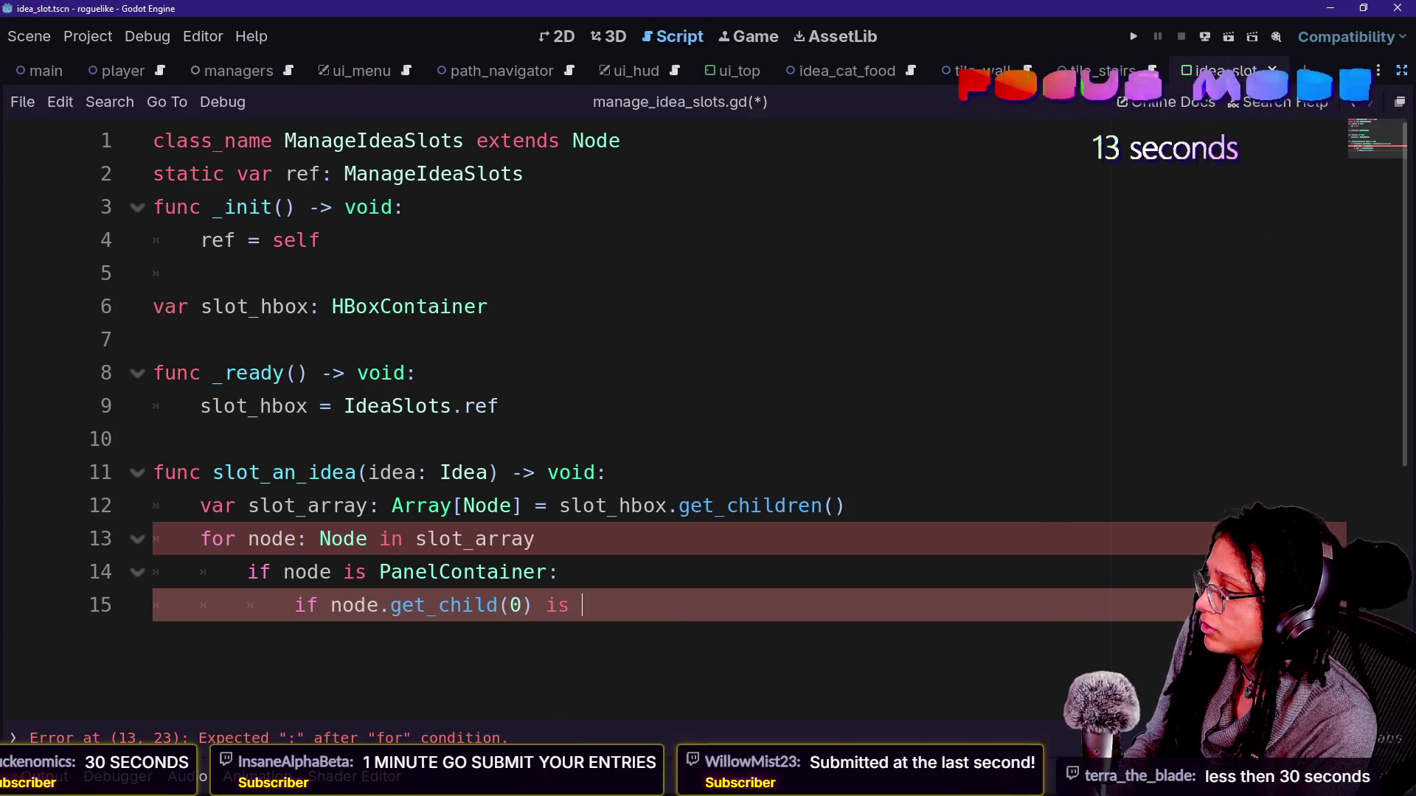
text(.)
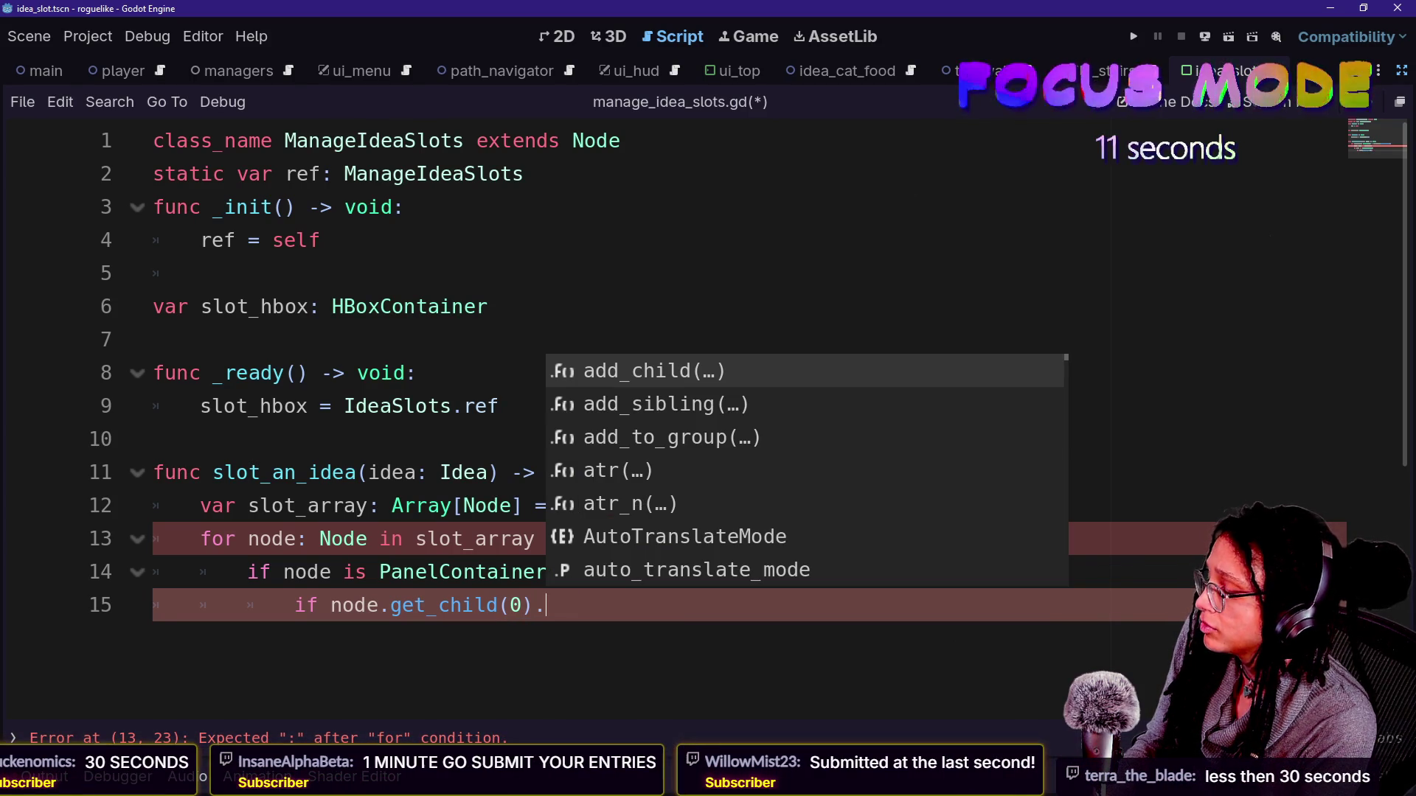
key(BackSpace)
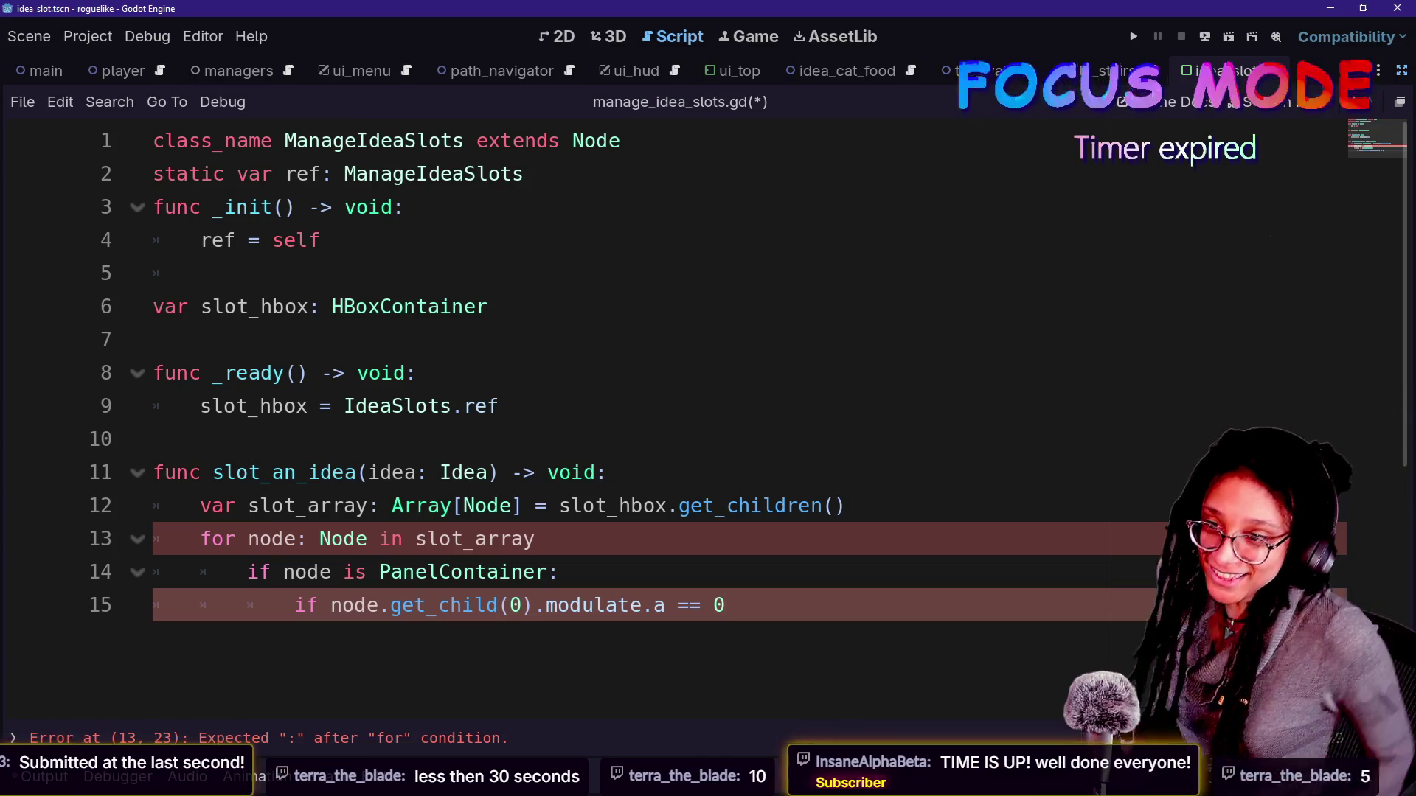
key(alt+Tab)
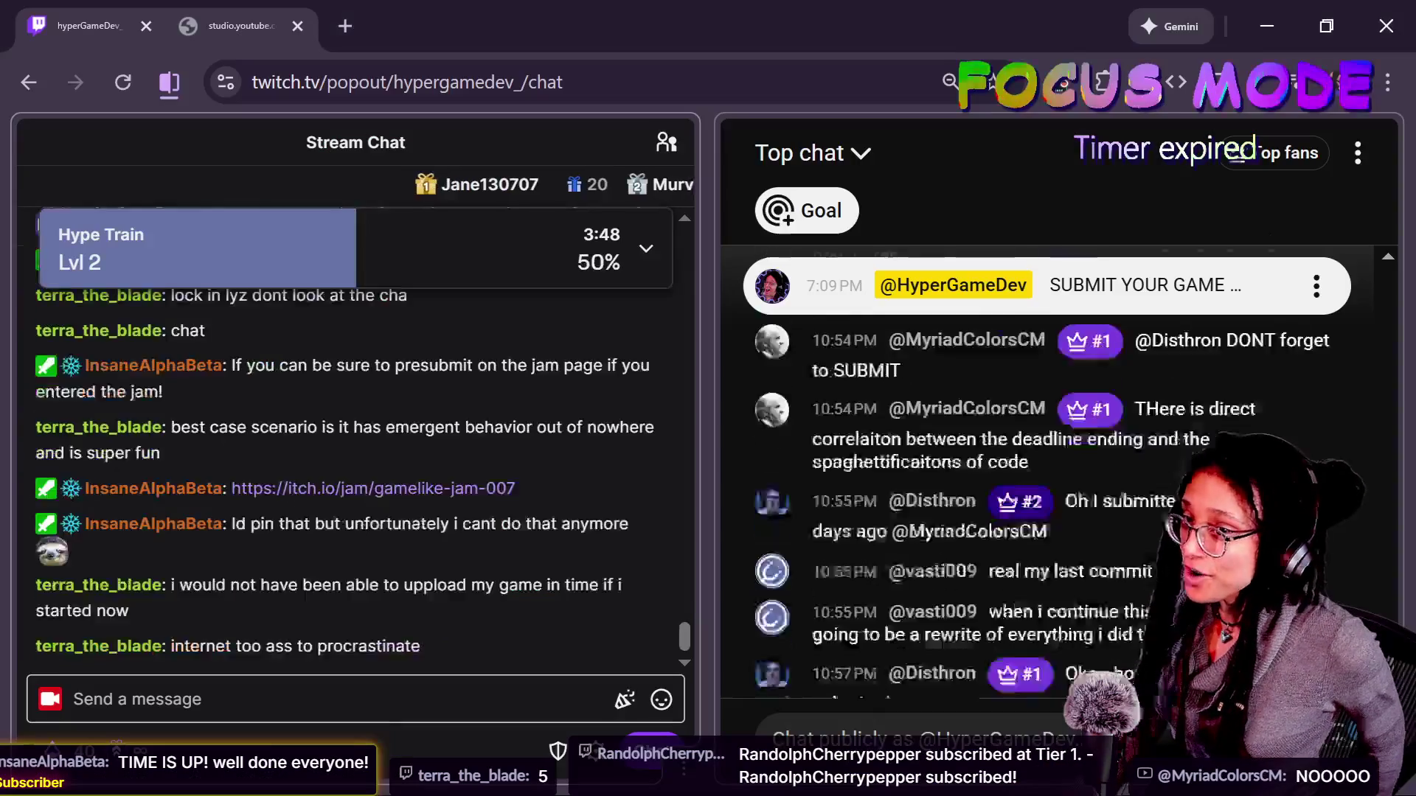
Step: Read the Twitch chat and Discord game-like-jam channel, then go to the itch.io jam tab
key(alt+Tab)
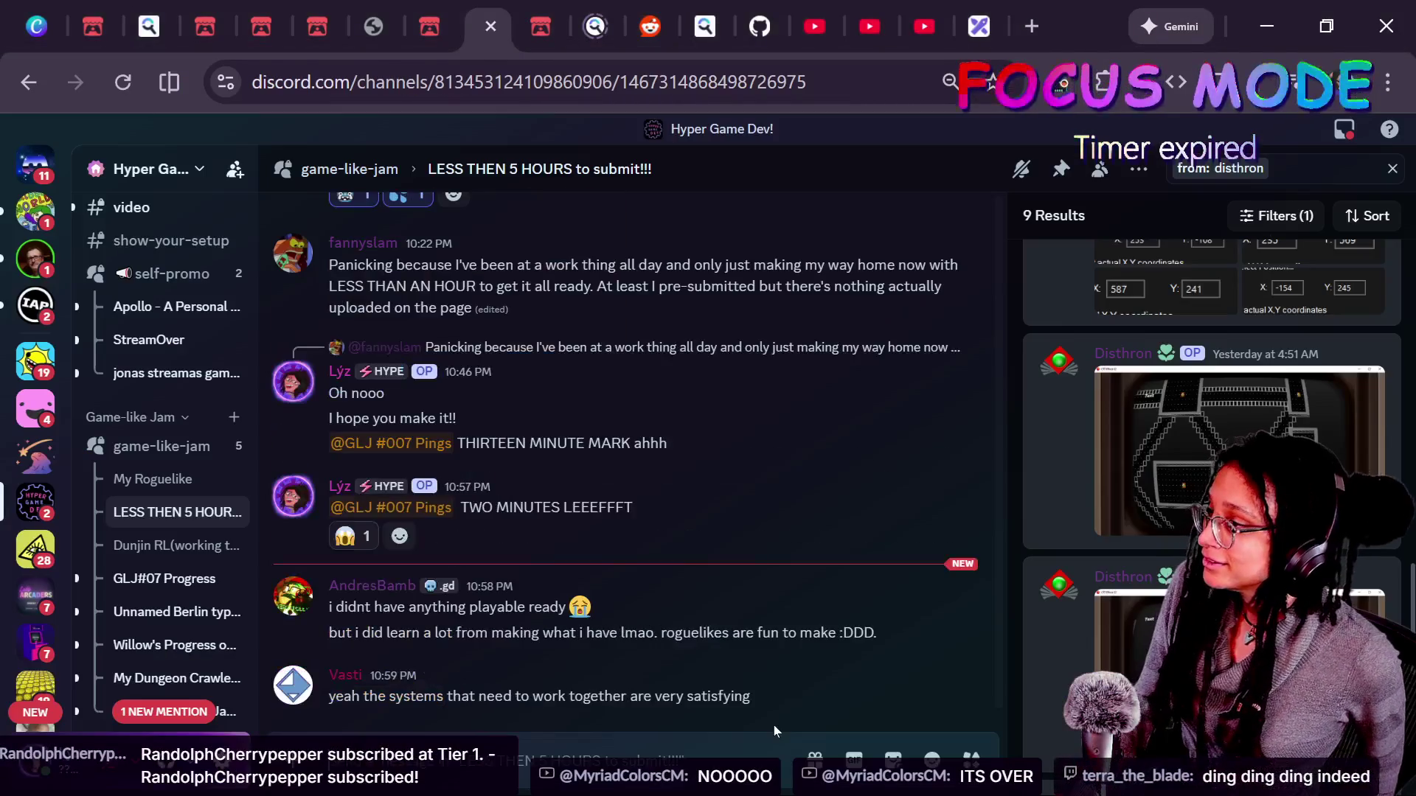
key(alt+Tab)
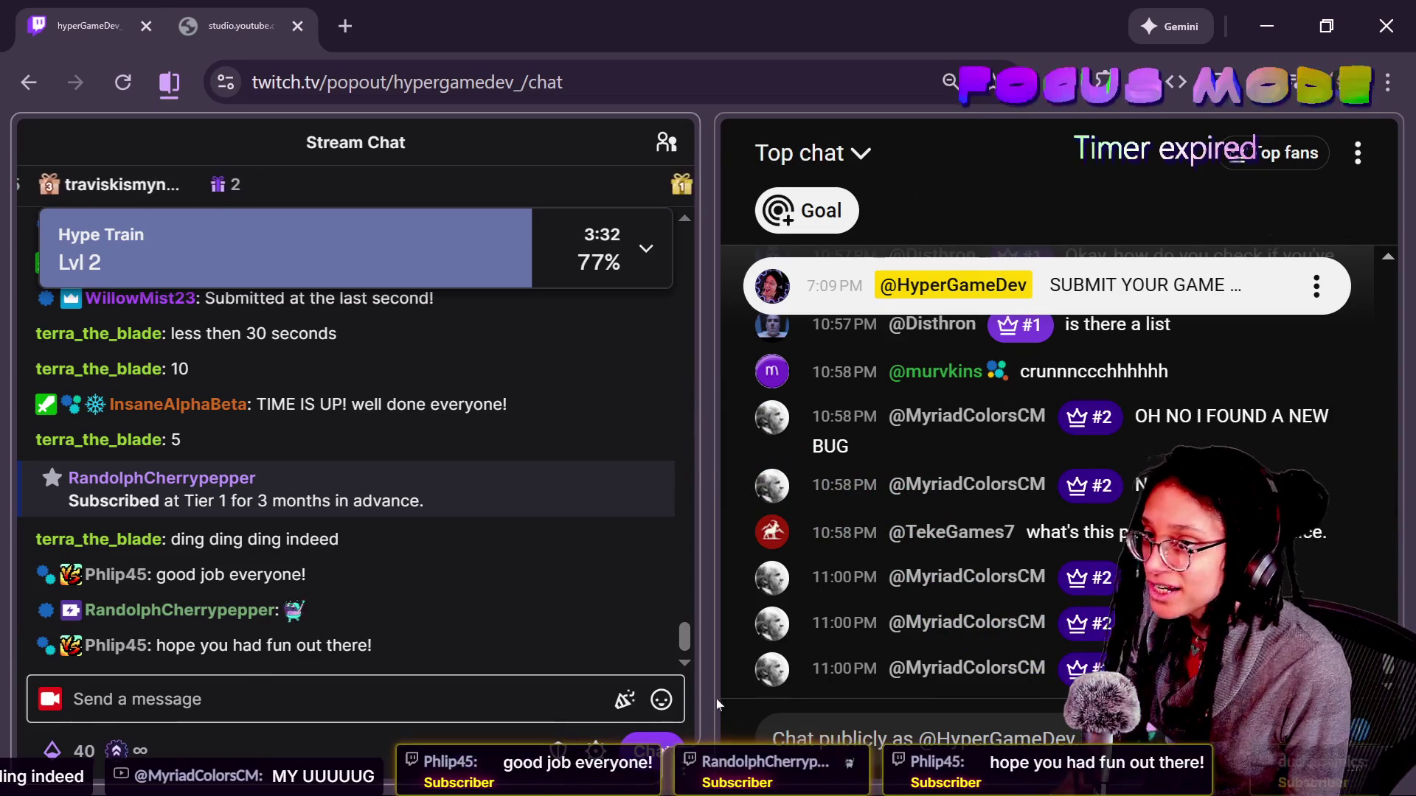
key(alt+Tab)
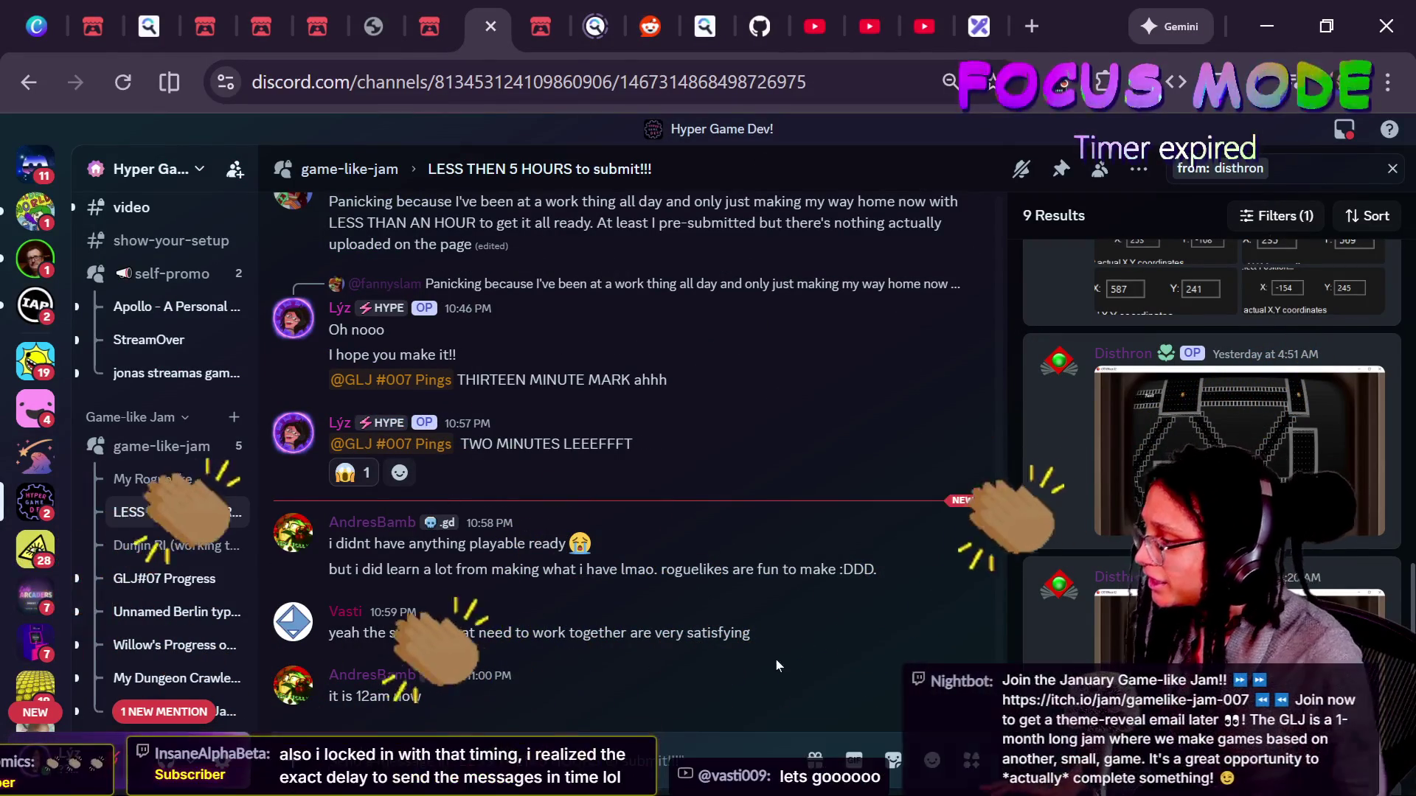
click(310, 5)
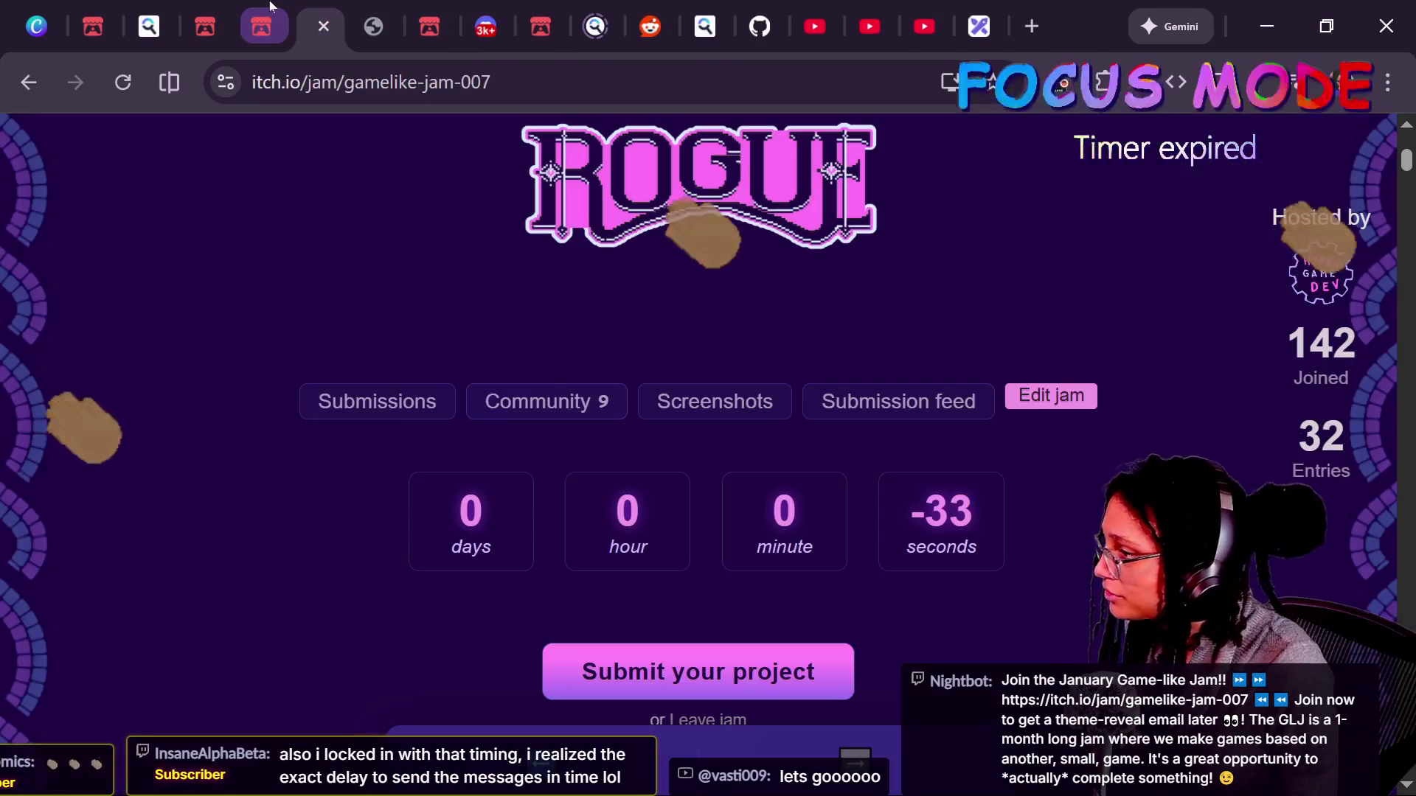
Step: Reload the Game-like Jam 7 page and open its Submissions list of 37 entries
key(F5)
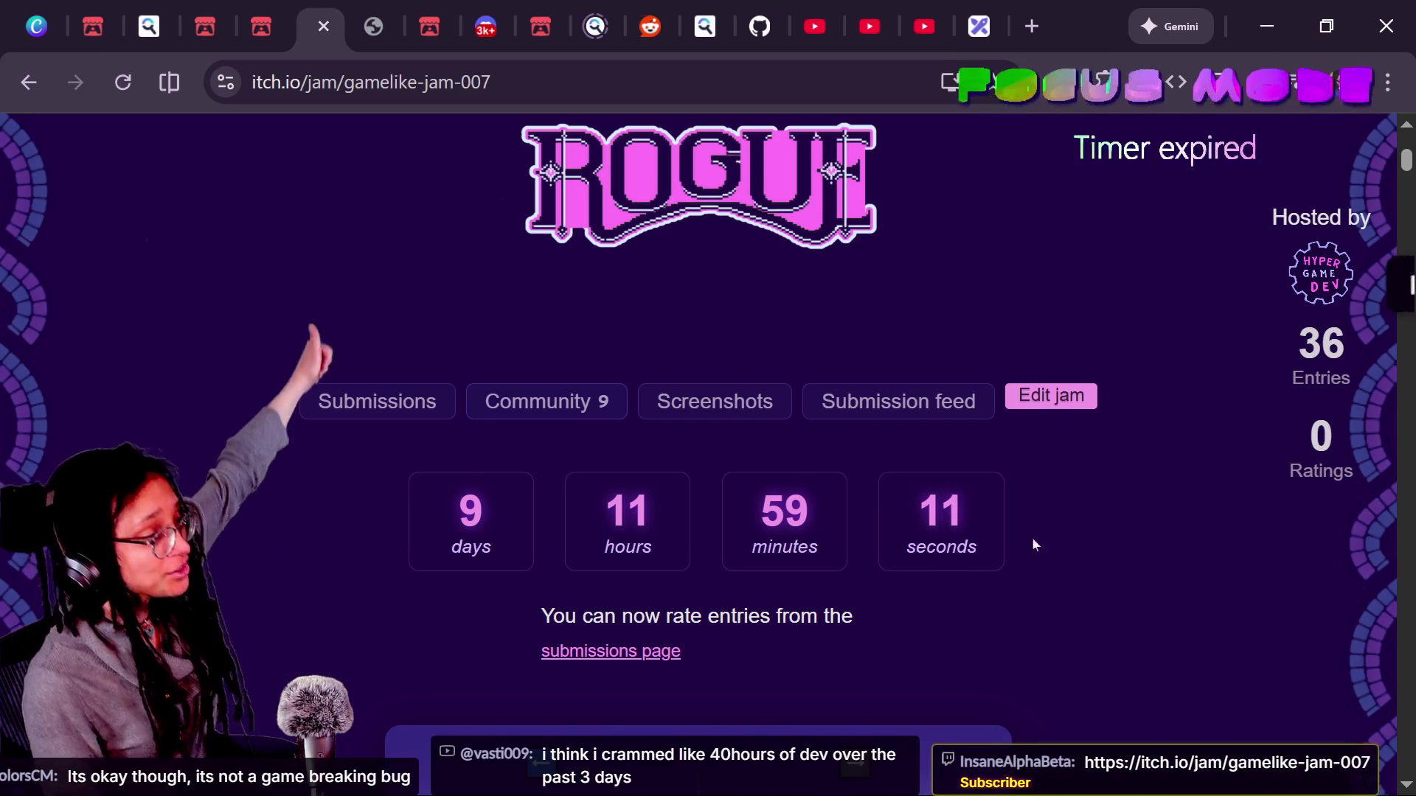
click(382, 418)
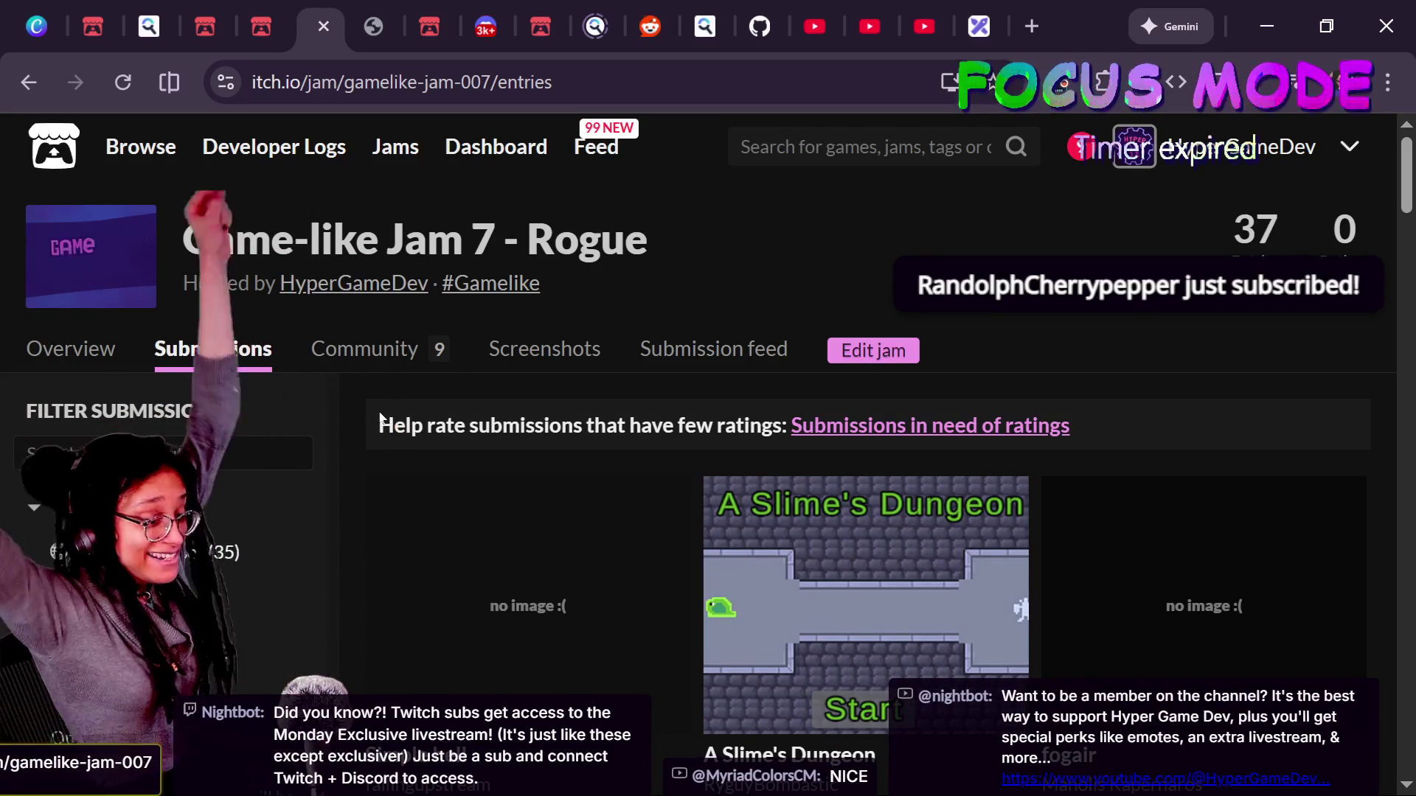
Step: Copy the jam entries page link and post it in both Twitch and YouTube chat
scroll(761, 170, down, 1)
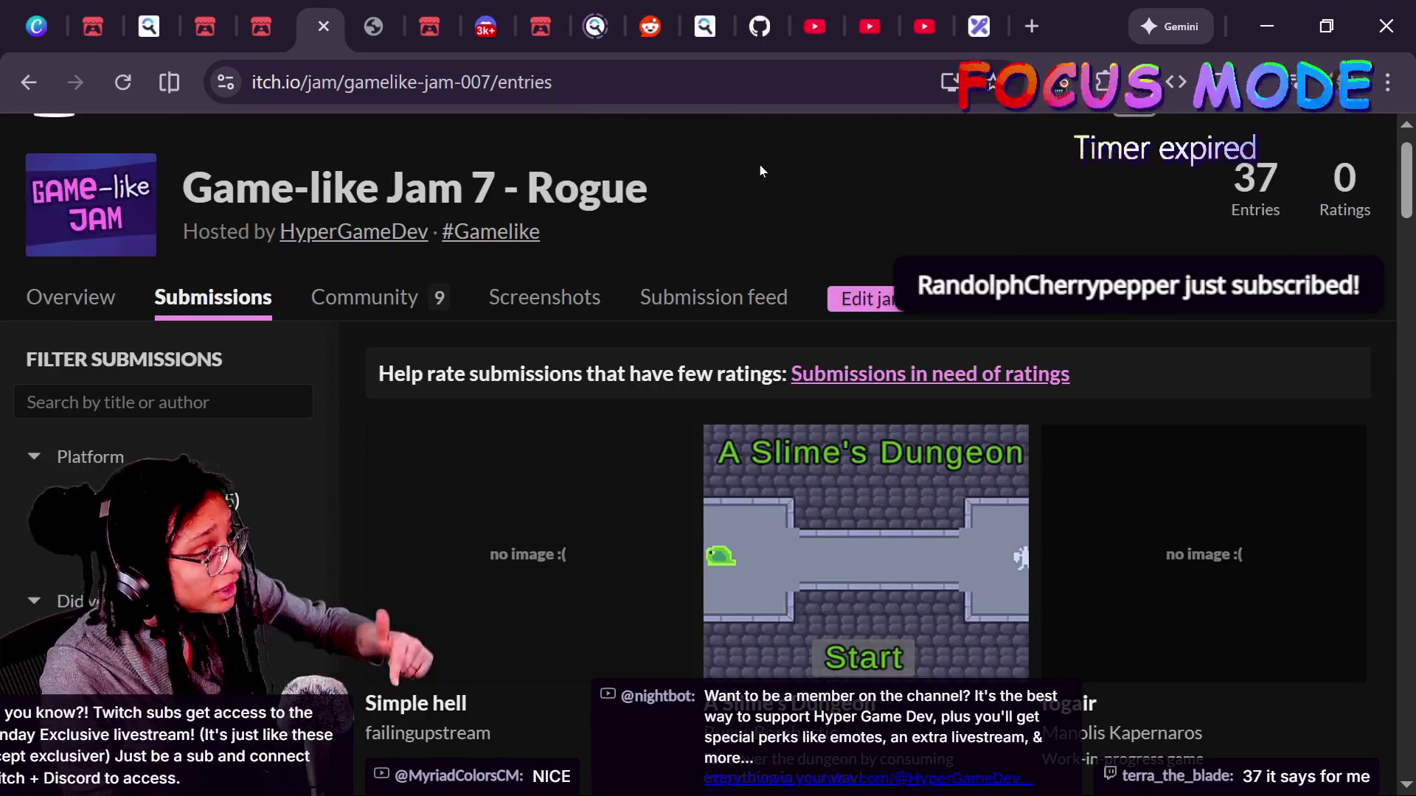
ctrl+scroll(657, 394, up, 1)
scroll(659, 393, down, 3)
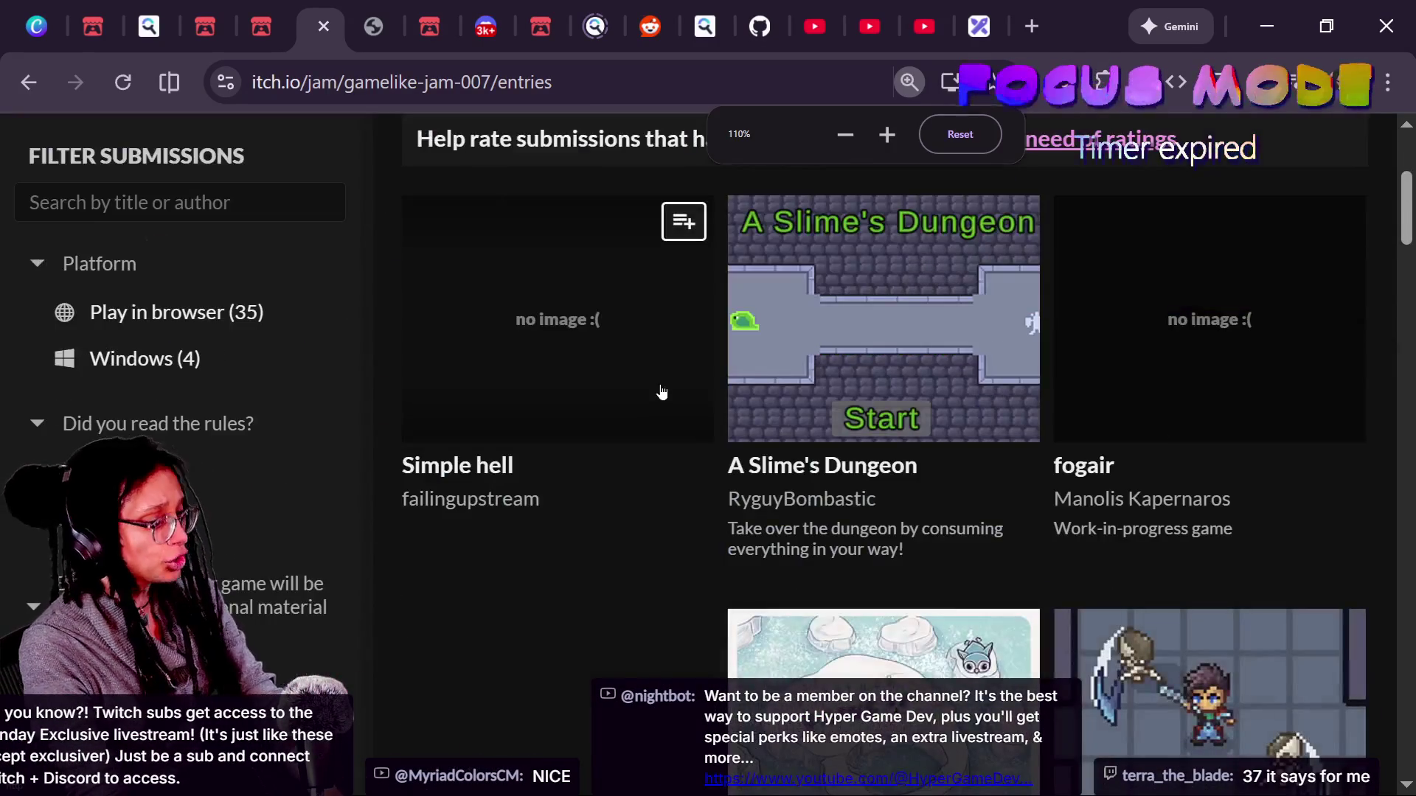
ctrl+scroll(505, 224, down, 4)
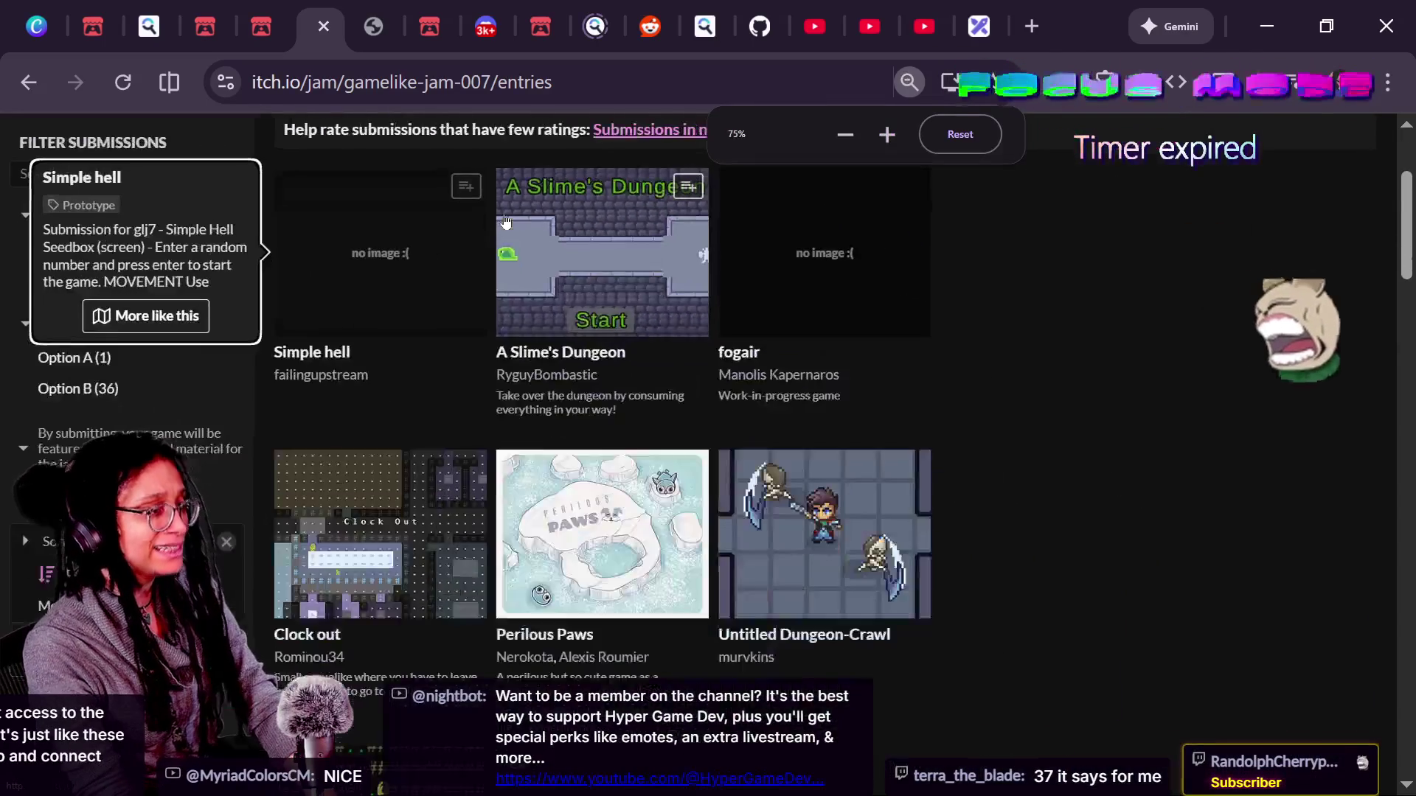
click(525, 82)
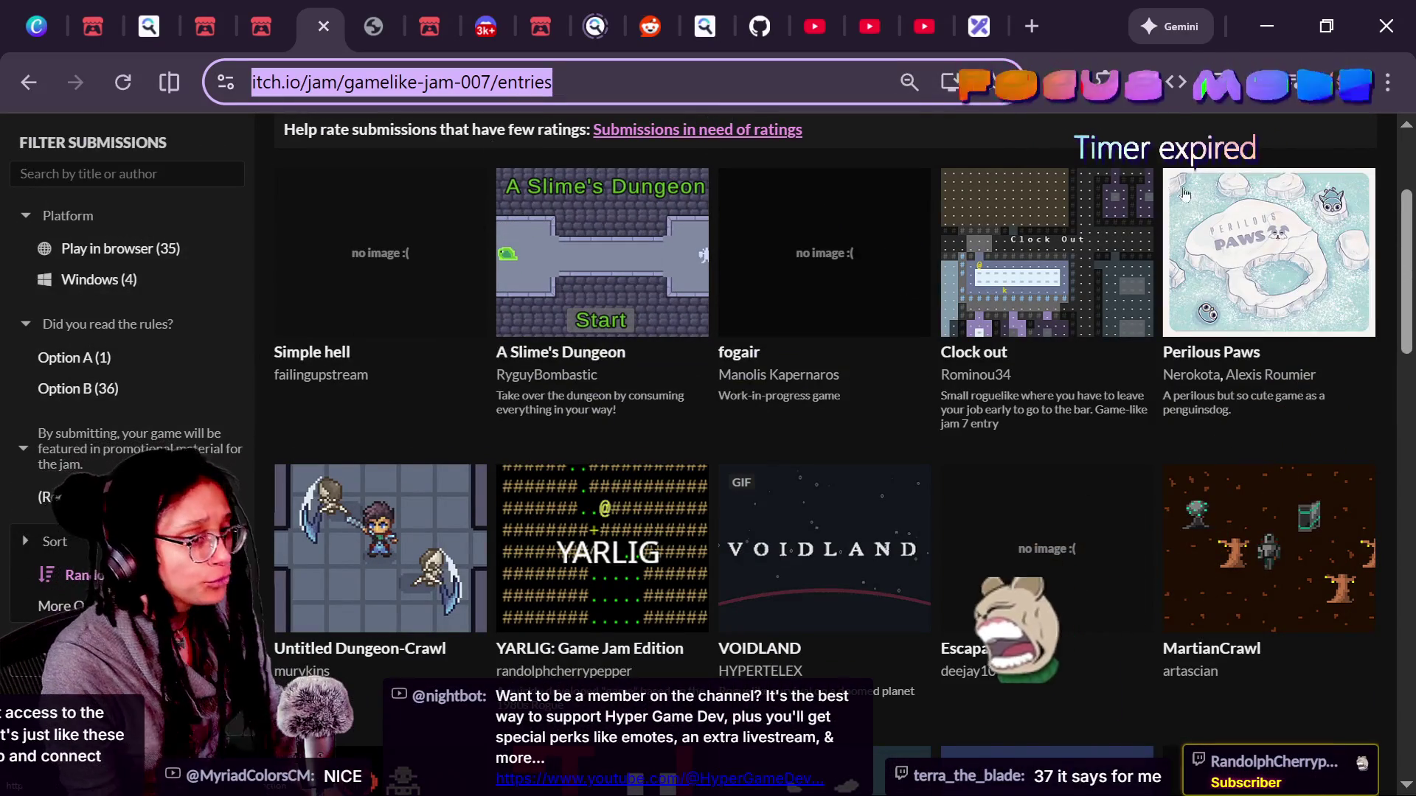
key(ctrl+c)
key(alt+Tab)
key(ctrl+v)
key(Return)
key(alt+Tab)
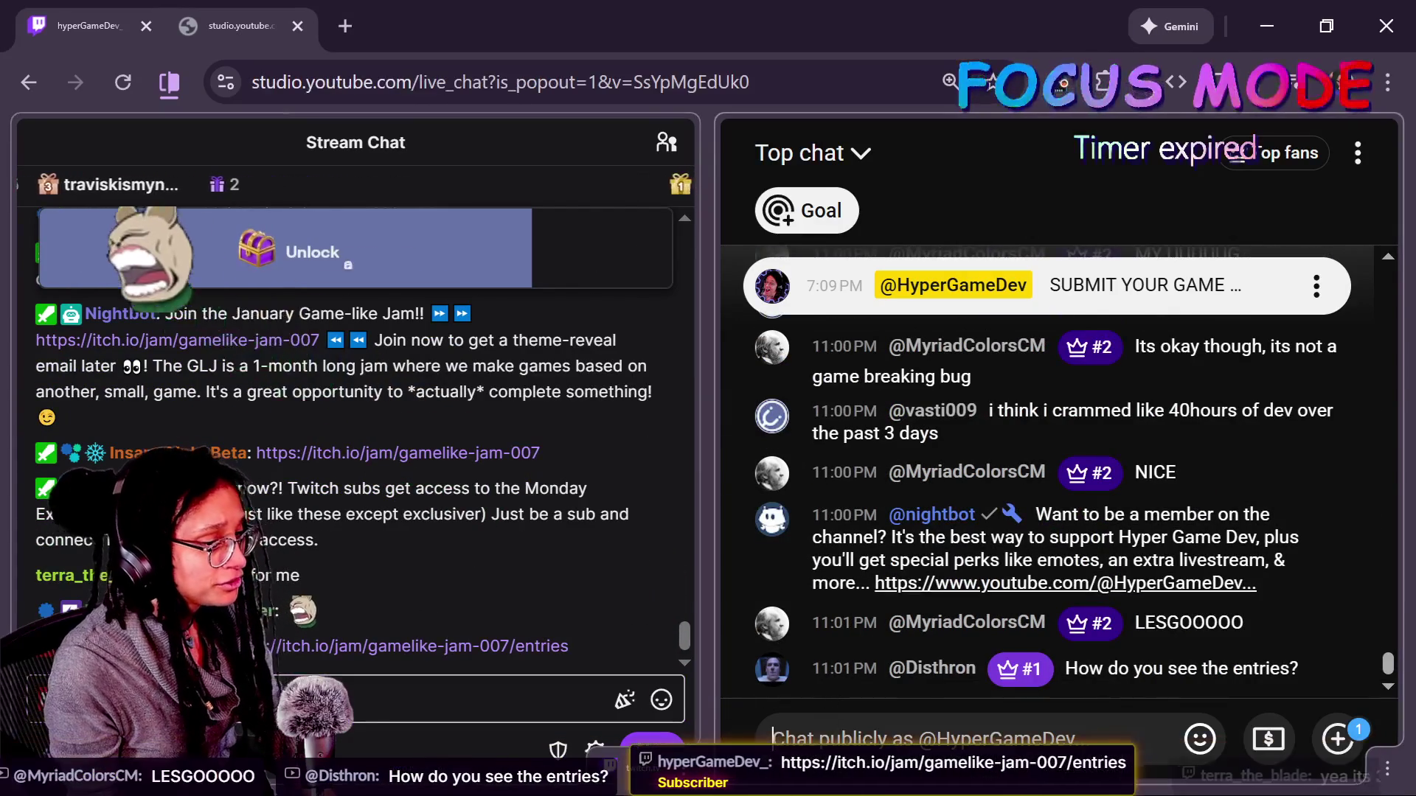
key(ctrl+v)
key(Return)
key(alt+Tab)
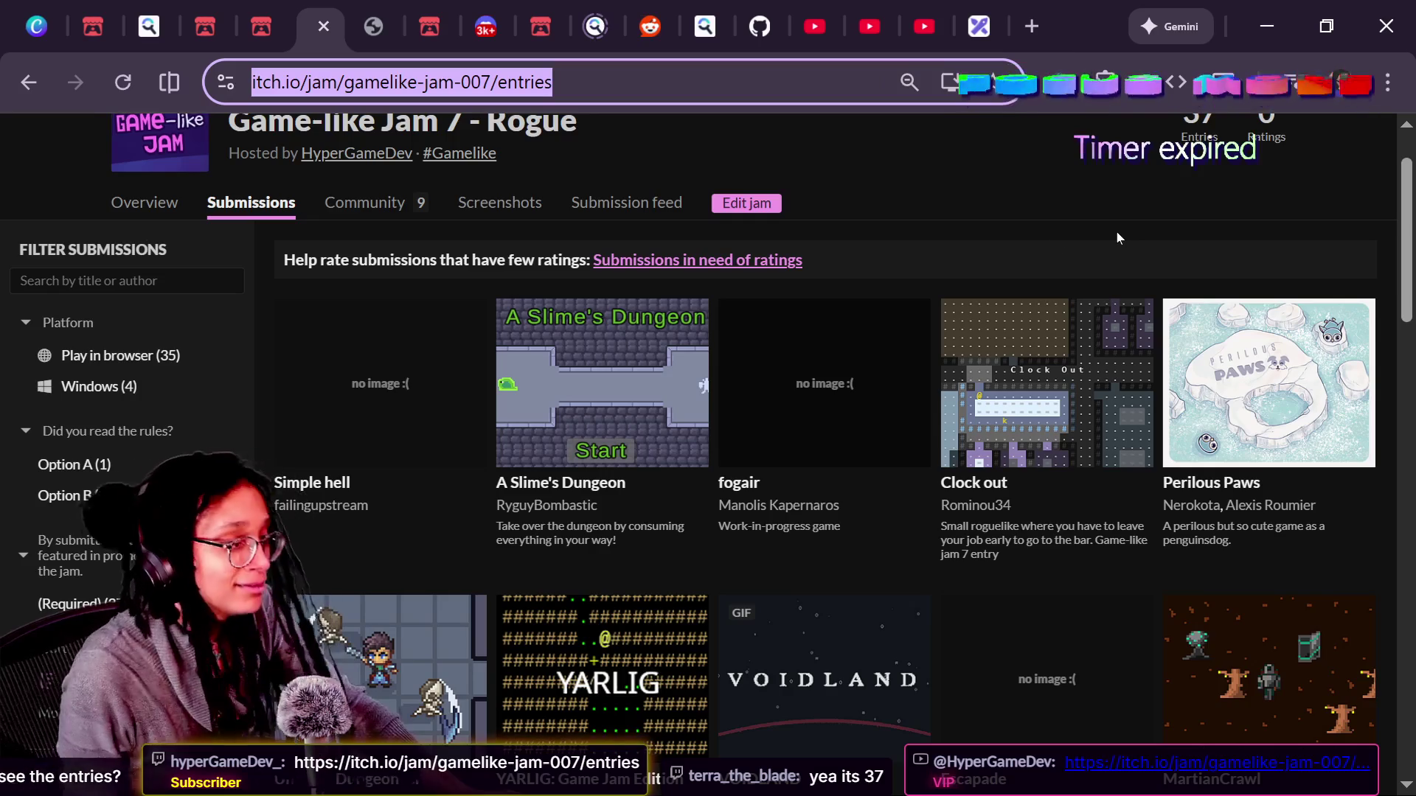
Step: Browse the entries grid and open the Kiai - Wrath of the demon submission
scroll(942, 405, down, 15)
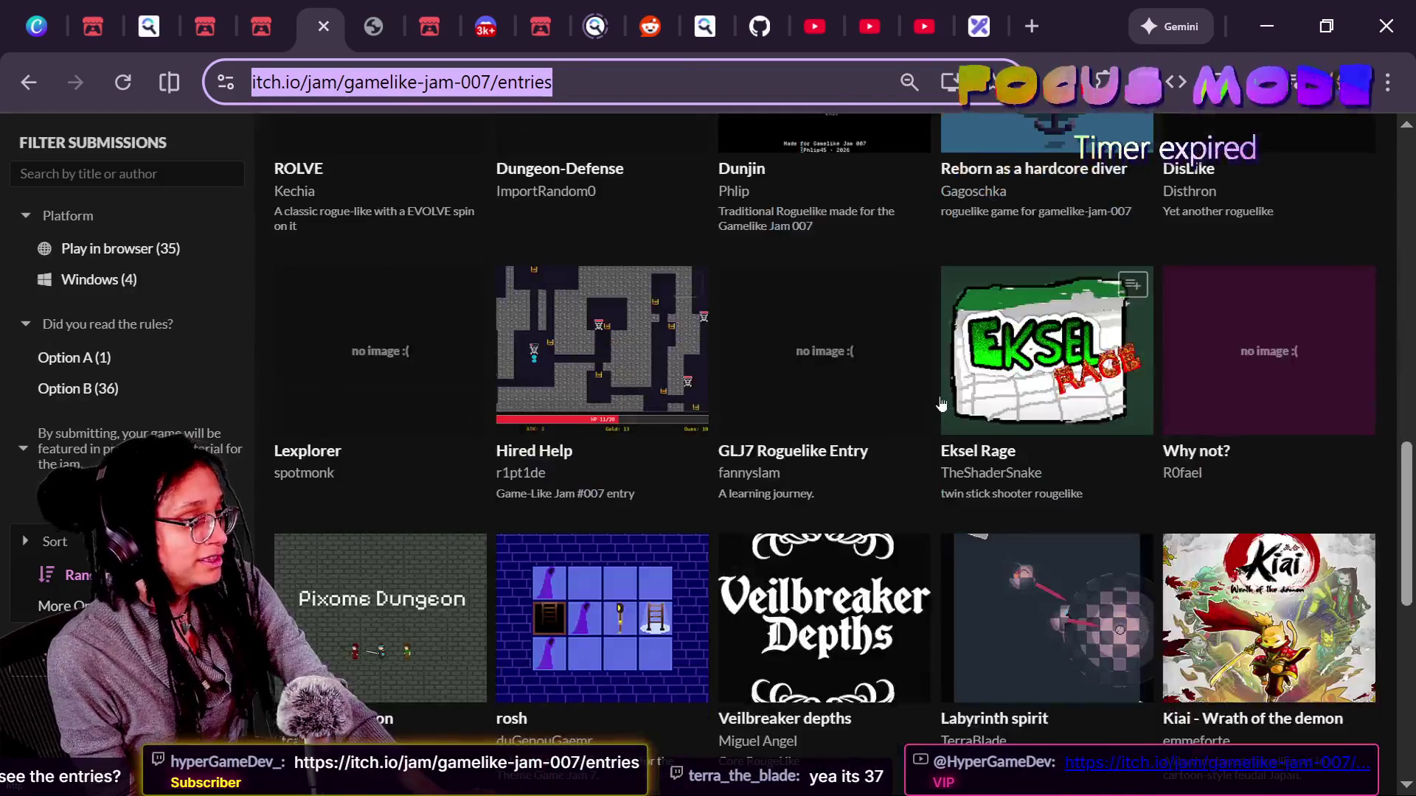
scroll(942, 404, down, 7)
scroll(941, 404, up, 20)
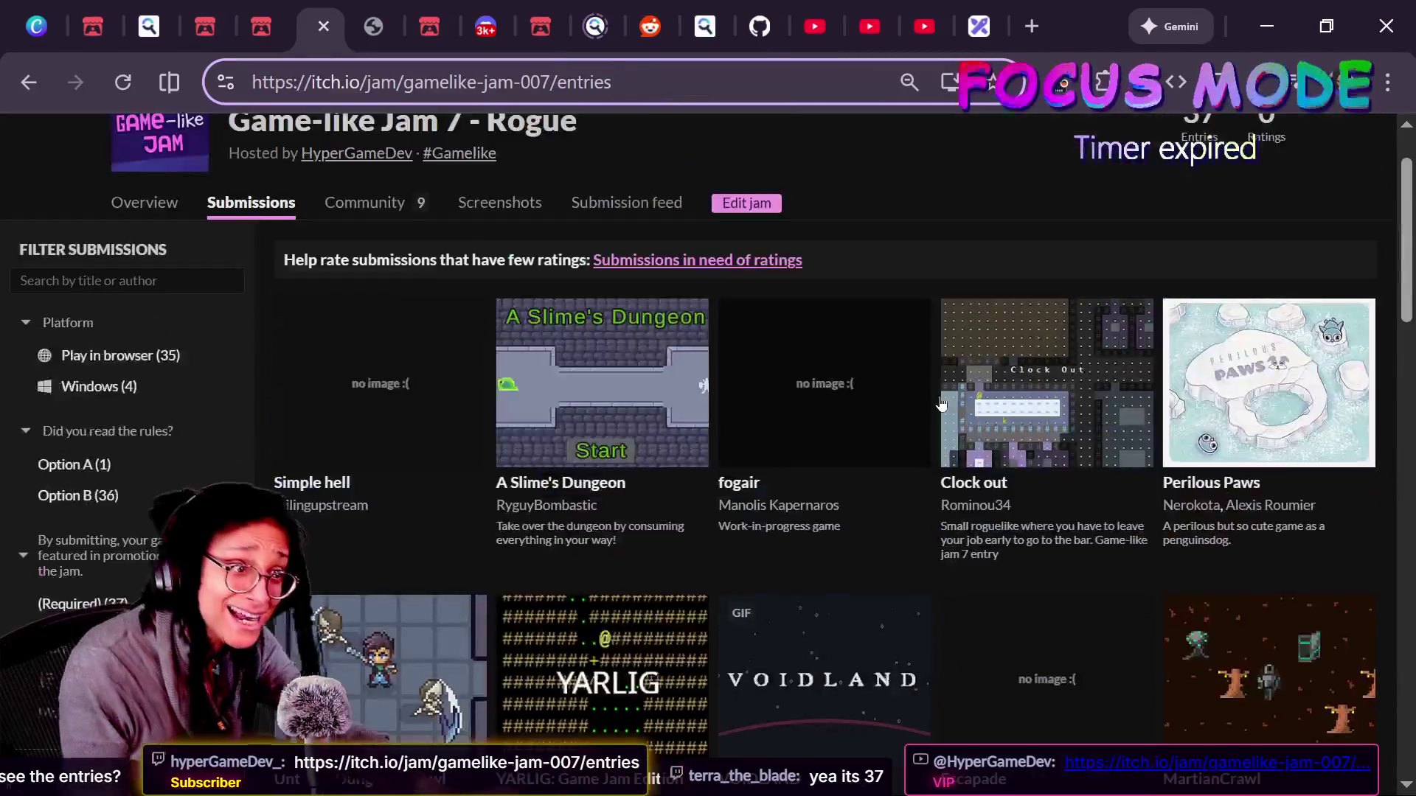
scroll(942, 405, down, 15)
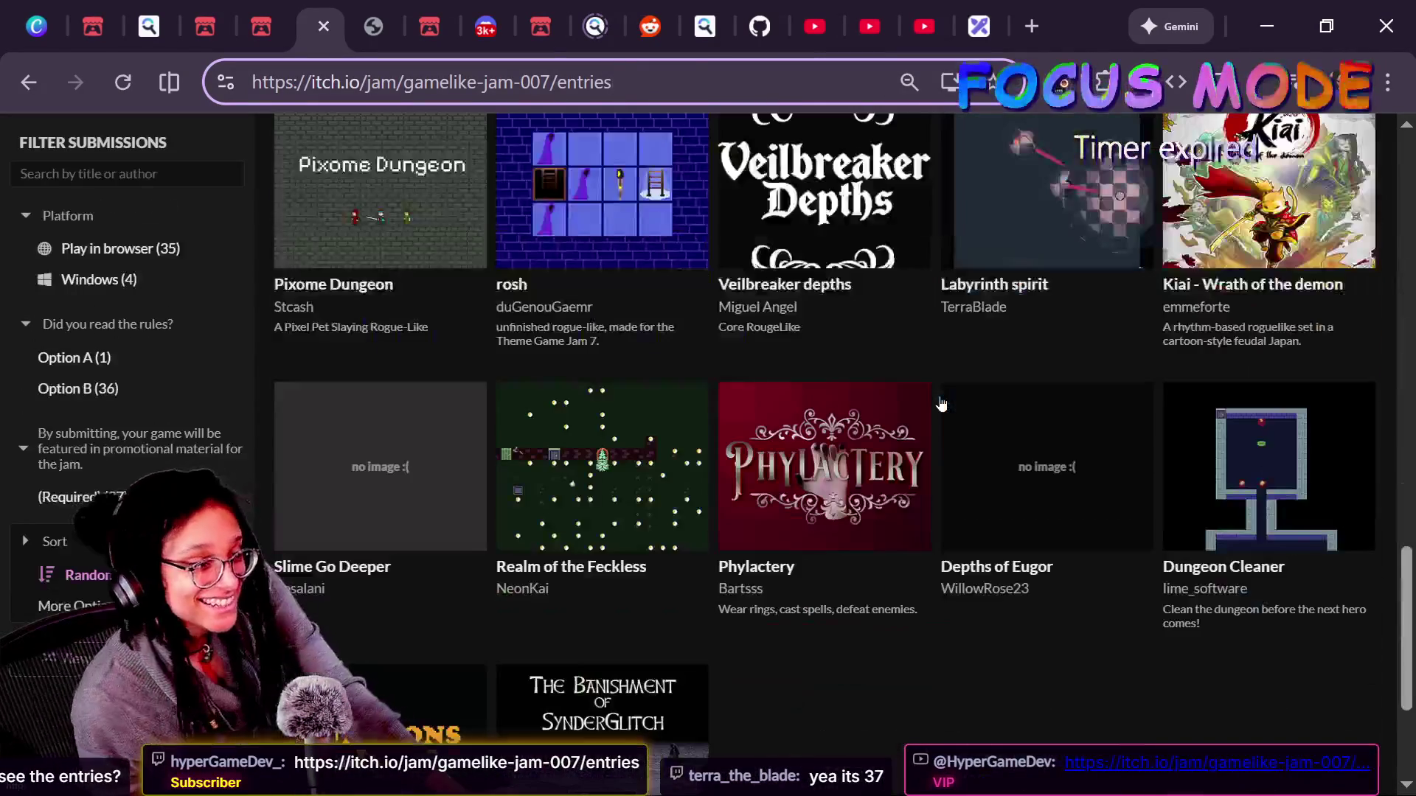
scroll(942, 404, down, 3)
scroll(942, 404, up, 15)
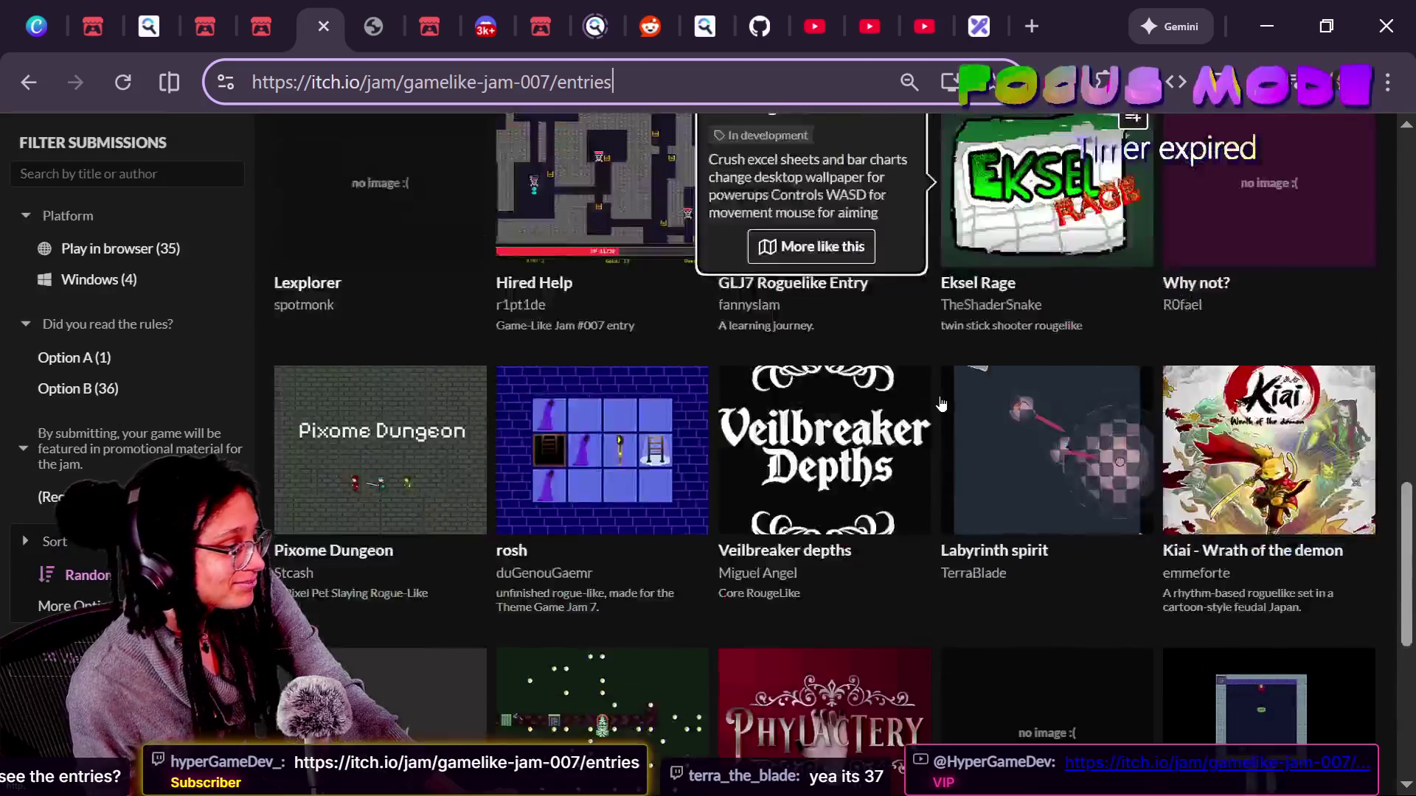
scroll(1099, 376, up, 9)
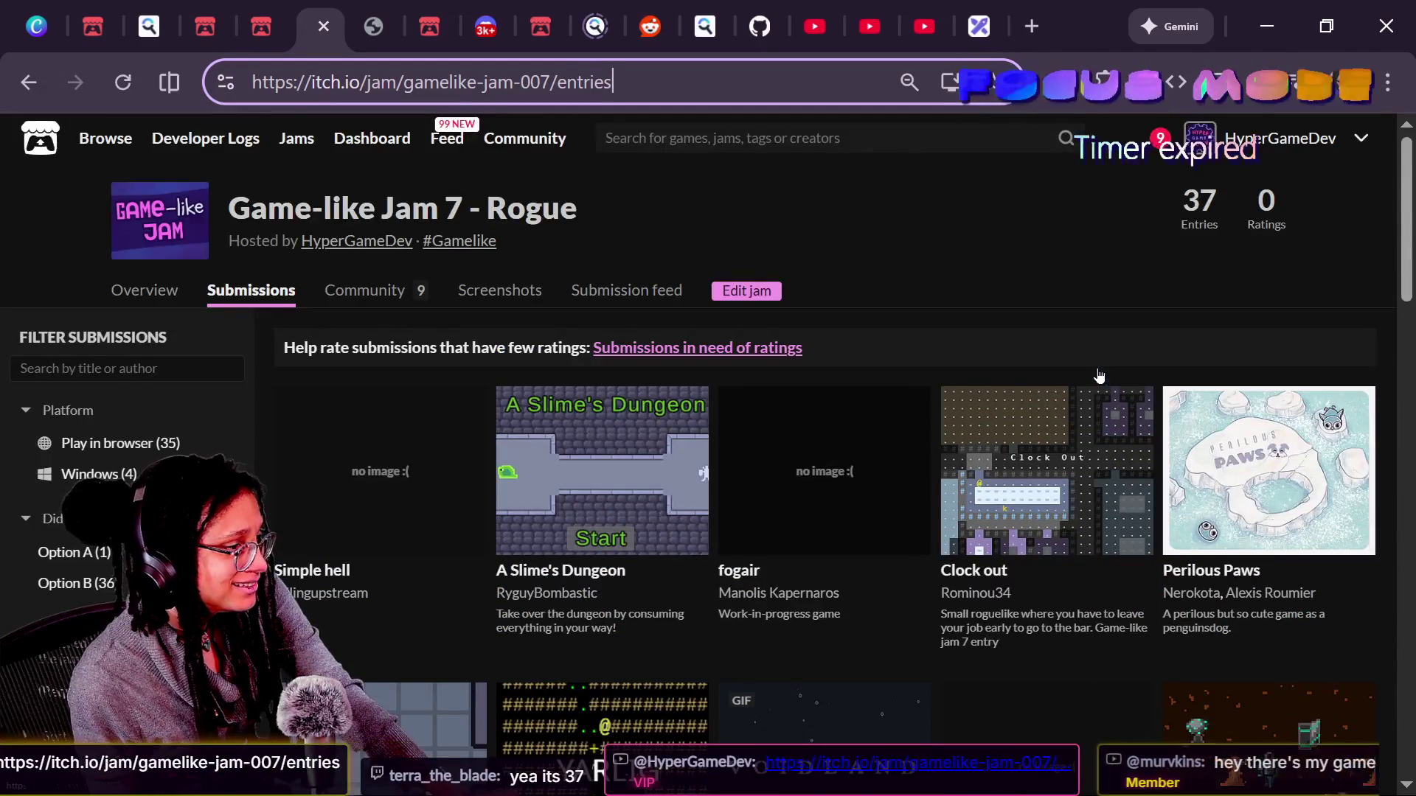
scroll(1099, 377, down, 9)
click(1198, 414)
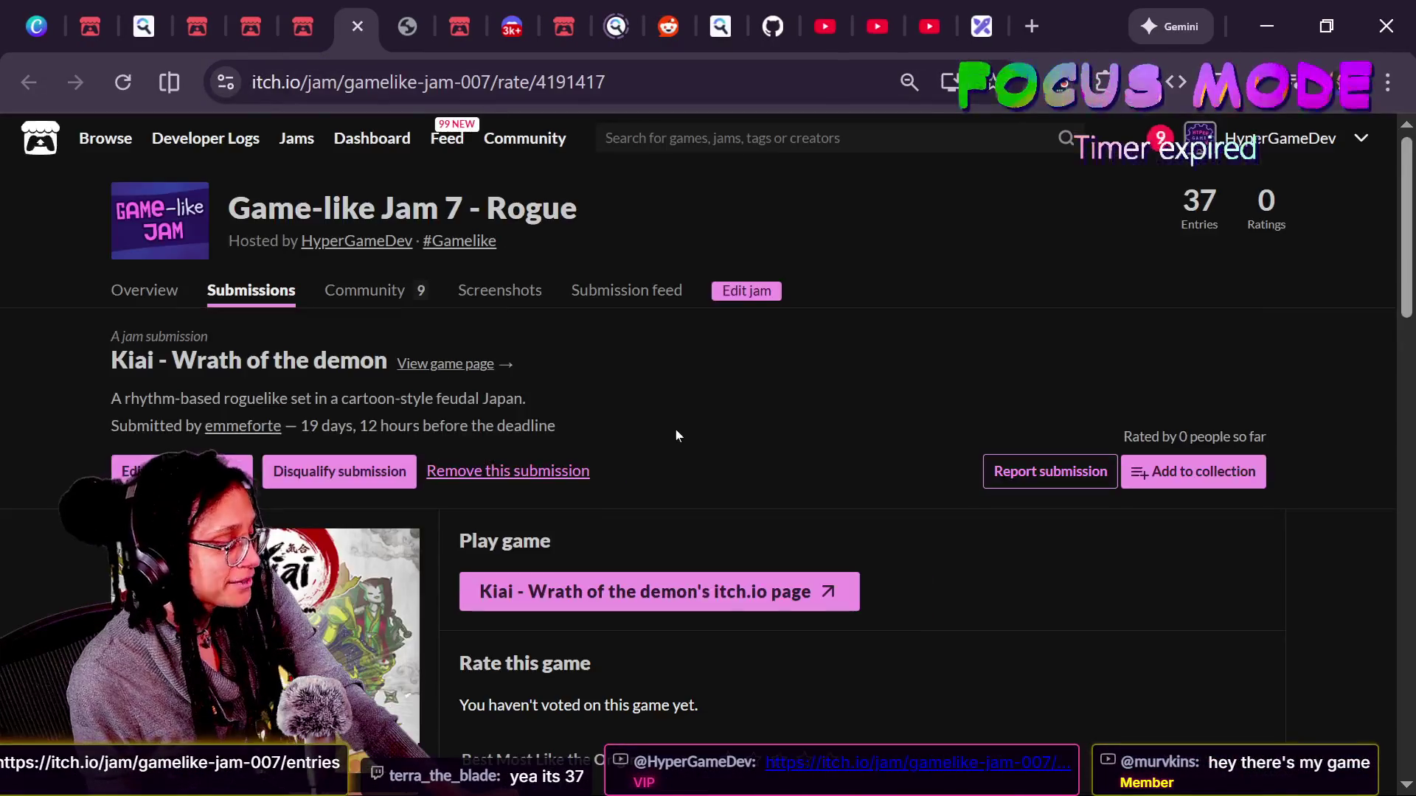
Step: Review the Kiai - Wrath of the demon submission, then return to the Game-like Jam 7 overview
scroll(676, 429, down, 20)
scroll(676, 430, up, 20)
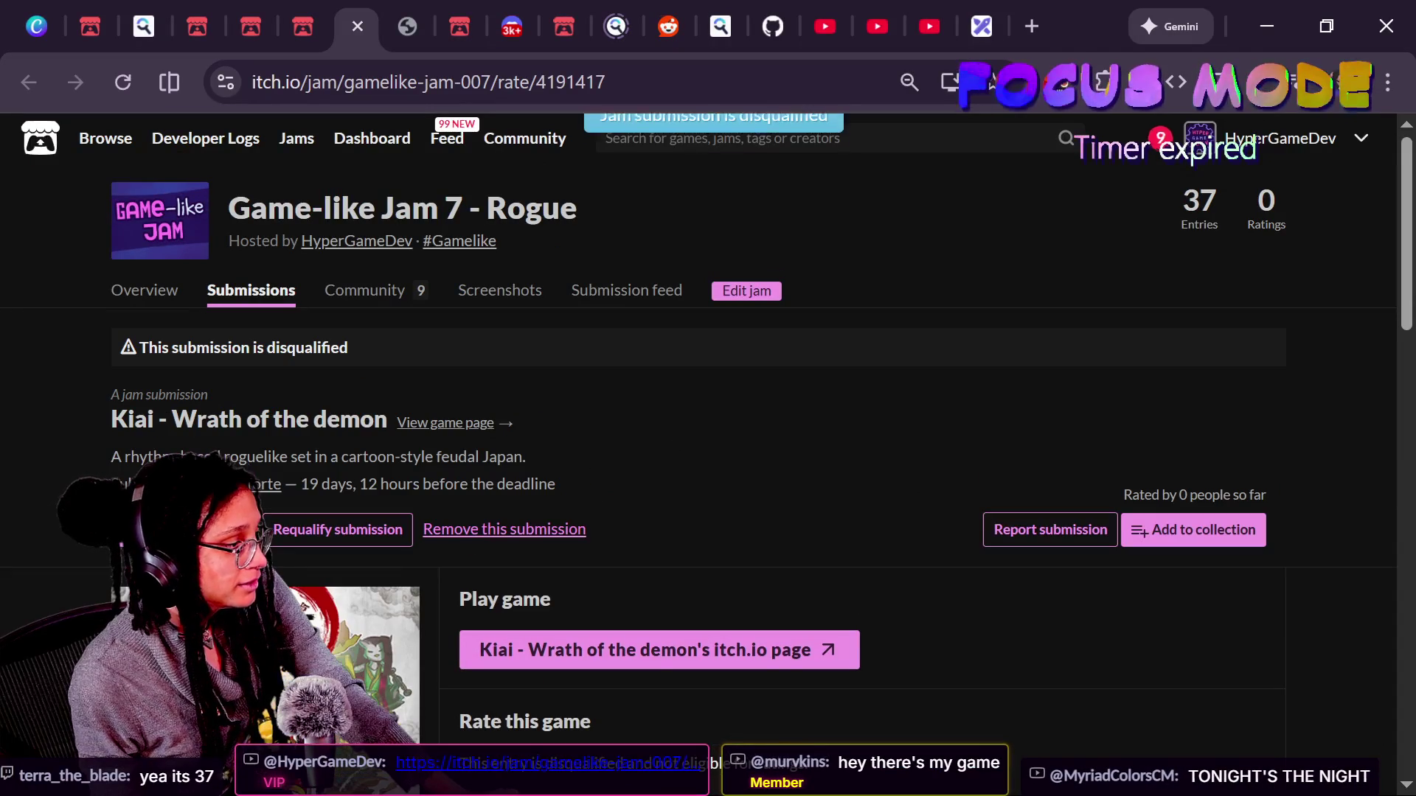
scroll(581, 400, down, 10)
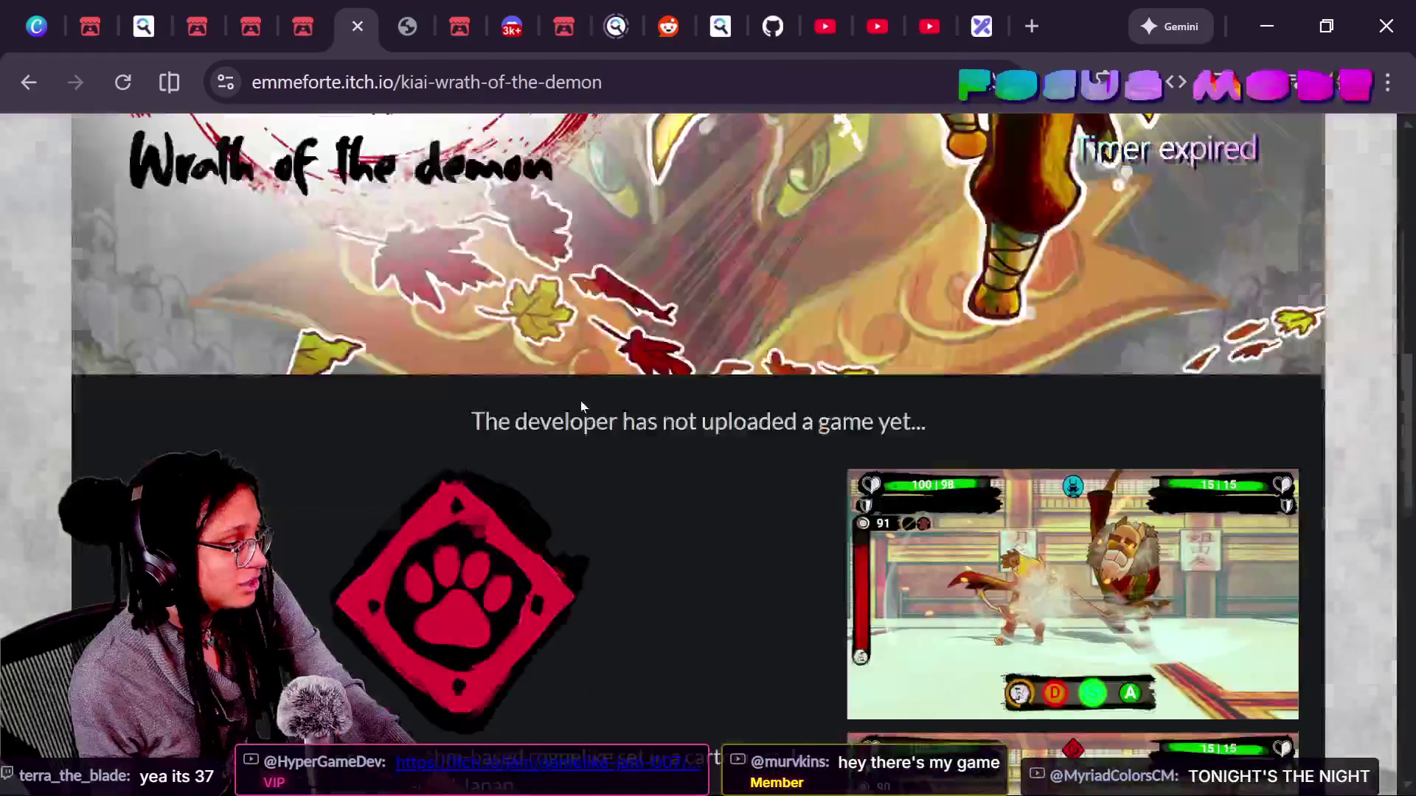
click(14, 86)
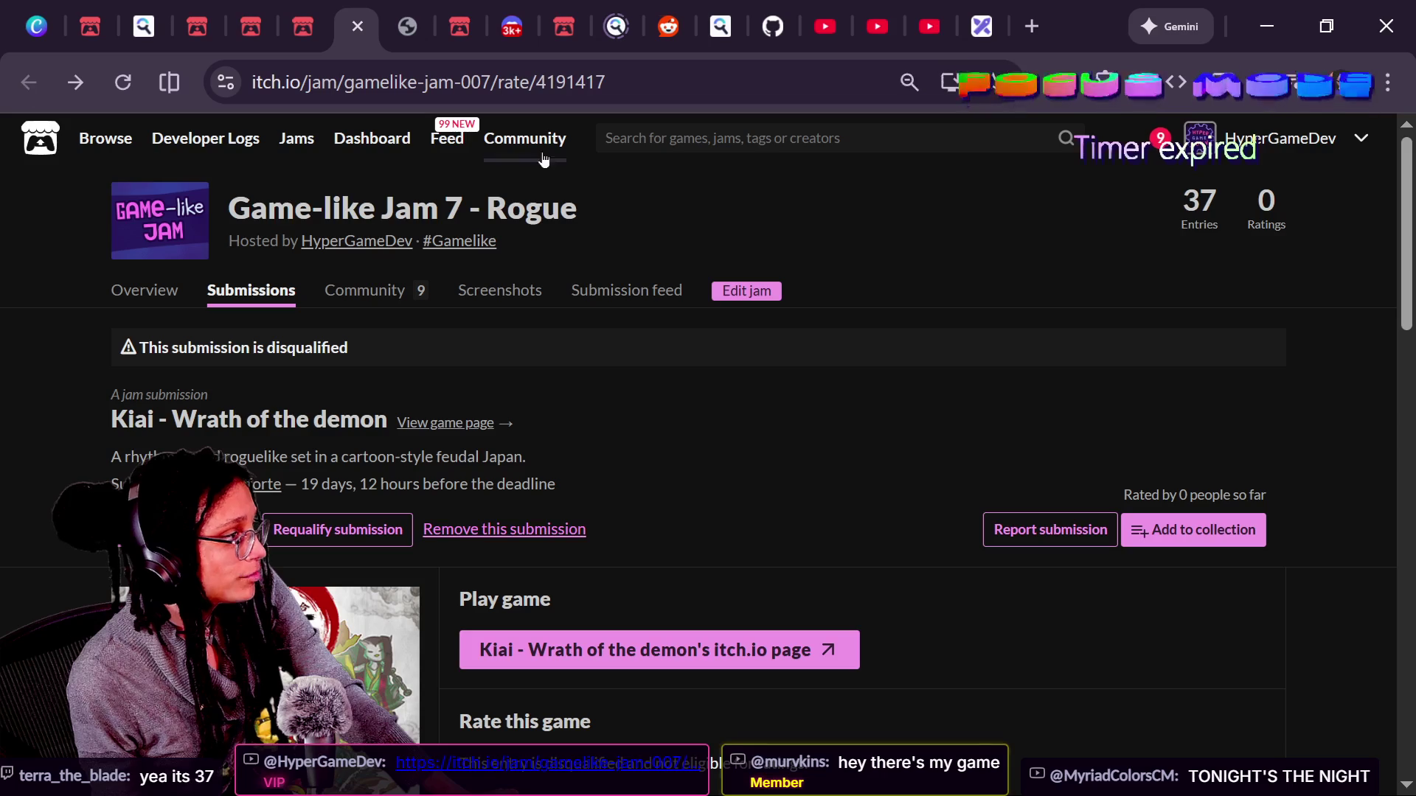
click(490, 209)
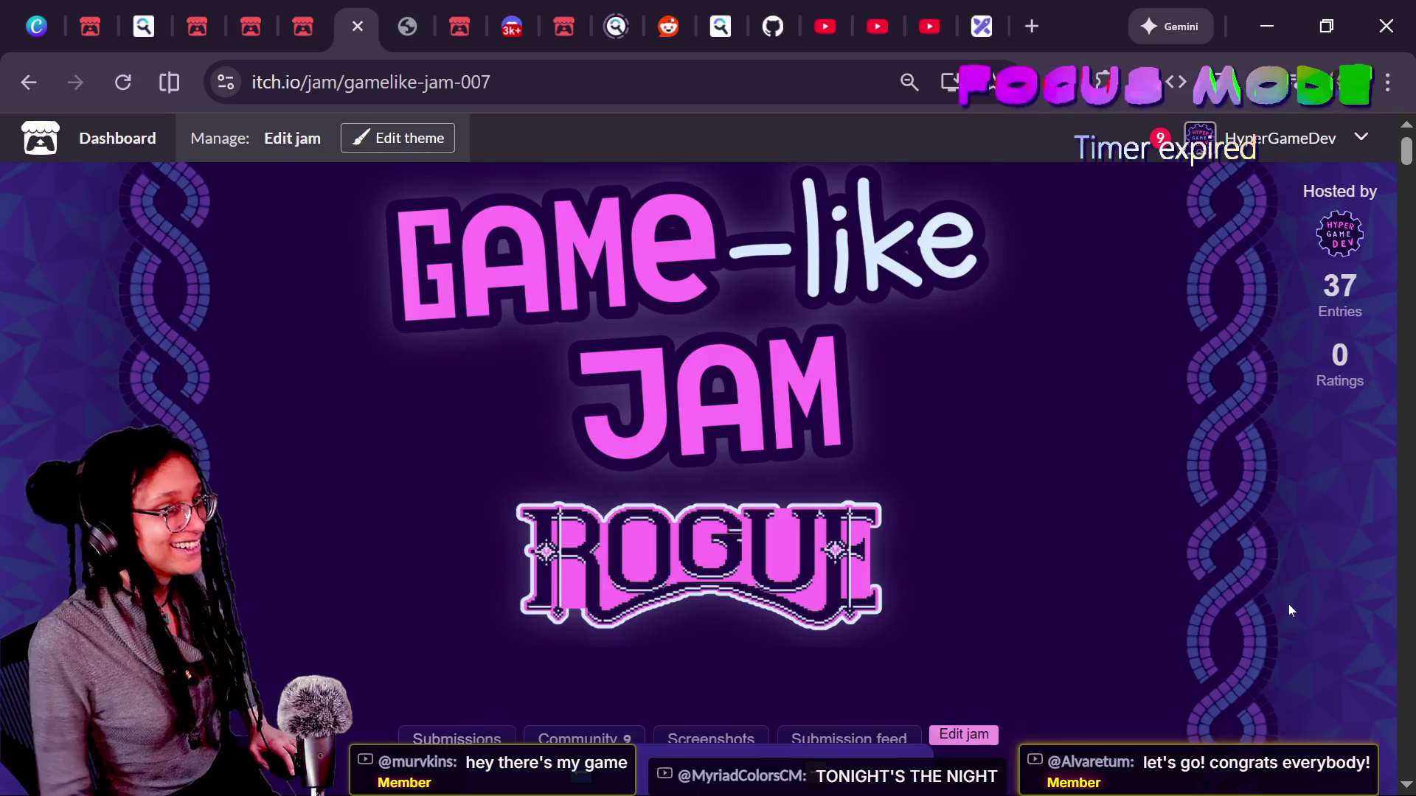
Step: Open the Submissions list and scroll through all 37 entries to the bottom and back up
scroll(821, 483, down, 2)
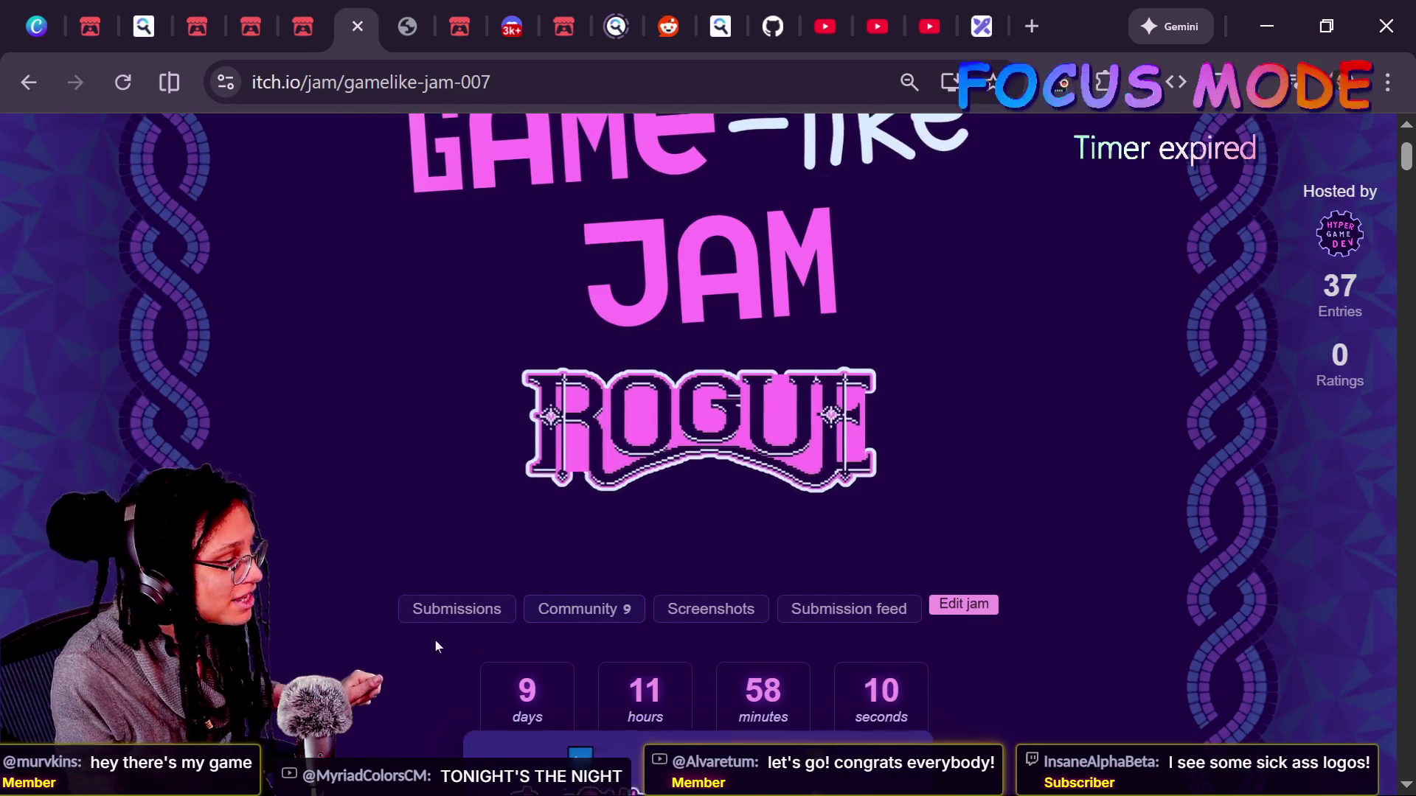
click(439, 612)
scroll(668, 603, down, 2)
scroll(668, 607, down, 2)
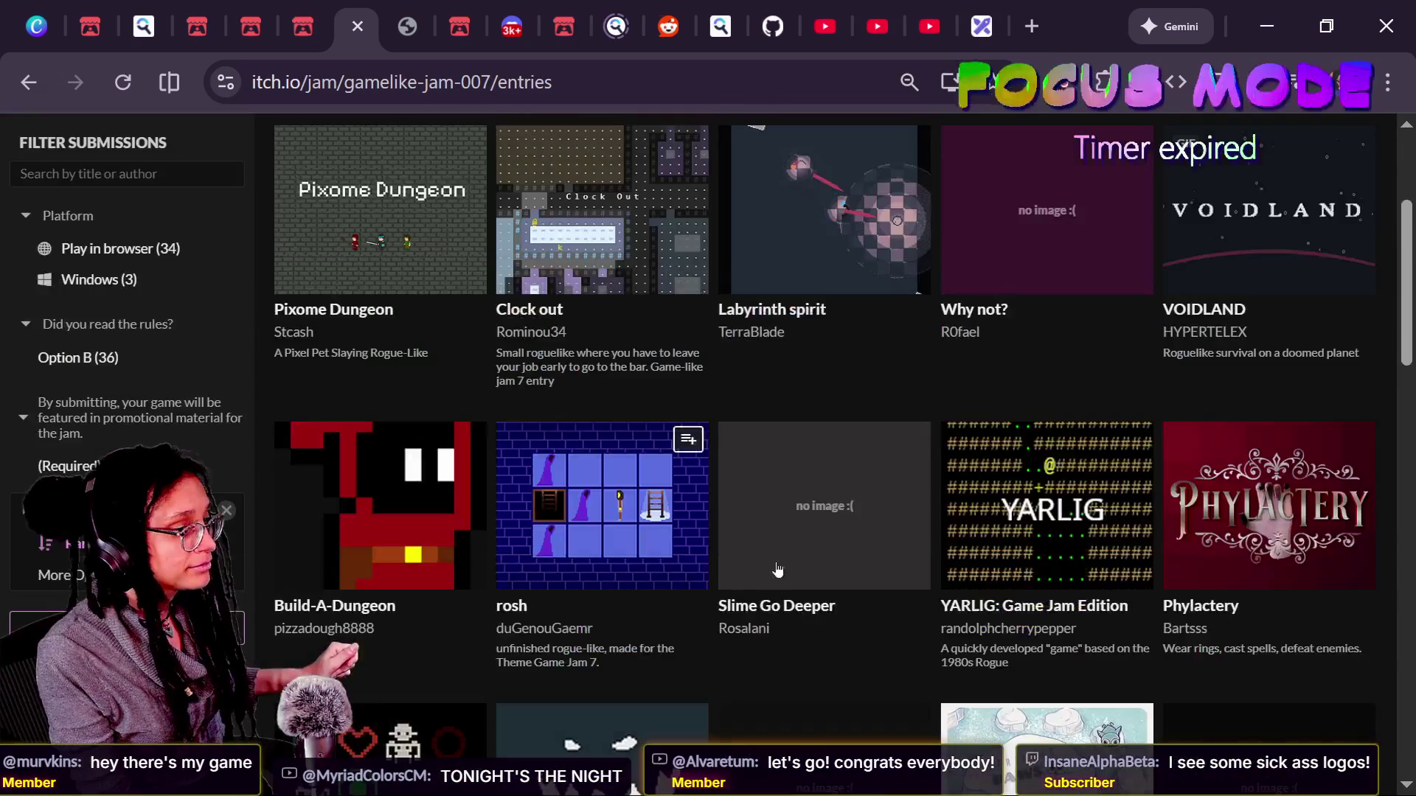
scroll(907, 496, down, 4)
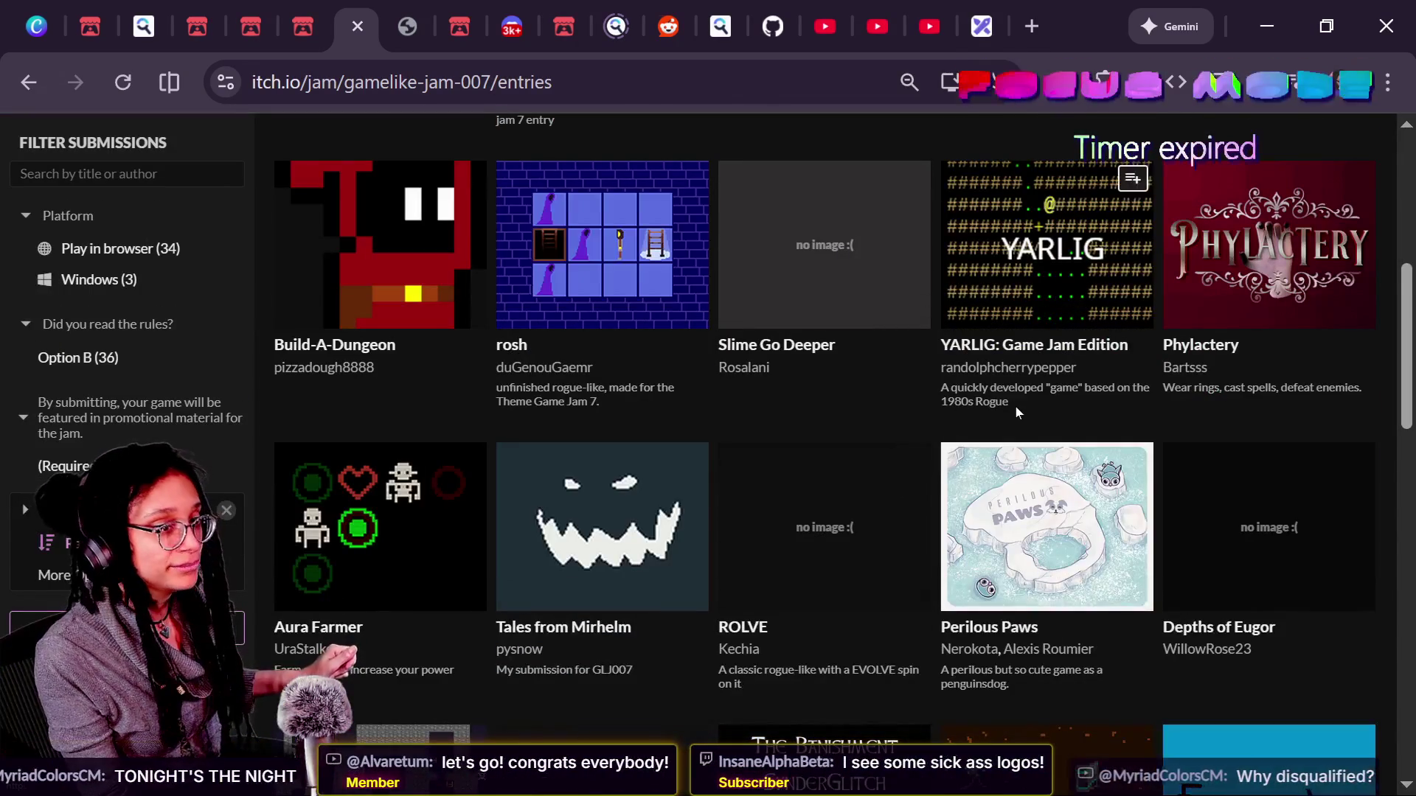
scroll(939, 489, down, 2)
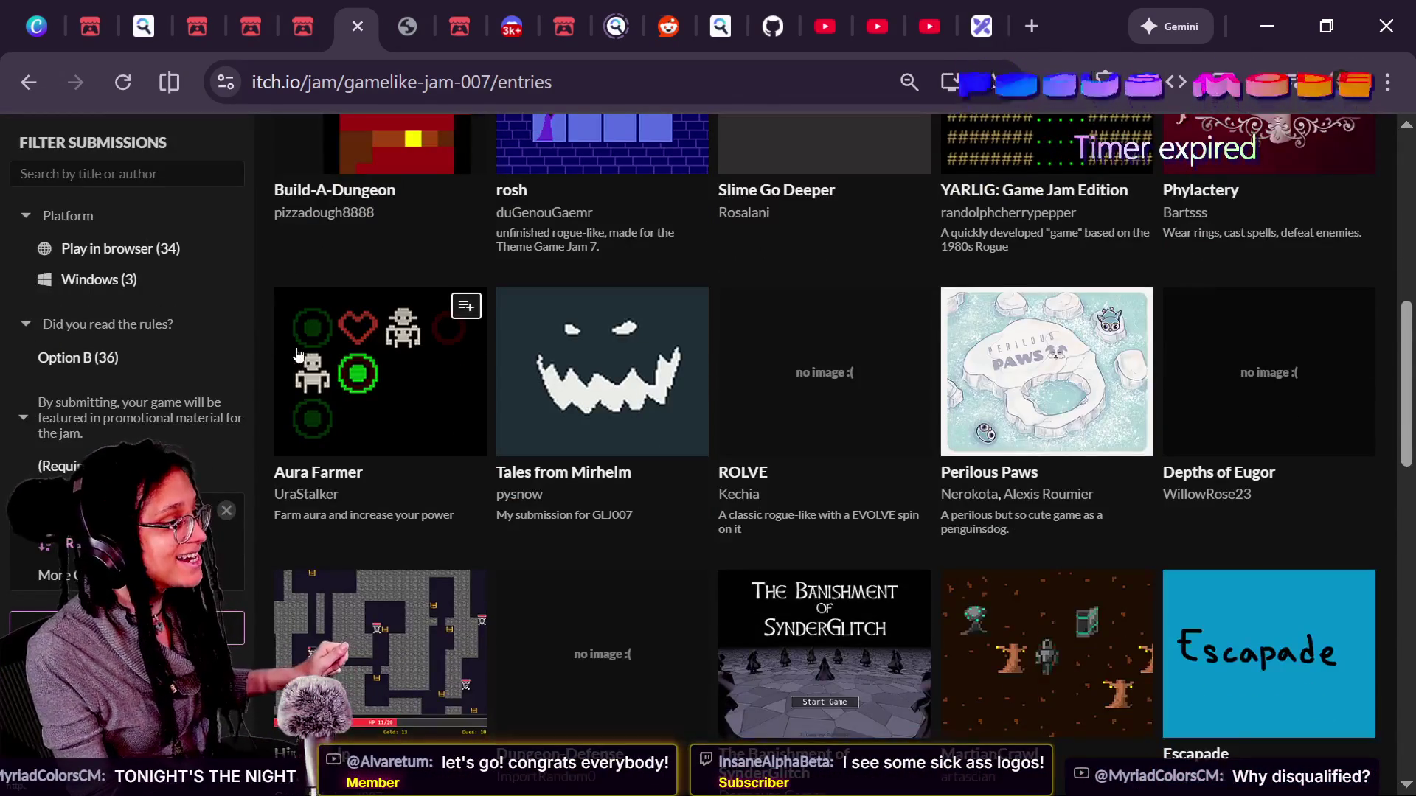
scroll(212, 320, down, 2)
scroll(212, 321, down, 2)
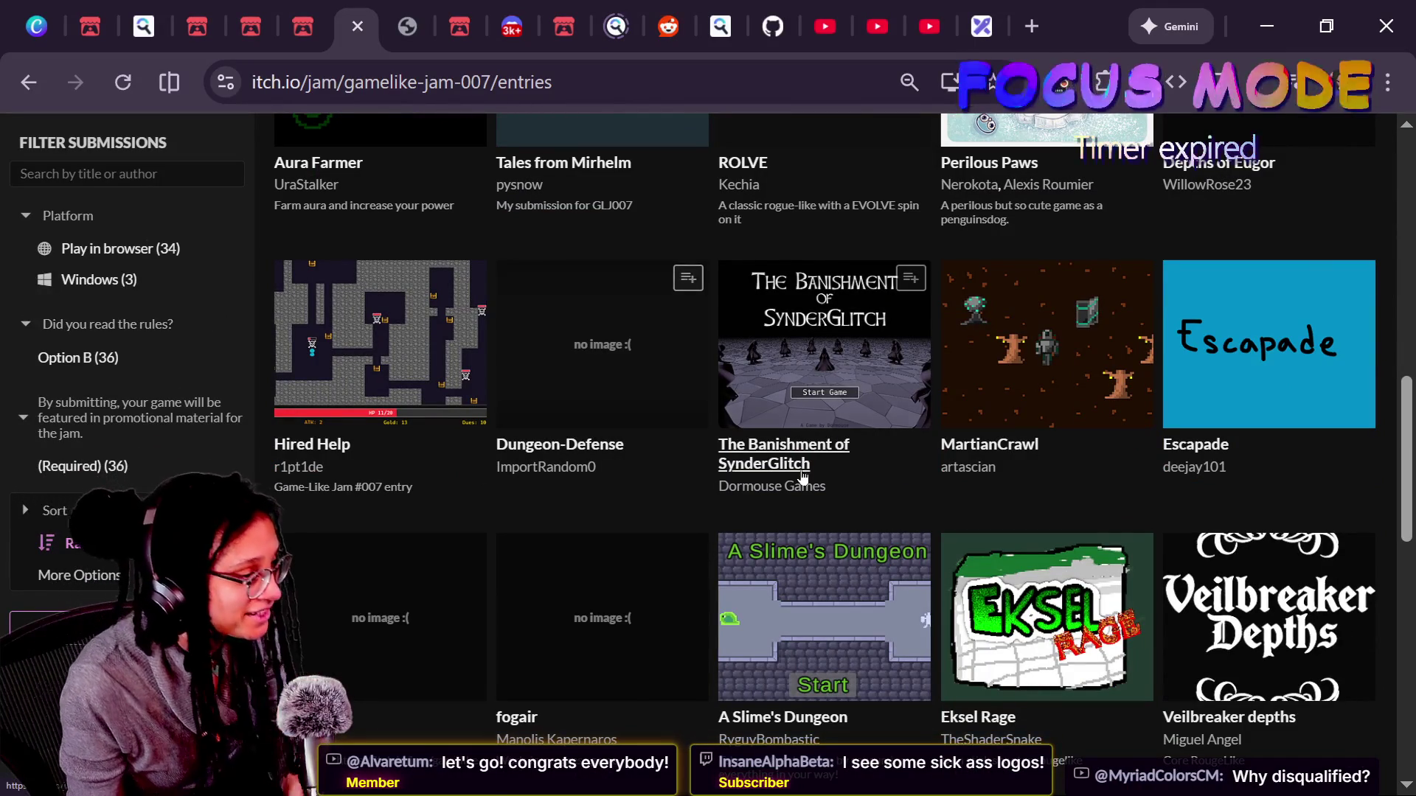
scroll(183, 284, down, 3)
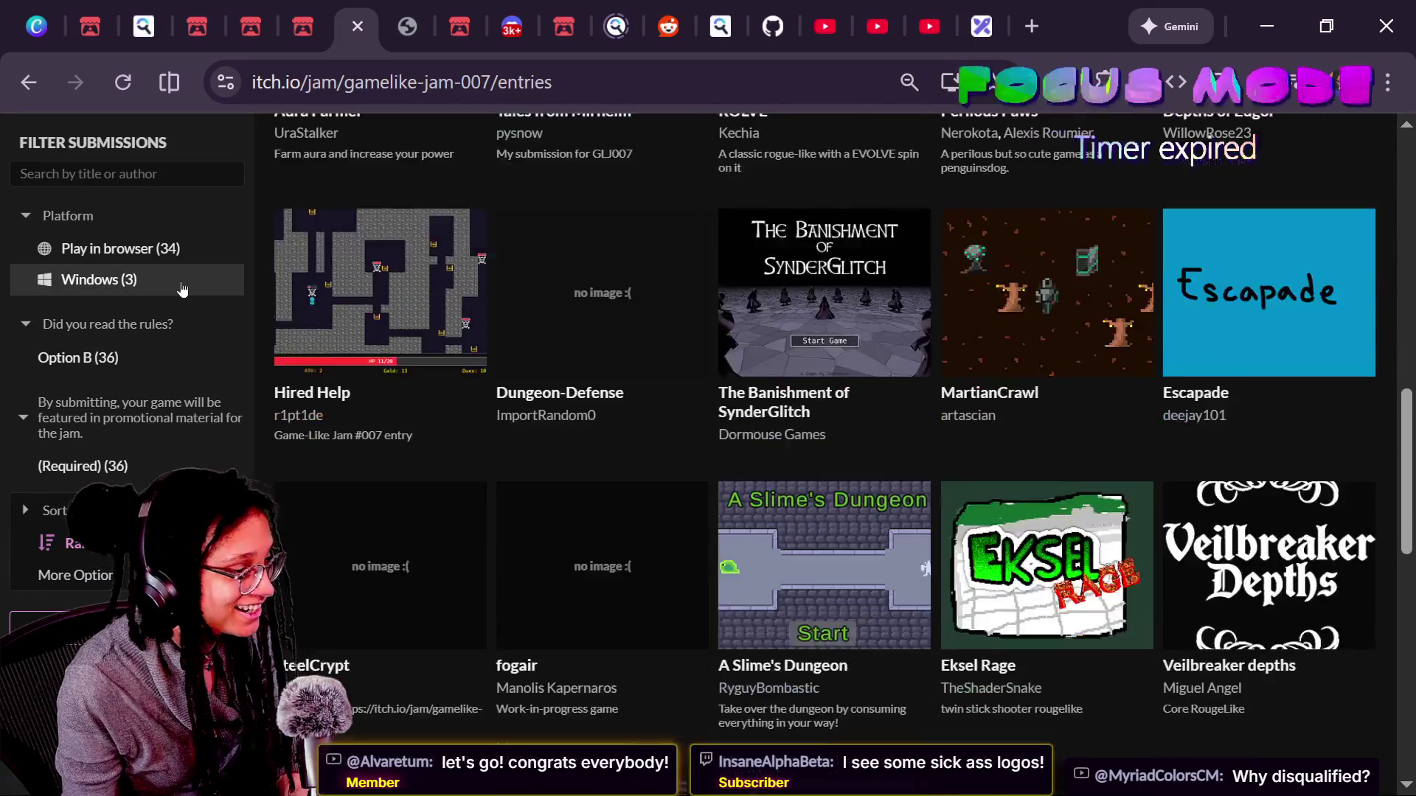
scroll(183, 284, down, 2)
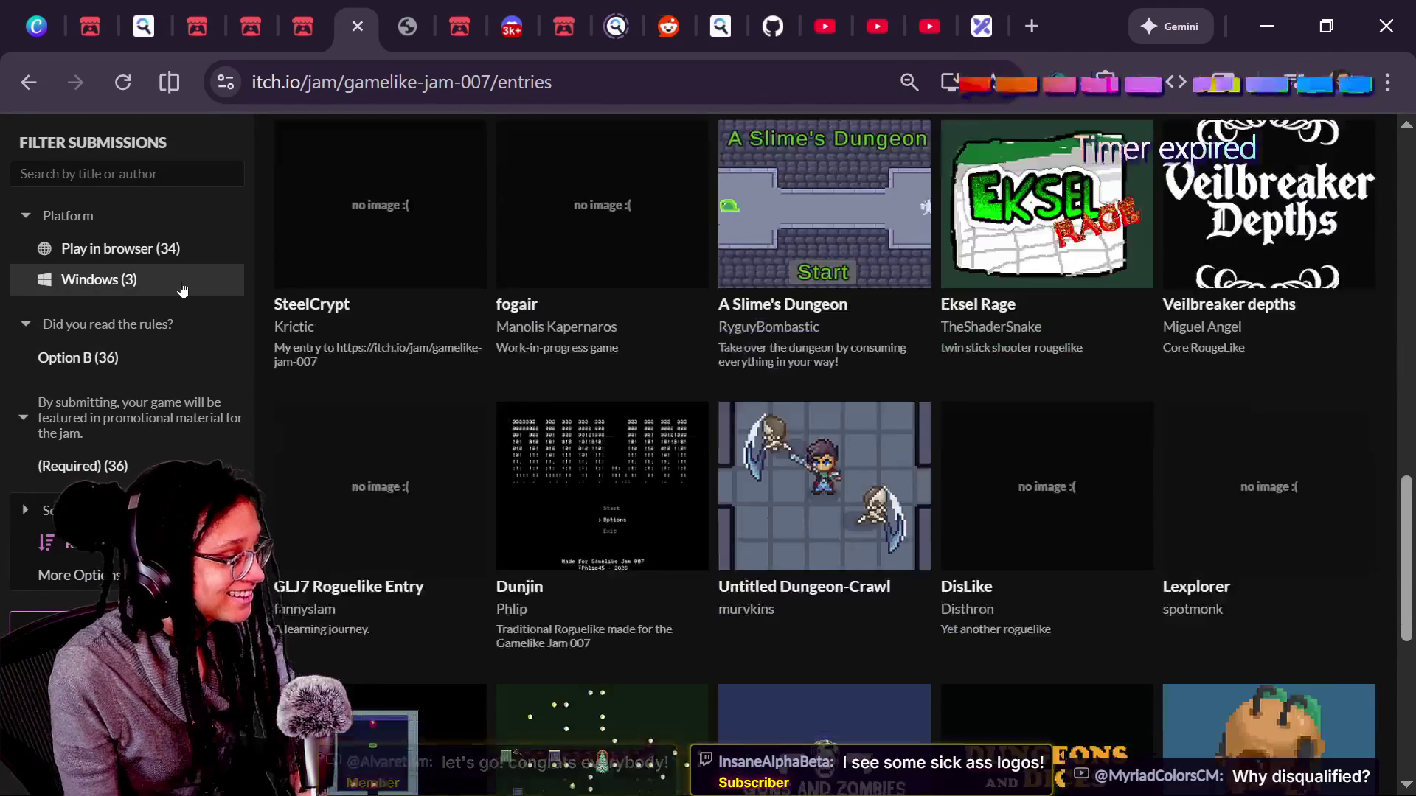
scroll(183, 284, down, 2)
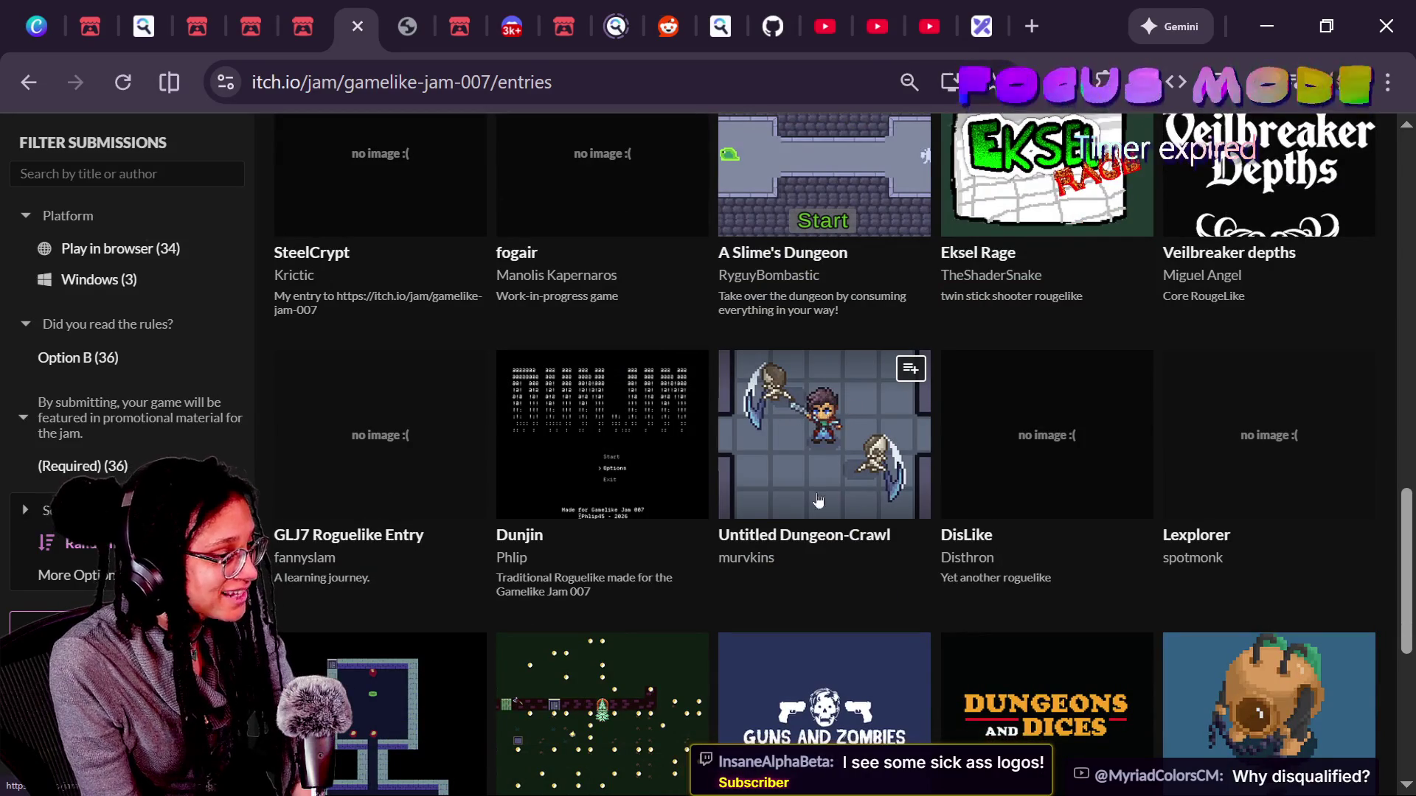
scroll(254, 487, down, 3)
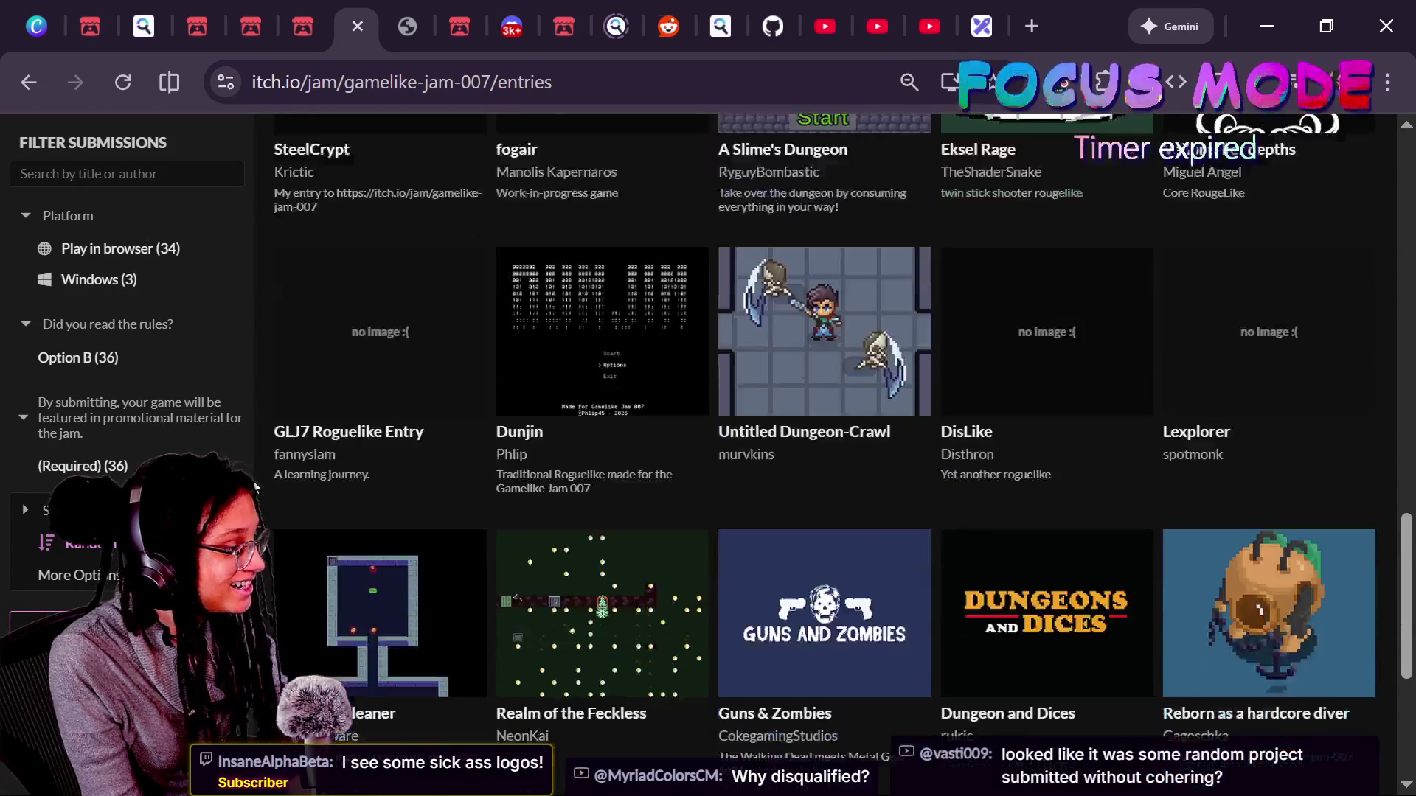
scroll(254, 487, down, 1)
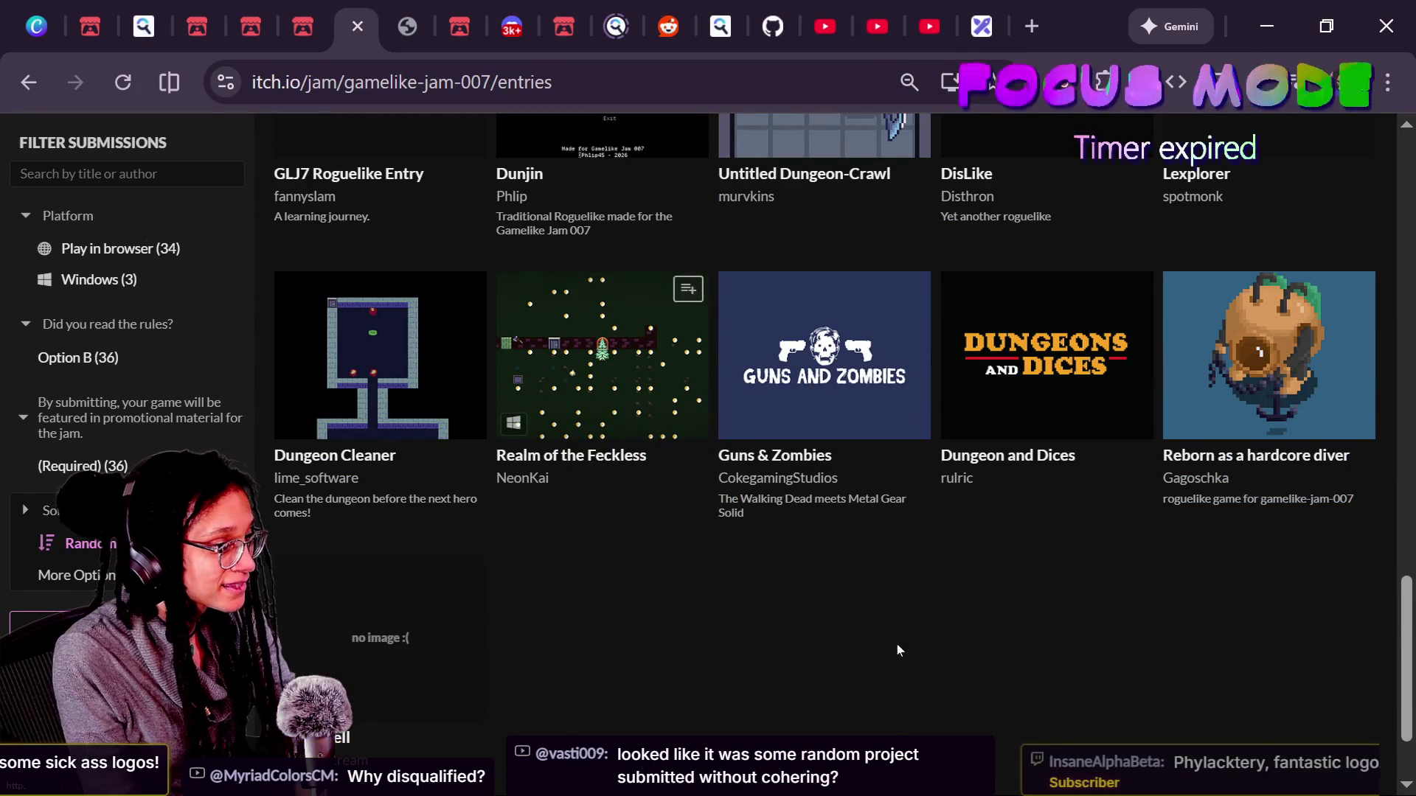
mouse_move(1050, 379)
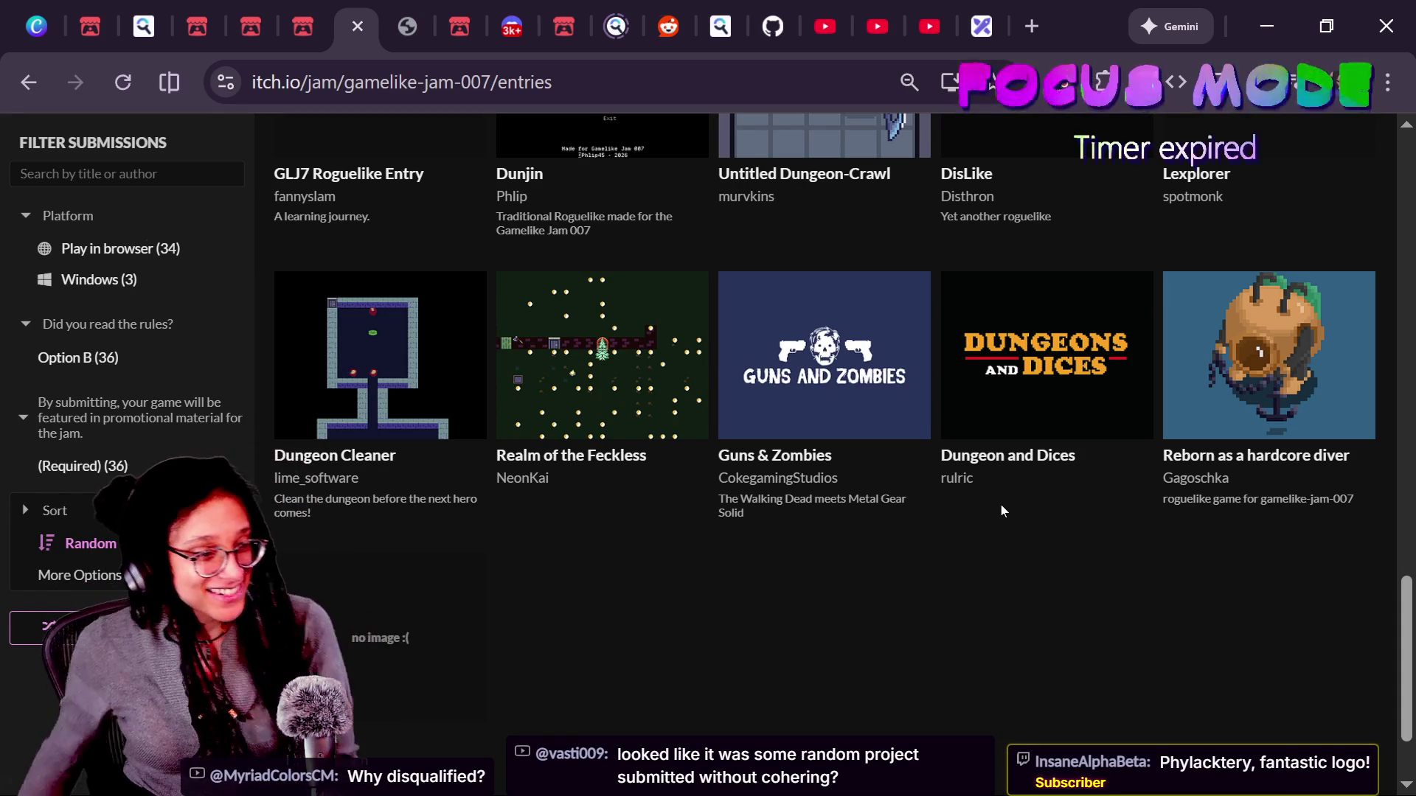
scroll(1001, 509, down, 2)
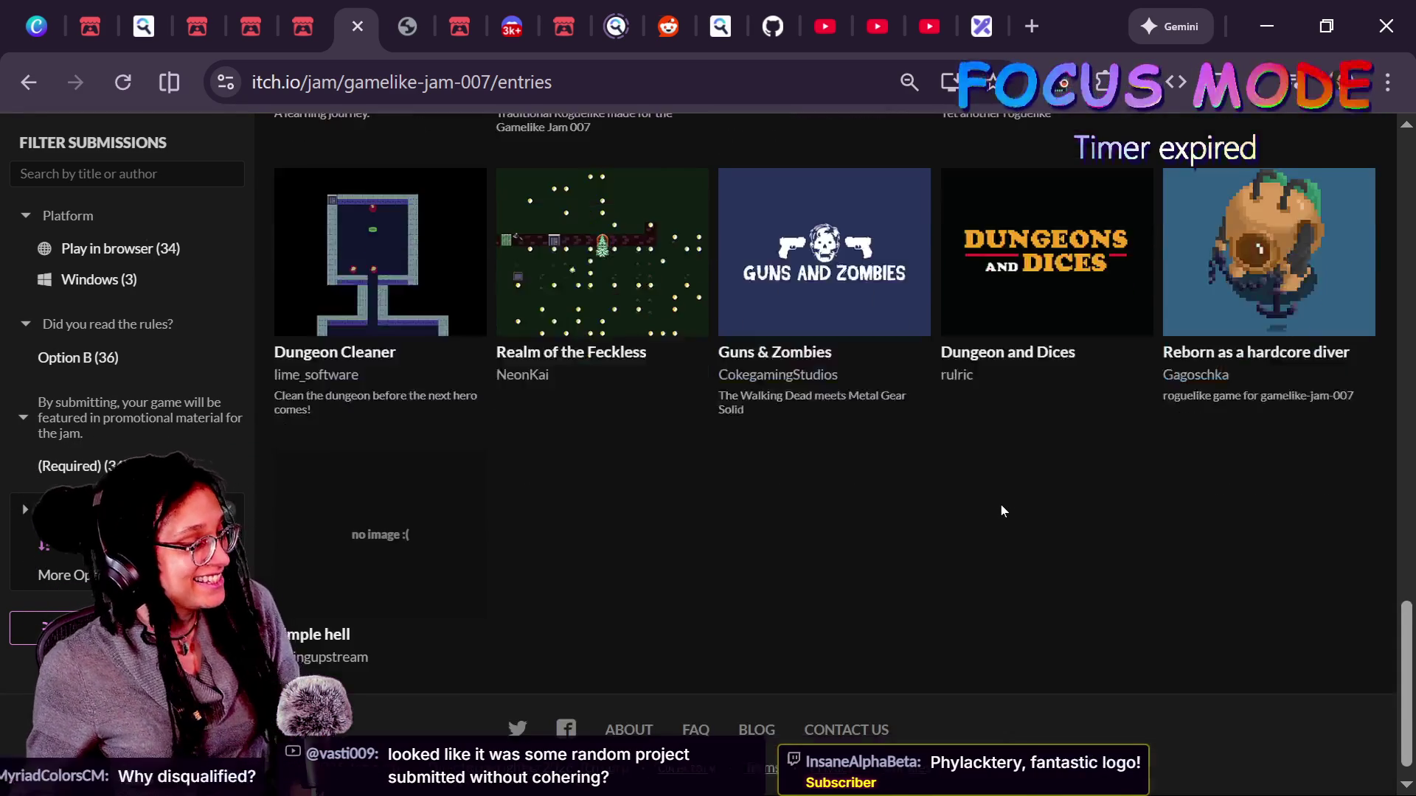
scroll(1001, 509, up, 1)
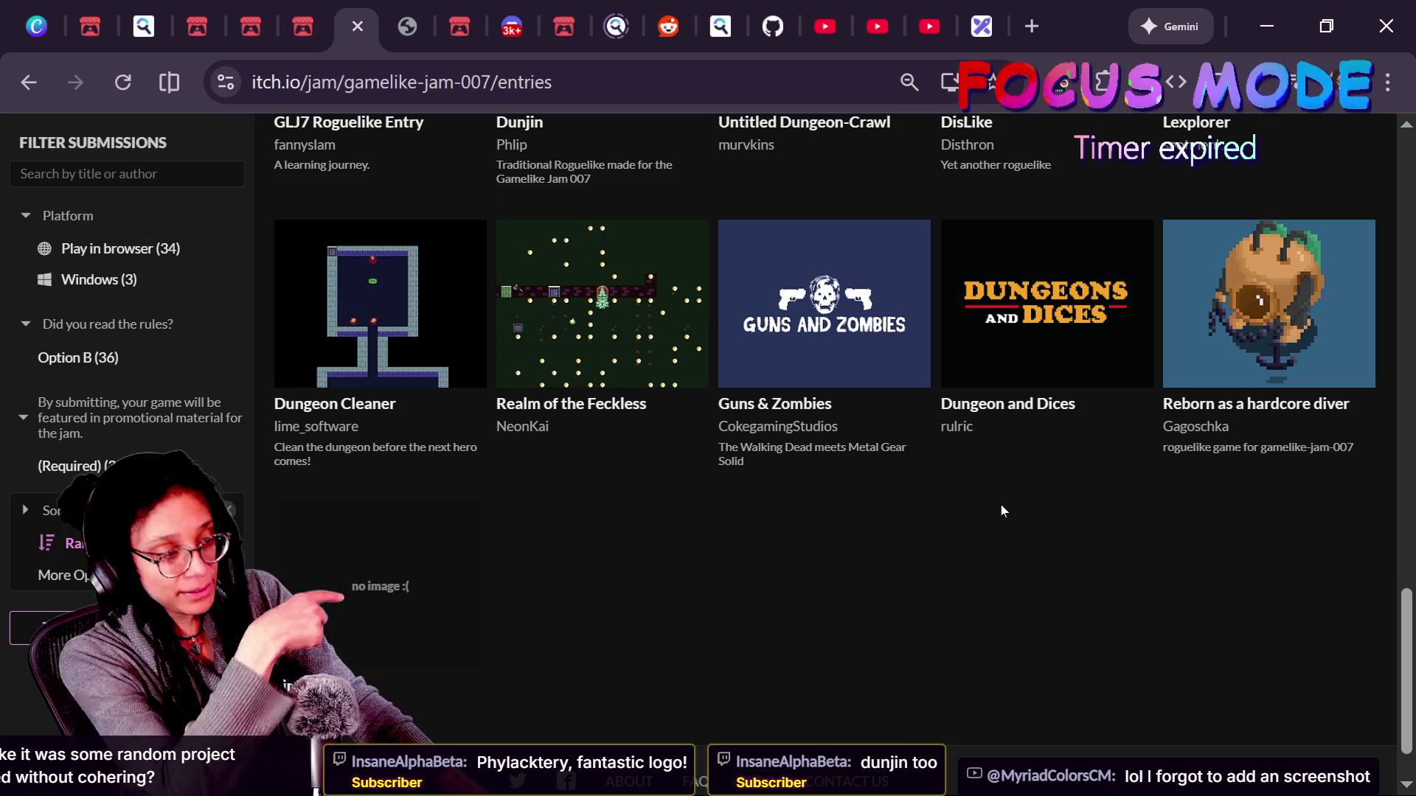
scroll(1002, 509, up, 15)
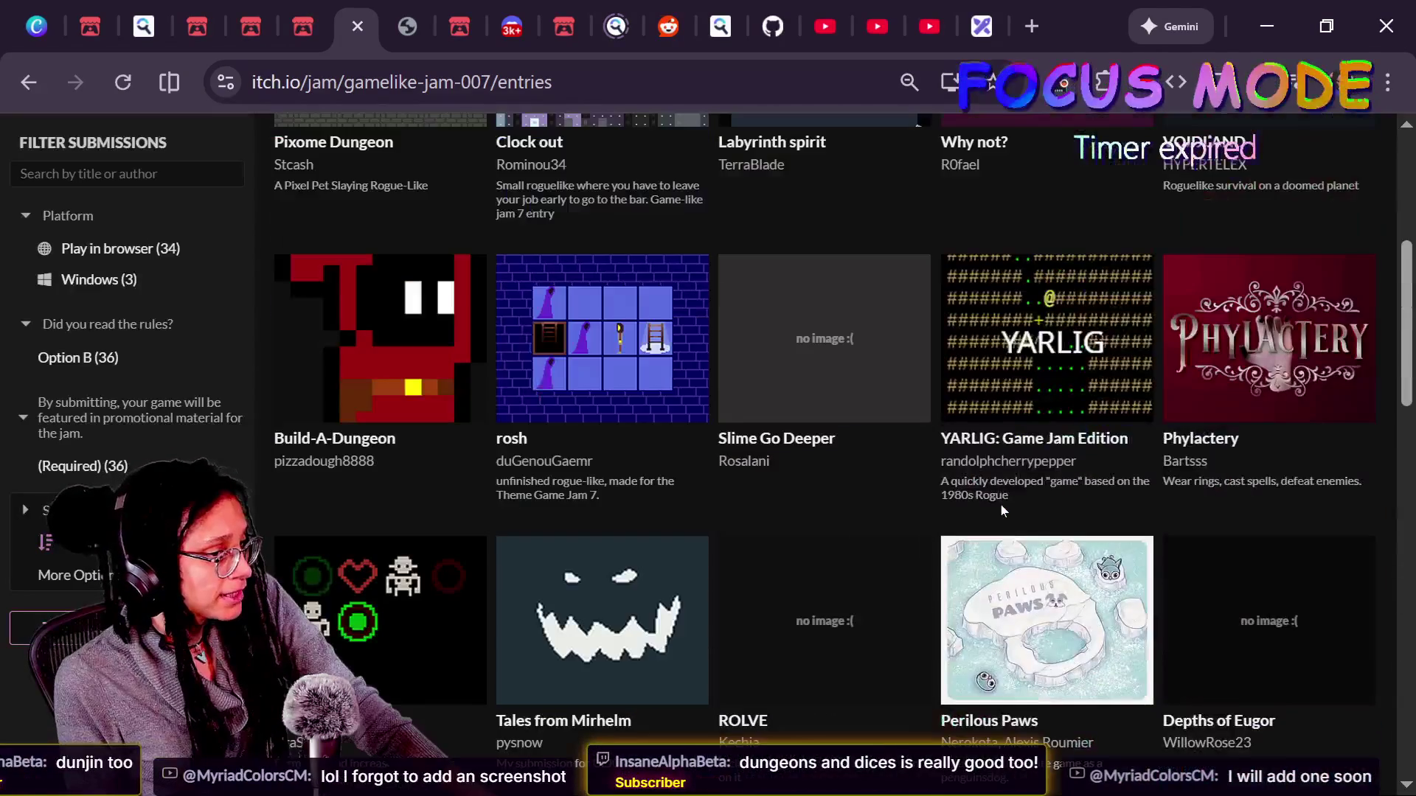
scroll(1010, 466, up, 5)
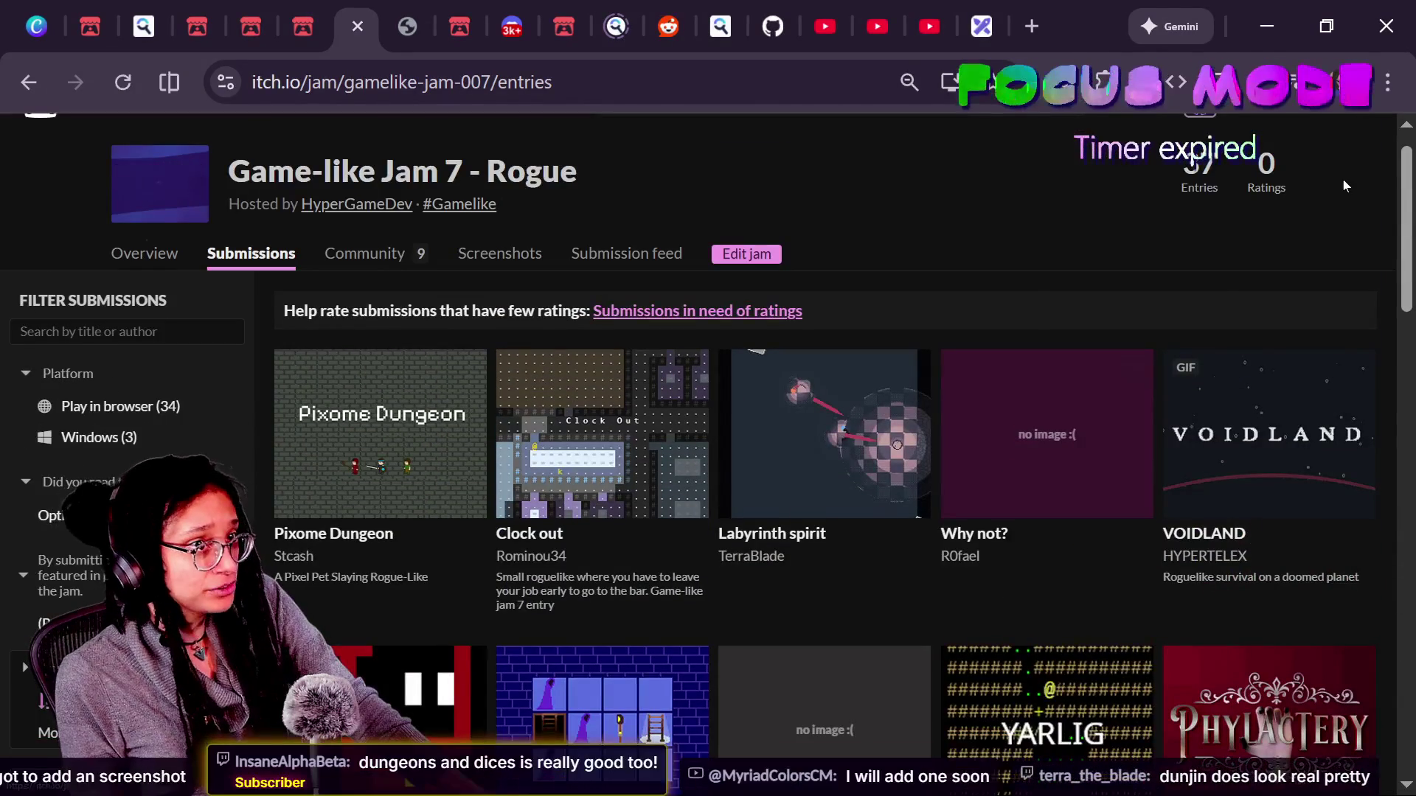
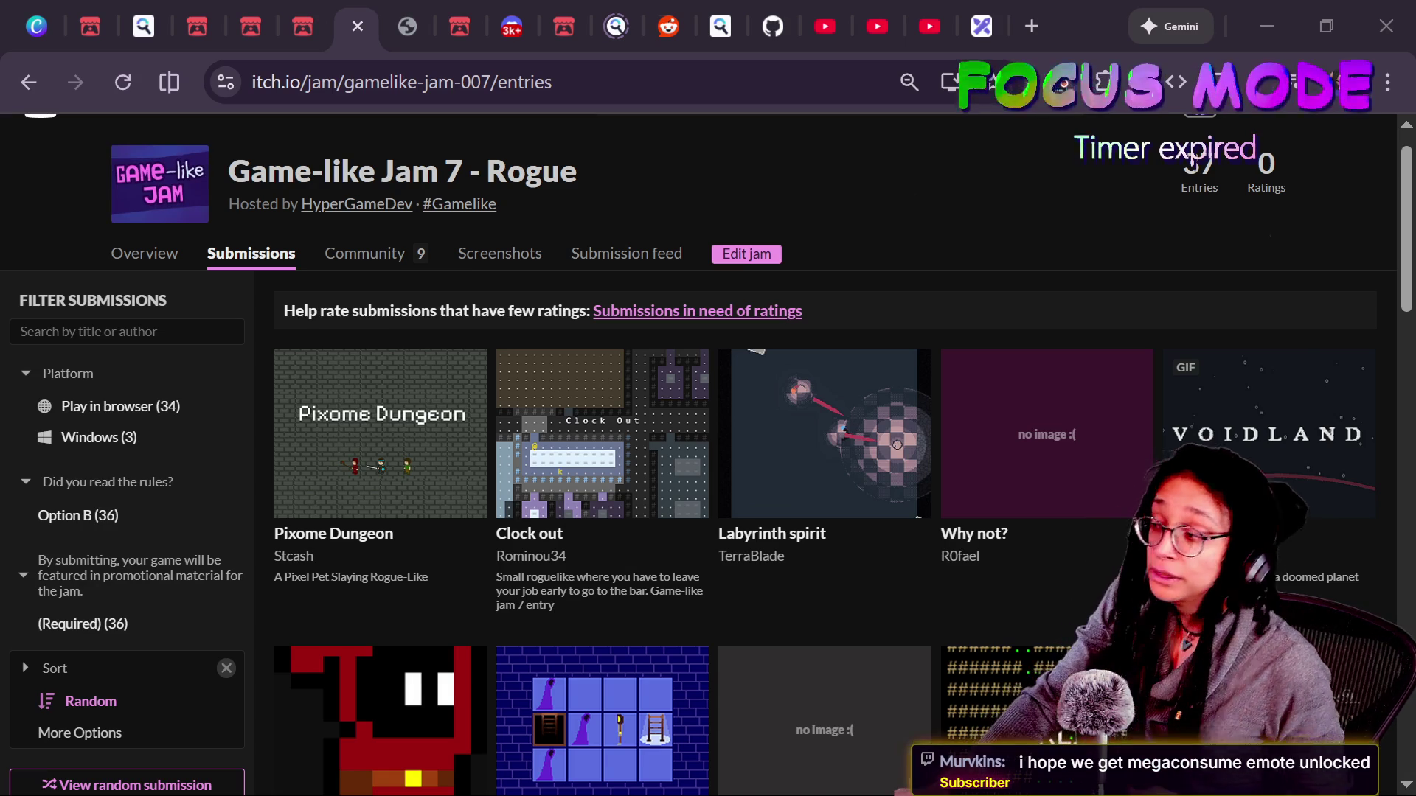
Step: Reload the Rogue entries page to shuffle the 37 submissions, and scroll down through them
key(F5)
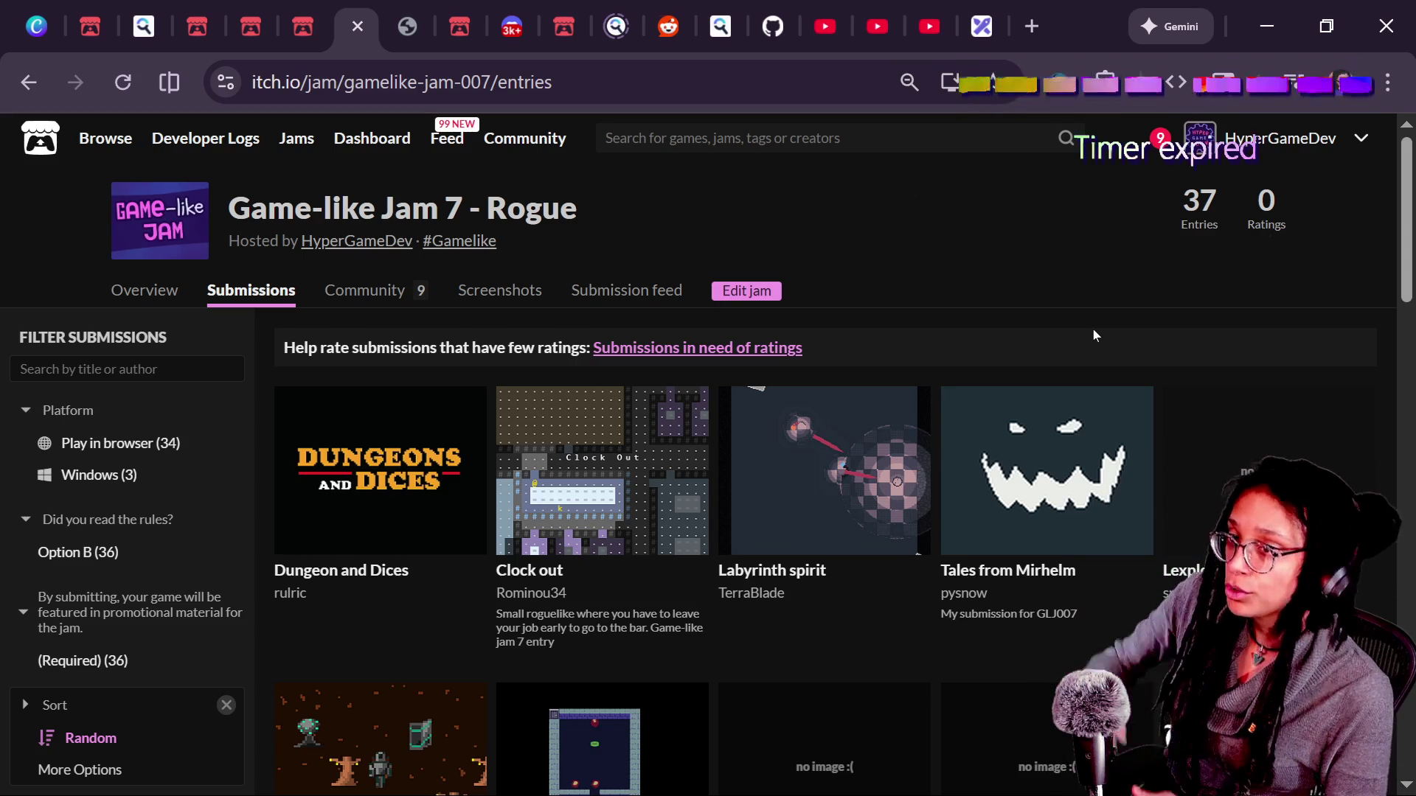
scroll(741, 512, down, 15)
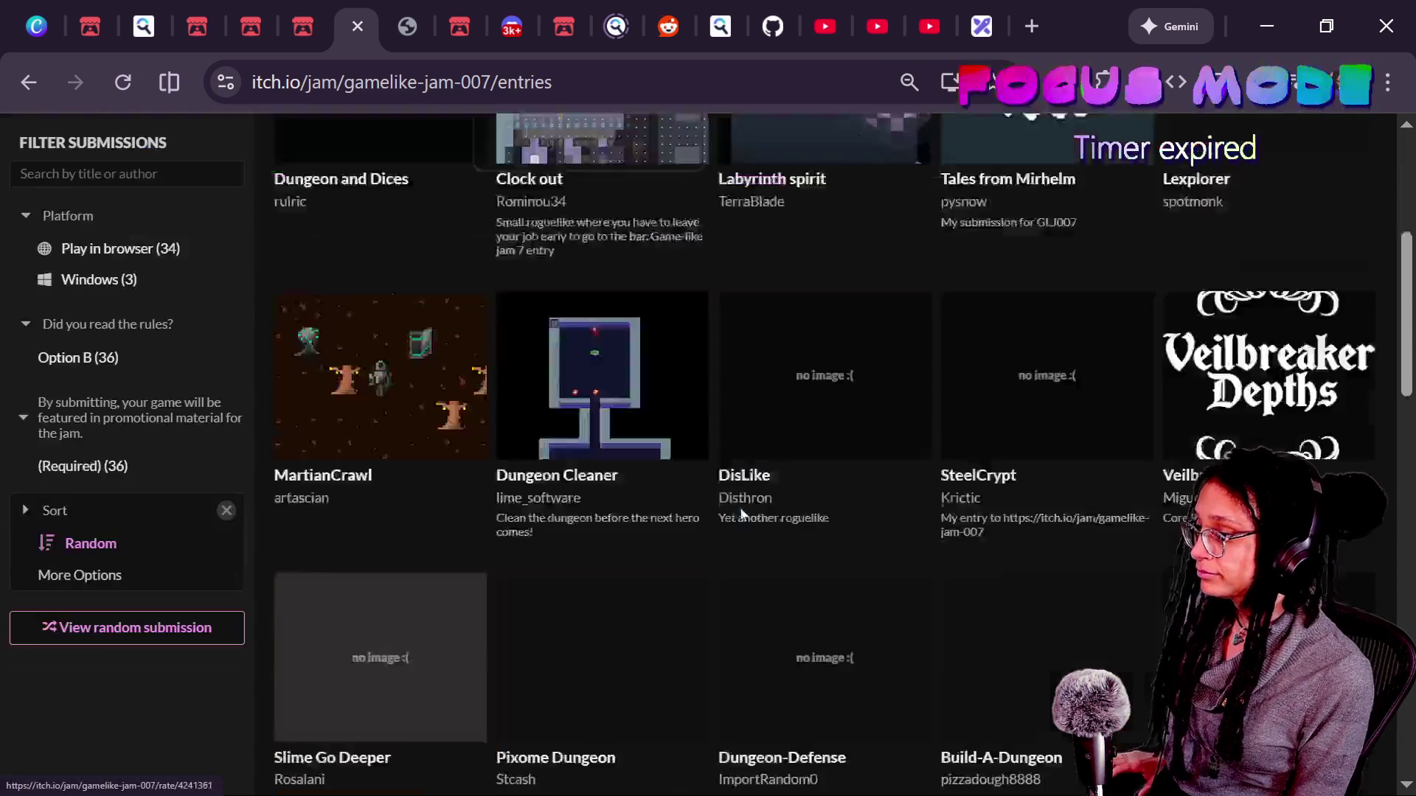
scroll(741, 513, down, 5)
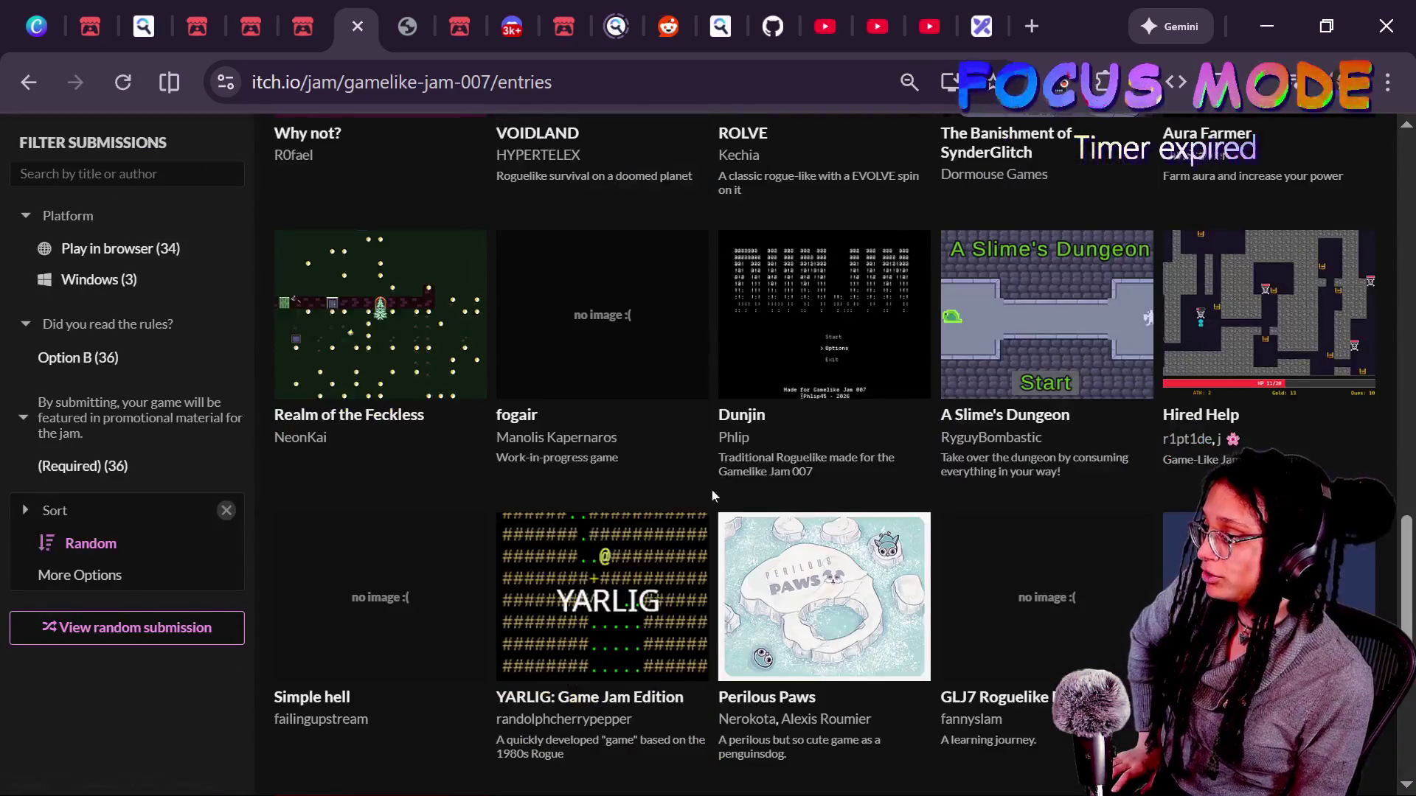
Step: Reshuffle the entries again, browse the grid up and down, then move to another entries tab
key(F5)
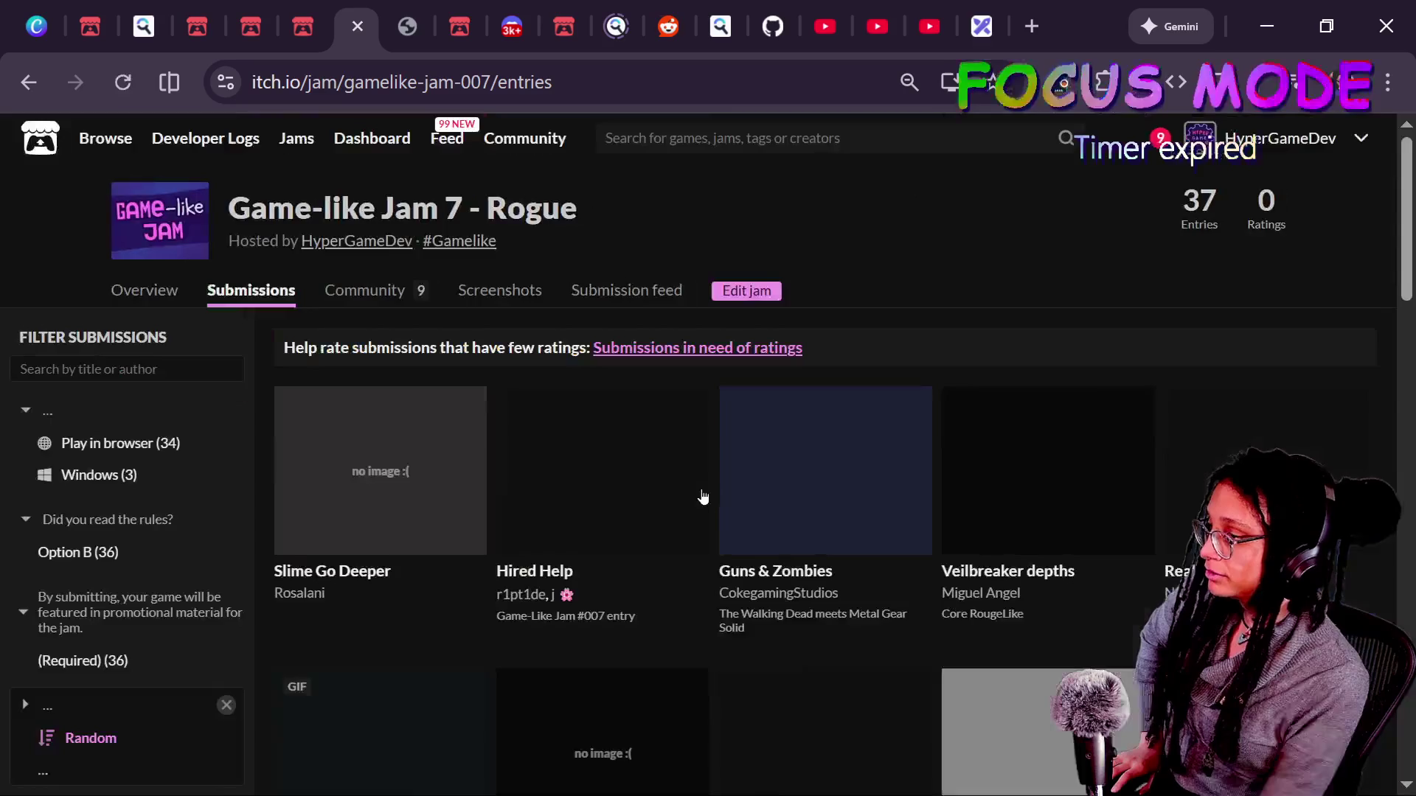
scroll(702, 493, down, 6)
scroll(702, 493, down, 5)
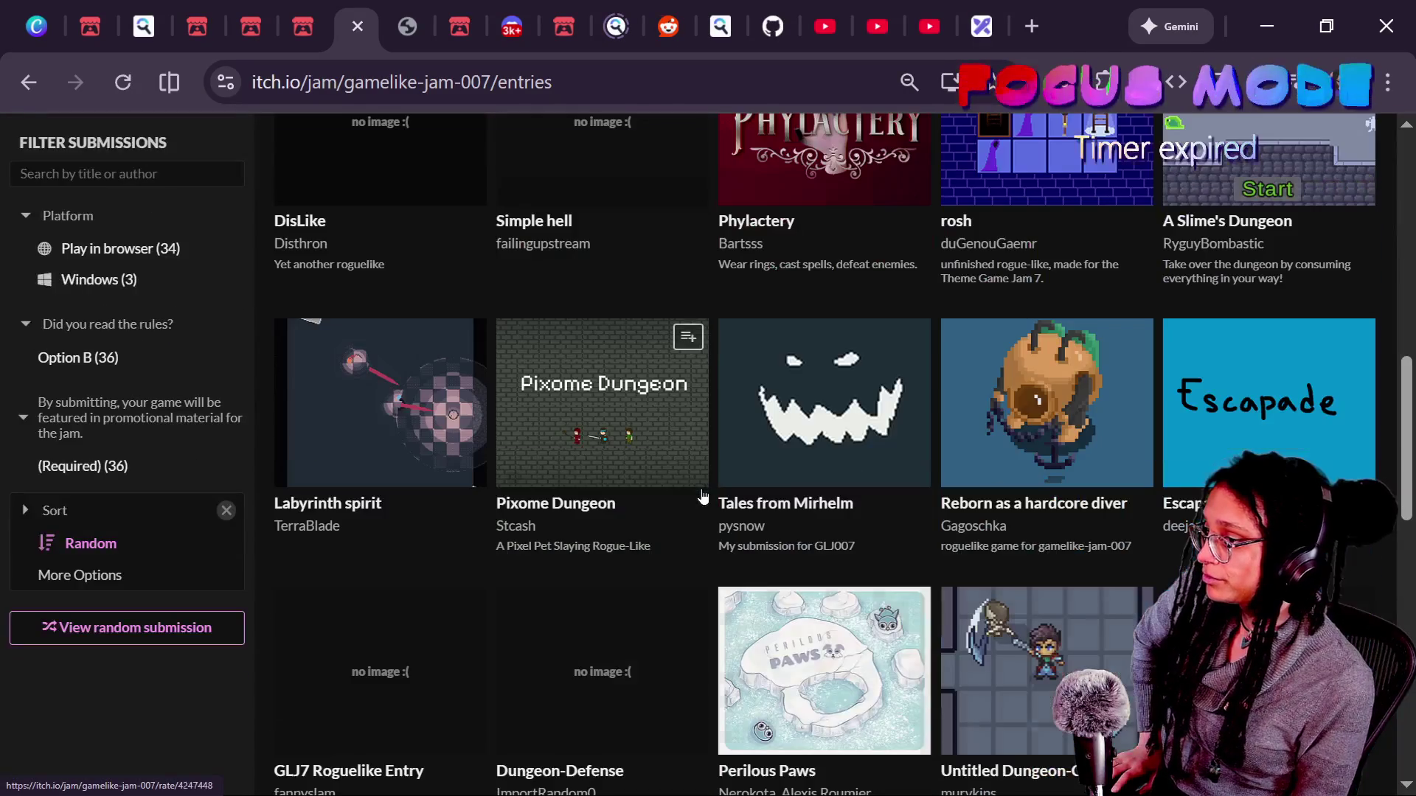
scroll(702, 489, up, 3)
scroll(915, 454, down, 5)
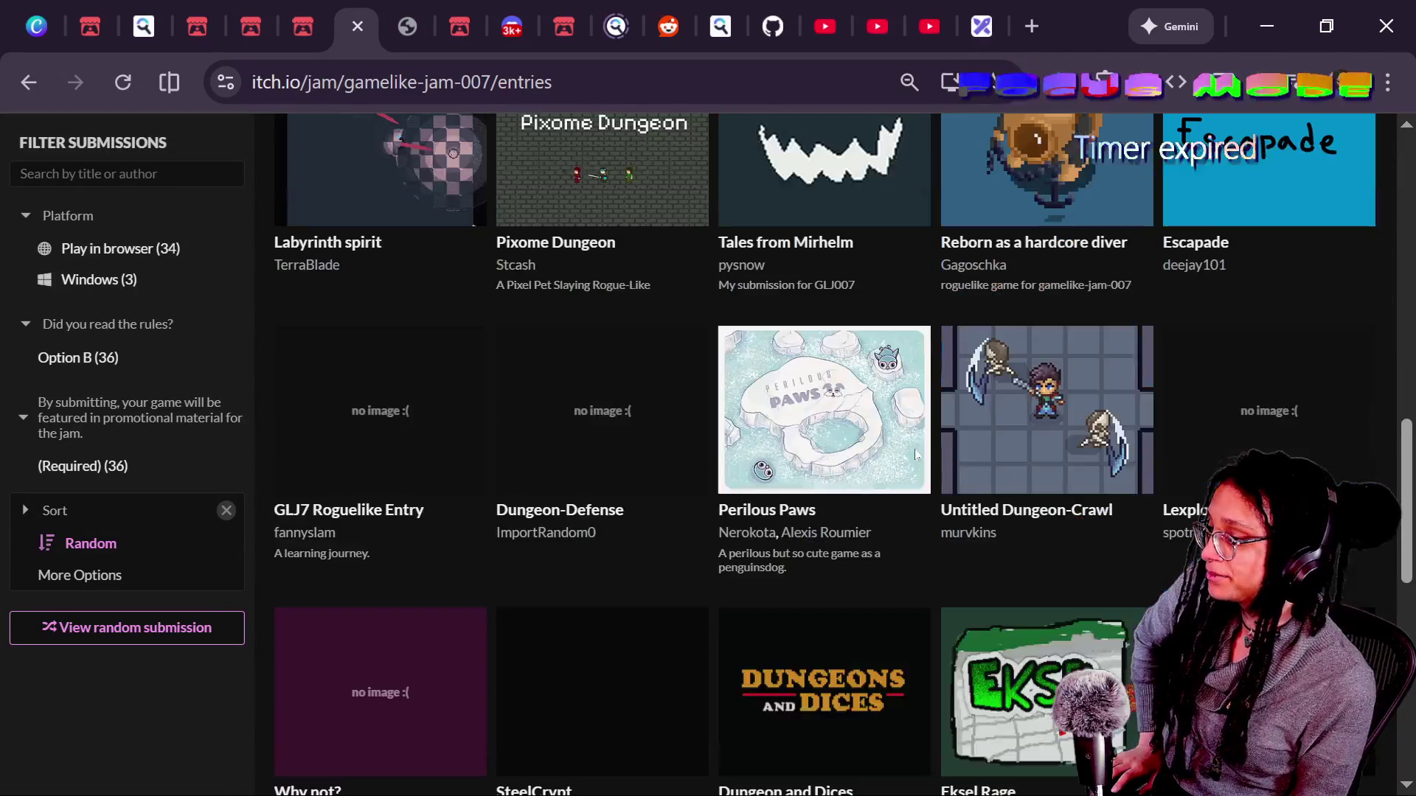
scroll(915, 453, down, 5)
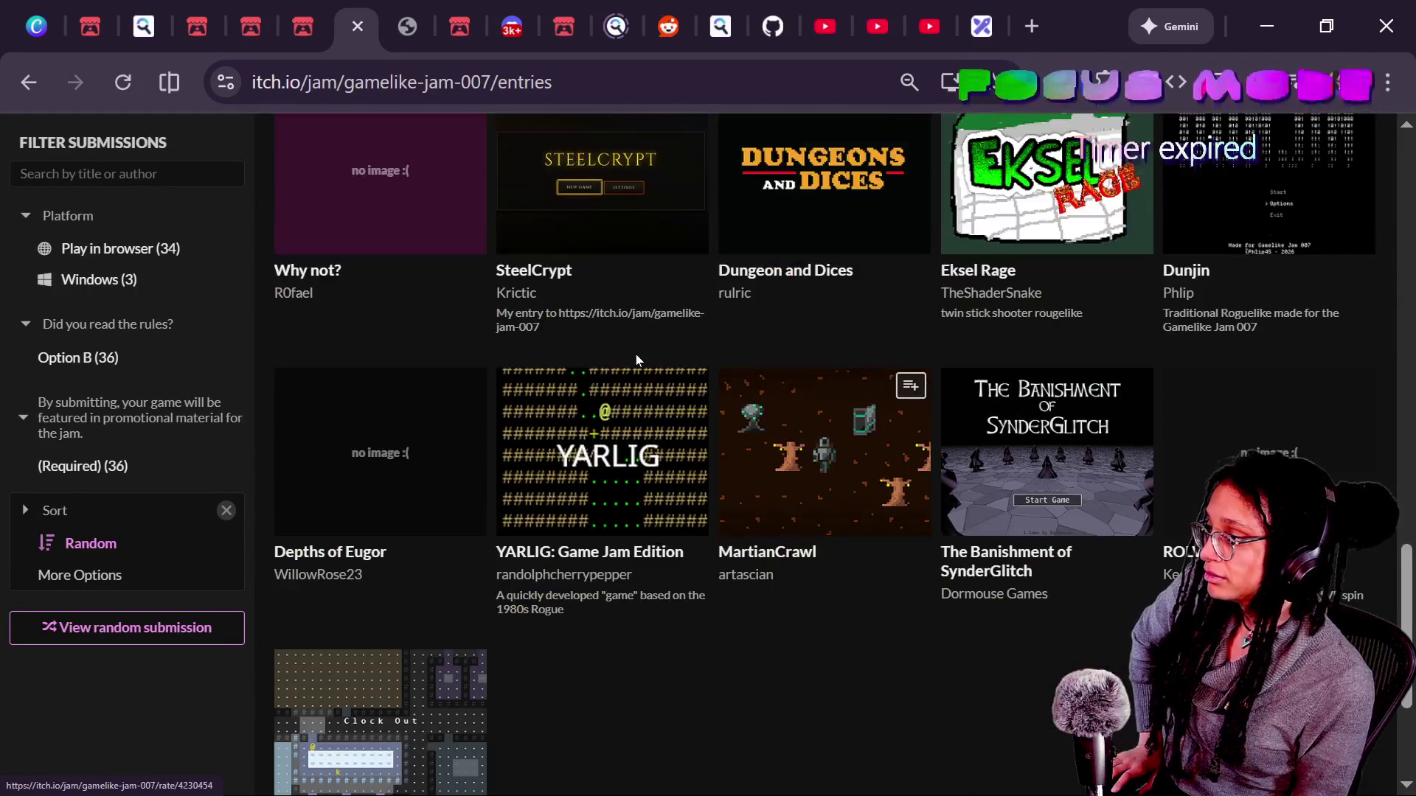
scroll(635, 354, up, 2)
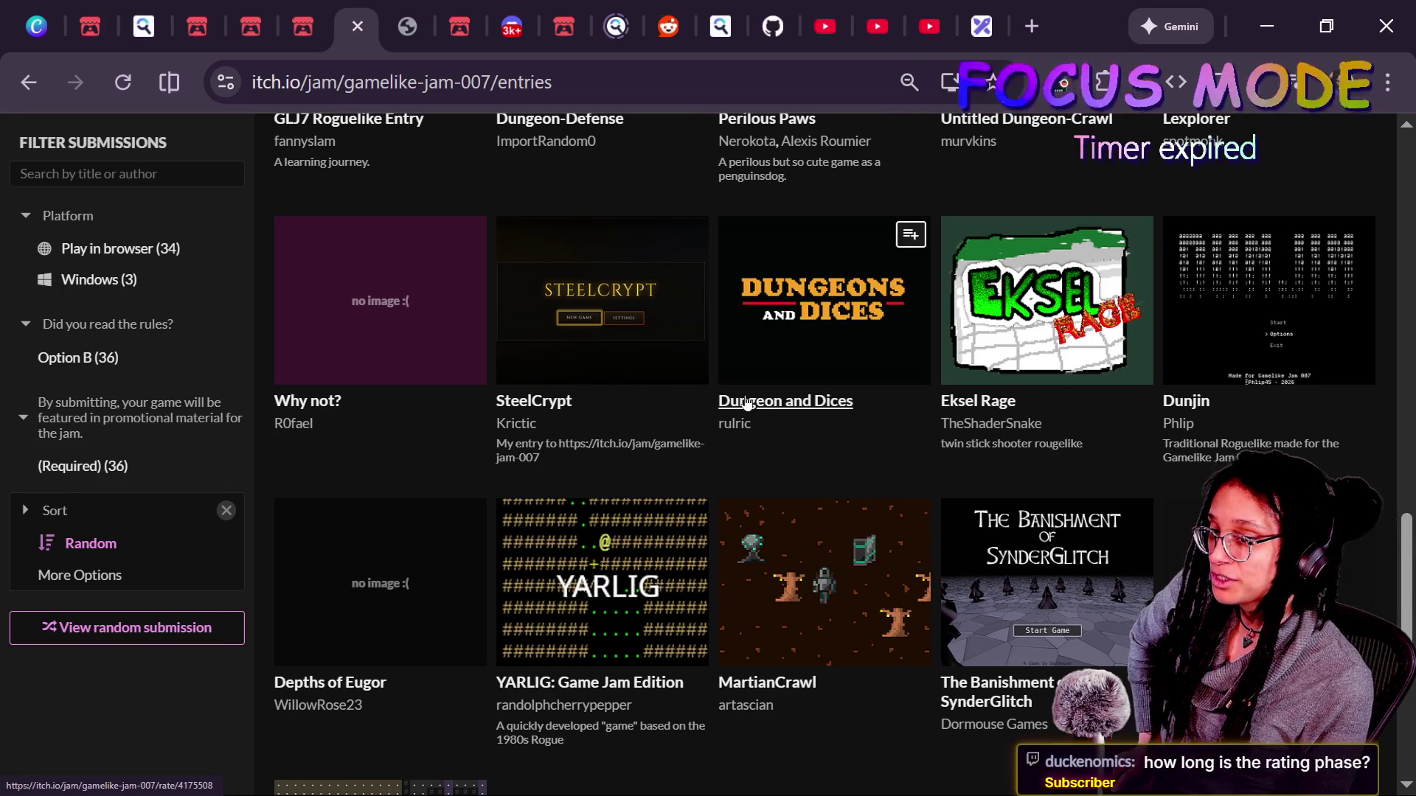
scroll(747, 402, down, 2)
scroll(612, 368, up, 10)
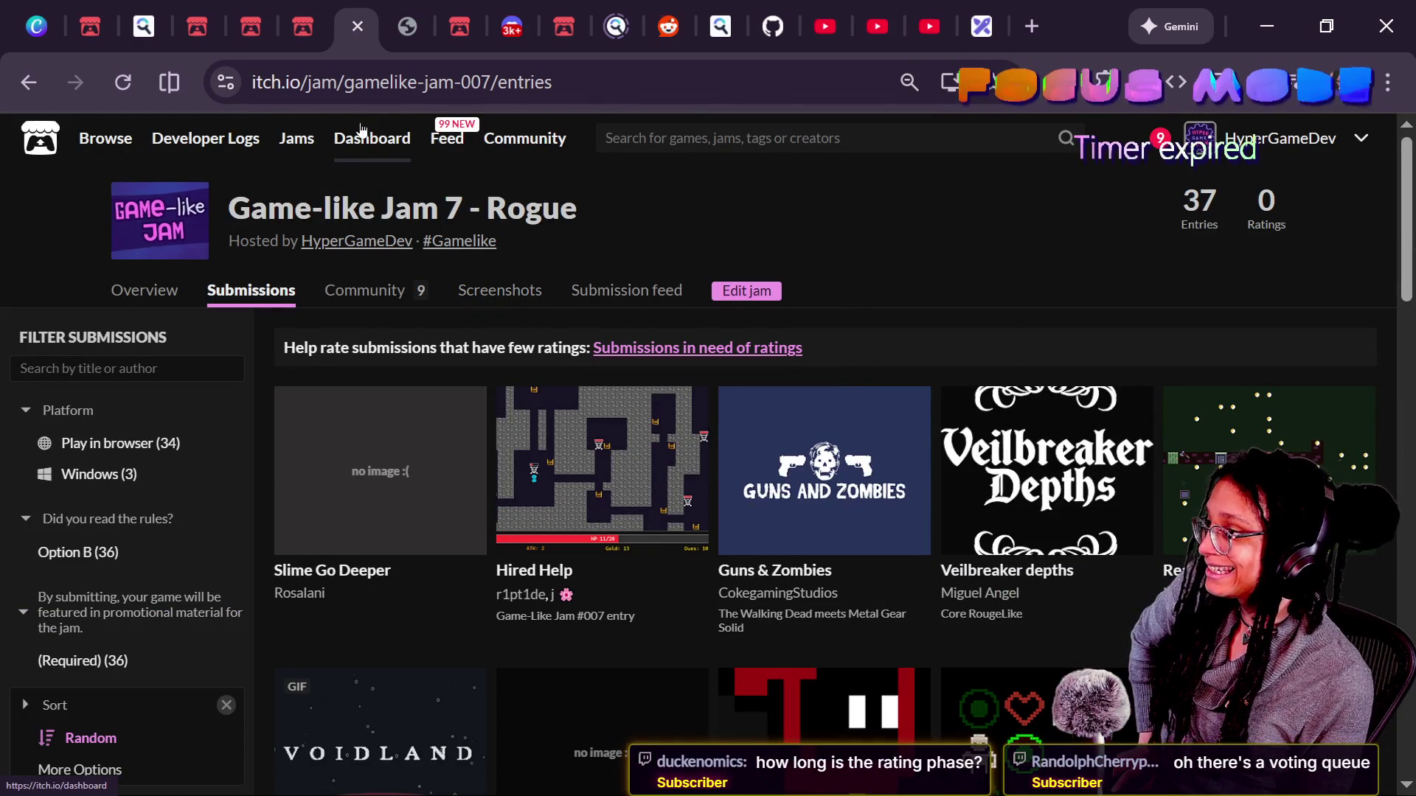
click(287, 8)
Step: Review the staging jam's preview page, then select all the page content HTML in its settings
click(266, 6)
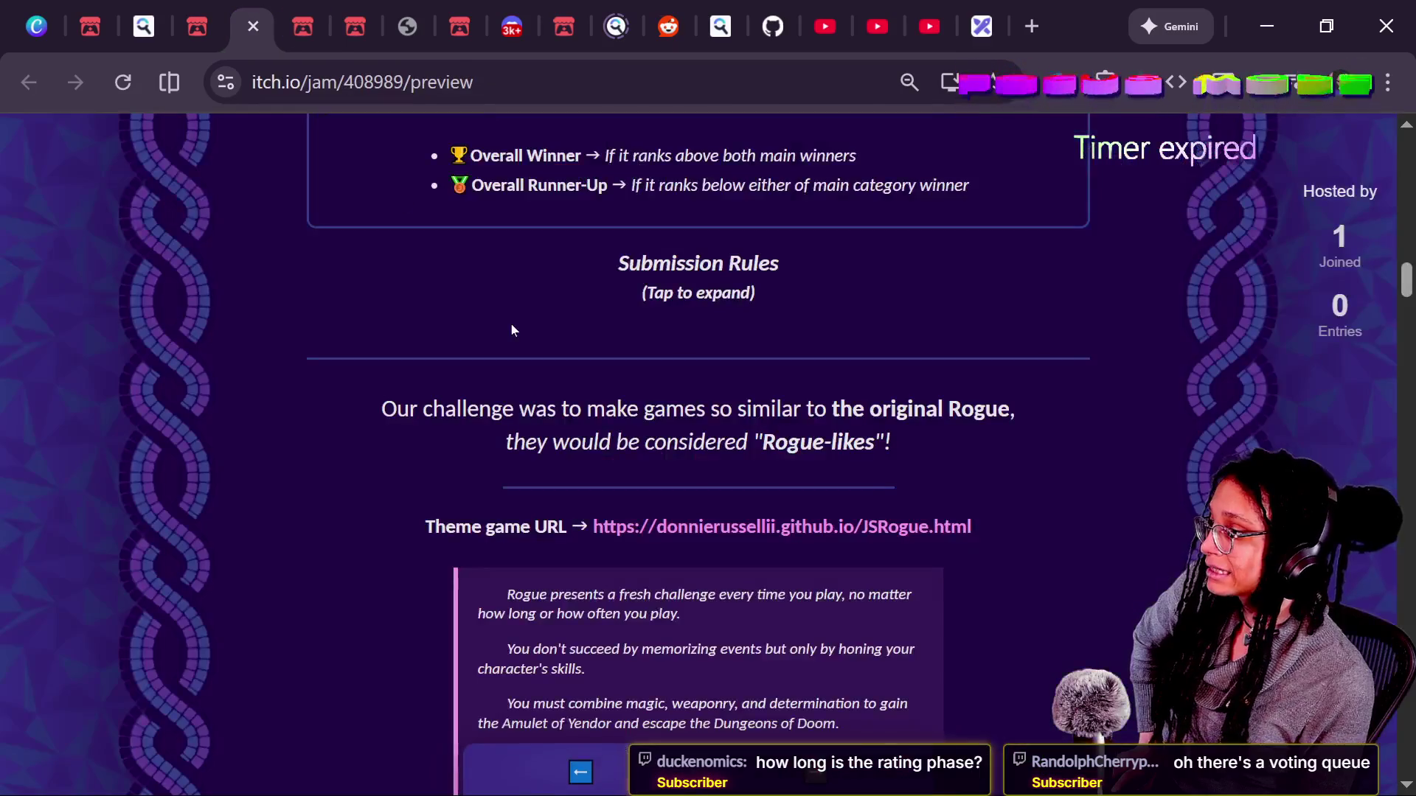
scroll(512, 324, up, 10)
scroll(513, 325, down, 5)
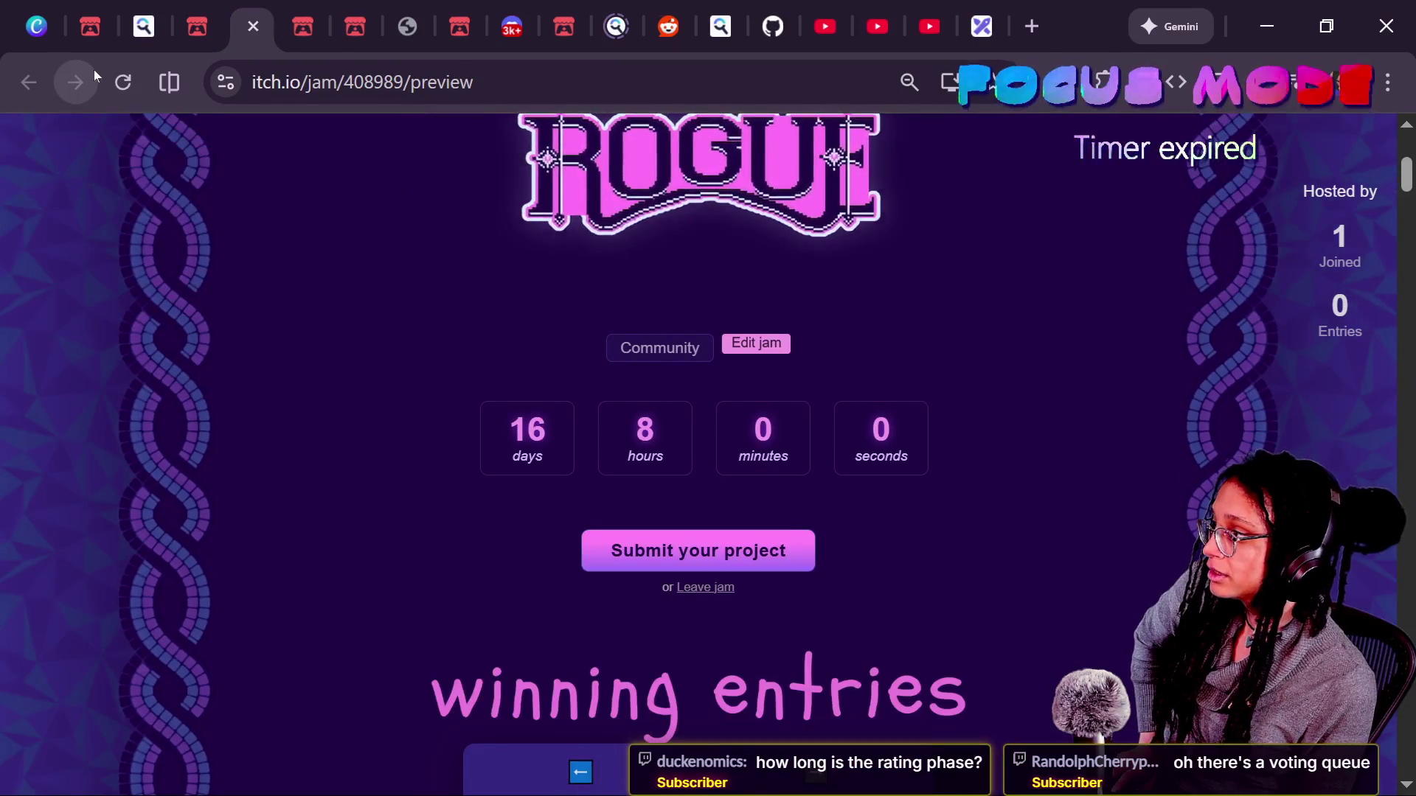
scroll(679, 238, up, 5)
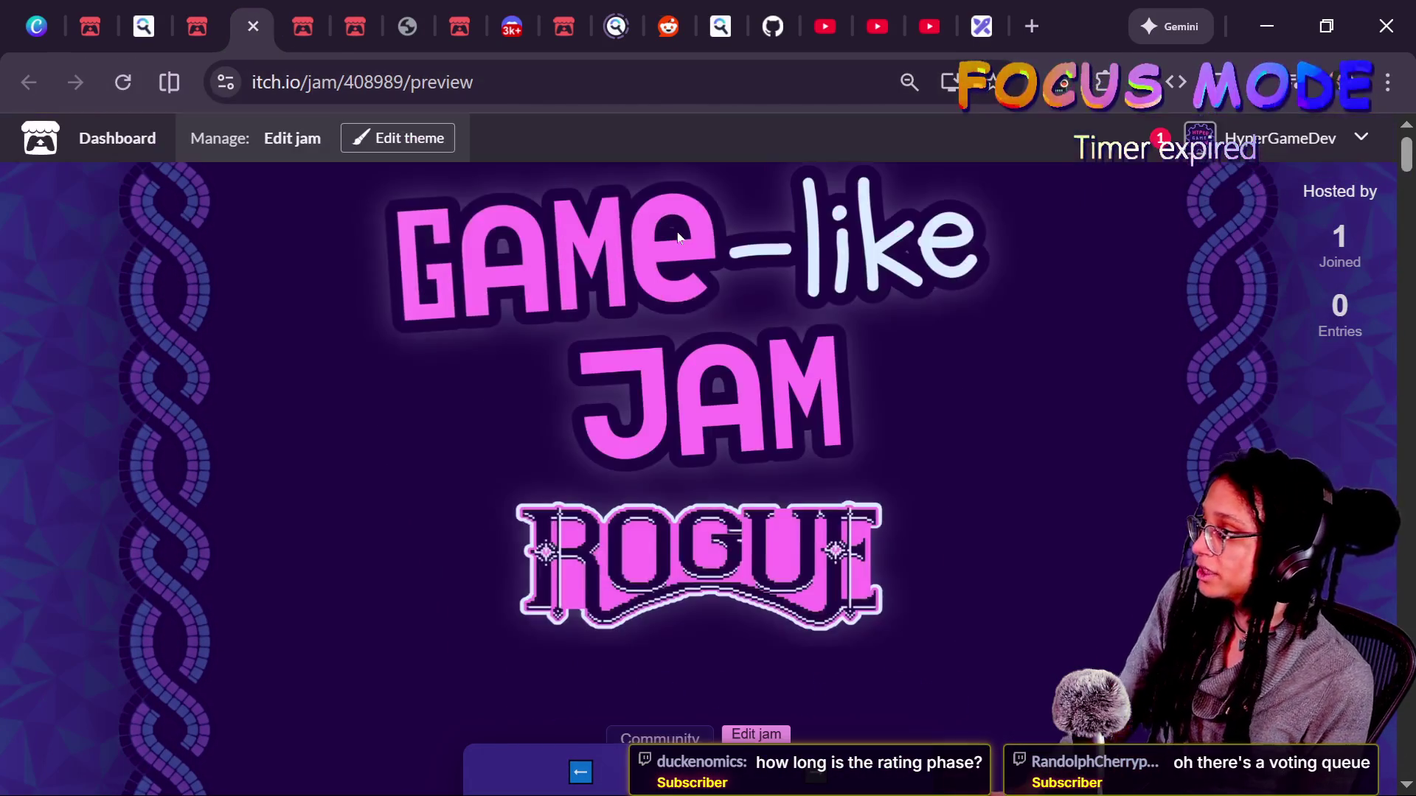
key(ctrl+Page_Up)
scroll(531, 413, down, 2)
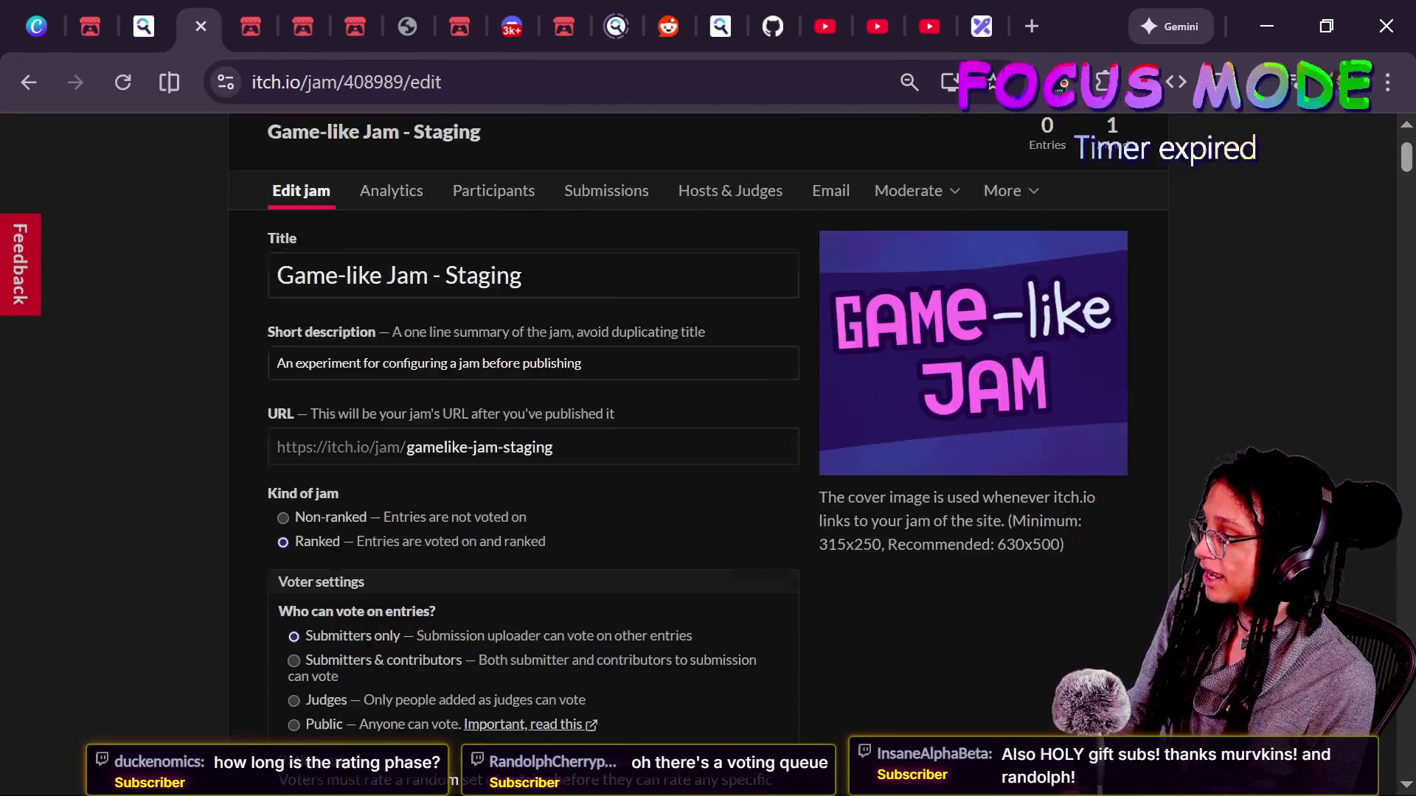
scroll(531, 413, down, 10)
key(ctrl+a)
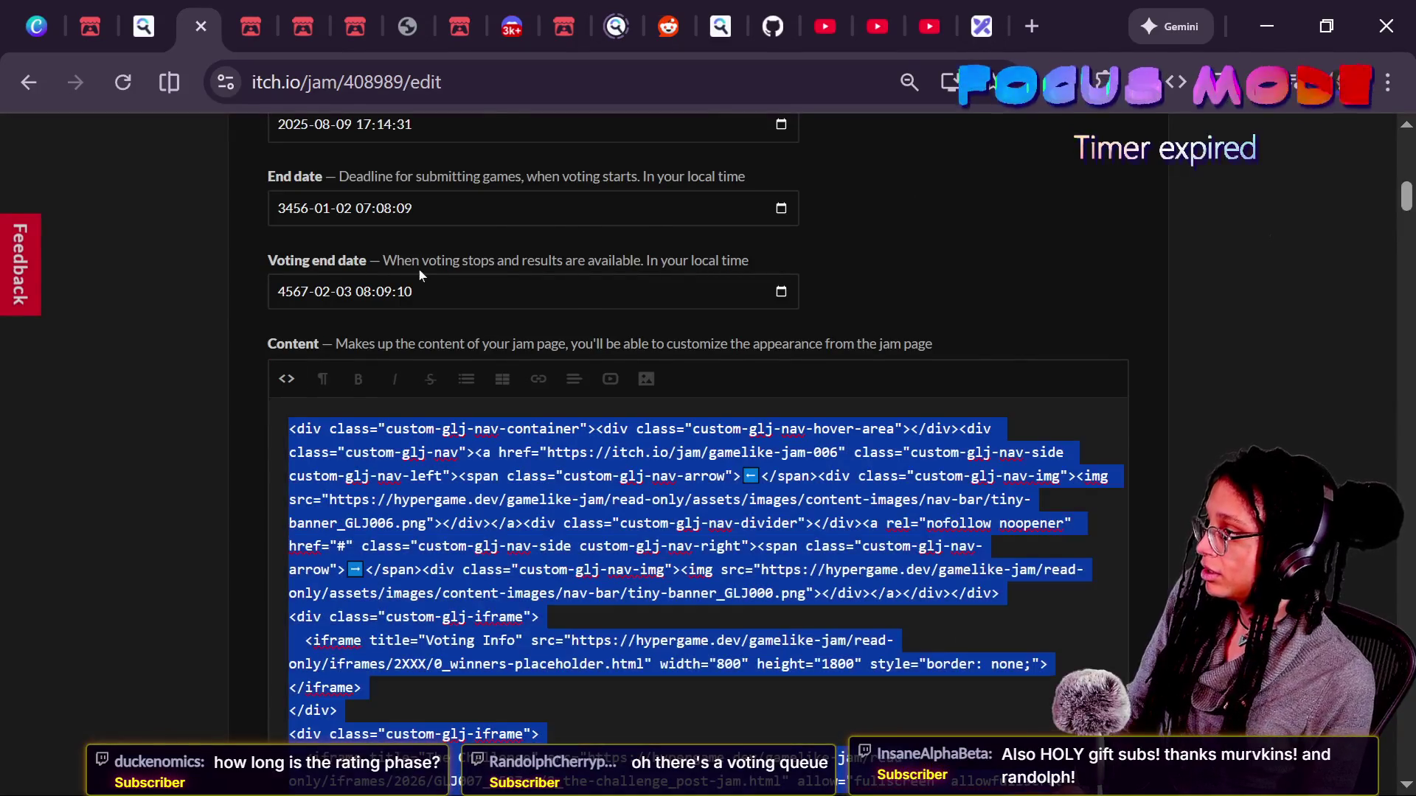
Step: Cycle through the open entries and preview tabs and glance at the JSRogue theme game page
key(ctrl+Page_Down)
key(ctrl+Page_Down)
key(ctrl+Page_Down)
key(ctrl+Page_Up)
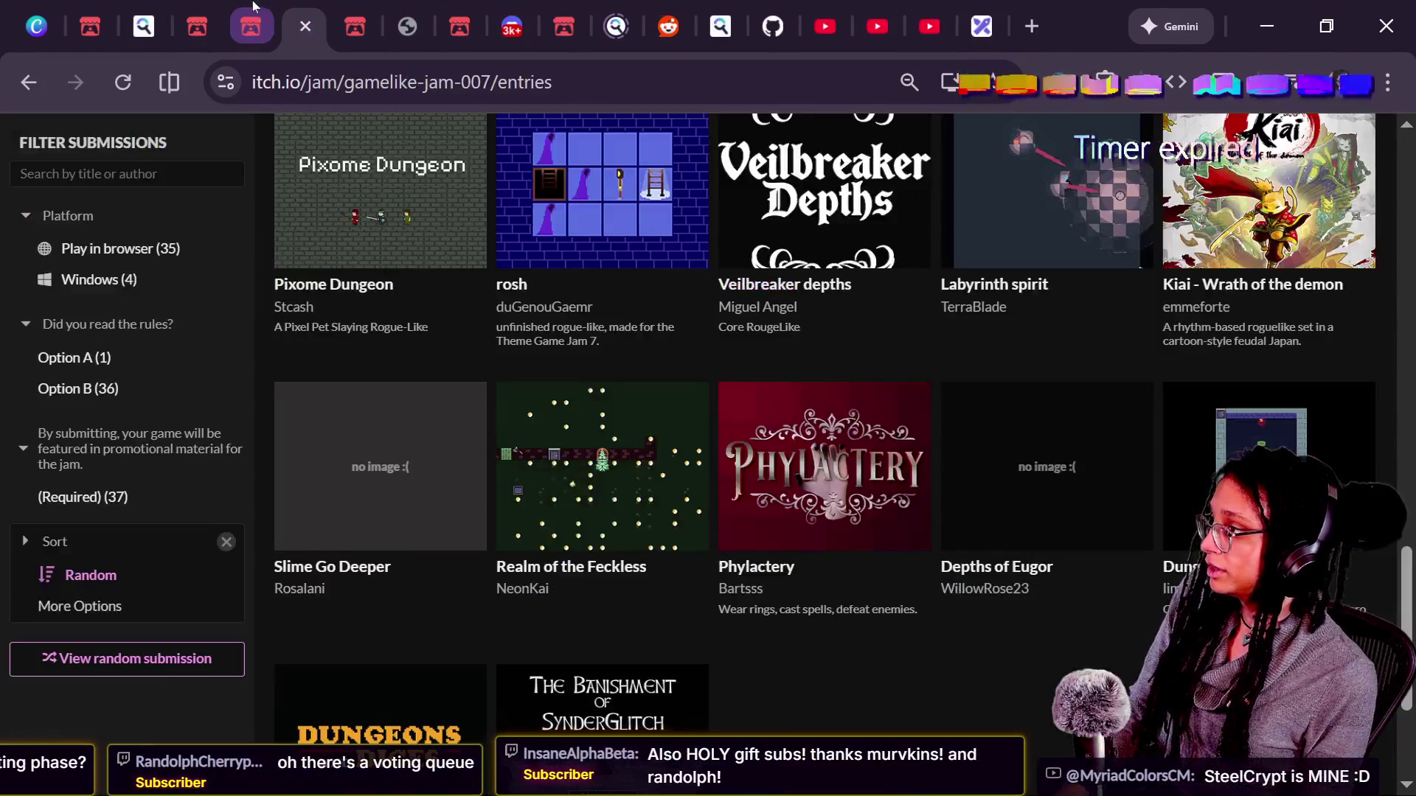
key(ctrl+Page_Up)
scroll(534, 252, down, 2)
scroll(536, 255, down, 3)
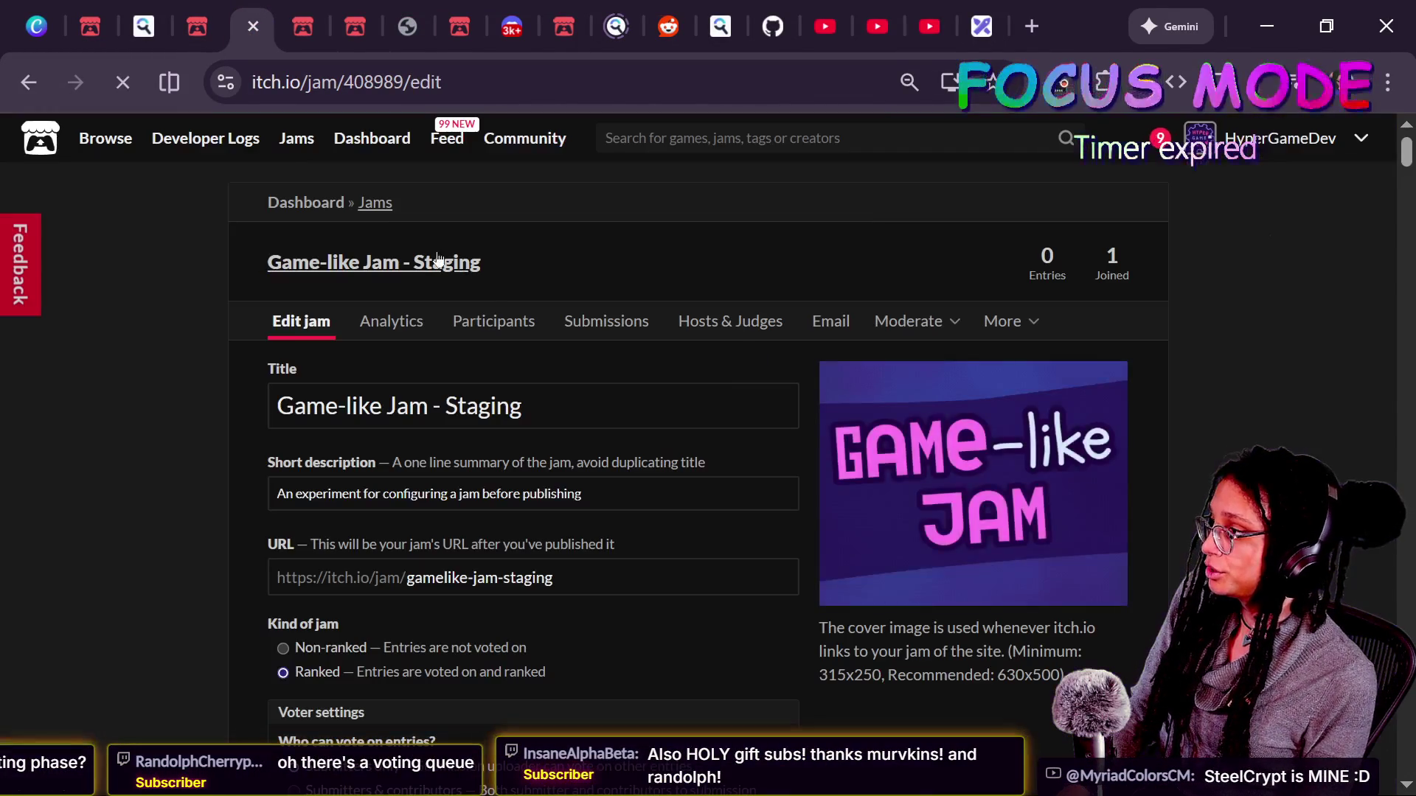
click(407, 26)
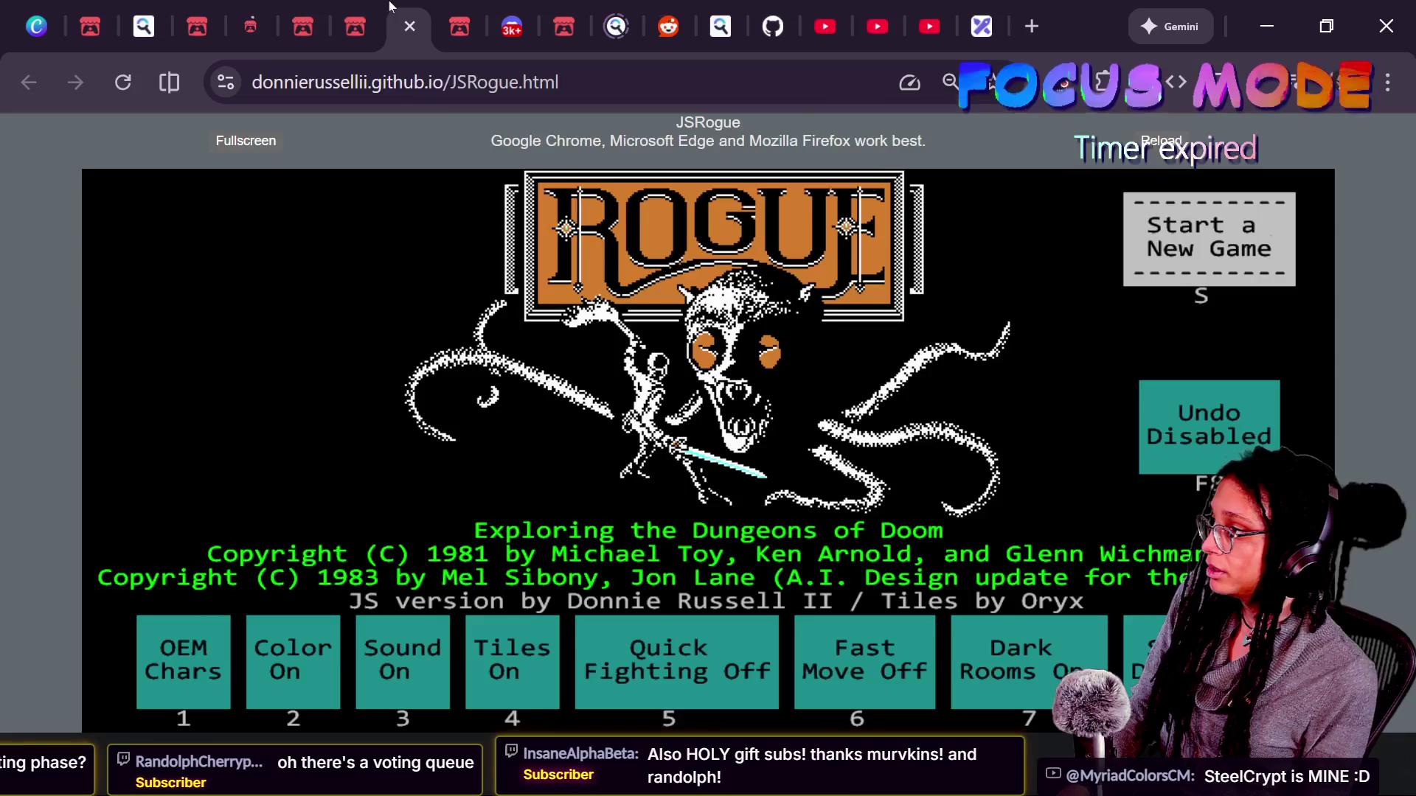
click(358, 27)
Step: In the Game-like Jam 7 - Rogue settings, switch the Content editor to HTML
click(456, 9)
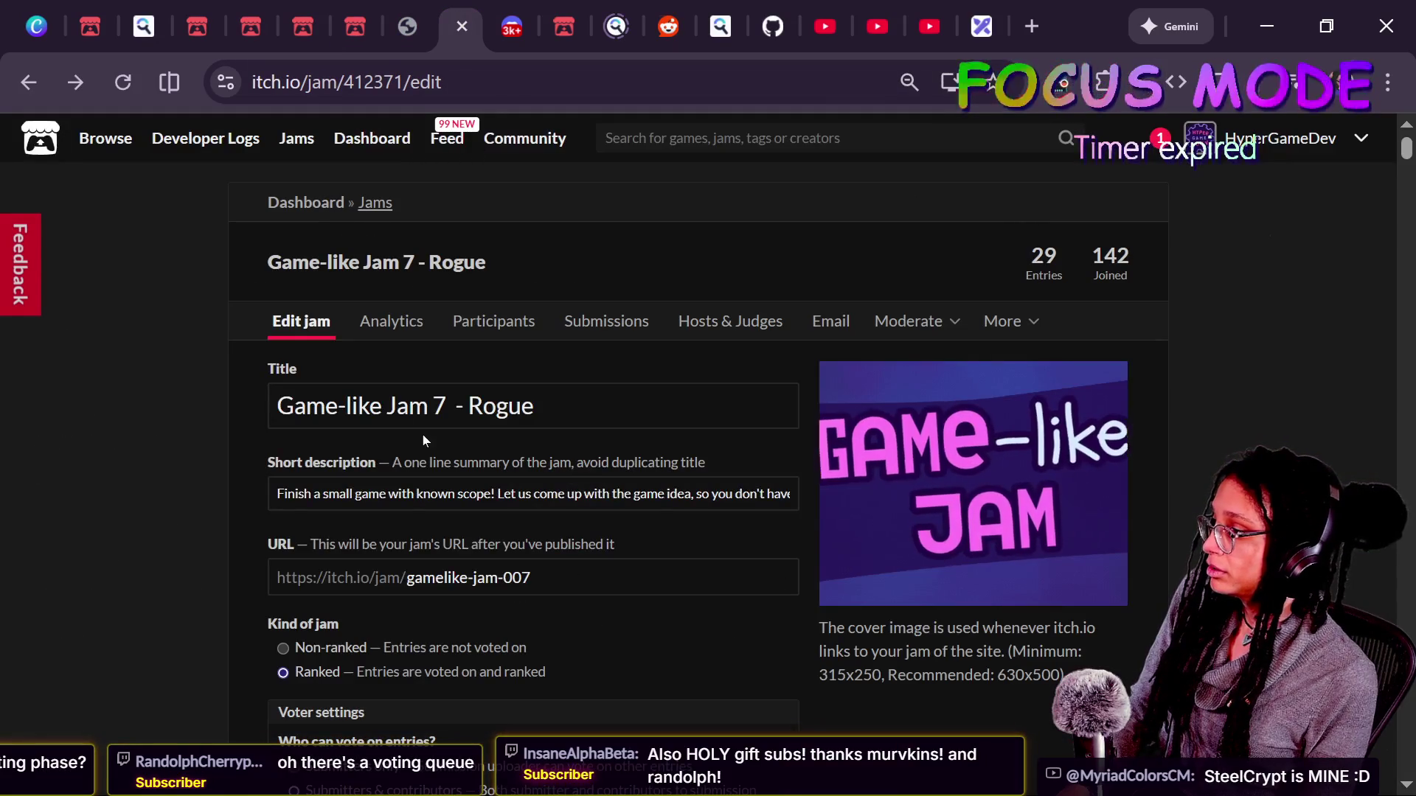
scroll(423, 435, down, 10)
scroll(424, 441, down, 8)
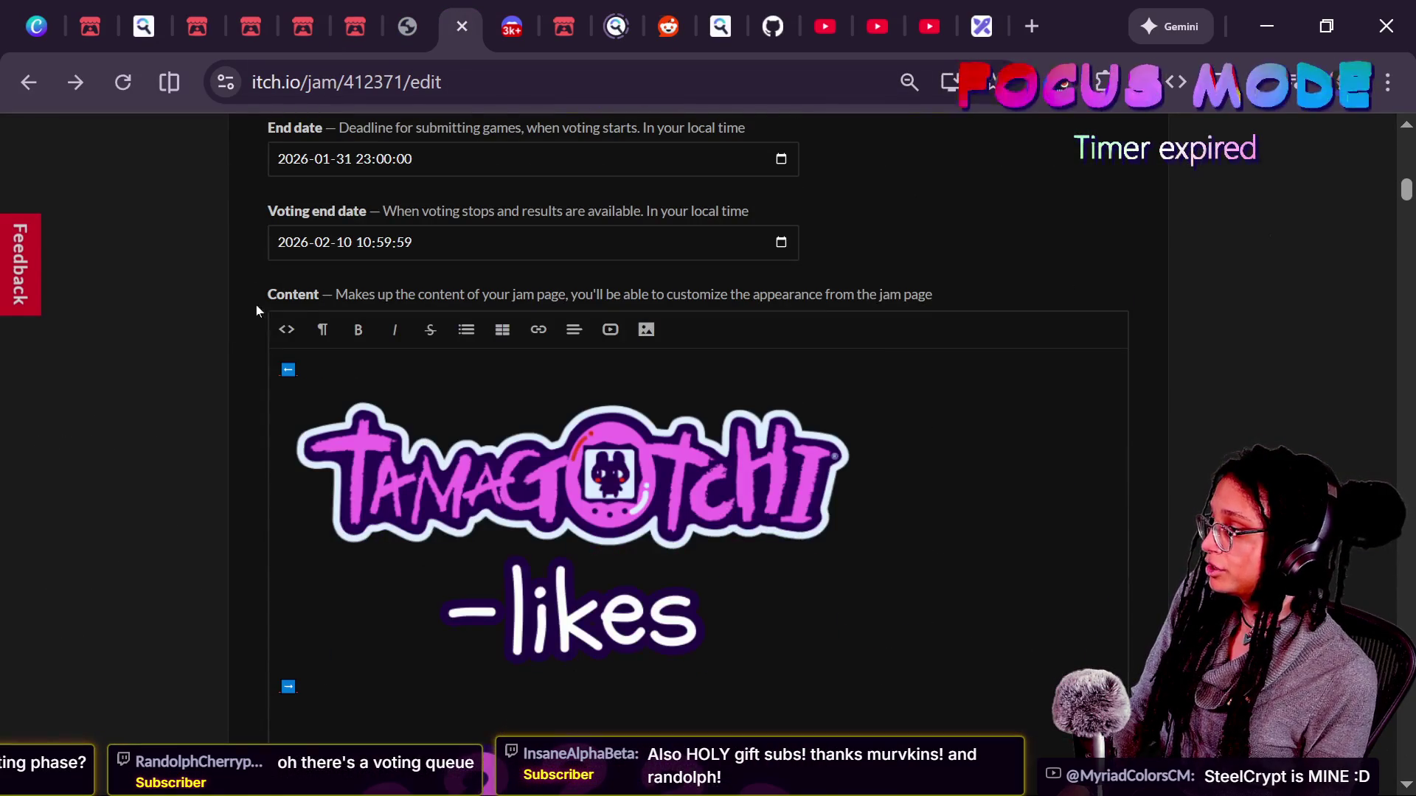
click(279, 332)
scroll(279, 331, down, 8)
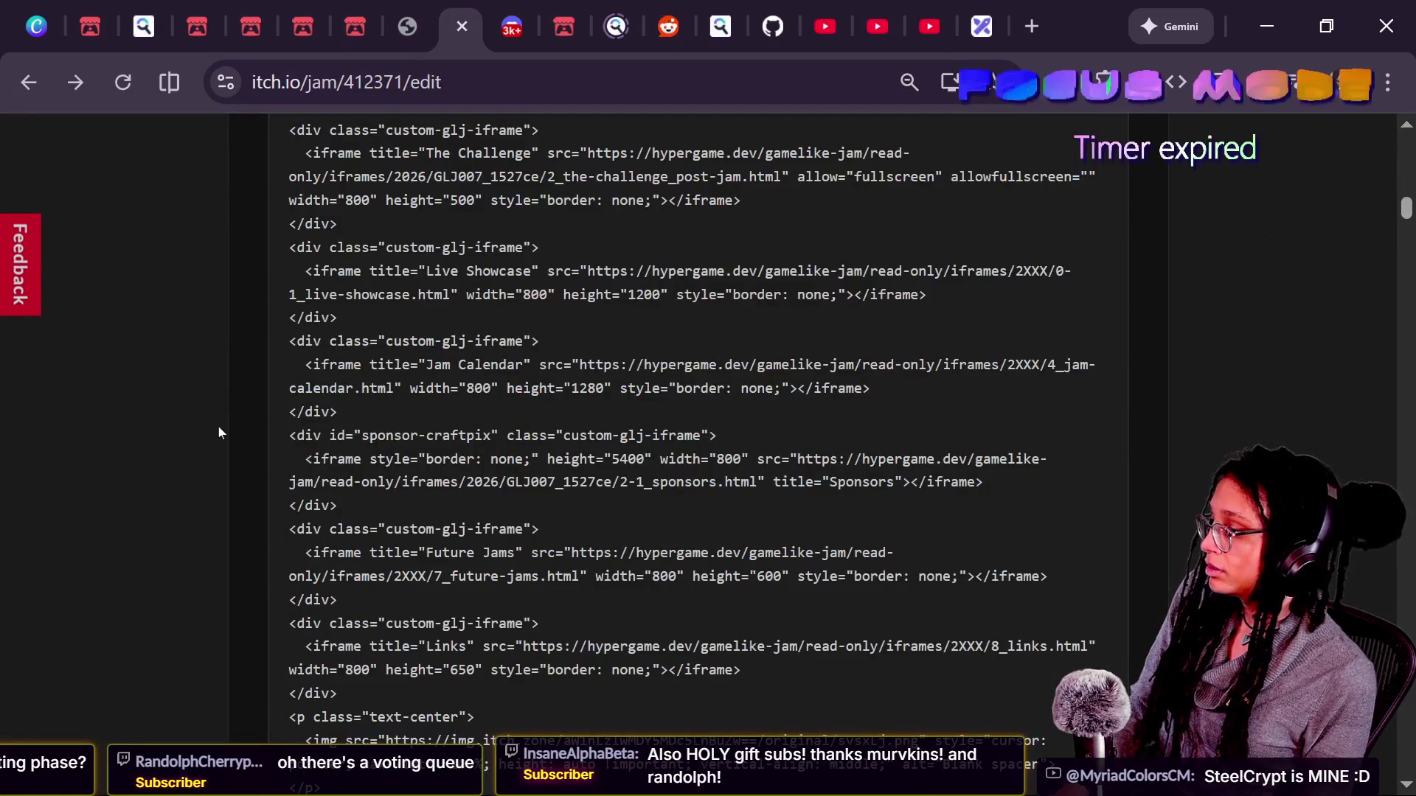
scroll(218, 433, down, 15)
Step: Save the jam settings and bring up the published jam page in its new tab
click(313, 646)
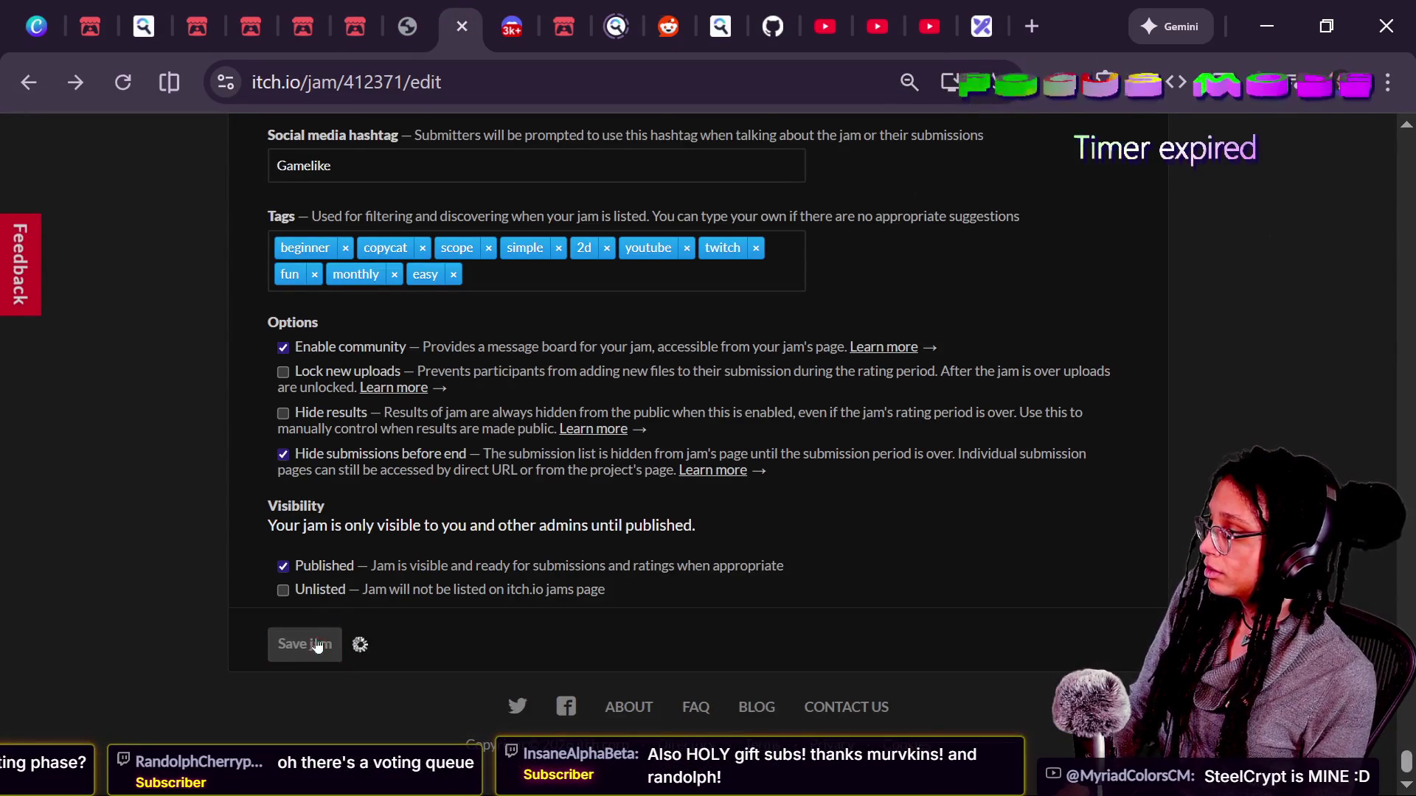
click(378, 646)
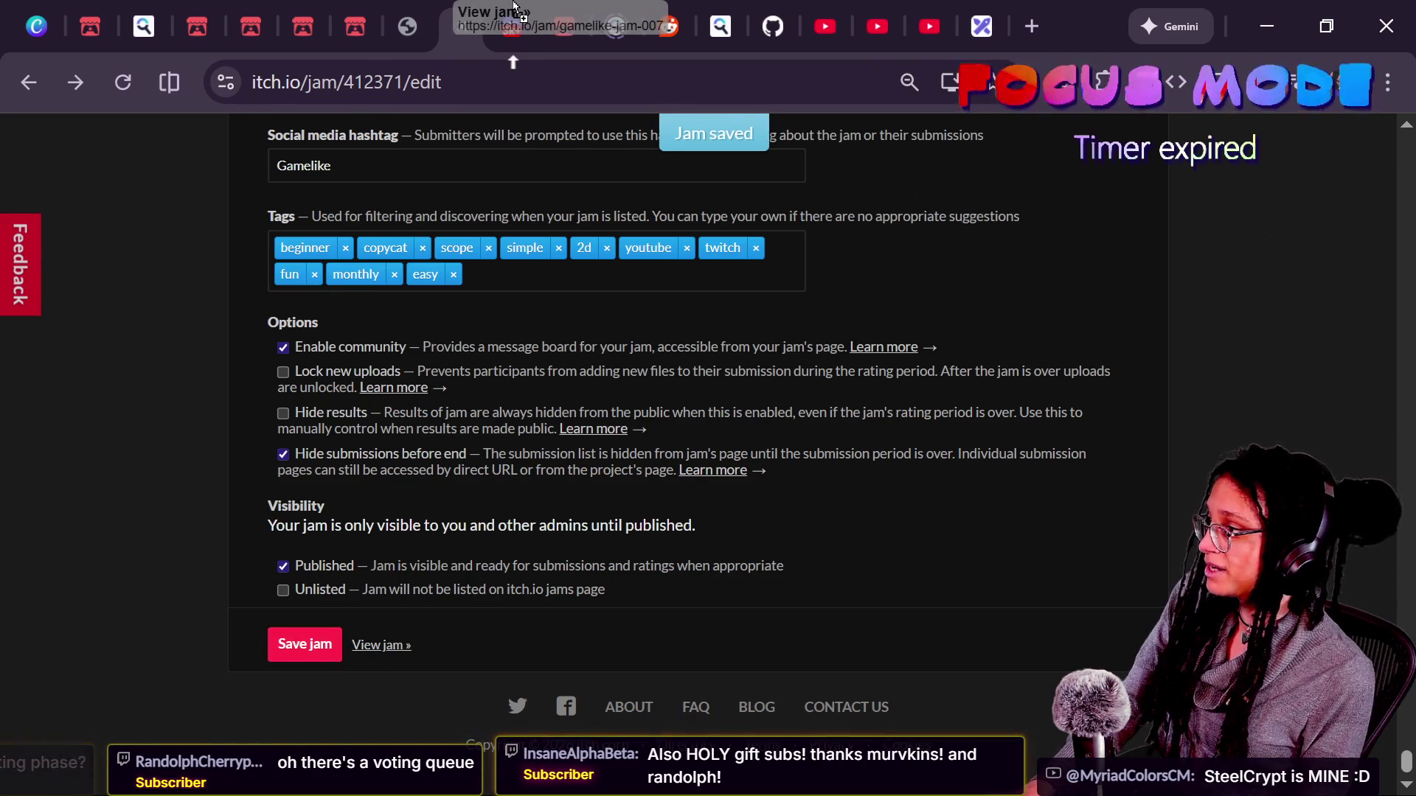
click(534, 23)
click(542, 6)
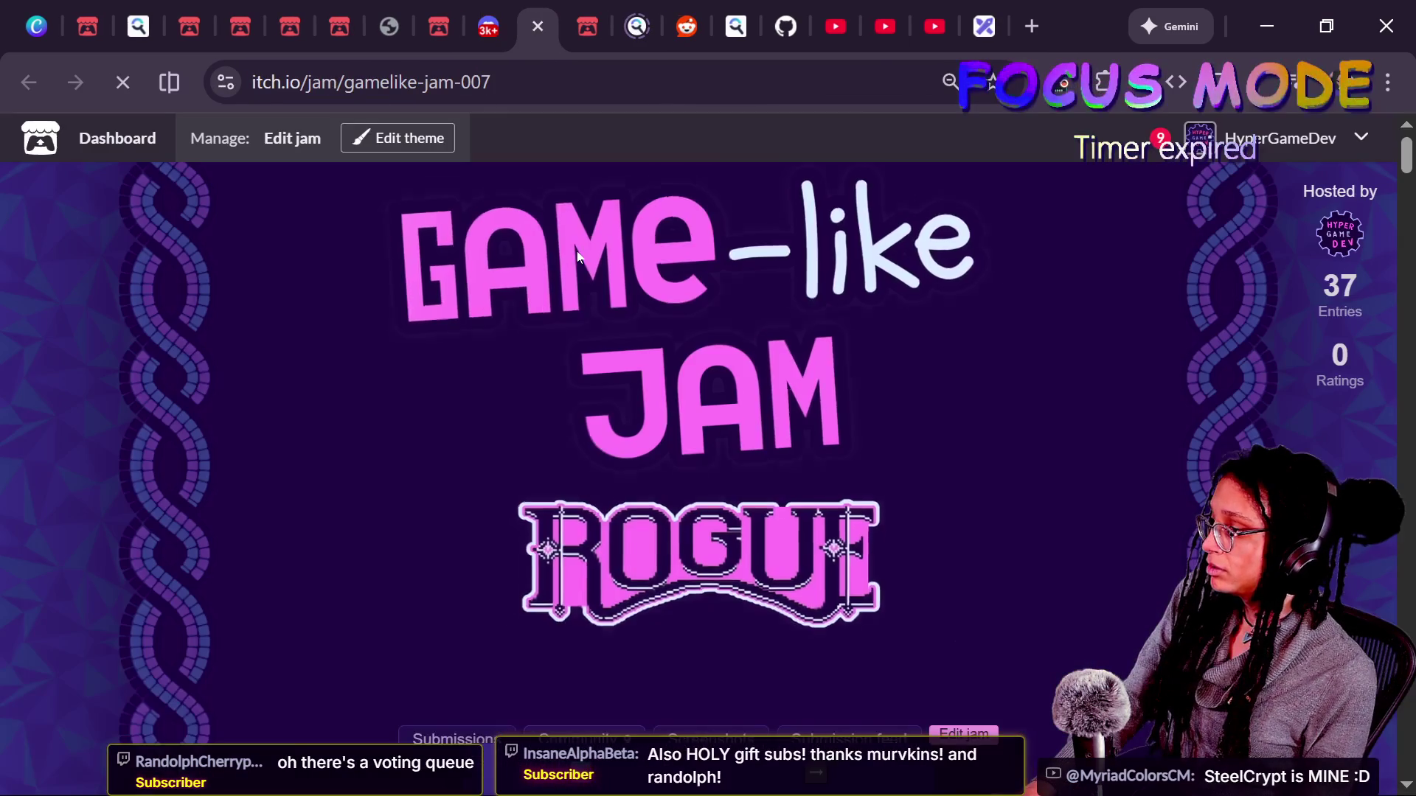
Step: Scroll to and highlight the sections explaining how votes are counted and how prizes are awarded
scroll(569, 328, down, 1)
scroll(1108, 401, down, 10)
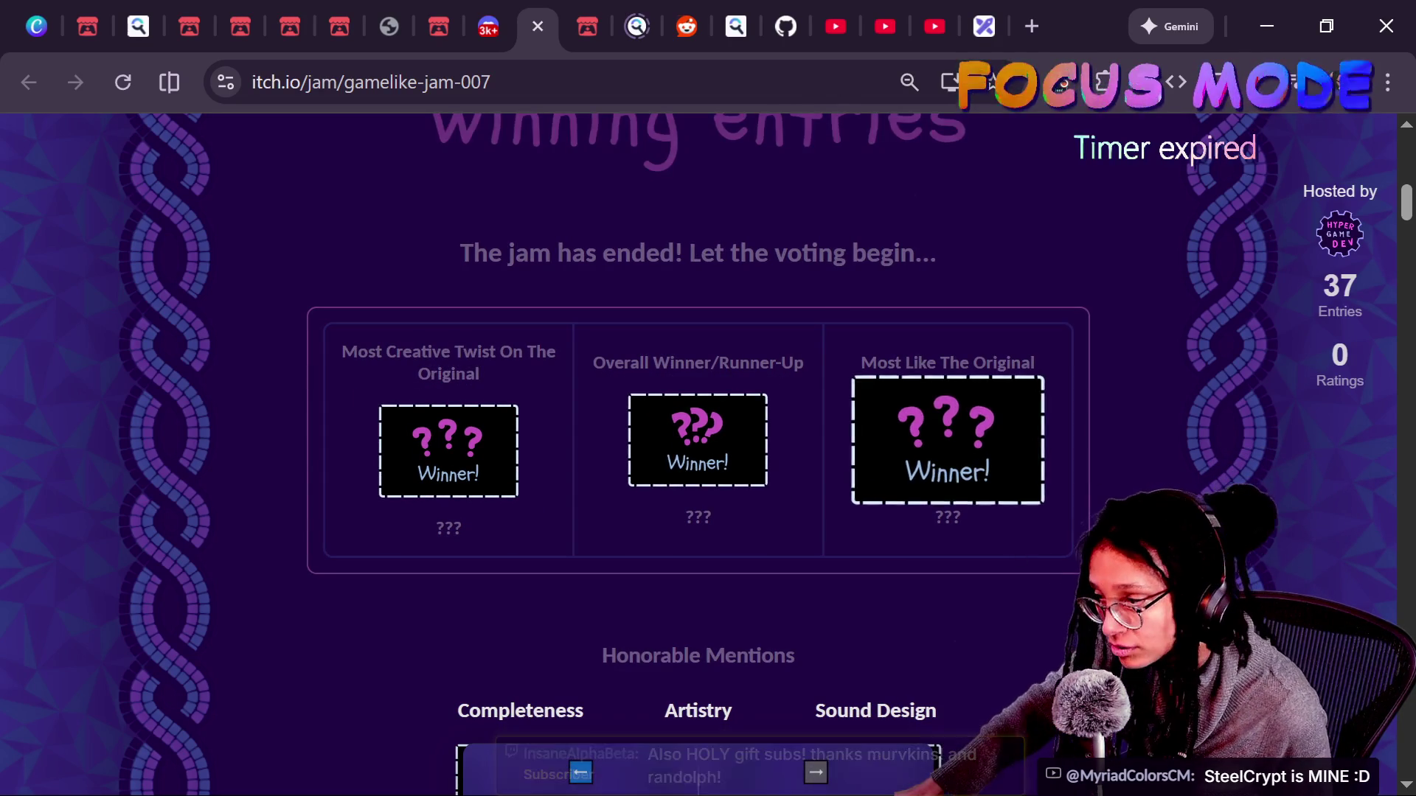
scroll(697, 443, down, 5)
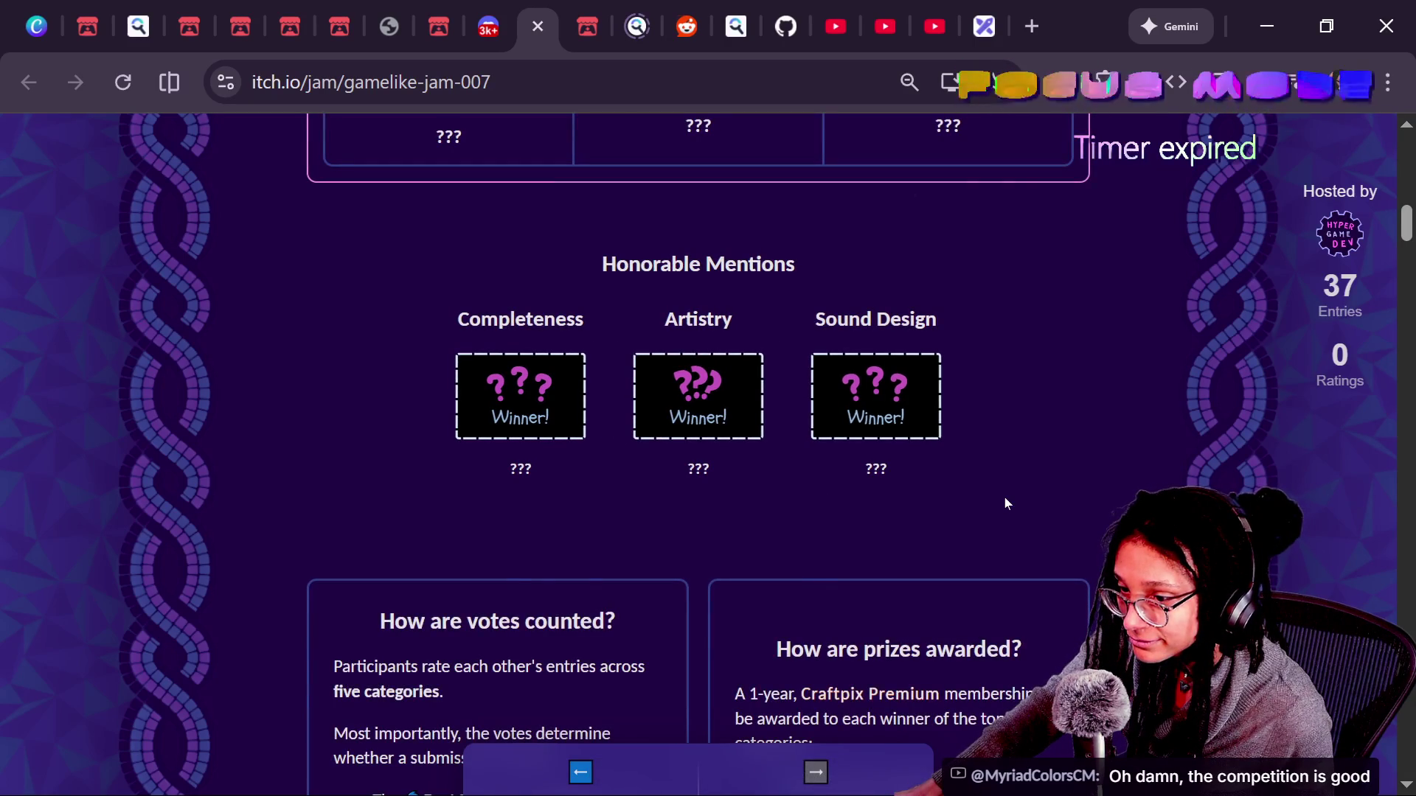
scroll(1005, 499, down, 5)
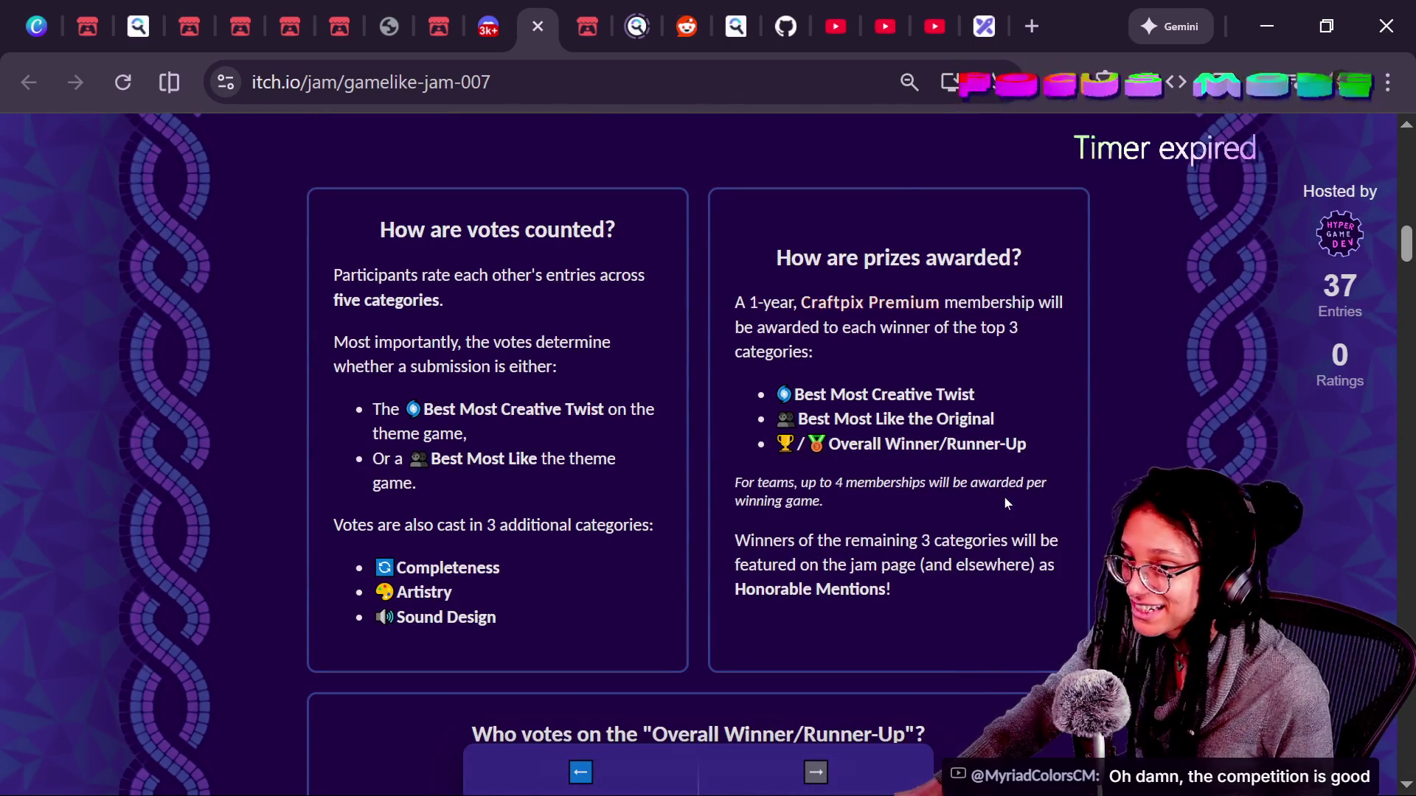
drag(343, 220, 509, 627)
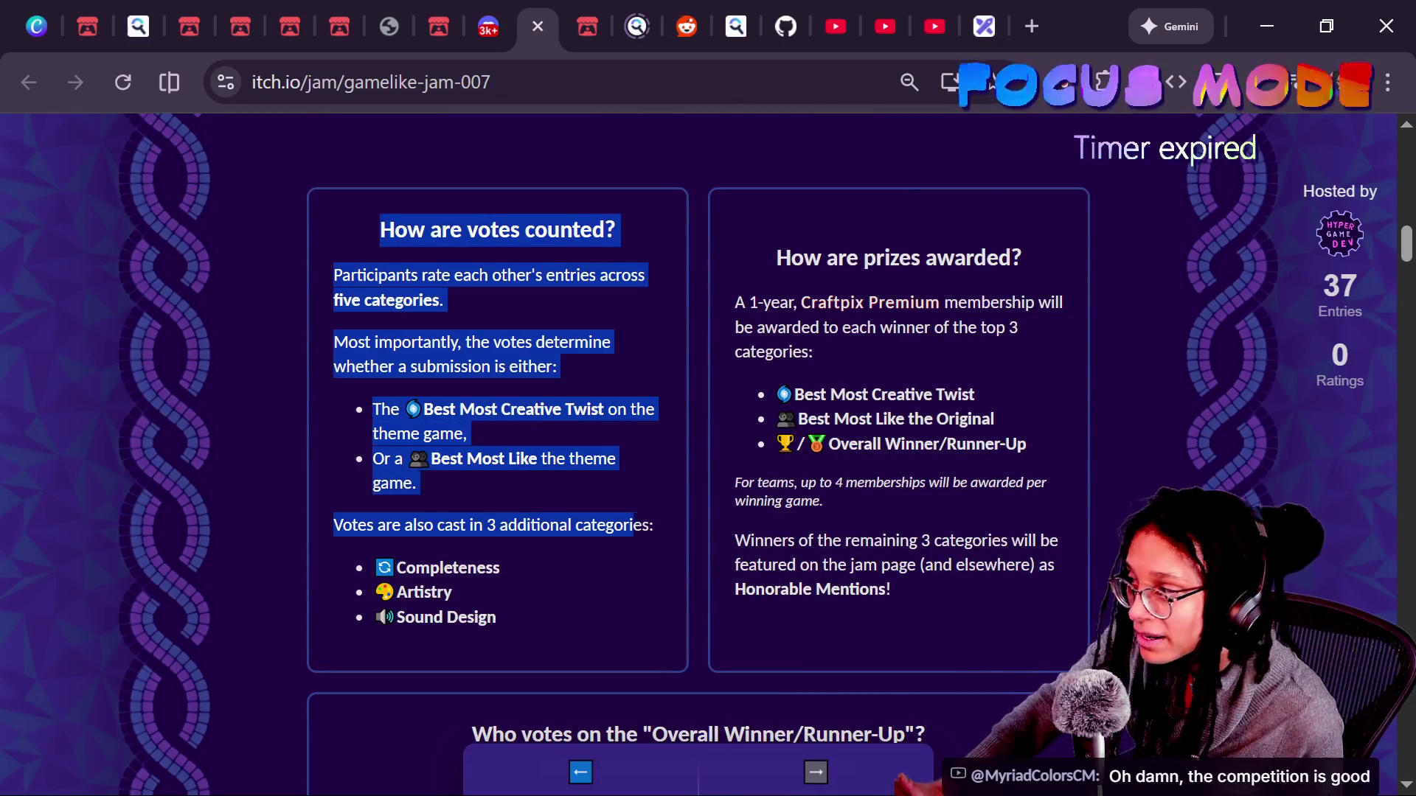
drag(341, 275, 672, 530)
click(671, 530)
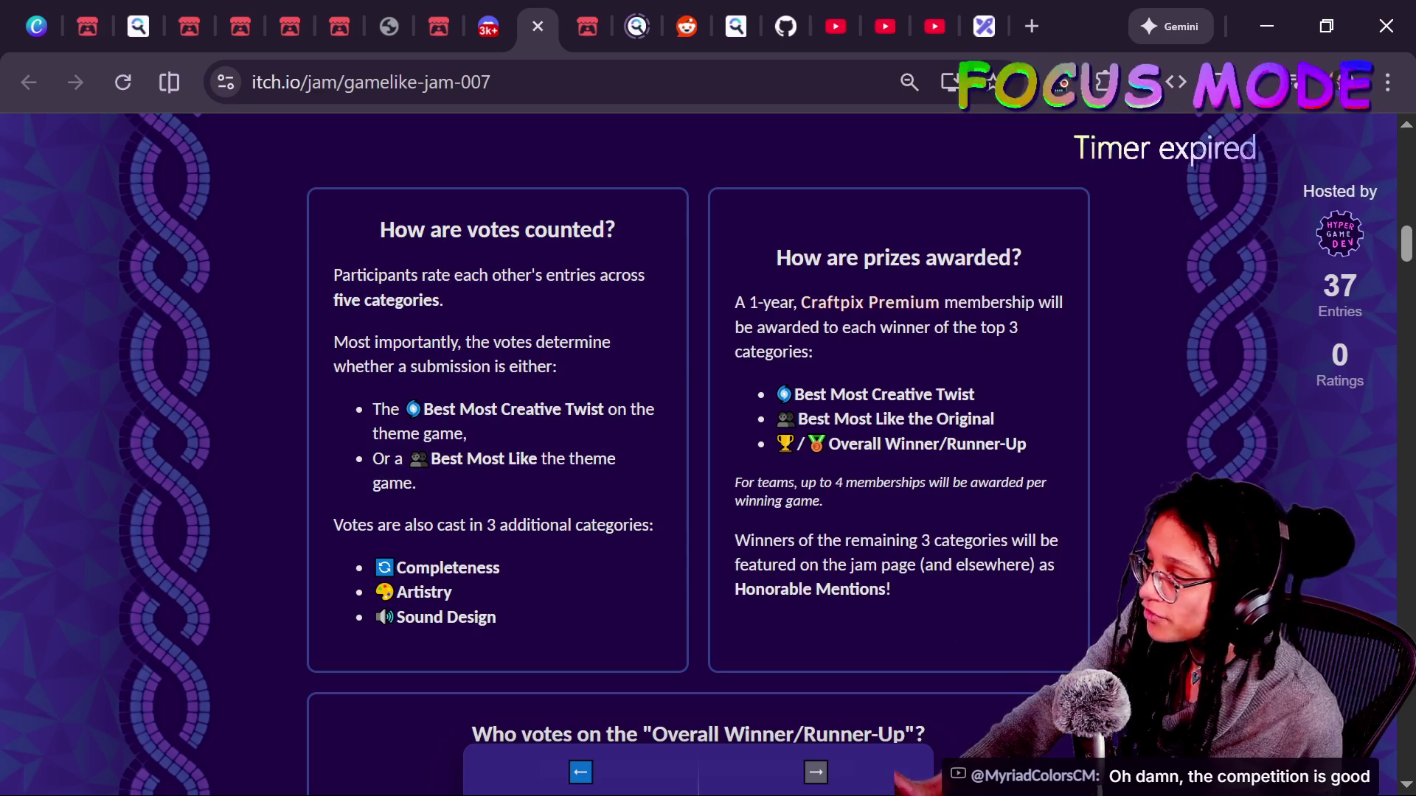
drag(772, 257, 1096, 640)
key(alt+Tab)
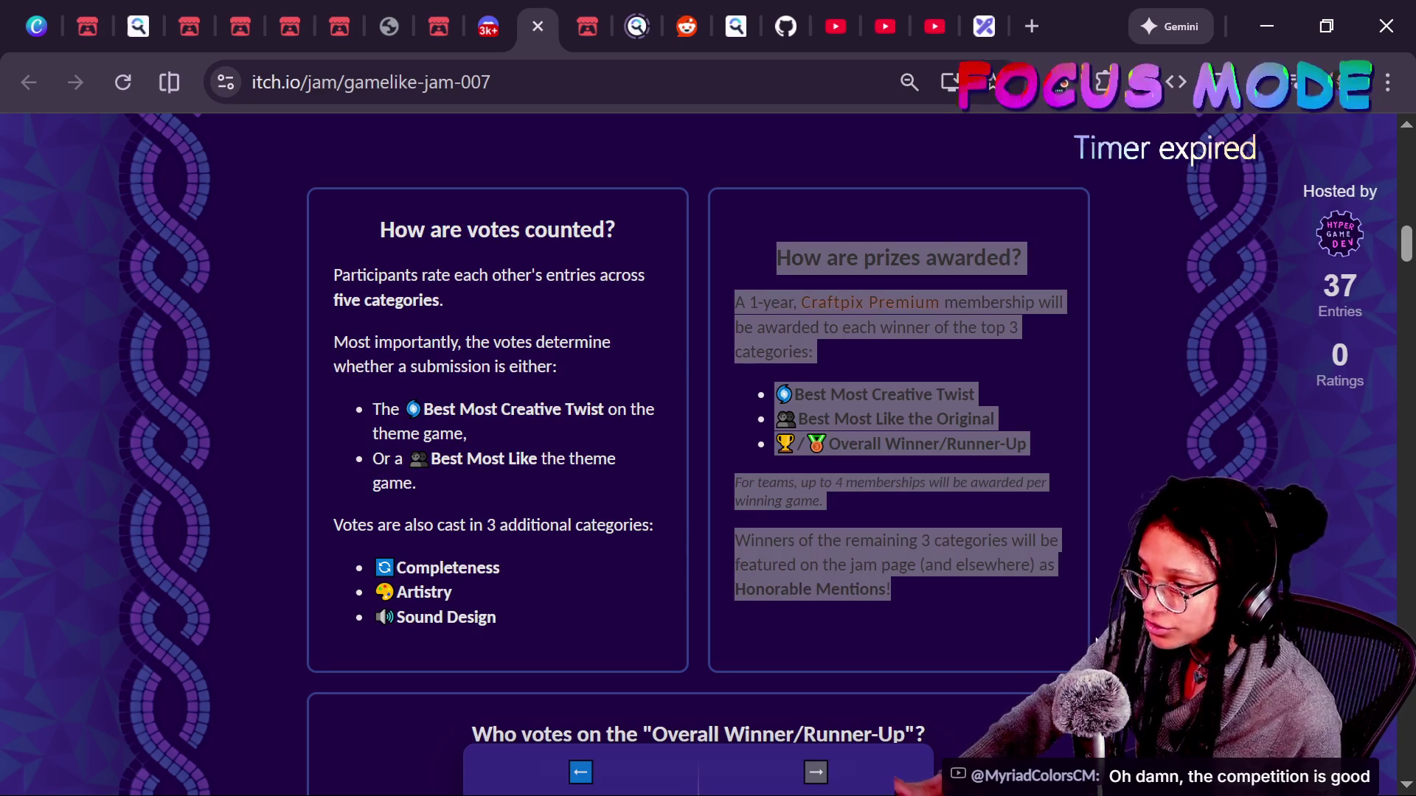
key(alt+Tab)
click(1020, 591)
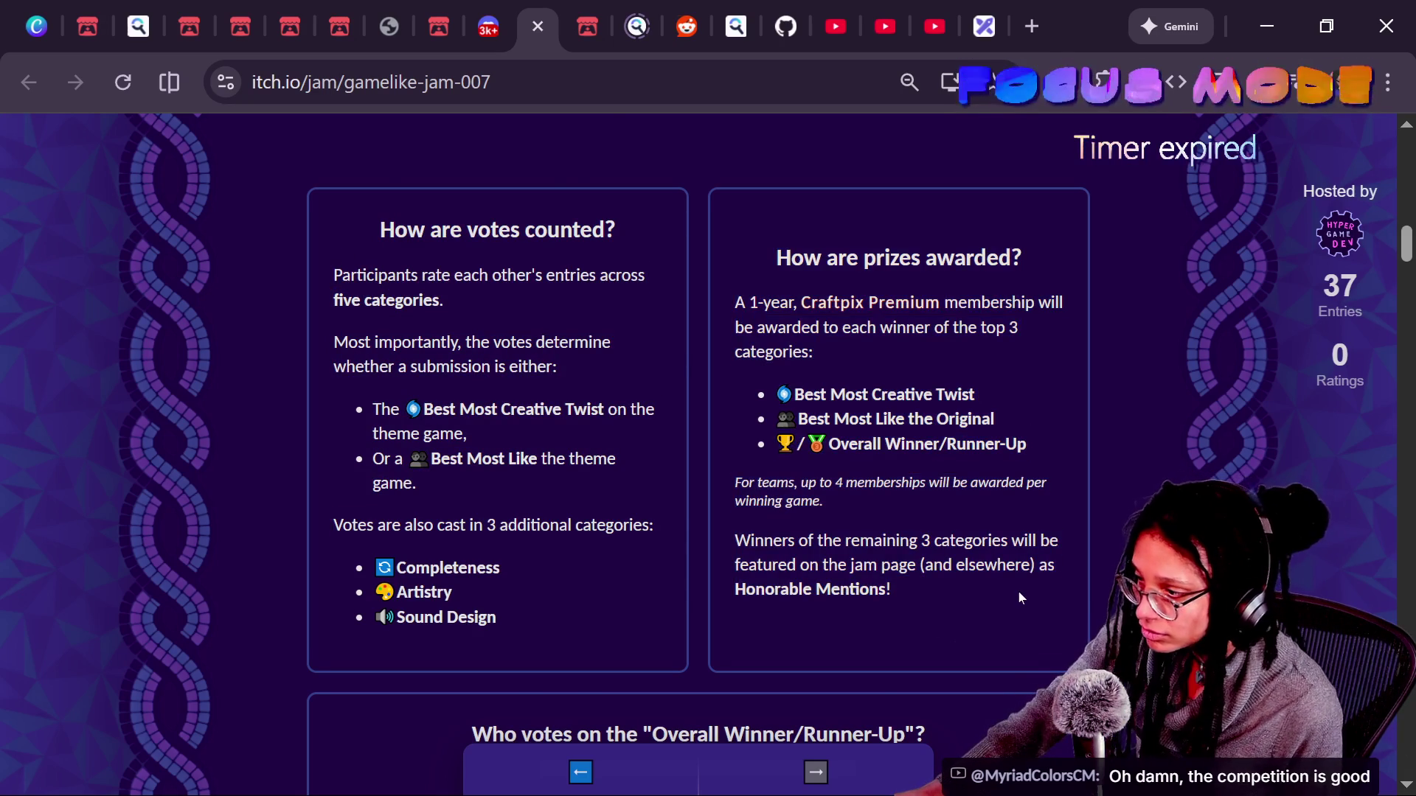
Step: Expand the Submission Rules section to read it, then collapse it again
scroll(1019, 592, down, 1)
scroll(1020, 594, down, 4)
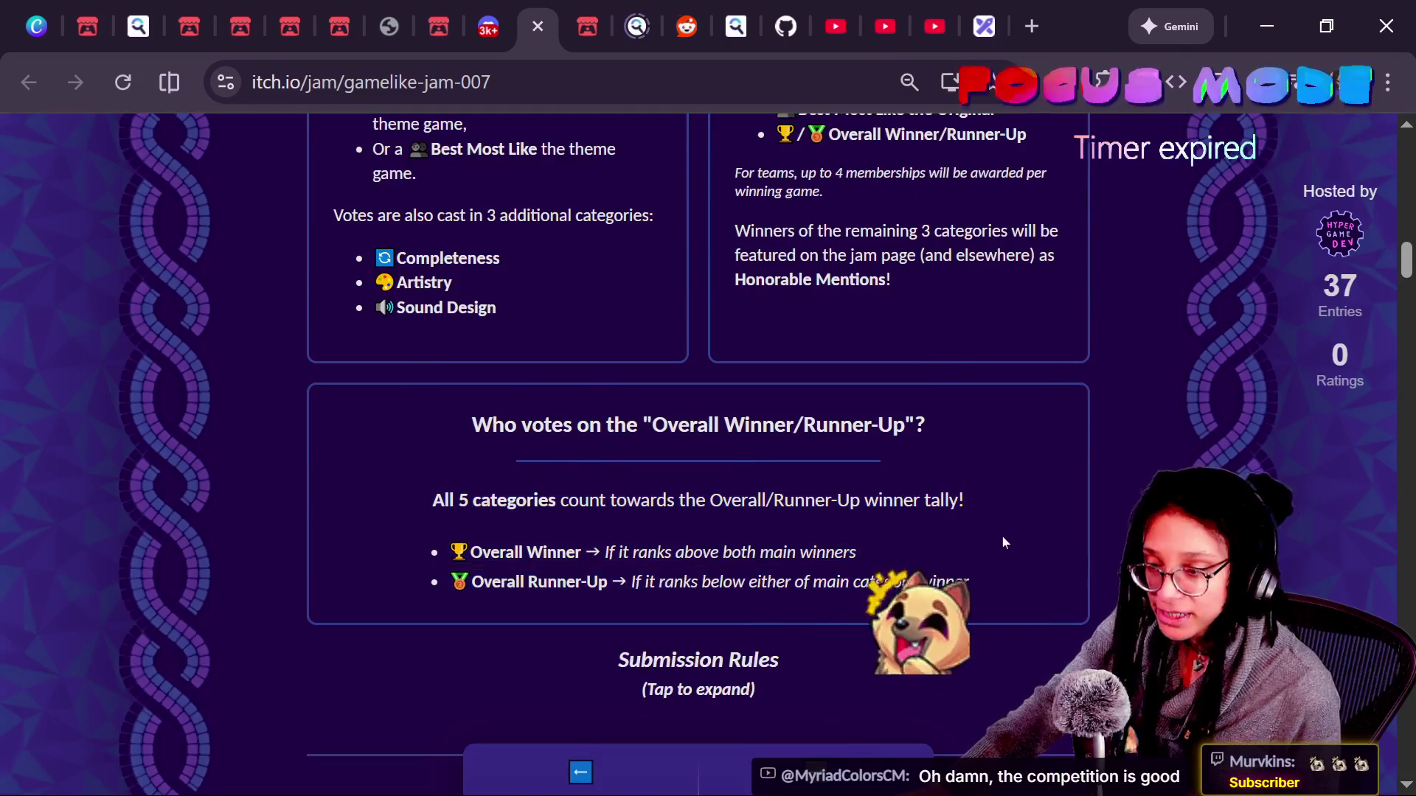
scroll(1002, 539, down, 2)
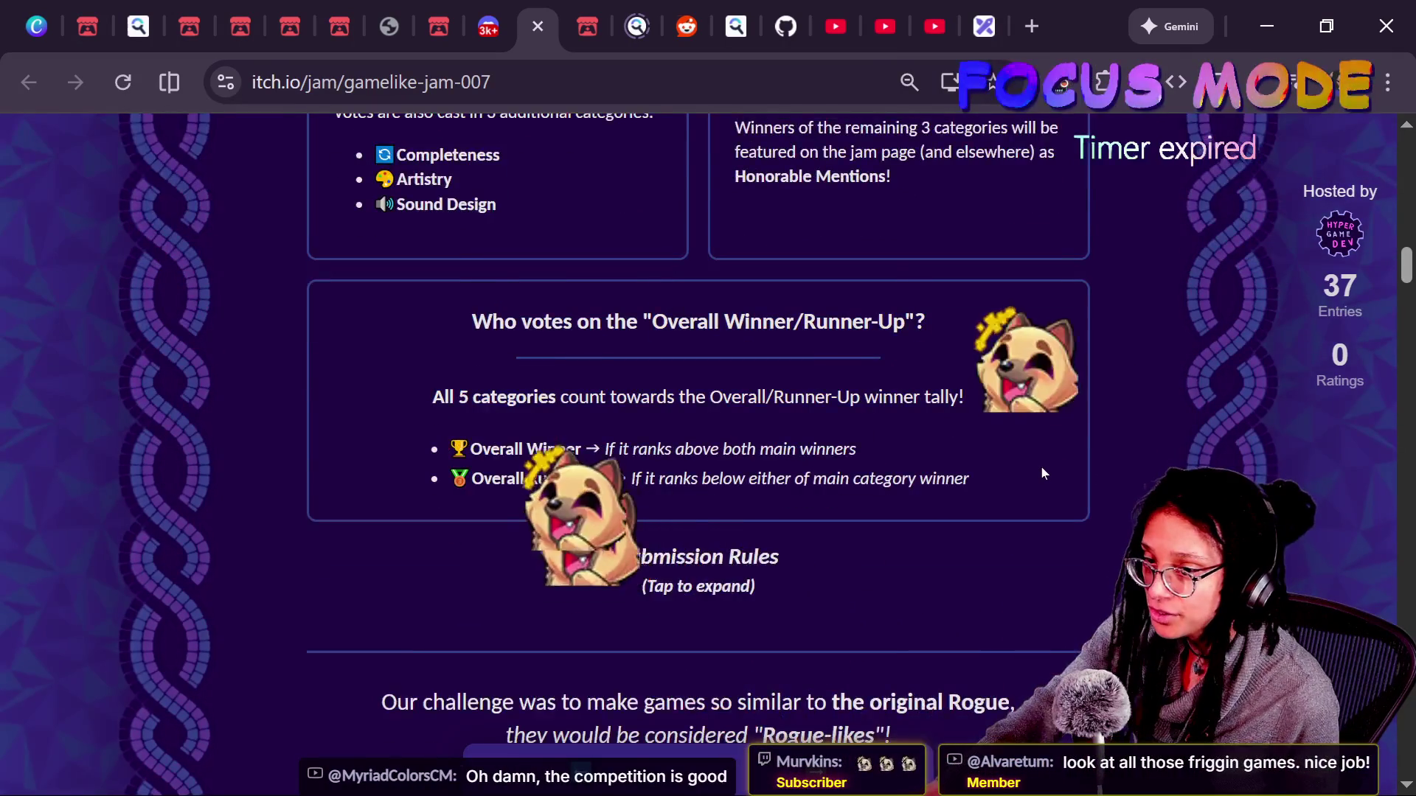
scroll(1042, 472, down, 3)
scroll(1043, 472, down, 4)
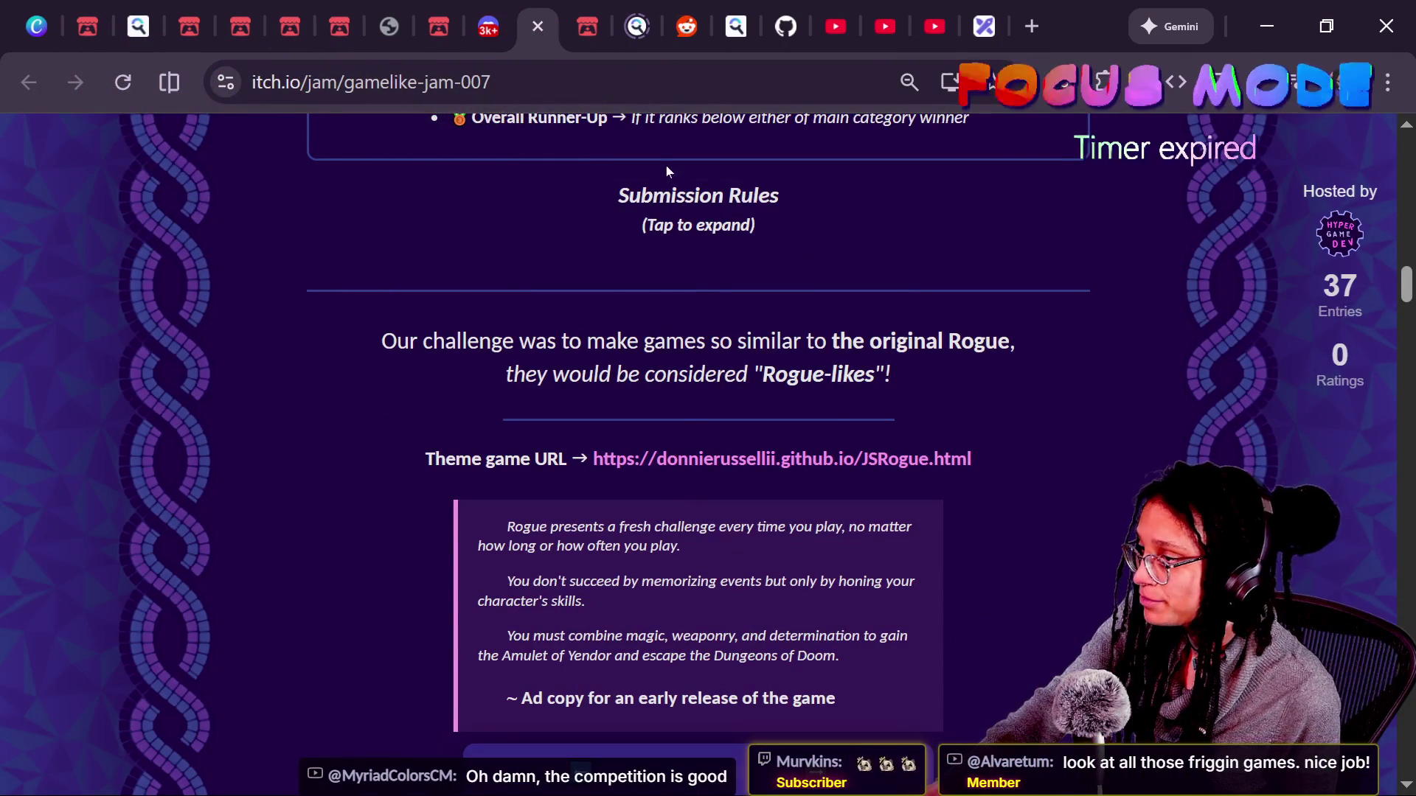
click(671, 193)
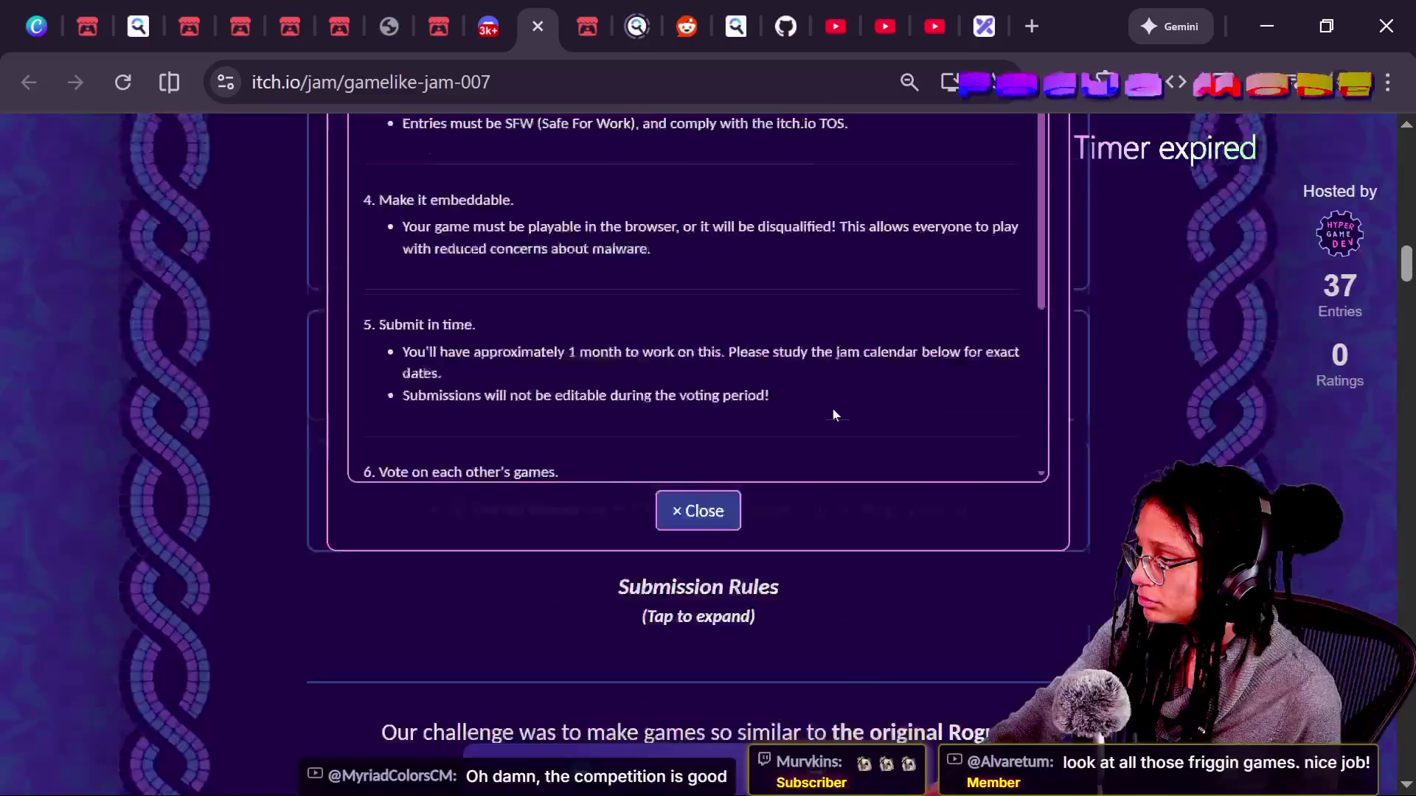
scroll(834, 414, down, 2)
click(693, 383)
Step: Launch the showcase stream on YouTube in a new tab, then return to the Game-like Jam 7 page
scroll(714, 552, down, 15)
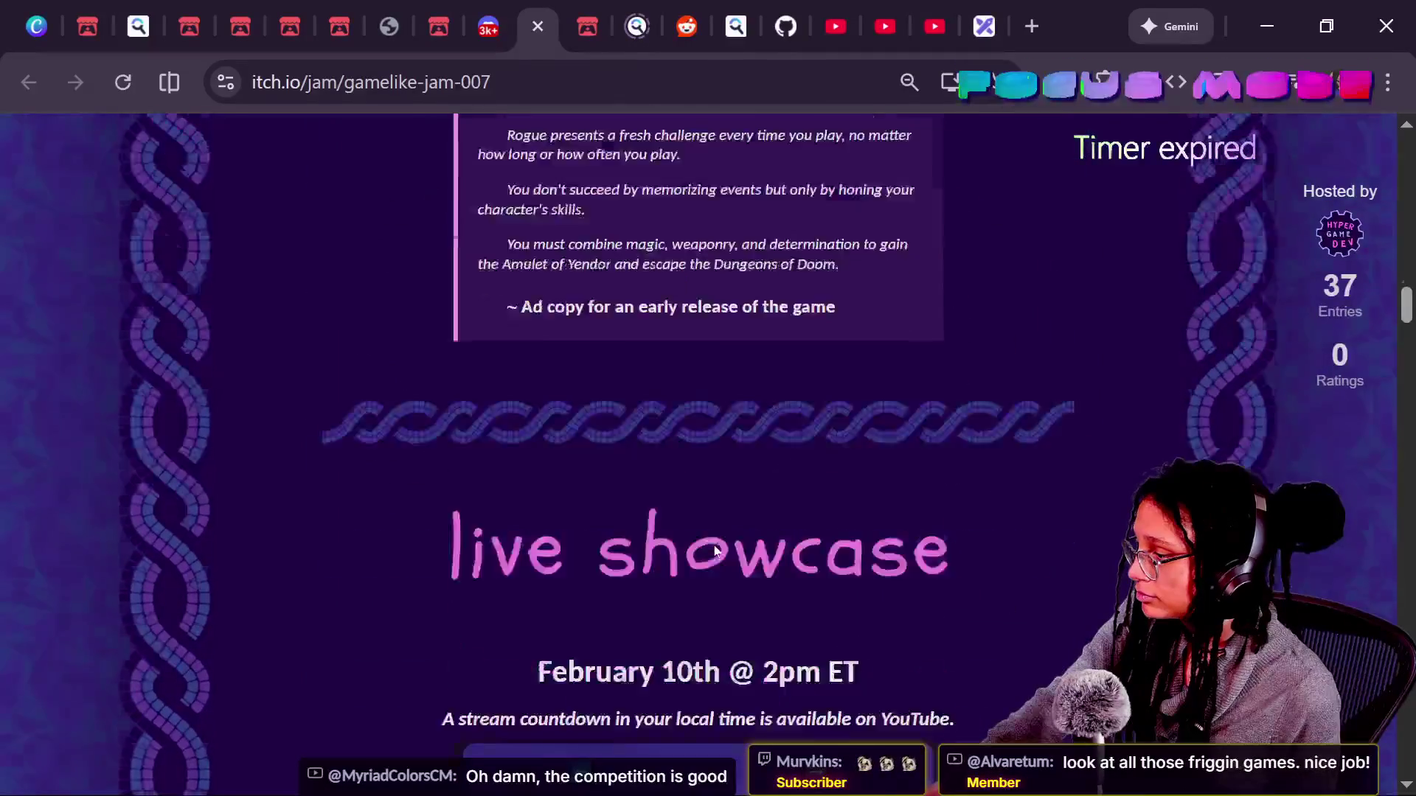
scroll(836, 290, up, 3)
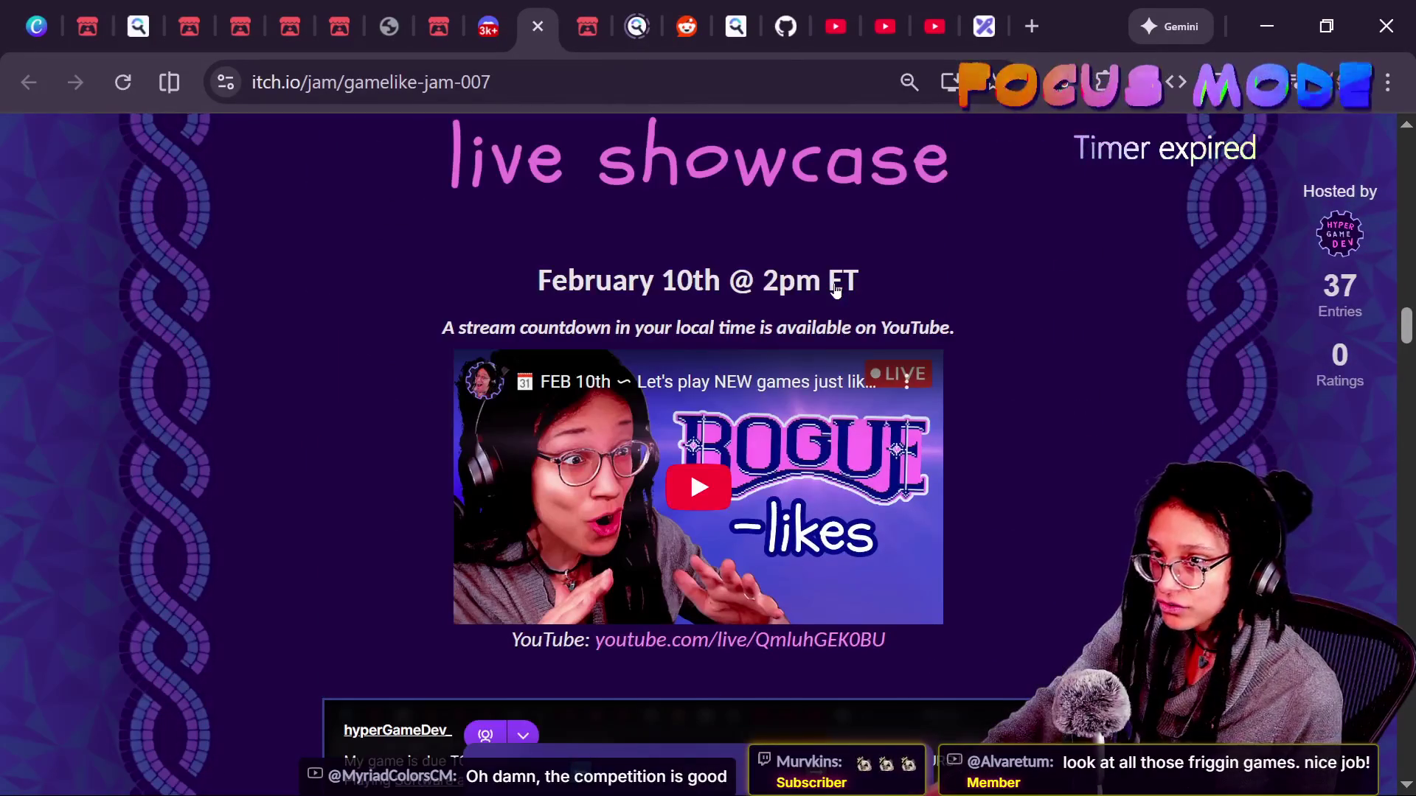
click(696, 373)
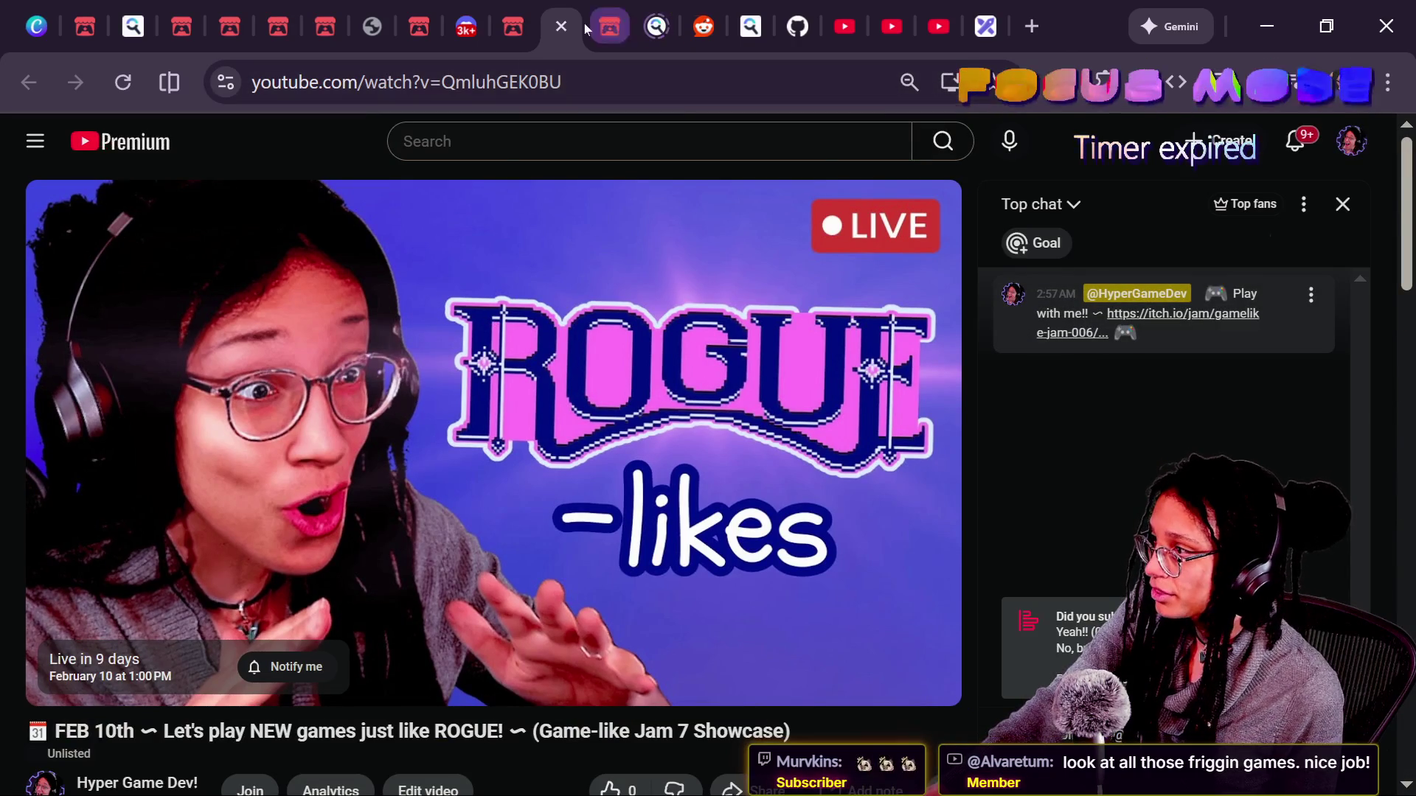
mouse_move(531, 15)
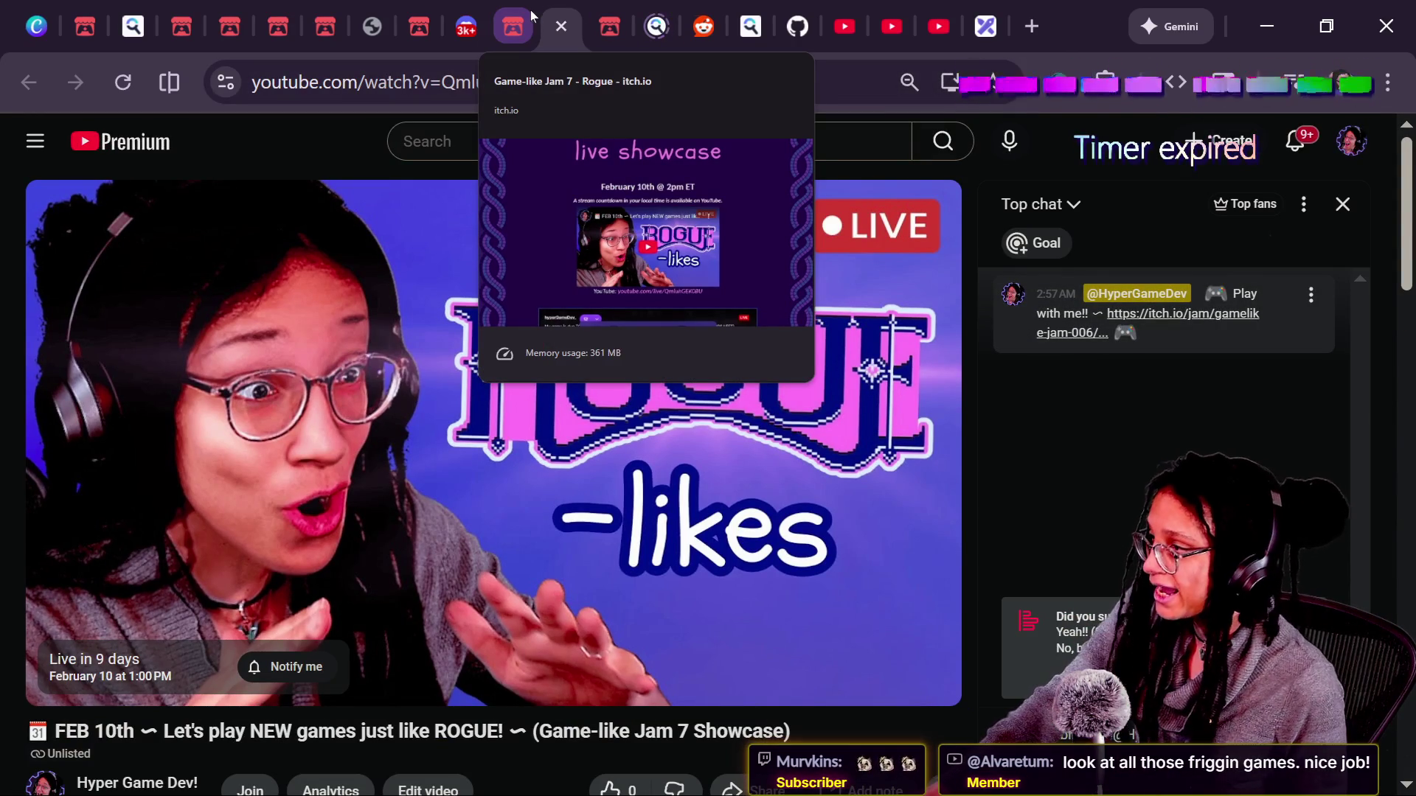
click(528, 22)
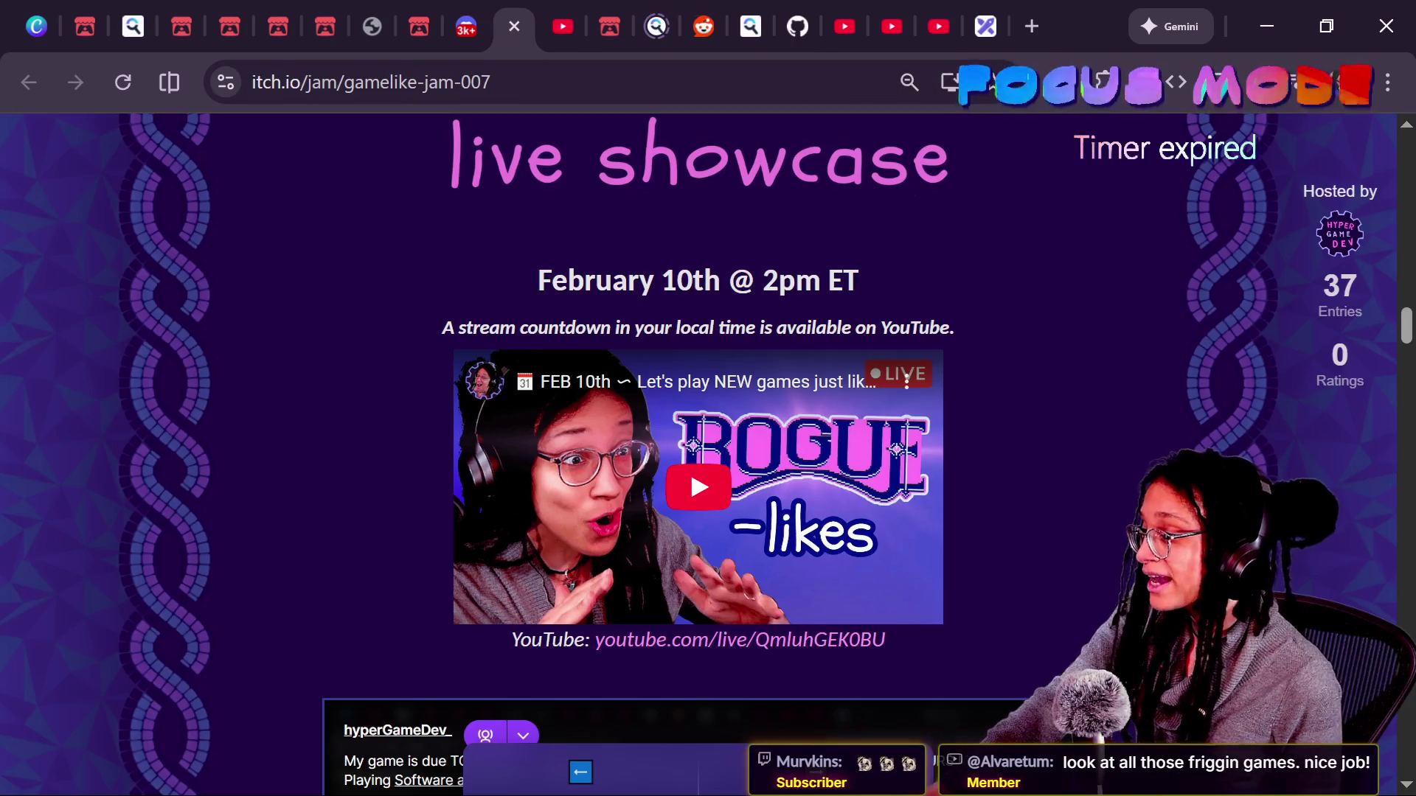
Step: Review the jam calendar and sponsors, go back up to winning entries, and follow the 'submissions page' link
scroll(884, 338, down, 12)
scroll(884, 338, up, 5)
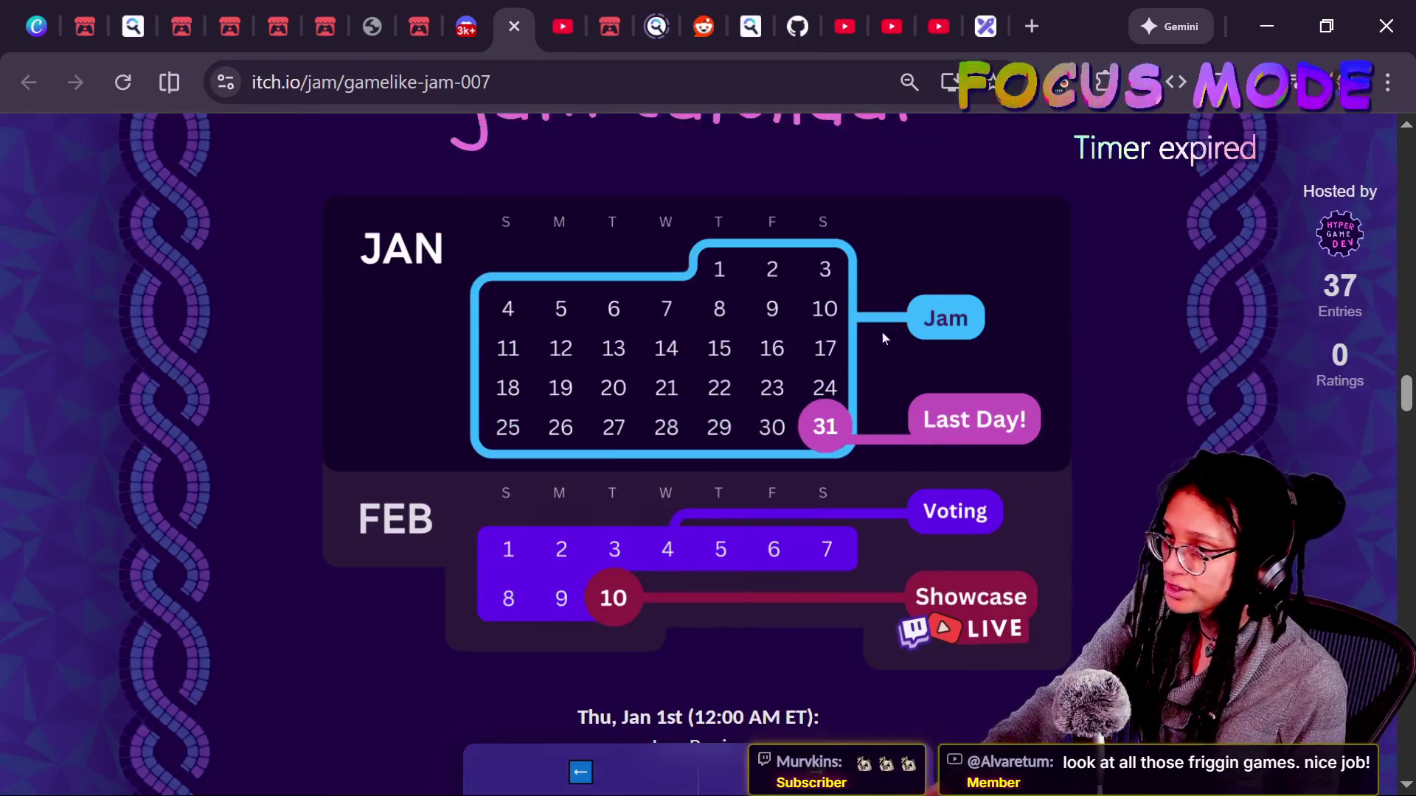
scroll(1237, 354, down, 1)
scroll(1237, 354, up, 2)
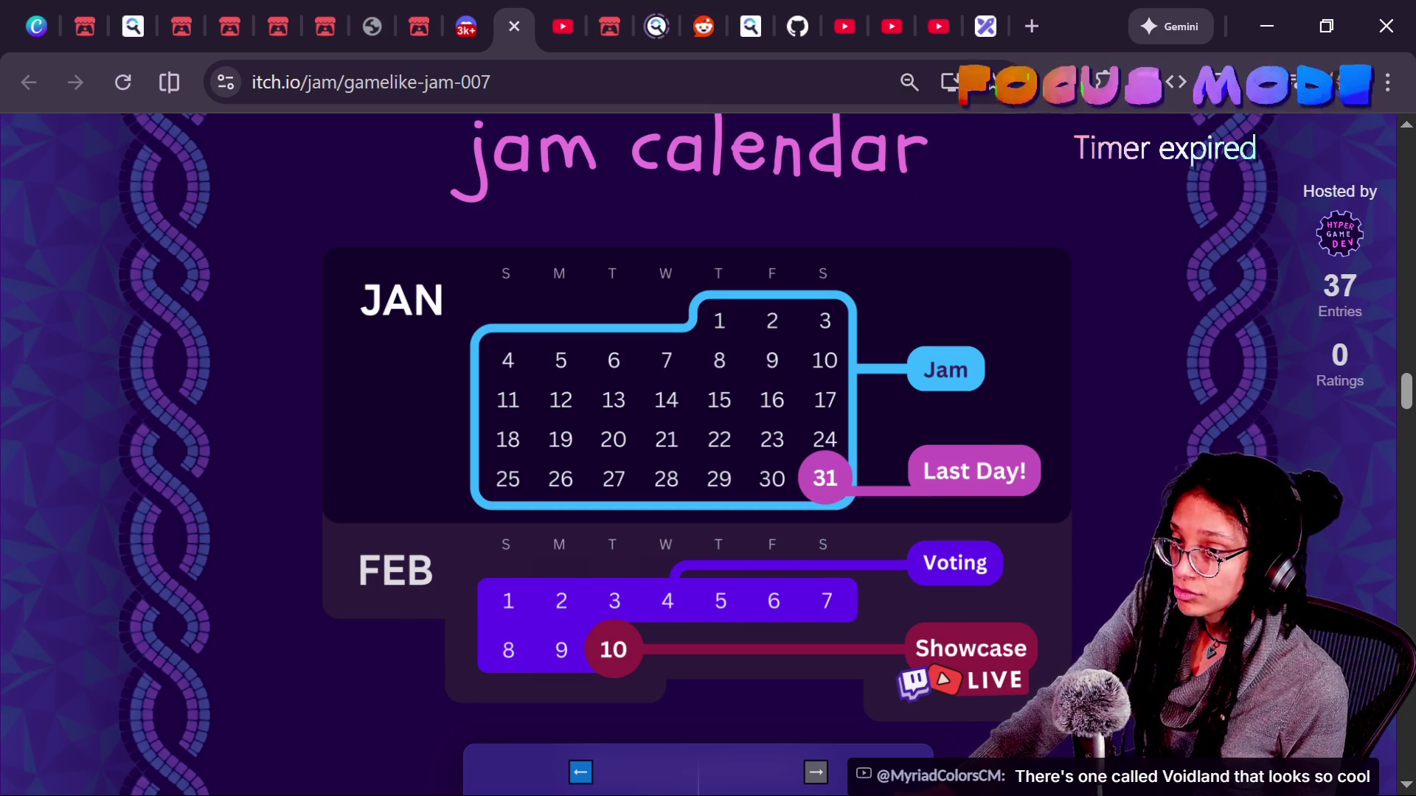
scroll(698, 442, down, 10)
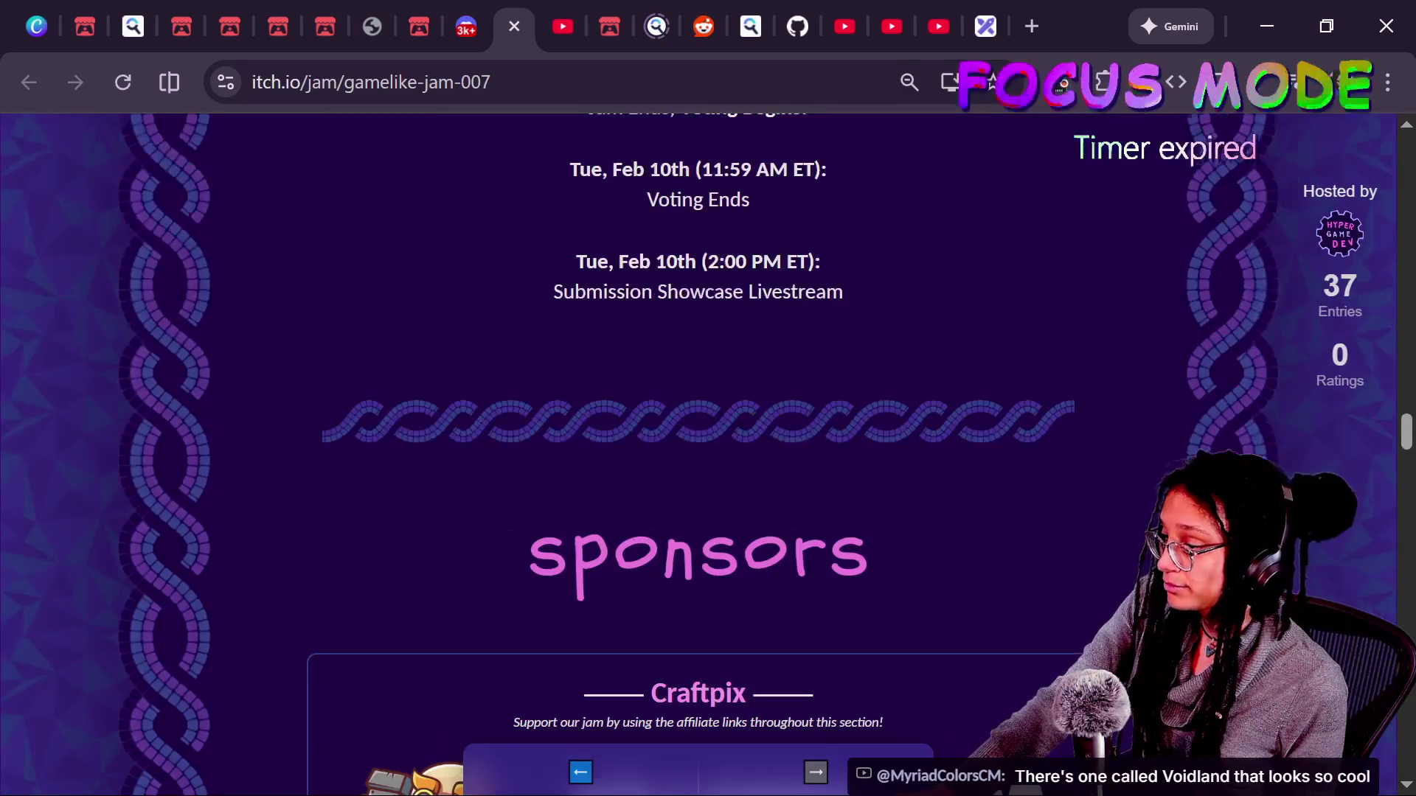
scroll(698, 442, up, 10)
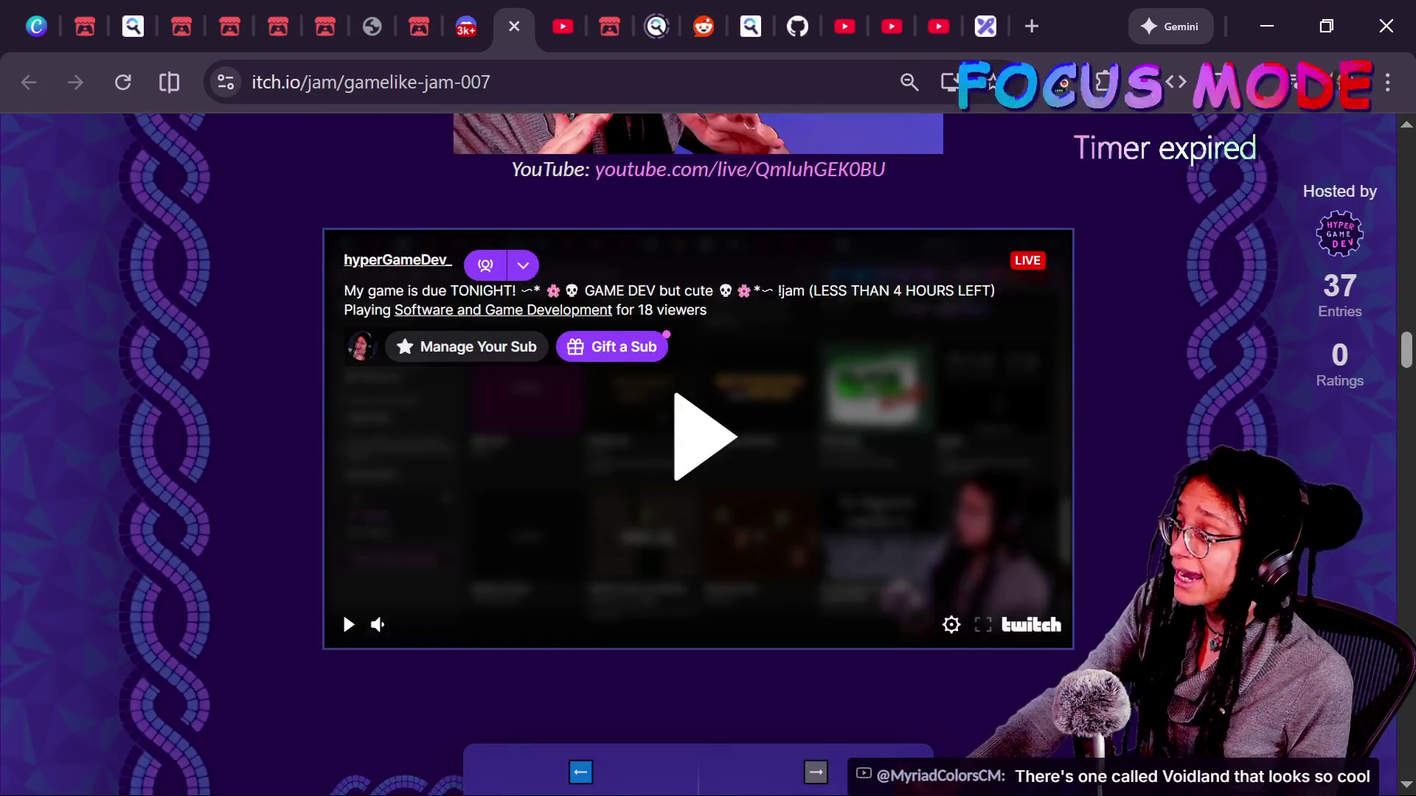
scroll(698, 443, up, 10)
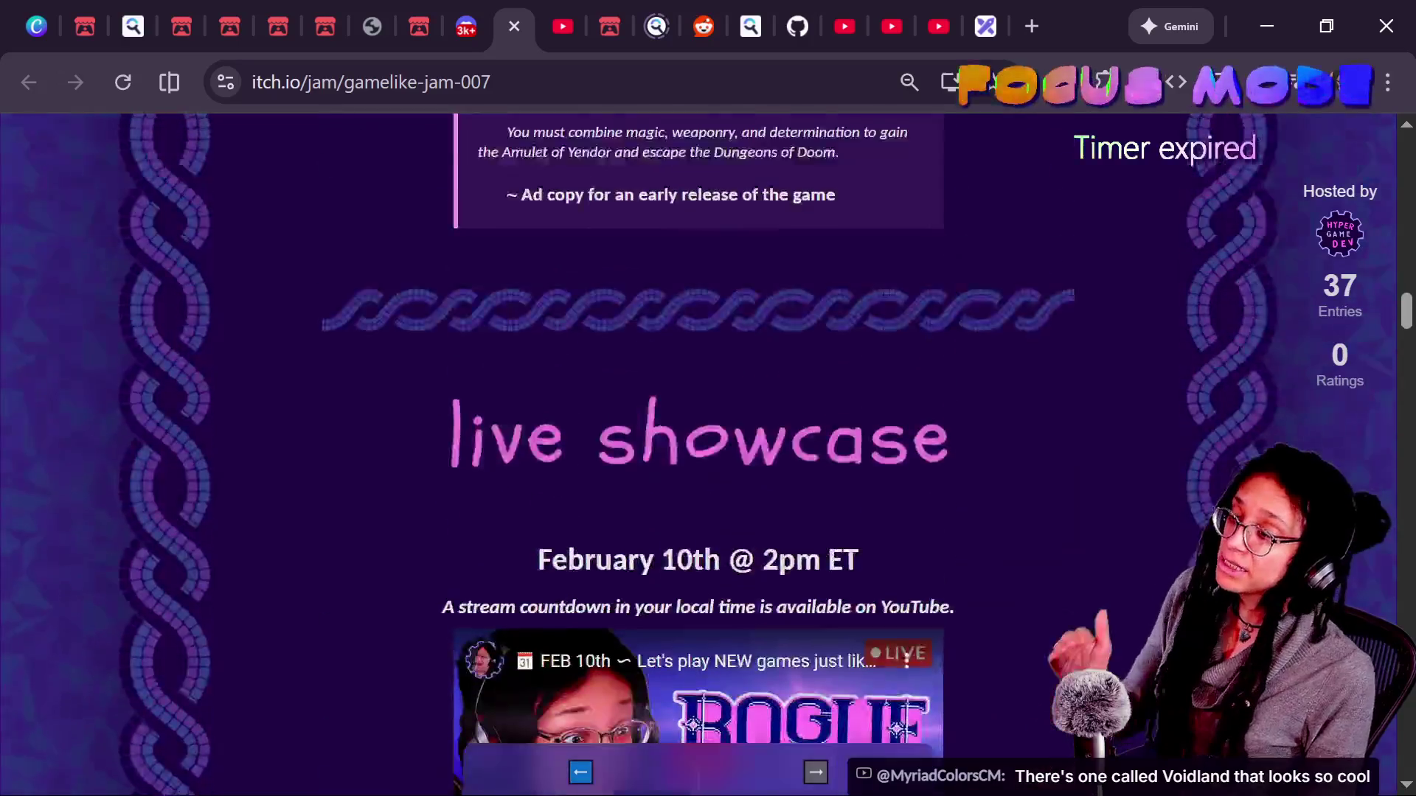
scroll(698, 442, up, 10)
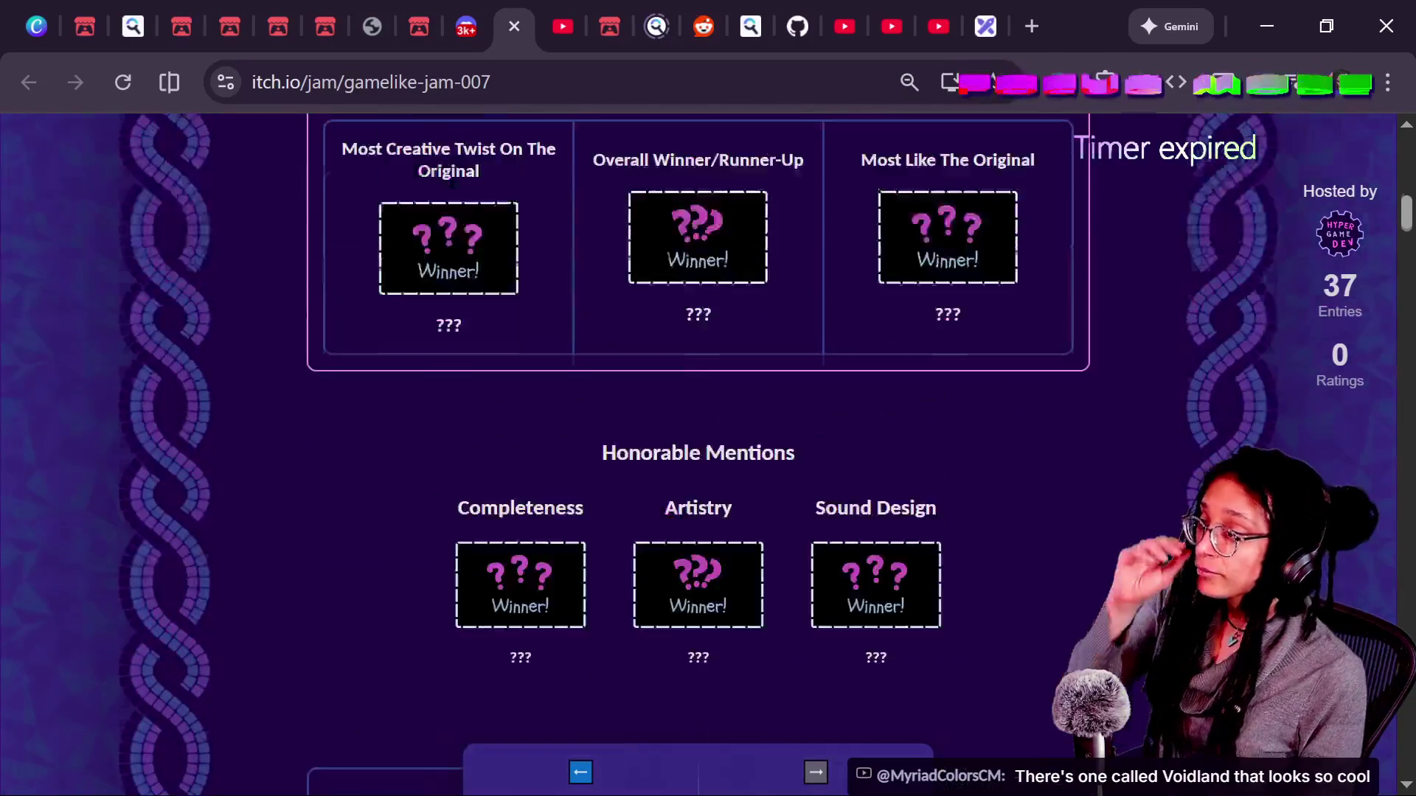
scroll(1115, 470, up, 2)
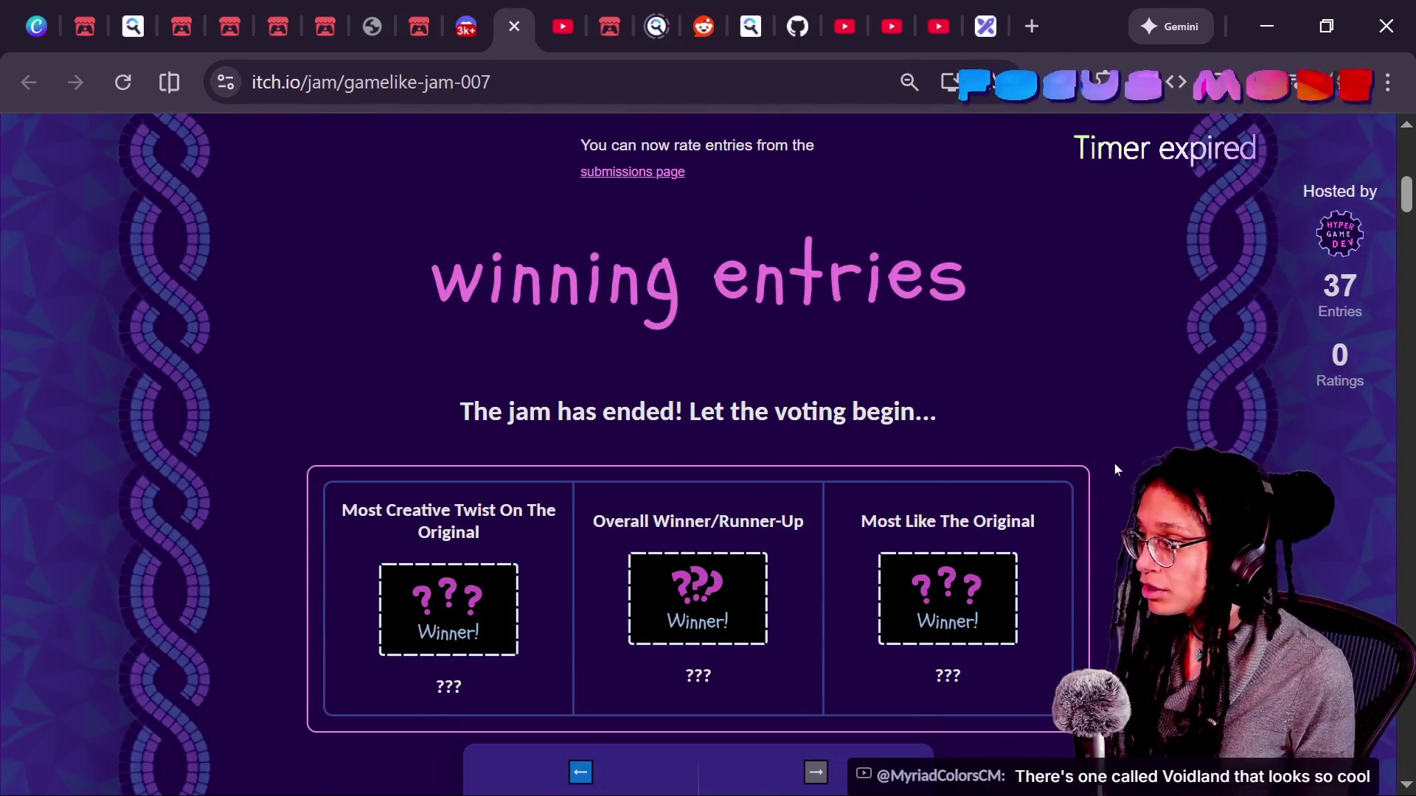
scroll(1115, 470, up, 4)
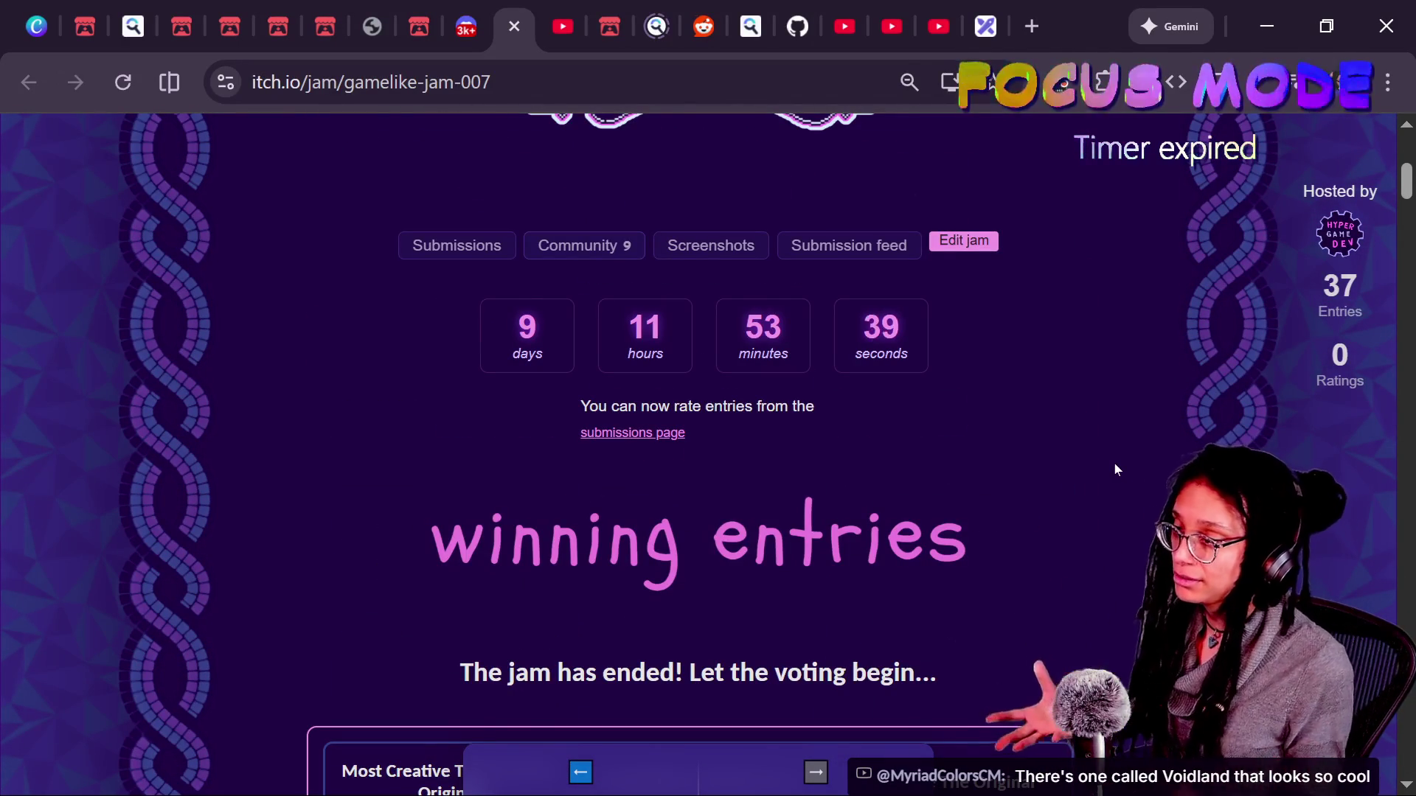
click(632, 435)
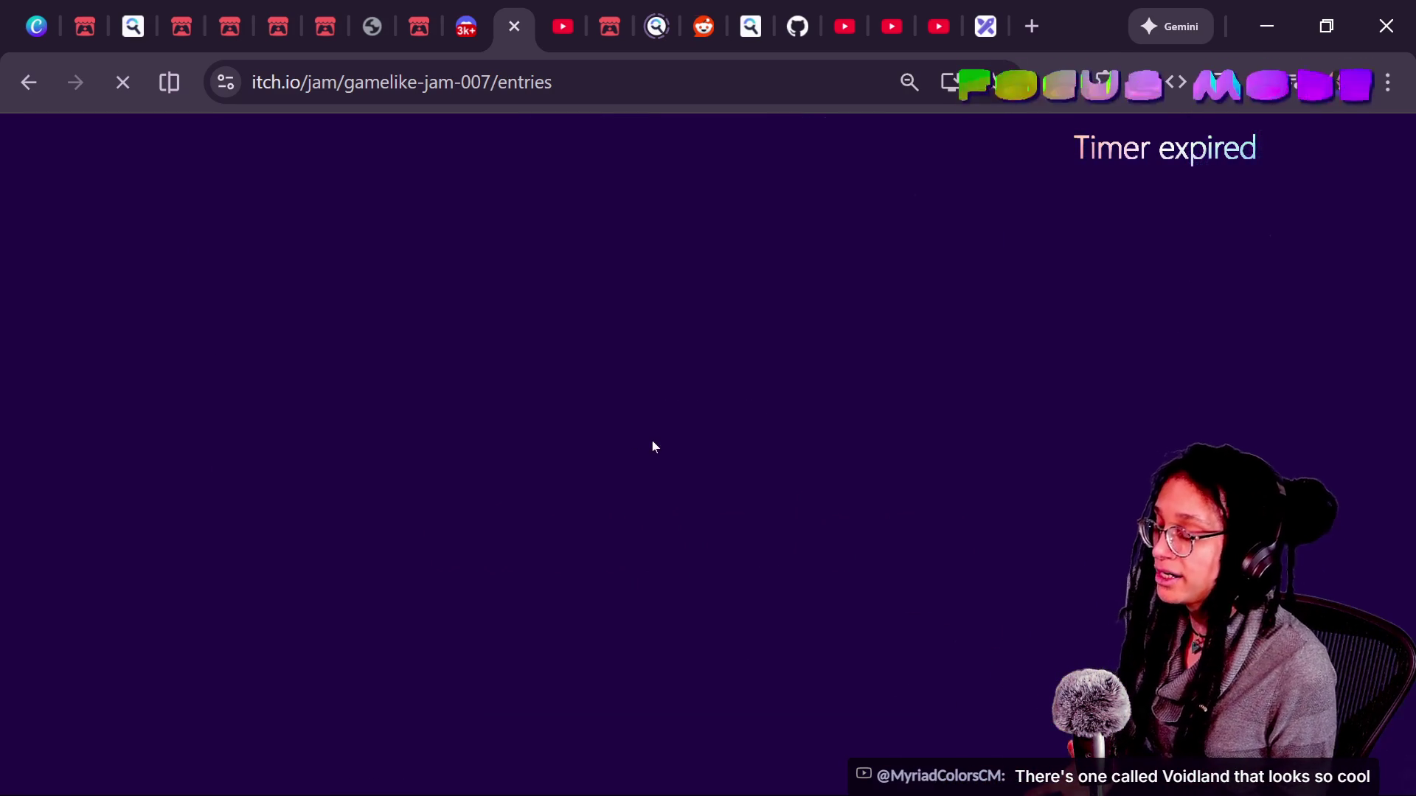
Step: Scroll down the loaded Jam 7 grid past entries like Realm of the Feckless and Eksel Rage
scroll(1024, 274, down, 2)
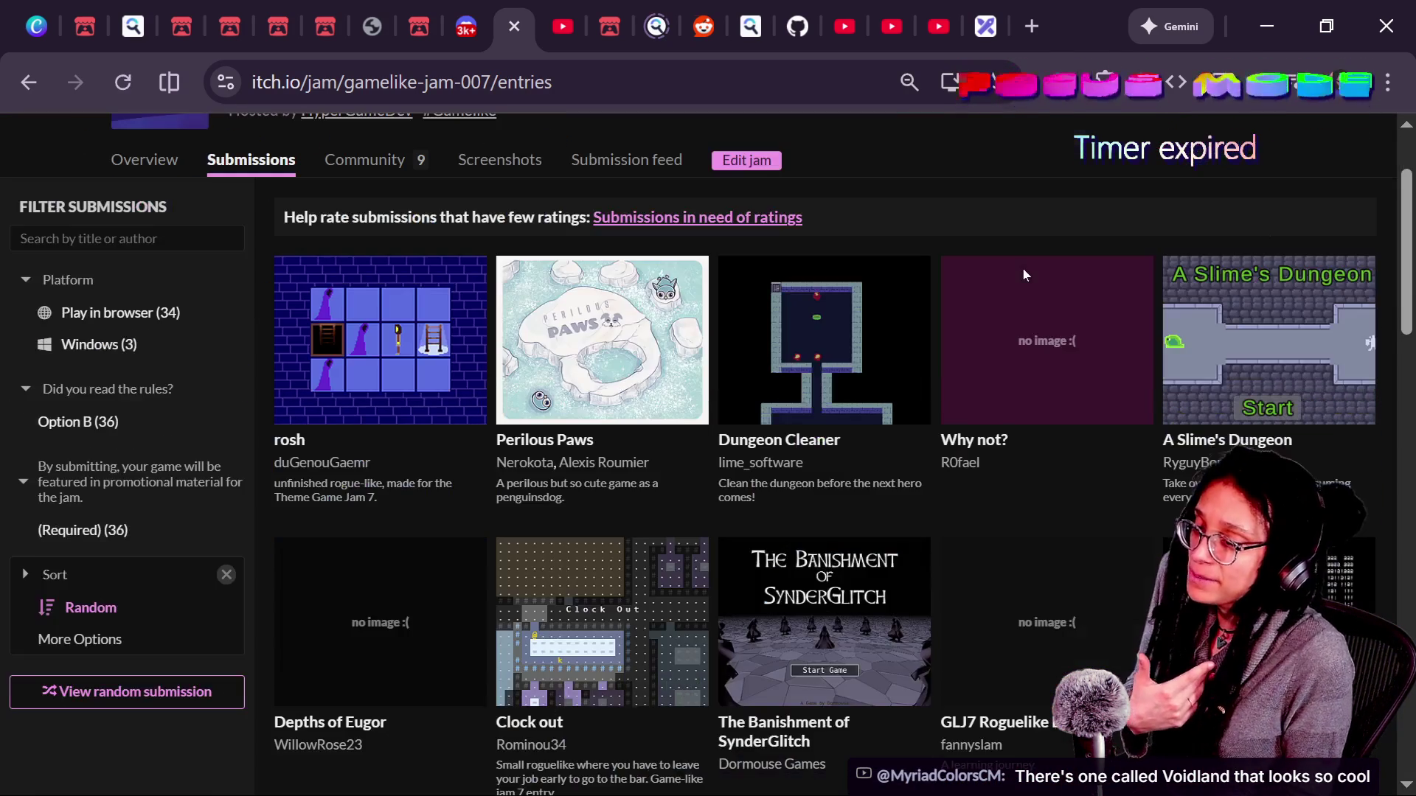
mouse_move(1024, 275)
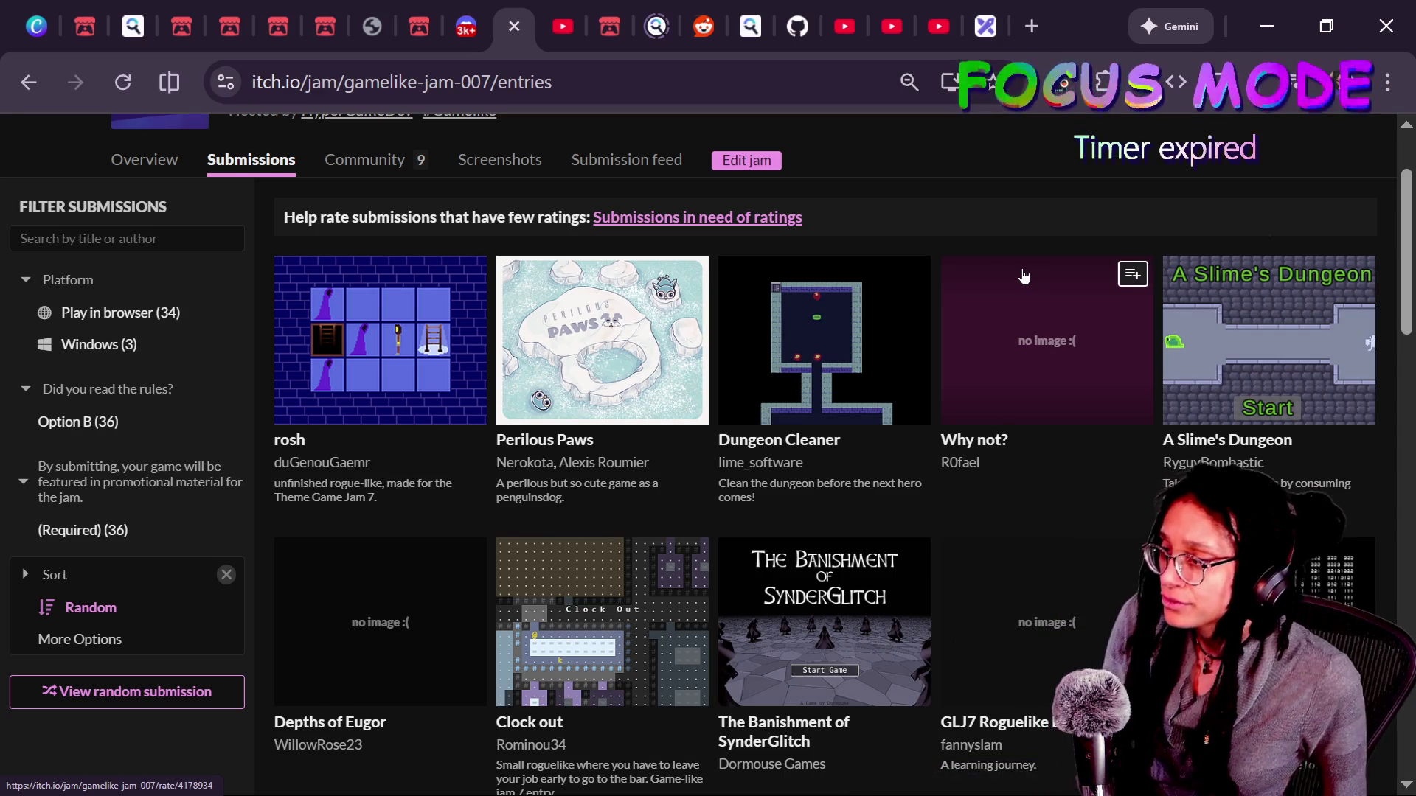
scroll(1024, 275, down, 3)
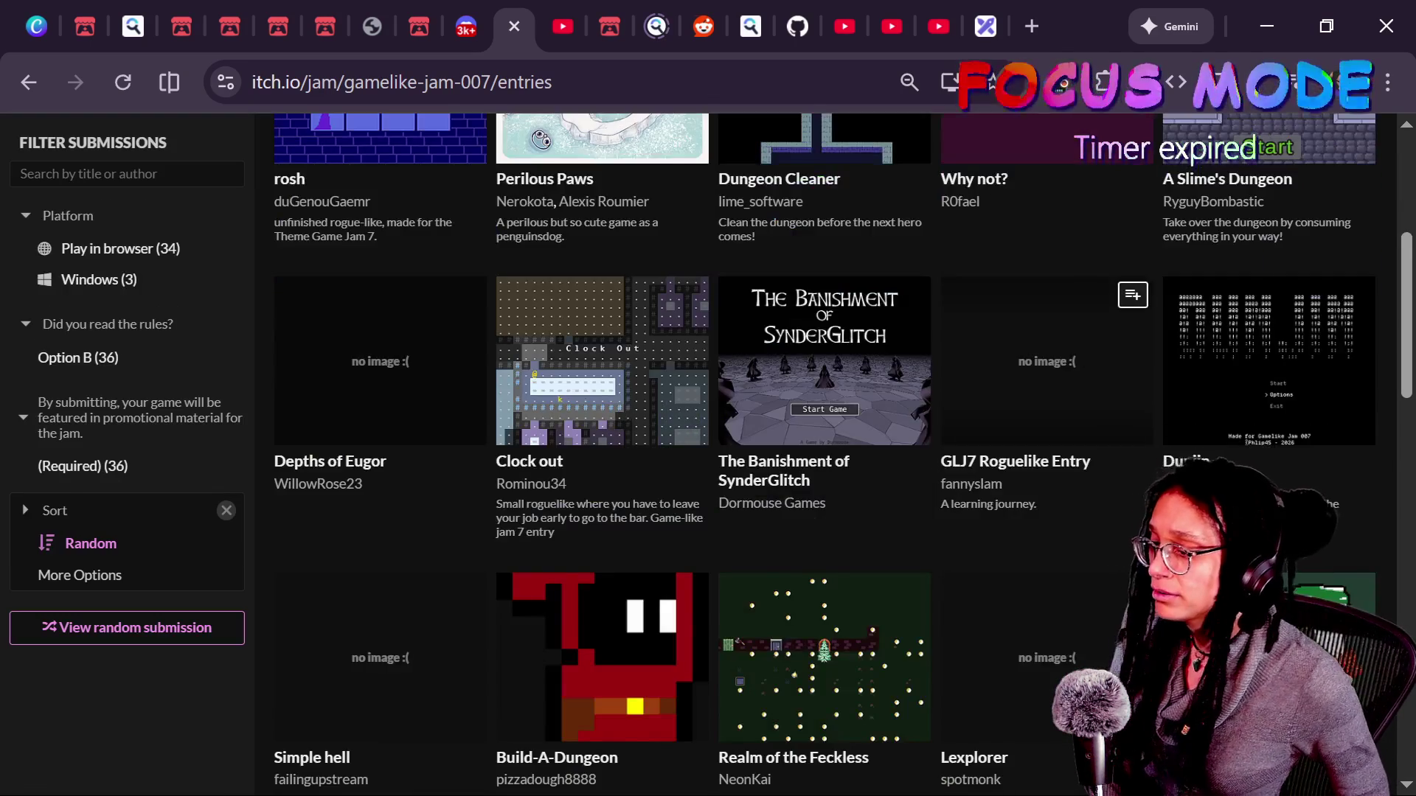
scroll(1023, 275, down, 5)
mouse_move(964, 507)
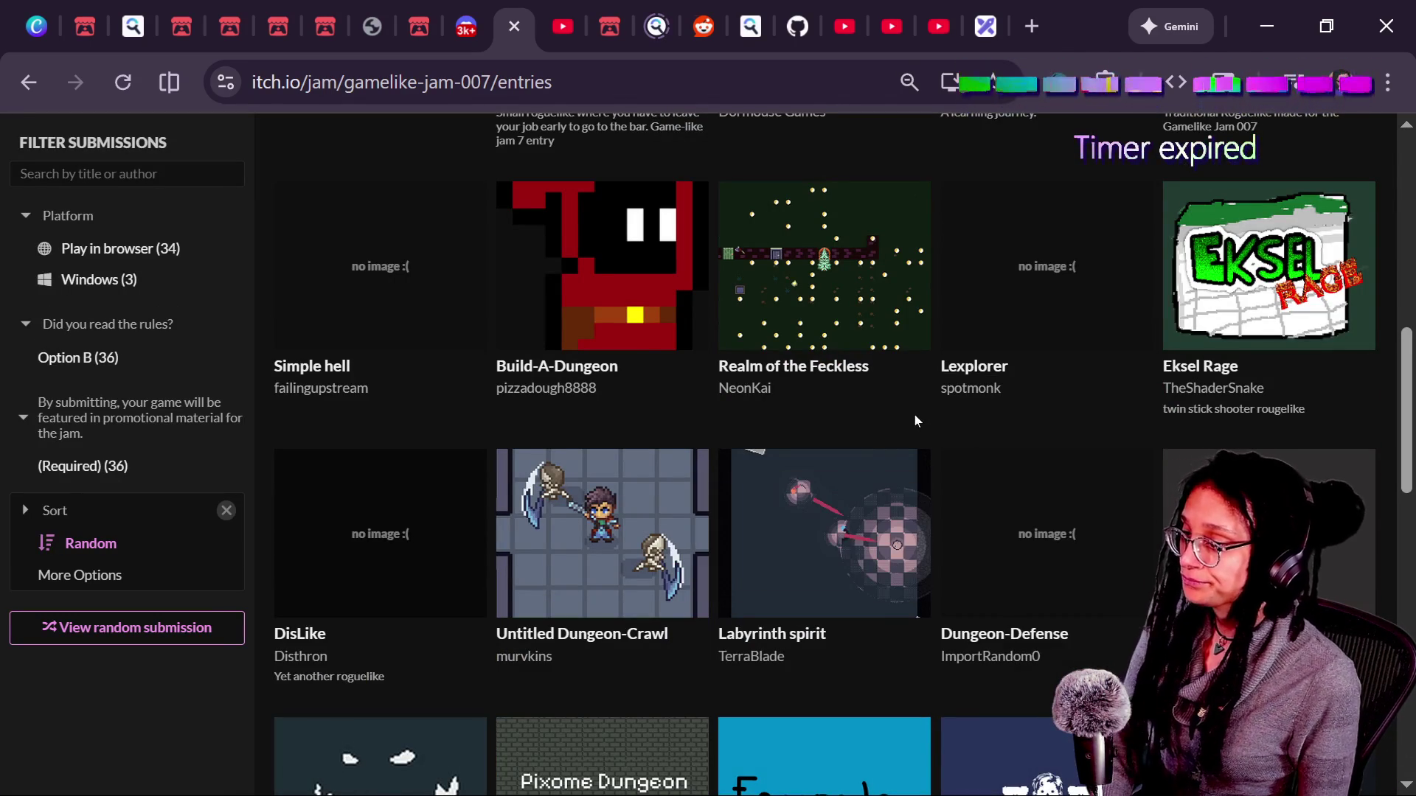
click(793, 367)
scroll(776, 476, down, 15)
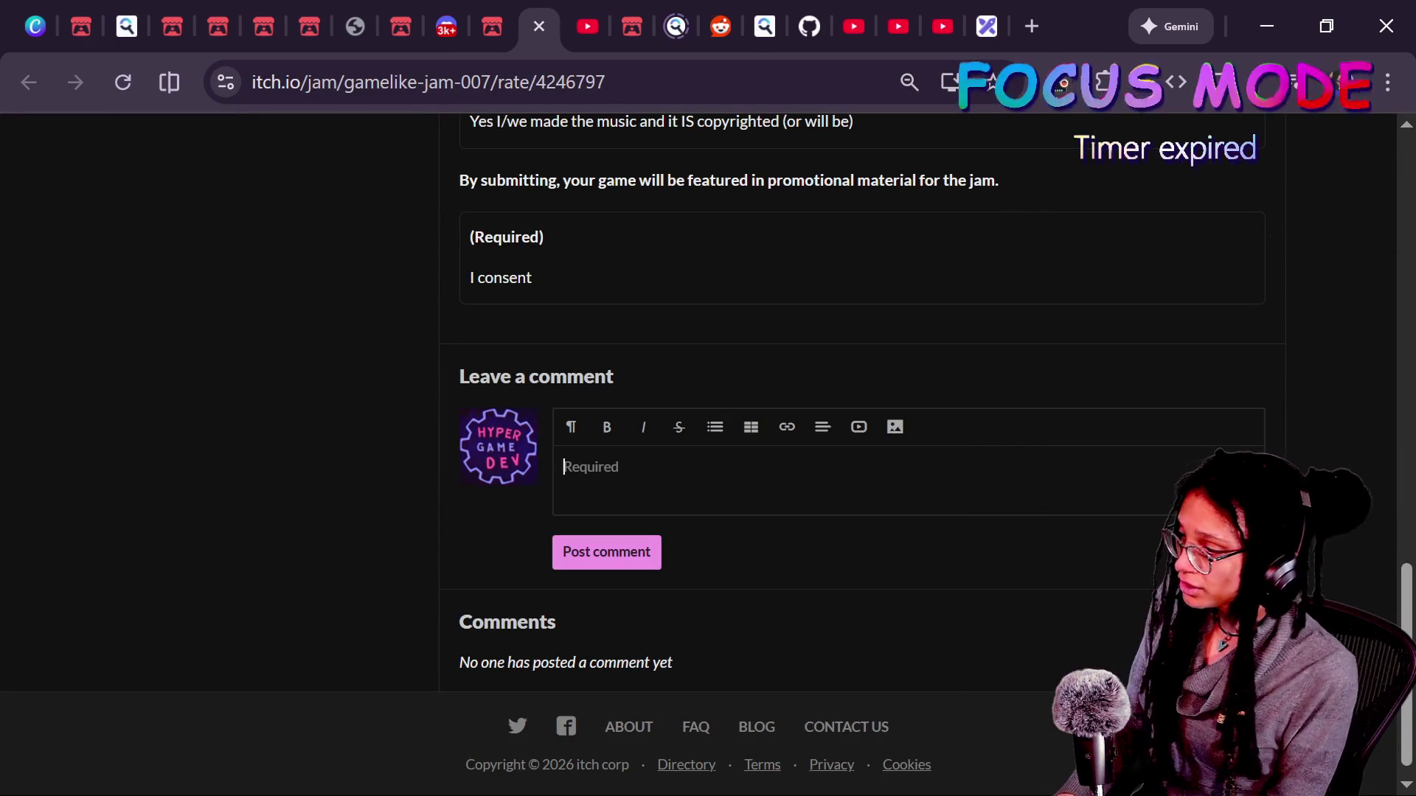
text(reat job! I liked the th)
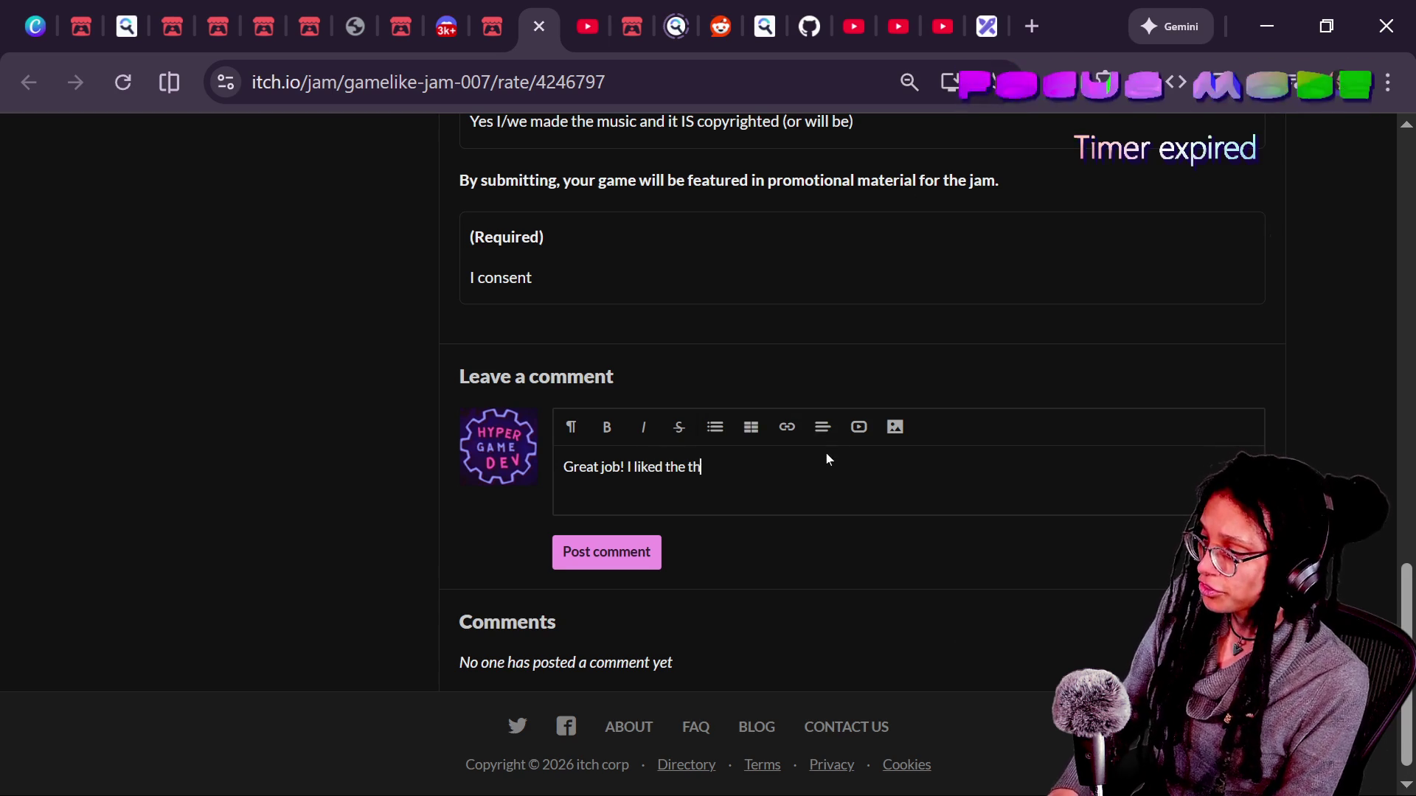
text(.)
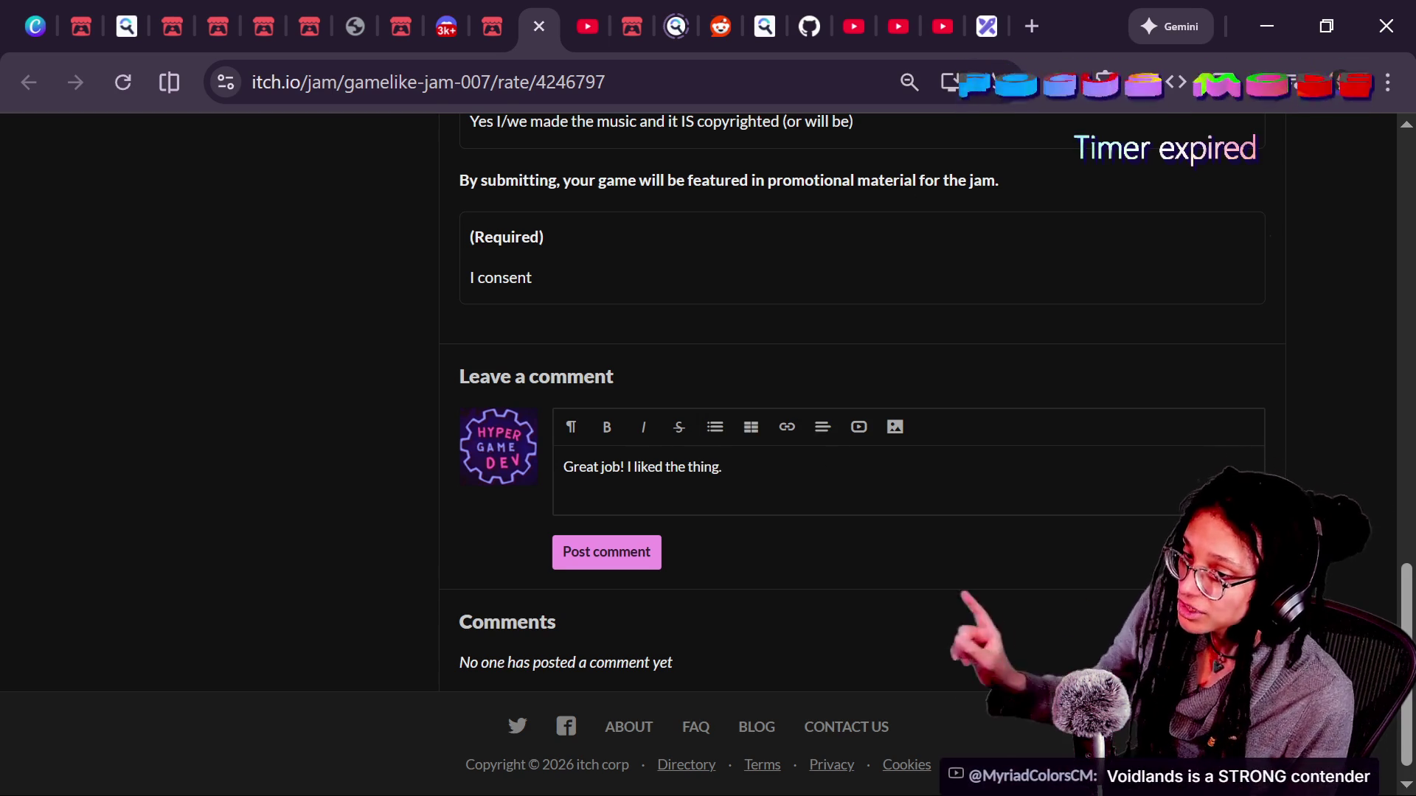
key(ctrl+a)
key(ctrl+x)
scroll(692, 238, up, 15)
key(ctrl+shift+Tab)
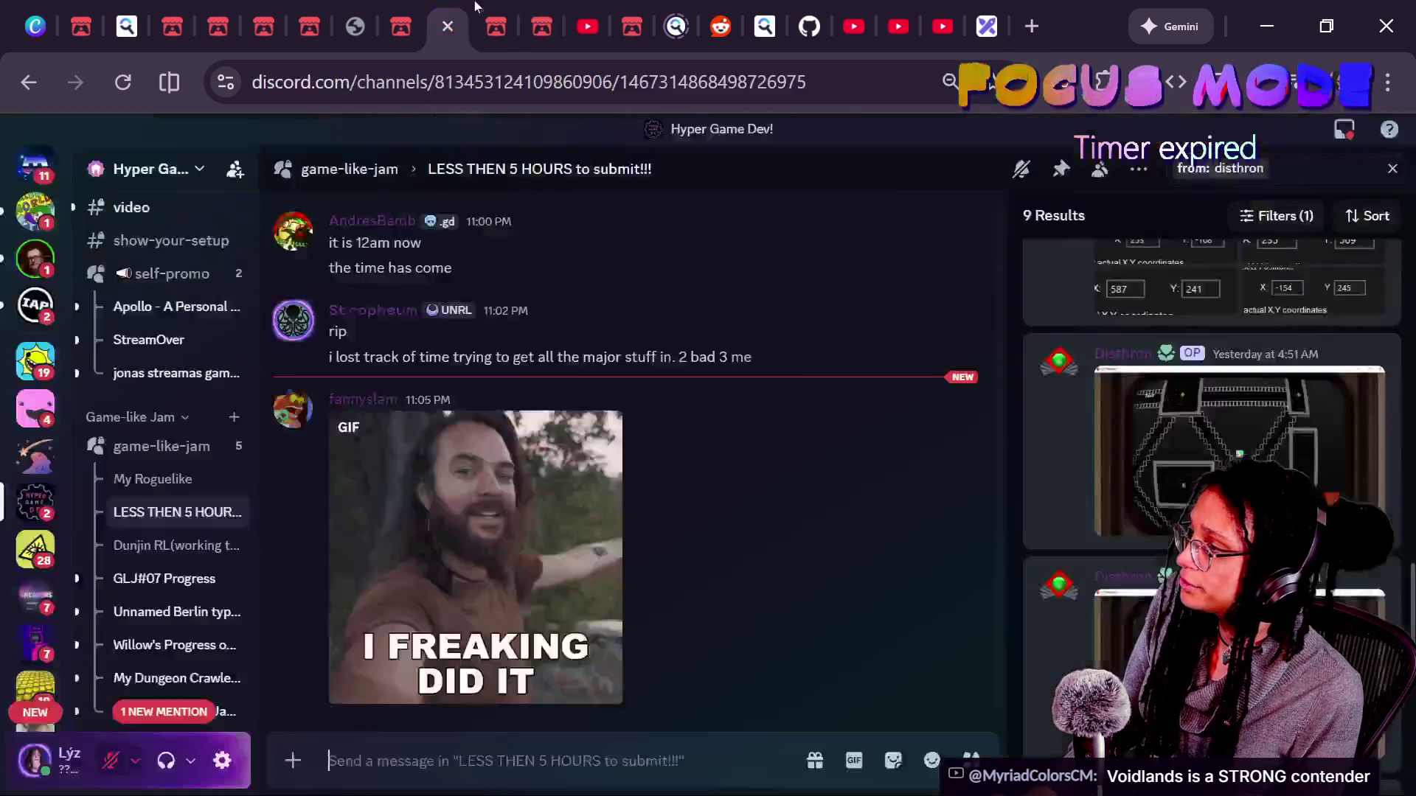
scroll(571, 301, up, 10)
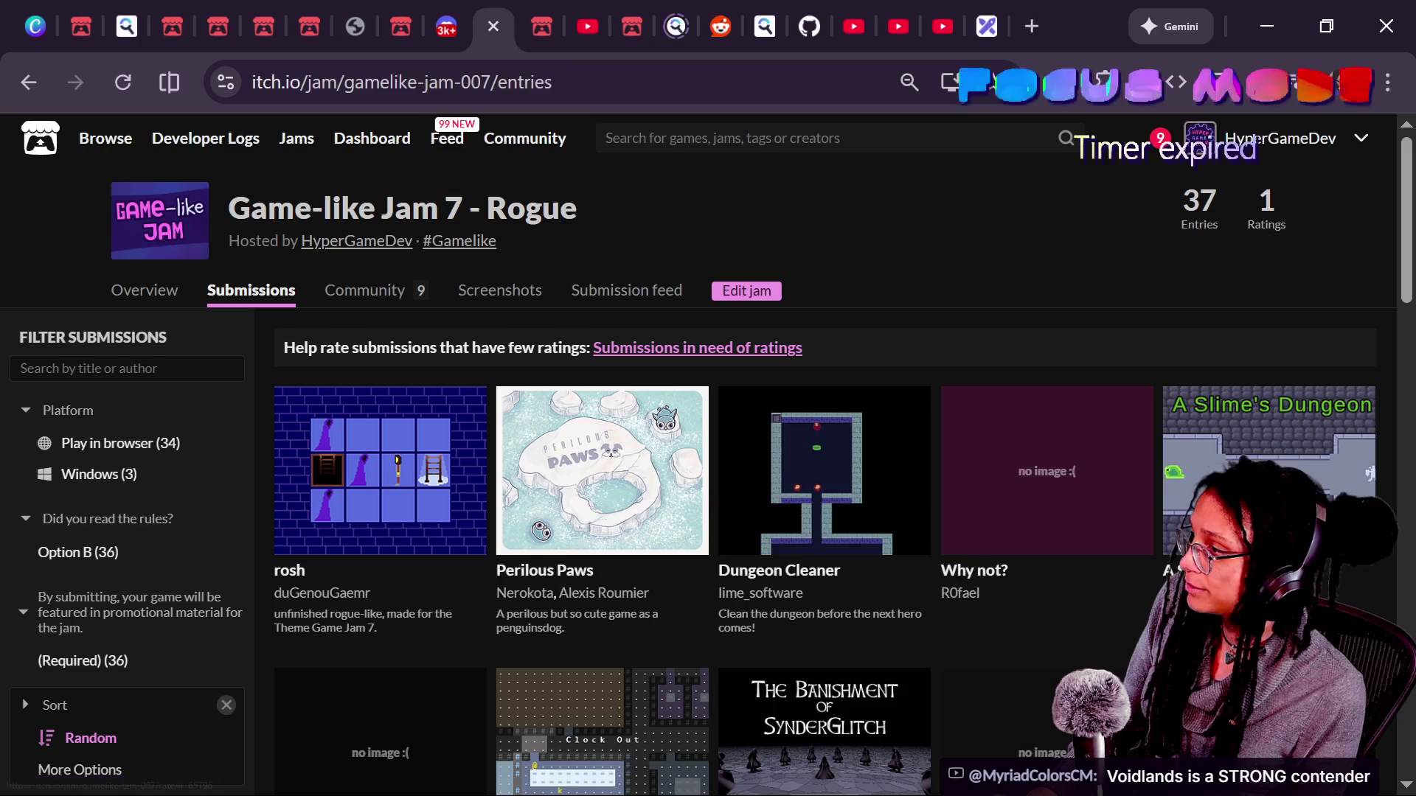
Step: Go via the host's profile to the Tamagotchi jam's submissions and put InsectaPet in a new tab
click(362, 241)
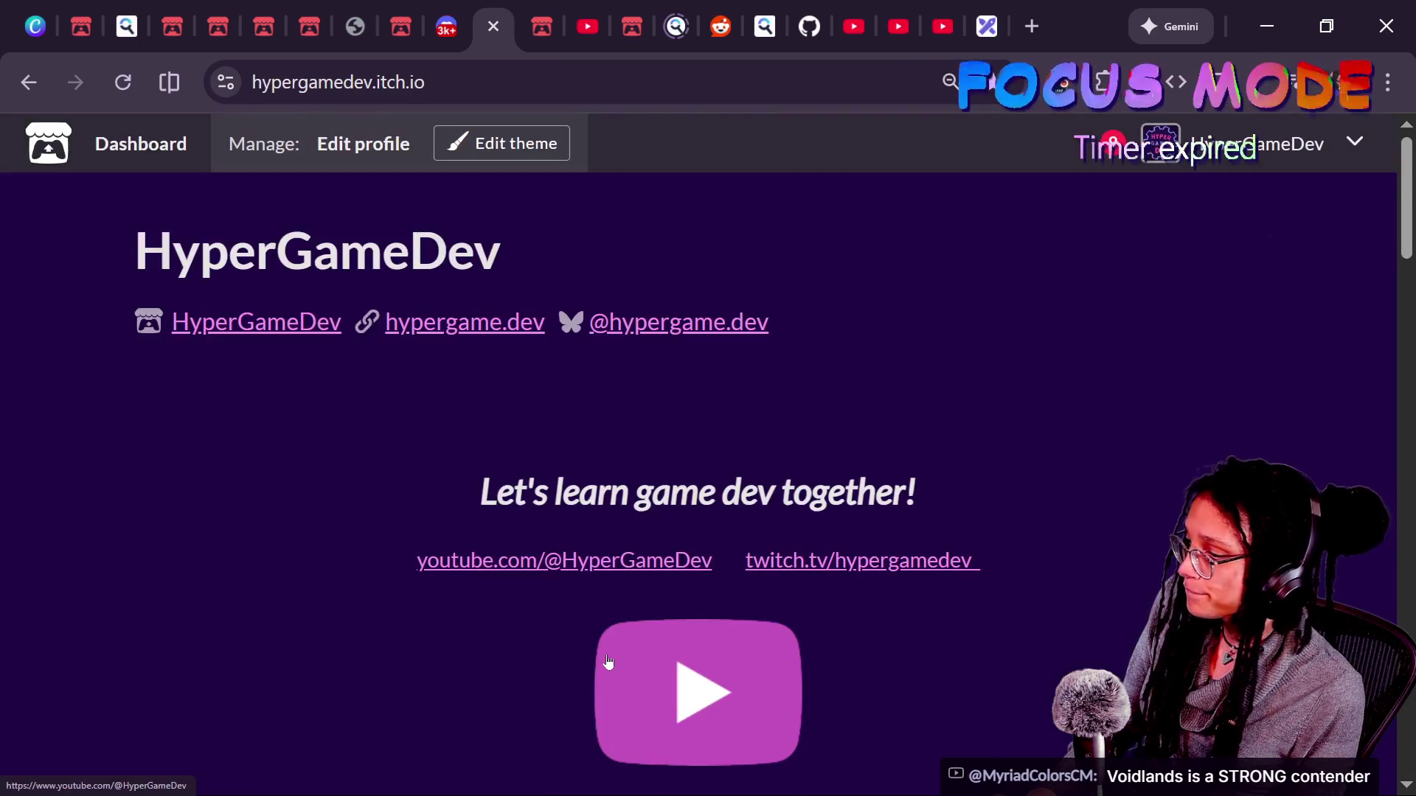
scroll(711, 668, down, 9)
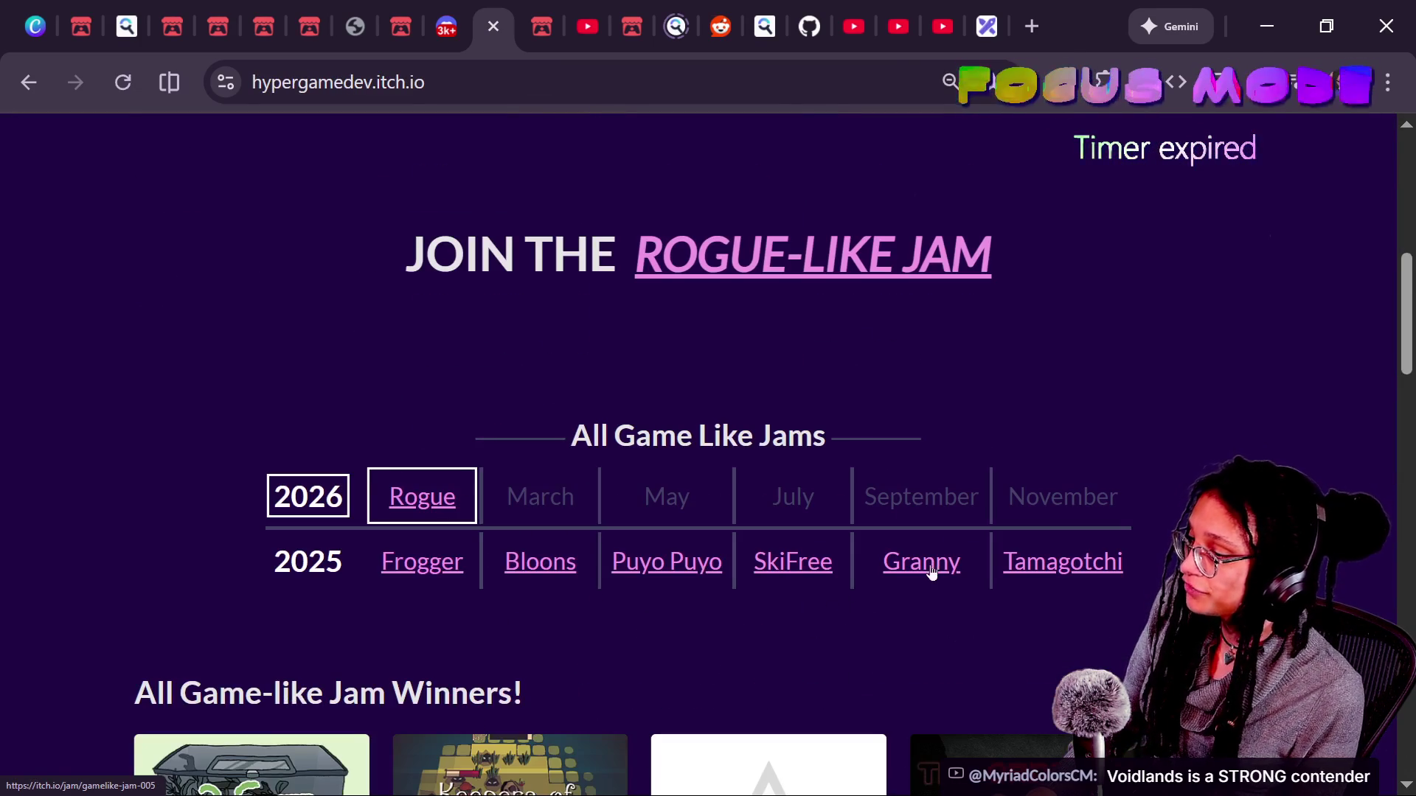
click(1062, 566)
scroll(631, 539, down, 5)
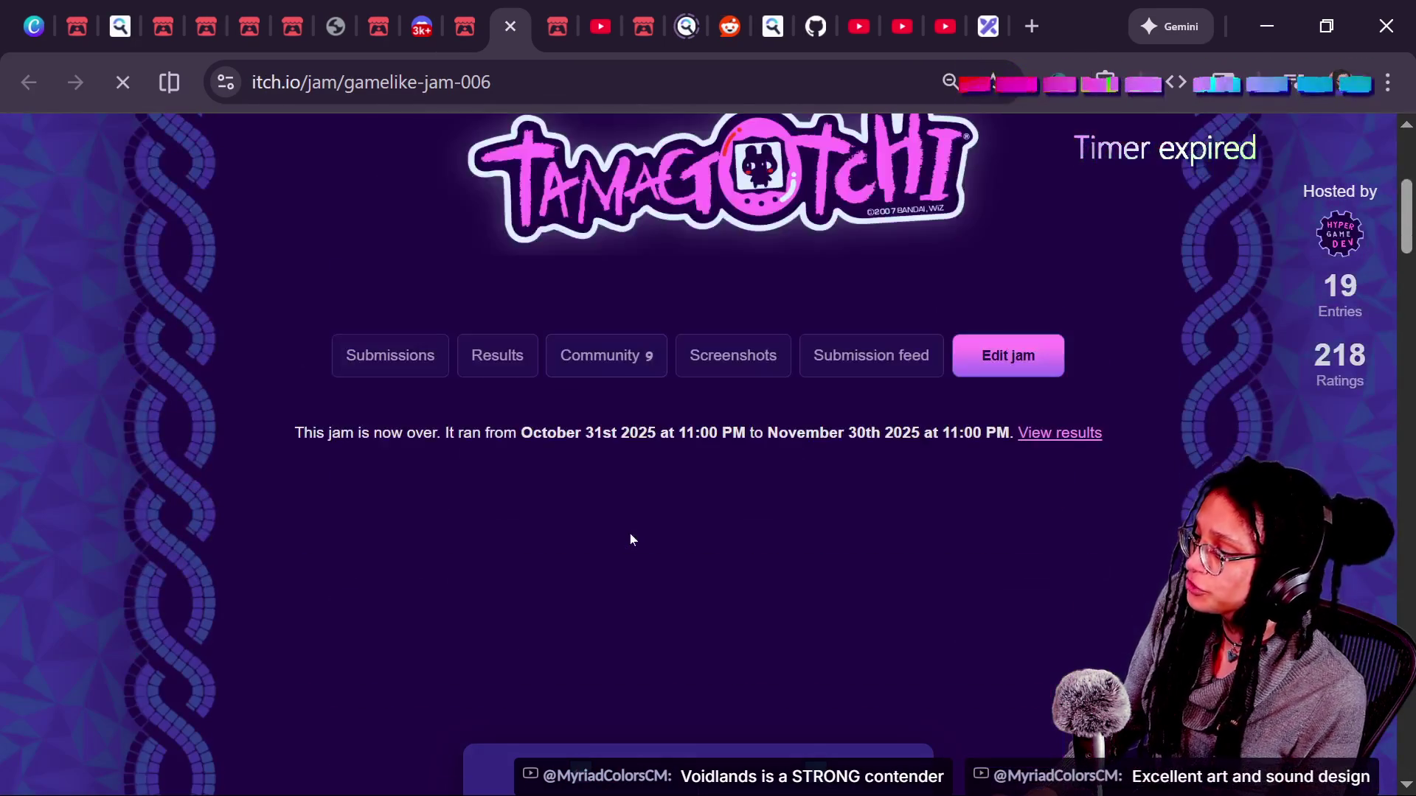
click(428, 372)
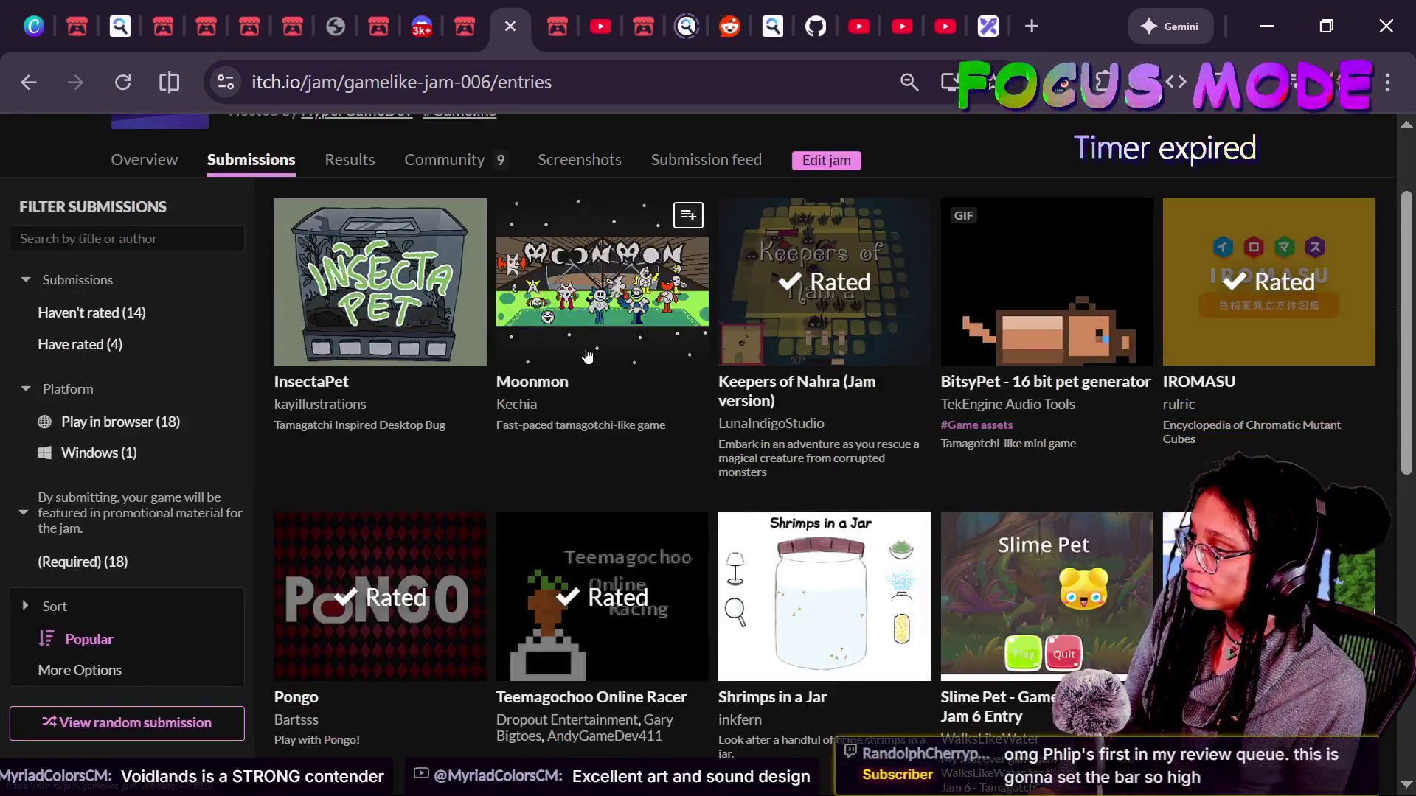
click(609, 312)
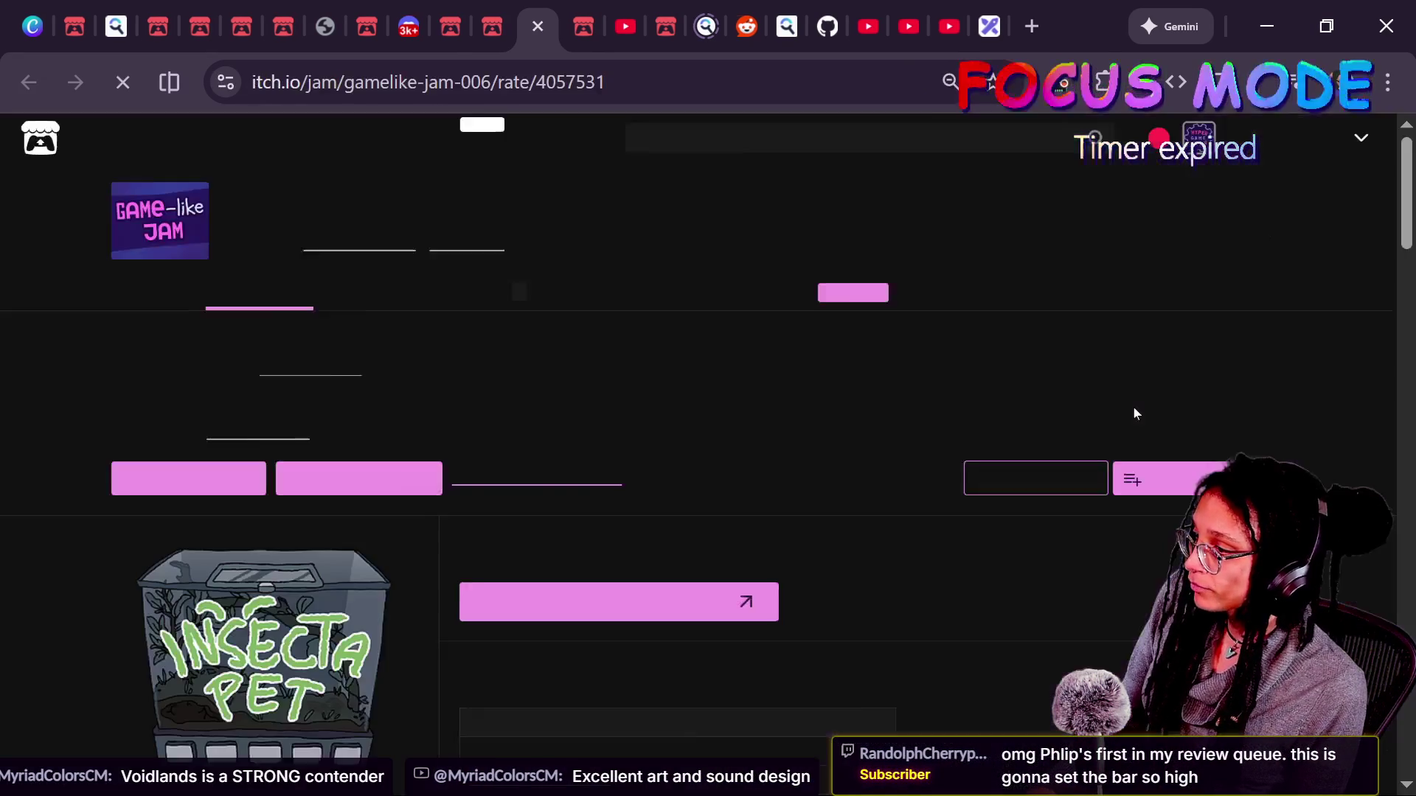
Step: Read InsectaPet's comments, highlighting Kechia's comment and the Moonmon submission text
scroll(1149, 427, down, 20)
scroll(1135, 420, down, 3)
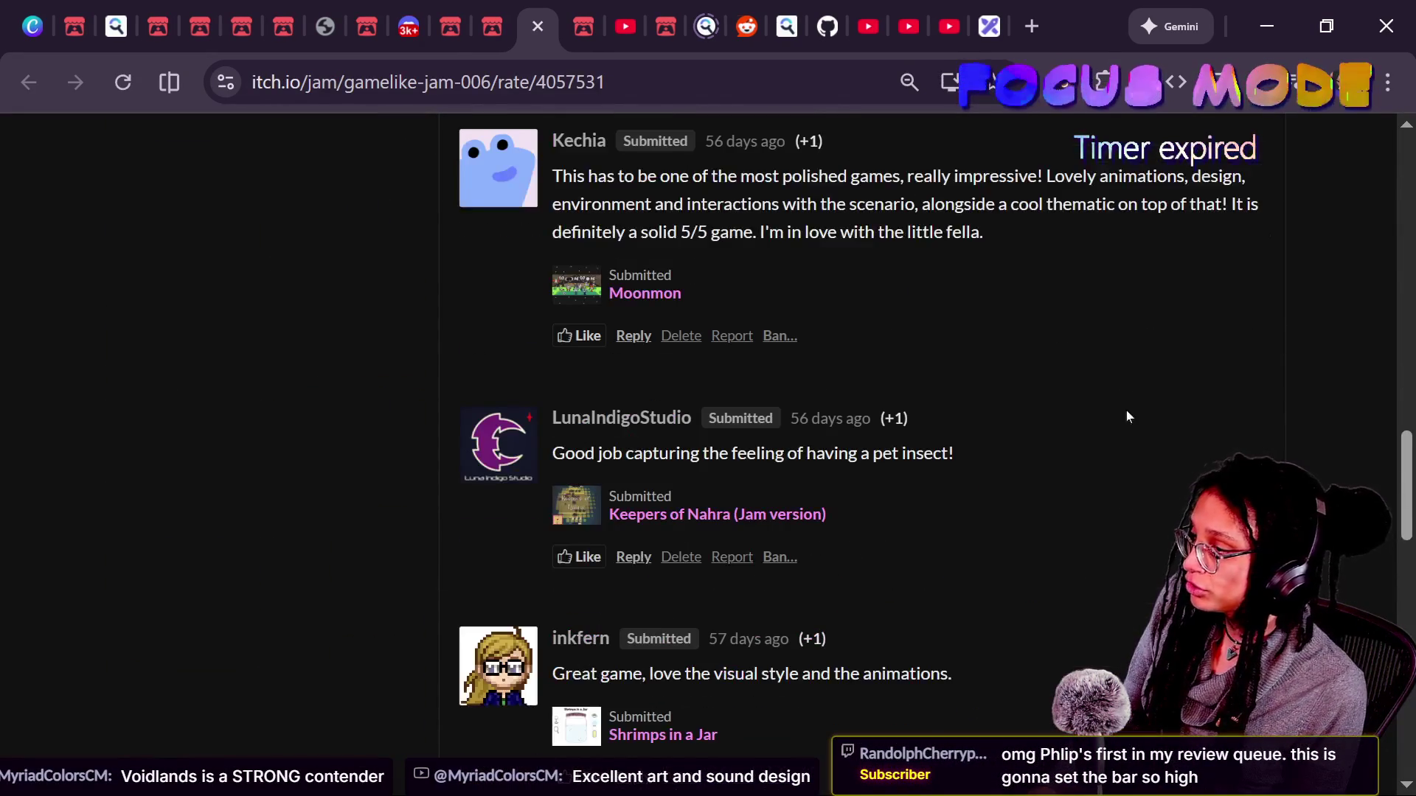
scroll(909, 342, up, 2)
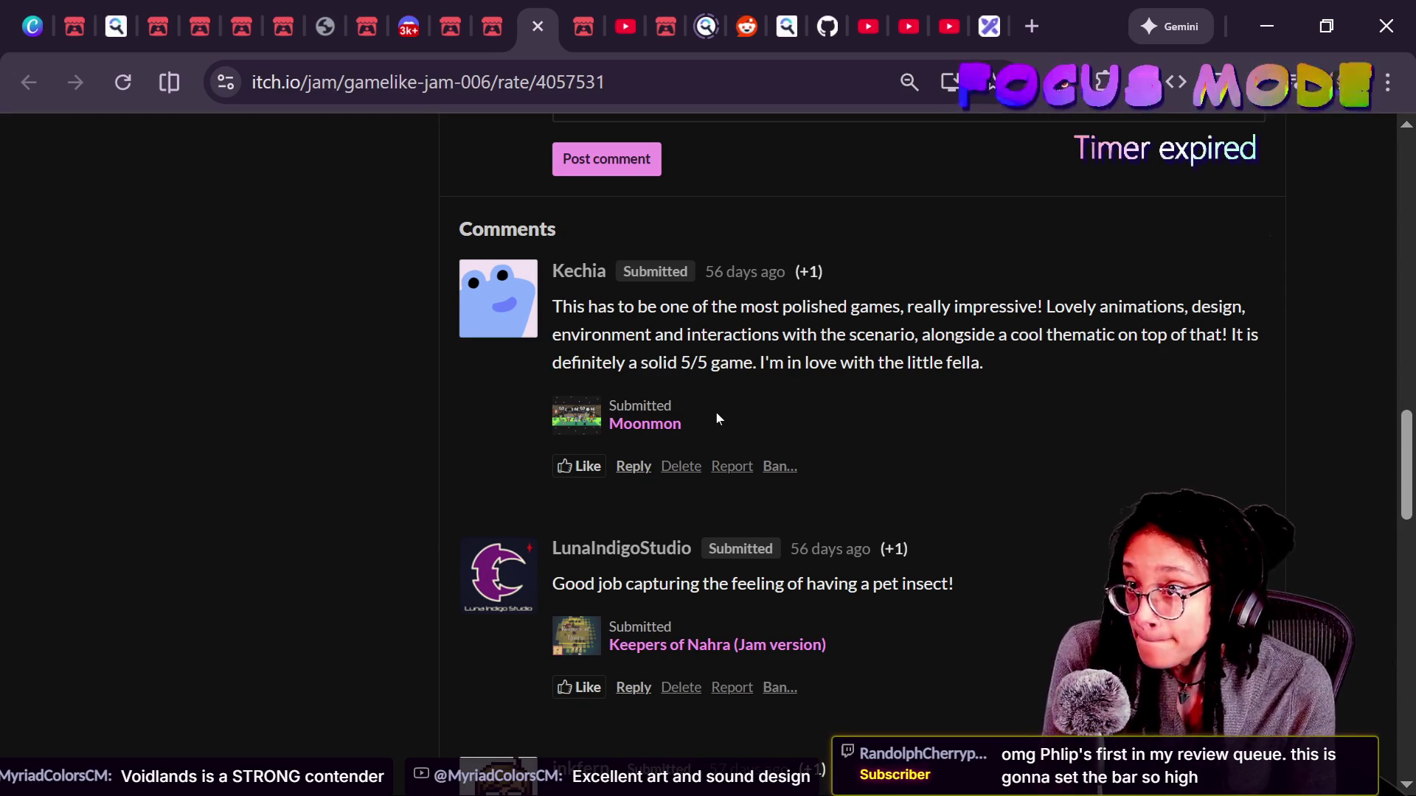
drag(715, 413, 419, 440)
click(516, 436)
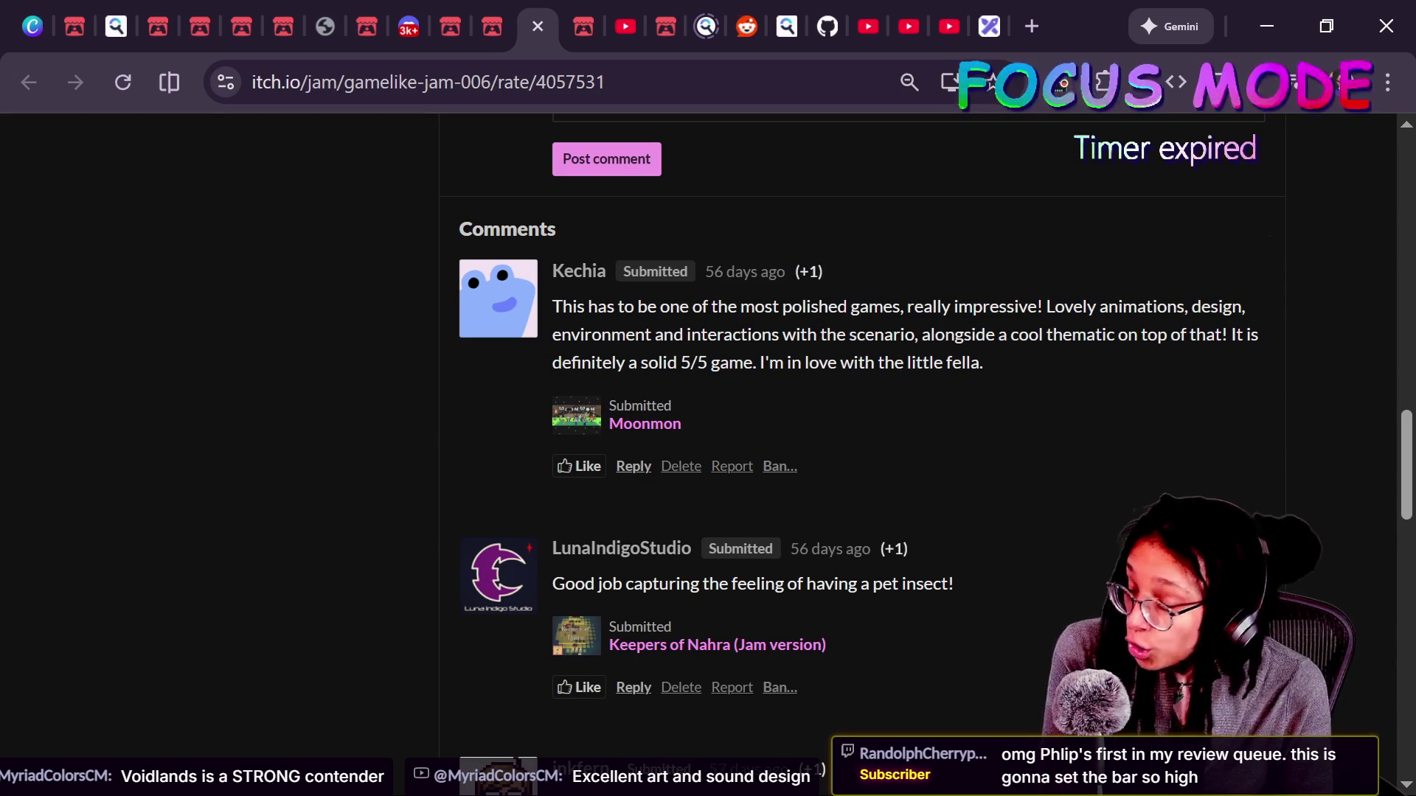
drag(534, 404, 641, 425)
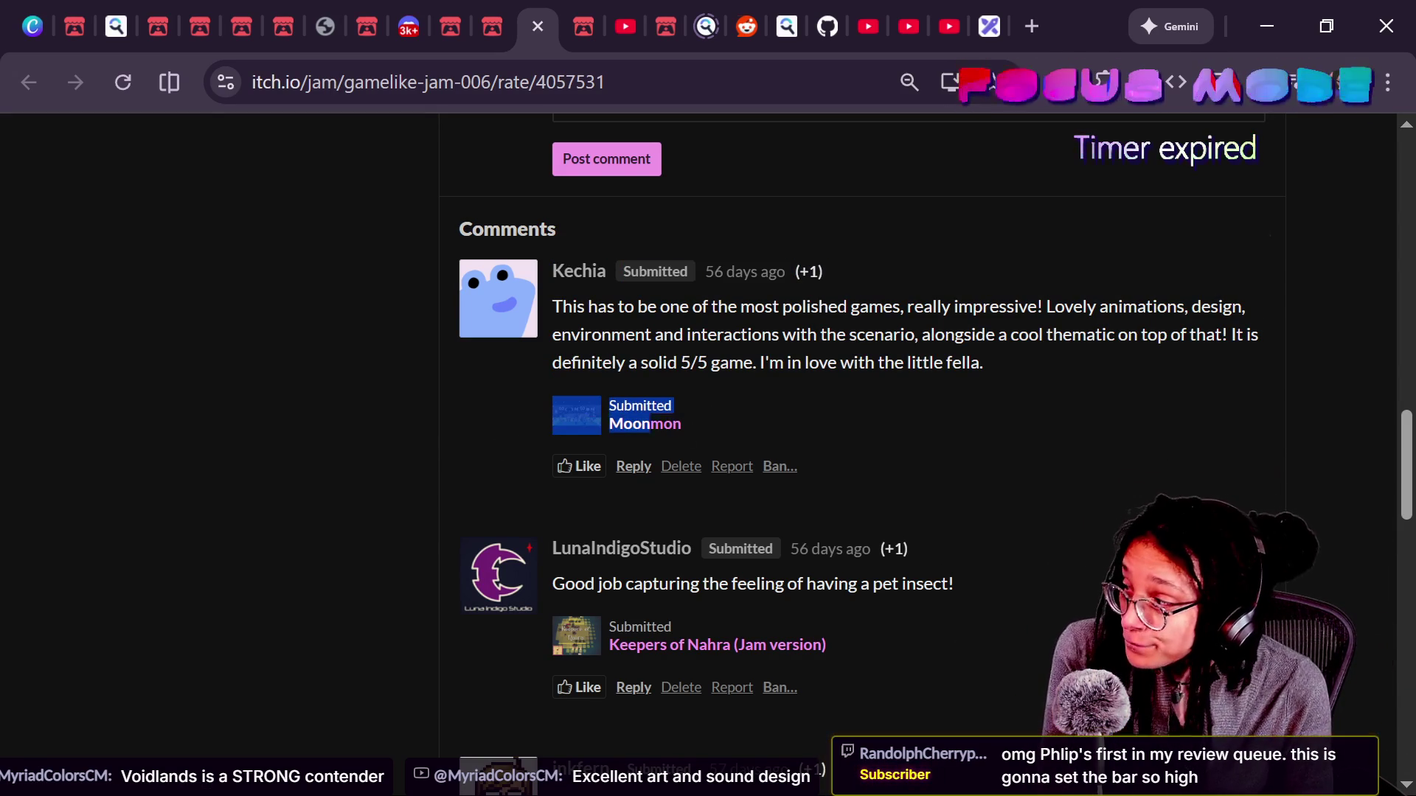
click(763, 425)
drag(561, 306, 1016, 395)
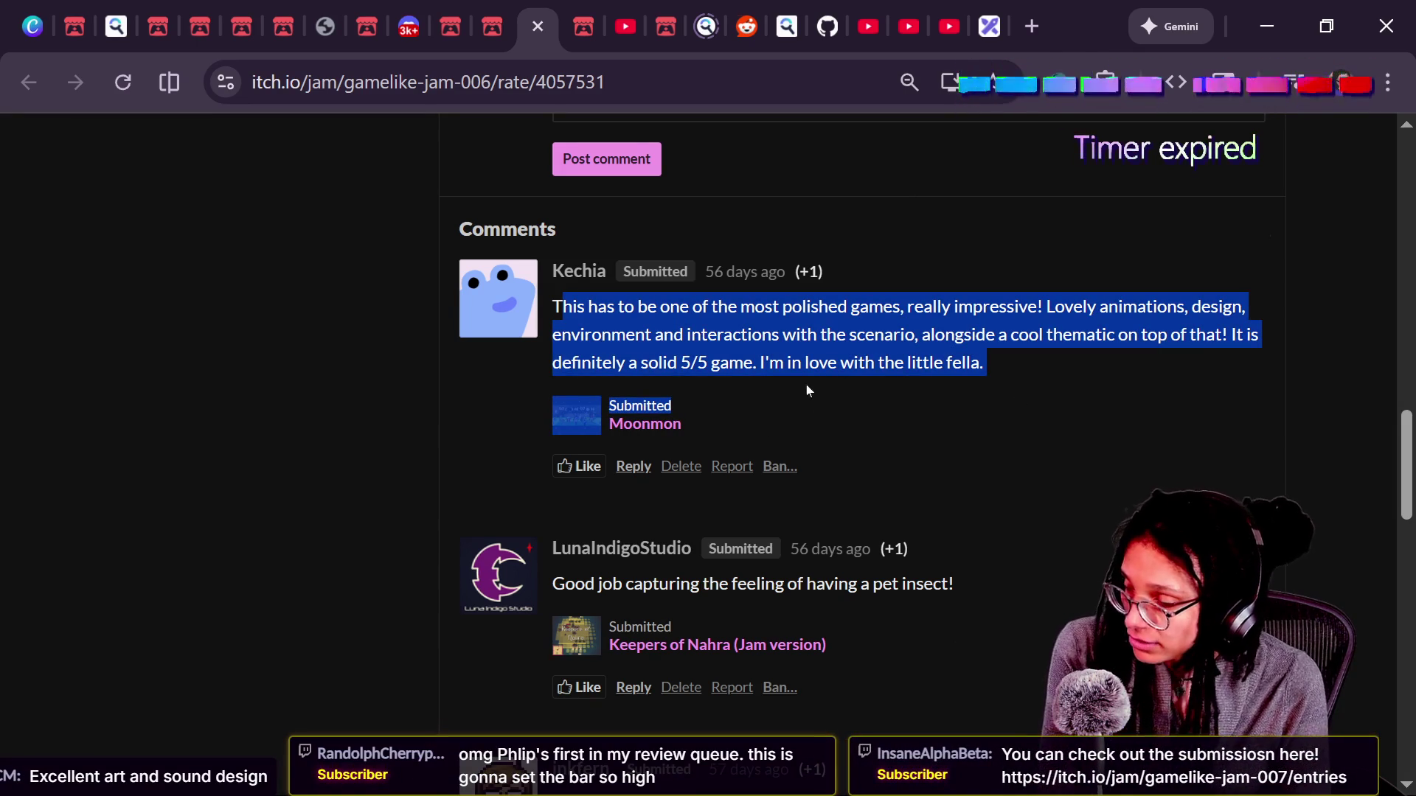
double_click(773, 362)
triple_click(724, 418)
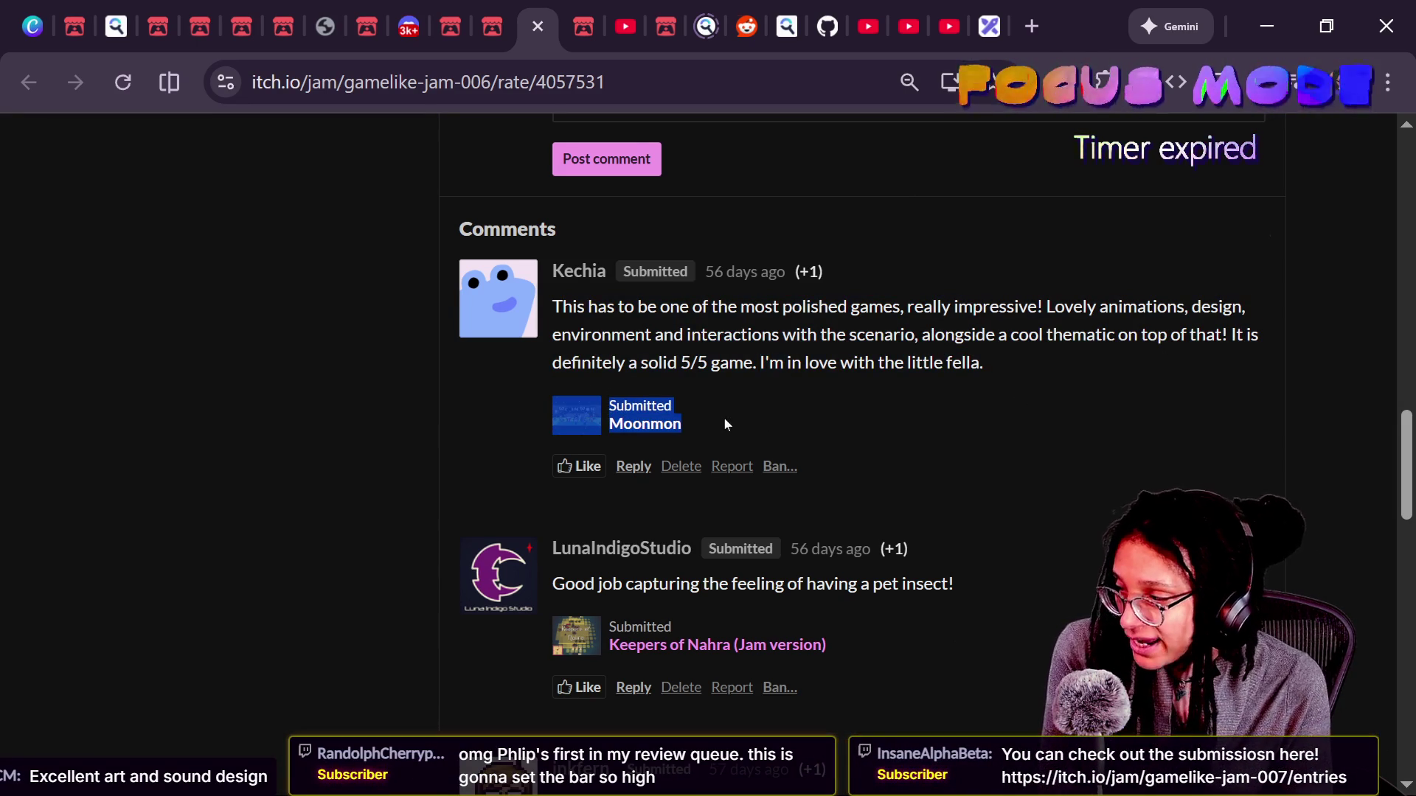
click(728, 419)
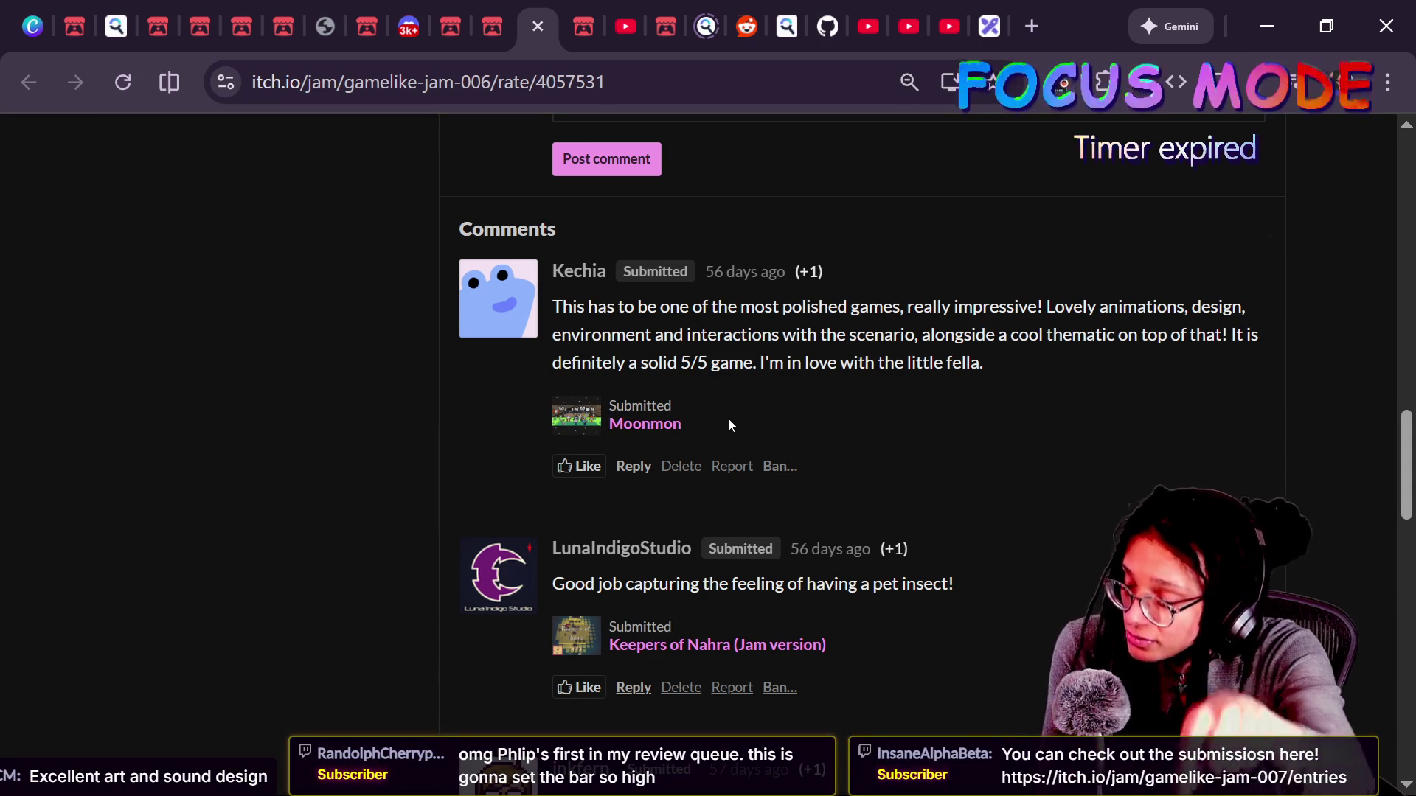
drag(572, 271, 667, 306)
click(824, 401)
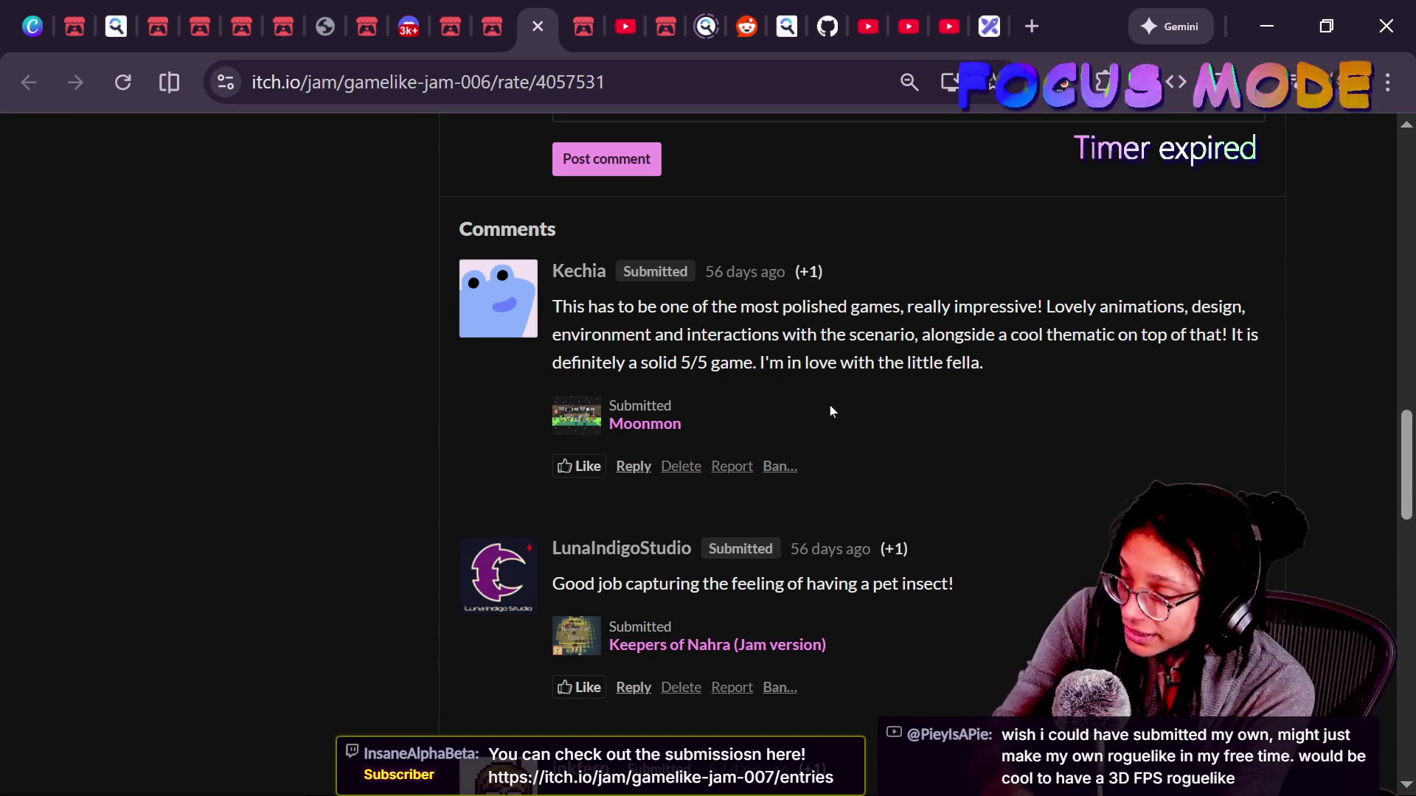
Step: Scroll back up to InsectaPet's #1 Overall result with its 3.643 score
scroll(831, 407, down, 18)
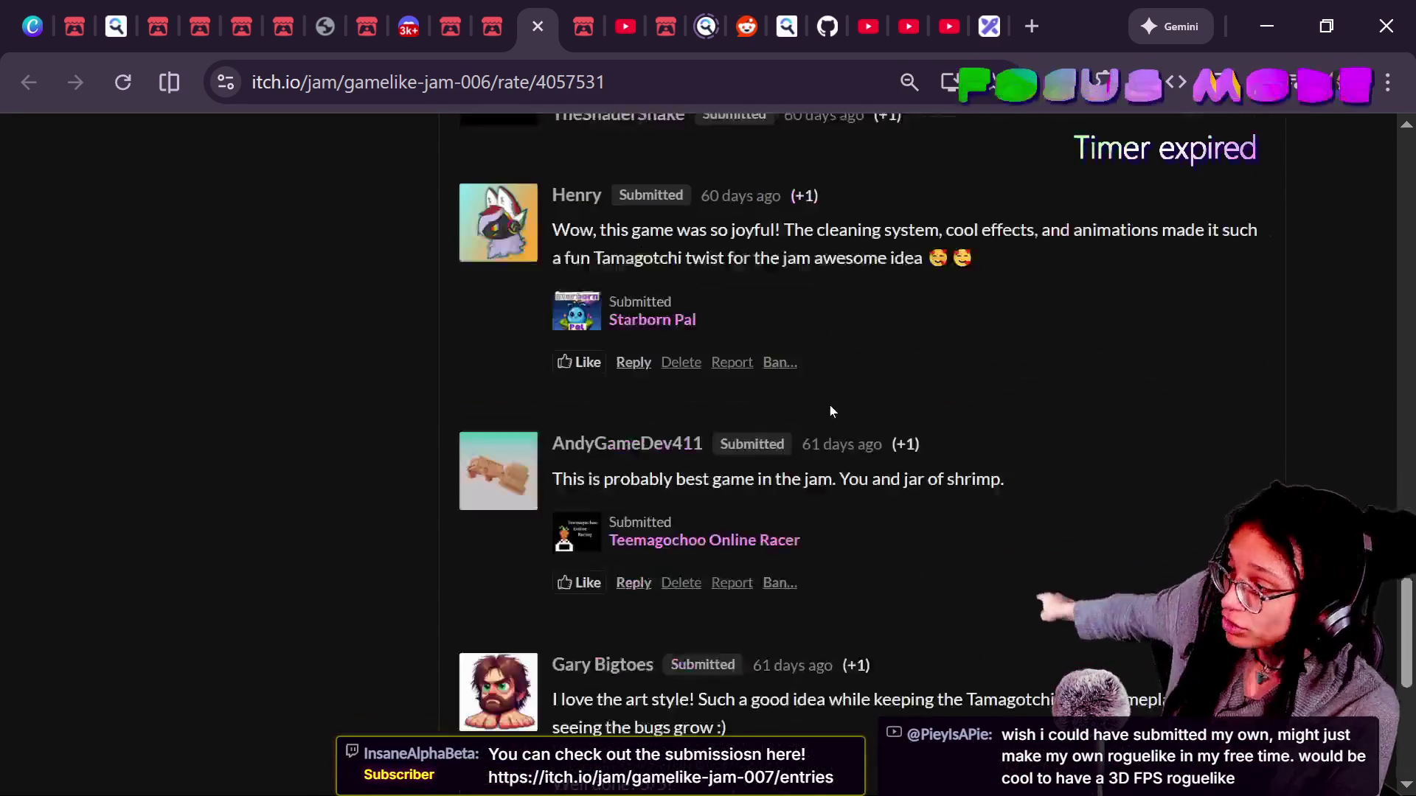
scroll(830, 407, up, 15)
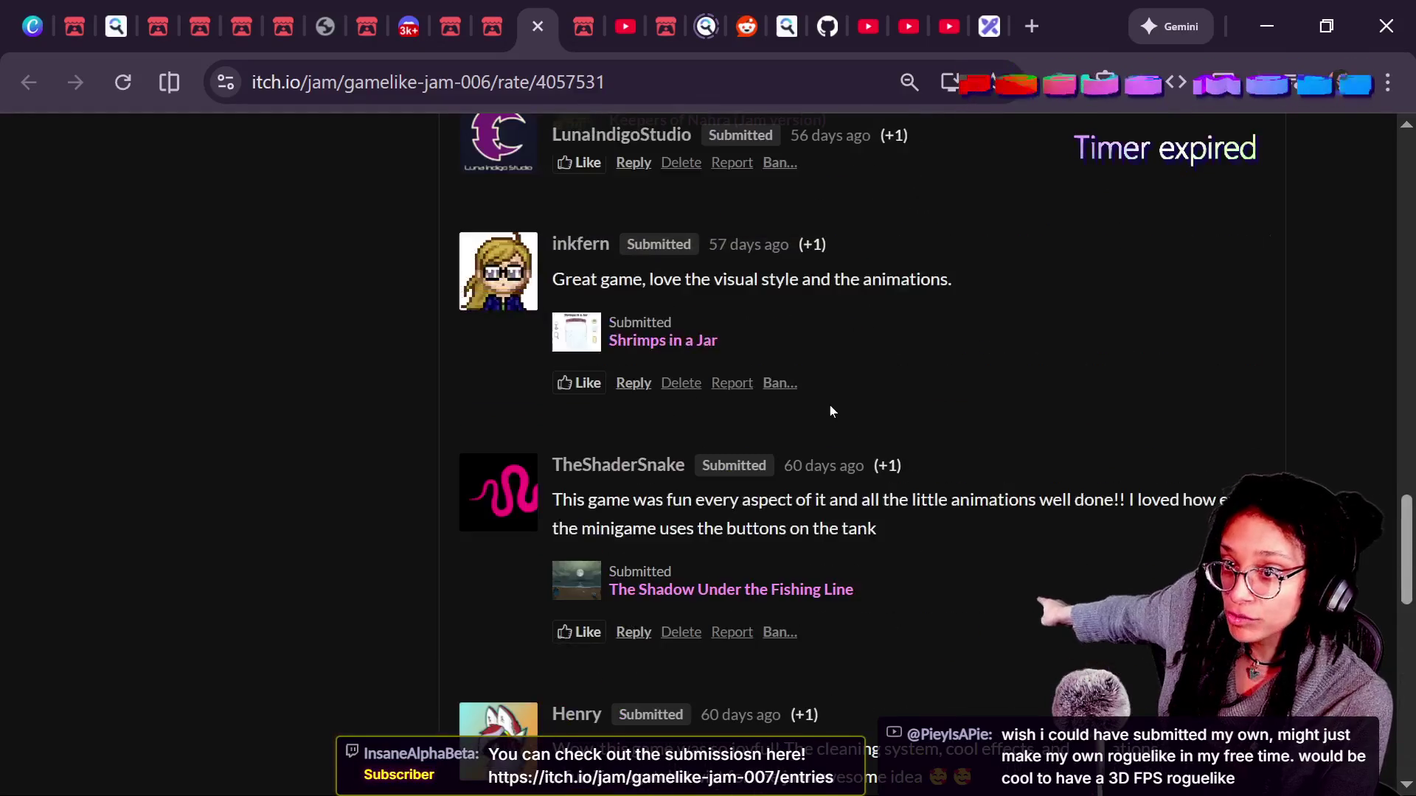
scroll(832, 410, up, 3)
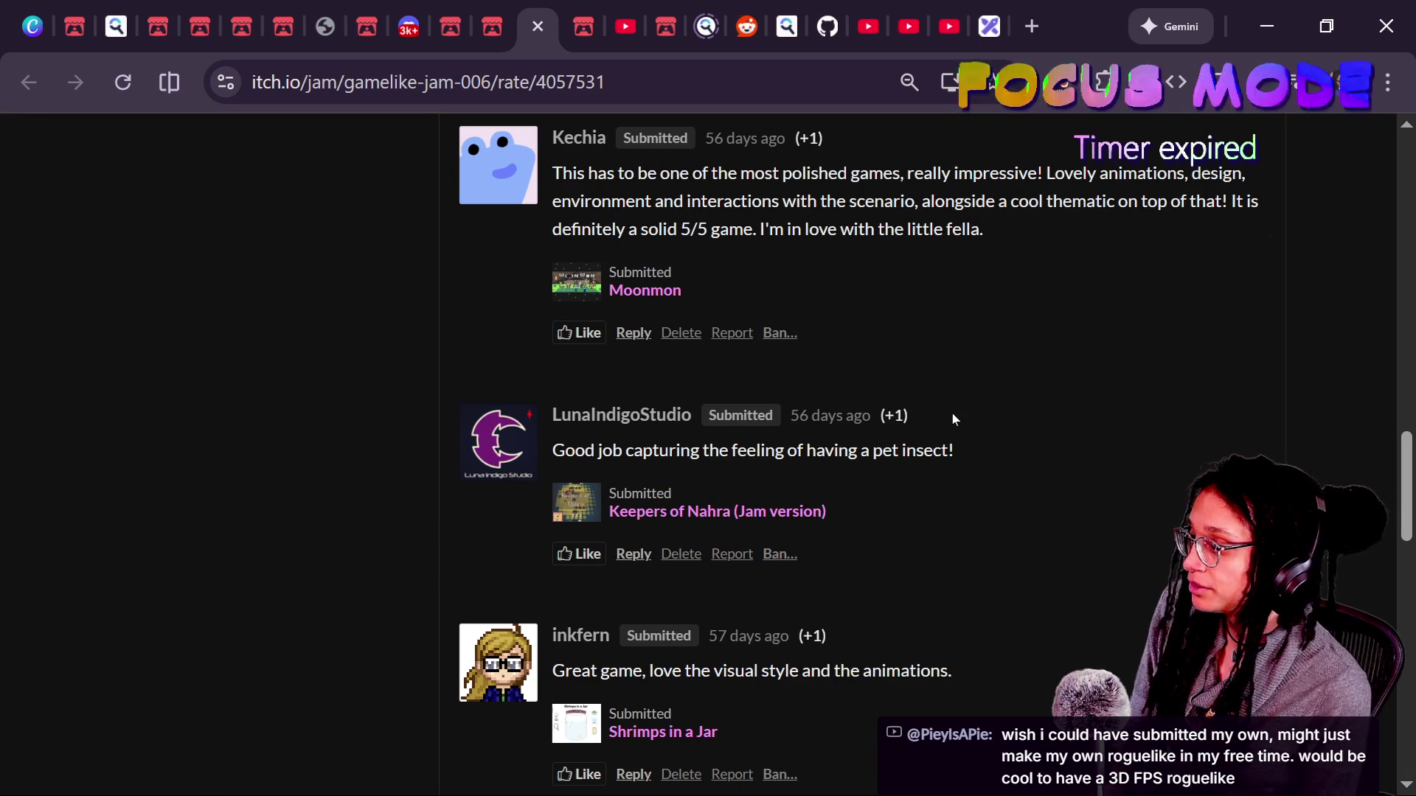
scroll(953, 413, up, 15)
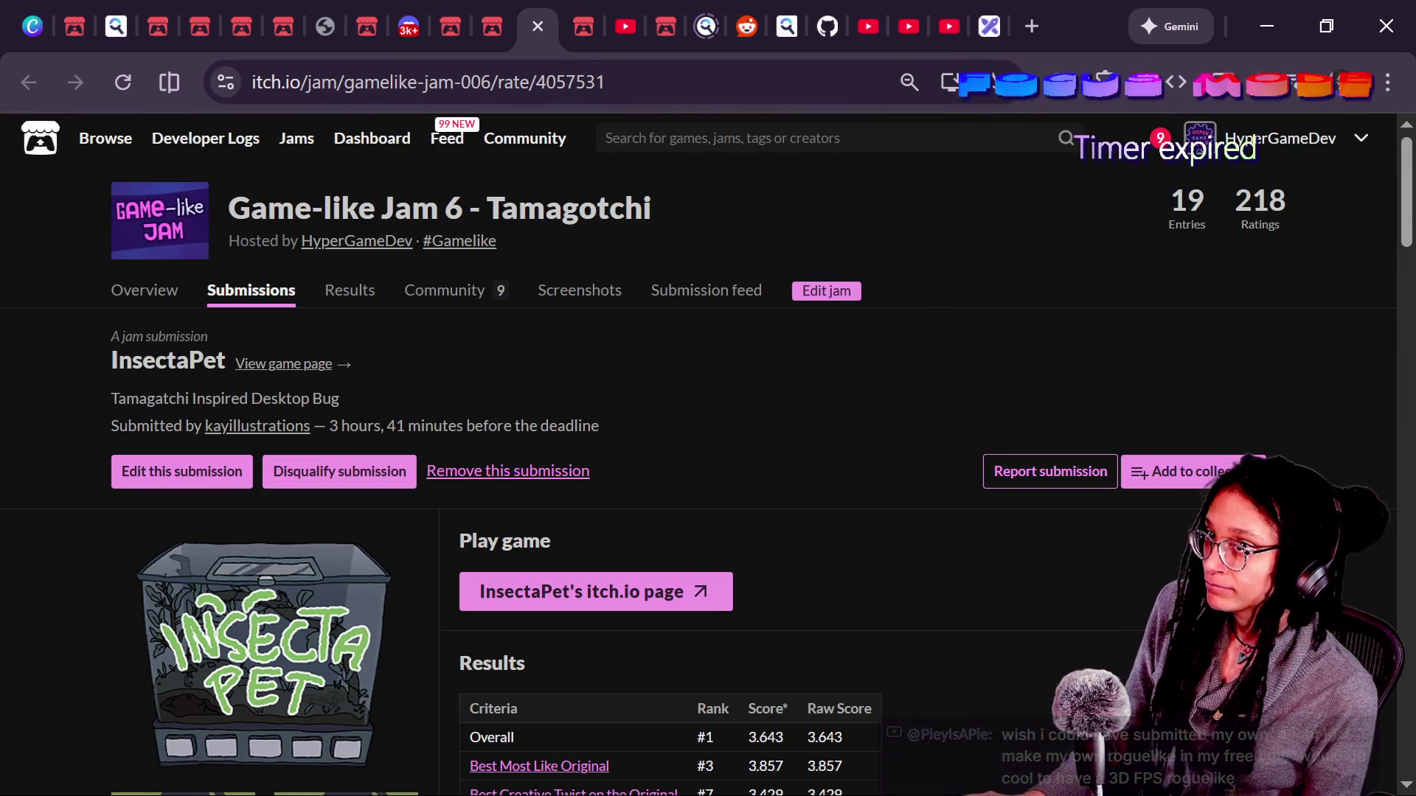
Step: Close the InsectaPet tab and reach the Jam 7 submissions list from the Realm of the Feckless rate tab
click(538, 26)
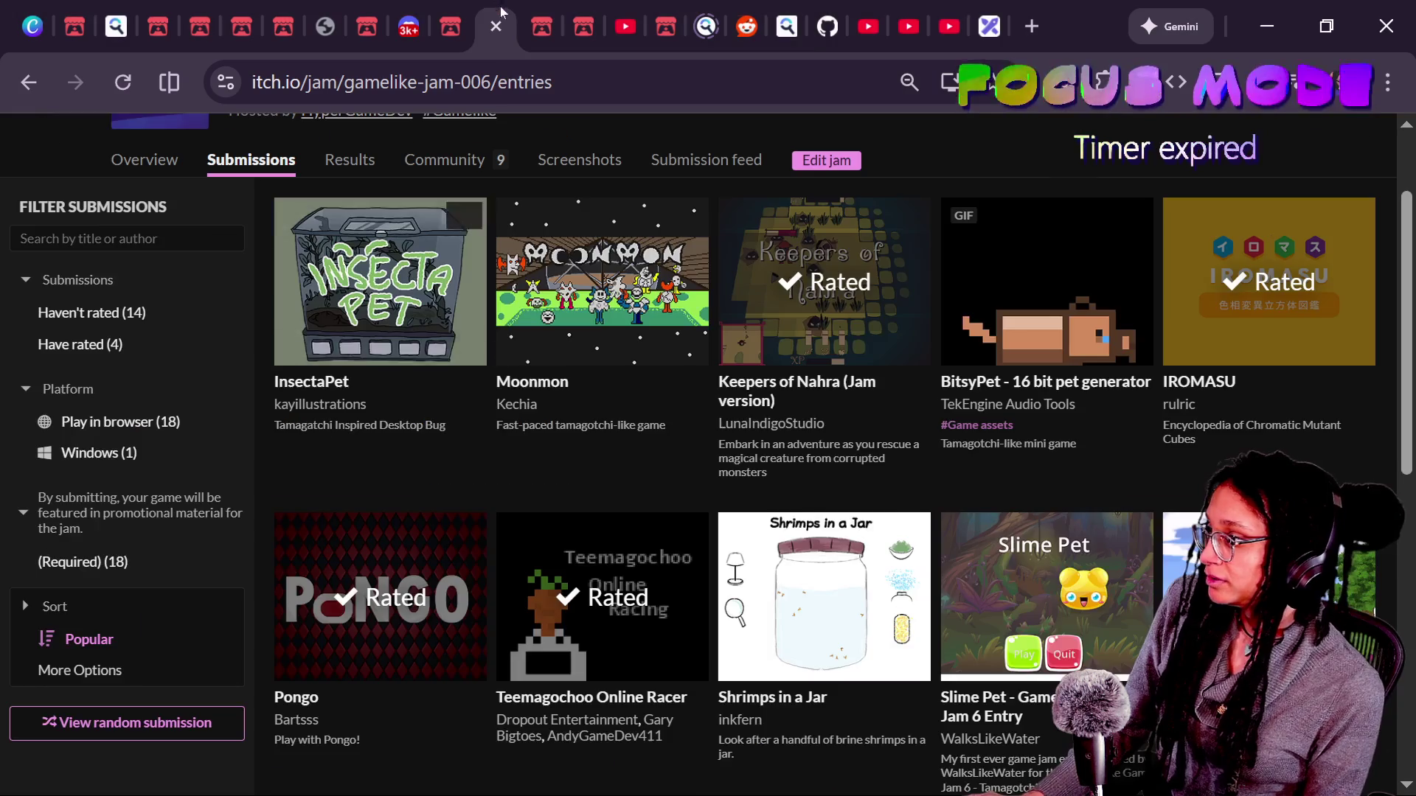
click(618, 8)
click(585, 3)
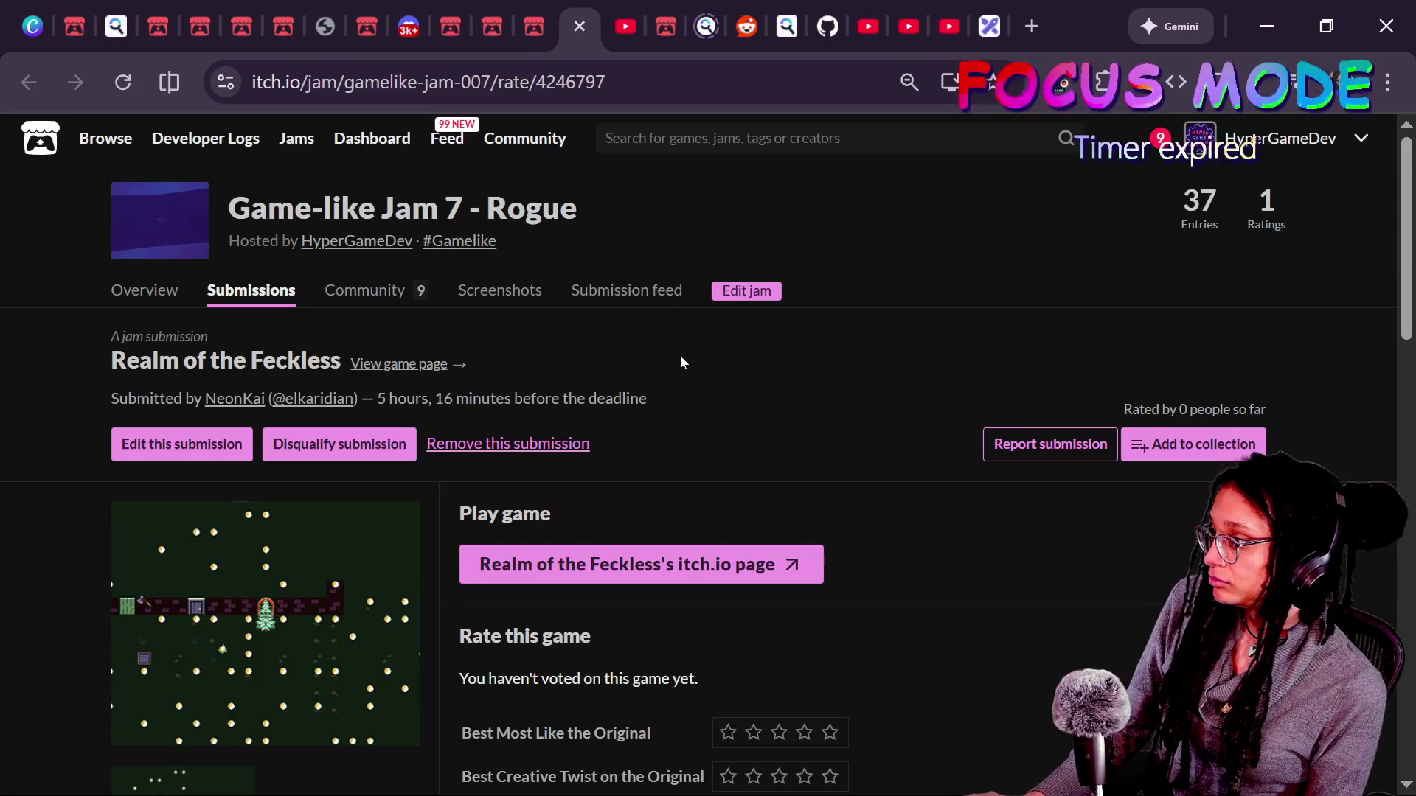
click(479, 221)
scroll(533, 432, down, 5)
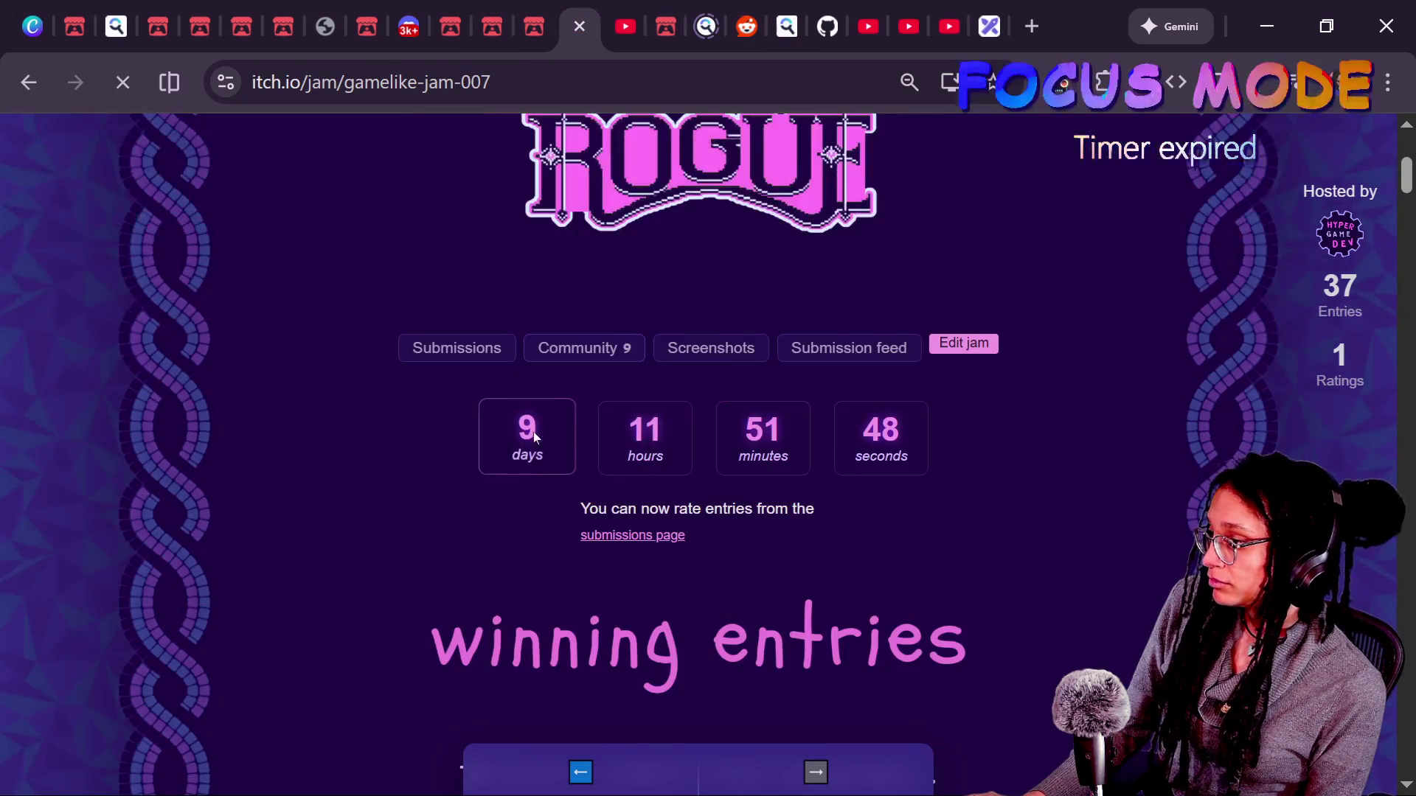
click(489, 361)
Step: Browse the randomly sorted Jam 7 grid, stopping at YARLIG, Aura Farmer, Hired Help and ROLVE
scroll(844, 414, down, 2)
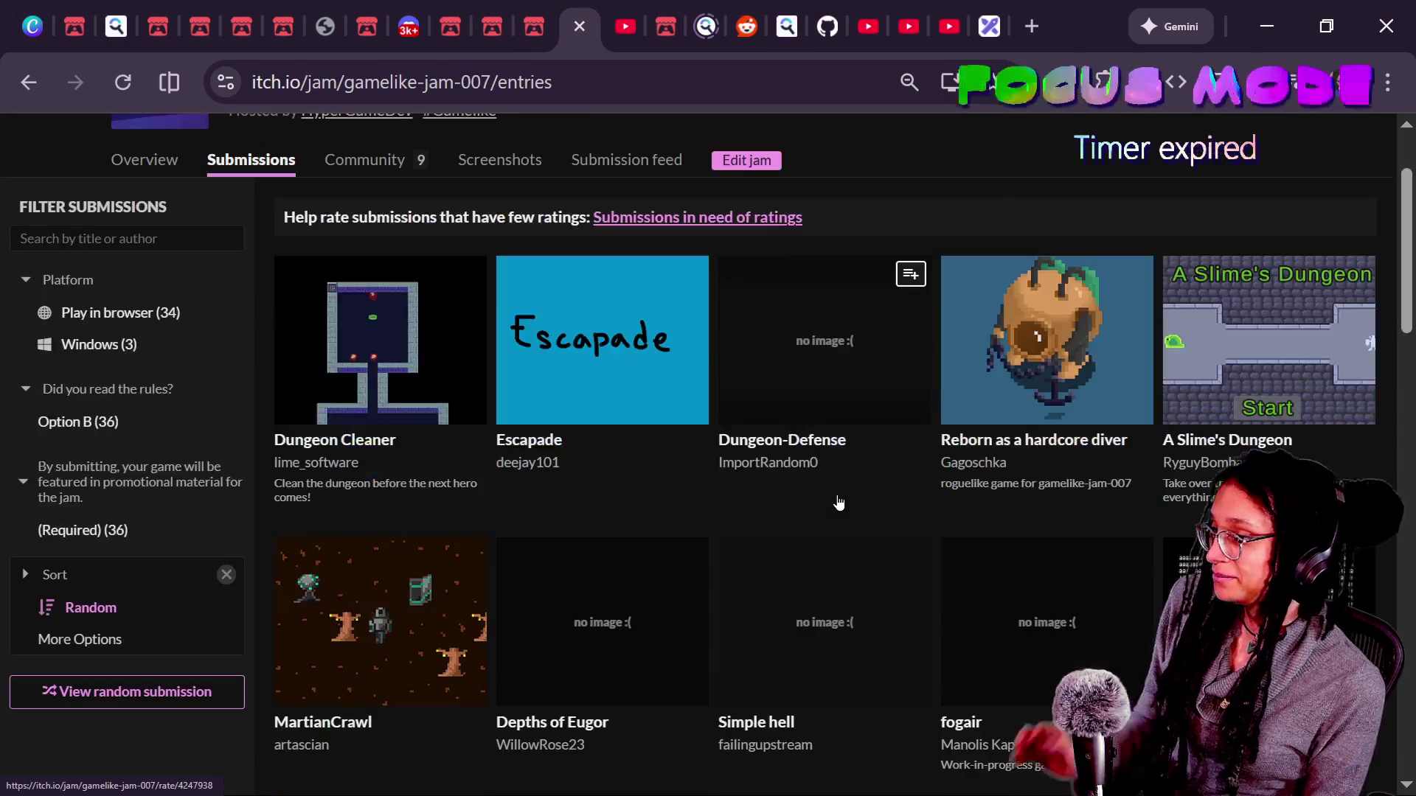
scroll(838, 501, up, 2)
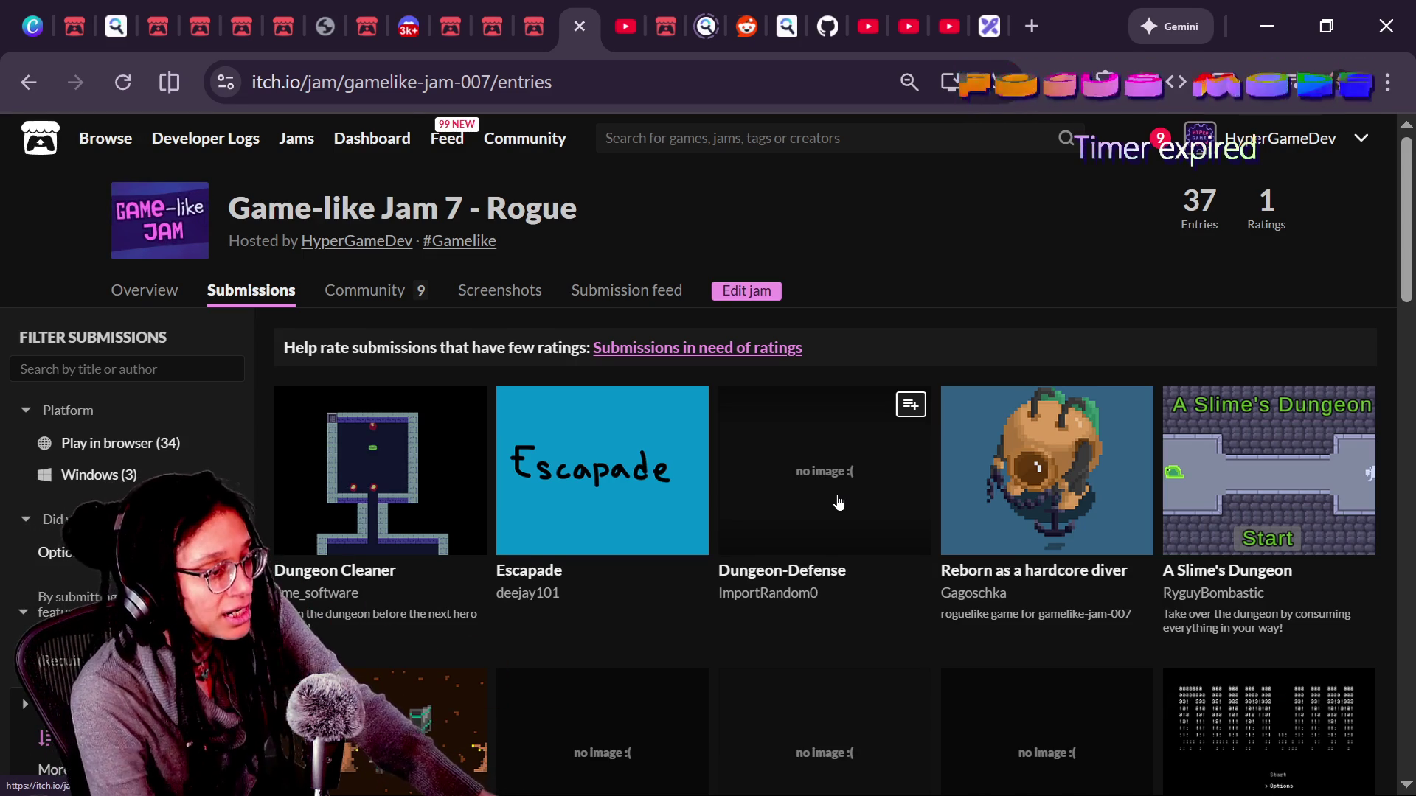
scroll(839, 503, down, 7)
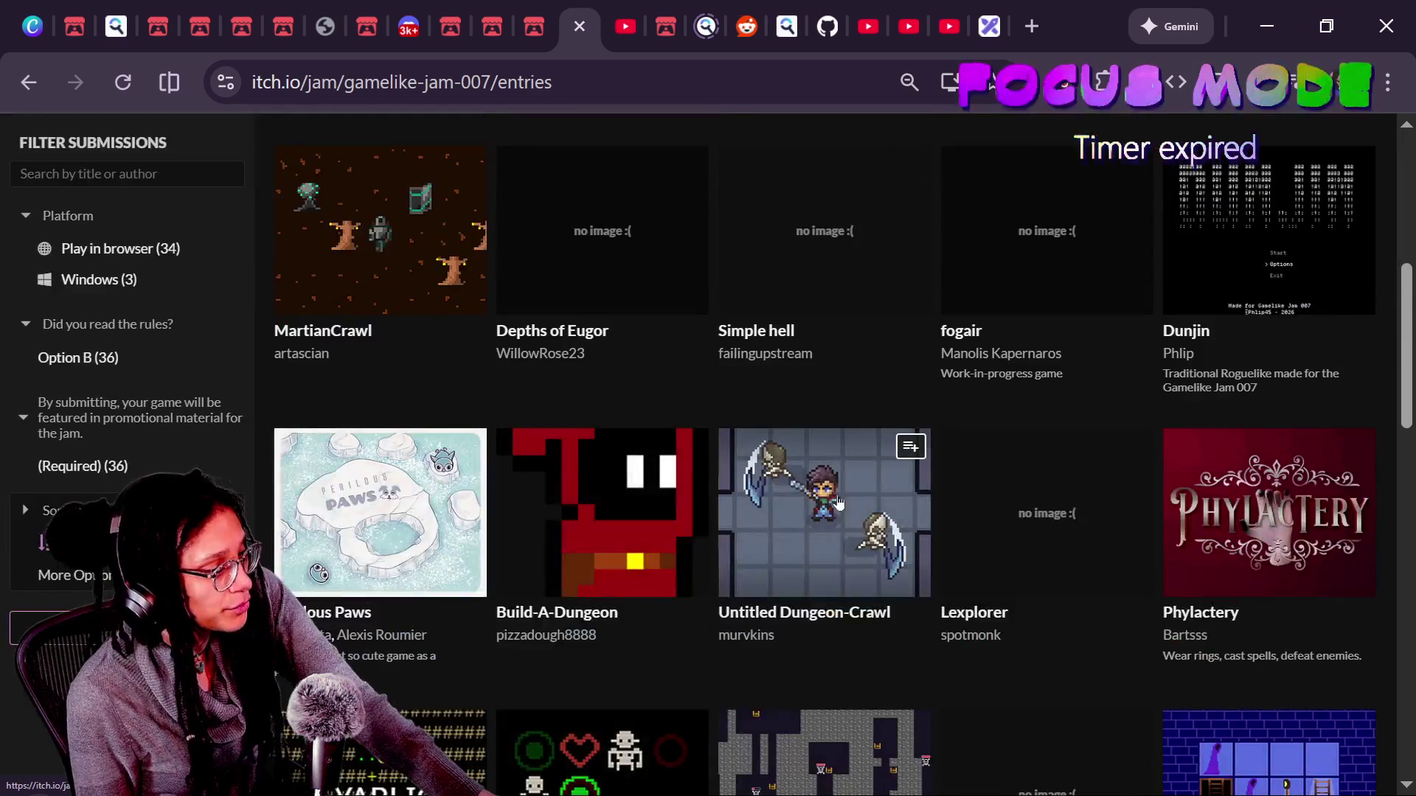
scroll(883, 611, down, 9)
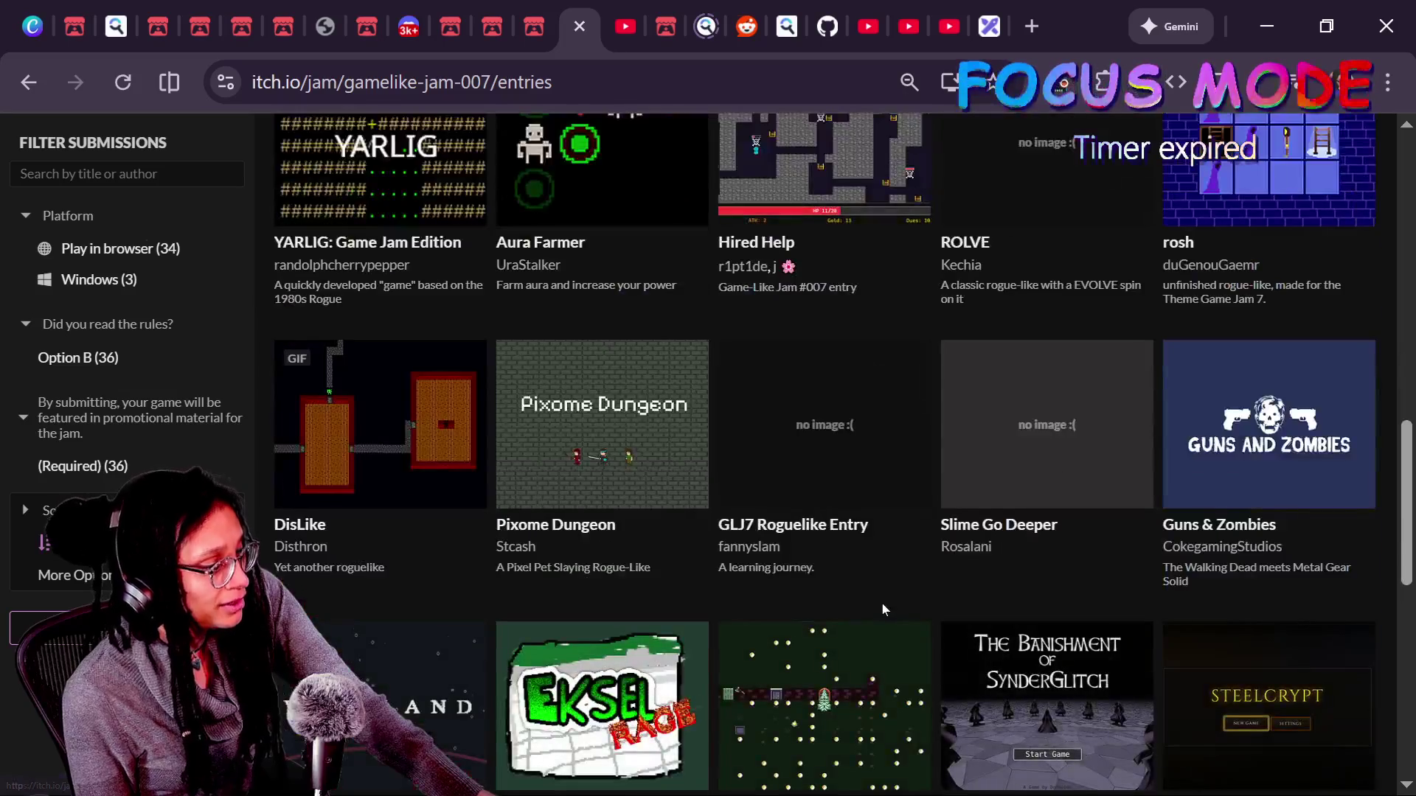
scroll(888, 603, down, 5)
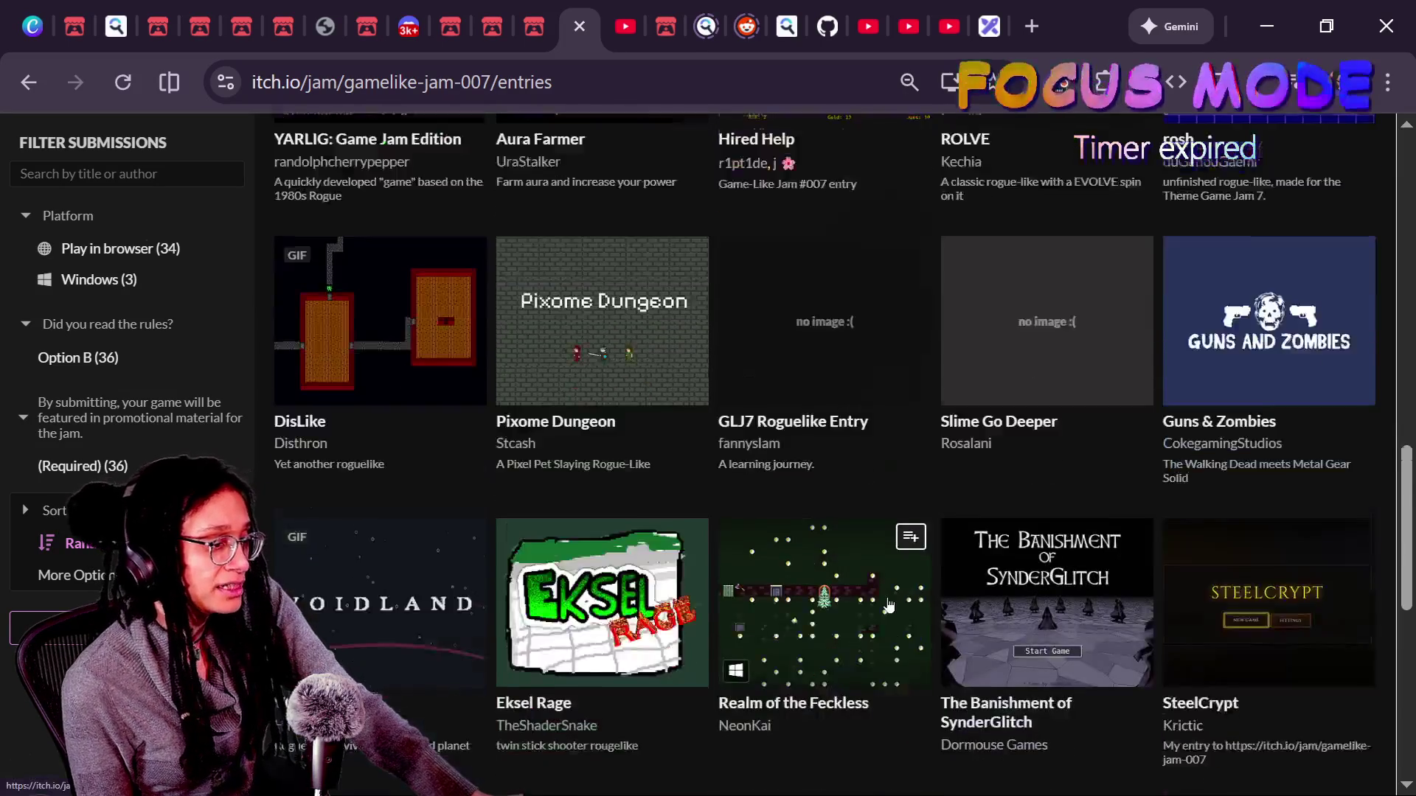
scroll(889, 605, down, 1)
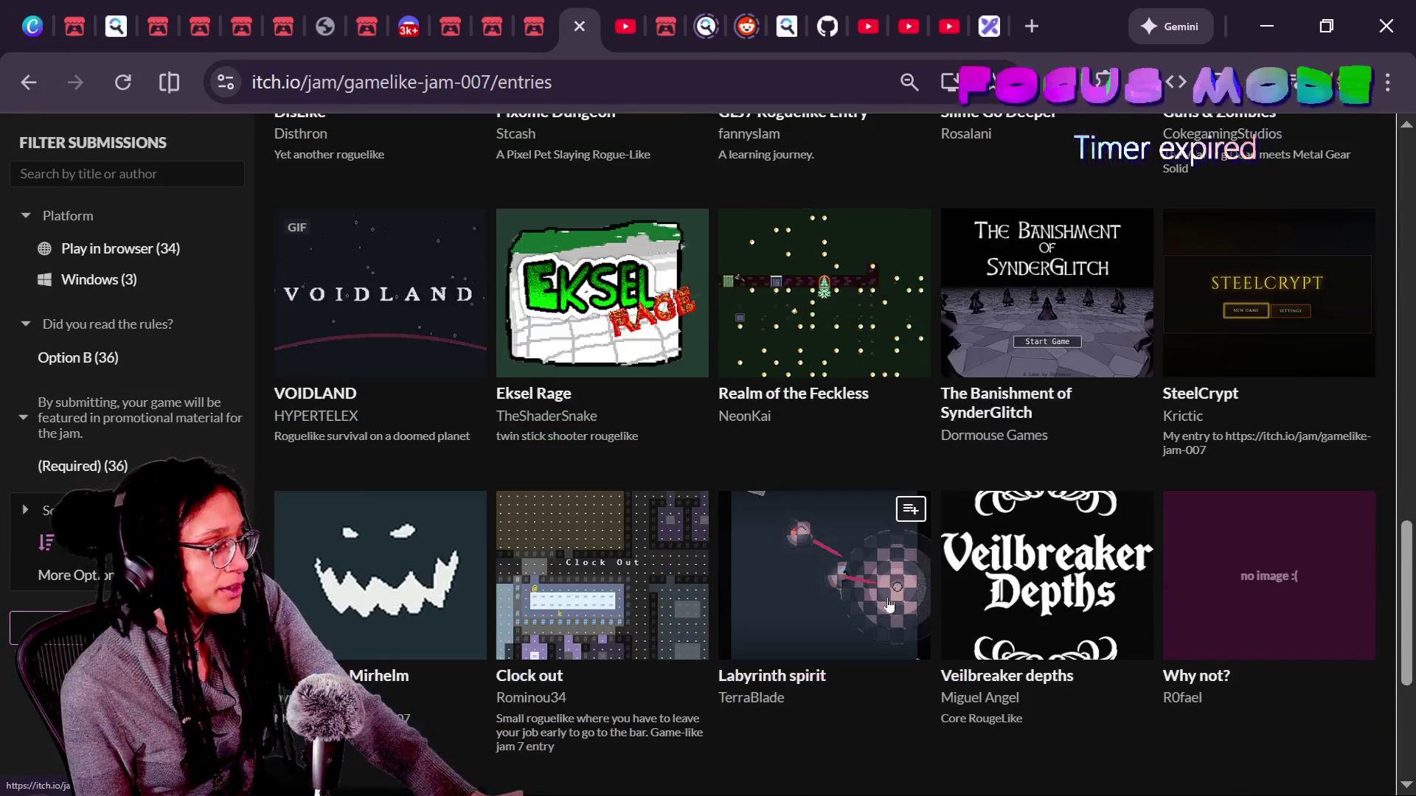
scroll(975, 435, down, 4)
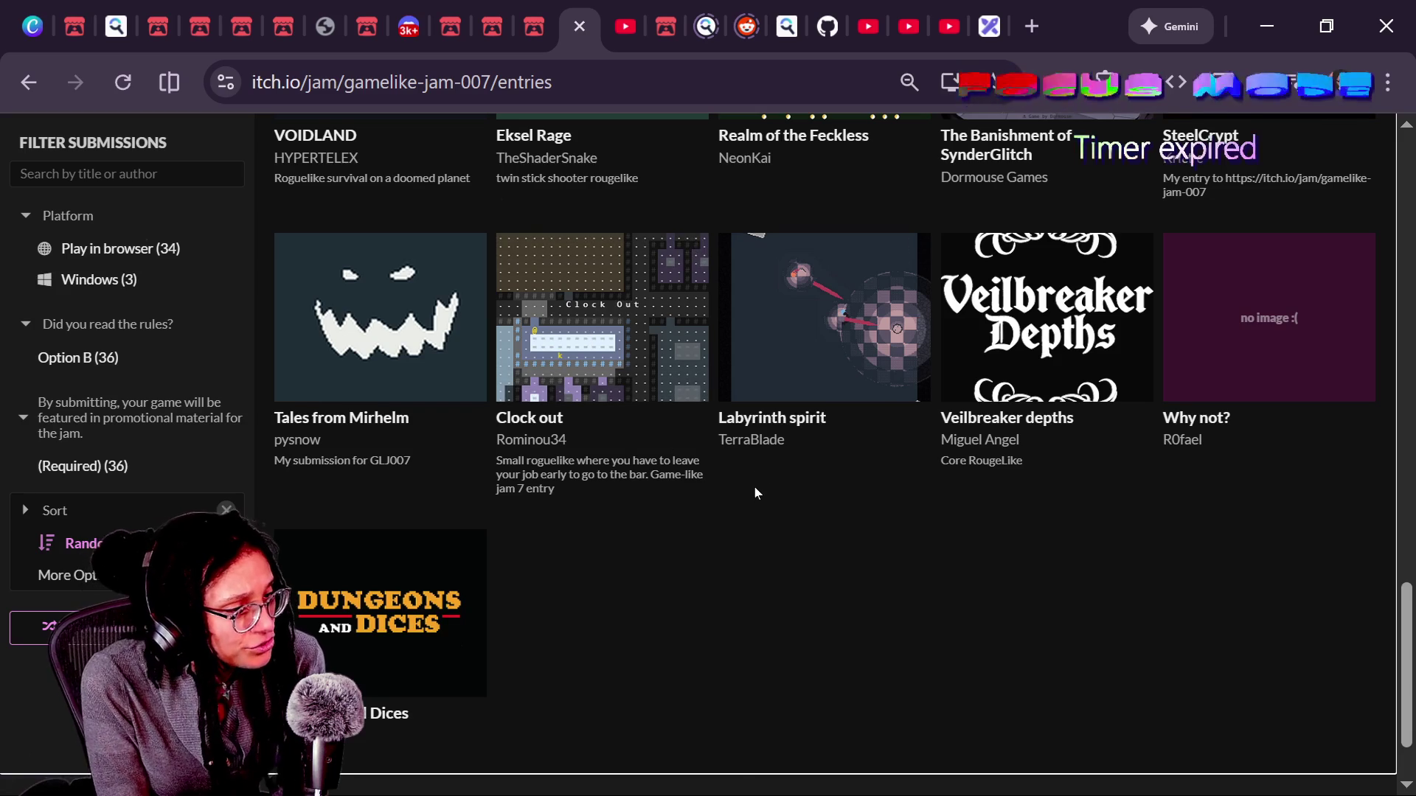
scroll(954, 571, up, 4)
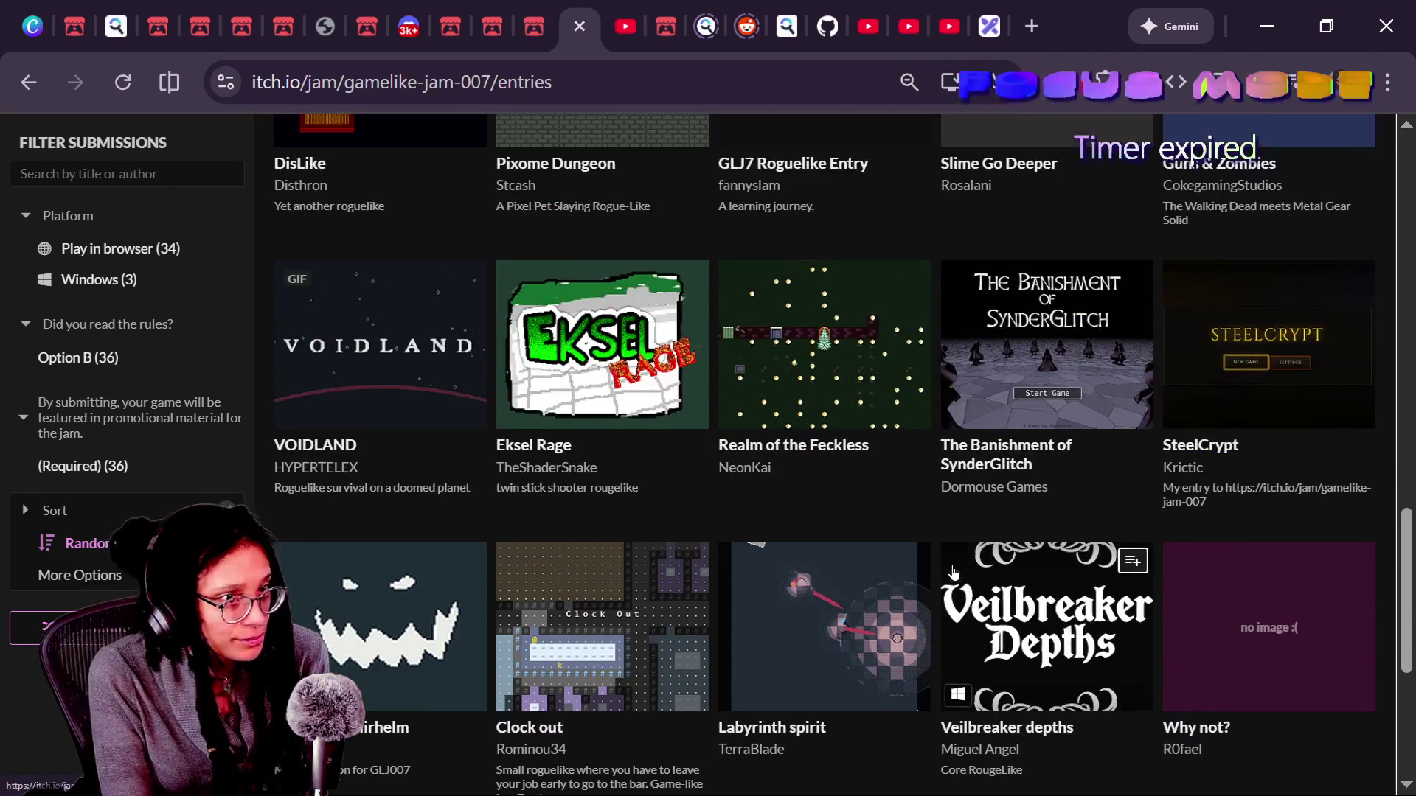
scroll(953, 571, up, 3)
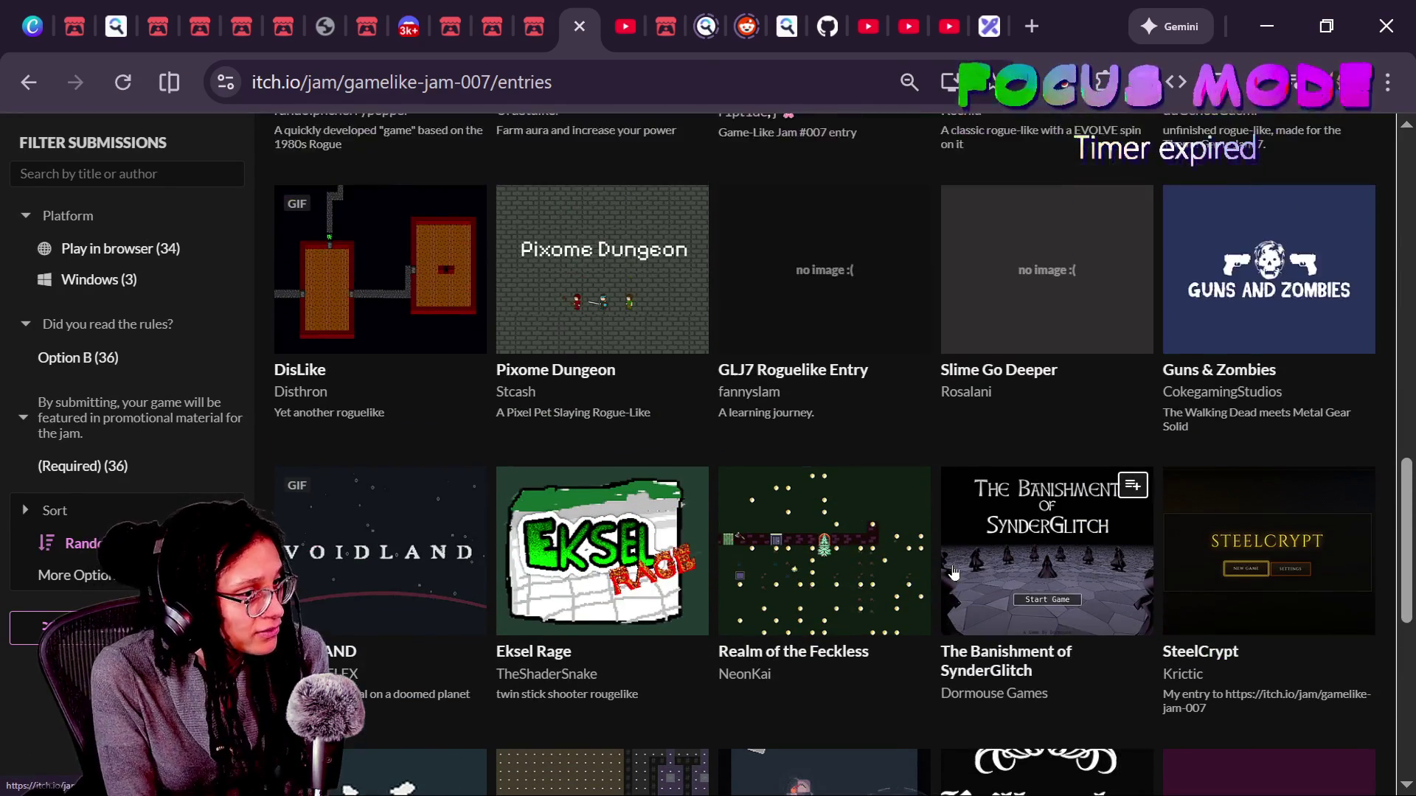
scroll(954, 572, up, 1)
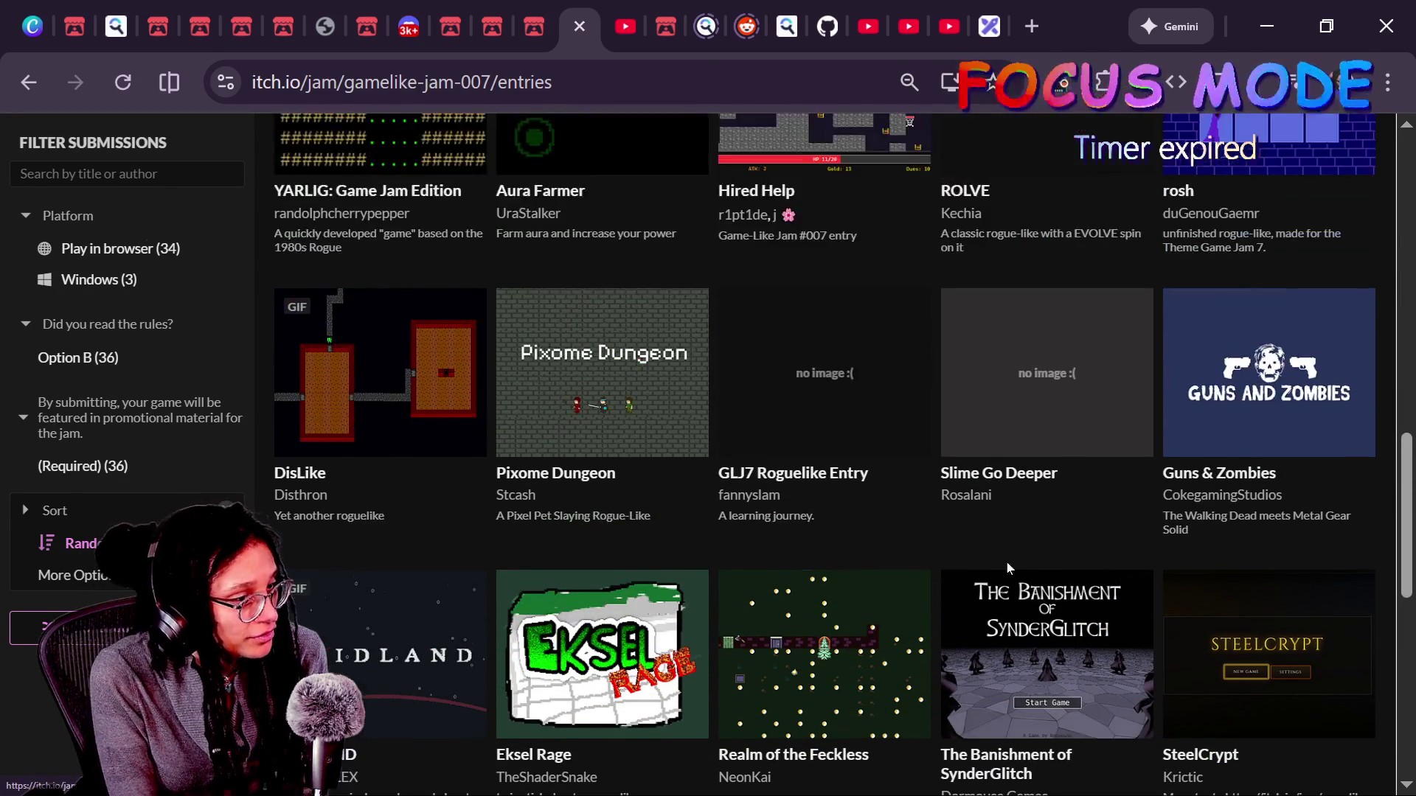
mouse_move(1177, 376)
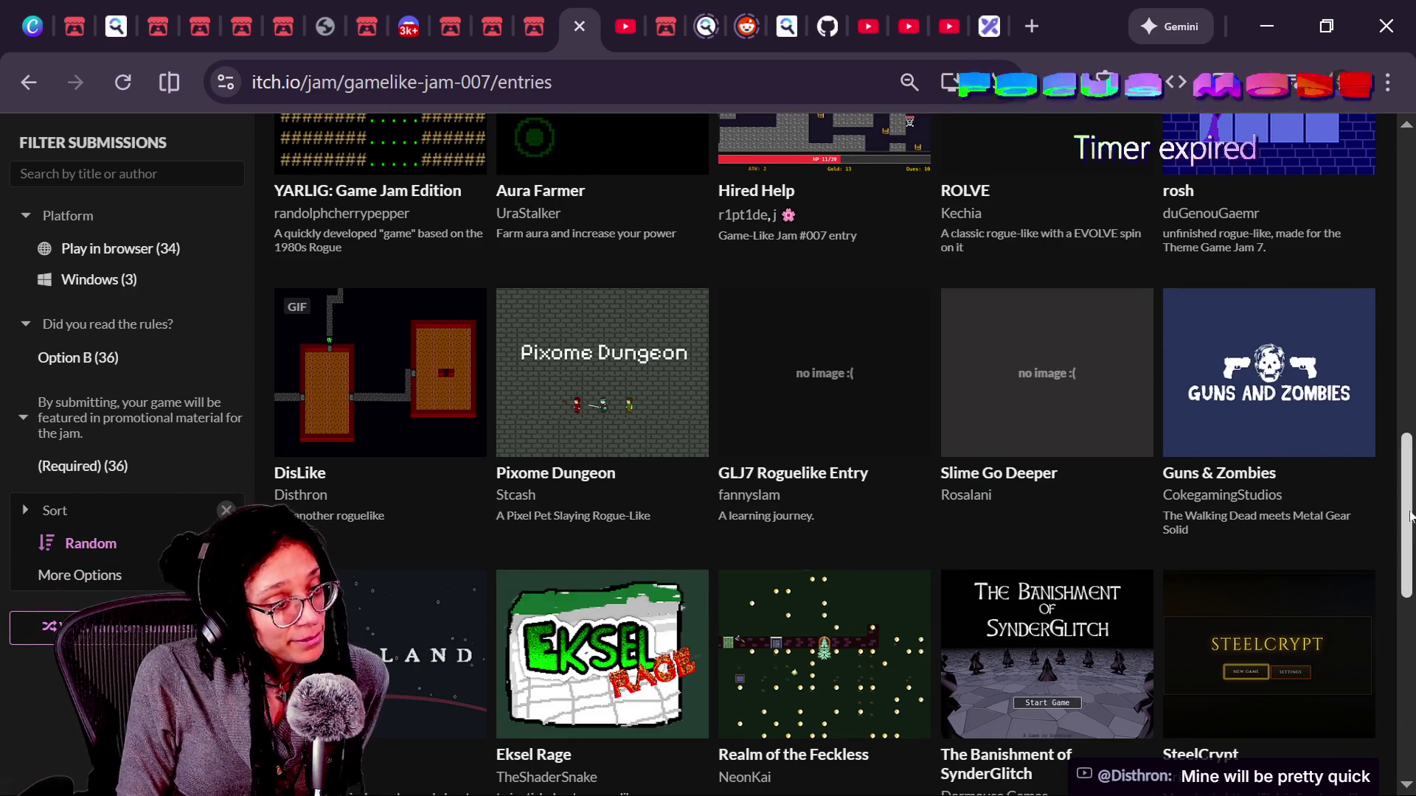
scroll(1410, 517, up, 4)
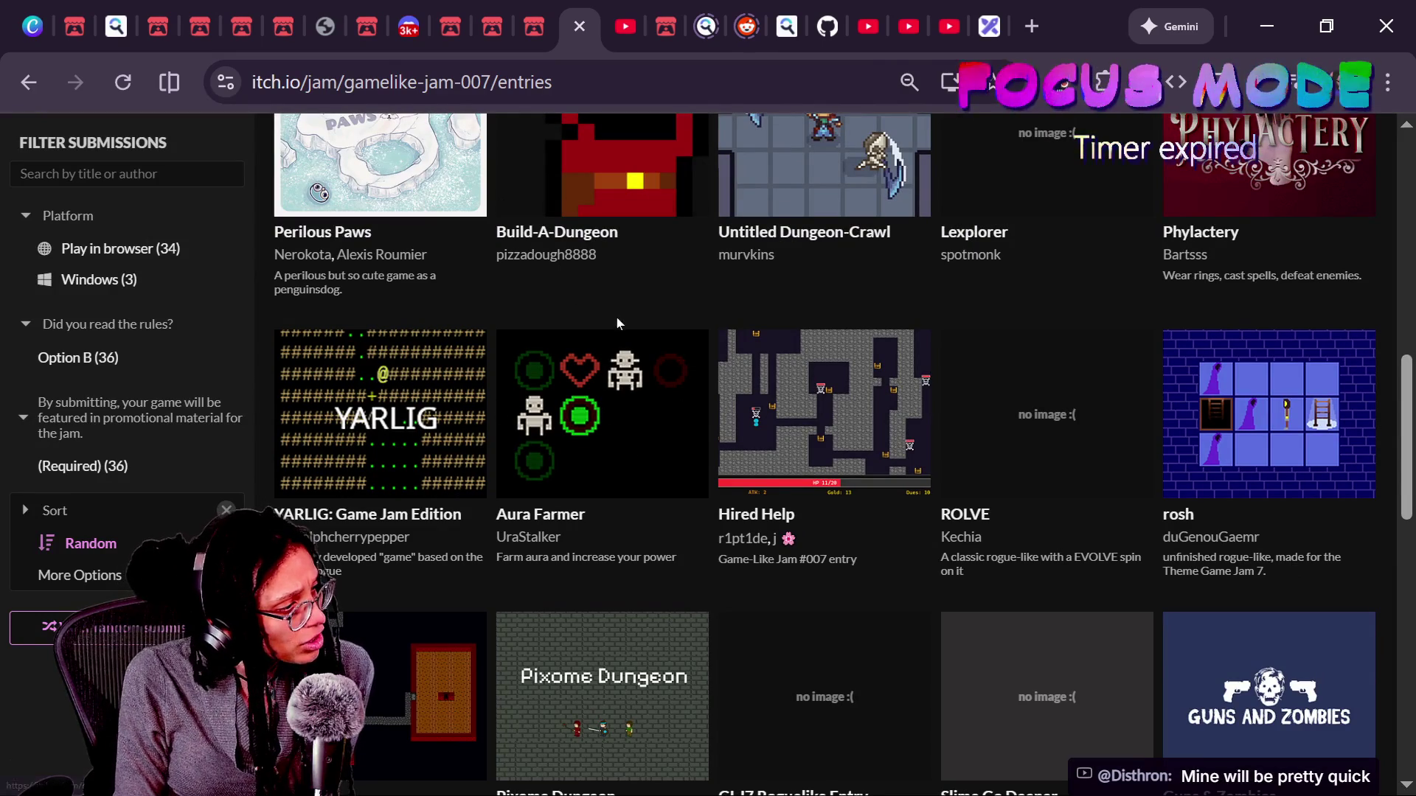
mouse_move(509, 421)
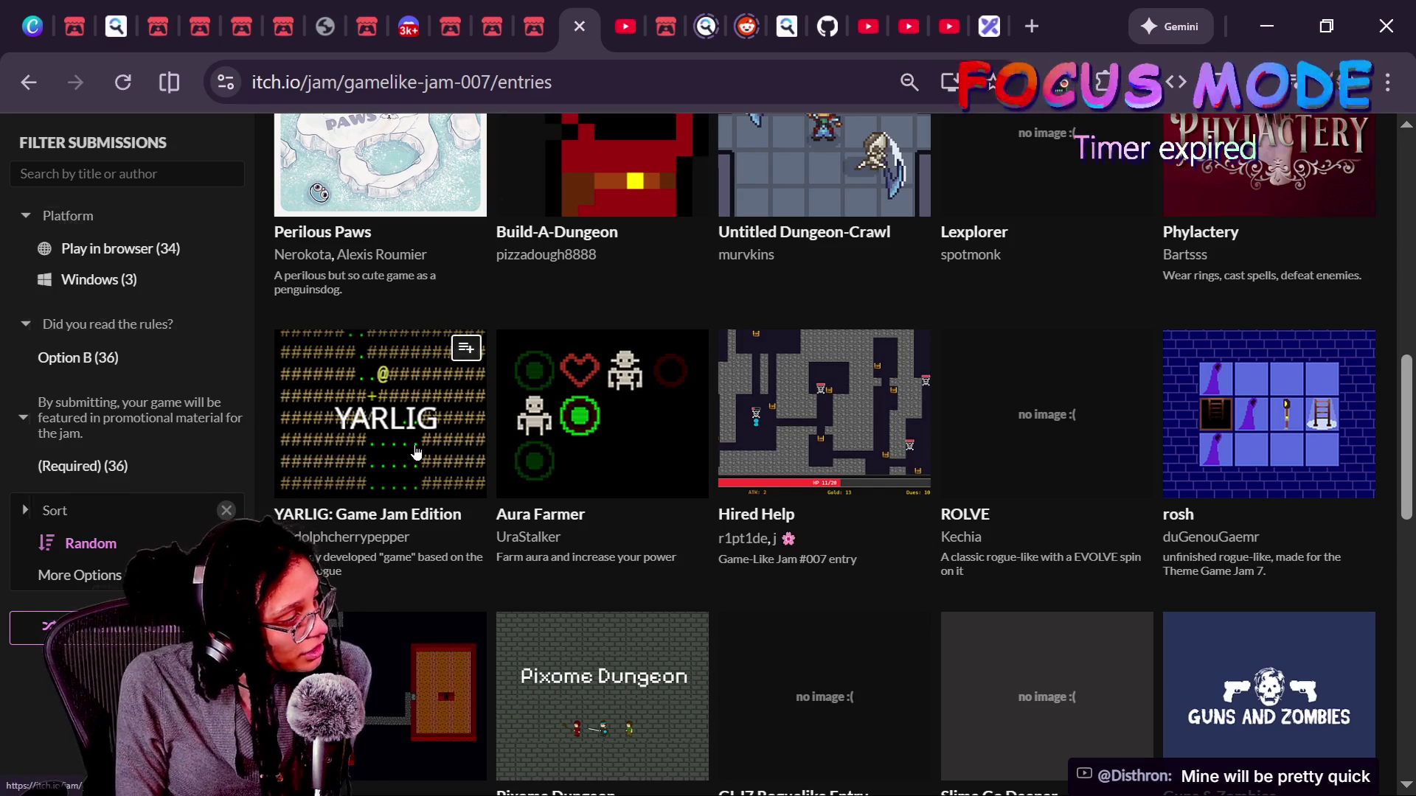
Step: On YARLIG: Game Jam Edition, reply "Please dooo ittttttt" to the developer's "Will do!" comment
click(305, 520)
scroll(629, 474, down, 20)
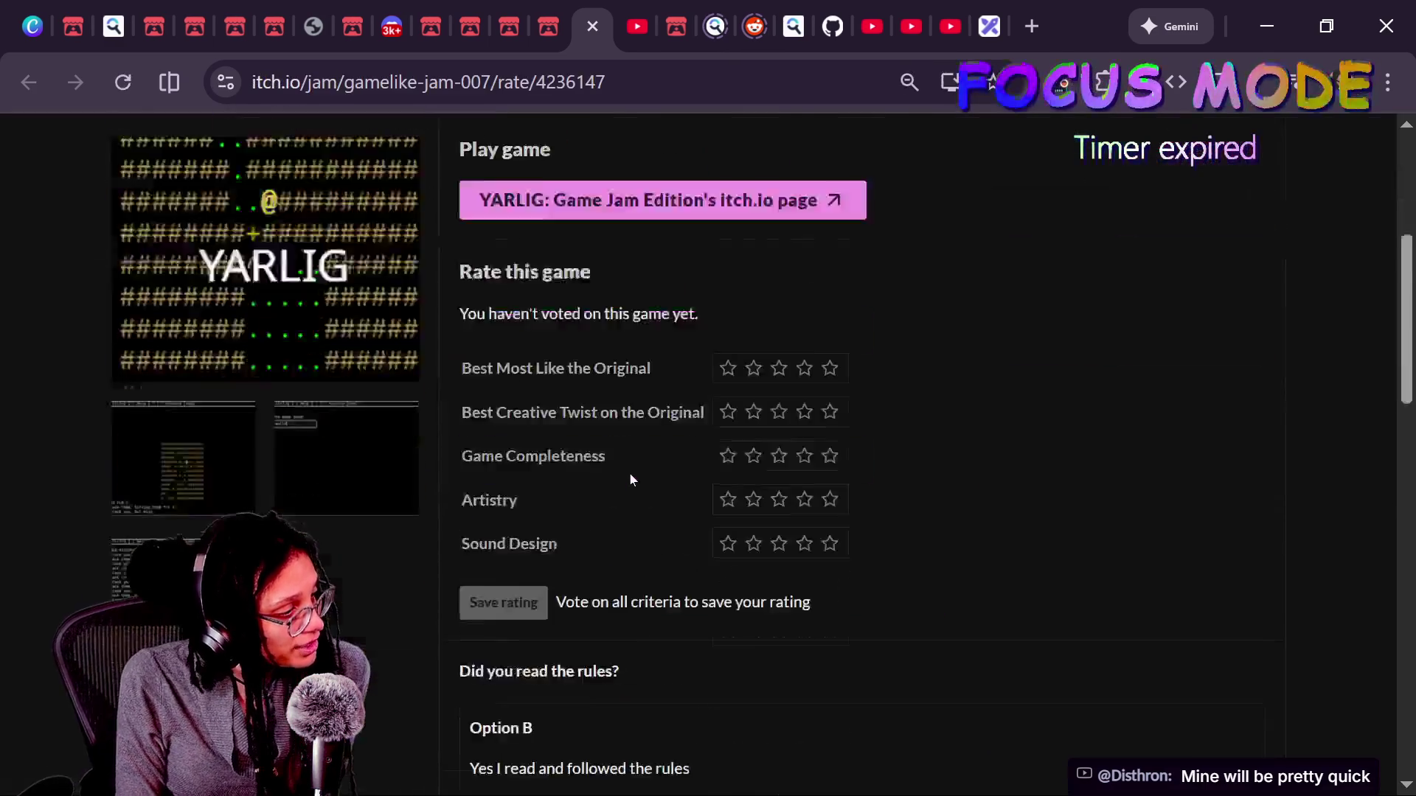
scroll(629, 474, down, 3)
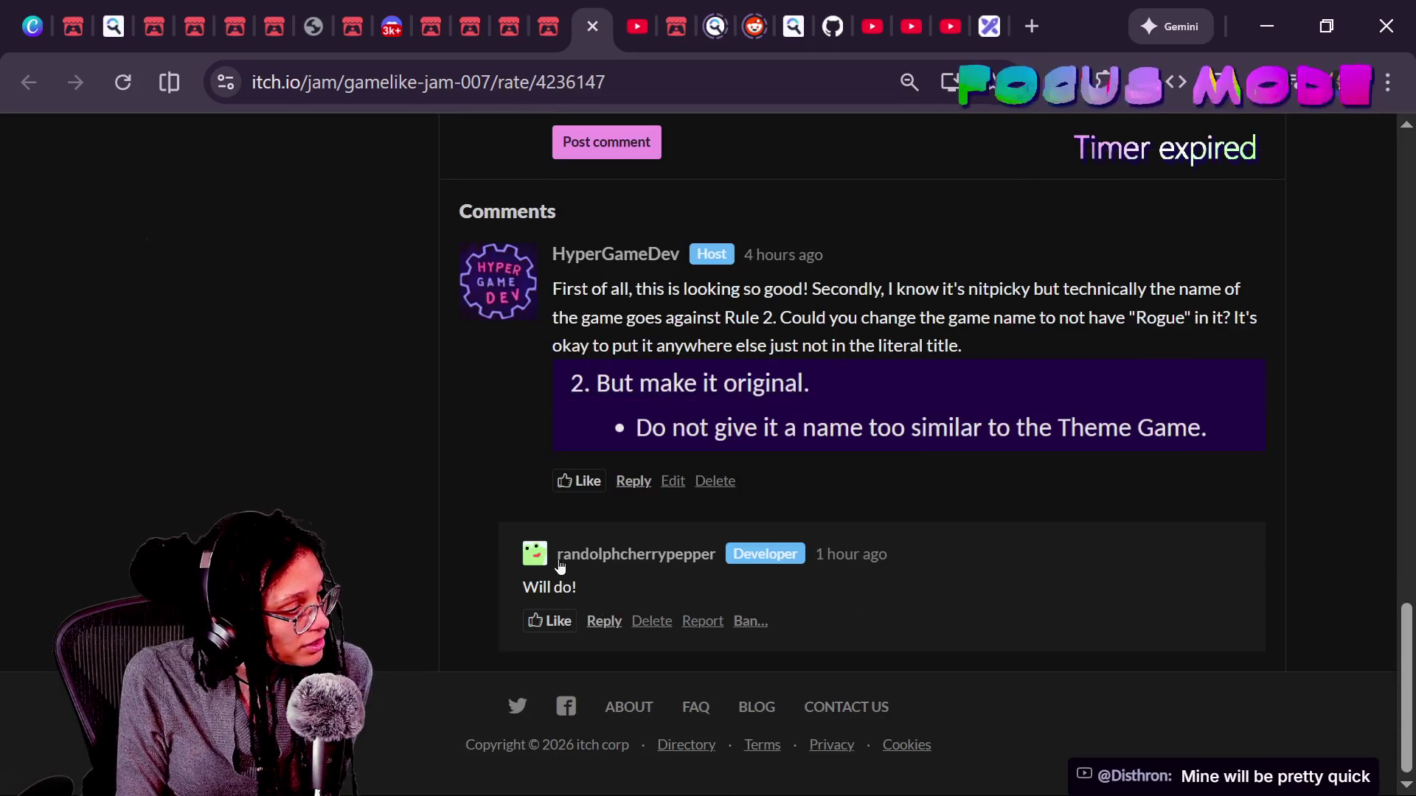
scroll(554, 577, up, 7)
scroll(555, 577, up, 20)
scroll(556, 578, down, 20)
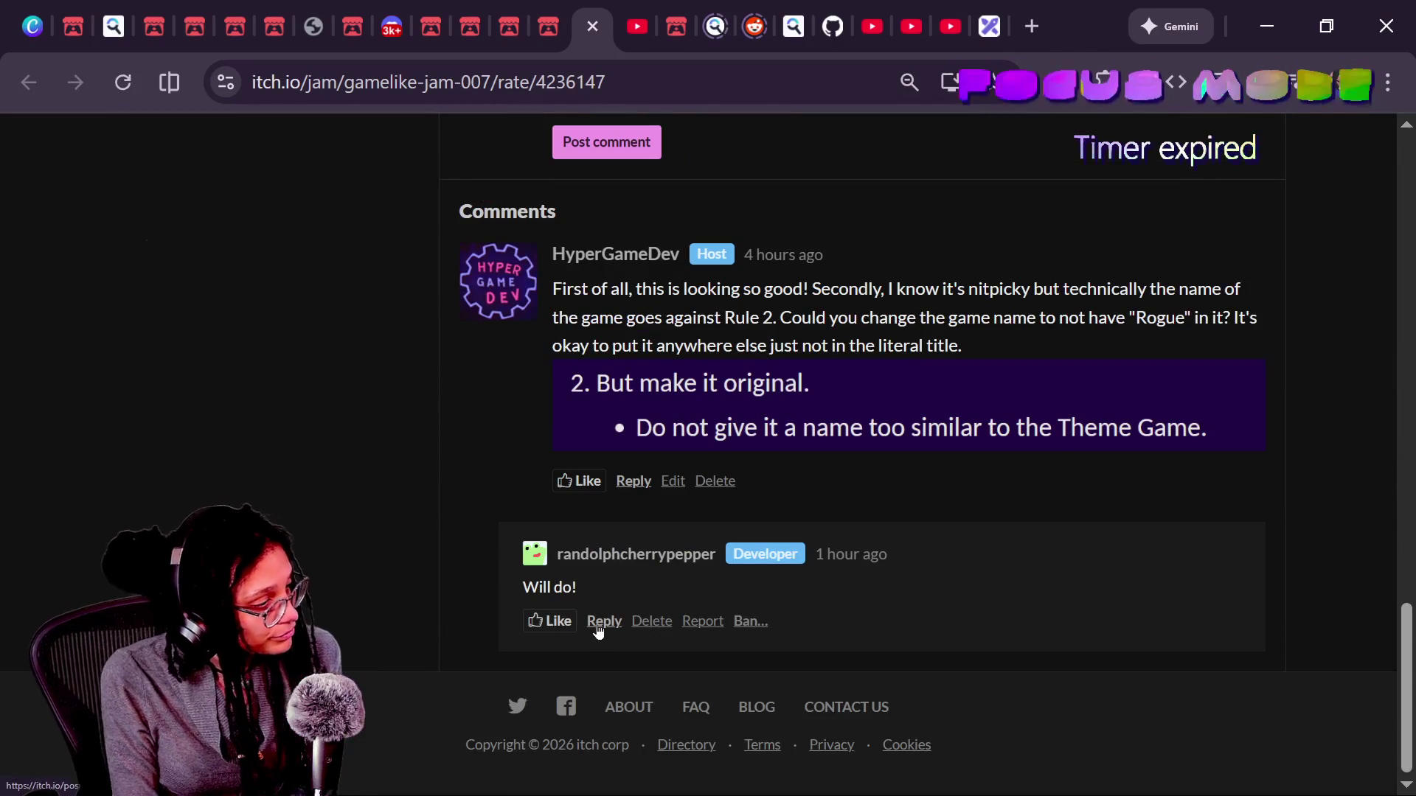
click(599, 624)
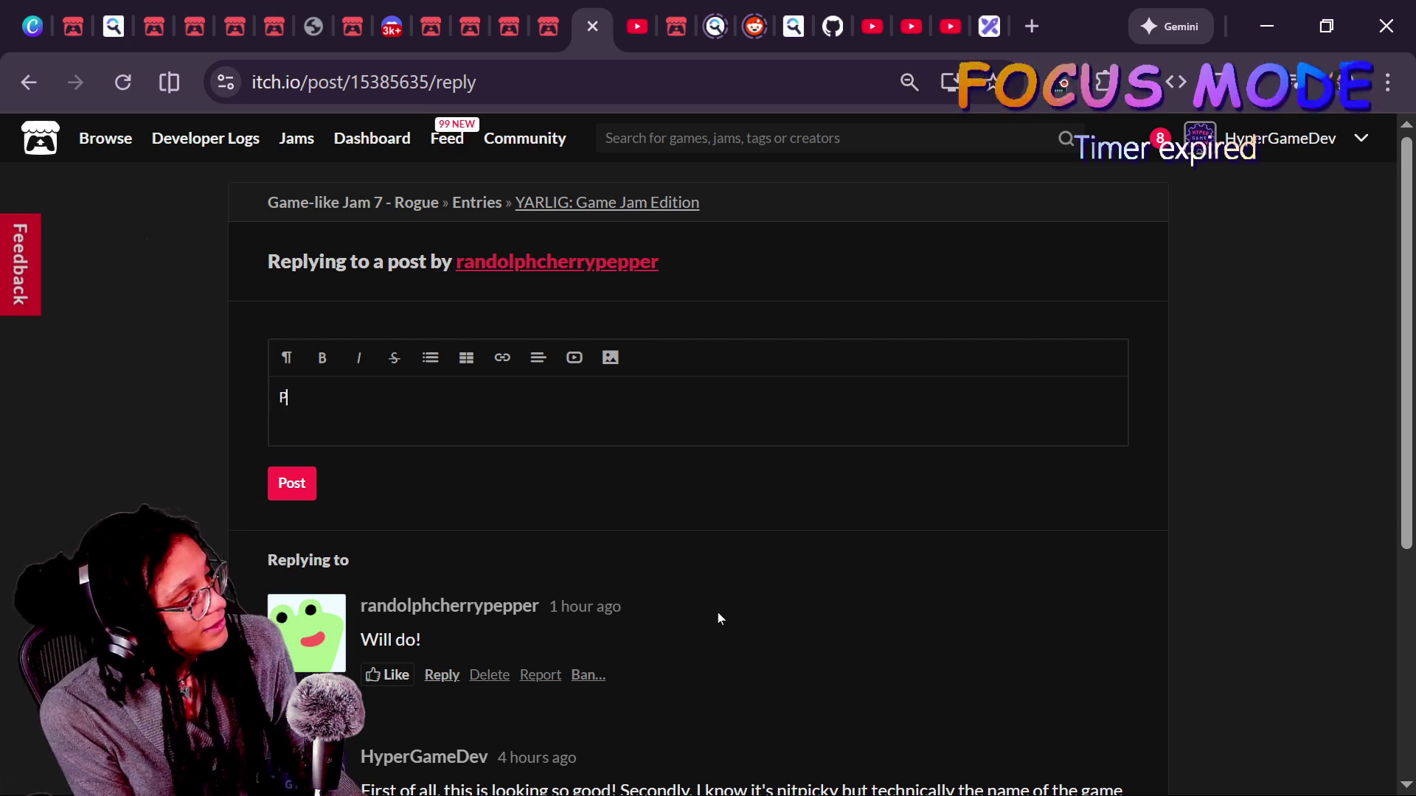
text(ttttttt)
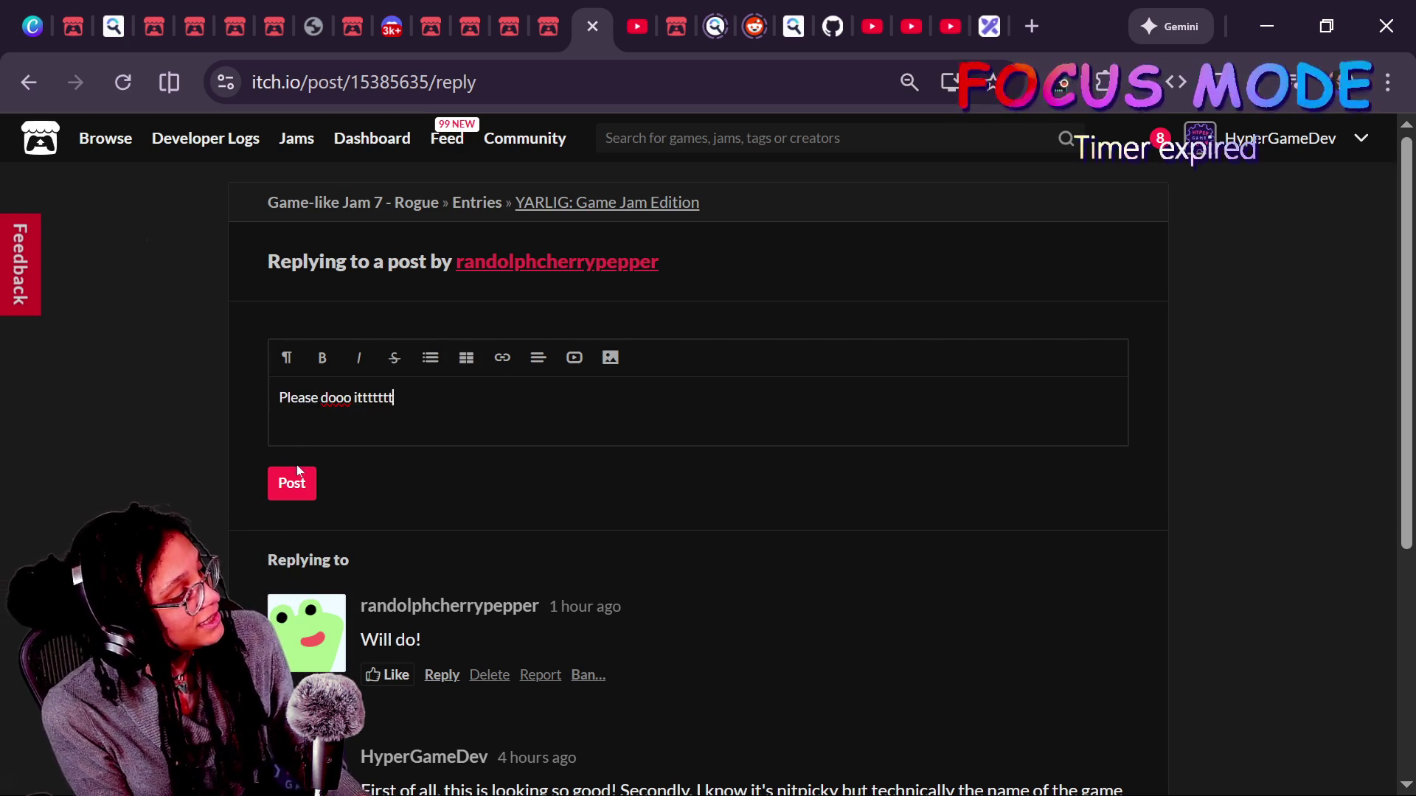
click(293, 484)
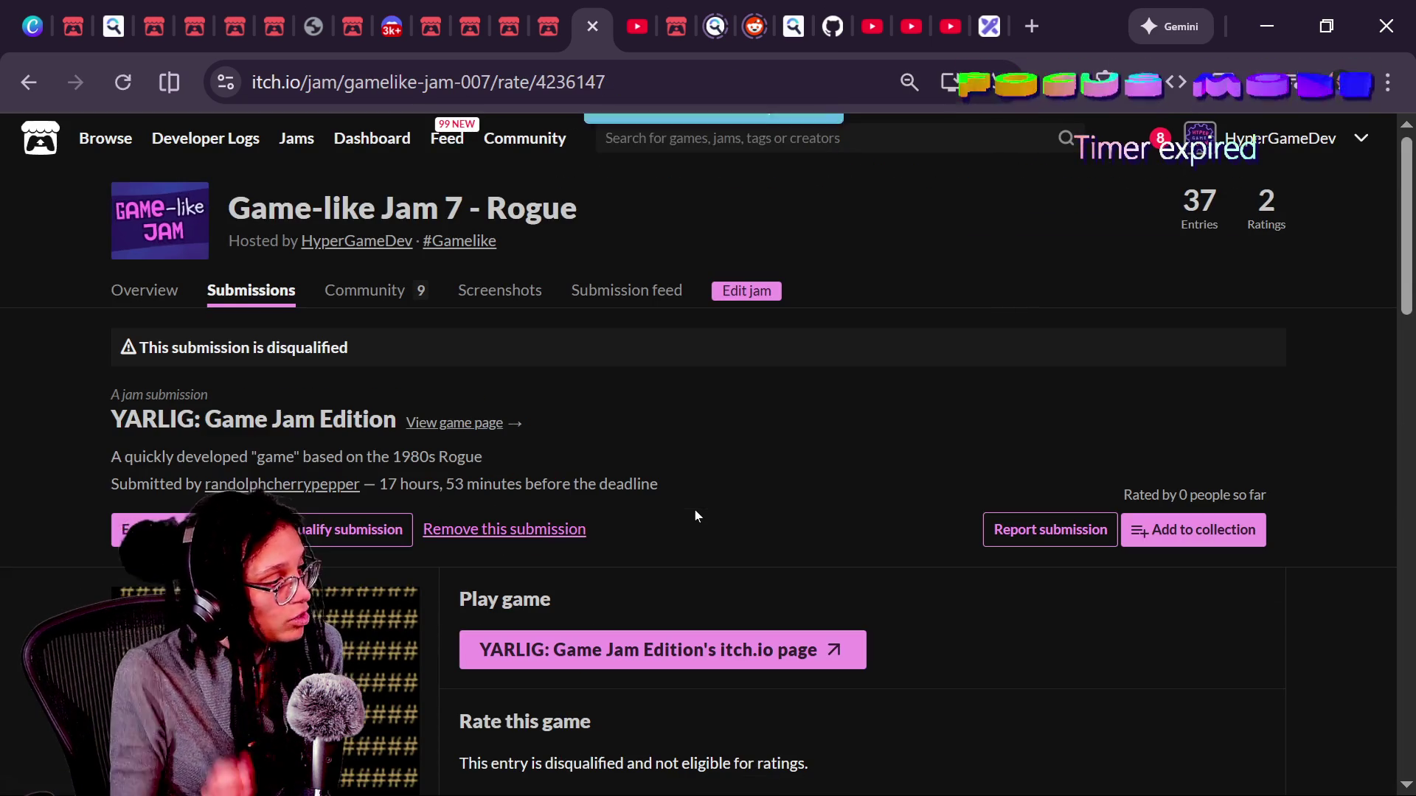
Step: Edit the YARLIG reply to append "(Will requalify when you do!)" and save it
scroll(695, 510, down, 10)
click(680, 616)
text((Will requ)
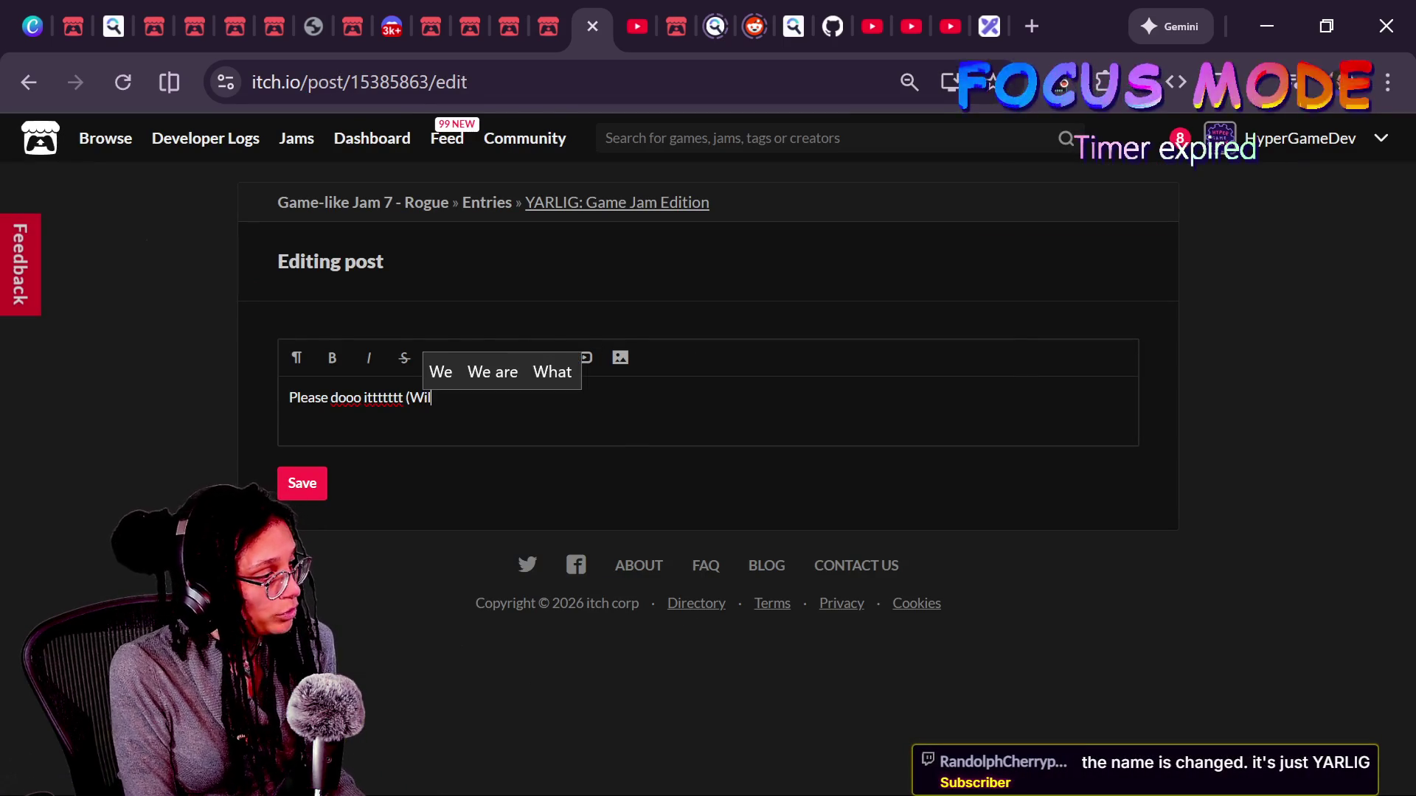
text(alifiy )
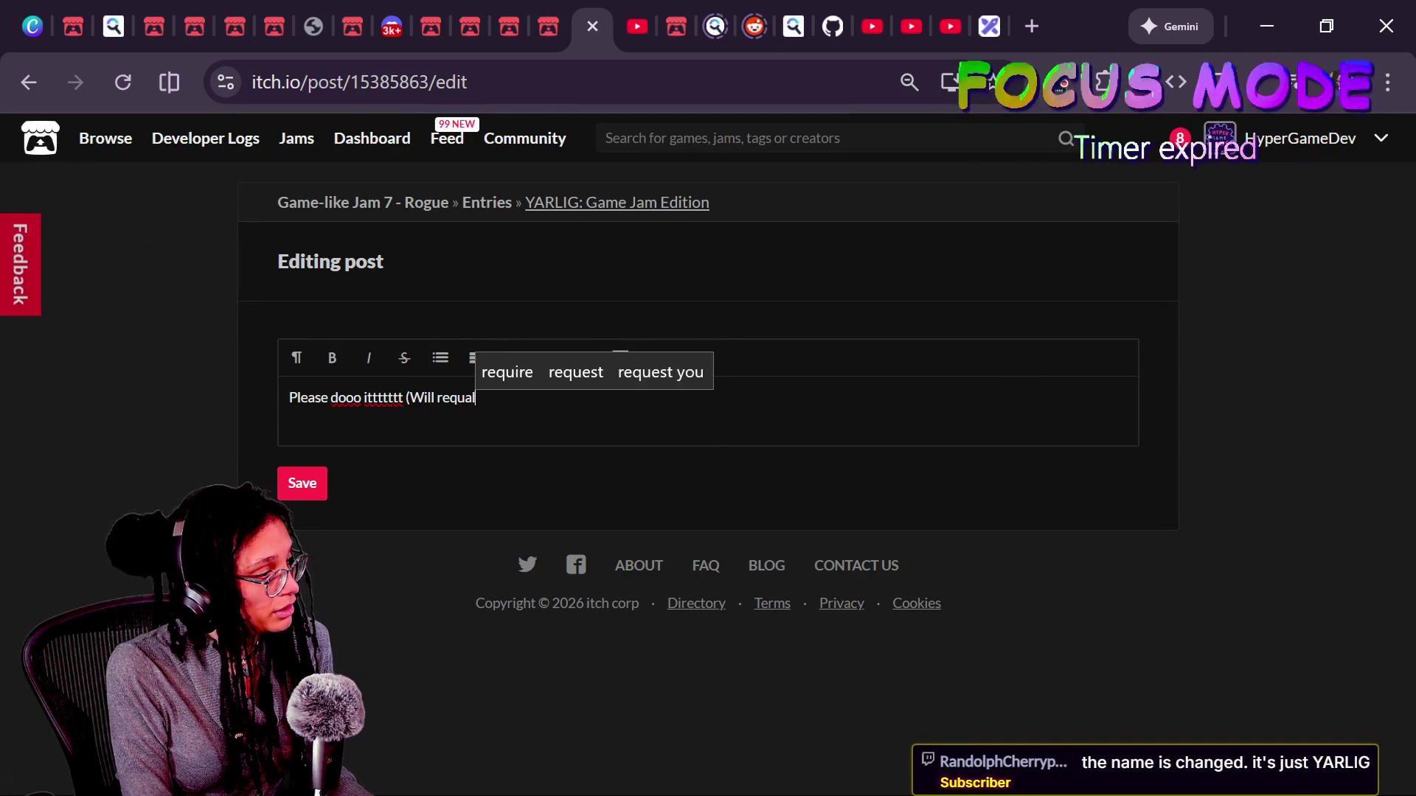
text(when you do!))
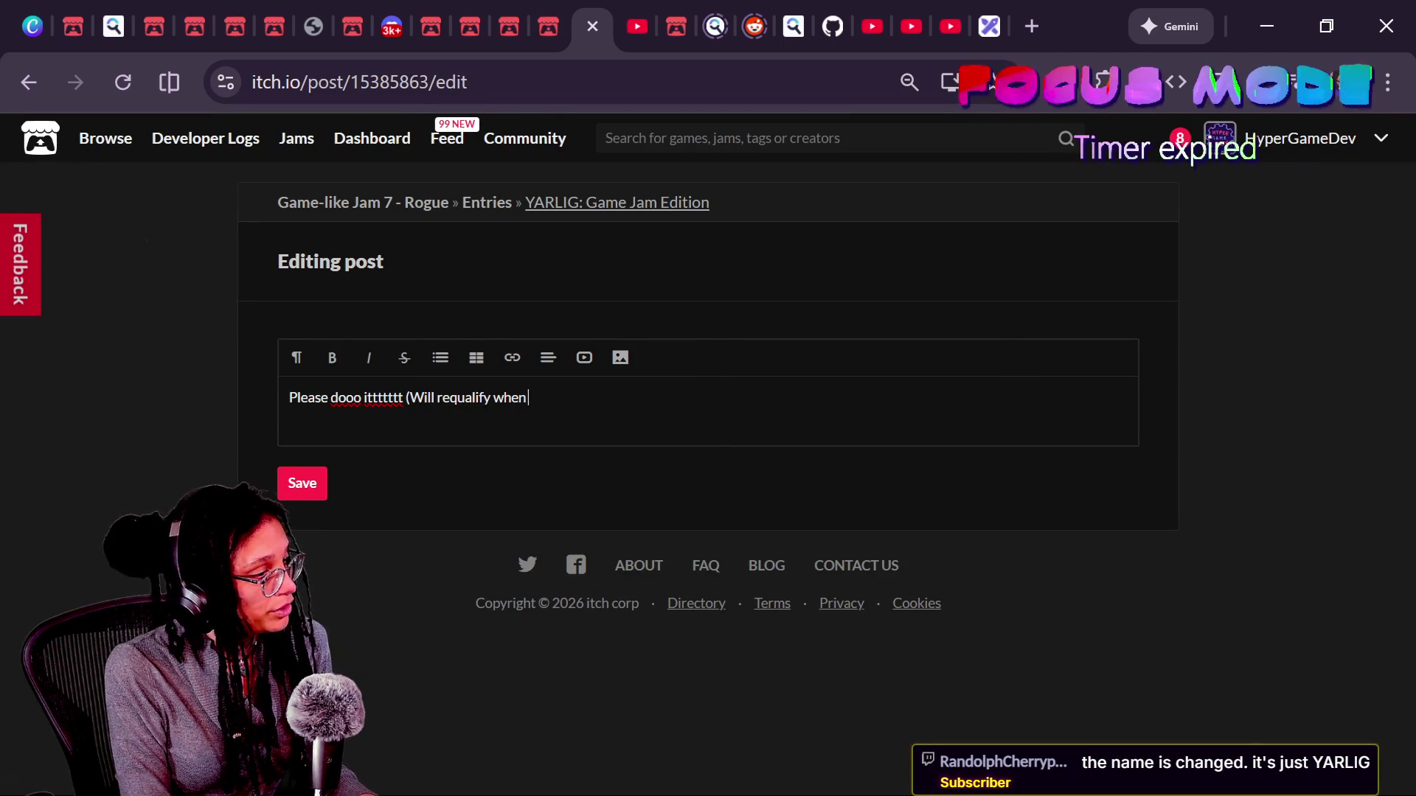
click(319, 482)
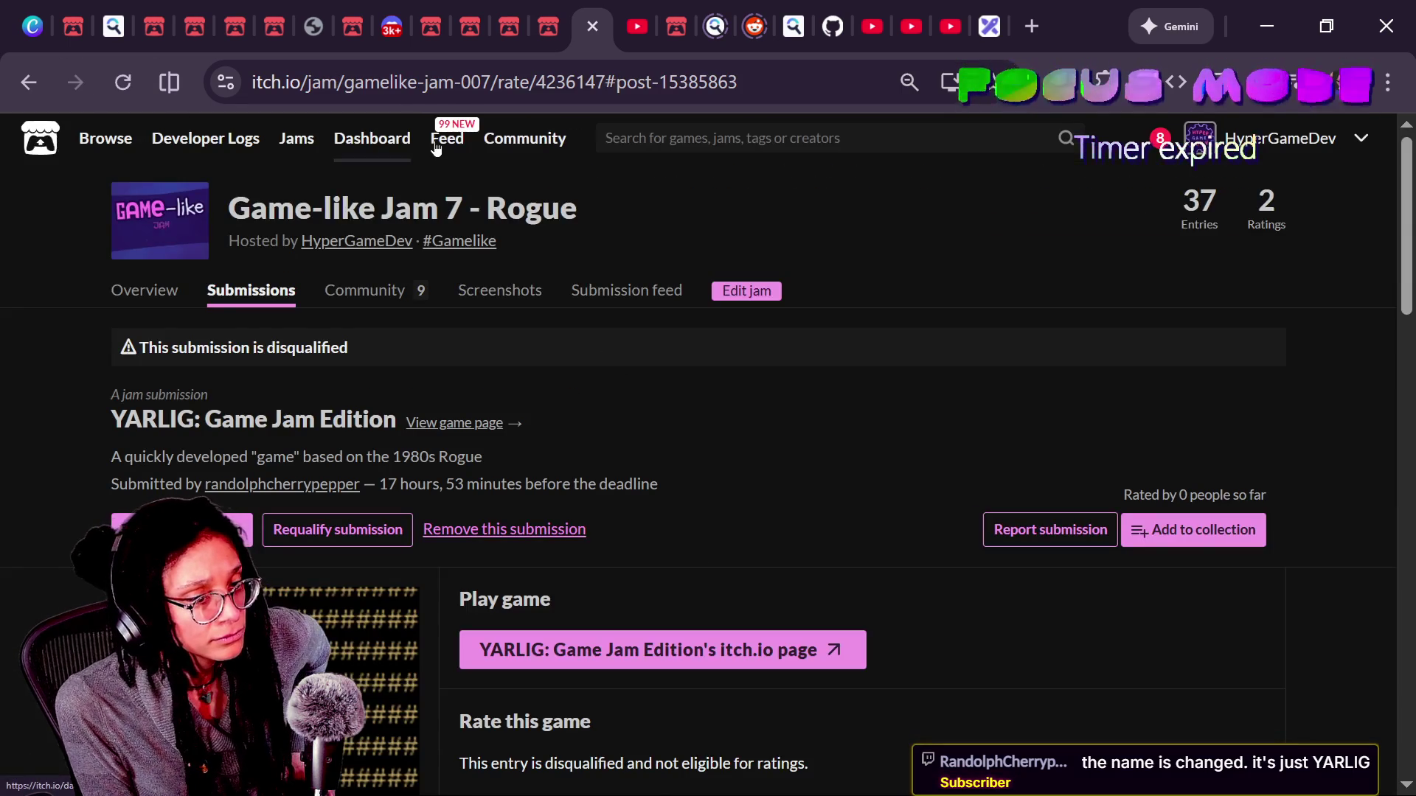
scroll(526, 334, down, 3)
scroll(526, 334, up, 3)
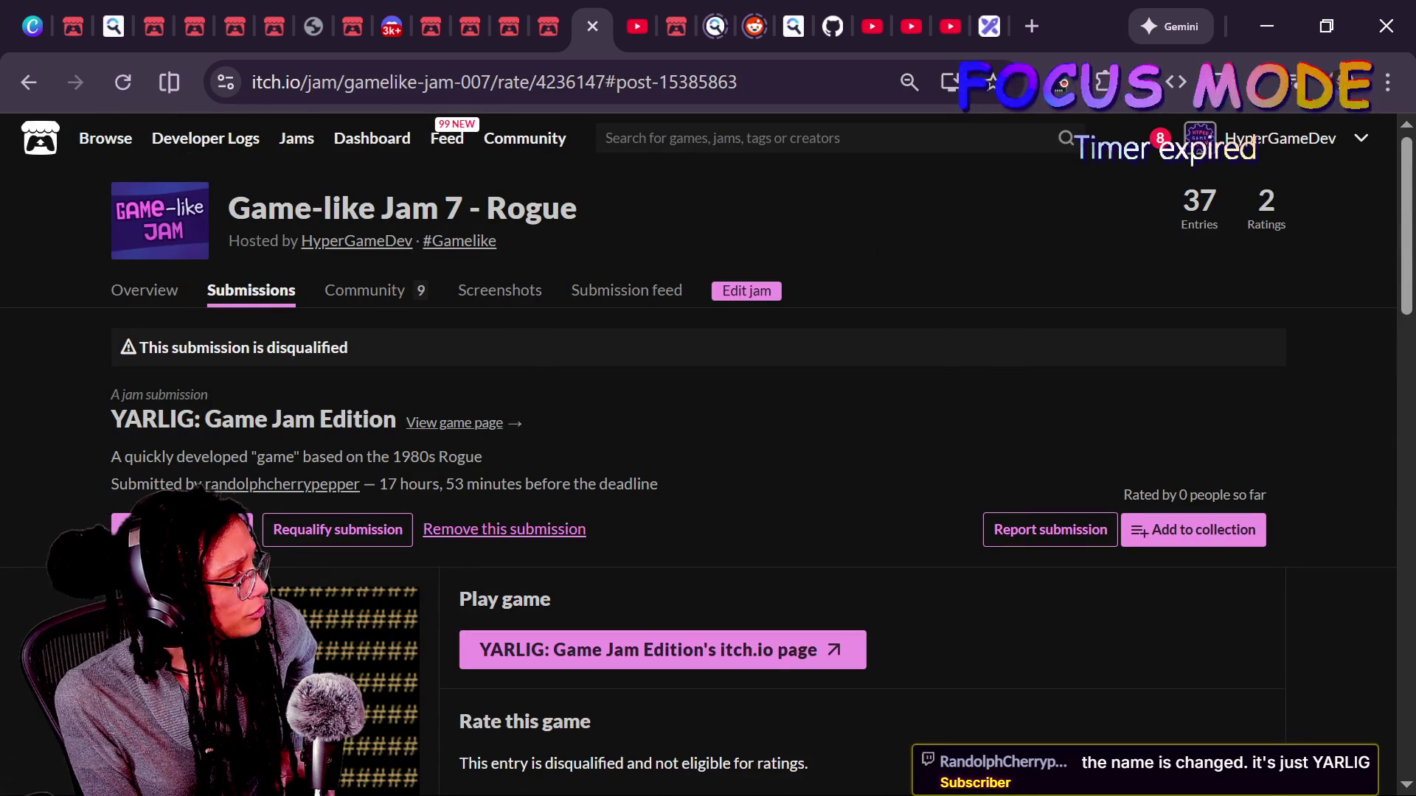
drag(141, 419, 158, 419)
scroll(153, 437, down, 2)
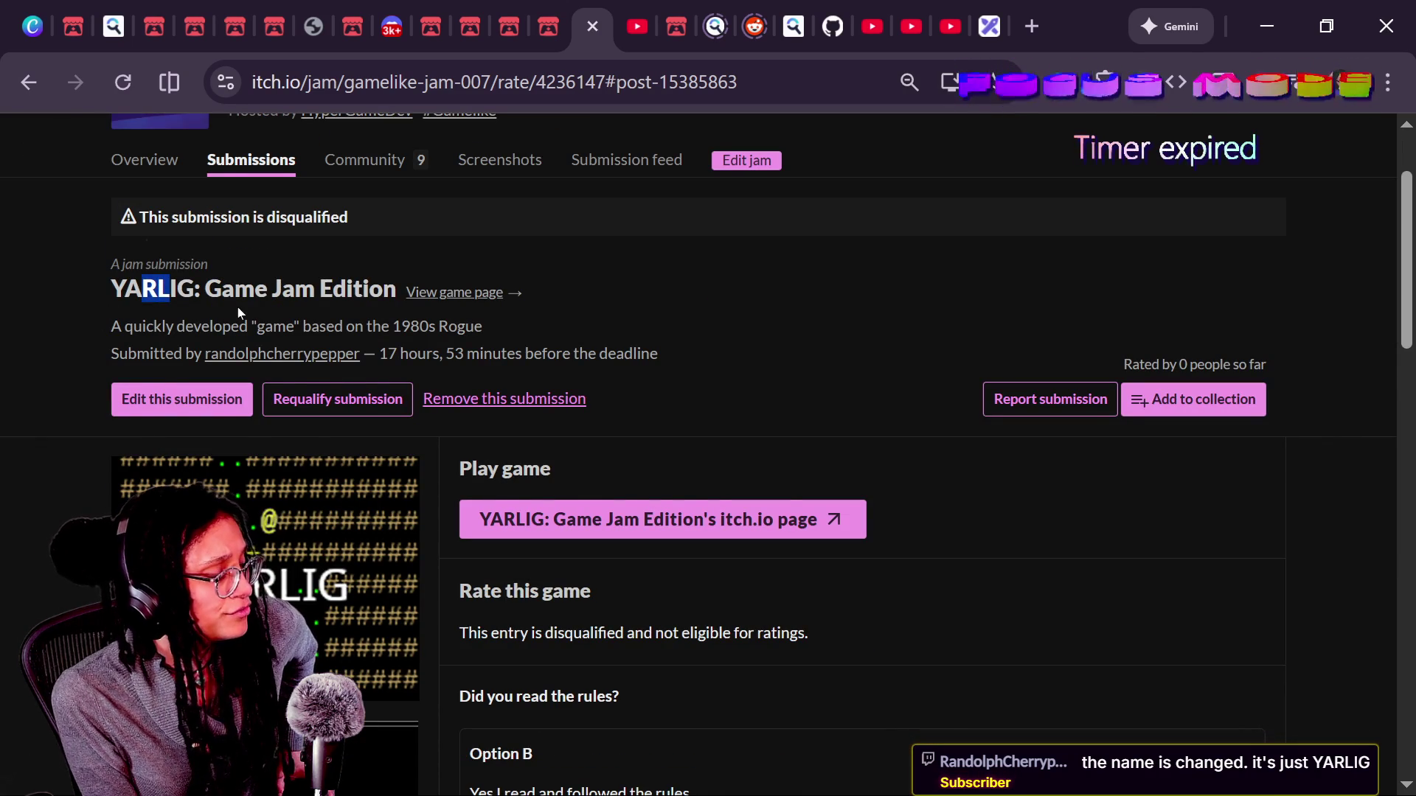
scroll(237, 313, down, 2)
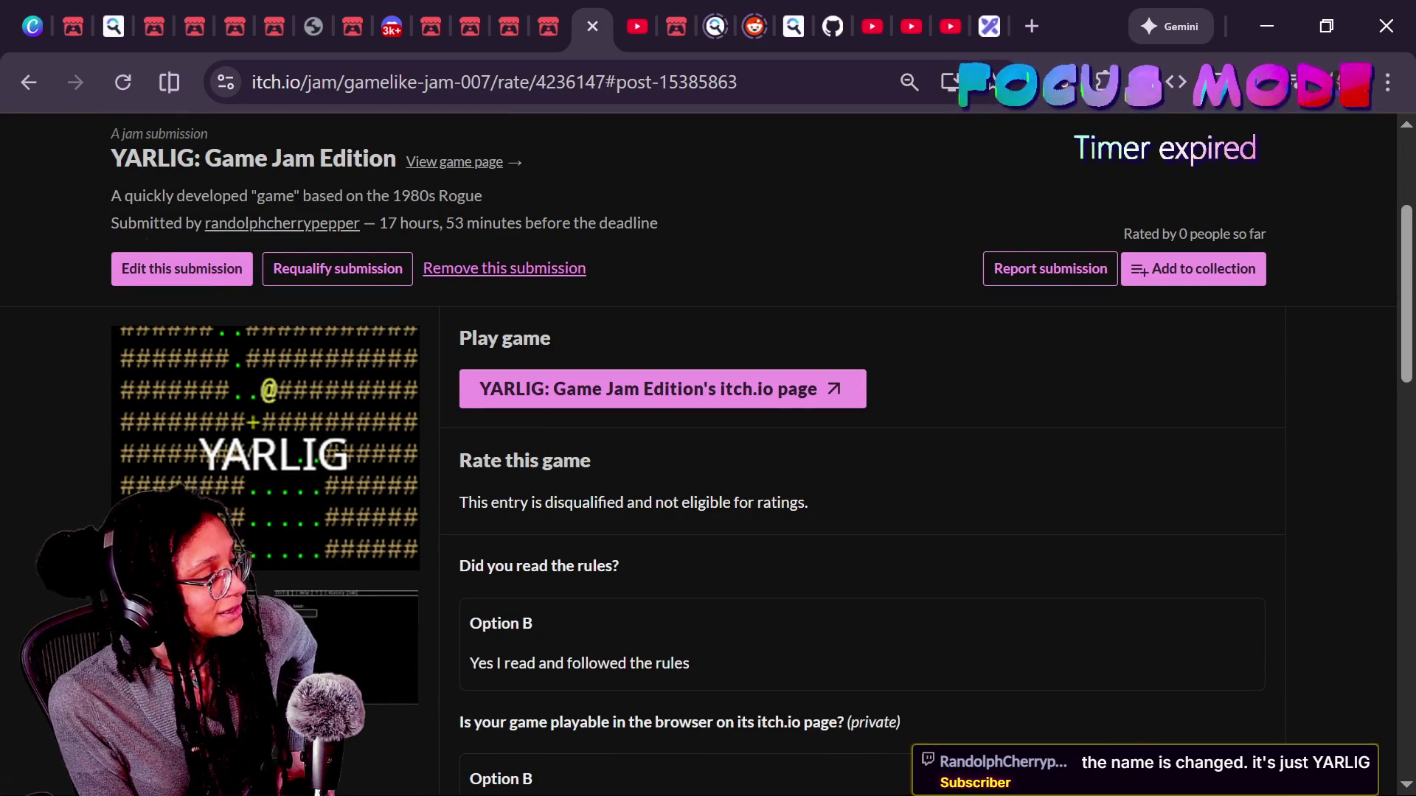
key(shift+Right)
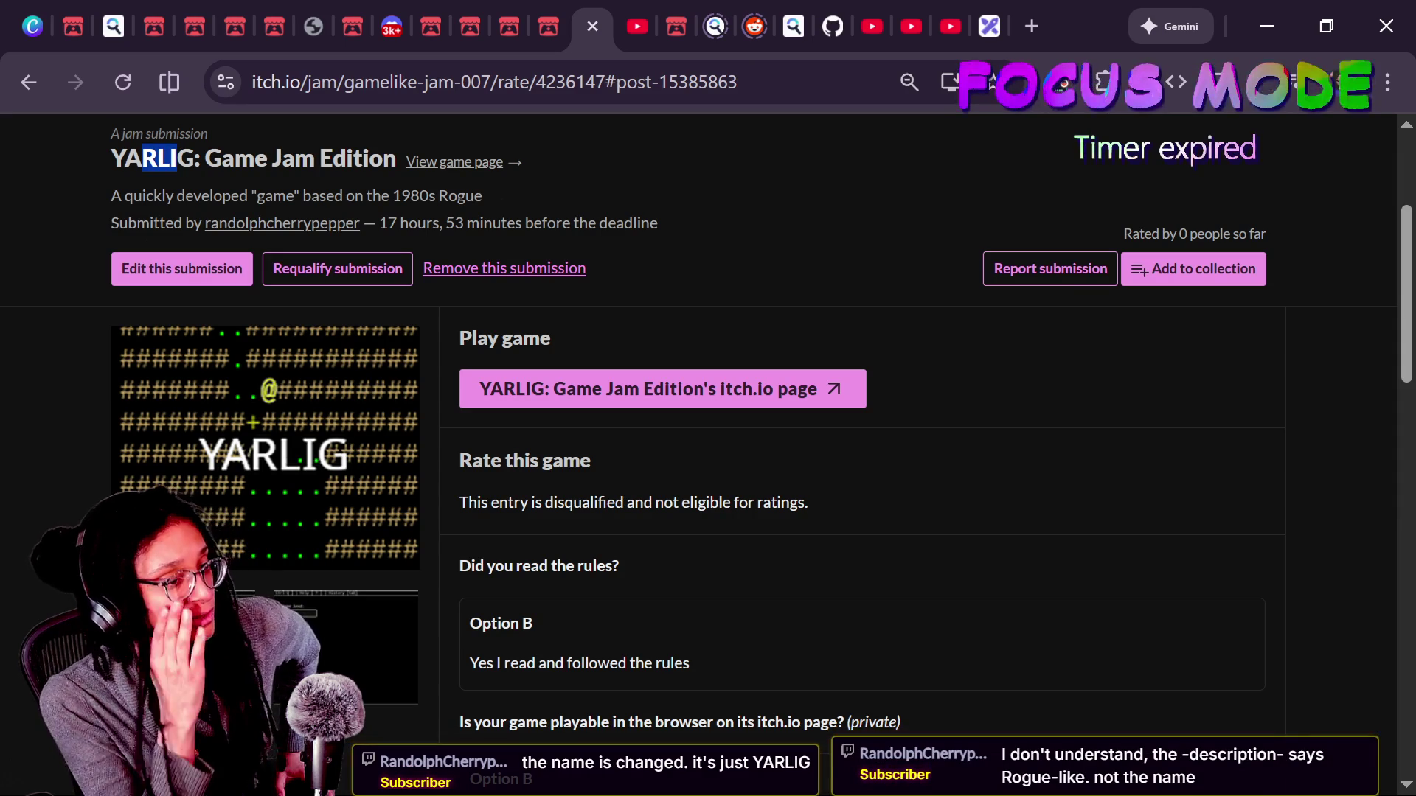
key(Right)
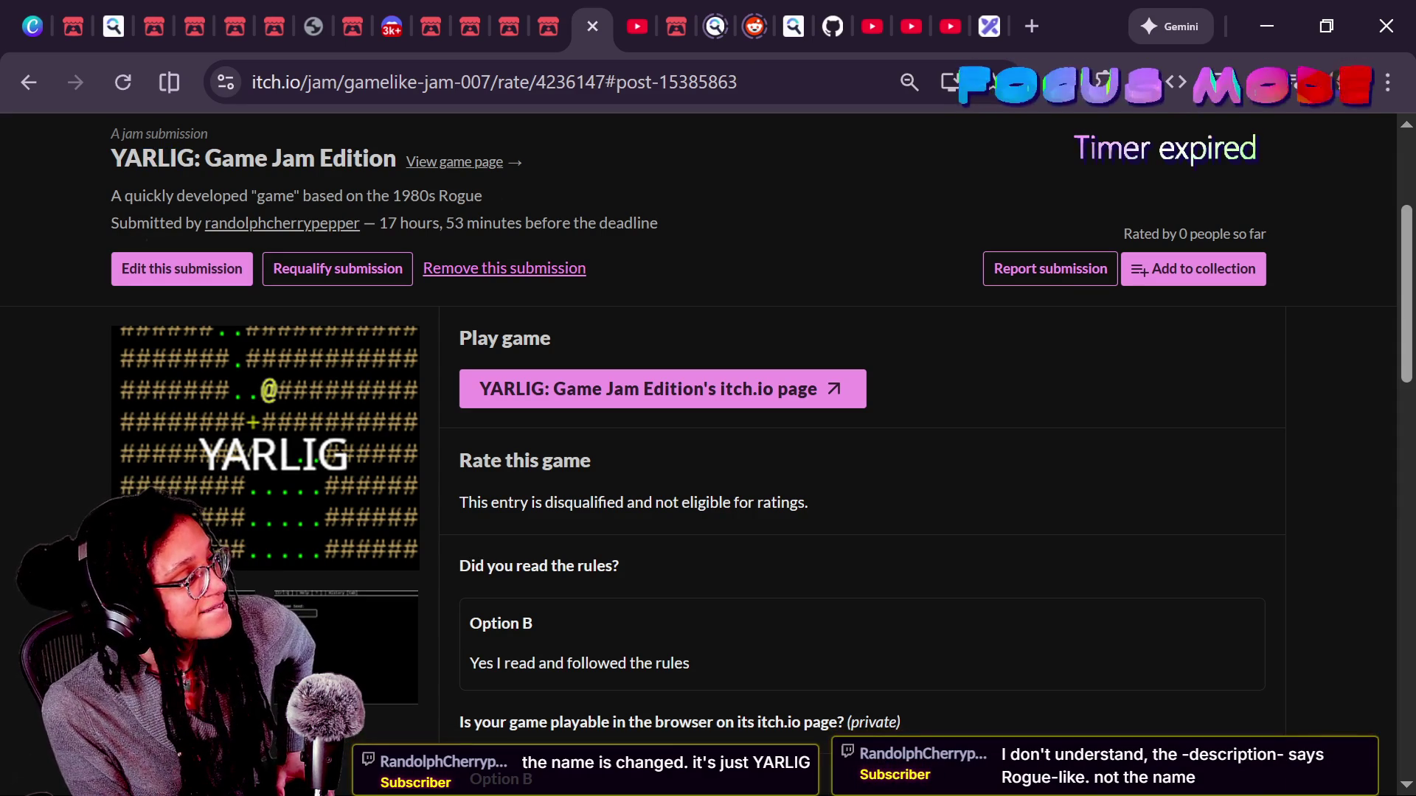
drag(142, 158, 170, 157)
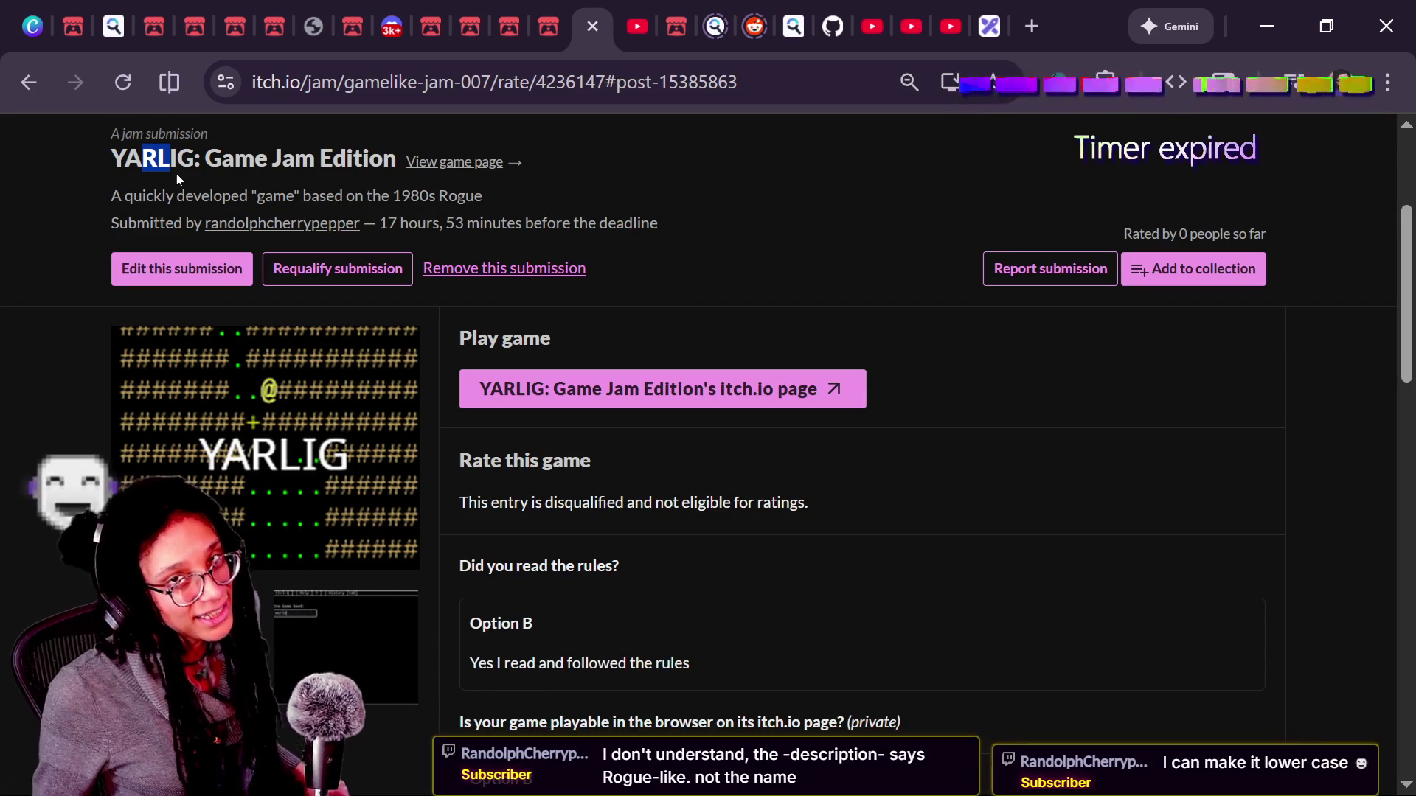
drag(175, 174, 601, 335)
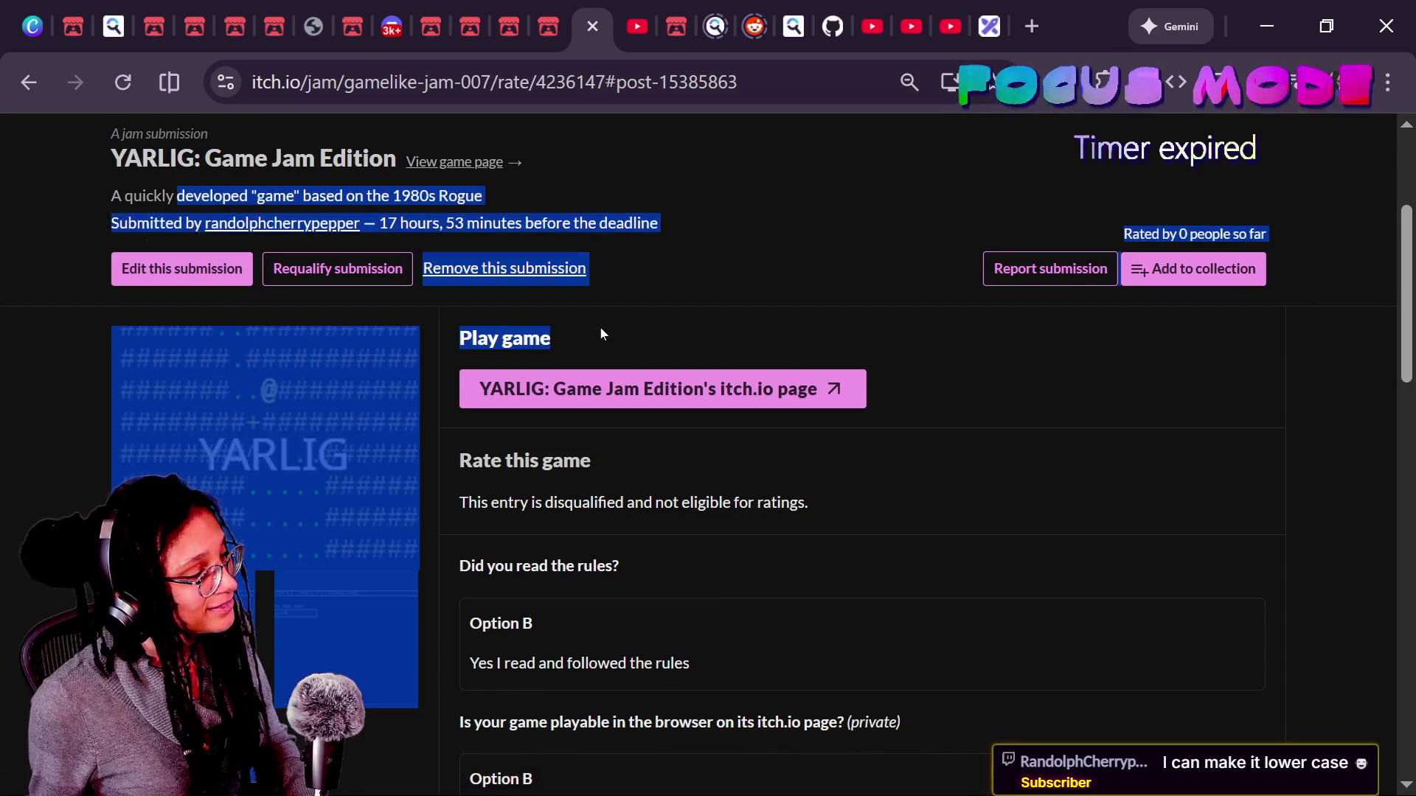
click(601, 335)
click(73, 27)
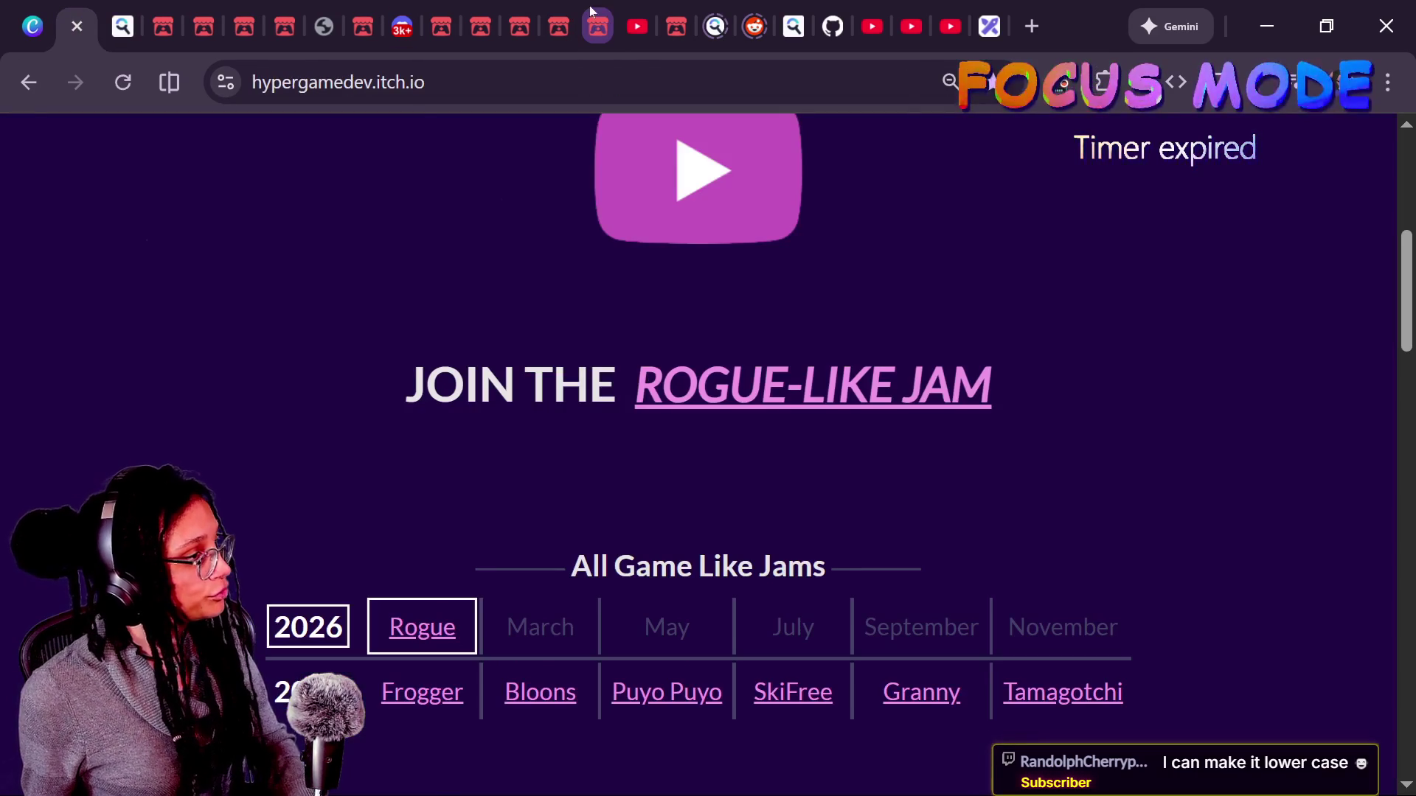
click(595, 14)
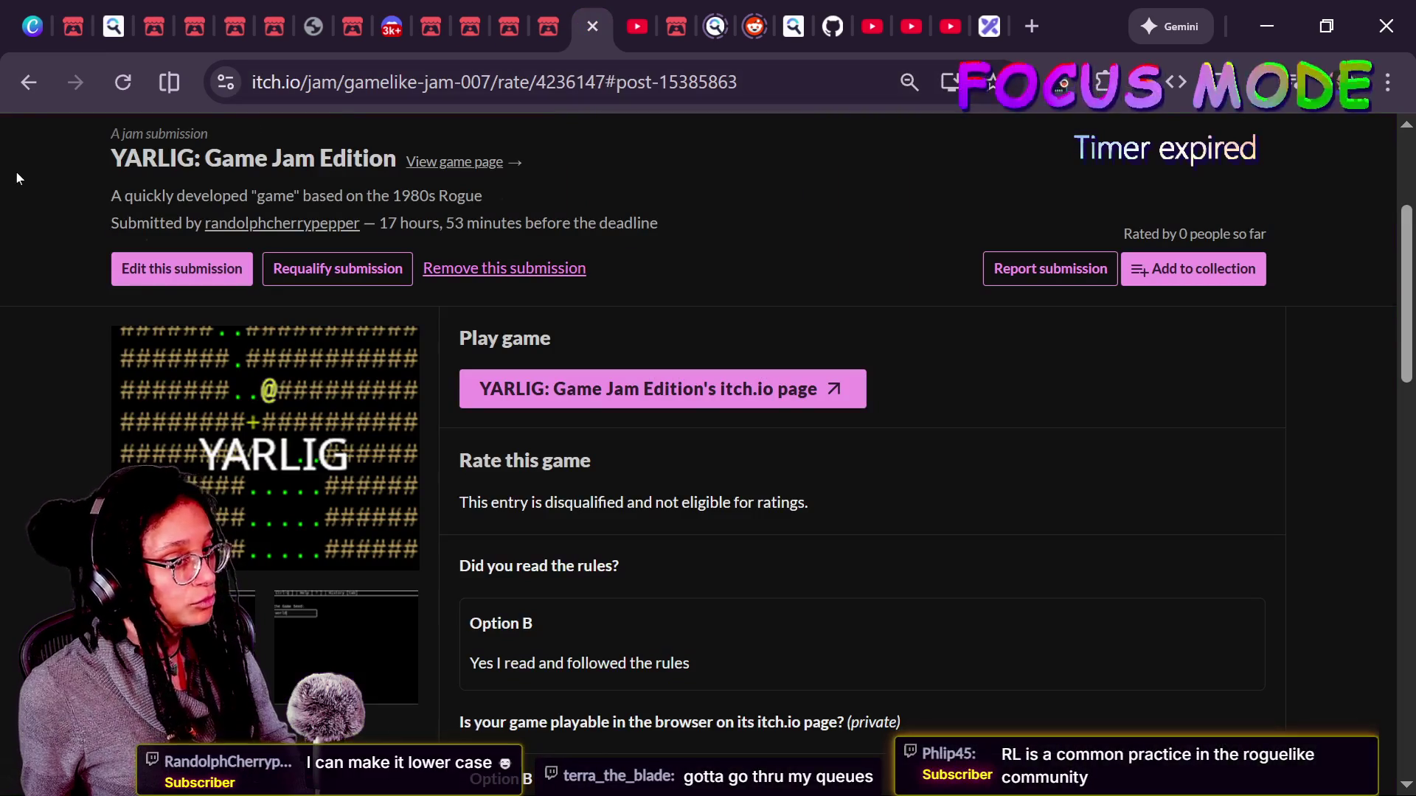
click(29, 82)
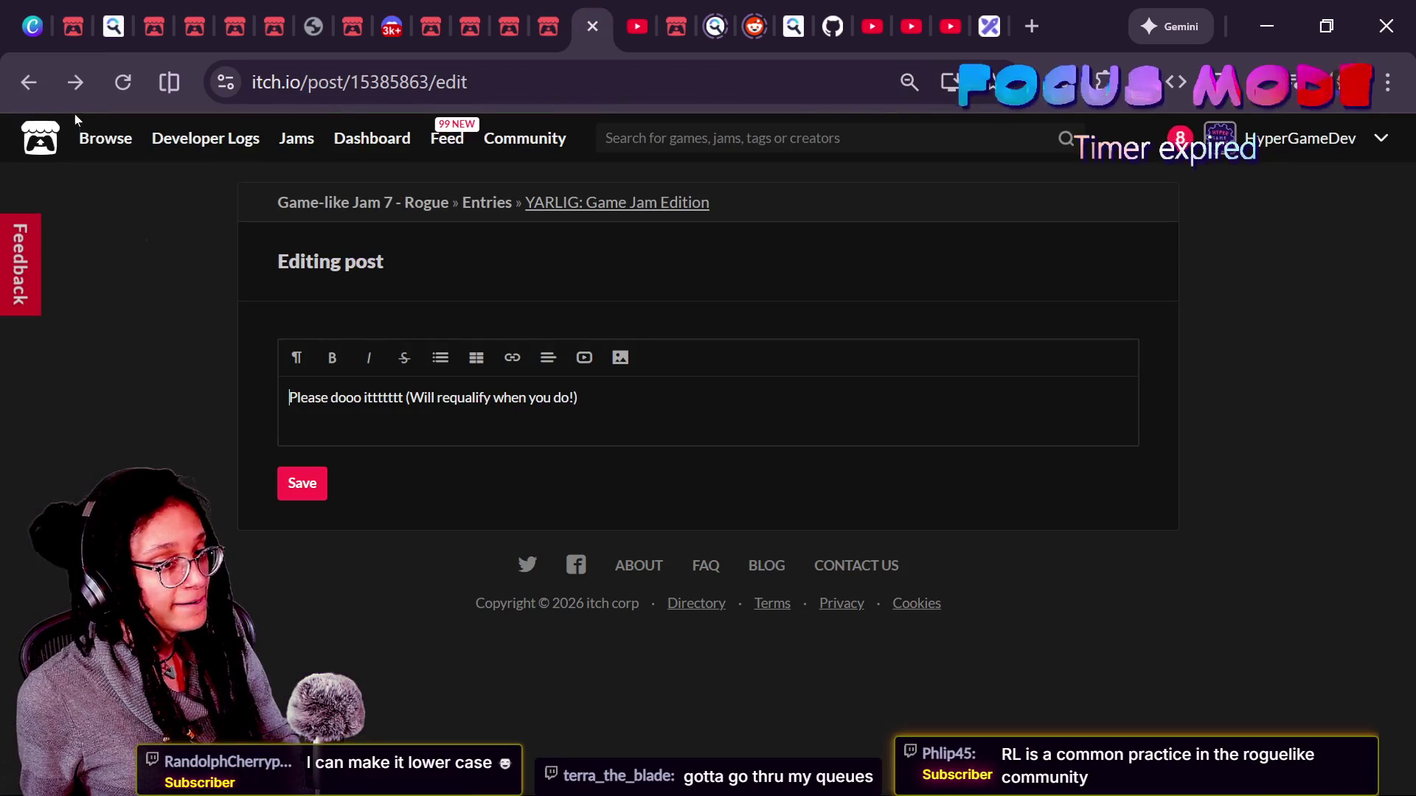
click(75, 82)
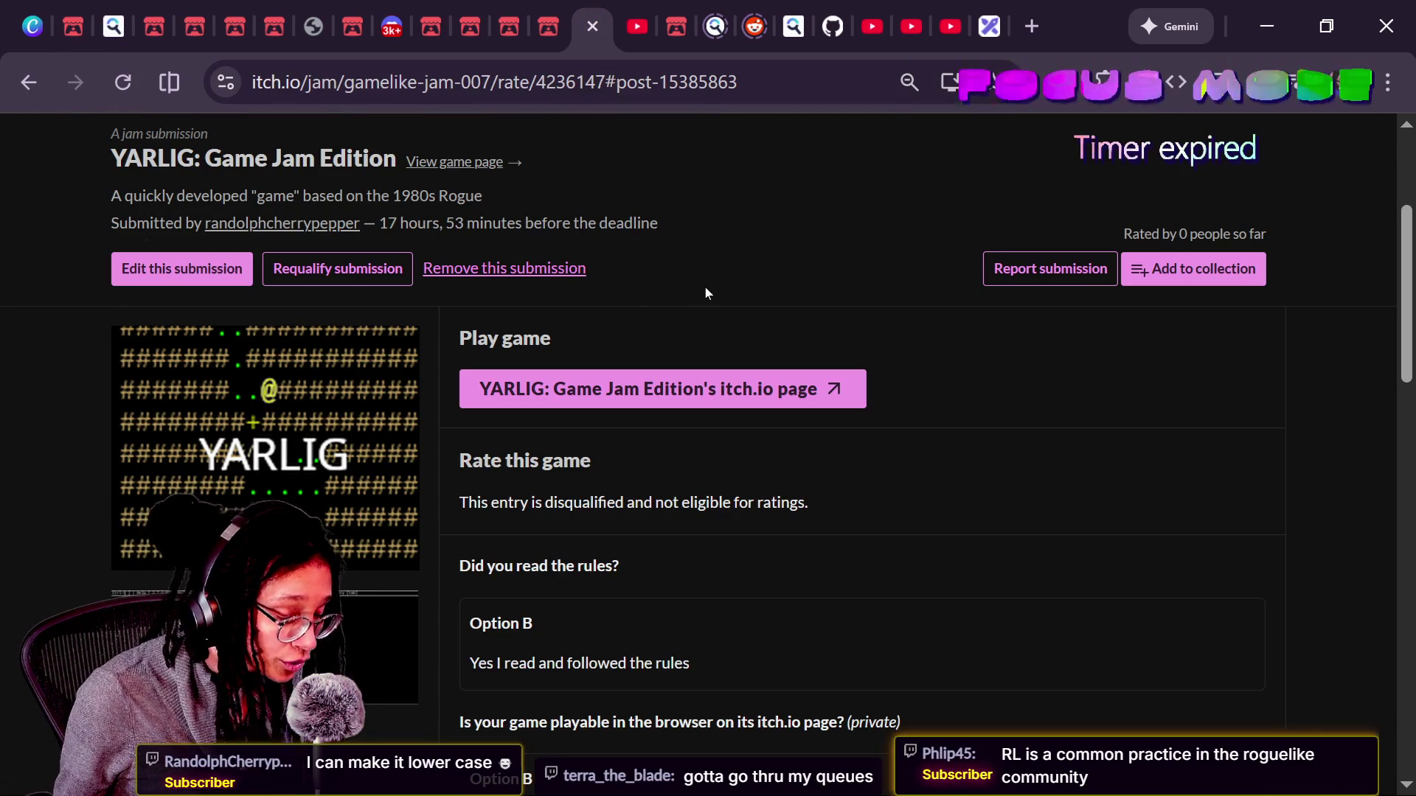
scroll(842, 255, up, 3)
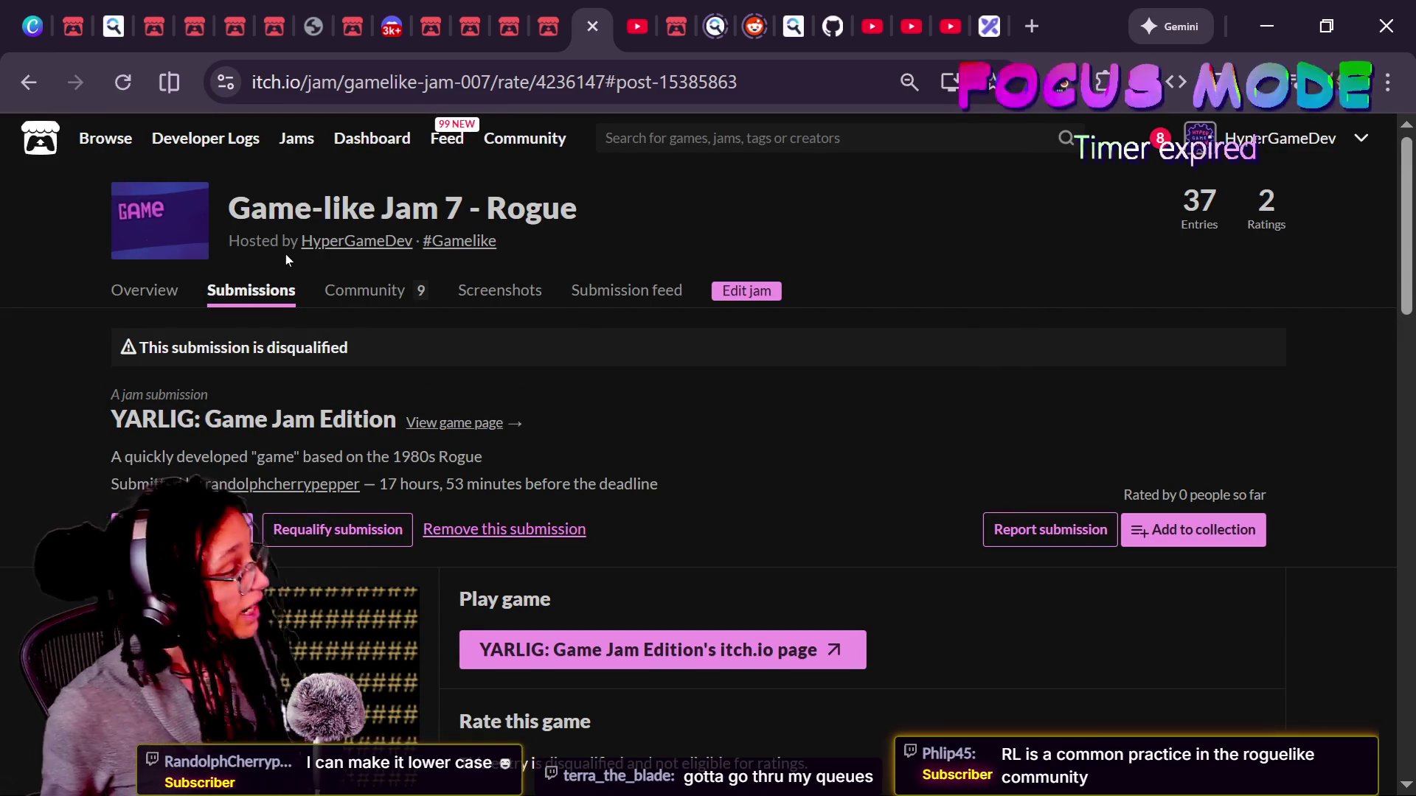
click(278, 284)
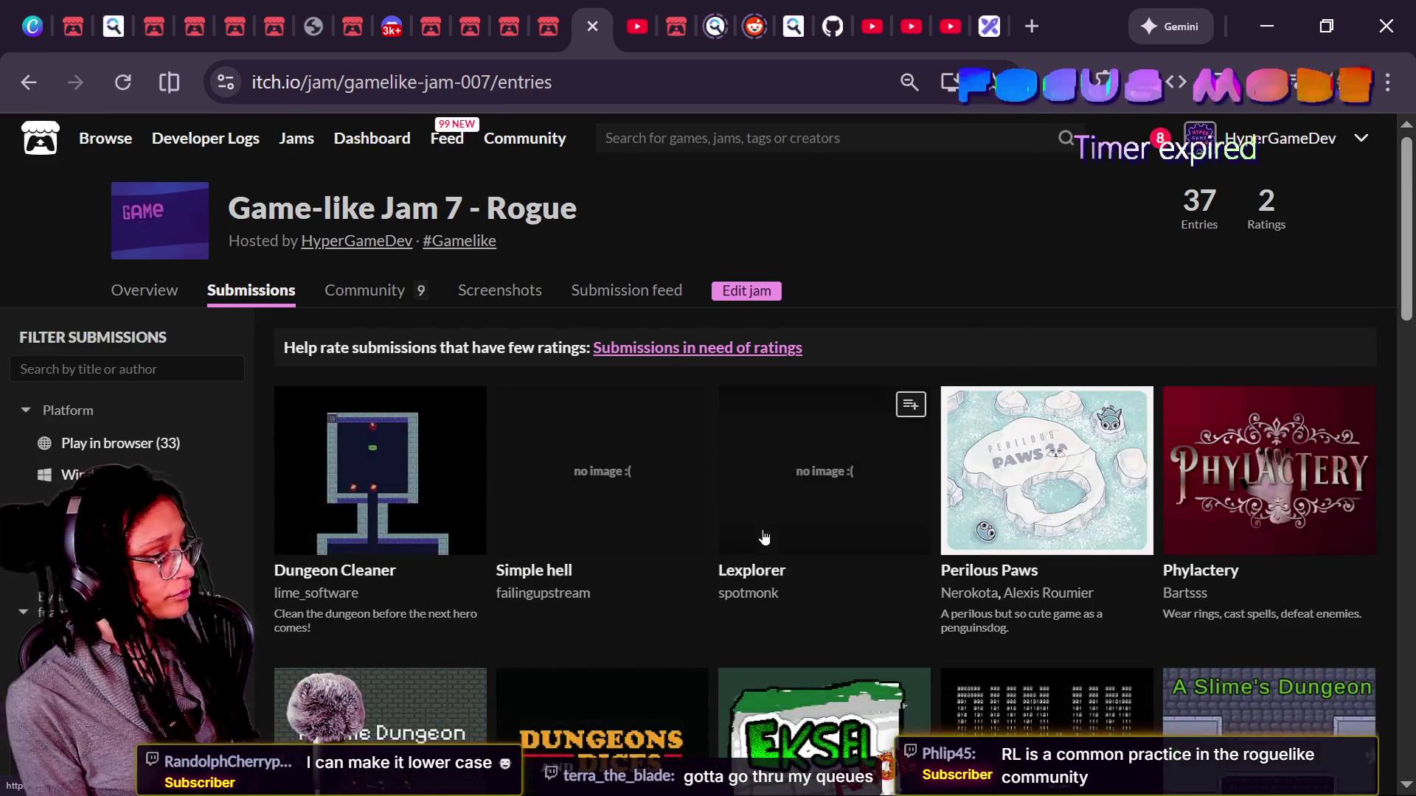
Step: Scroll through the Game-like Jam 7 entries grid and open the Simple hell entry
scroll(764, 537, down, 2)
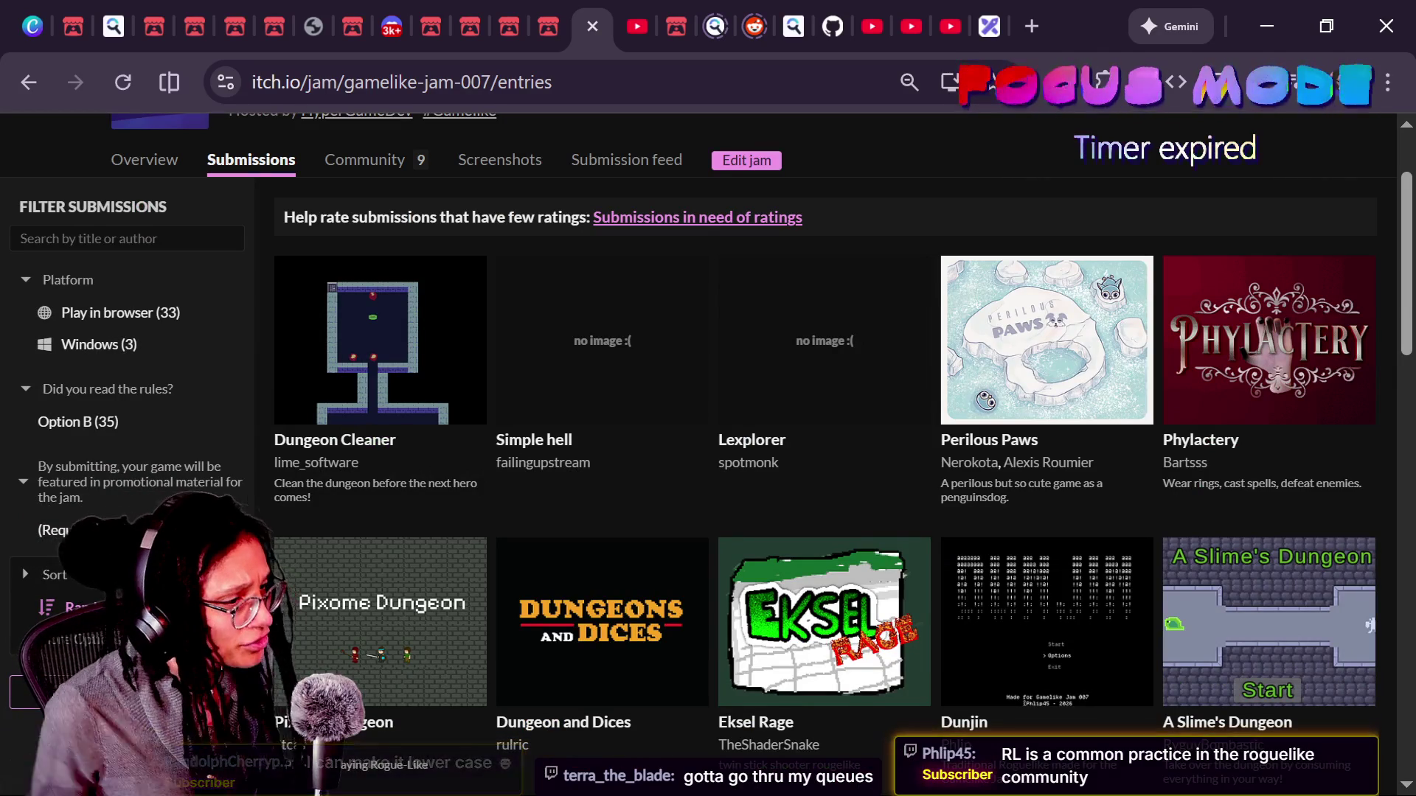
mouse_move(1191, 351)
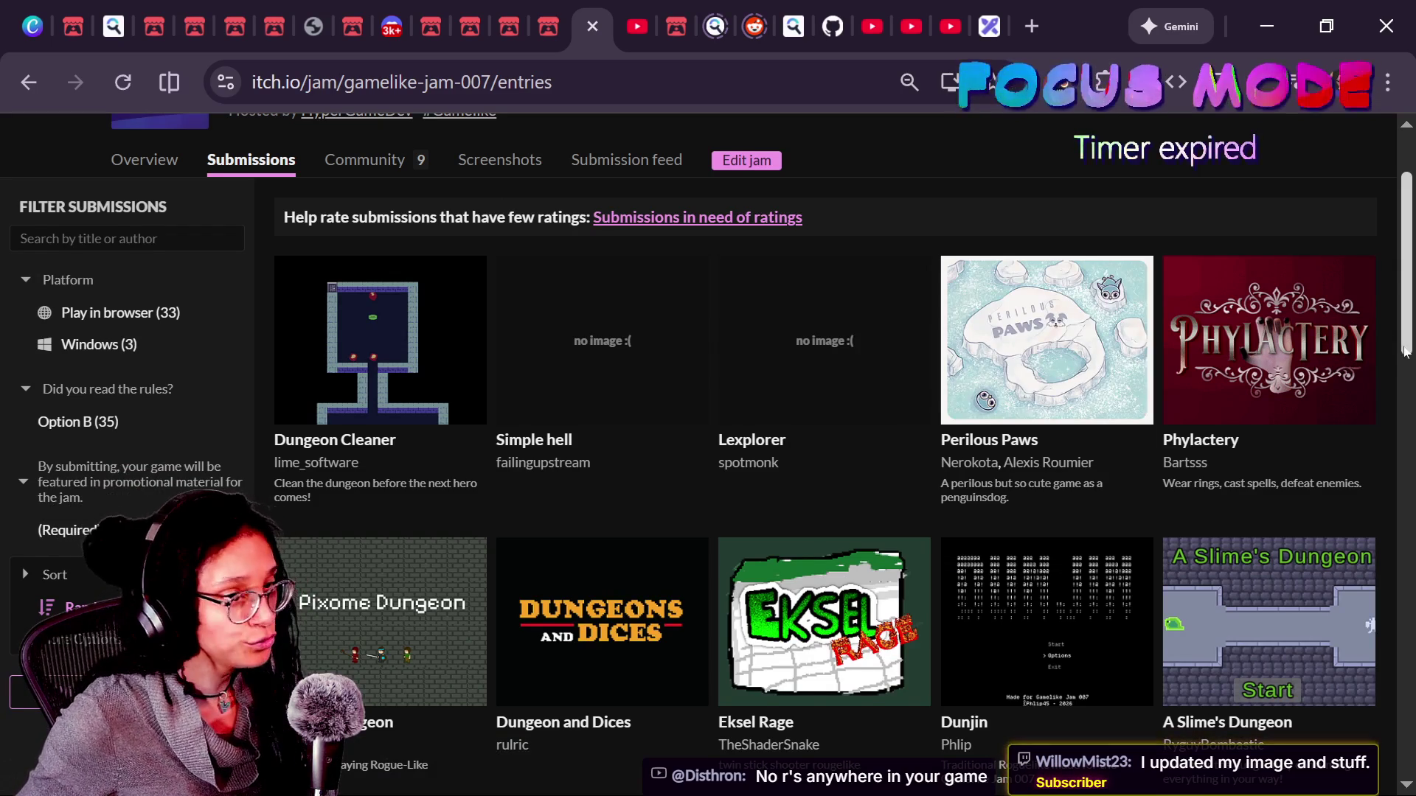
scroll(1401, 369, down, 1)
scroll(1400, 368, down, 1)
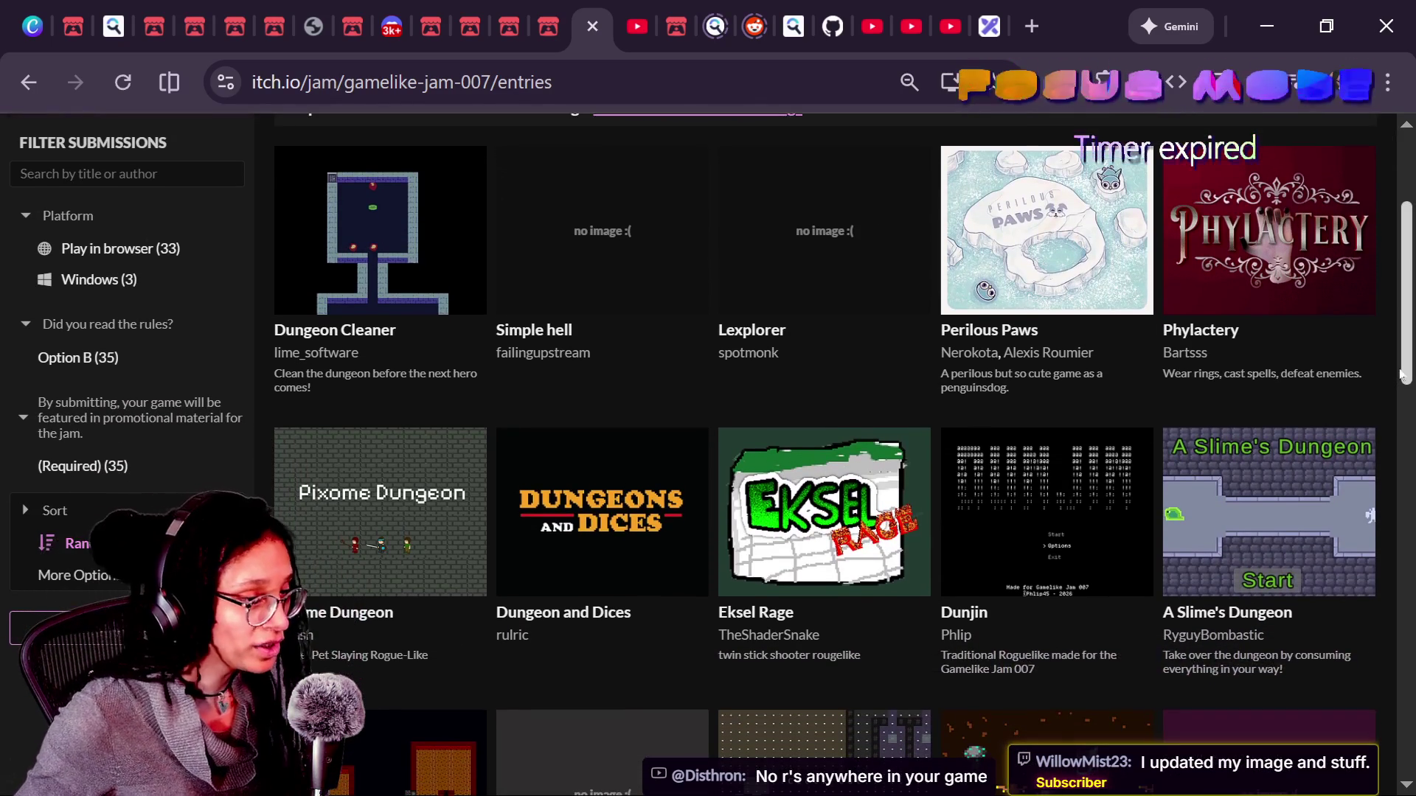
scroll(1402, 377, down, 2)
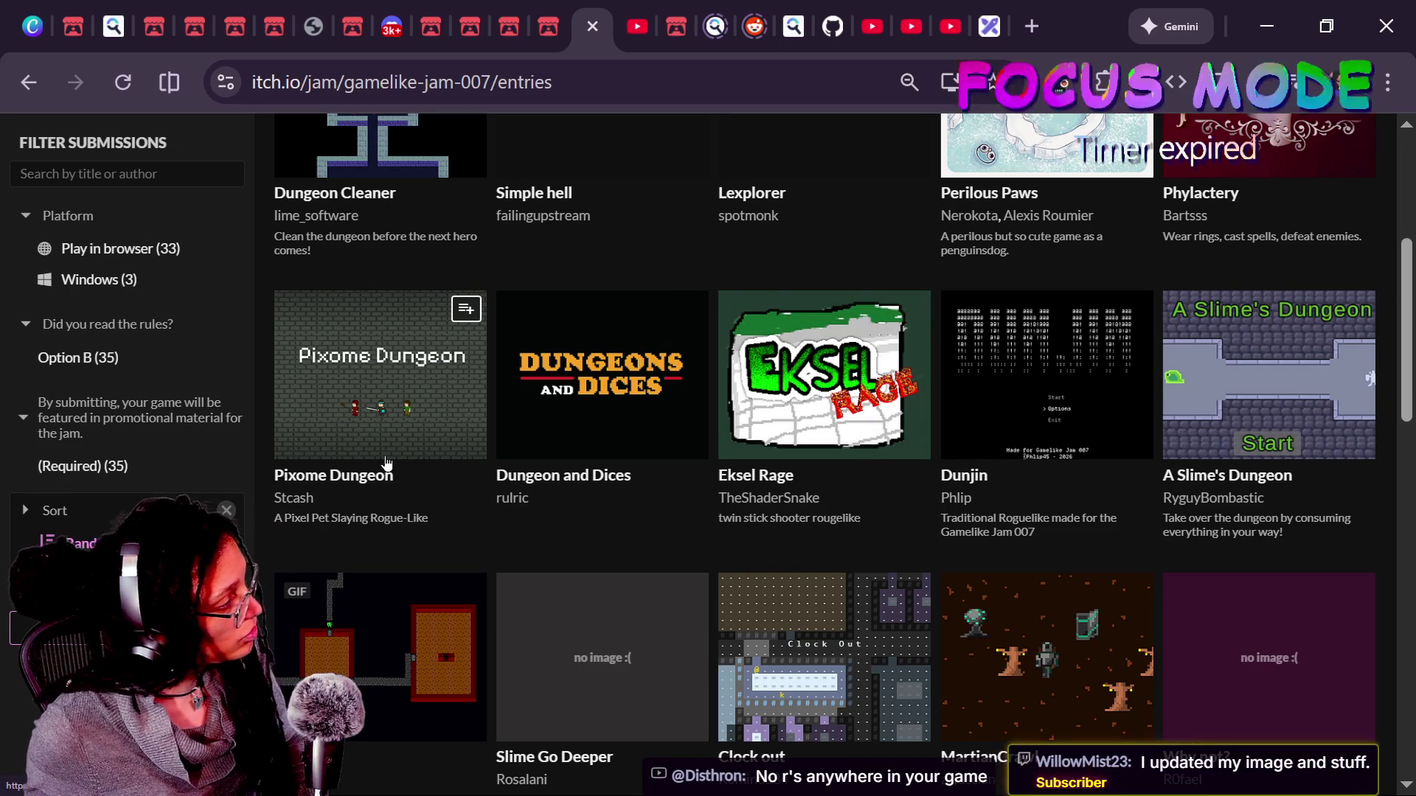
mouse_move(351, 474)
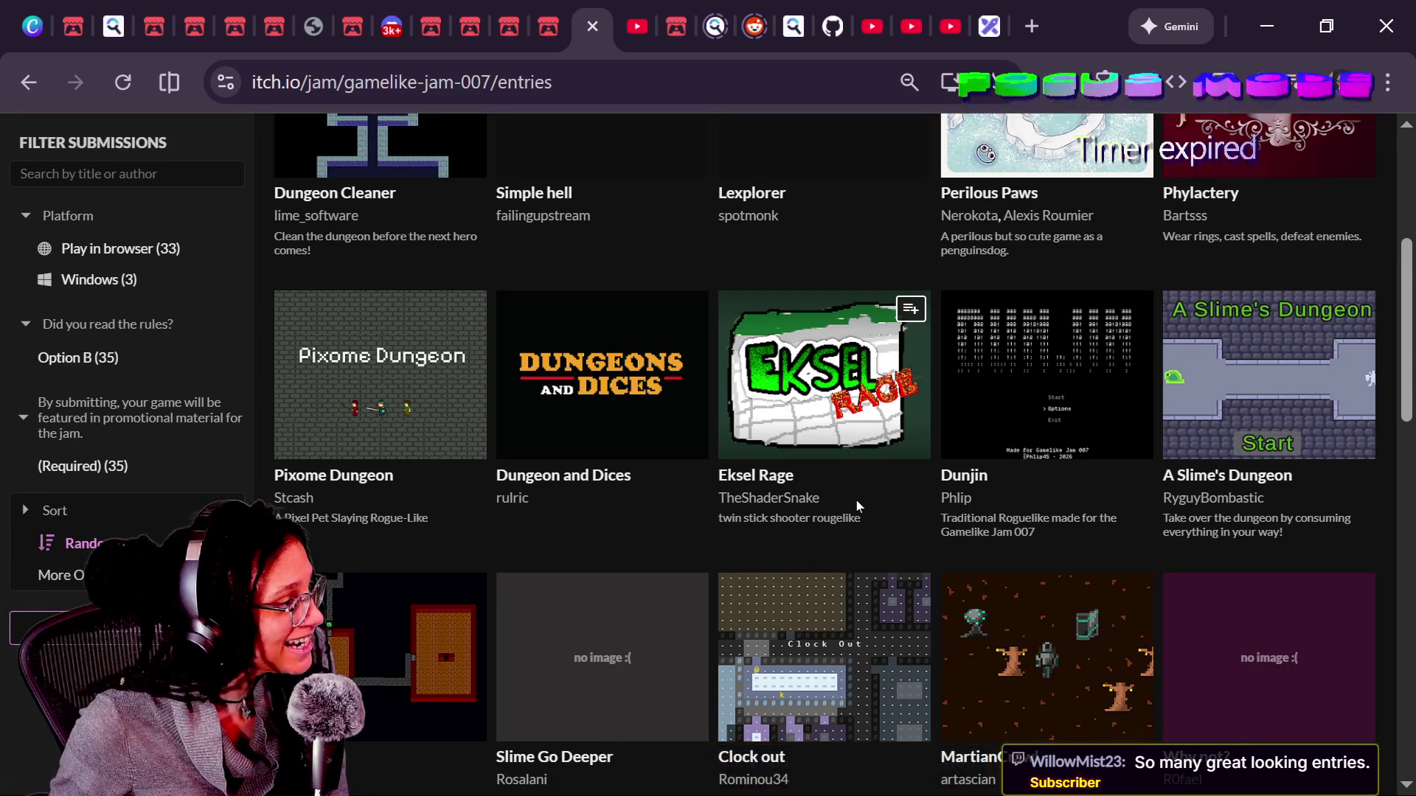
scroll(856, 500, up, 3)
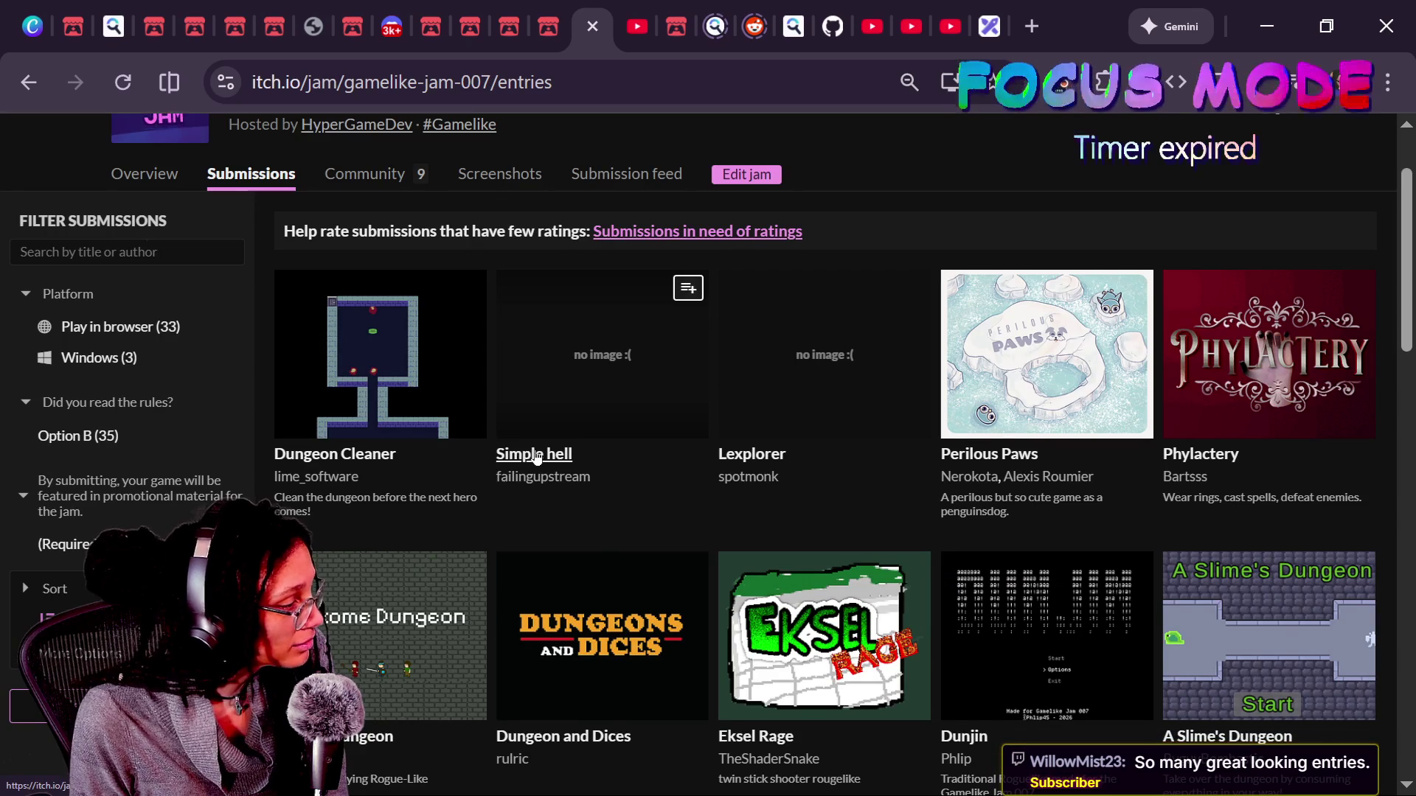
click(523, 454)
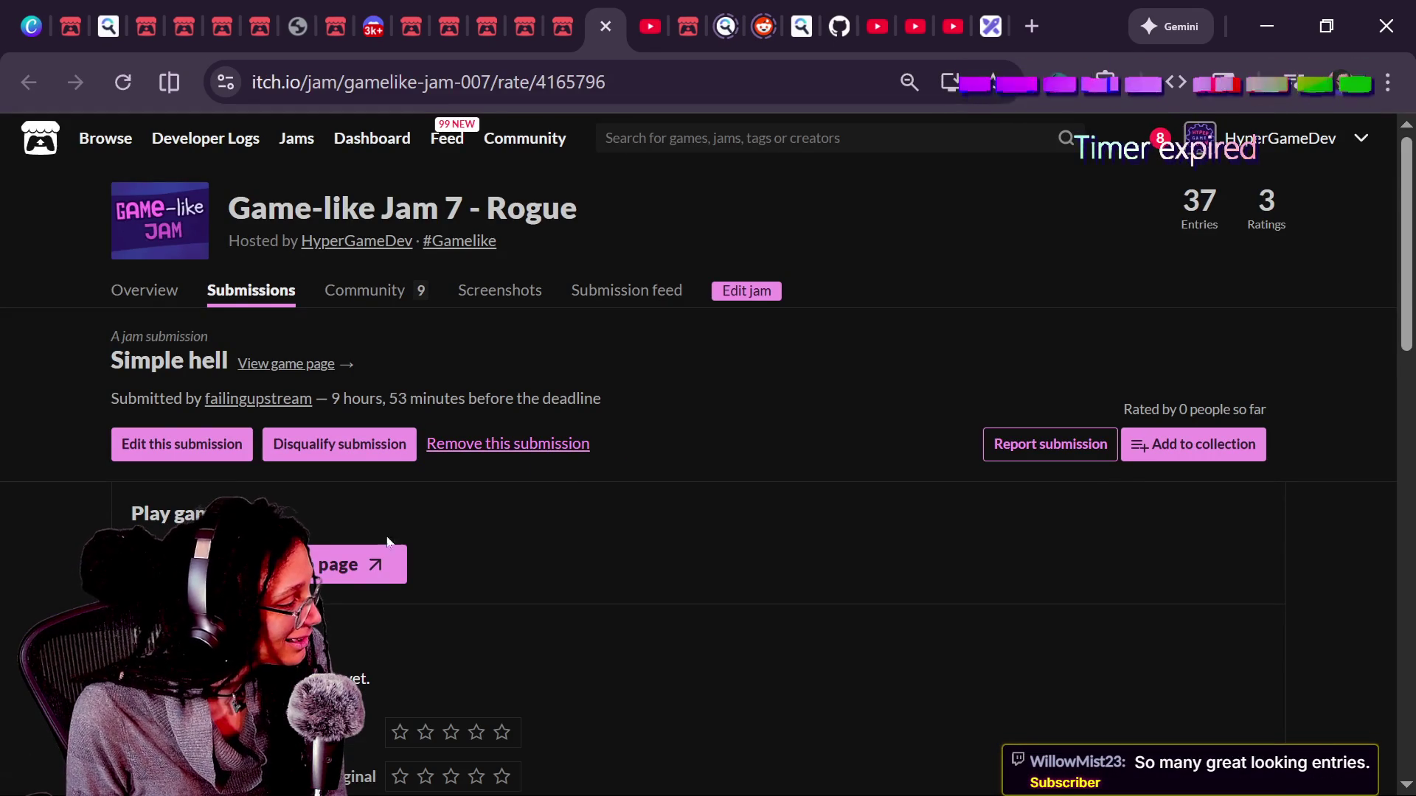
Step: Open the Simple hell game page, zoom it out to 50%, and focus the seed field
click(383, 564)
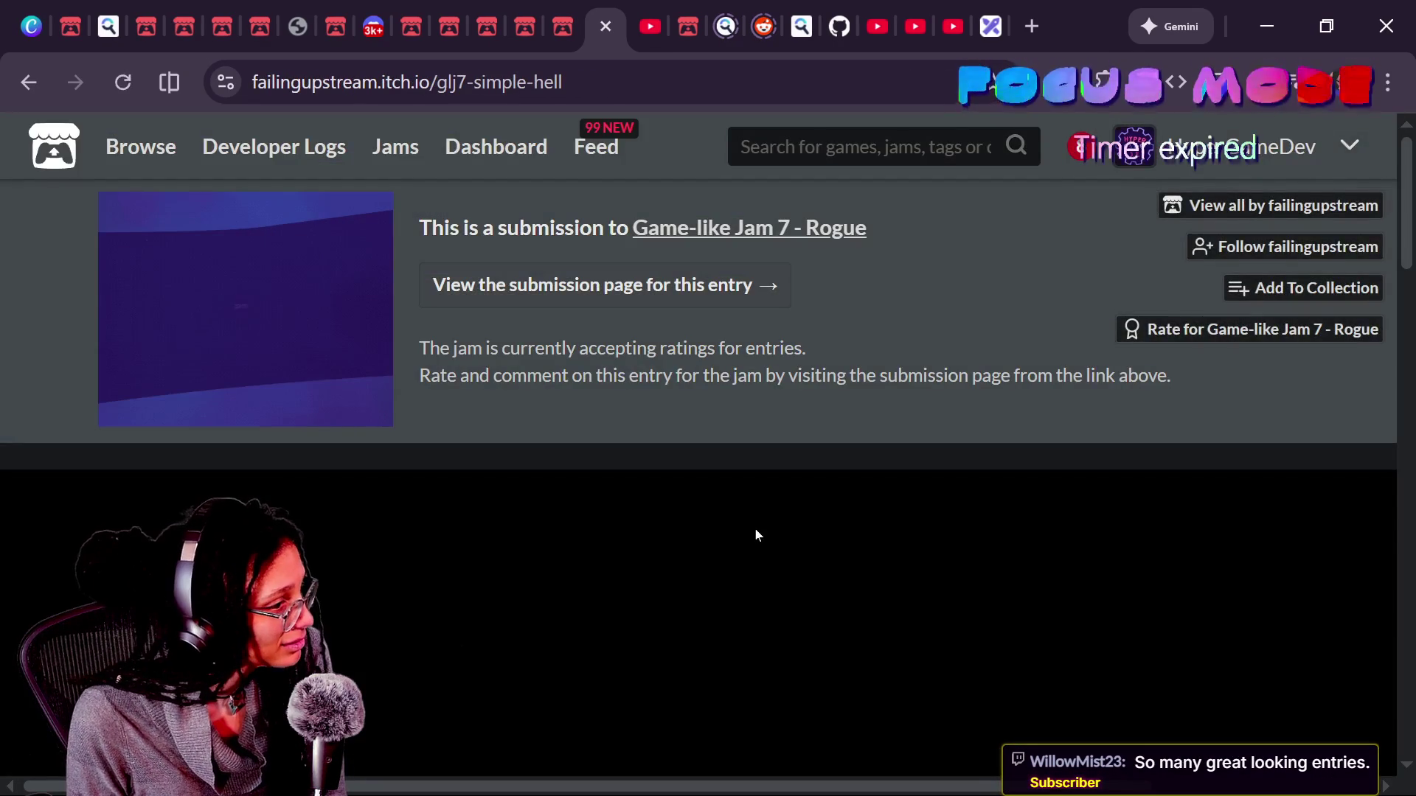
scroll(755, 528, up, 5)
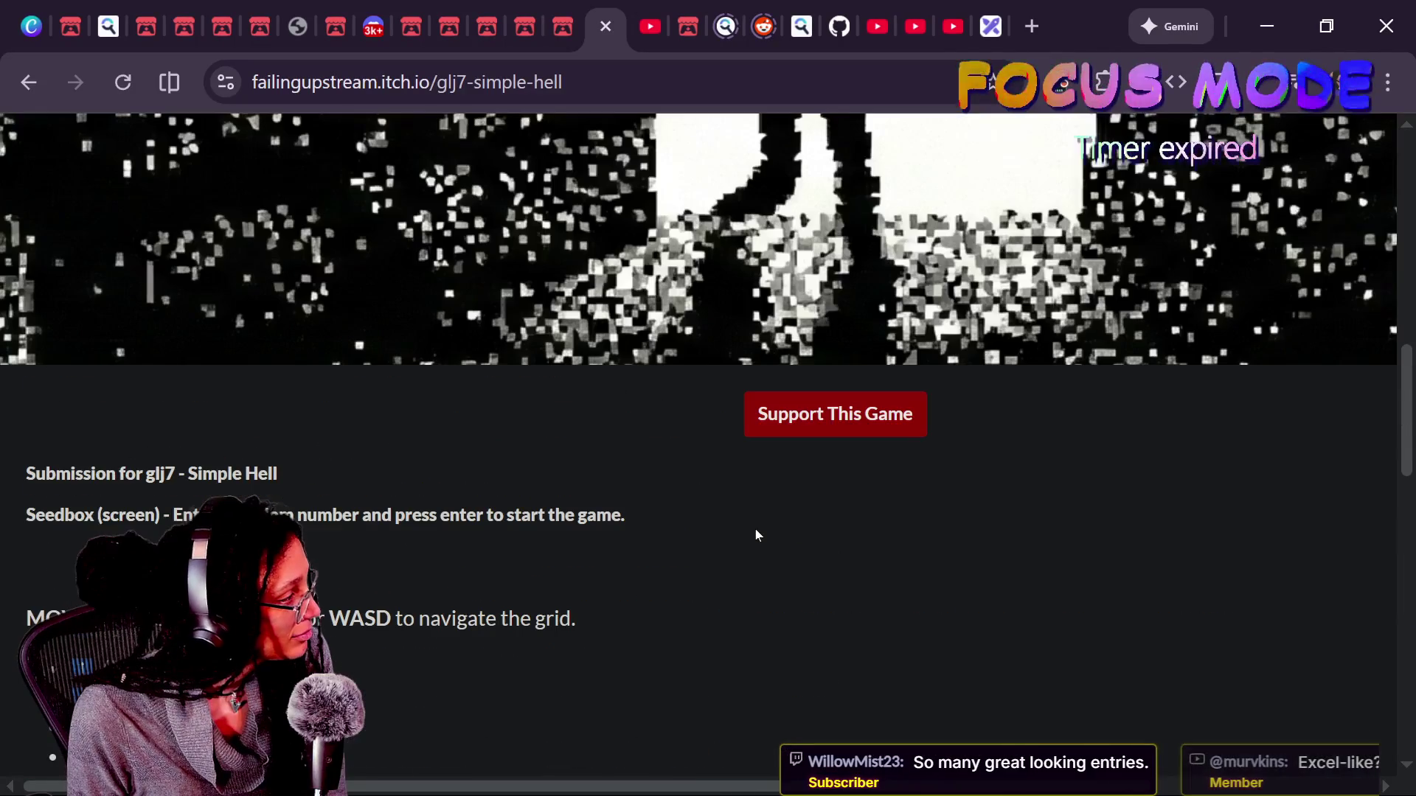
scroll(755, 529, down, 3)
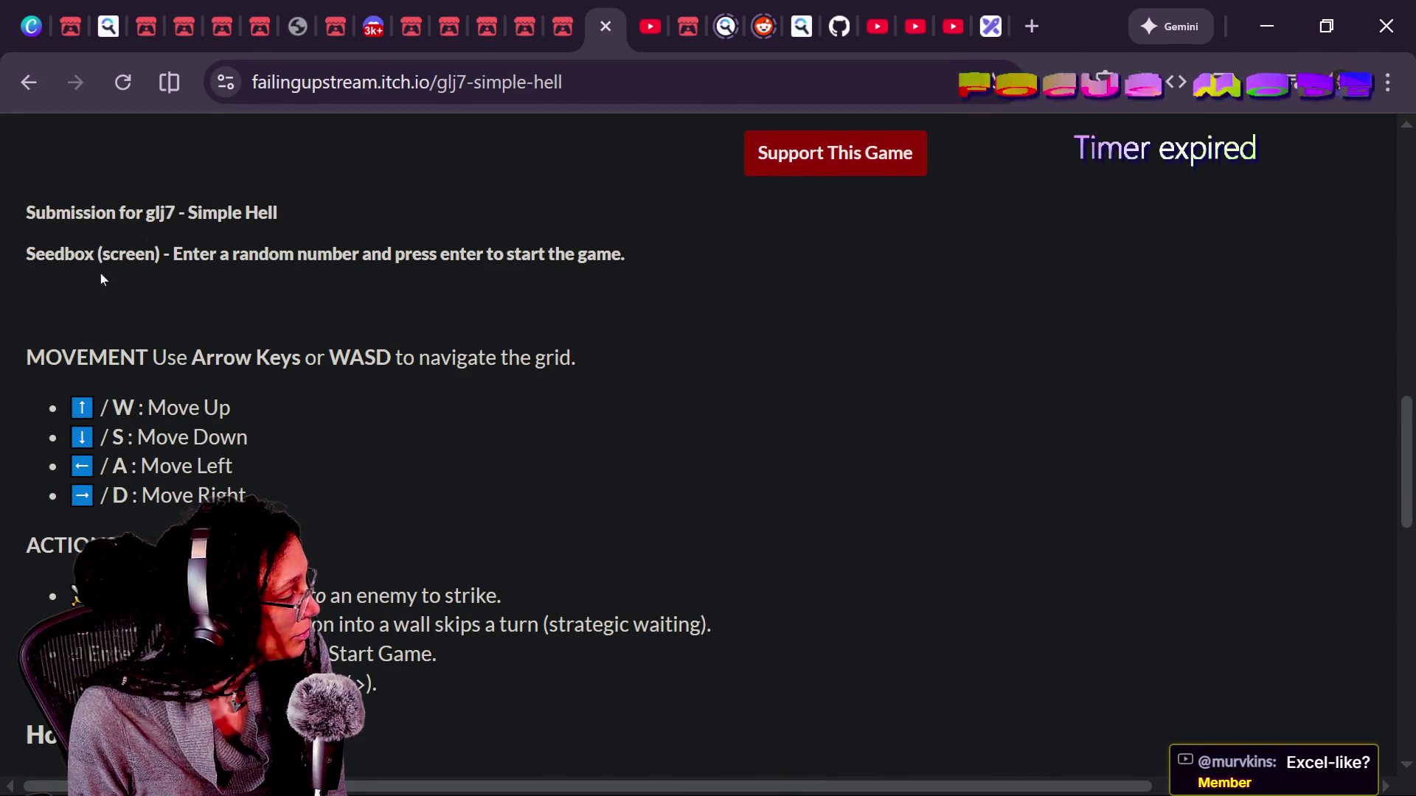
scroll(28, 379, up, 2)
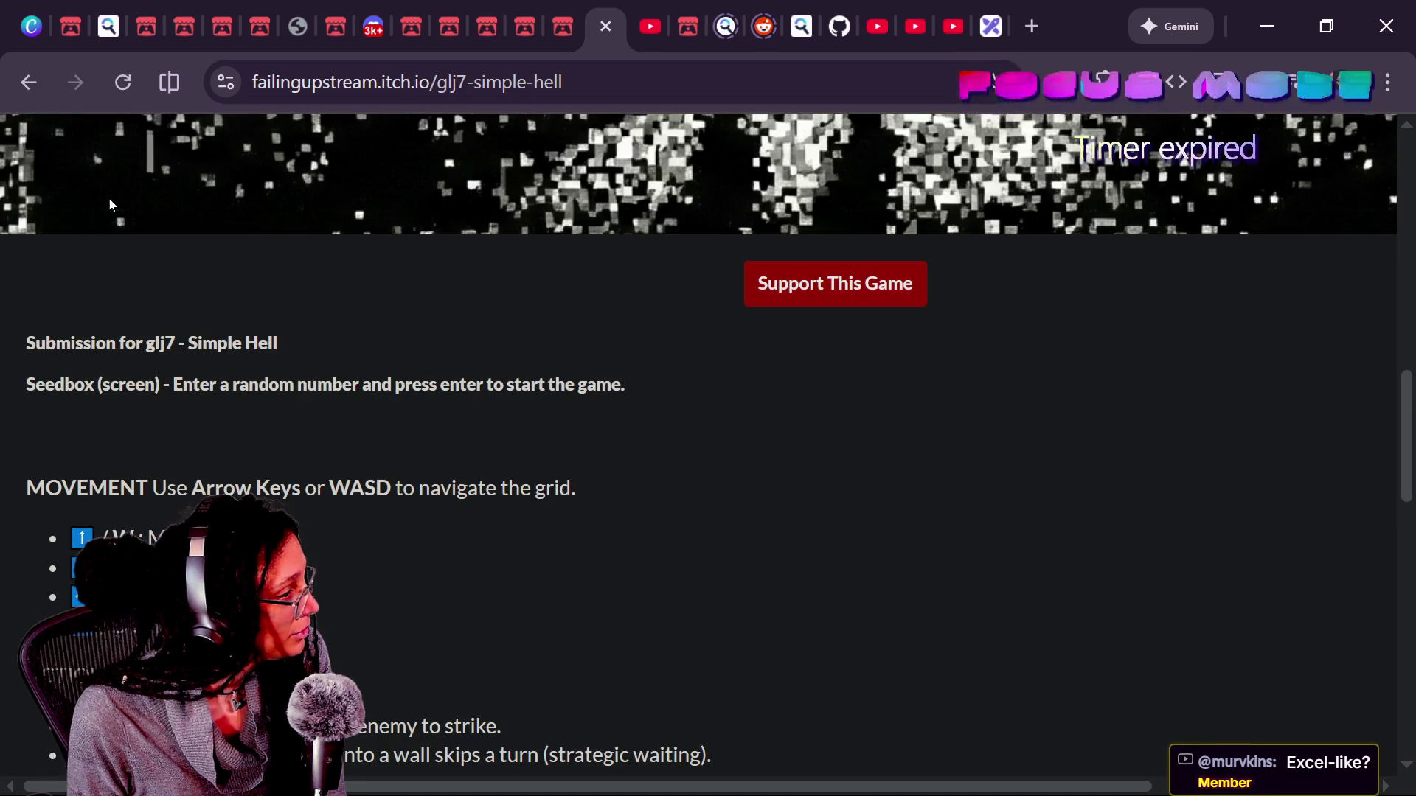
scroll(232, 426, up, 10)
scroll(232, 426, down, 4)
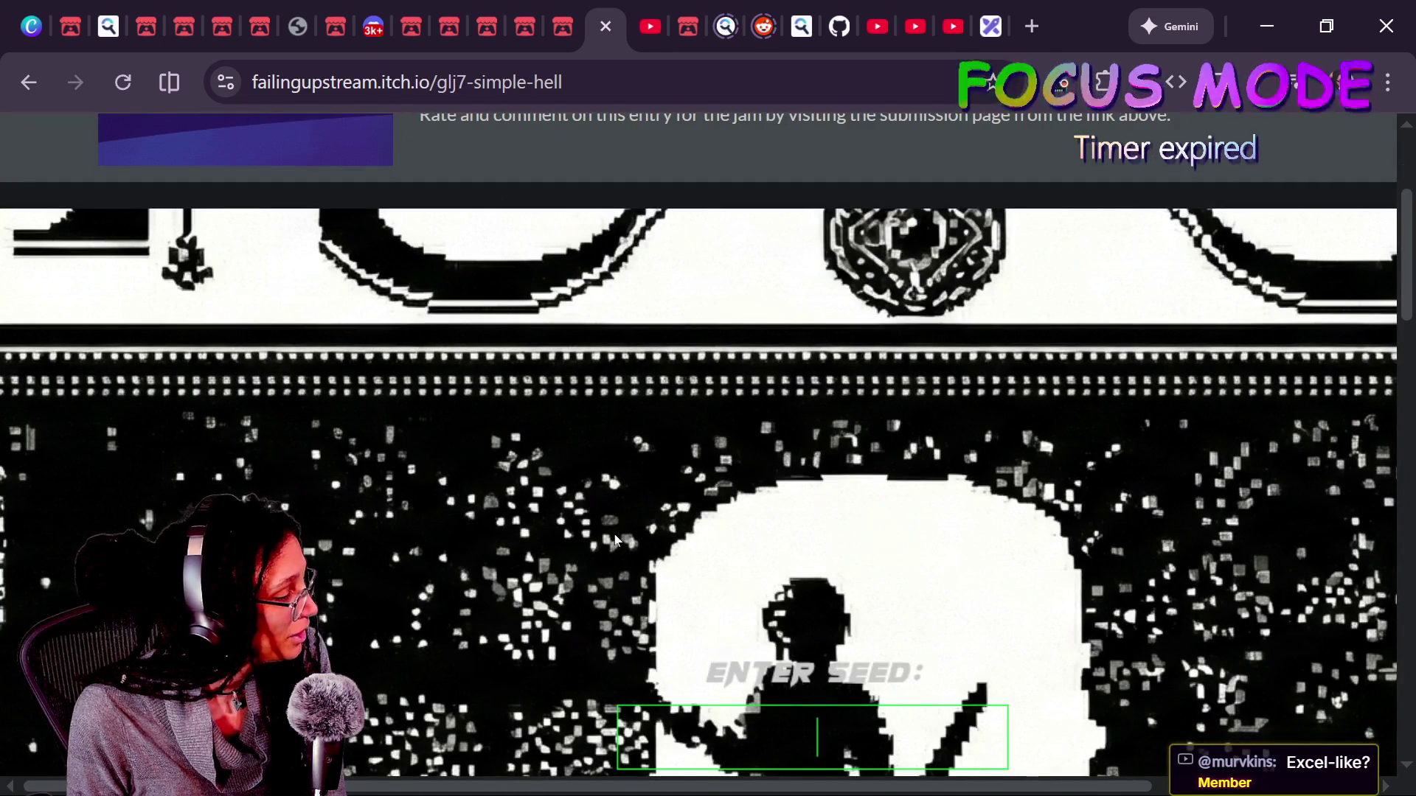
key(ctrl+minus)
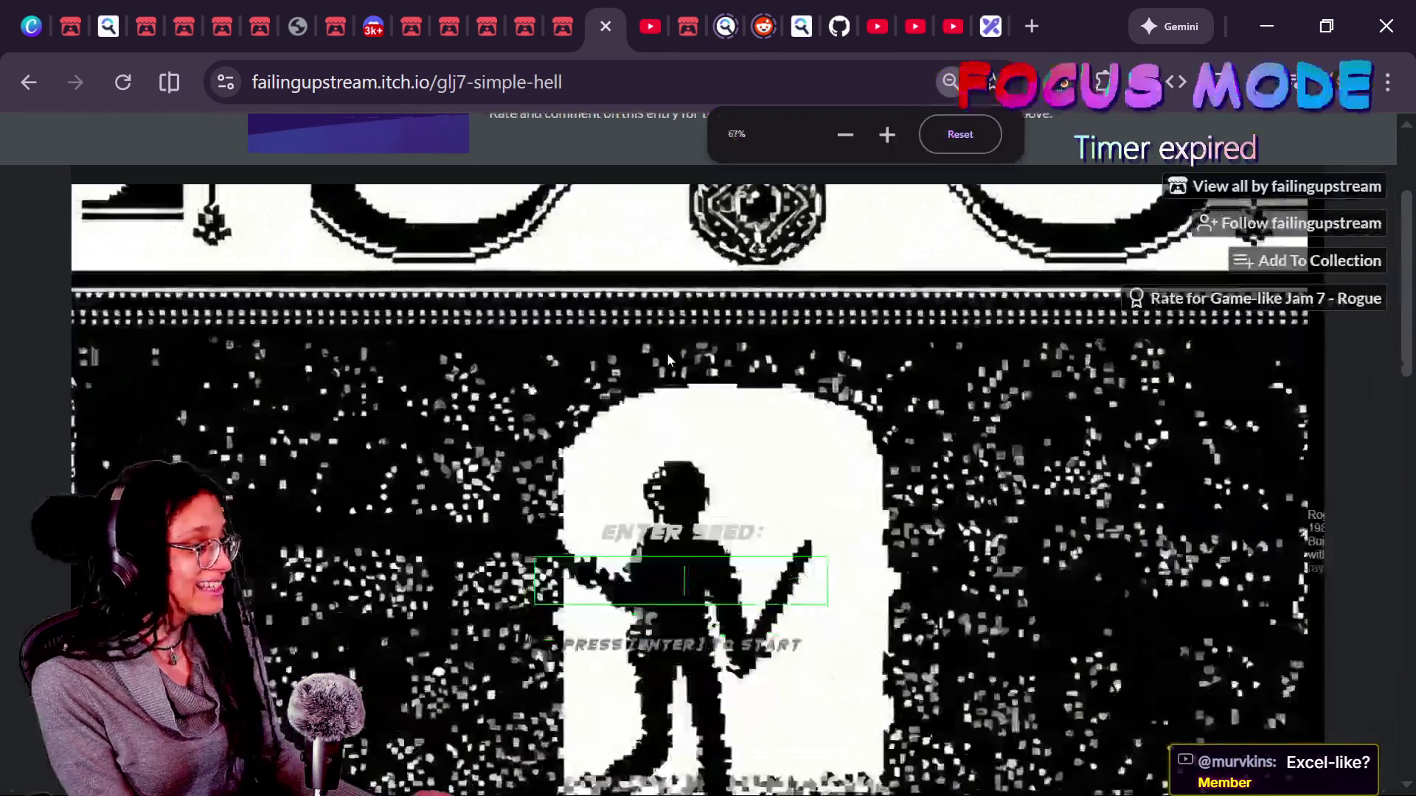
key(ctrl+minus)
key(ctrl+minus)
key(ctrl+plus)
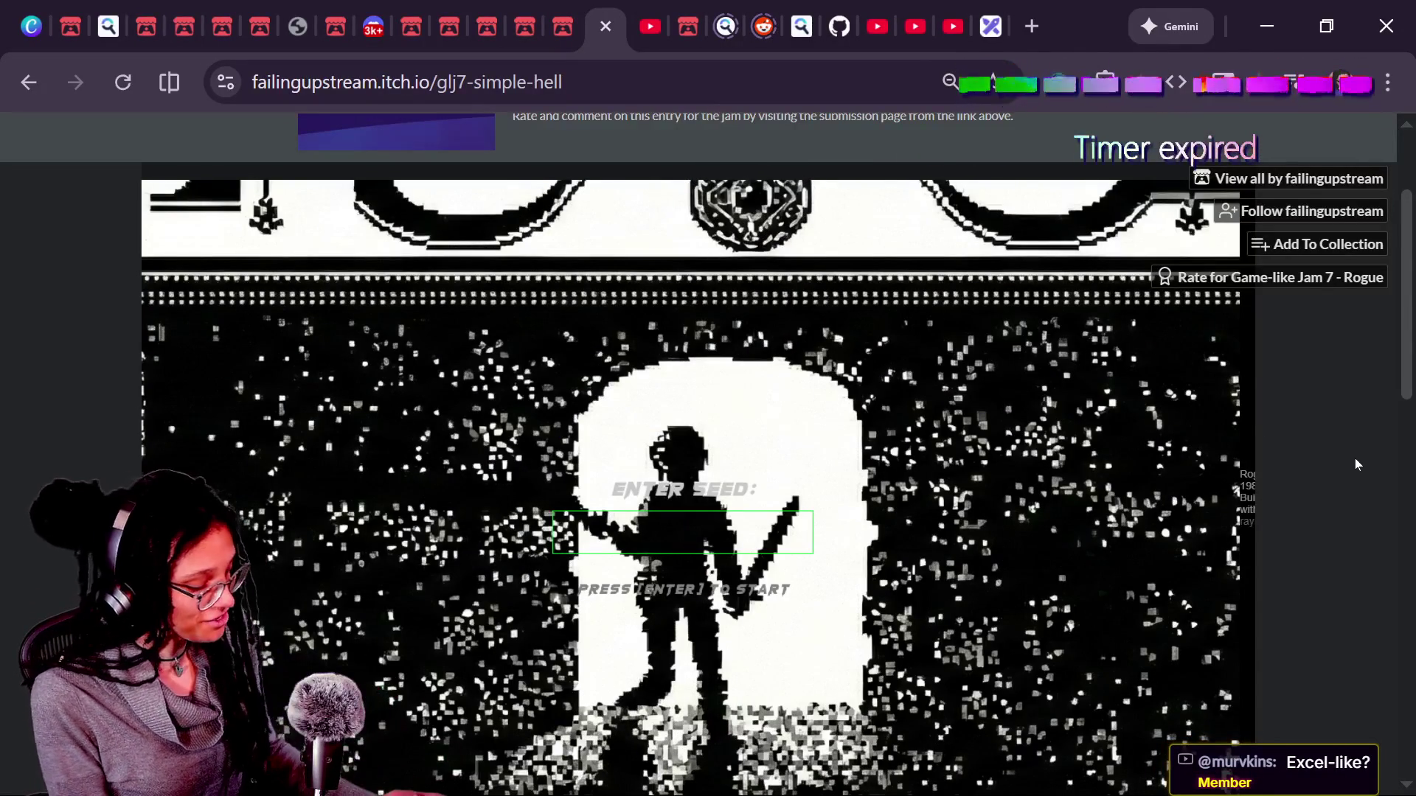
key(ctrl+minus)
click(643, 434)
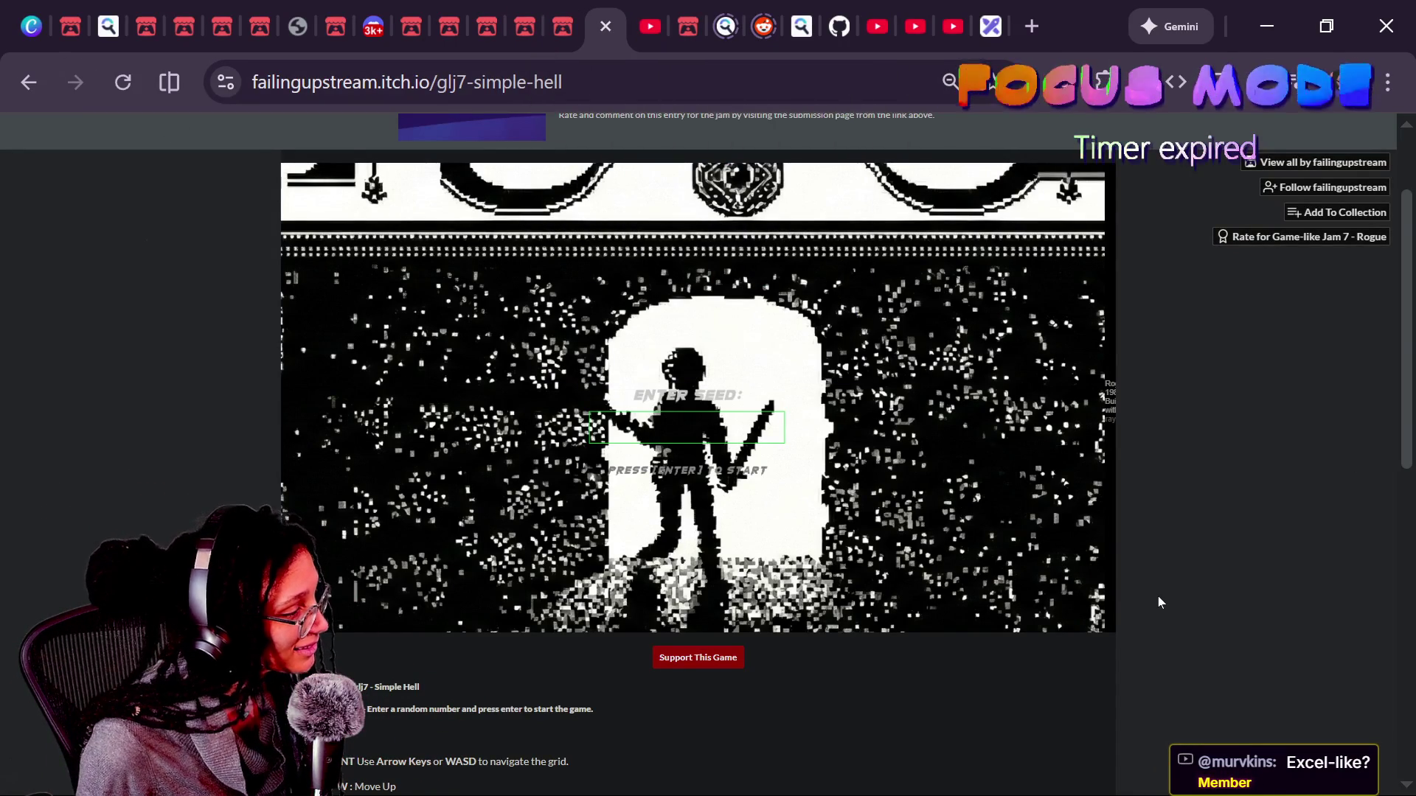
scroll(1158, 596, down, 1)
scroll(1157, 596, up, 2)
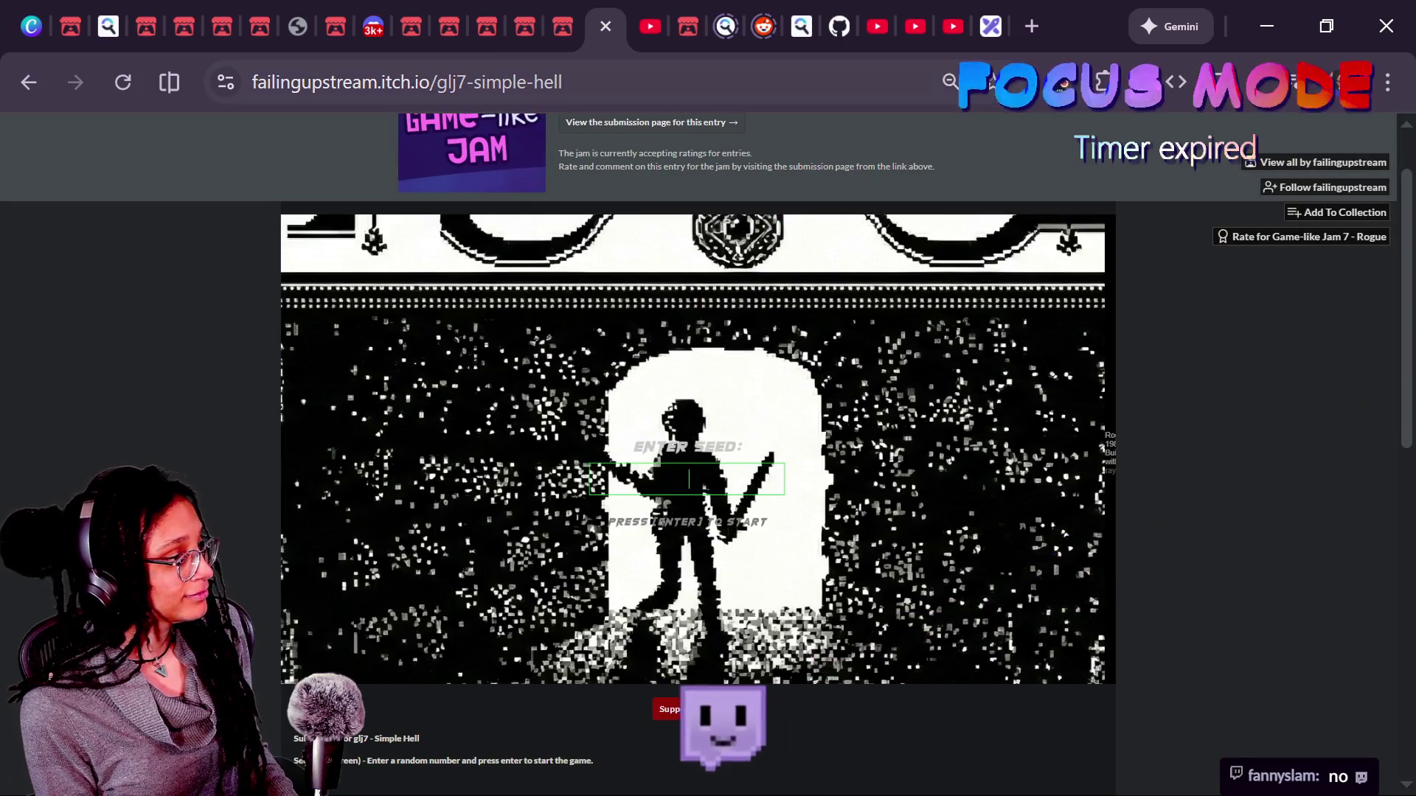
Step: Return to the jam entries tab and close the duplicate entries tab
click(524, 26)
mouse_move(773, 380)
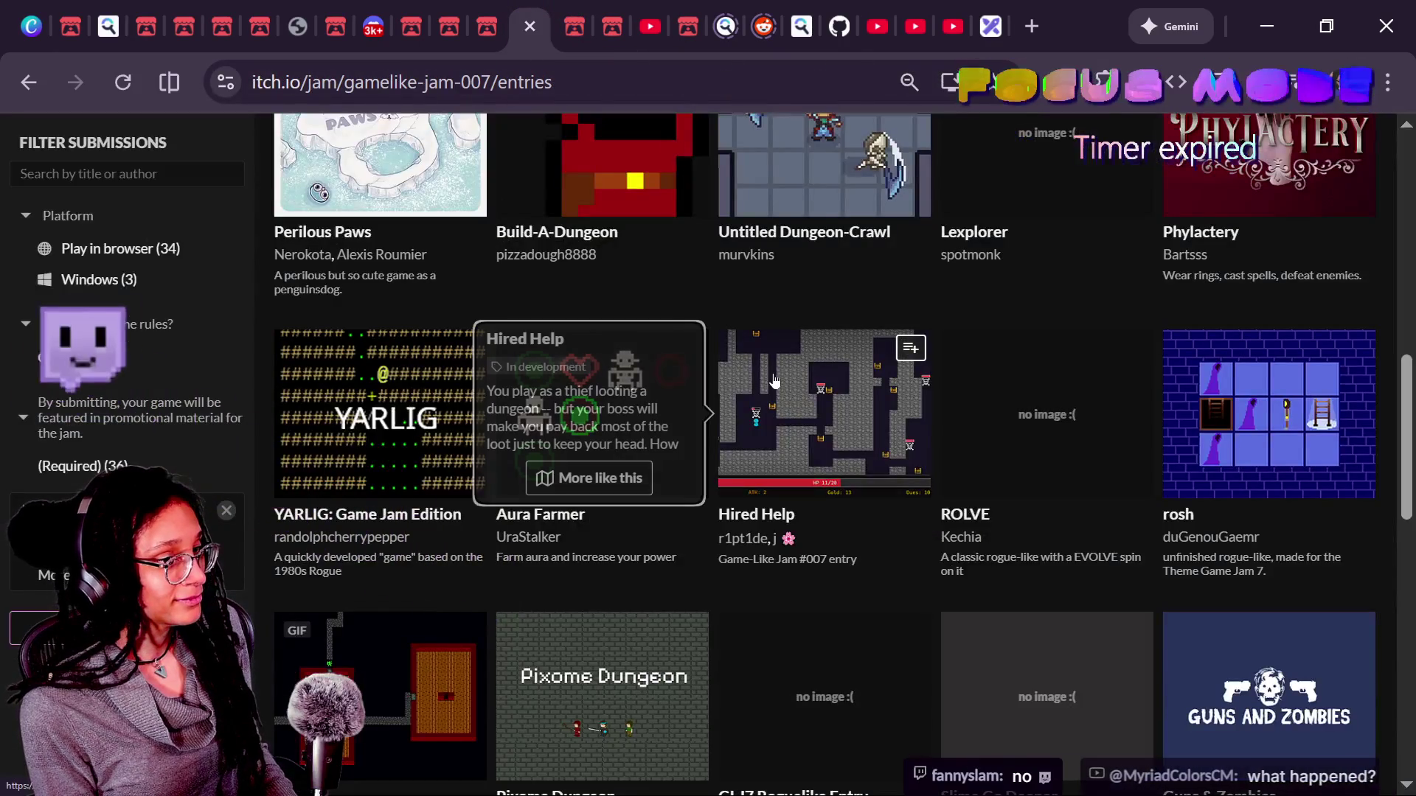
click(564, 6)
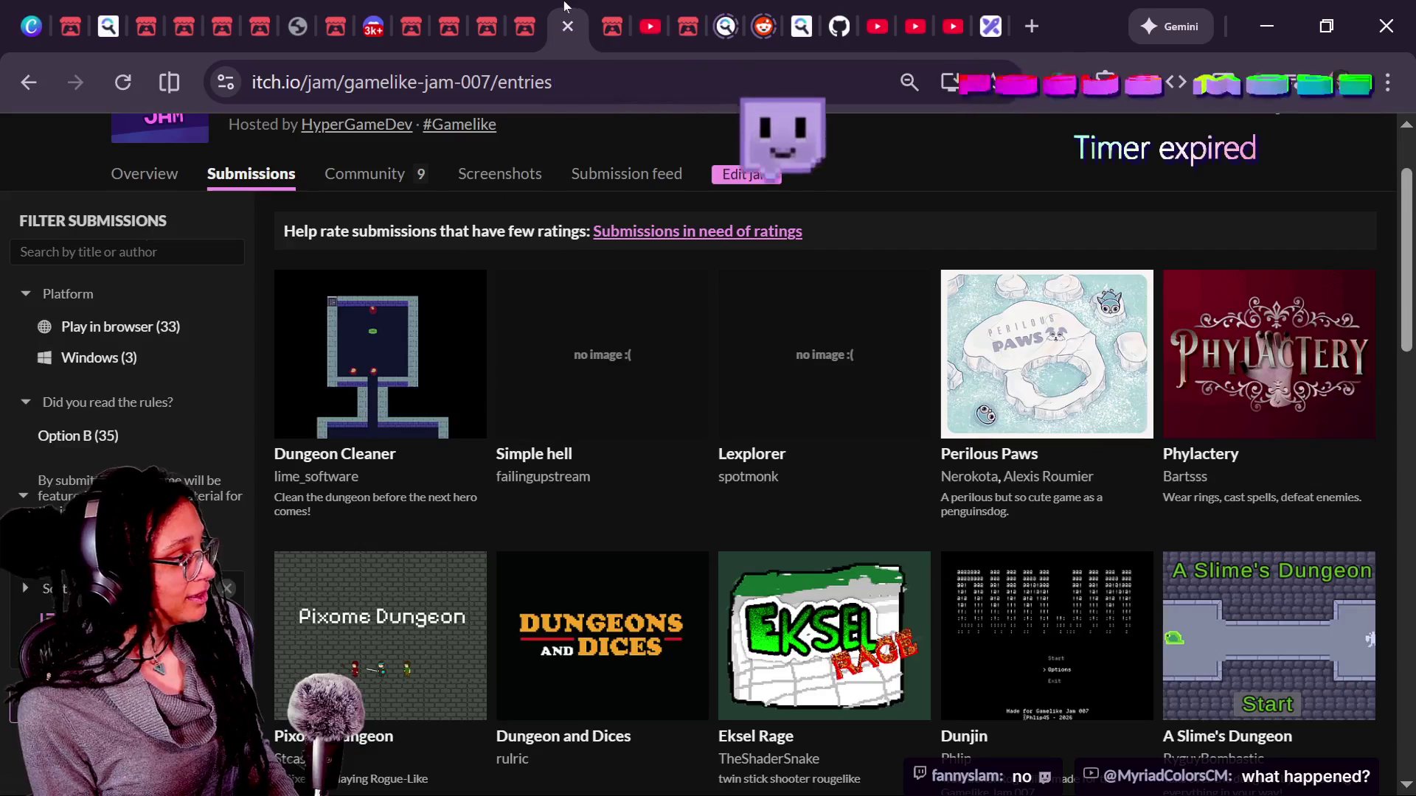
click(567, 26)
Step: Open the Simple hell rating page and disqualify the entry
mouse_move(1114, 494)
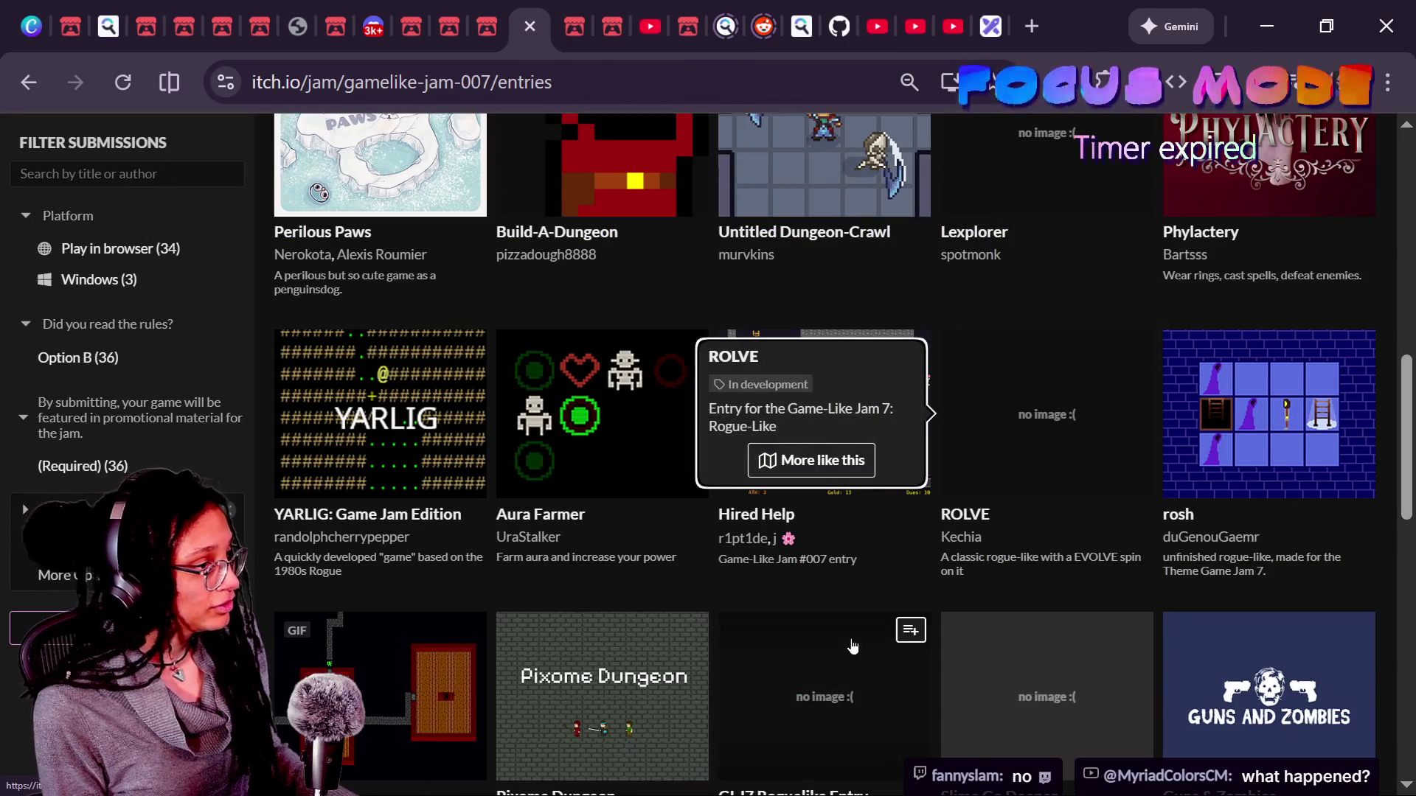
scroll(852, 646, up, 10)
scroll(851, 639, down, 3)
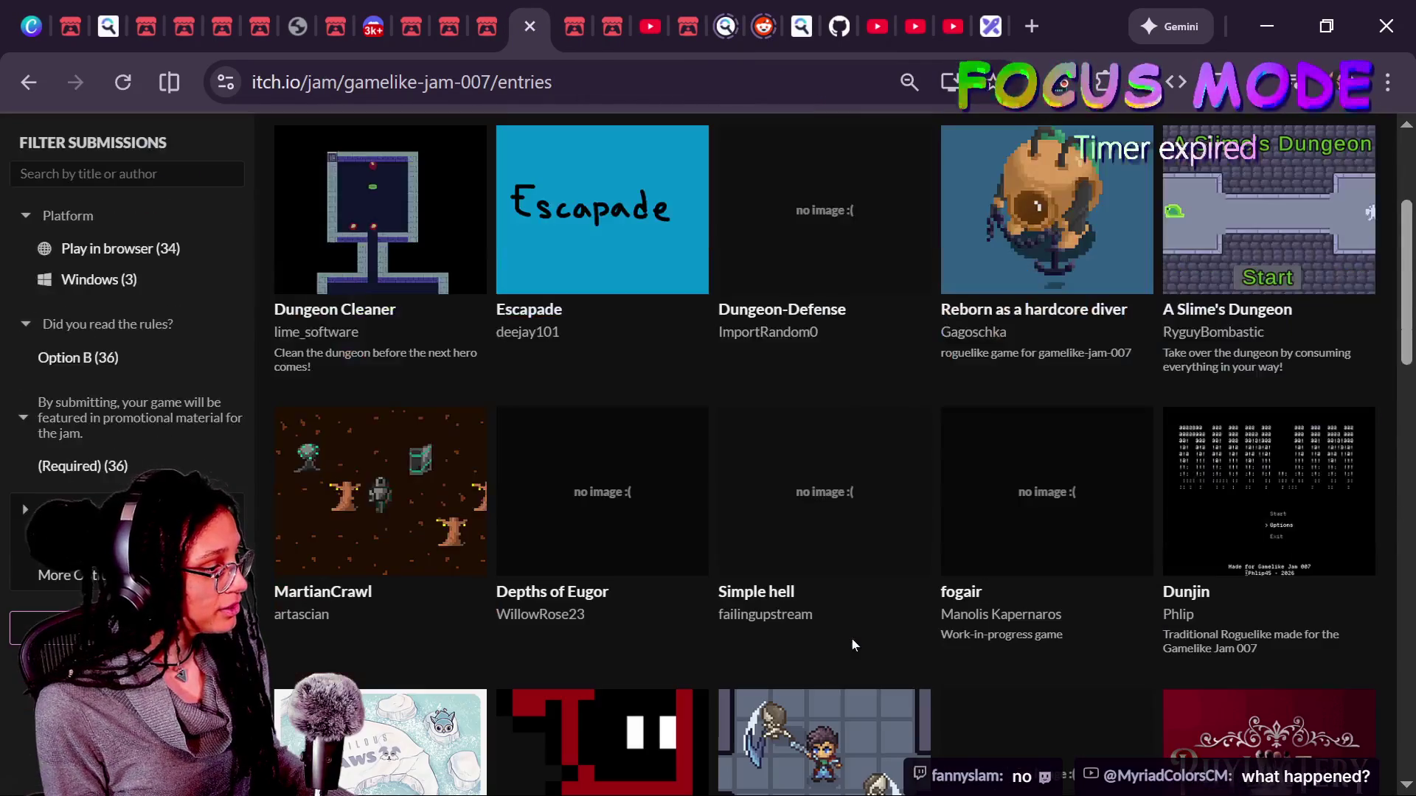
click(852, 640)
click(384, 442)
Step: Draft a comment asking to remove the title screen image to requalify, then go to the Jam 6 entries
scroll(767, 572, down, 10)
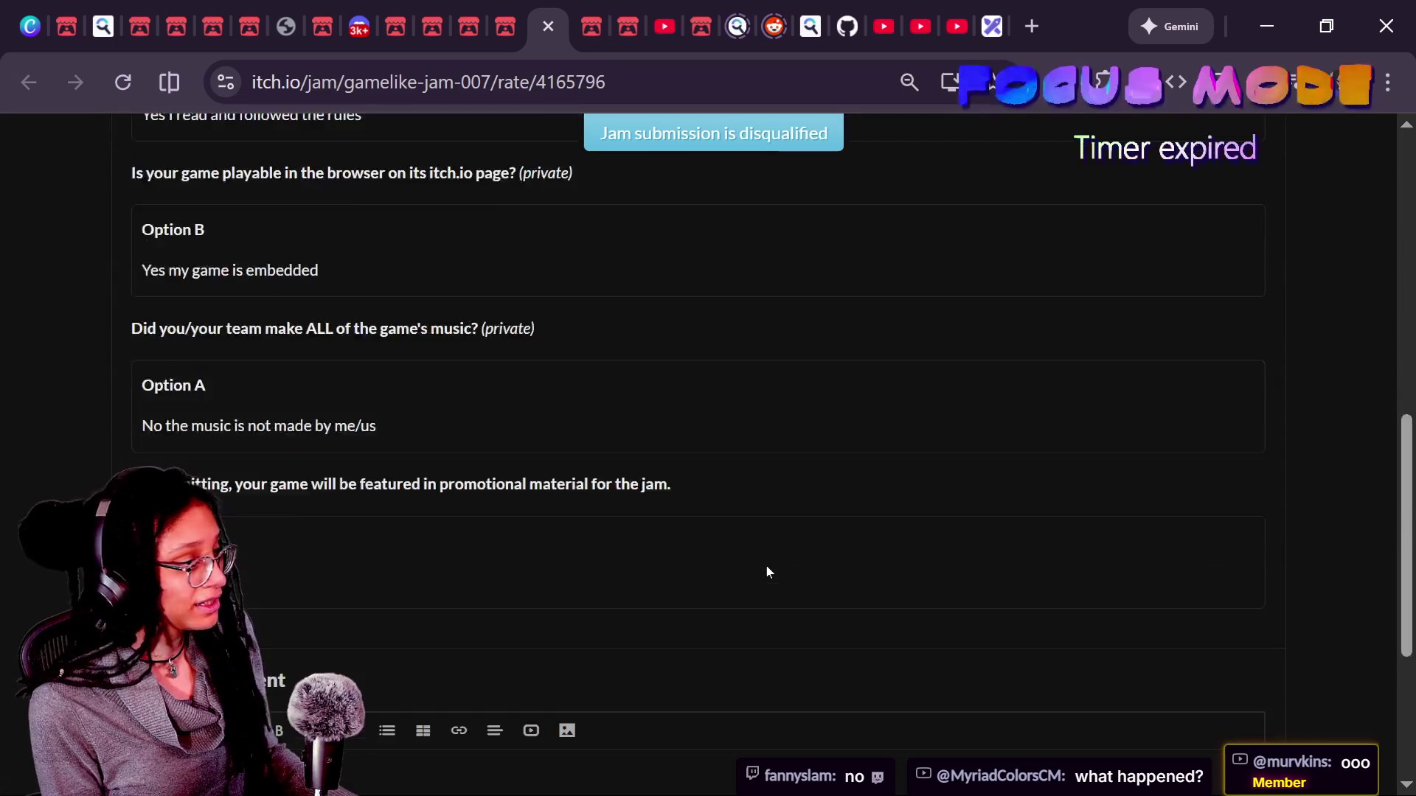
scroll(767, 572, down, 5)
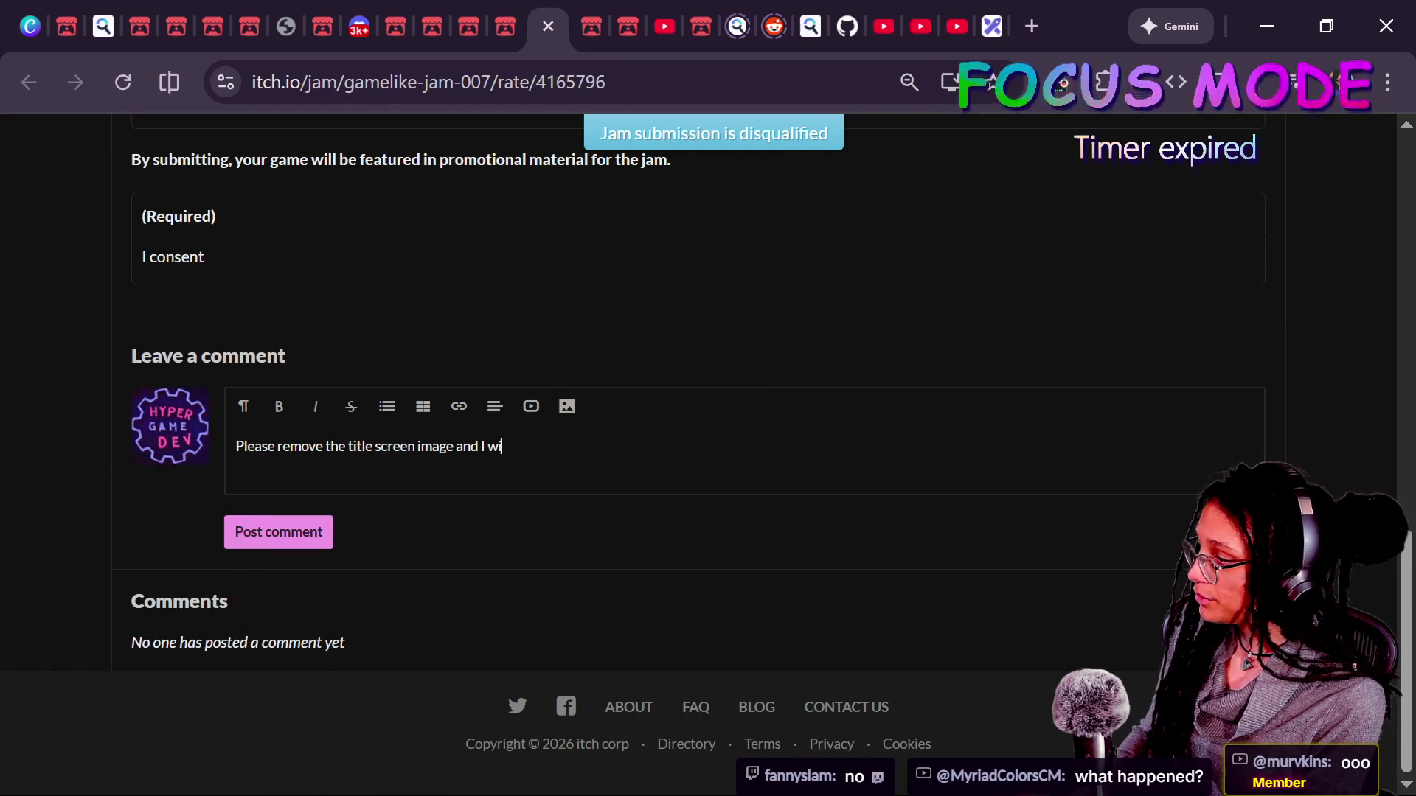
text(qualify the su)
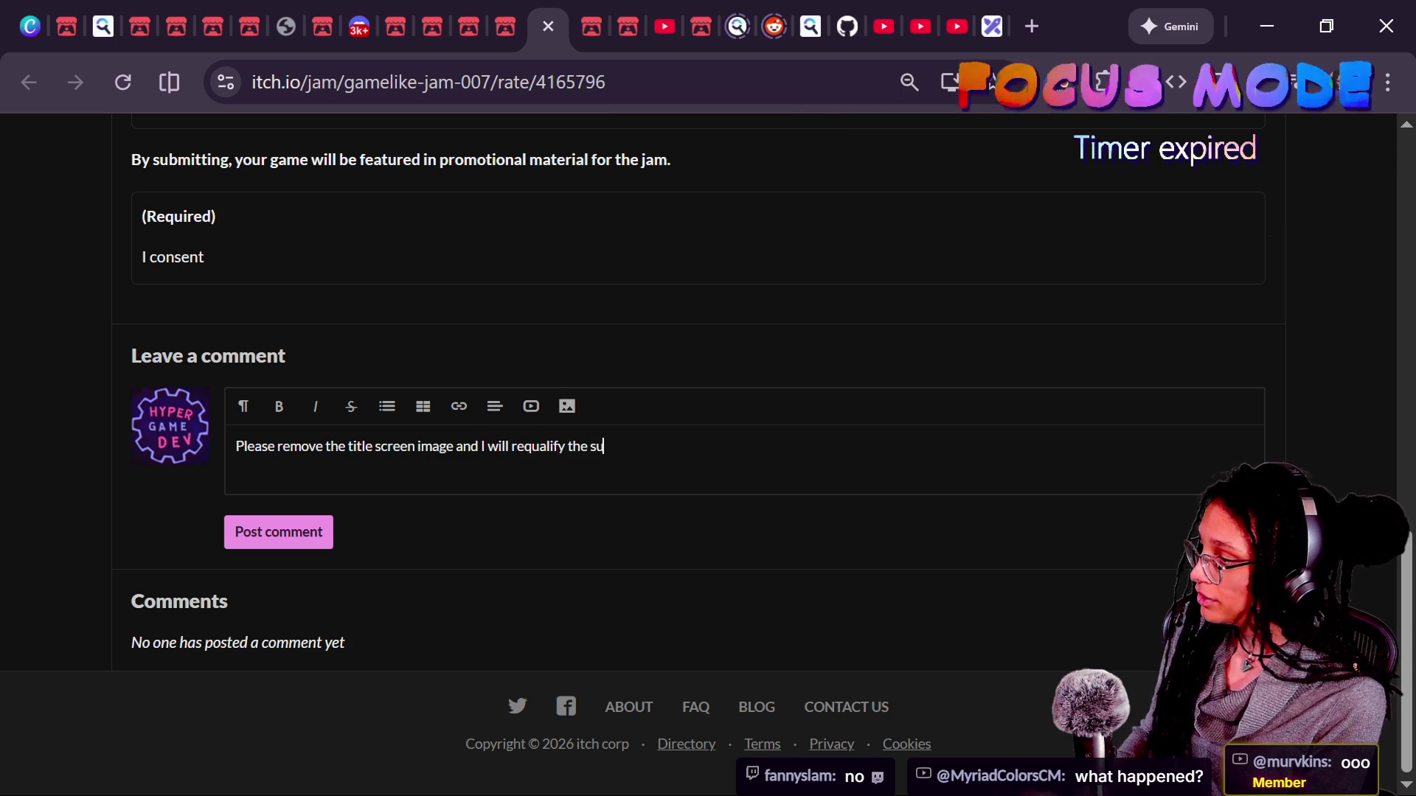
key(Return)
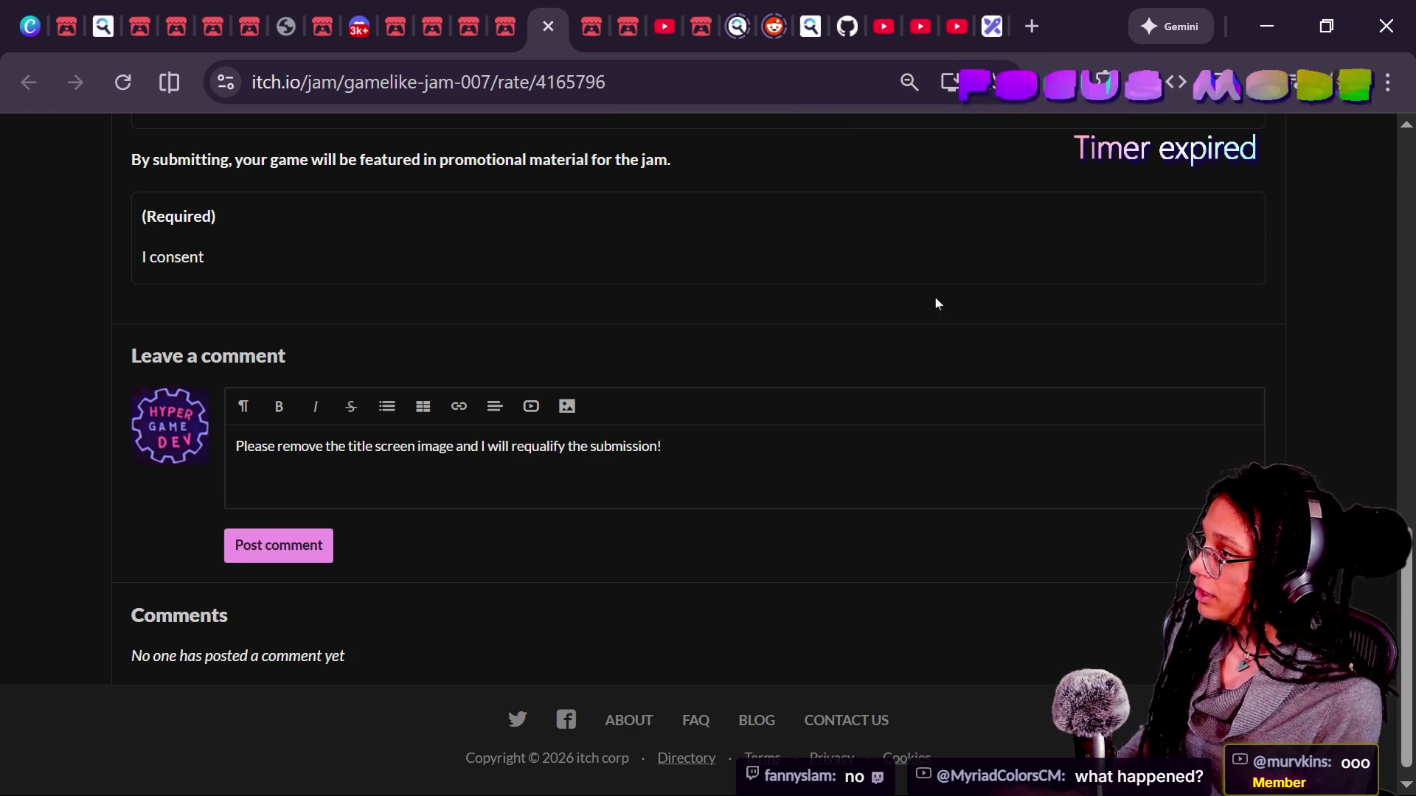
click(548, 26)
click(221, 6)
click(248, 8)
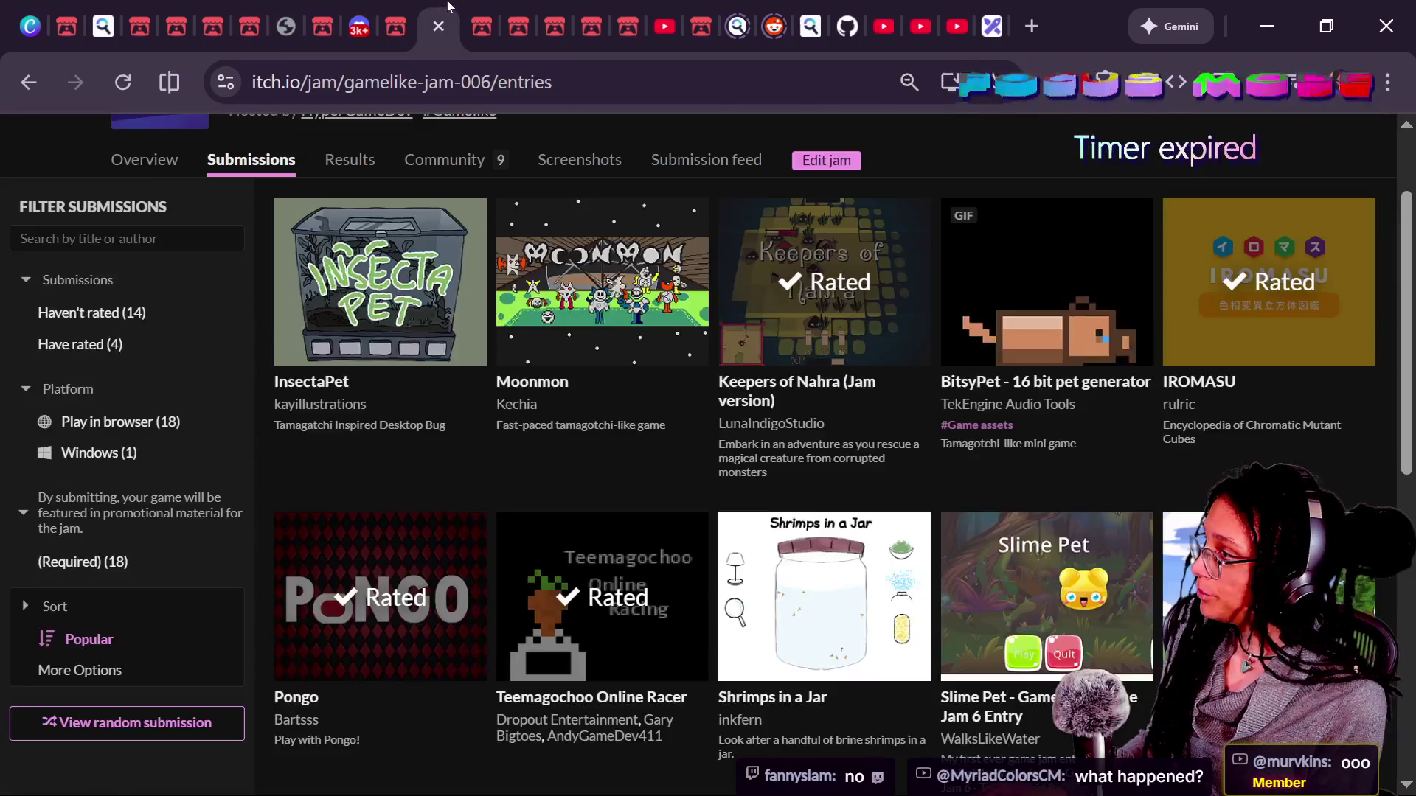
Step: From the Jam 7 entries tab, open the jam overview in a new tab
click(483, 11)
click(432, 26)
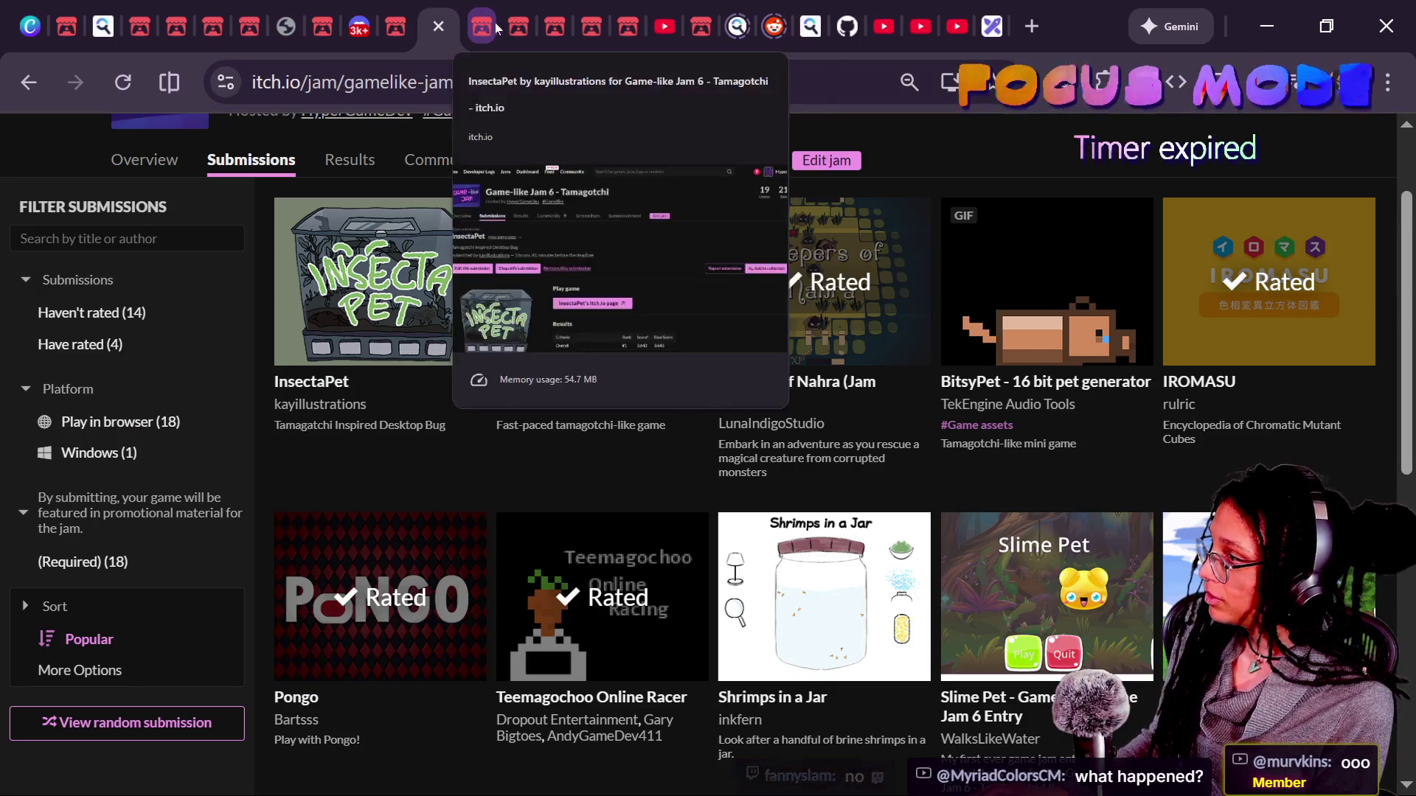
click(520, 30)
right_click(441, 208)
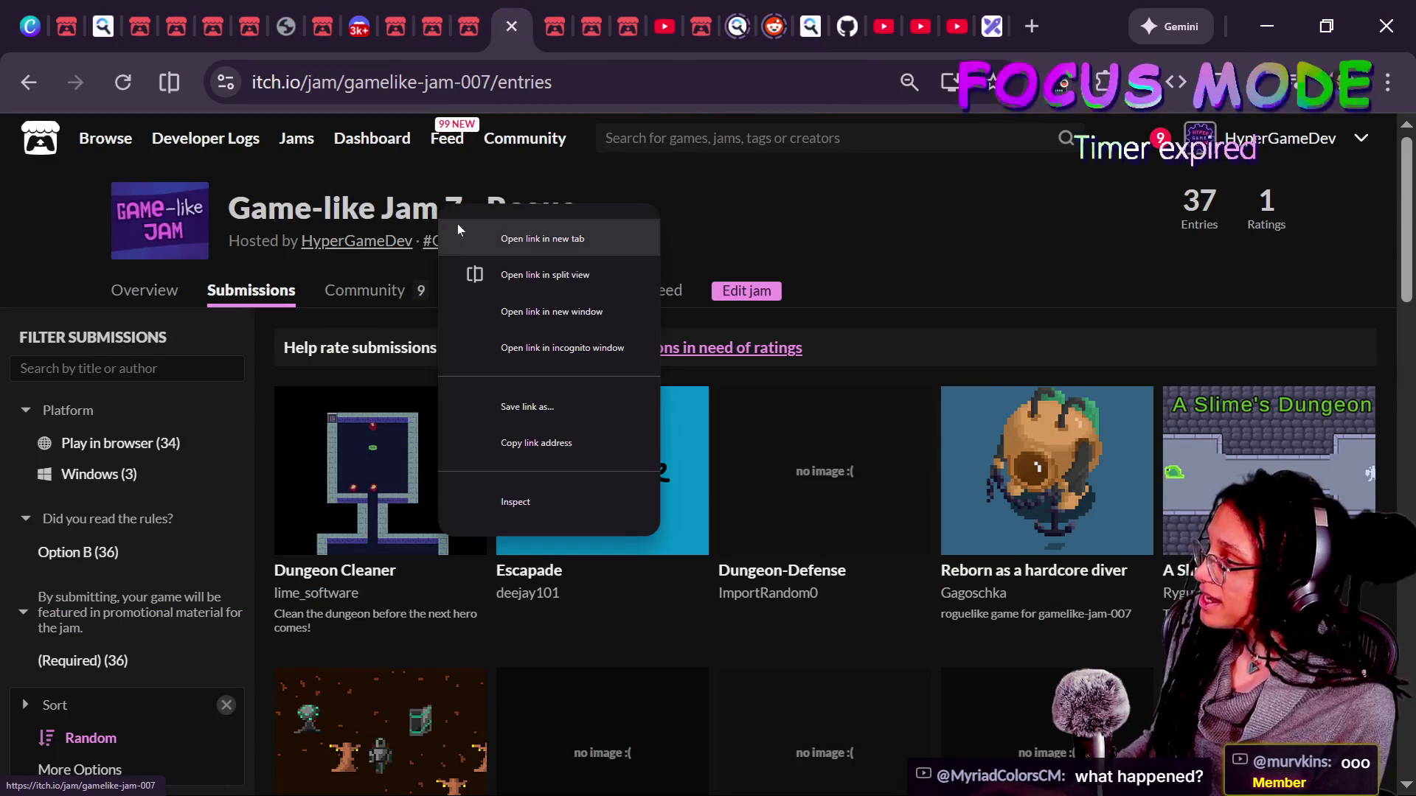
click(509, 238)
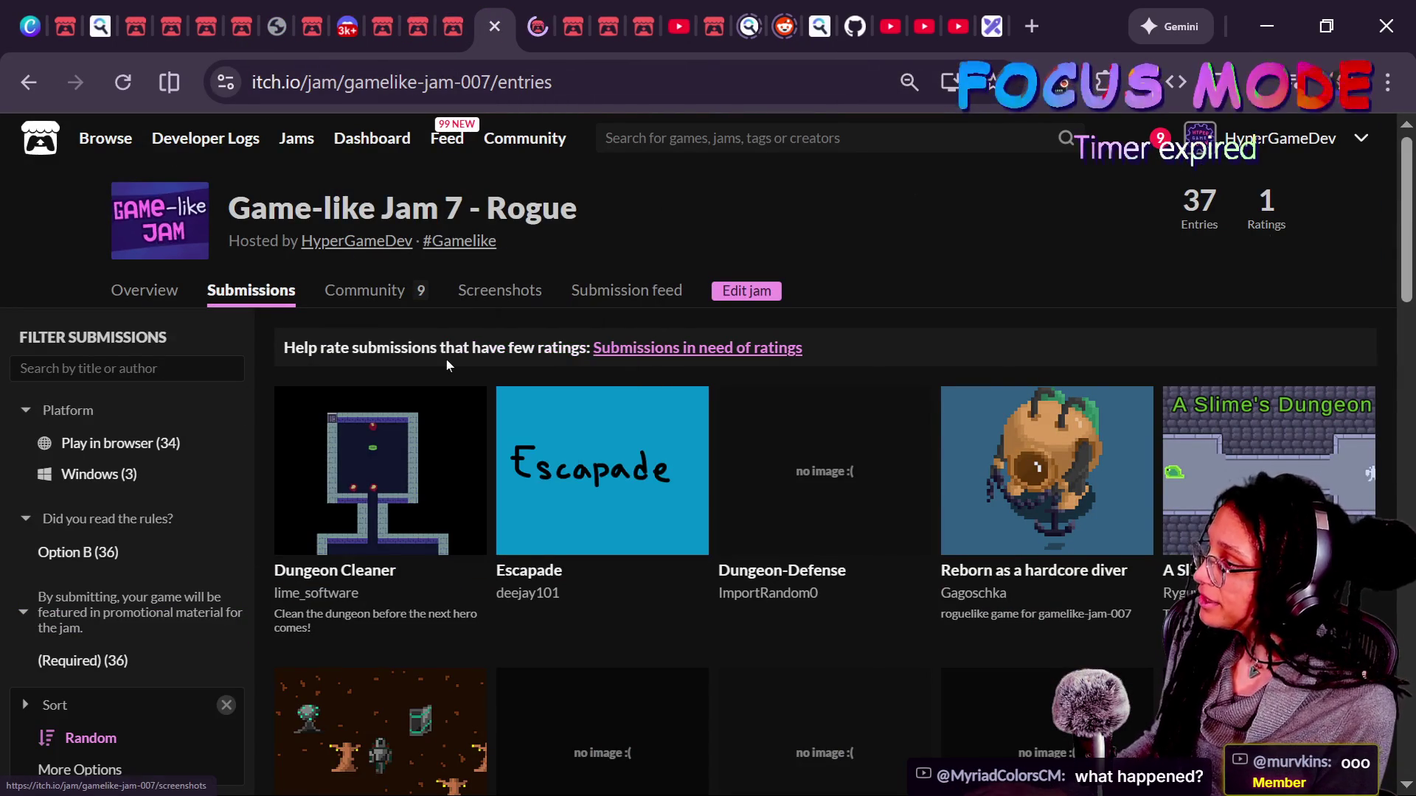
click(535, 6)
Step: Expand the Submission Rules section on the jam overview
scroll(436, 449, down, 15)
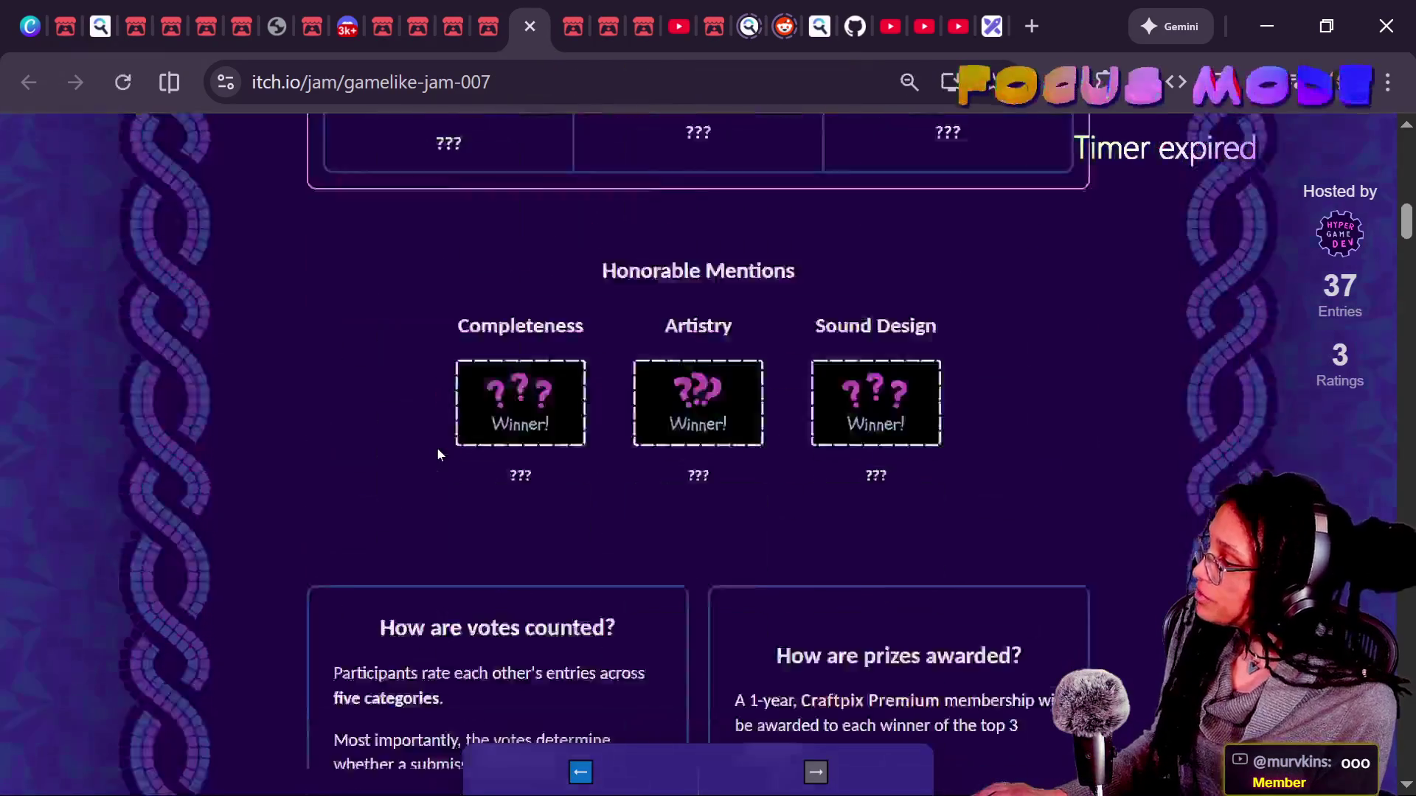
scroll(437, 454, down, 20)
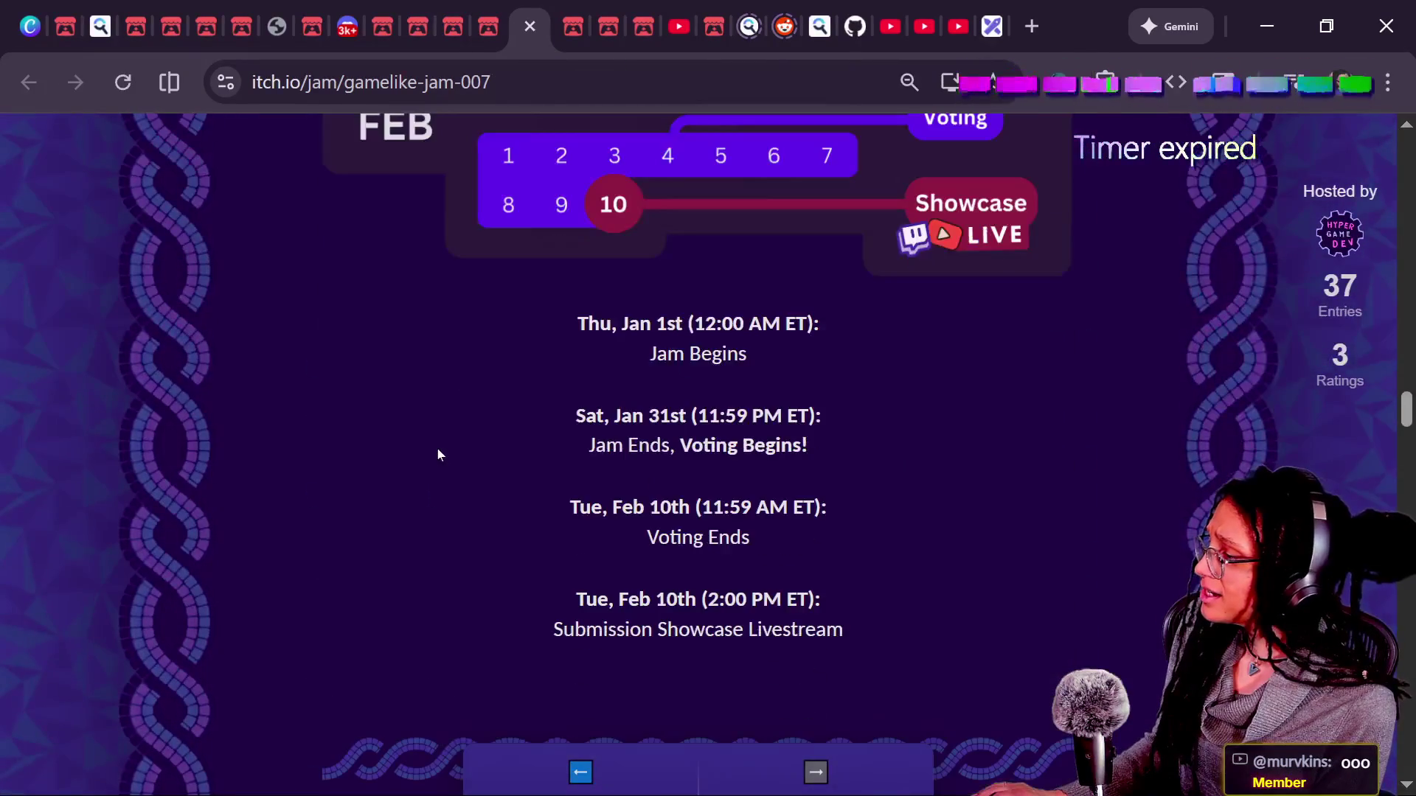
key(Home)
scroll(436, 449, down, 5)
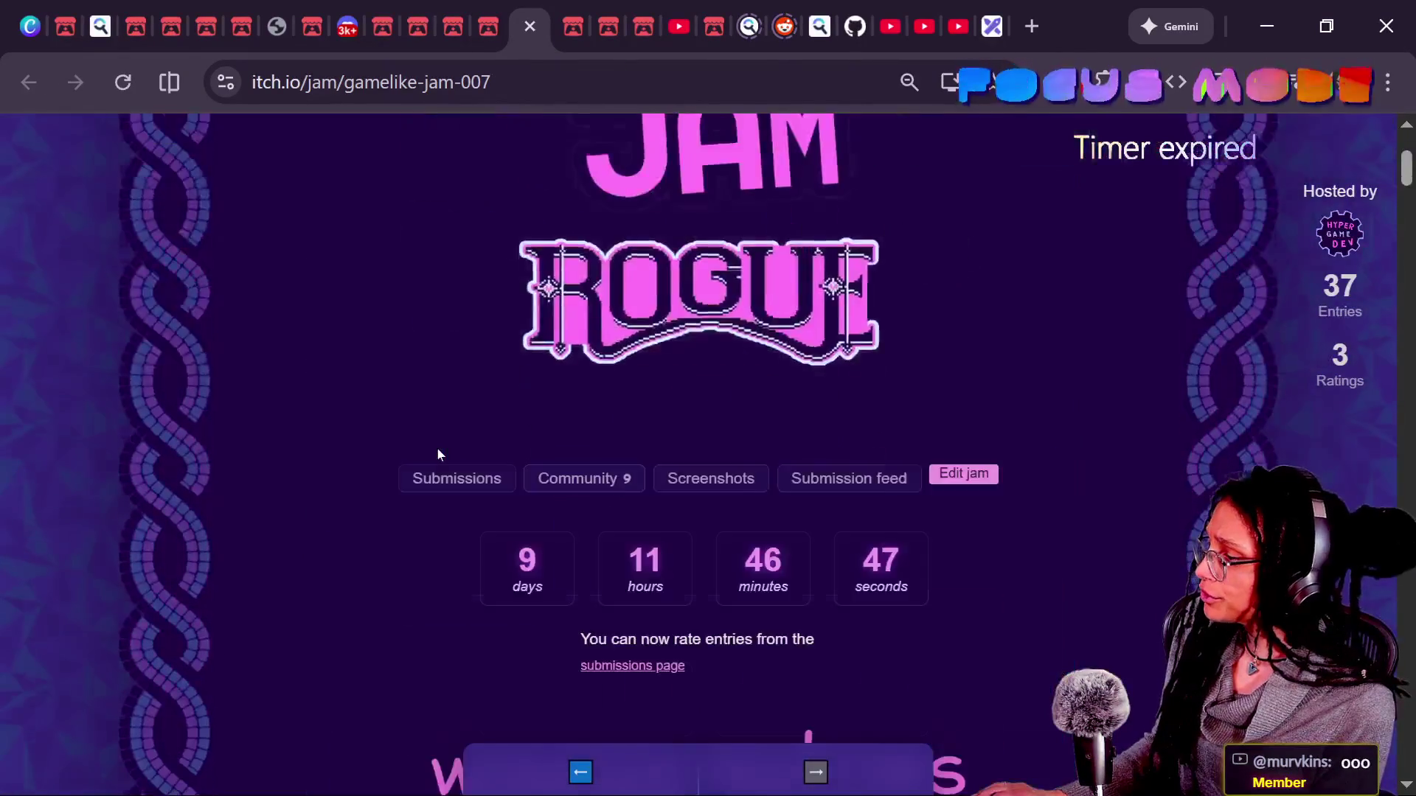
scroll(438, 454, down, 12)
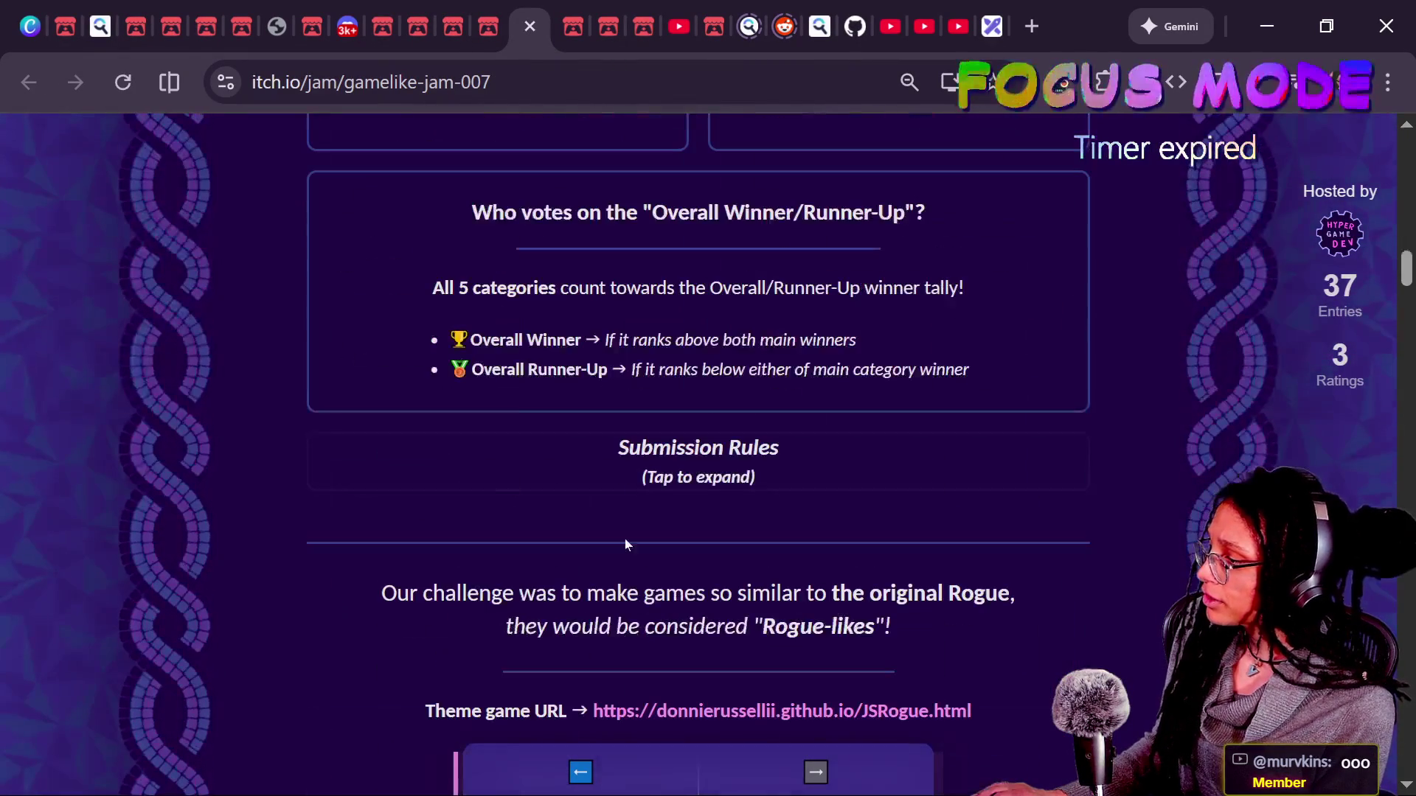
click(698, 481)
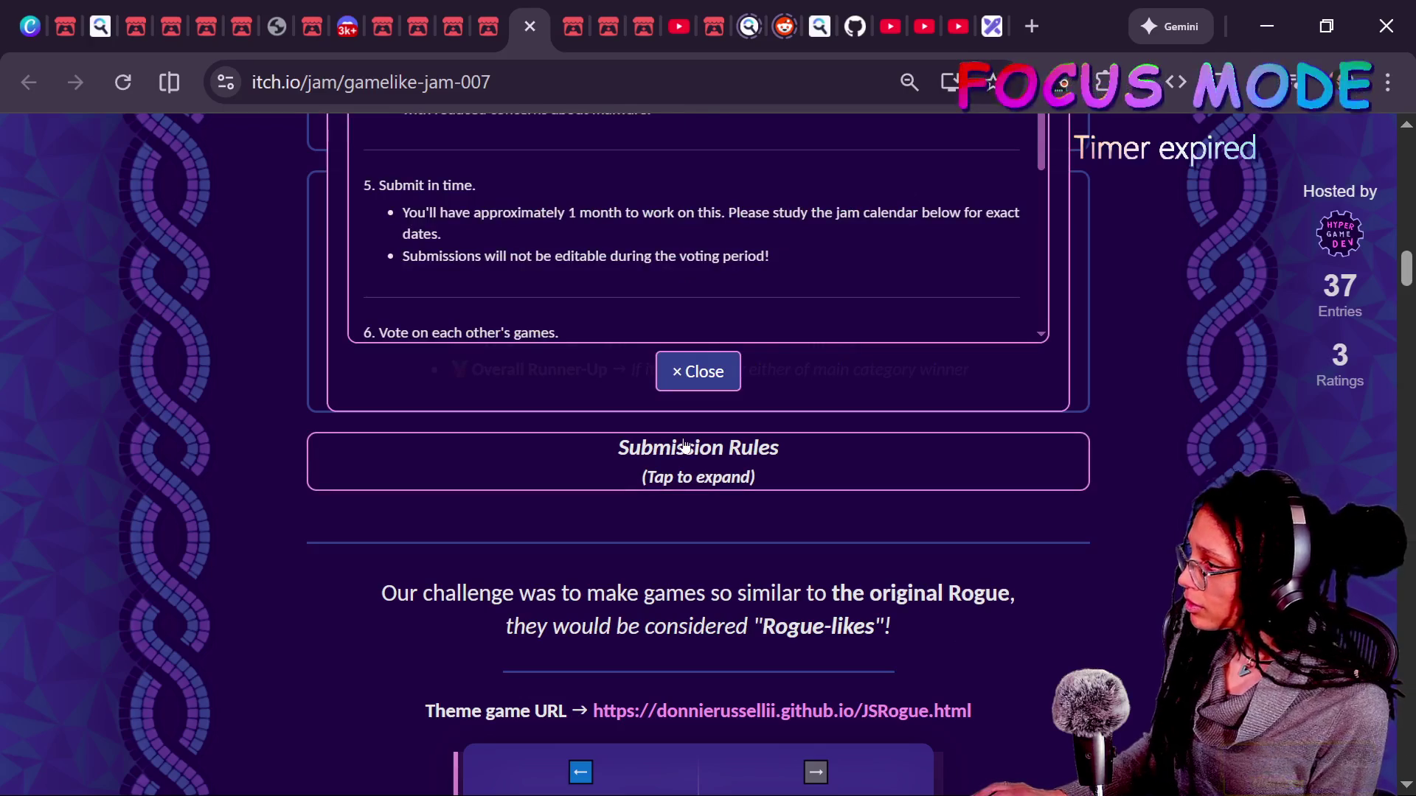
scroll(1075, 465, up, 5)
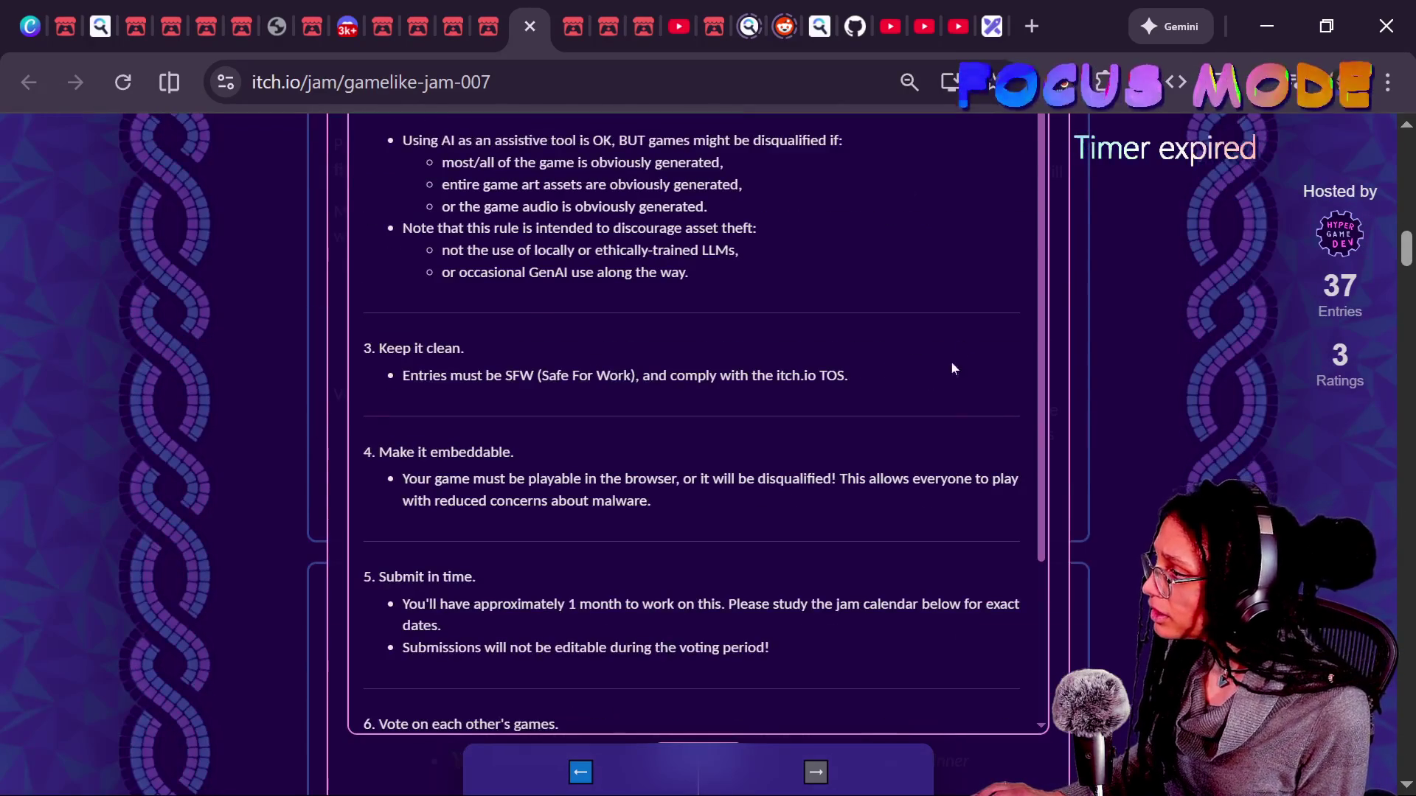
scroll(948, 373, up, 3)
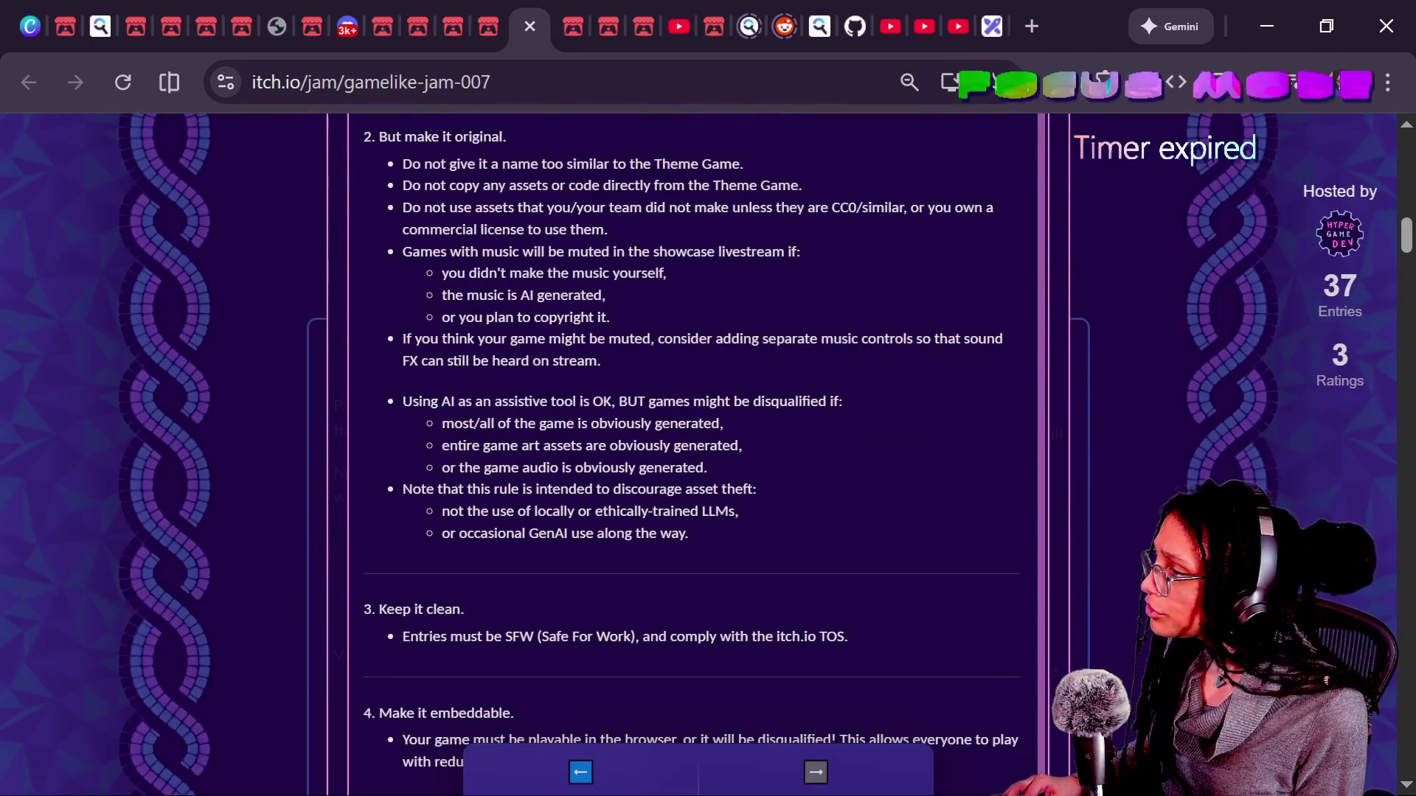
scroll(532, 222, up, 2)
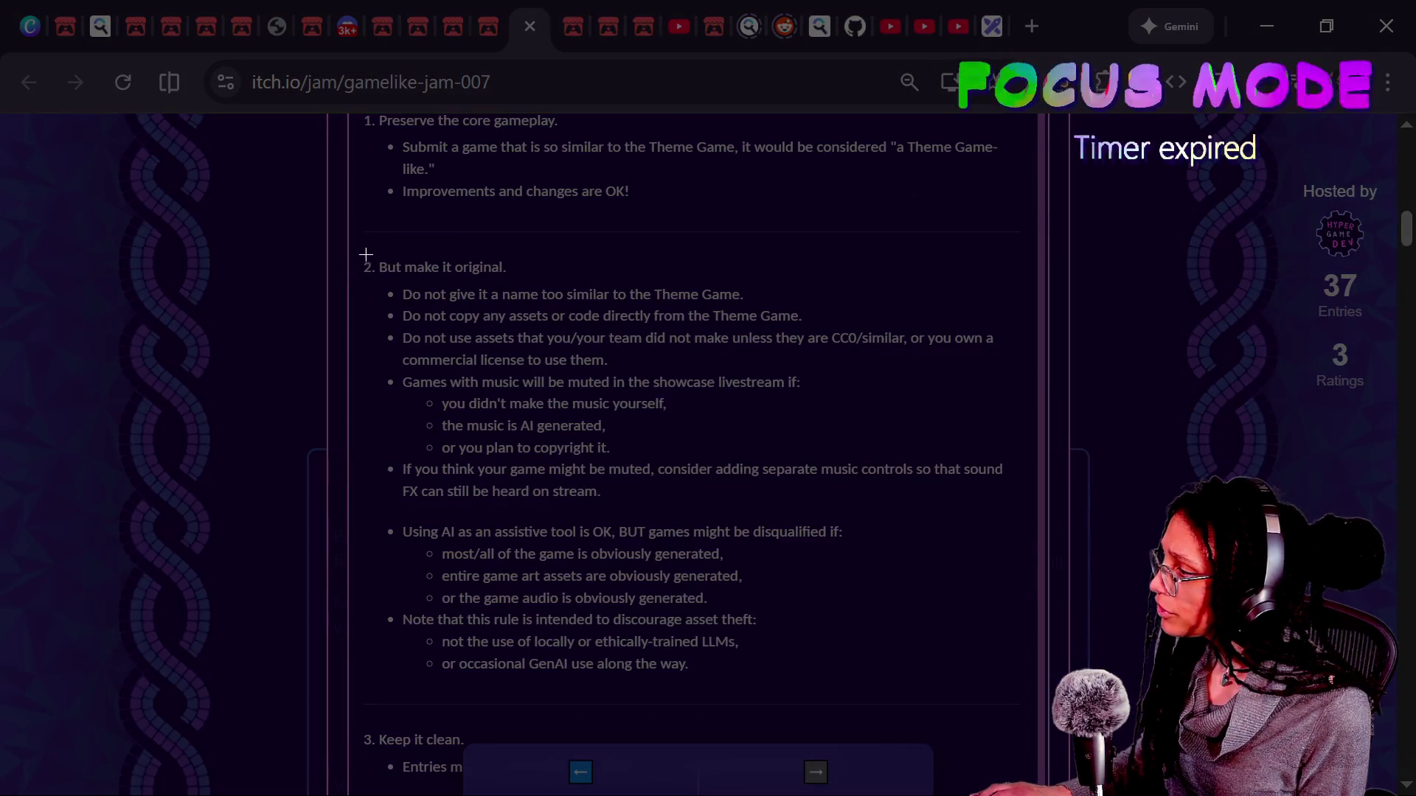
Step: Capture rule 2 with Greenshot, save it, and return to the Simple hell rate page
mouse_move(360, 253)
mouse_down()
mouse_move(597, 339)
mouse_move(838, 336)
mouse_move(831, 321)
mouse_up()
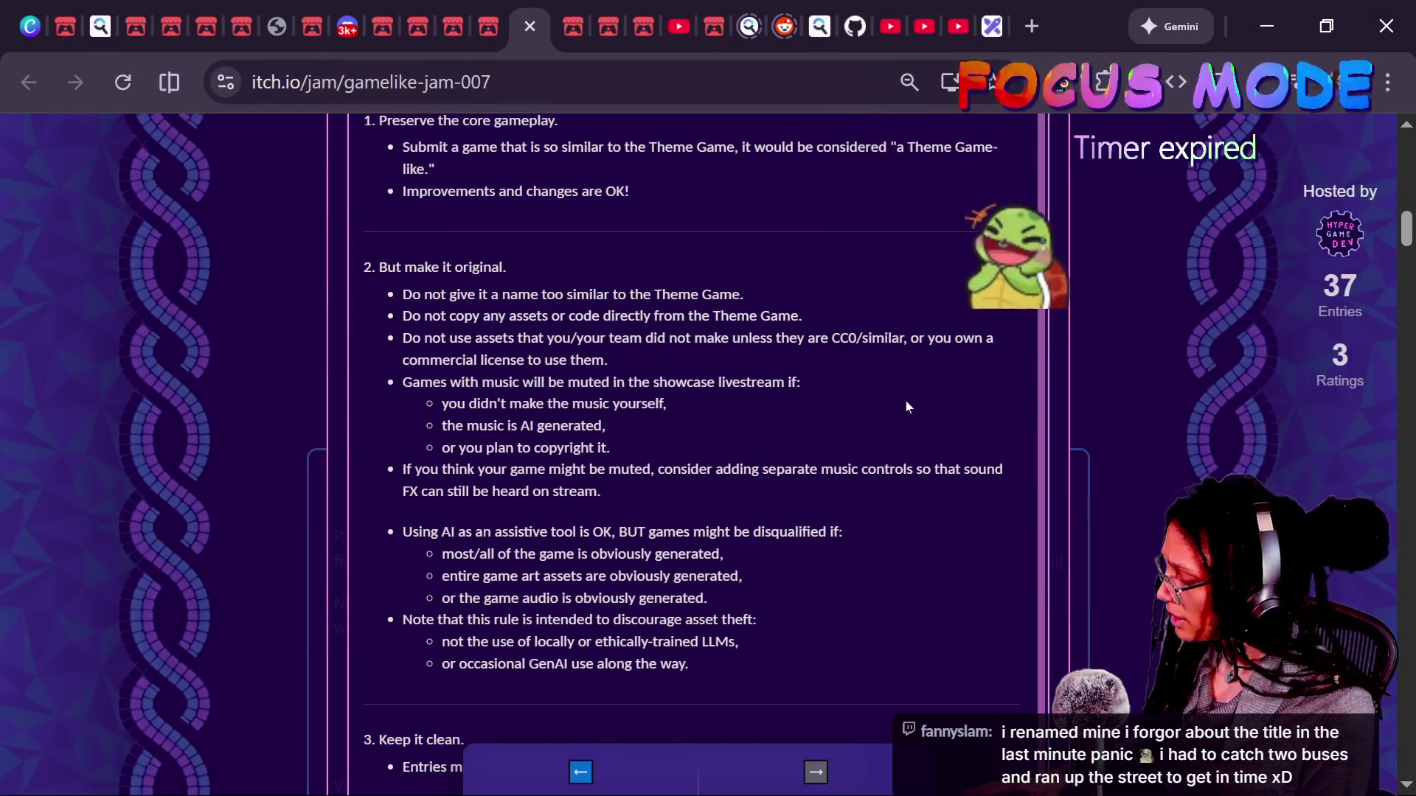
key(Print)
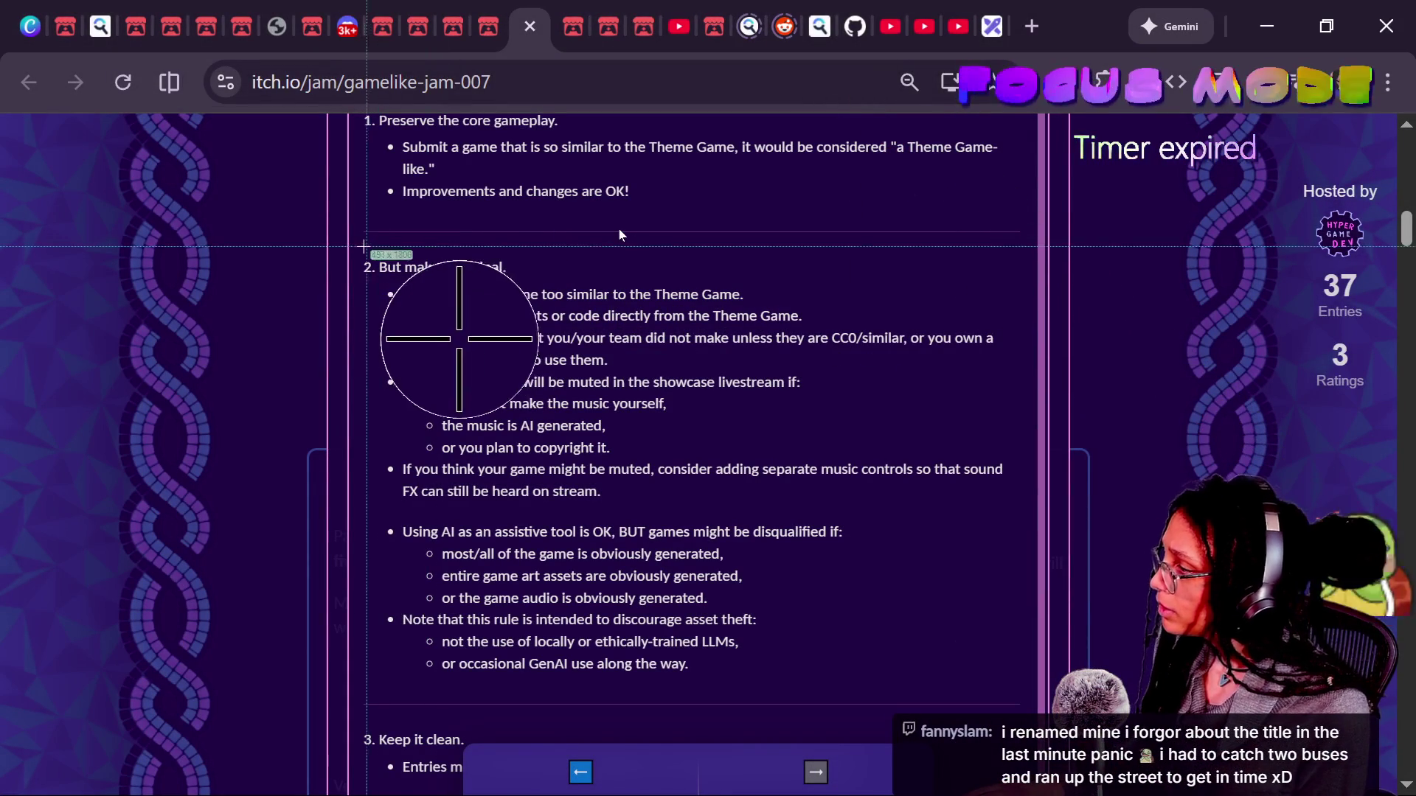
mouse_move(356, 235)
mouse_down()
mouse_move(783, 427)
mouse_move(1000, 393)
mouse_up()
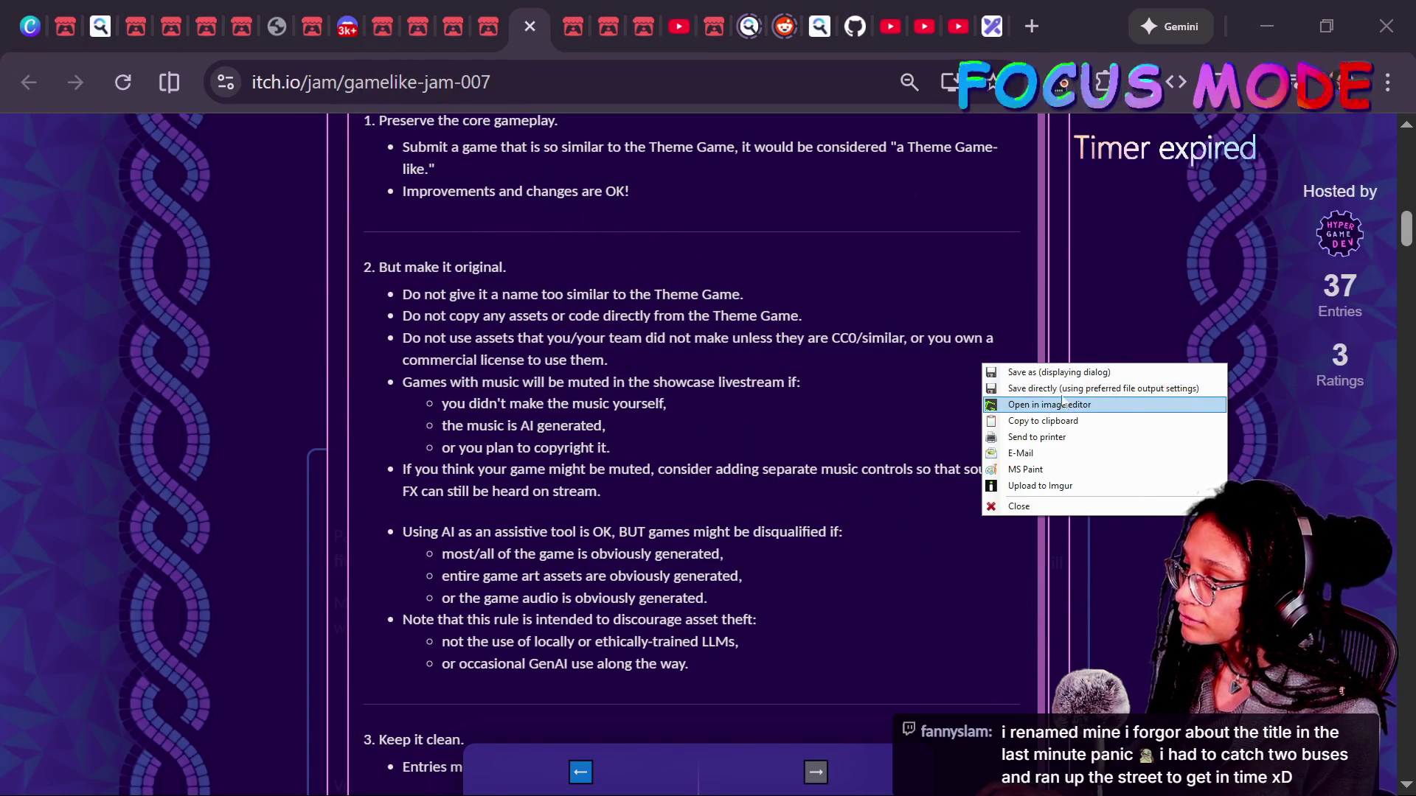
click(1062, 388)
click(580, 16)
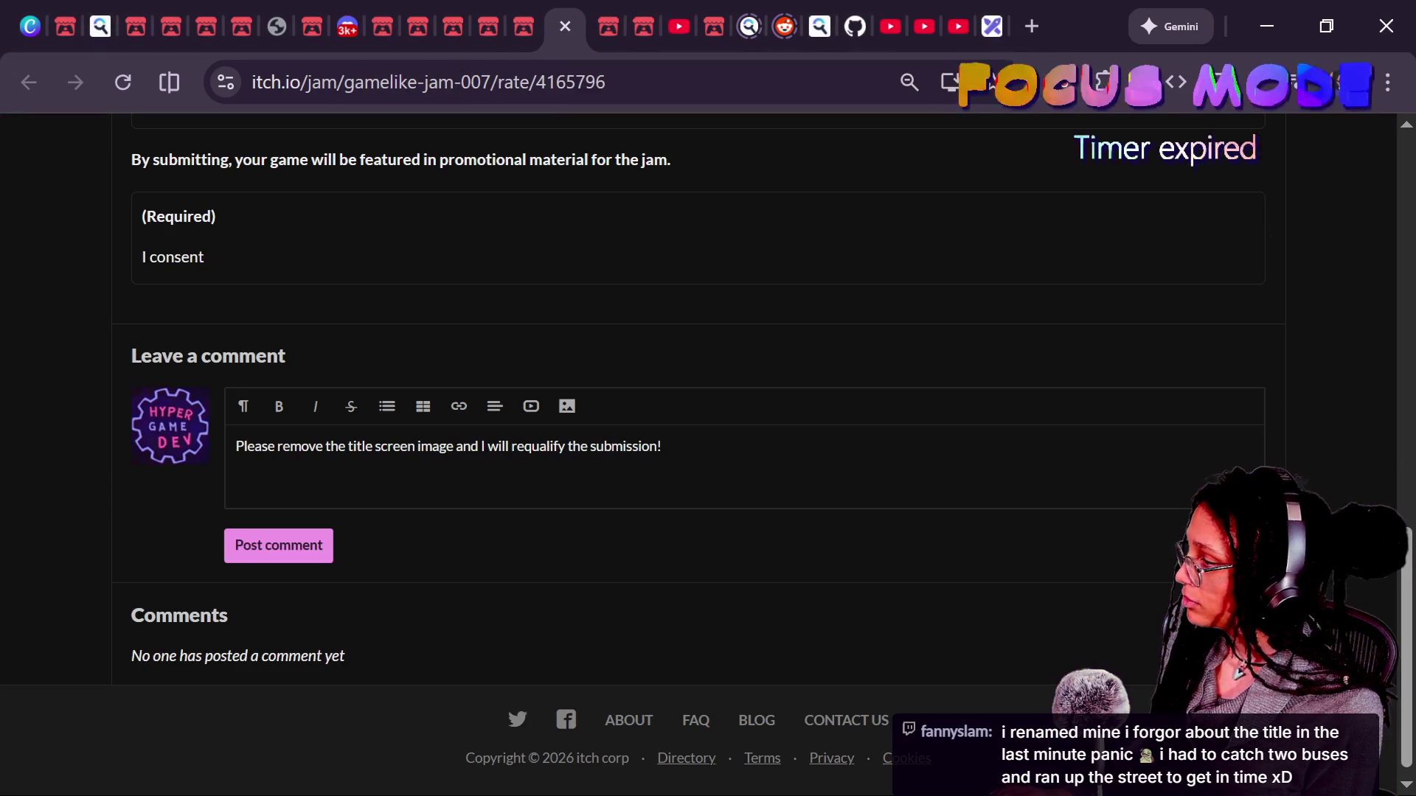
Step: Attach the chrome tabs screenshot from Documents > __sshots to the comment
click(580, 408)
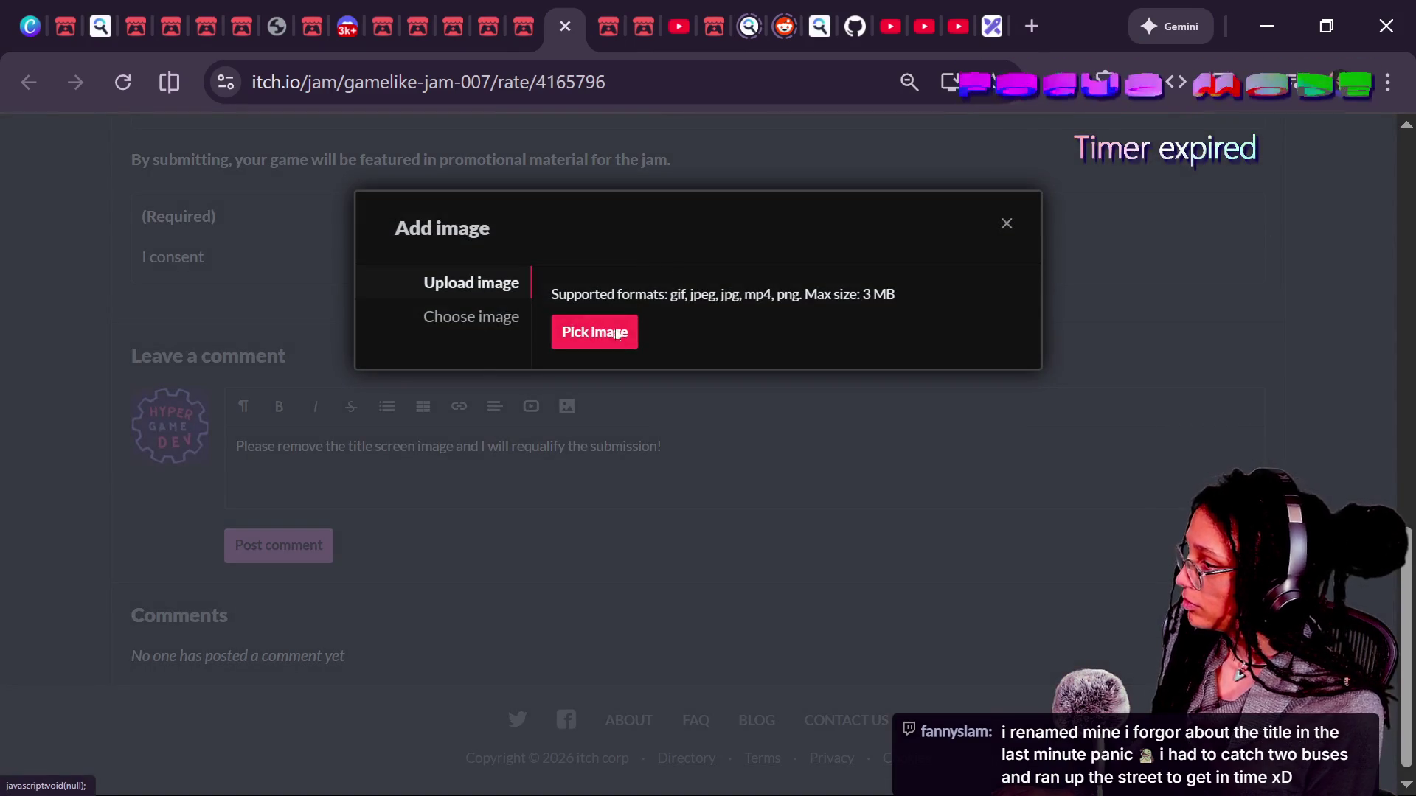
click(618, 334)
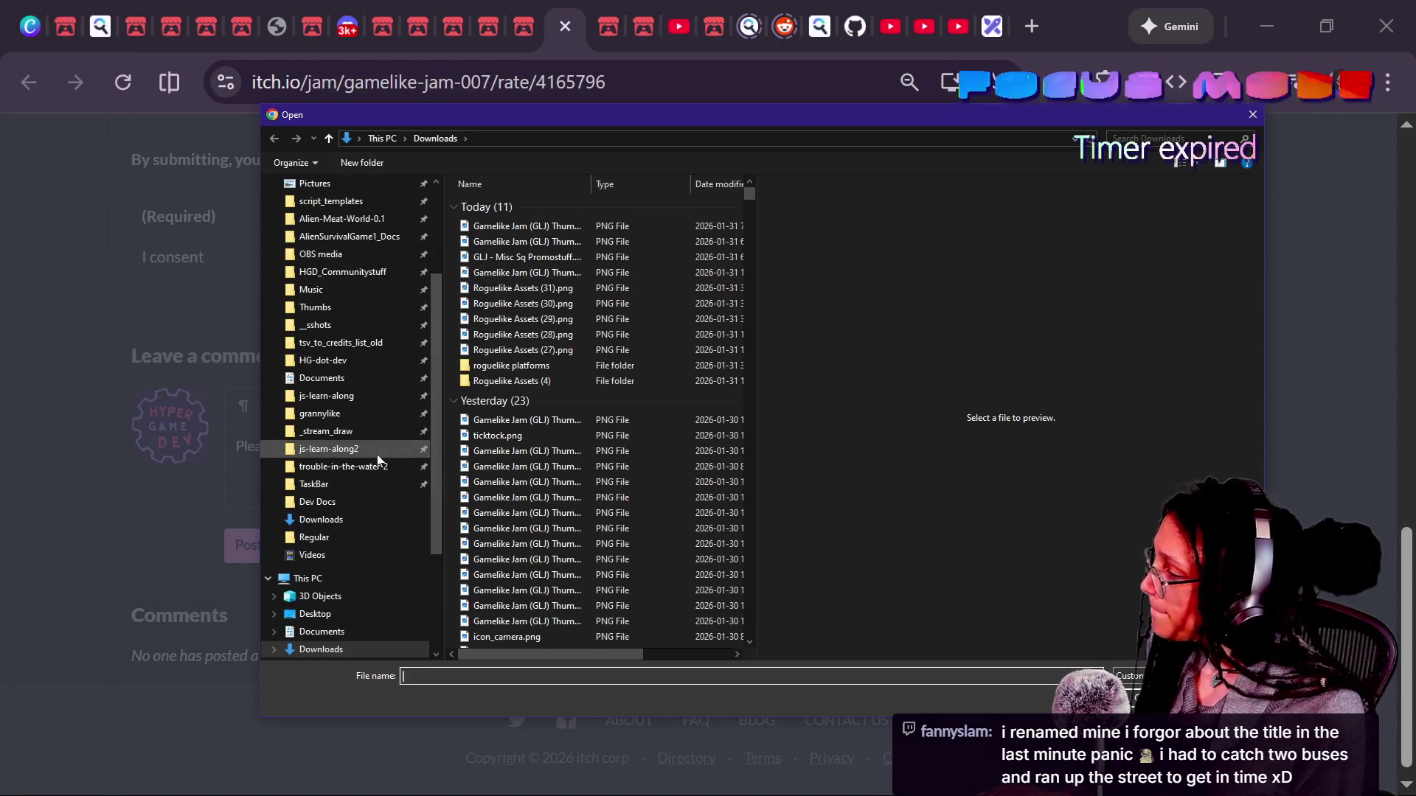
click(373, 326)
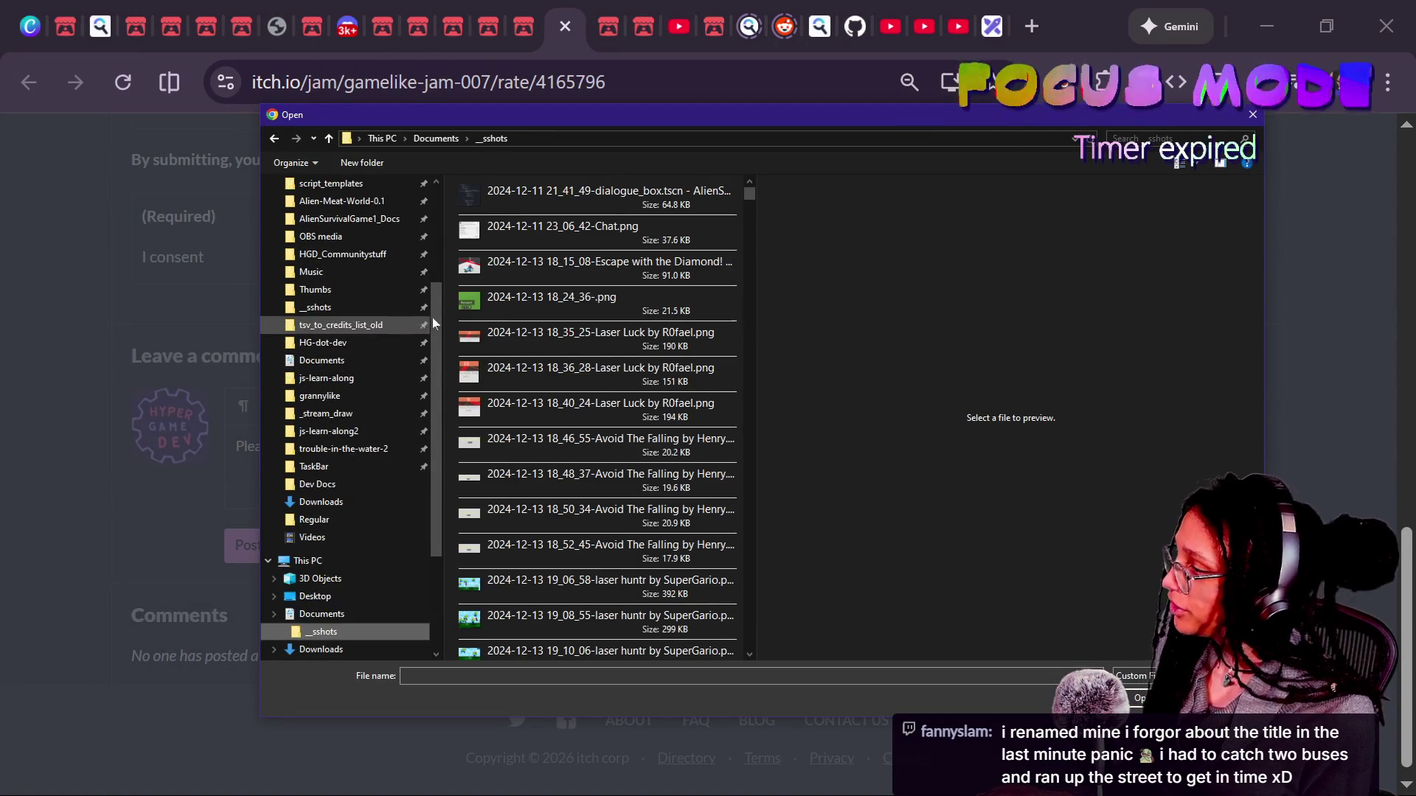
mouse_move(754, 196)
mouse_down()
mouse_move(738, 413)
mouse_move(654, 684)
mouse_up()
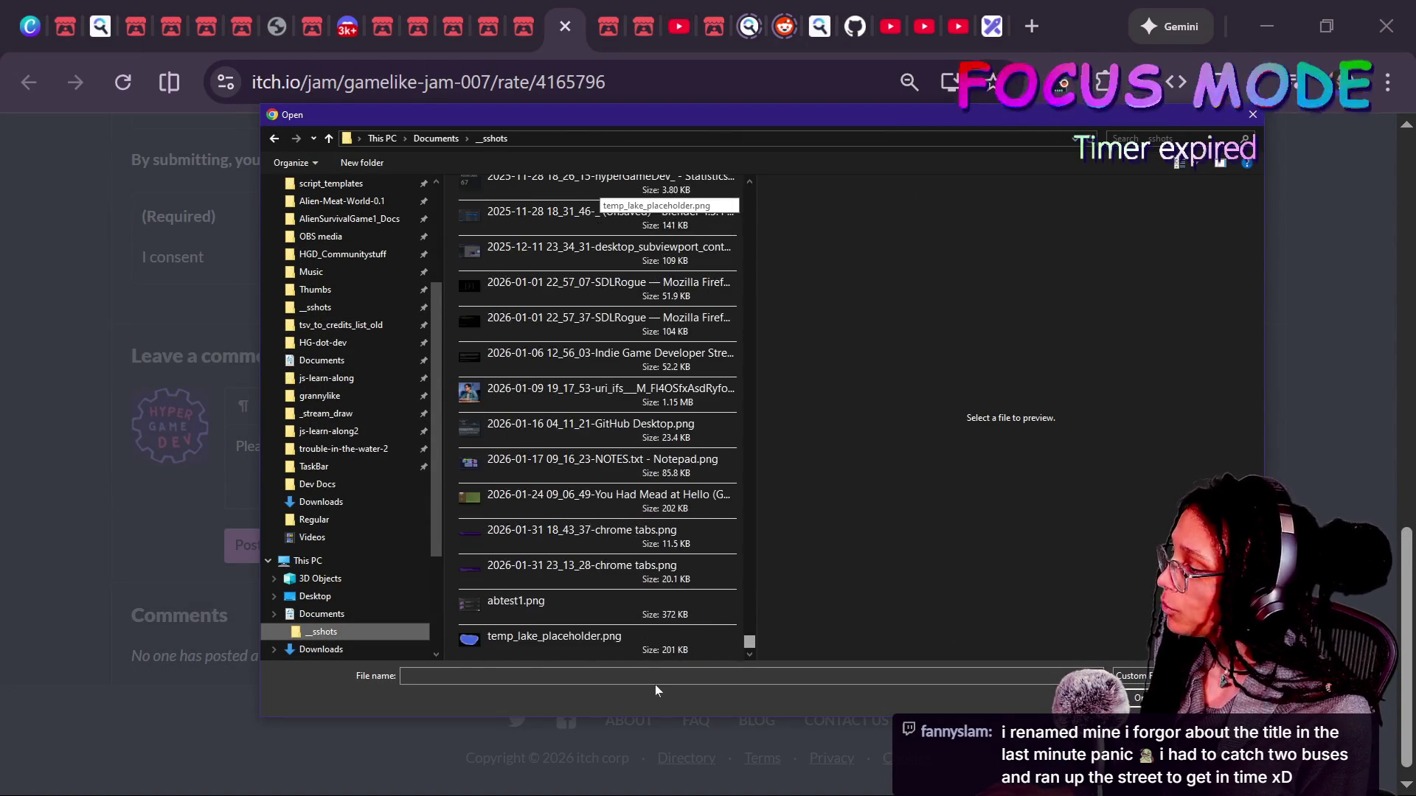
click(613, 608)
key(Up)
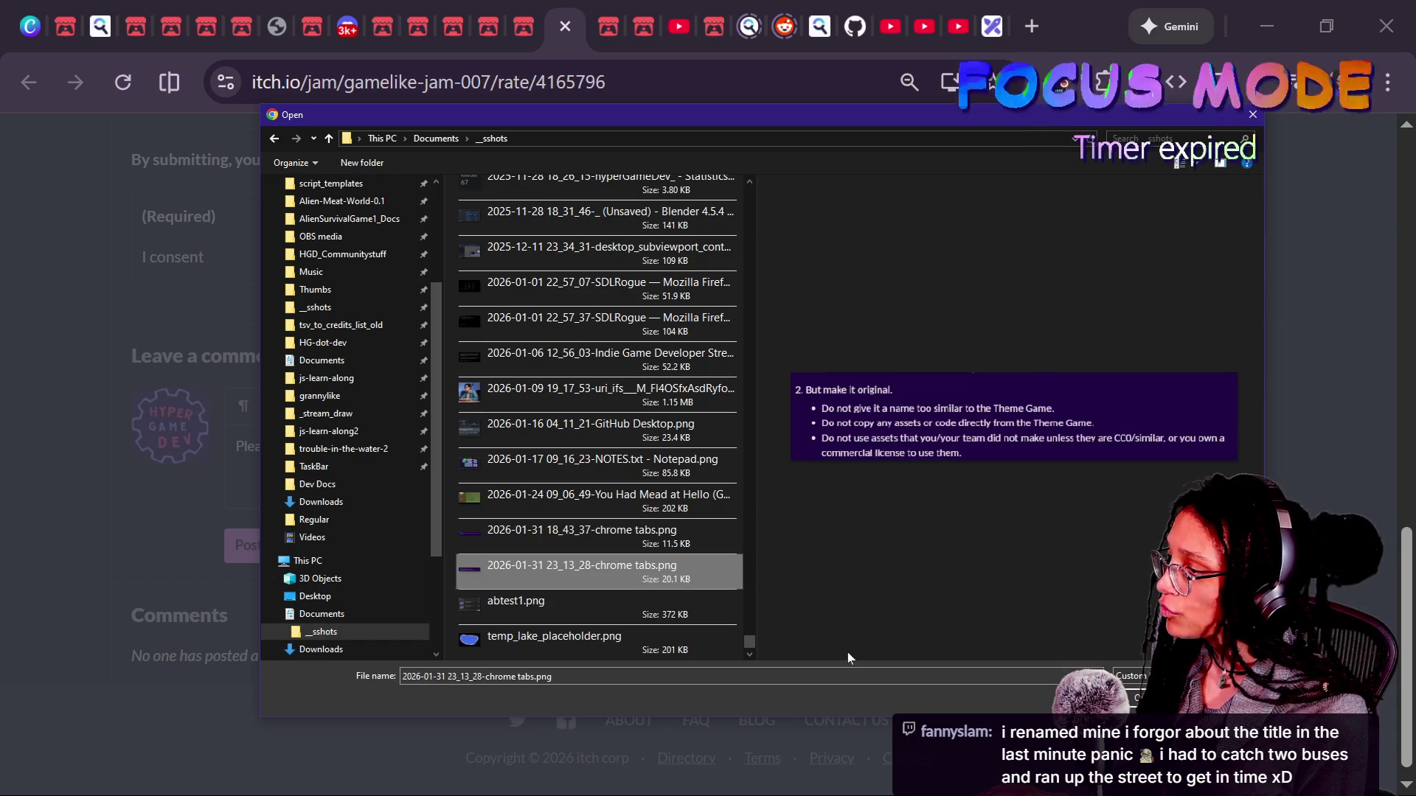
key(Return)
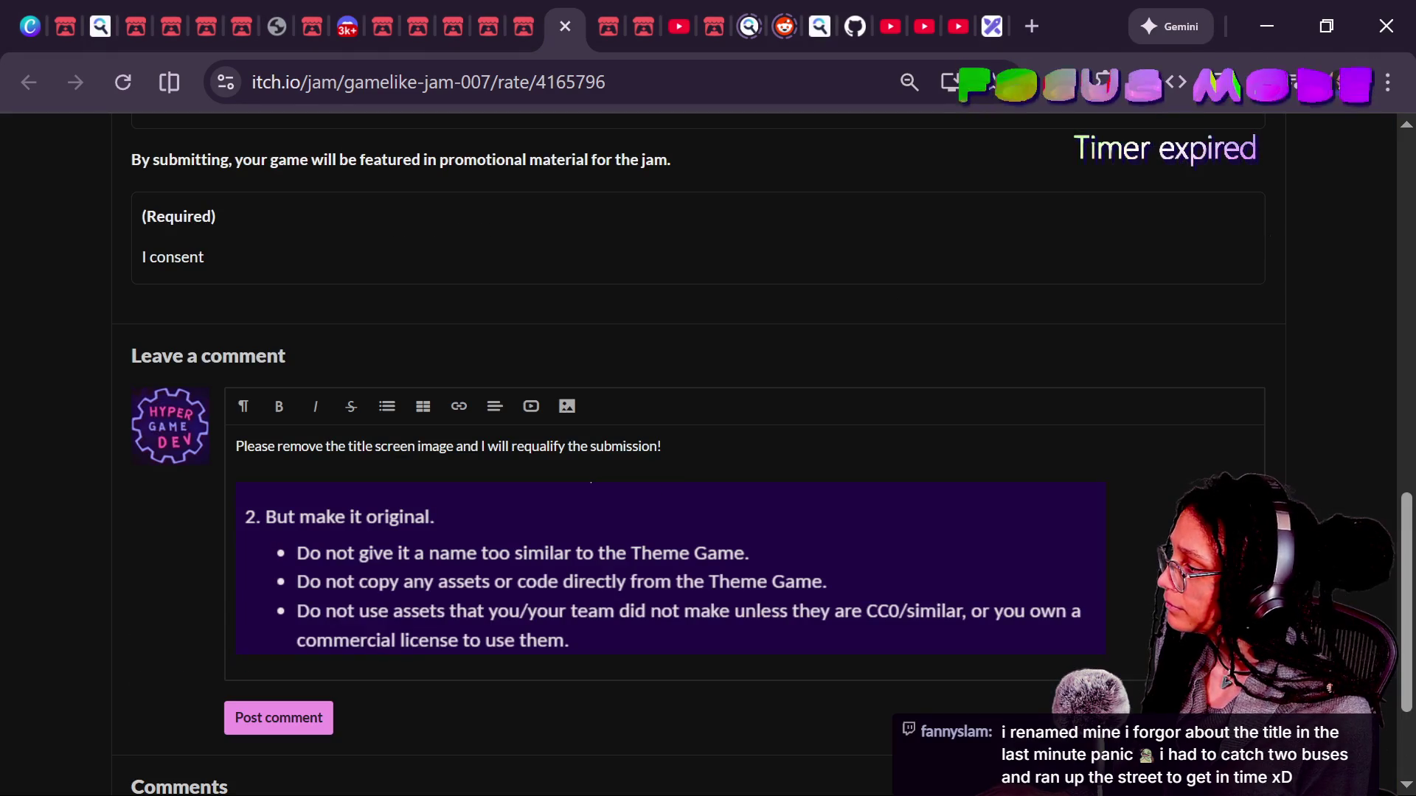
Step: Post the comment on Simple hell and close the entry tab
click(277, 719)
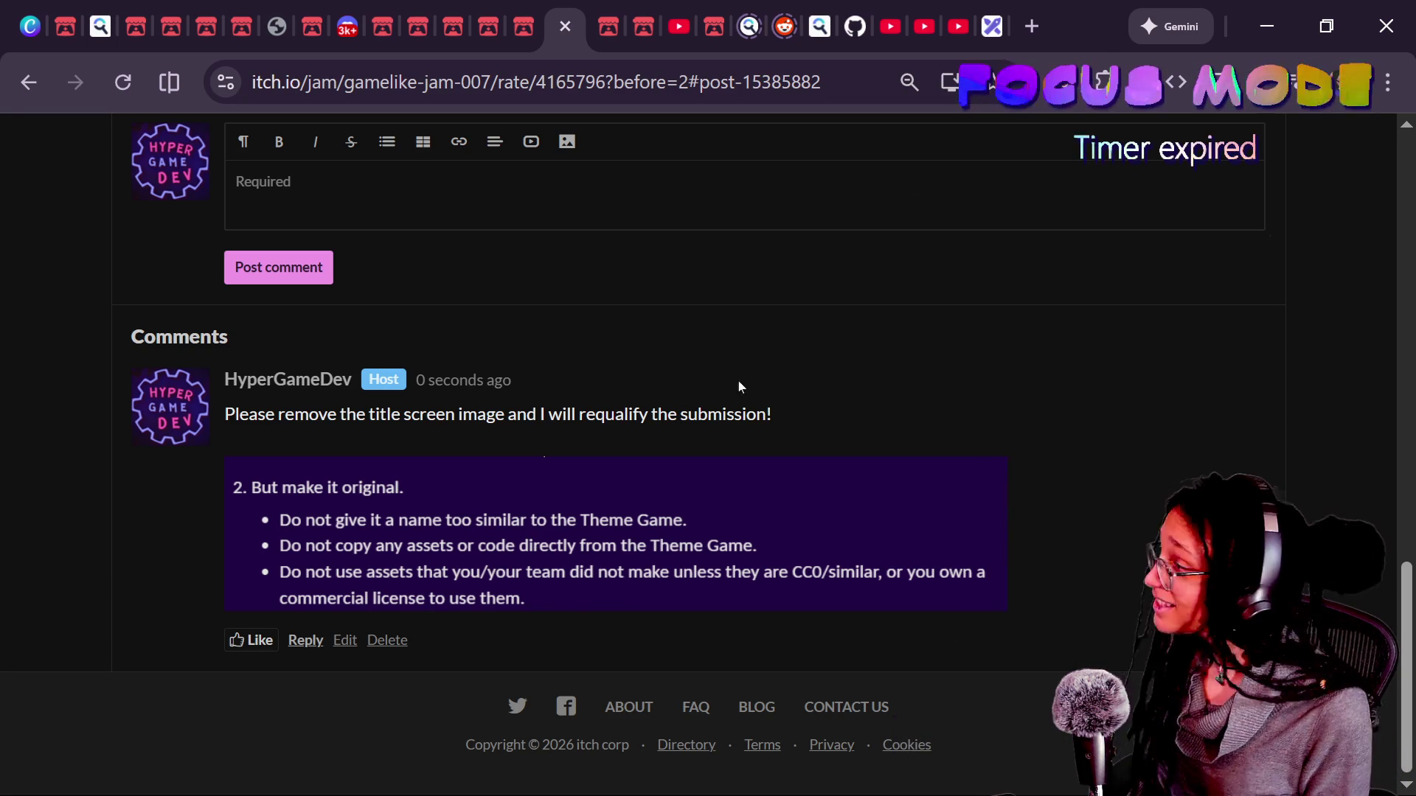
click(20, 82)
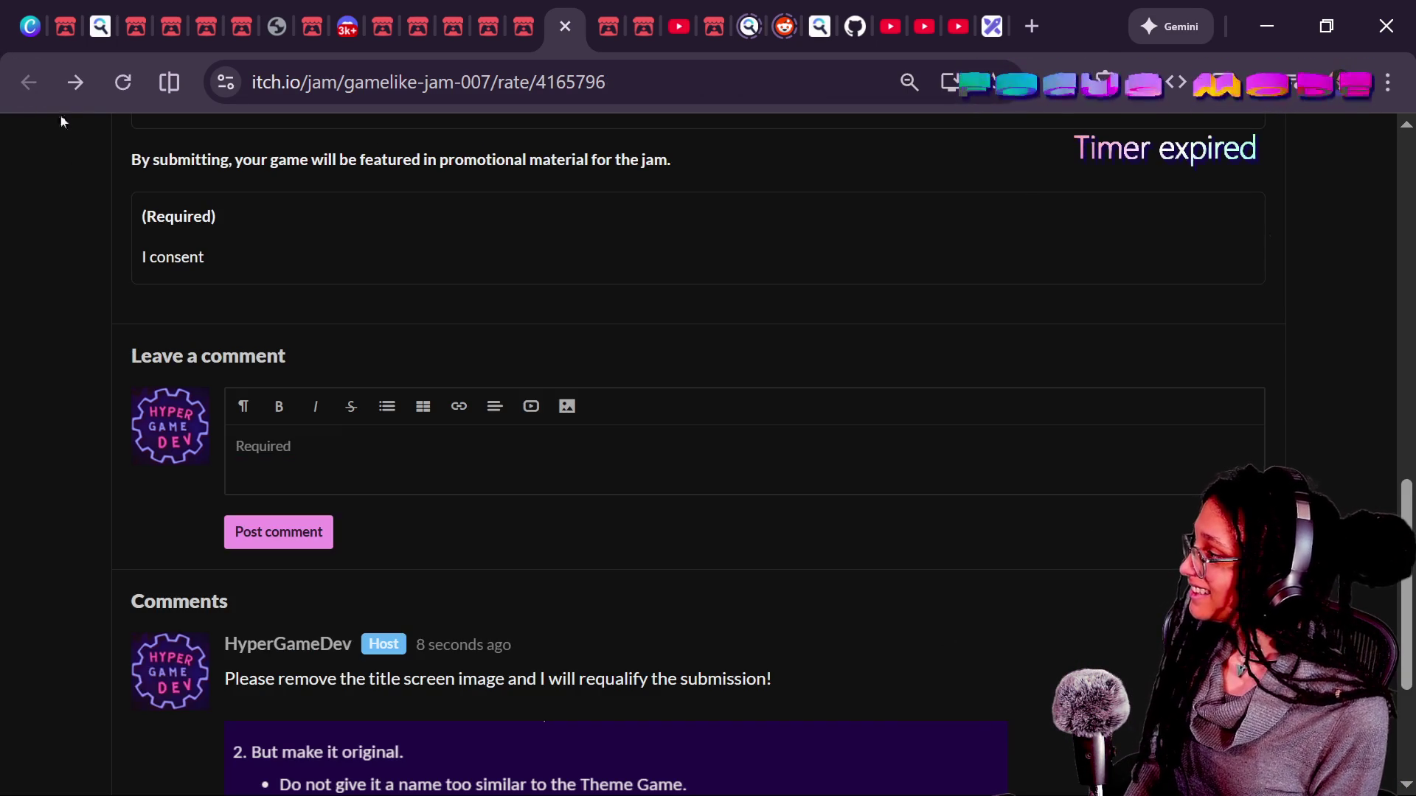
click(569, 31)
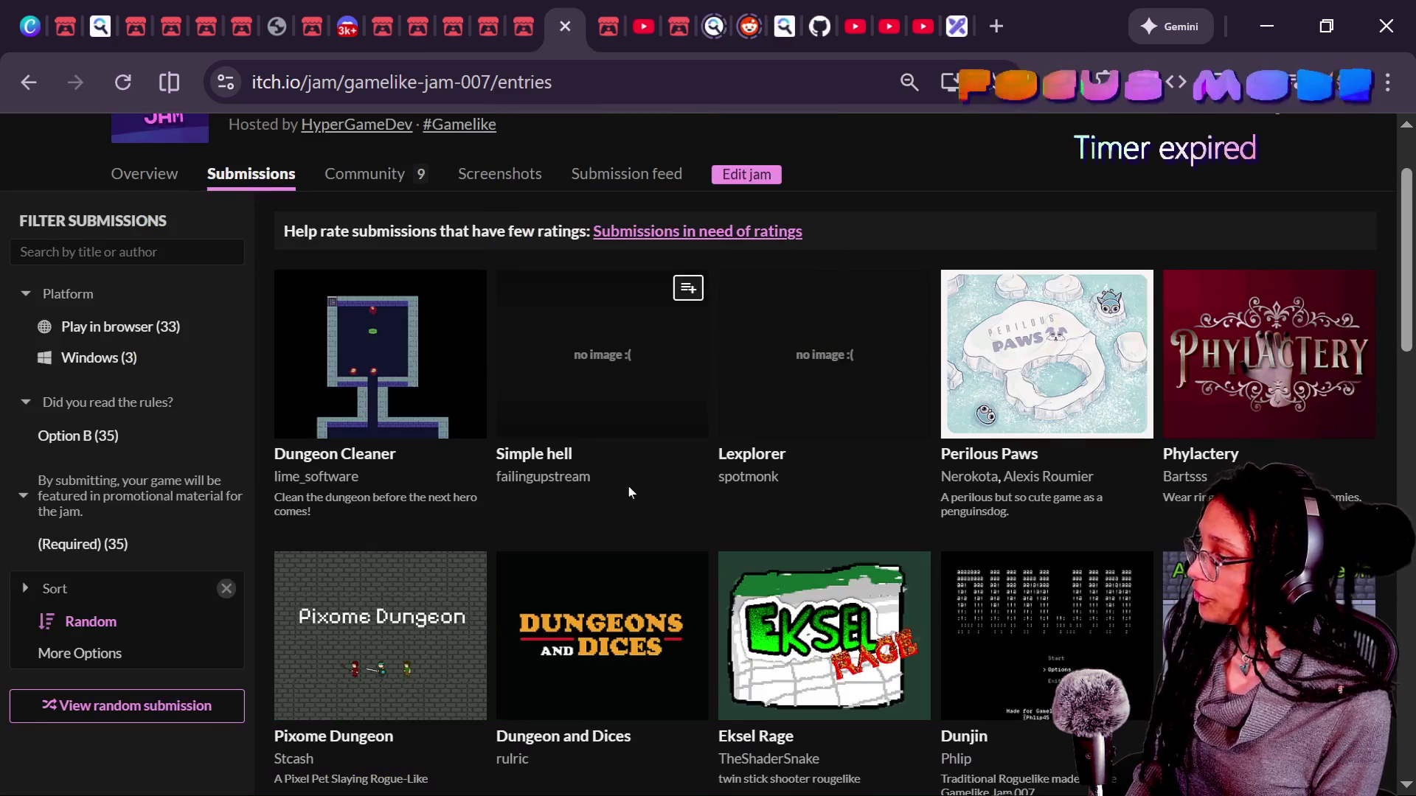
Step: Reload the entries in a fresh random order and look over the Guns & Zombies submission
key(F5)
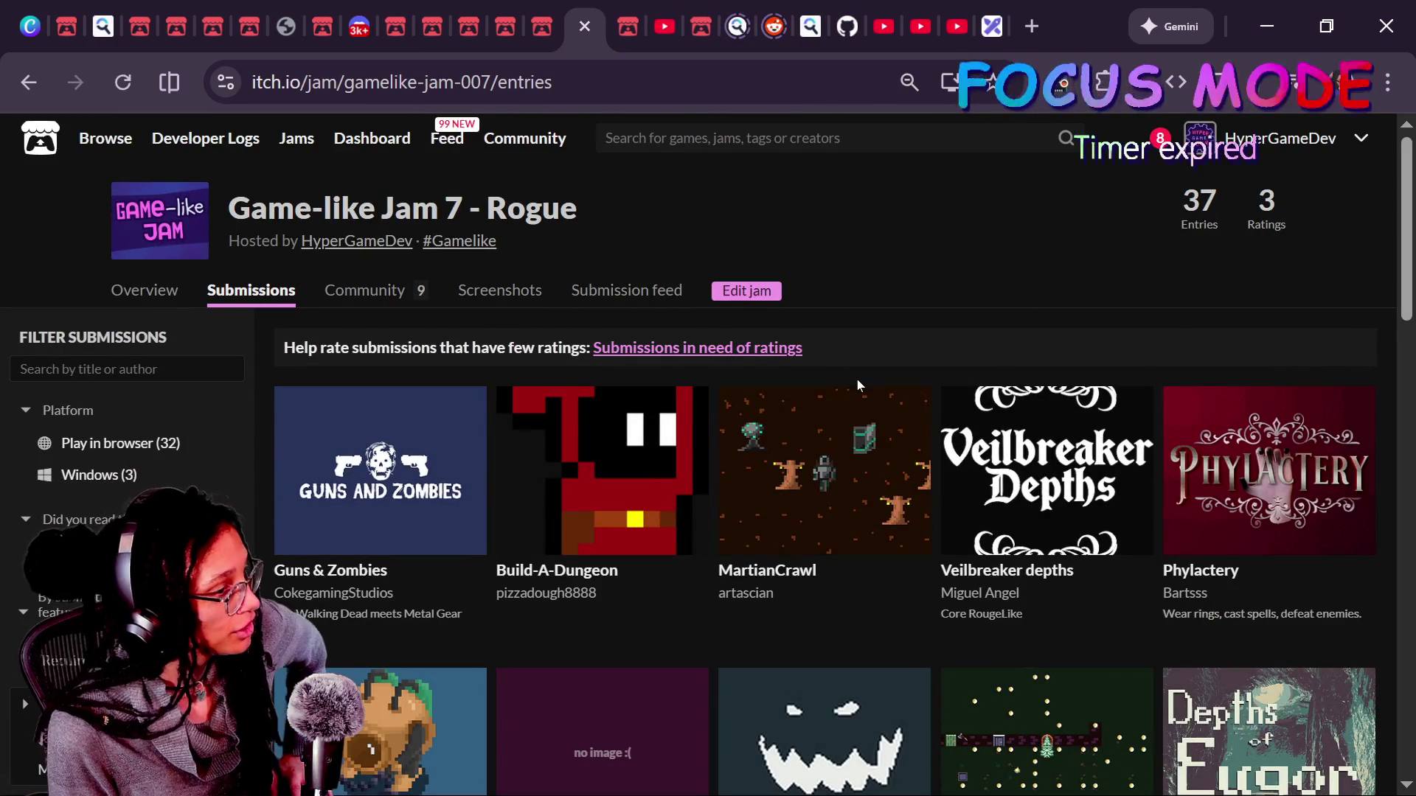
mouse_move(882, 426)
click(1049, 320)
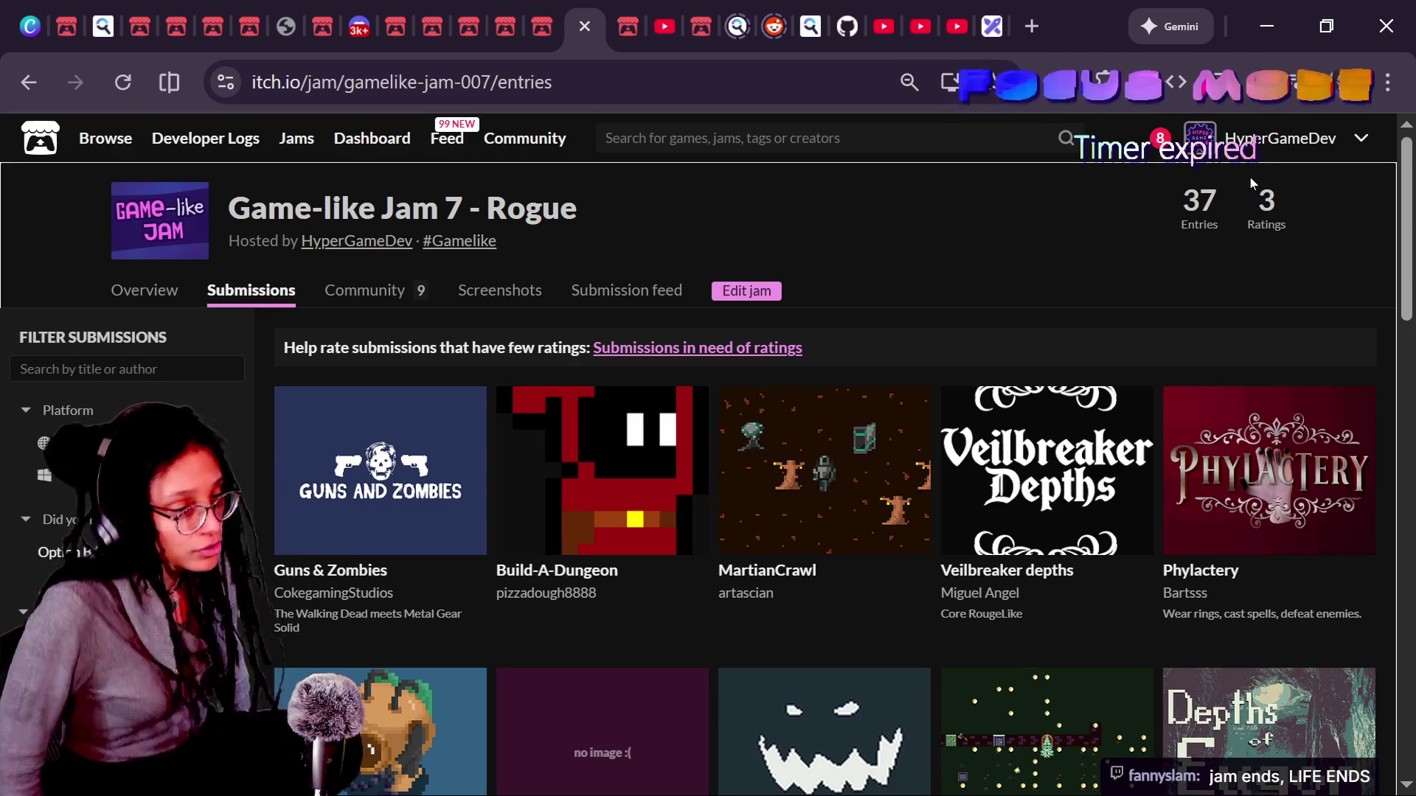
scroll(487, 576, down, 2)
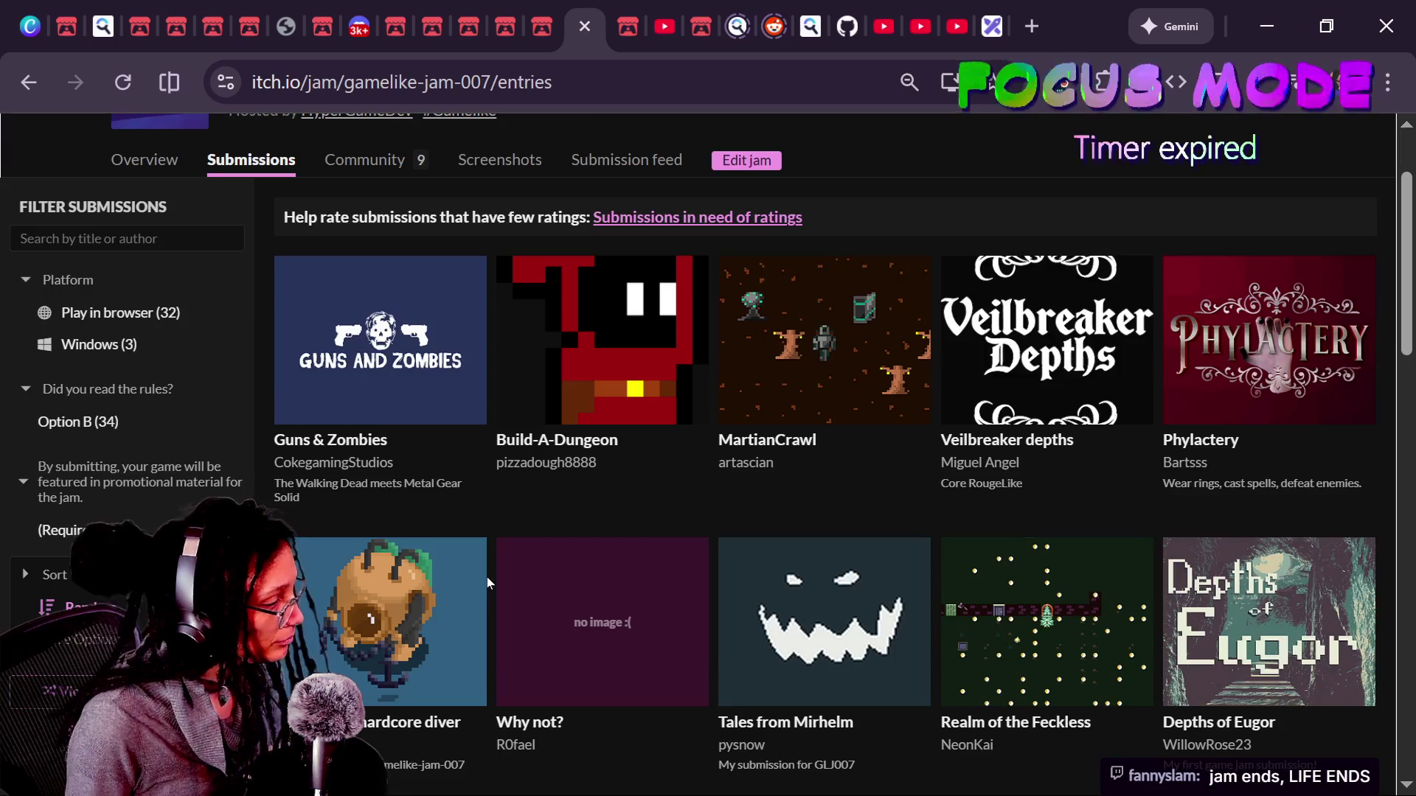
click(413, 368)
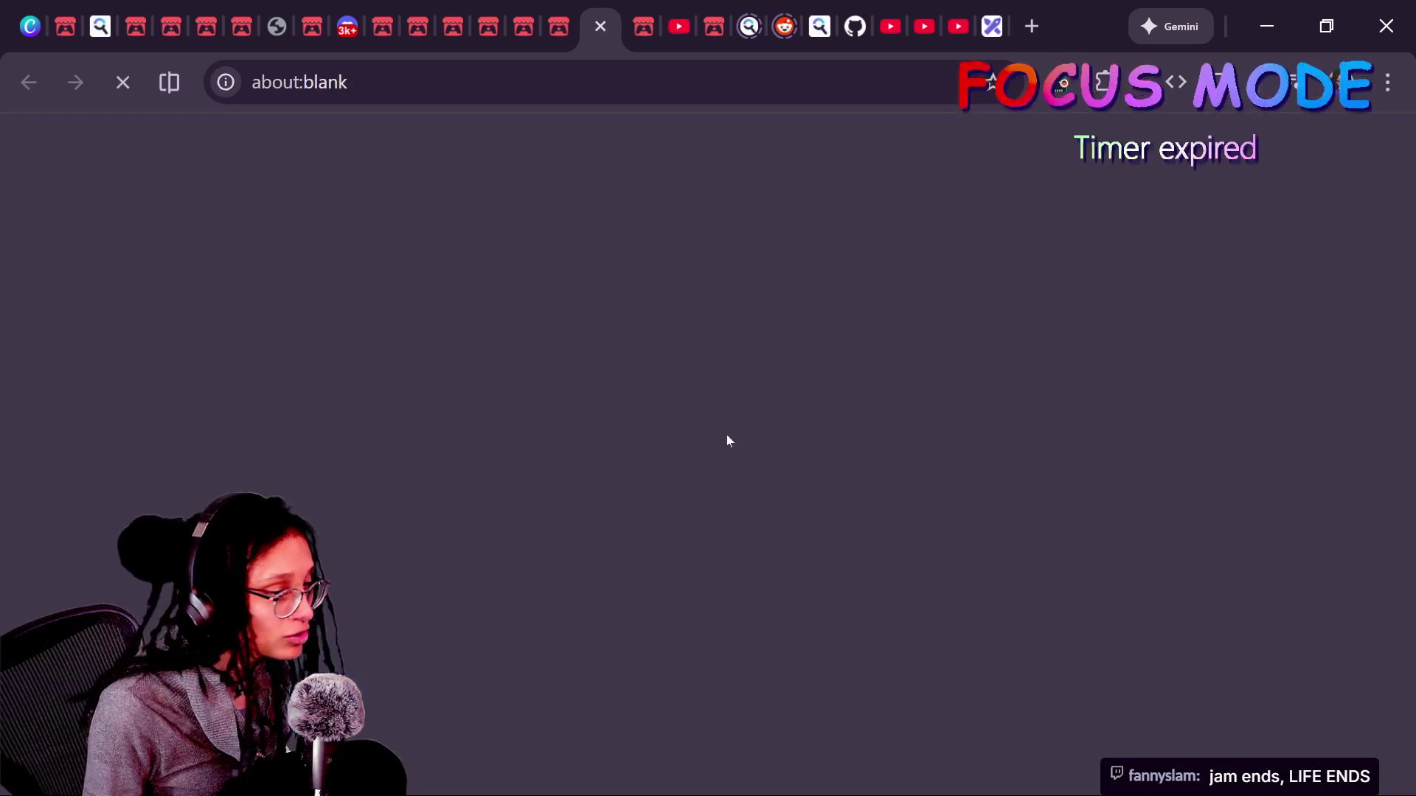
scroll(768, 427, down, 3)
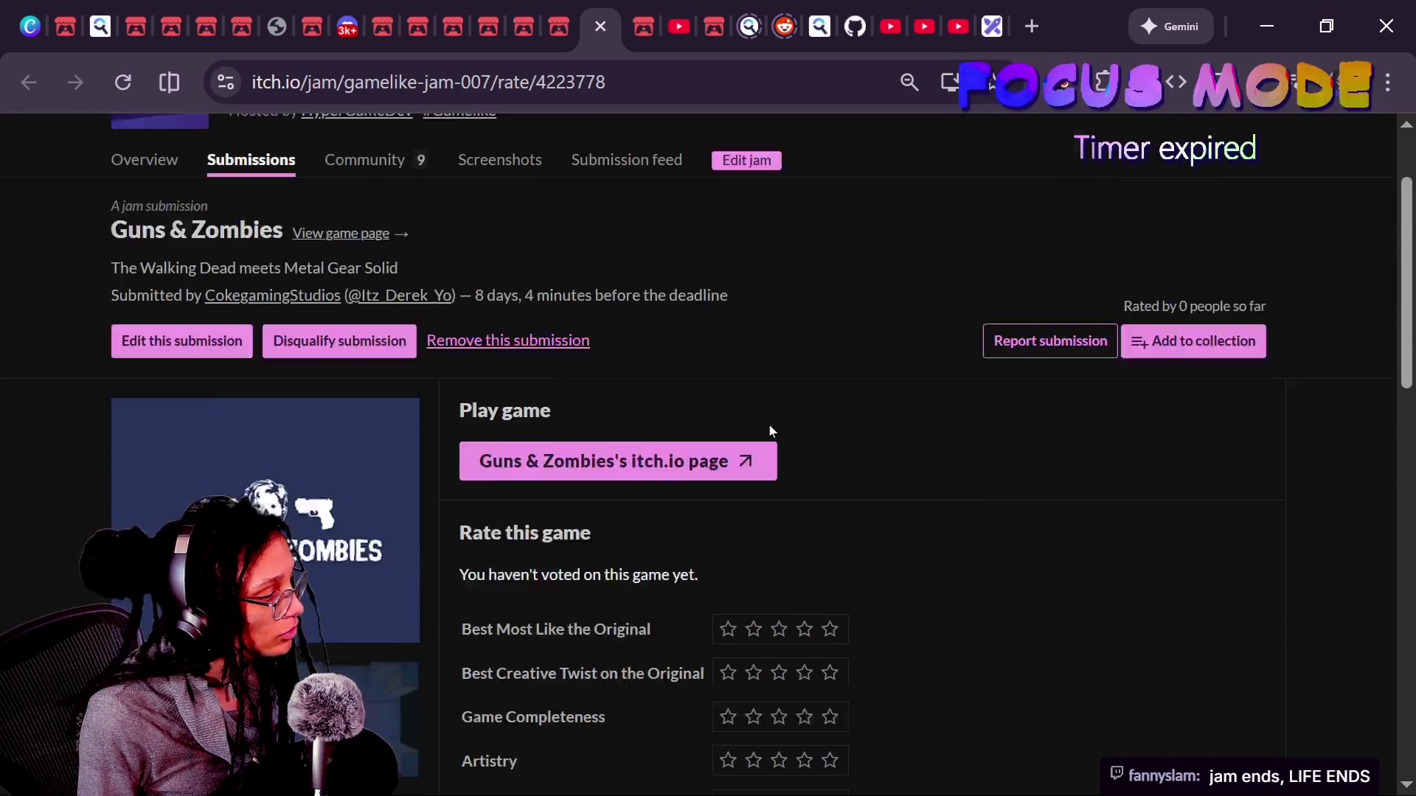
scroll(769, 425, up, 3)
scroll(413, 256, down, 3)
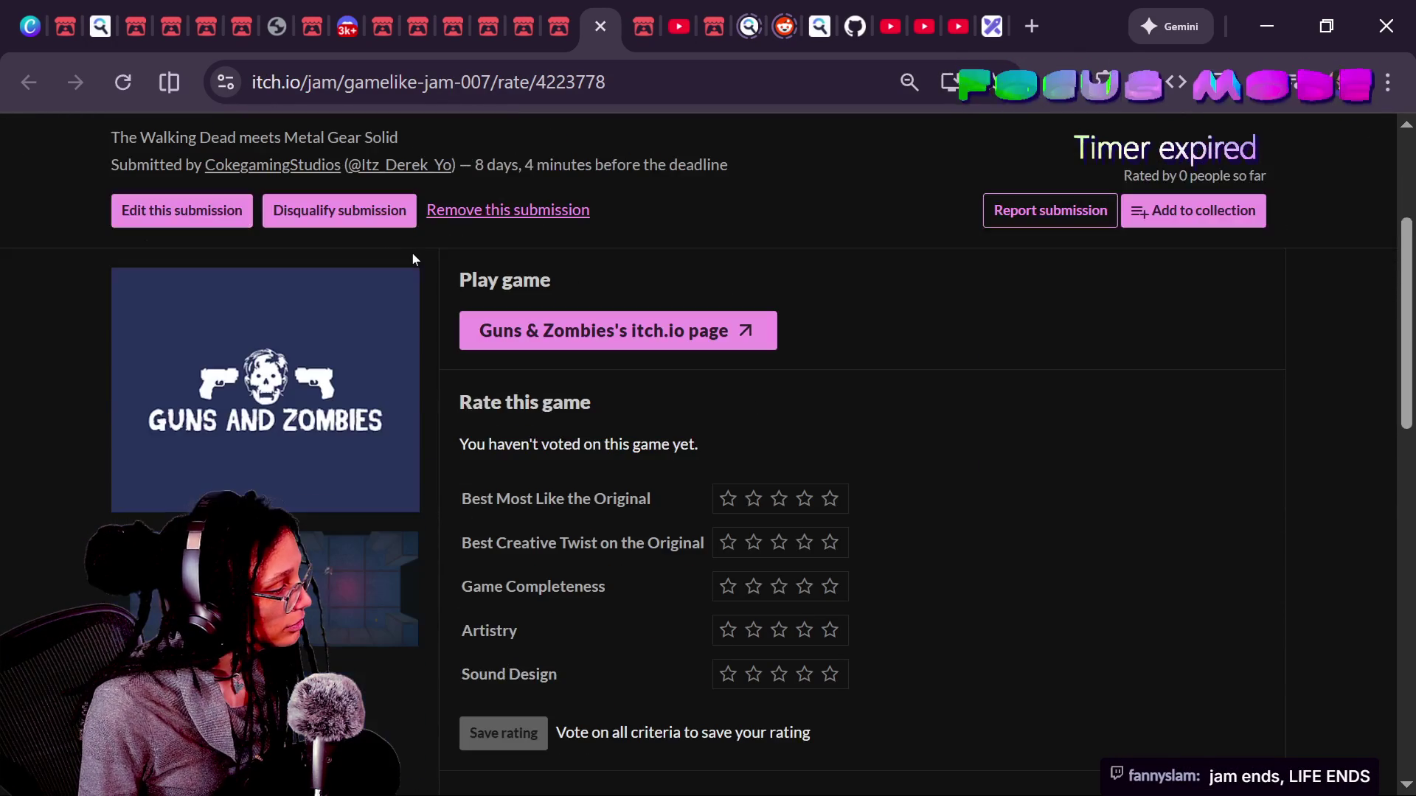
click(598, 26)
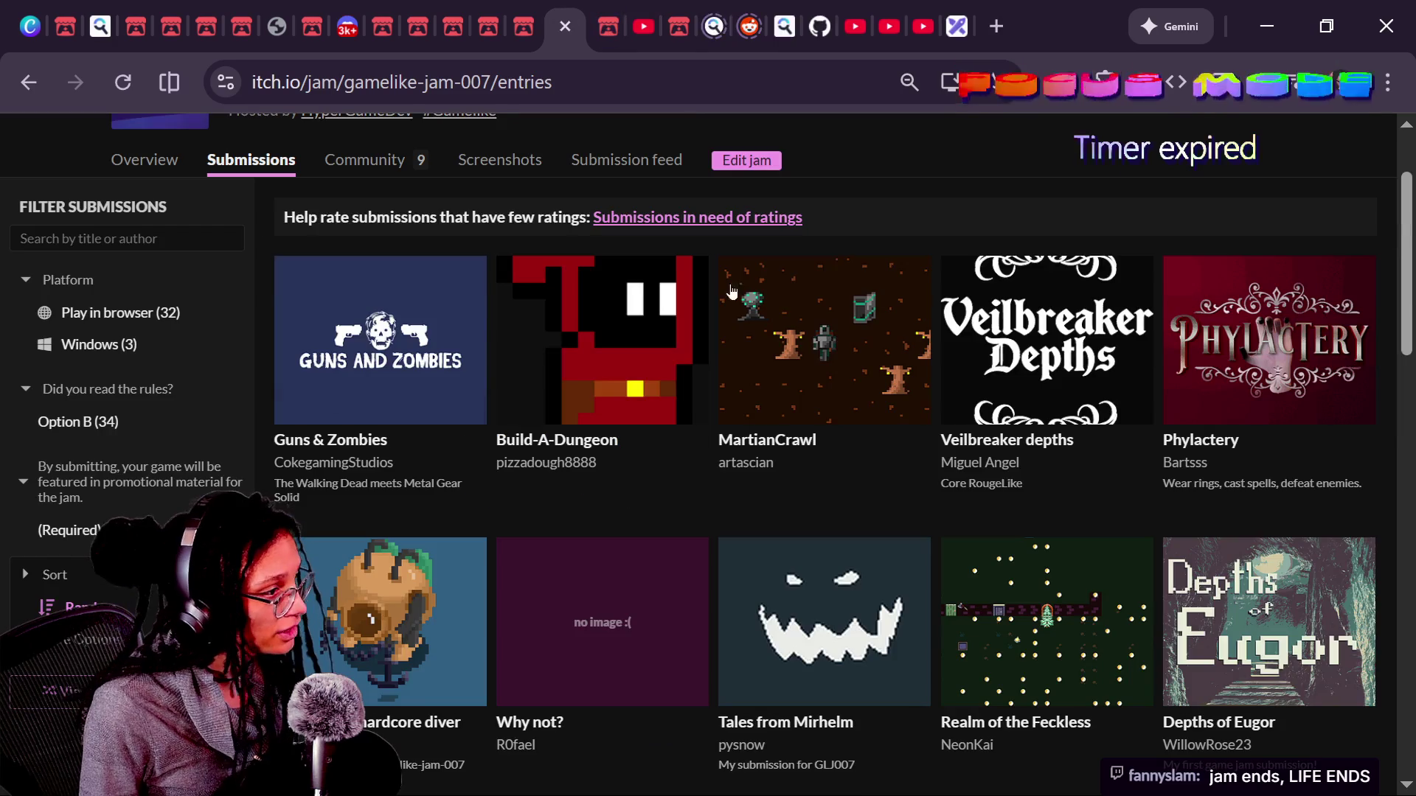
Step: Look over the Why not? submission, then return to the entries
scroll(774, 369, down, 3)
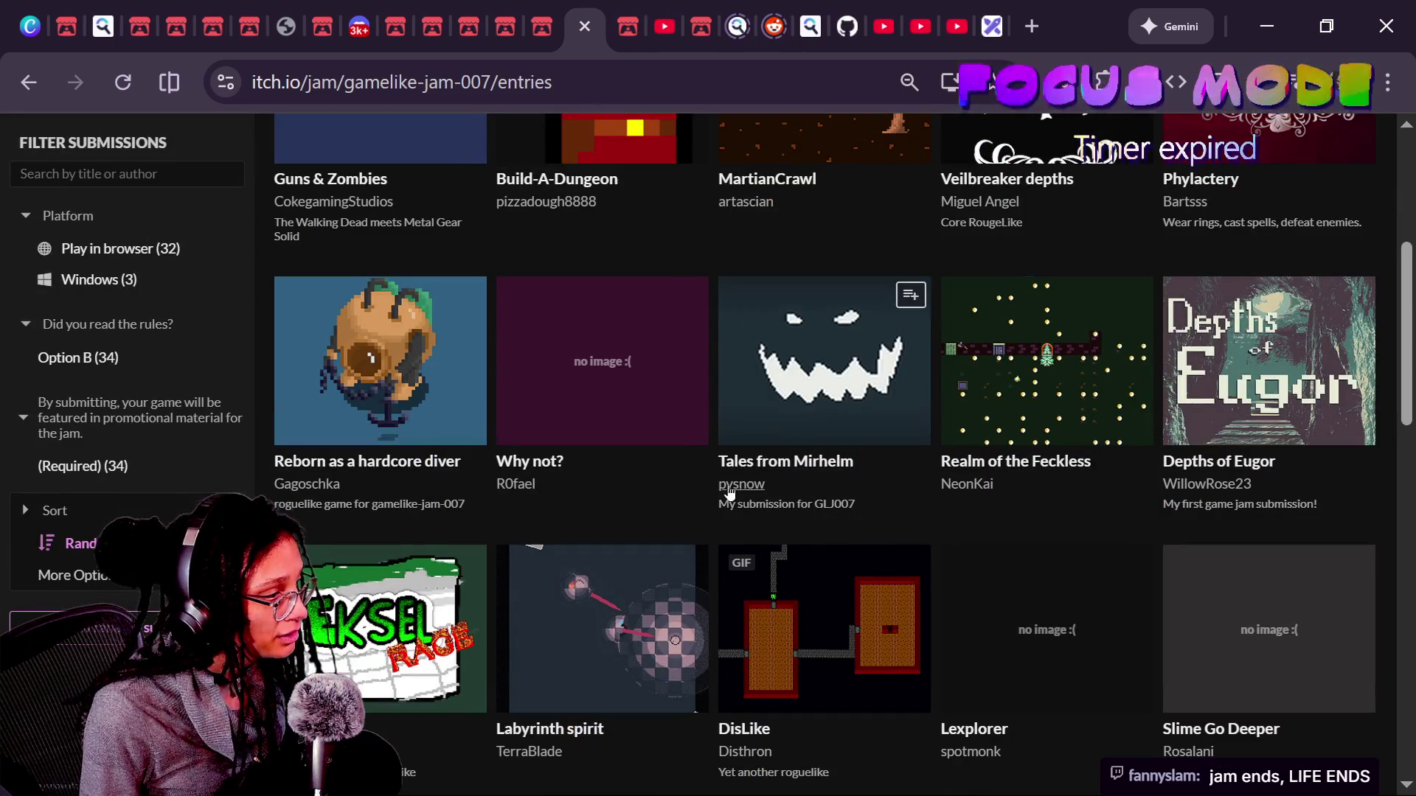
click(598, 396)
scroll(475, 450, down, 3)
scroll(474, 450, up, 3)
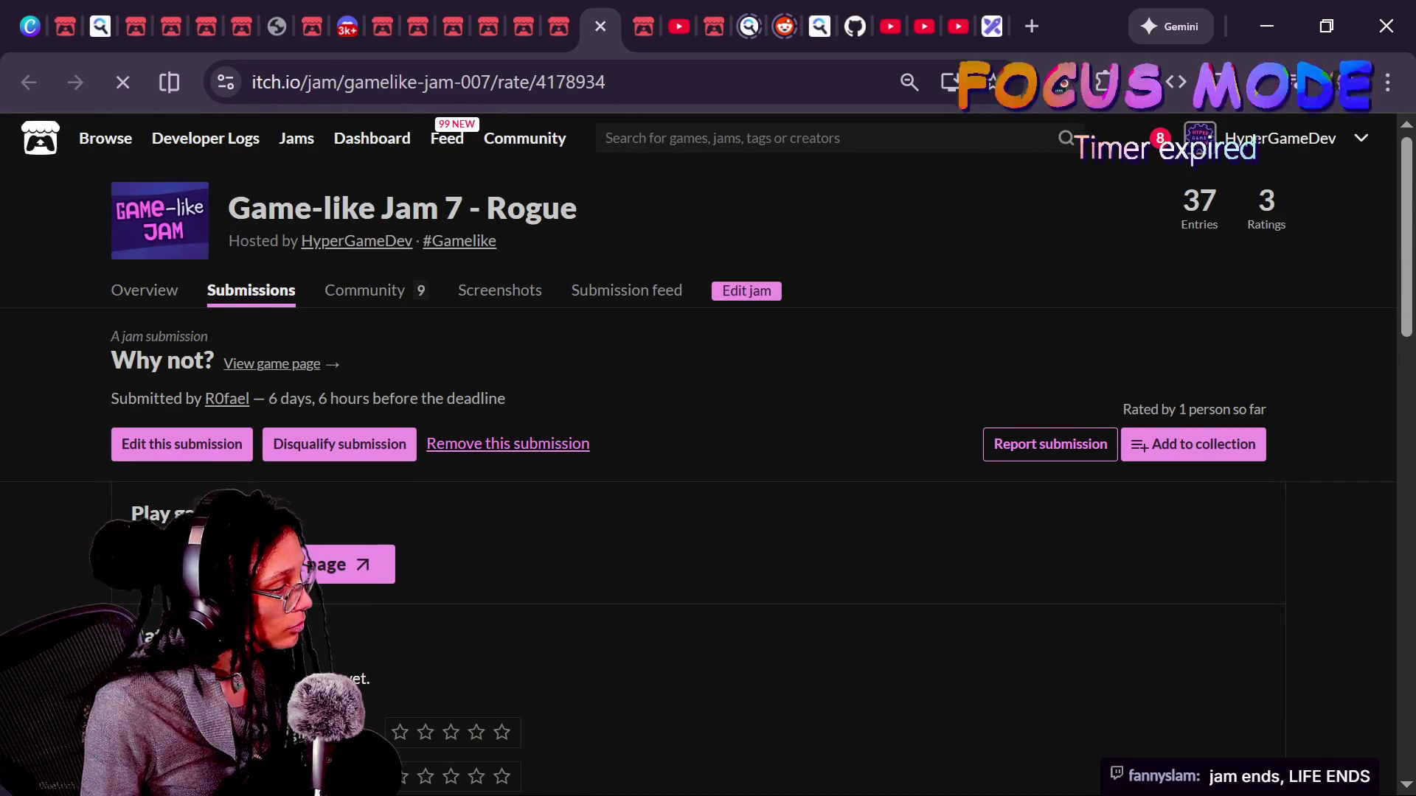
scroll(250, 368, down, 8)
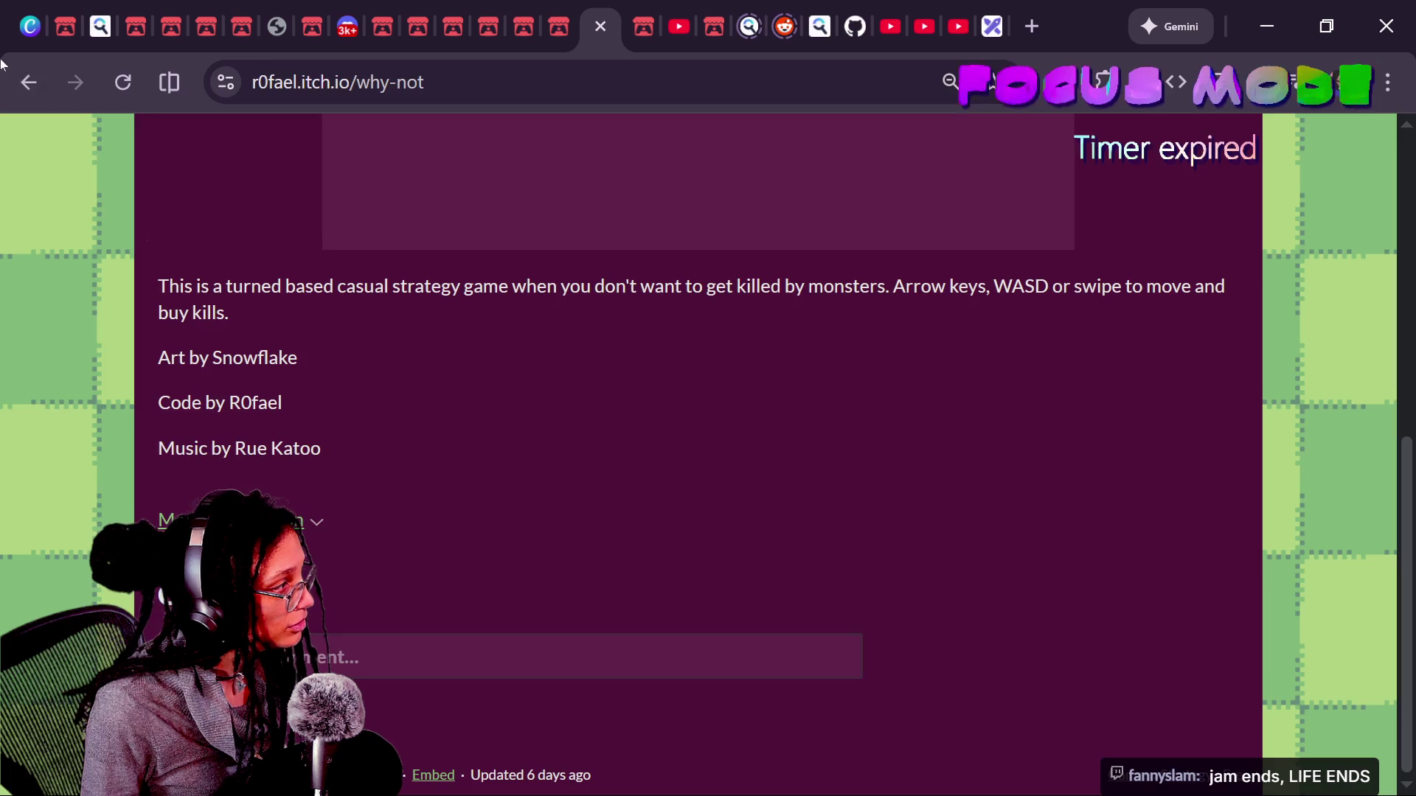
click(14, 81)
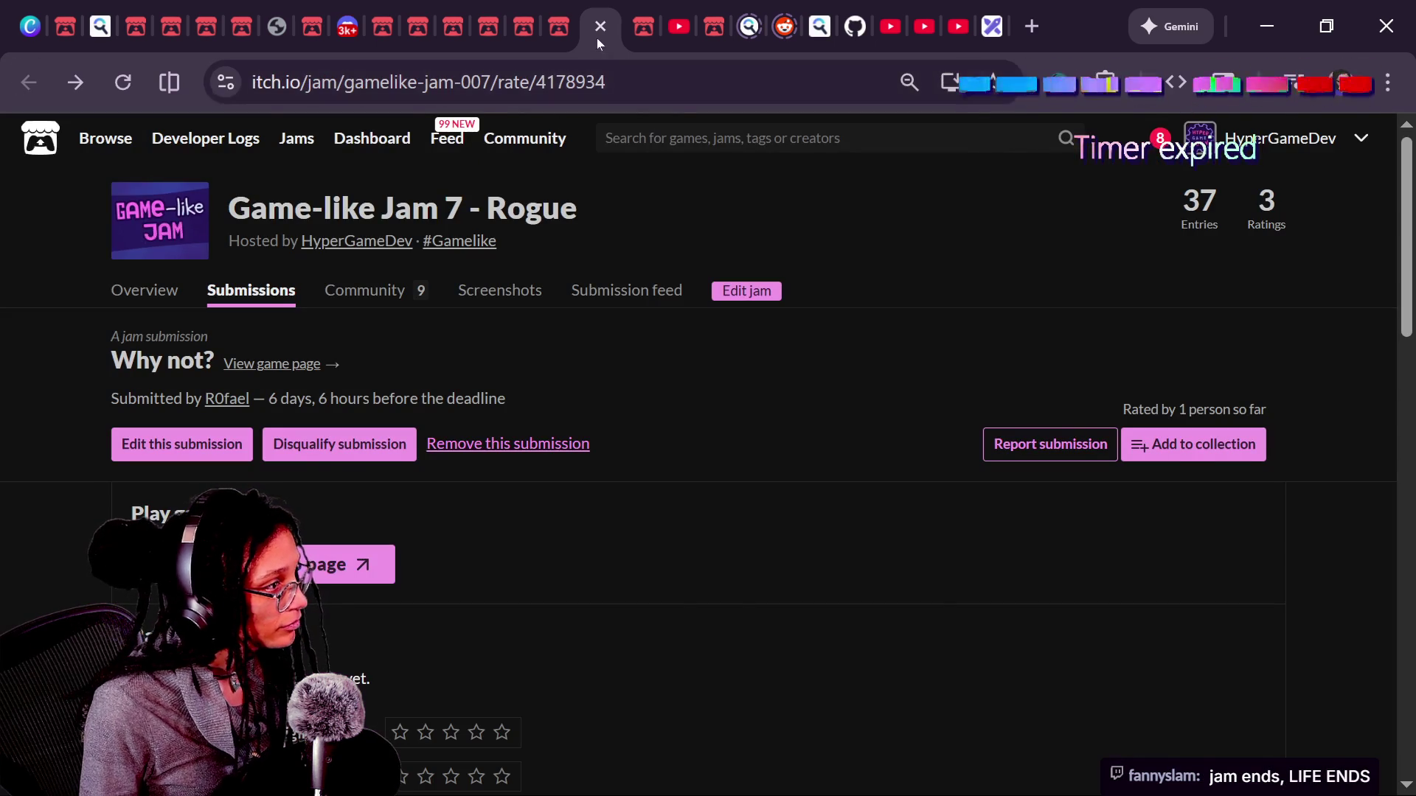
click(599, 26)
Step: Open the Reborn as a hardcore diver submission and its own game page
scroll(1010, 606, down, 3)
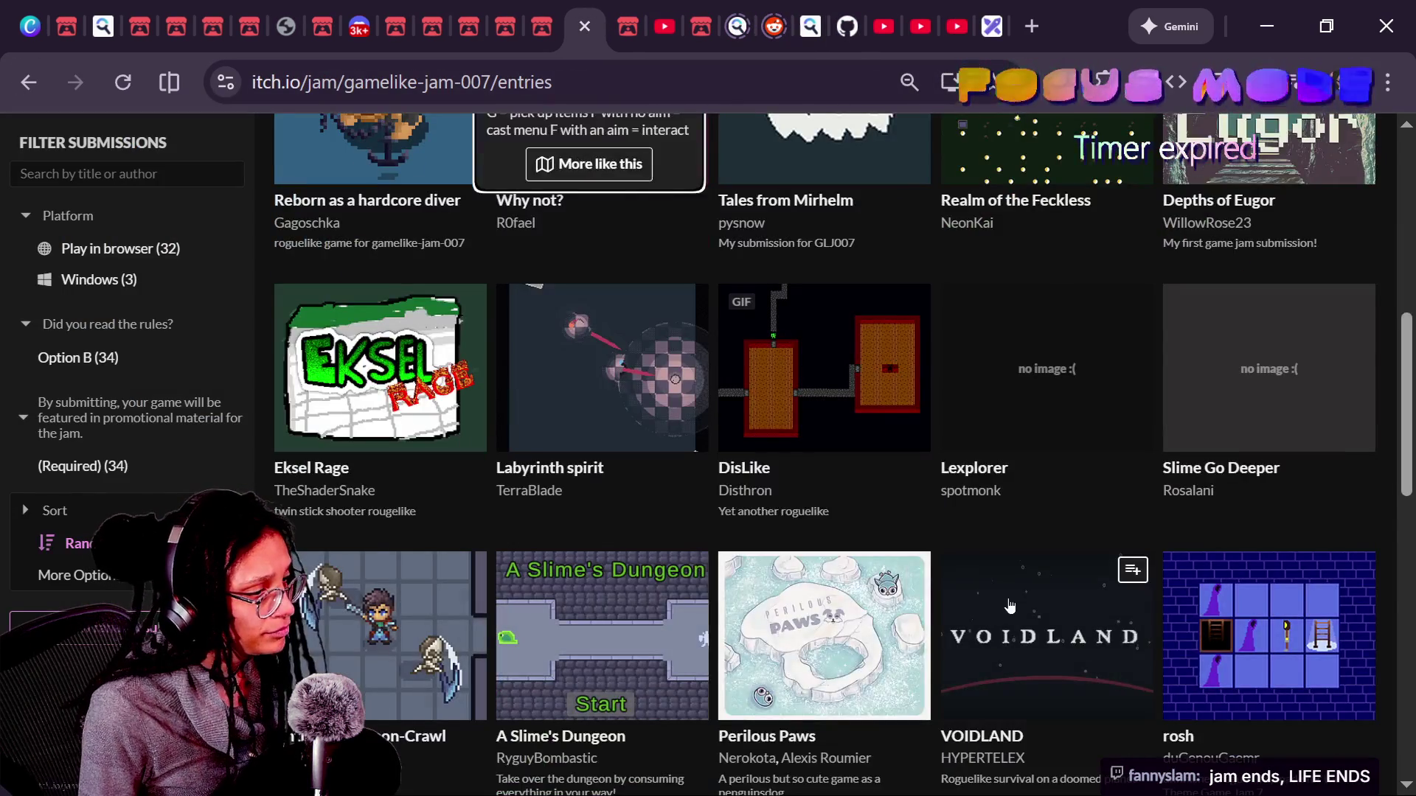
scroll(1009, 606, down, 3)
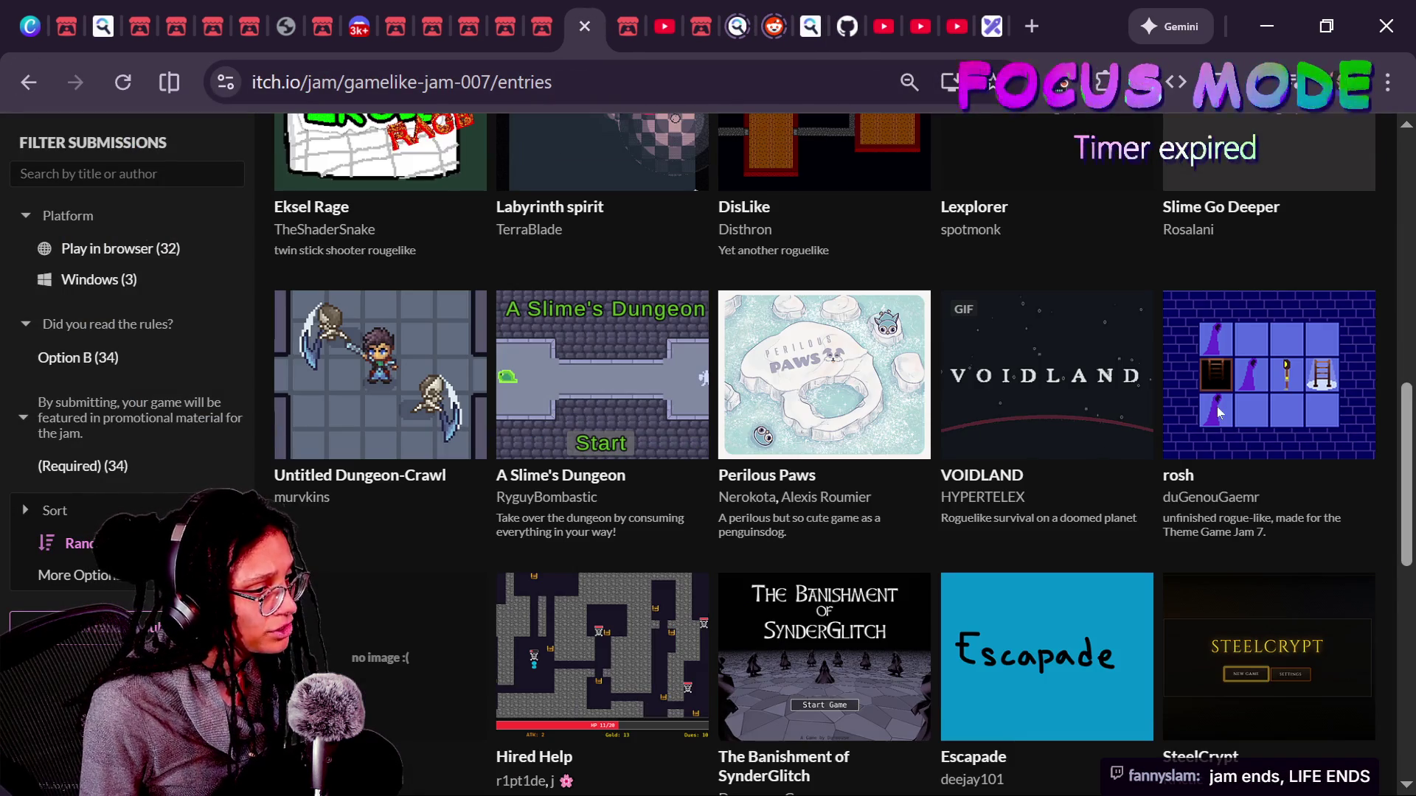
scroll(1217, 413, up, 3)
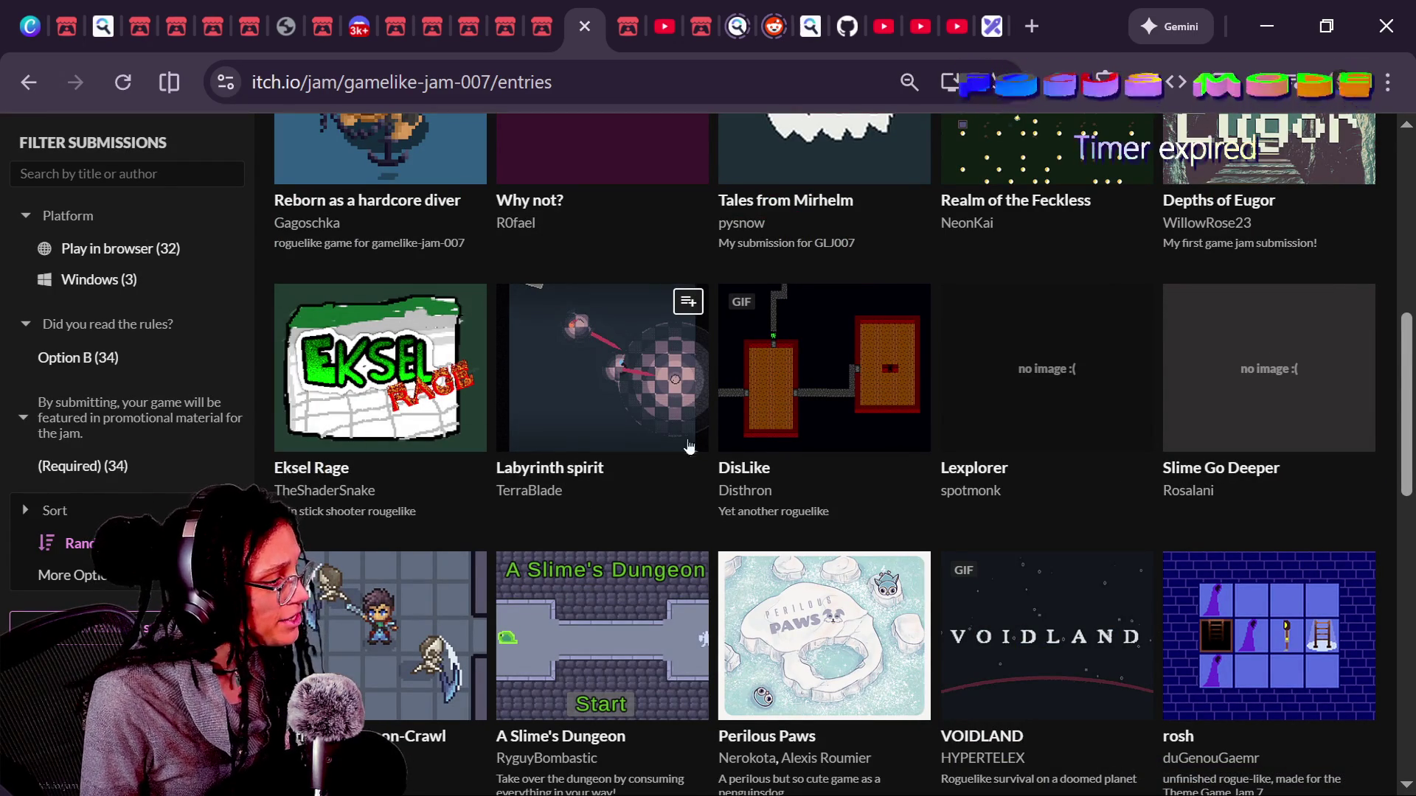
scroll(674, 464, up, 2)
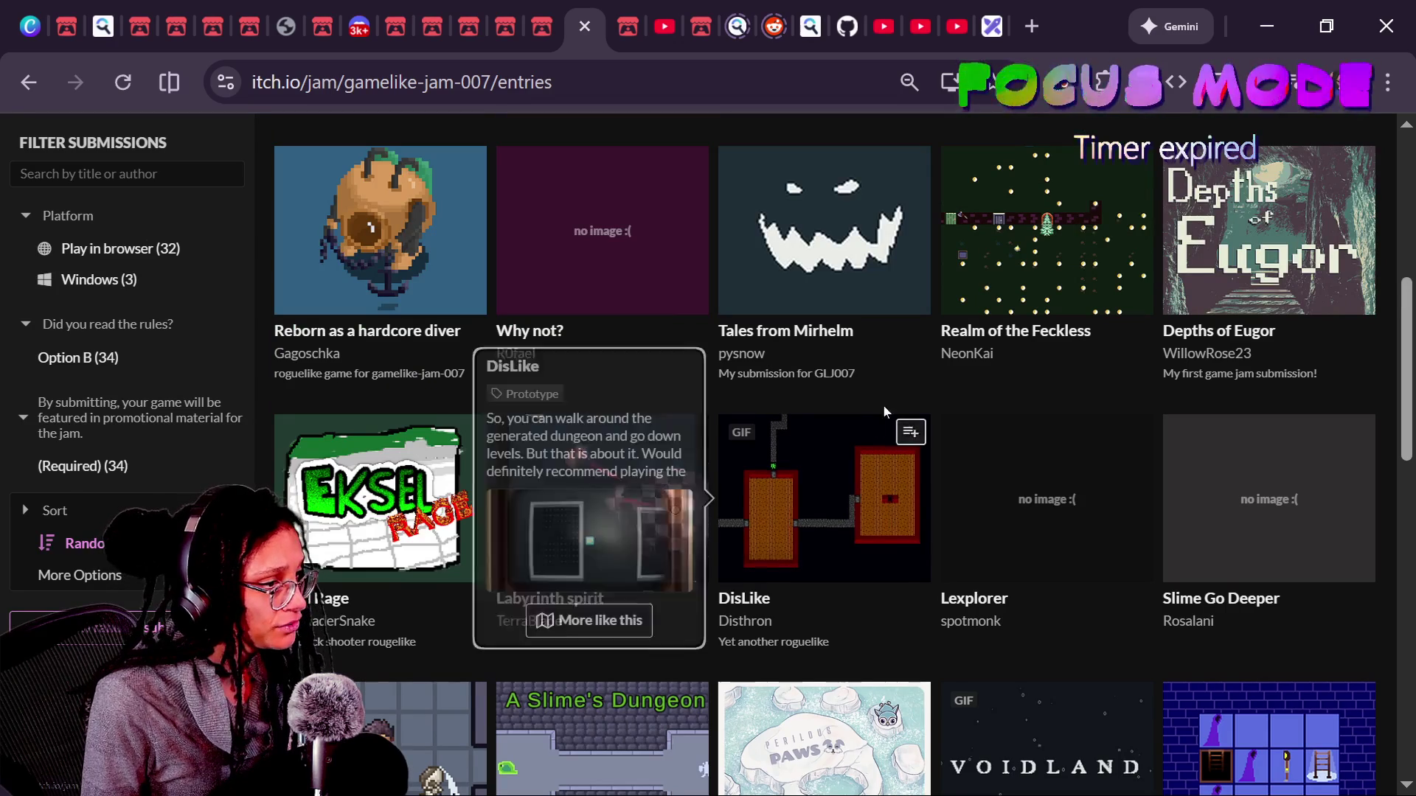
scroll(959, 401, up, 2)
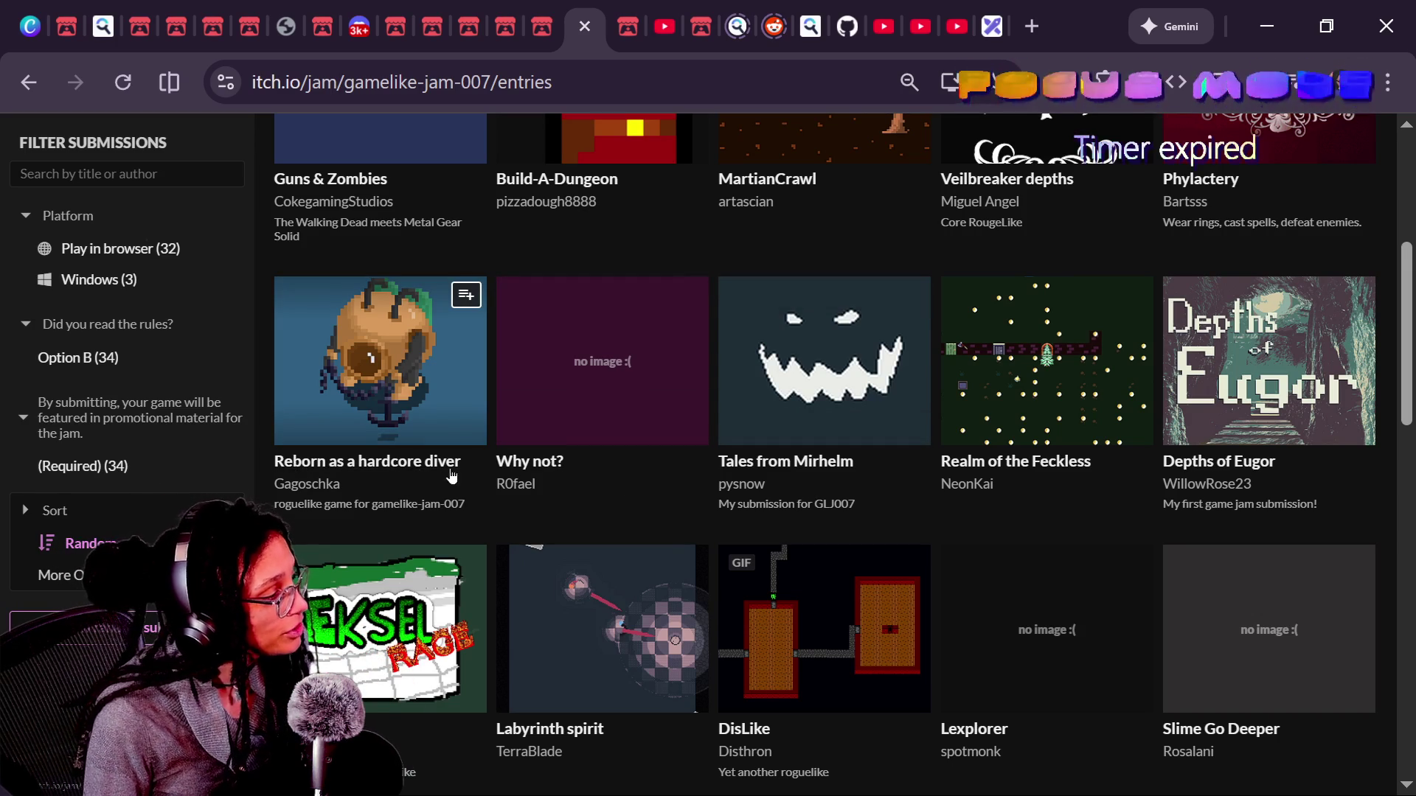
click(385, 463)
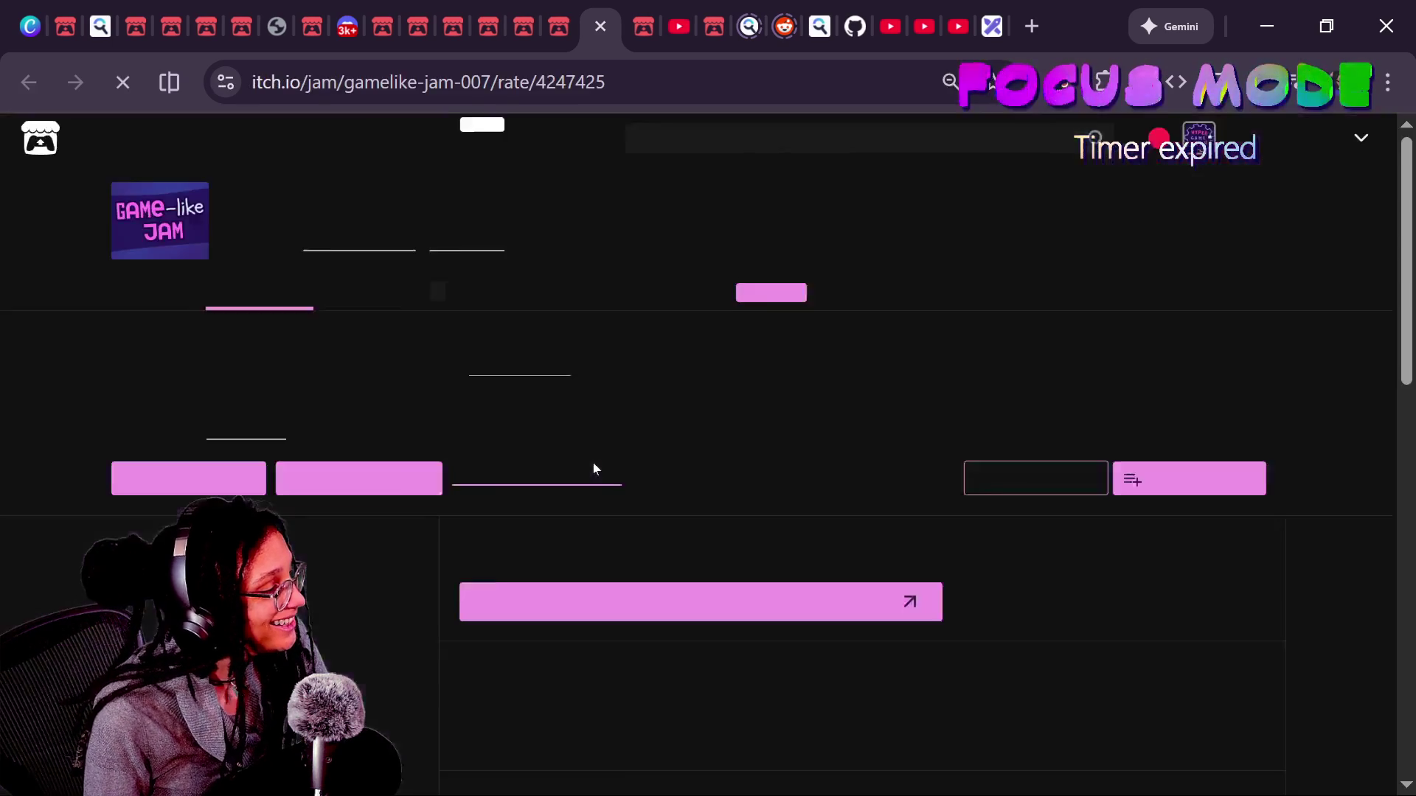
click(704, 593)
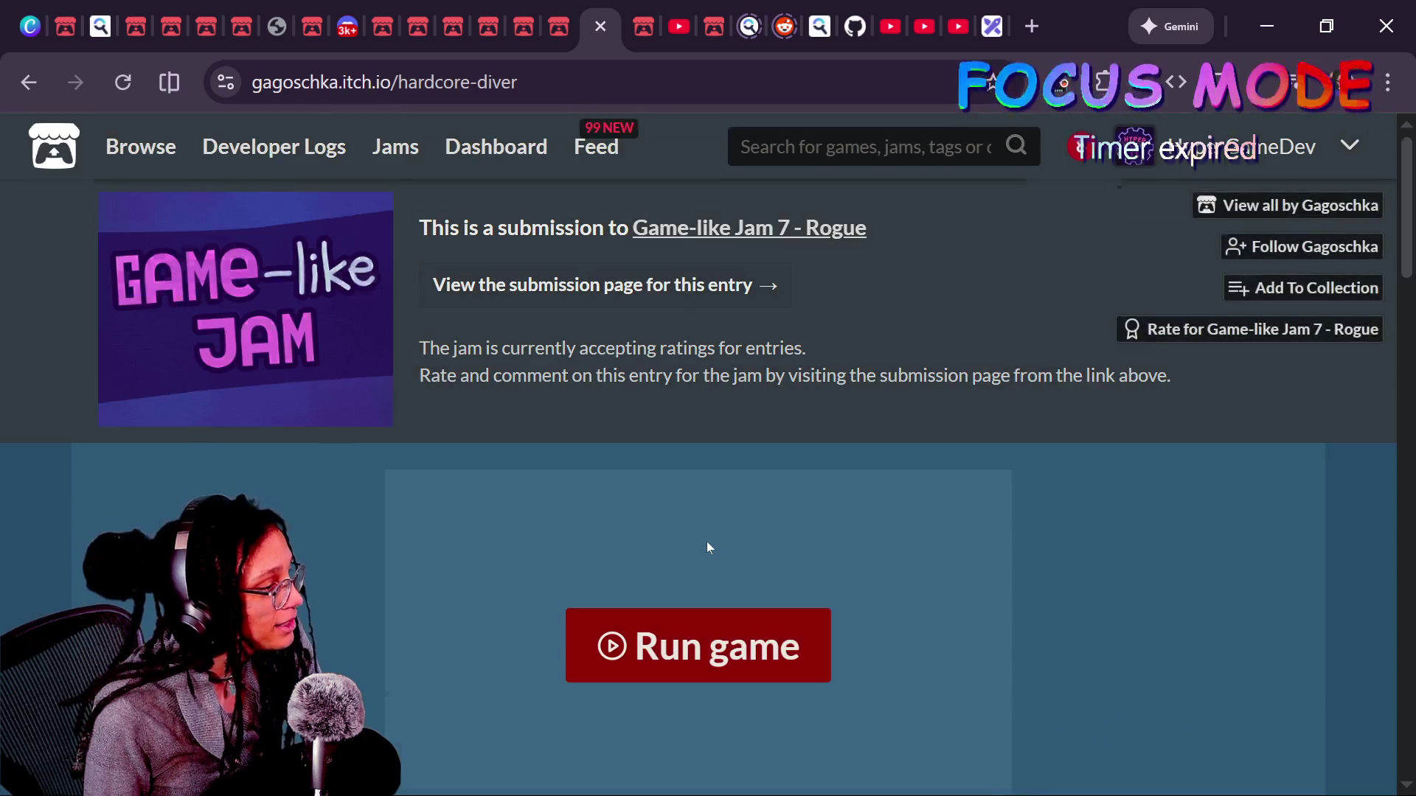
Step: Read through the hardcore diver game page, then return to the Jam 7 entries grid
scroll(707, 545, down, 5)
scroll(609, 553, down, 2)
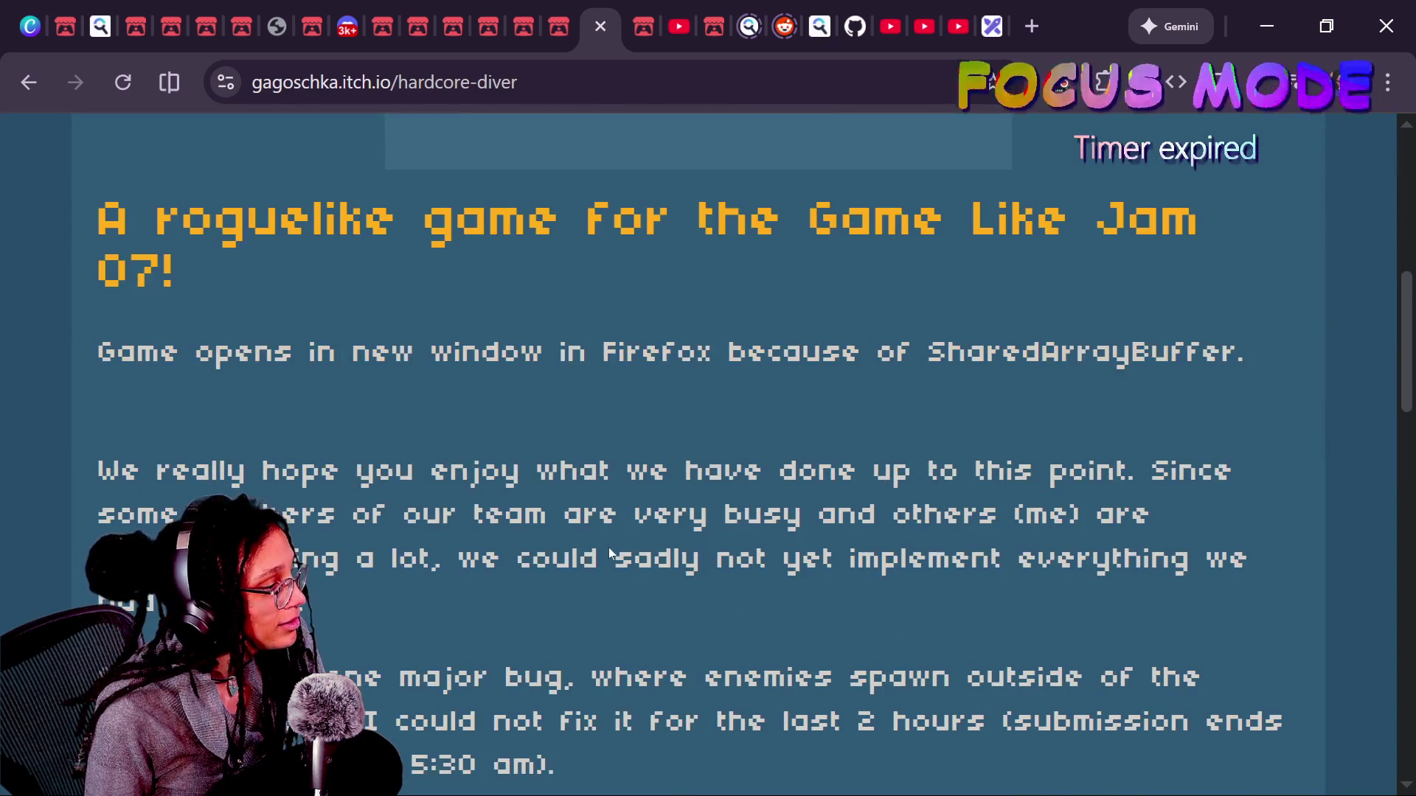
scroll(365, 535, down, 2)
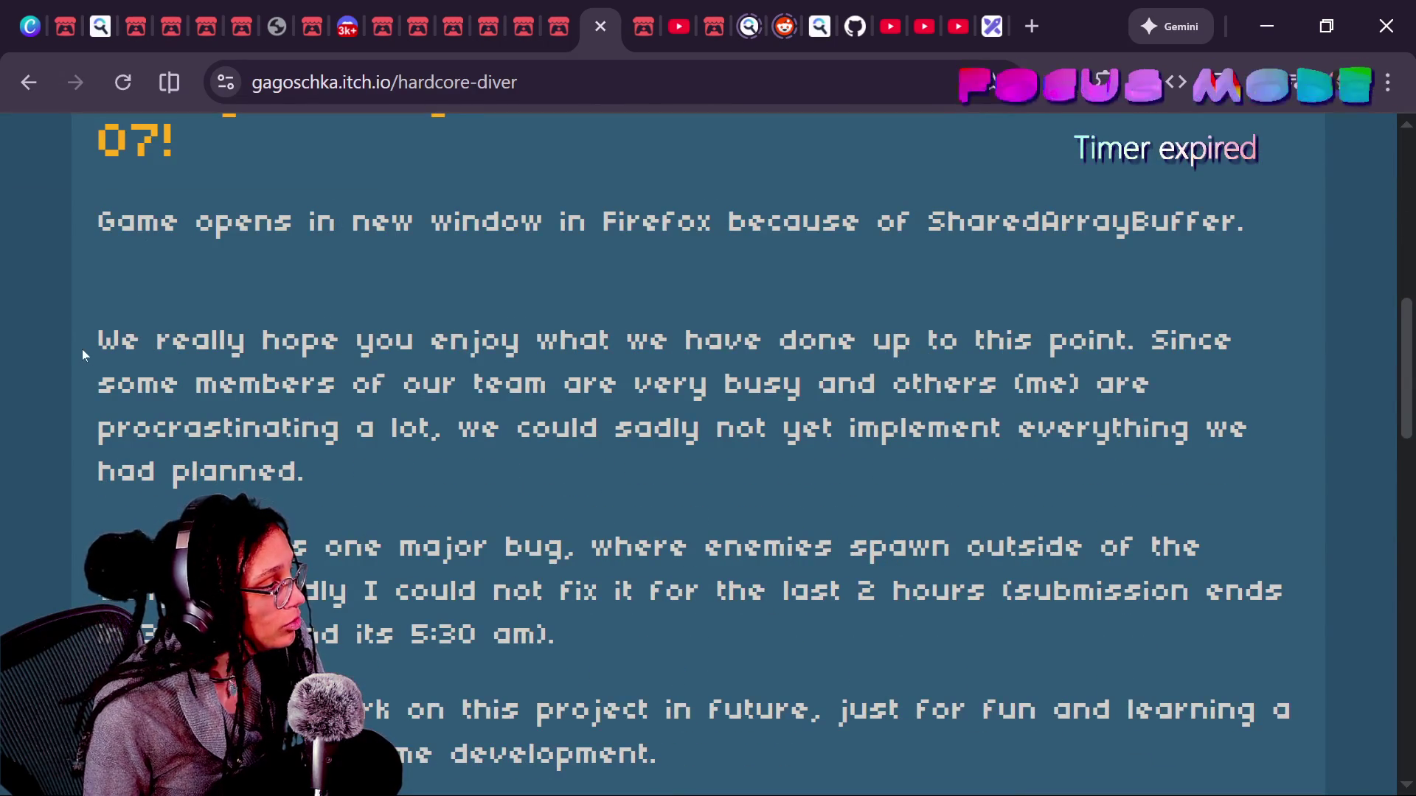
drag(85, 341, 301, 341)
scroll(301, 341, down, 4)
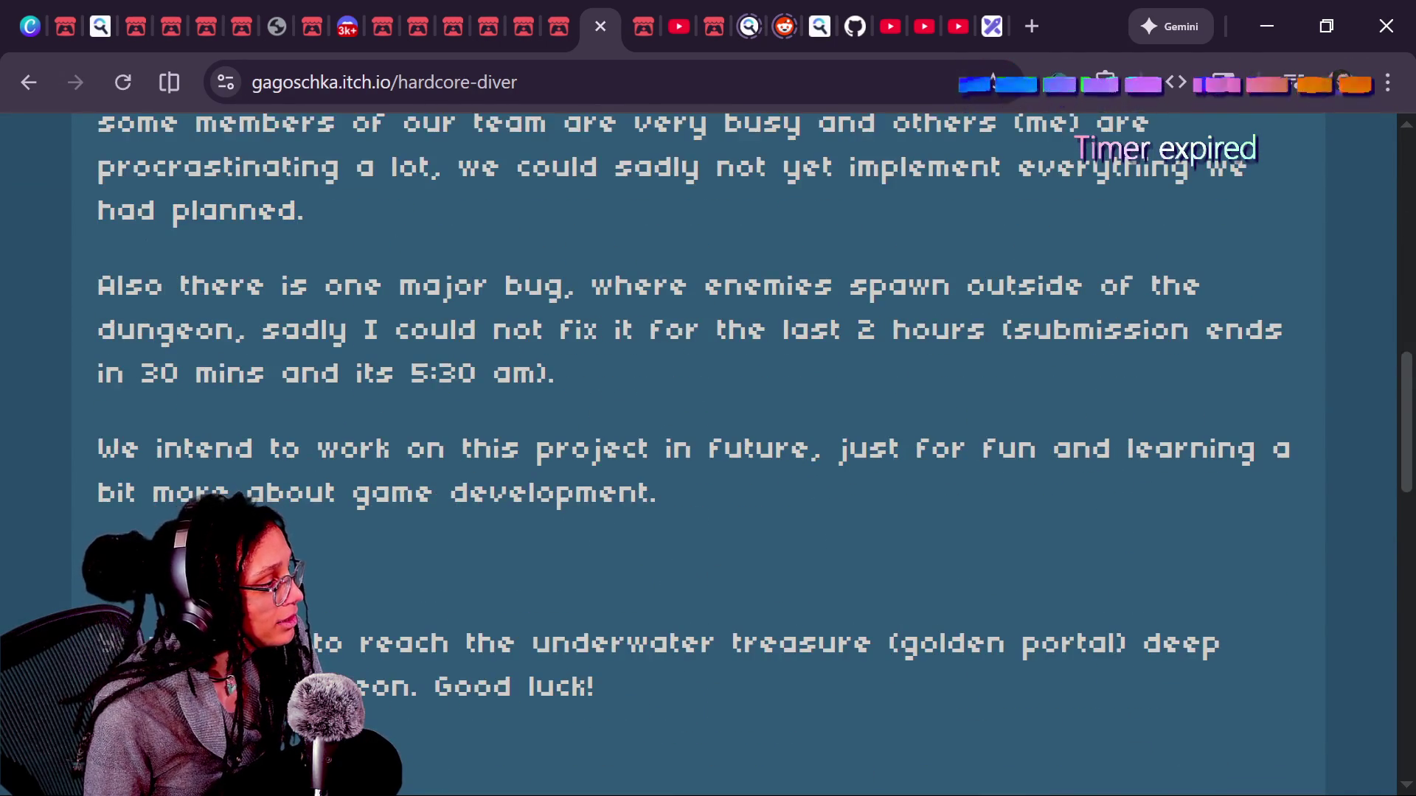
scroll(301, 340, down, 2)
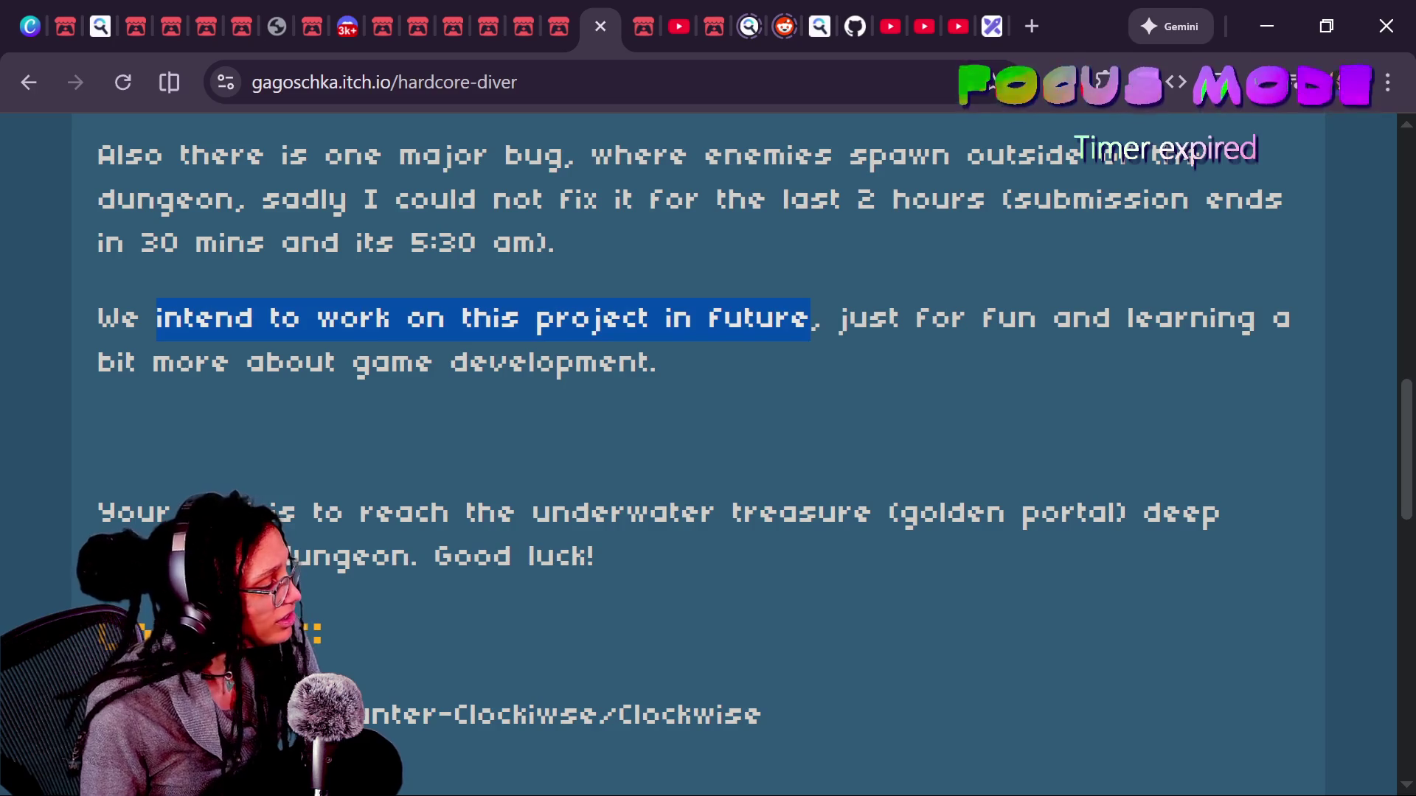
scroll(817, 325, down, 10)
scroll(817, 325, up, 3)
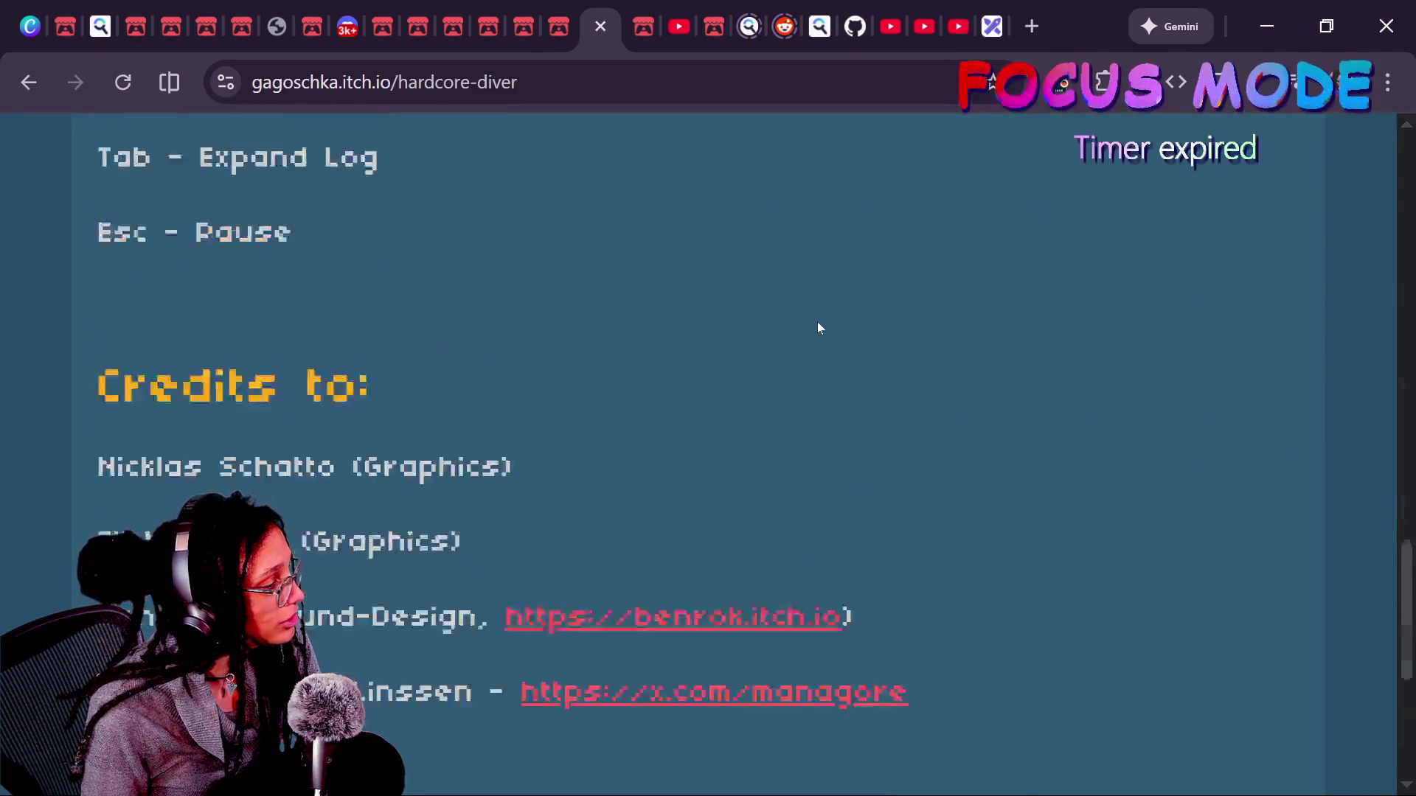
scroll(817, 325, up, 15)
click(20, 91)
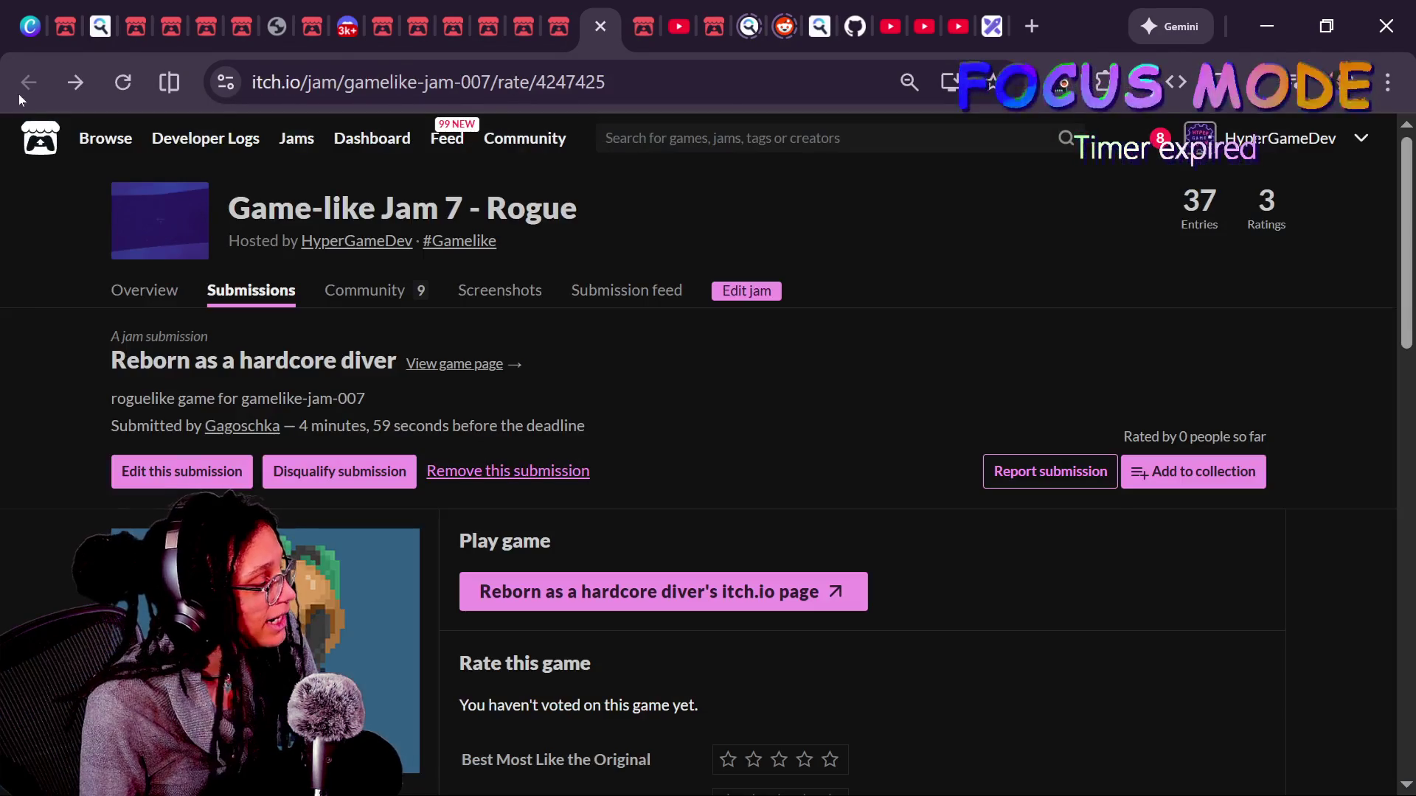
click(19, 94)
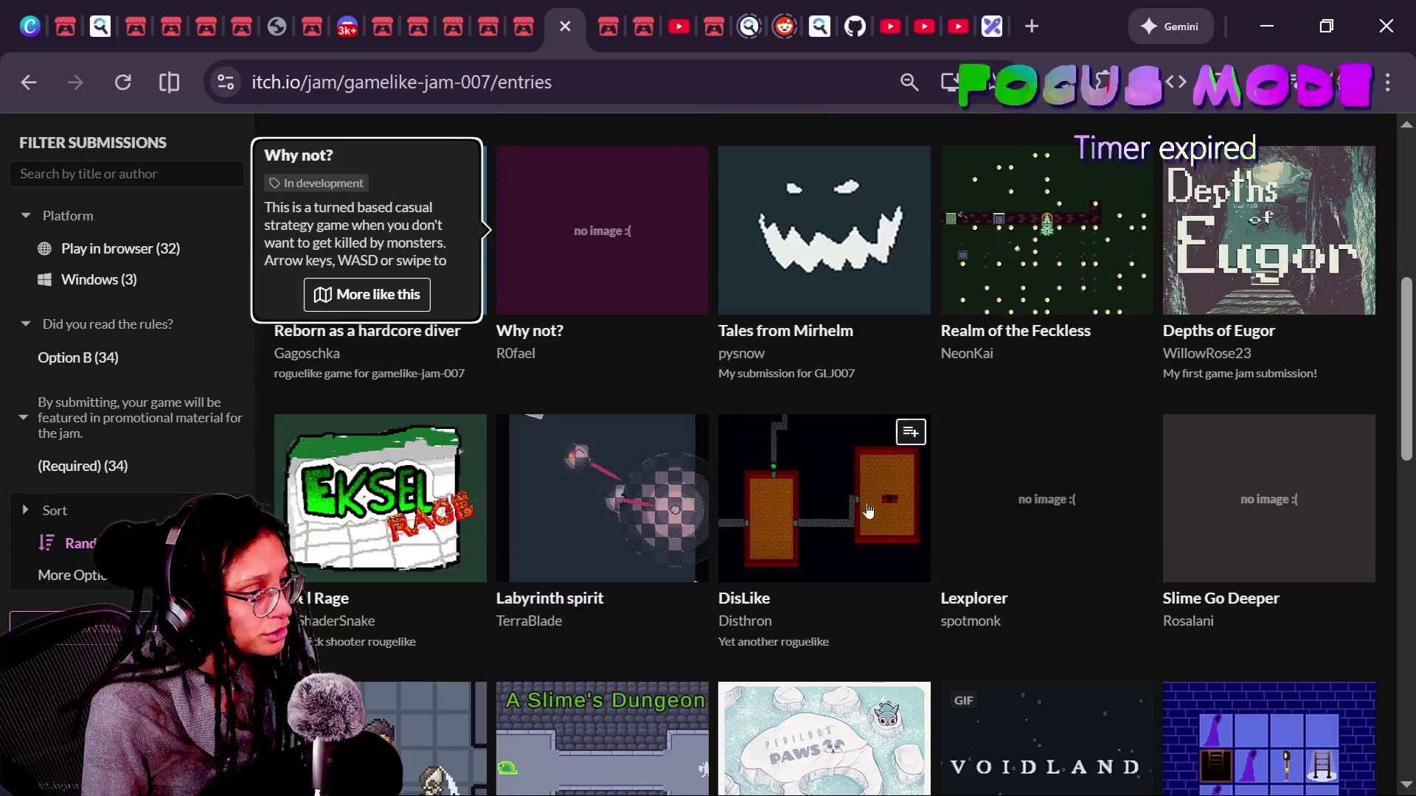
Step: Copy the entries page address and paste it into the Twitch chat message
scroll(1124, 550, down, 3)
key(ctrl+l)
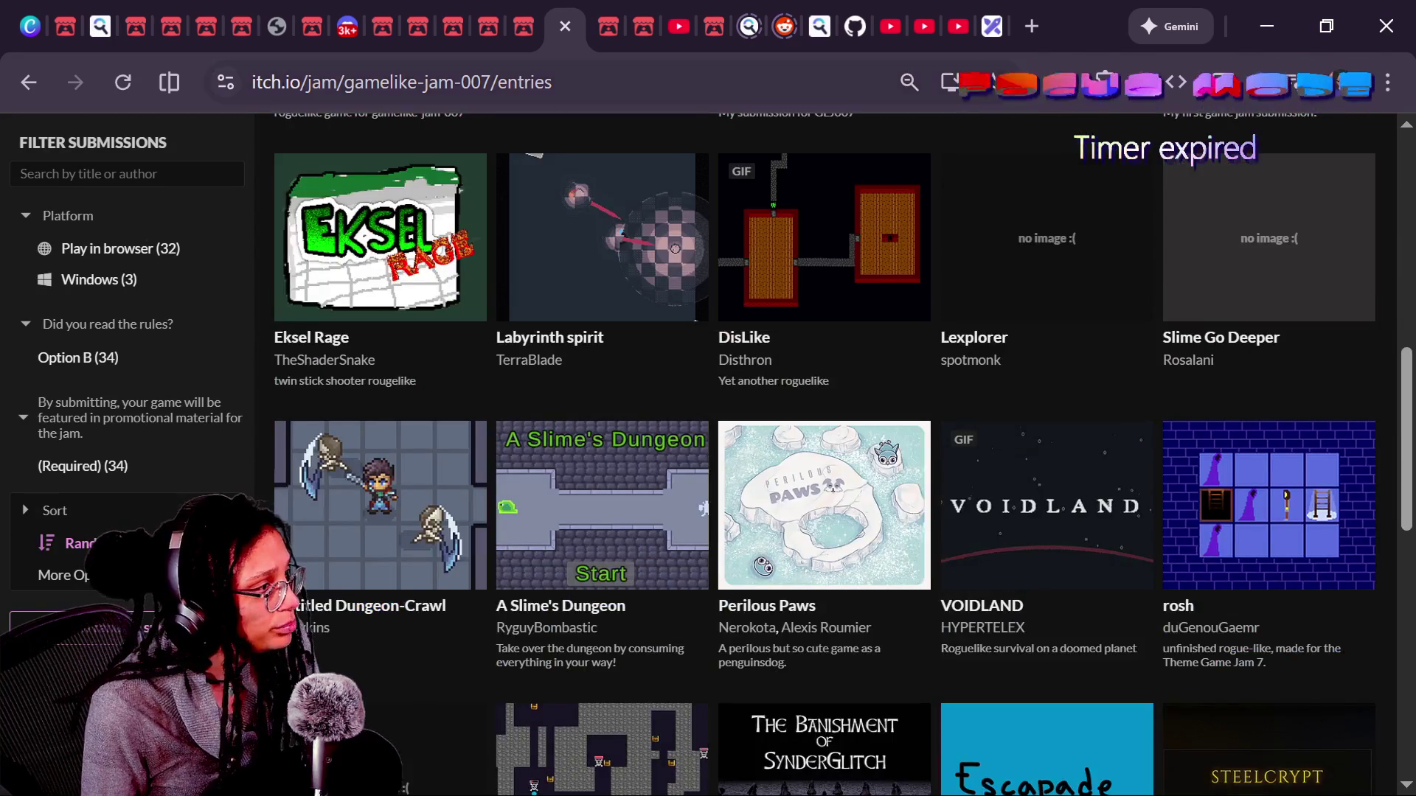
mouse_move(1002, 216)
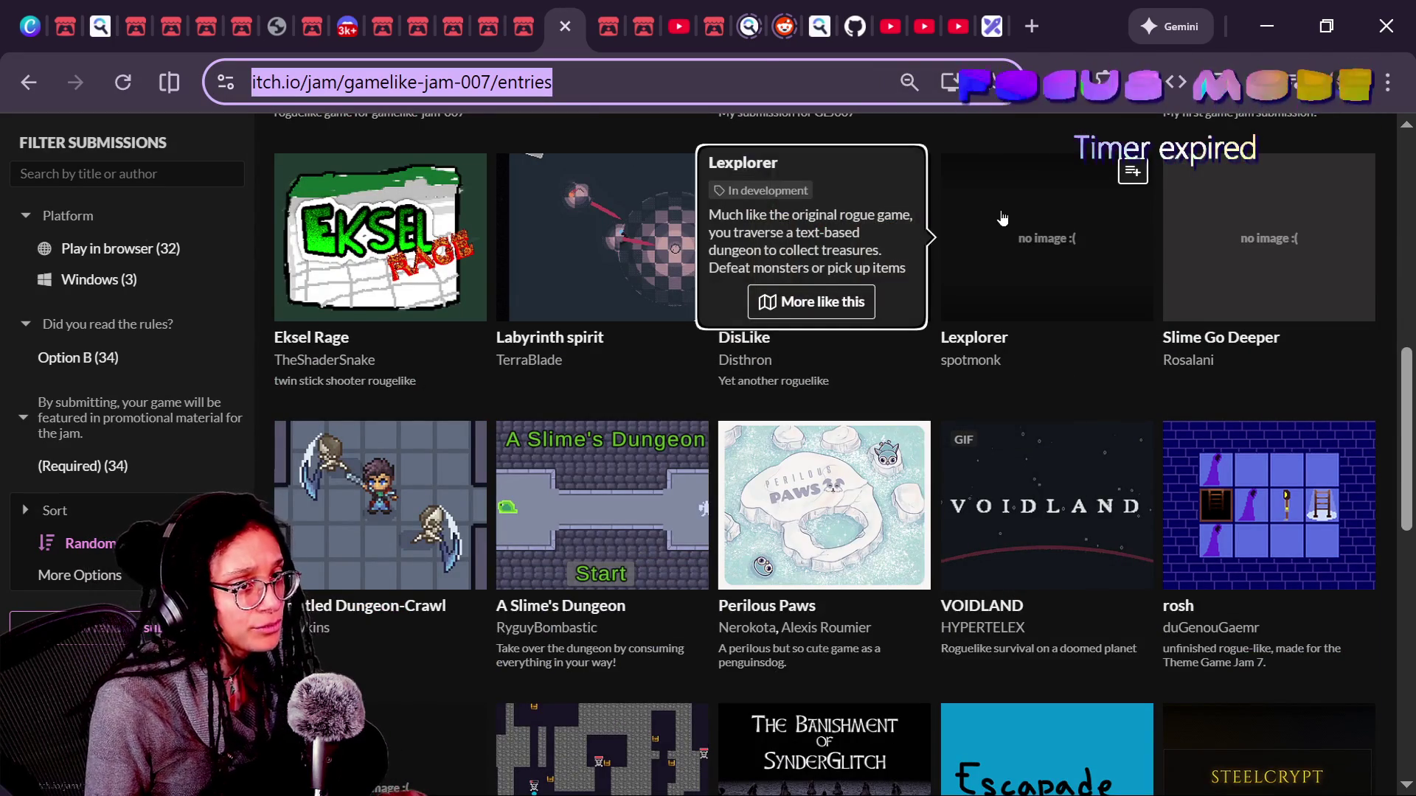
key(alt+Tab)
key(ctrl+v)
key(Return)
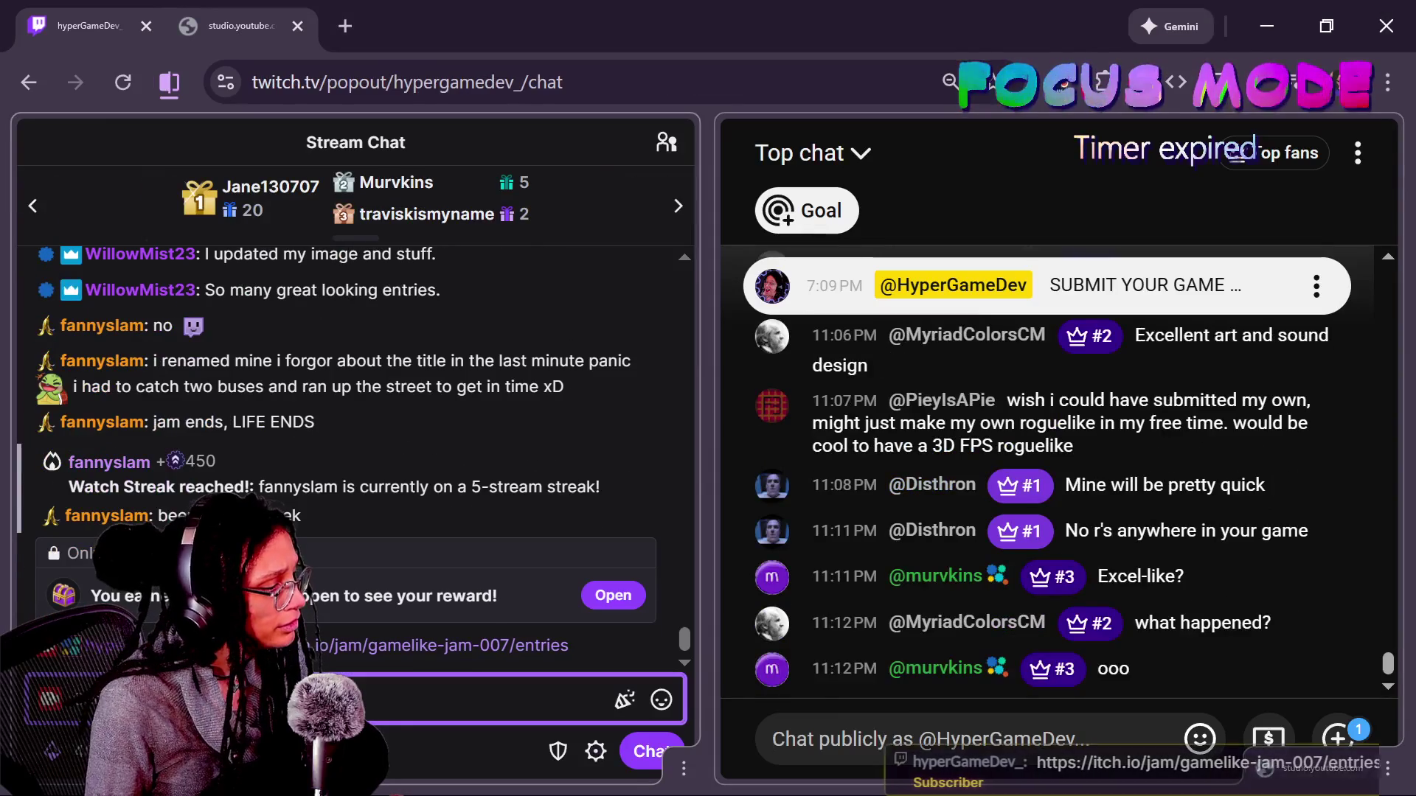
Step: Open the Hype Chest reward and send an emote message chosen from the emote picker
click(613, 595)
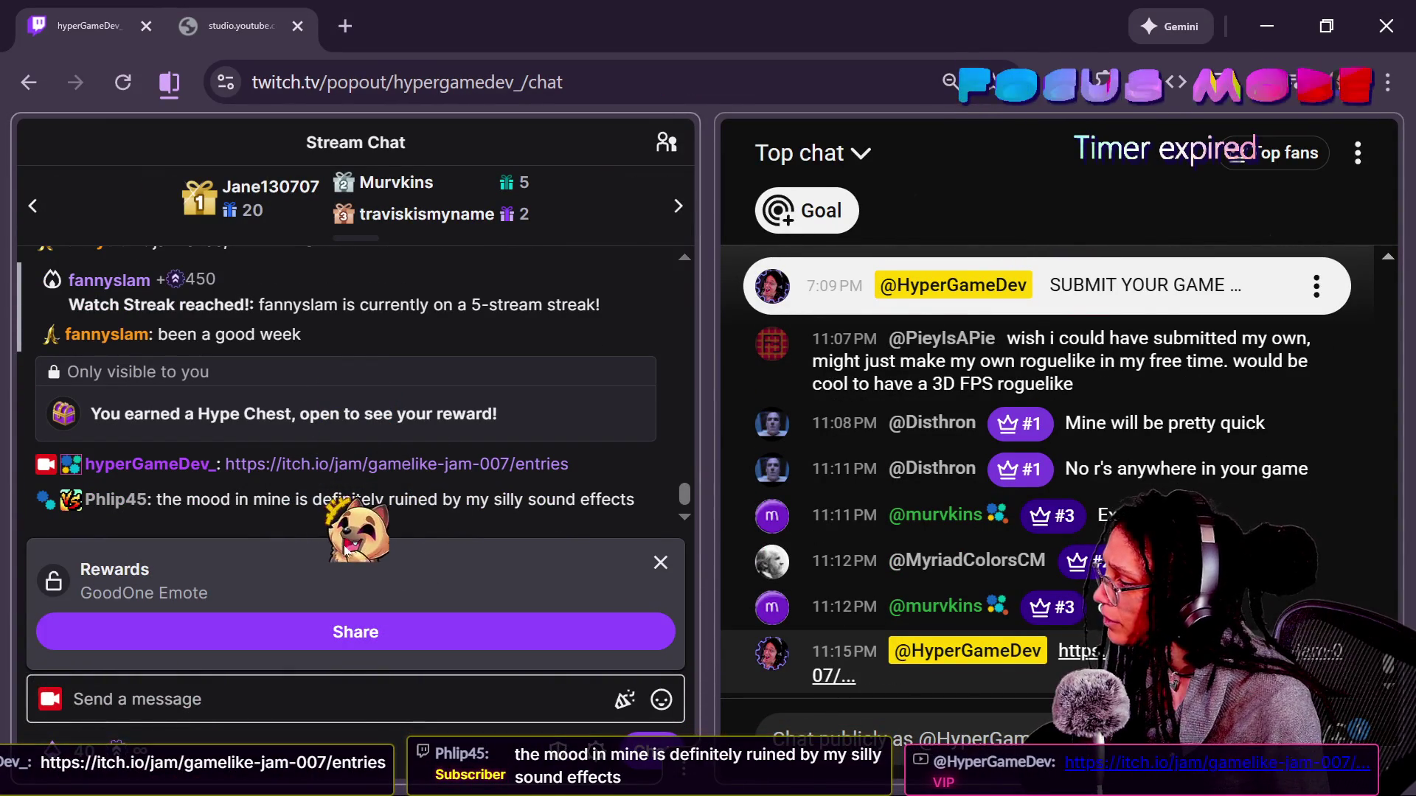
click(661, 701)
scroll(469, 506, down, 3)
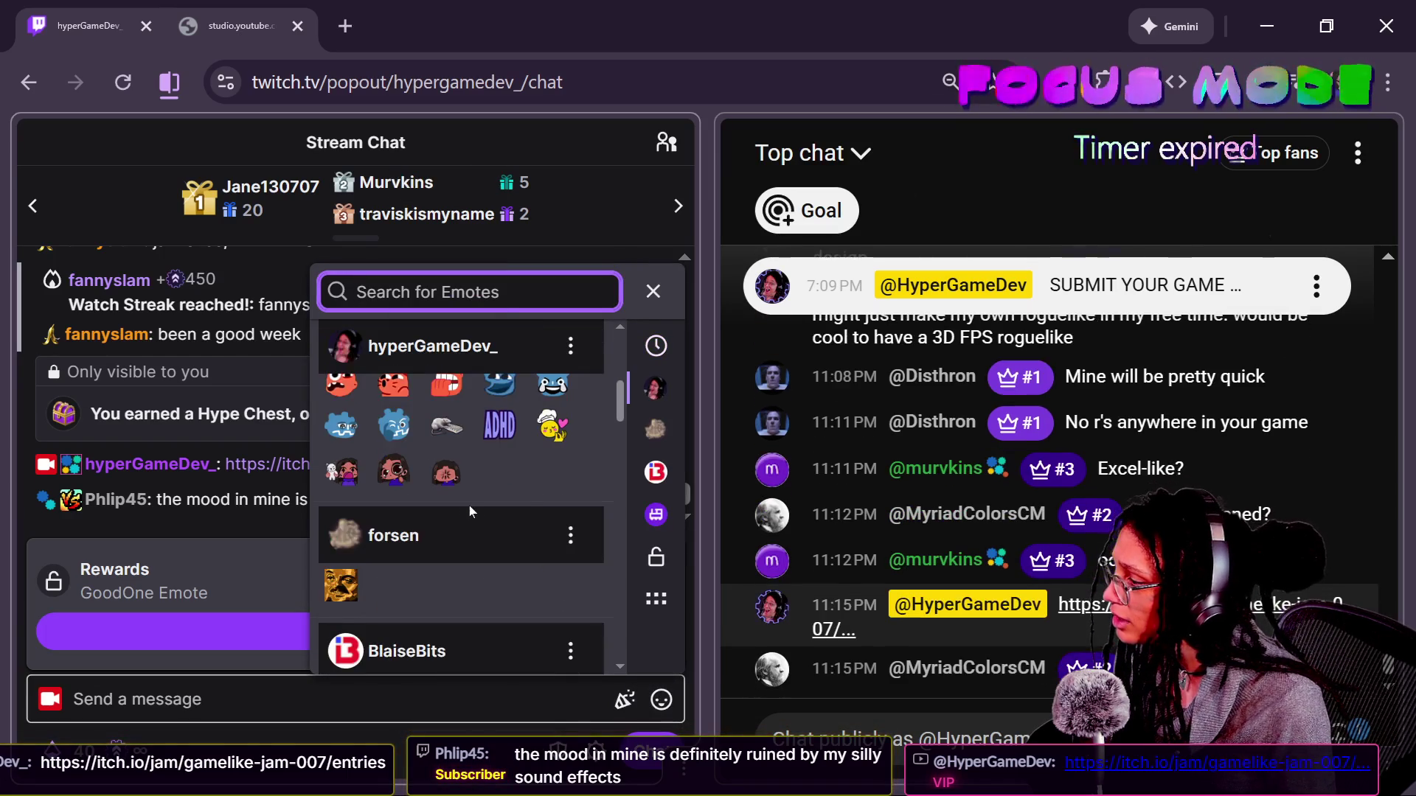
scroll(431, 465, down, 5)
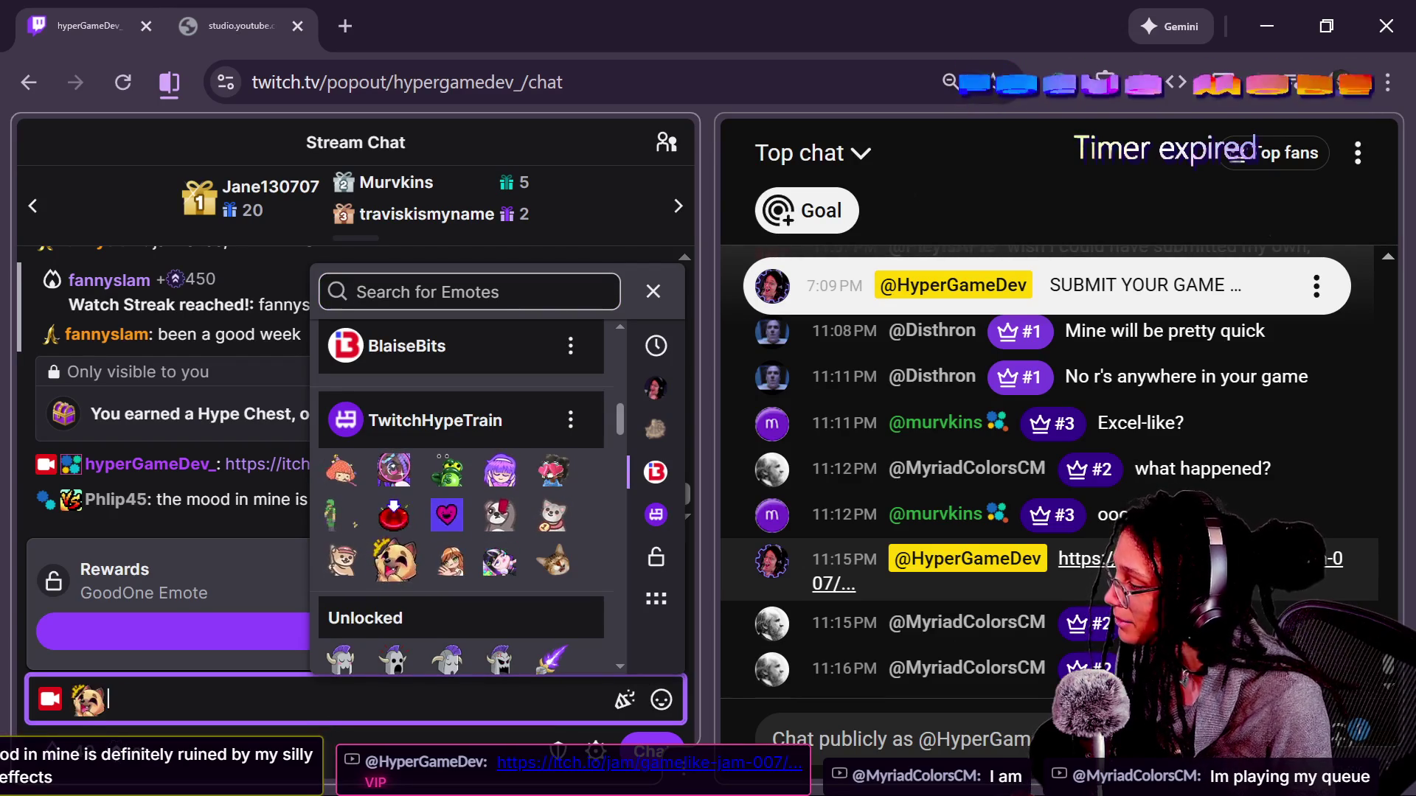
key(Return)
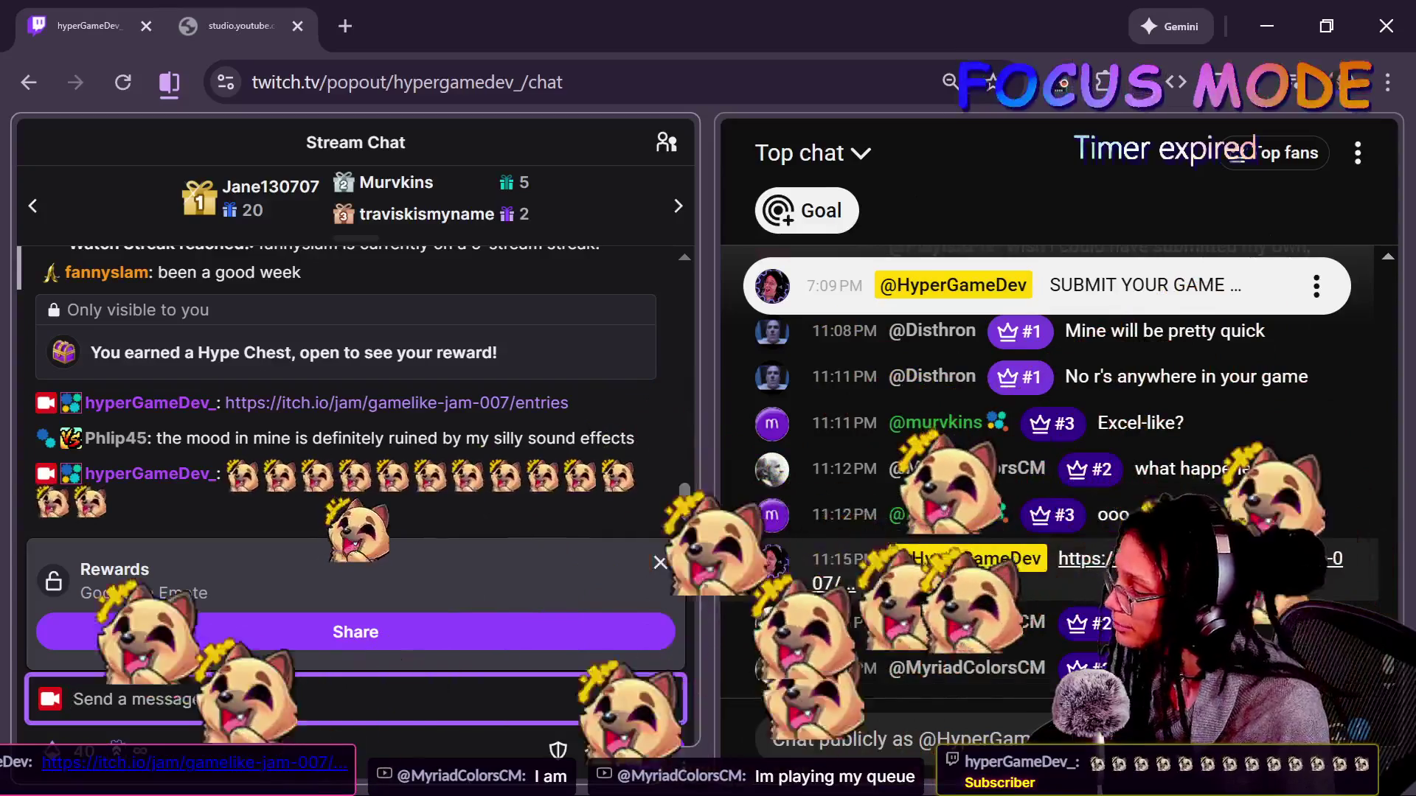
Step: Paste and send two more rows of dog emotes in chat
key(ctrl+v)
key(ctrl+v)
key(ctrl+v)
key(ctrl+v)
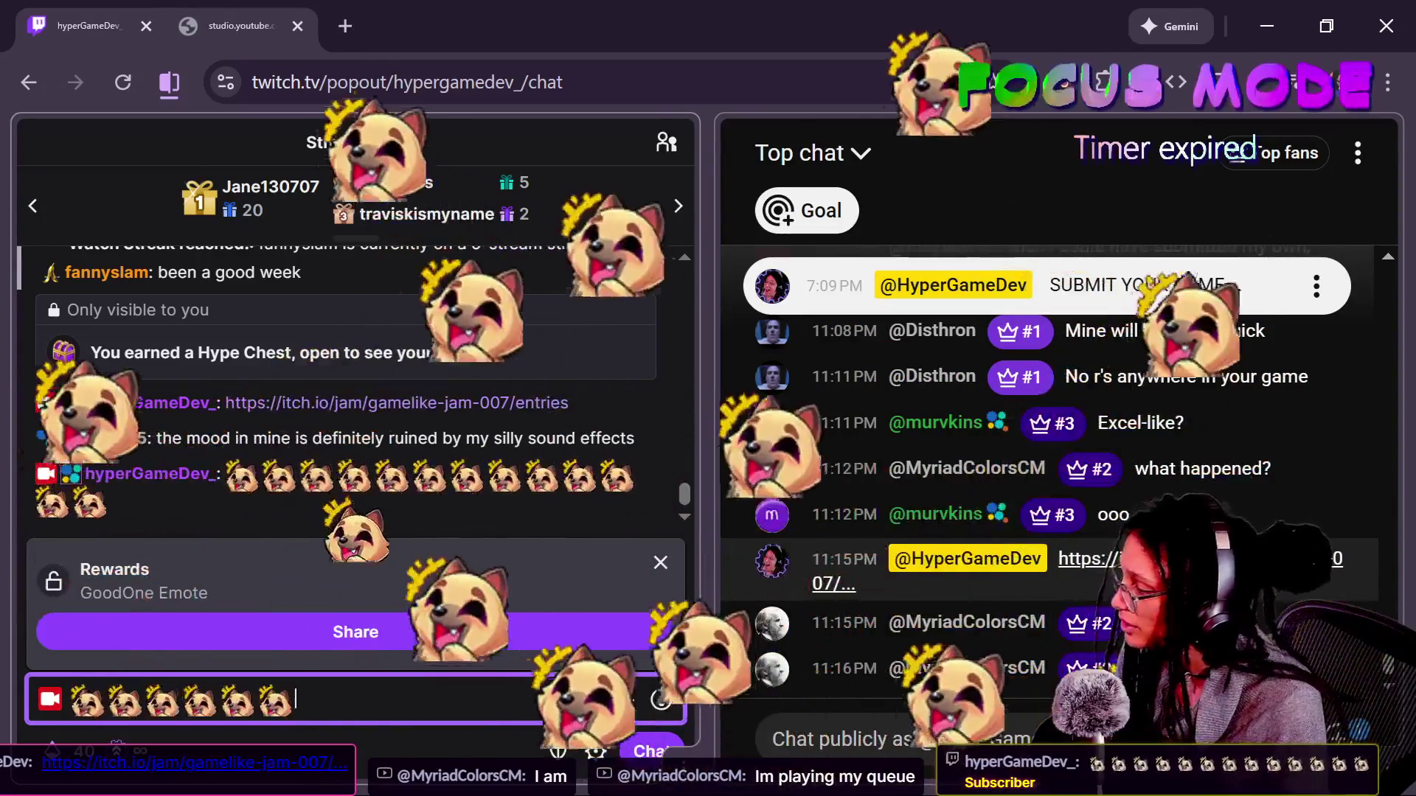
key(Return)
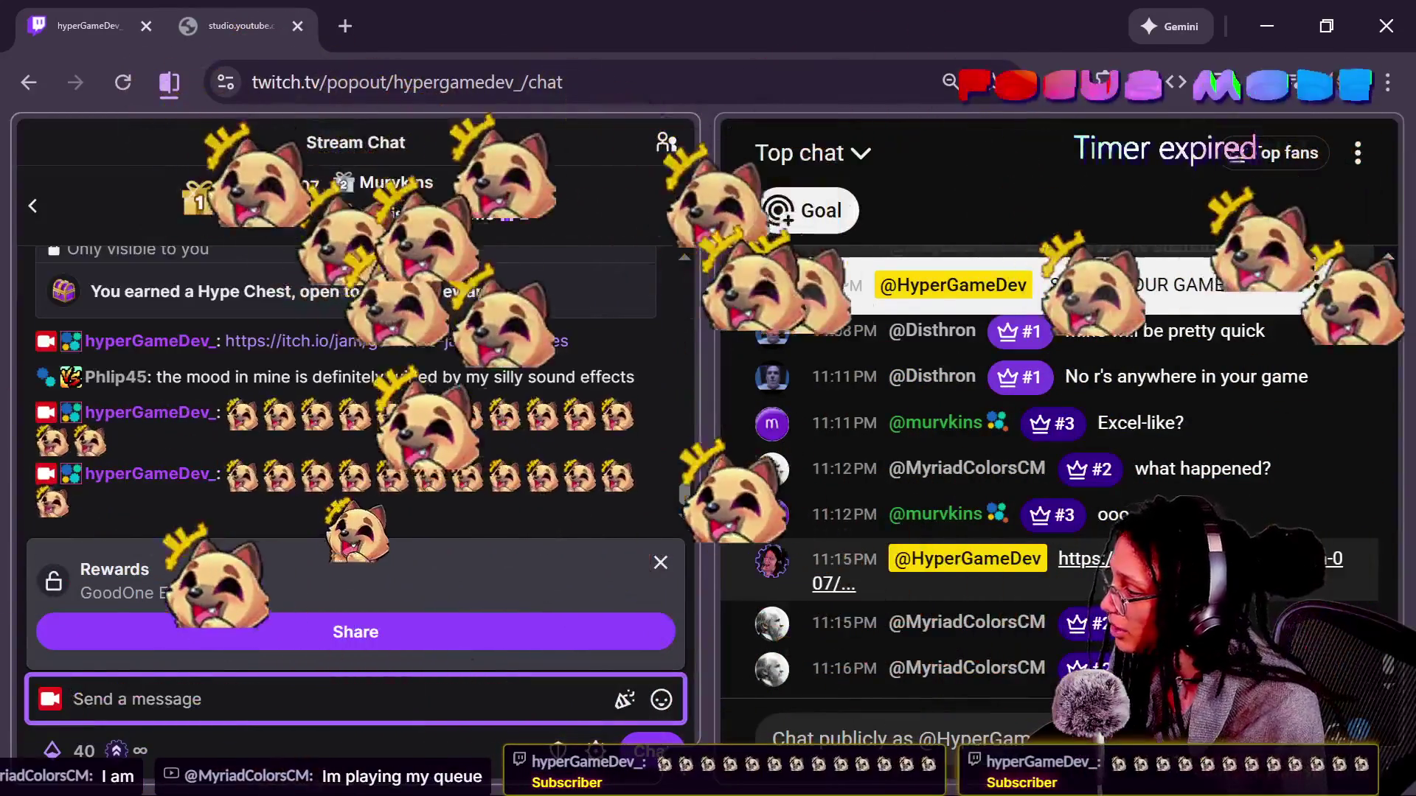
key(ctrl+v)
key(ctrl+v)
key(Return)
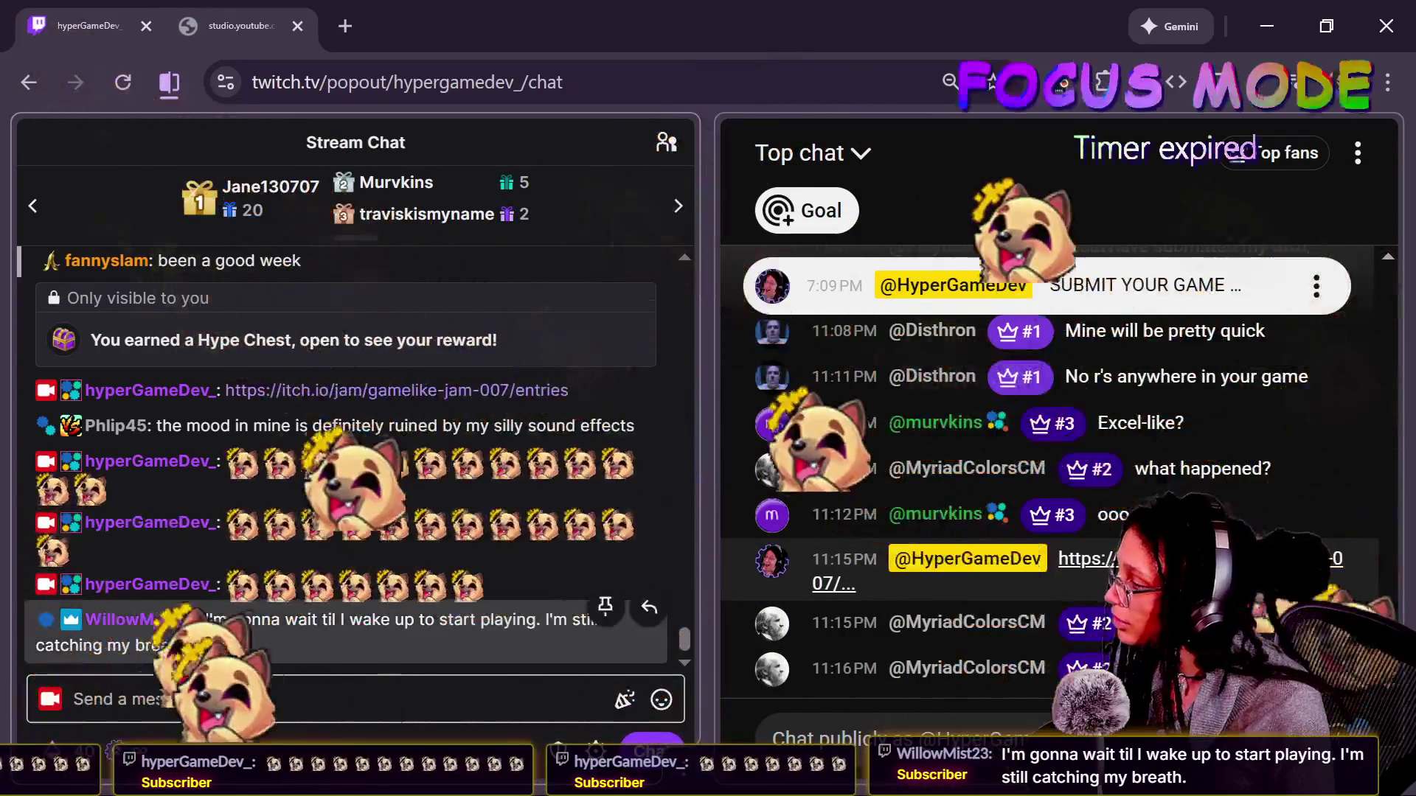
Step: Read back through the chat, then bring the itch.io entries window forward
drag(281, 426, 690, 417)
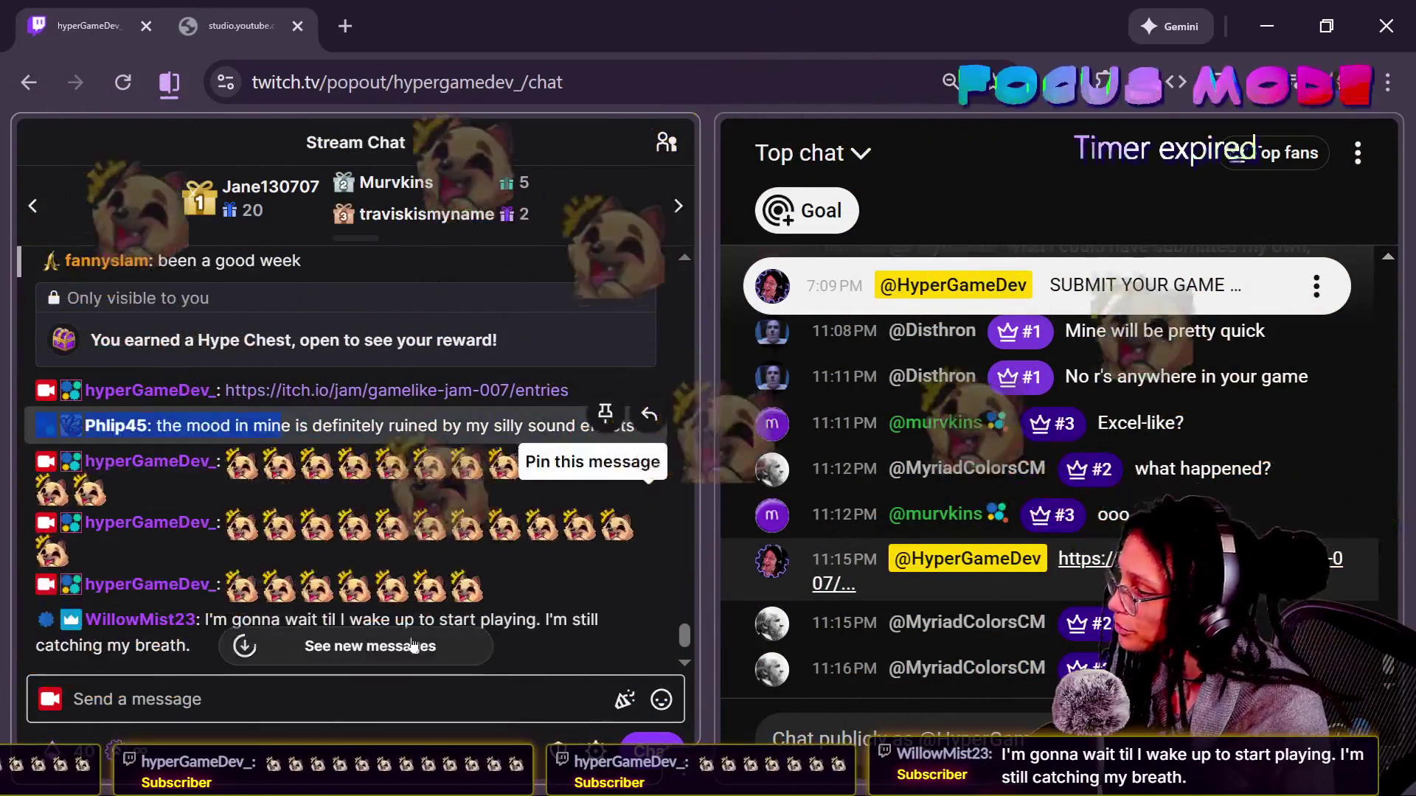
click(410, 639)
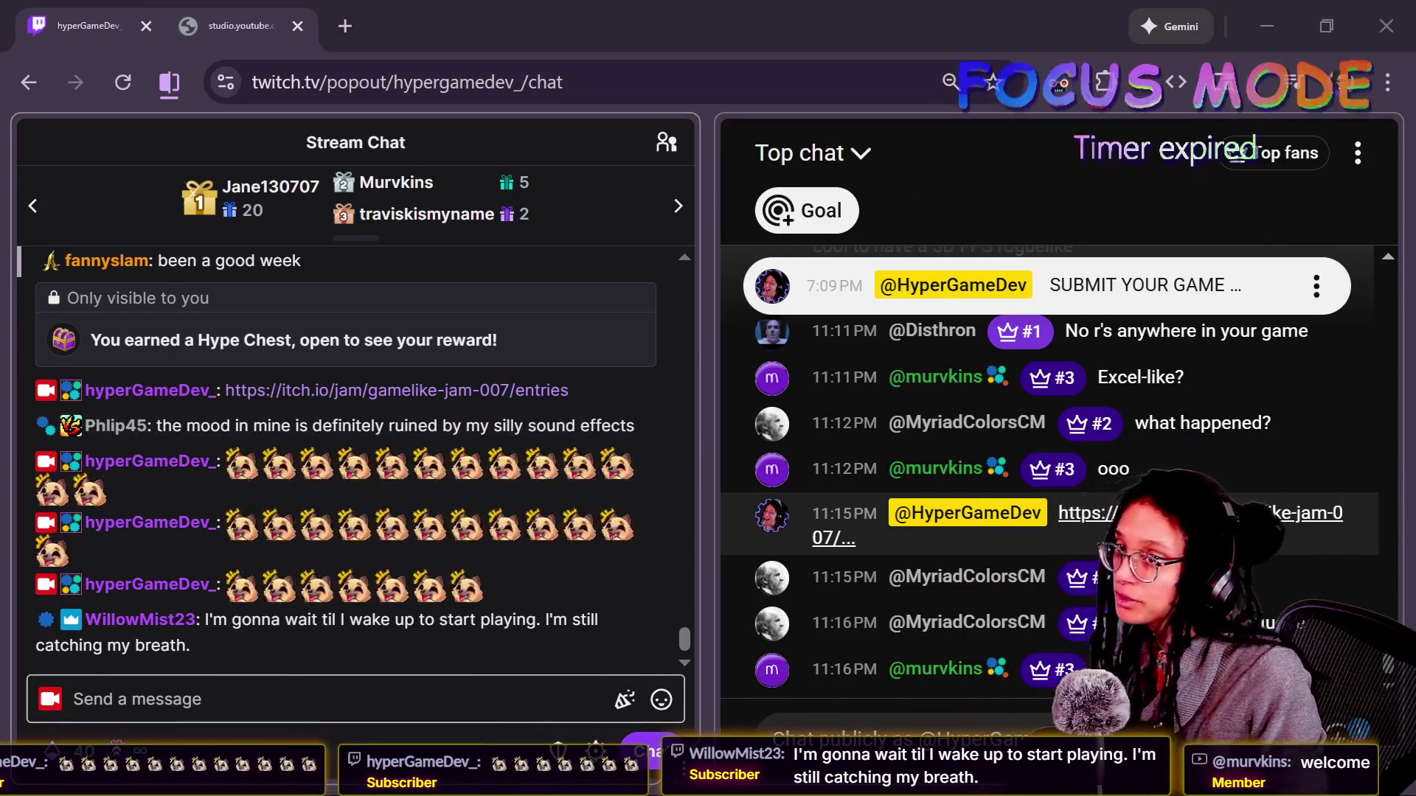
scroll(346, 634, up, 3)
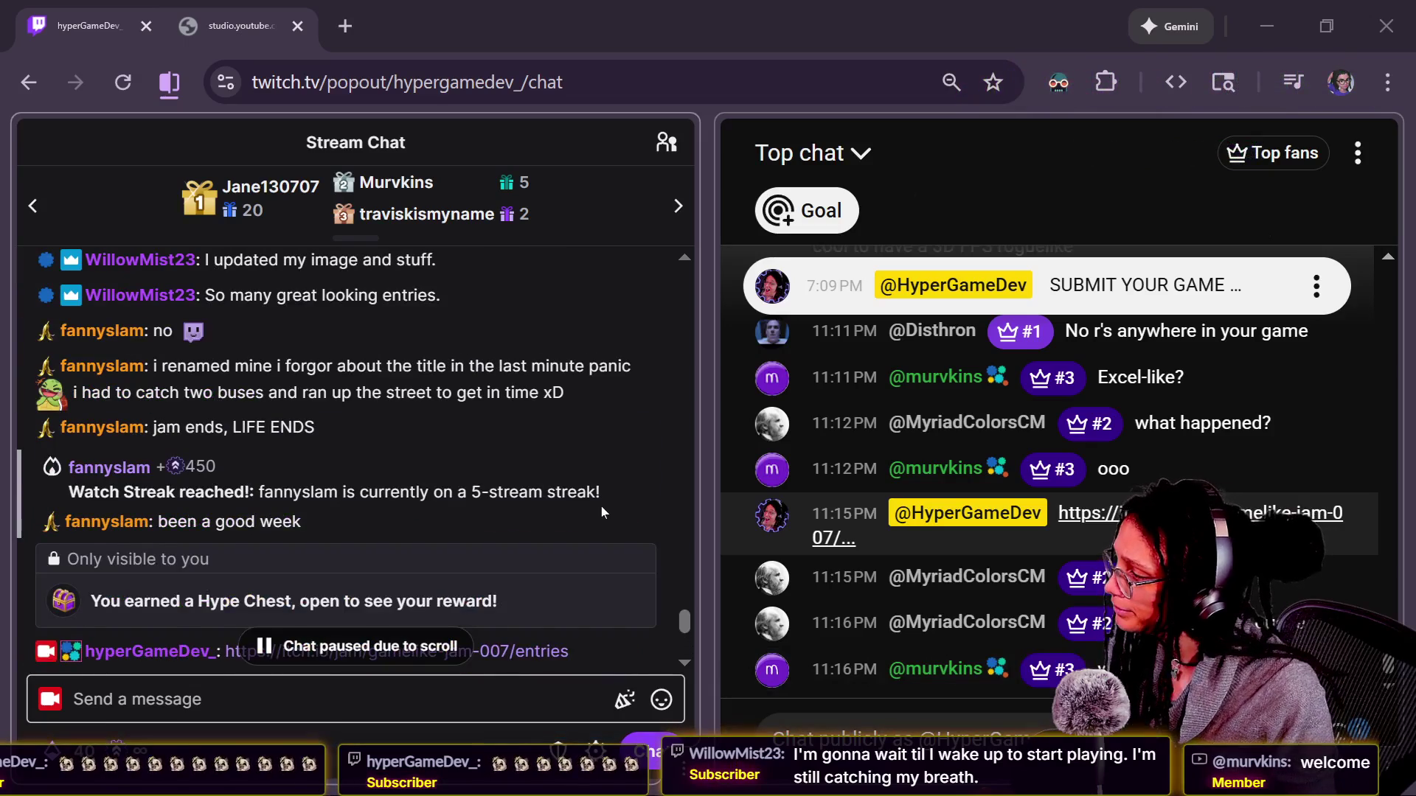
scroll(604, 519, up, 2)
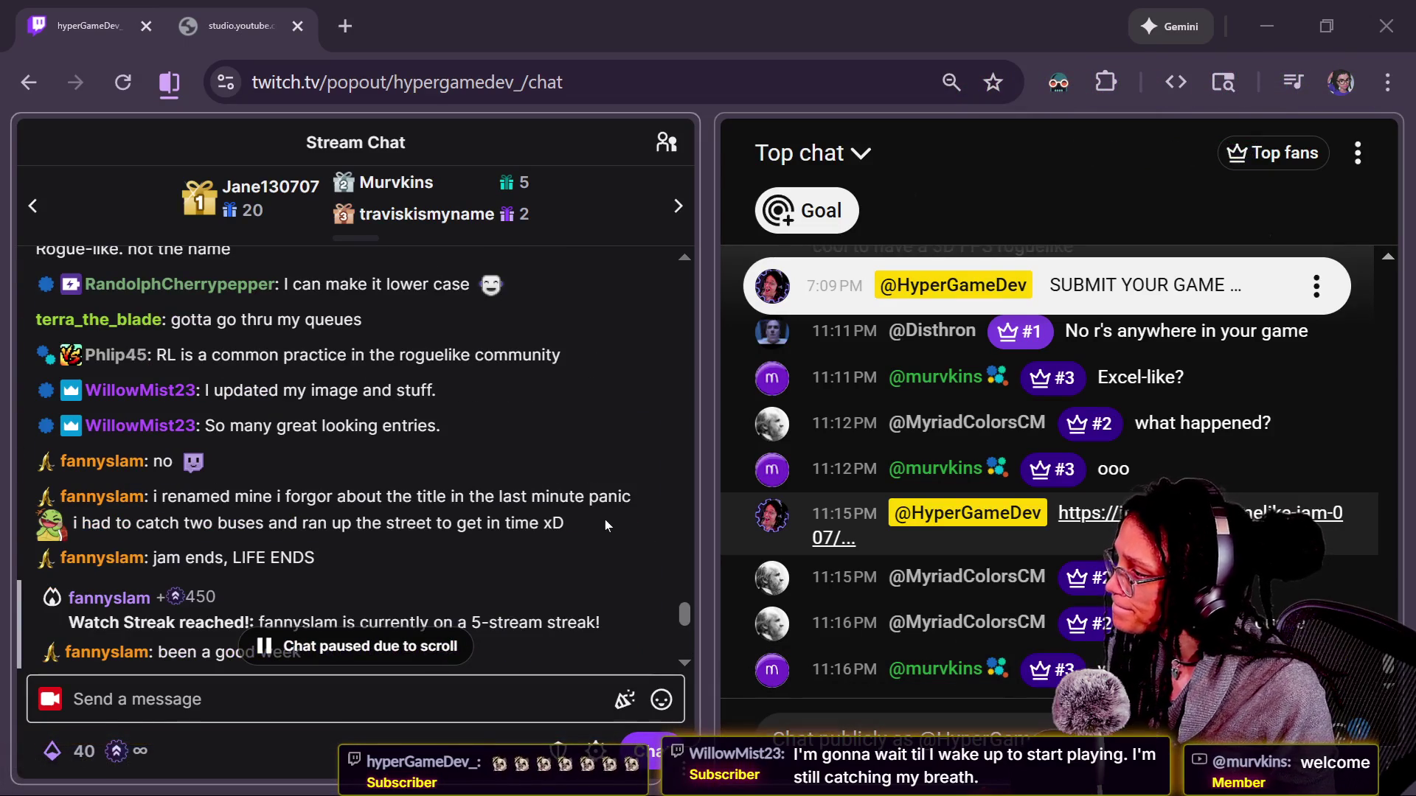
scroll(605, 520, up, 2)
scroll(604, 519, down, 8)
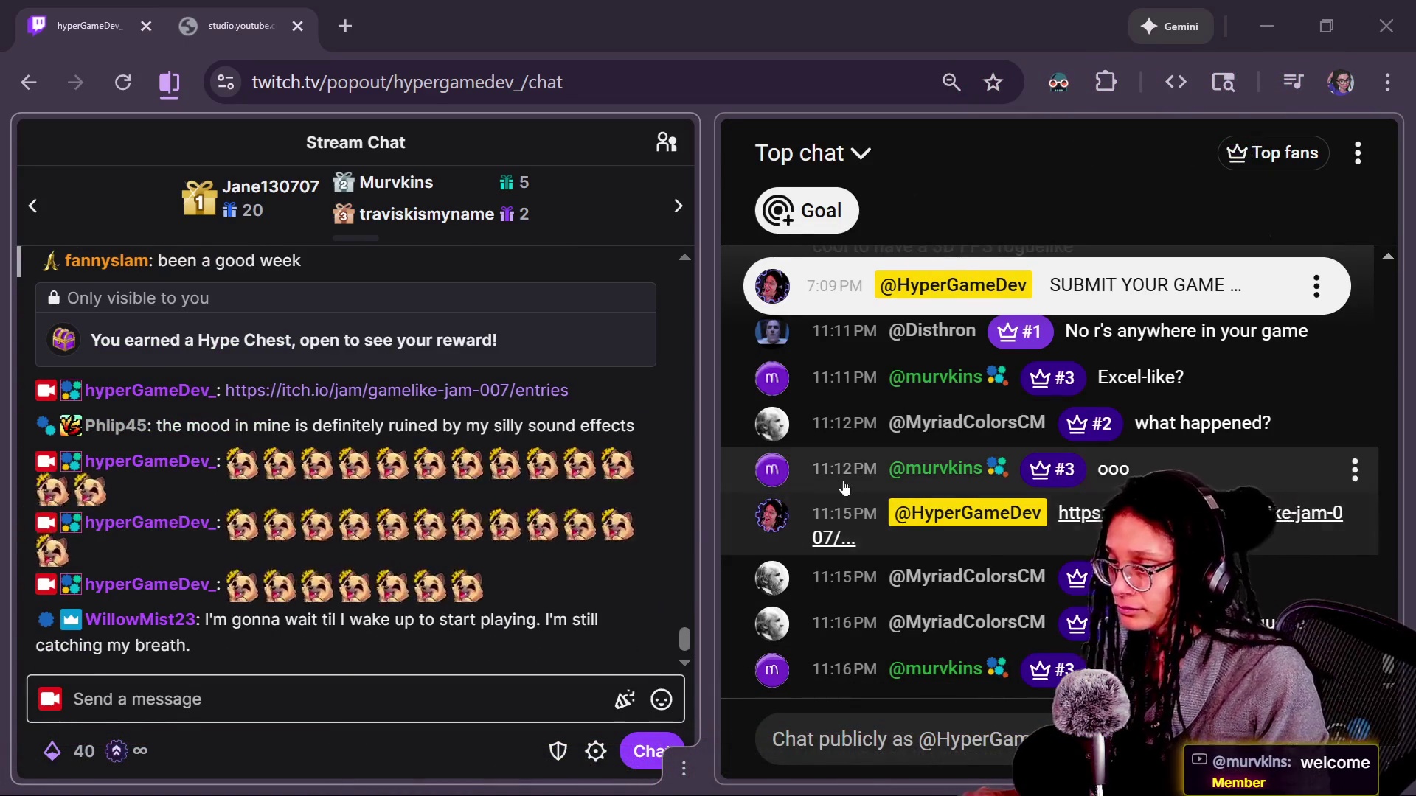
click(396, 390)
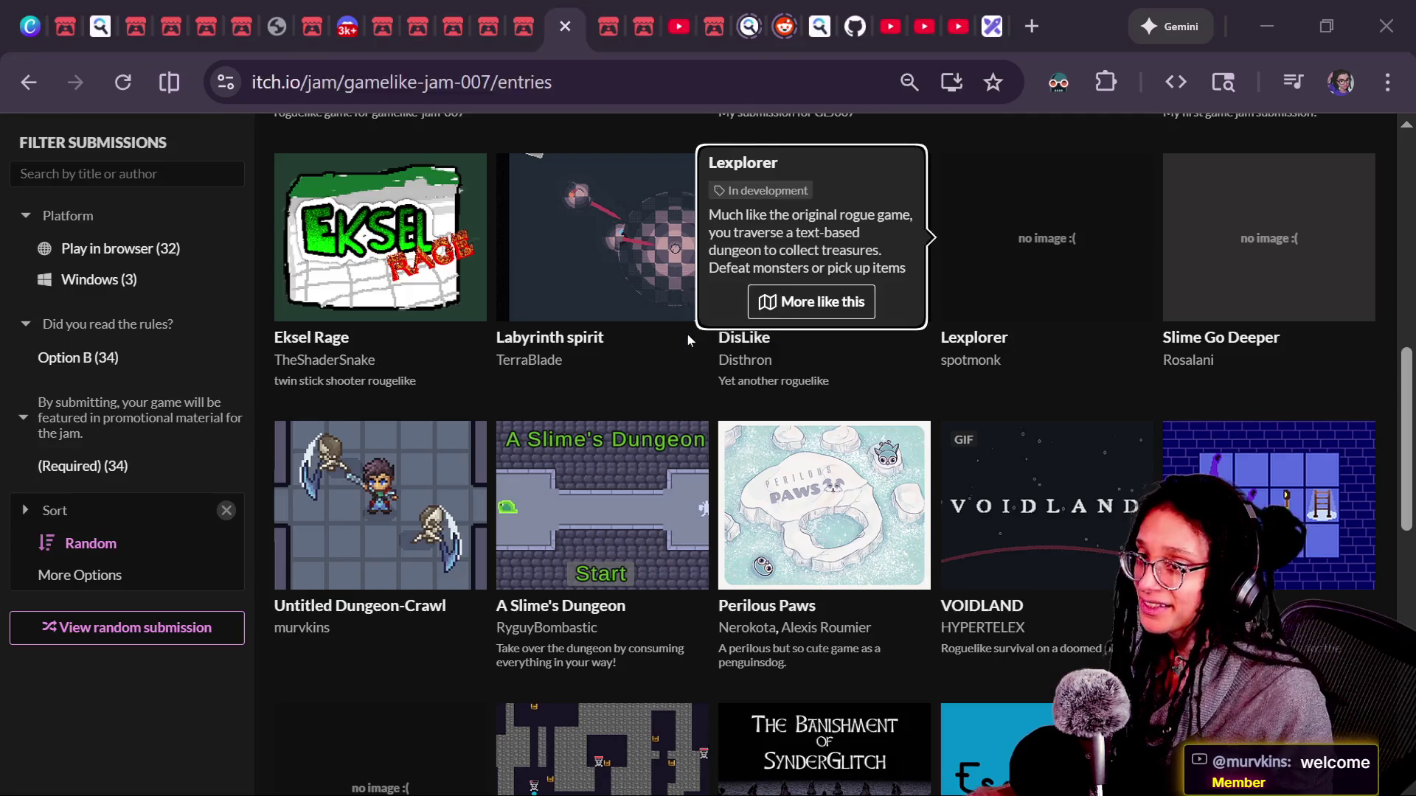
Step: Open the Eksel Rage submission and glance over its itch.io game page
click(419, 297)
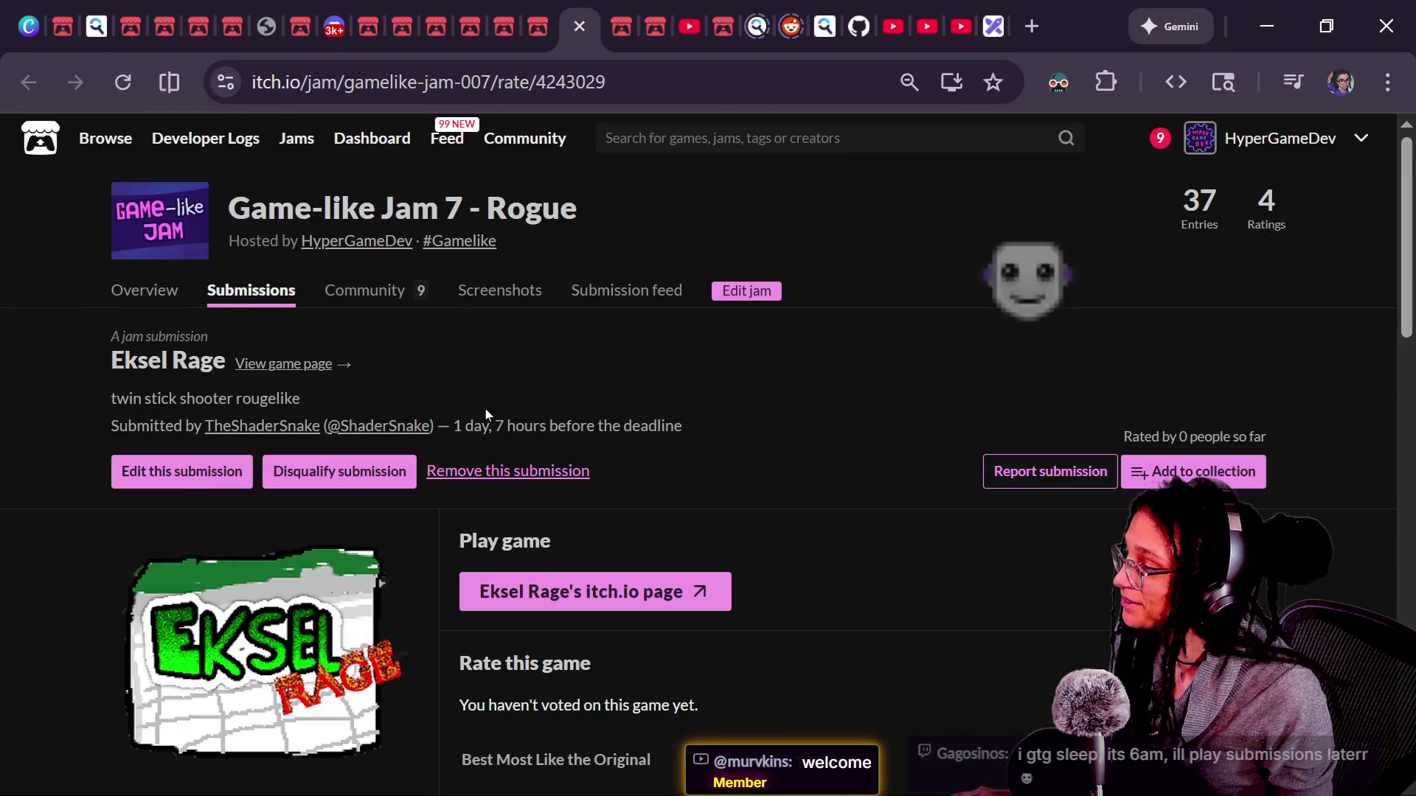
click(565, 476)
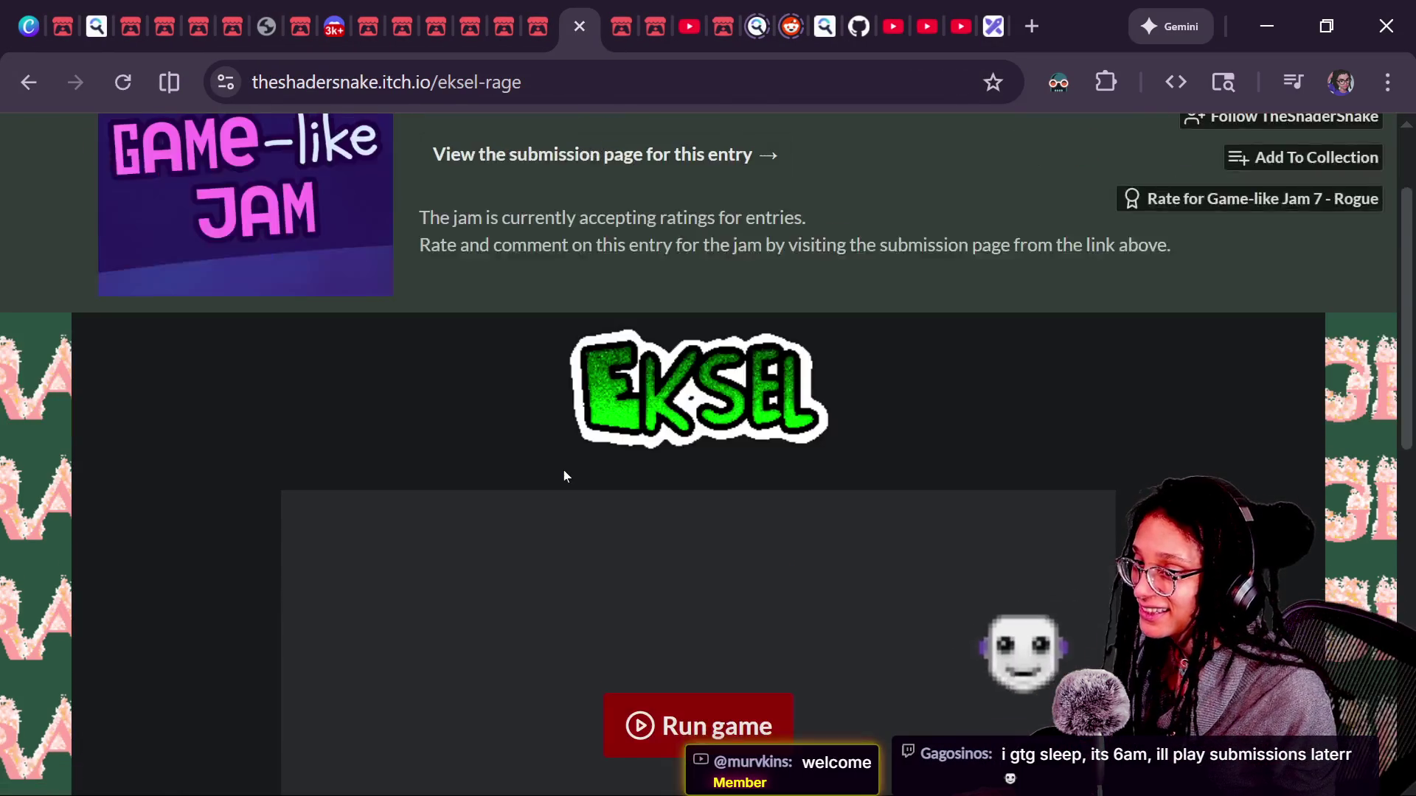
scroll(564, 476, down, 5)
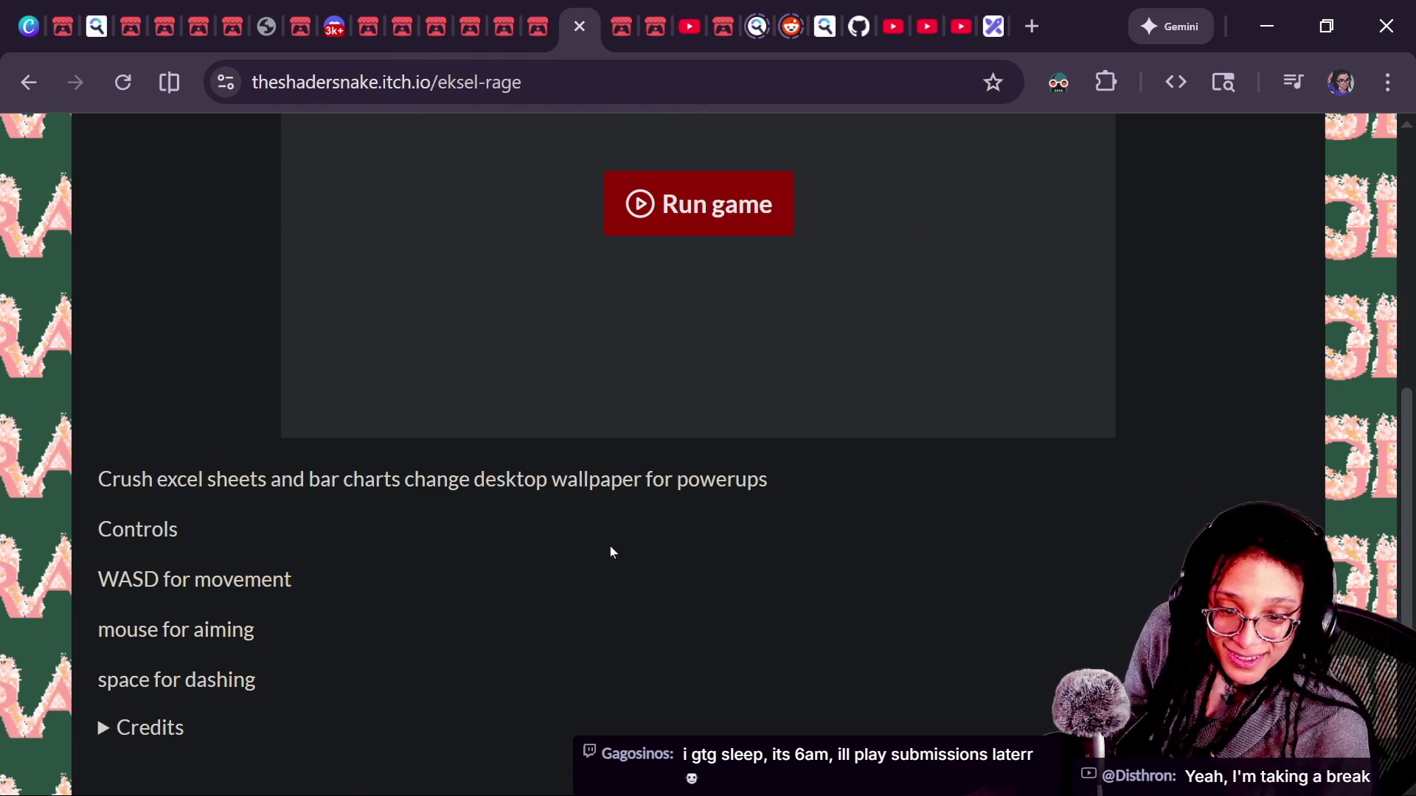
click(28, 81)
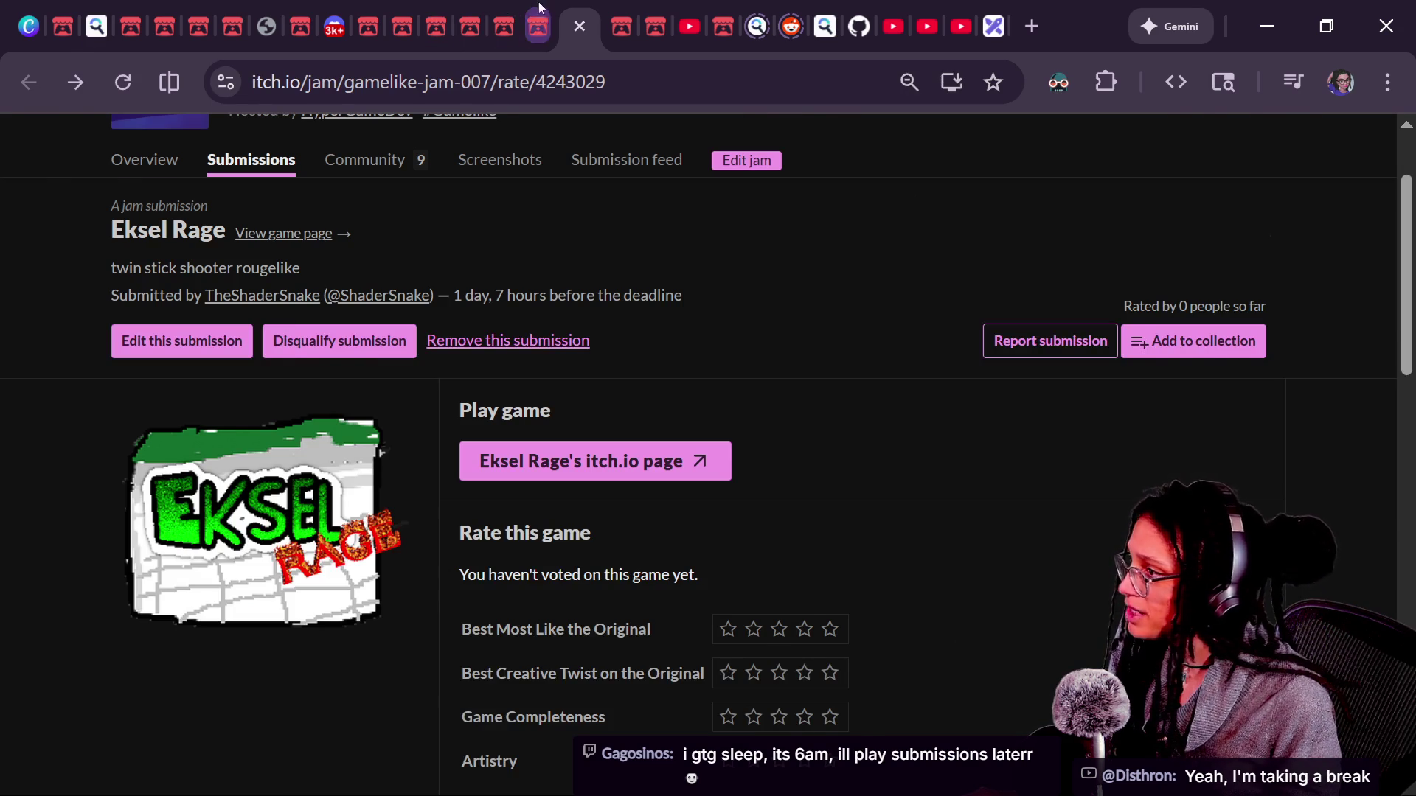
Step: Search the Jam 7 entries grid for 'gag'
click(540, 8)
key(ctrl+f)
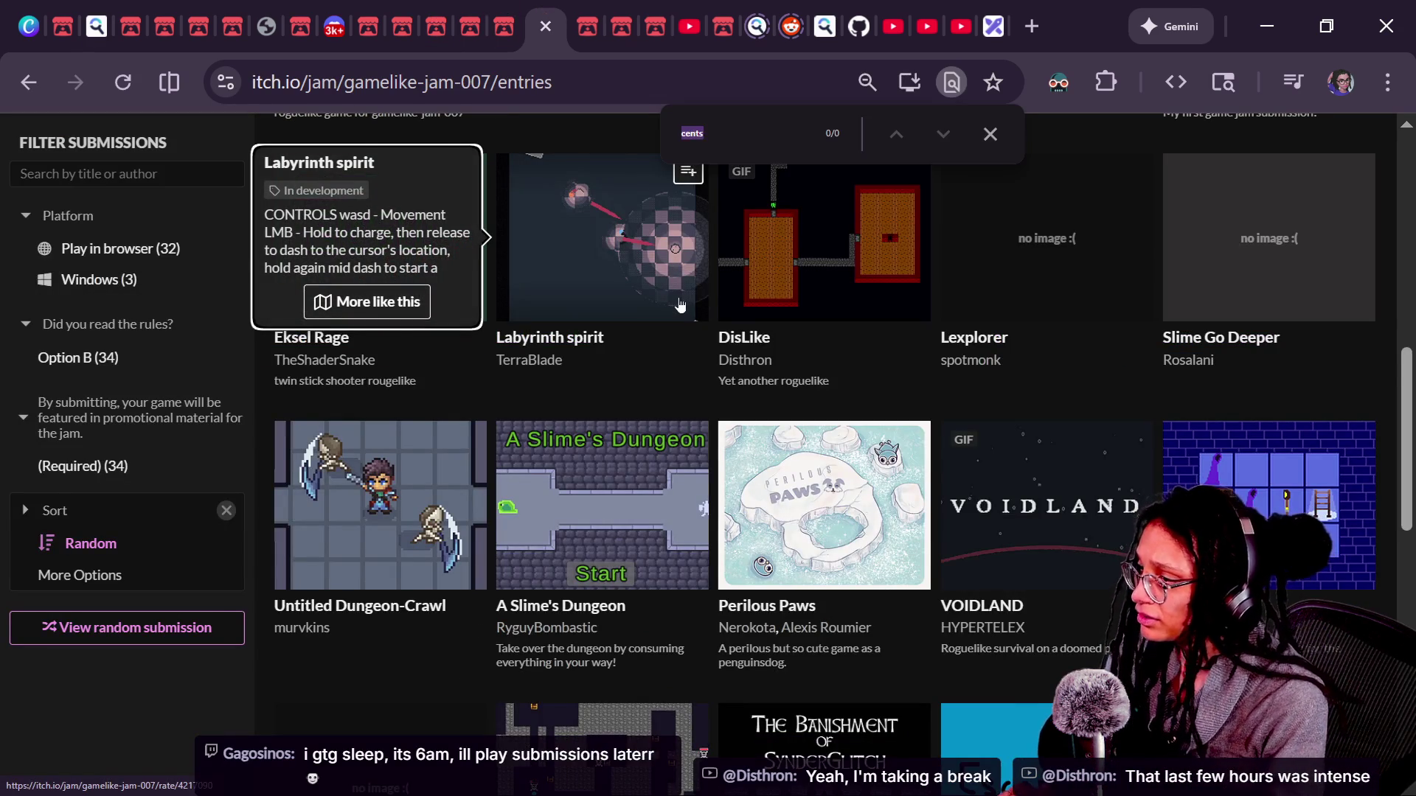
text(ag)
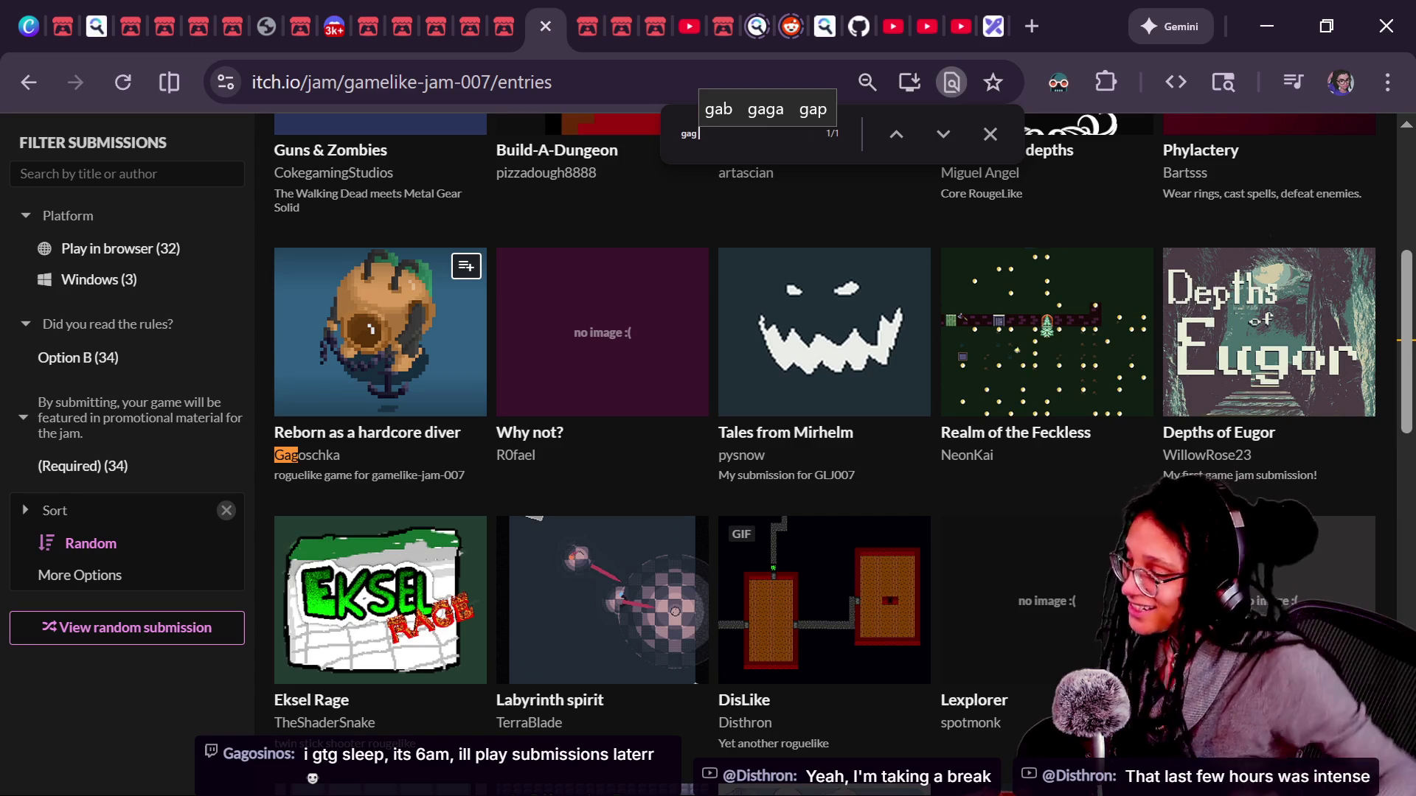
Step: Read Eksel Rage's game description, then return to the jam entries grid
click(583, 9)
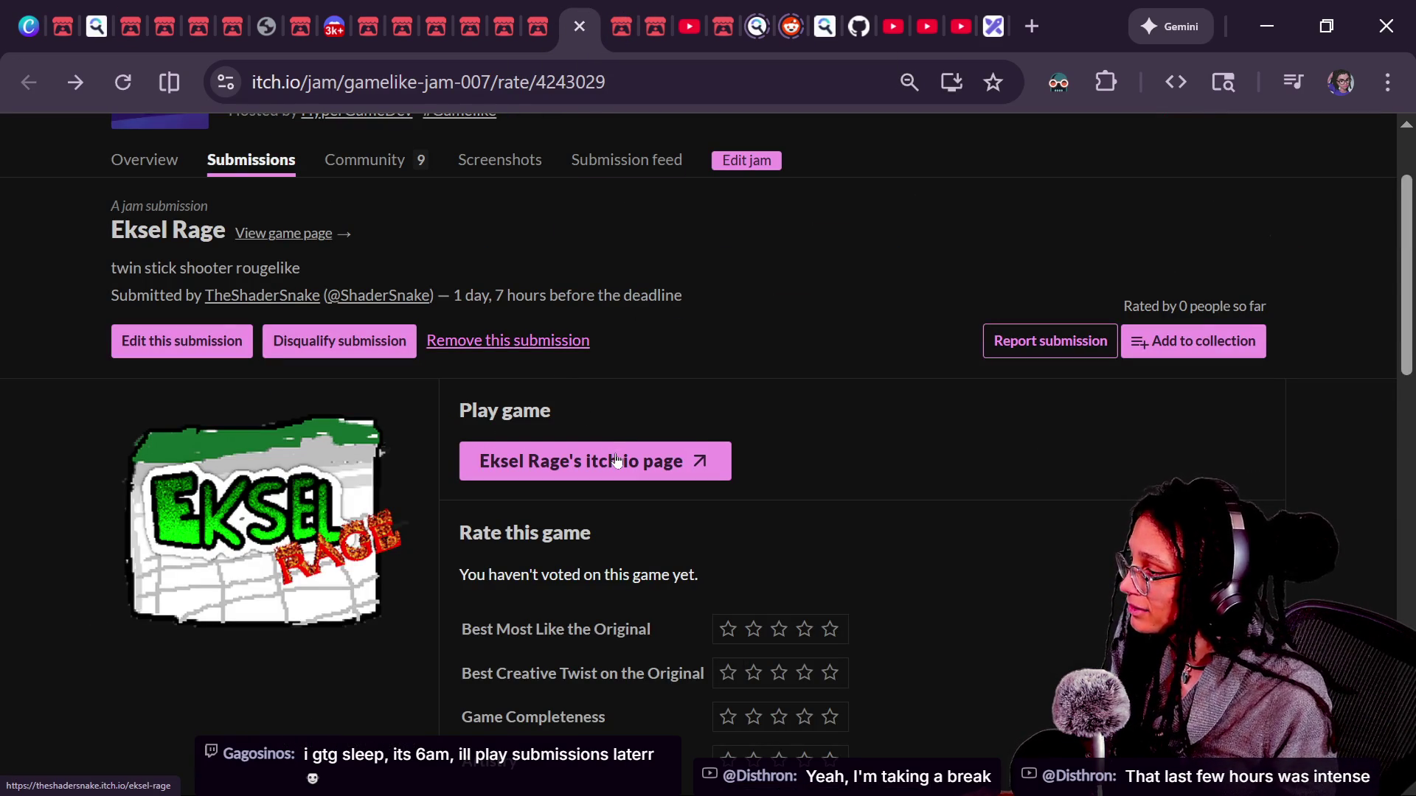
scroll(912, 490, down, 5)
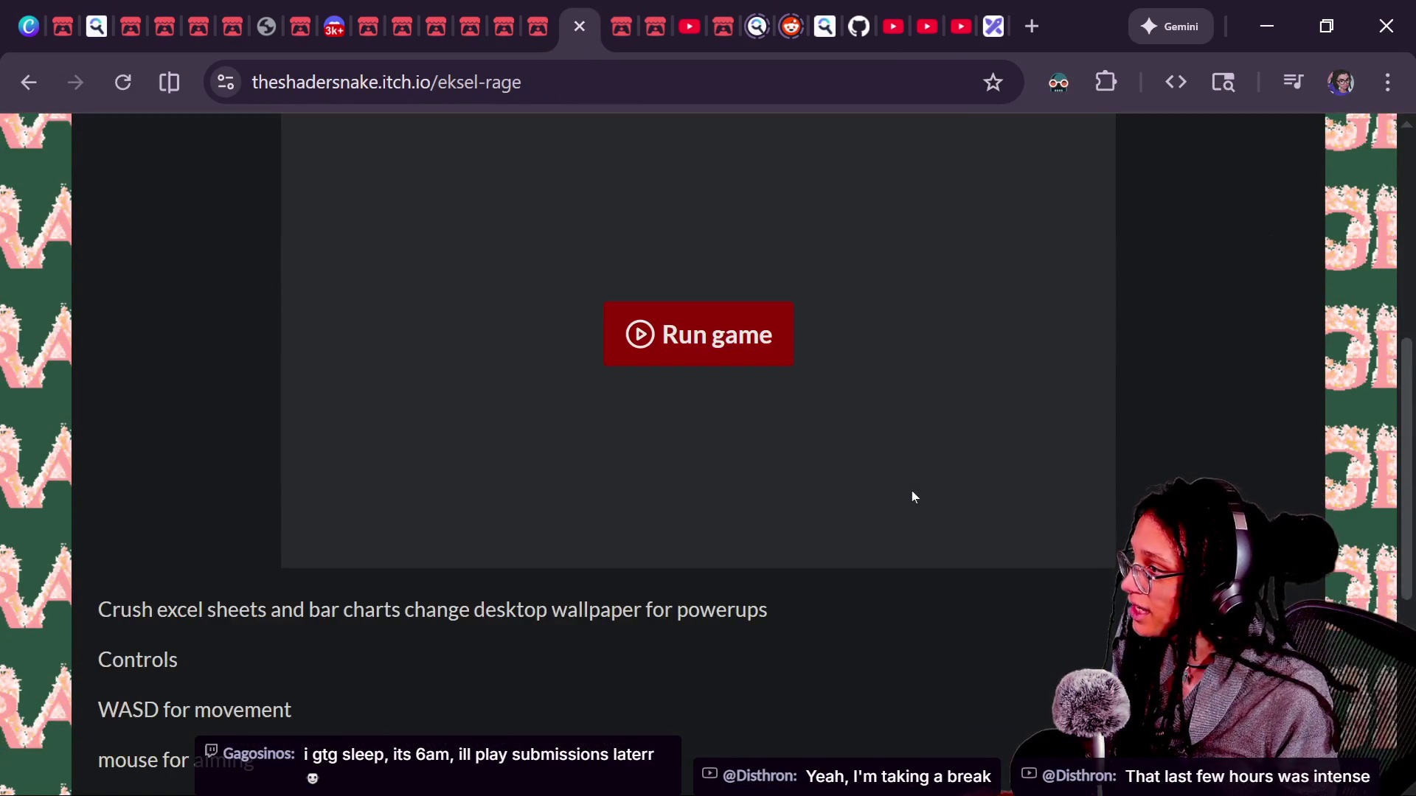
scroll(912, 493, down, 2)
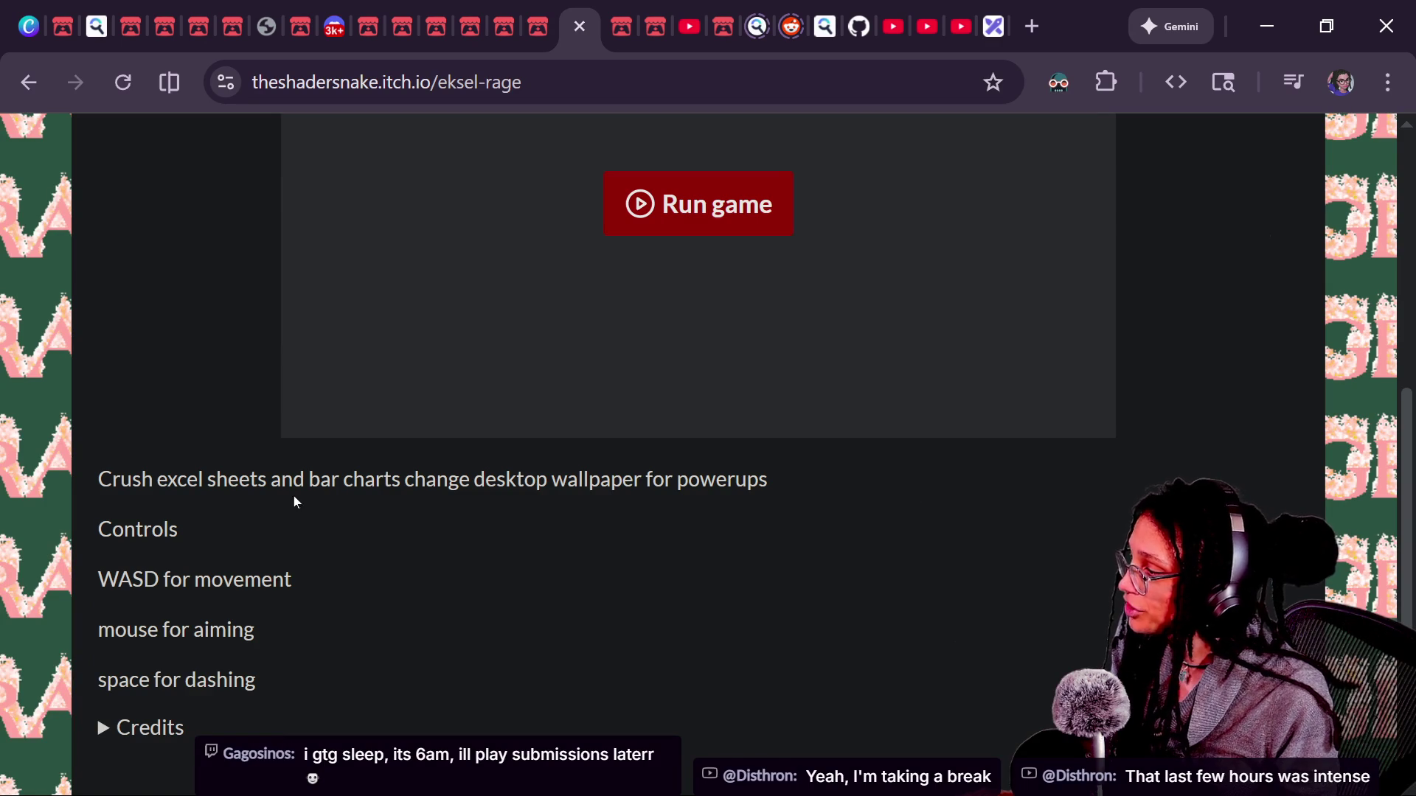
mouse_move(568, 506)
mouse_down()
mouse_move(506, 480)
mouse_move(610, 553)
mouse_up()
click(610, 553)
scroll(612, 563, down, 5)
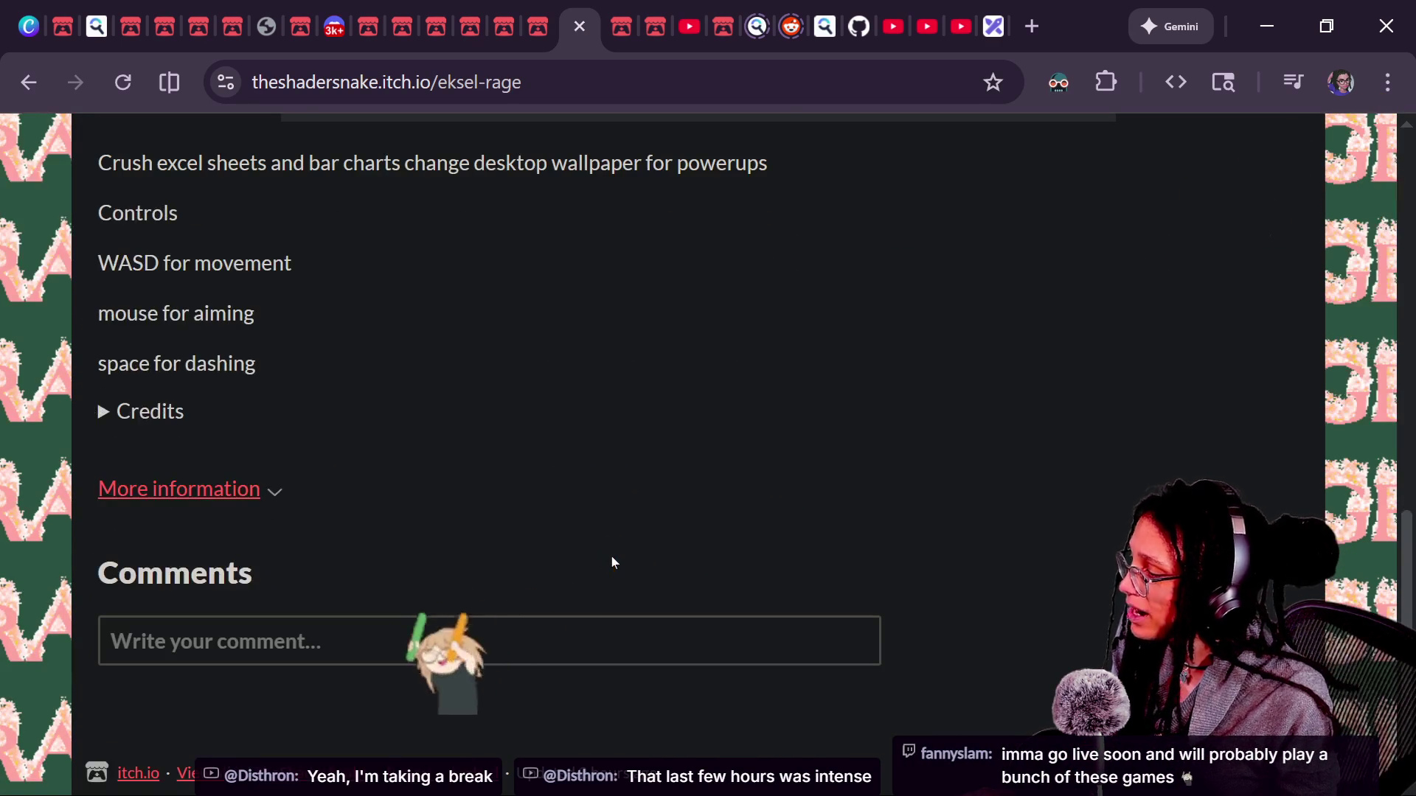
click(27, 84)
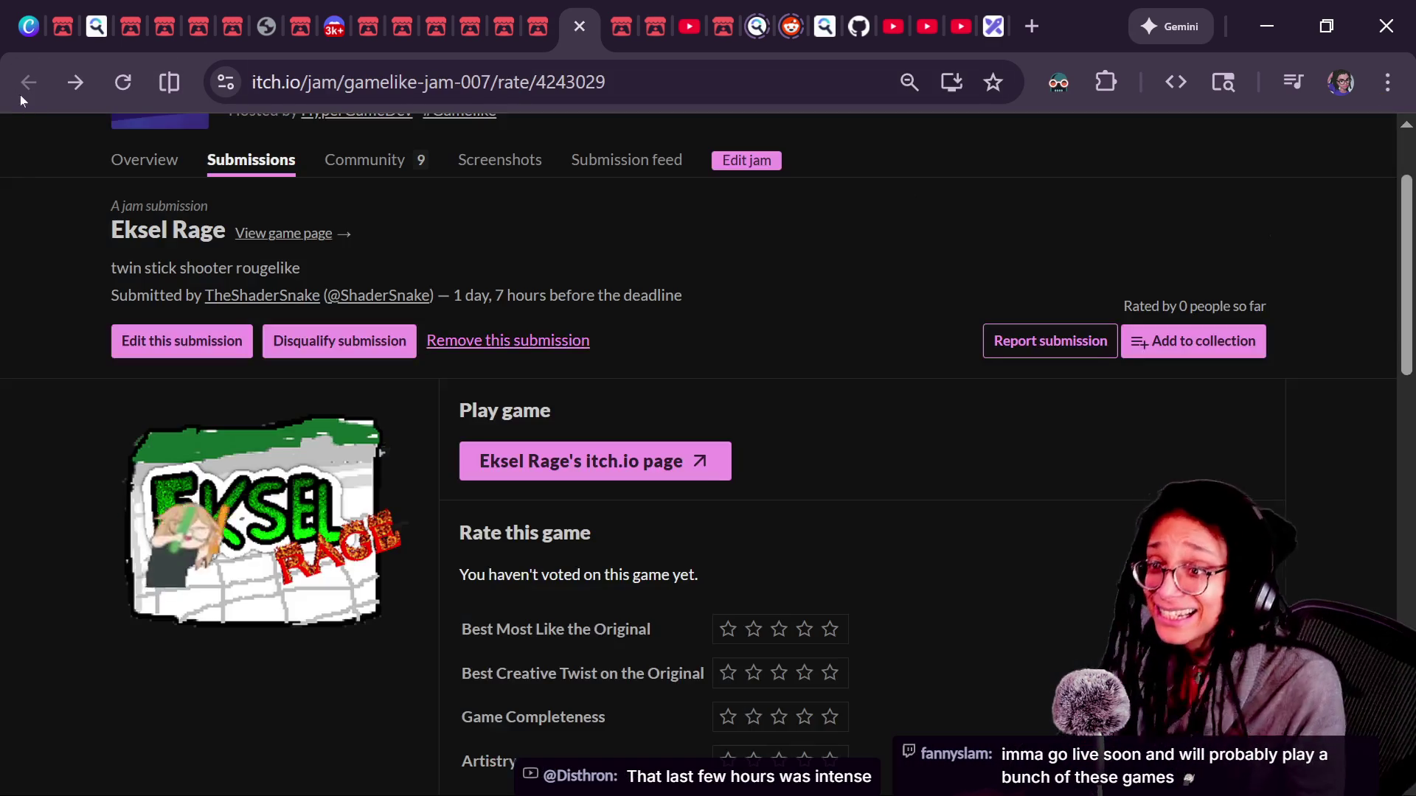
click(28, 82)
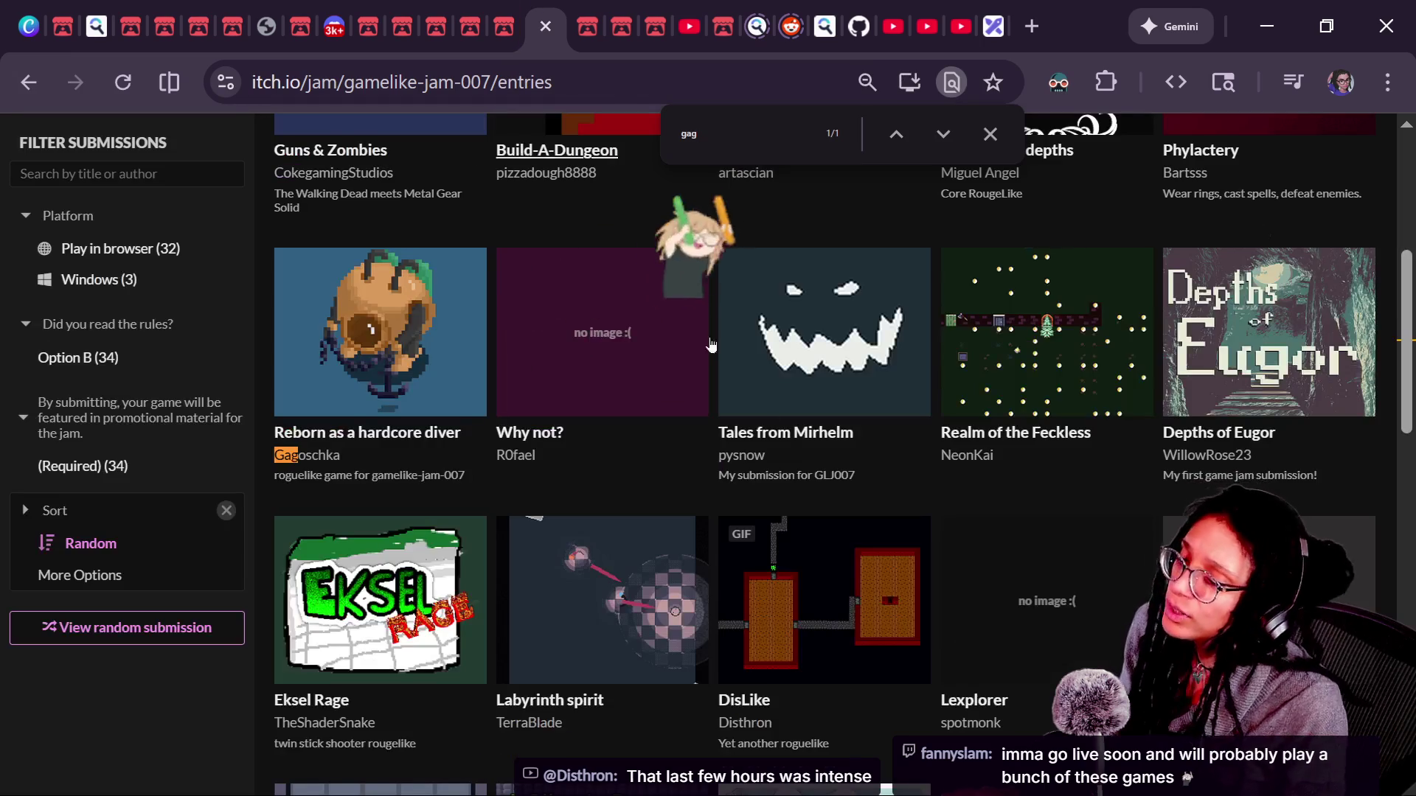